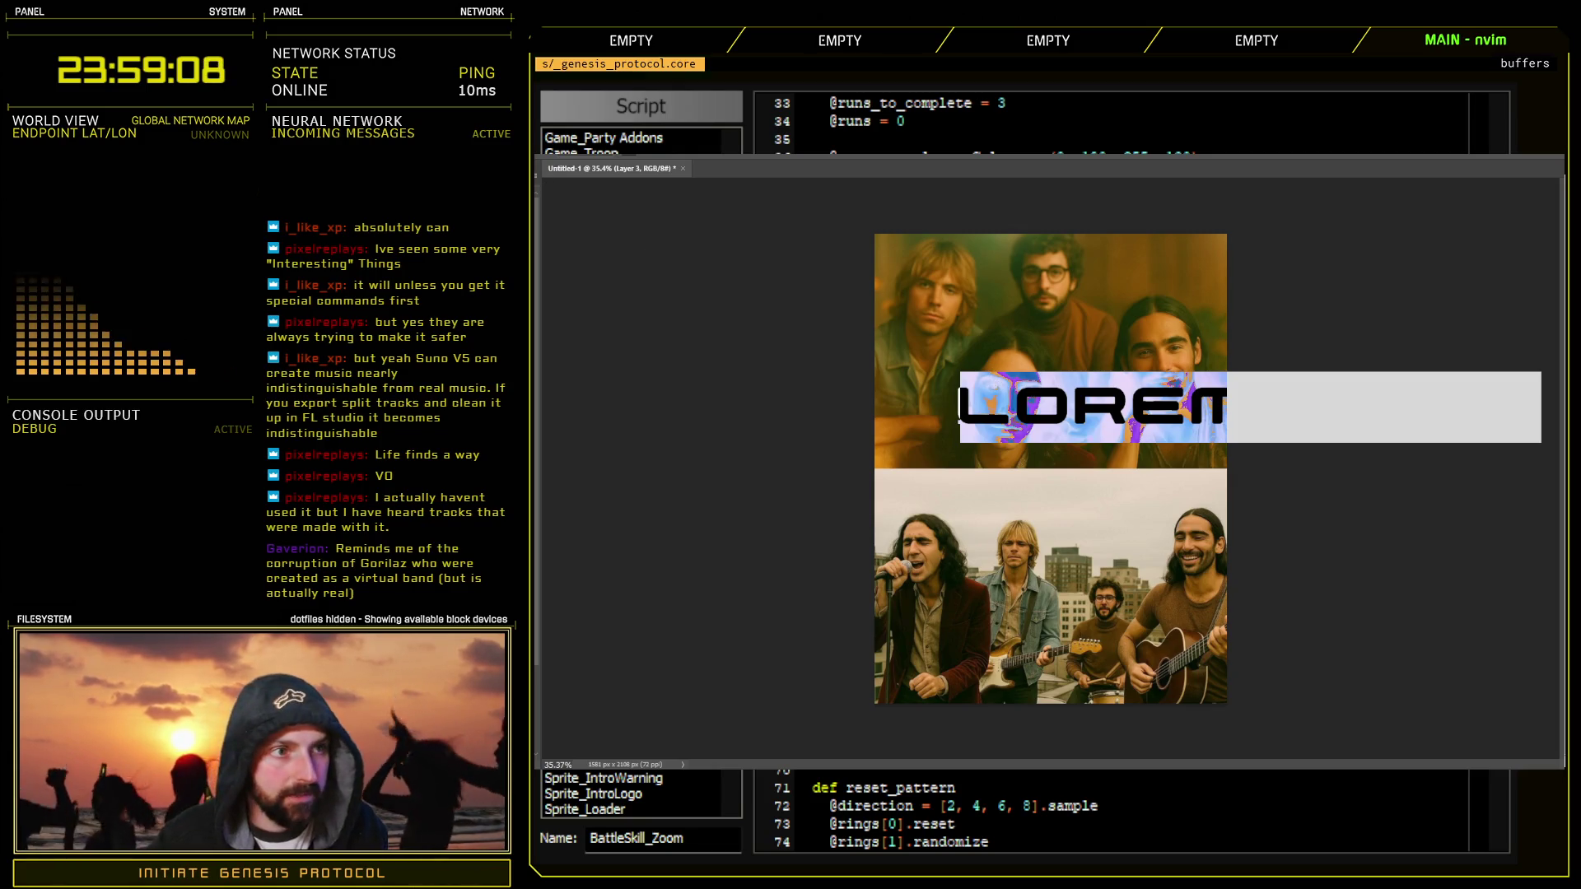
Replace the LOREM I headline on the band photo with AI SLOP, then switch back to the code
left_click(976, 418)
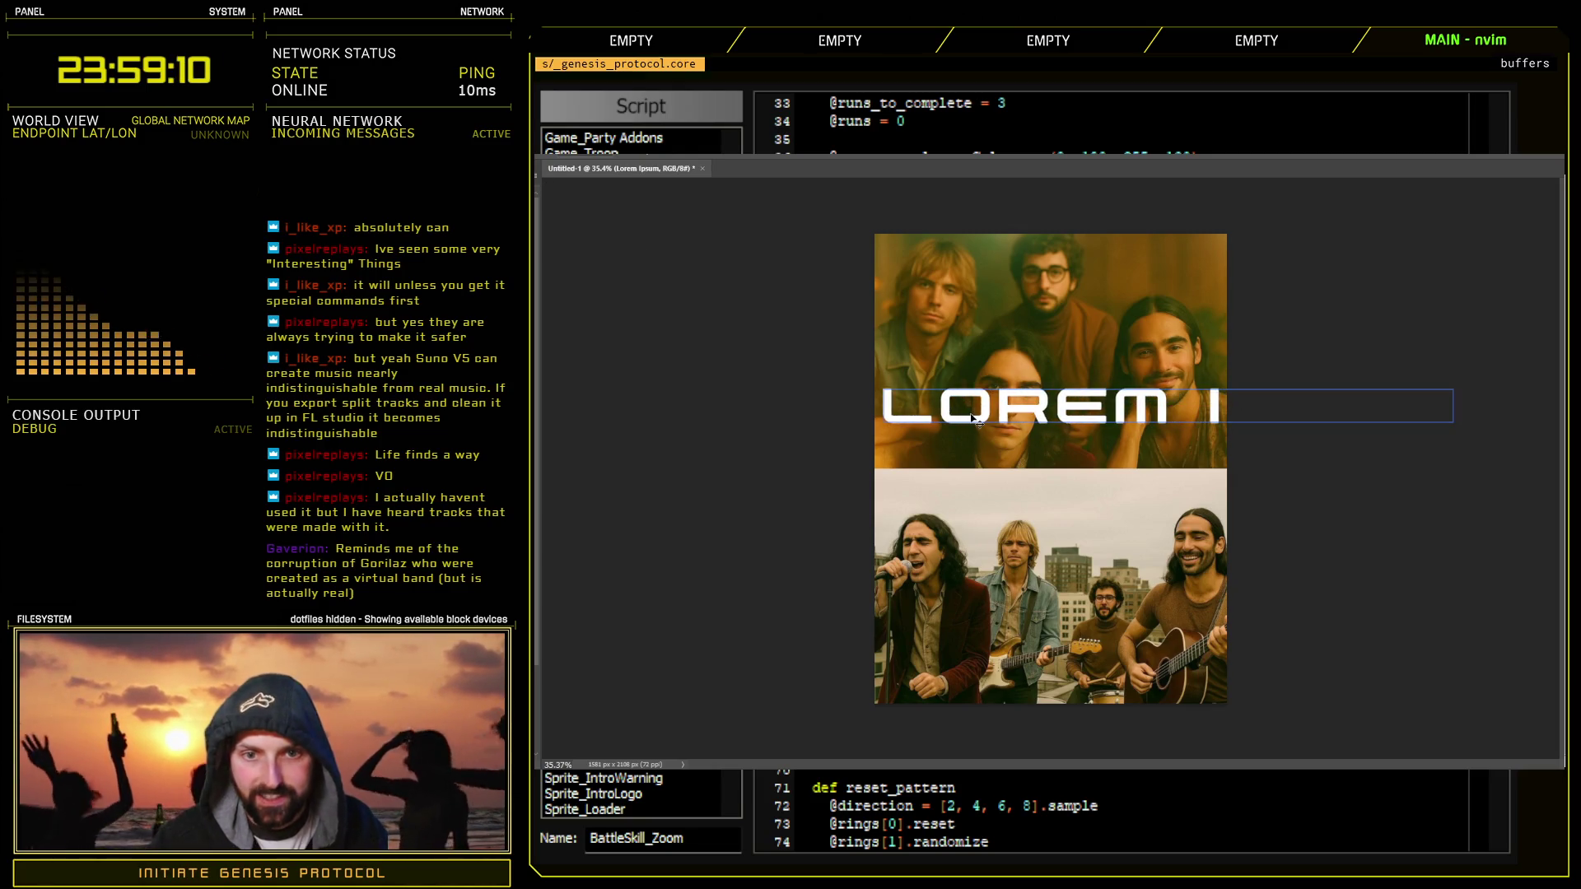
double_click(976, 419)
type("AI SLOP")
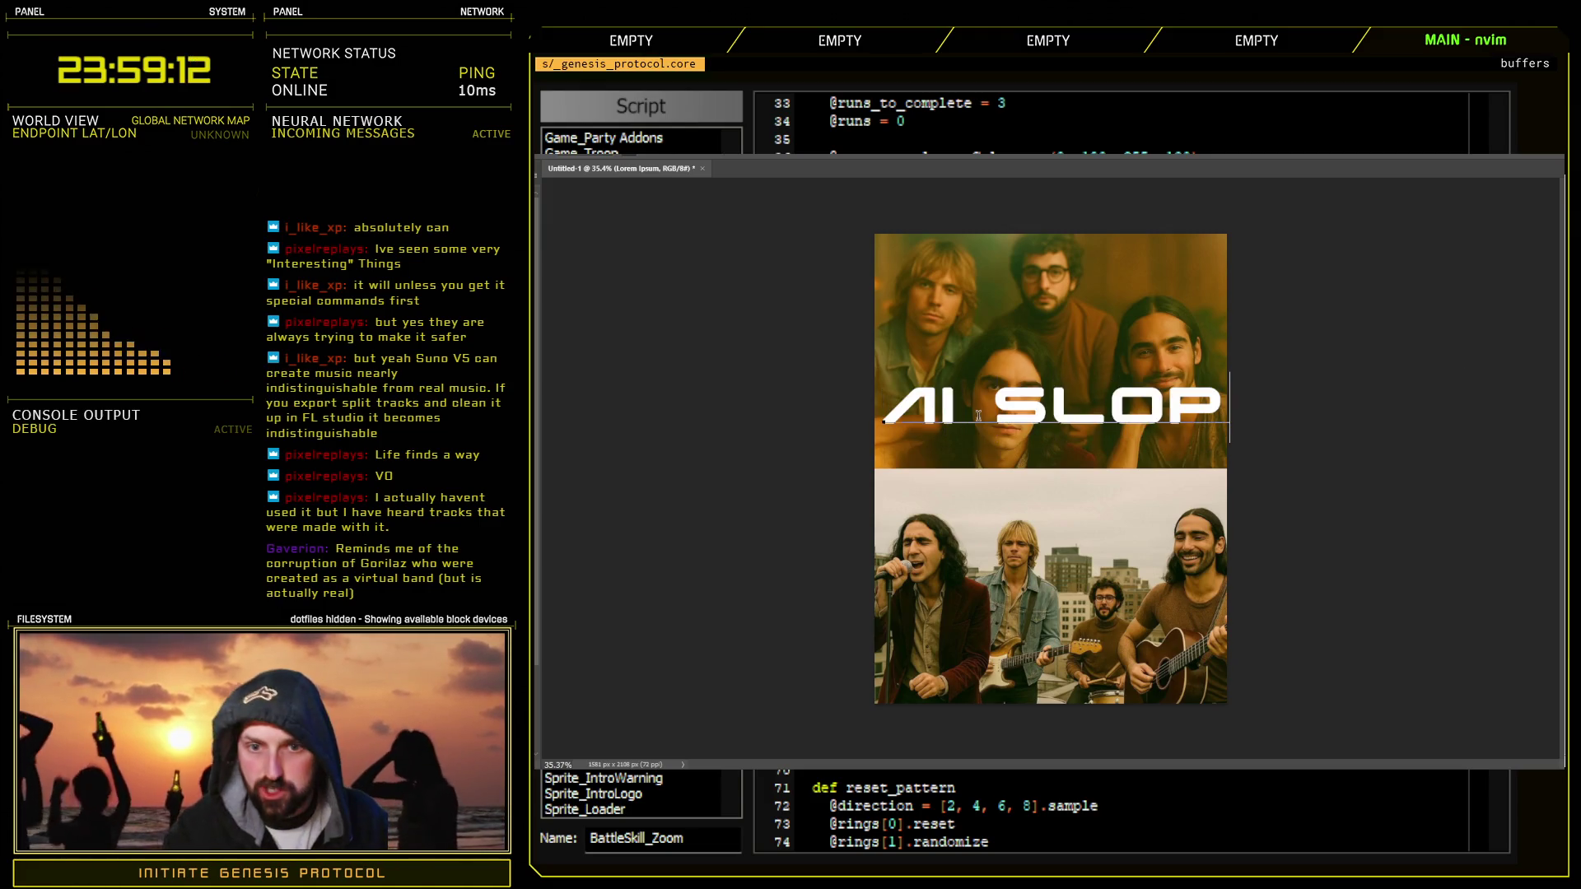
key("ctrl+Return")
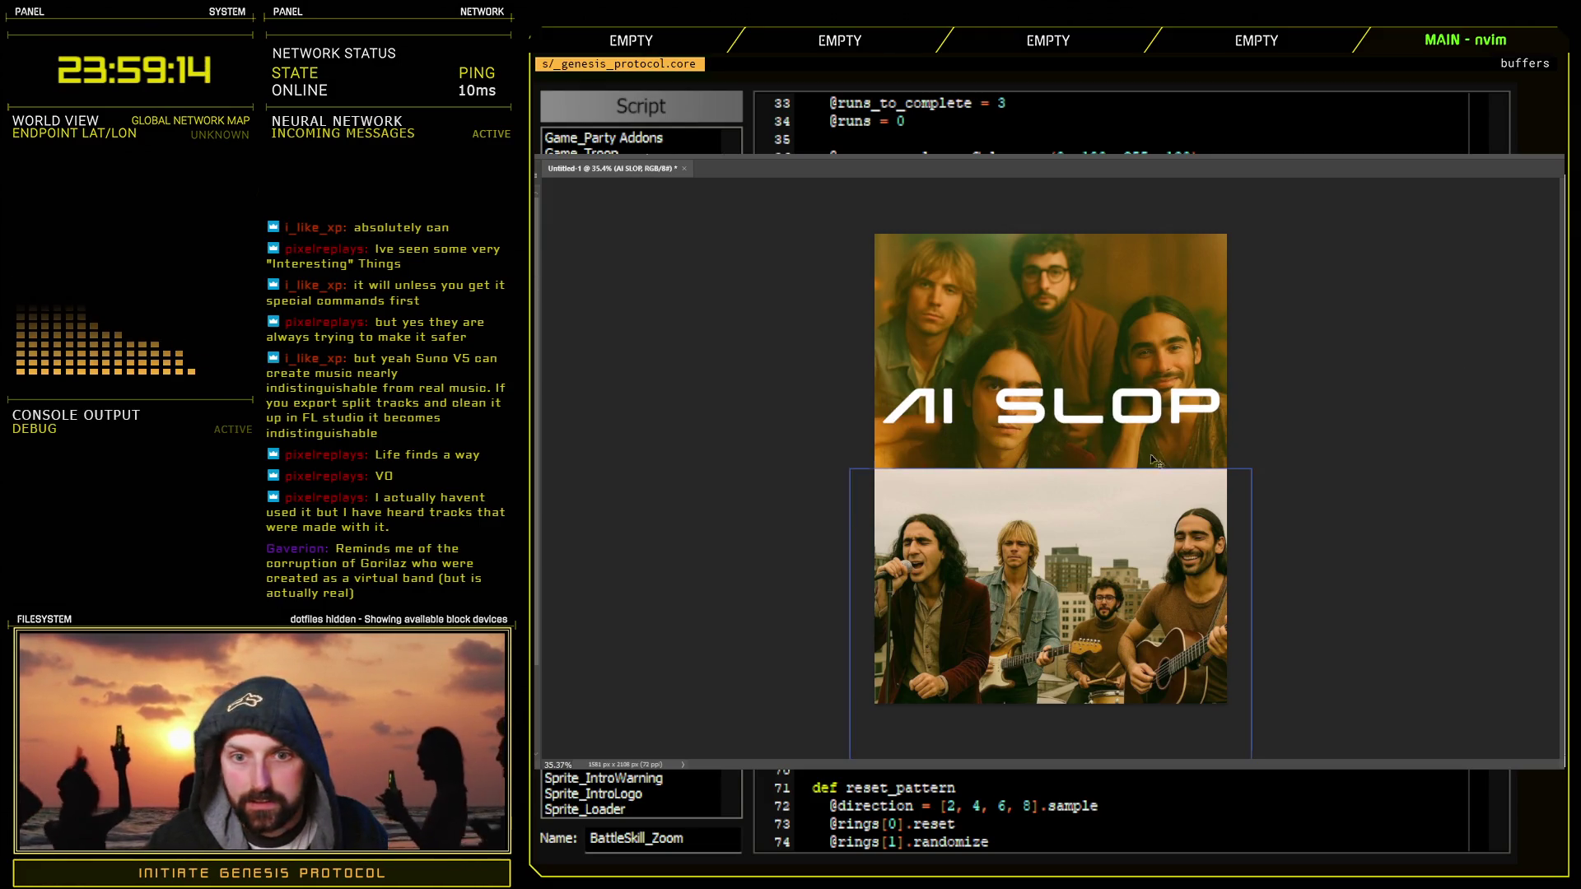
key("alt+Tab")
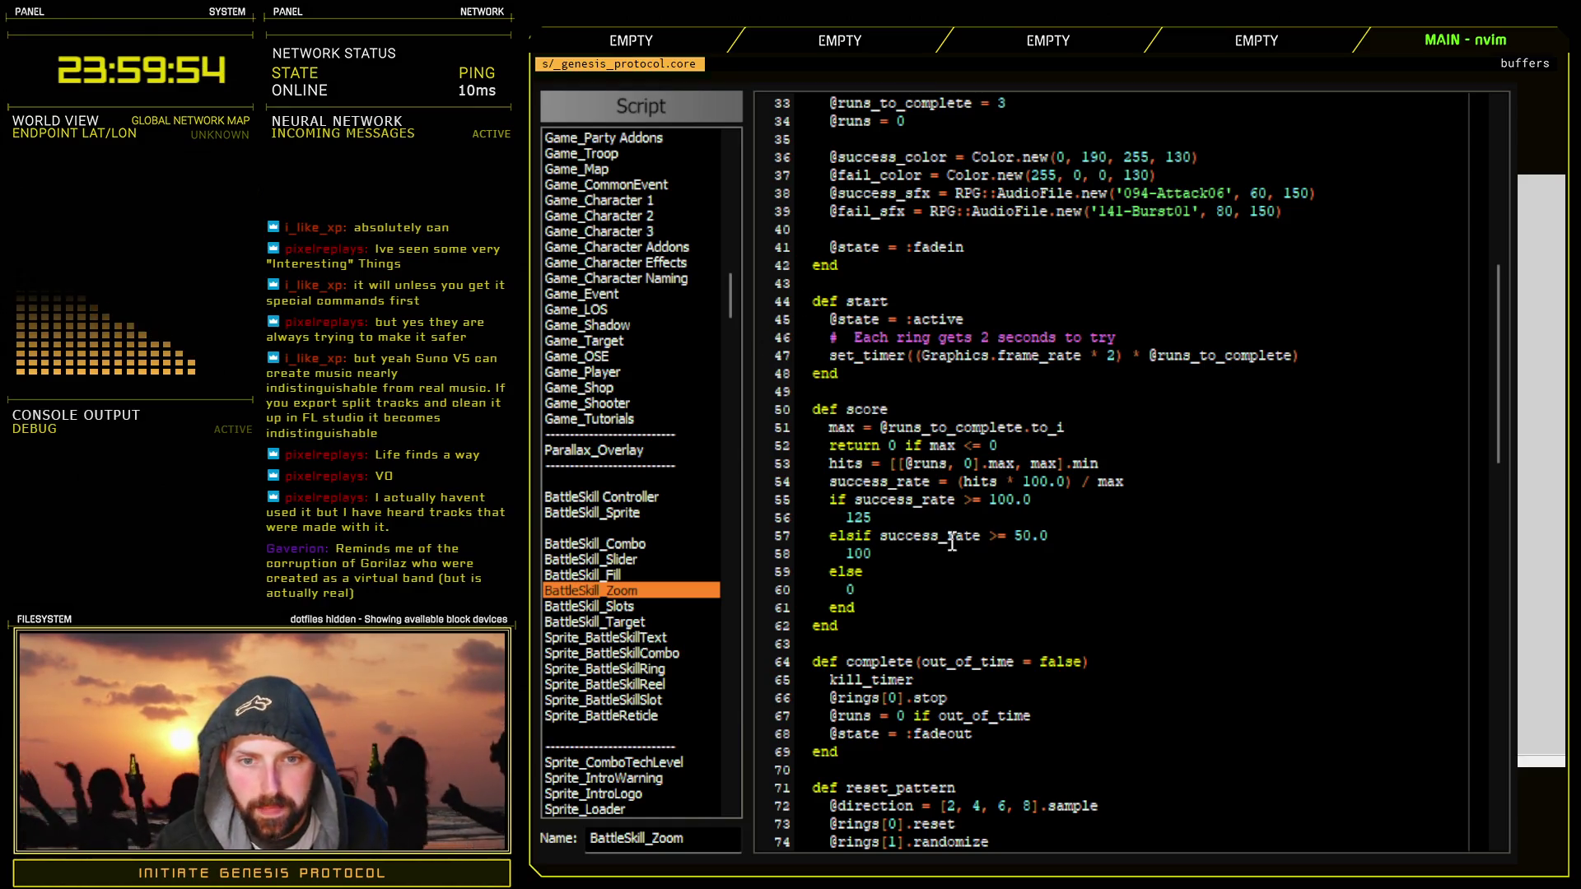
scroll(1113, 544, "down", 6)
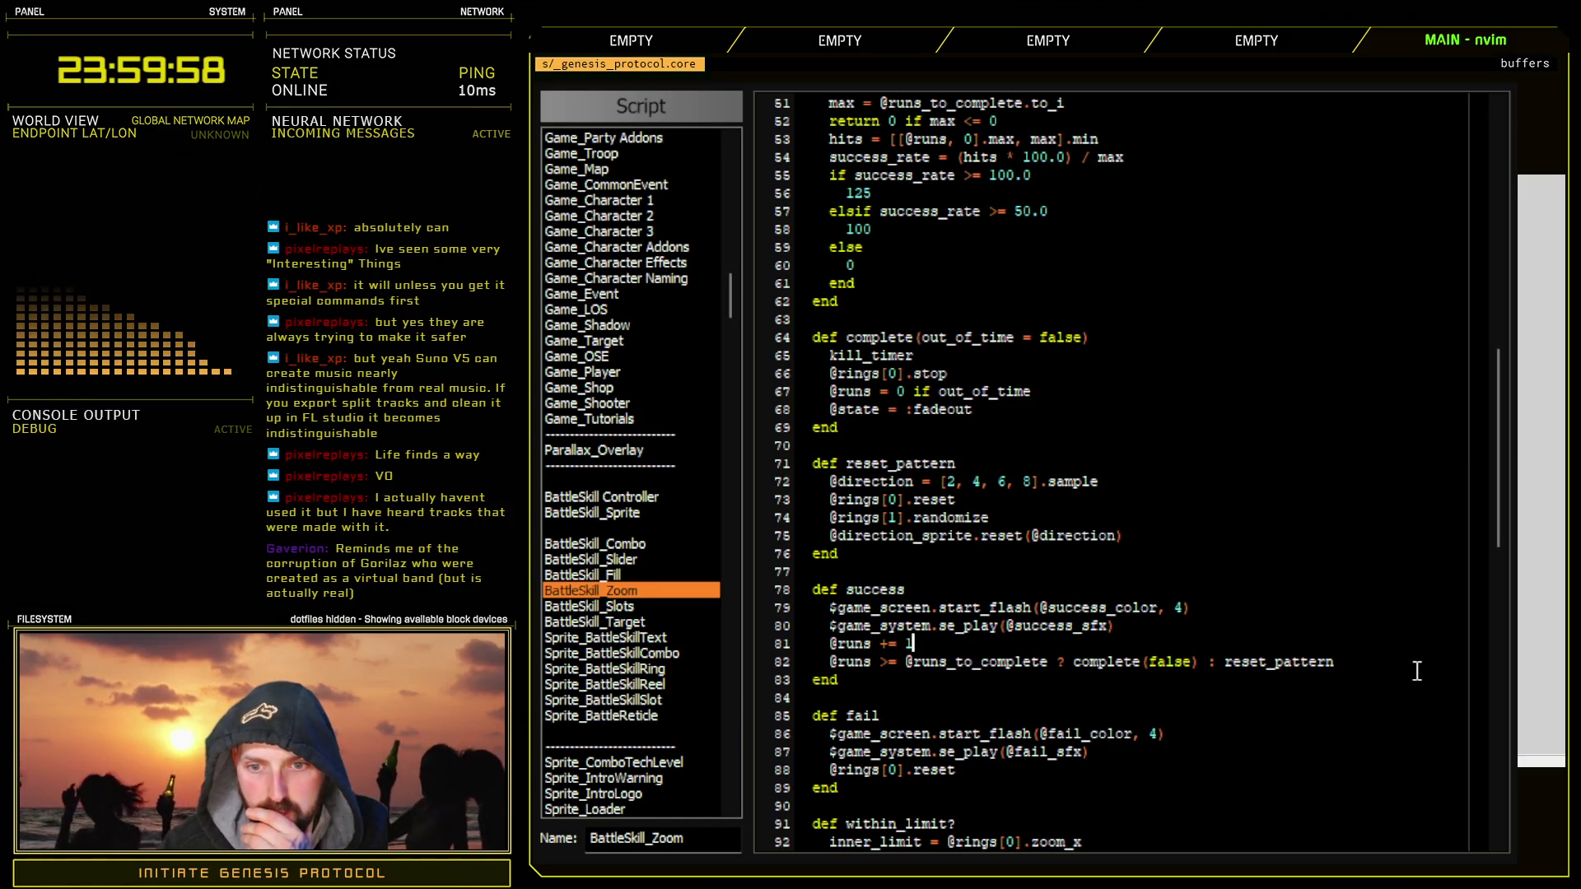
left_click(1384, 674)
scroll(1342, 657, "down", 4)
scroll(1331, 655, "down", 10)
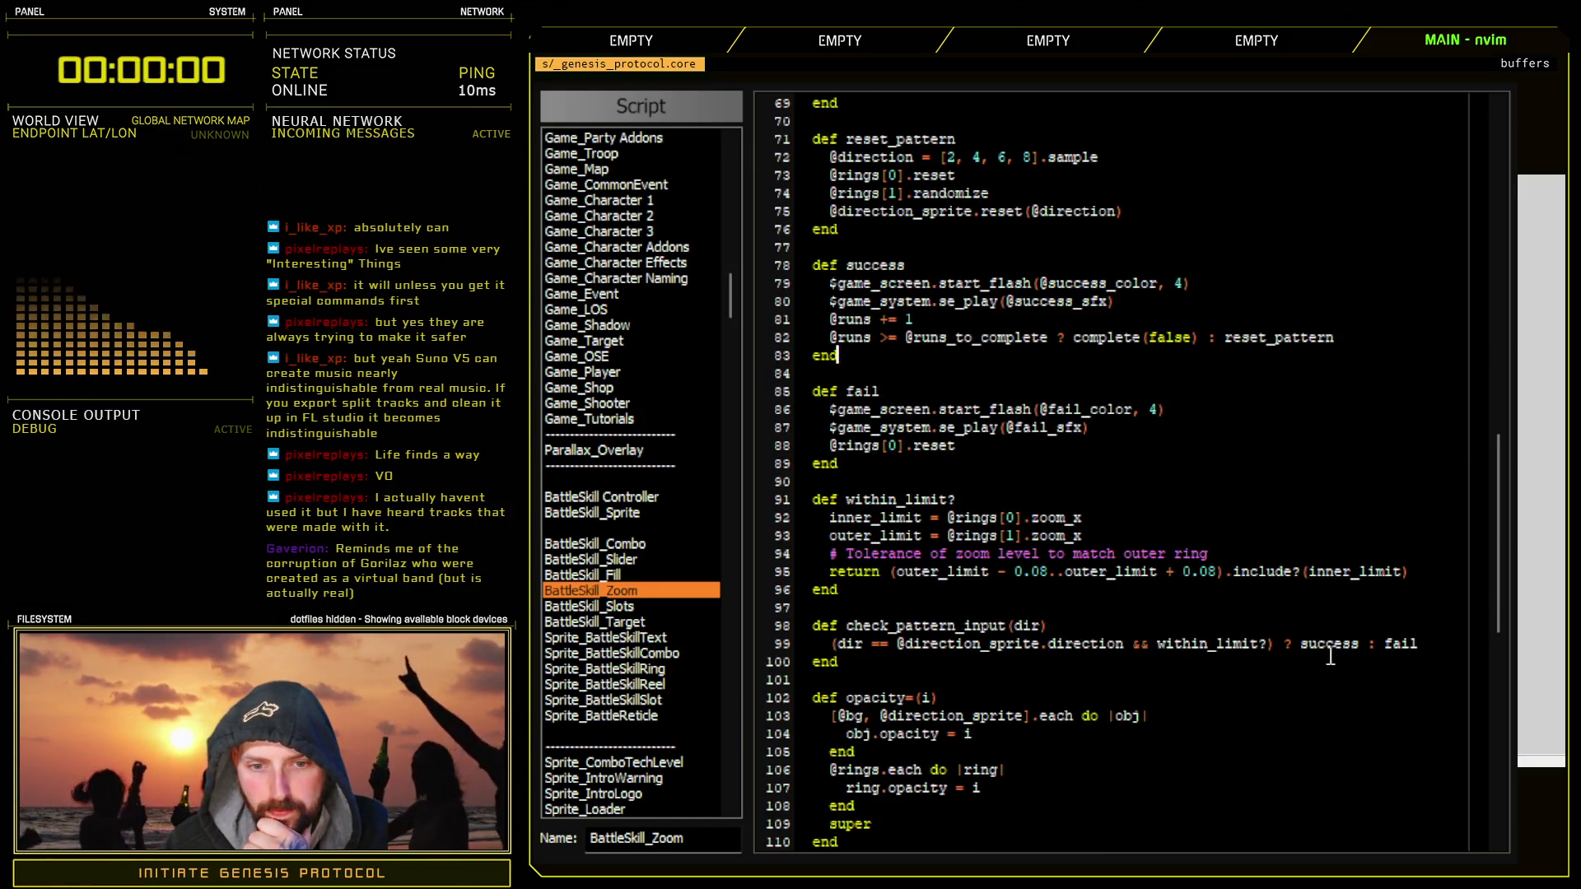
scroll(1330, 656, "down", 4)
scroll(1330, 655, "down", 2)
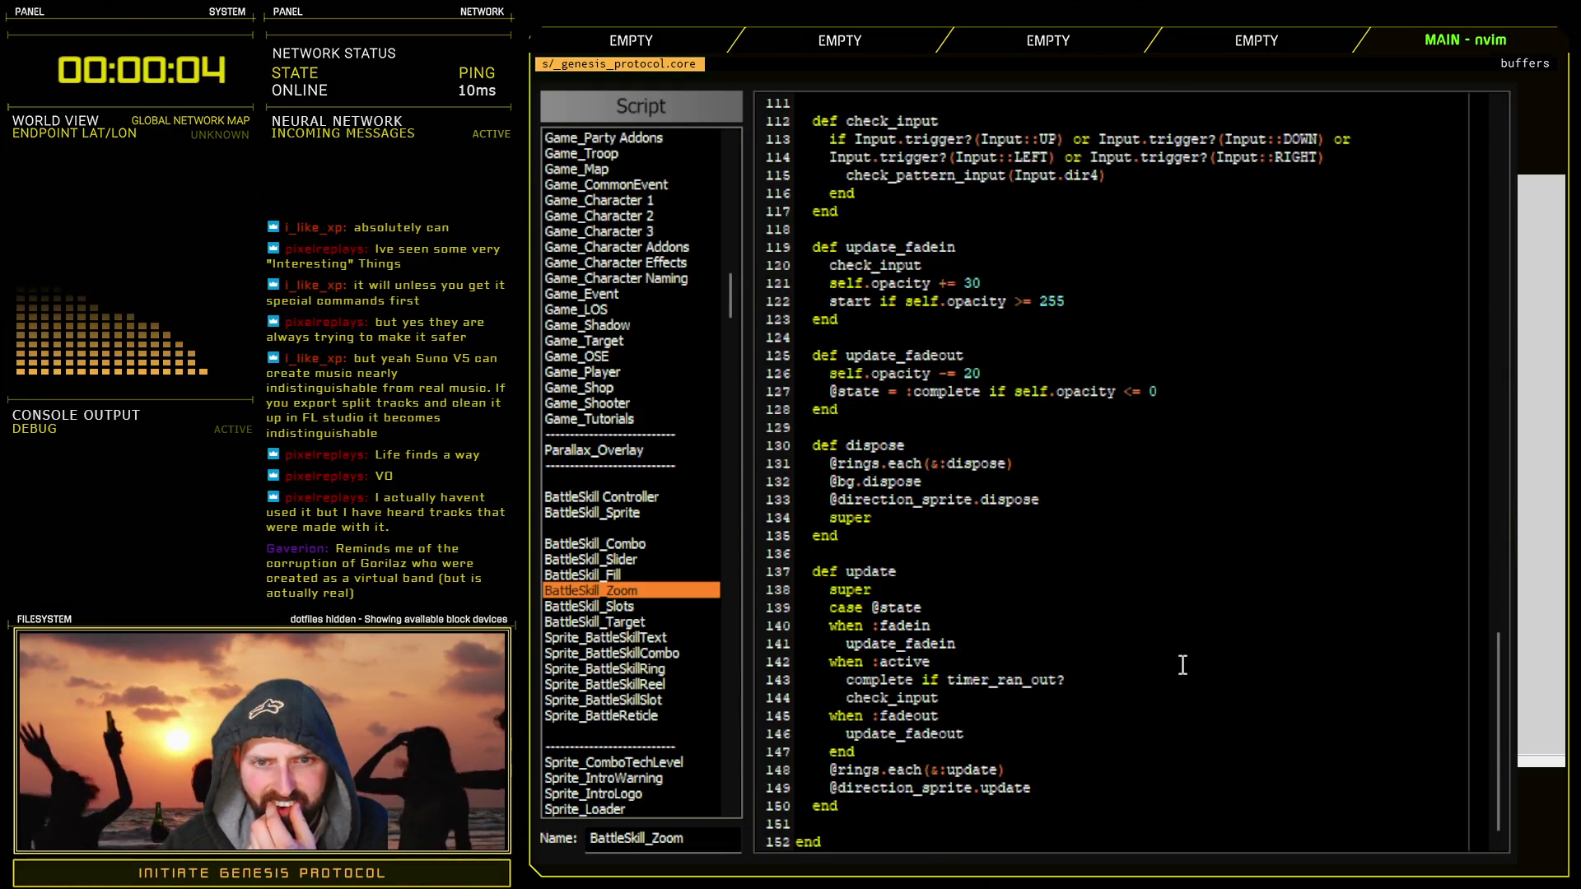
scroll(1185, 663, "up", 4)
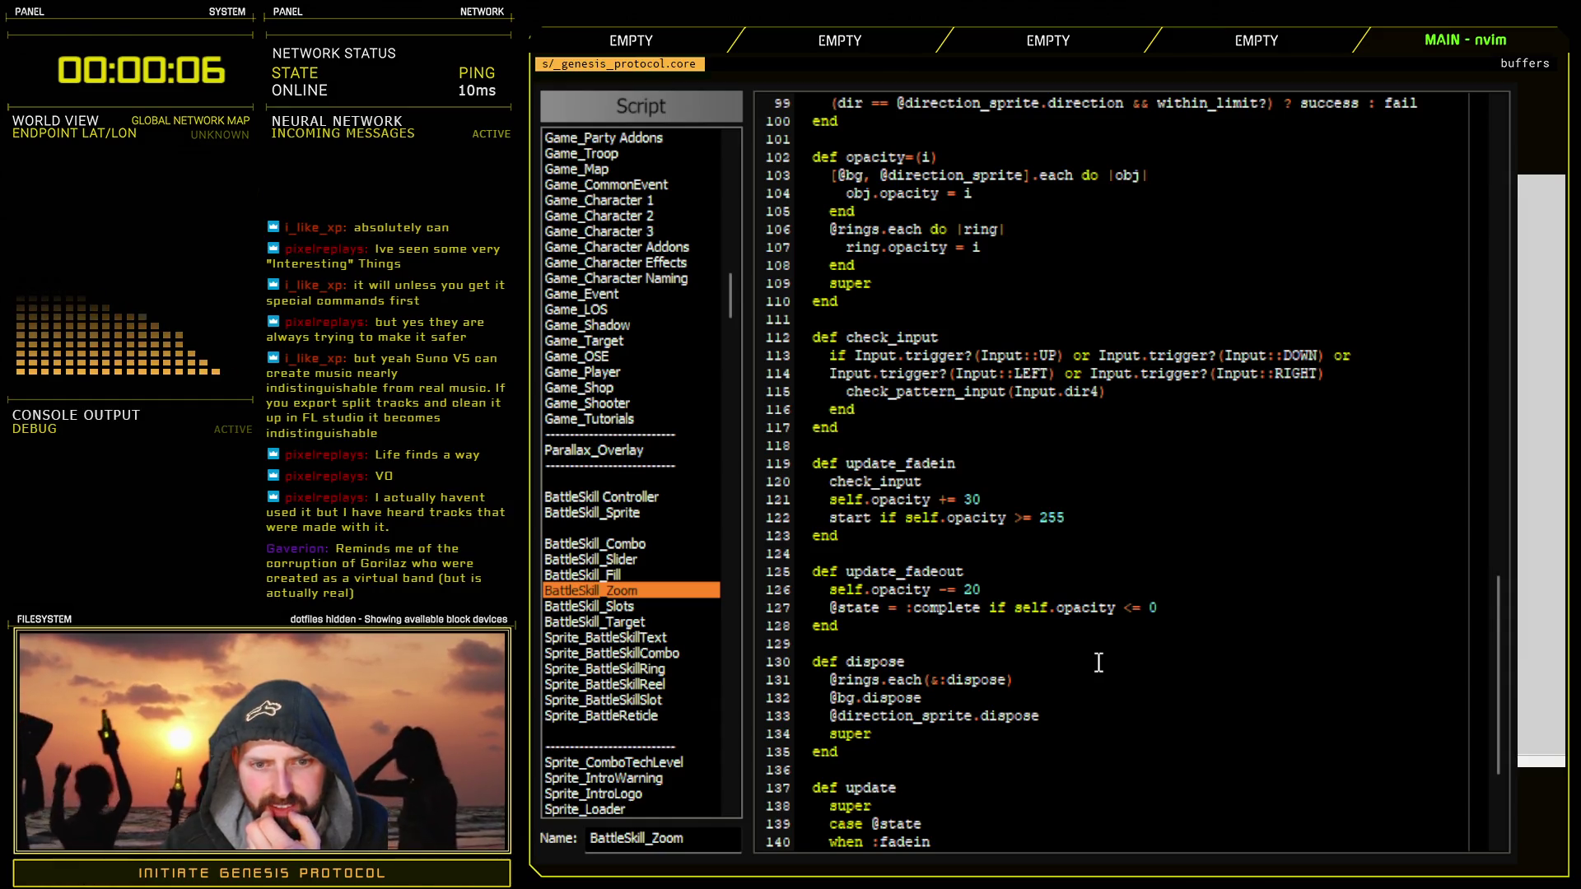
scroll(1099, 663, "down", 4)
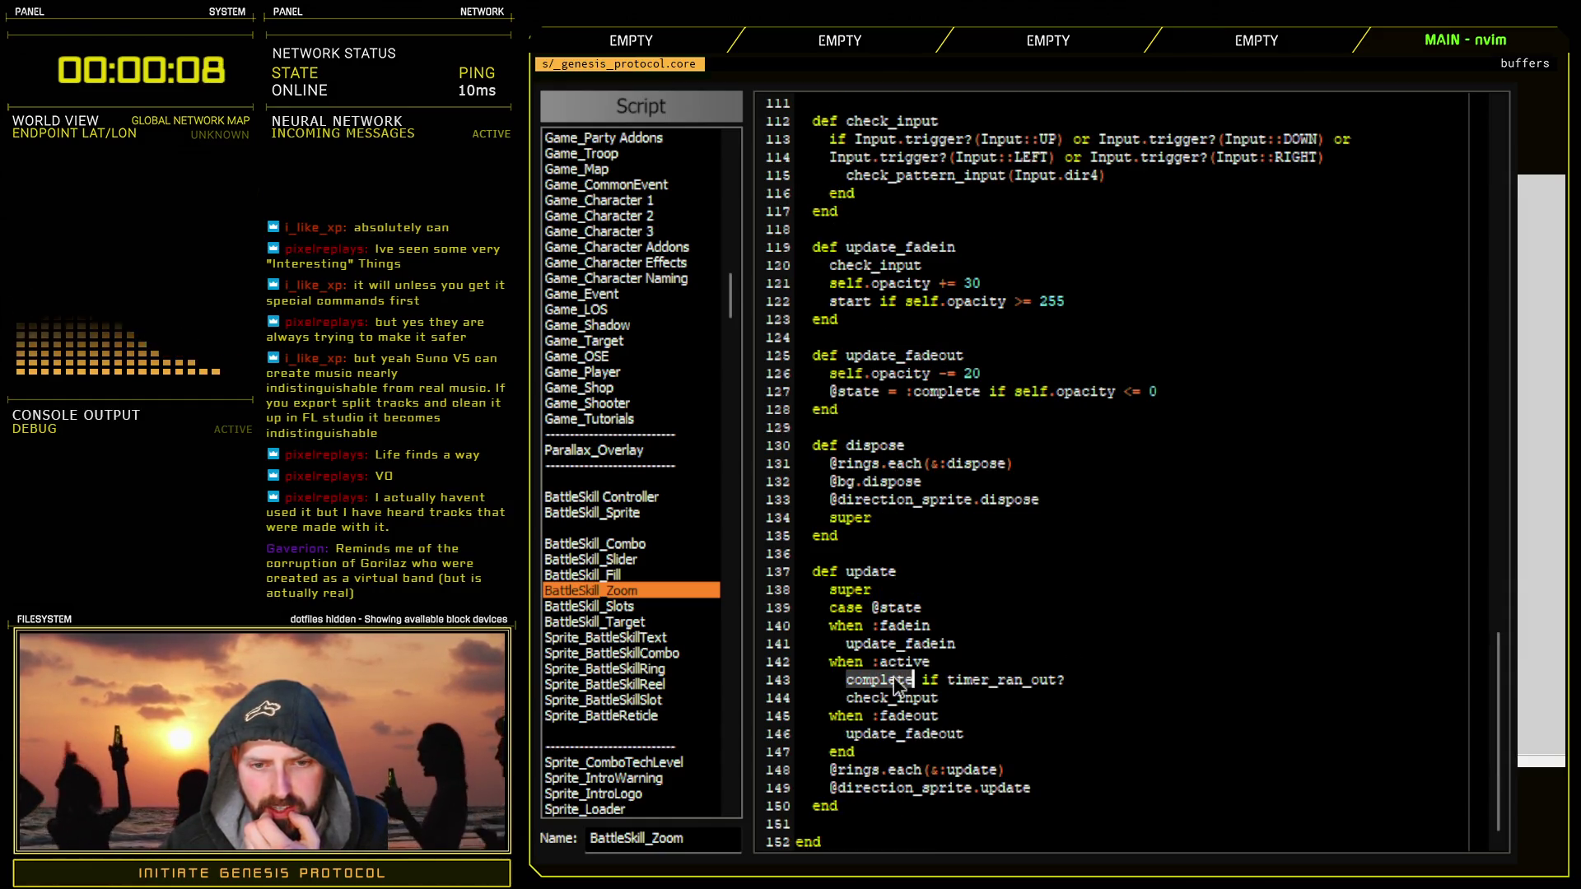
scroll(993, 680, "up", 16)
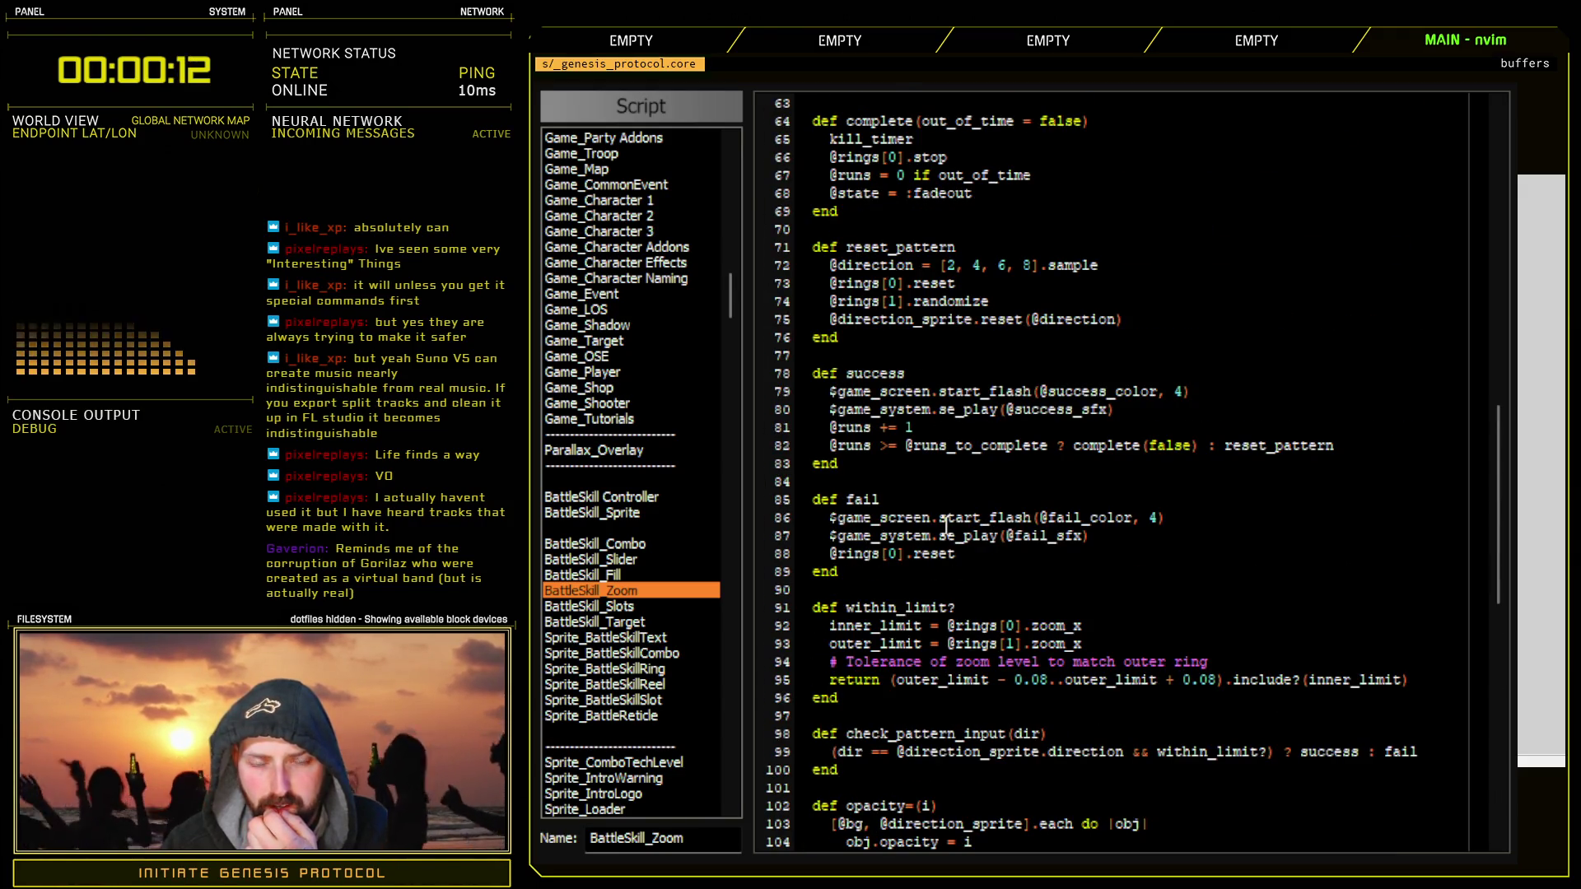
scroll(946, 525, "up", 6)
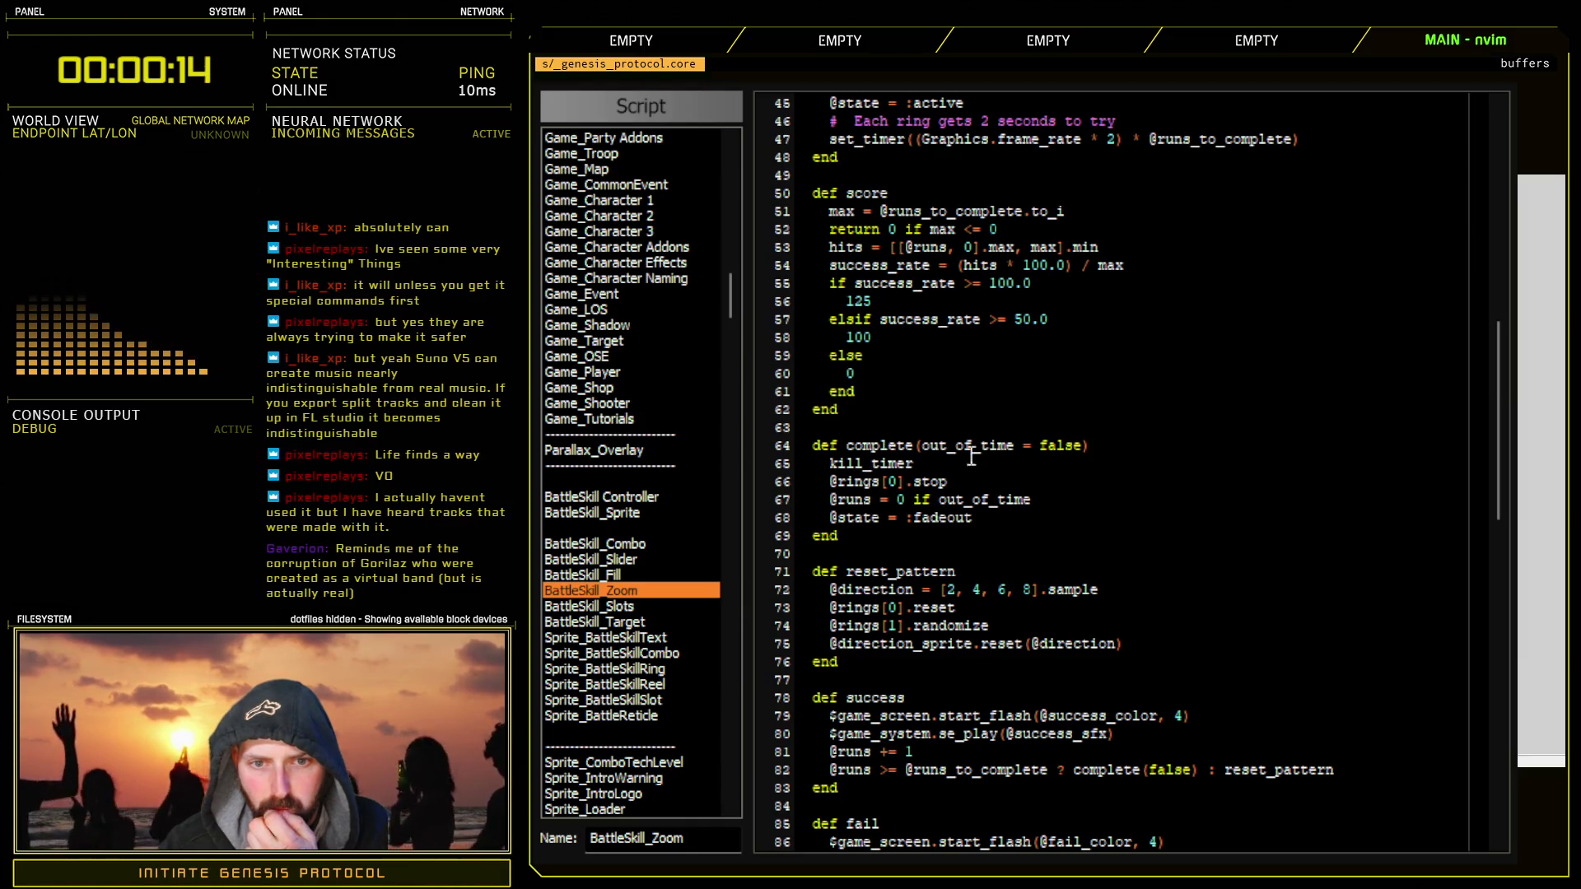
left_click_drag(830, 482, 1025, 494)
left_click(901, 499)
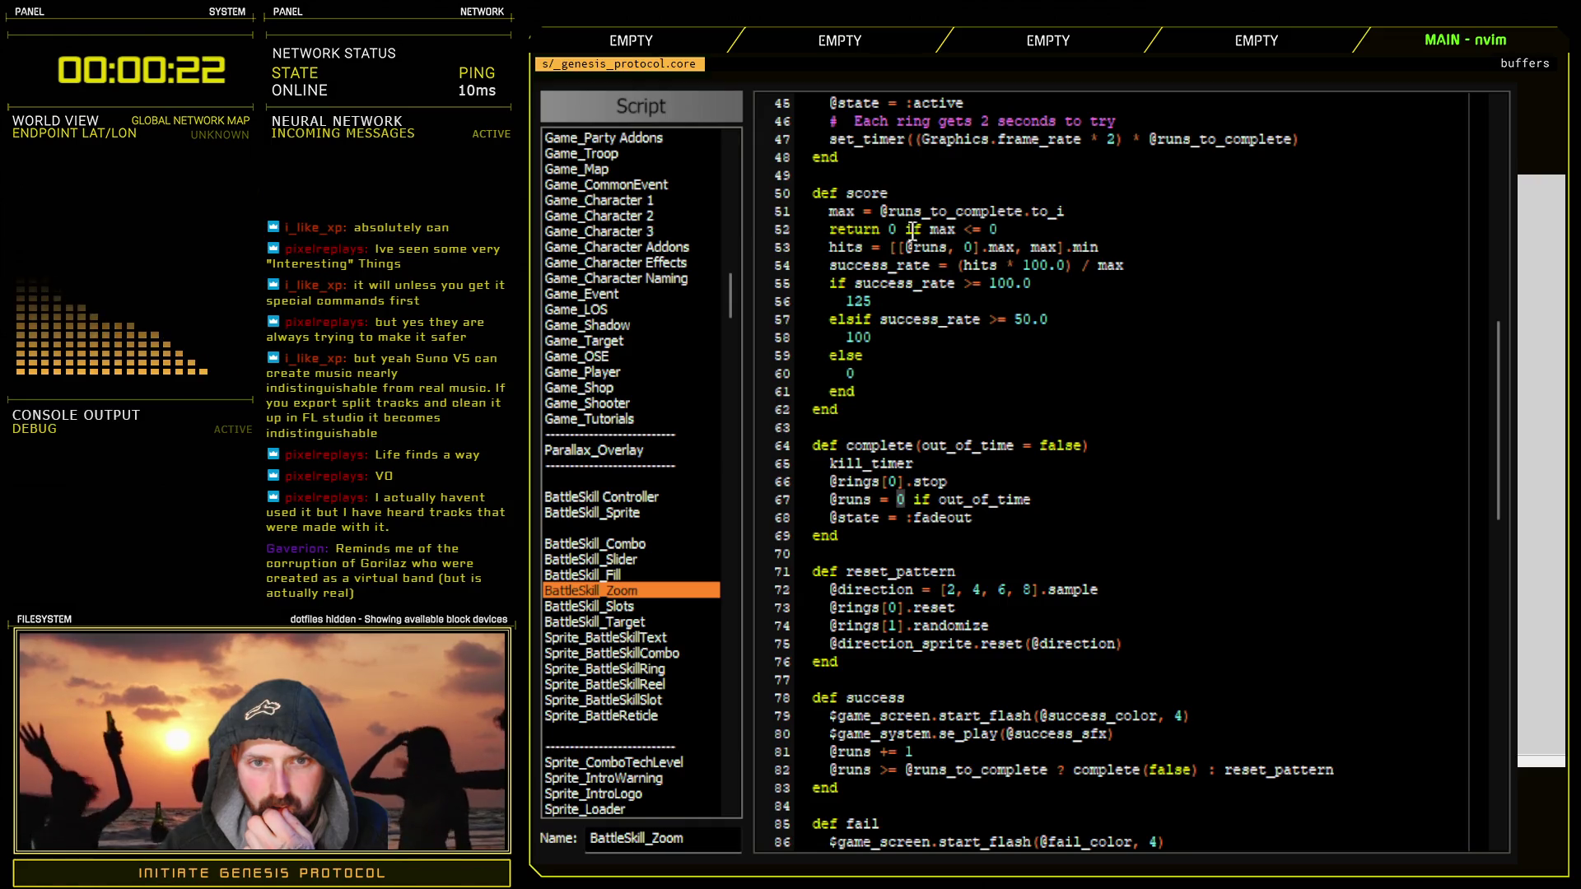
left_click_drag(906, 247, 947, 247)
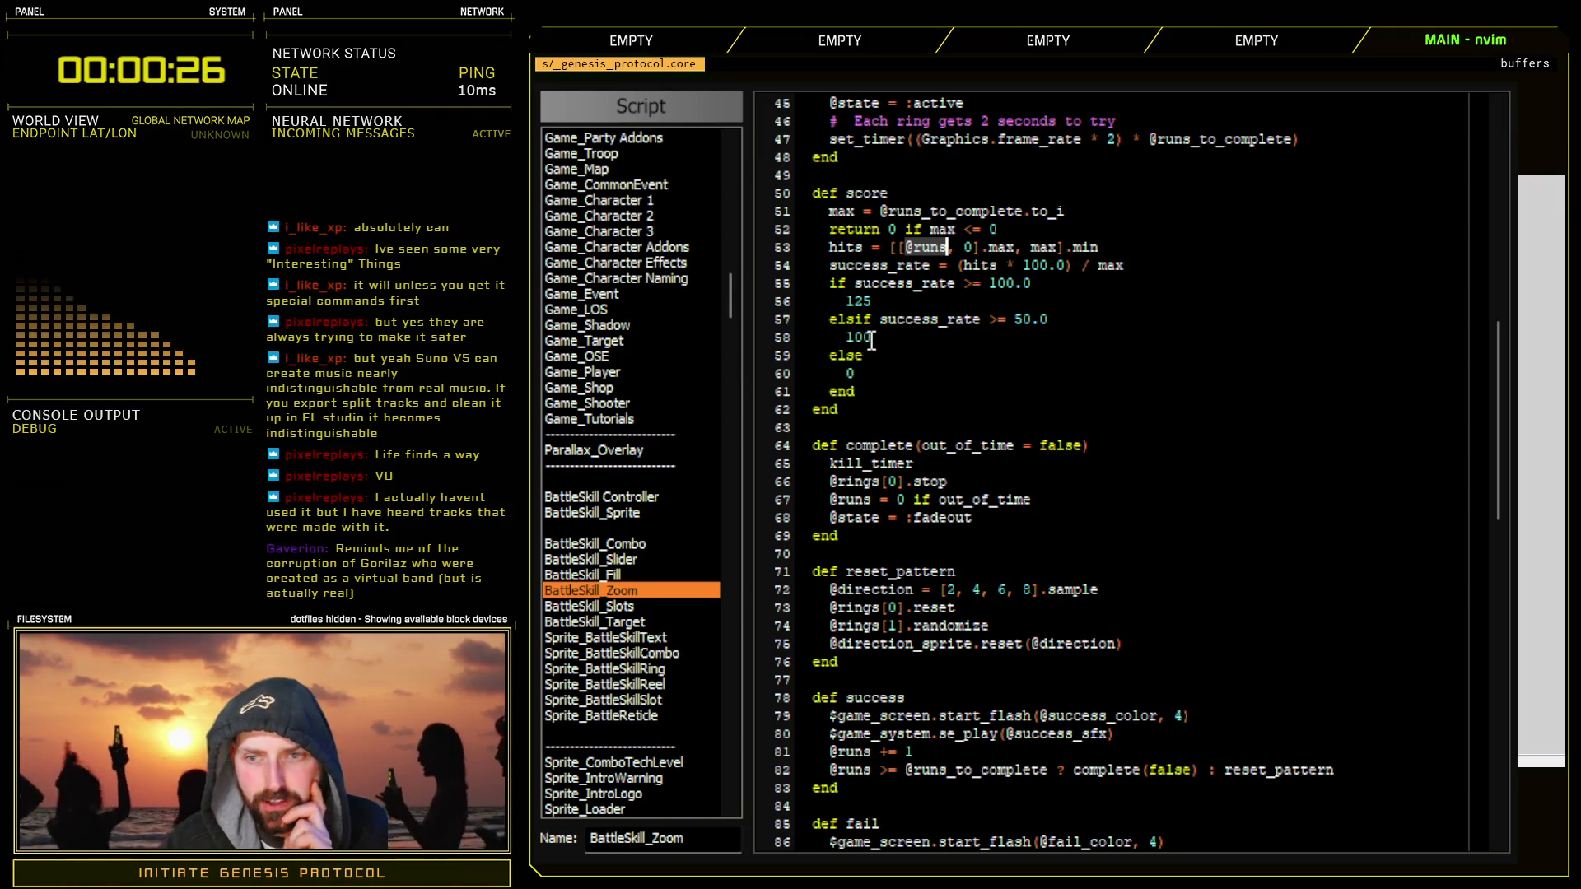
Scroll through BattleSkill_Zoom's score and complete methods to review them
left_click(856, 374)
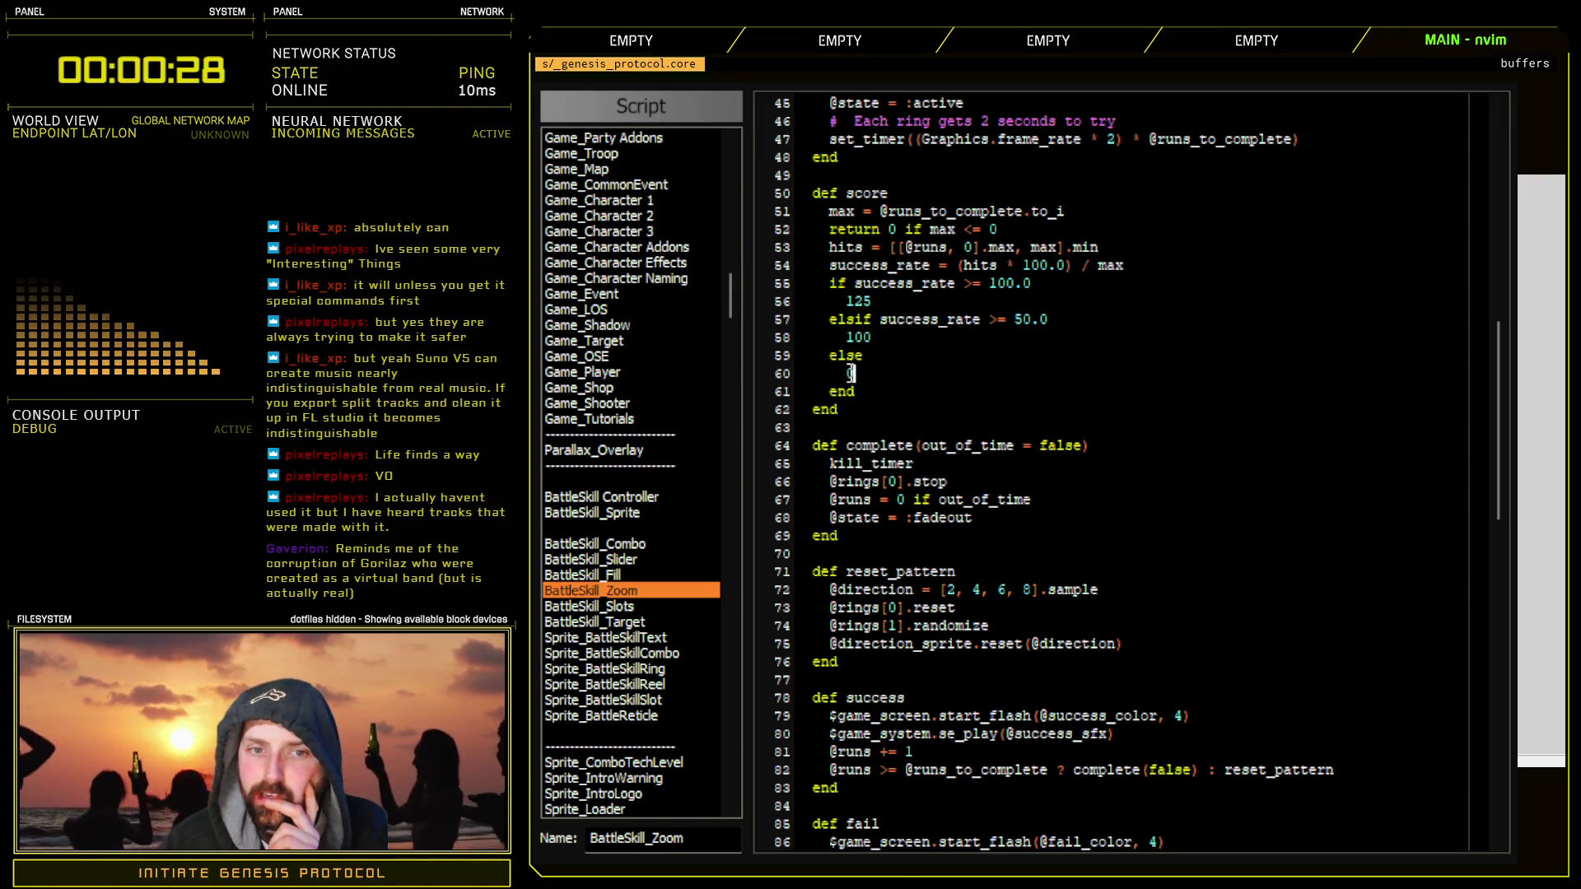
key("i")
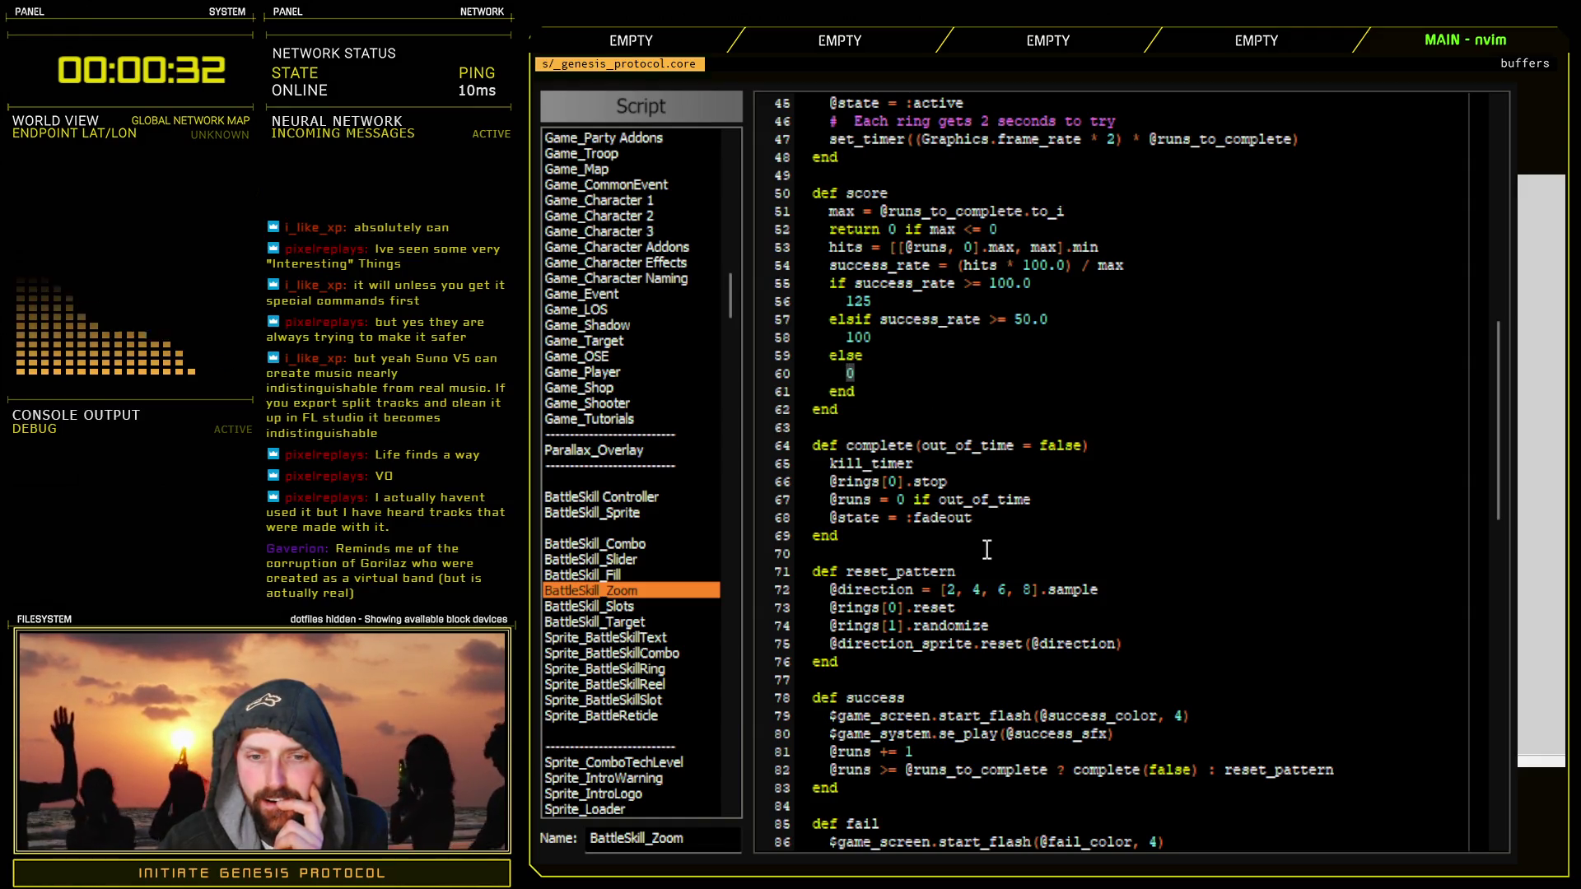
scroll(987, 549, "up", 6)
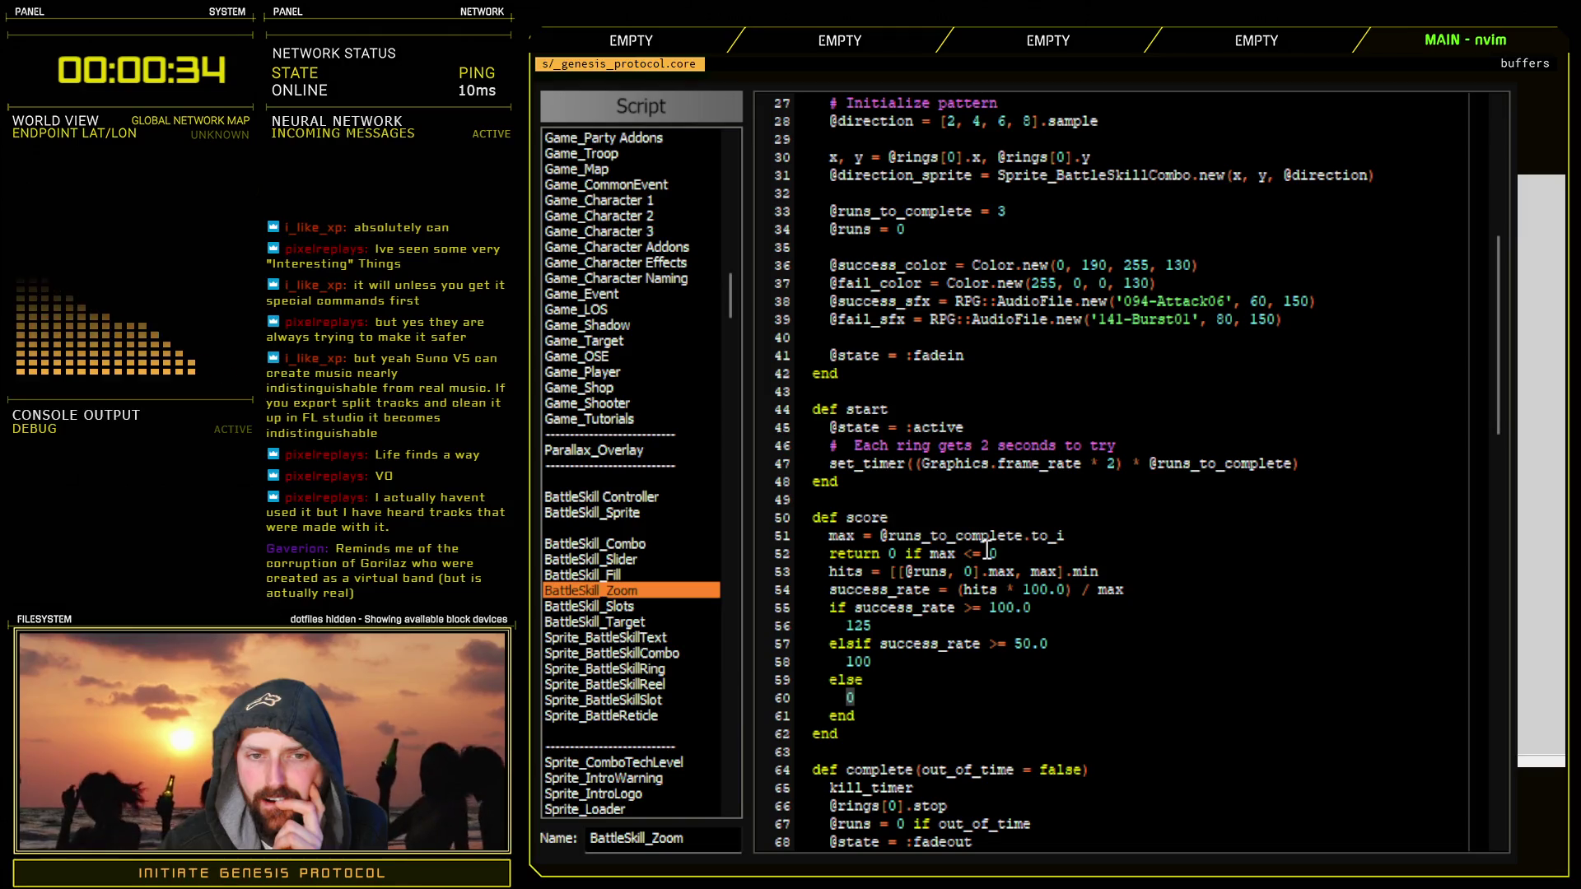
scroll(986, 549, "down", 6)
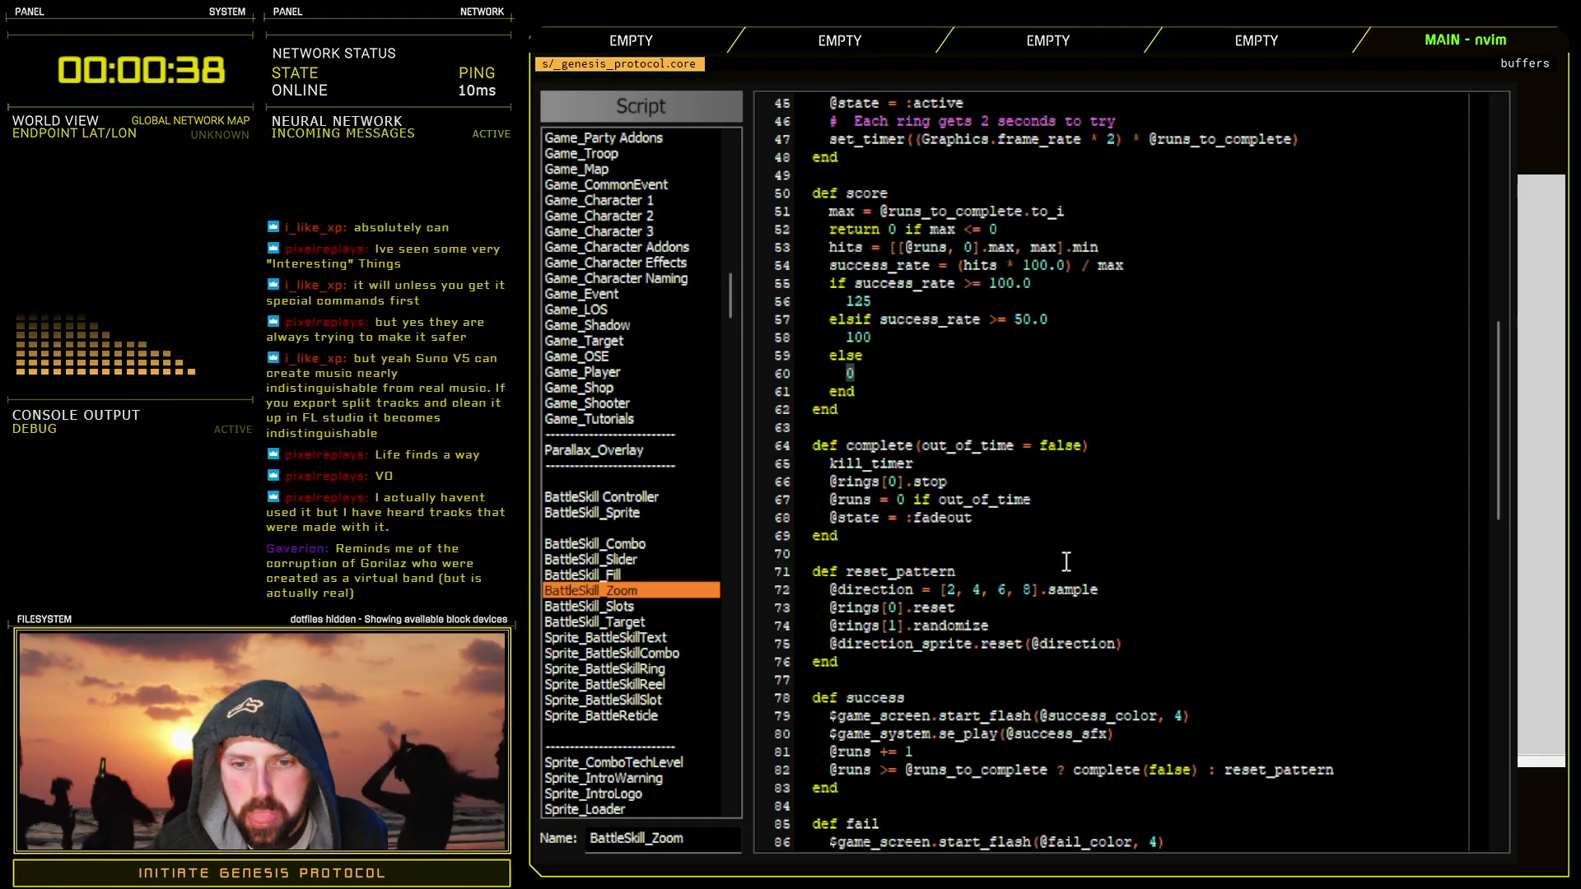
scroll(1065, 563, "down", 4)
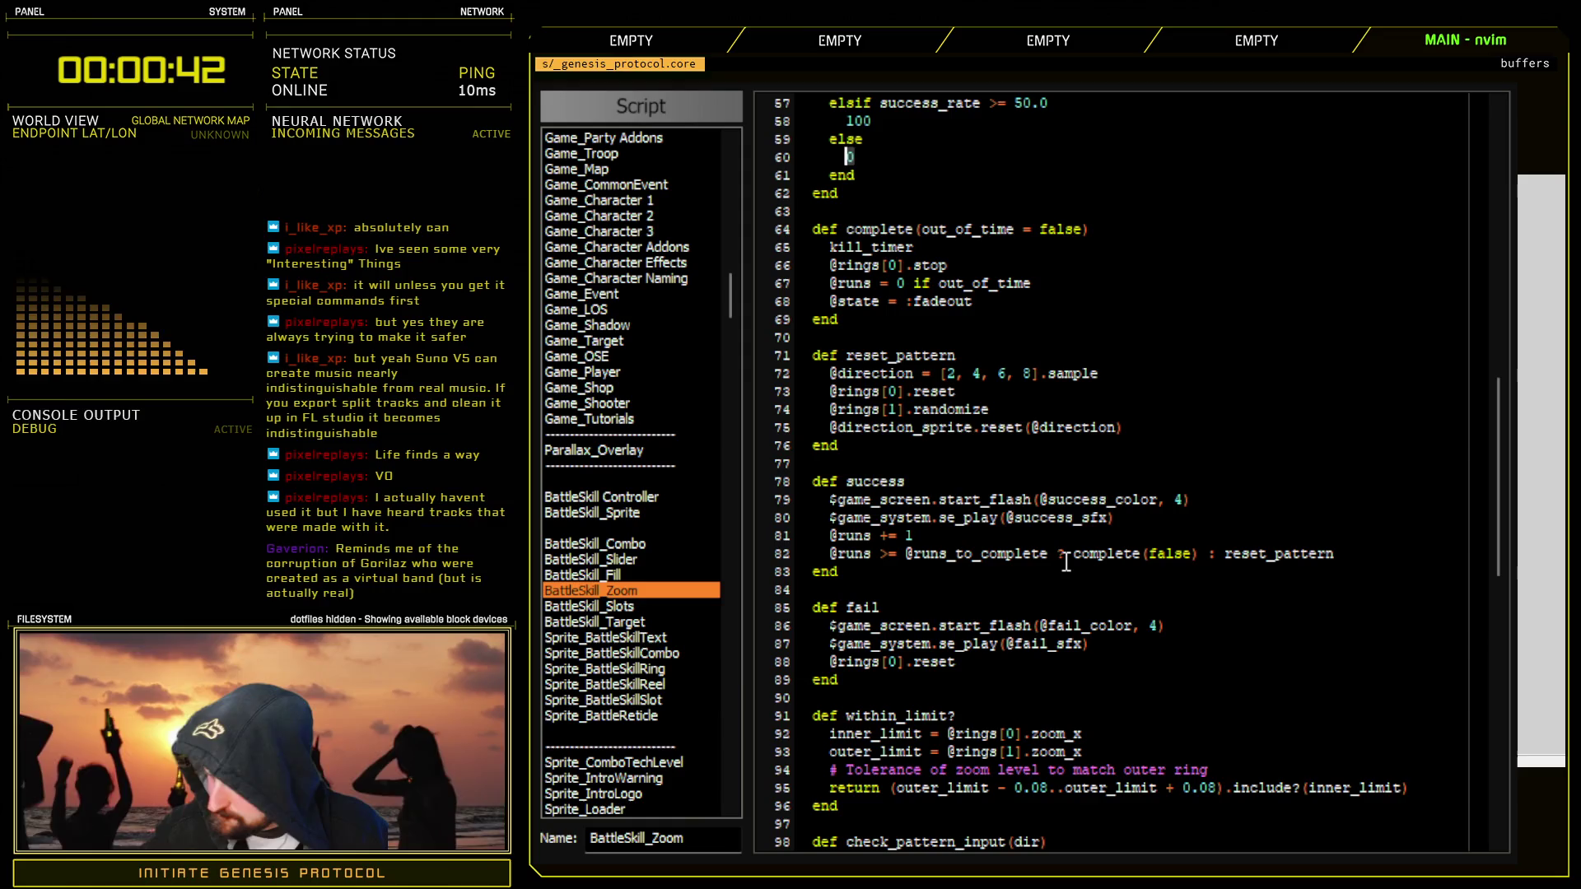
scroll(1066, 563, "down", 6)
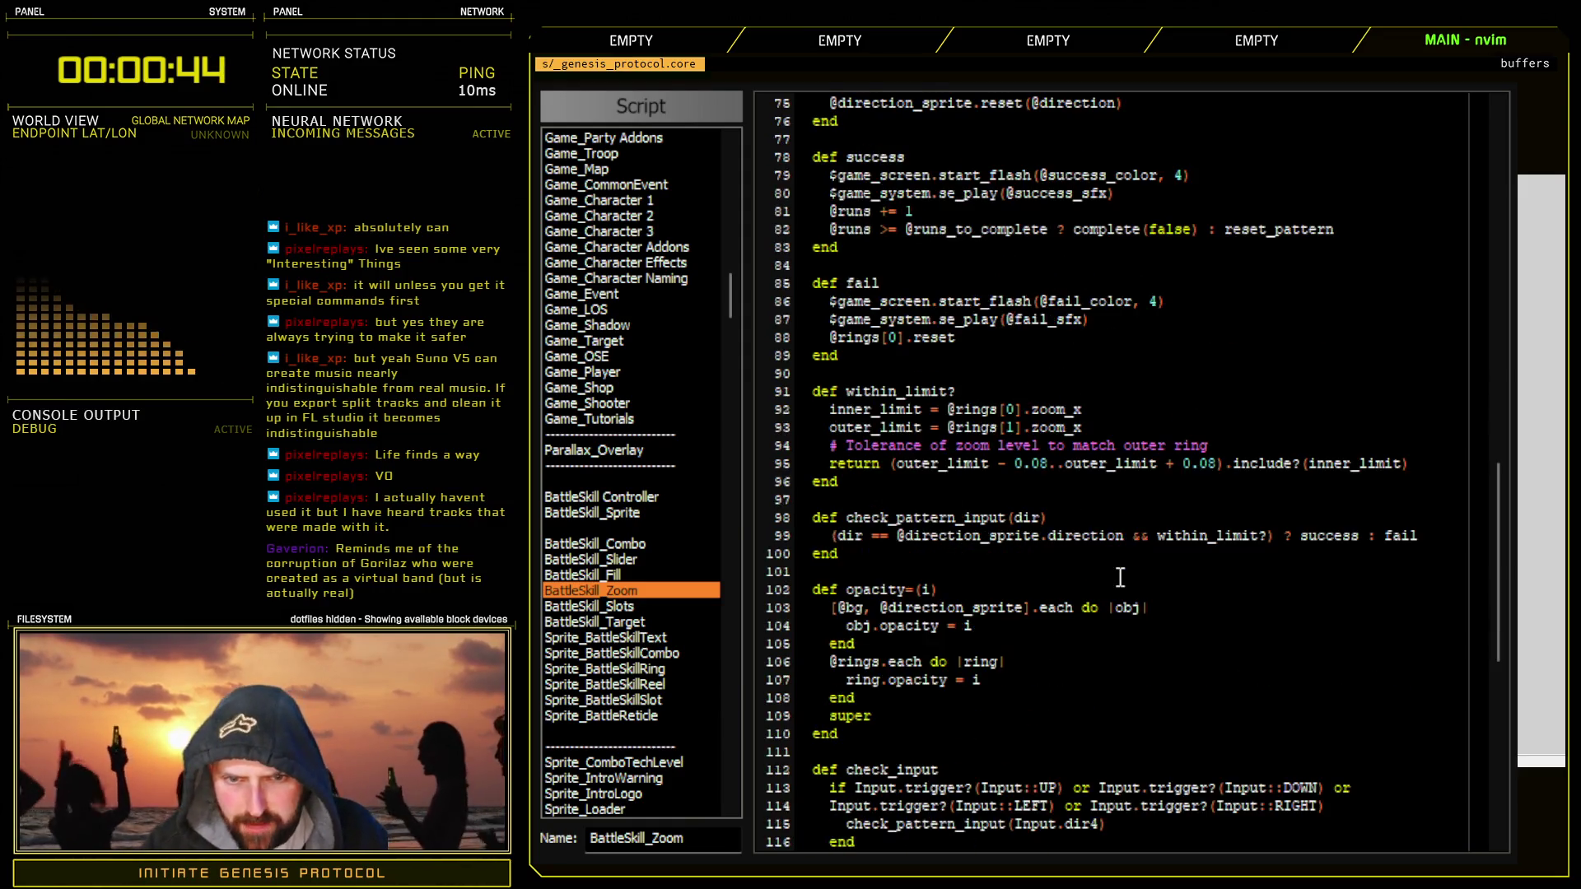
scroll(1104, 579, "down", 4)
scroll(1077, 581, "down", 4)
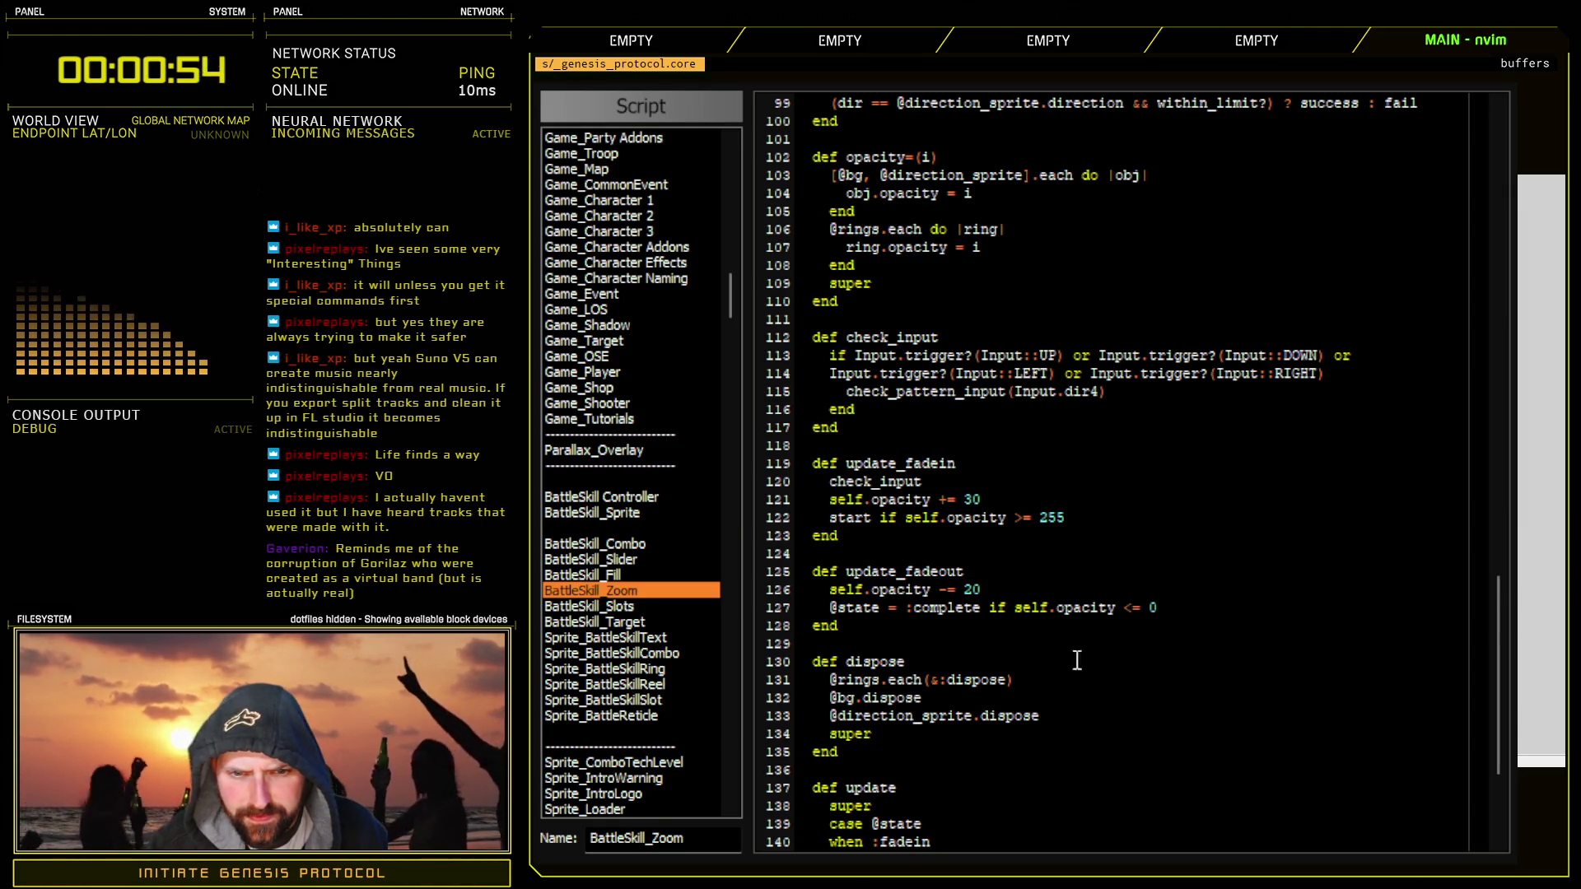
scroll(1135, 639, "down", 4)
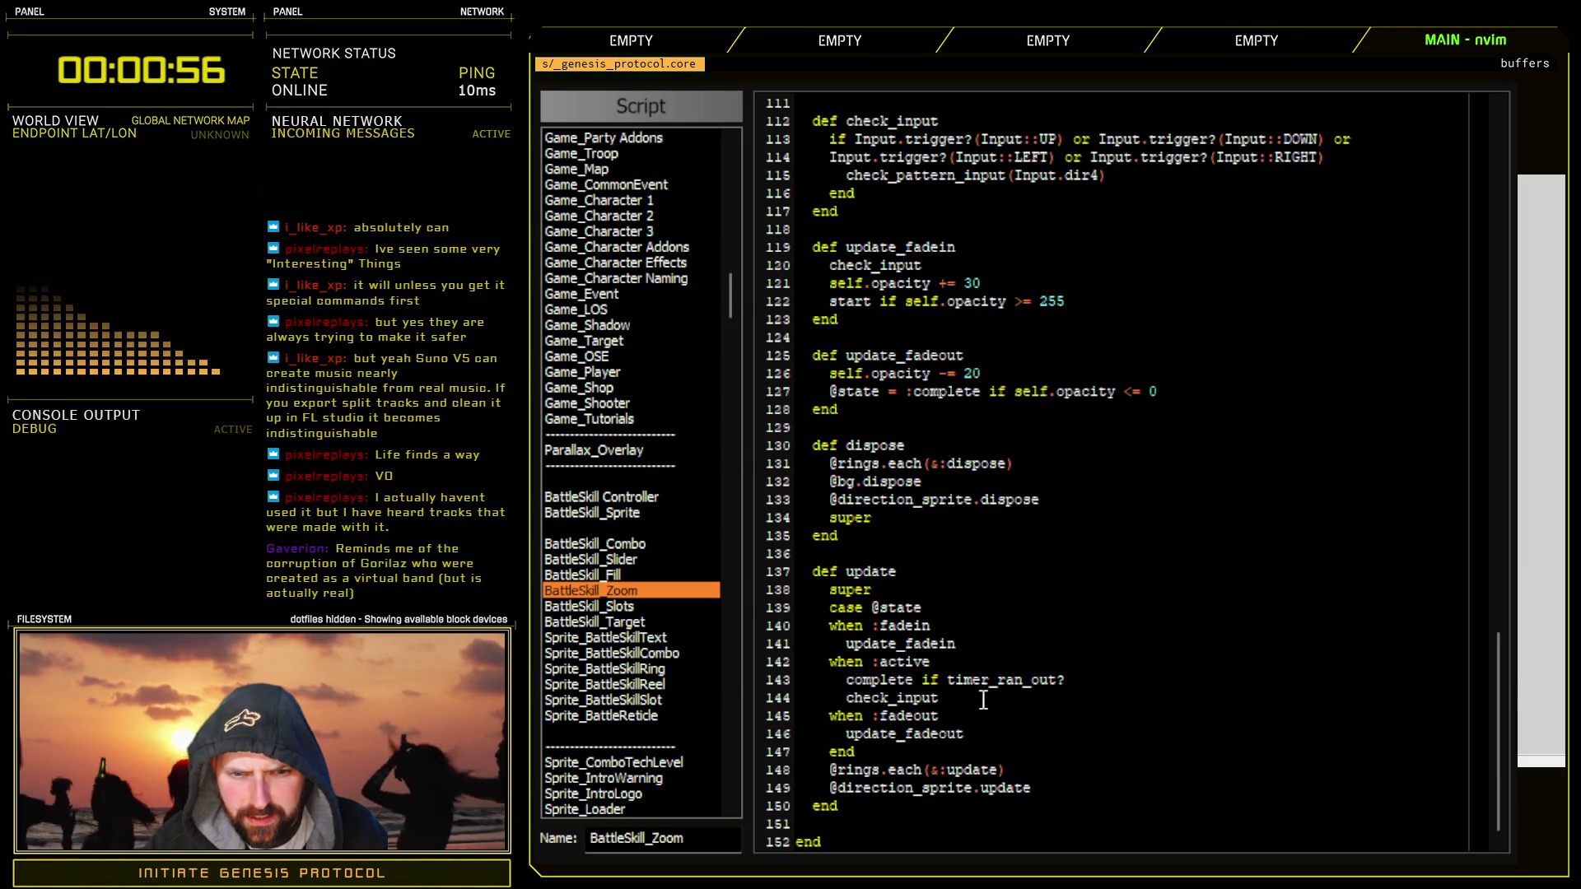
left_click_drag(849, 680, 1115, 678)
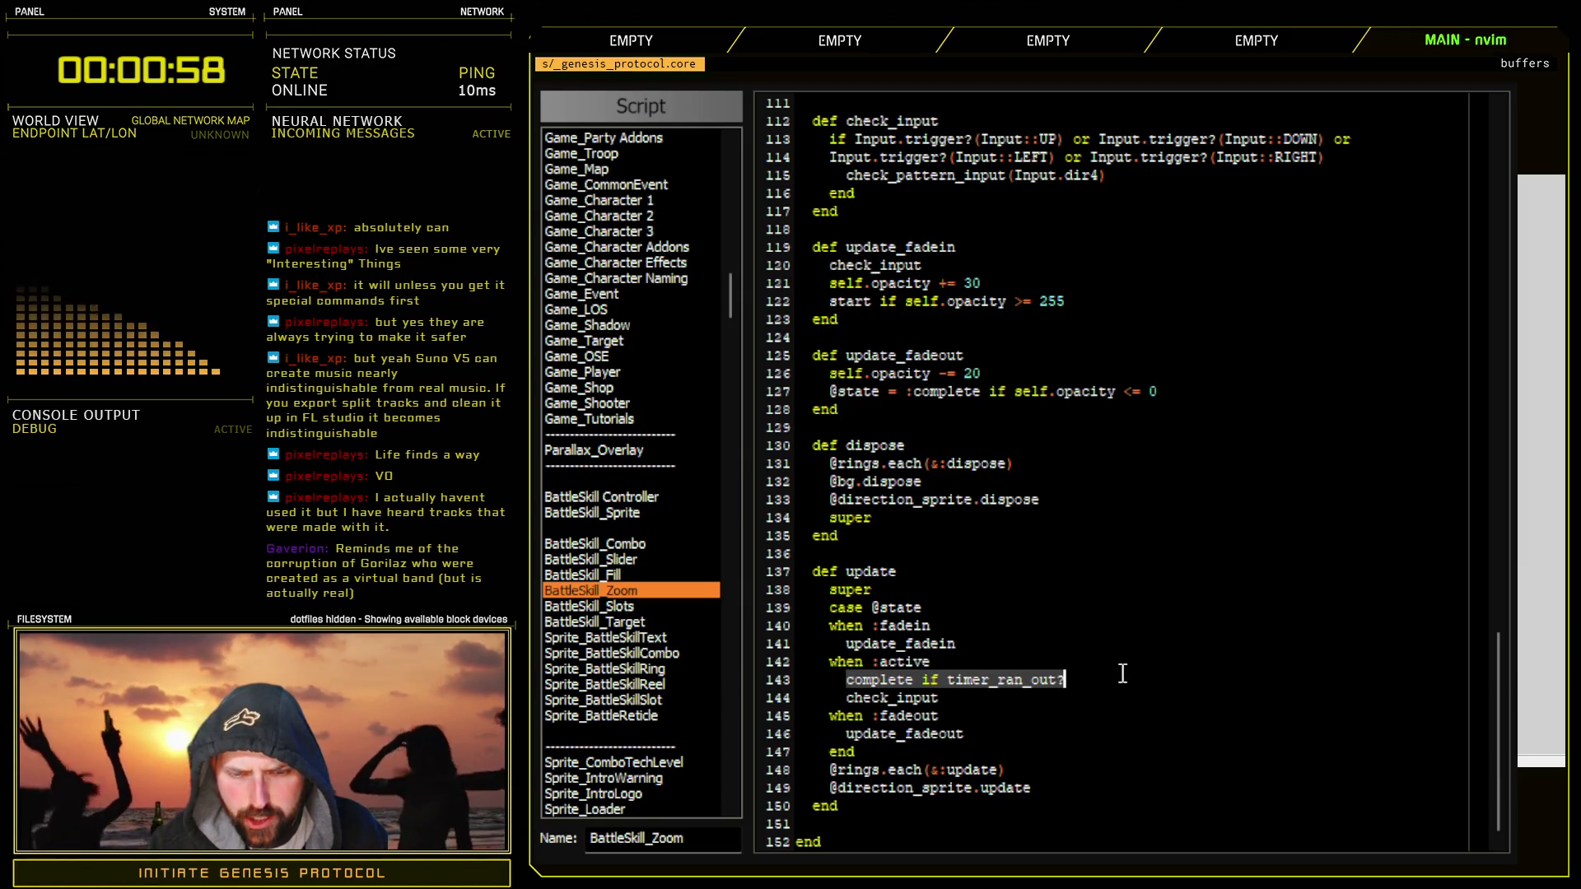
scroll(1115, 678, "up", 18)
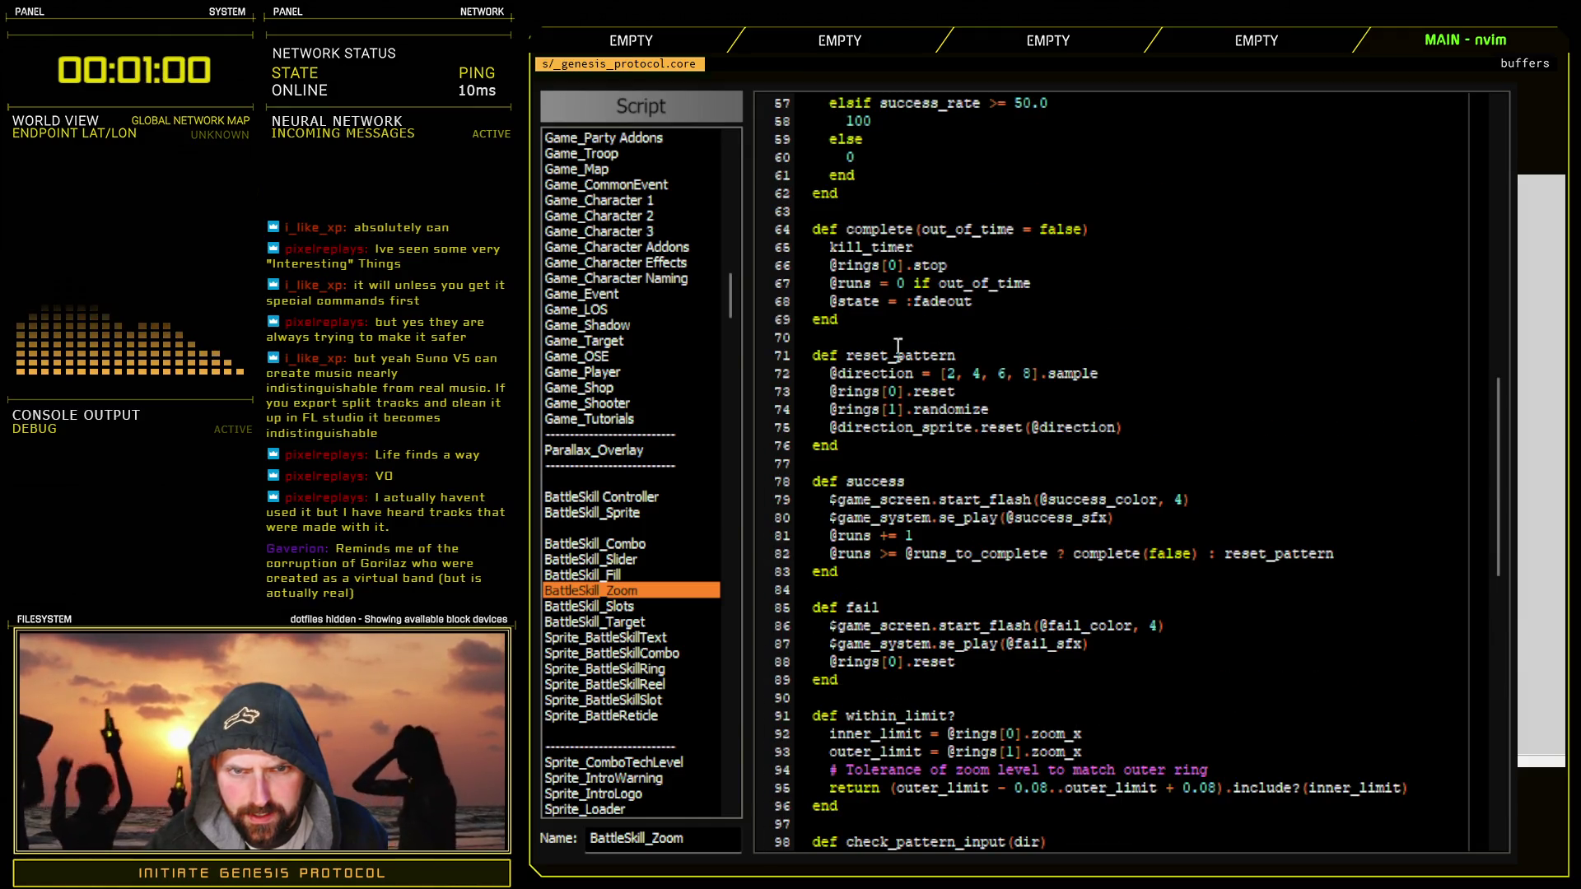
left_click(842, 272)
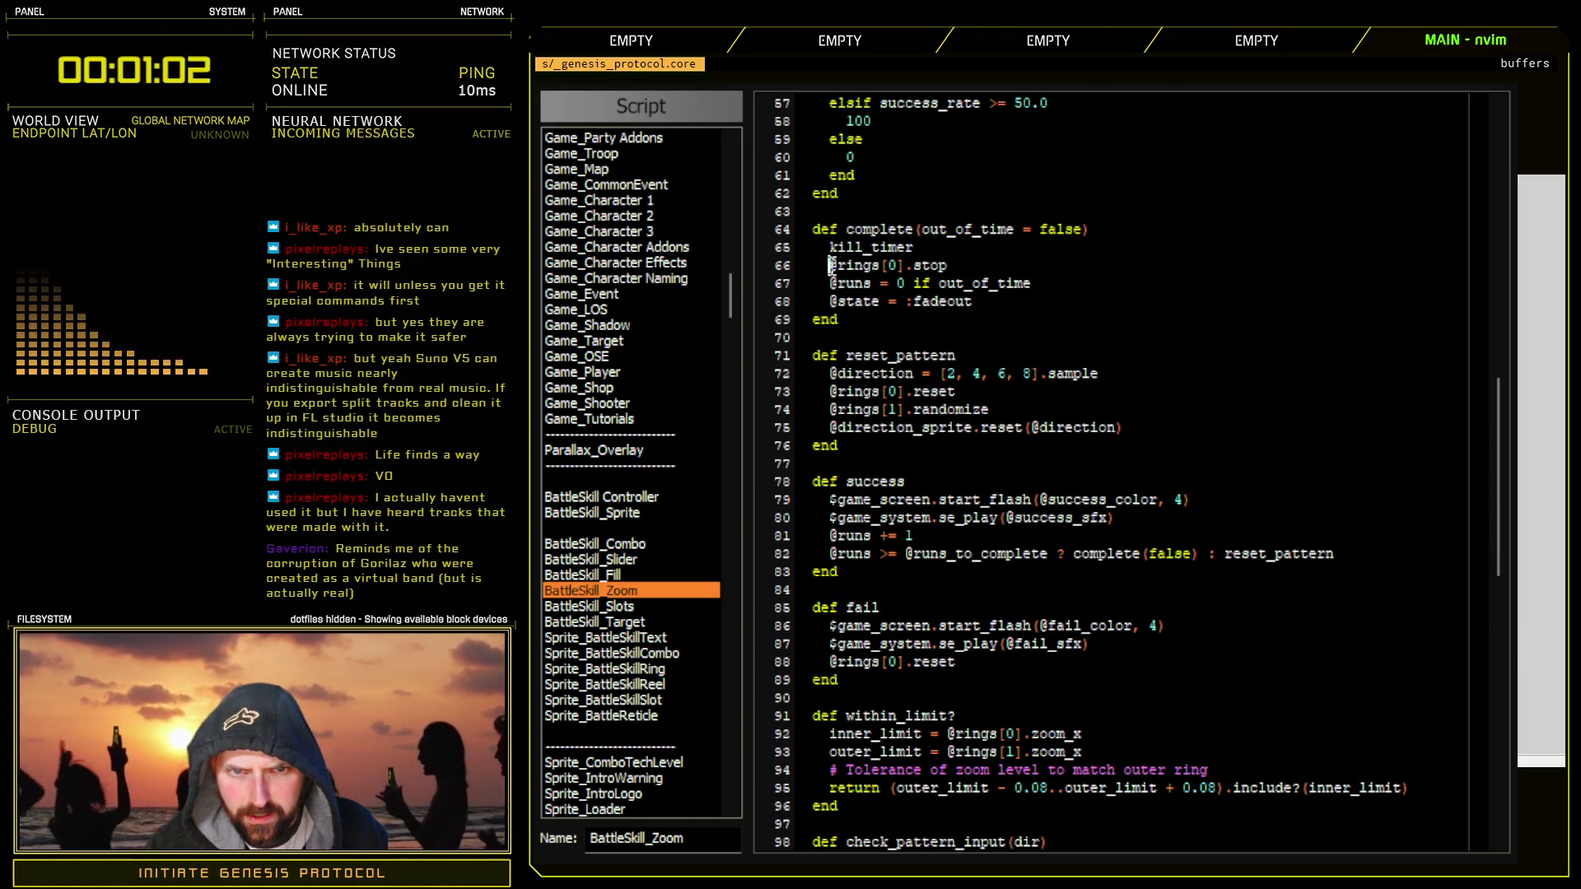
key("v")
key("dollar")
key("j")
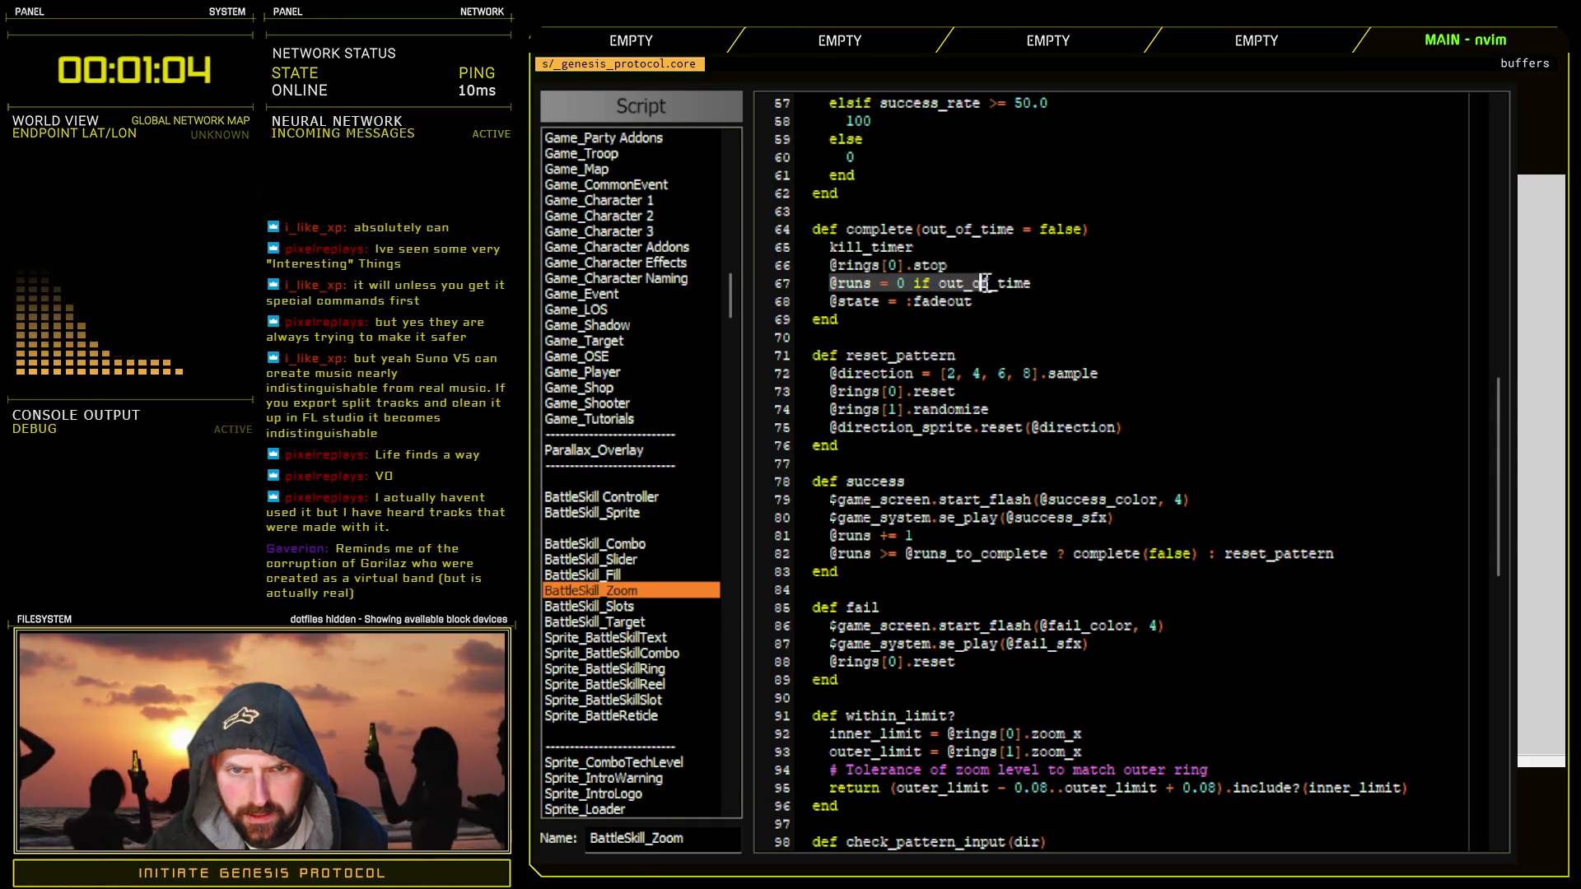
key("y")
mouse_move(851, 283)
left_mouse_down()
mouse_move(996, 268)
mouse_move(1015, 294)
left_mouse_up()
left_click(933, 283)
left_click(1029, 317)
scroll(1044, 373, "up", 4)
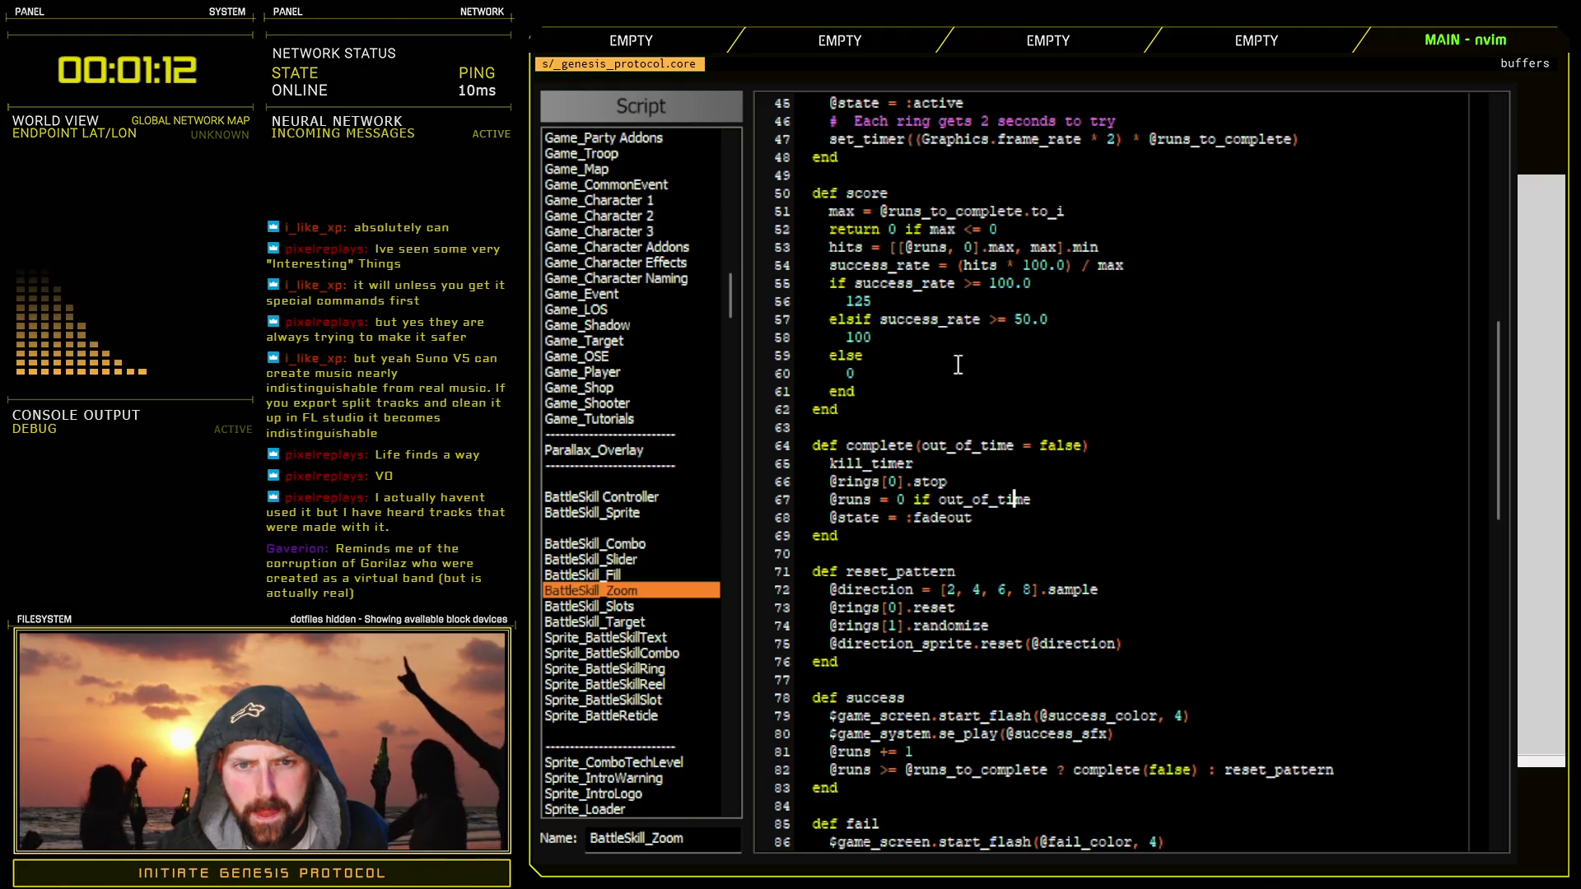
scroll(999, 658, "down", 4)
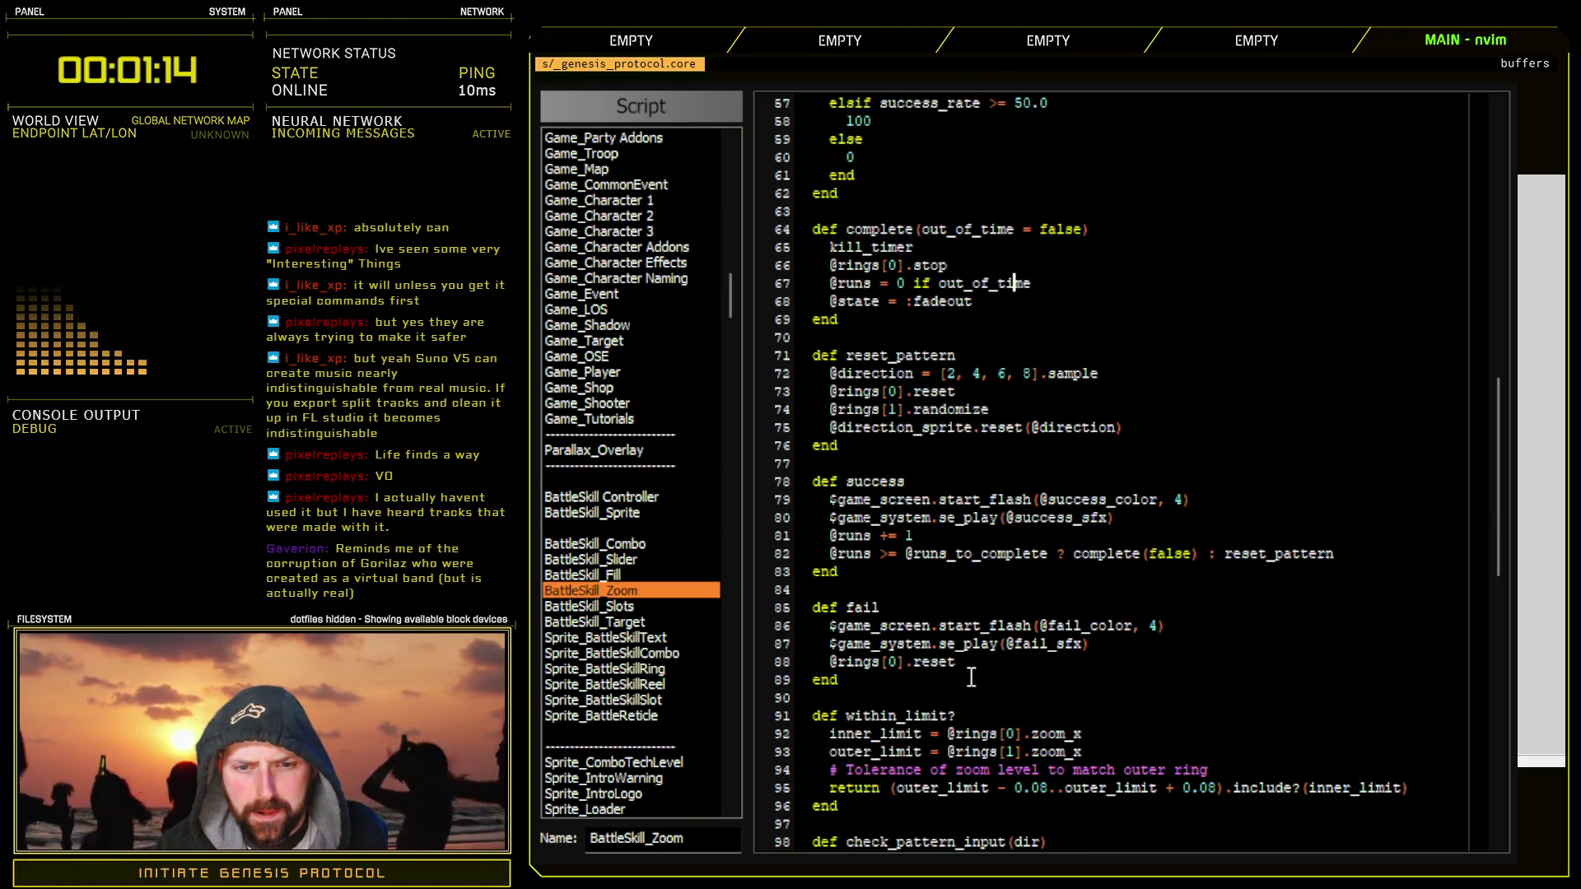
left_click_drag(859, 547, 1309, 554)
left_click(945, 302)
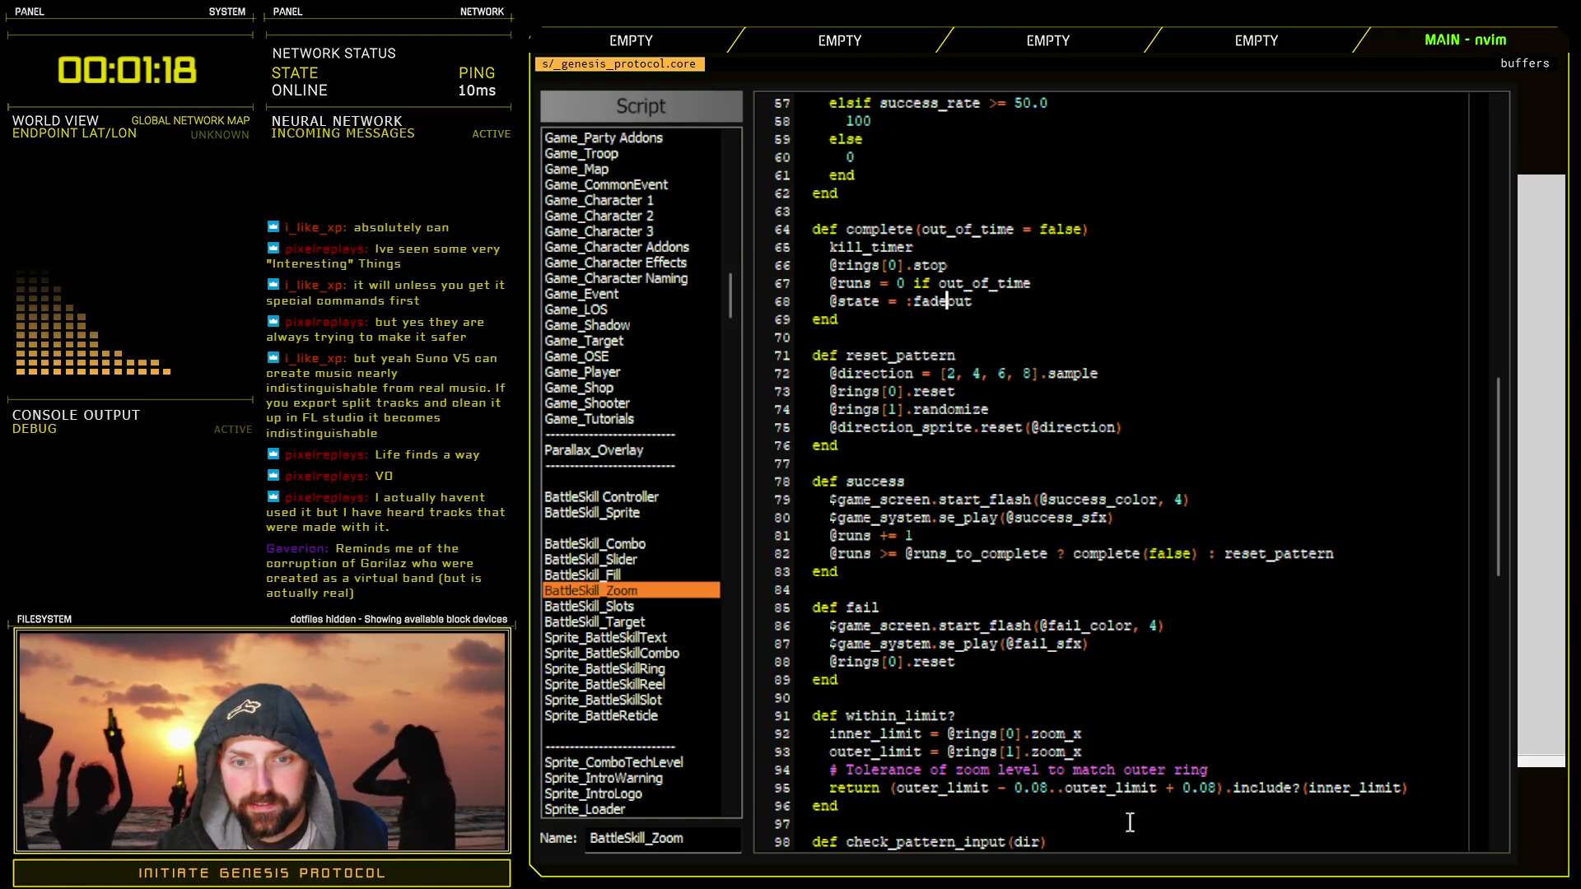
key("F12")
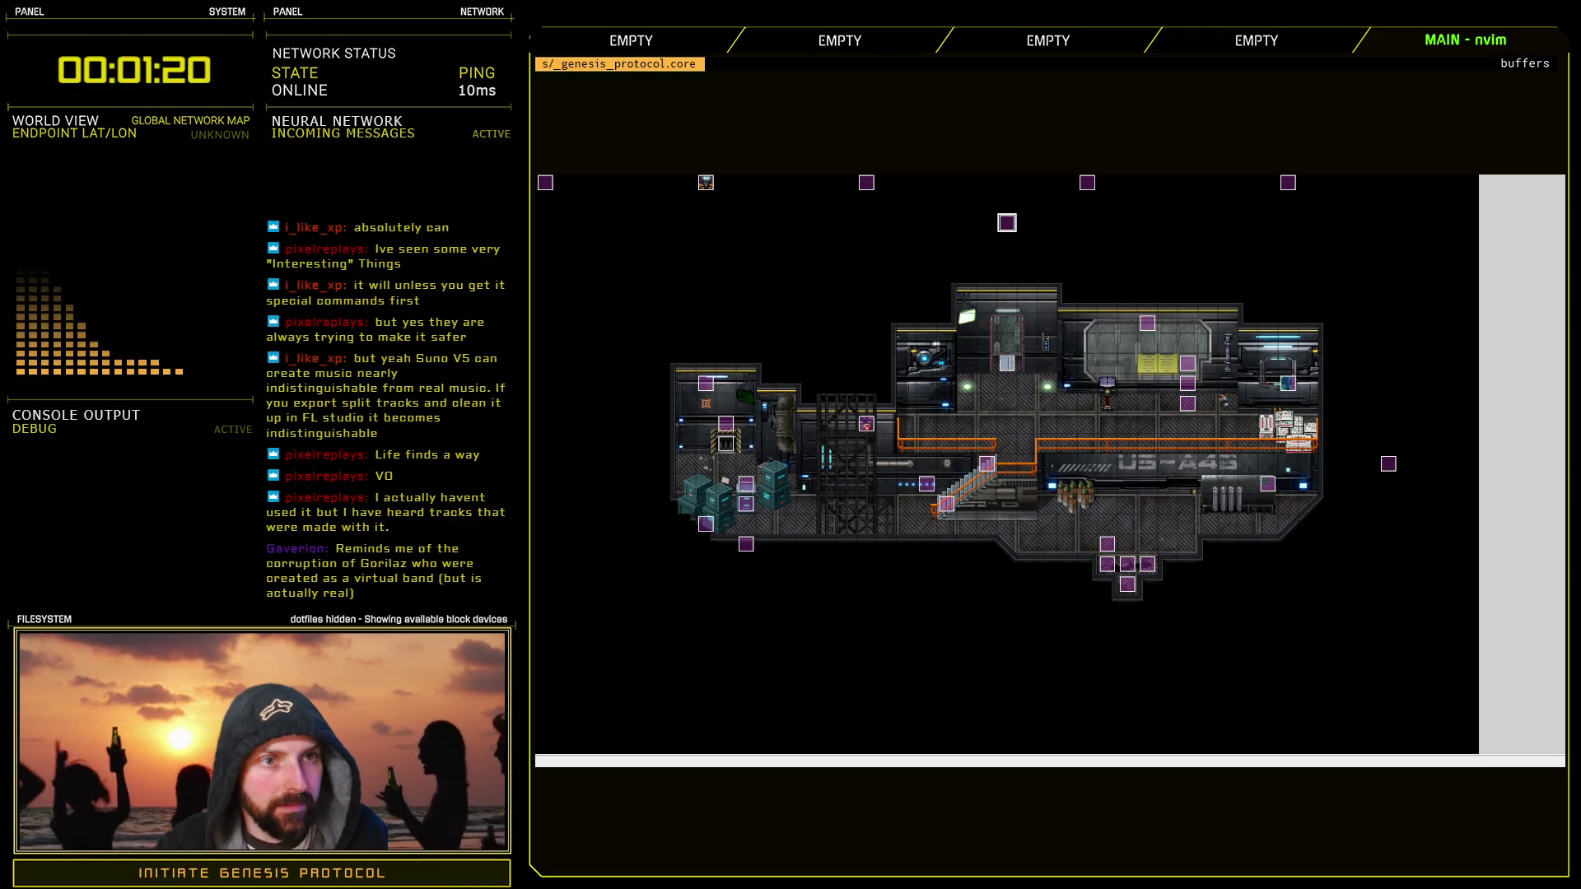
Attack BEAMER once, run away from the test battle, and close the troops database
key("alt+F4")
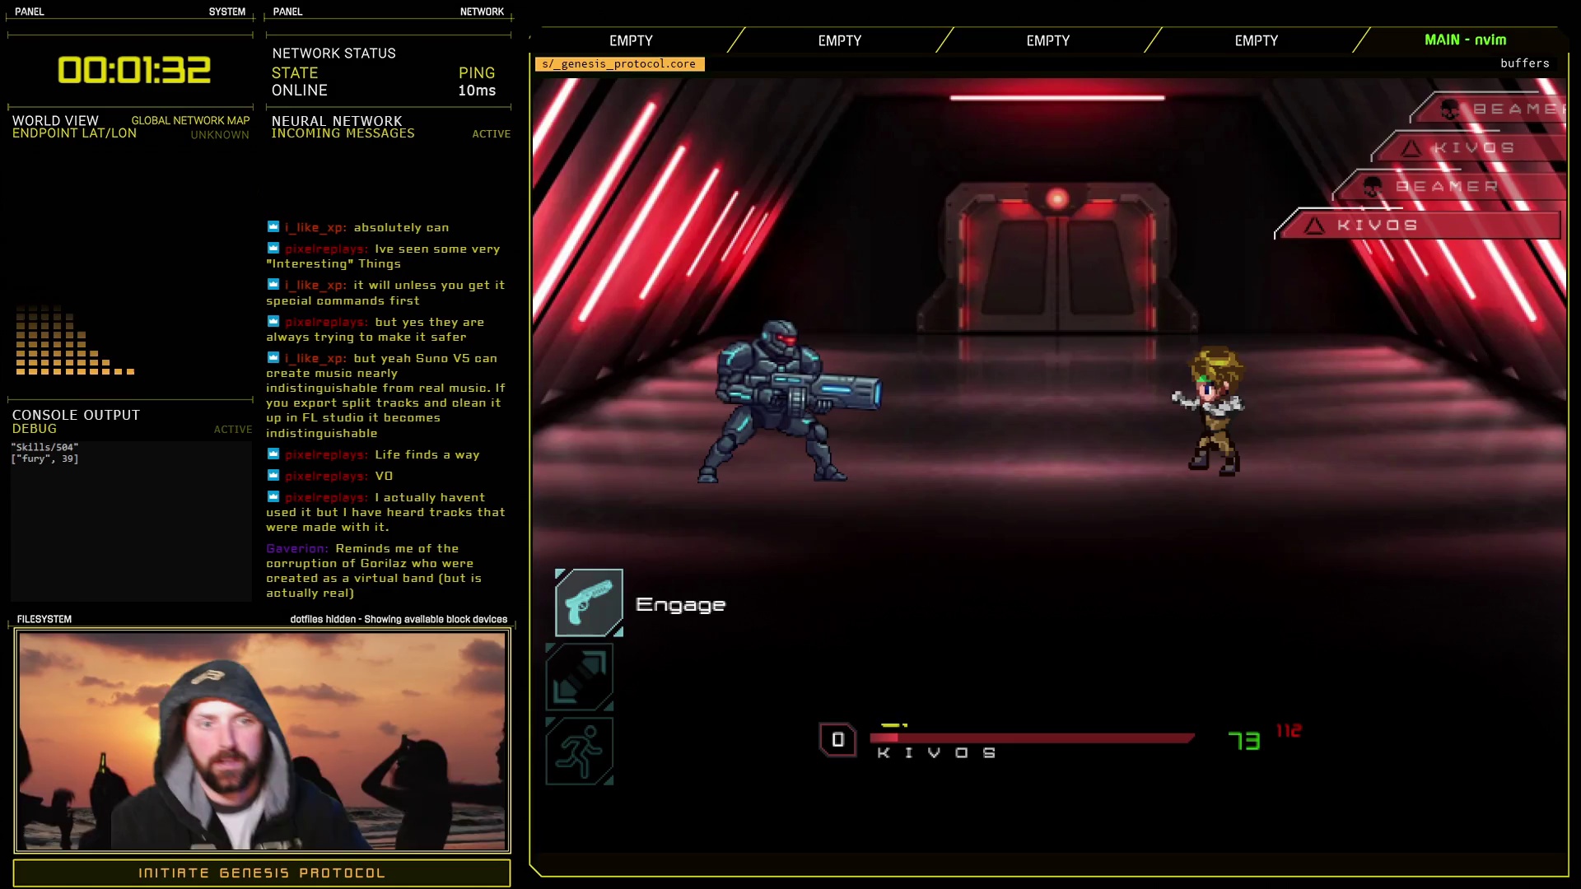
key("Return")
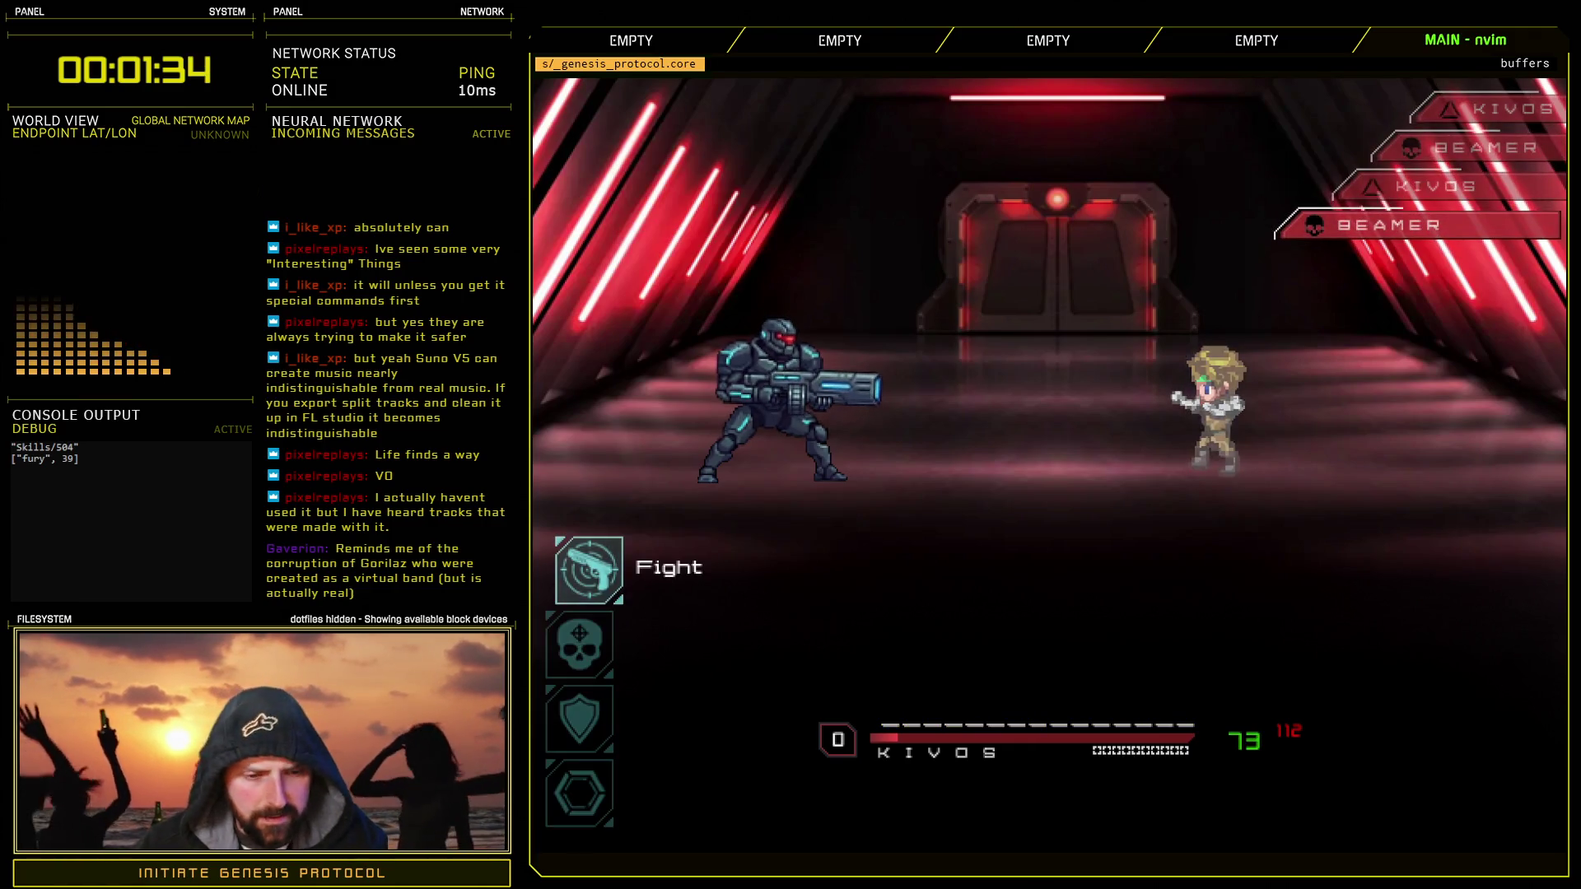
key("Return")
key("Return")
key("Return")
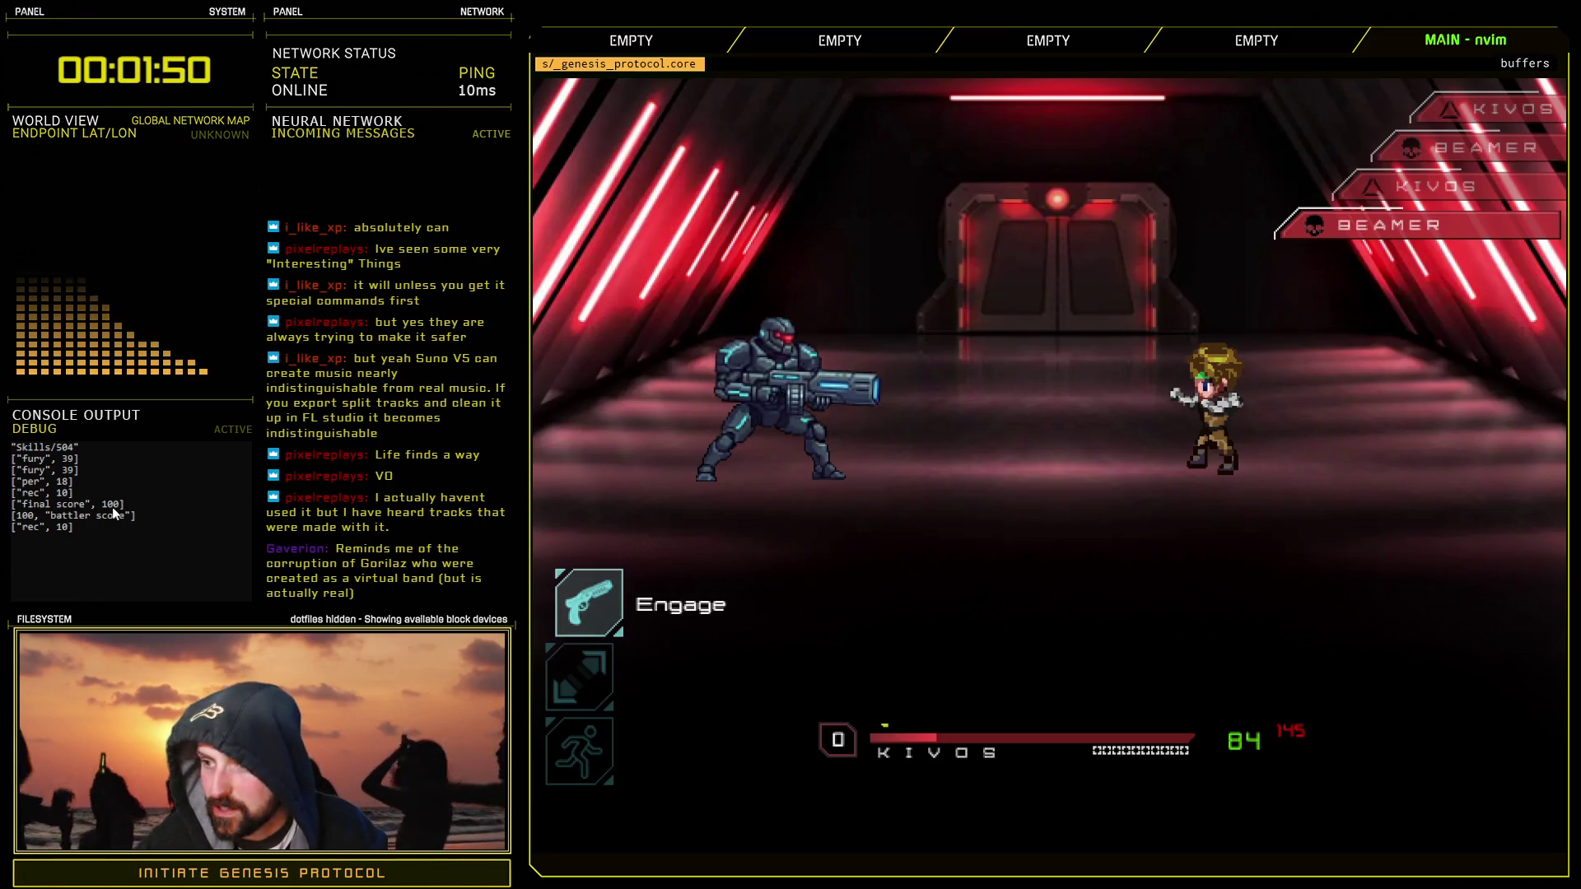
key("Down")
key("Down")
key("Return")
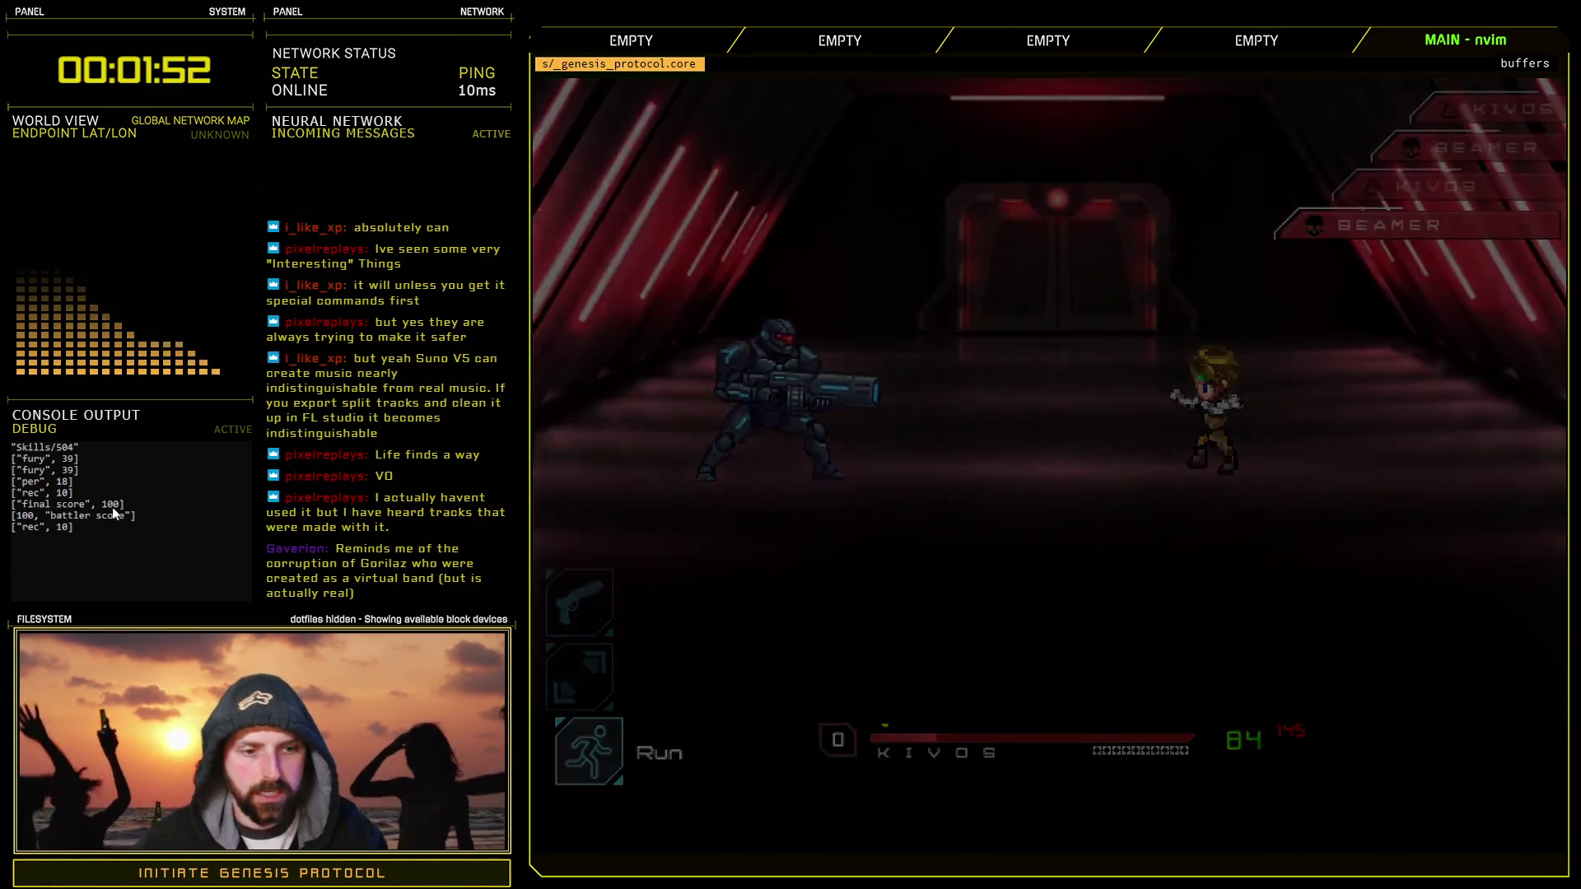
left_click(1145, 782)
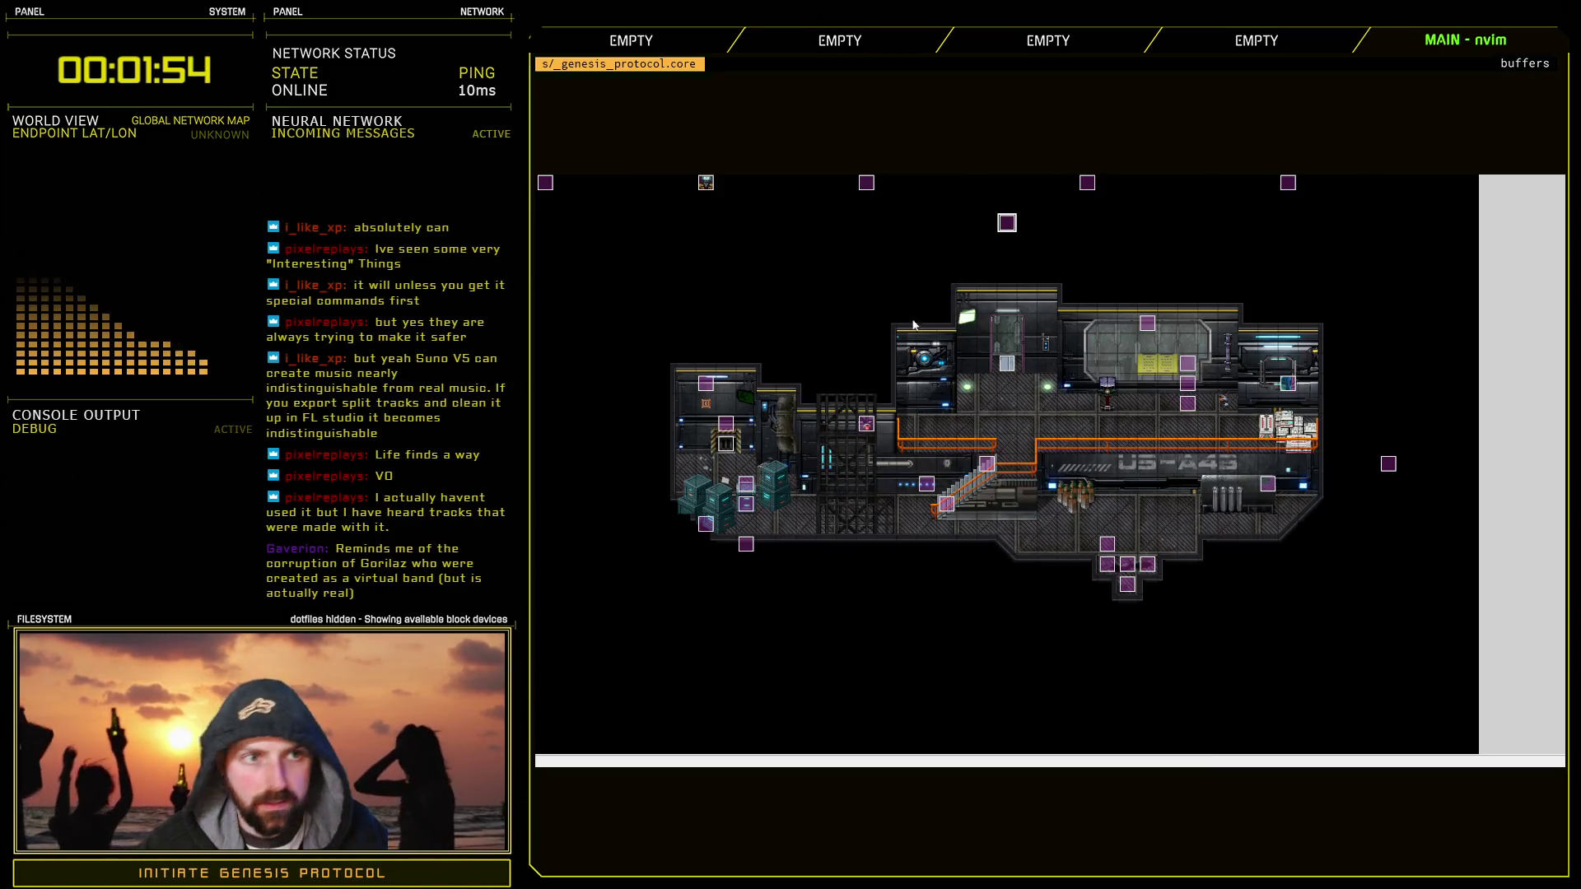
key("F11")
scroll(975, 441, "up", 20)
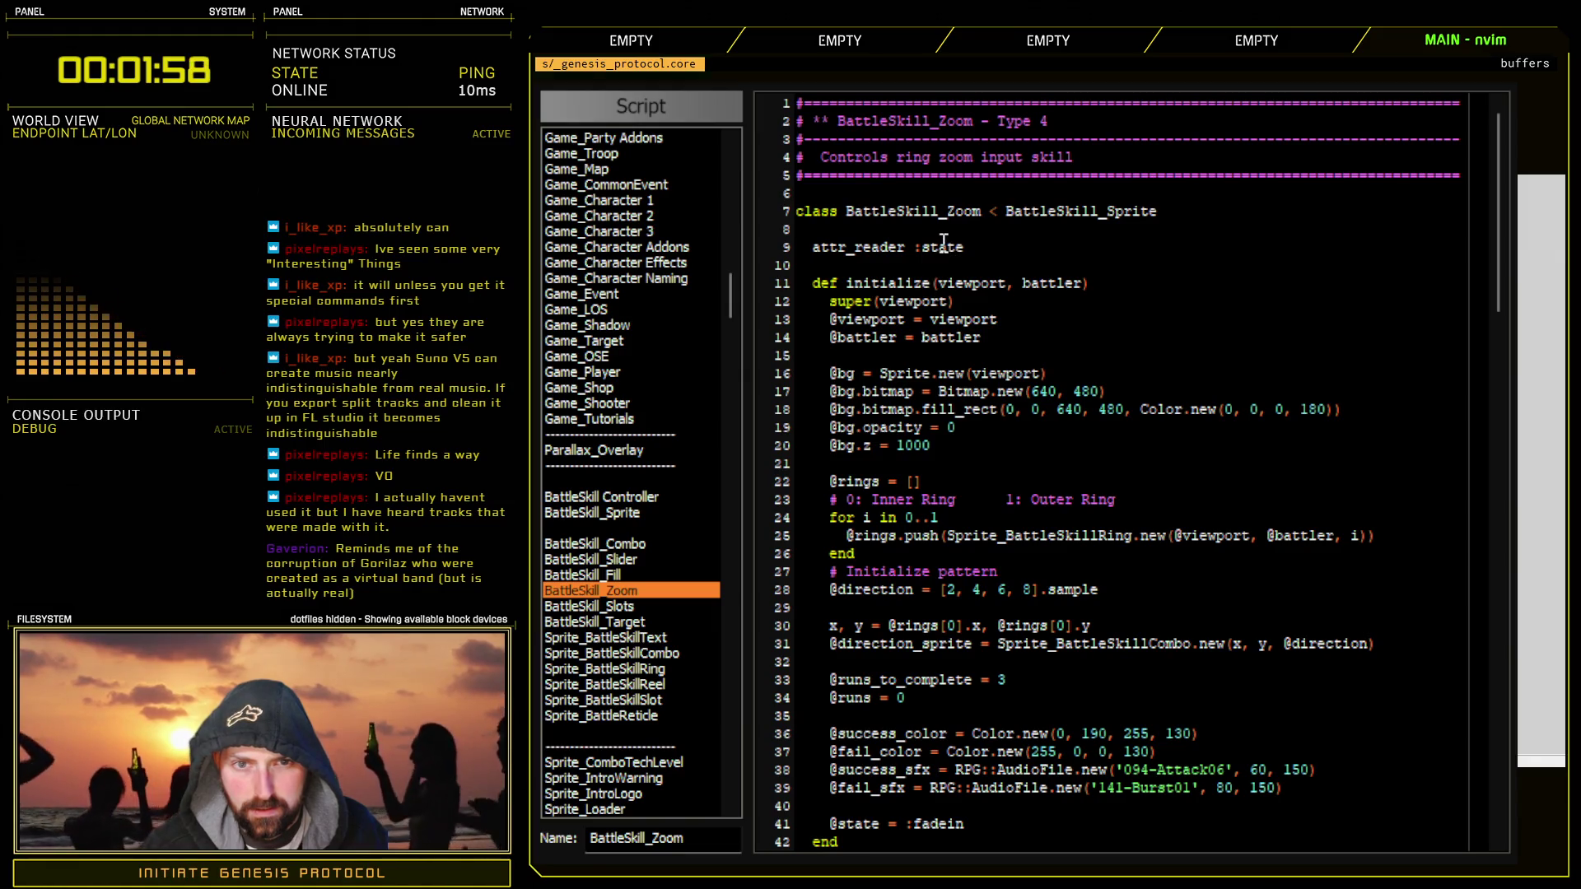
double_click(946, 247)
left_click(957, 323)
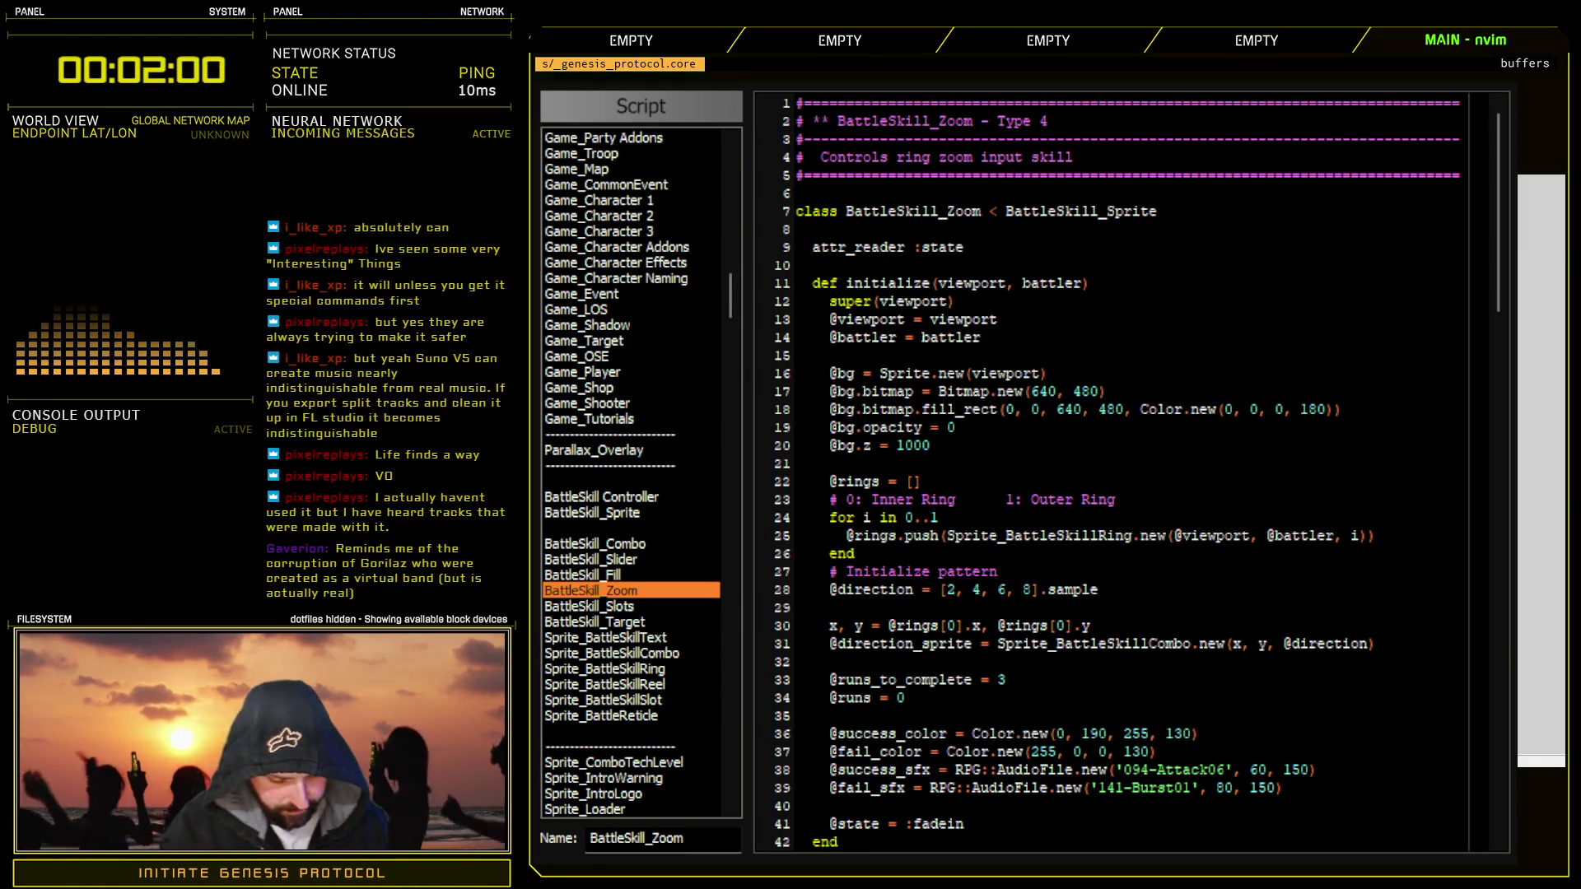
key("ctrl+f")
key("Return")
scroll(1157, 511, "down", 6)
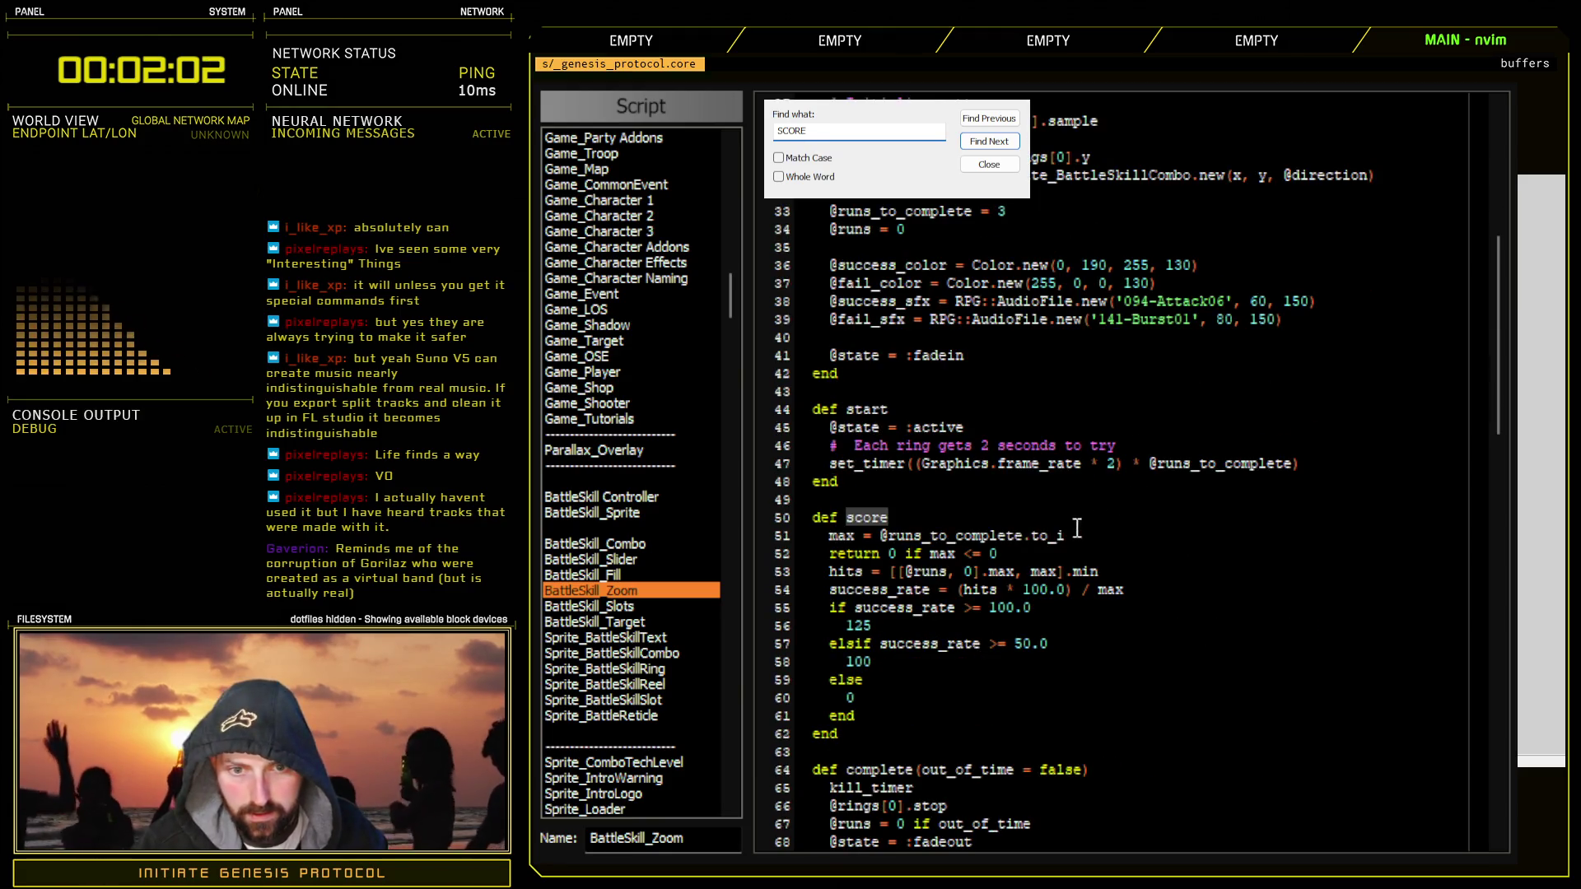
left_click(856, 520)
left_click_drag(856, 521, 838, 736)
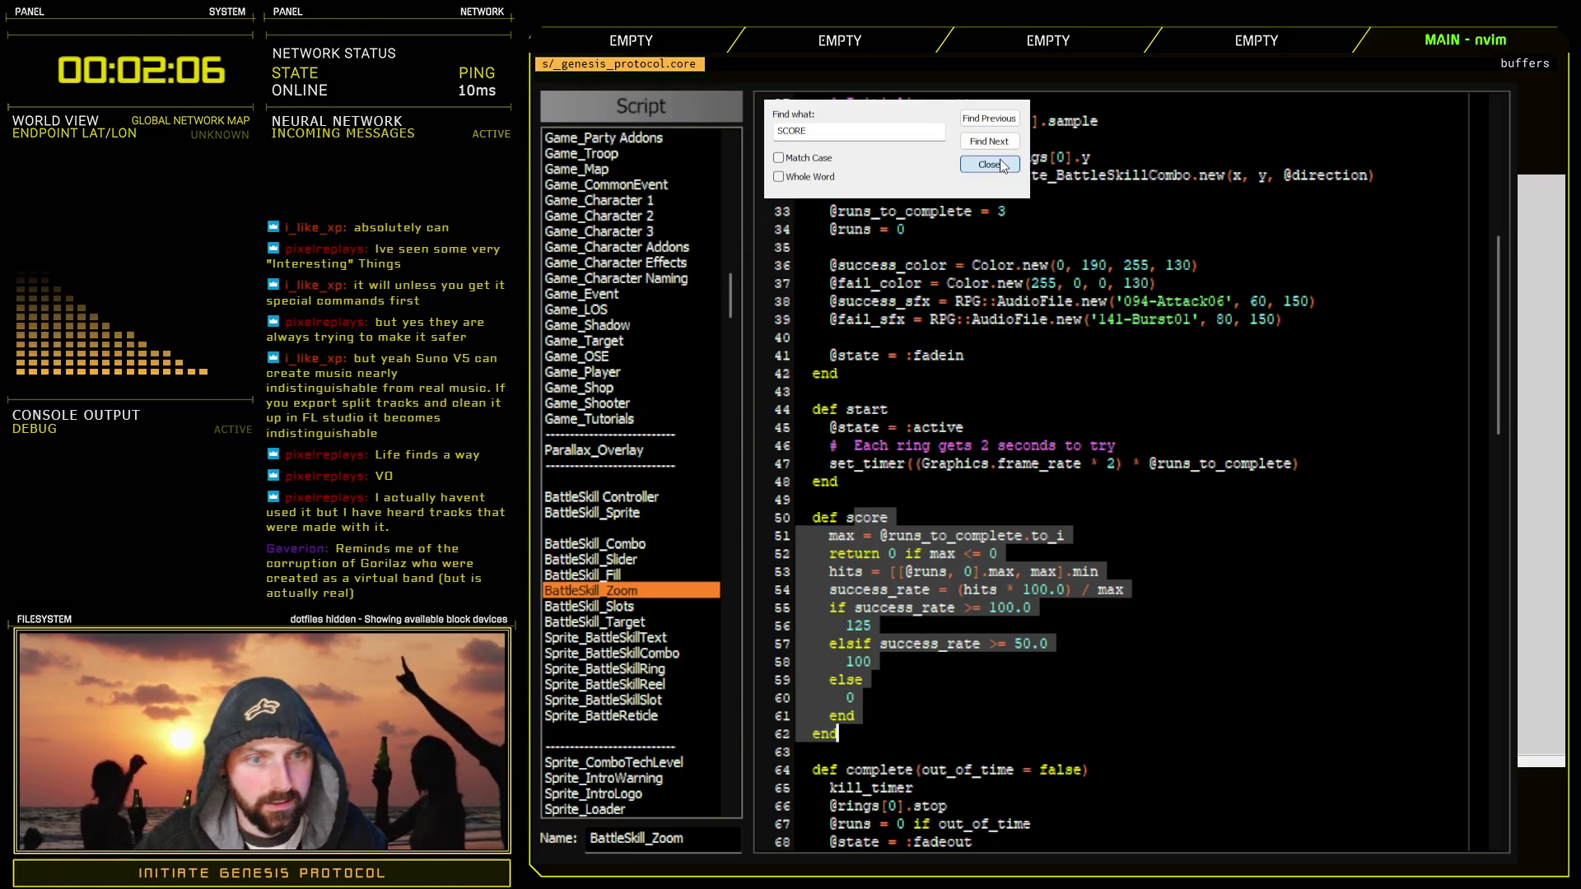
left_click(988, 623)
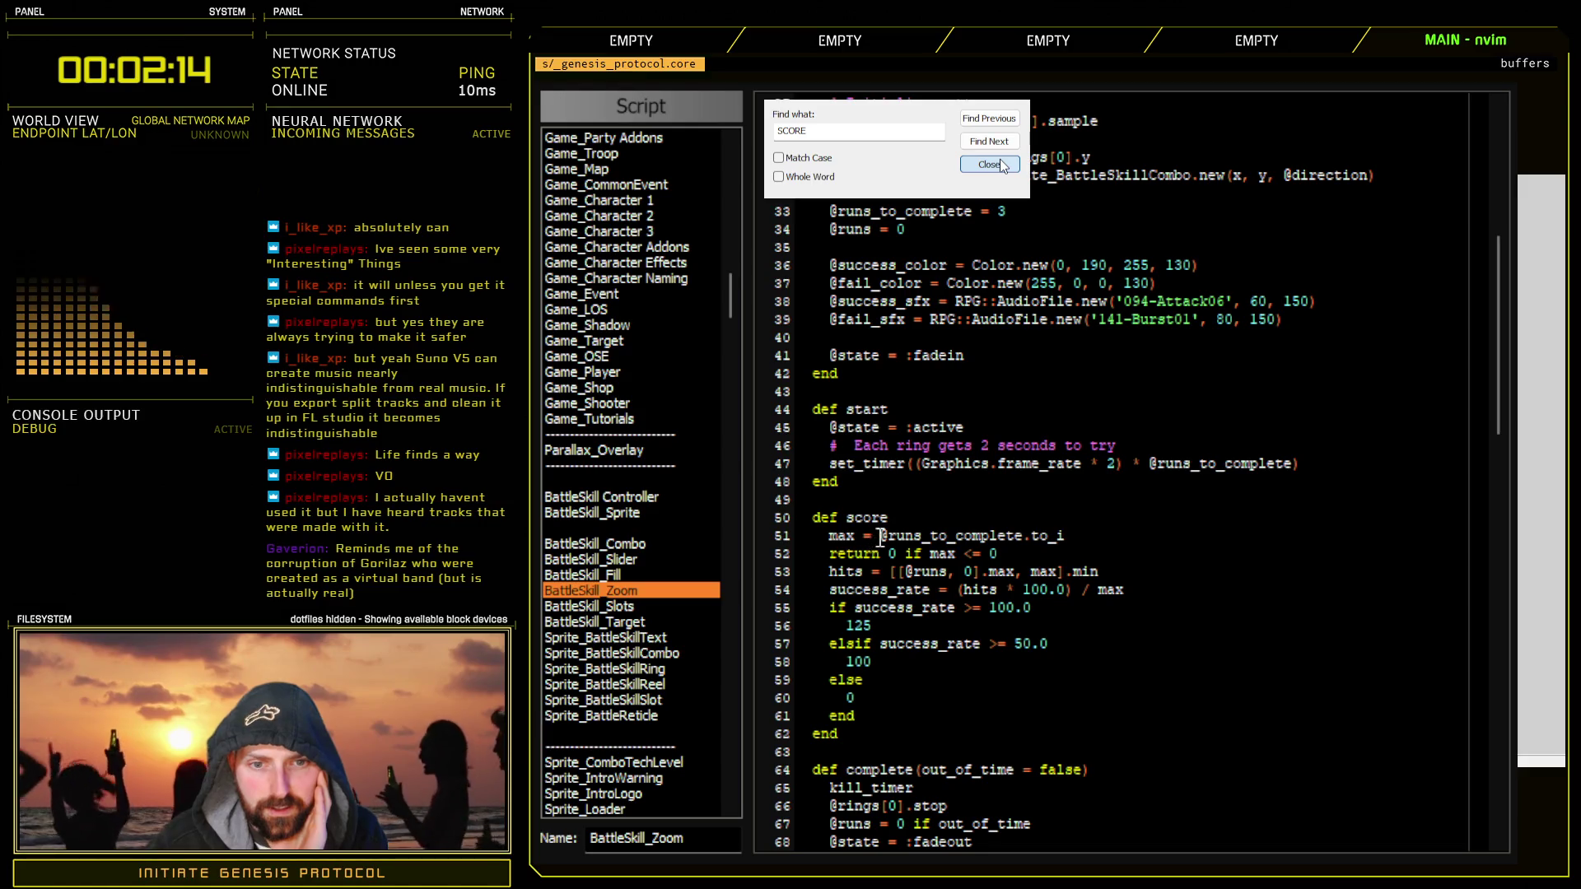
left_click_drag(880, 537, 958, 534)
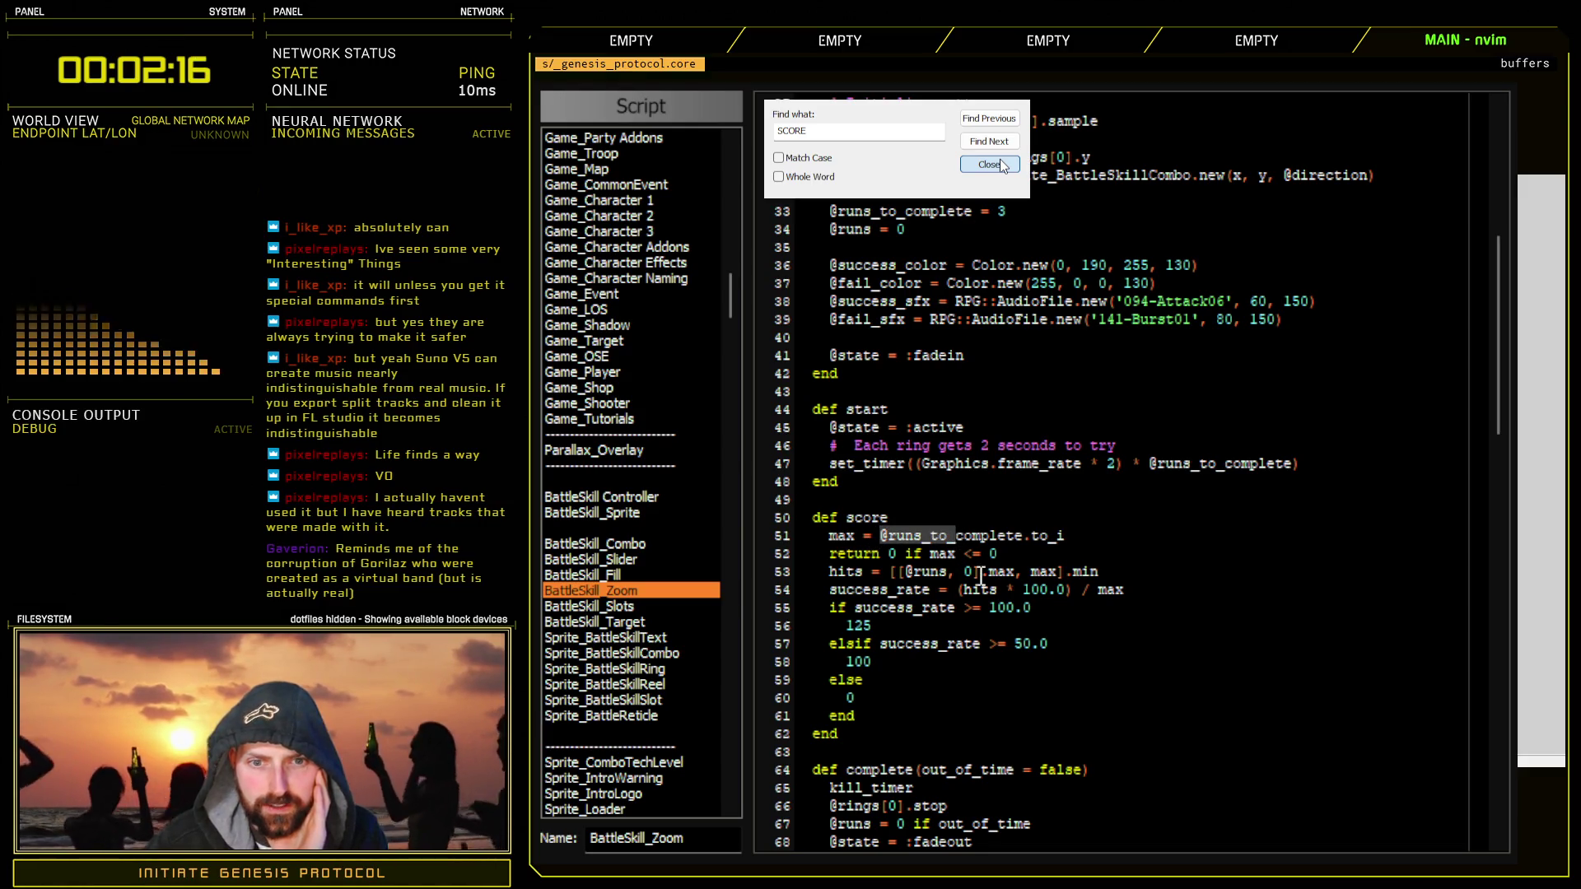
left_click_drag(907, 571, 991, 588)
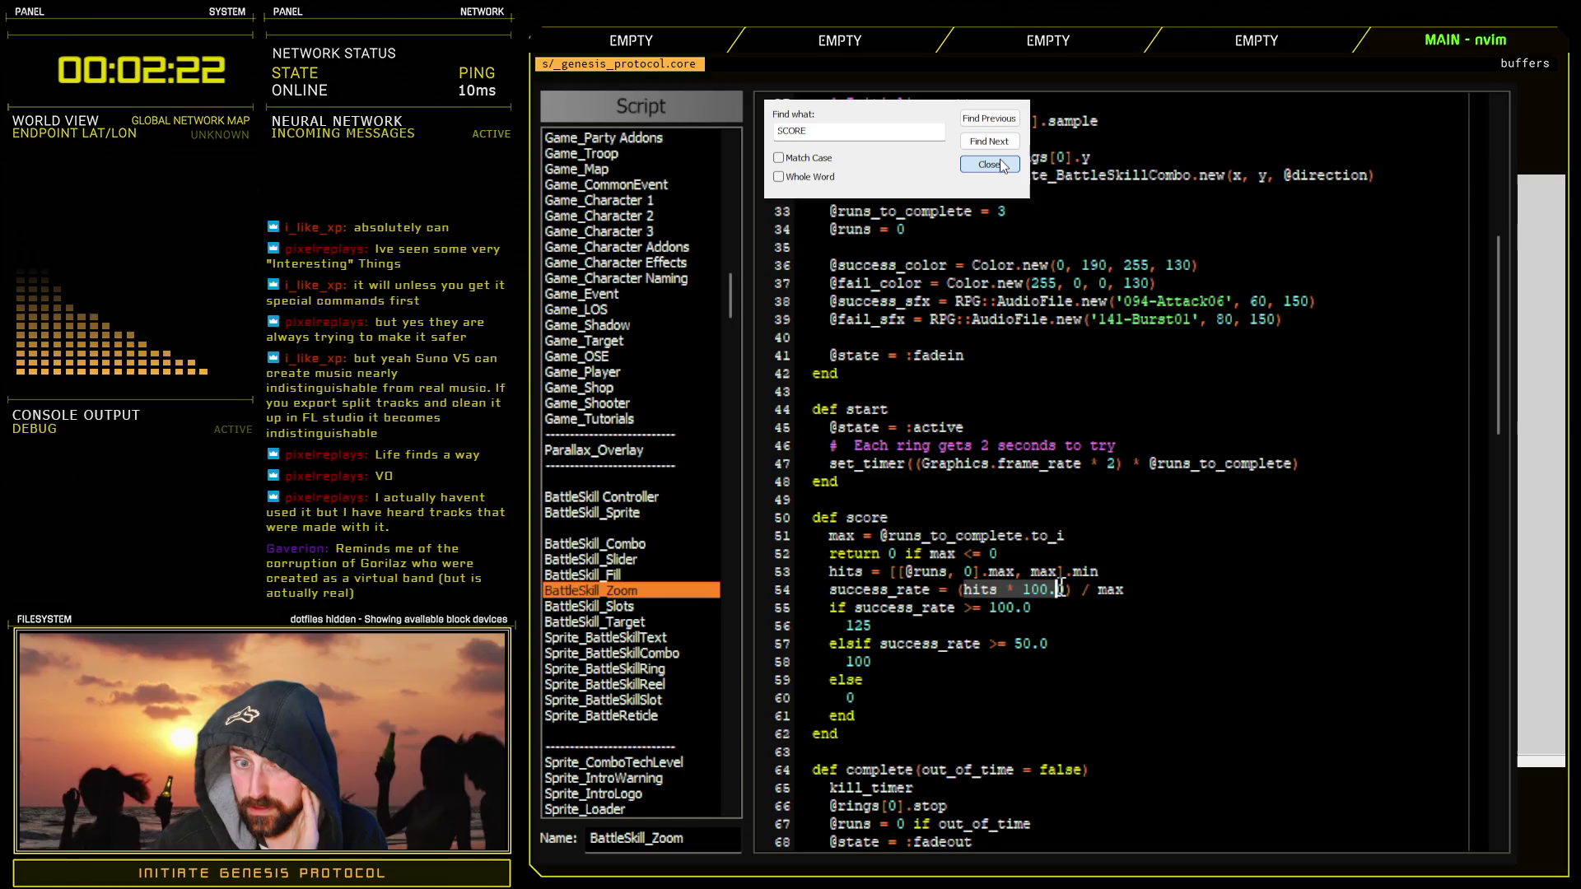
left_click_drag(1092, 590, 1125, 589)
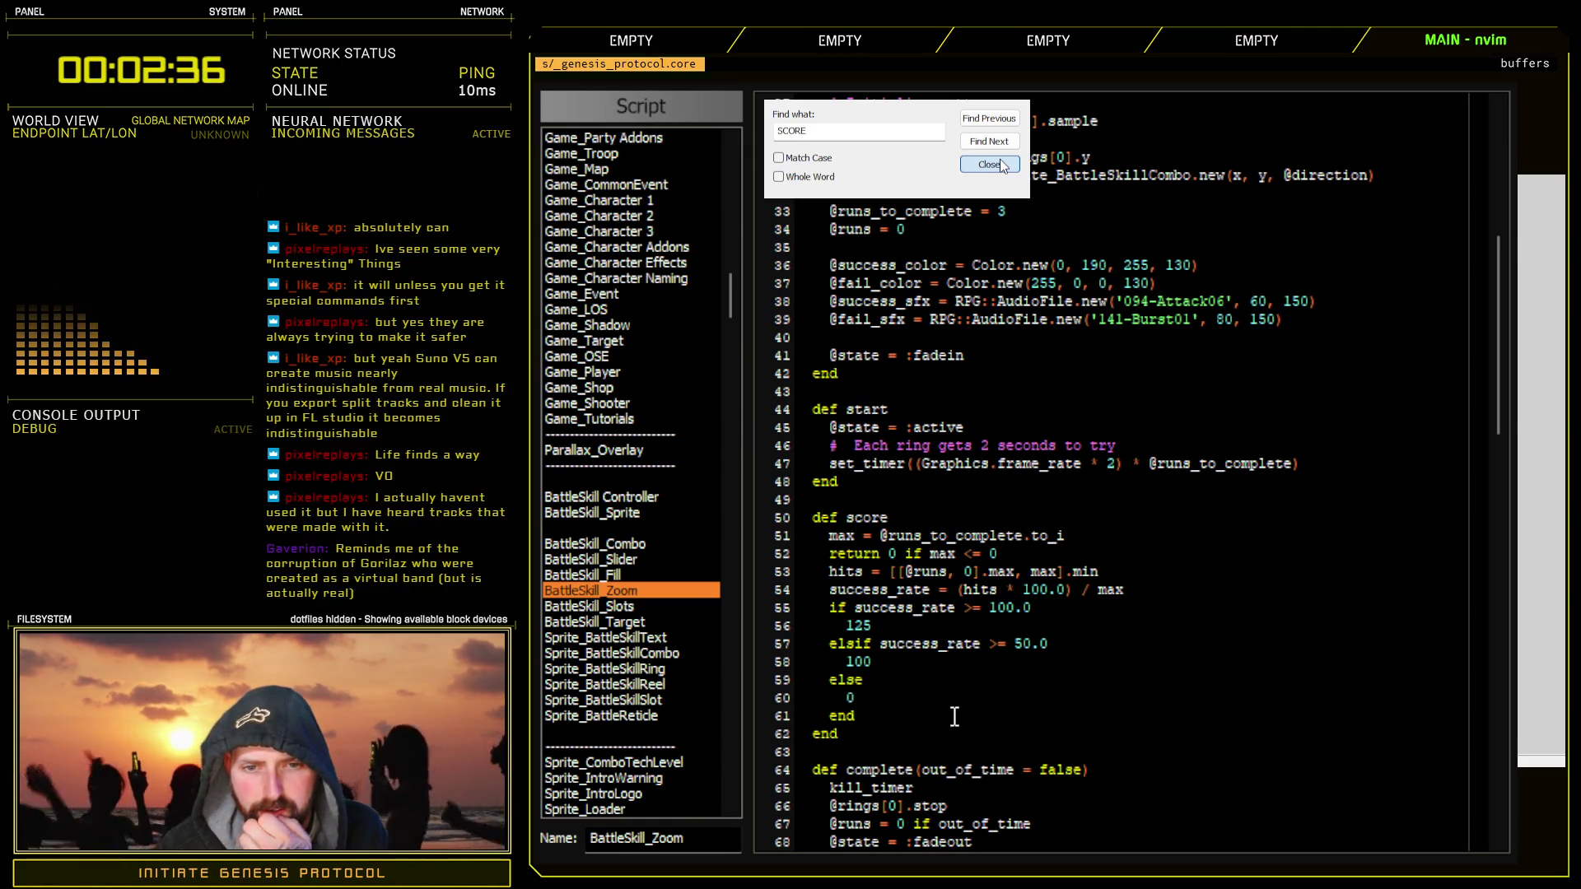
Add a puts success_rate line after the success_rate calculation and close the scripts
left_click(1143, 590)
key("Return")
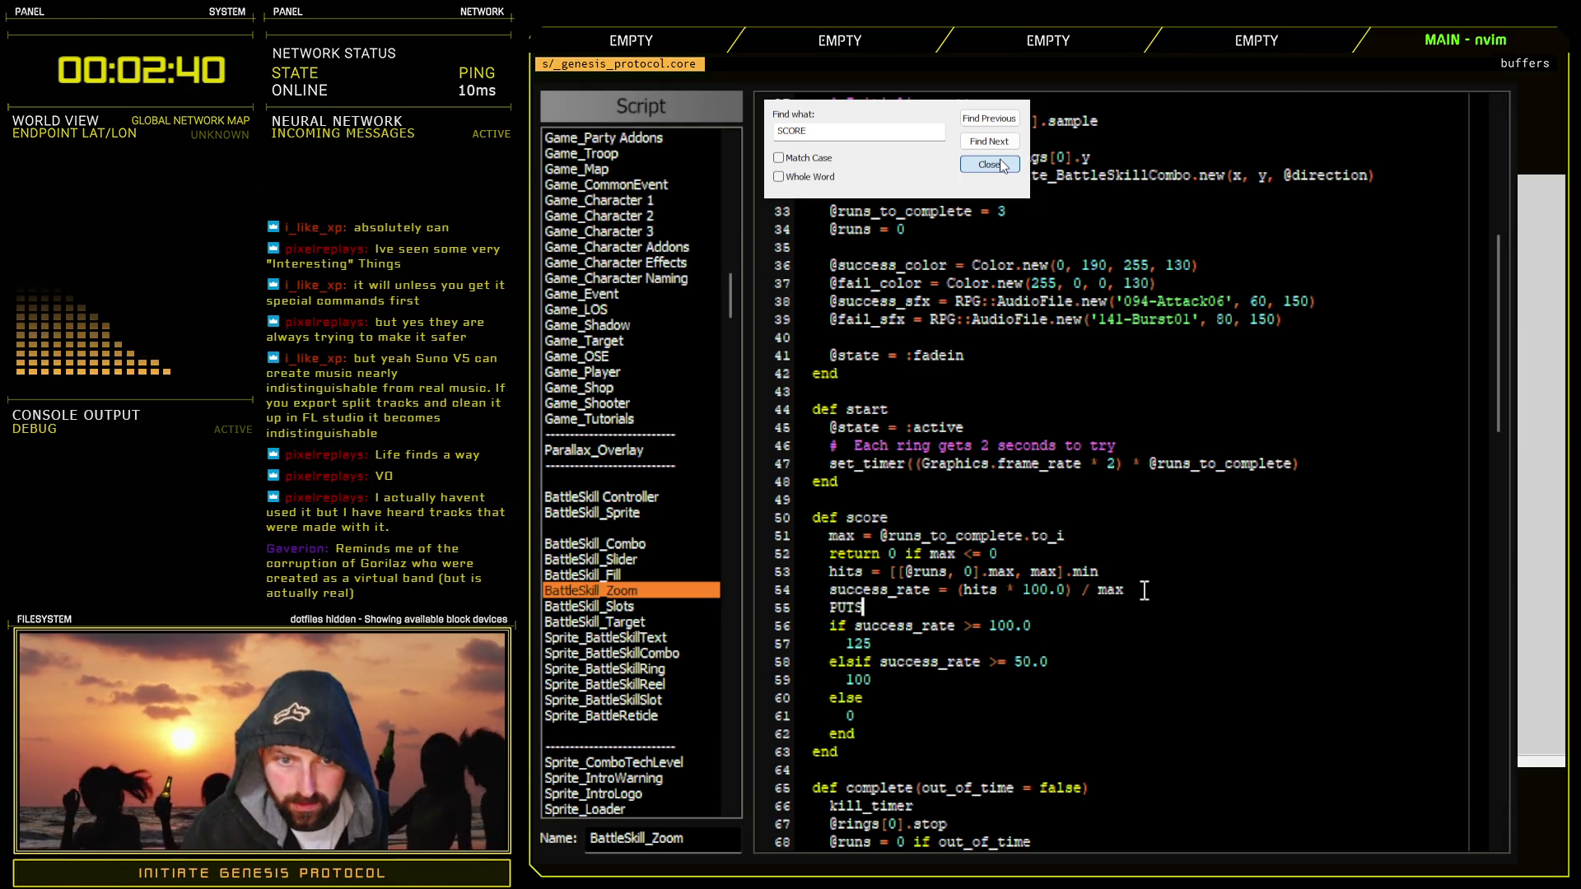
type("uts success_rate")
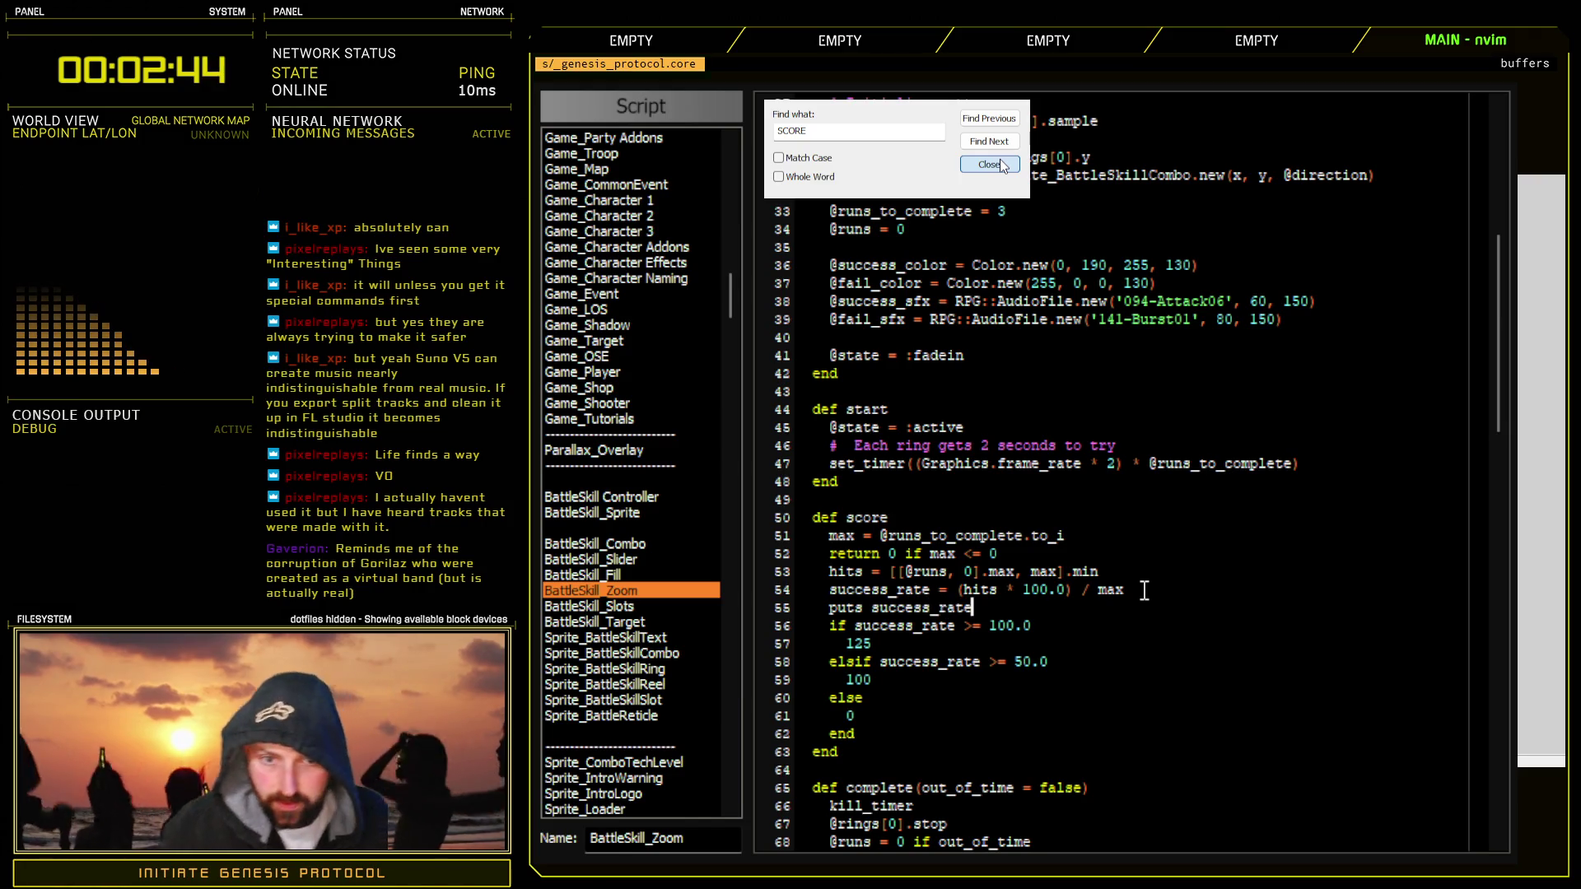
left_click(990, 164)
key("F12")
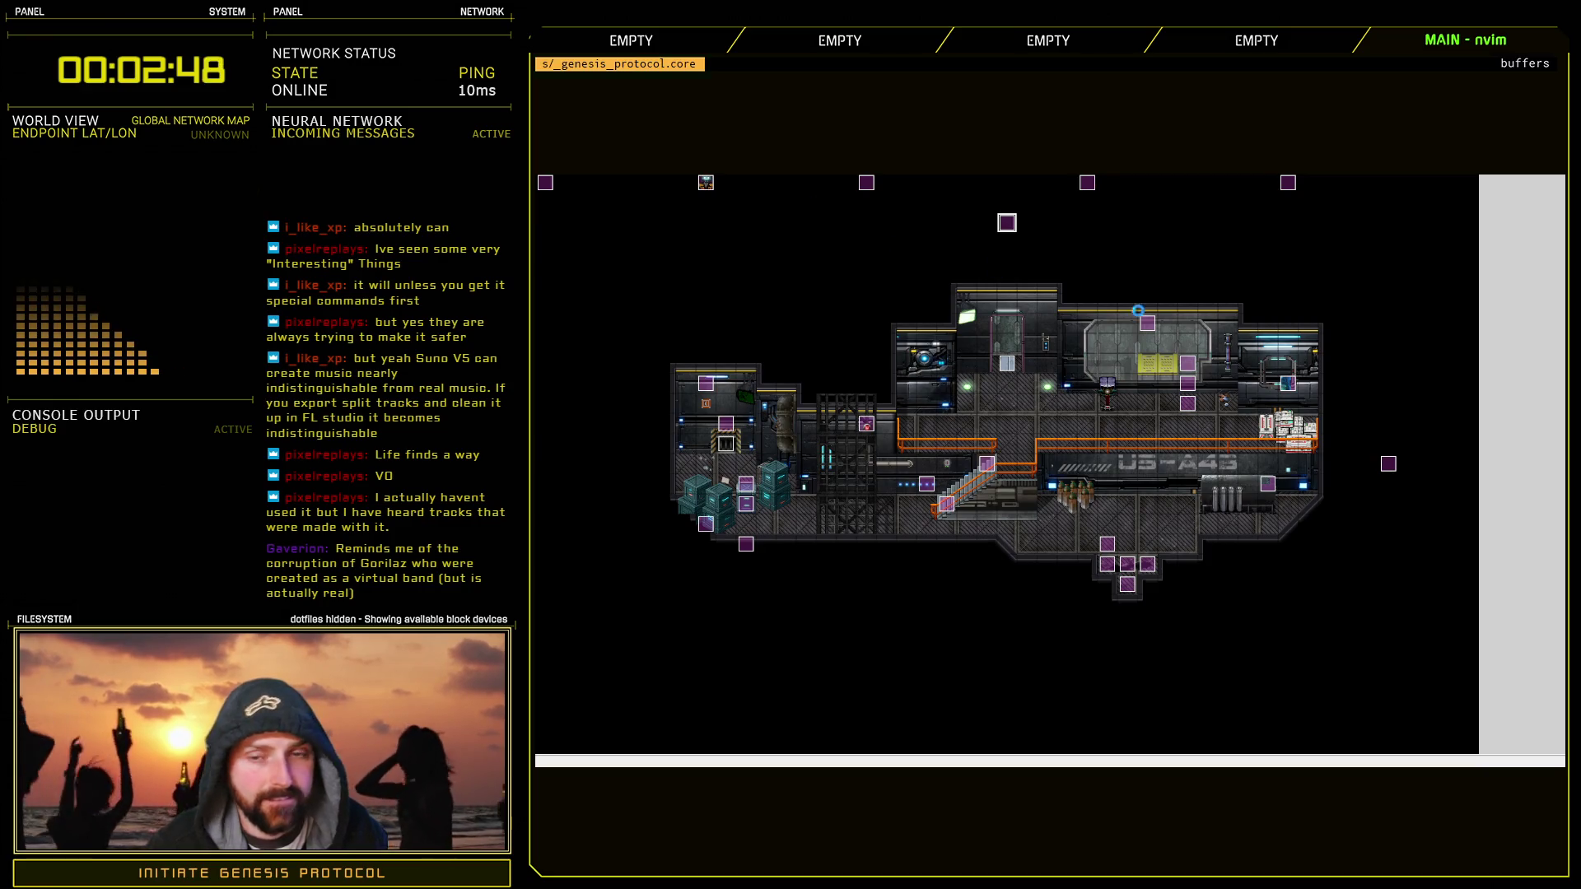
Battle-test Raging Fist on BEAMER and read the roughly 66.67 success rate in the debug console
key("F9")
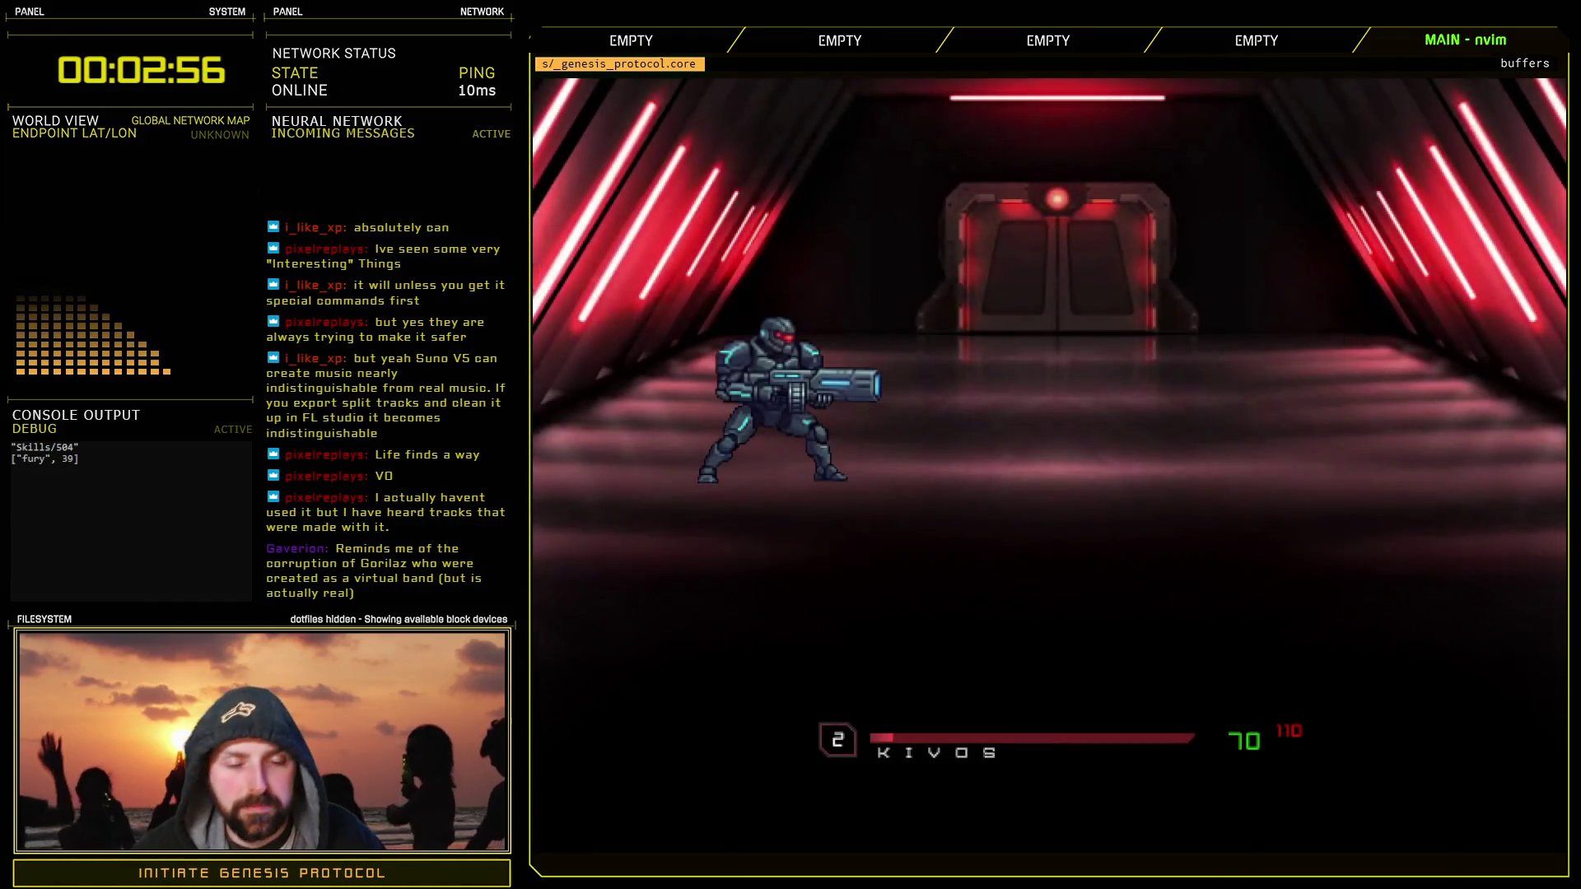
key("Return")
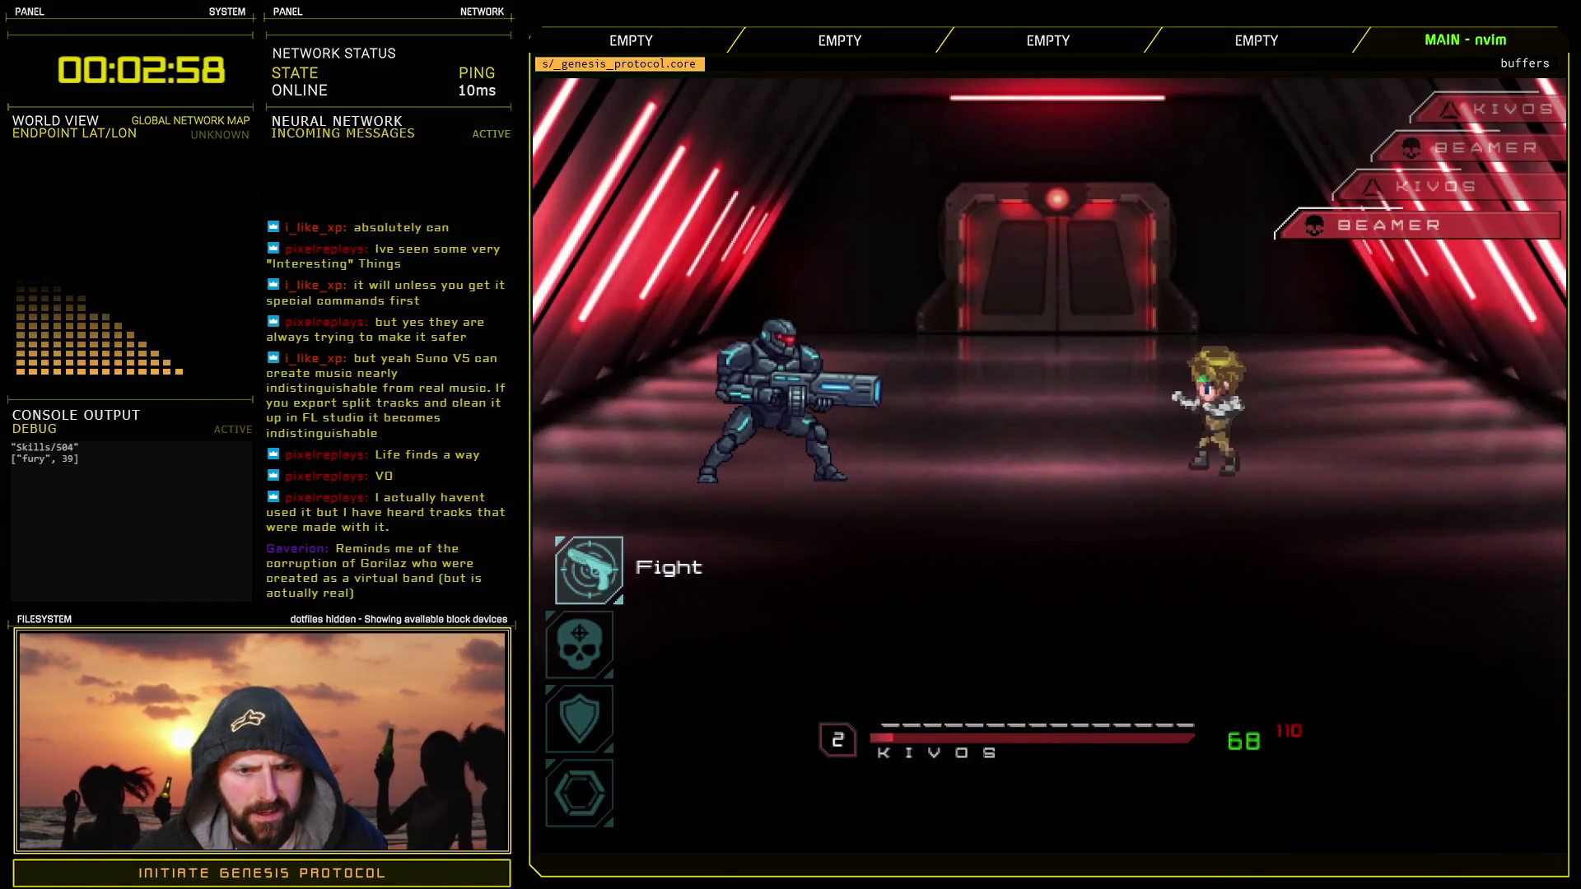
key("Down")
key("Up")
key("Return")
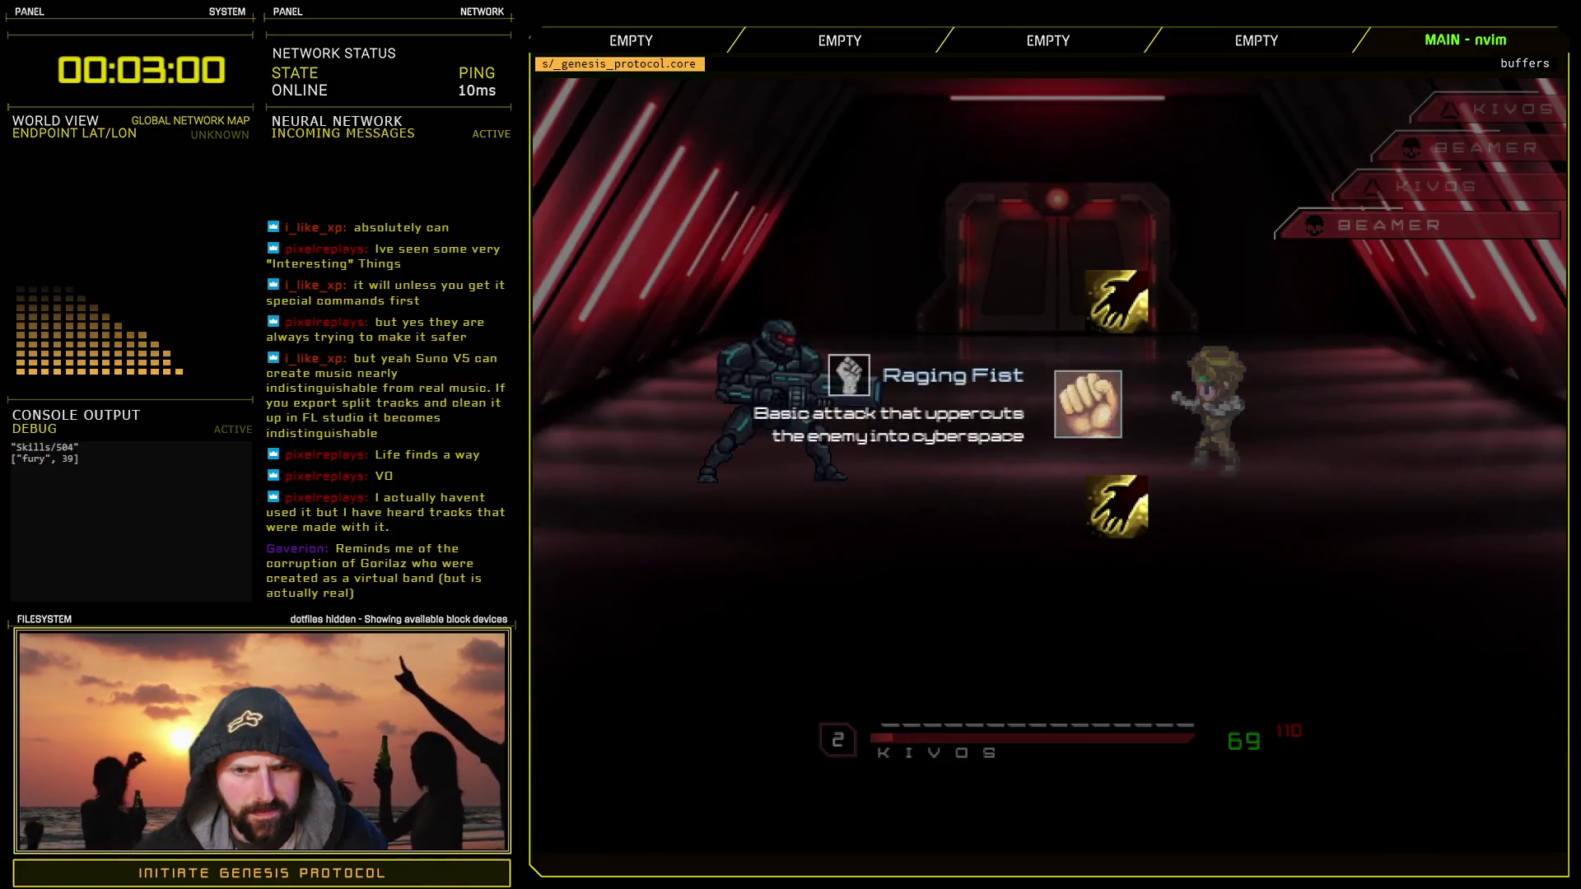
key("Return")
key("Return")
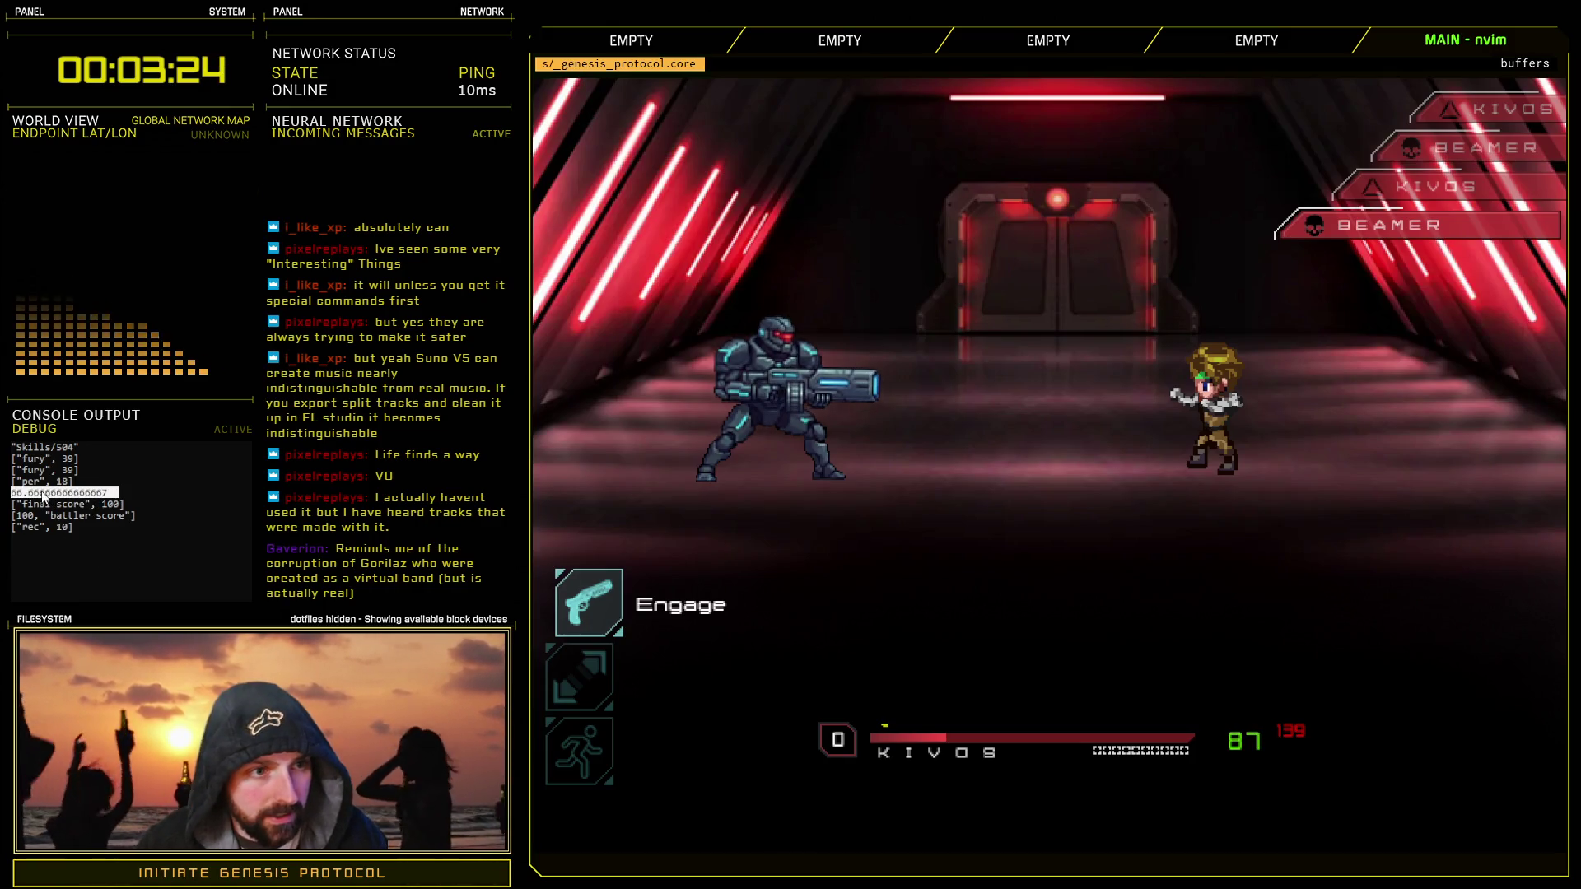
left_click(41, 494)
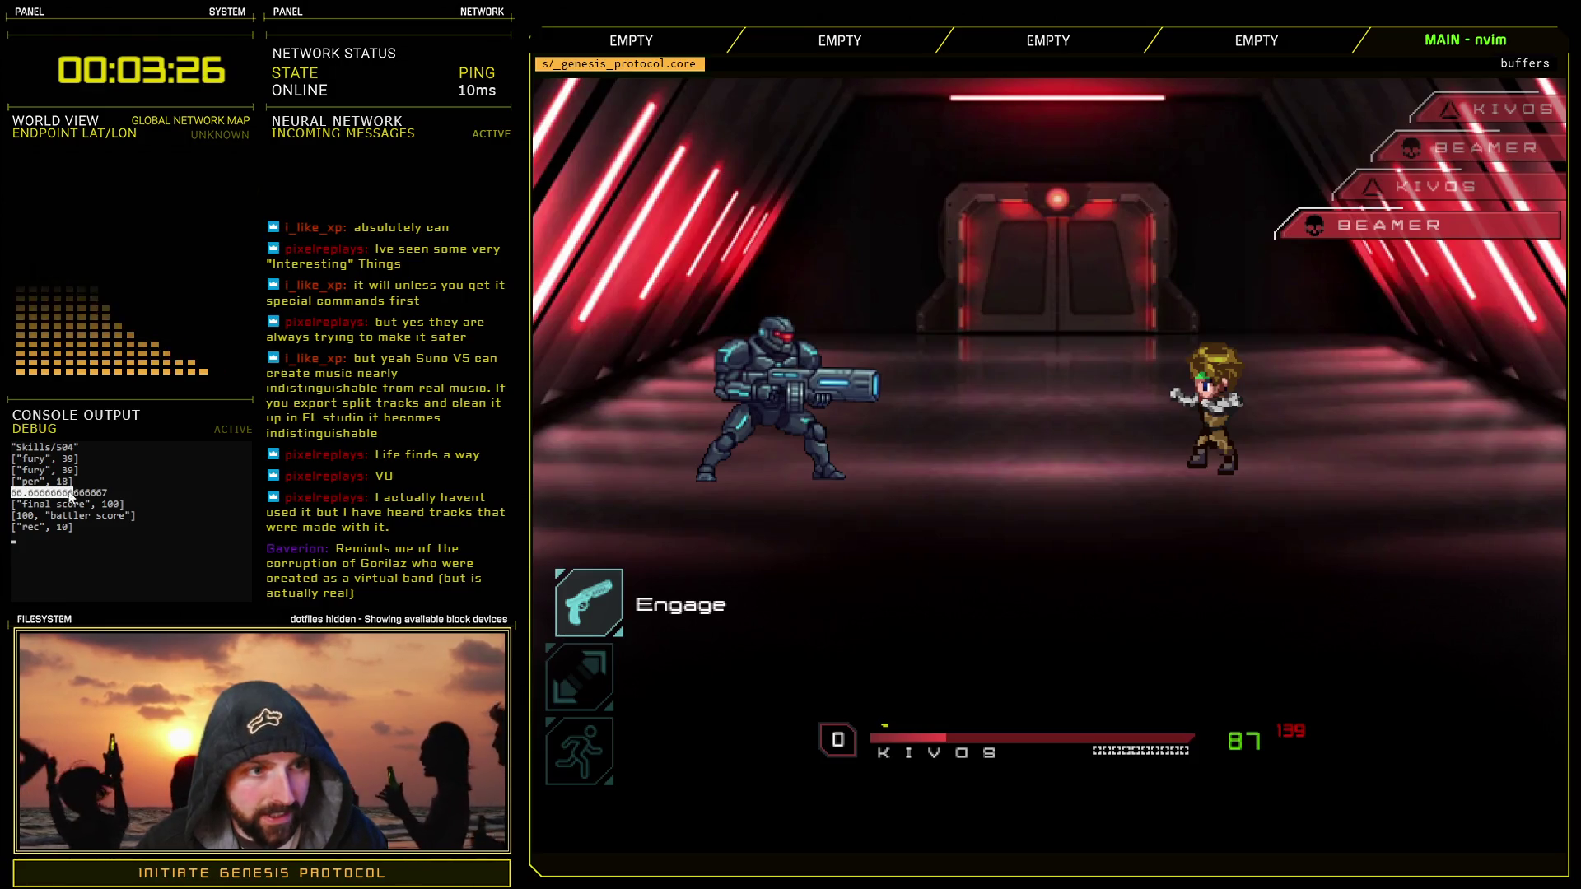
left_click(116, 504)
Change complete's out_of_time default from false to true in BattleSkill_Zoom and close the scripts
key("alt+F4")
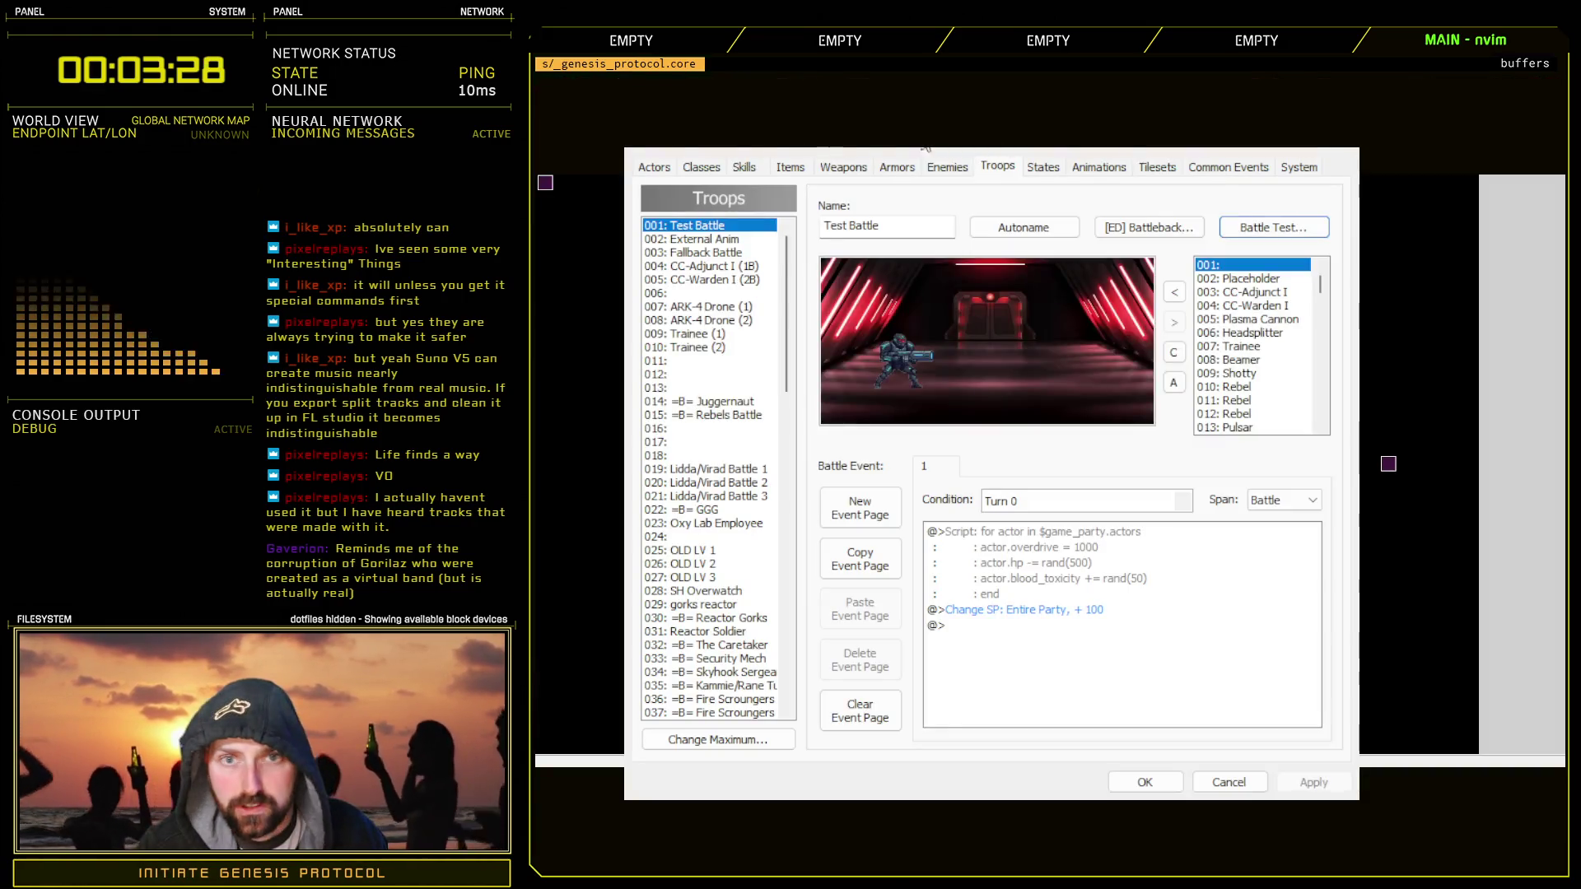
key("Escape")
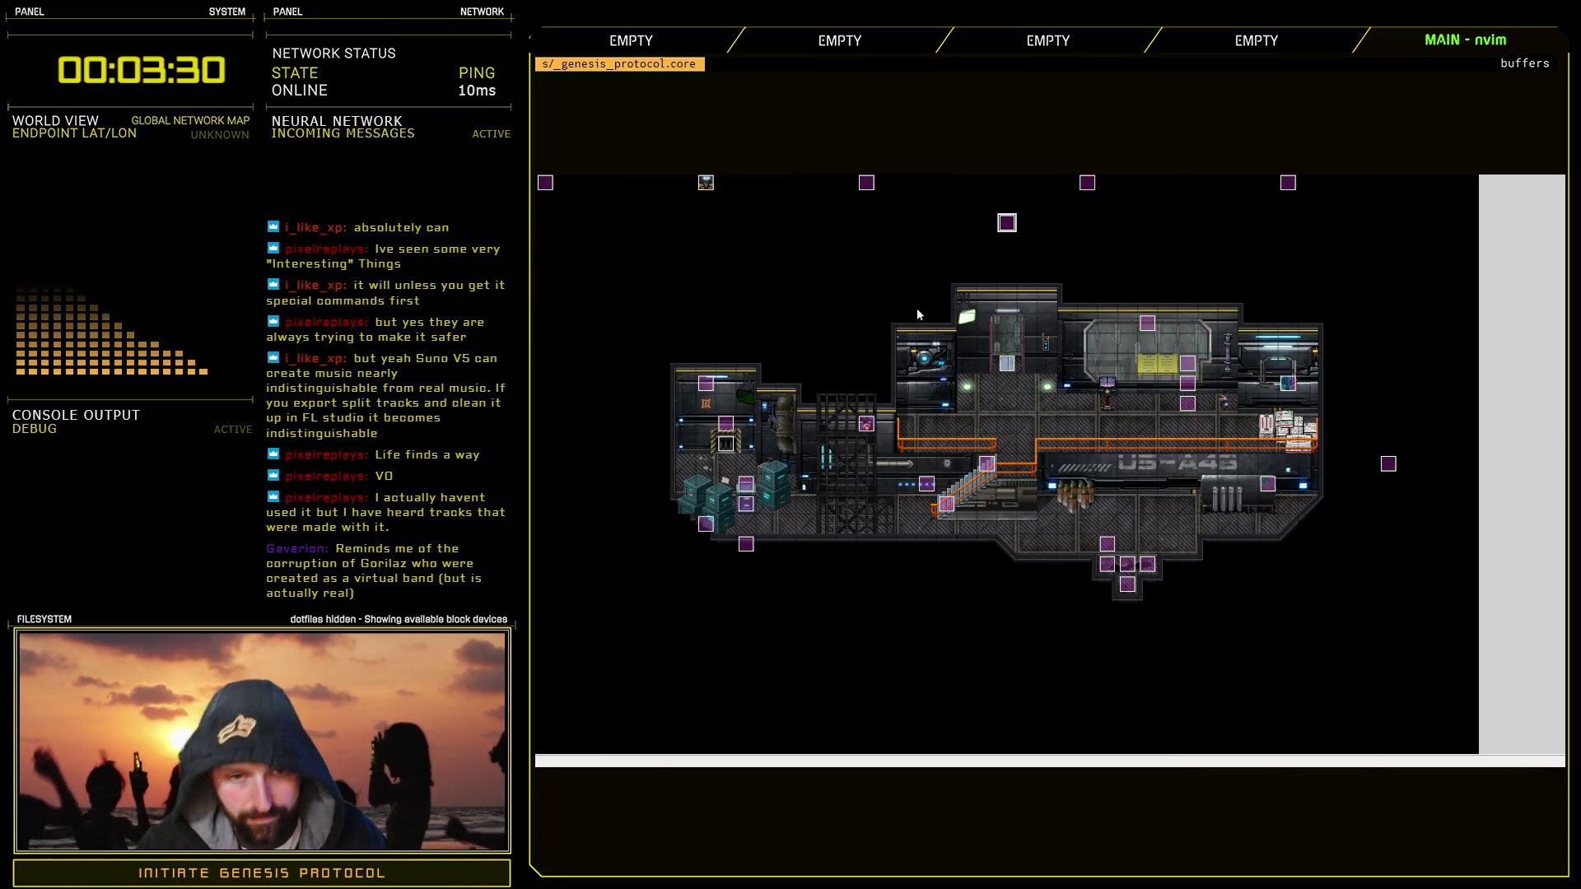
key("F11")
scroll(1030, 543, "down", 10)
scroll(981, 735, "up", 2)
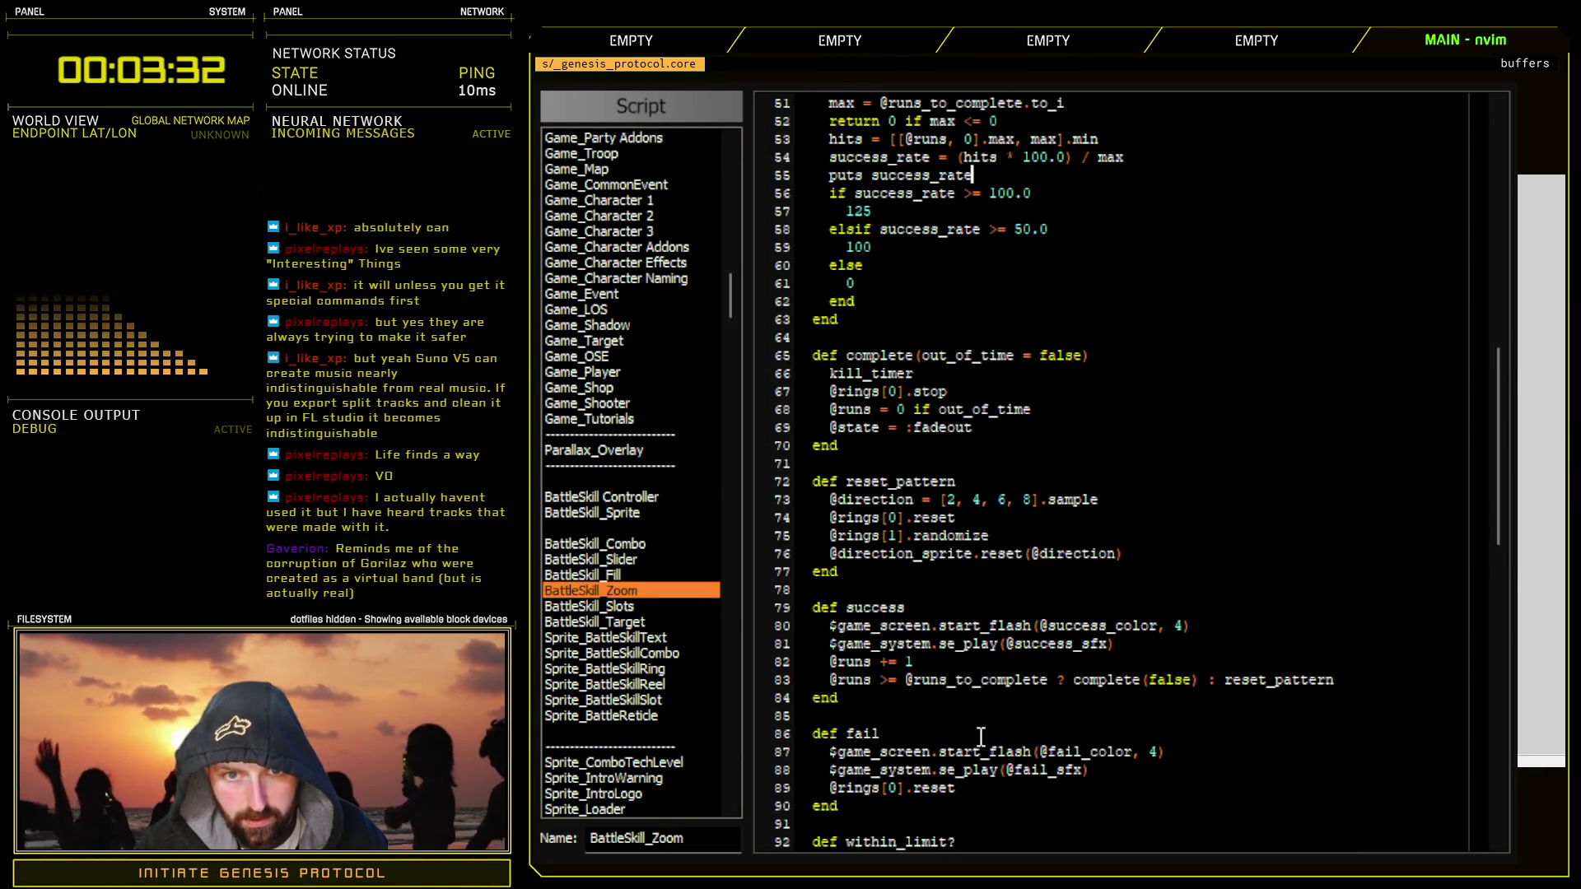
double_click(1000, 356)
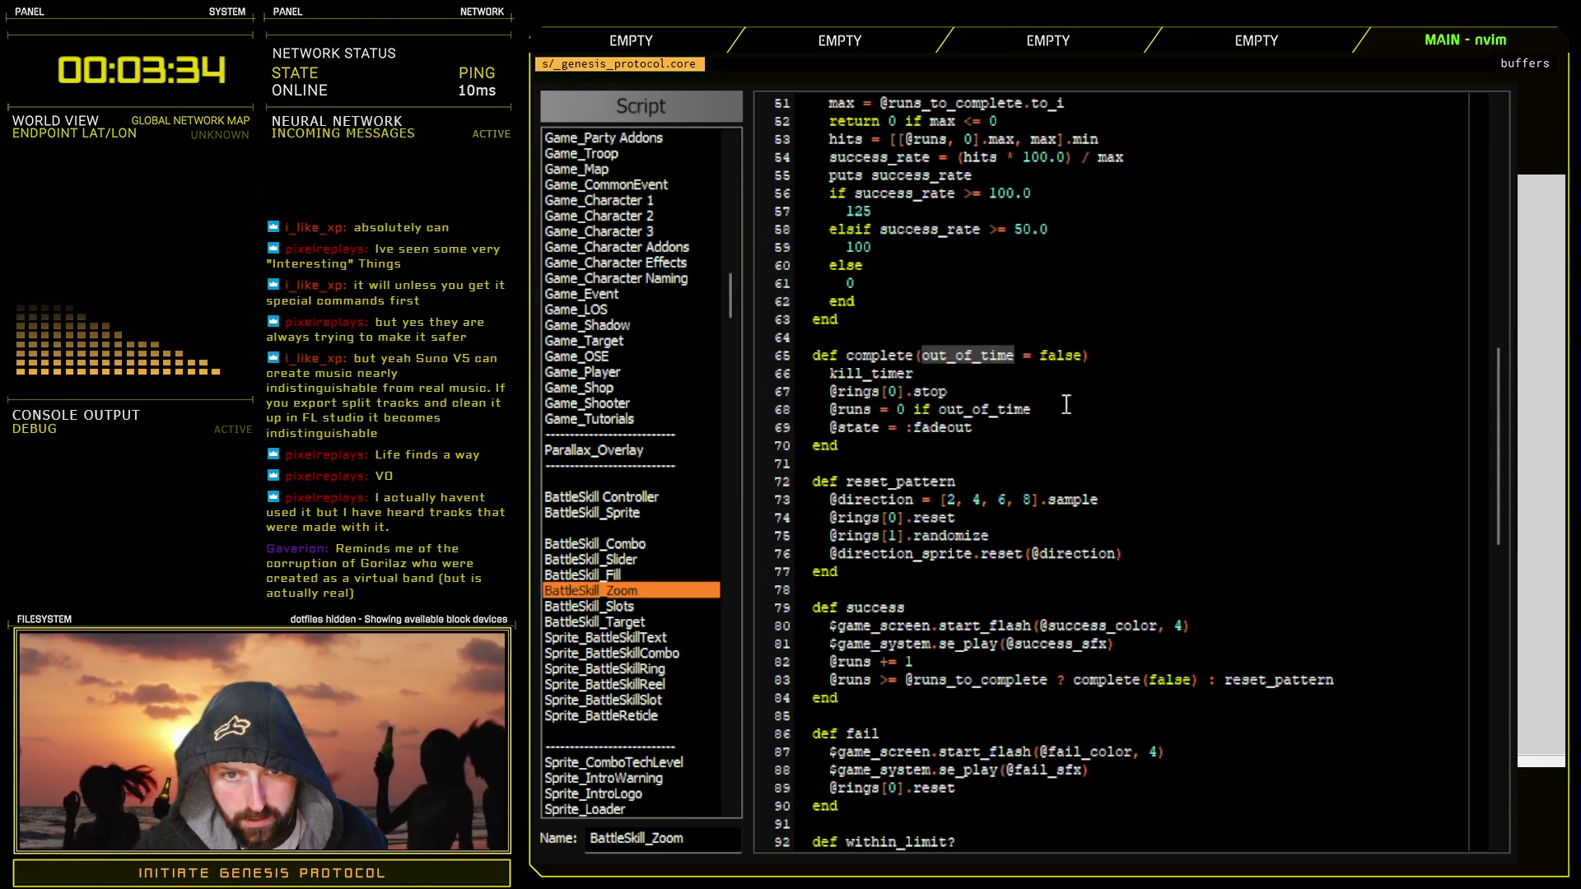
left_click_drag(1041, 355, 1082, 354)
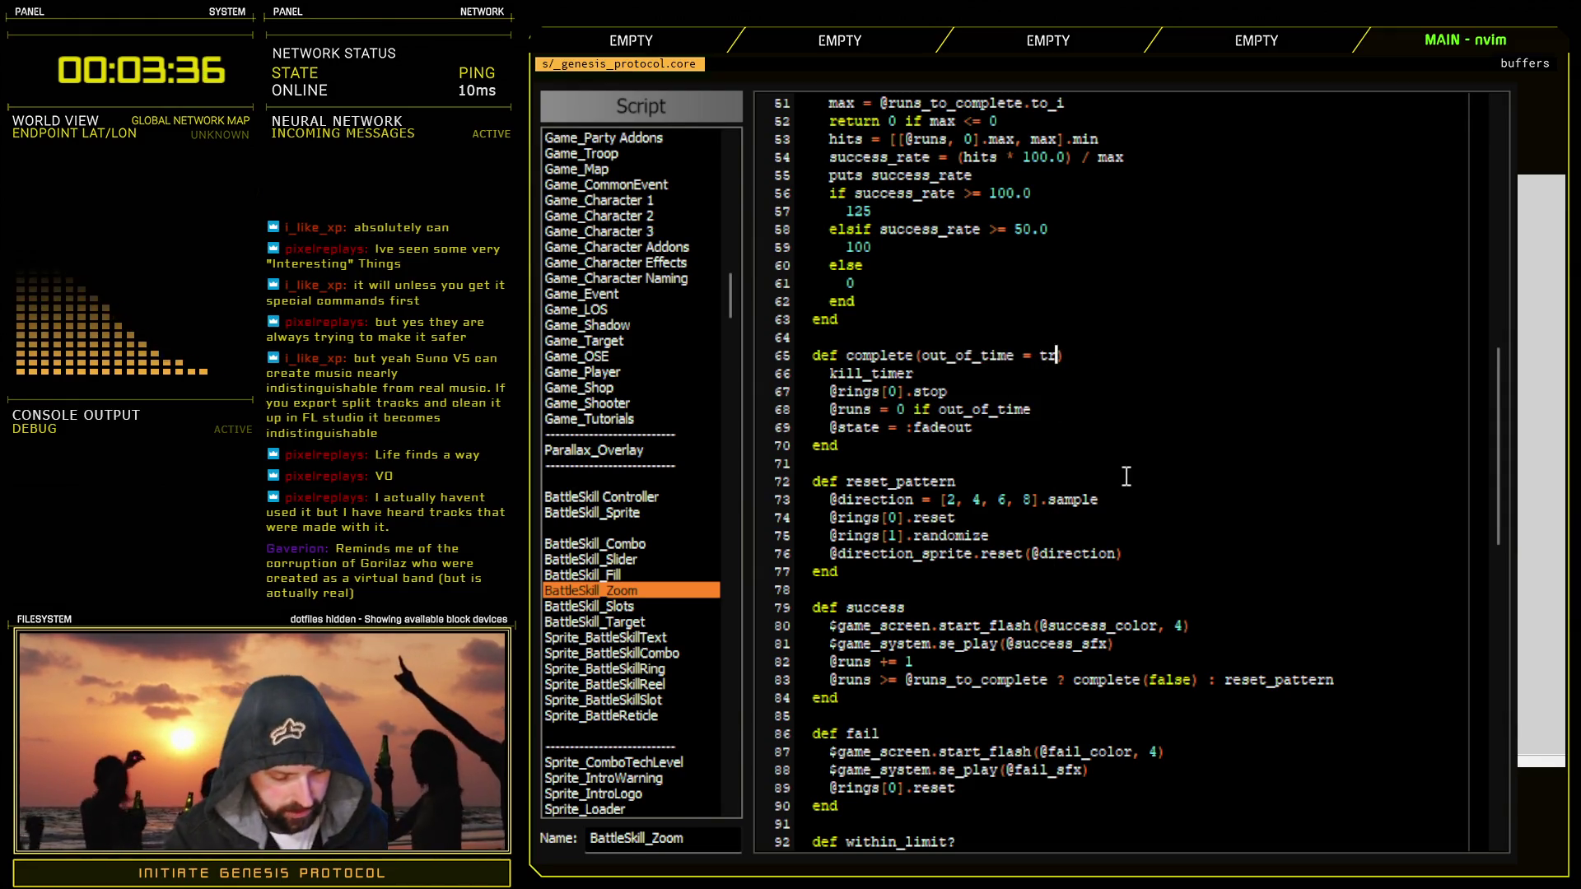
key("F12")
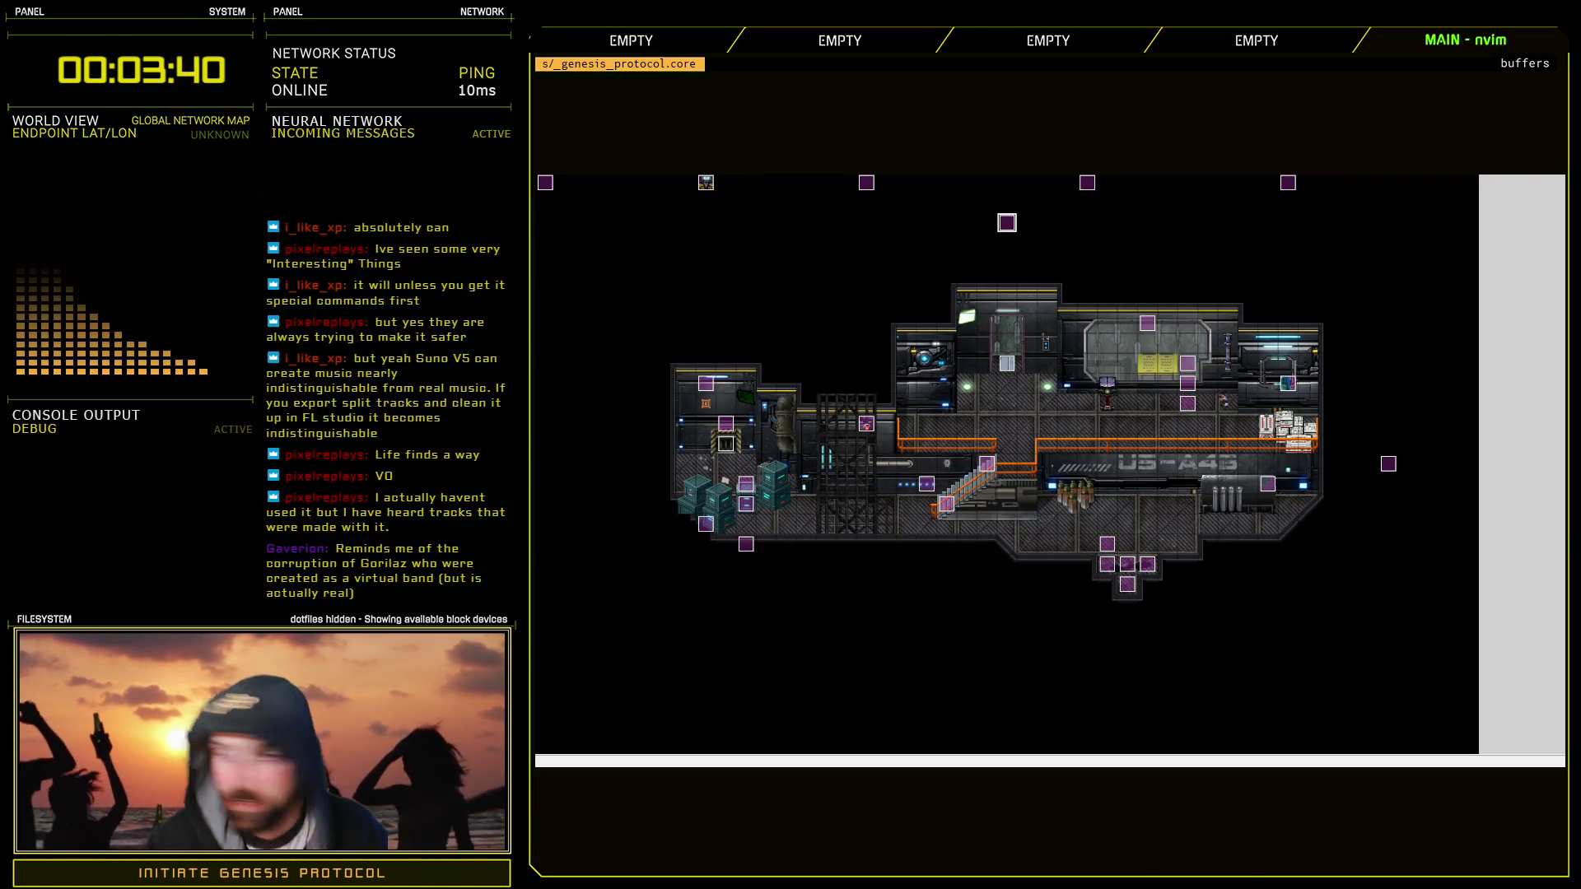
Start the Test Battle troop's battle test, attack Beamer and answer the right-arrow ring prompt
key("F9")
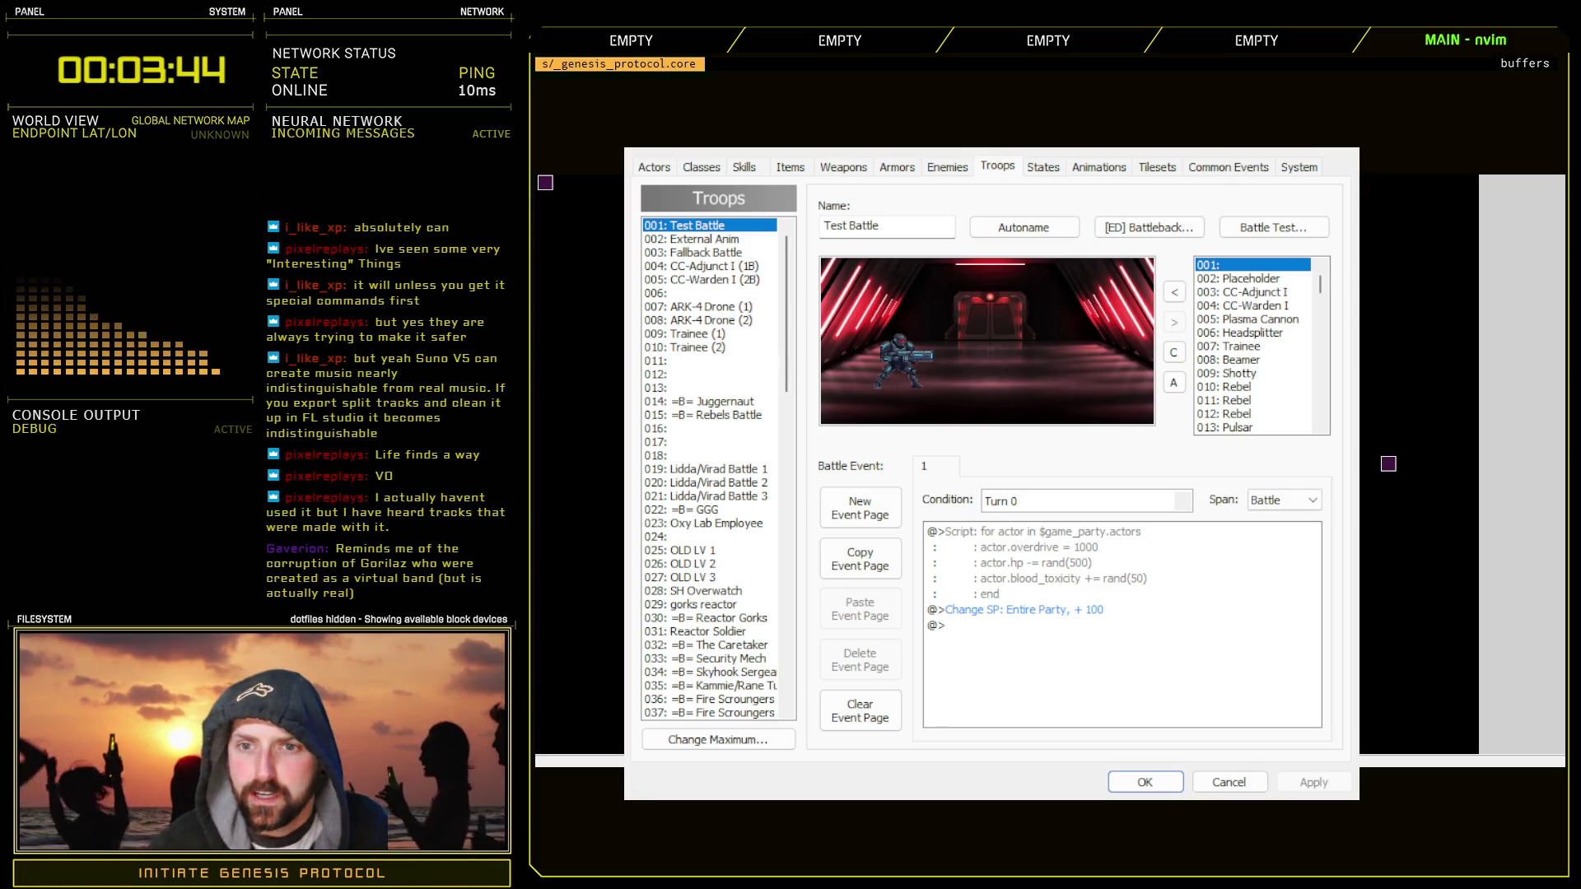
left_click(1275, 231)
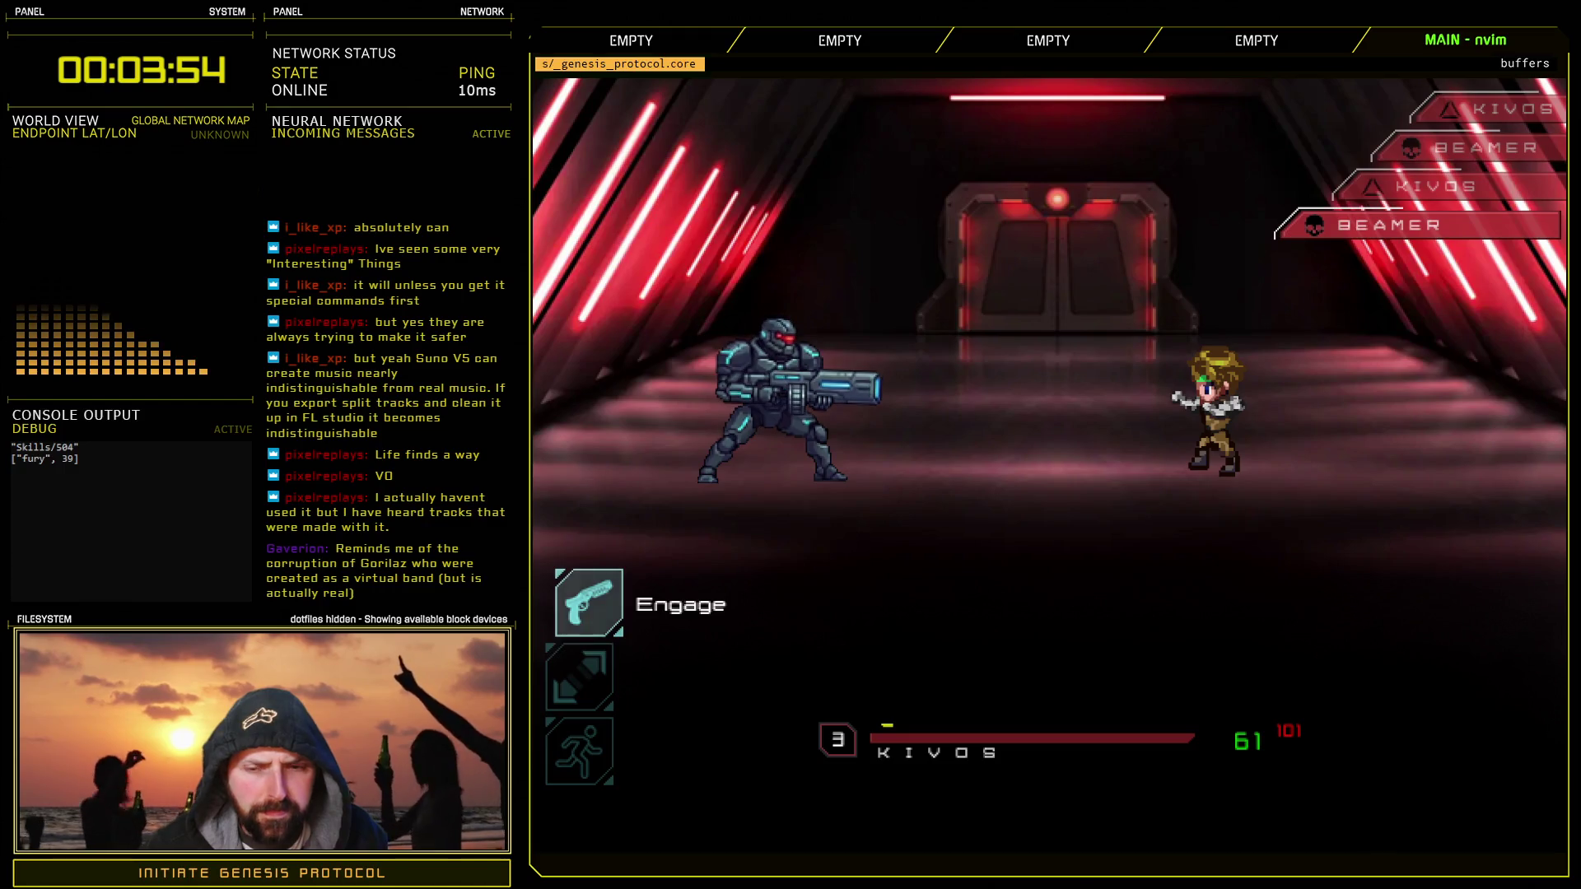
key("Return")
key("Return")
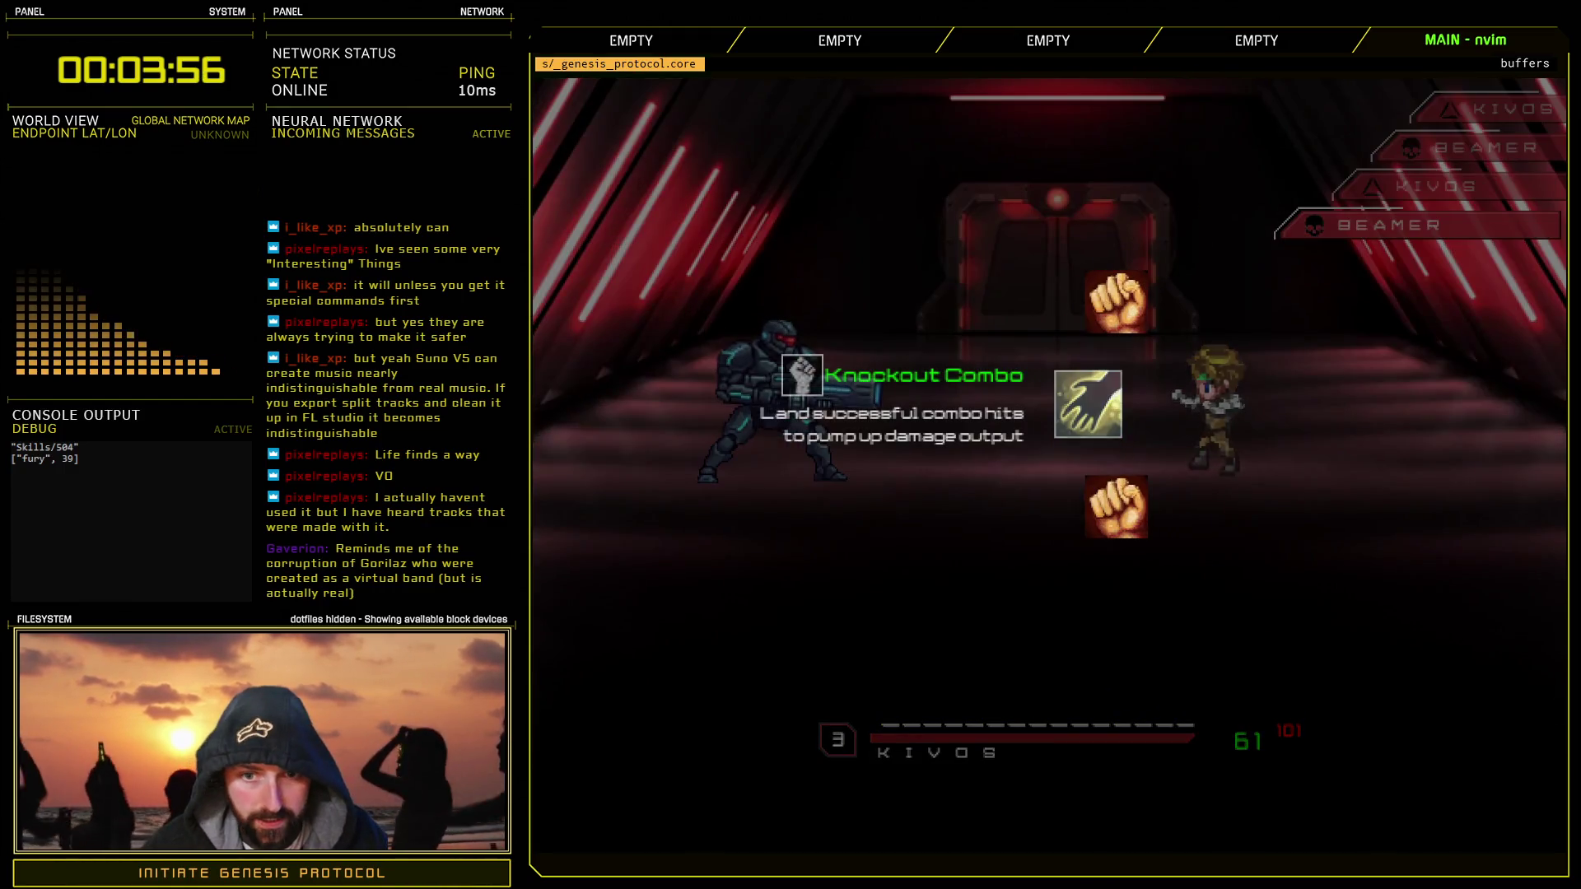
key("Return")
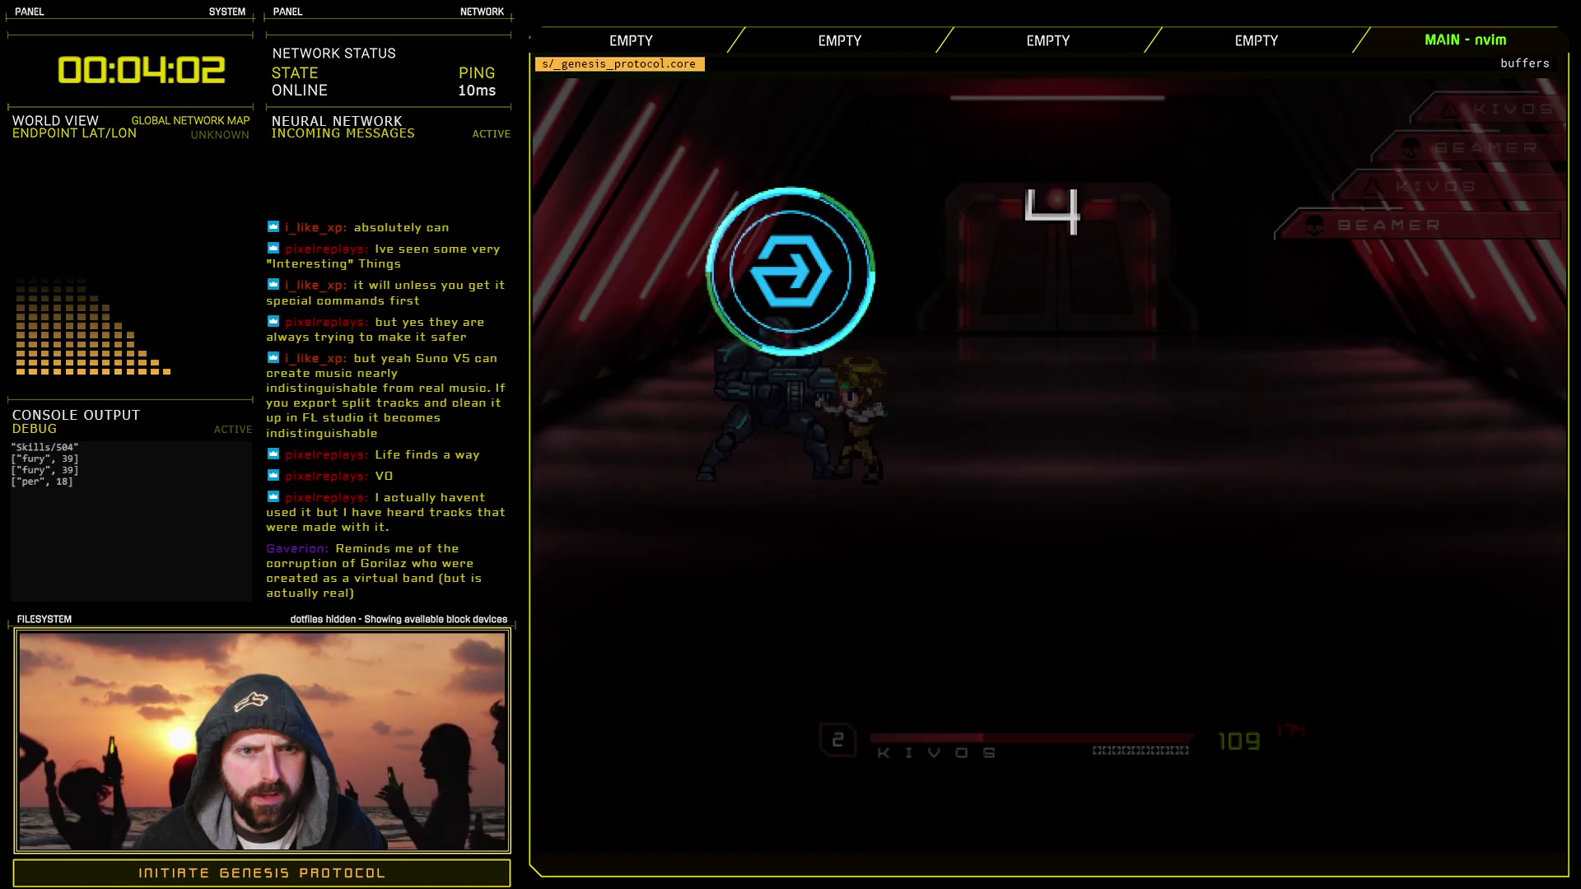
key("Right")
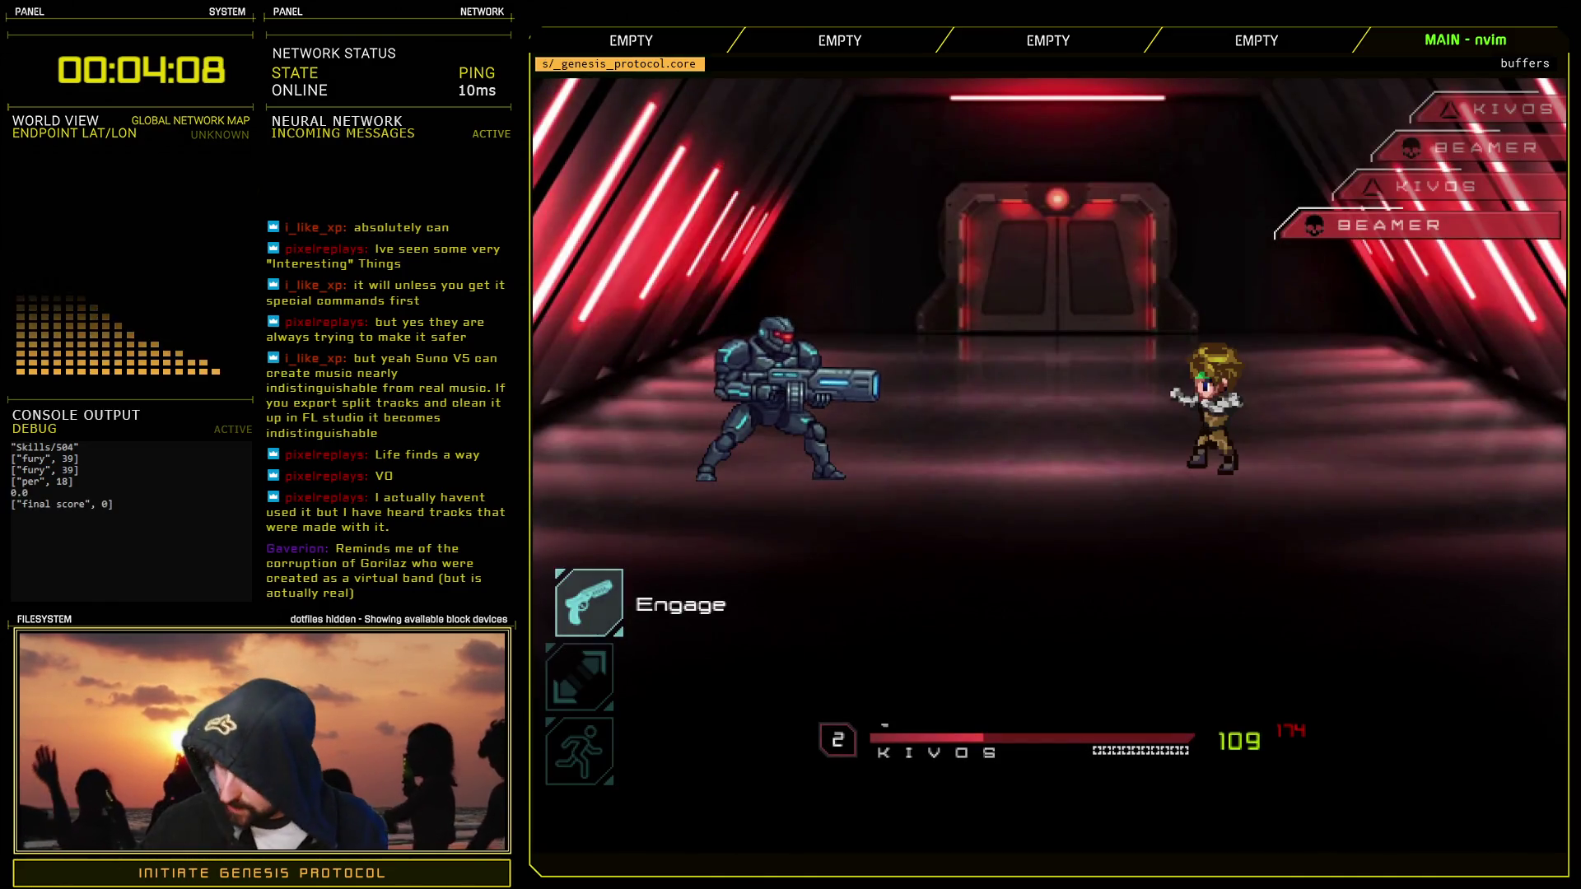
key("Return")
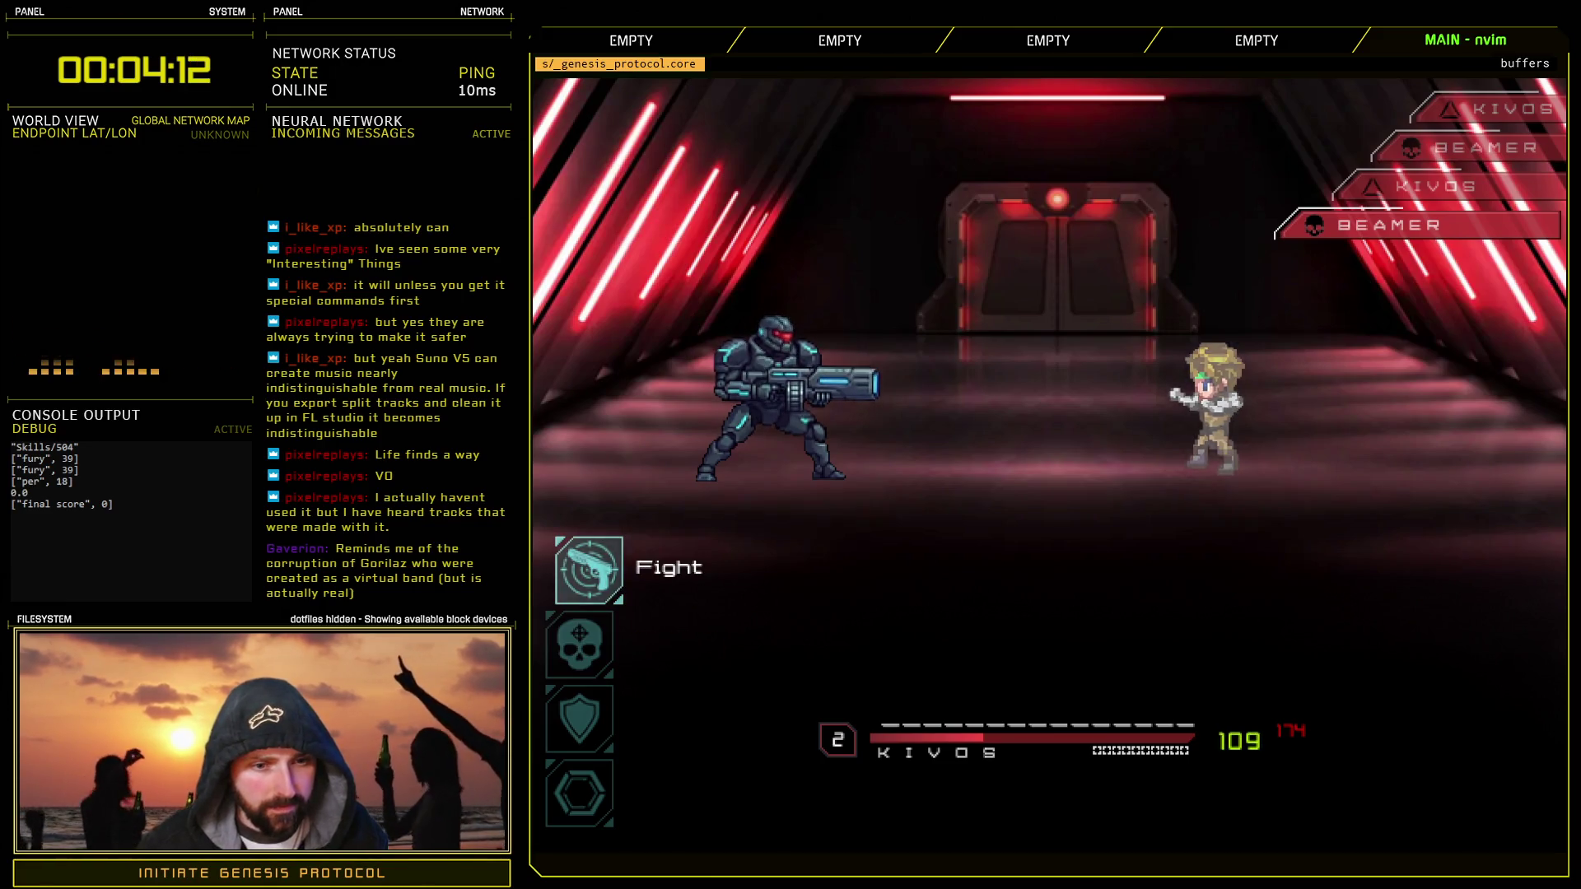
key("Return")
key("Return")
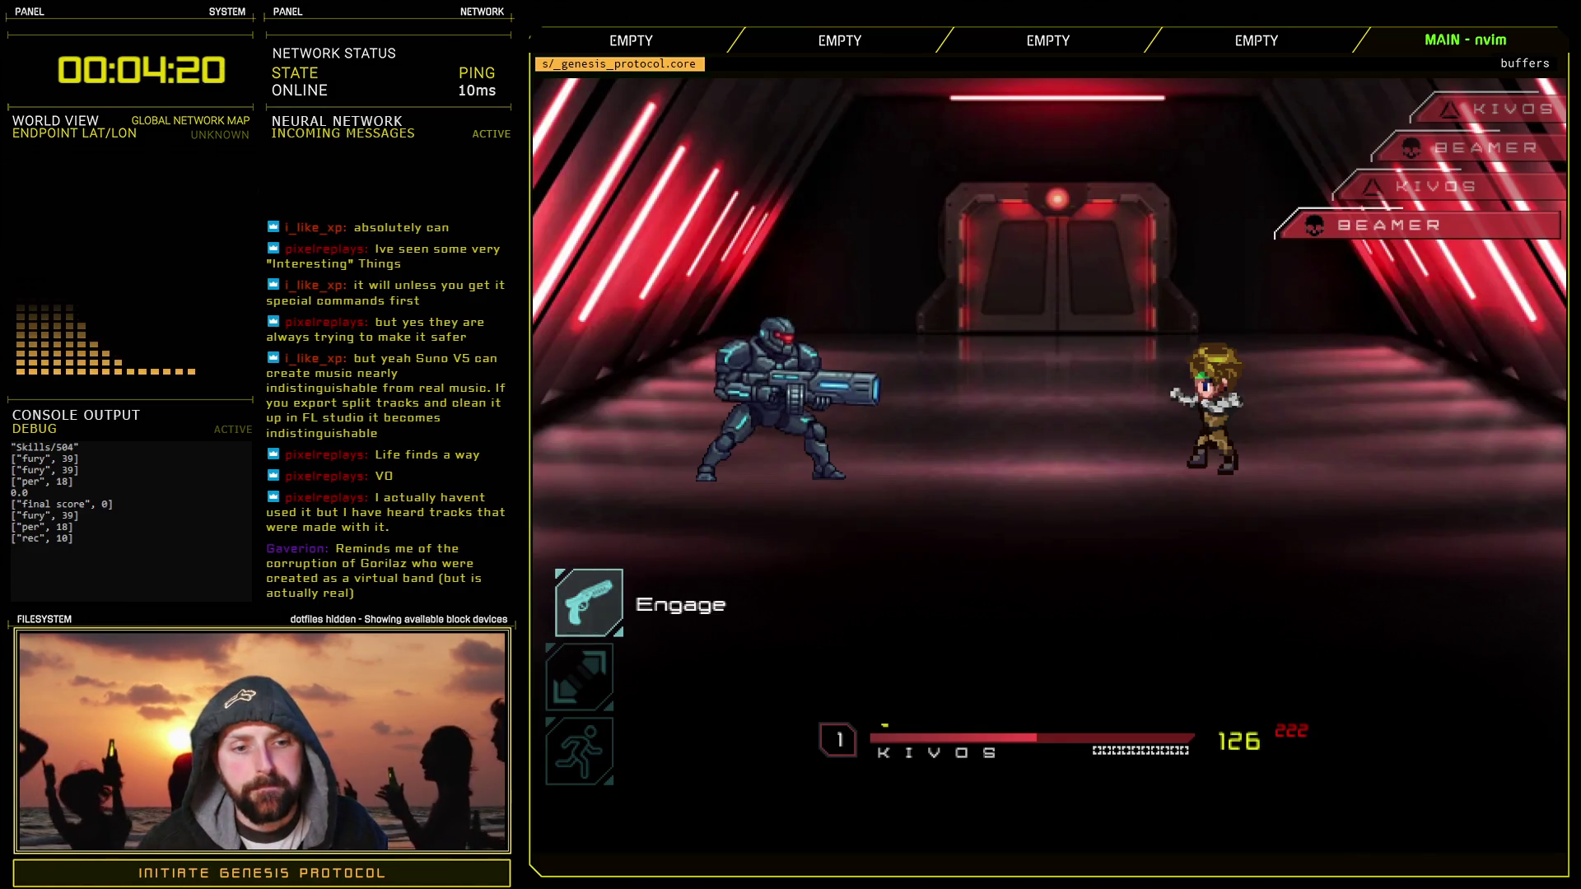
Use Knockout Combo and answer its left and down timing prompts
key("Return")
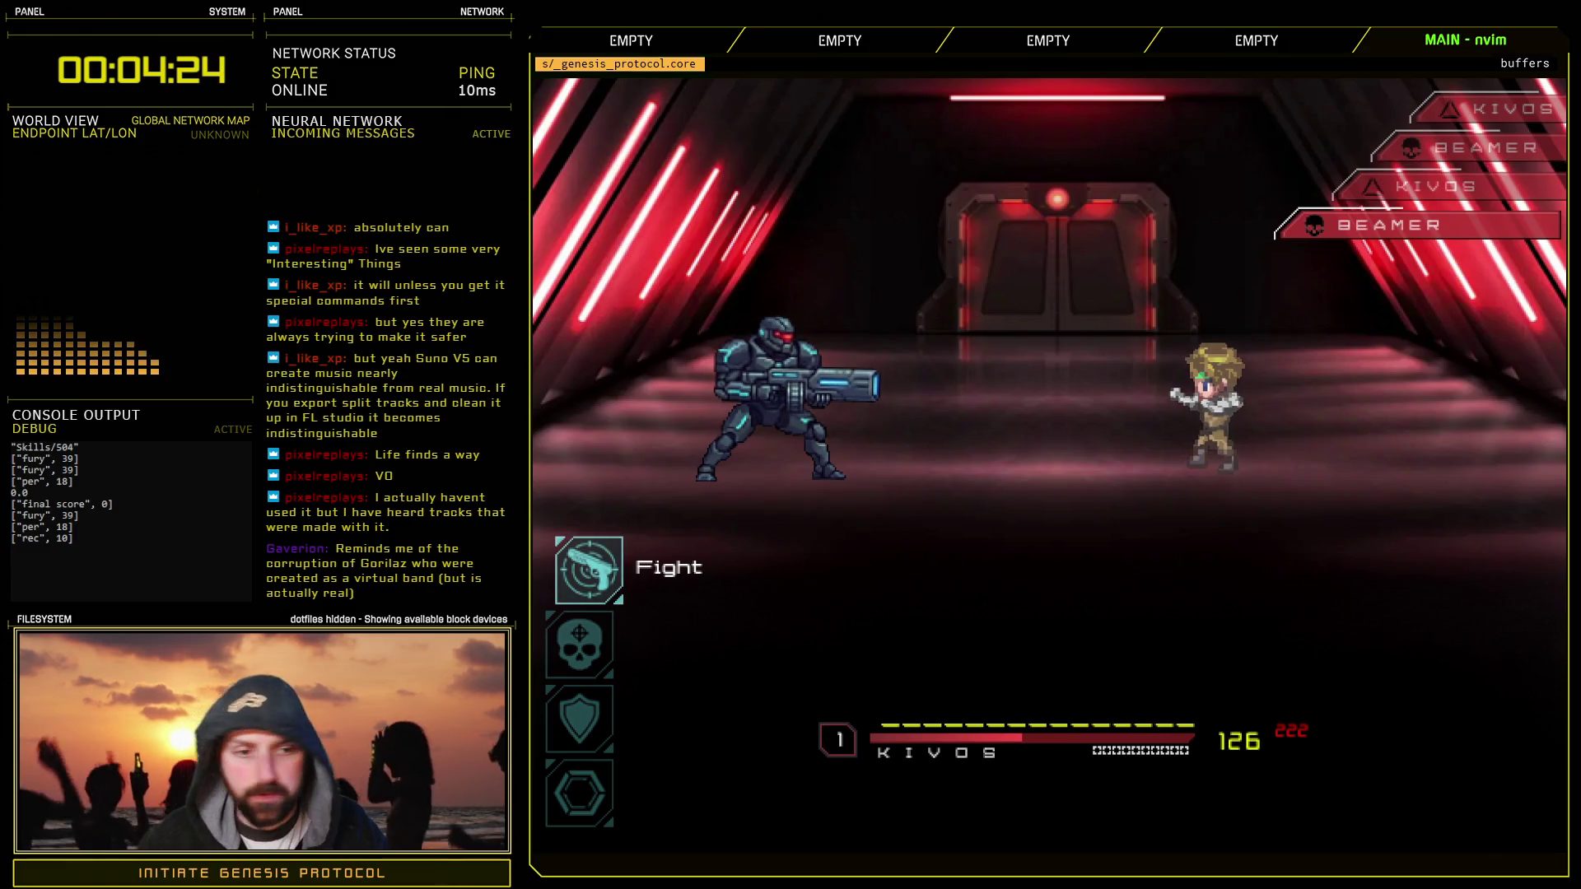
key("Return")
key("Down")
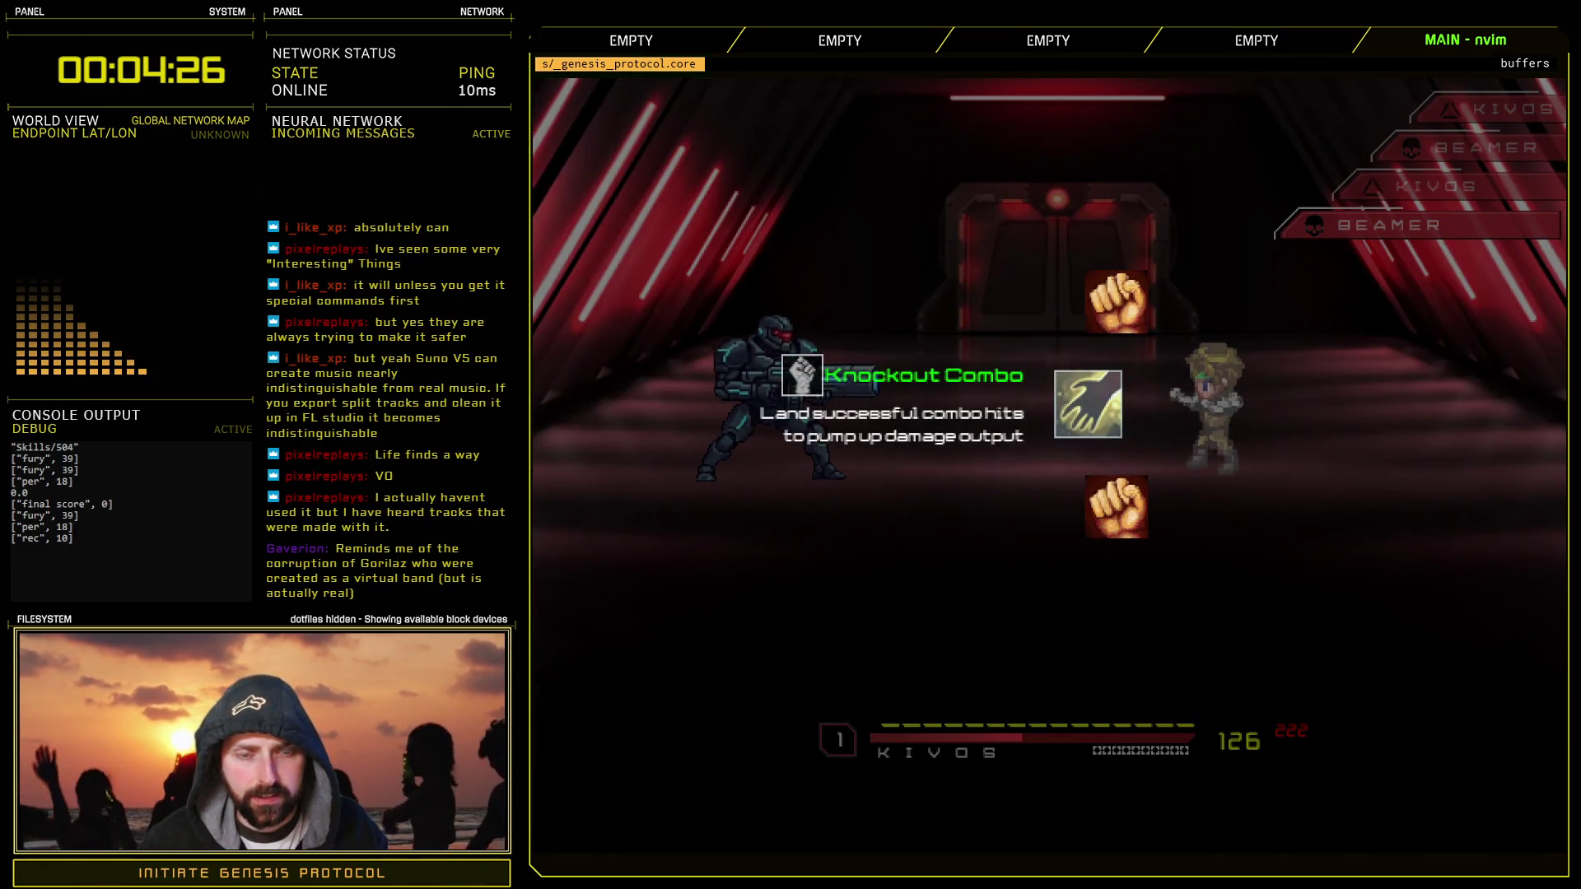
key("Return")
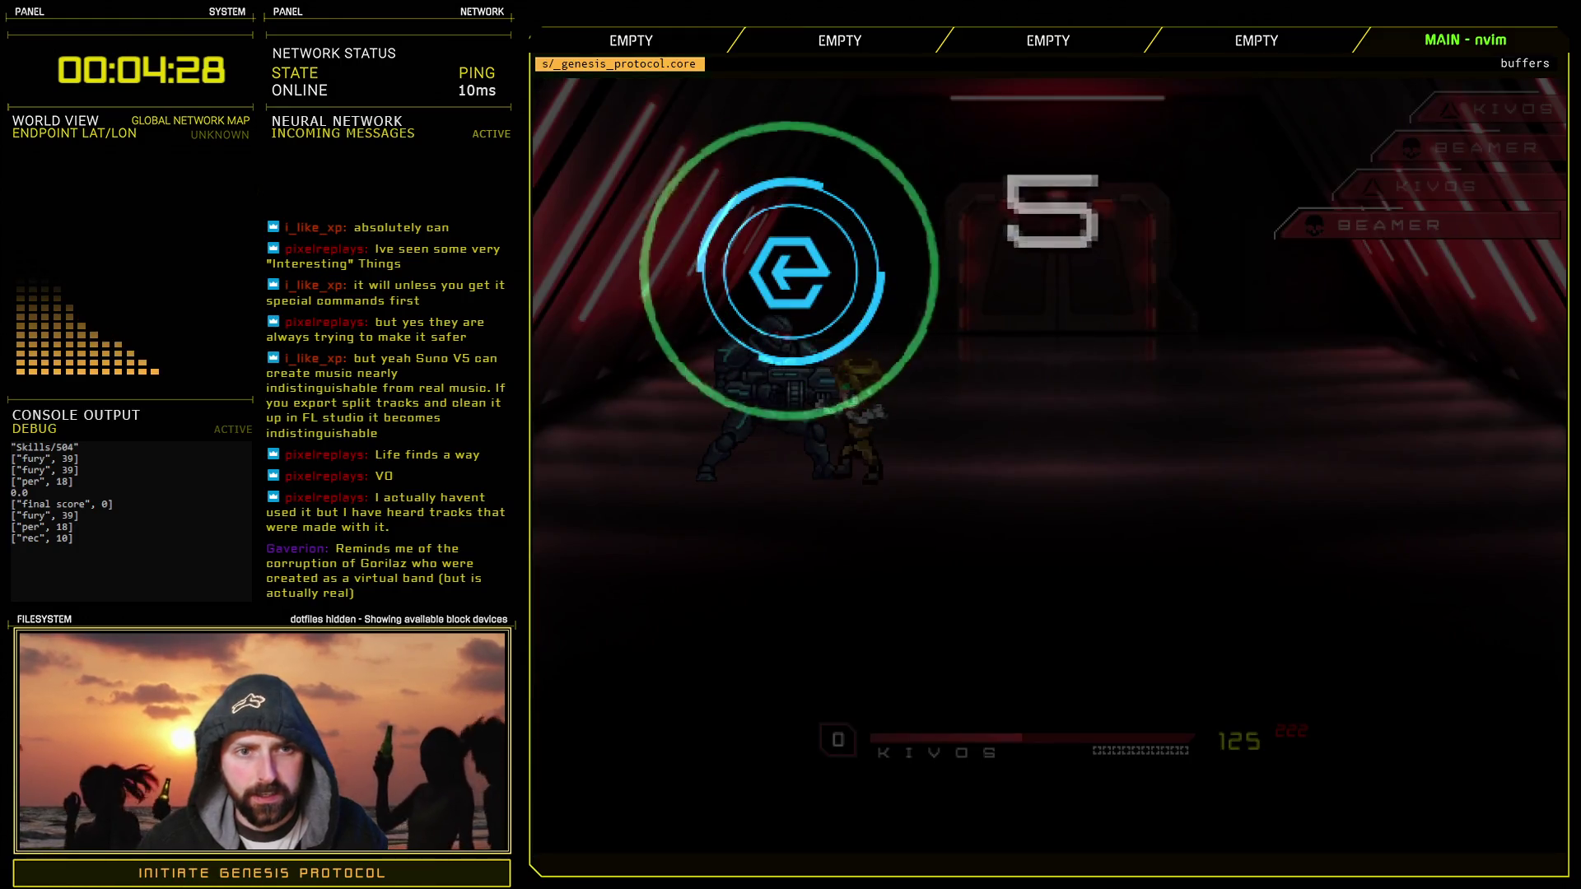
key("Left")
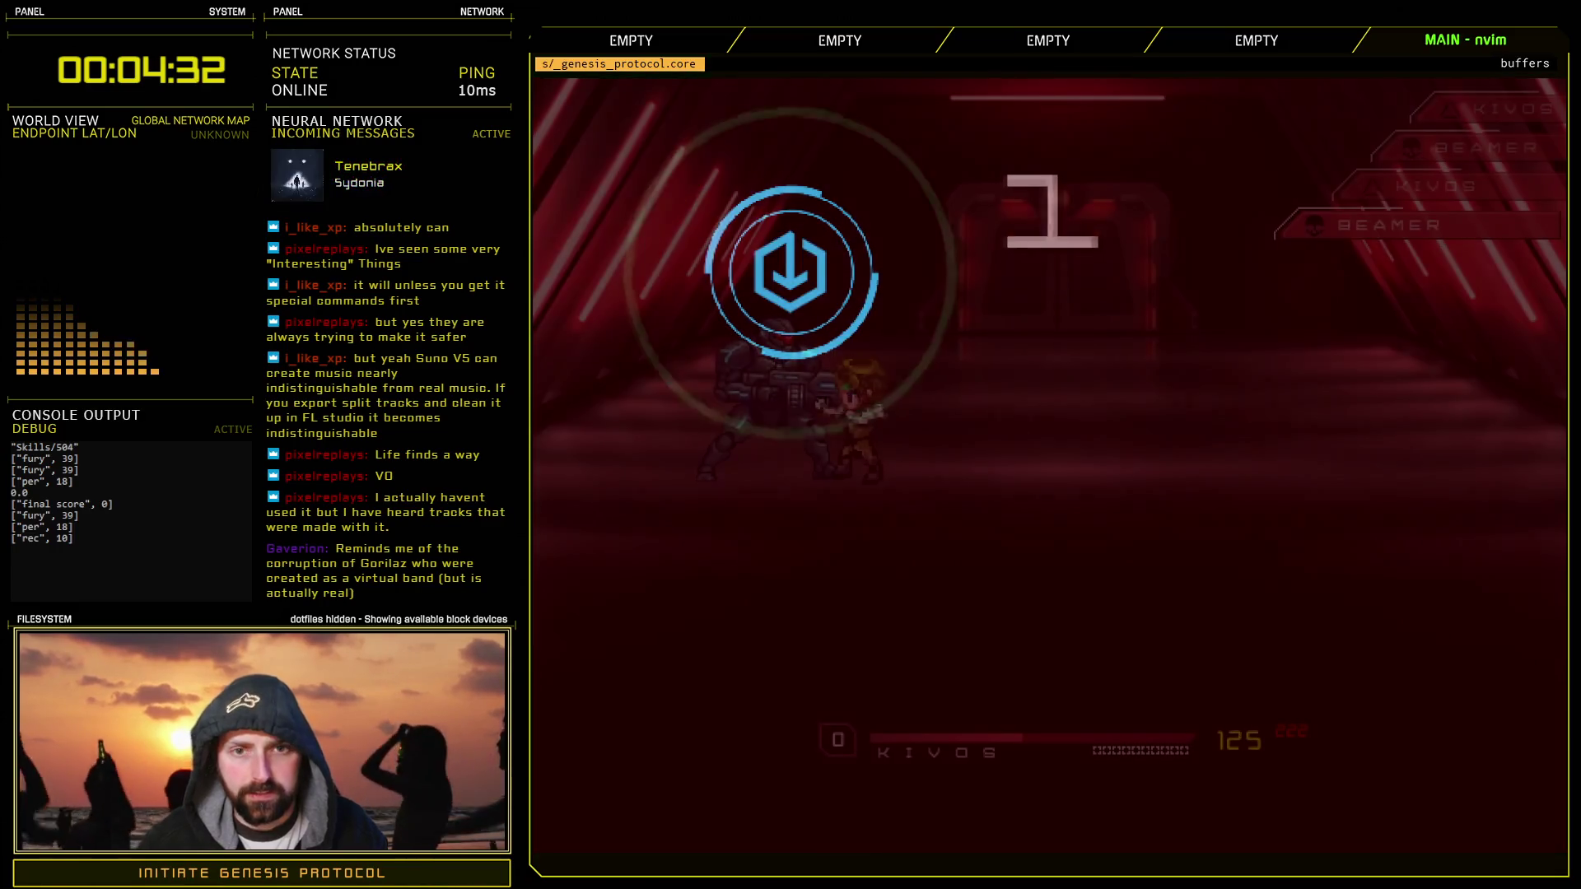
key("Down")
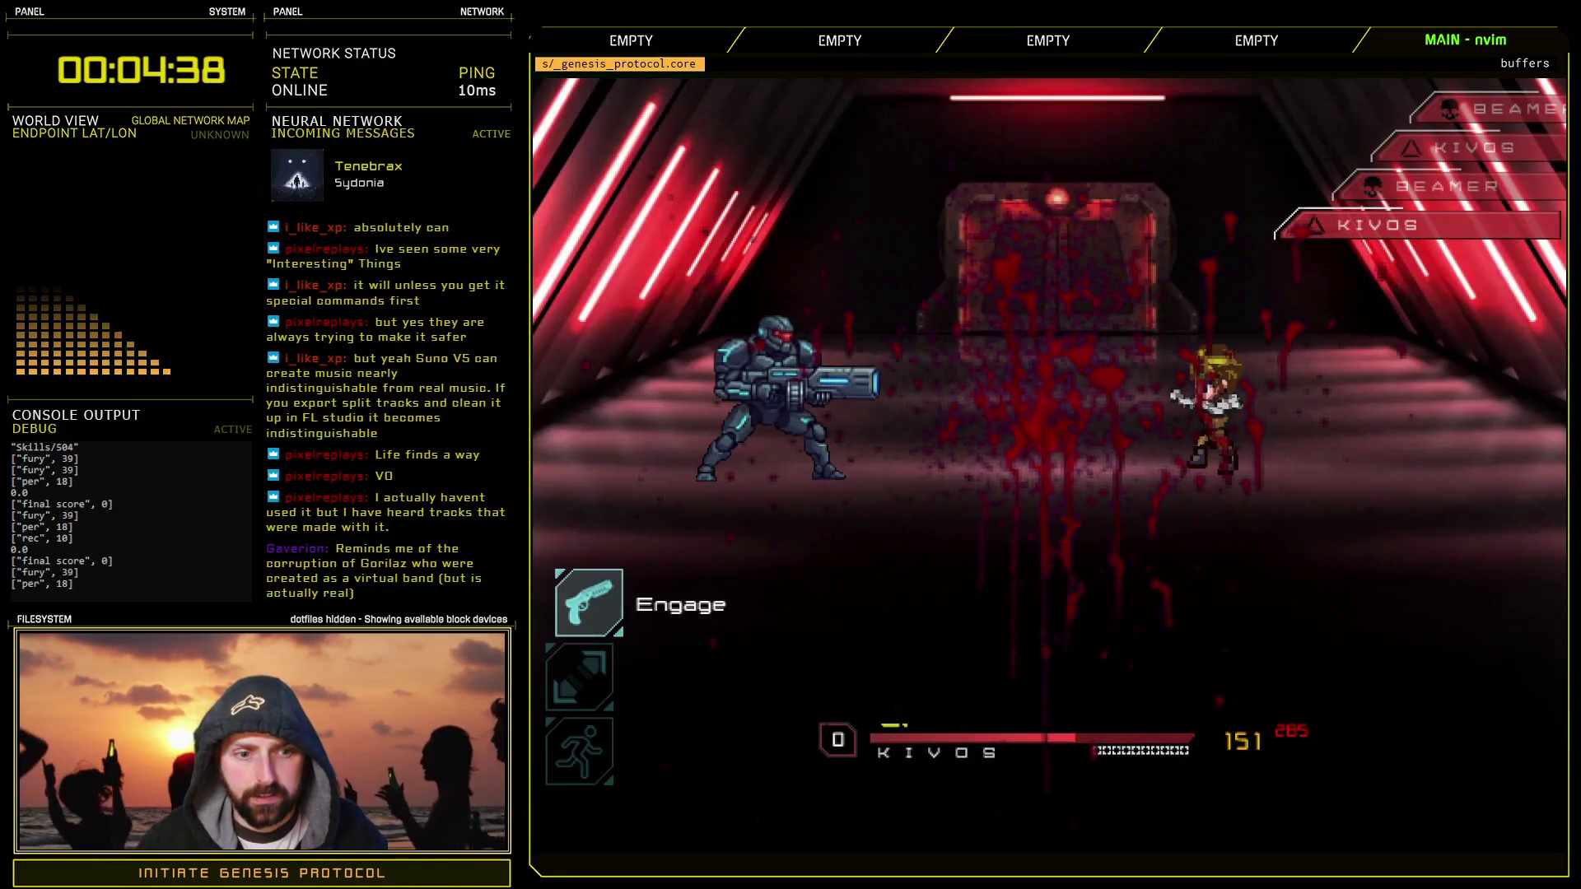
Use Knockout Combo again, answering the down, up and left arrow prompts
key("Return")
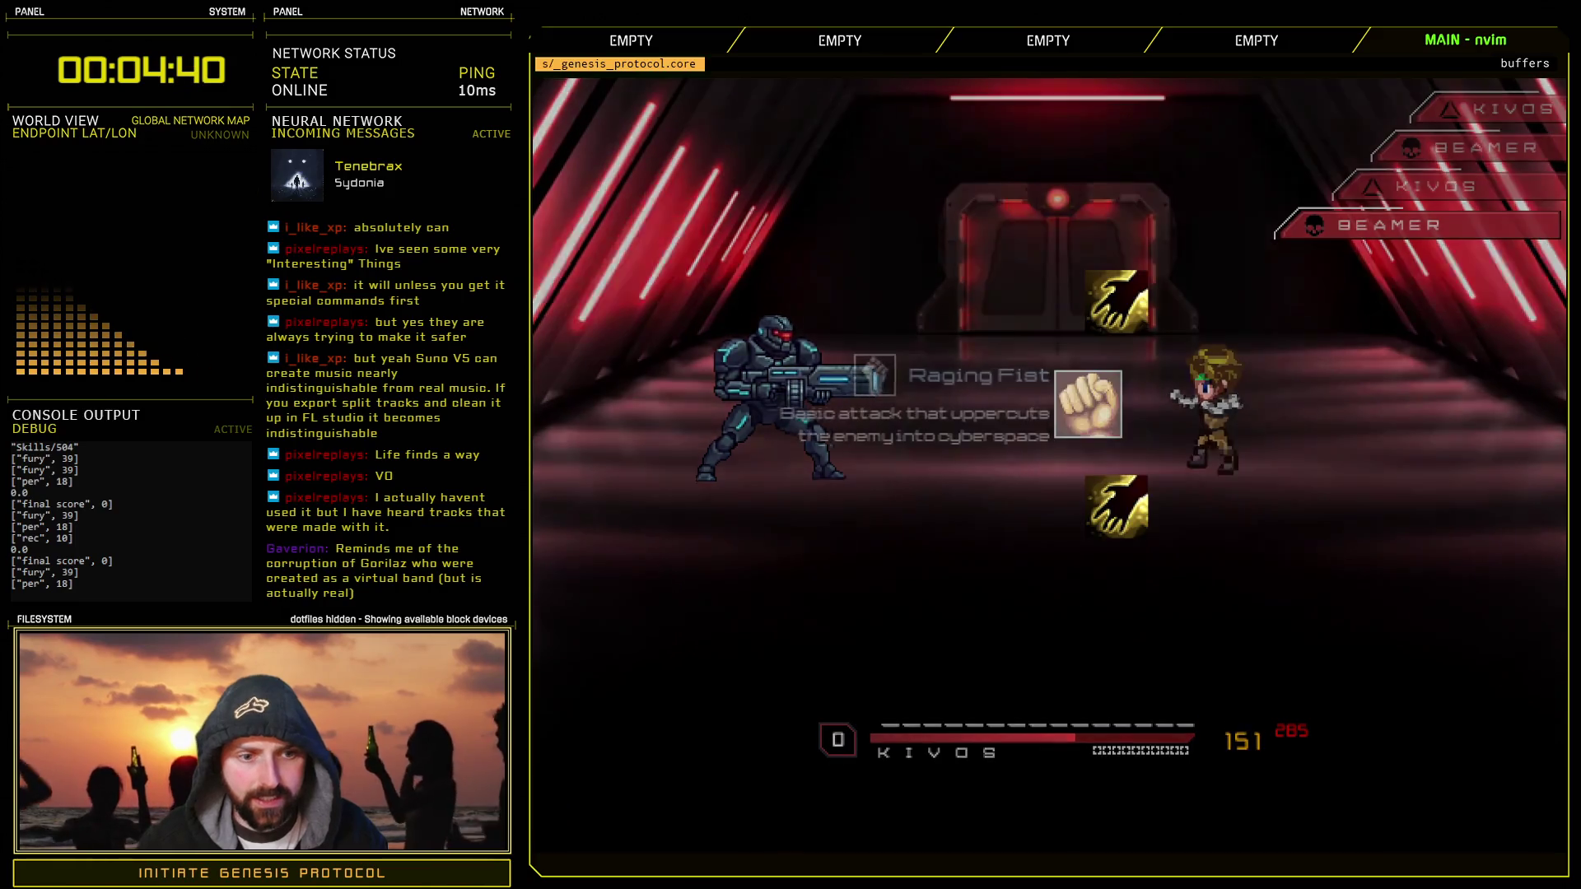
key("Down")
key("Return")
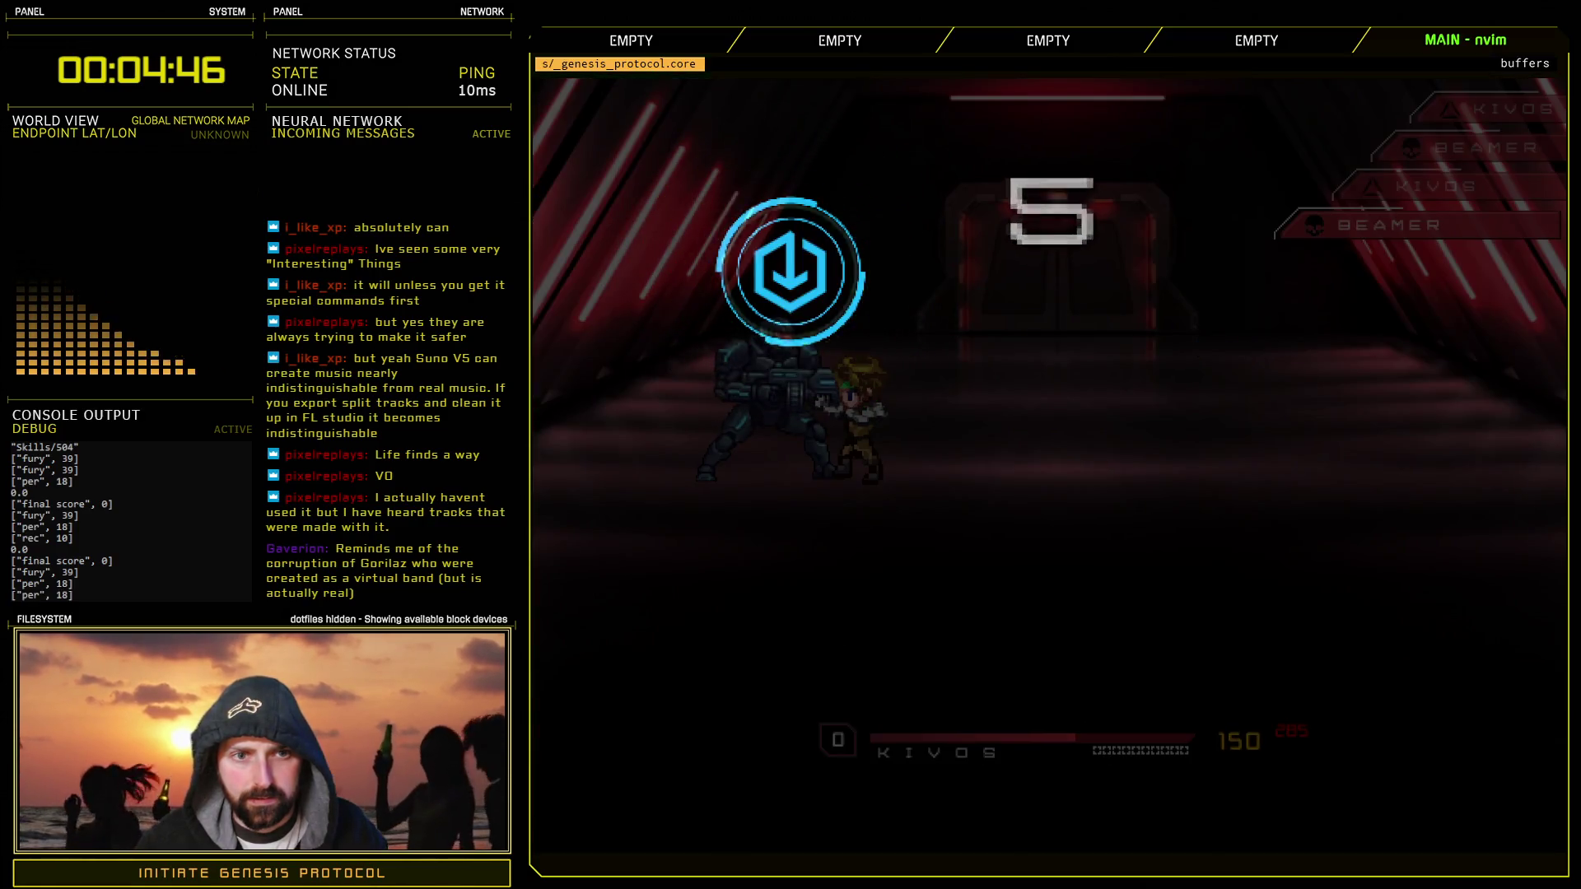
key("Down")
key("Up")
key("Left")
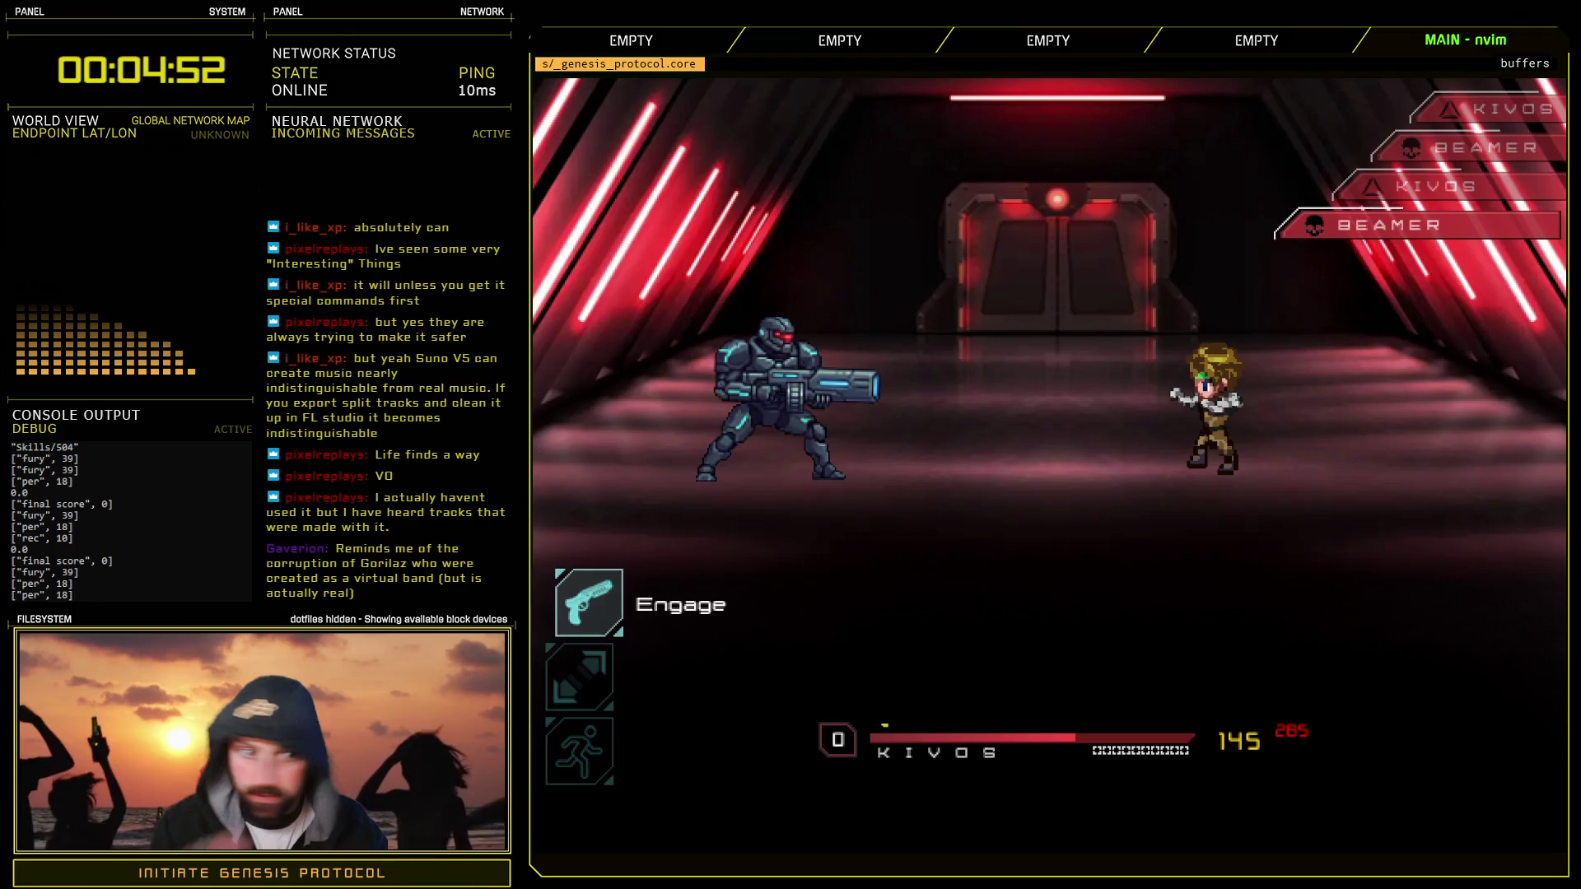
Flee the battle and quit the battle test
key("Up")
key("Return")
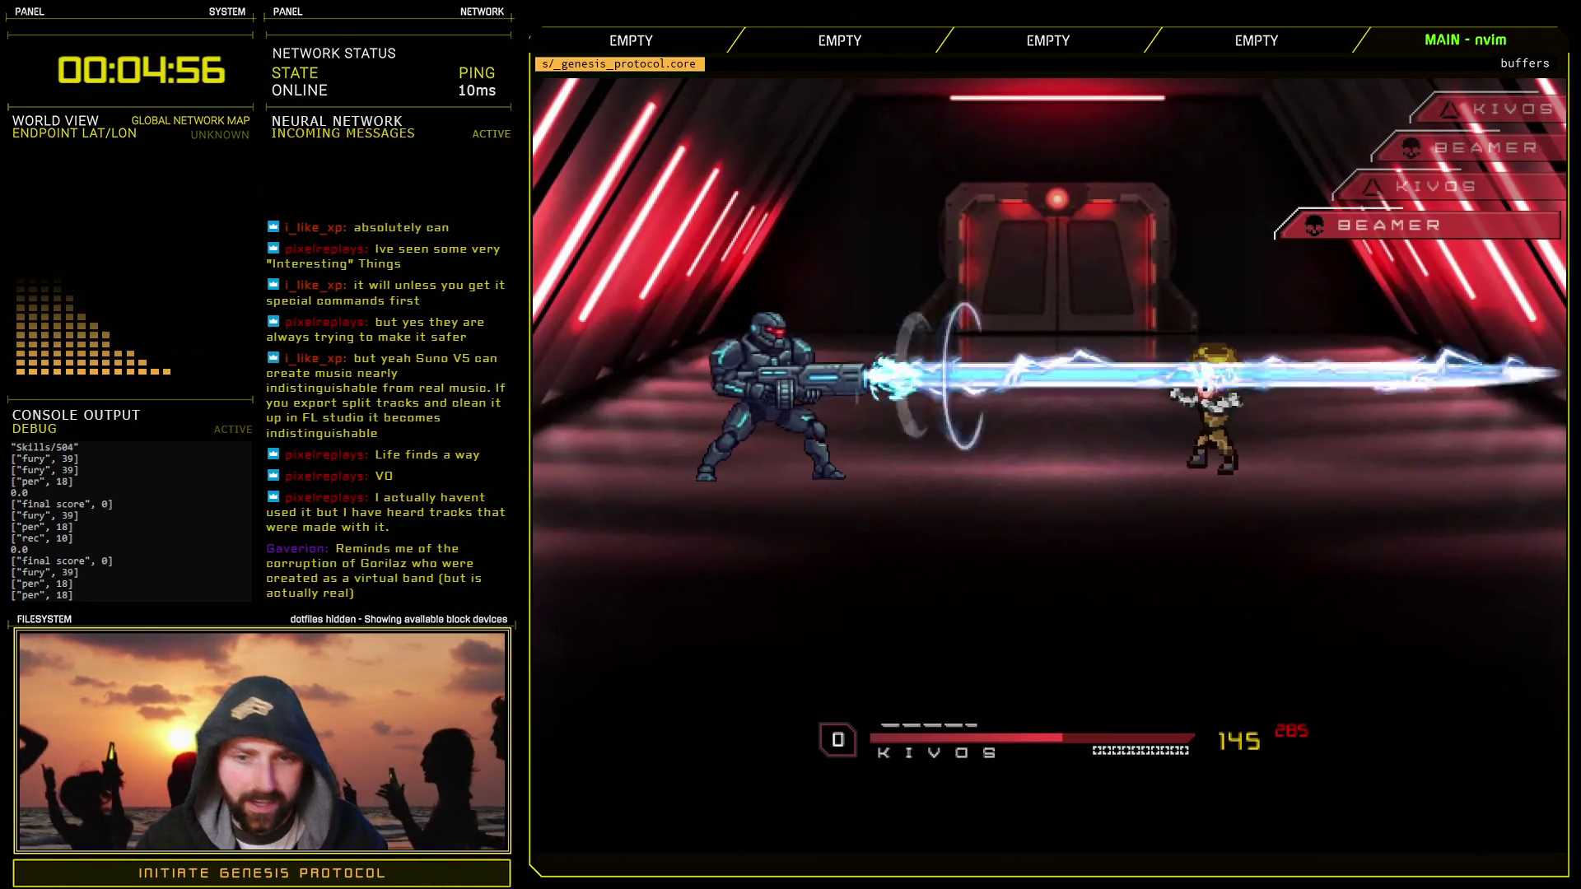
key("Down")
key("Down")
key("Down")
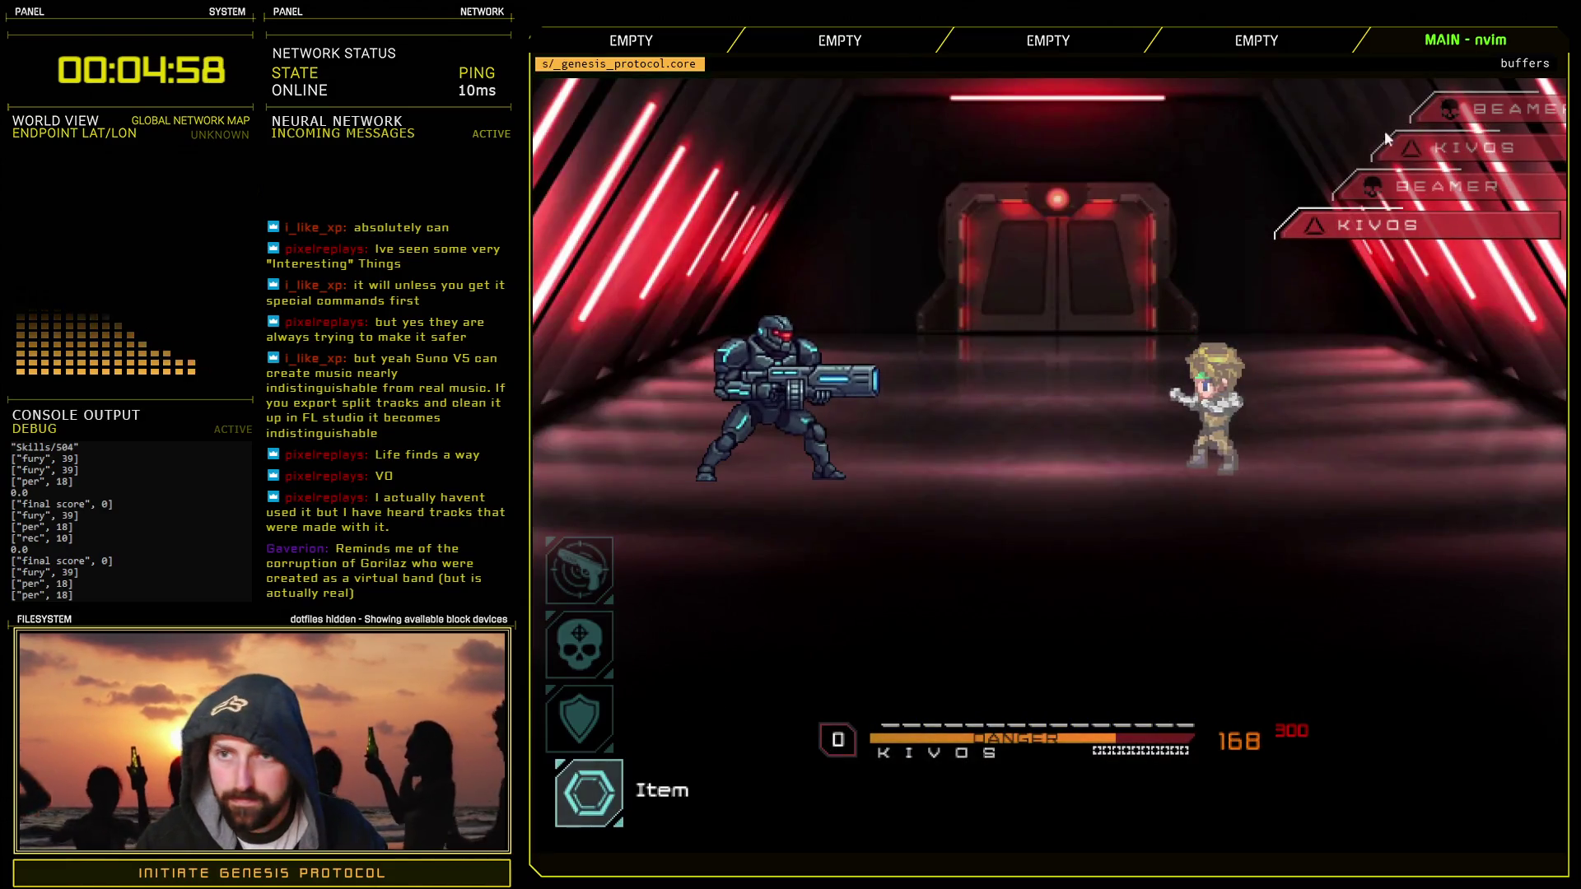
key("alt+F4")
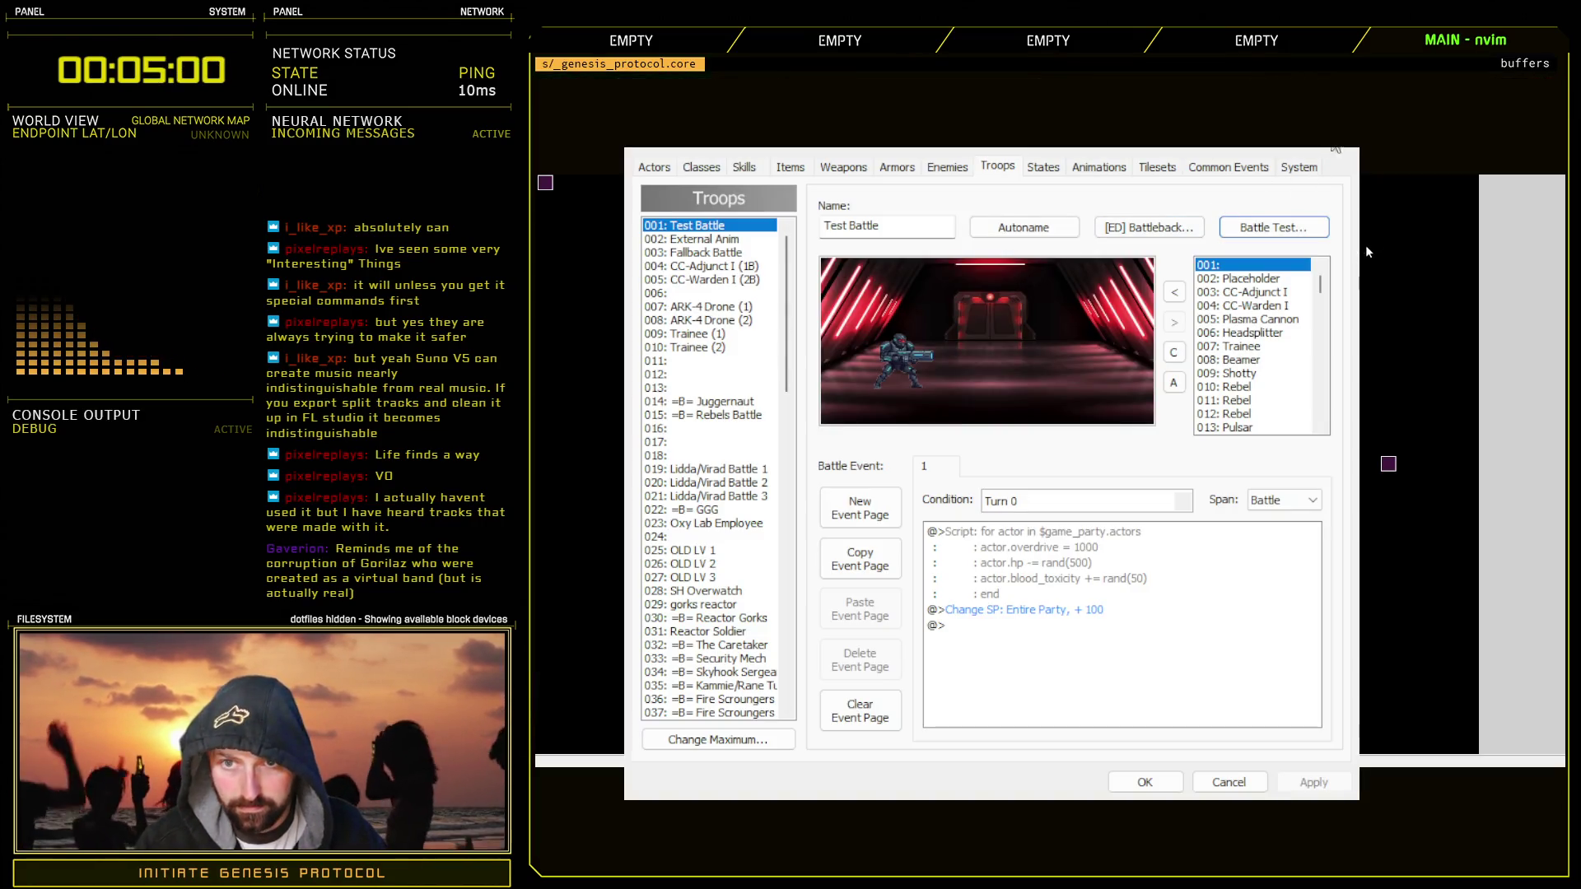
Delete the puts success_rate debug line from the score method
key("Escape")
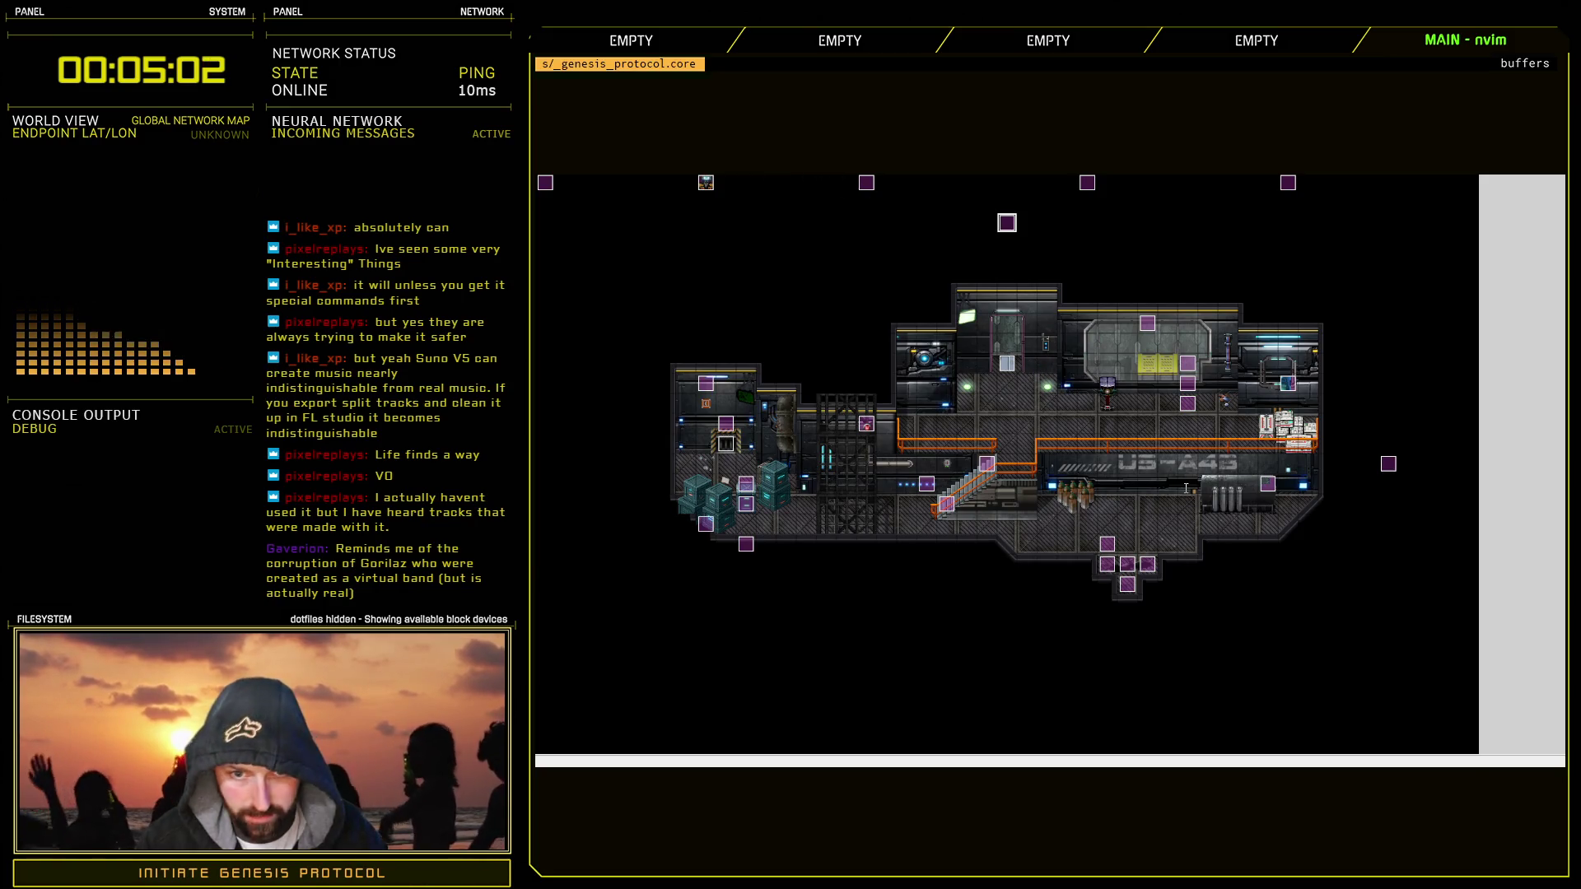
key("F11")
scroll(1046, 506, "up", 6)
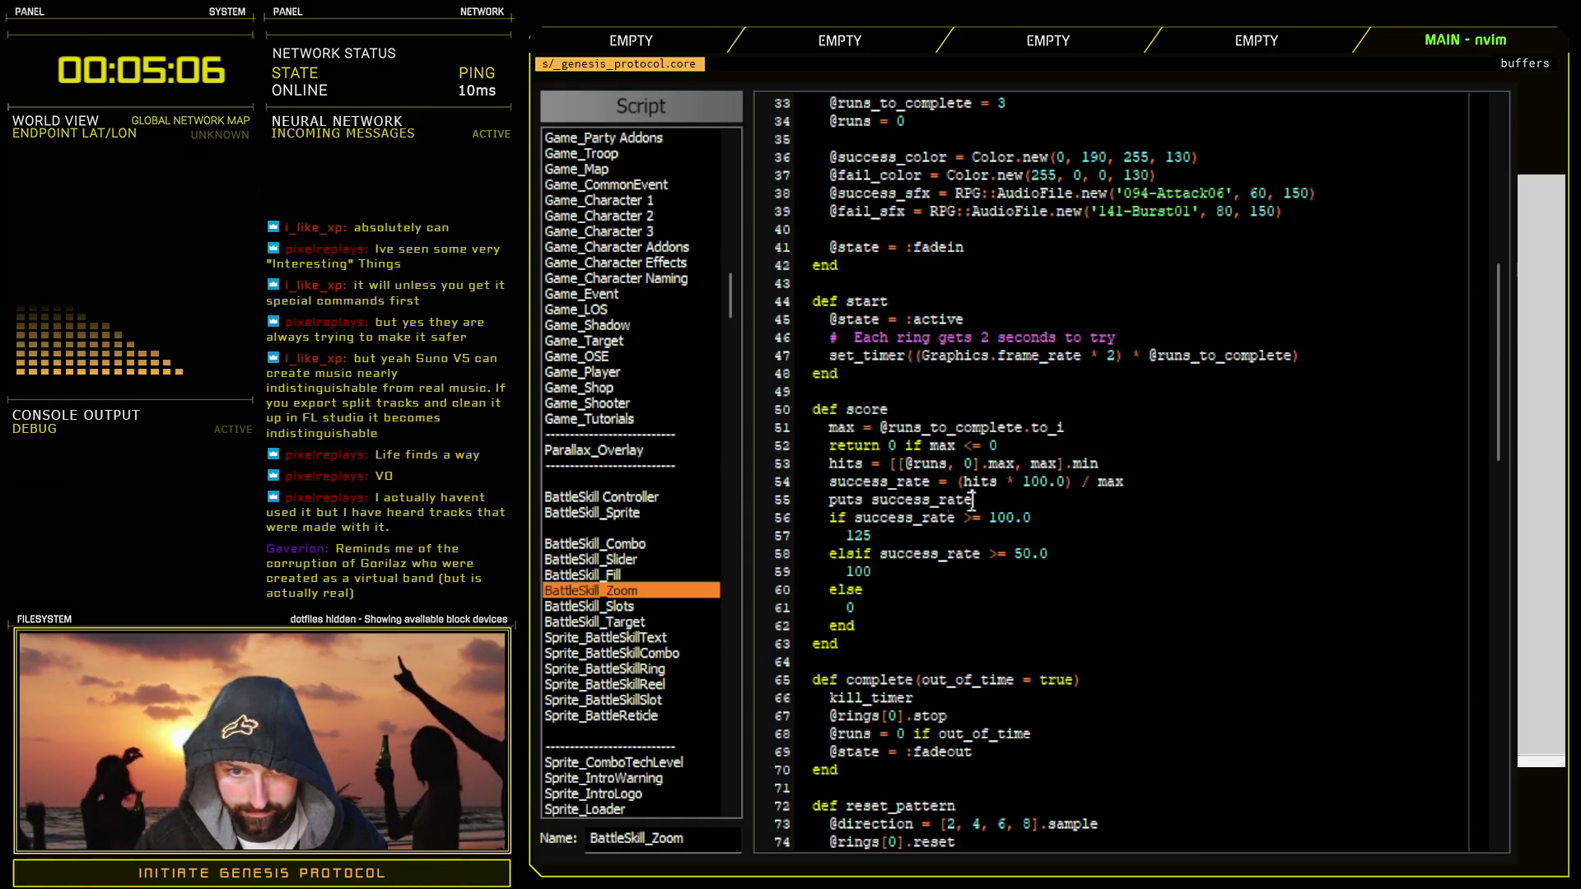
key("shift+Home")
key("BackSpace")
key("BackSpace")
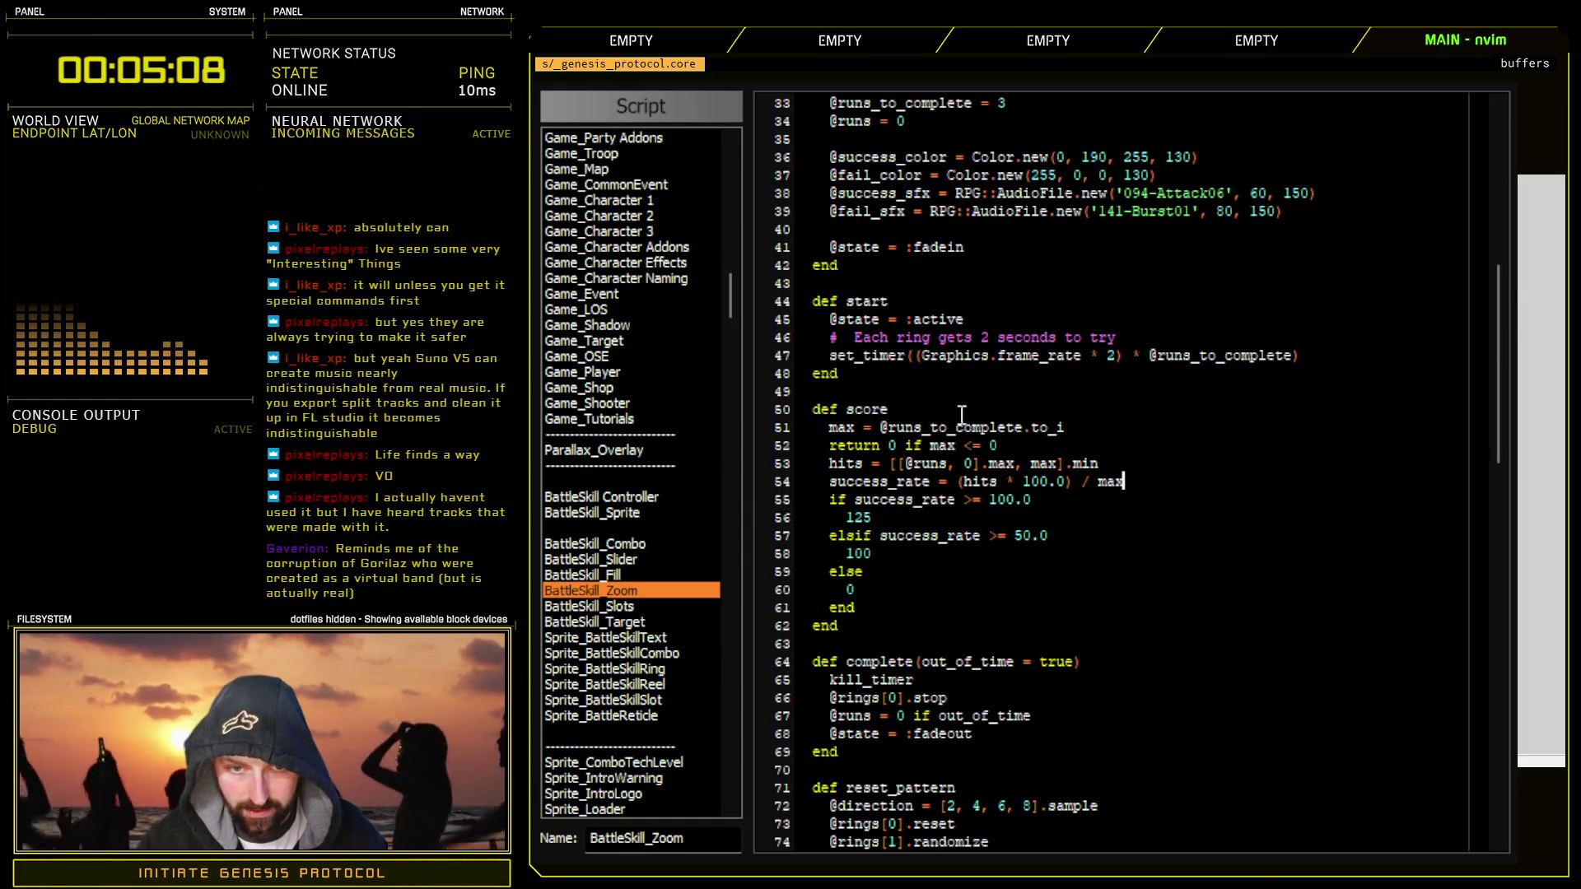
Change the top branch's 125 to 100 and insert a comment line under def score
left_click(963, 412)
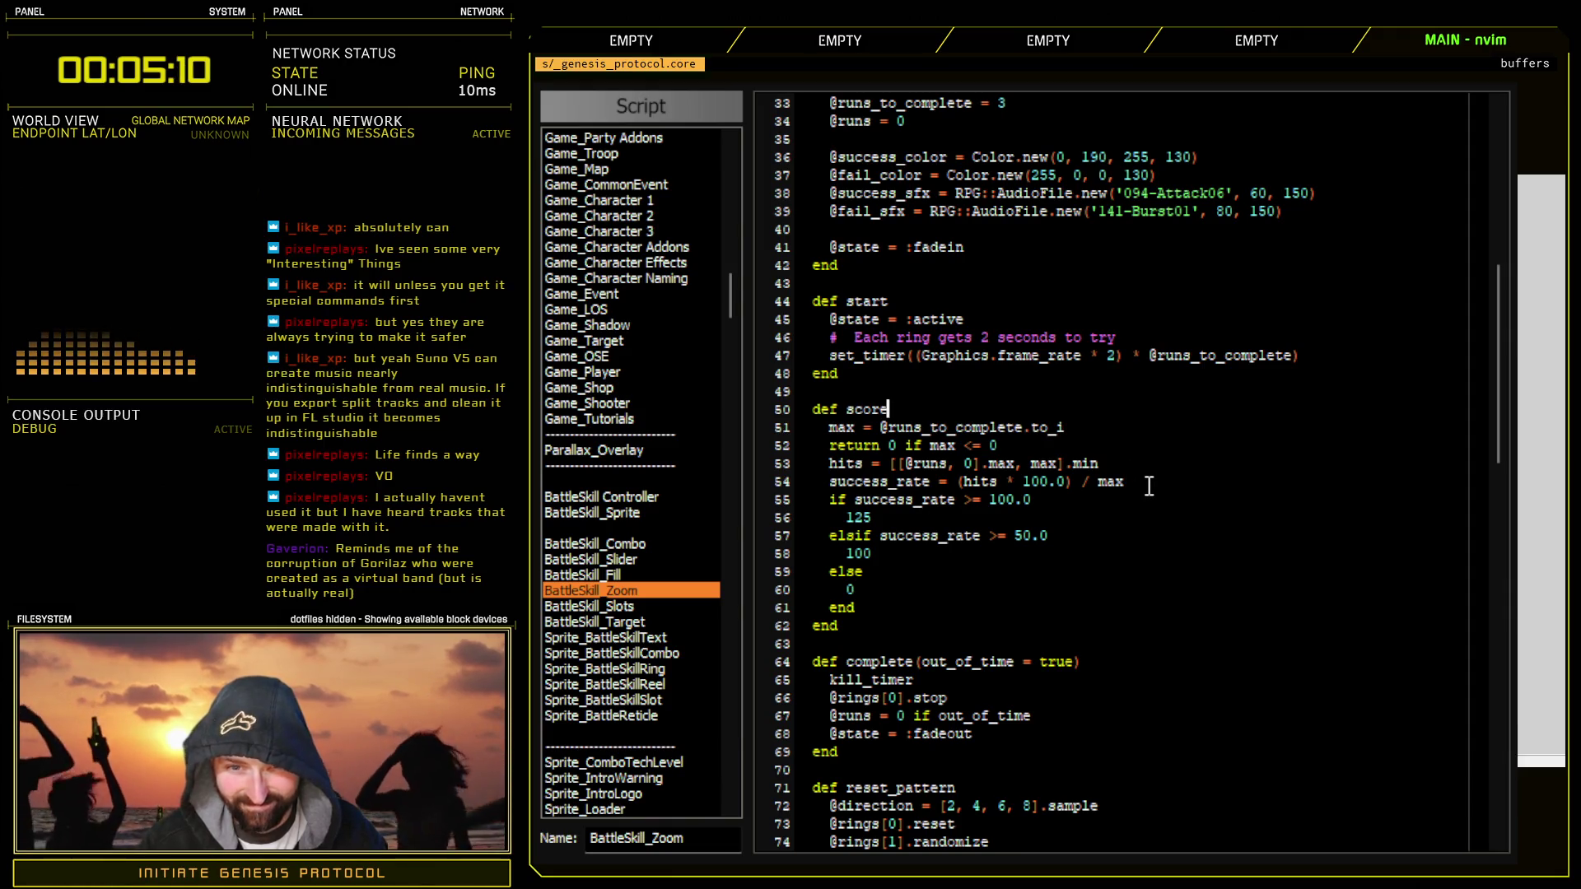
mouse_move(947, 500)
left_mouse_down()
mouse_move(1097, 504)
mouse_move(993, 547)
left_mouse_up()
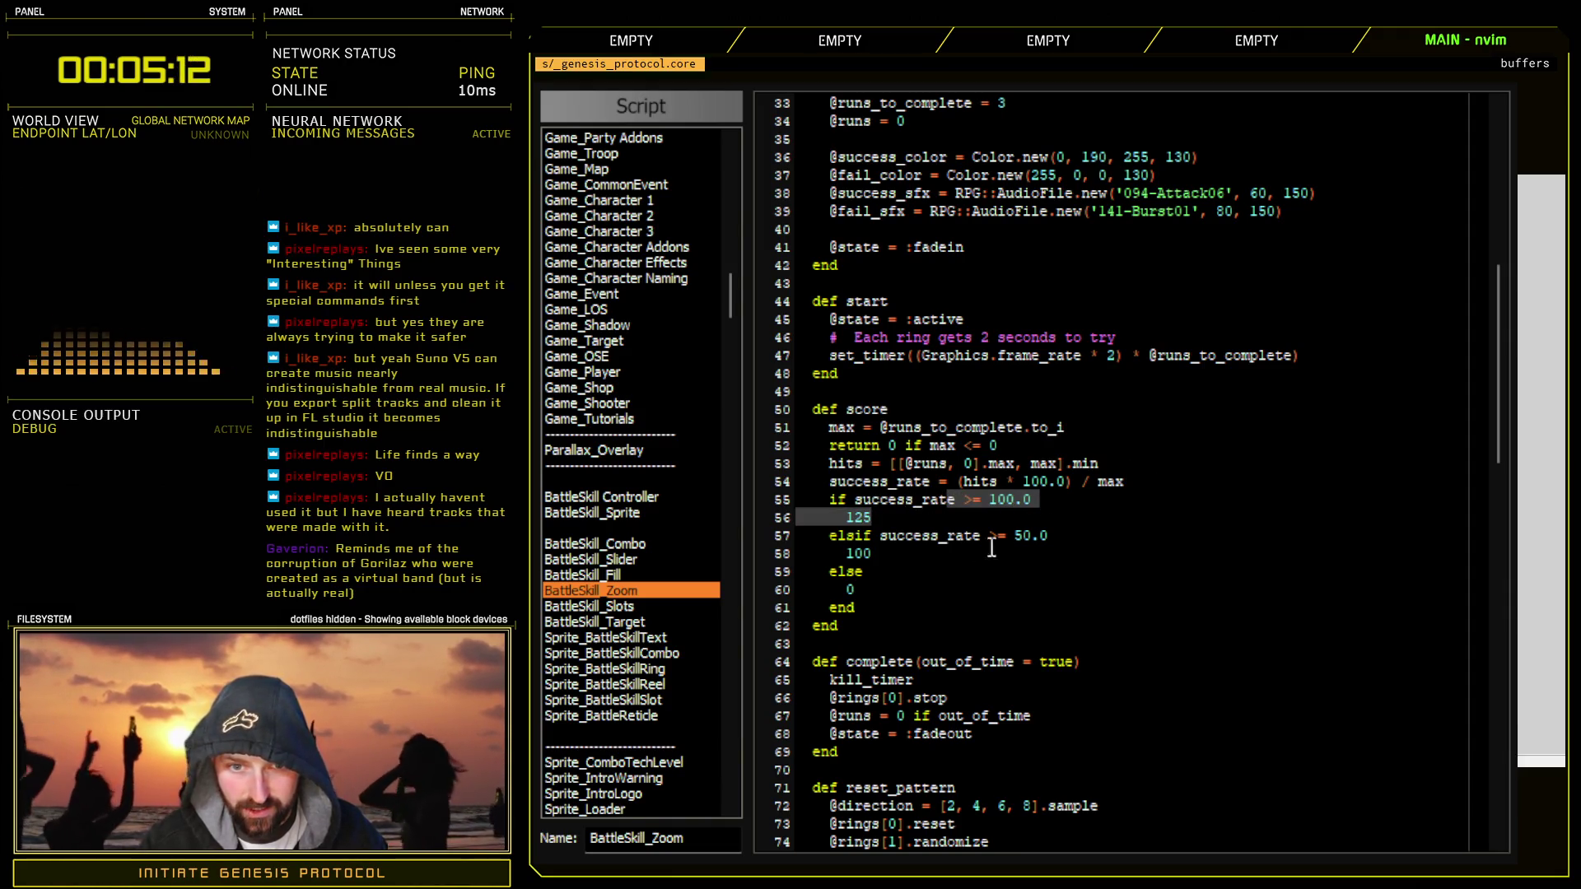
left_click_drag(831, 536, 945, 554)
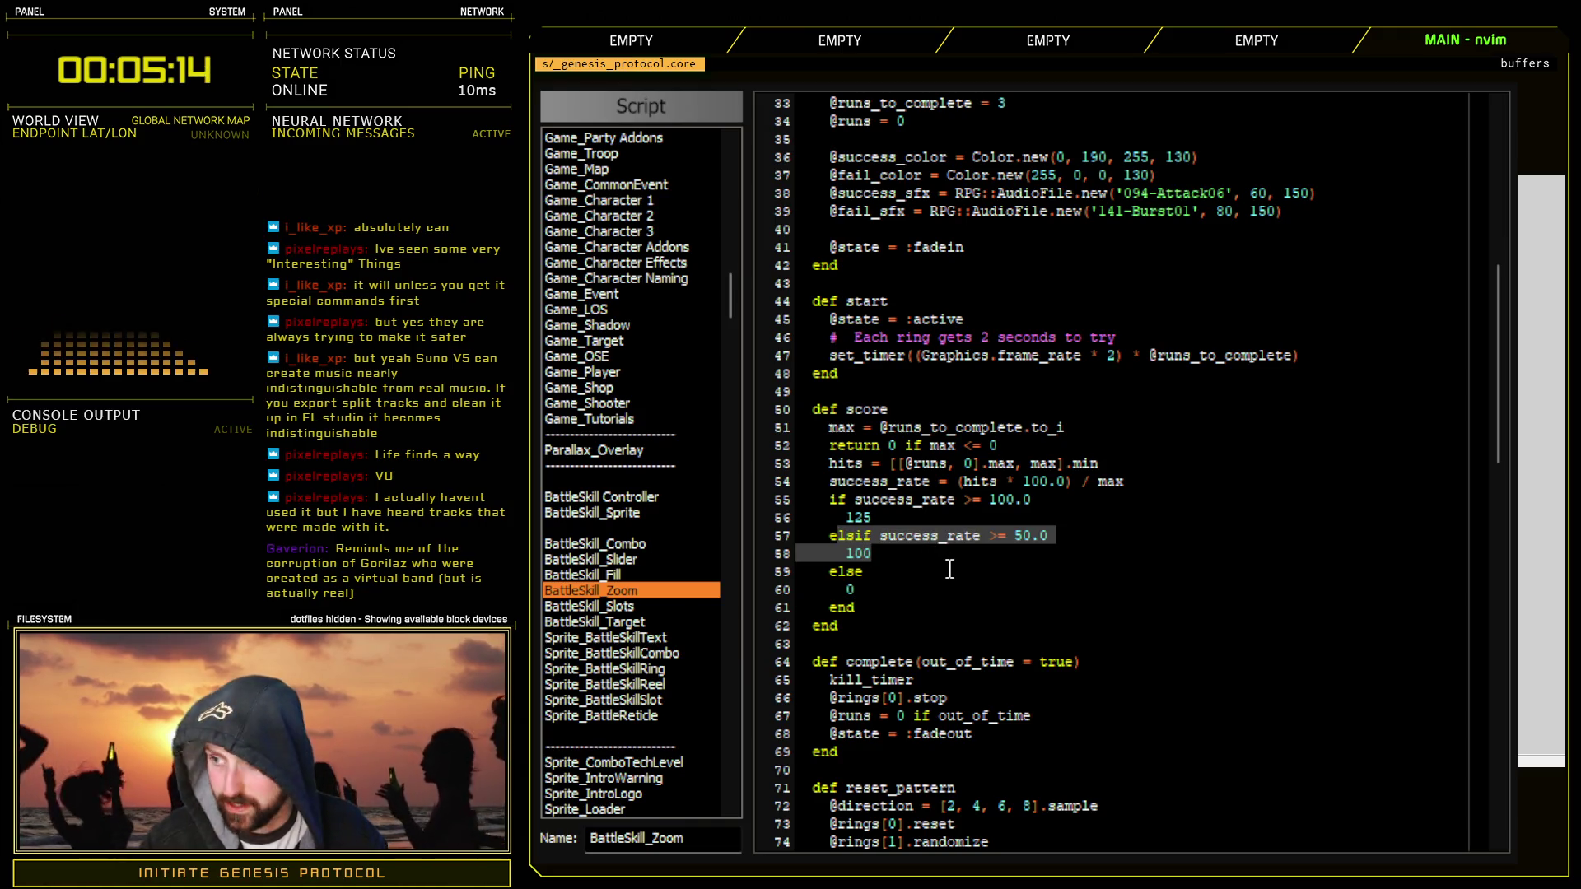
left_click(935, 566)
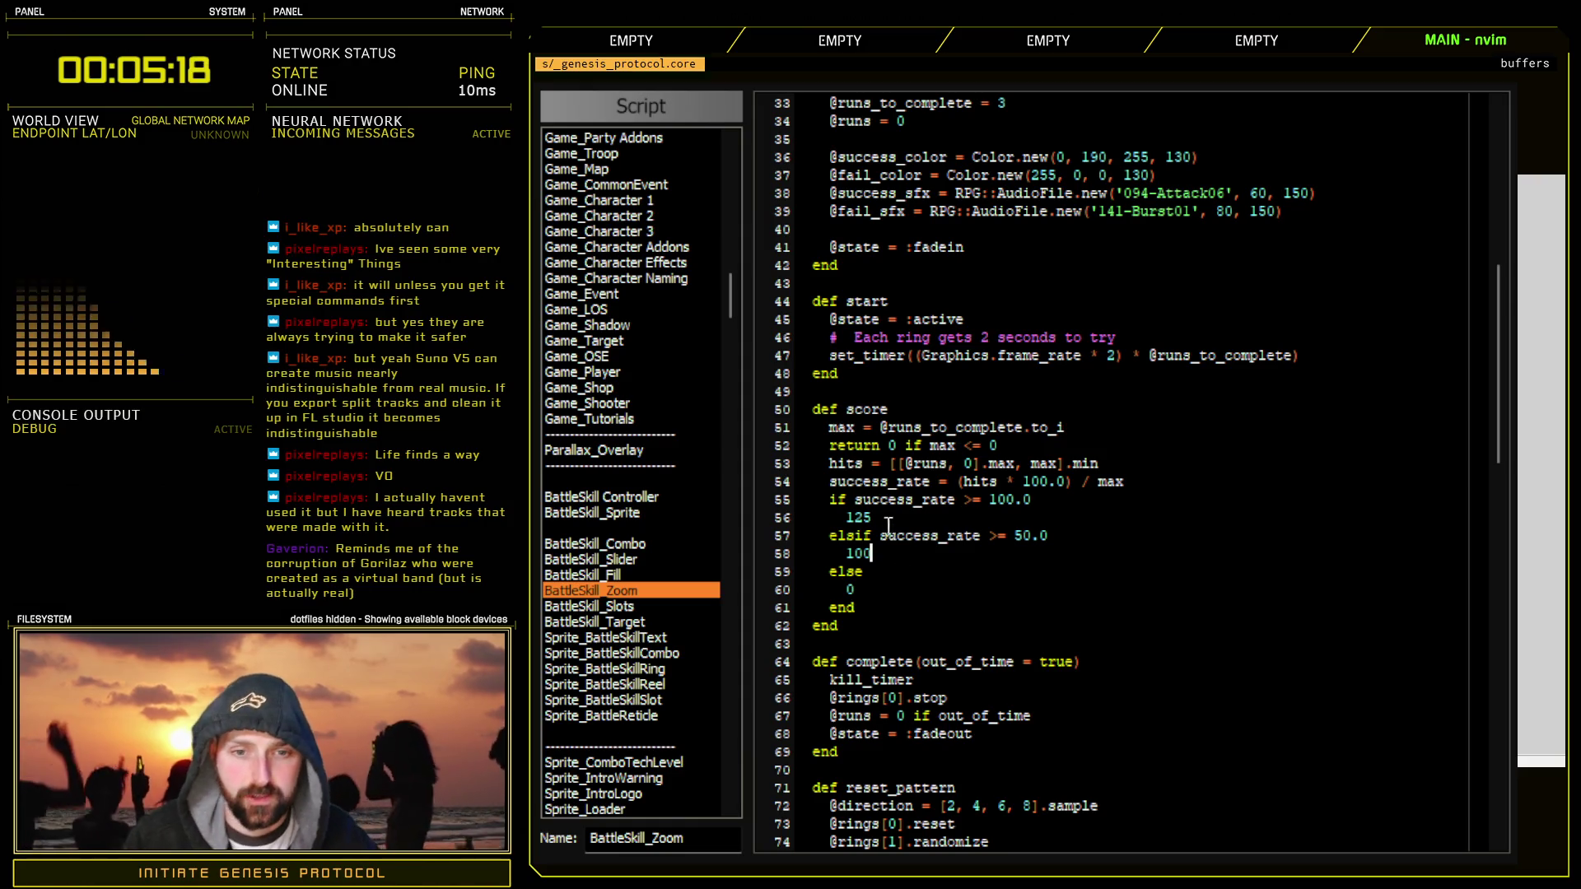
left_click_drag(875, 504, 907, 512)
left_click_drag(830, 589, 868, 591)
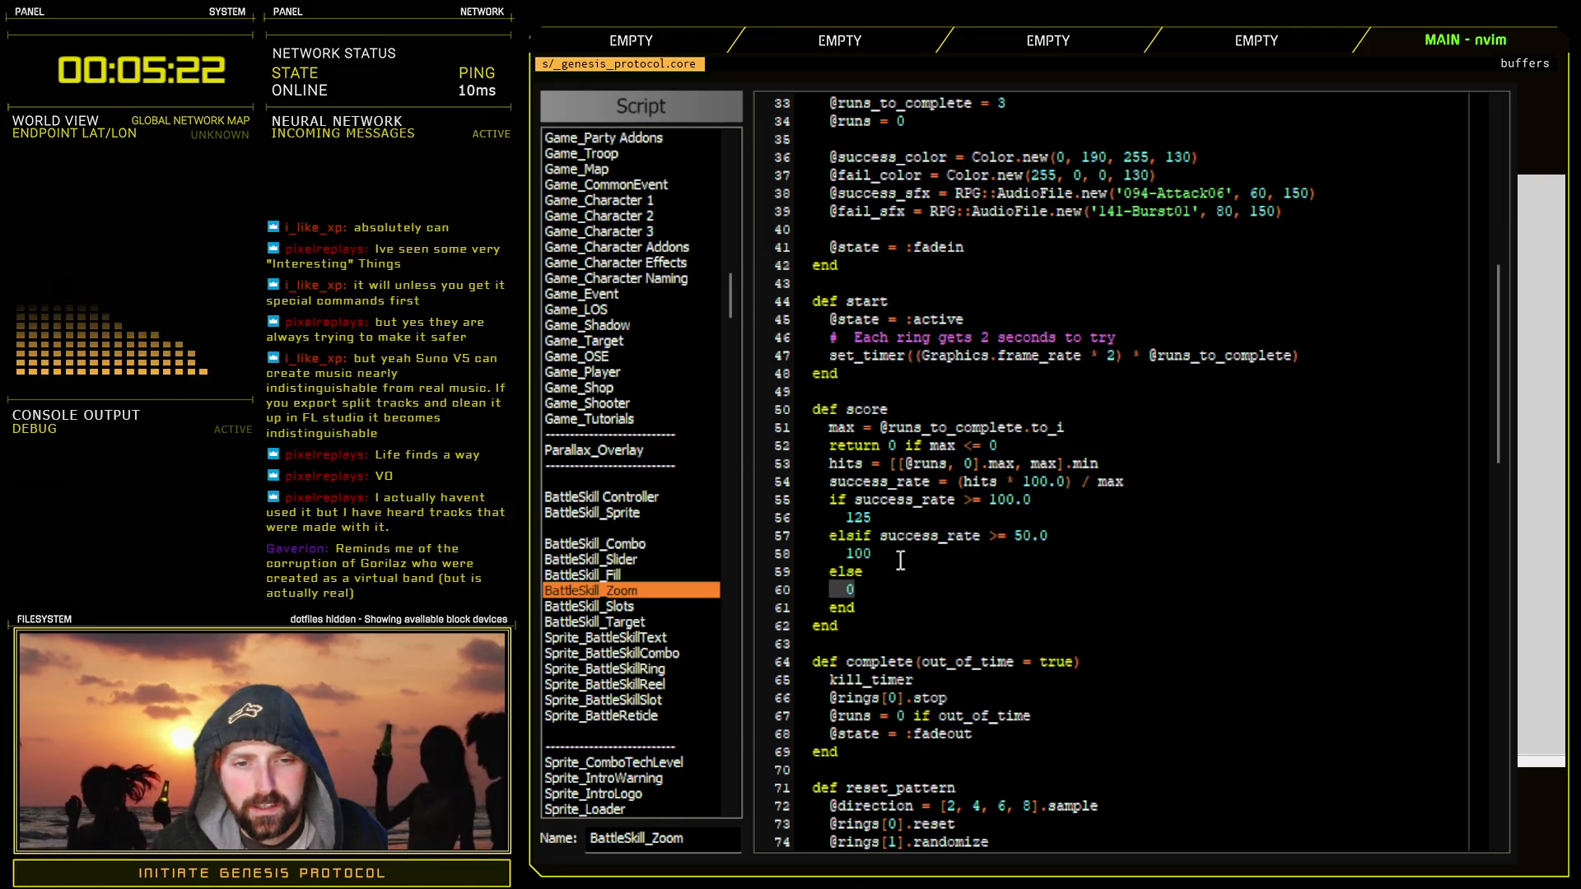
left_click_drag(855, 518, 873, 518)
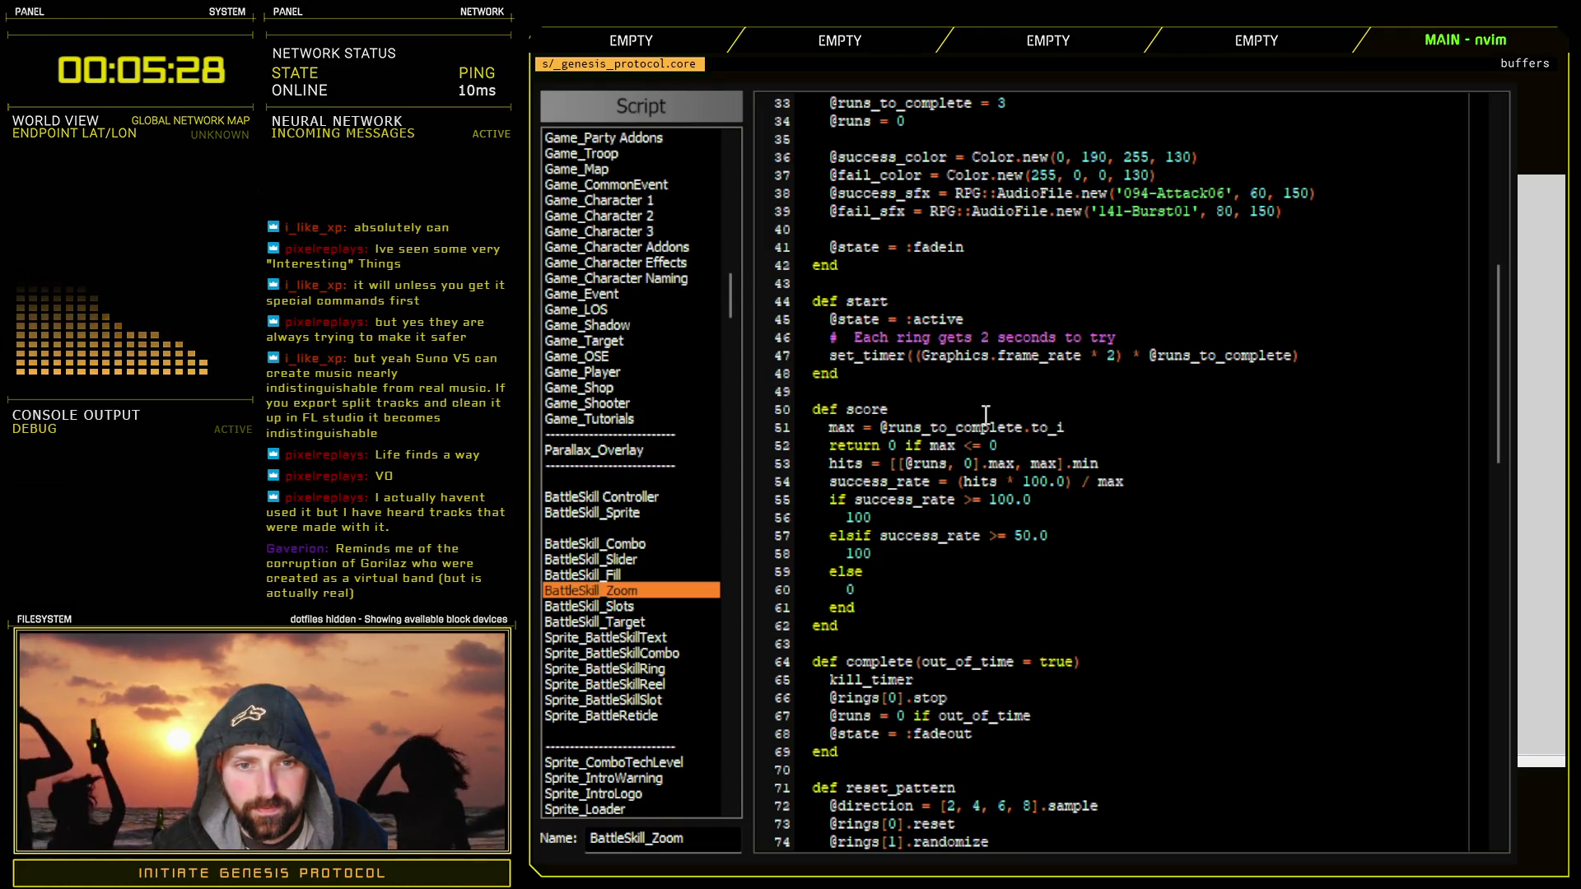
key("Return")
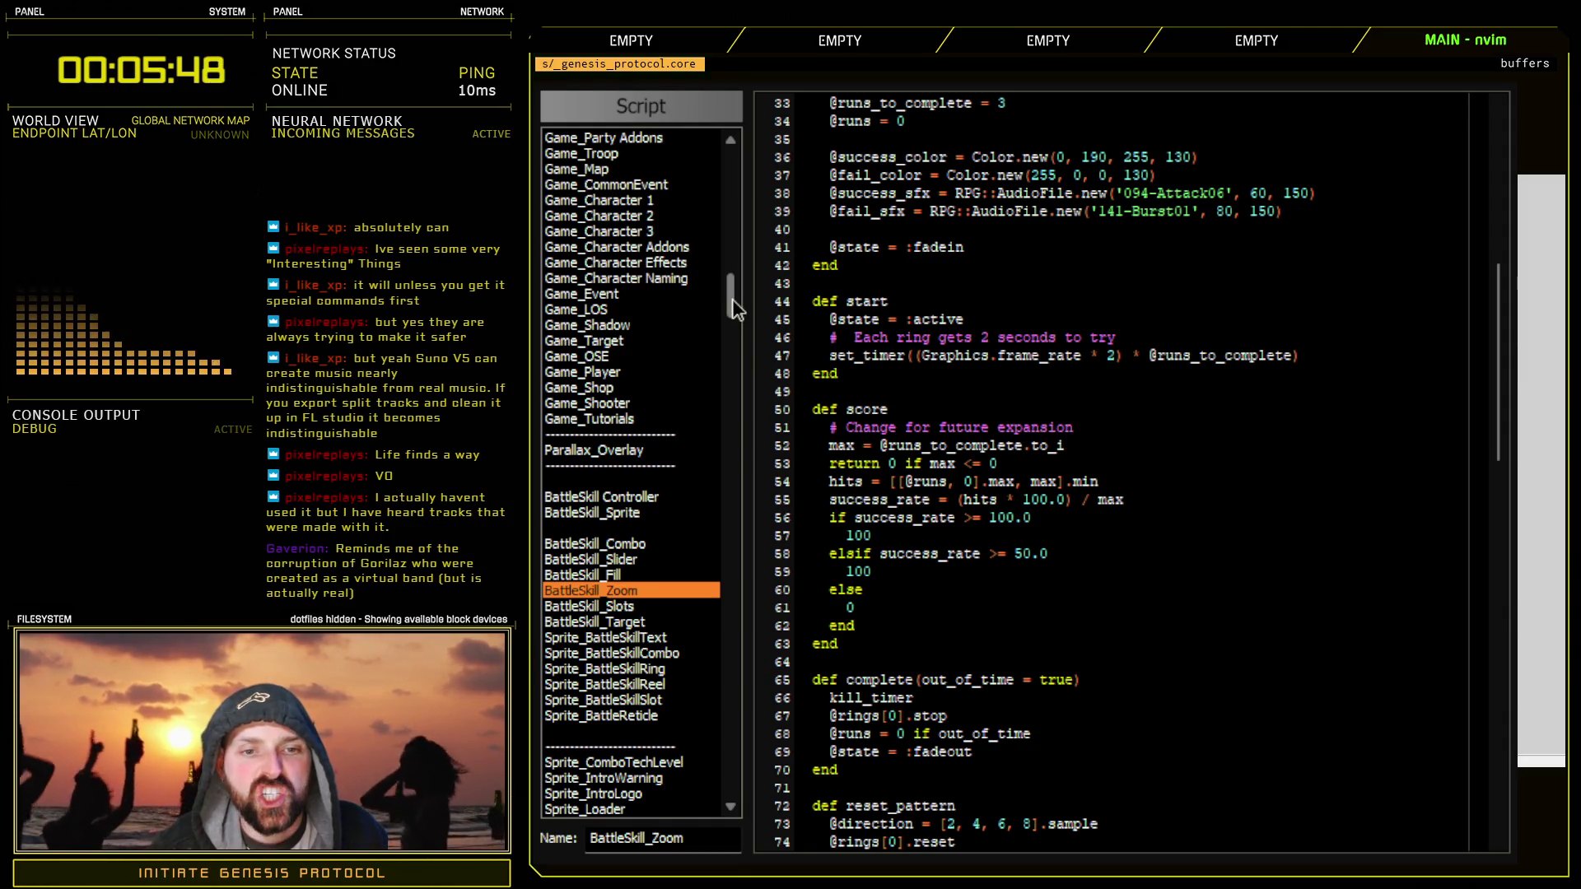
left_click_drag(732, 299, 732, 168)
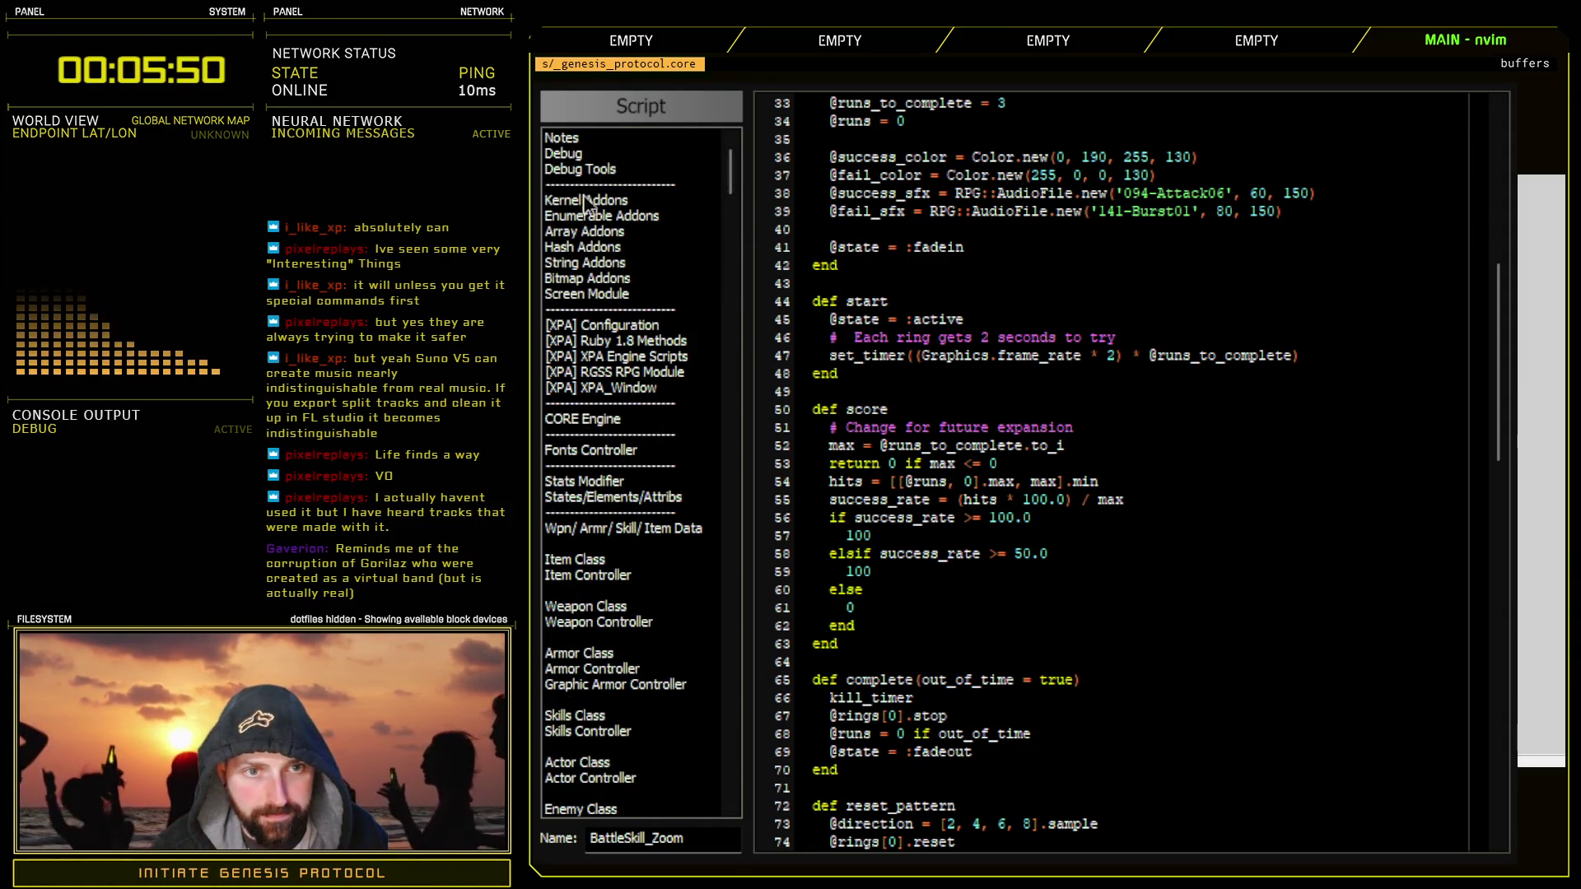
scroll(604, 486, "down", 2)
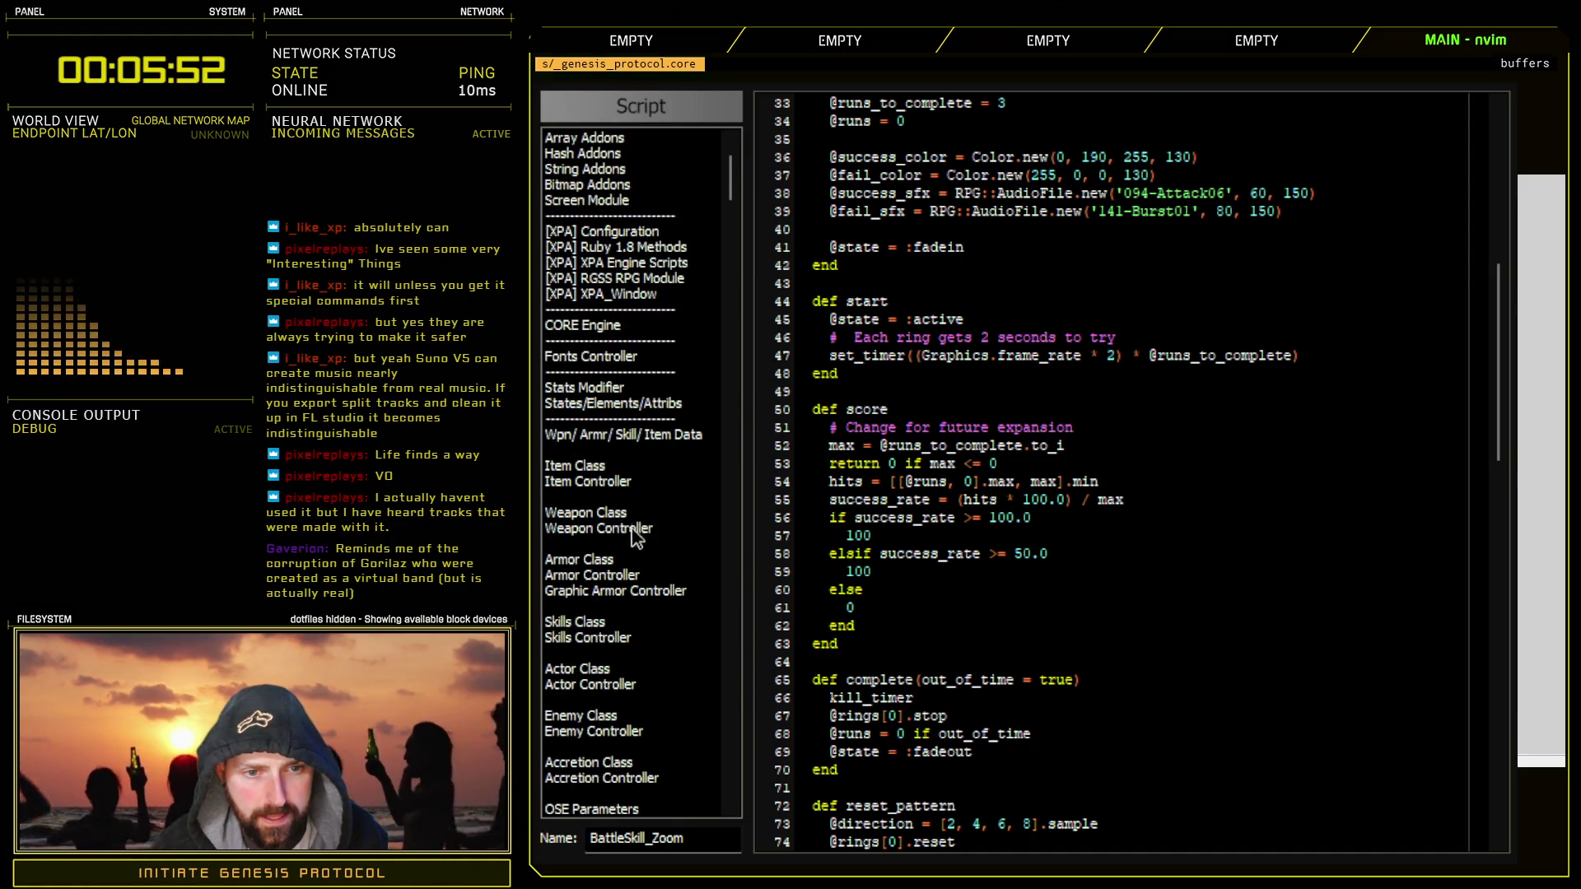
Remove the # from skill 282's slot_skills and ultimate_skill lines in Skills Controller
left_click(602, 639)
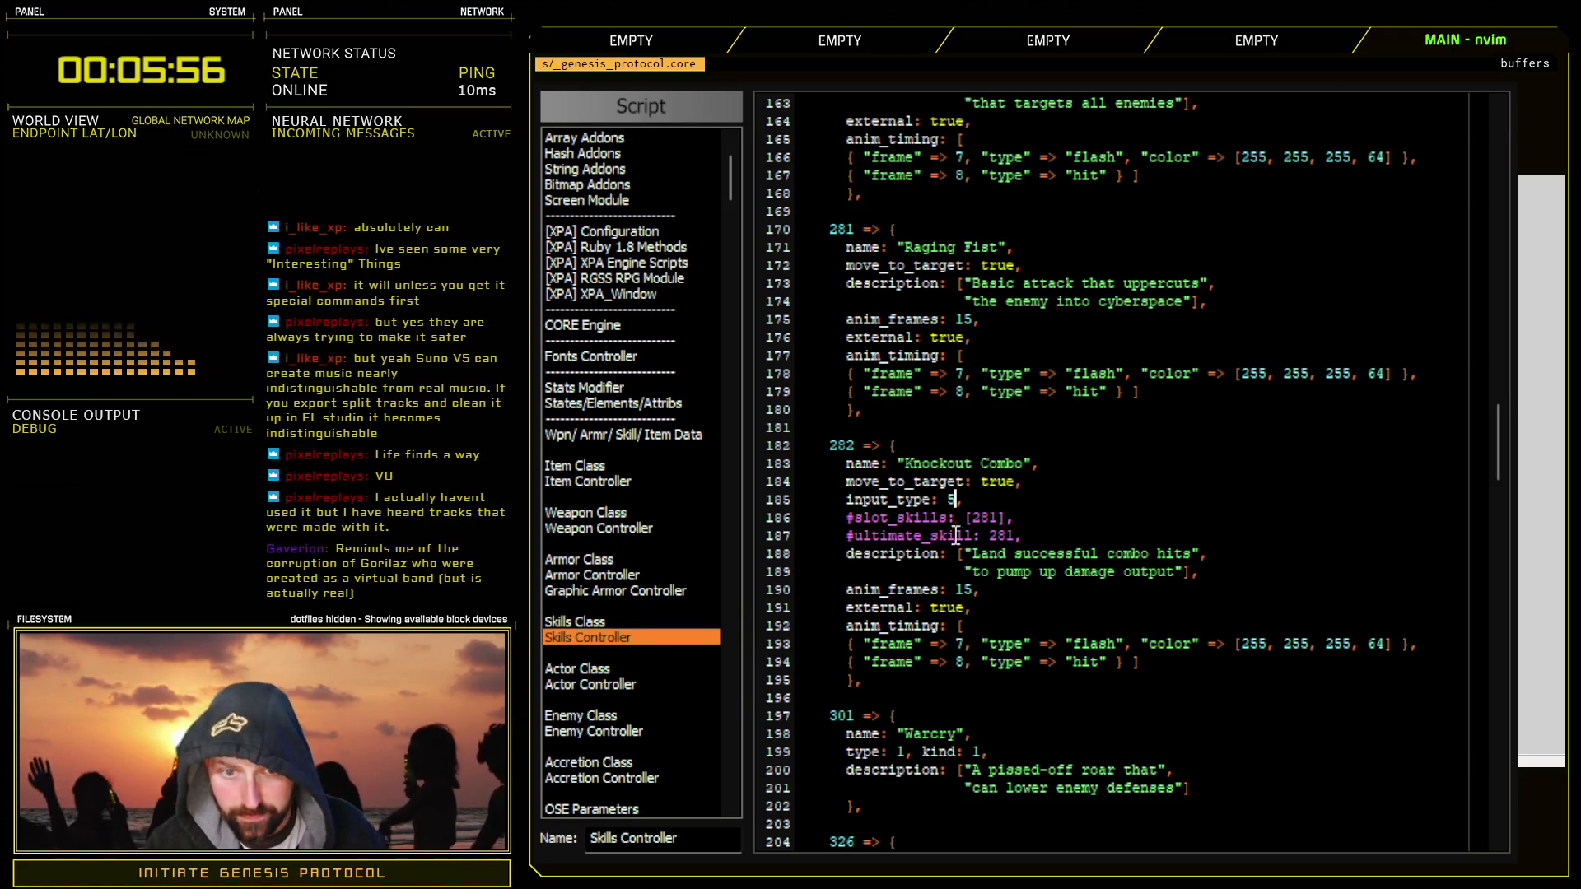
key("x")
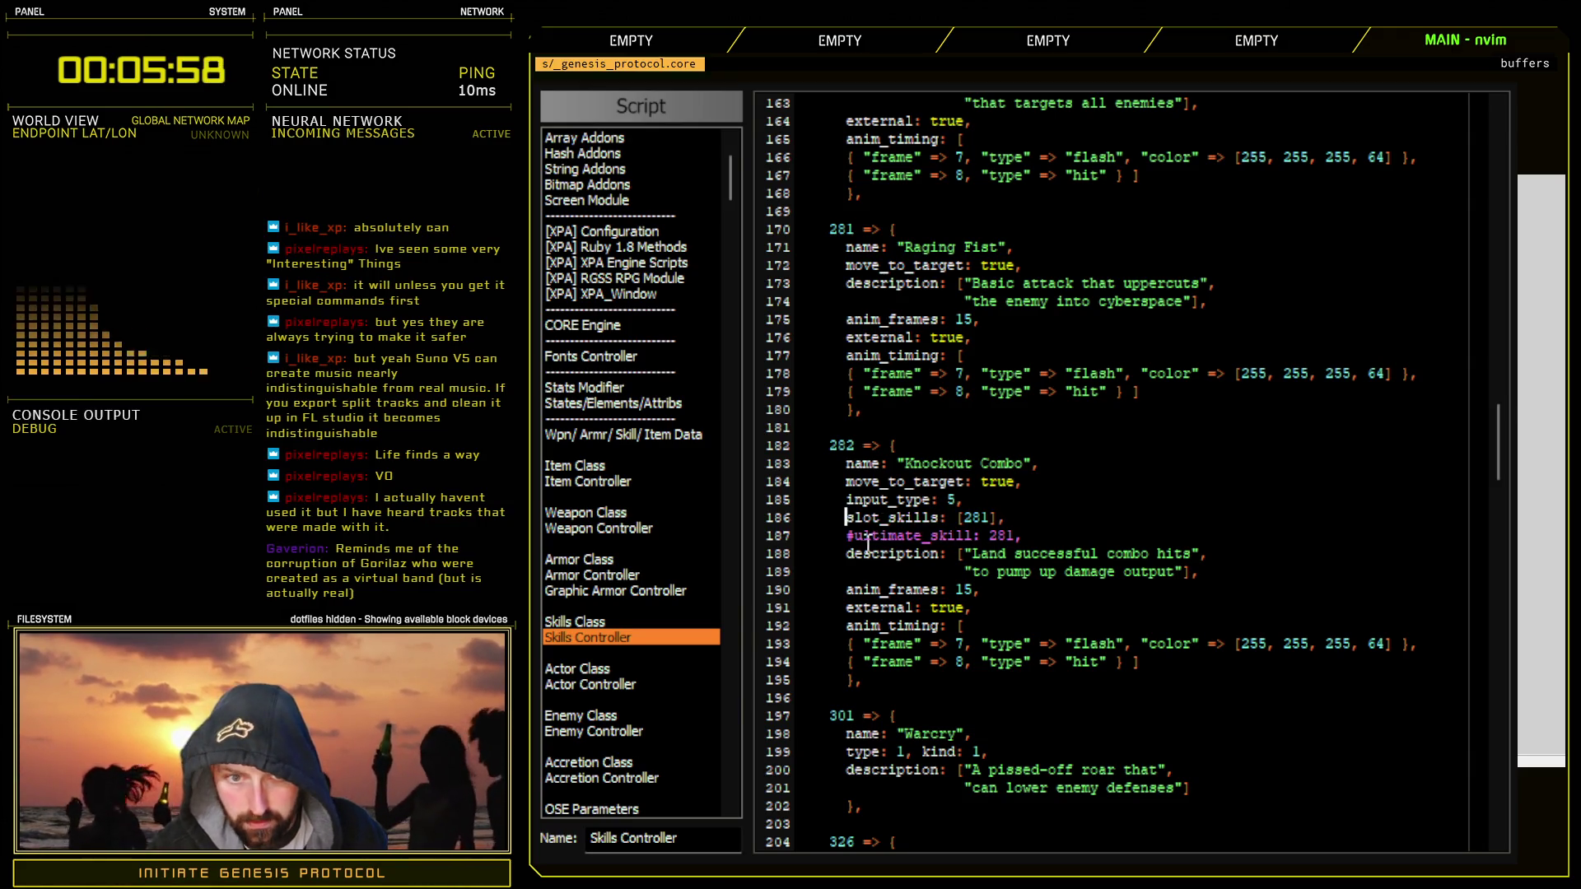
key("j")
key("x")
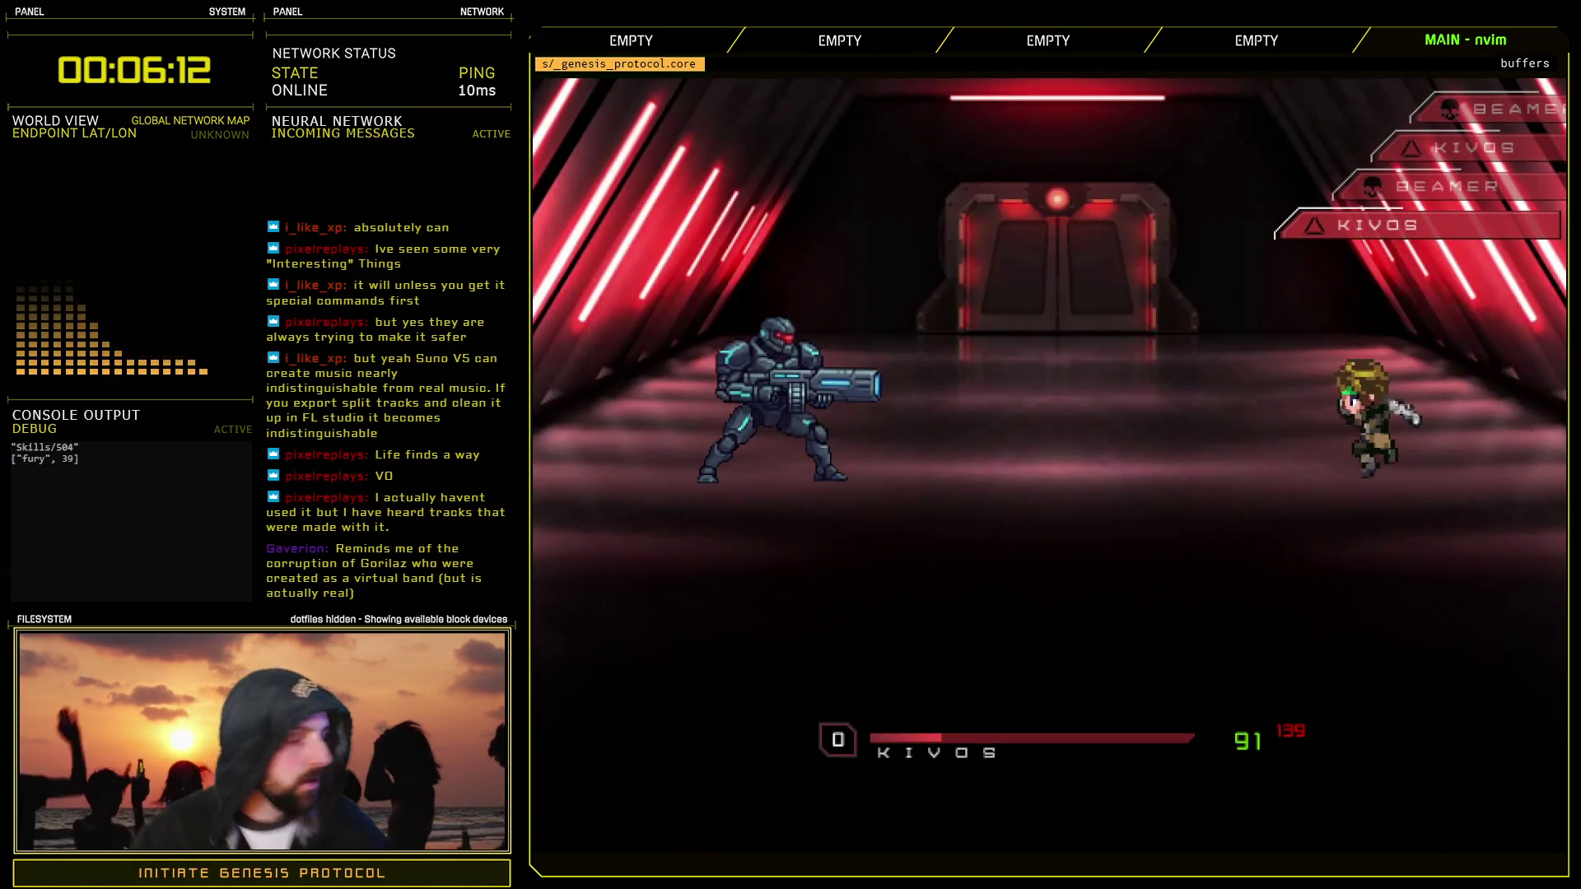
Use Knockout Combo on the enemy and stop the first HIT/MISS reel
key("Return")
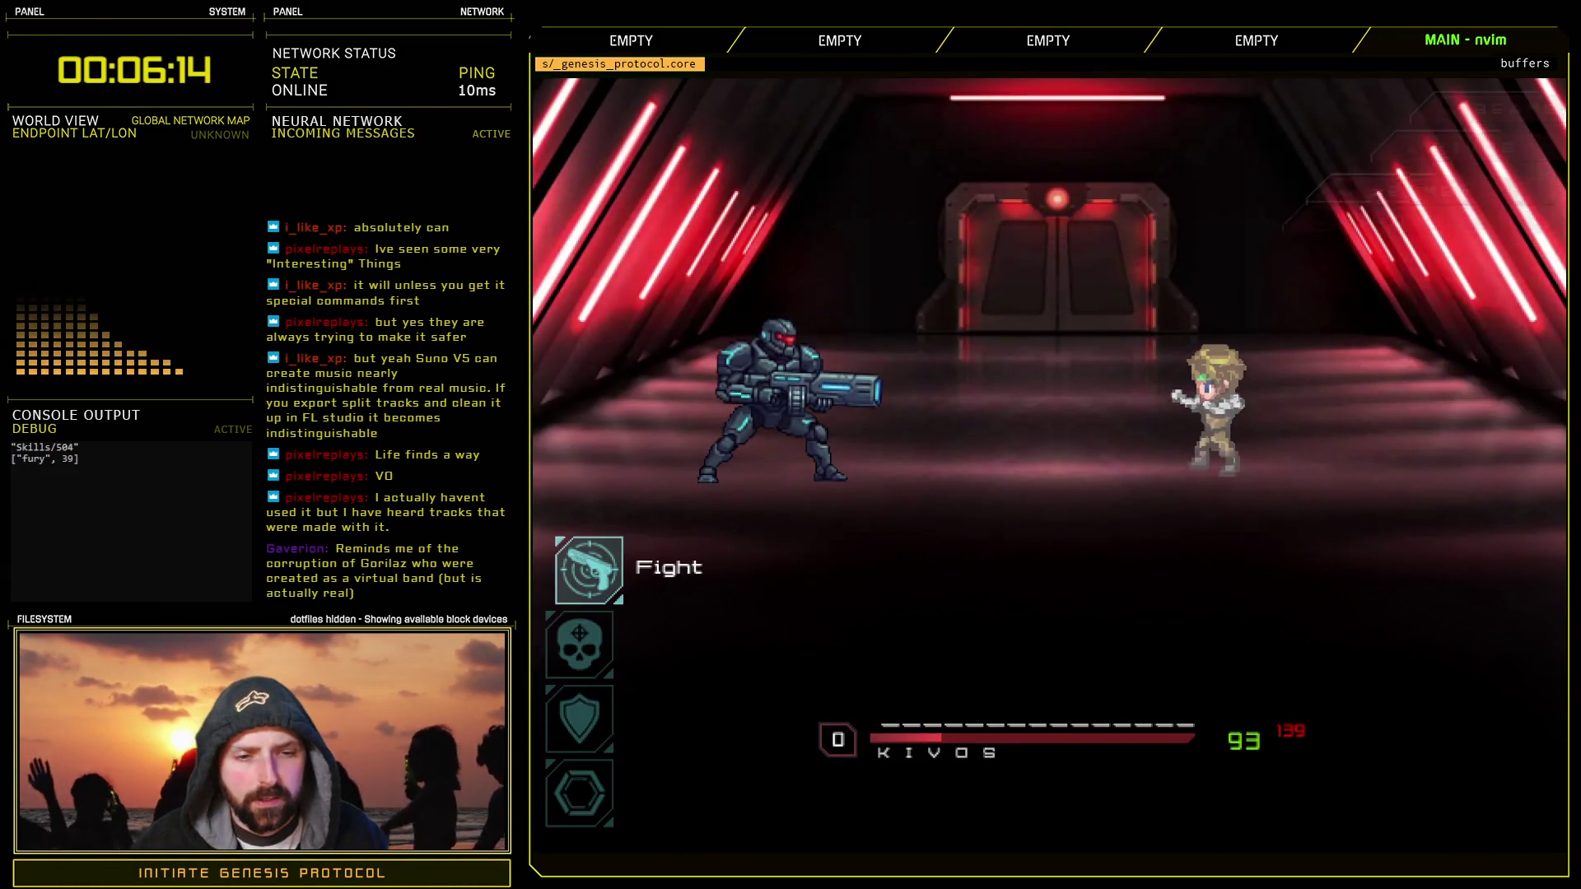
key("Return")
key("Down")
key("Return")
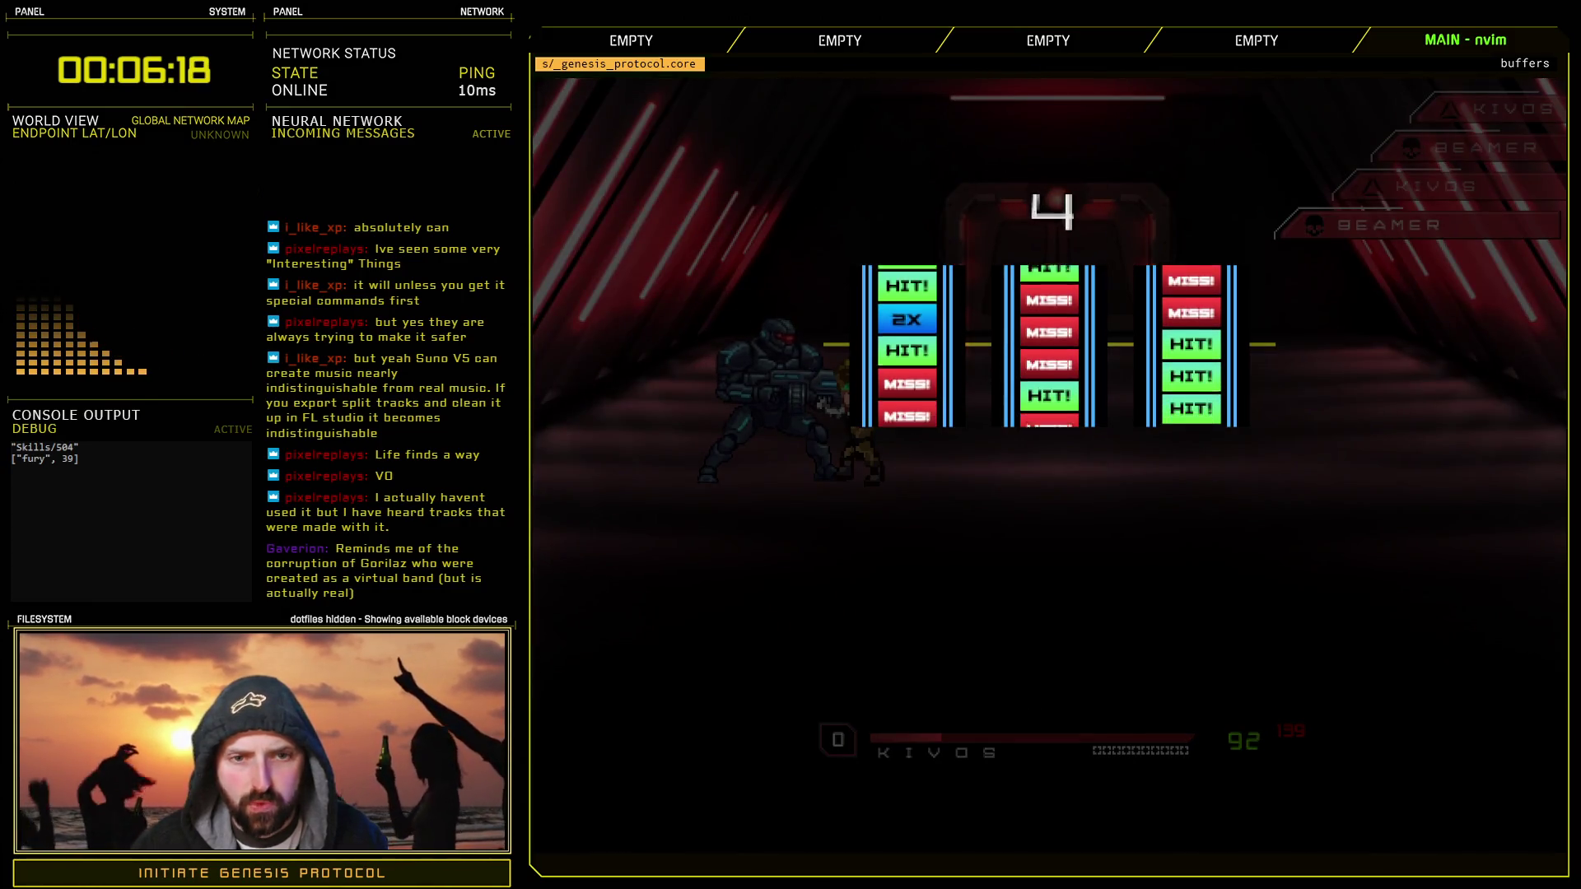
key("Return")
key("Return")
key("Return")
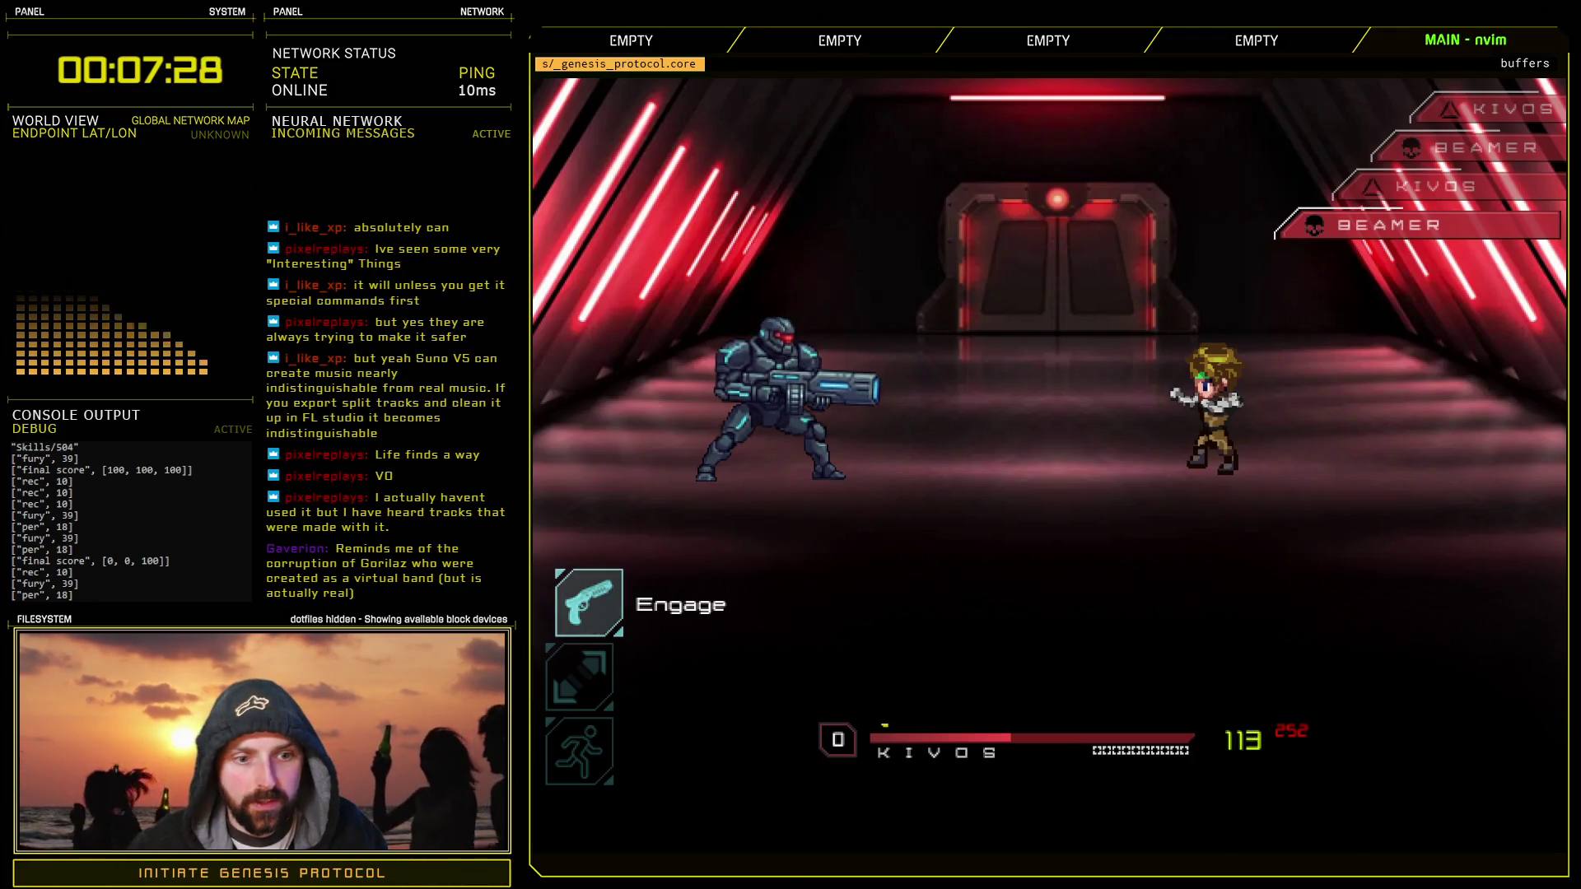
Try Knockout Combo in the test battle, then flee to return to the Troops database
key("Return")
key("Return")
key("Down")
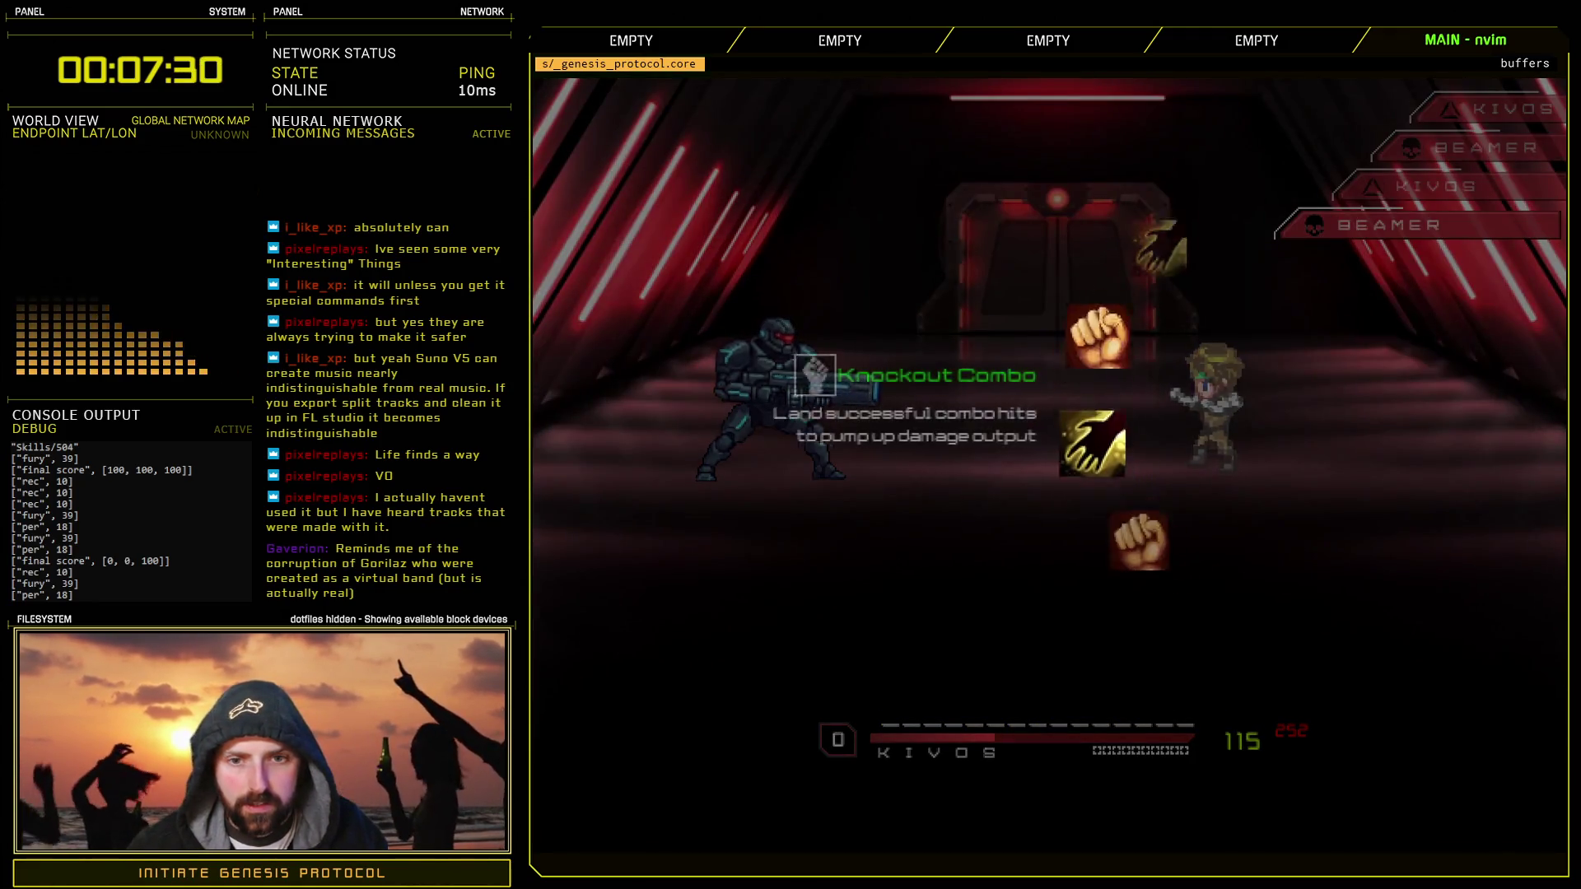
key("Return")
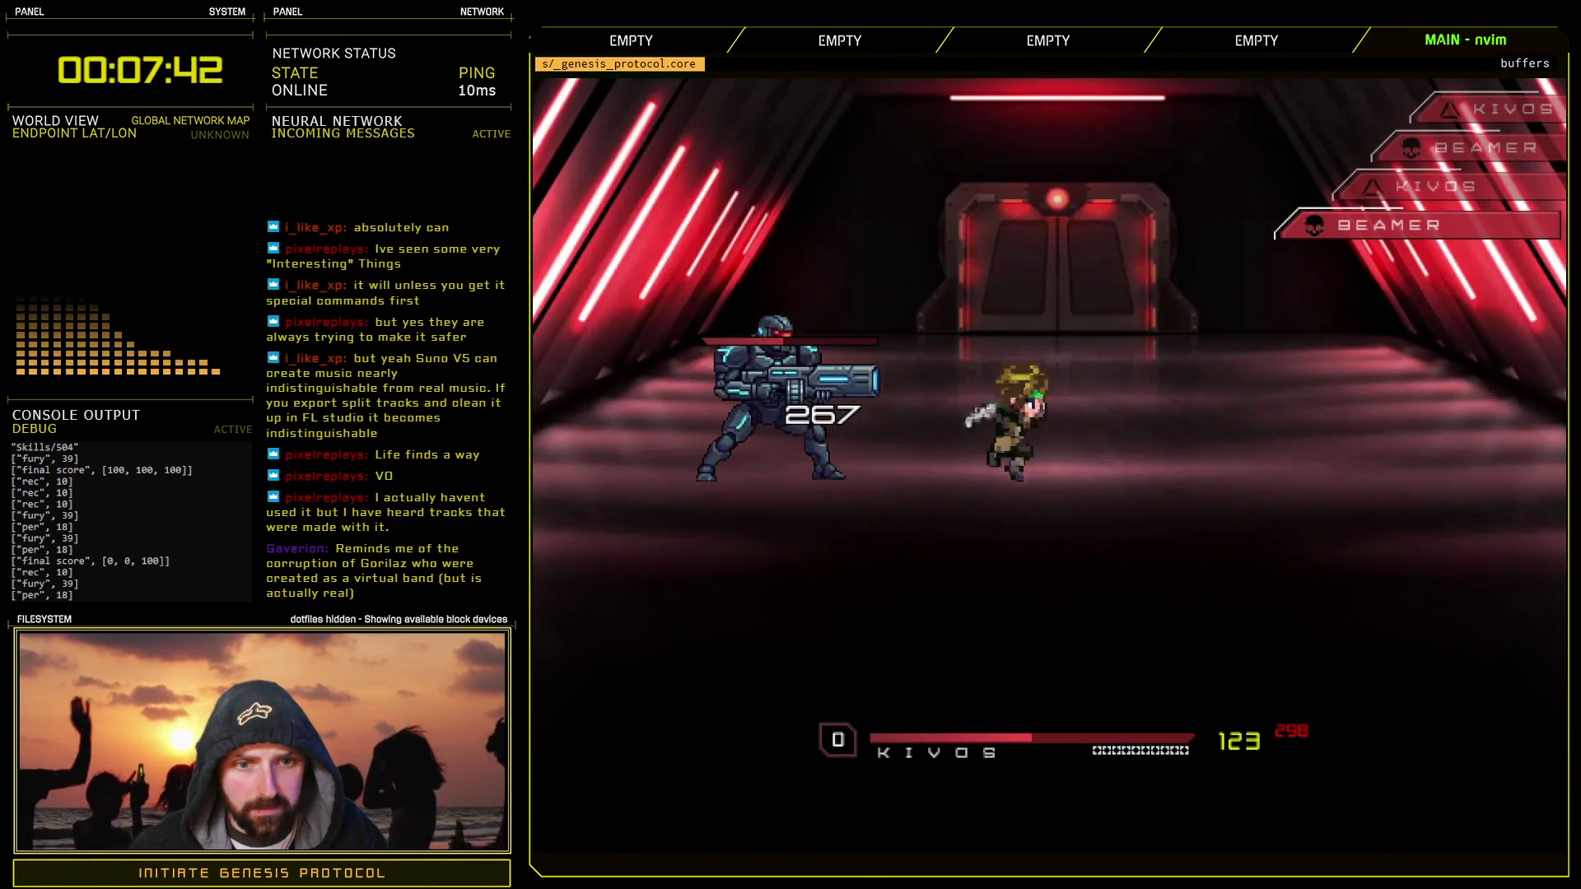
key("Down")
key("Down")
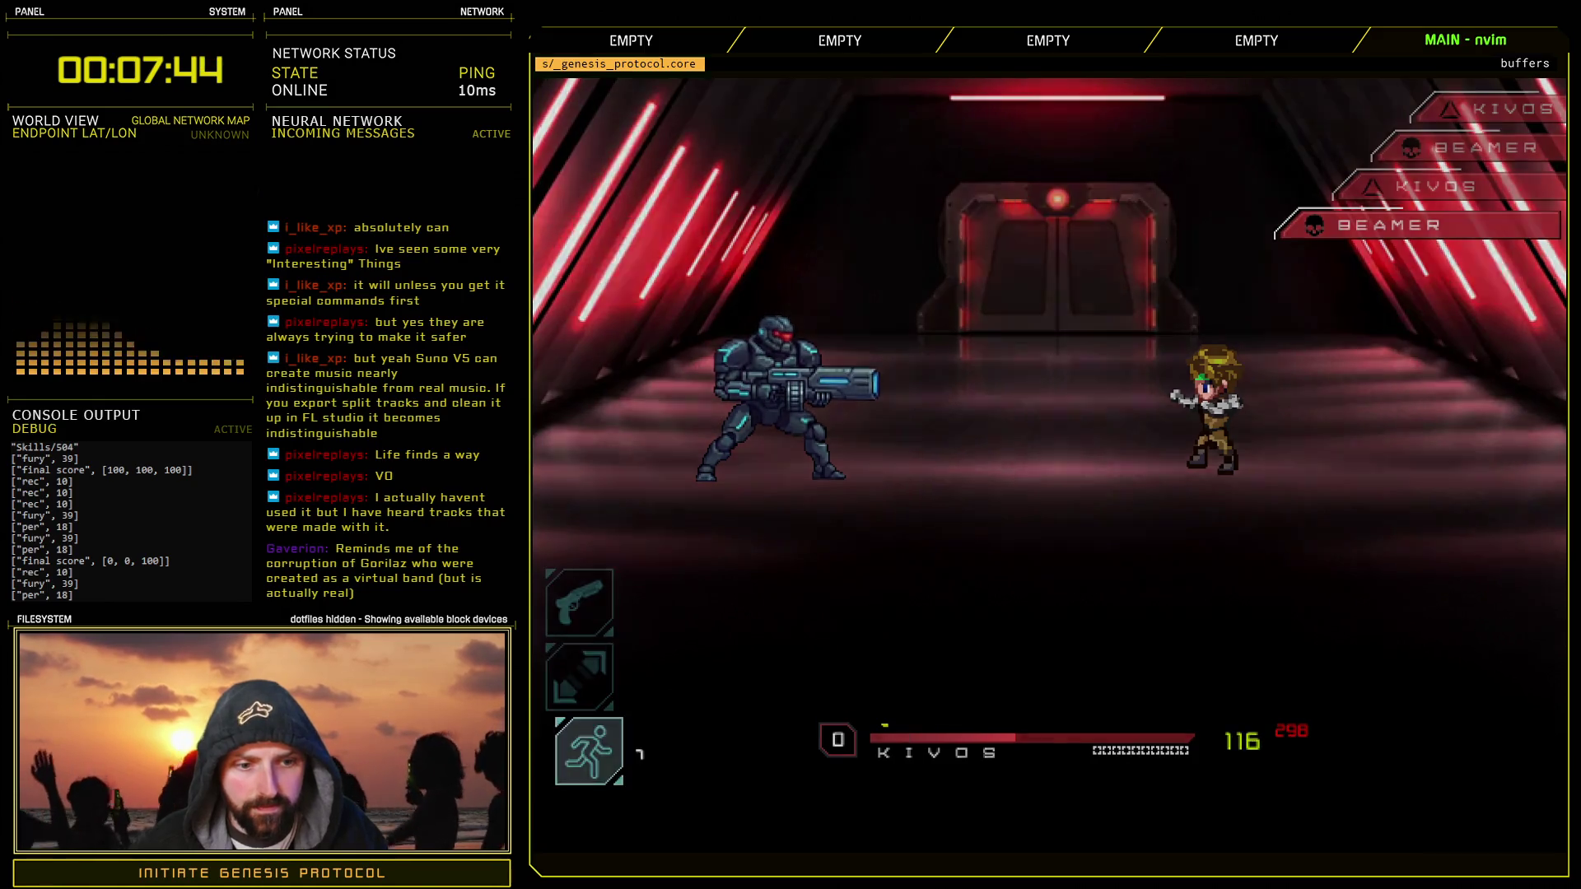
key("Return")
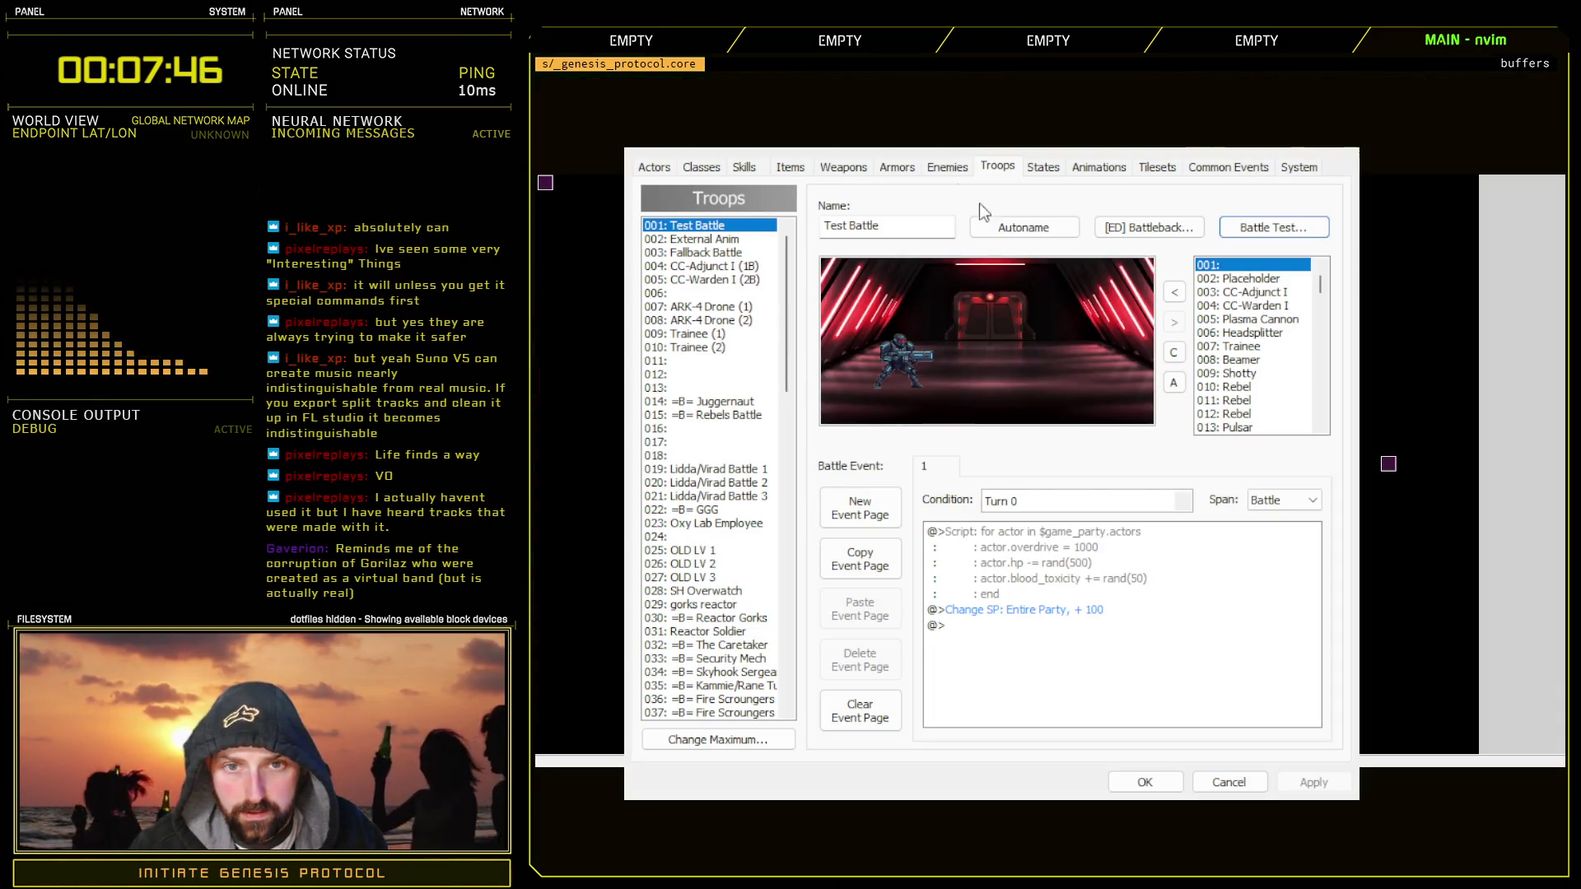
Close the troop database and briefly check the Script Editor
left_click(1145, 782)
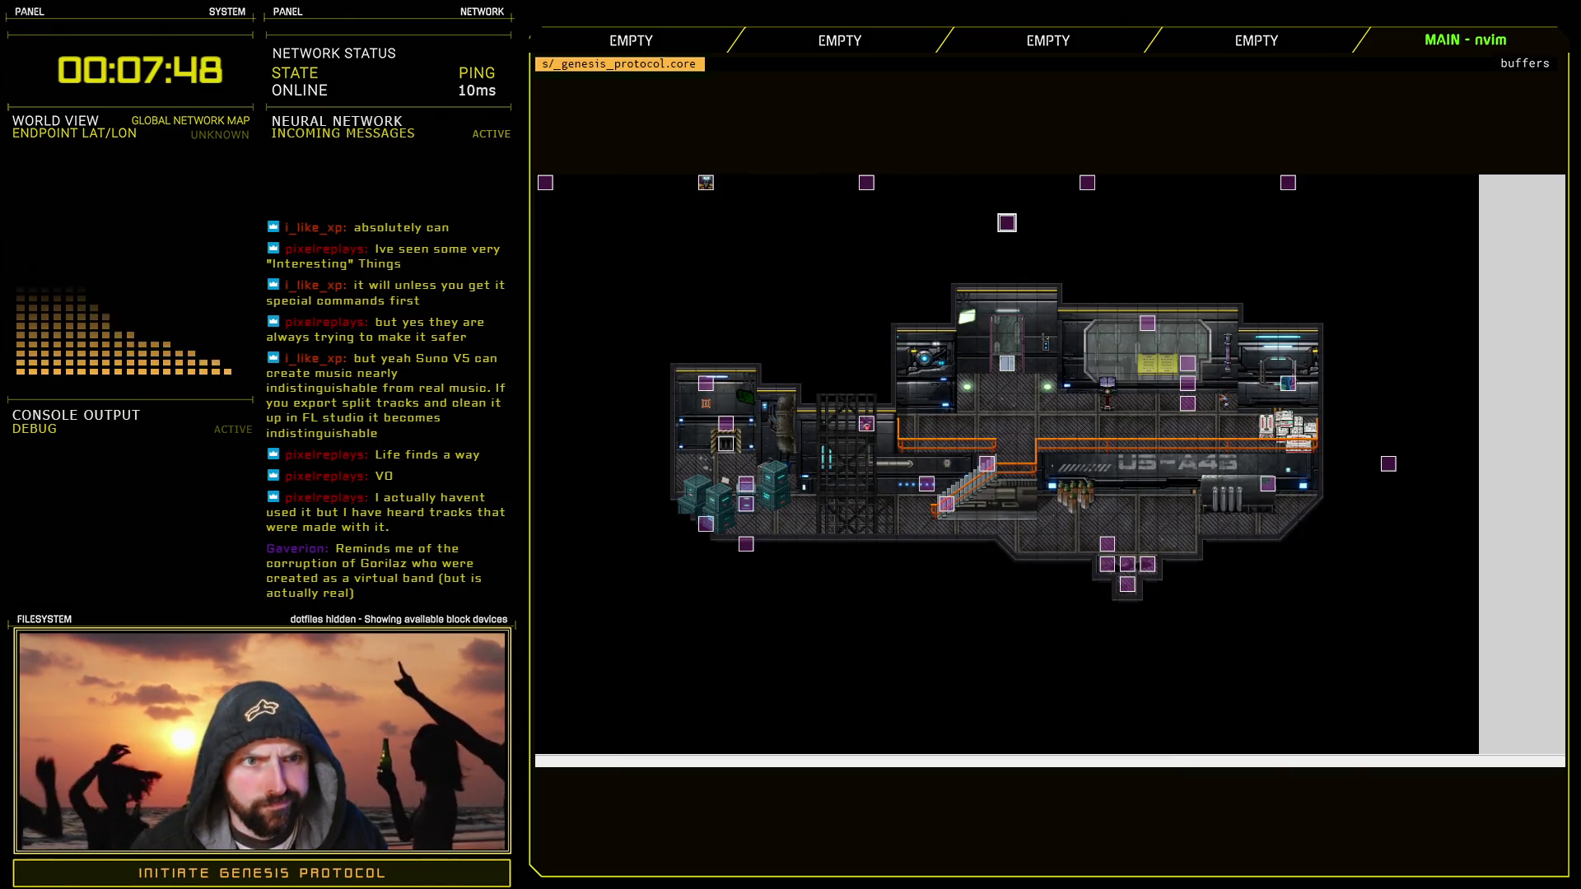
key("F11")
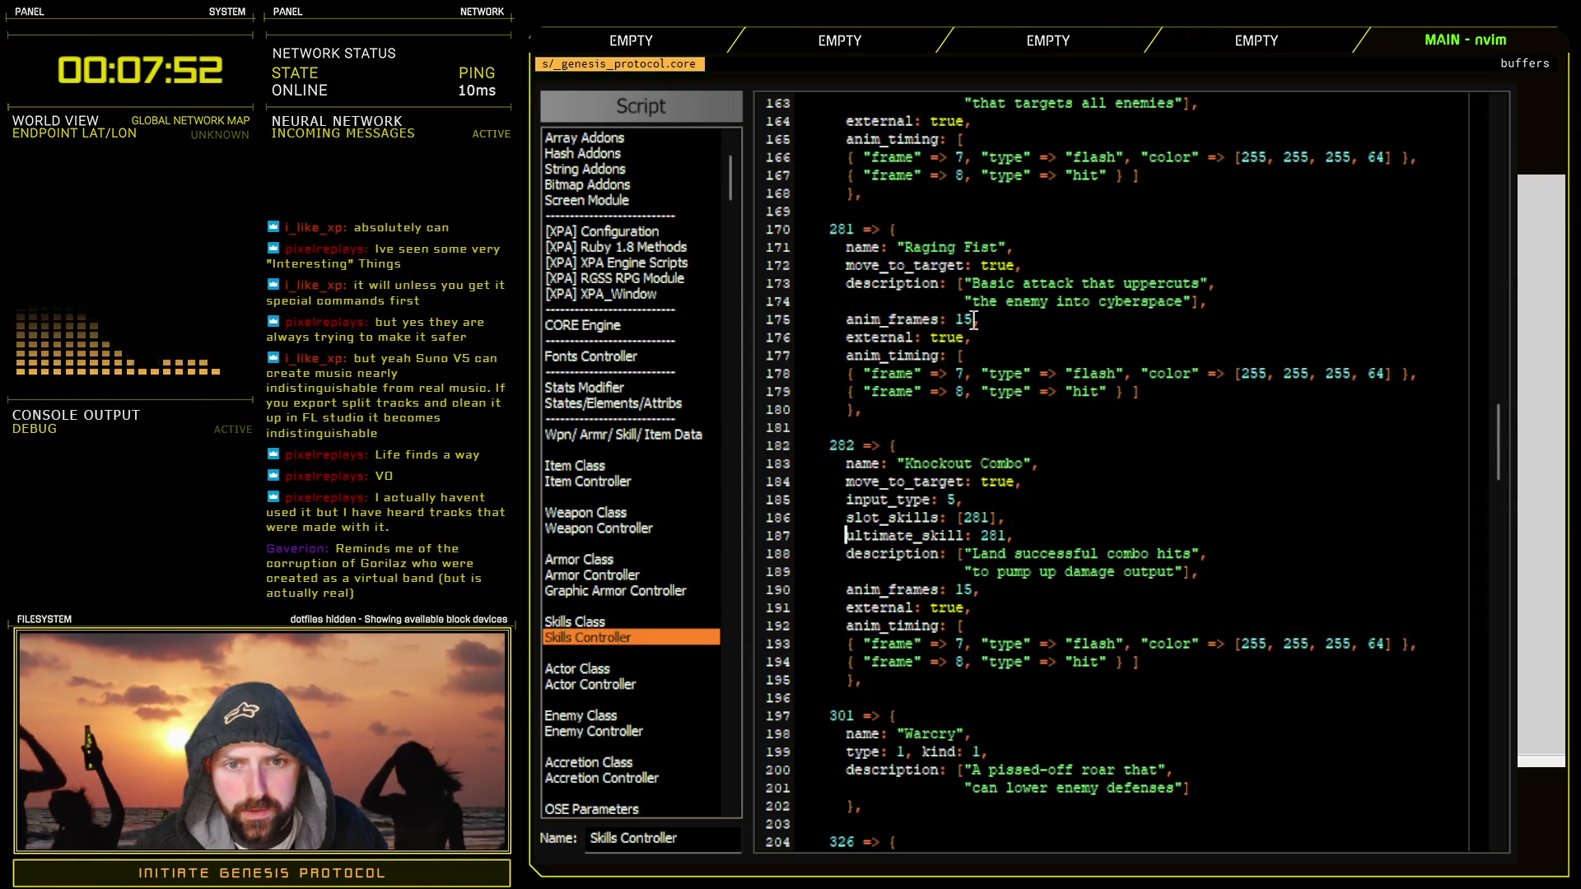
key("Escape")
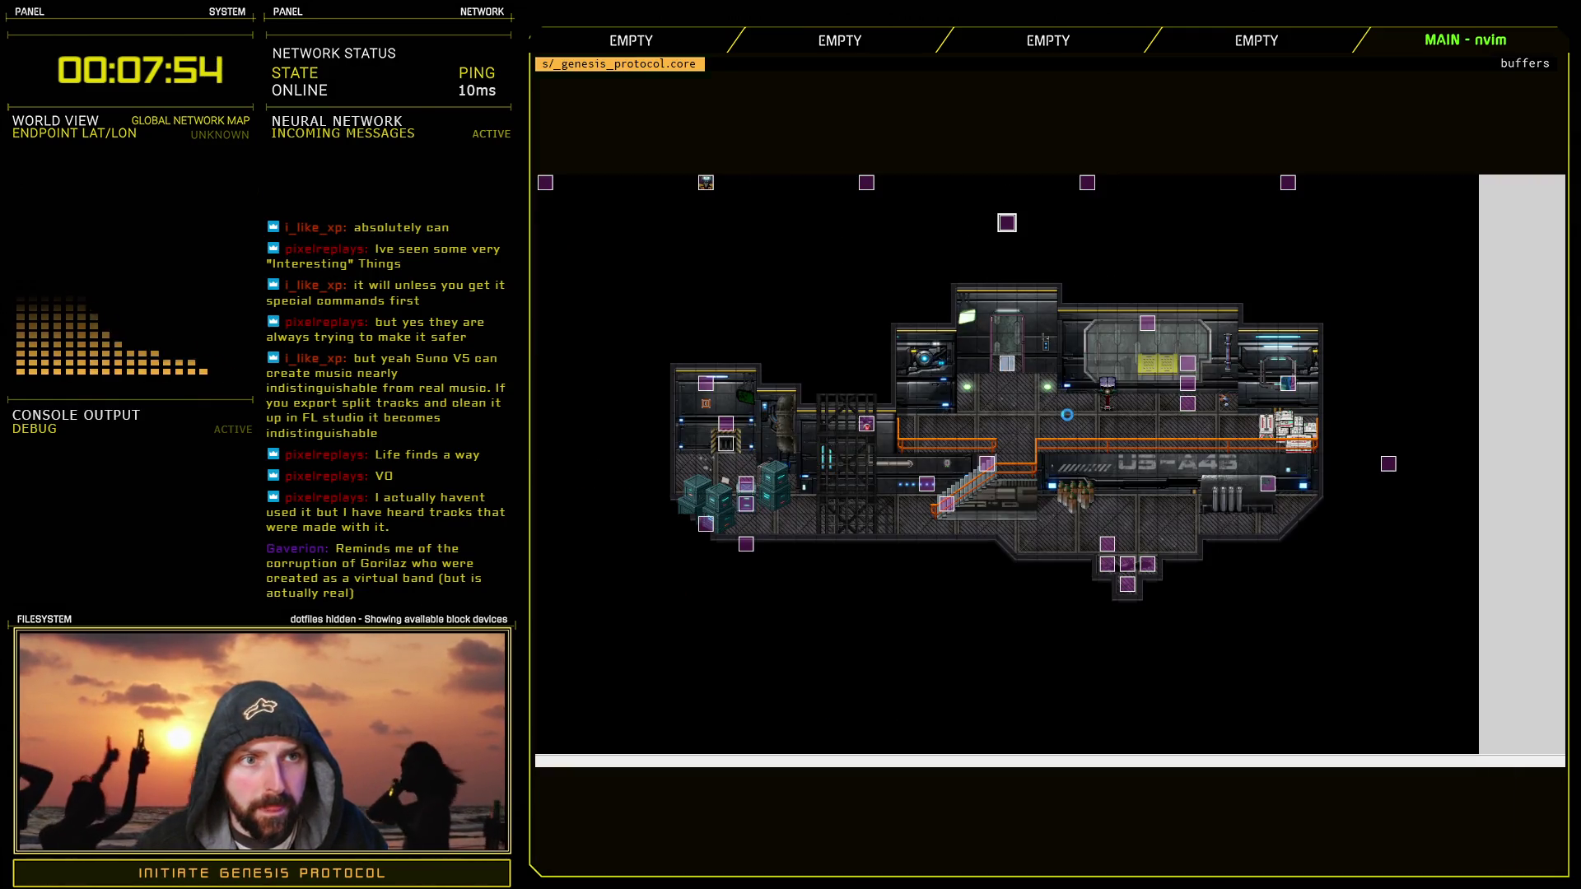
Review skill 281: Raging Fist (hit rate 92) in the Database, then close it
key("F9")
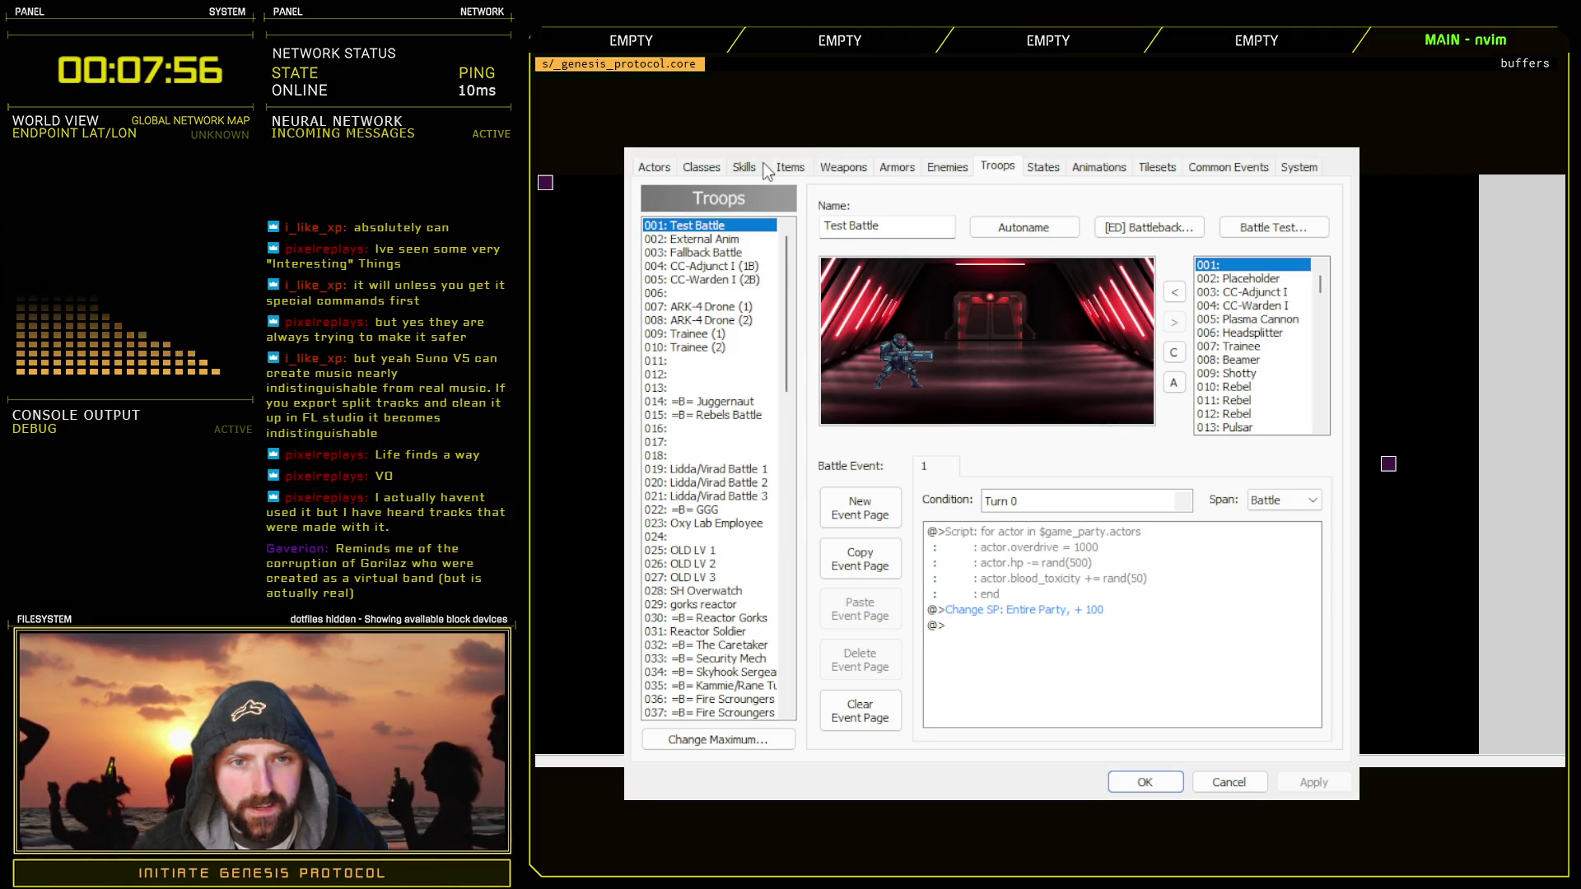
left_click(745, 167)
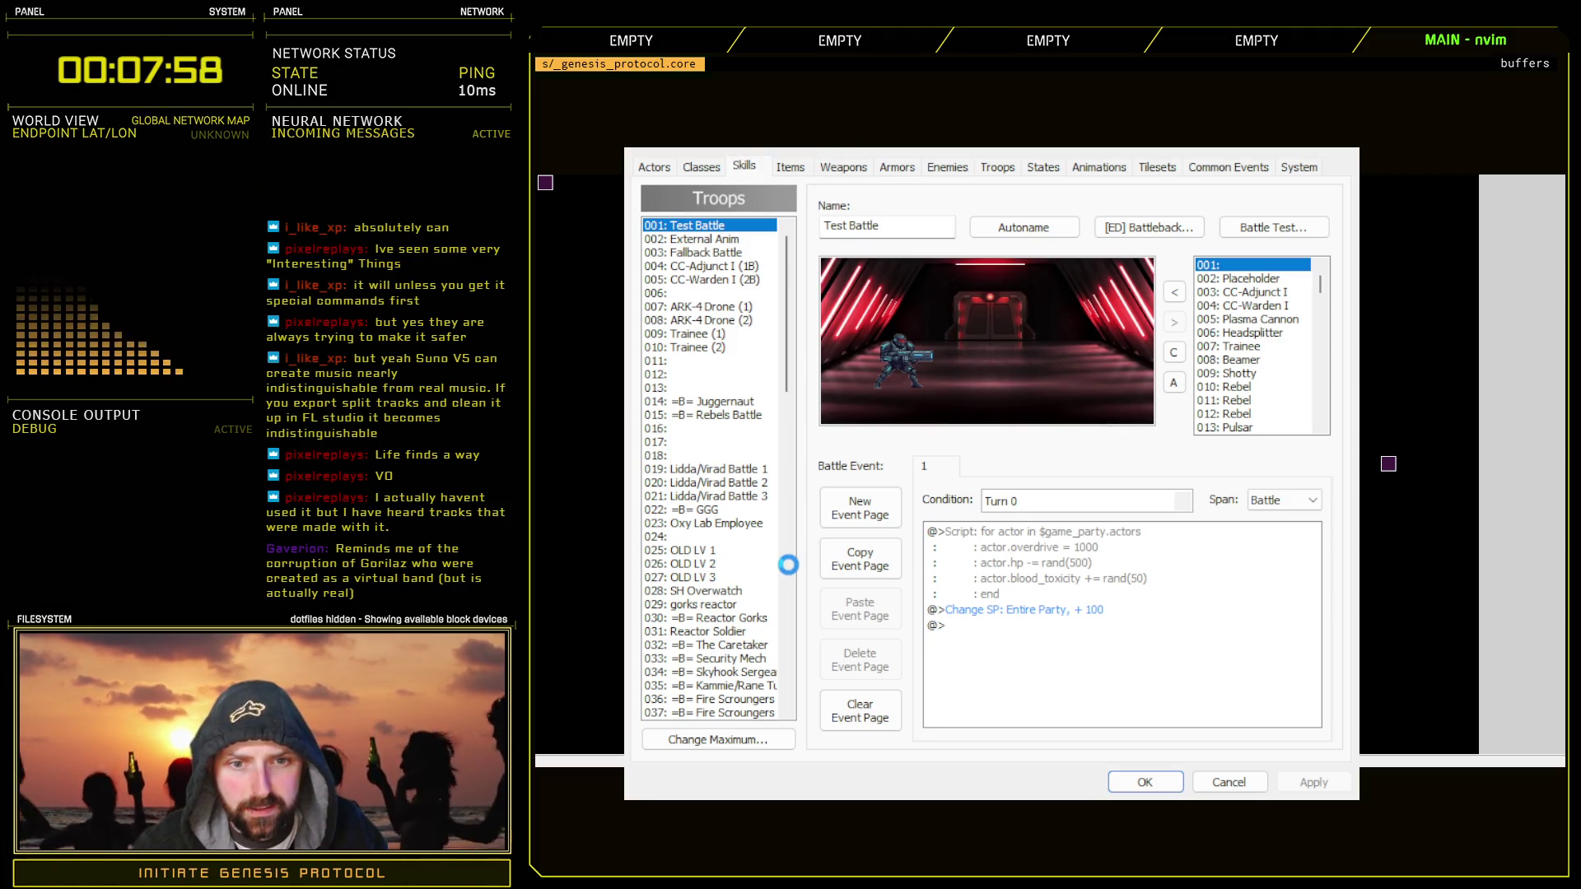
scroll(745, 469, "up", 10)
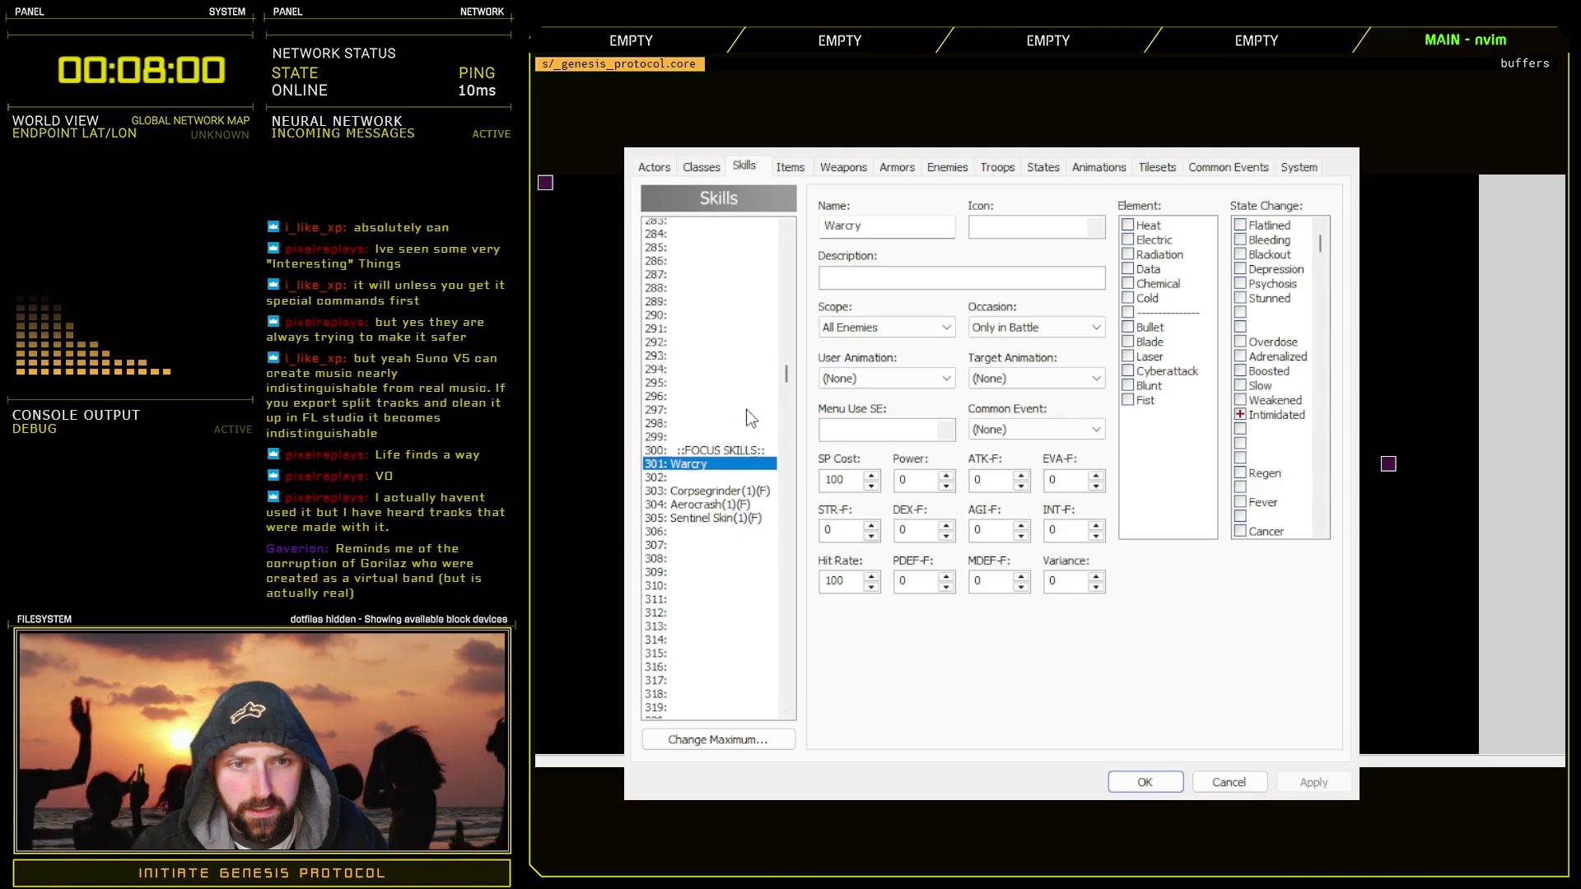
left_click(696, 579)
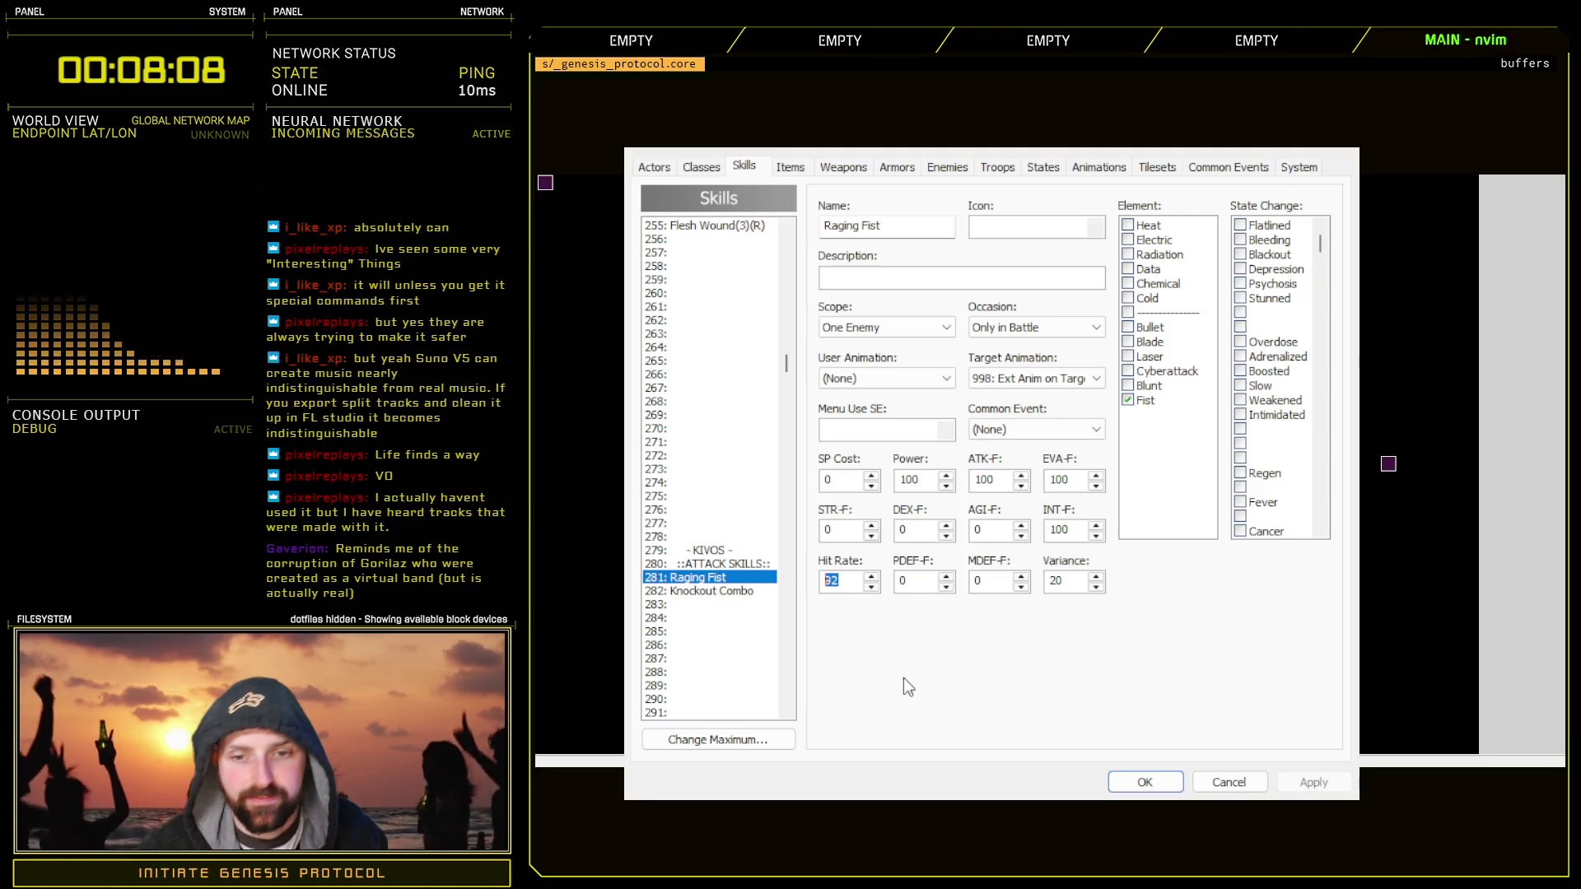
left_click(1148, 783)
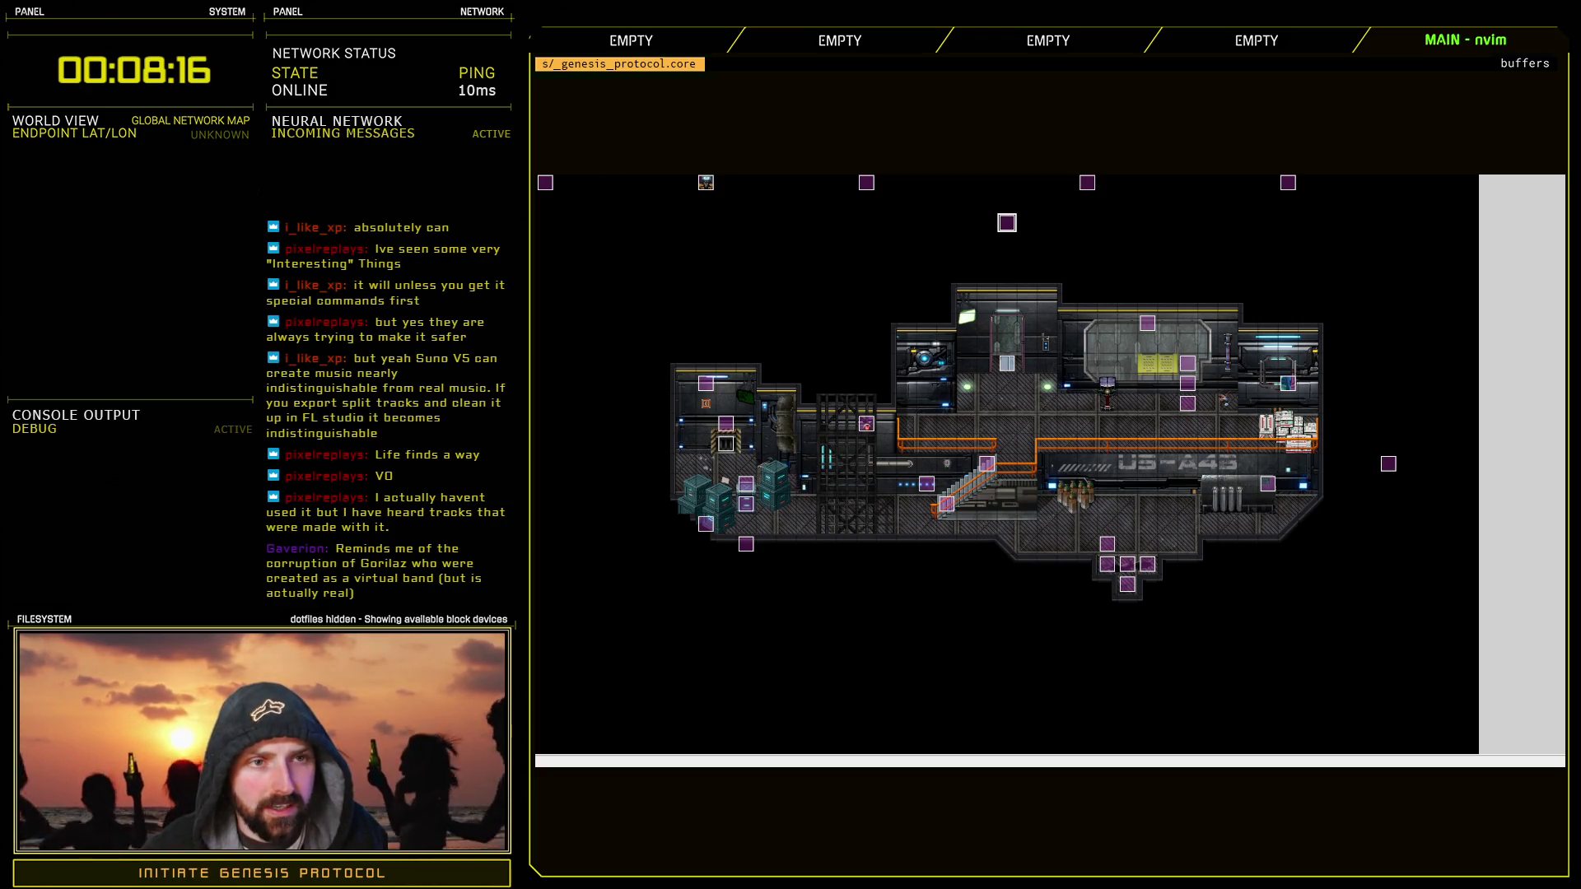
Glance at the Script Editor, then reopen the Database on the Troops tab
key("F11")
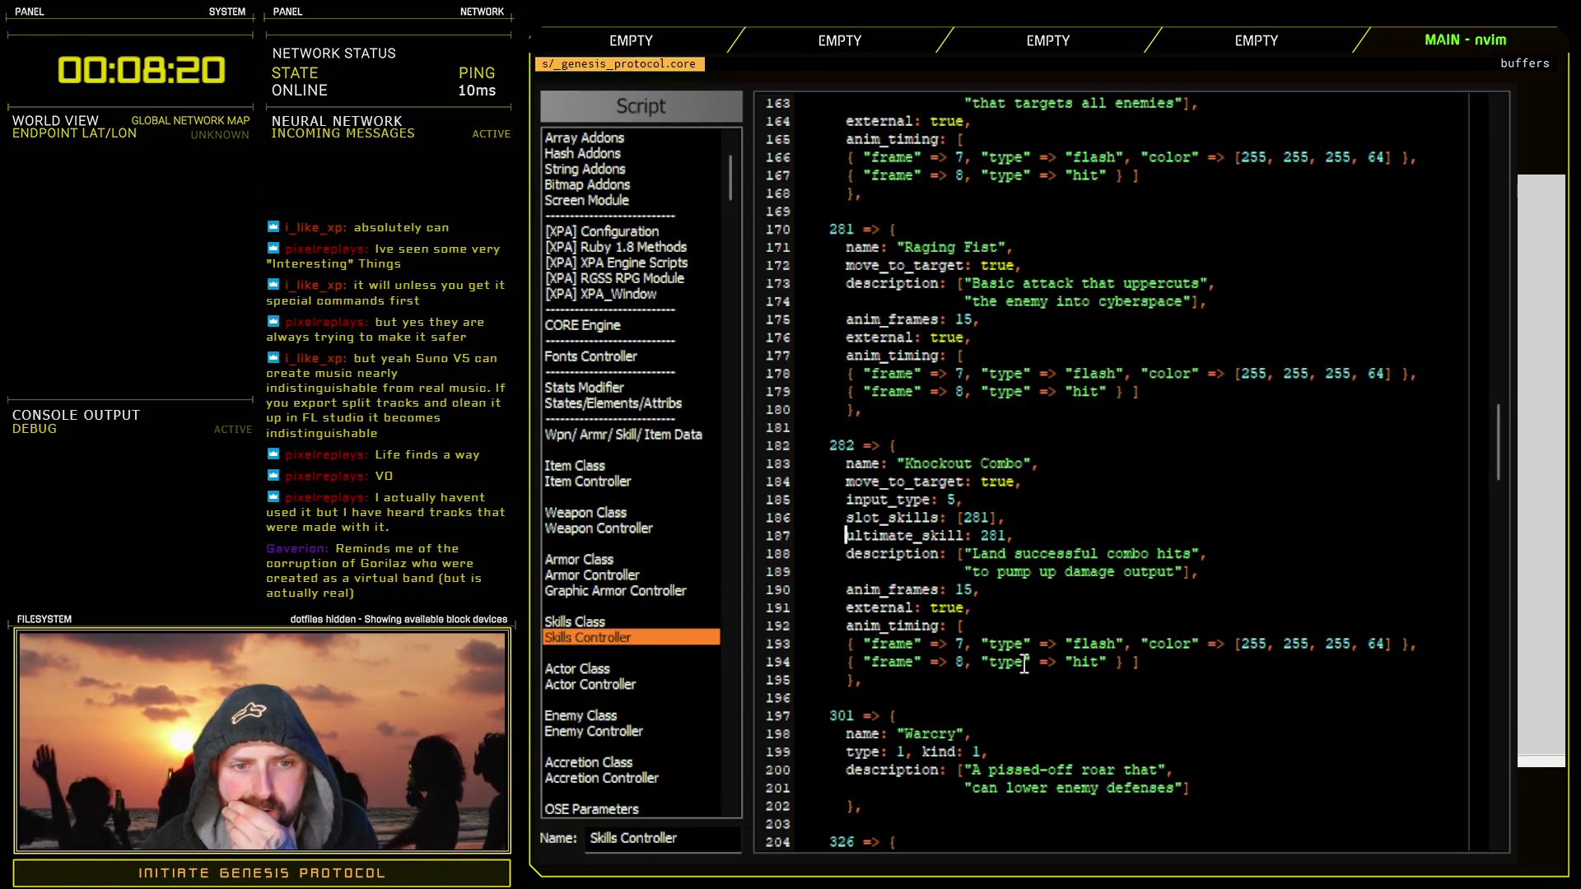
key("Escape")
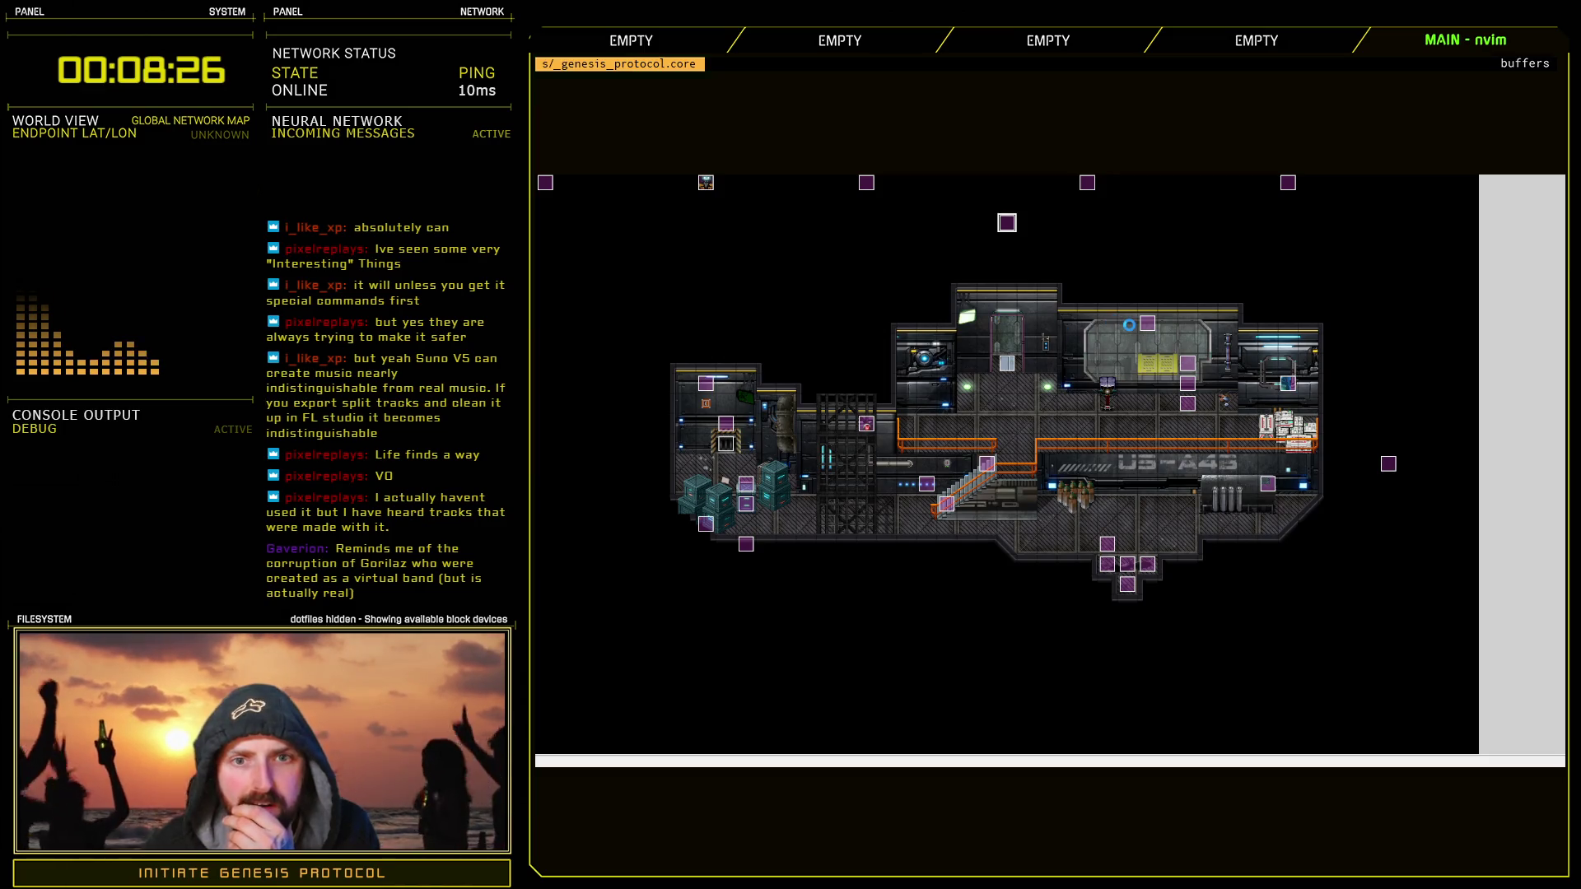
key("F9")
left_click(989, 168)
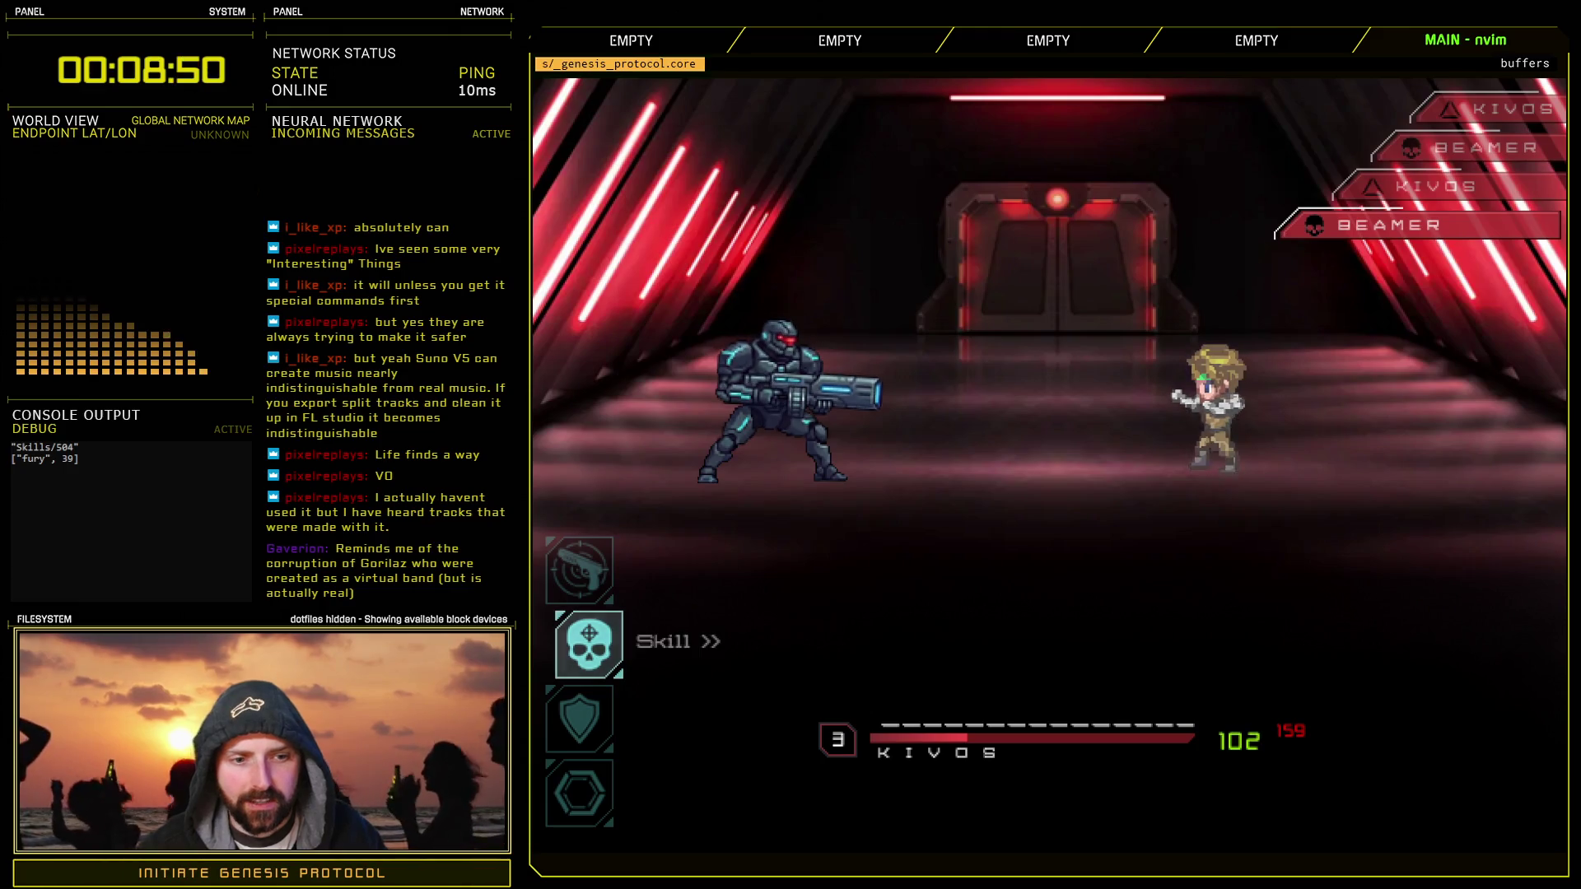
Cycle through the battle commands, then quit the test battle with Alt+F4
key("Down")
key("Down")
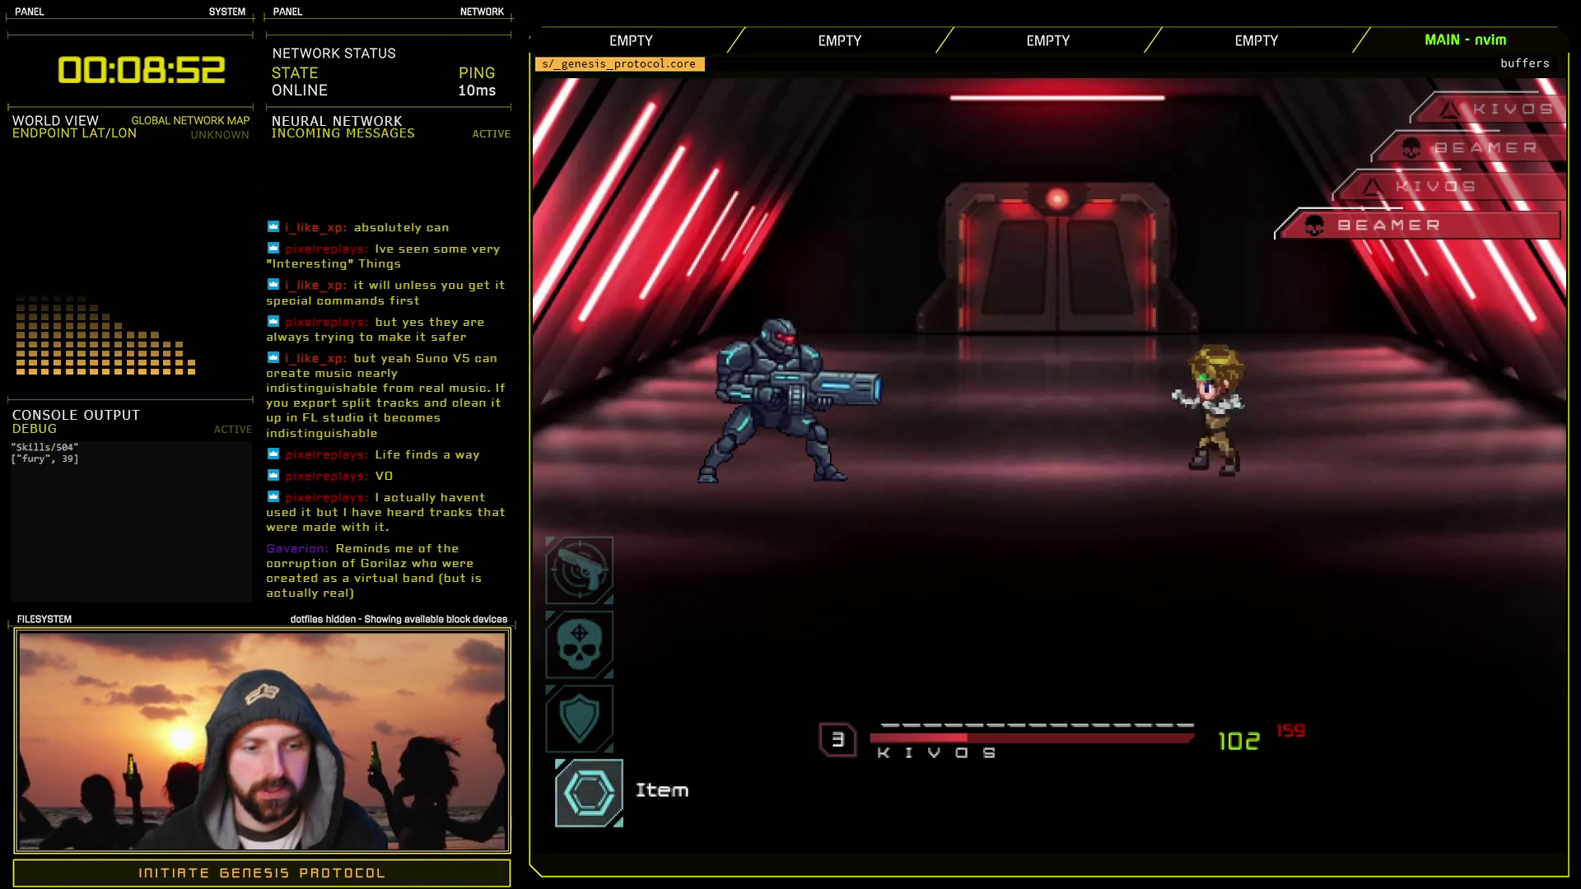
key("Return")
key("Escape")
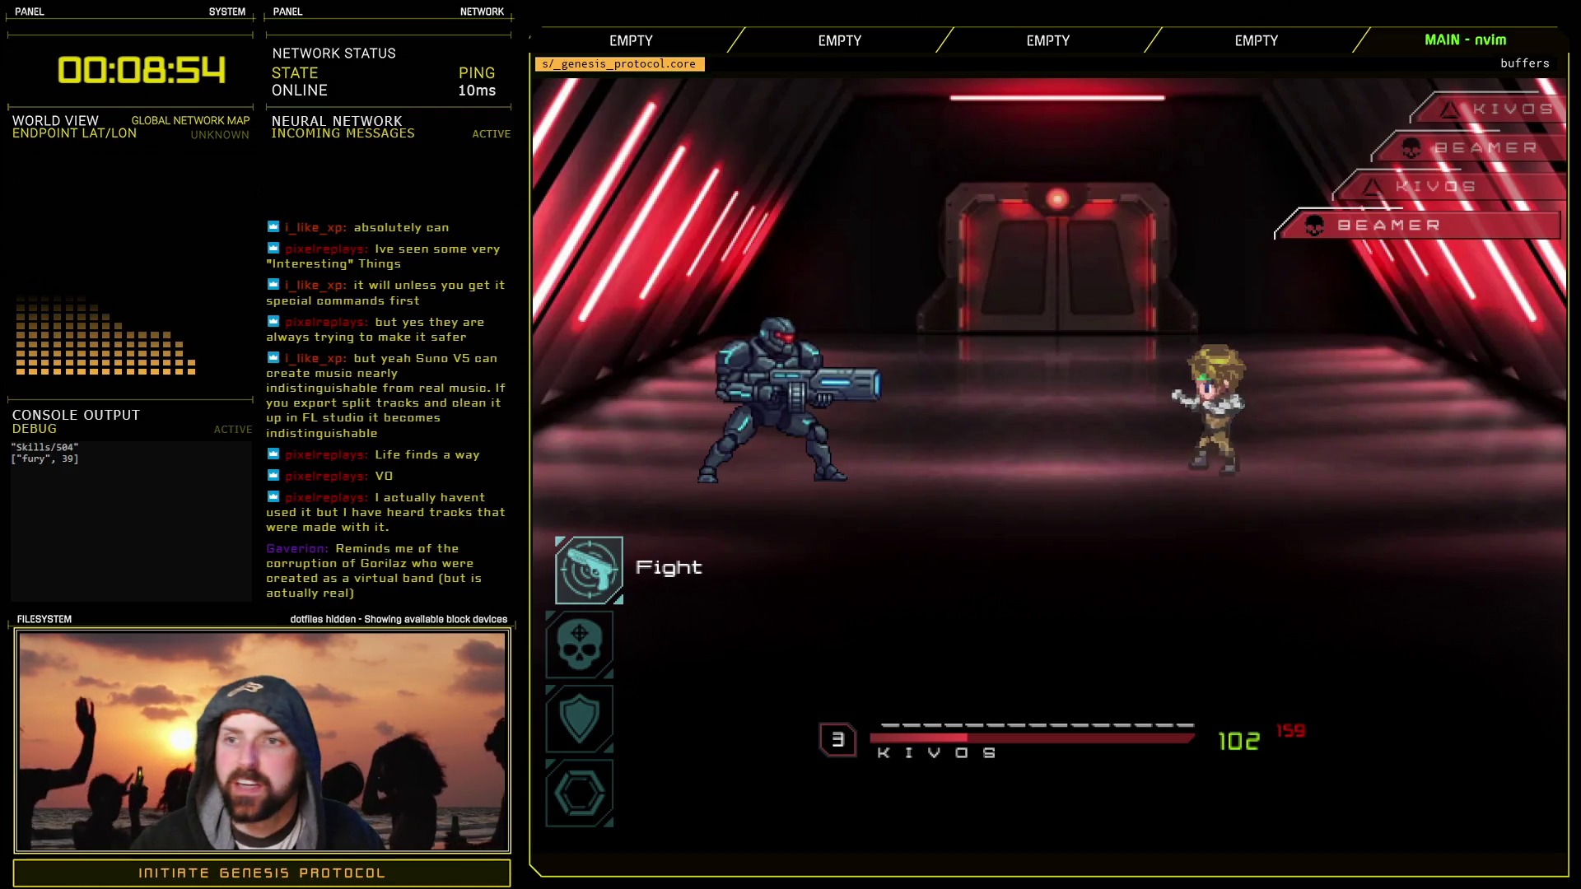
key("alt+F4")
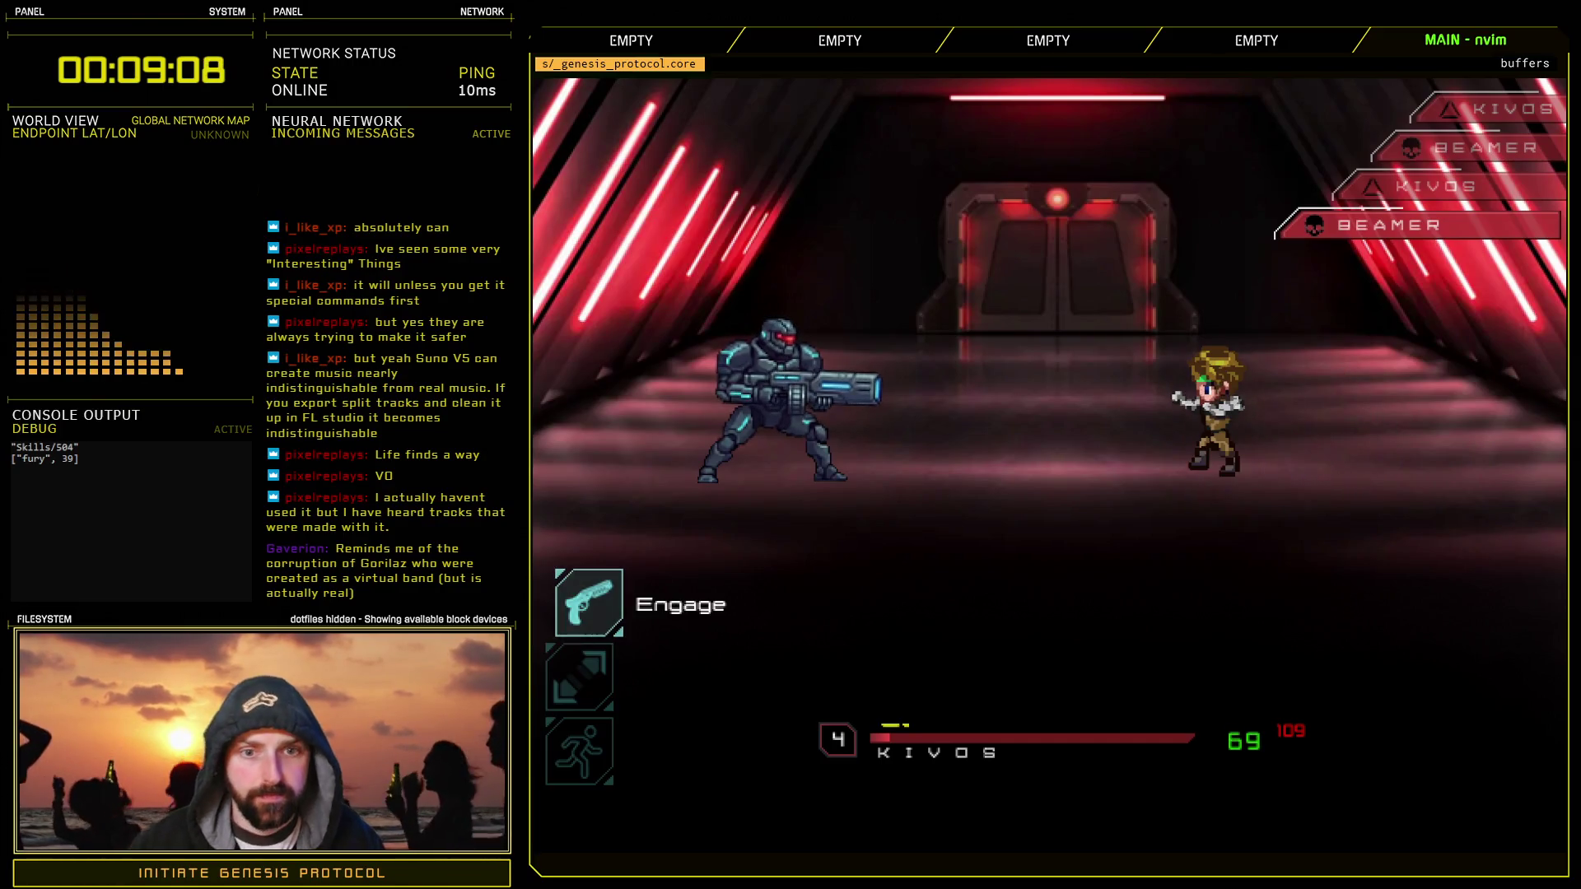
In the relaunched test battle, engage and open Knockout Combo's skill wheel
key("Return")
key("Return")
key("Down")
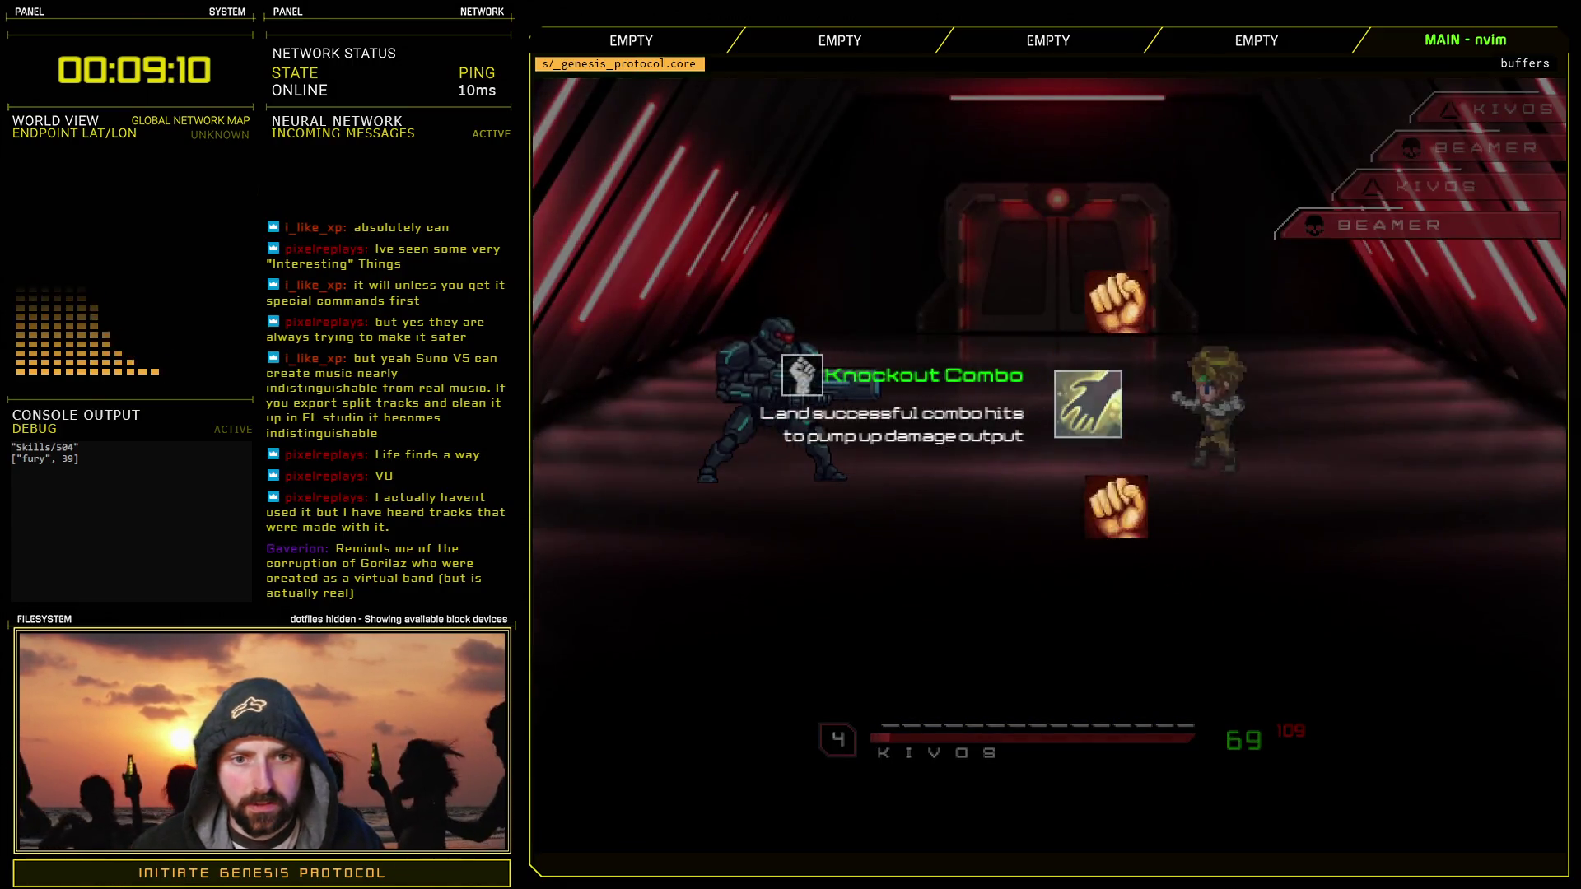
key("Return")
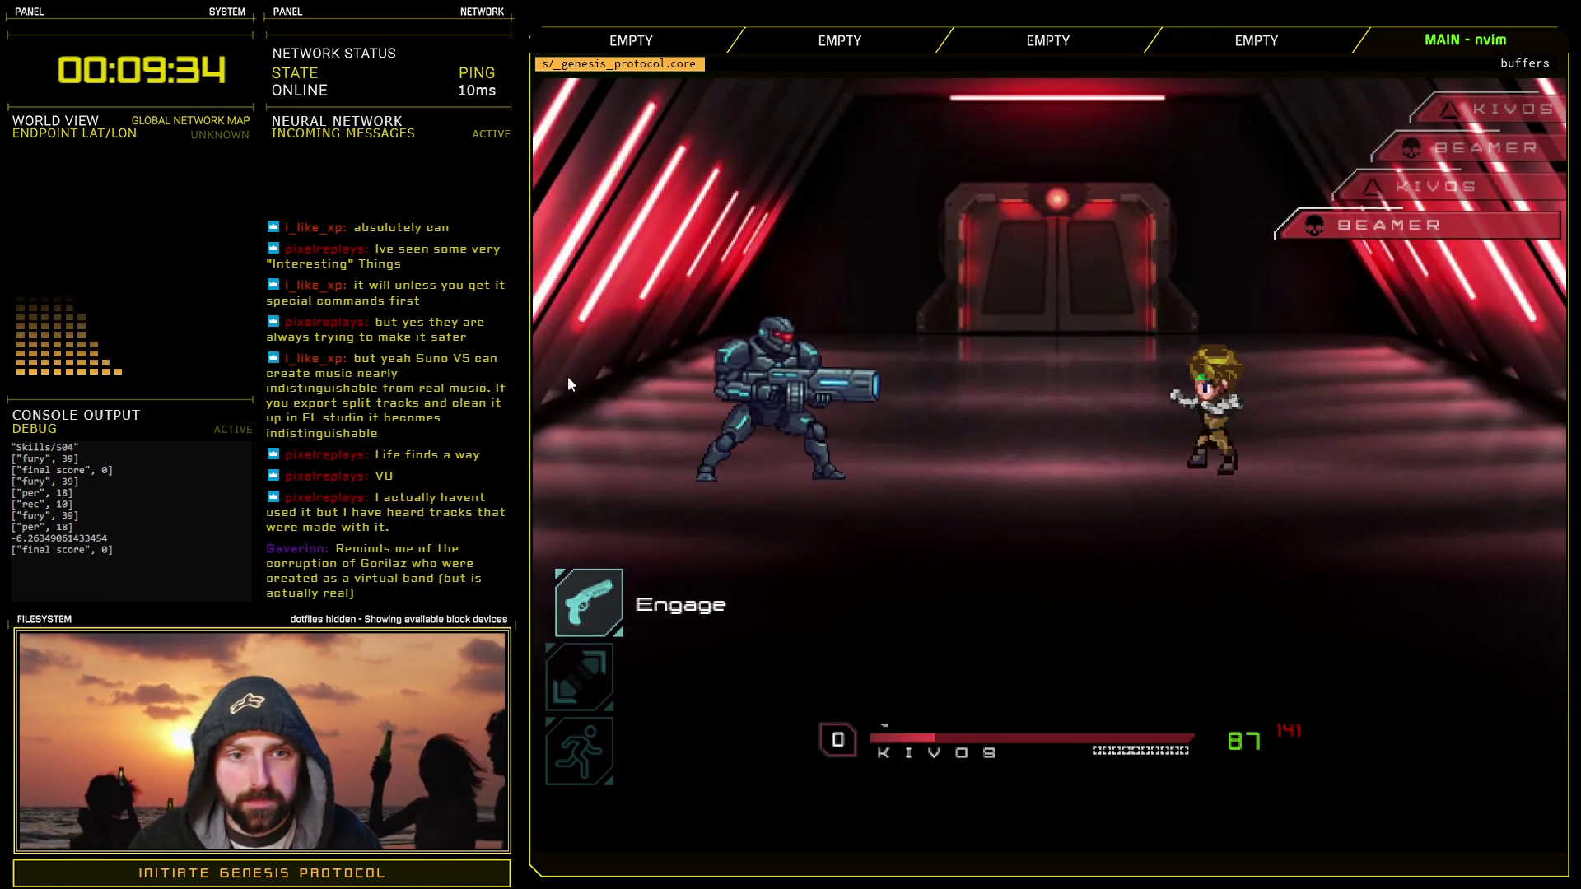
Run from the test battle and close the Database
key("Down")
key("Down")
key("Return")
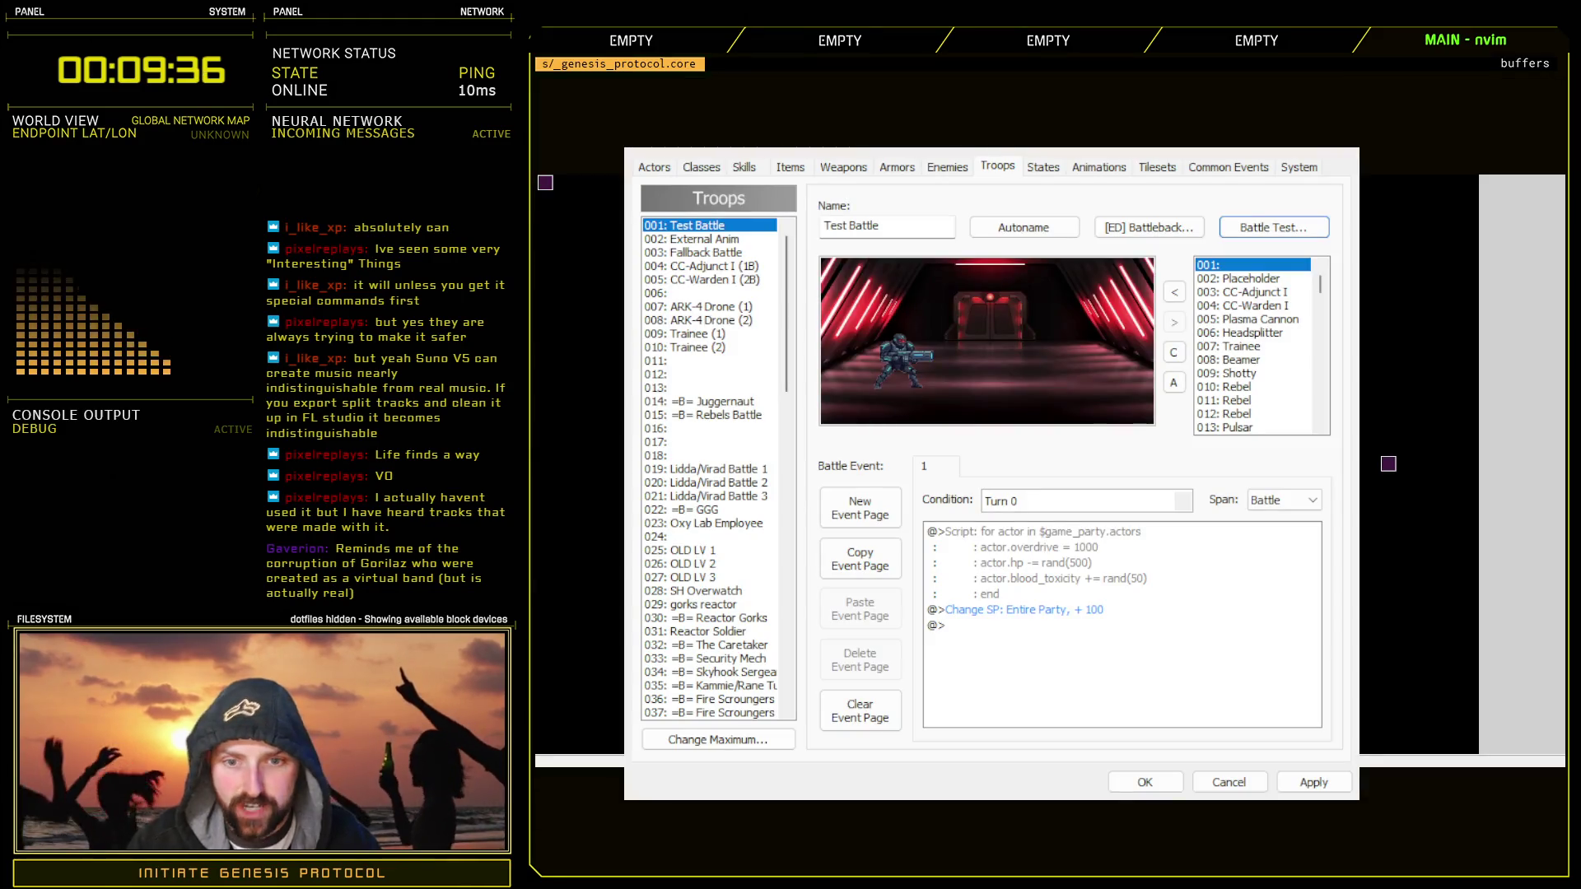
left_click(1132, 786)
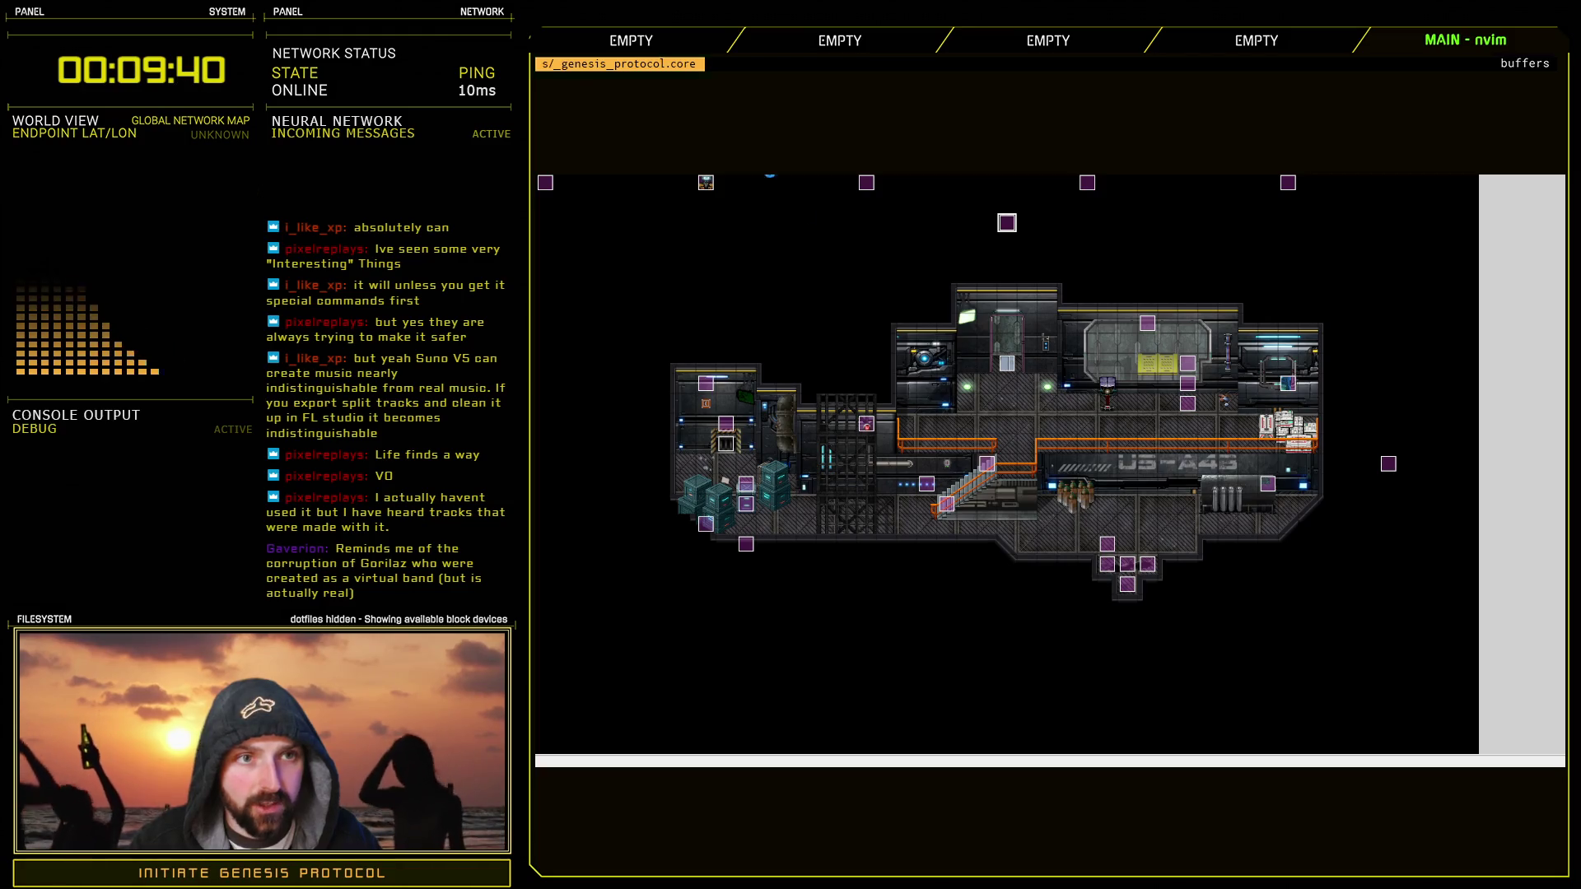
Comment out lines 186–187 and set input_type to 1 on line 185 of Skills Controller
key("F11")
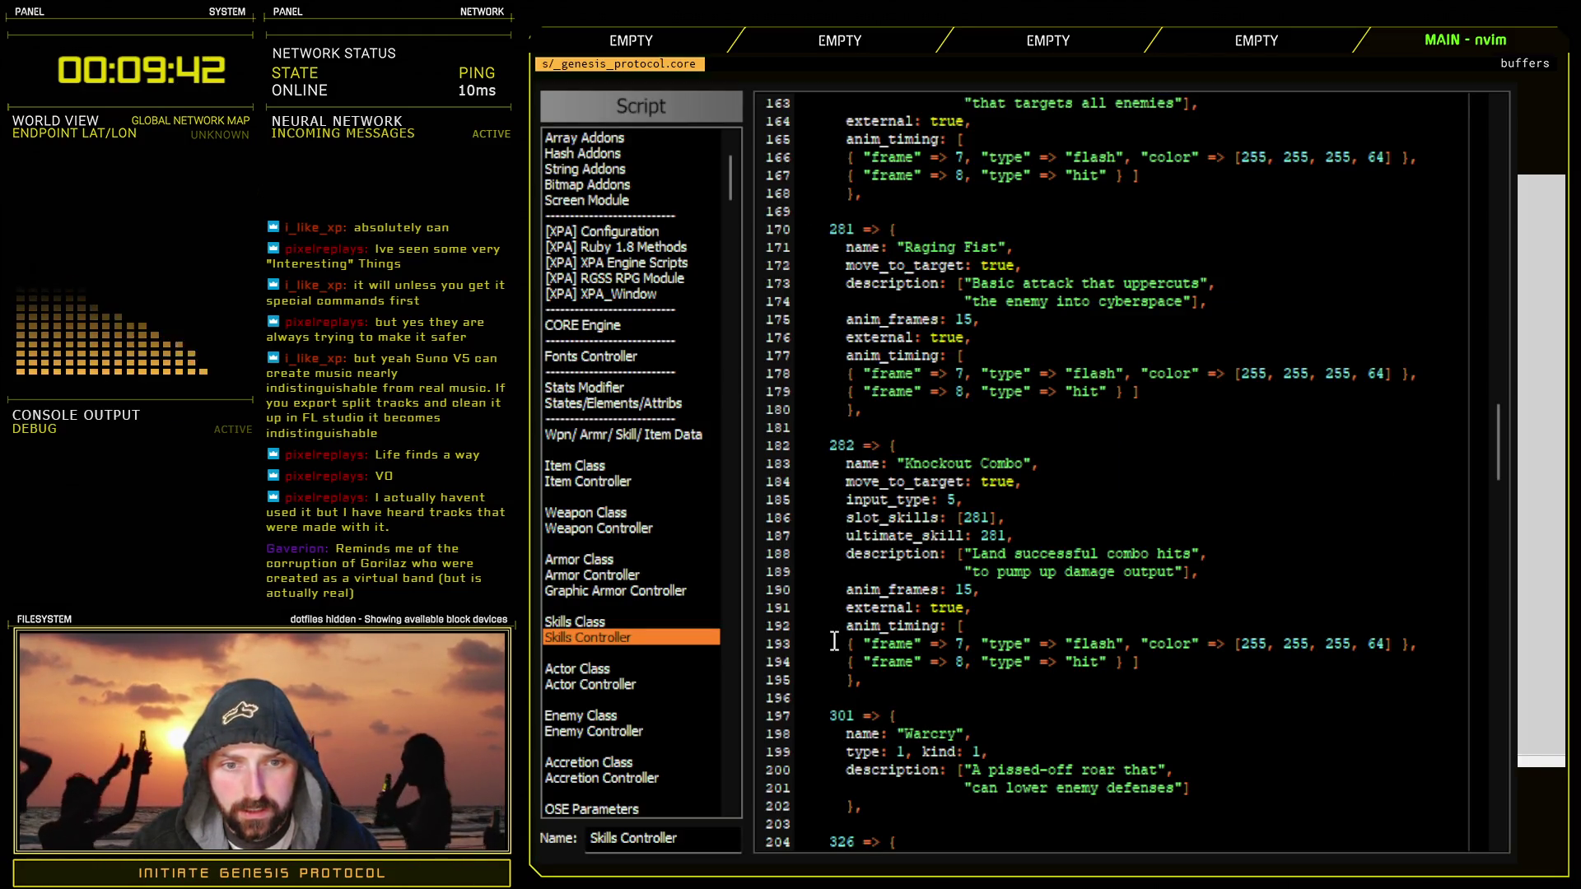
type("#")
key("Up")
key("Home")
type("#")
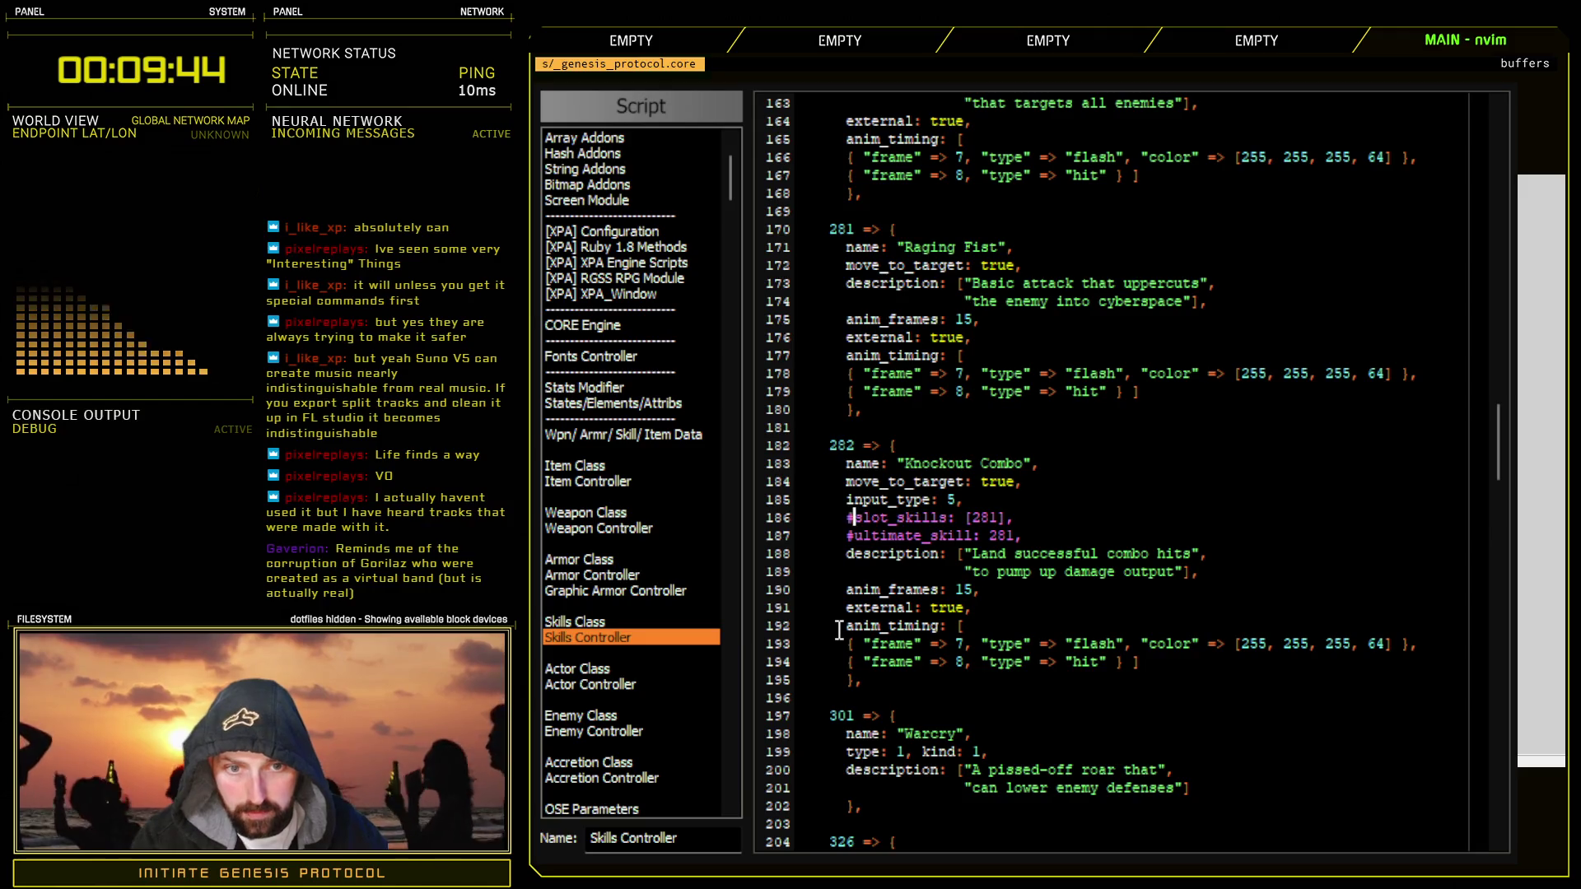
key("Up")
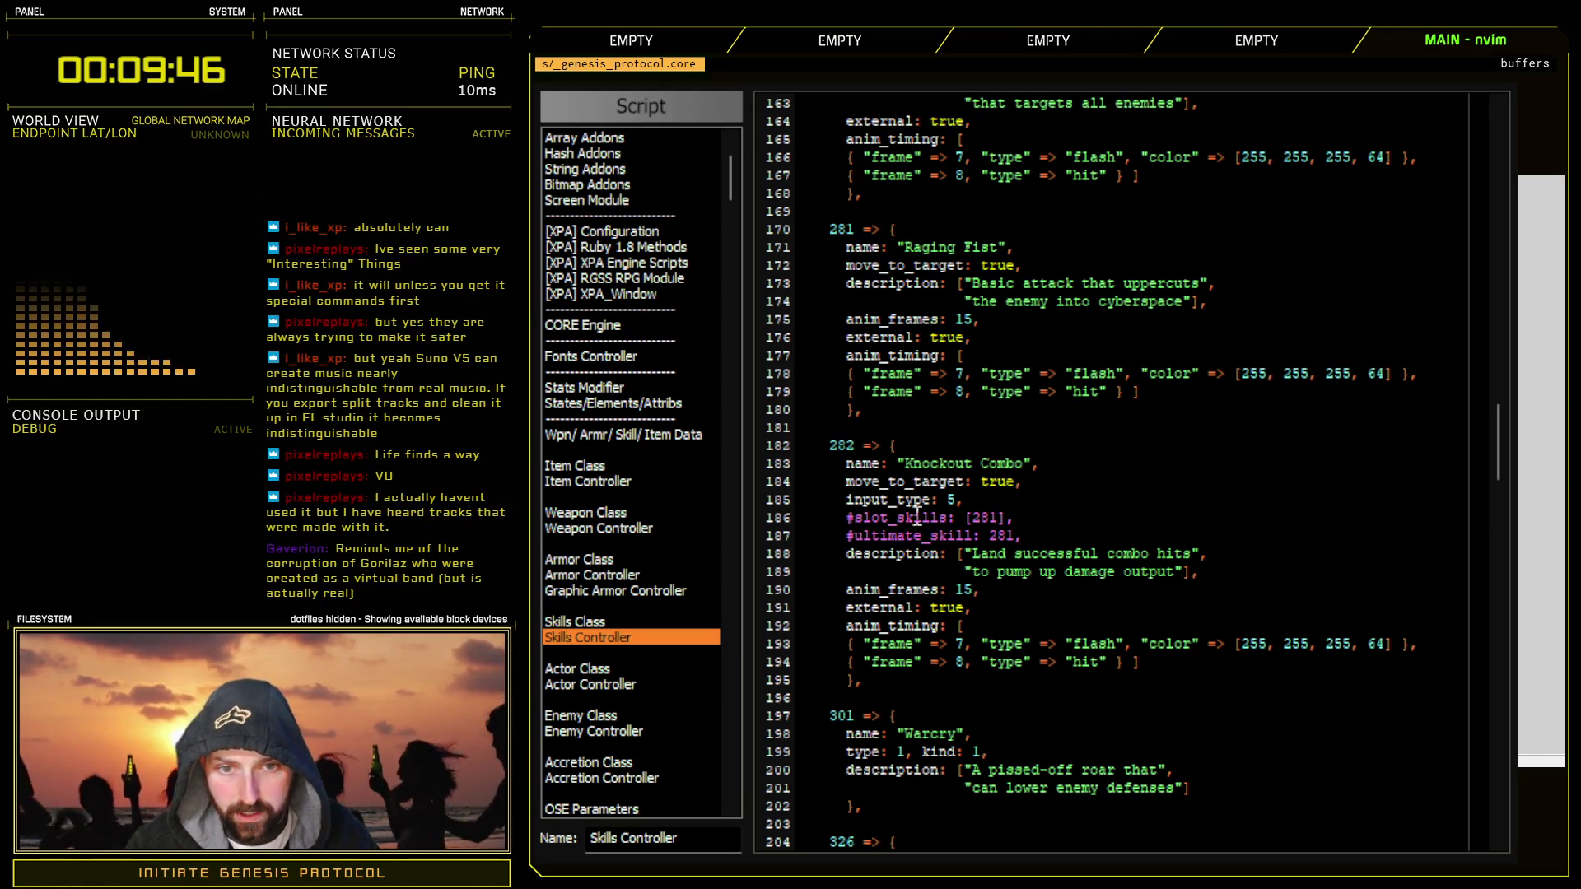
type("1")
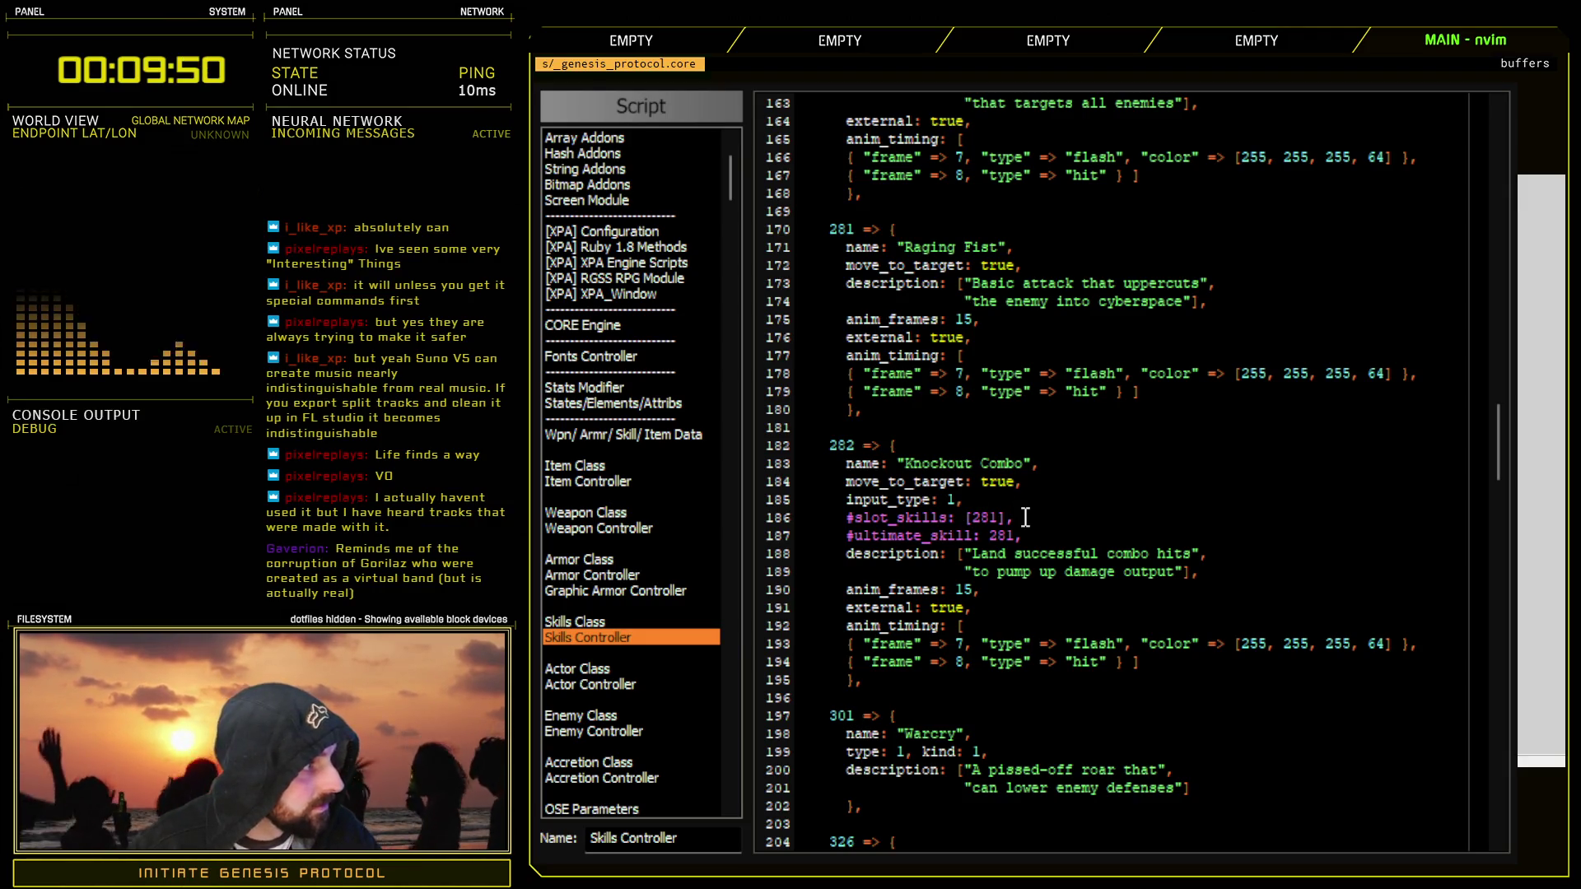
scroll(1151, 666, "up", 4)
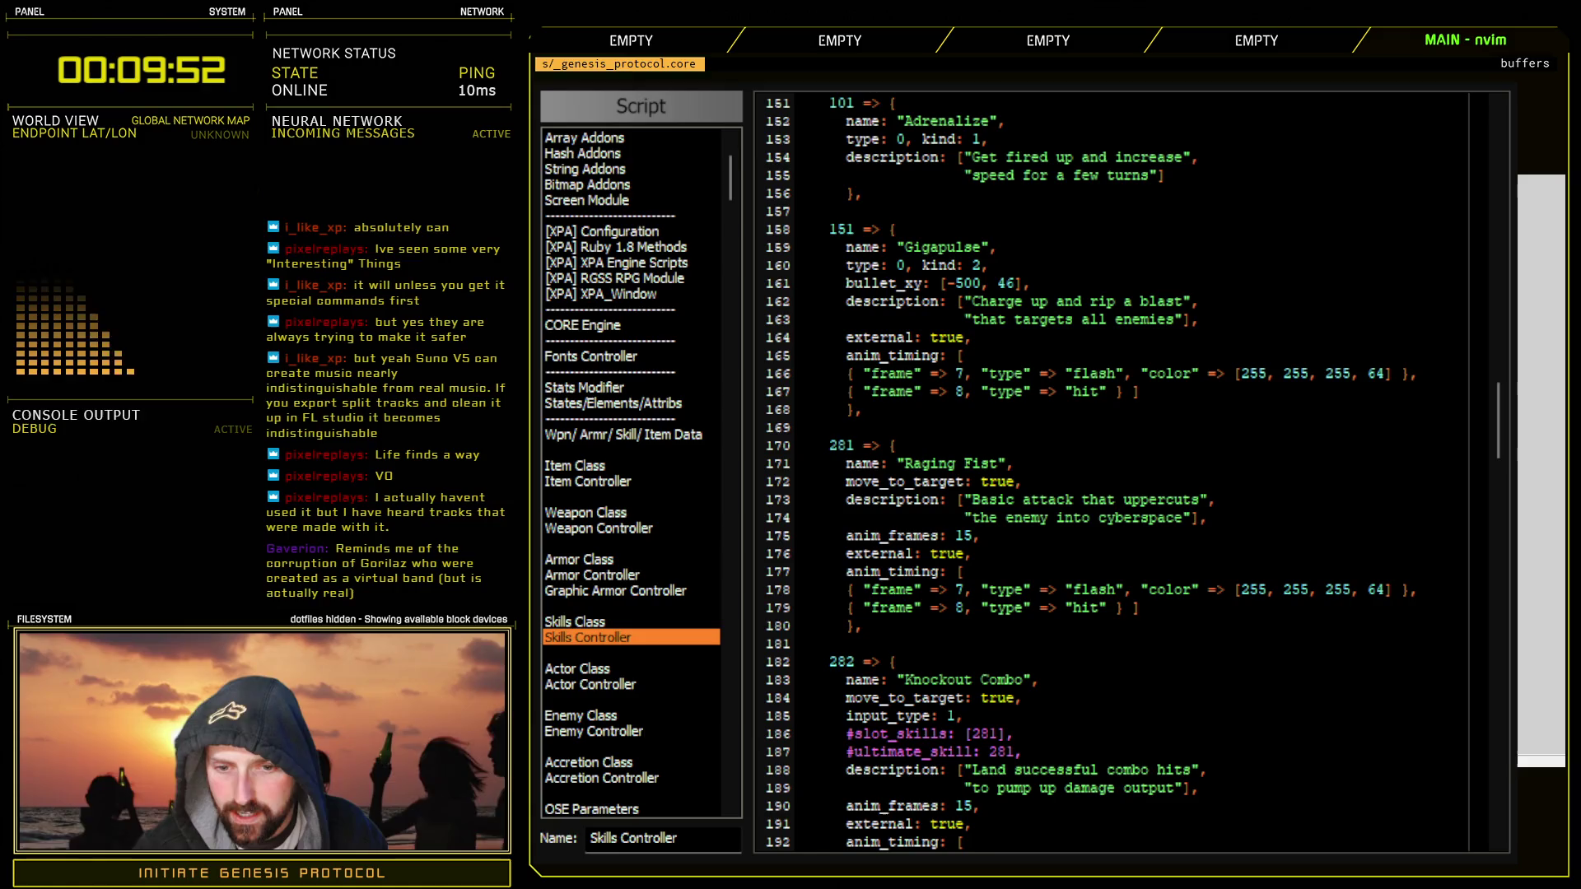
key("Escape")
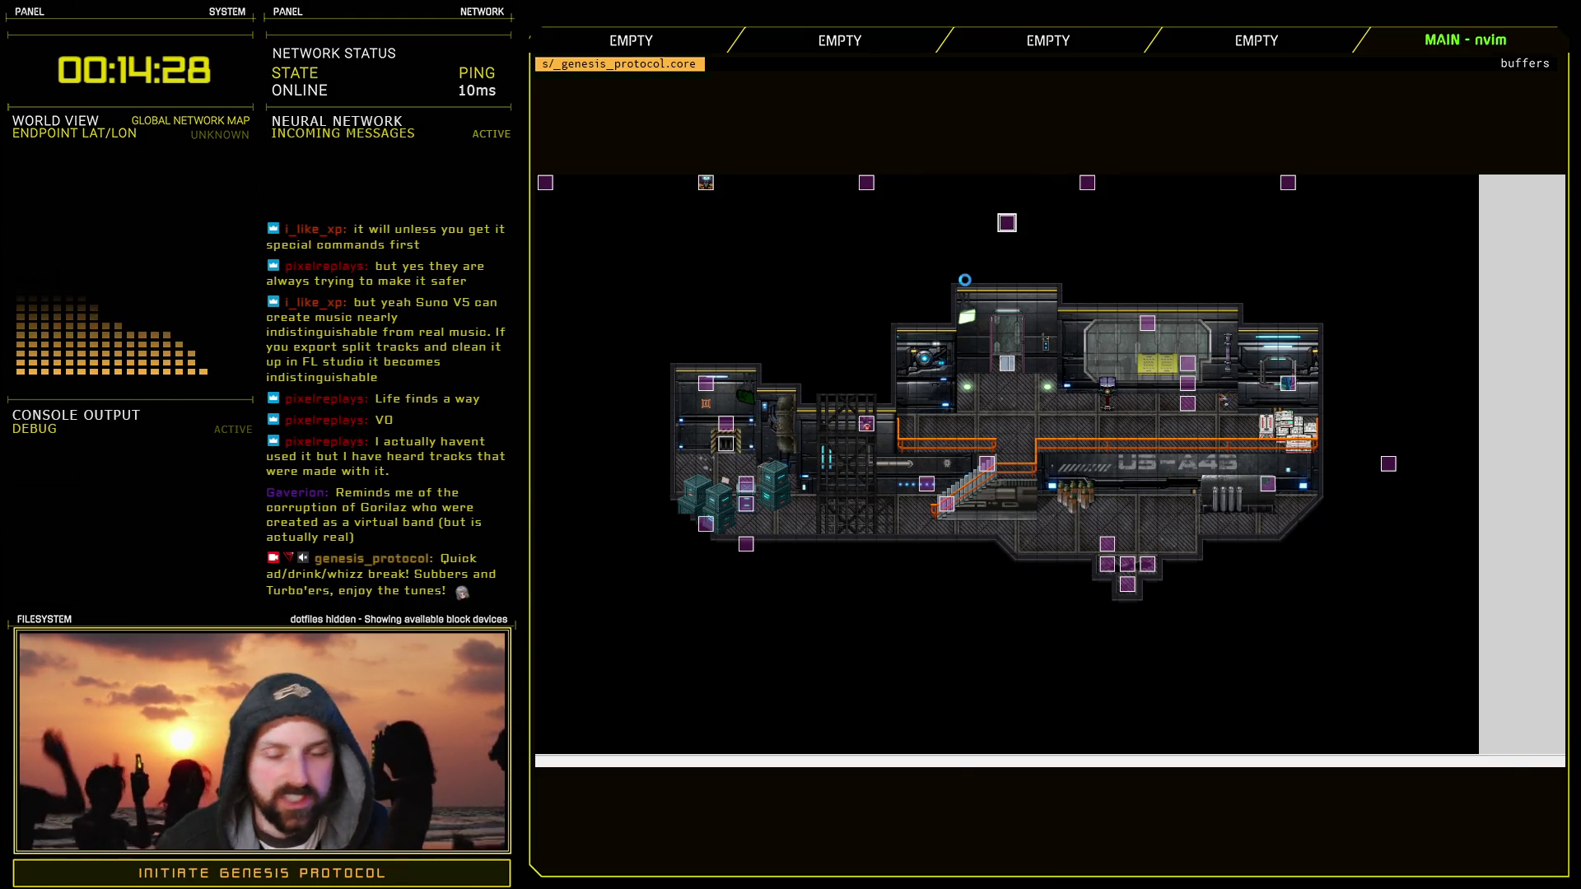
key("F11")
scroll(1093, 642, "up", 15)
scroll(1000, 641, "down", 3)
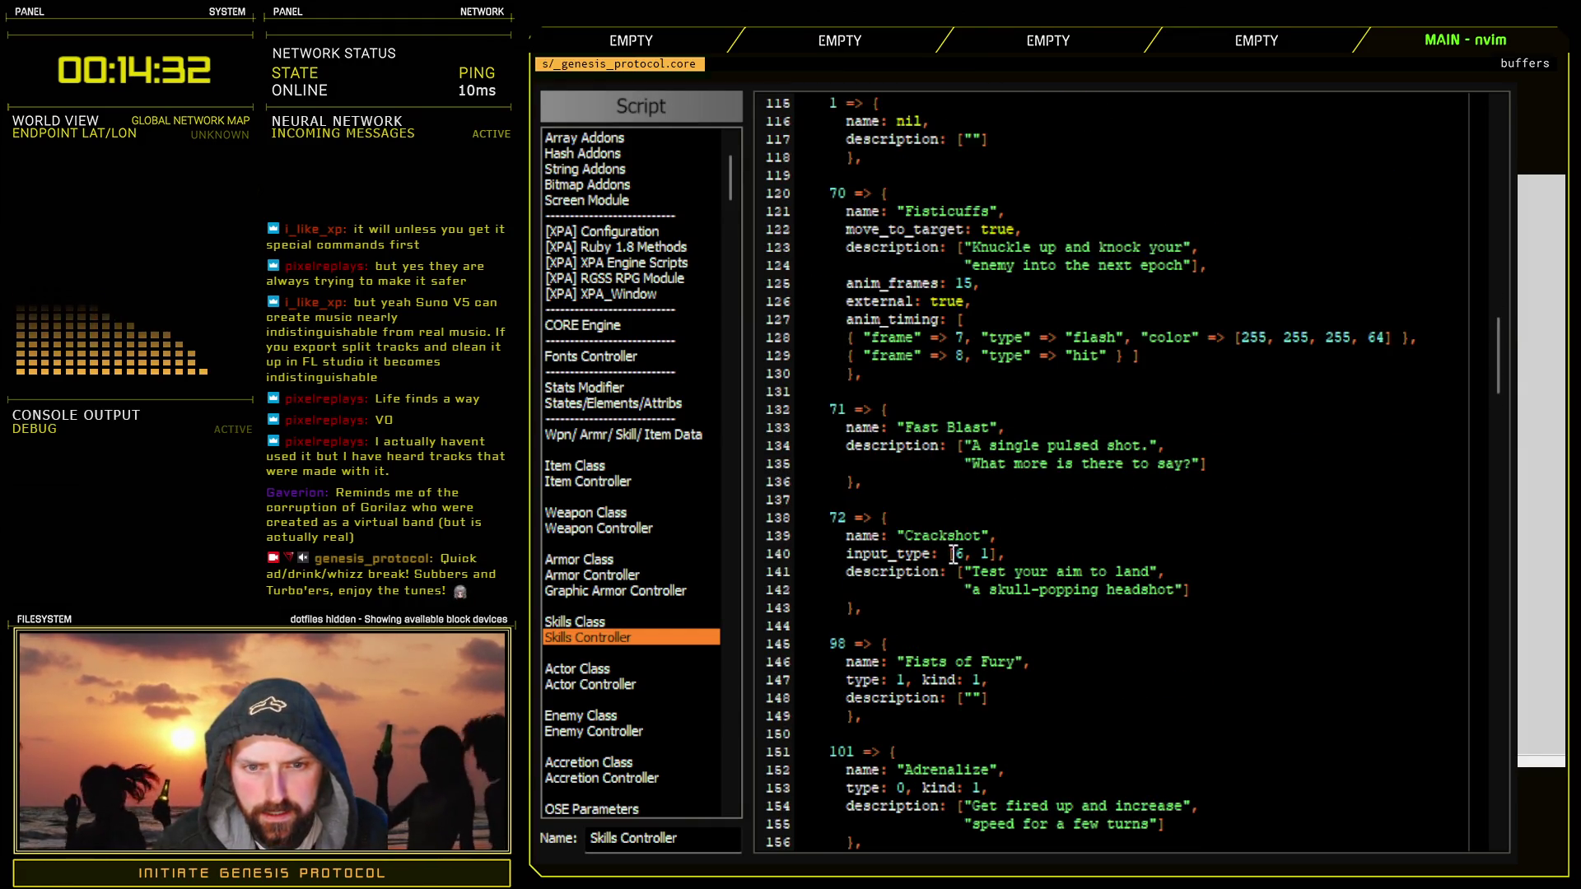
left_click_drag(954, 554, 992, 554)
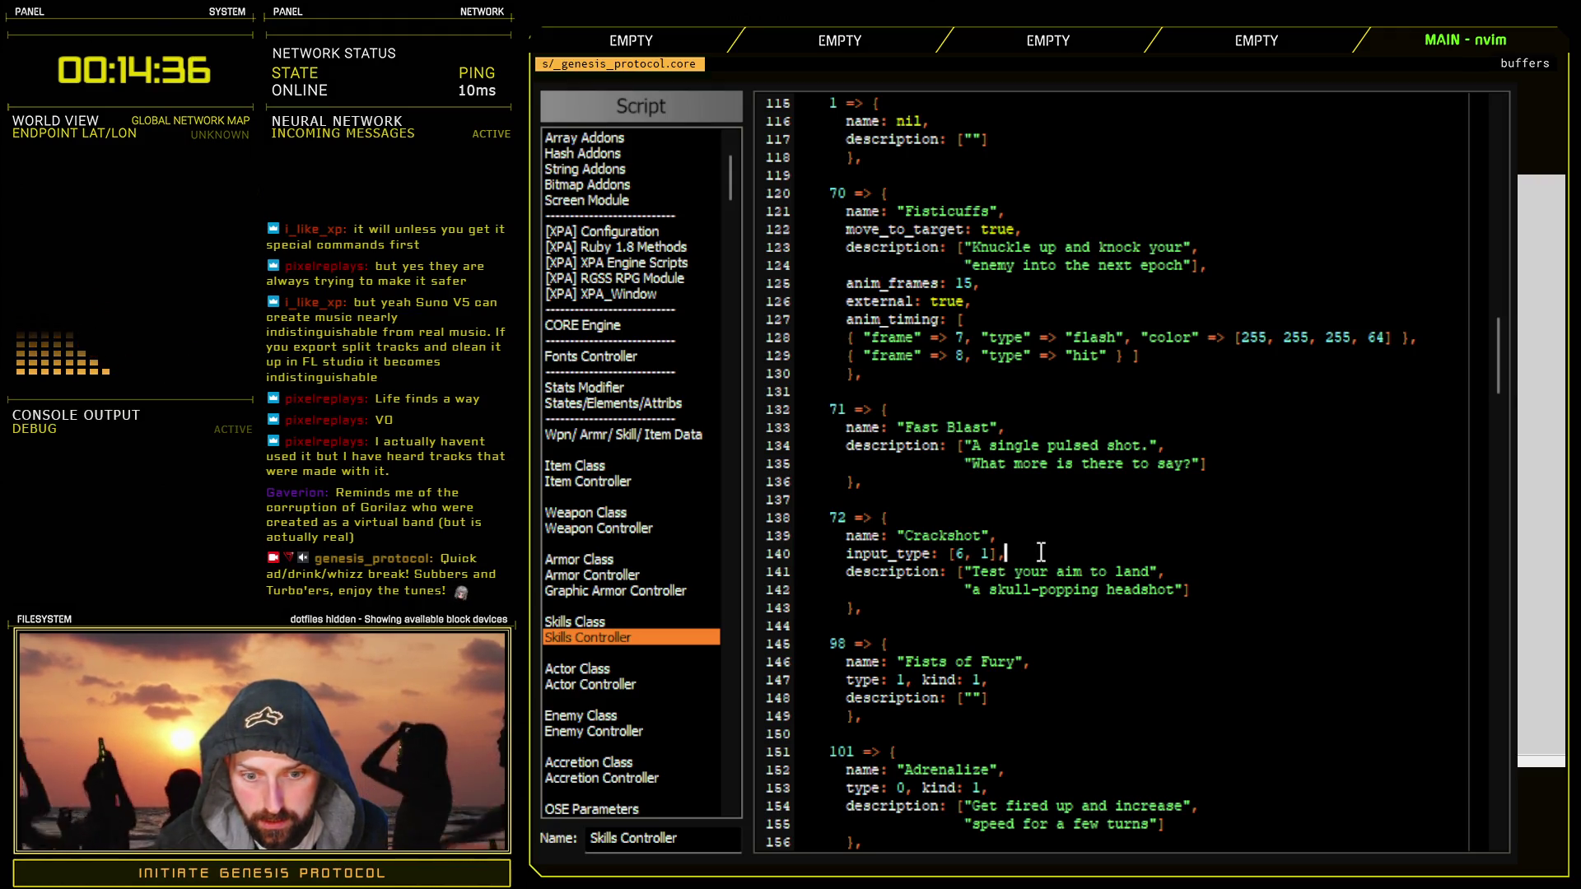
left_click(1040, 552)
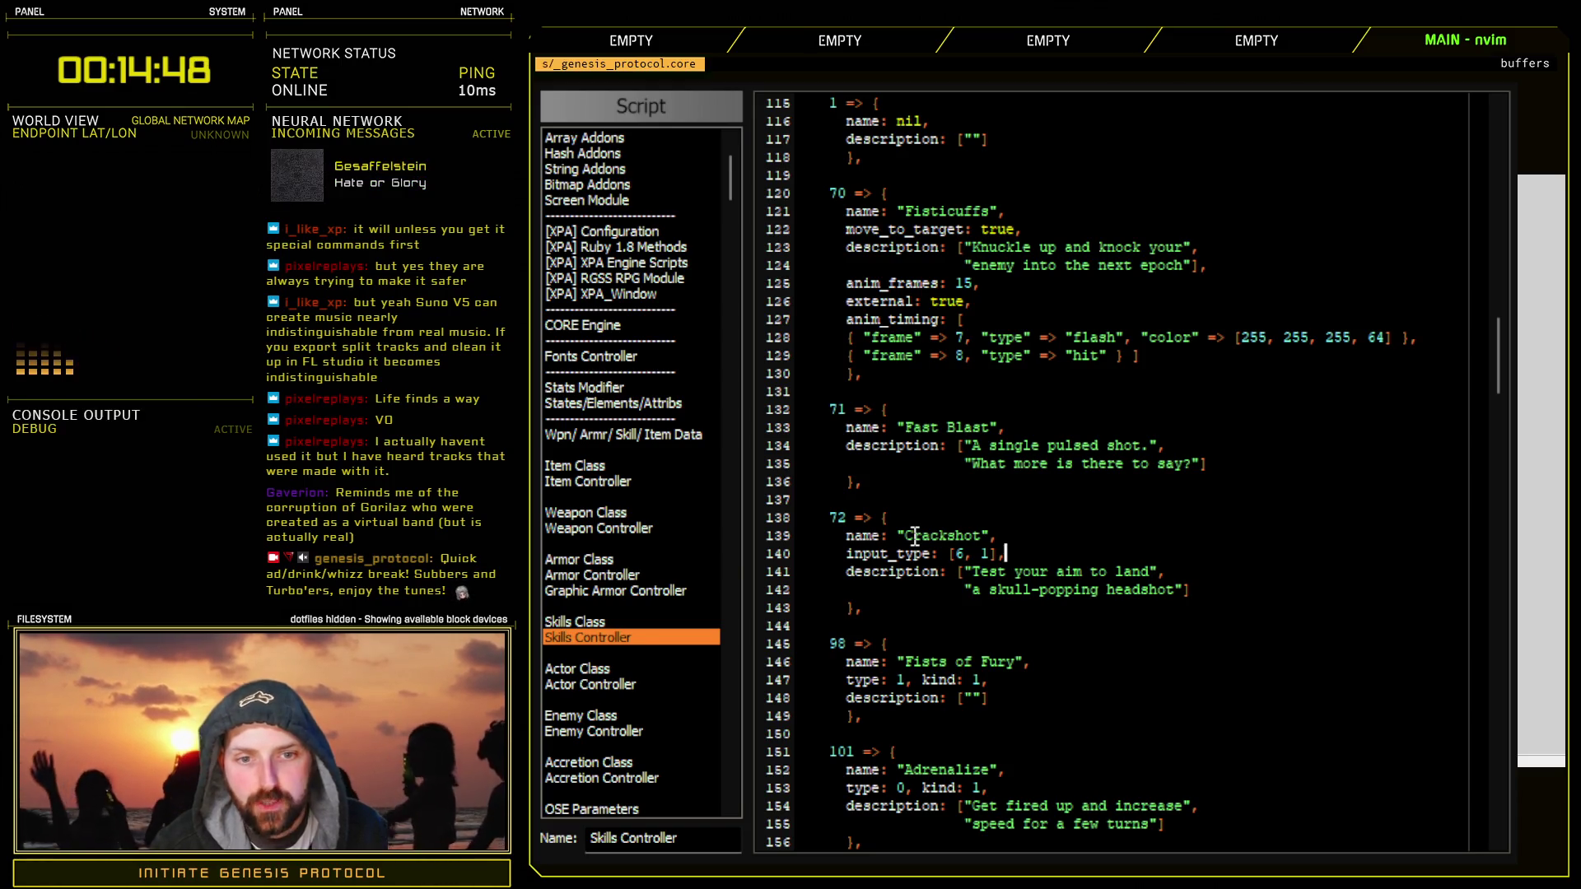
key("Escape")
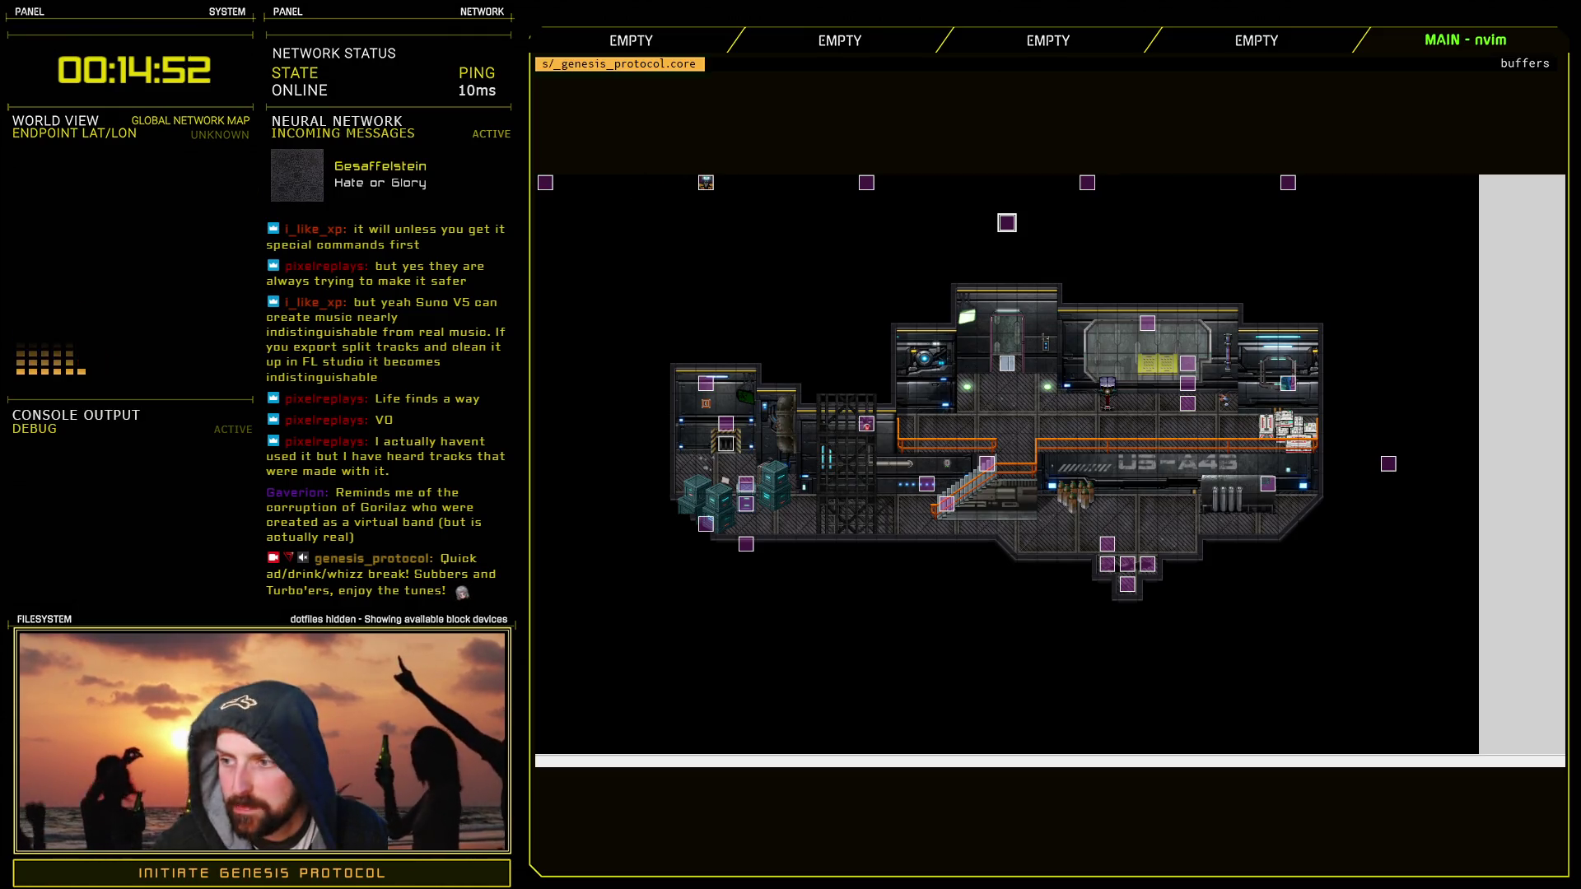
Open the Database on the Troops tab and select the enemy in the preview
key("F9")
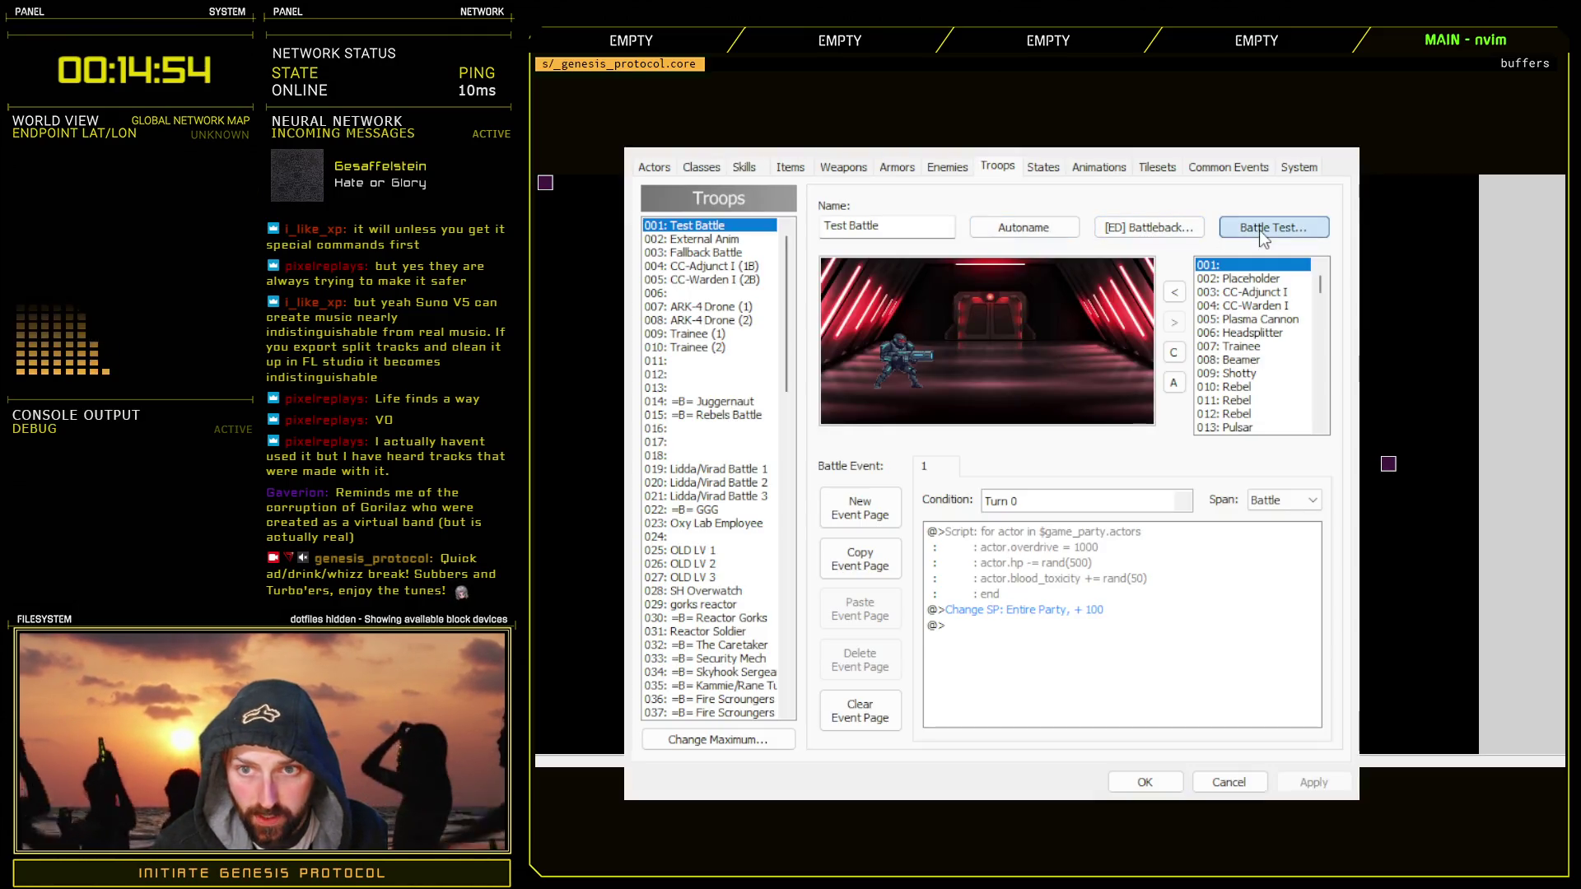
left_click(892, 378)
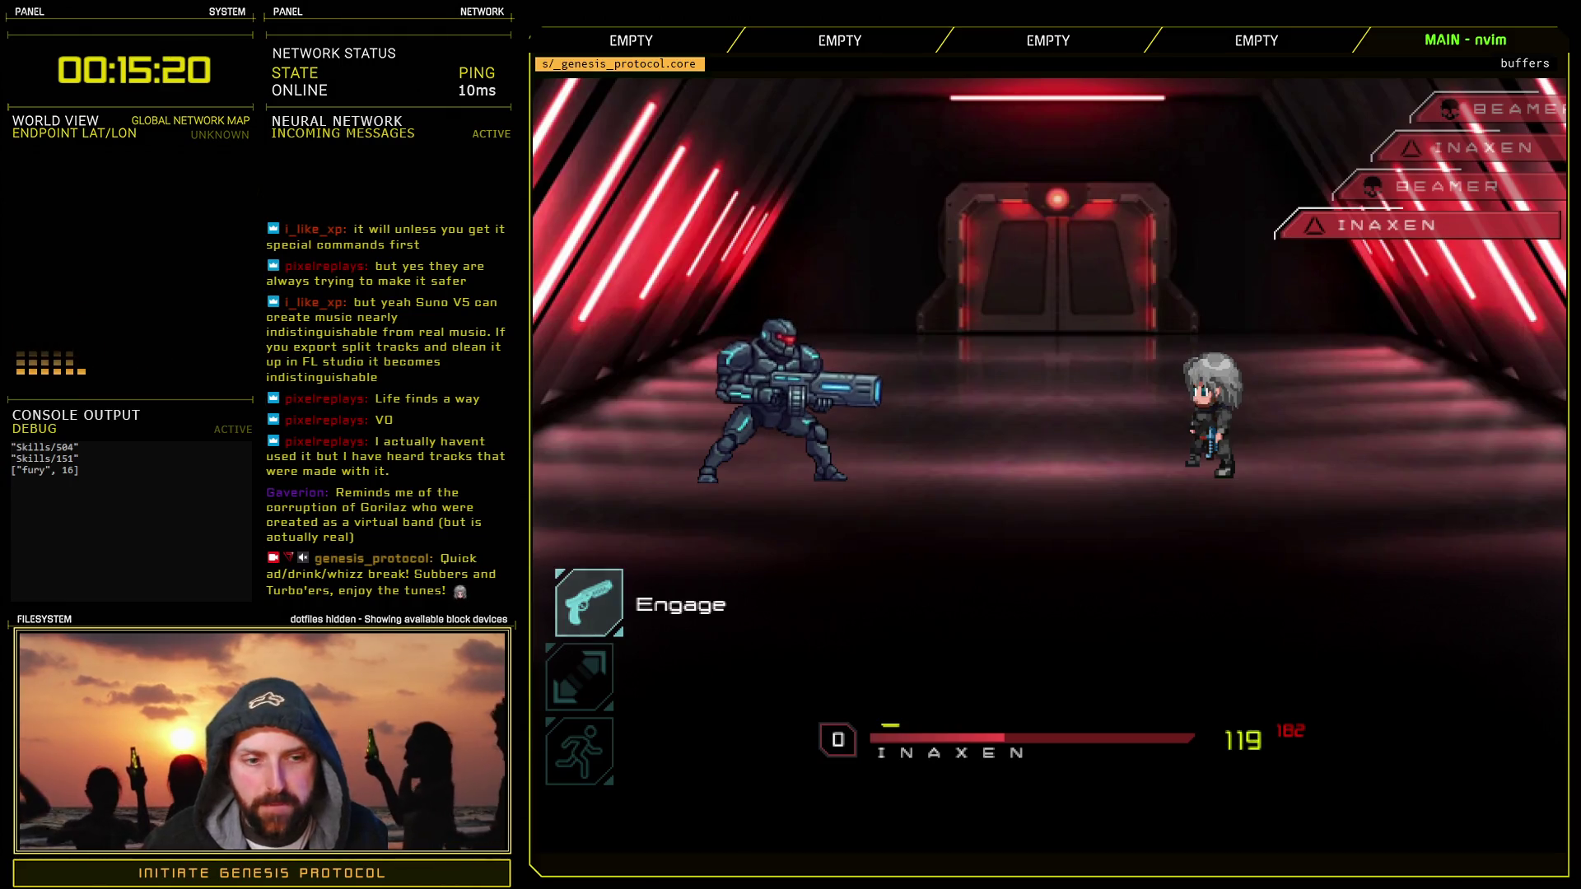
Choose Fight, rotate to Crackshot and fire it at Beamer through the aiming countdown
key("Down")
key("Up")
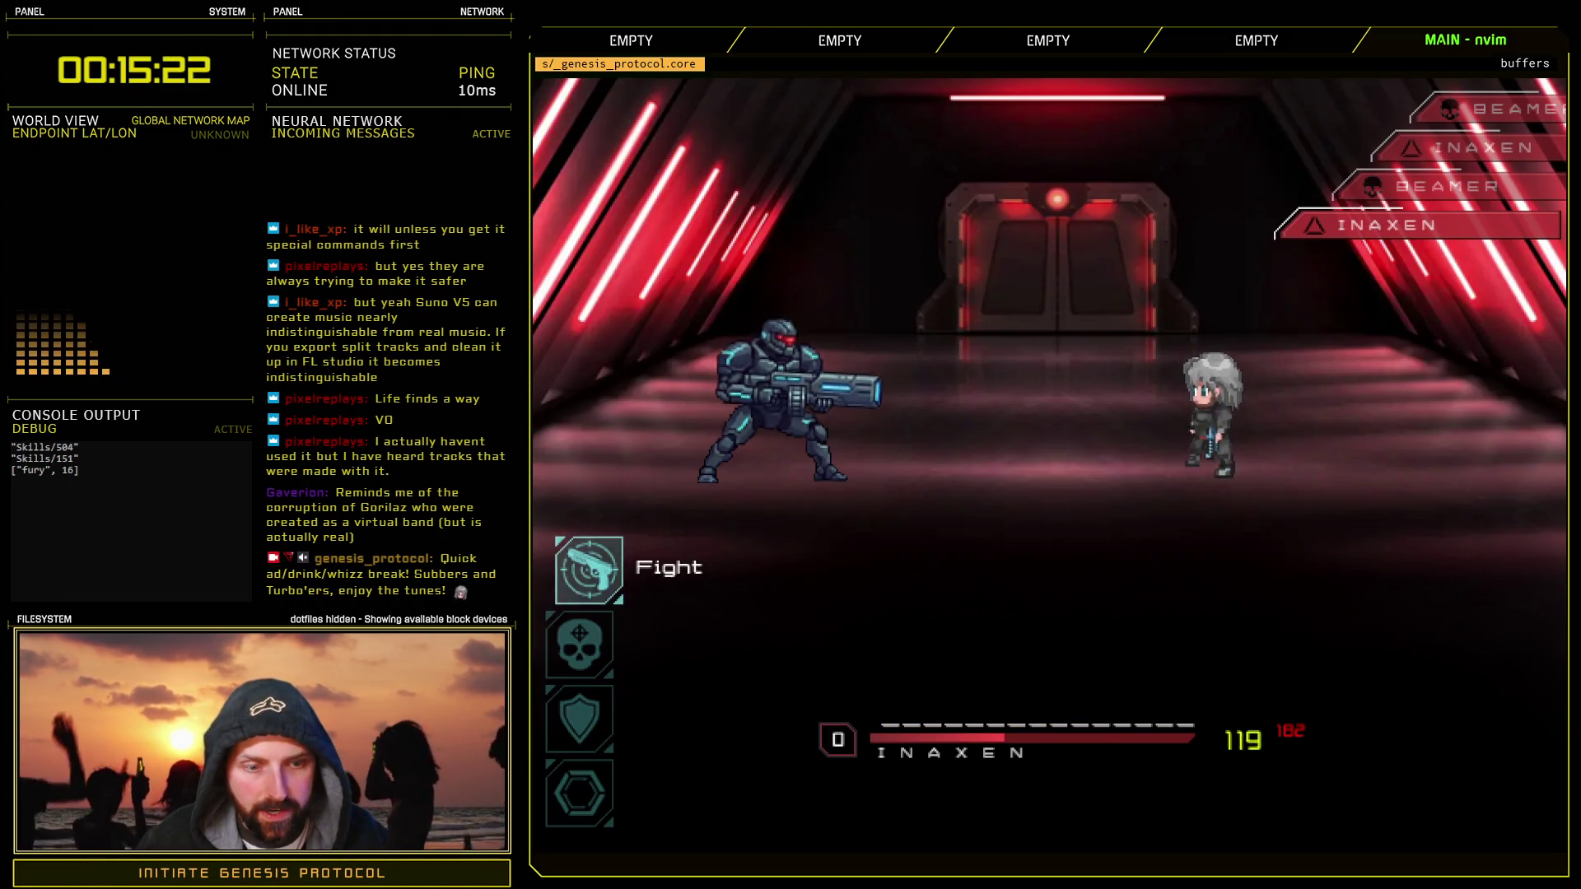
key("Return")
key("Down")
key("Return")
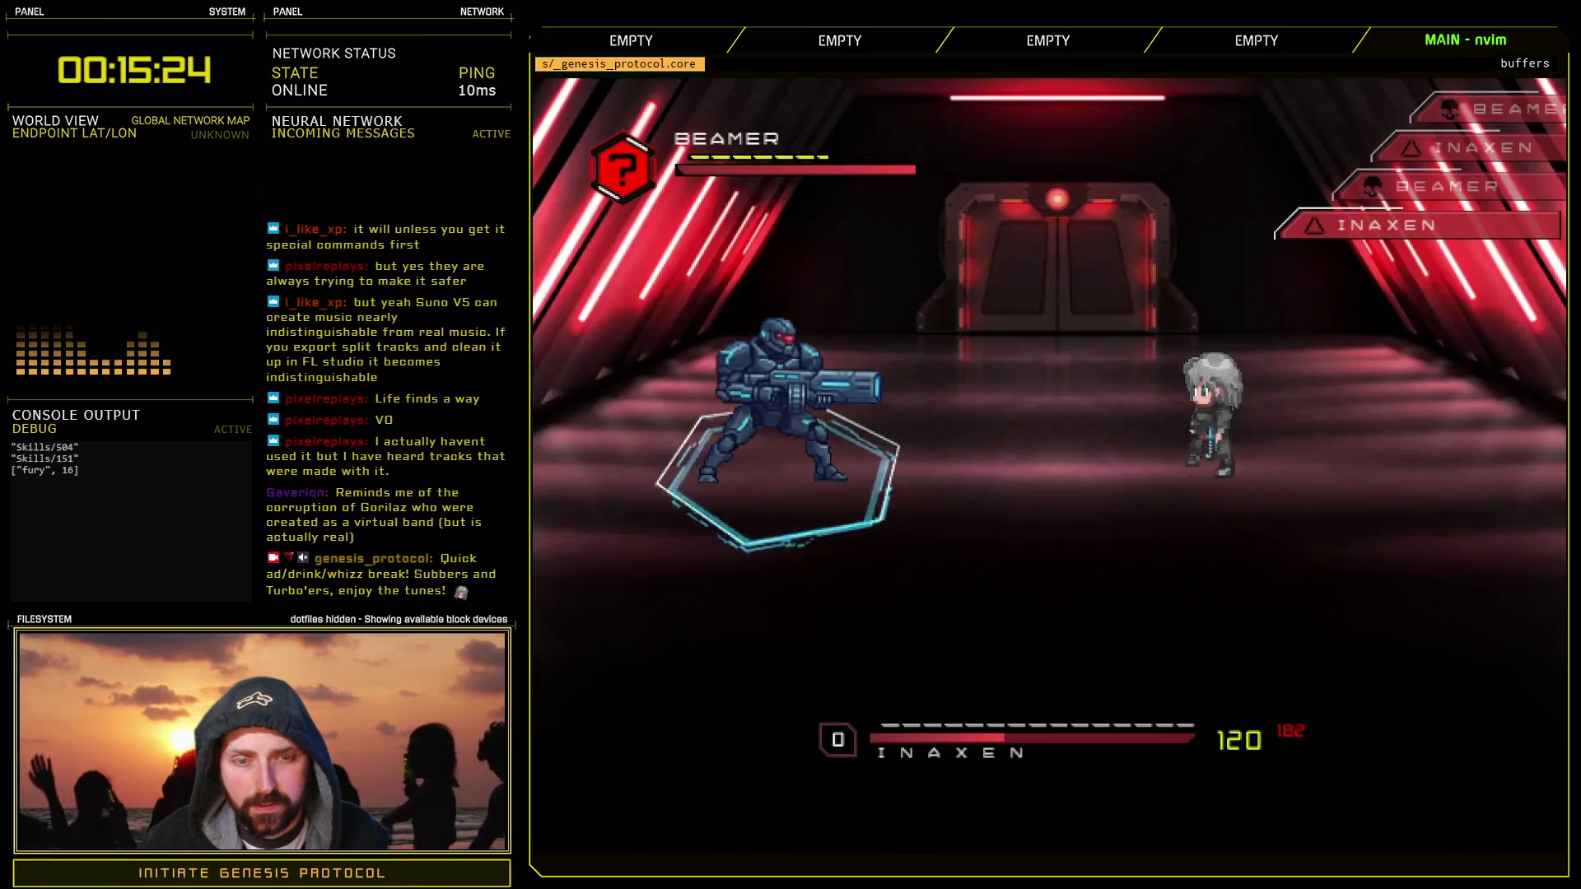
key("Return")
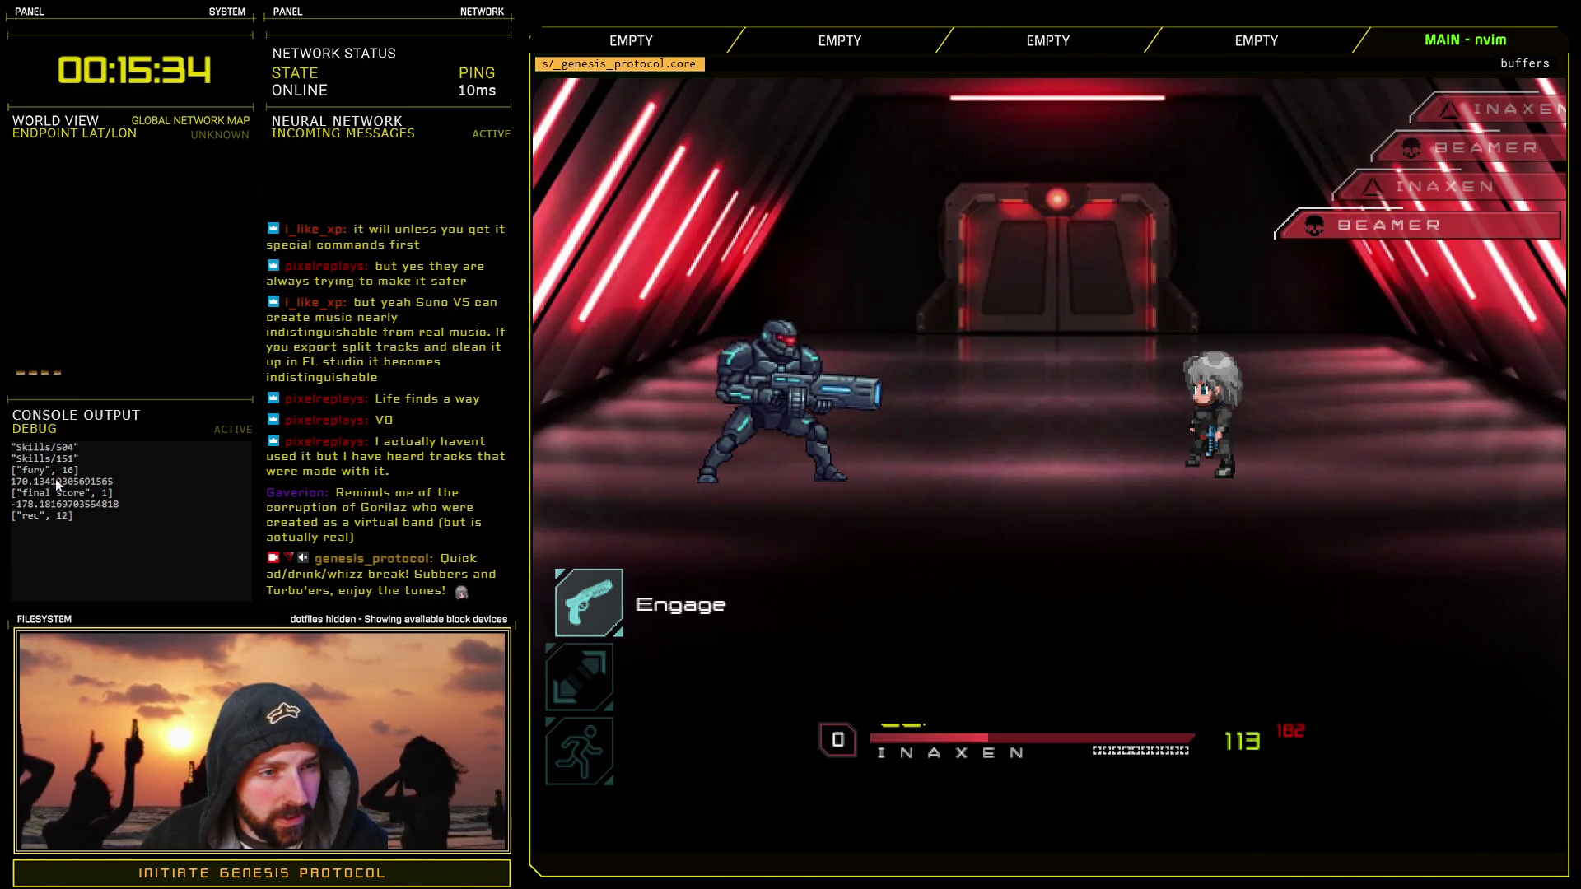
key("Return")
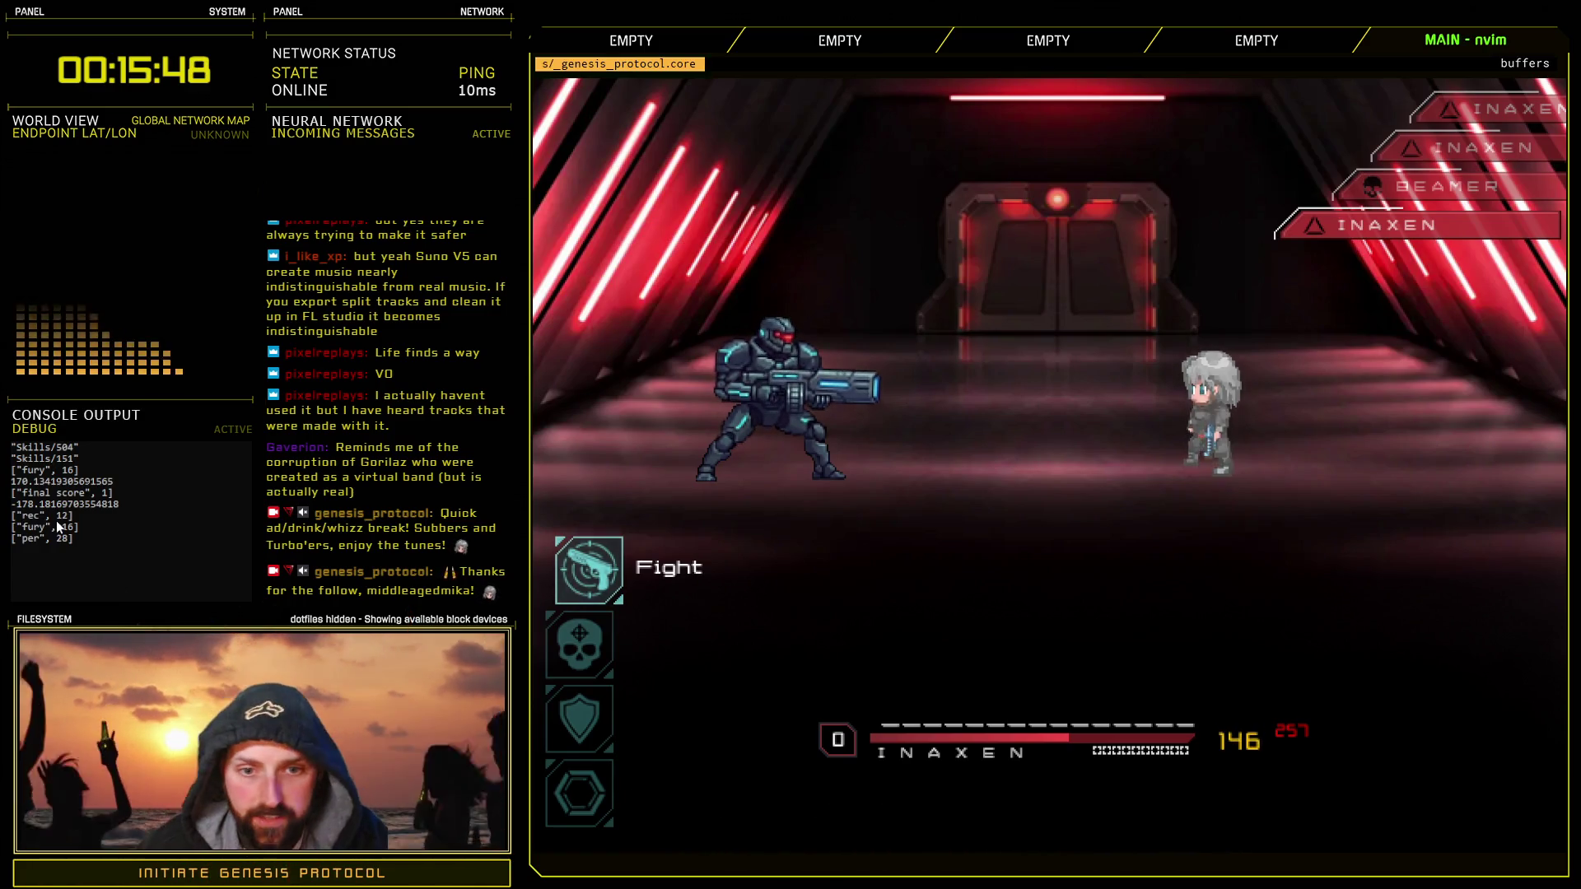
Use Crackshot on Beamer again next turn, then Run to end the battle test
key("Down")
key("Up")
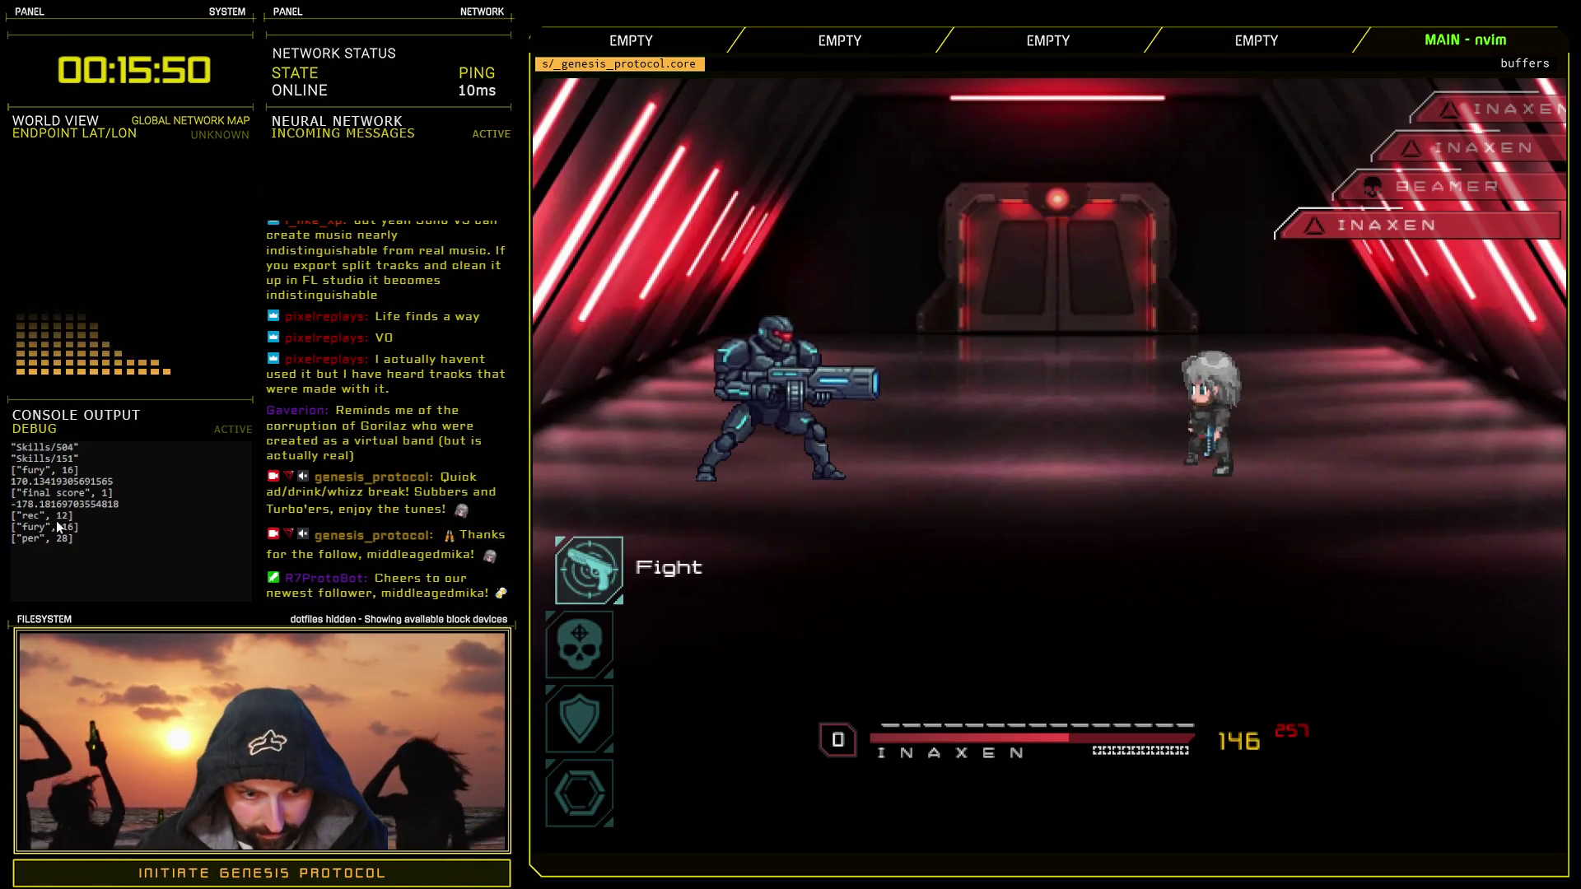
key("Down")
key("Up")
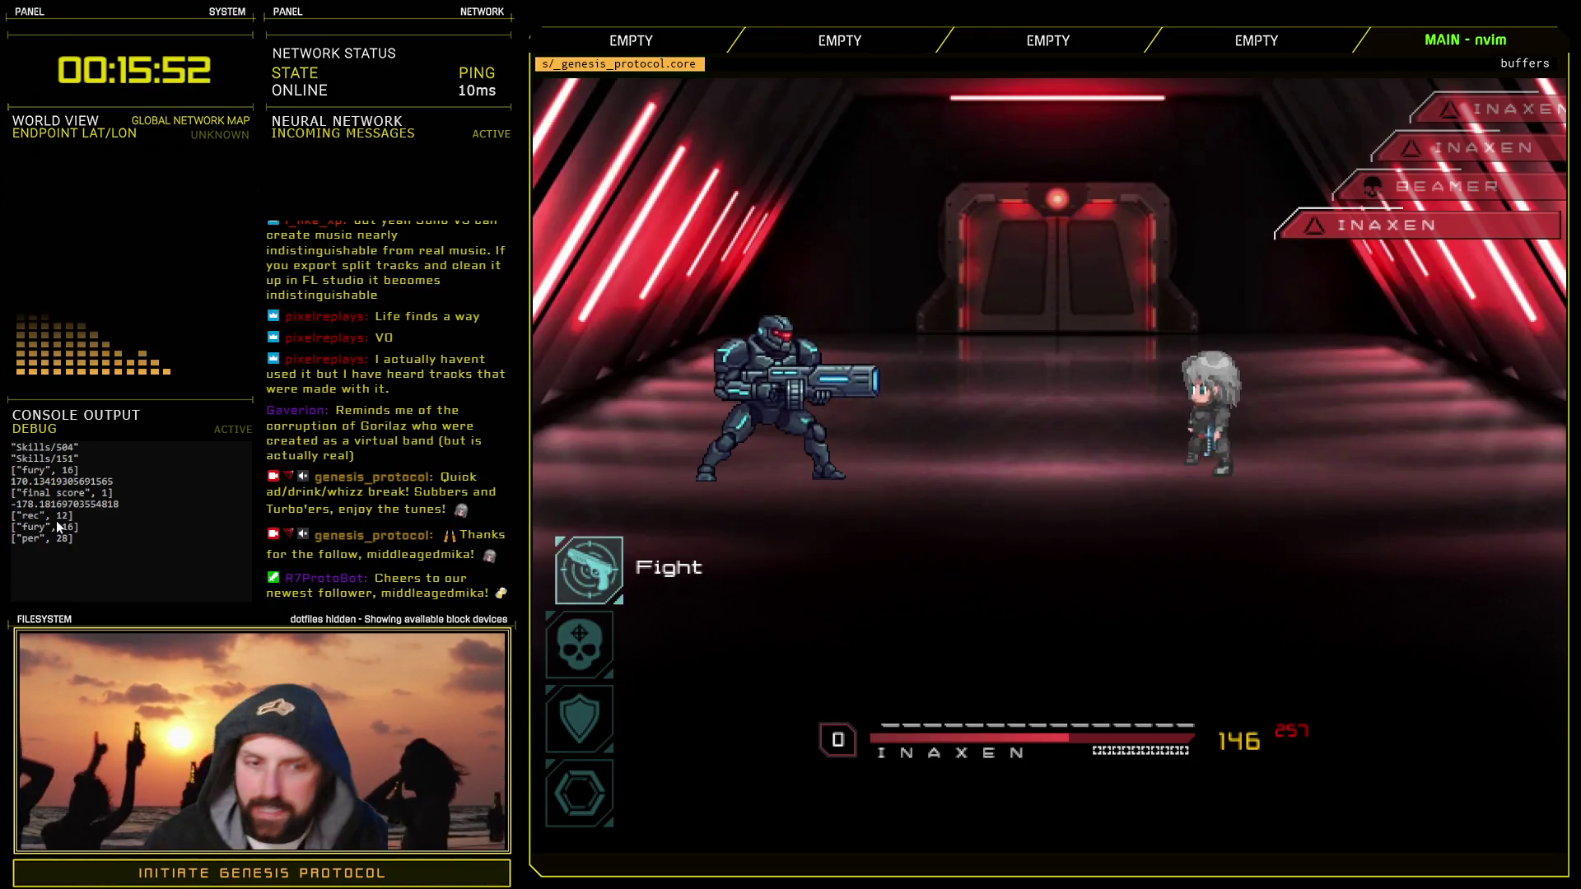
key("Return")
key("Down")
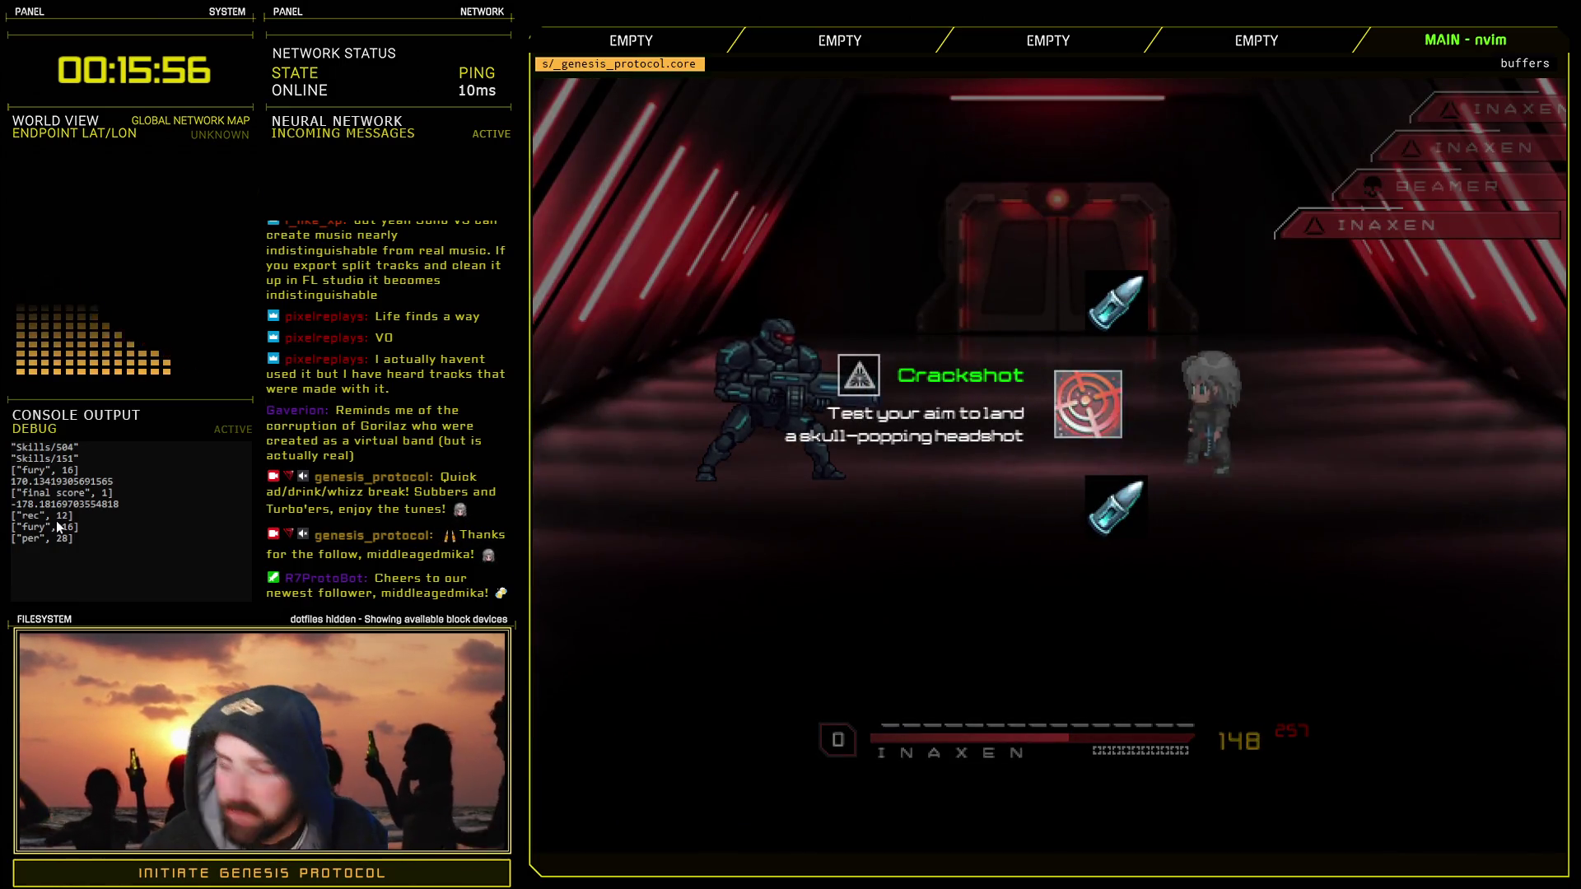
key("Up")
key("Down")
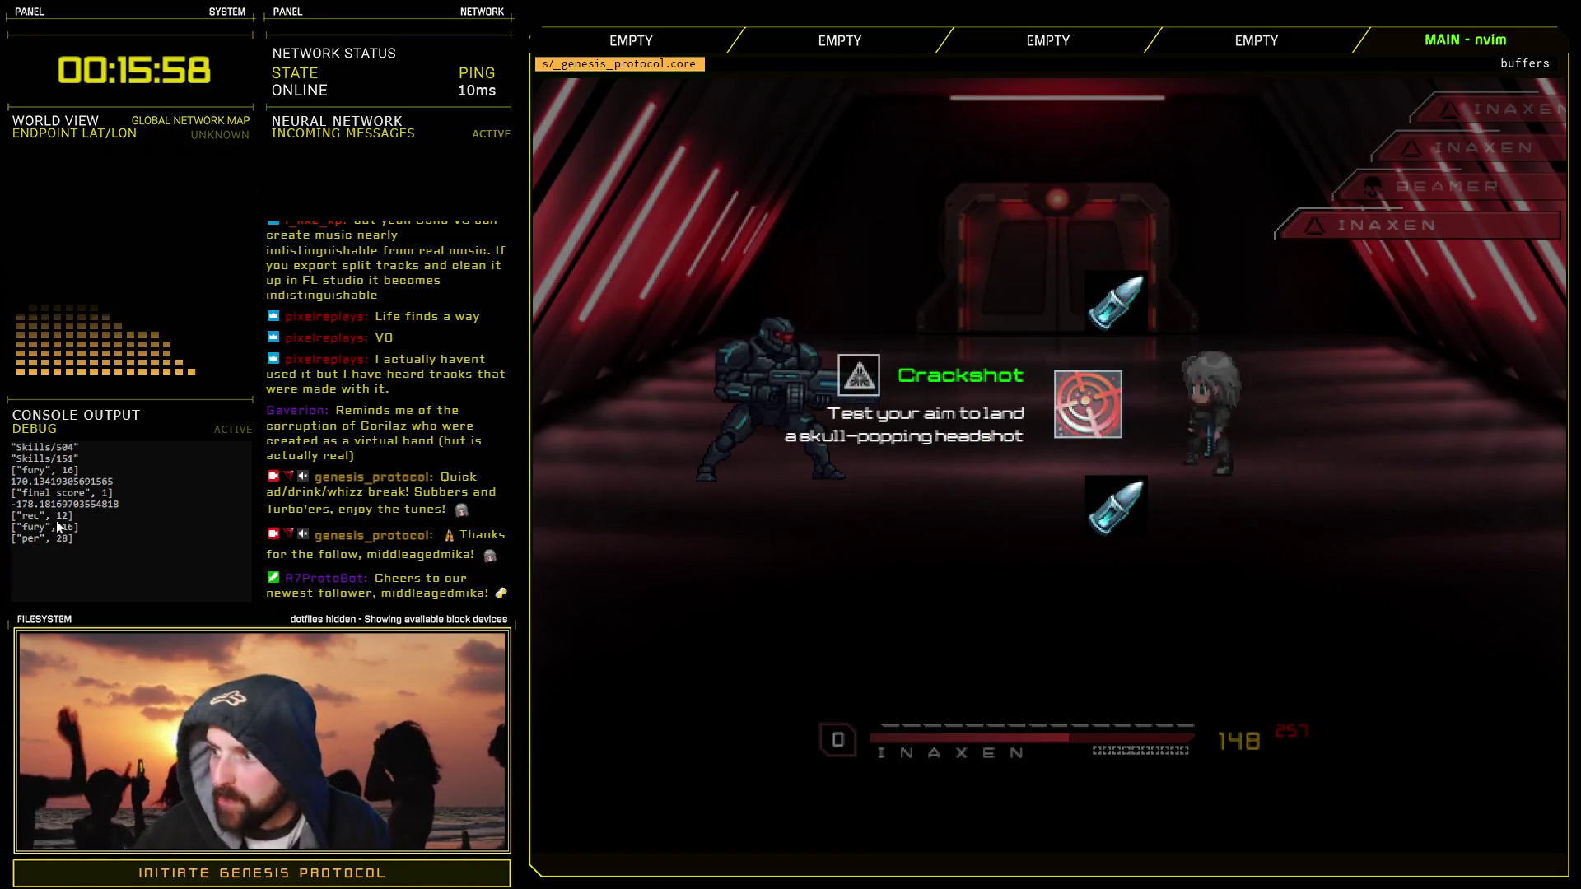
key("Return")
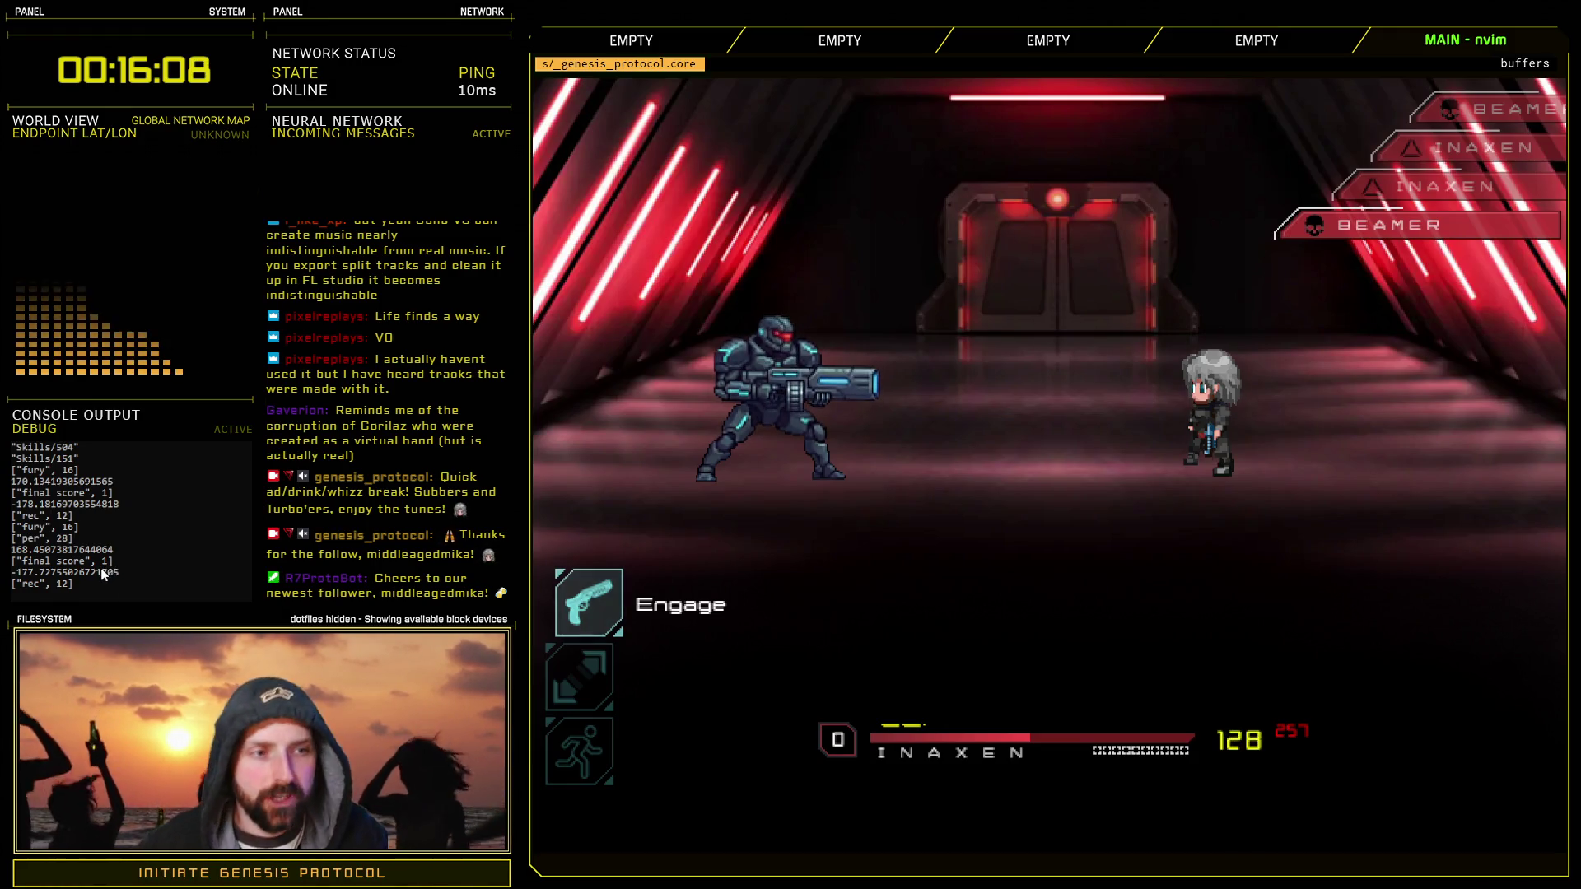
key("Down")
key("Down")
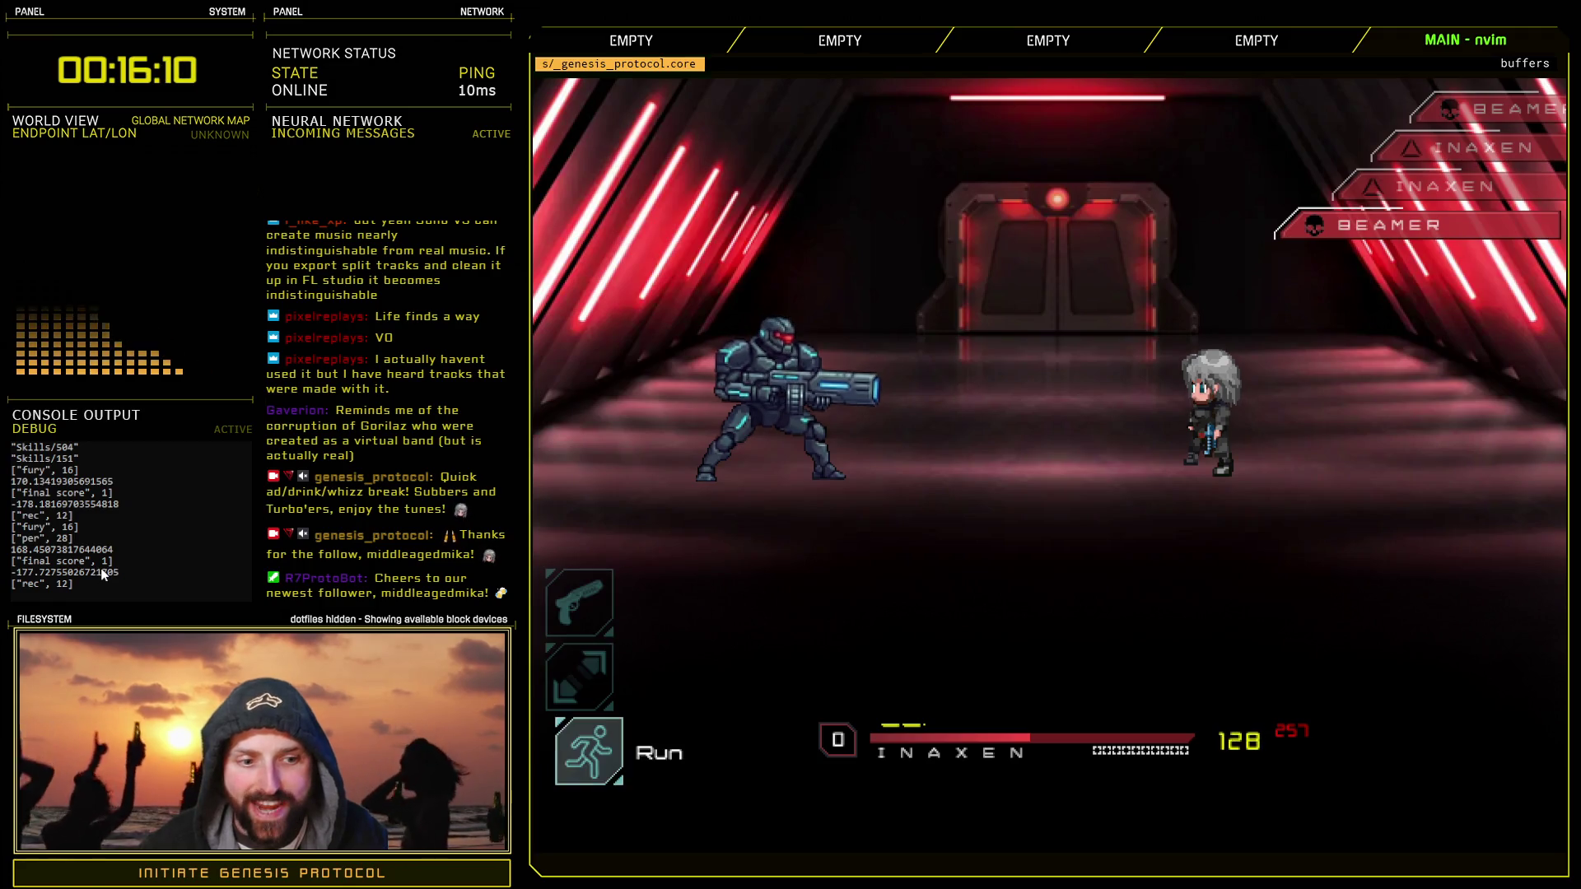
key("Return")
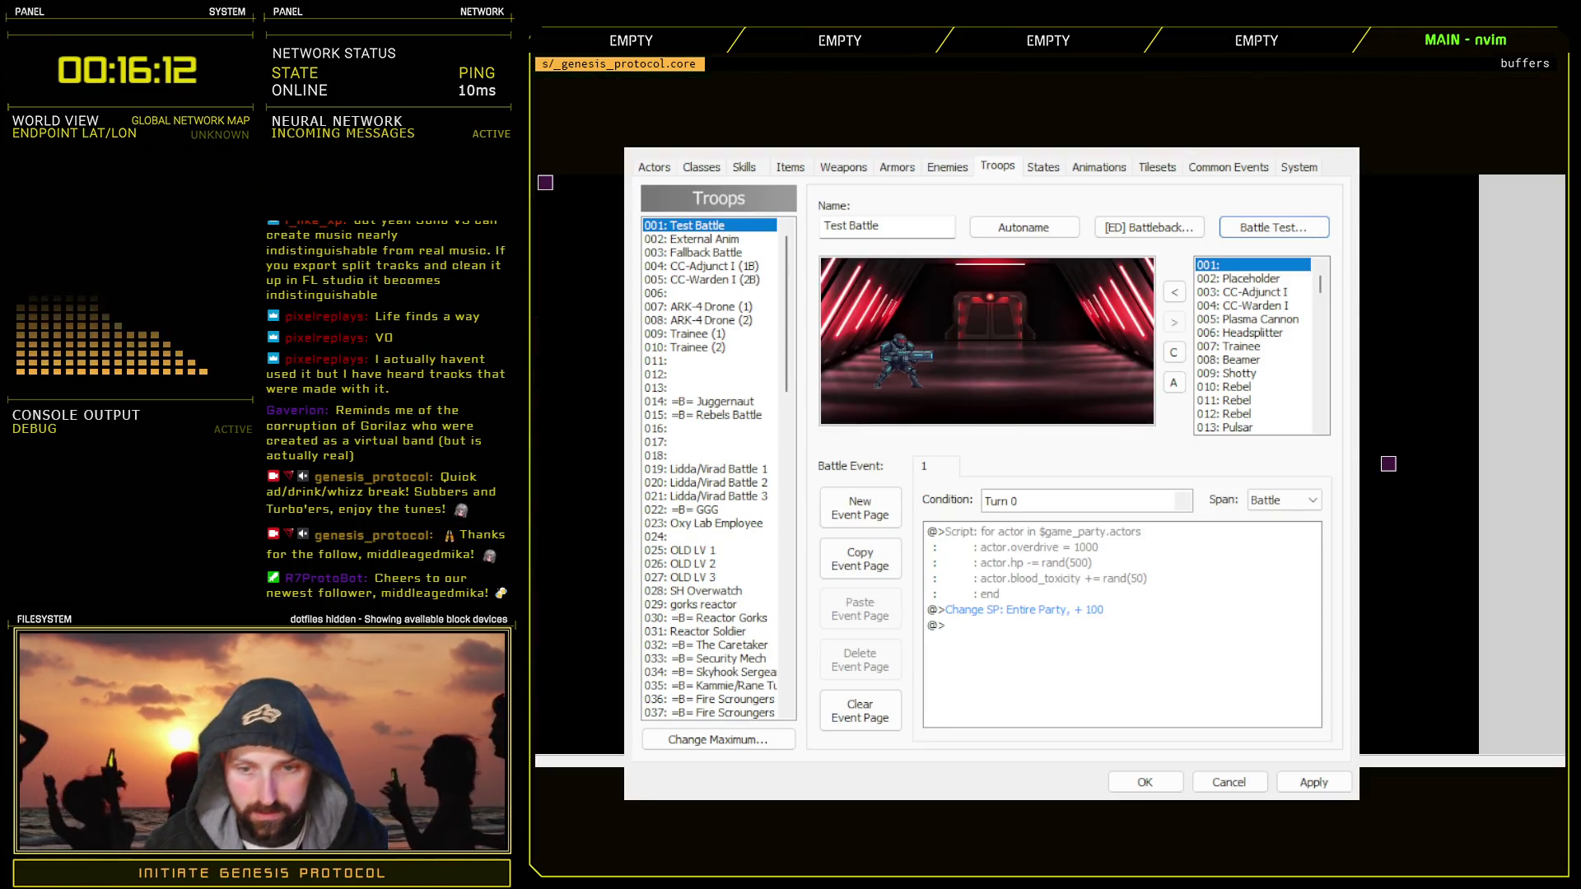
Close the Database and open the BattleSkill_Target script in the Script Editor
left_click(1141, 779)
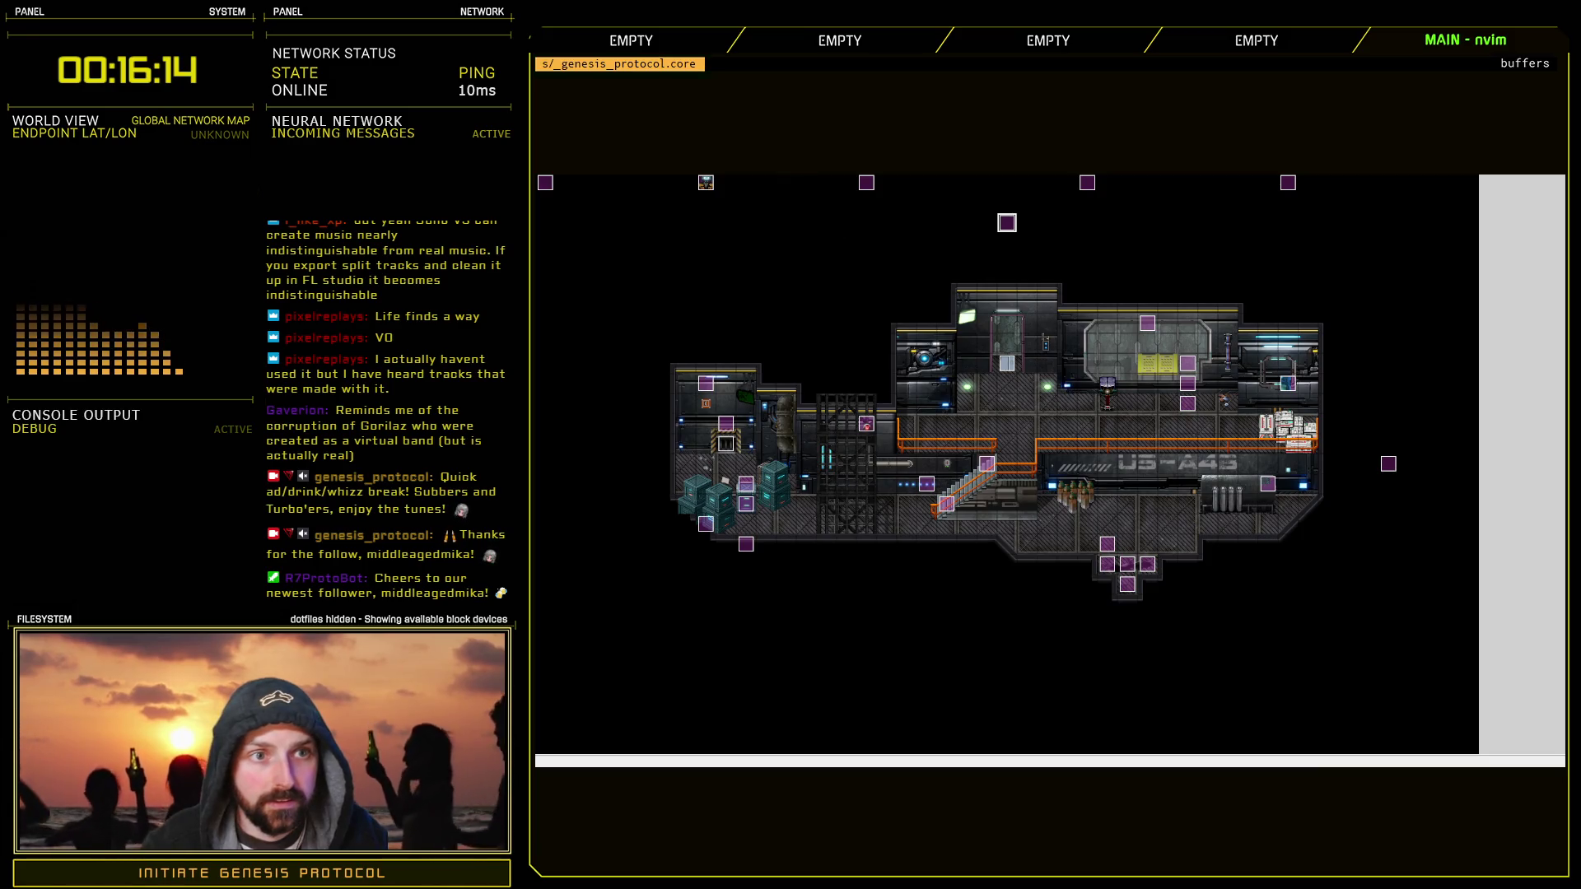
key("F11")
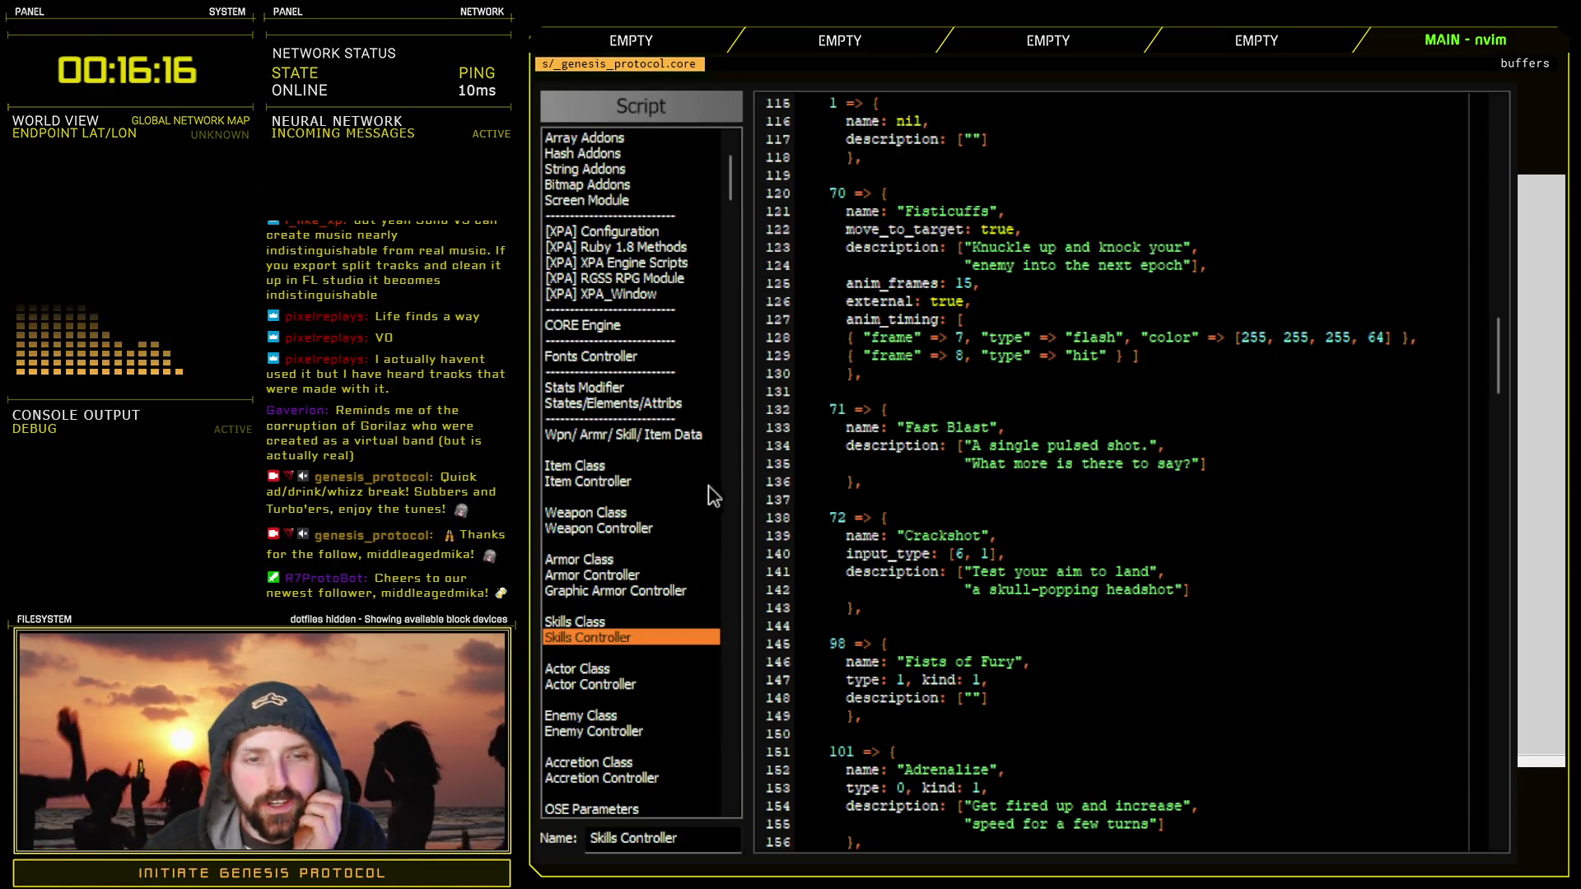
left_click_drag(729, 193, 723, 324)
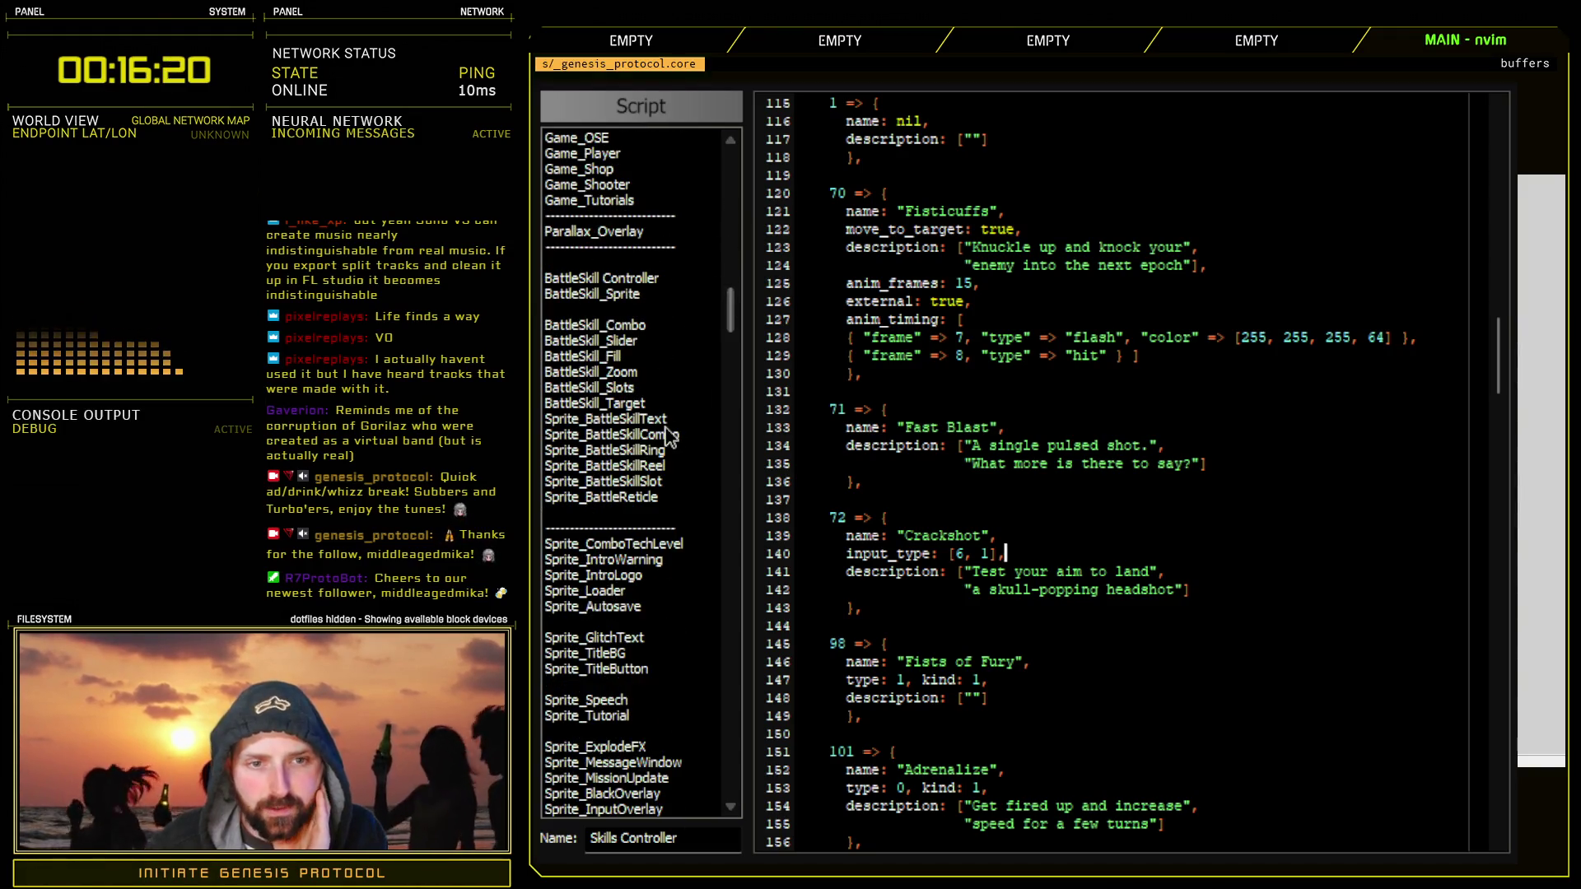
left_click(626, 403)
Scroll through the BattleSkill_Target code and start a Find for 'score' from line 9
scroll(952, 497, "down", 10)
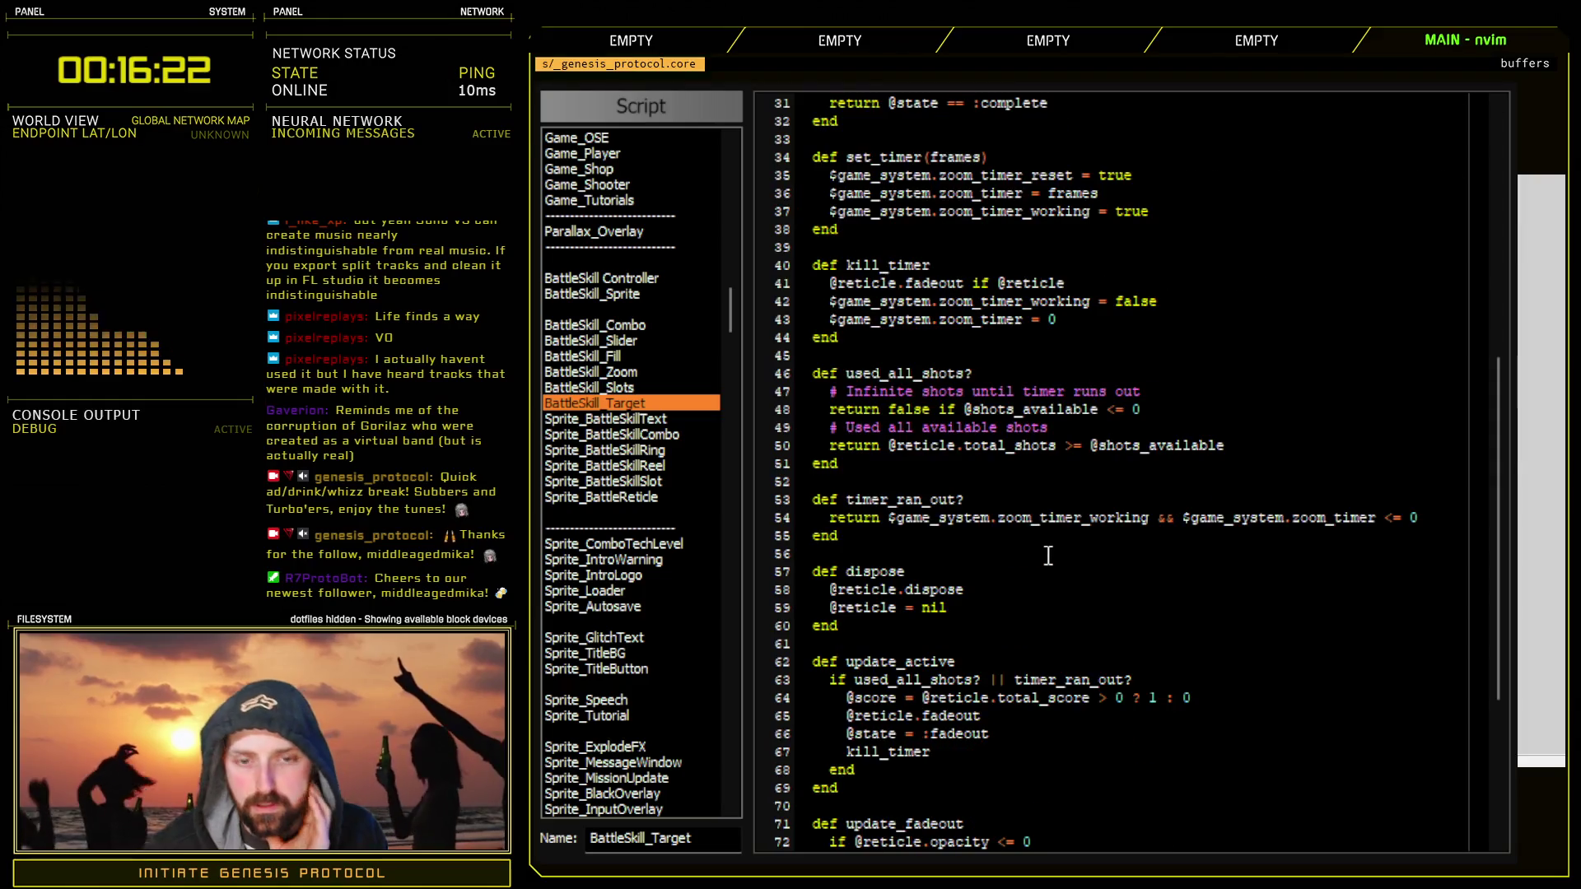
scroll(1046, 560, "down", 5)
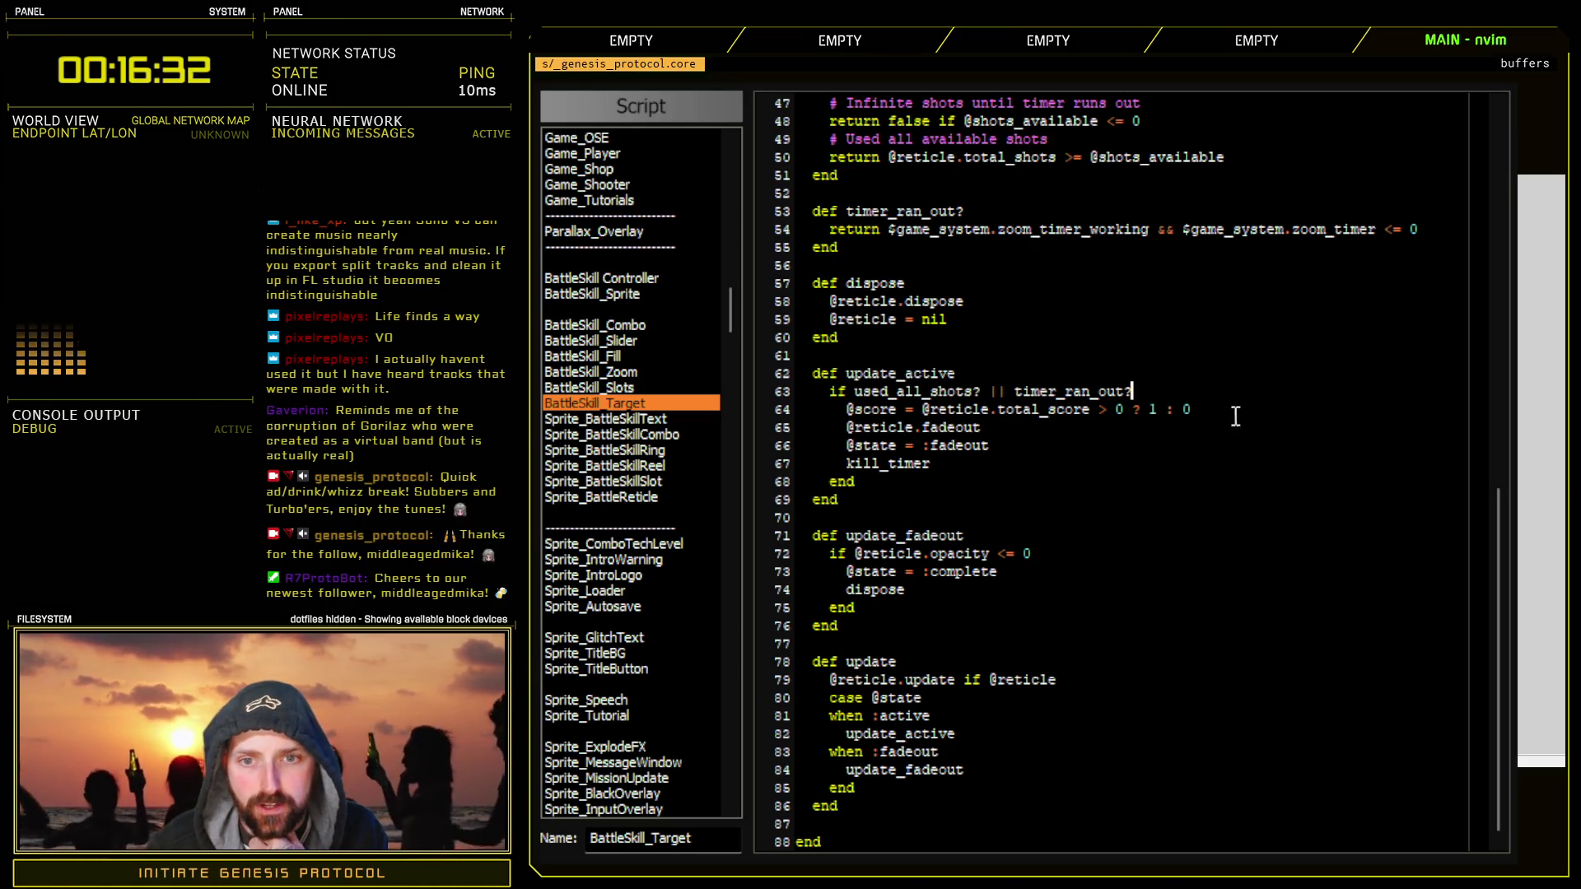
scroll(1174, 614, "up", 2)
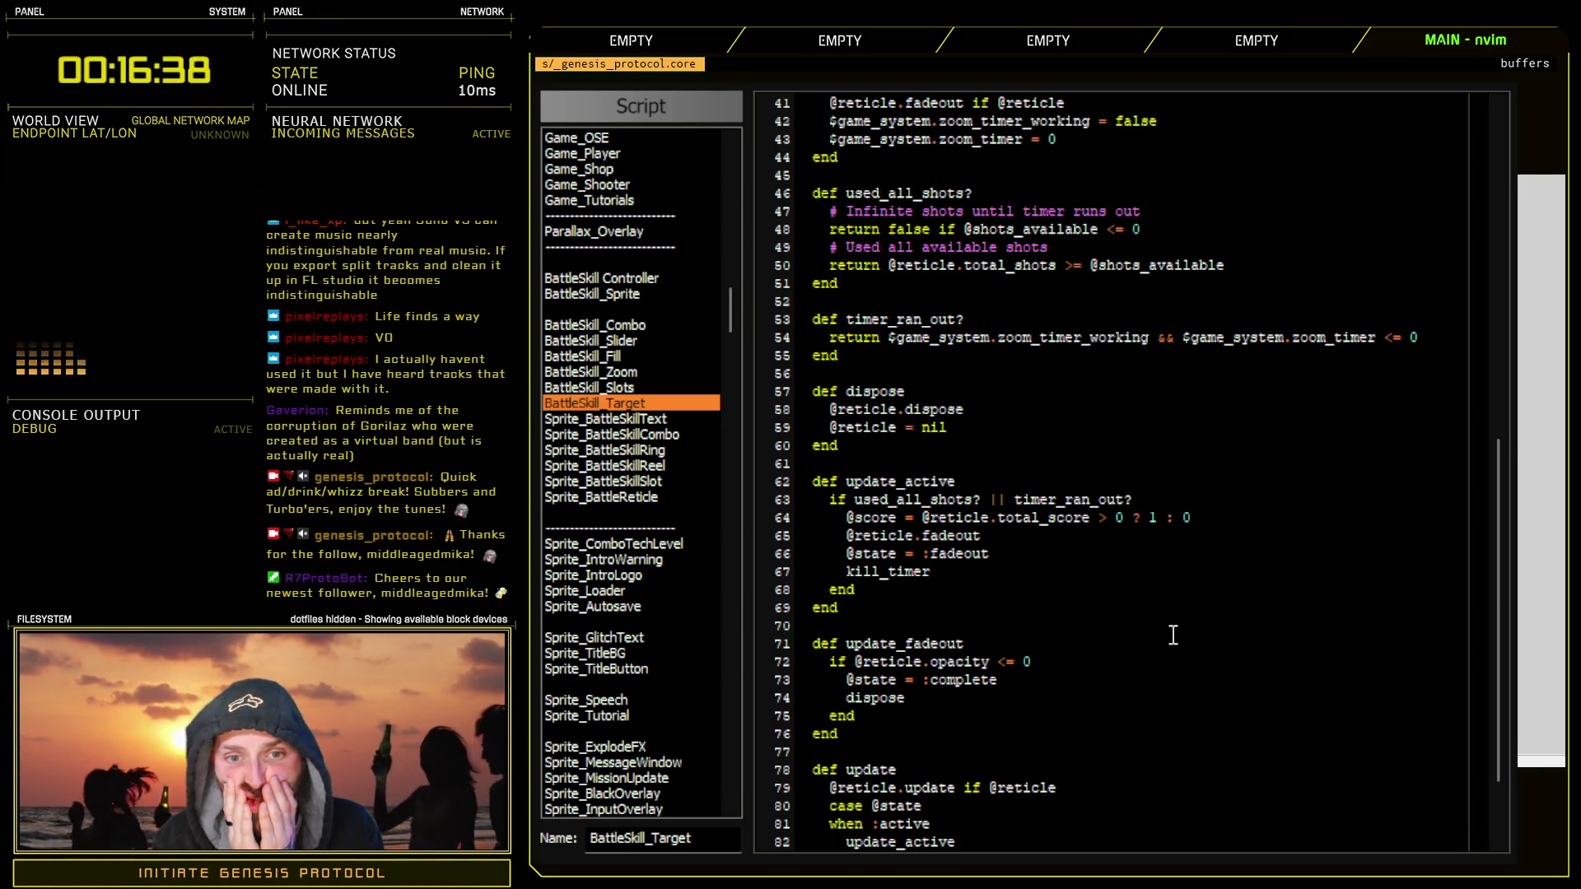
scroll(1173, 634, "up", 13)
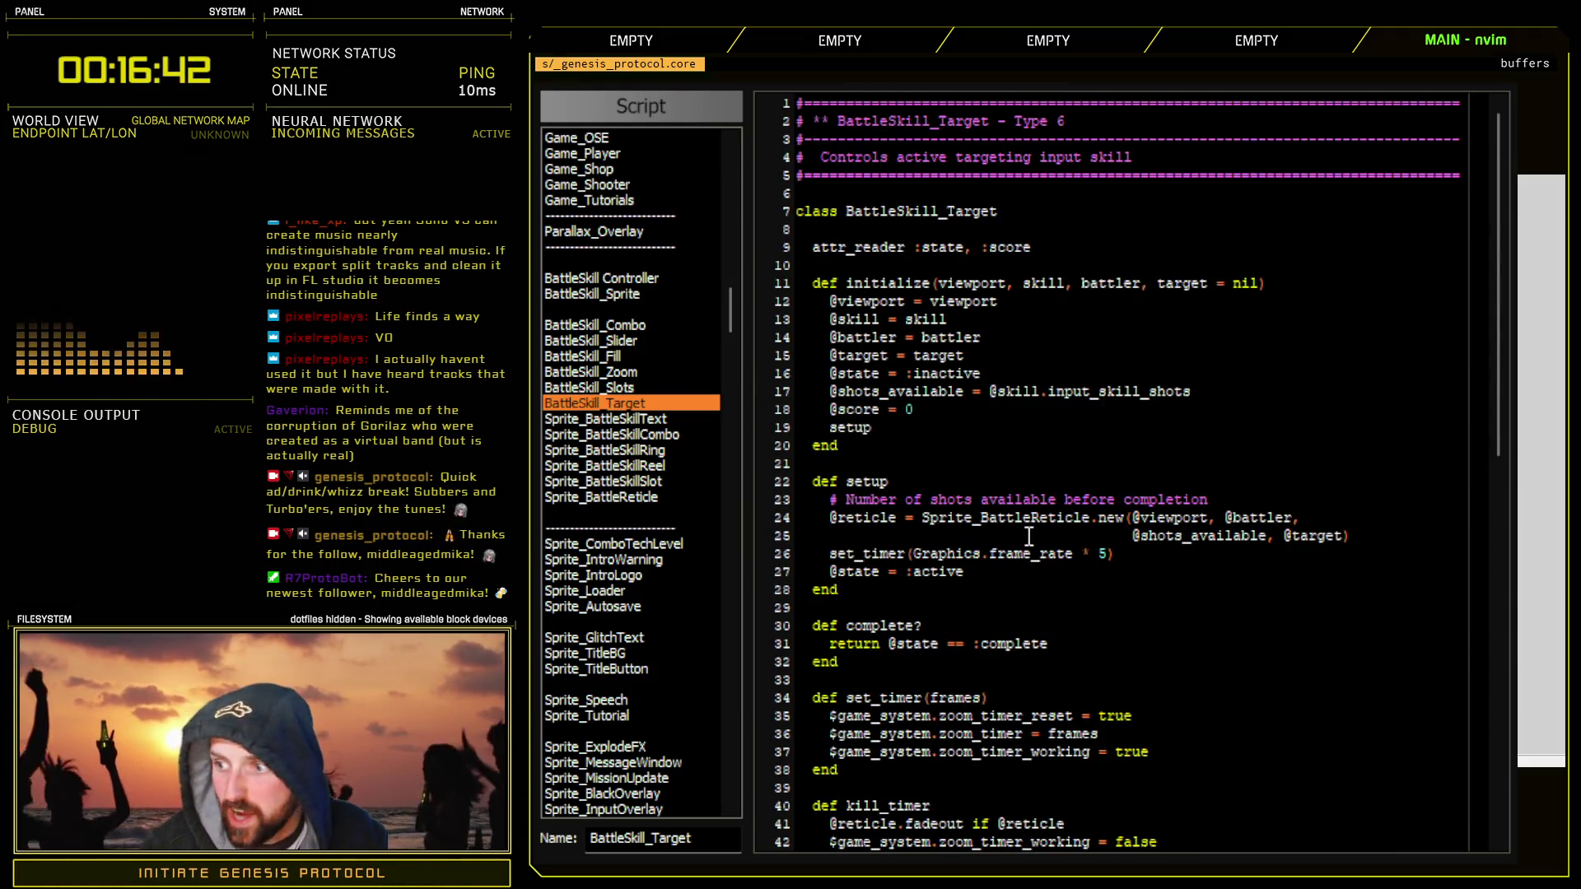
scroll(1032, 533, "down", 4)
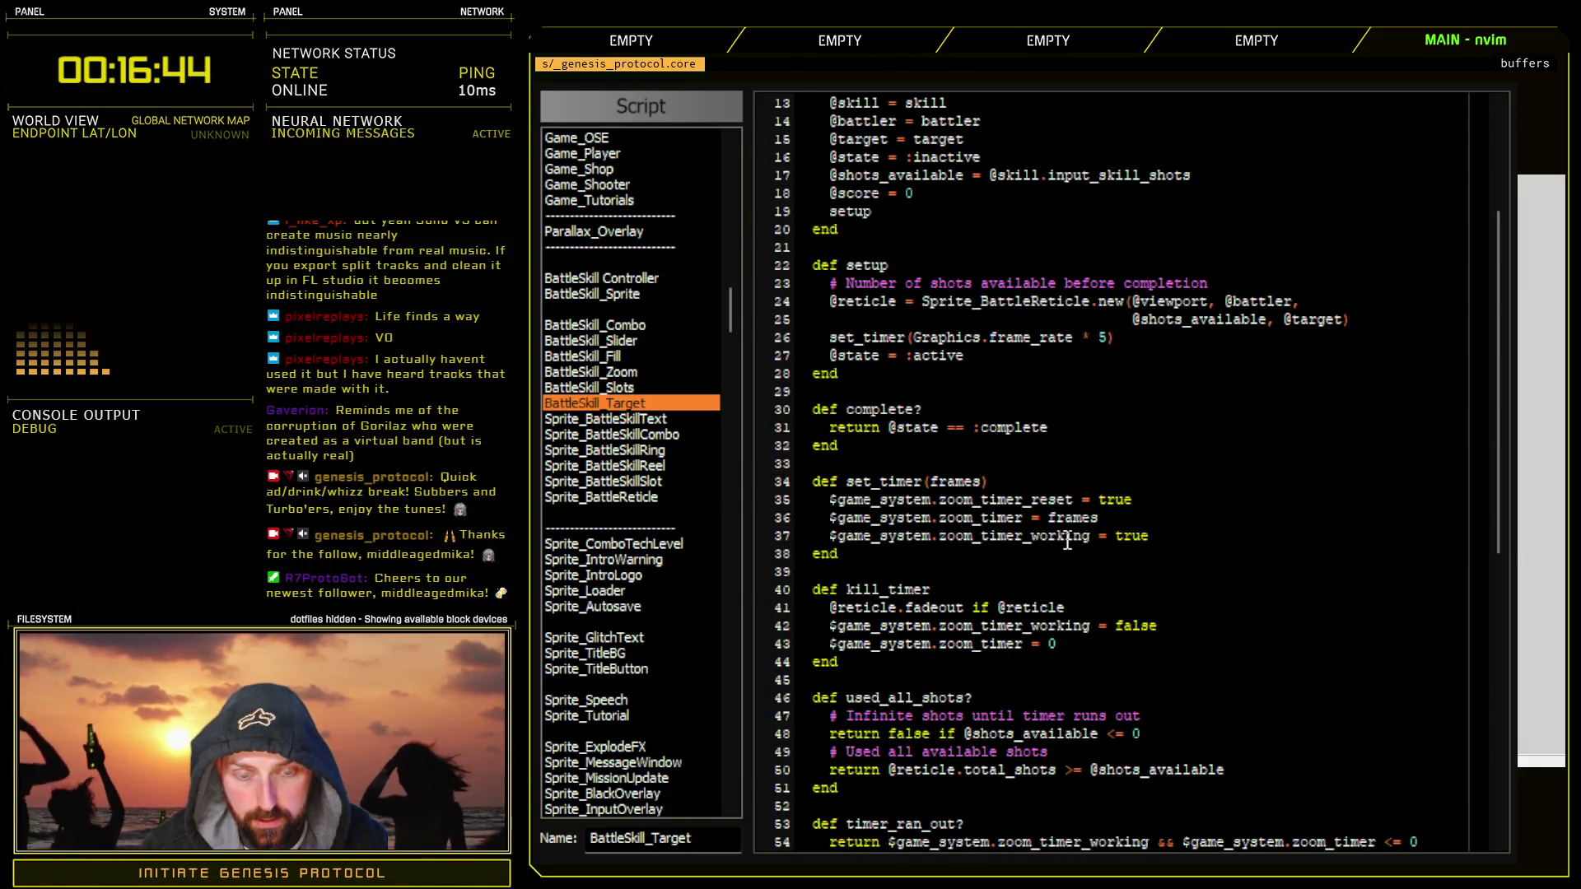
scroll(1062, 541, "down", 2)
scroll(1046, 541, "up", 6)
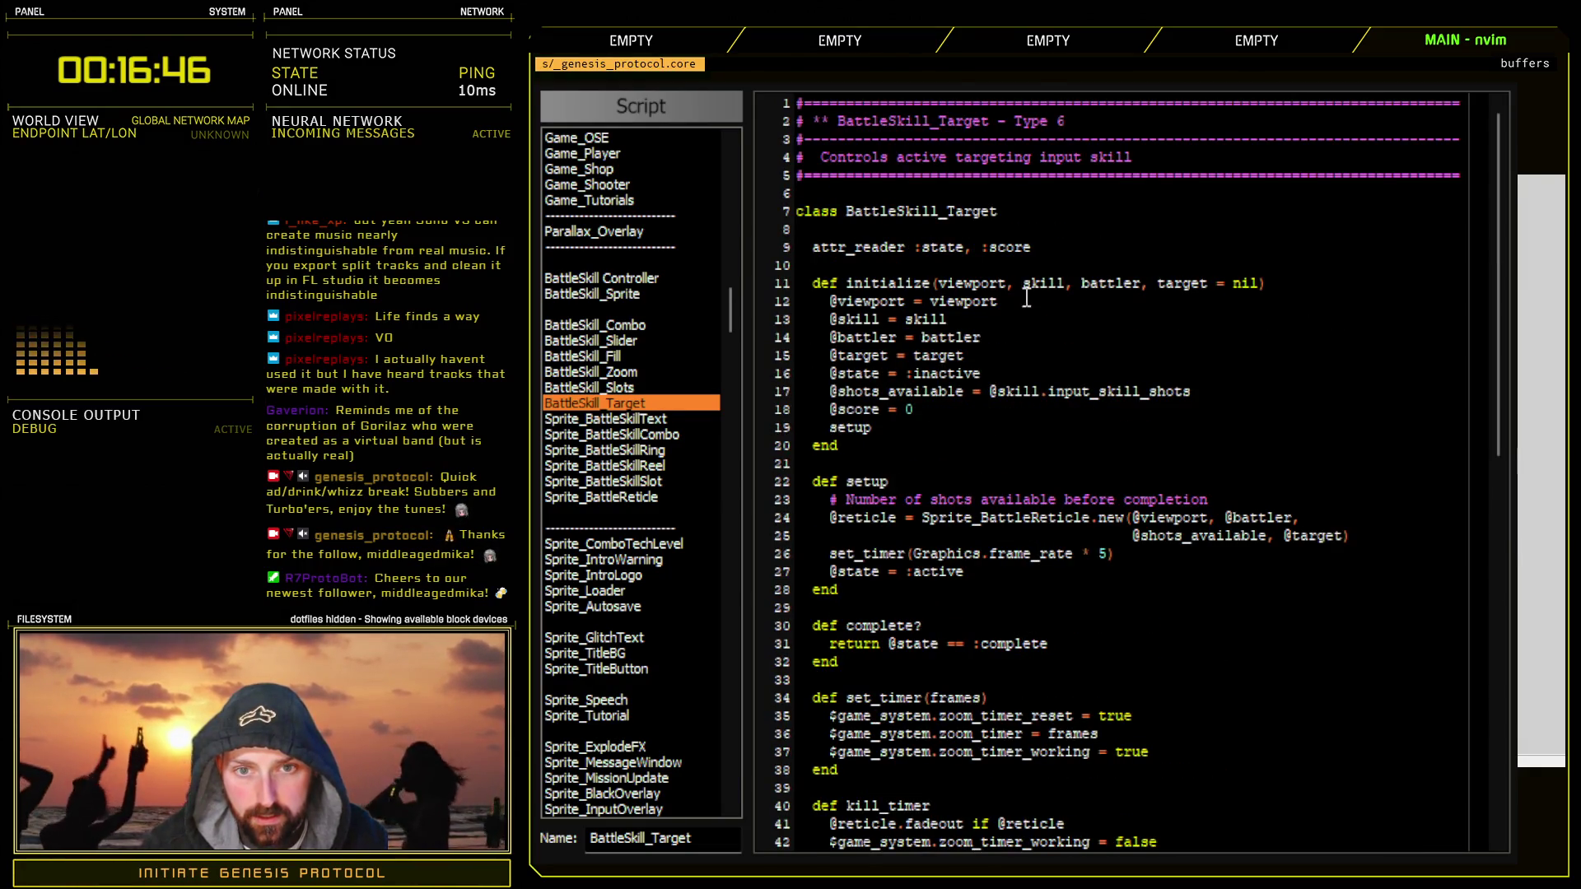
double_click(1007, 247)
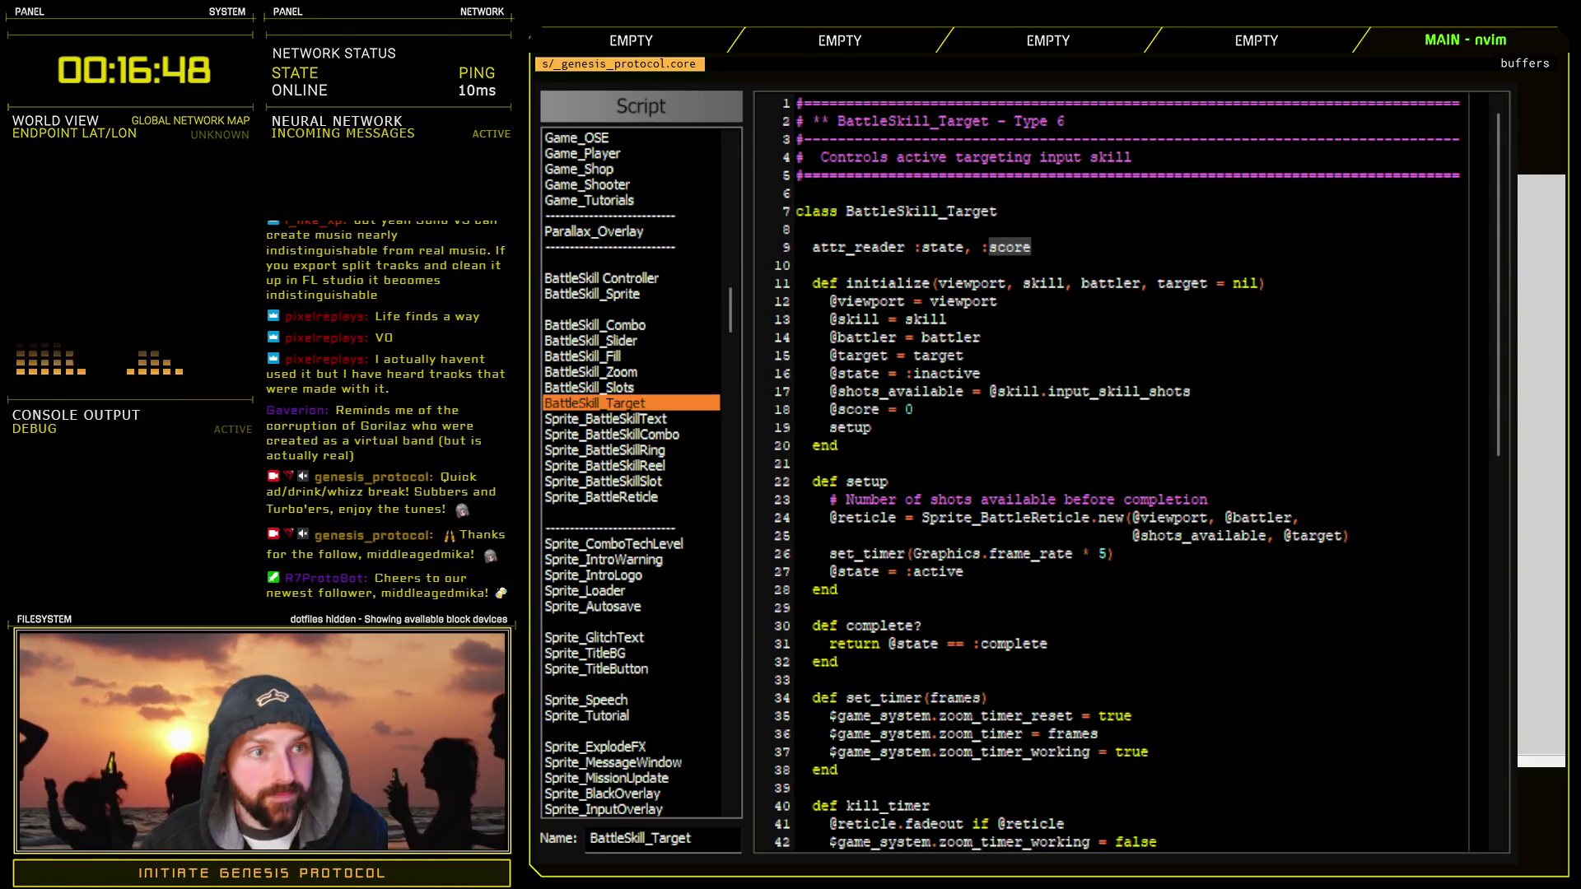
key("ctrl+f")
left_click(988, 140)
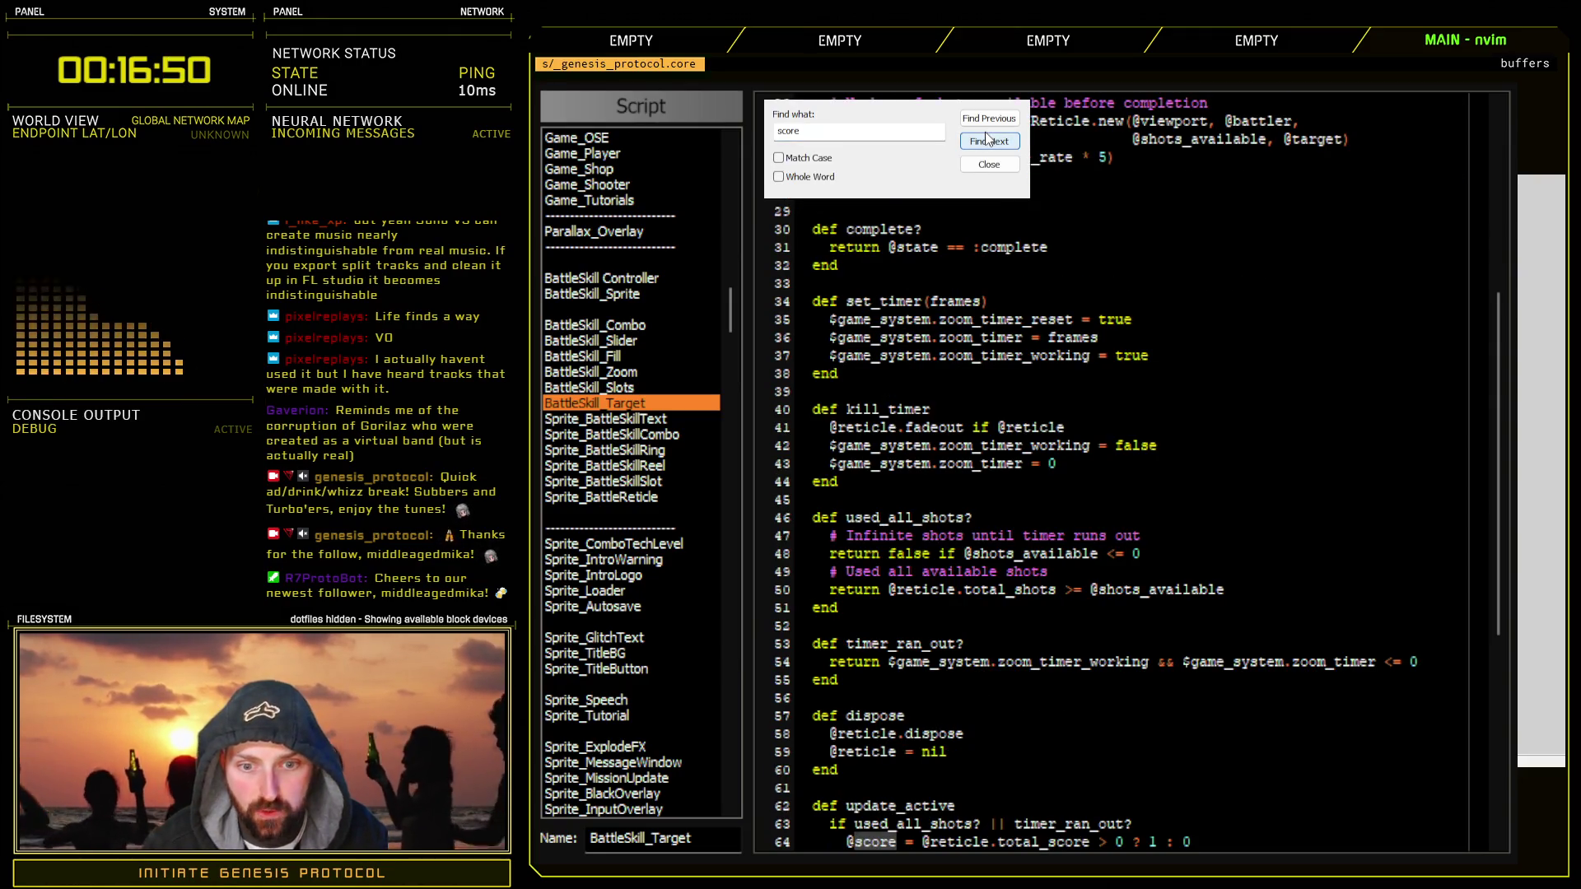
scroll(778, 515, "down", 6)
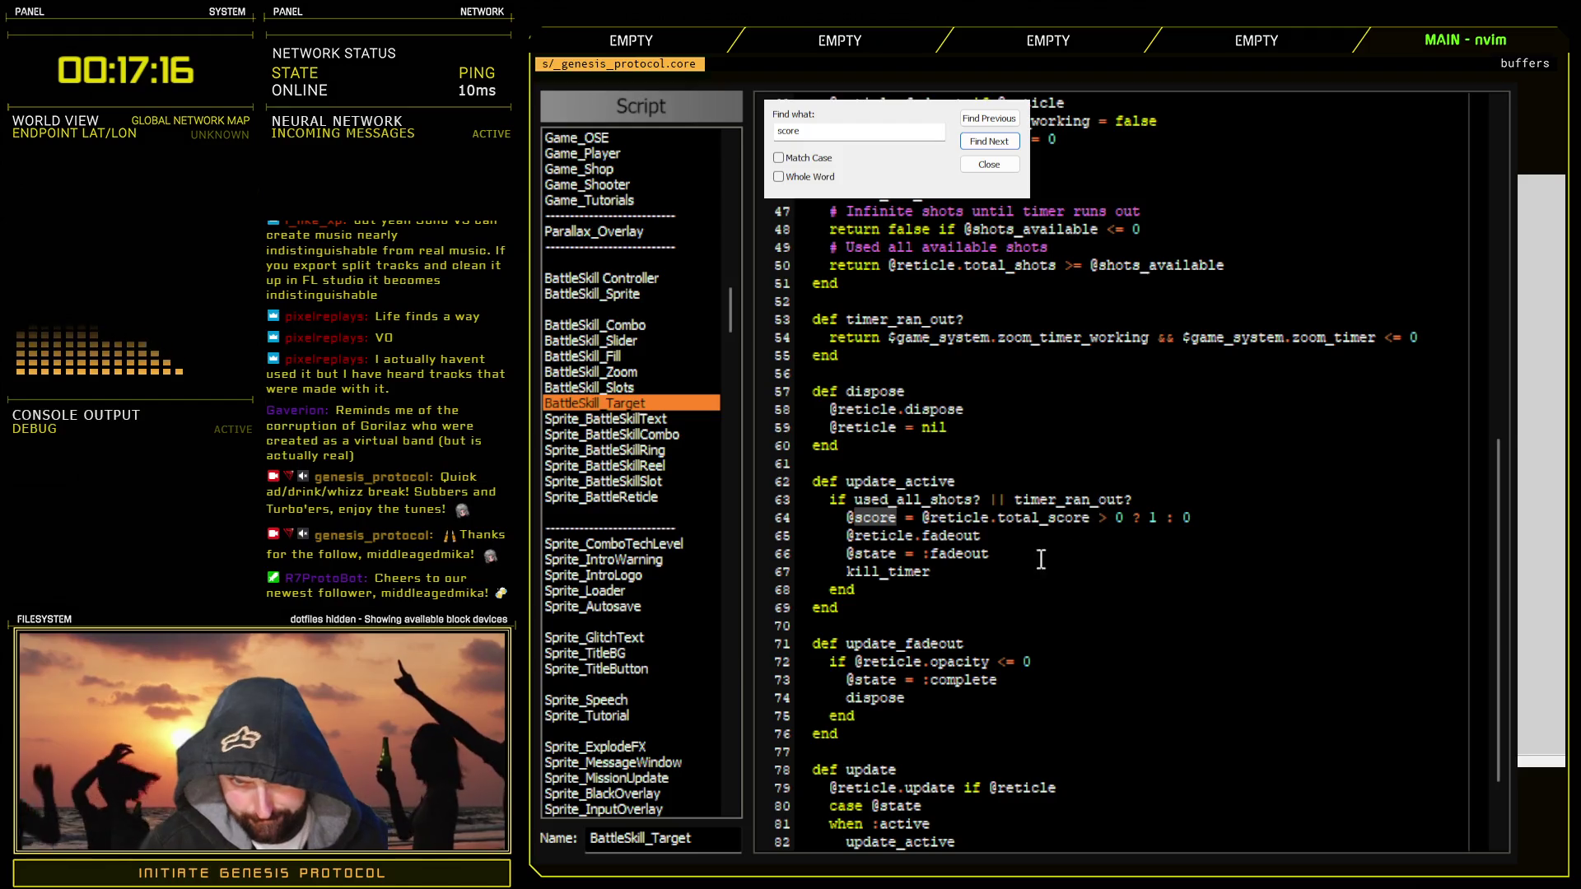
left_click(1005, 573)
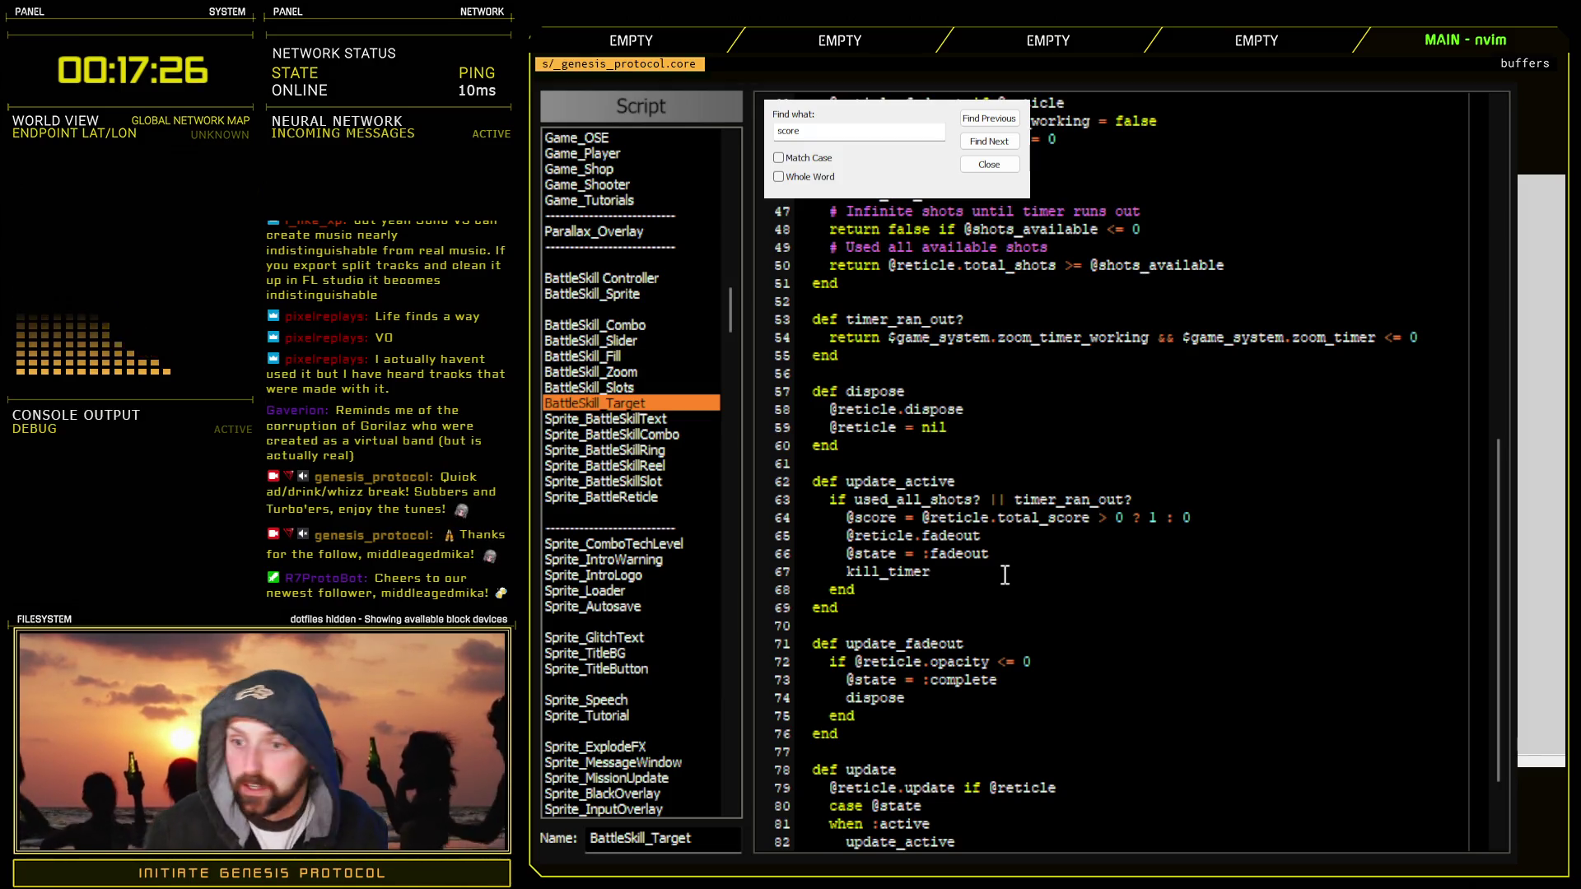
left_click(1011, 147)
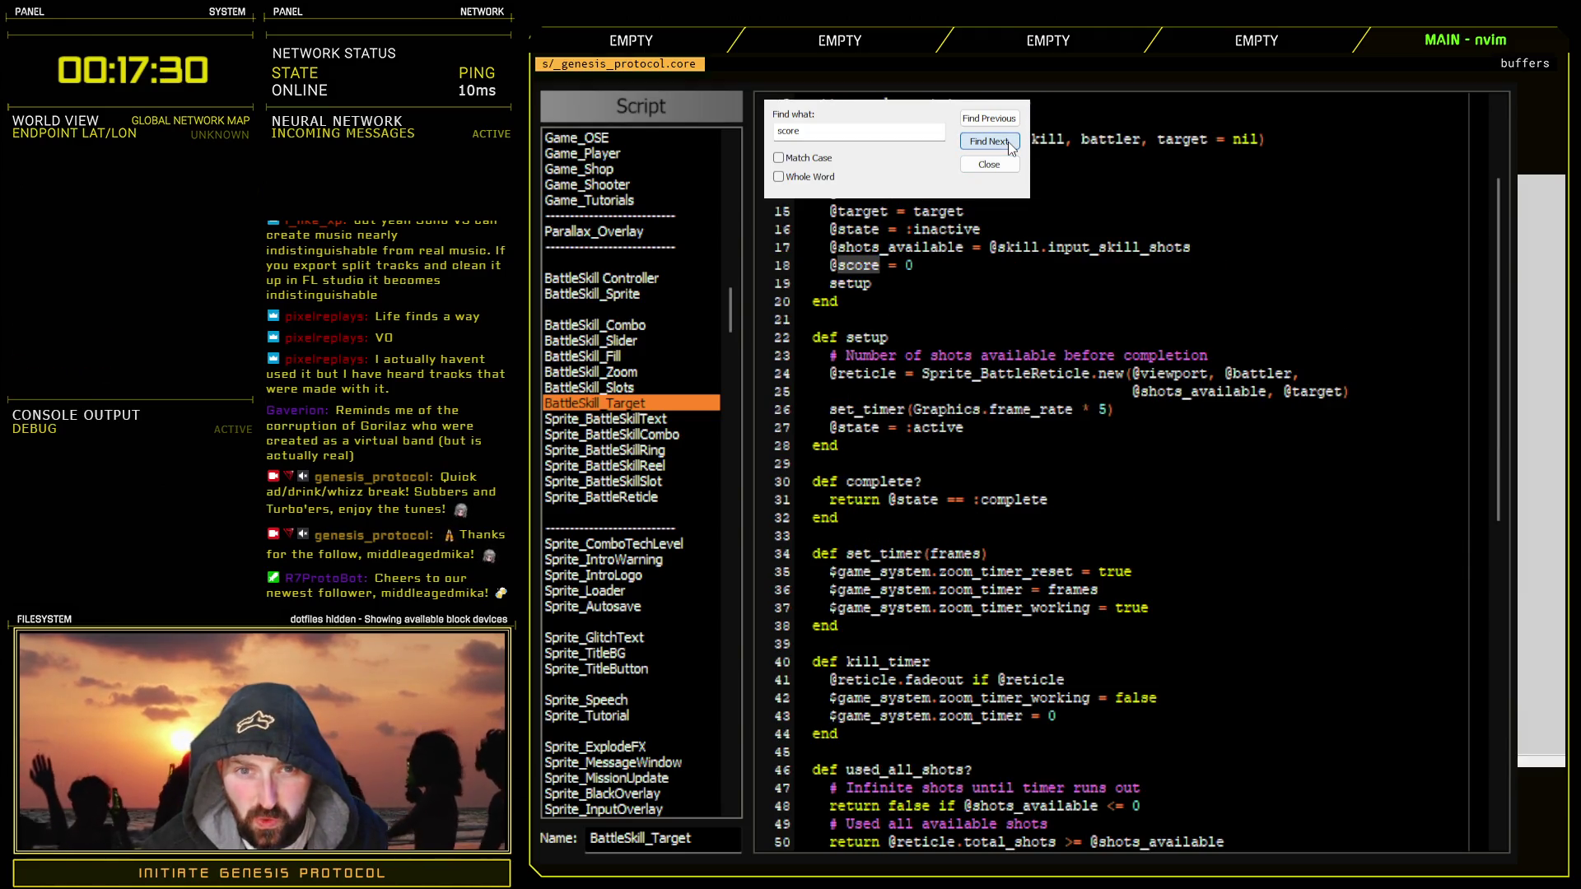
left_click(1011, 146)
left_click(1011, 146)
left_click(1011, 147)
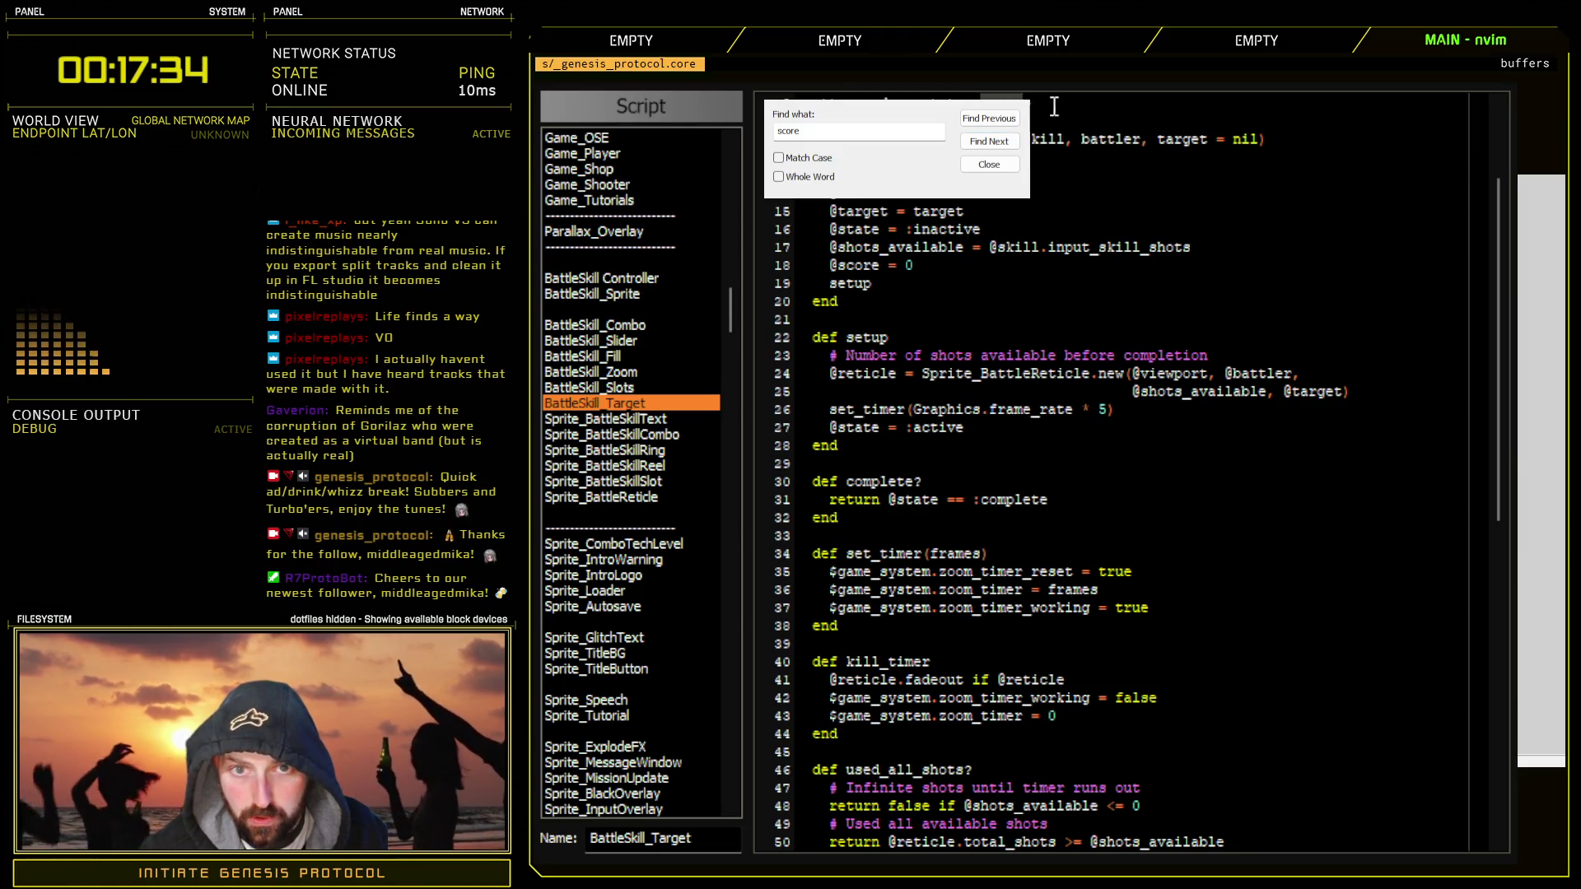
left_click(988, 141)
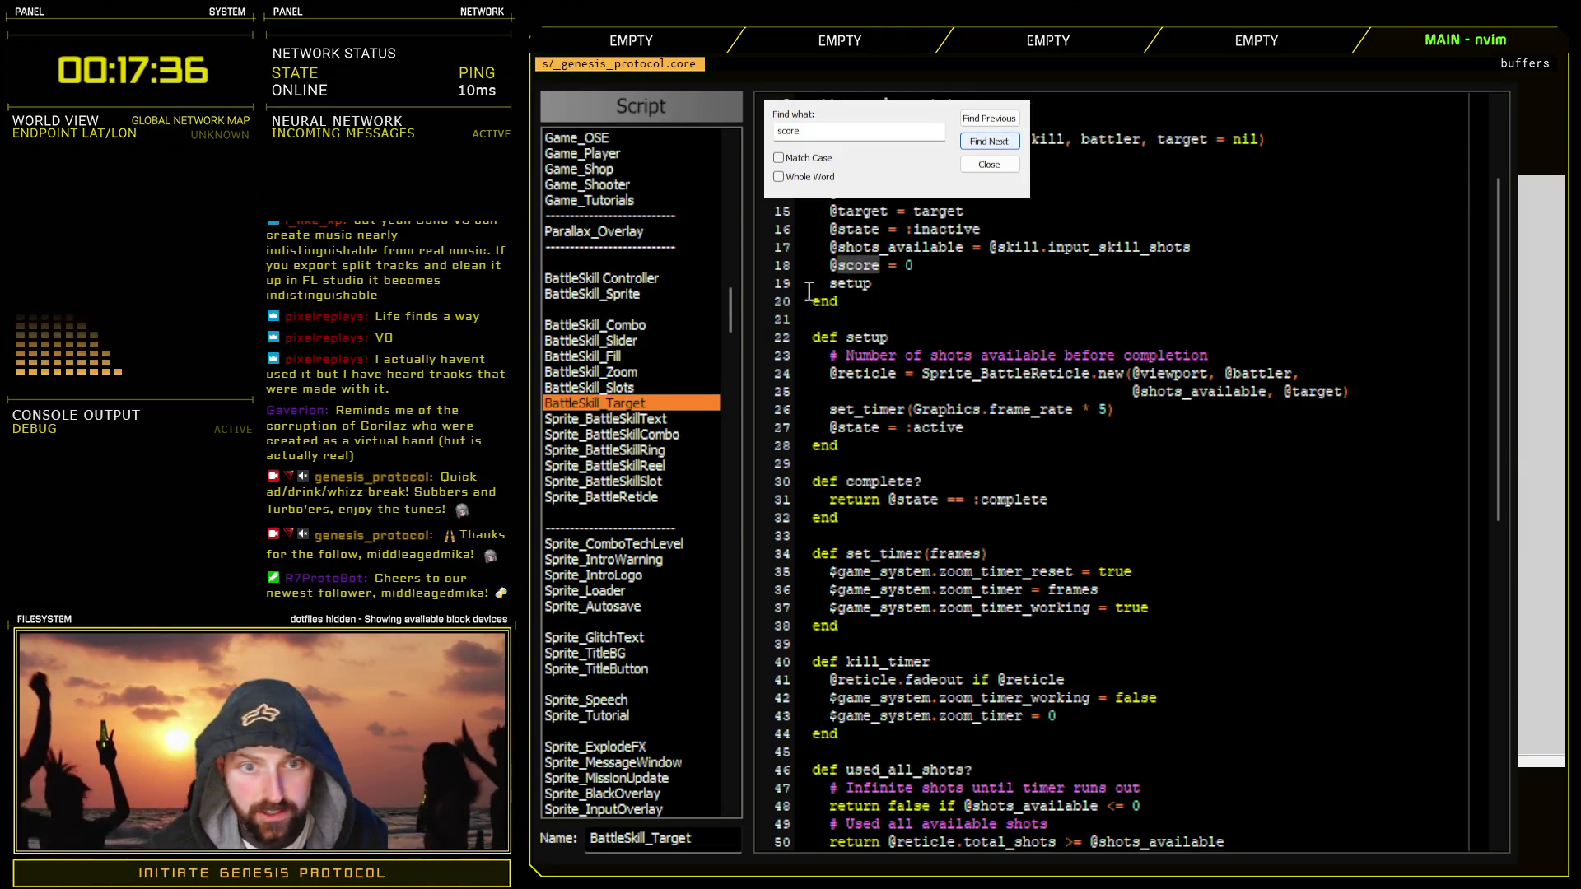
type("shots")
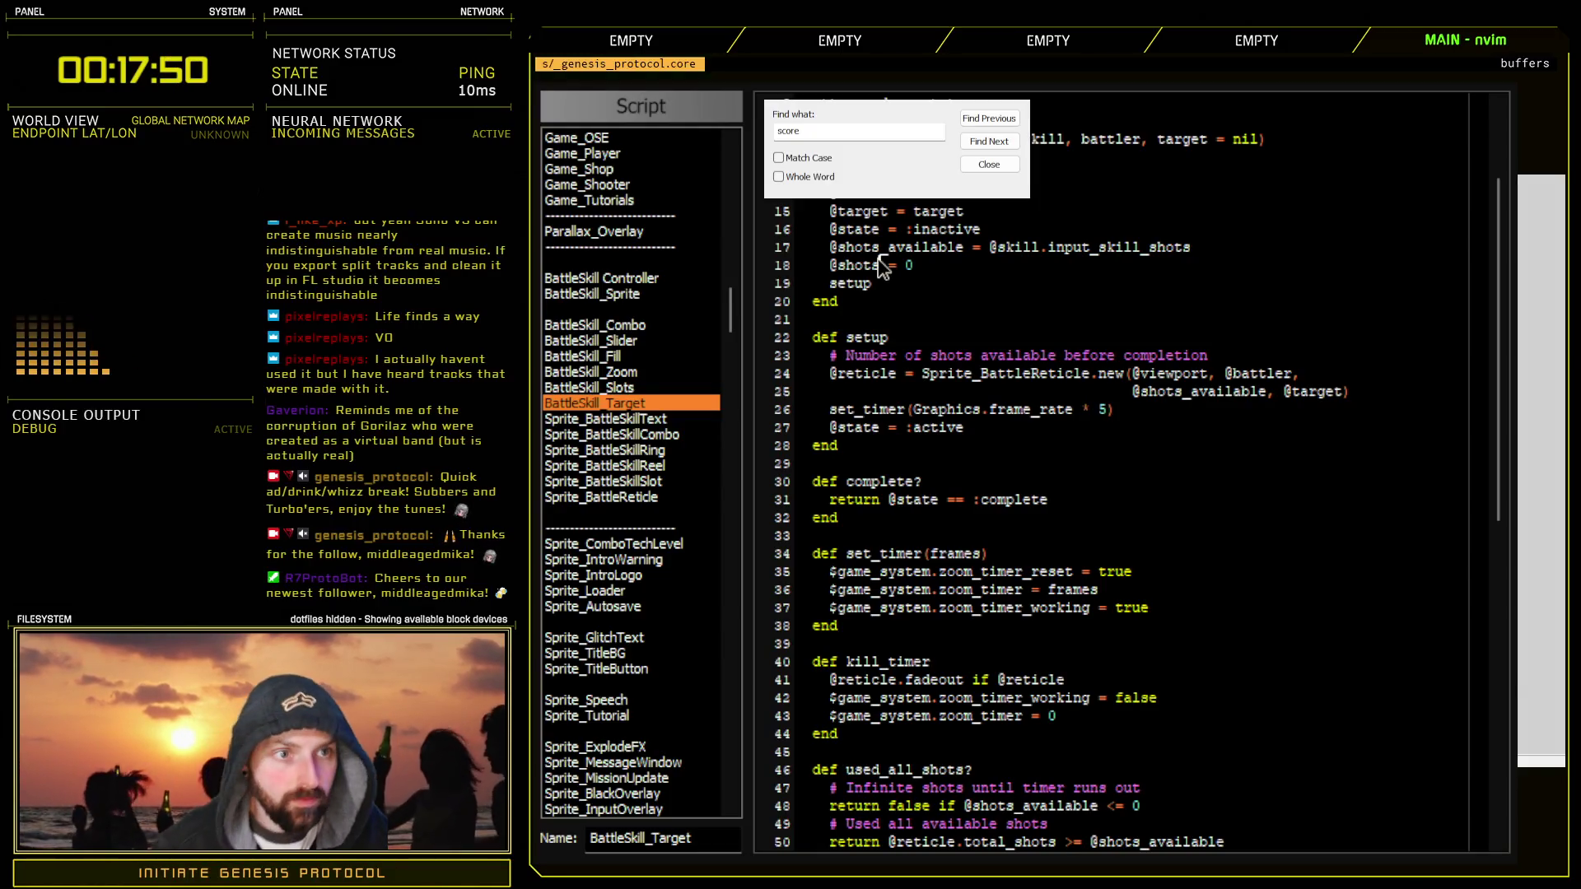
left_click(988, 140)
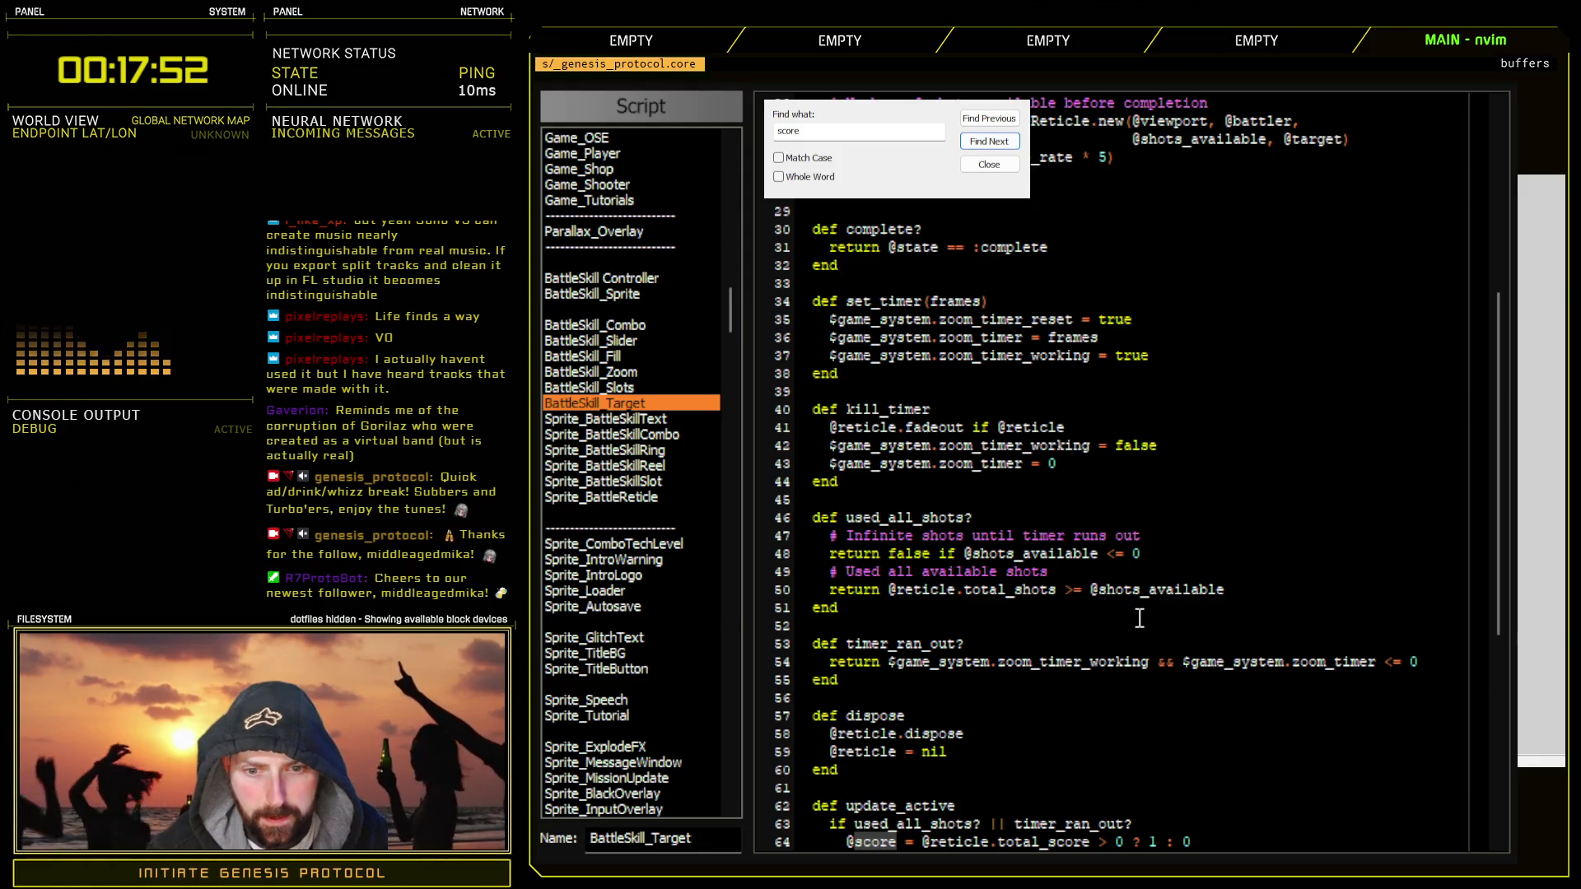
scroll(1138, 618, "down", 4)
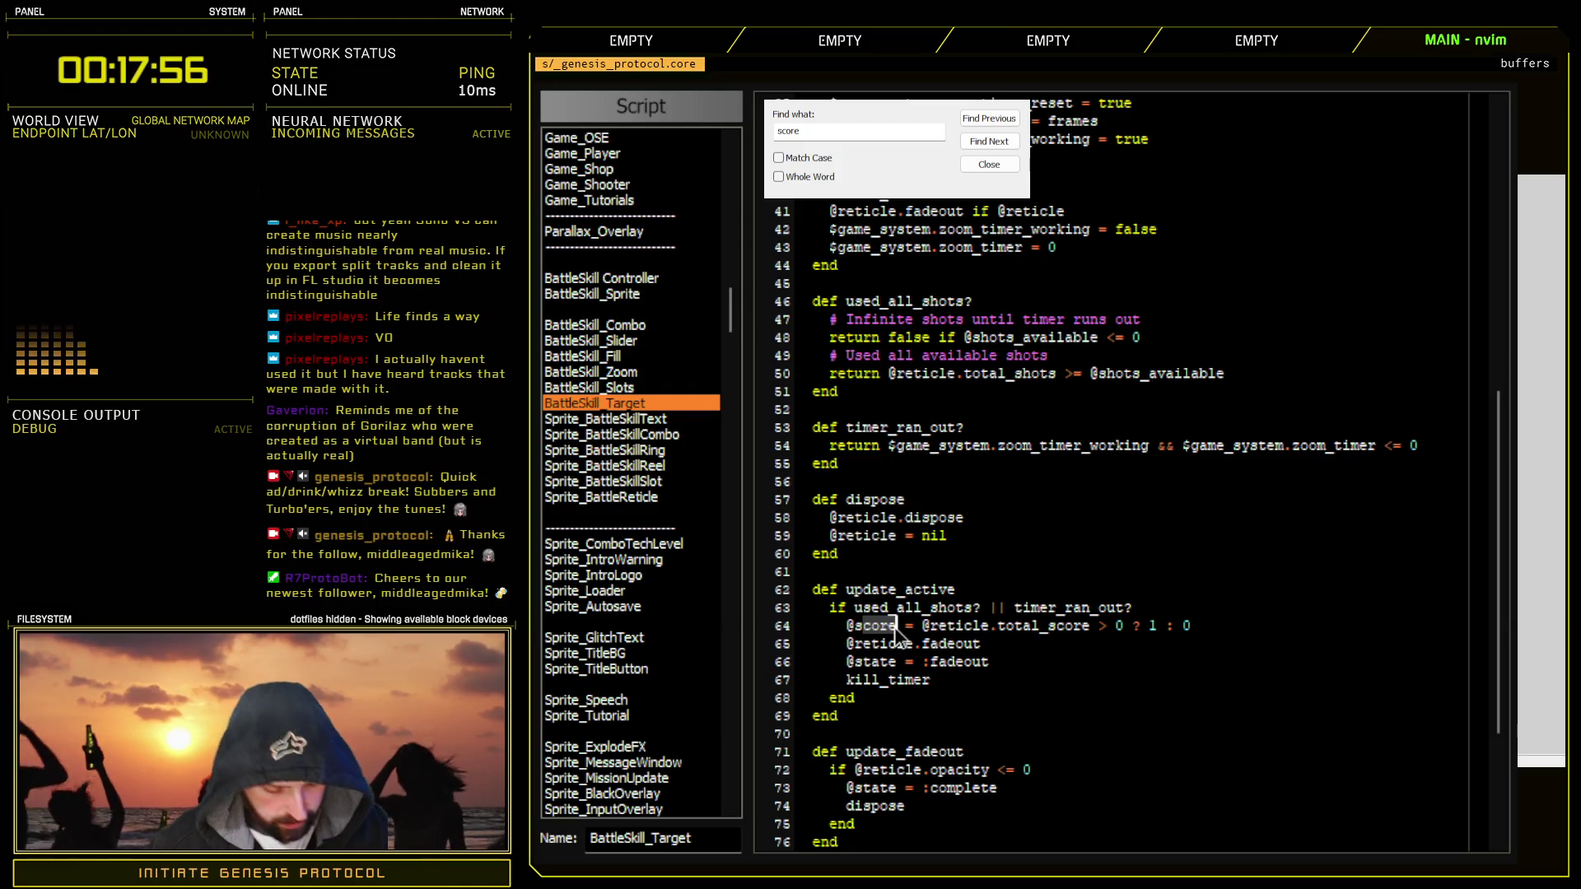
double_click(879, 627)
type("shots")
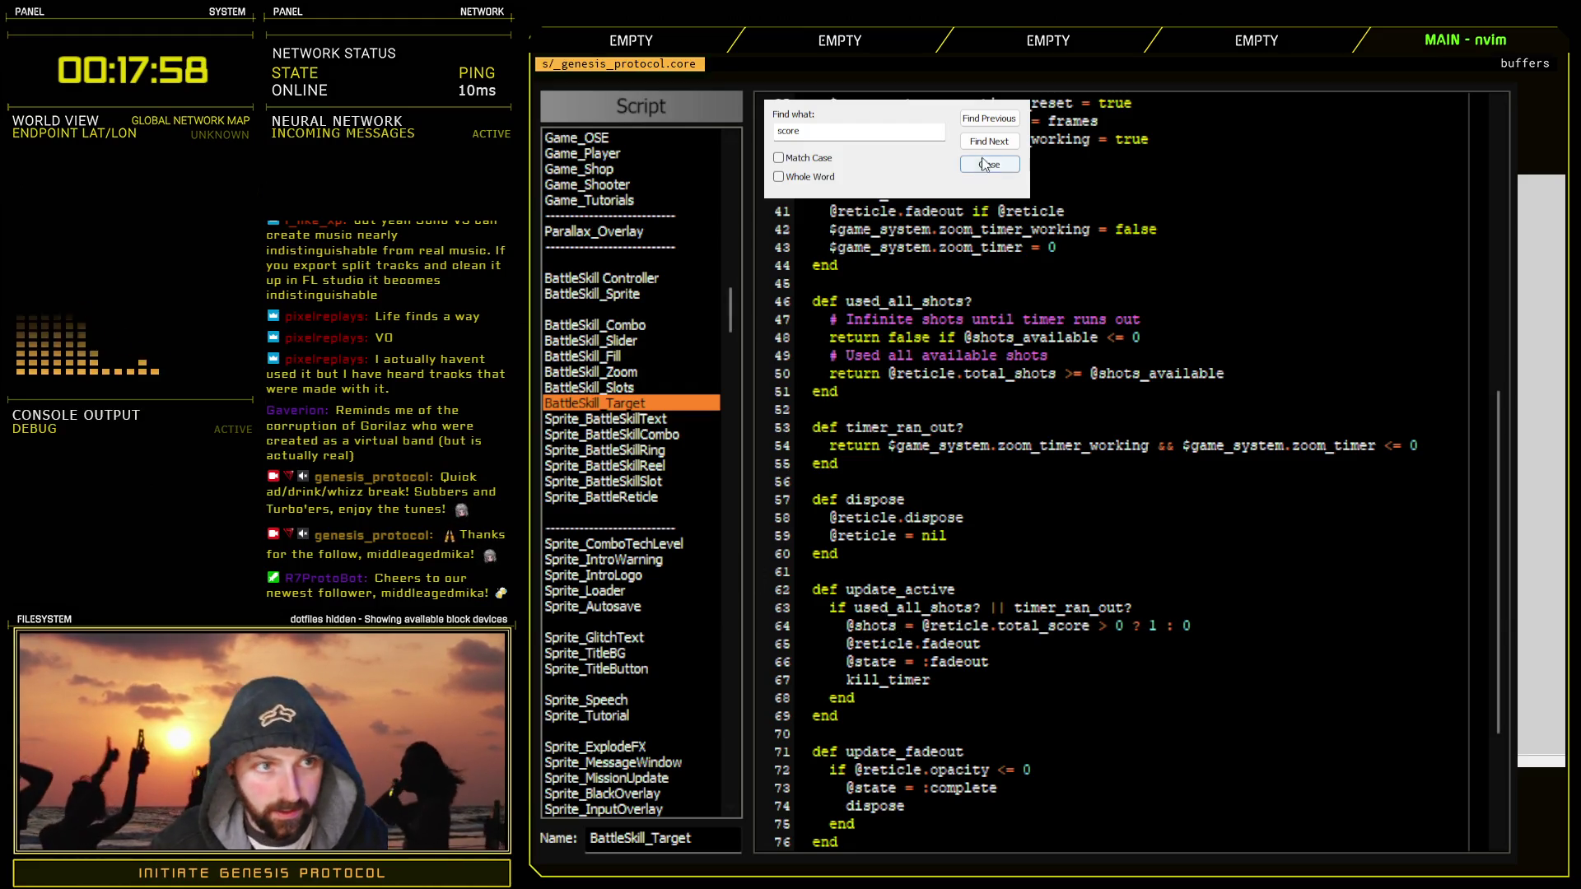
left_click(992, 144)
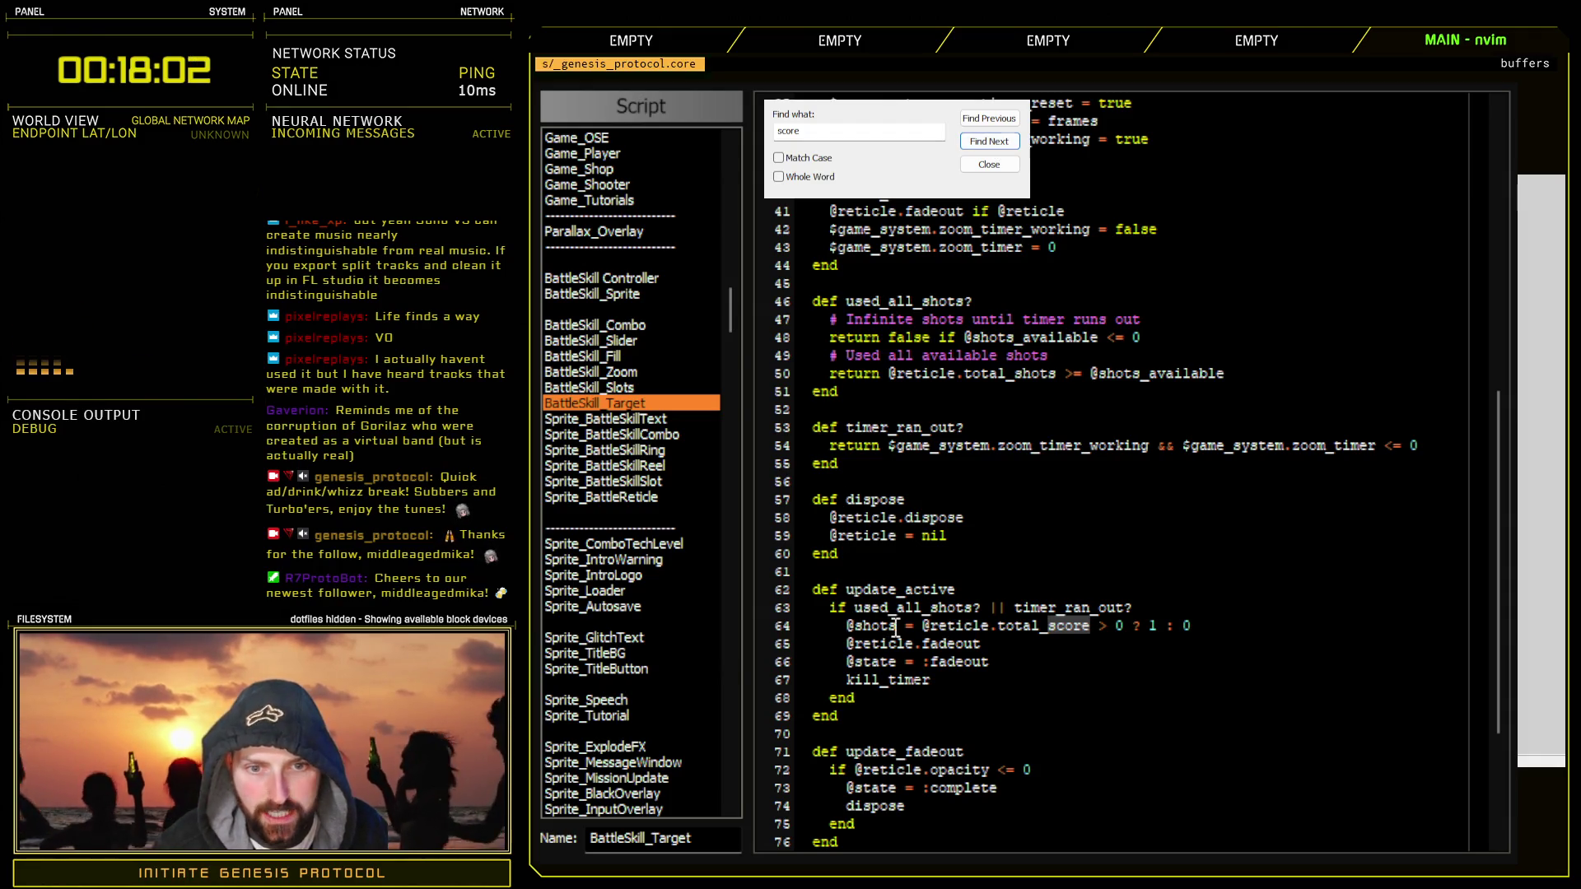
double_click(867, 627)
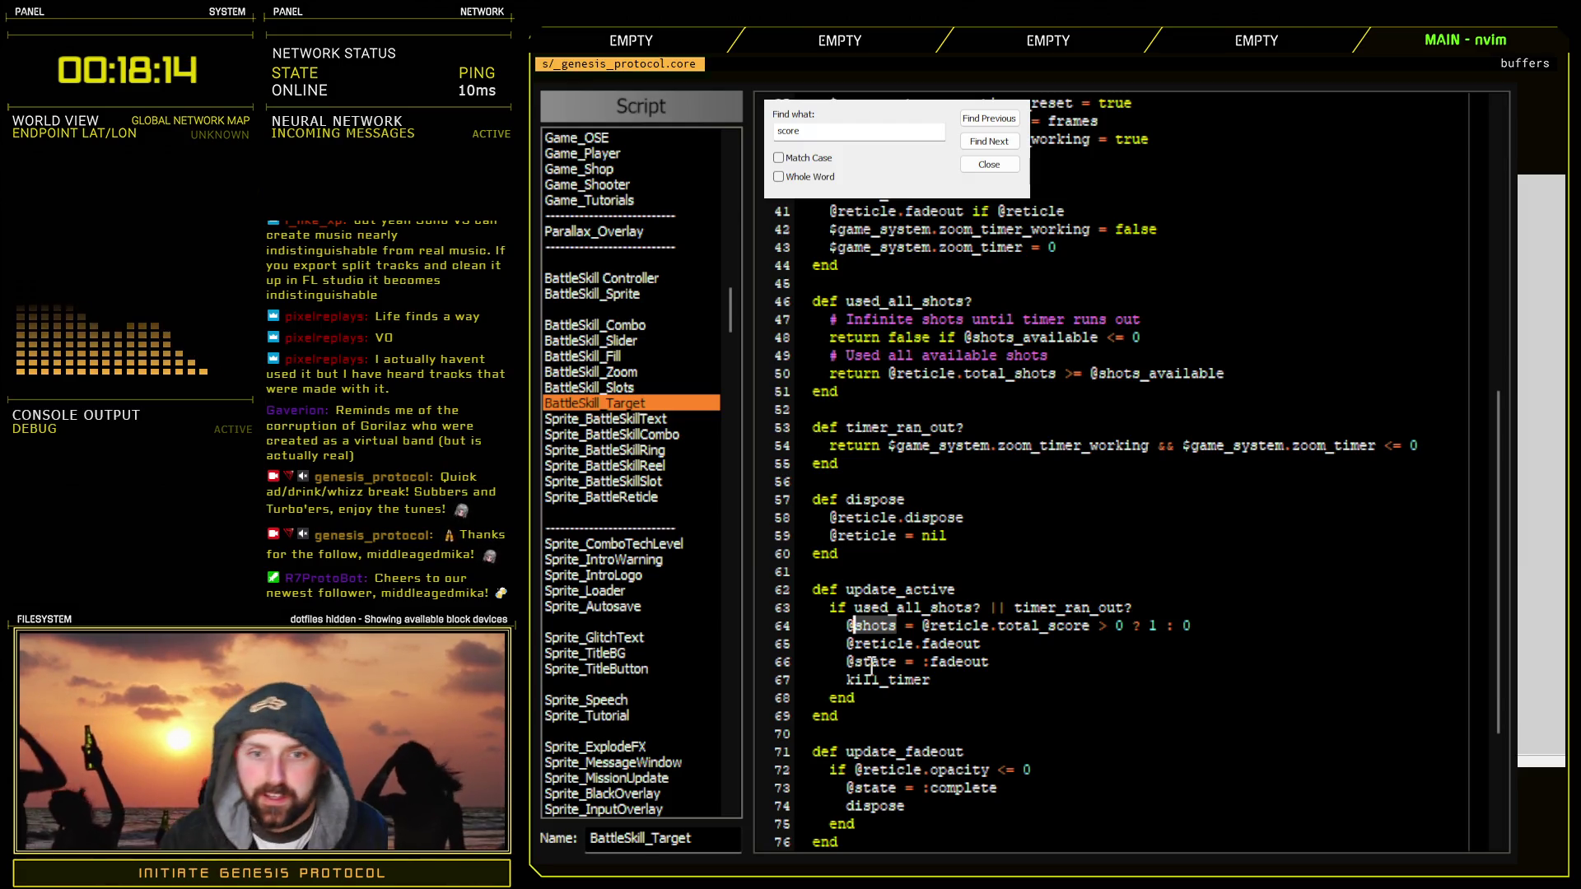
Scroll up the script list and load Sprite_BattleReticle
scroll(1041, 525, "up", 8)
scroll(998, 587, "up", 2)
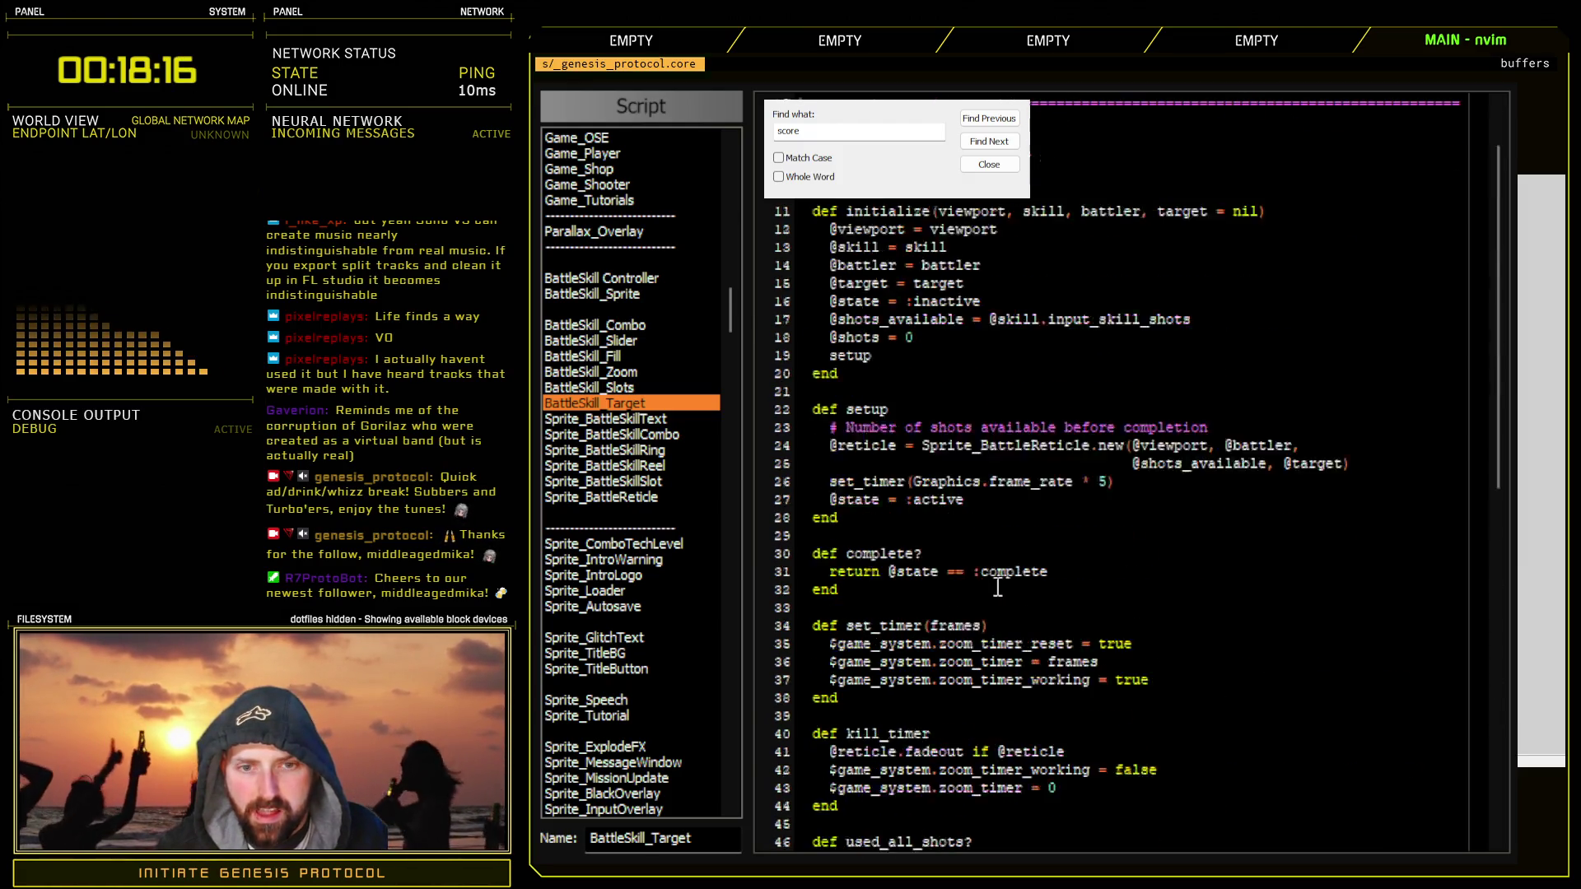
scroll(999, 586, "up", 2)
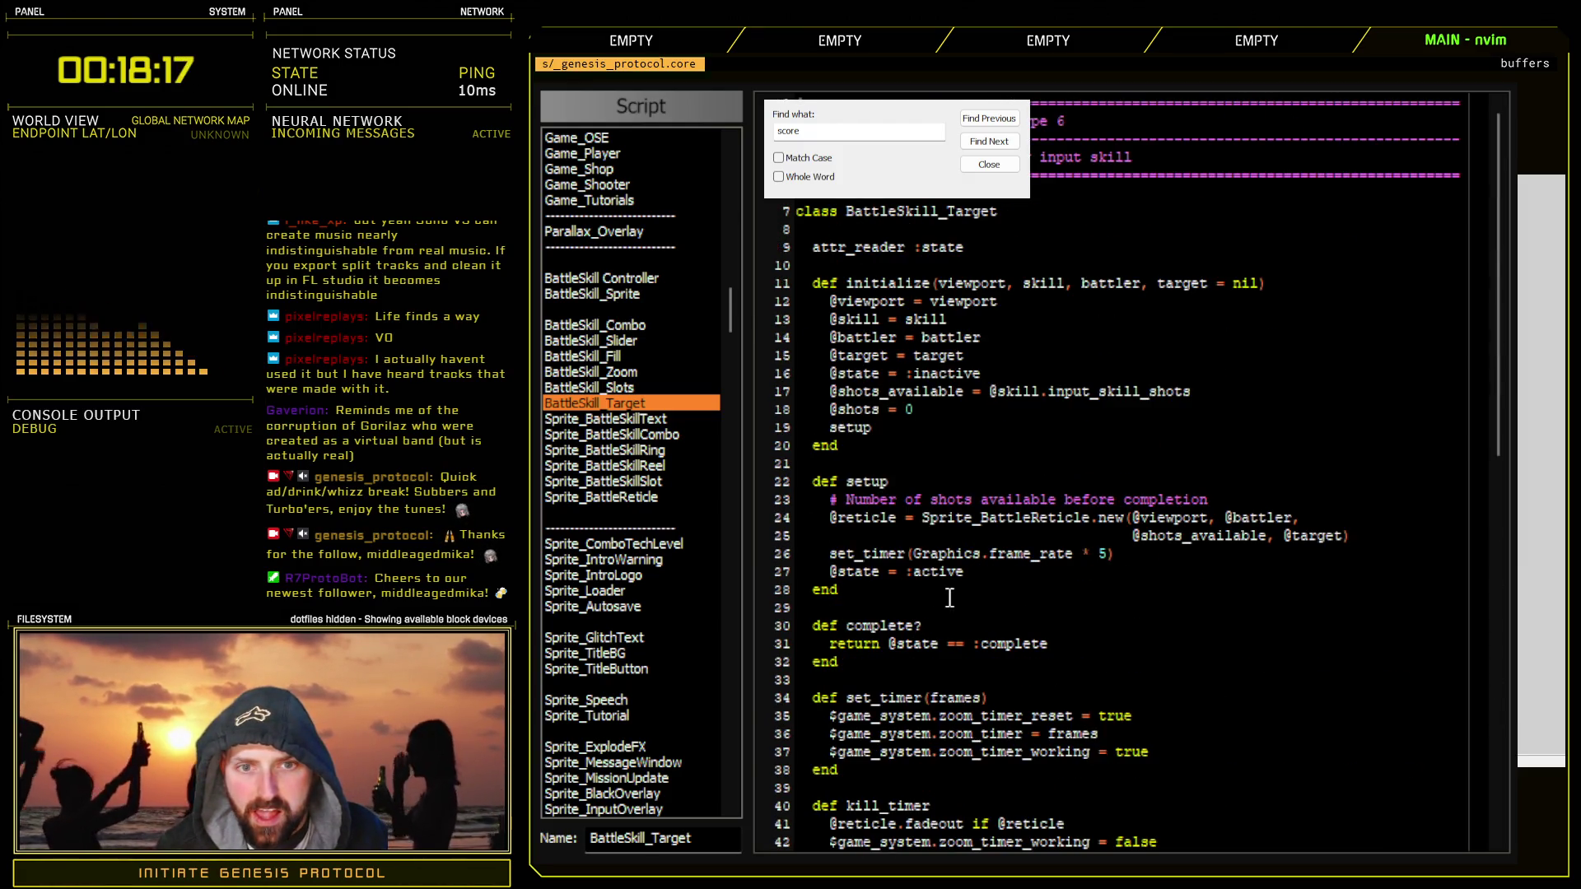
left_click(639, 497)
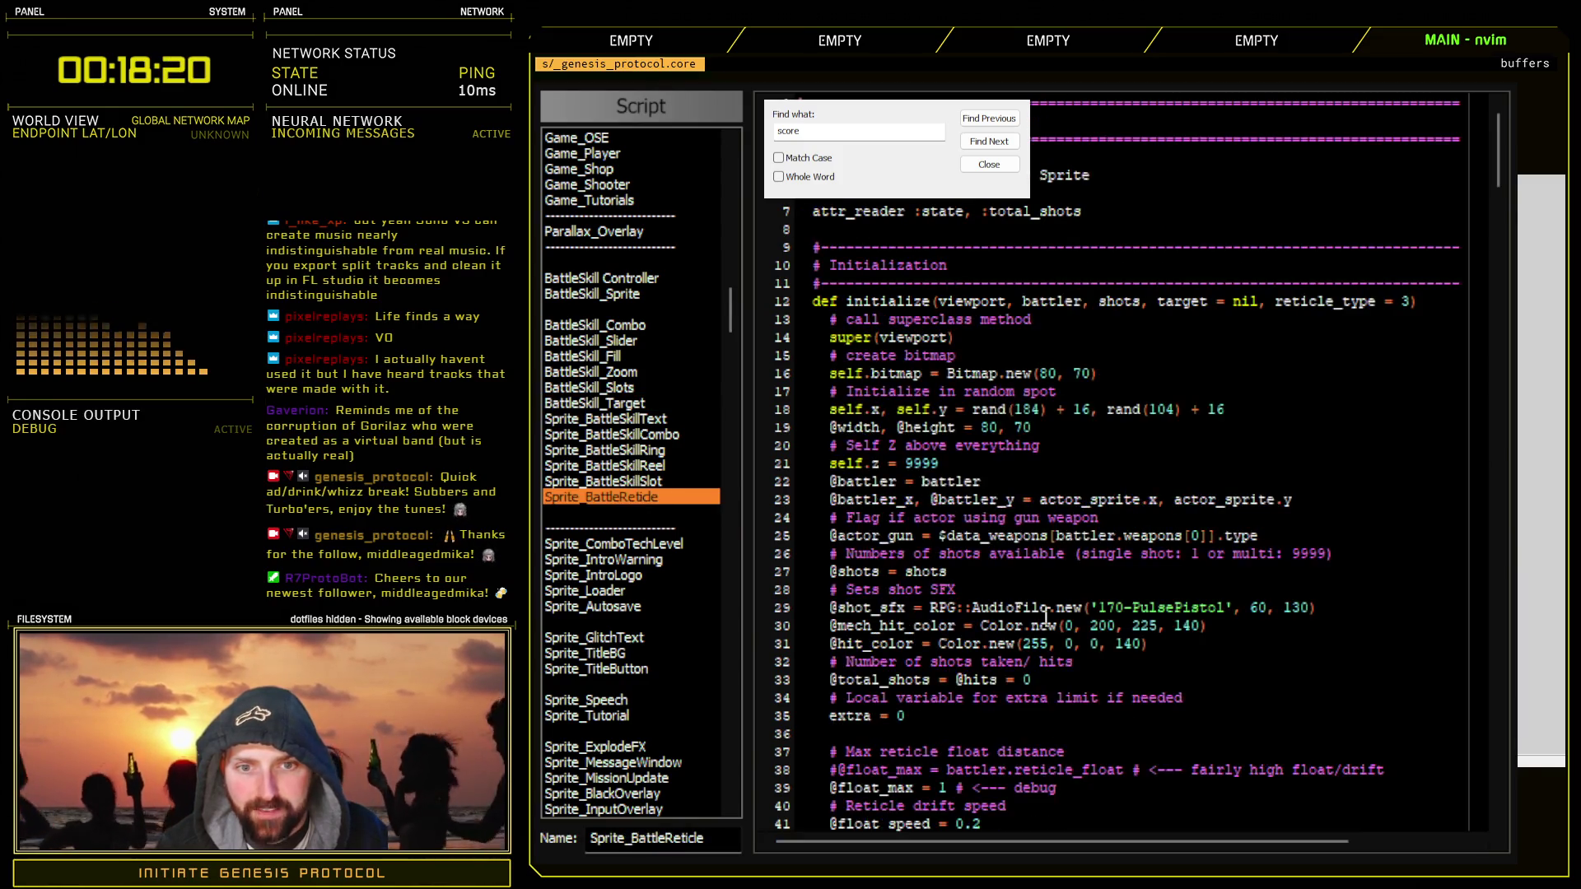
scroll(1044, 617, "down", 20)
scroll(1046, 618, "down", 4)
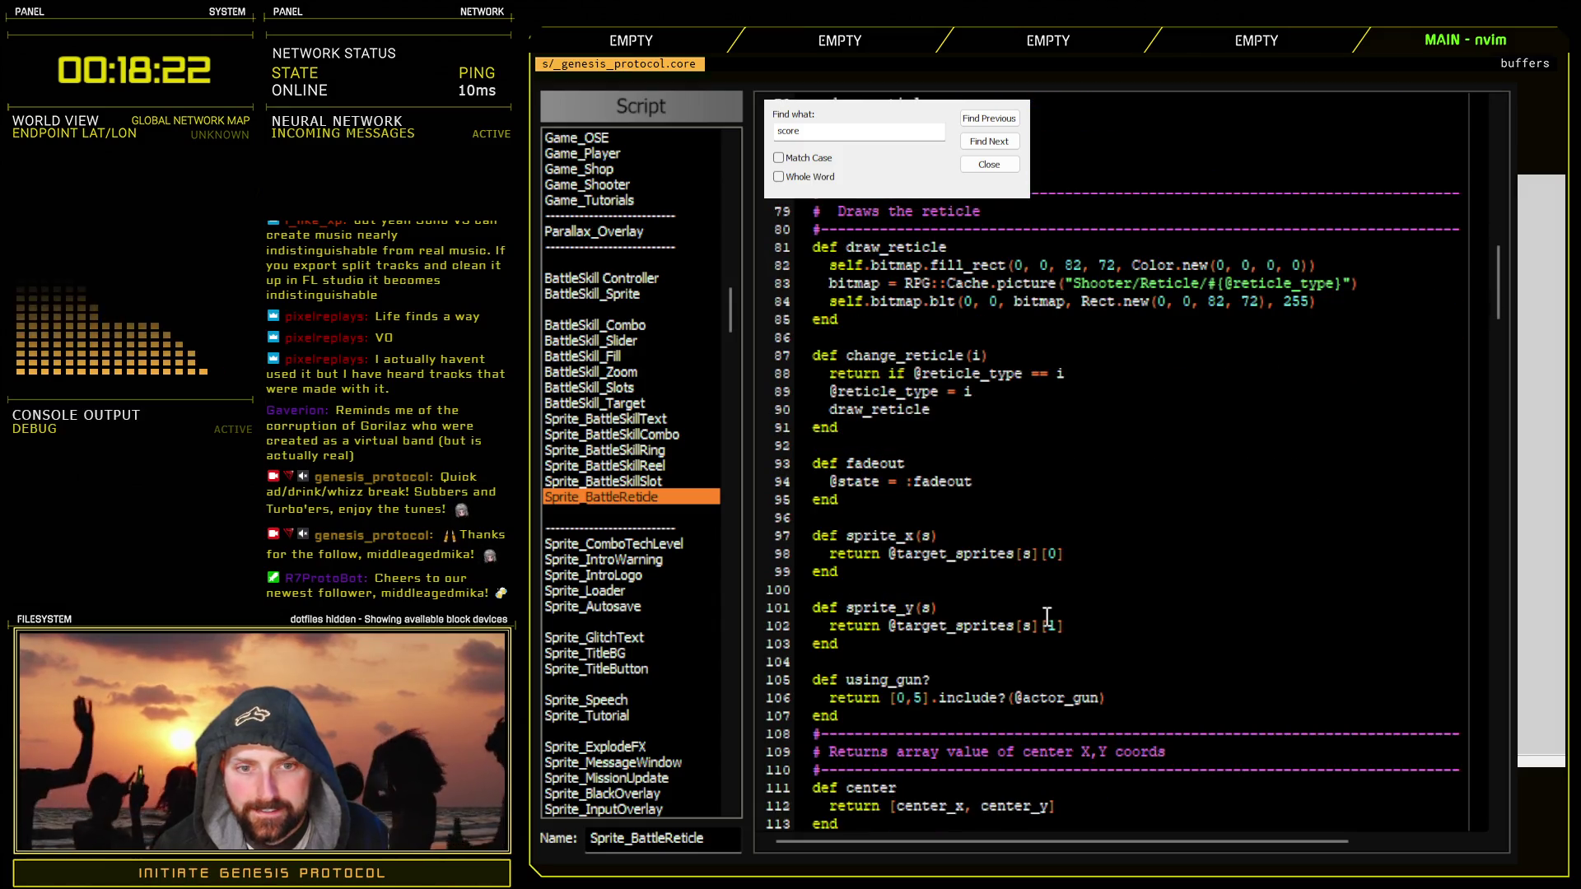
scroll(1046, 618, "down", 18)
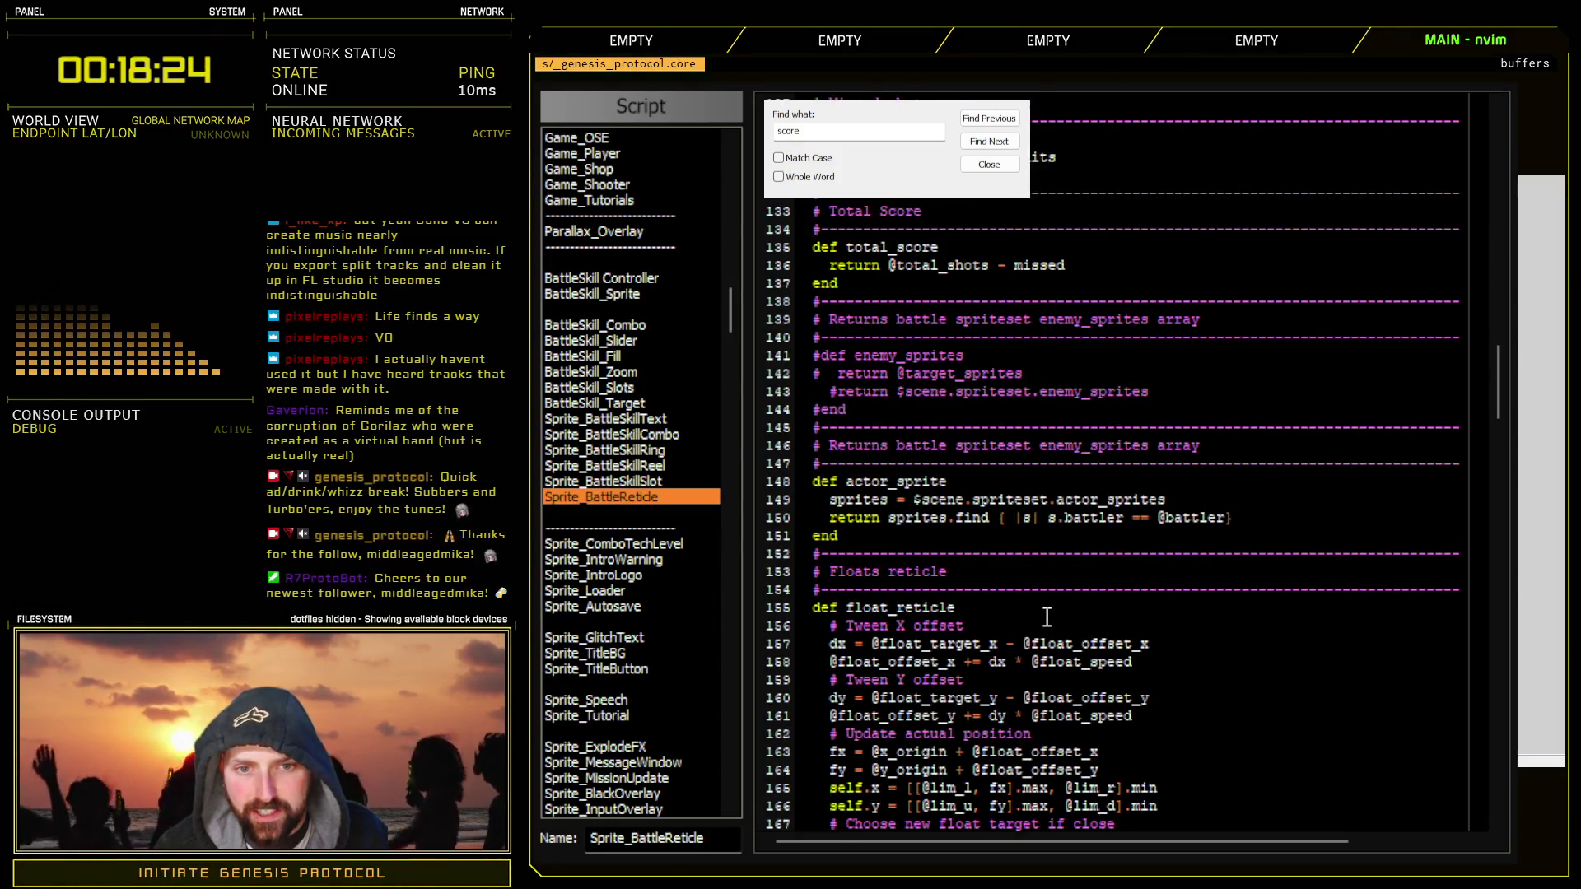
scroll(1047, 617, "down", 8)
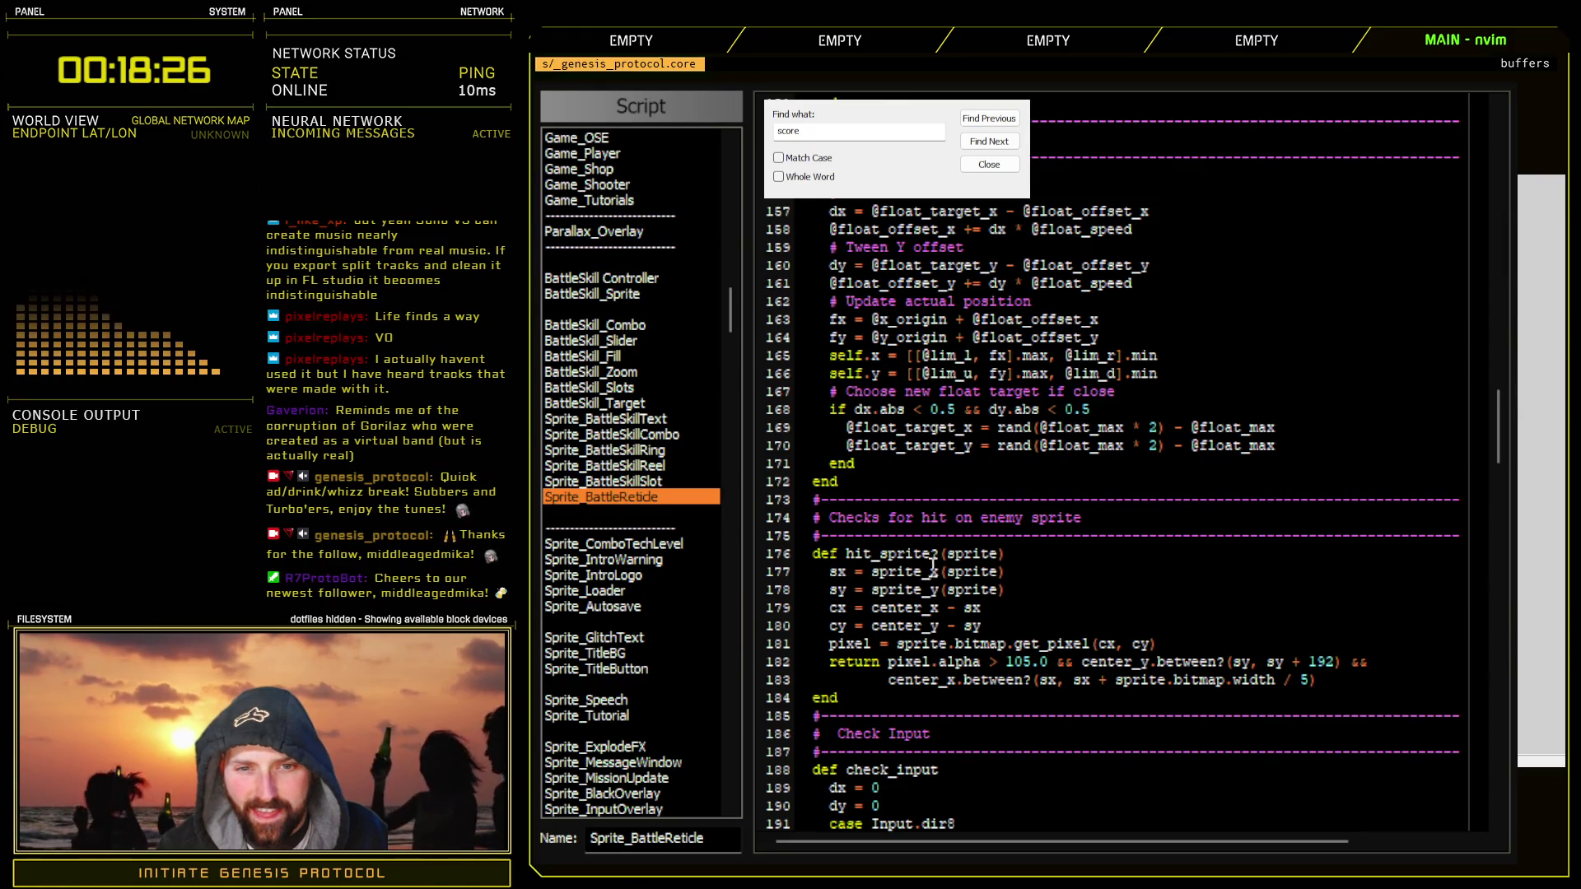
scroll(1098, 574, "down", 14)
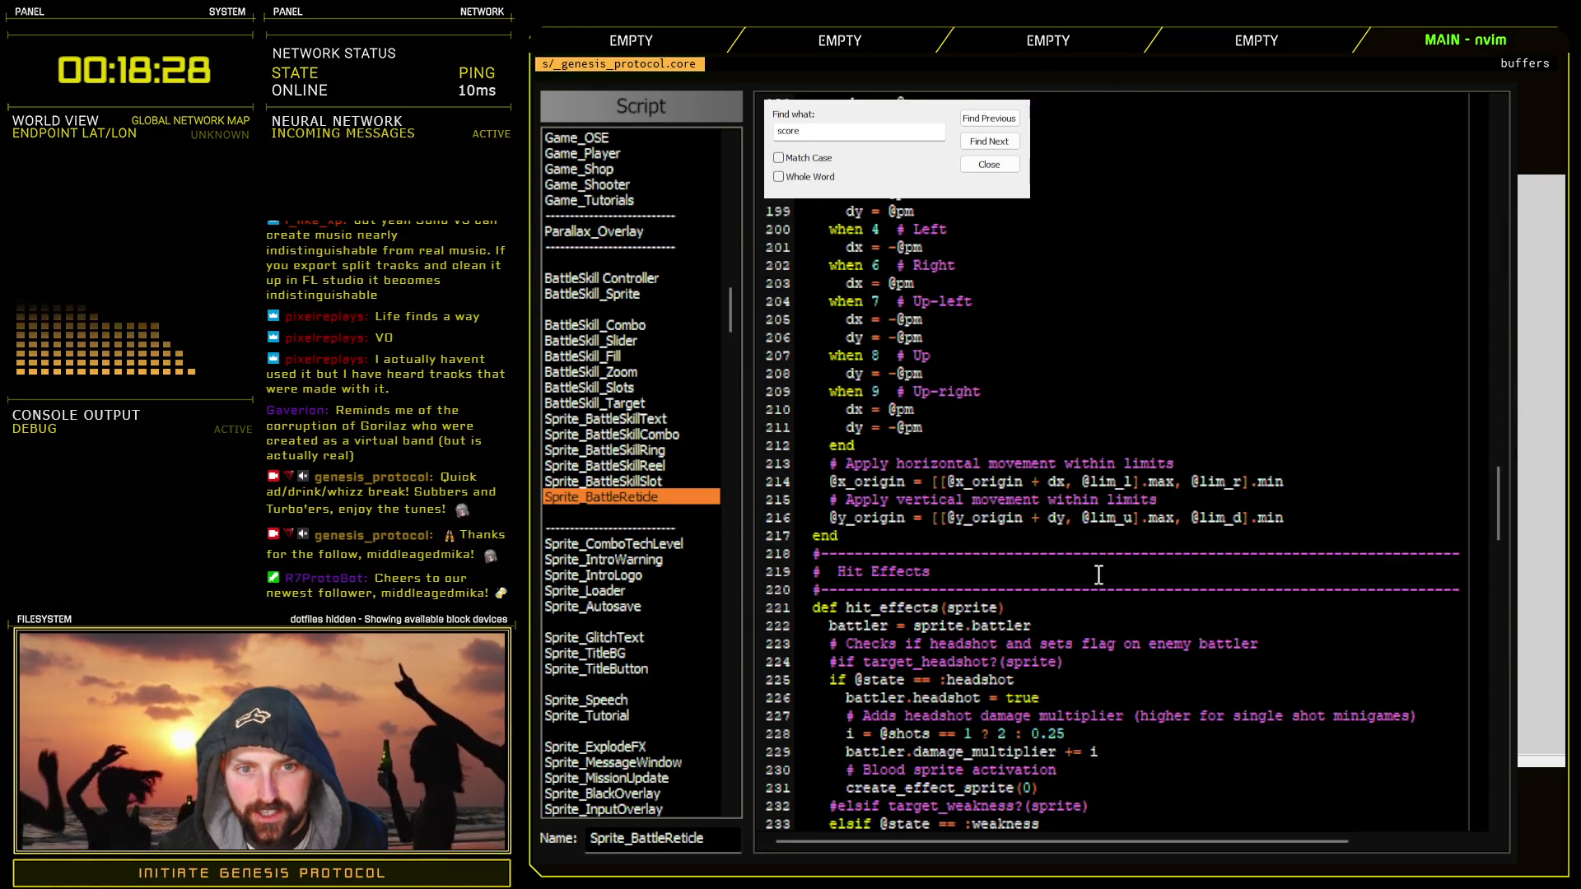
scroll(1098, 575, "down", 6)
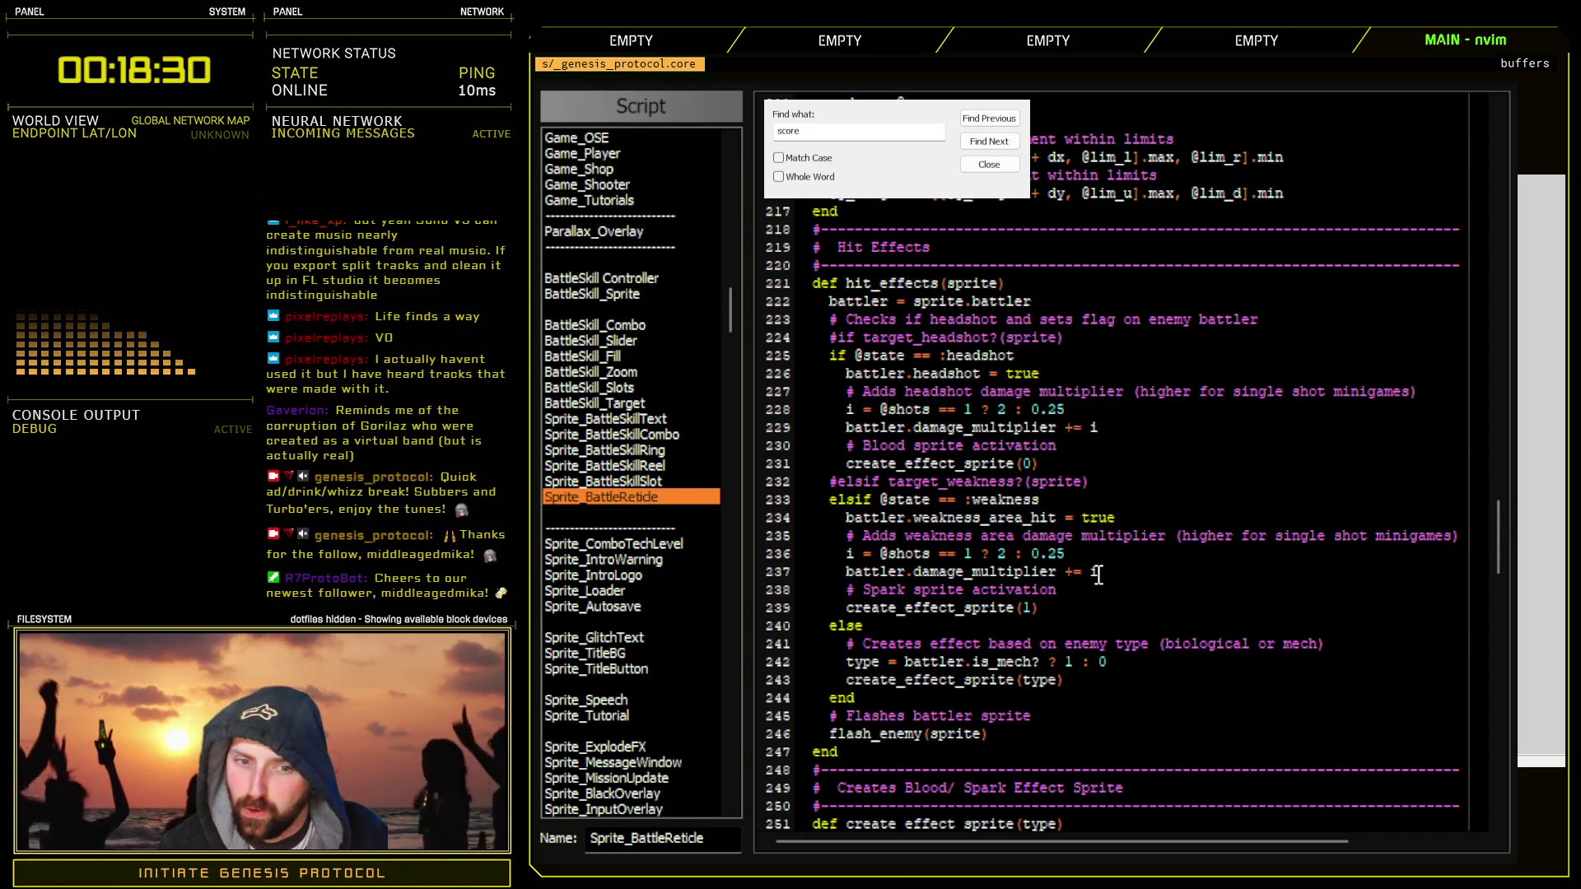
scroll(1098, 575, "down", 6)
scroll(1098, 574, "down", 8)
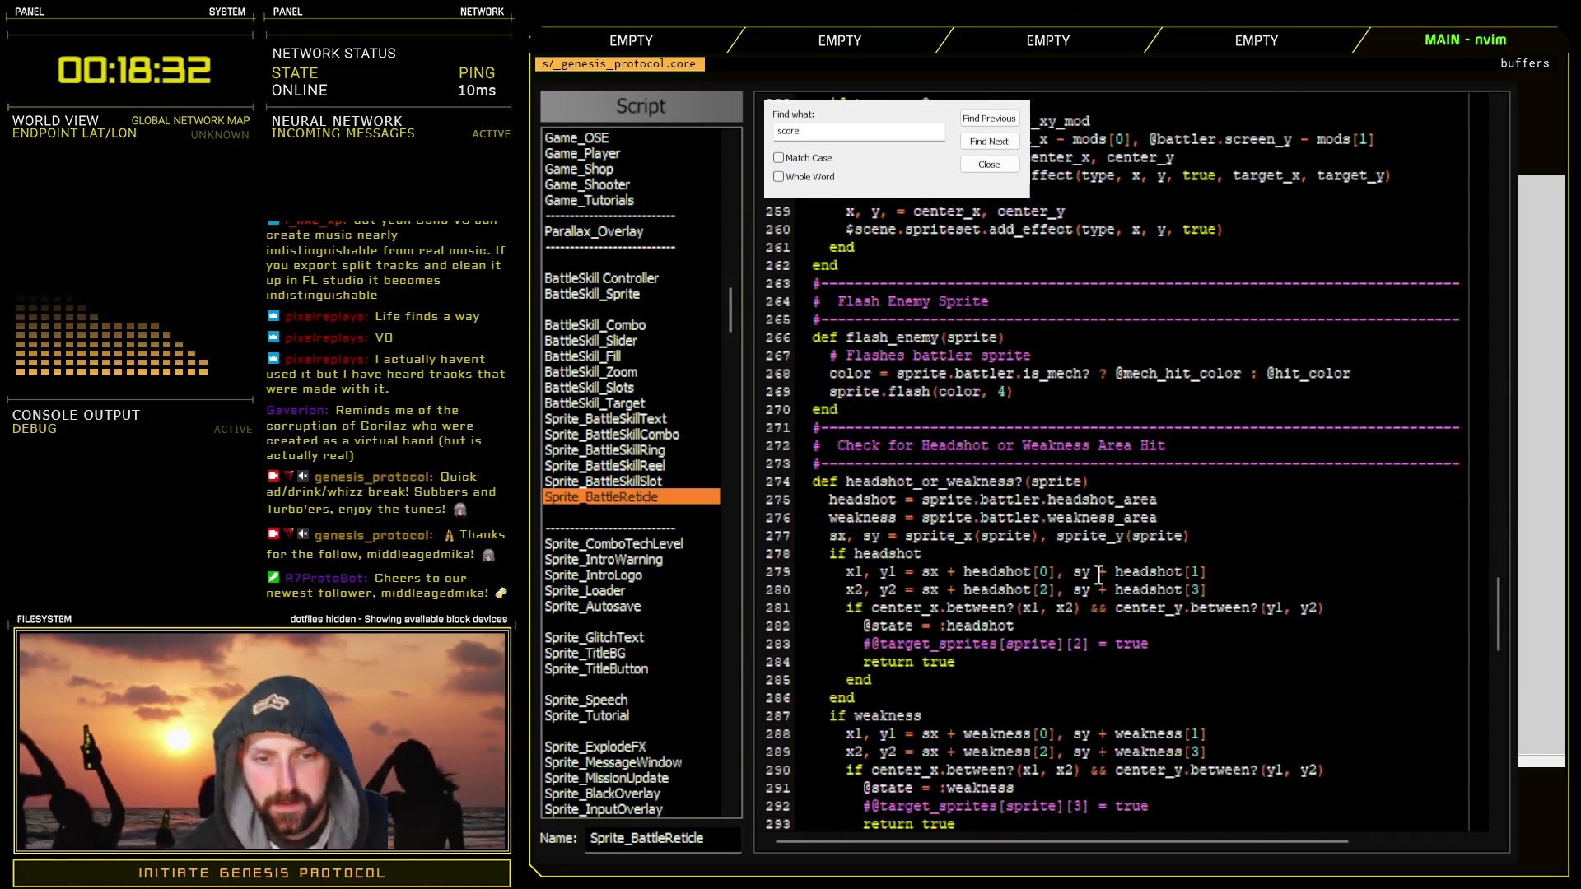
left_click_drag(1499, 609, 1499, 150)
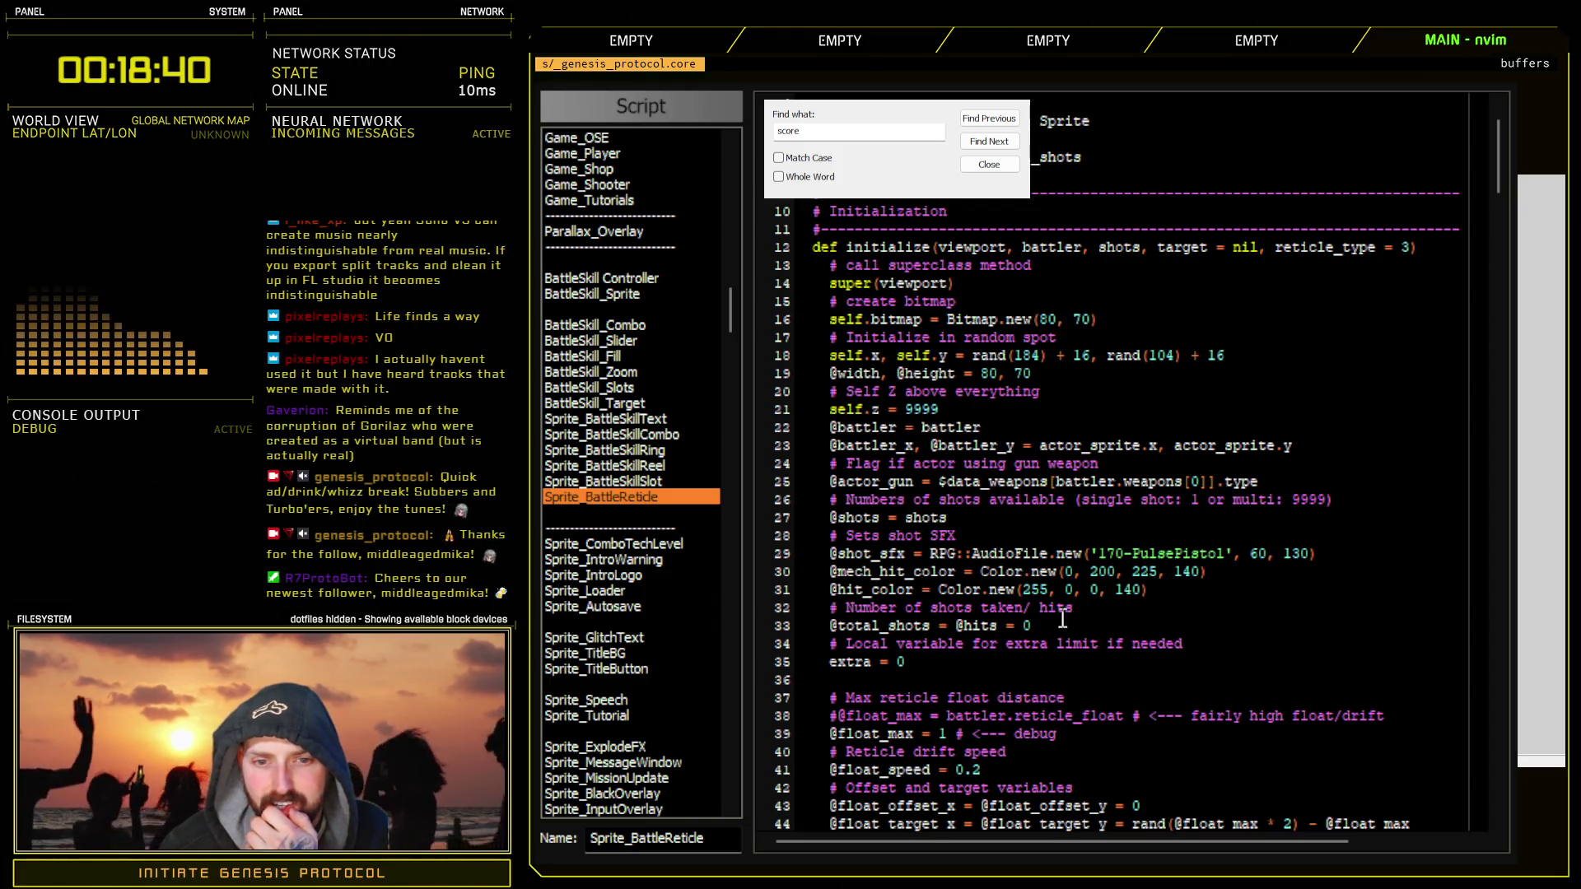
double_click(975, 626)
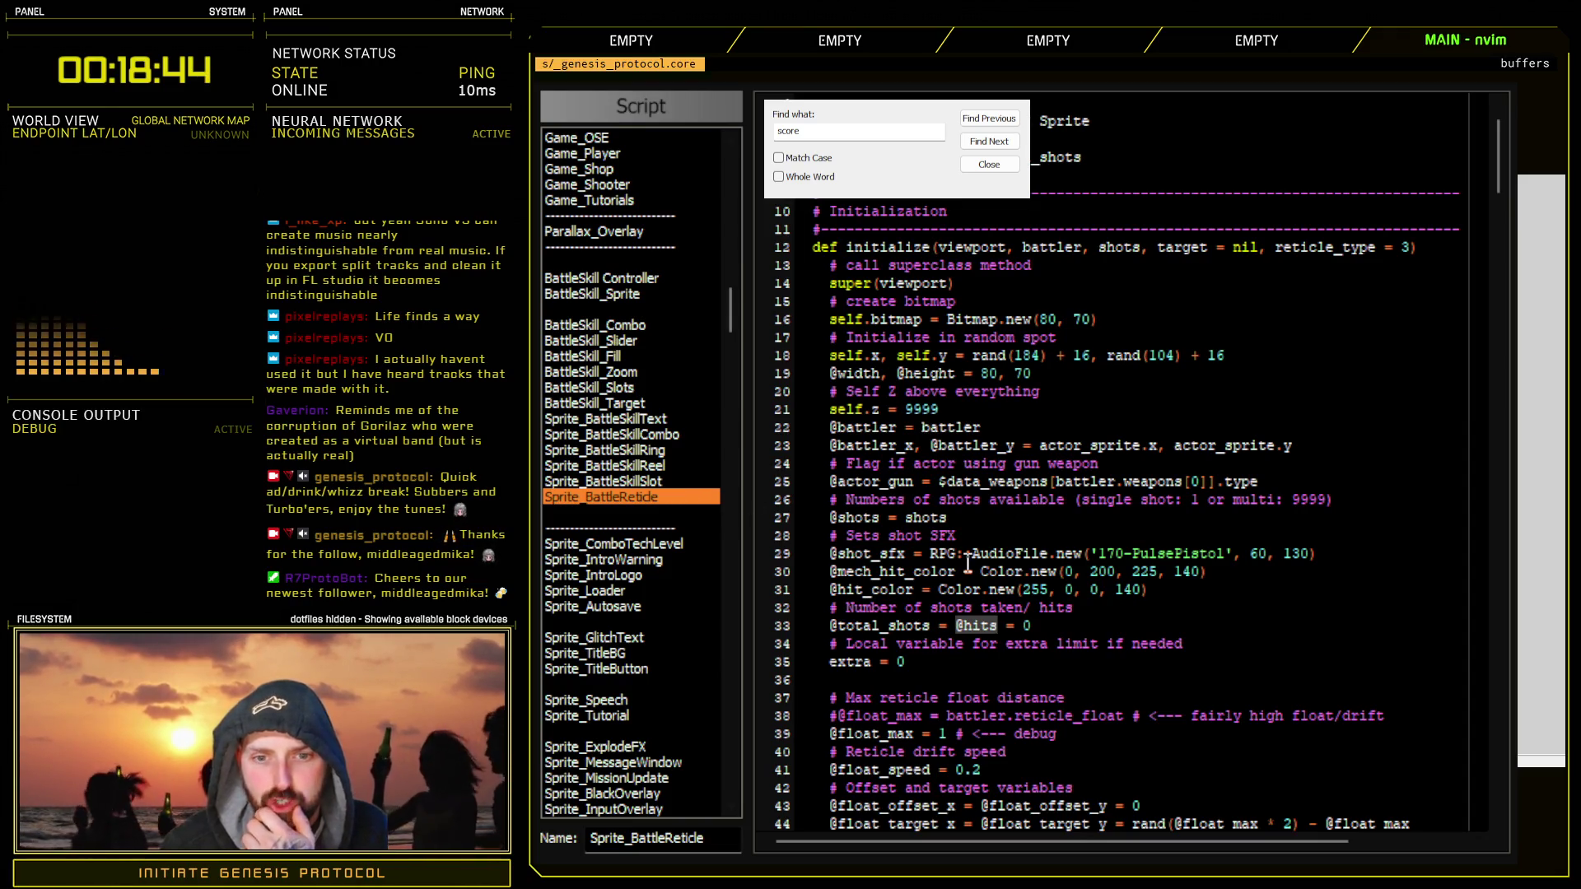
key("ctrl+f")
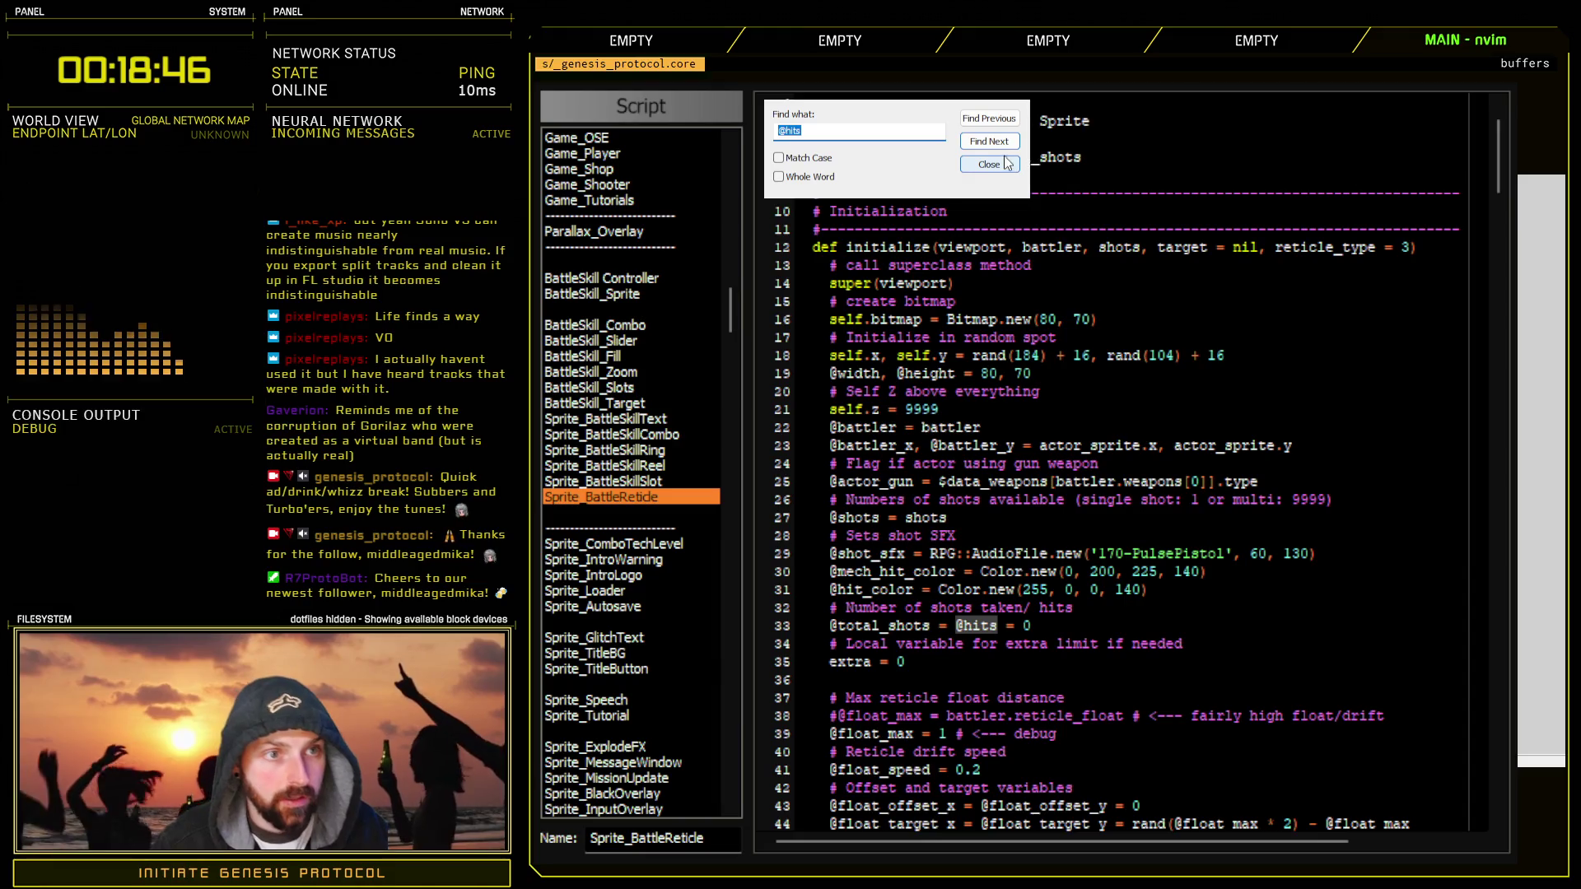
left_click(1002, 147)
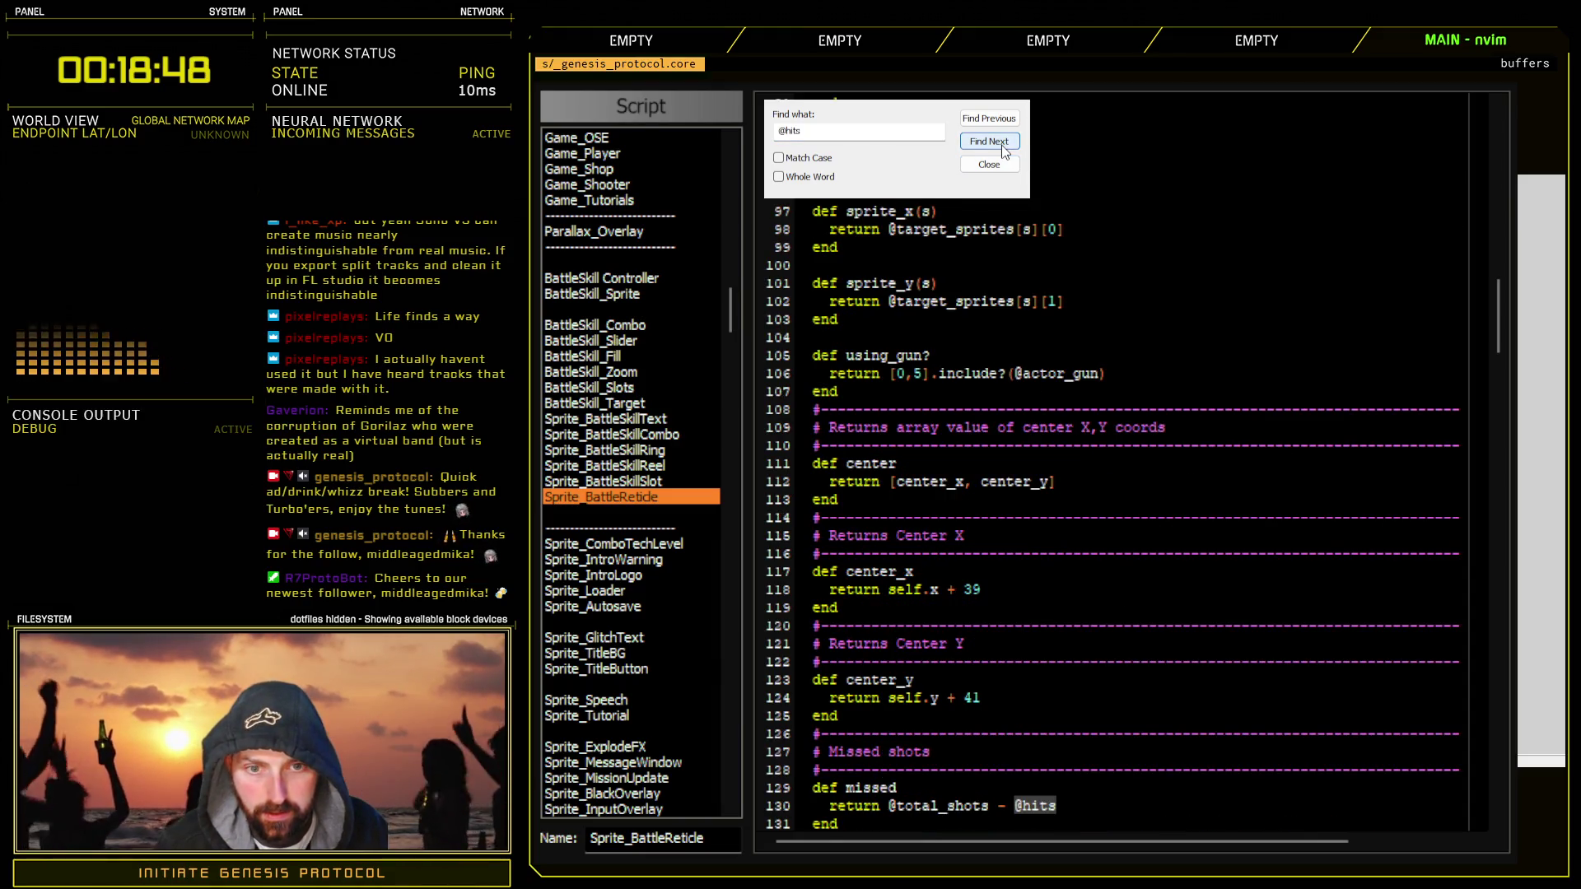
scroll(988, 577, "down", 6)
double_click(905, 571)
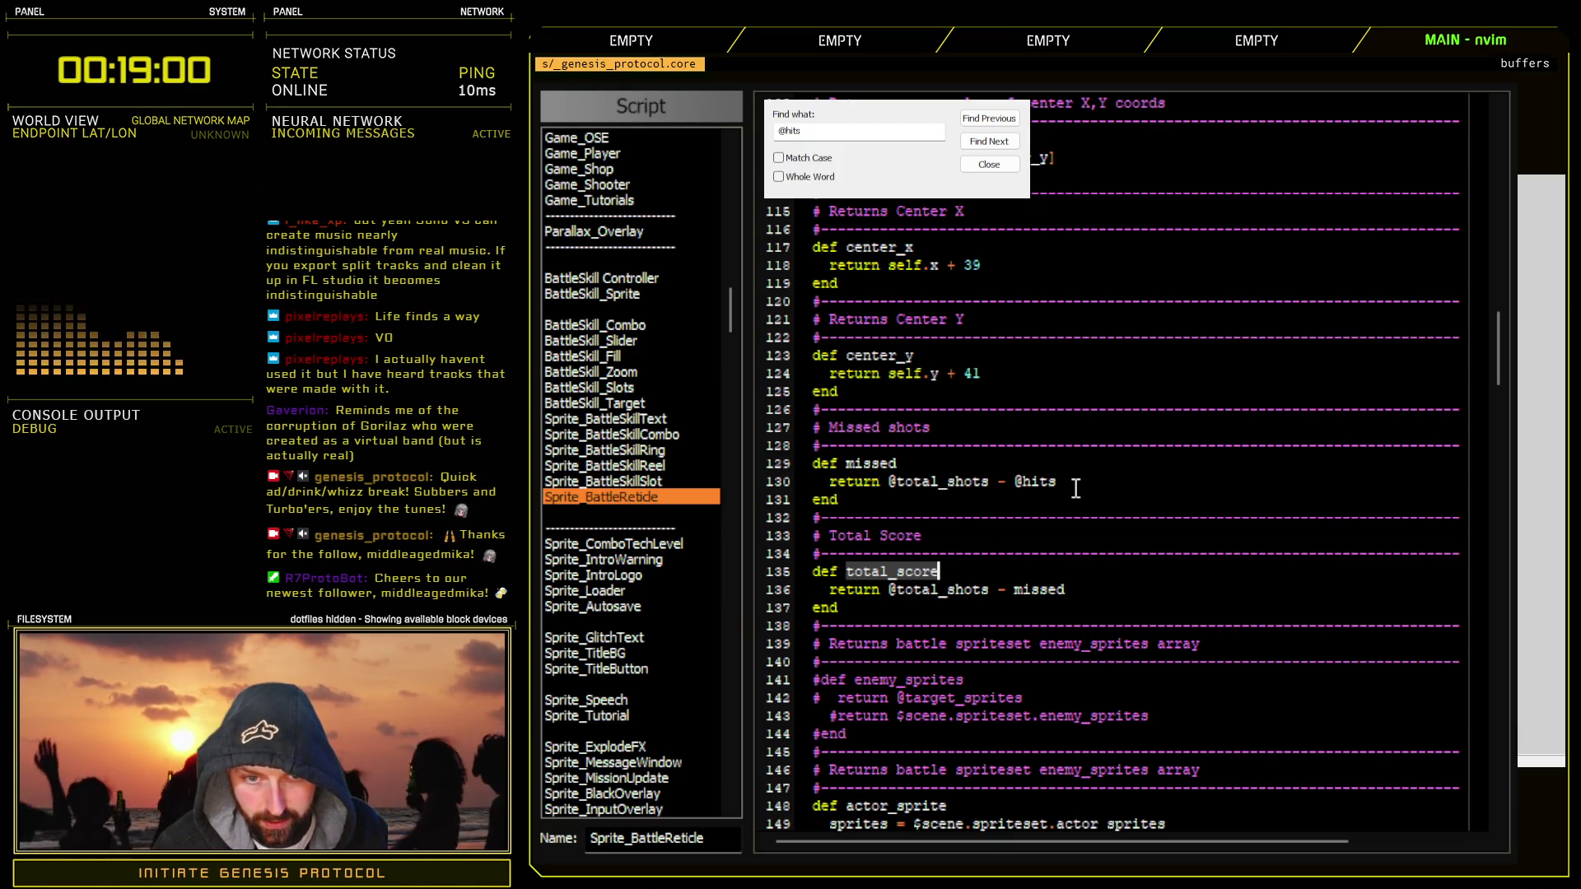
scroll(1507, 324, "up", 8)
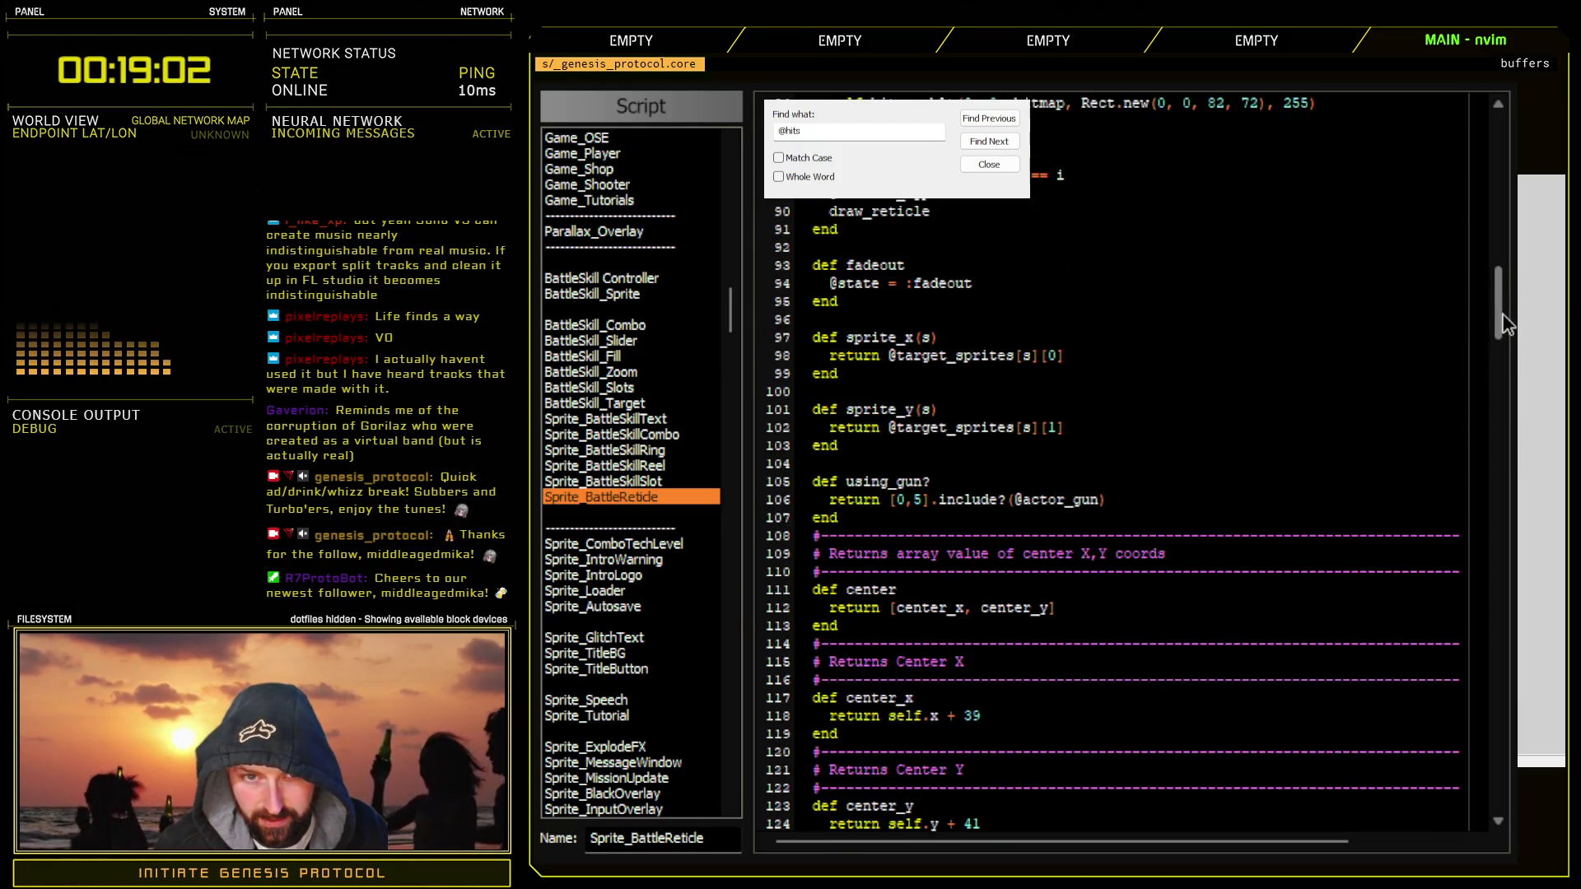
mouse_move(1507, 324)
left_mouse_down()
mouse_move(1506, 387)
mouse_move(1489, 155)
left_mouse_up()
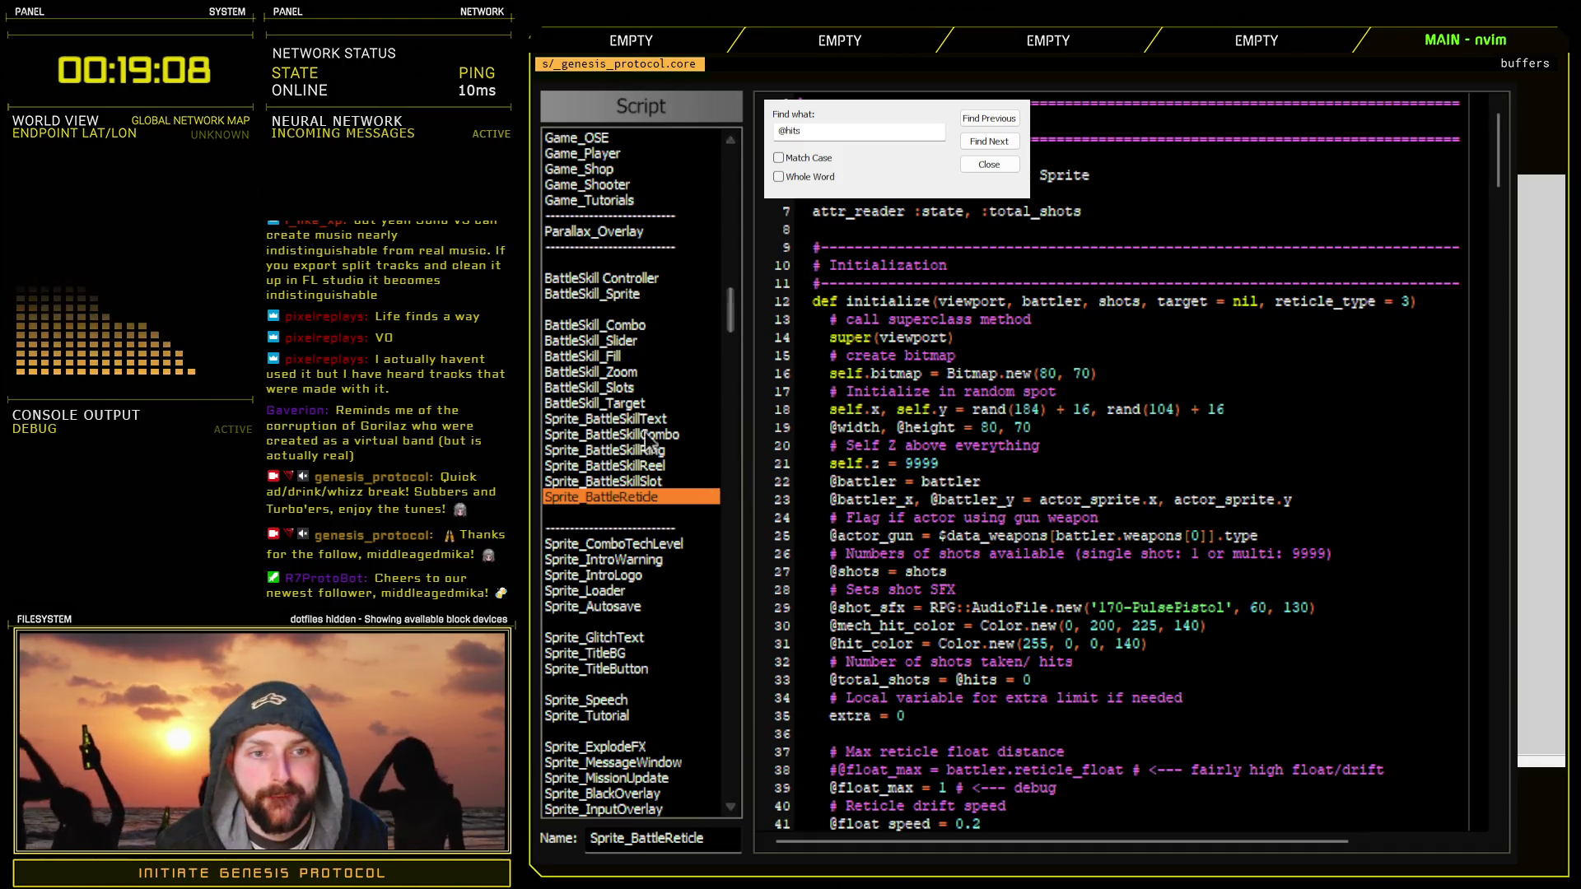
Read the set_score method in the BattleSkill Controller script
left_click(636, 280)
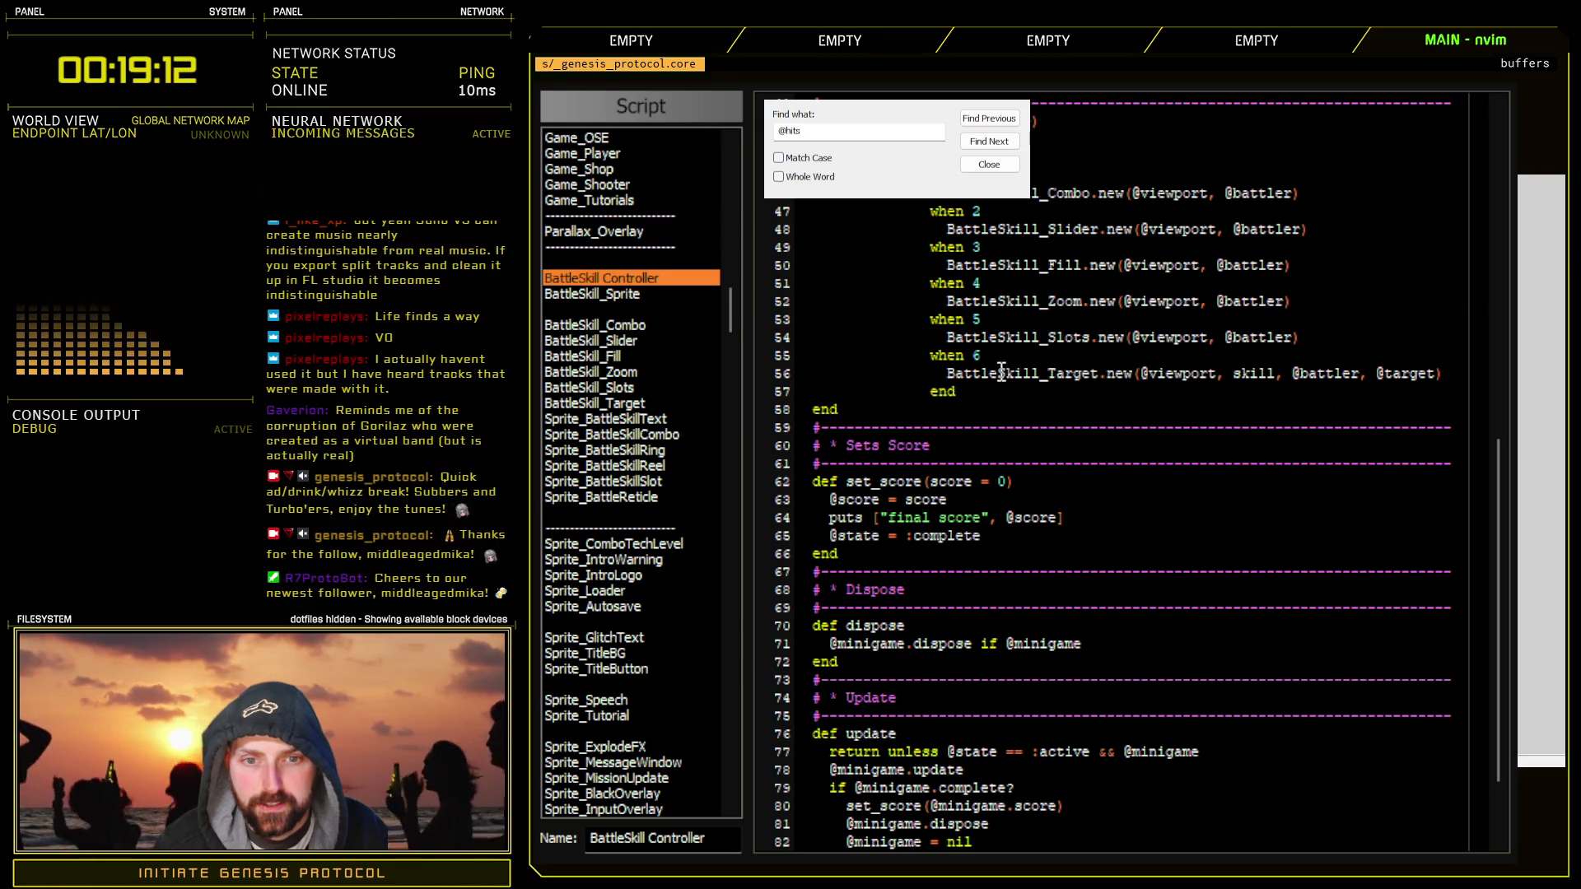
scroll(1001, 680, "down", 2)
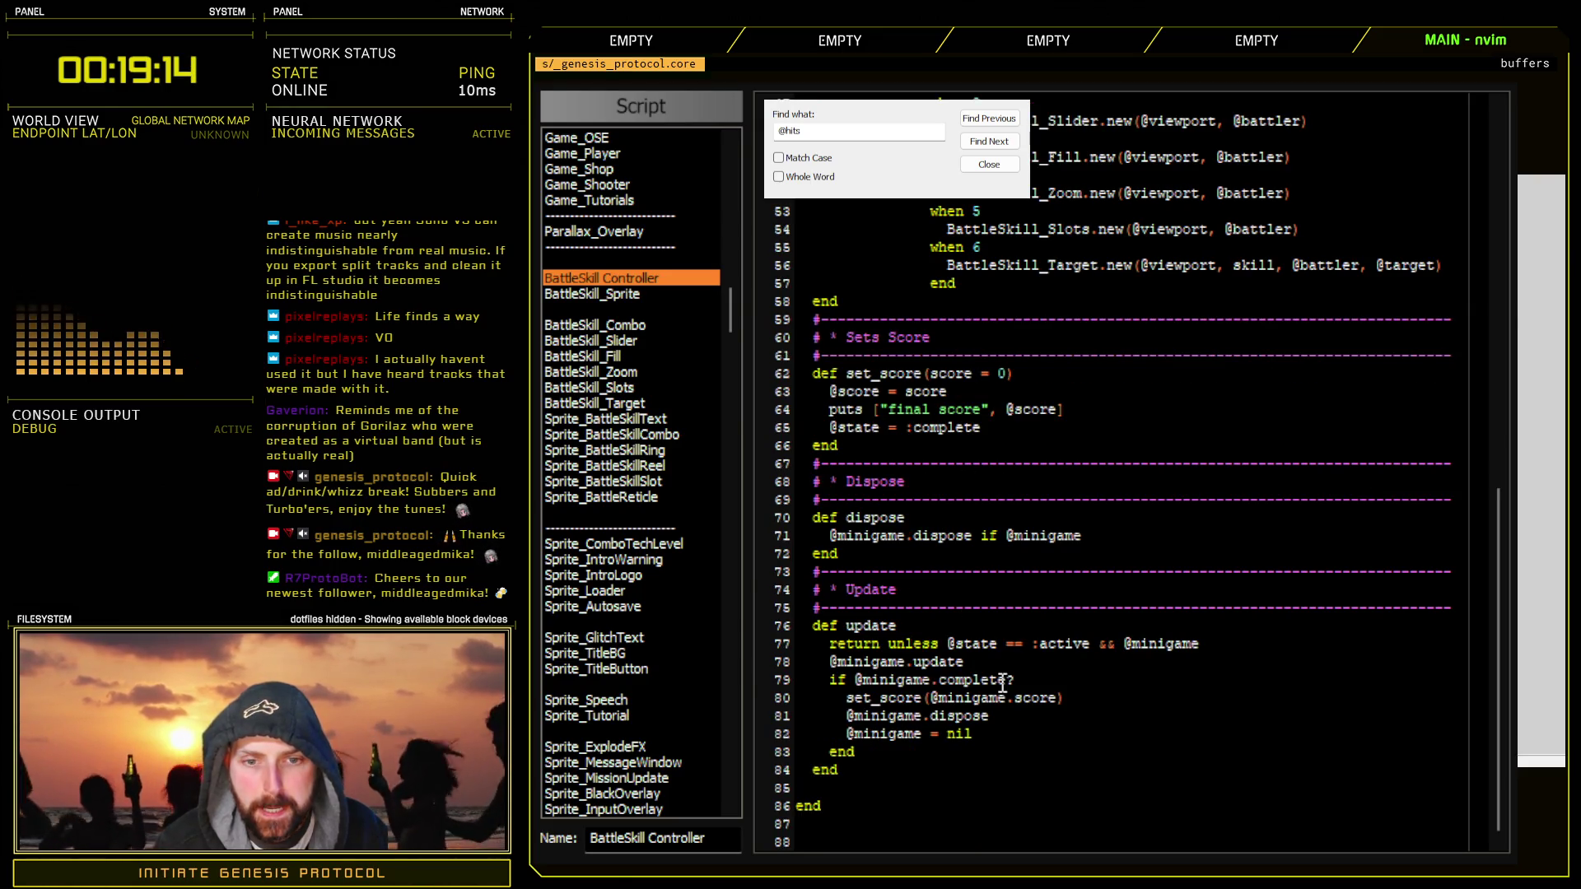
scroll(1002, 680, "up", 2)
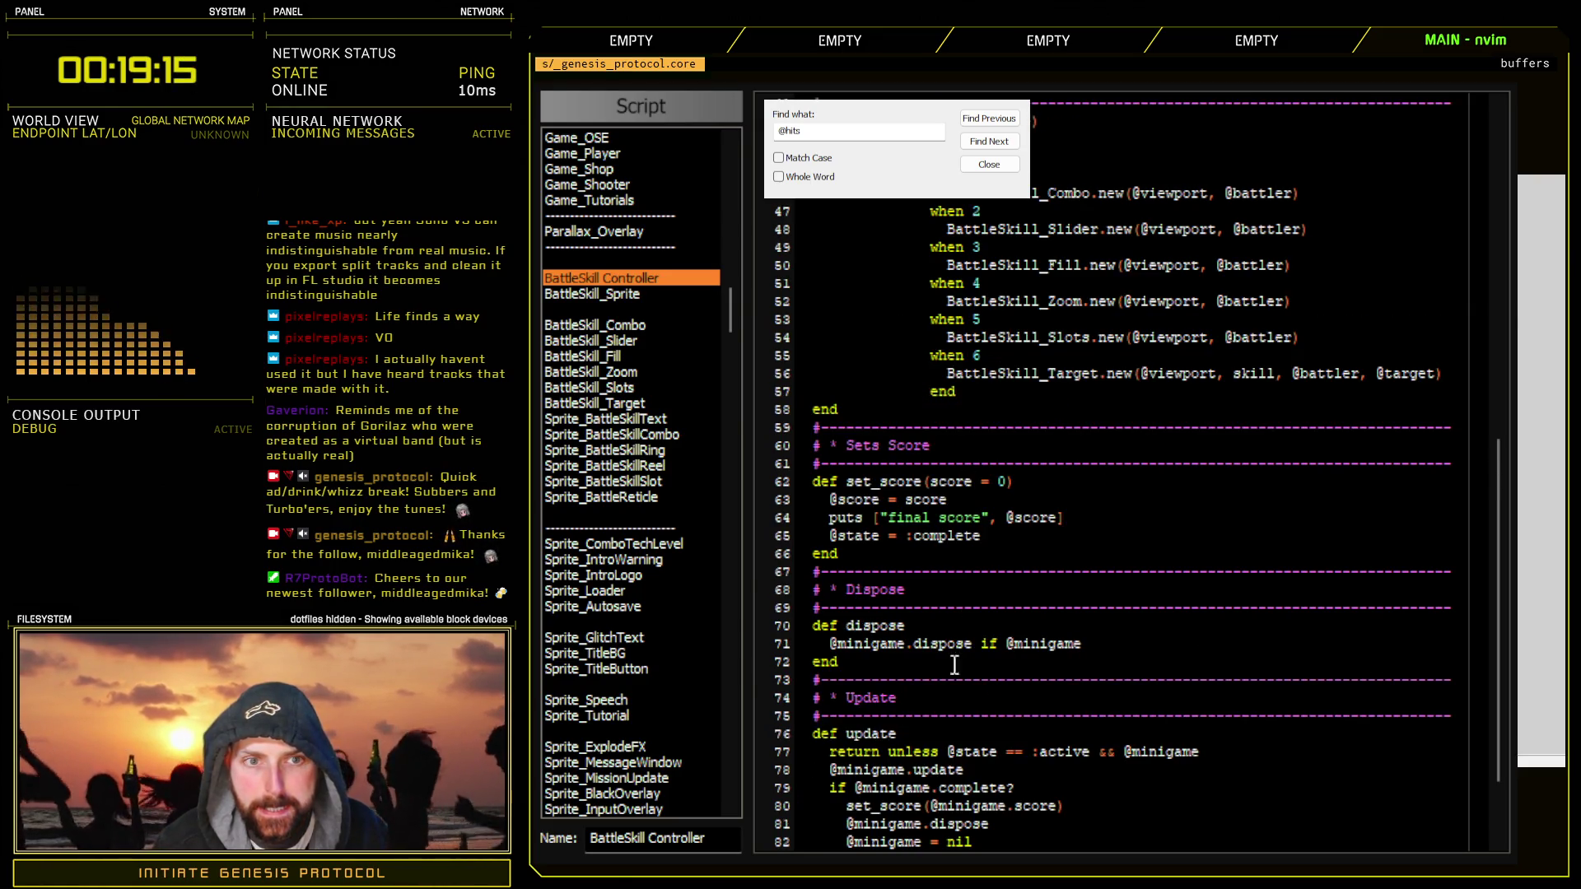
left_click(606, 404)
scroll(1031, 622, "up", 6)
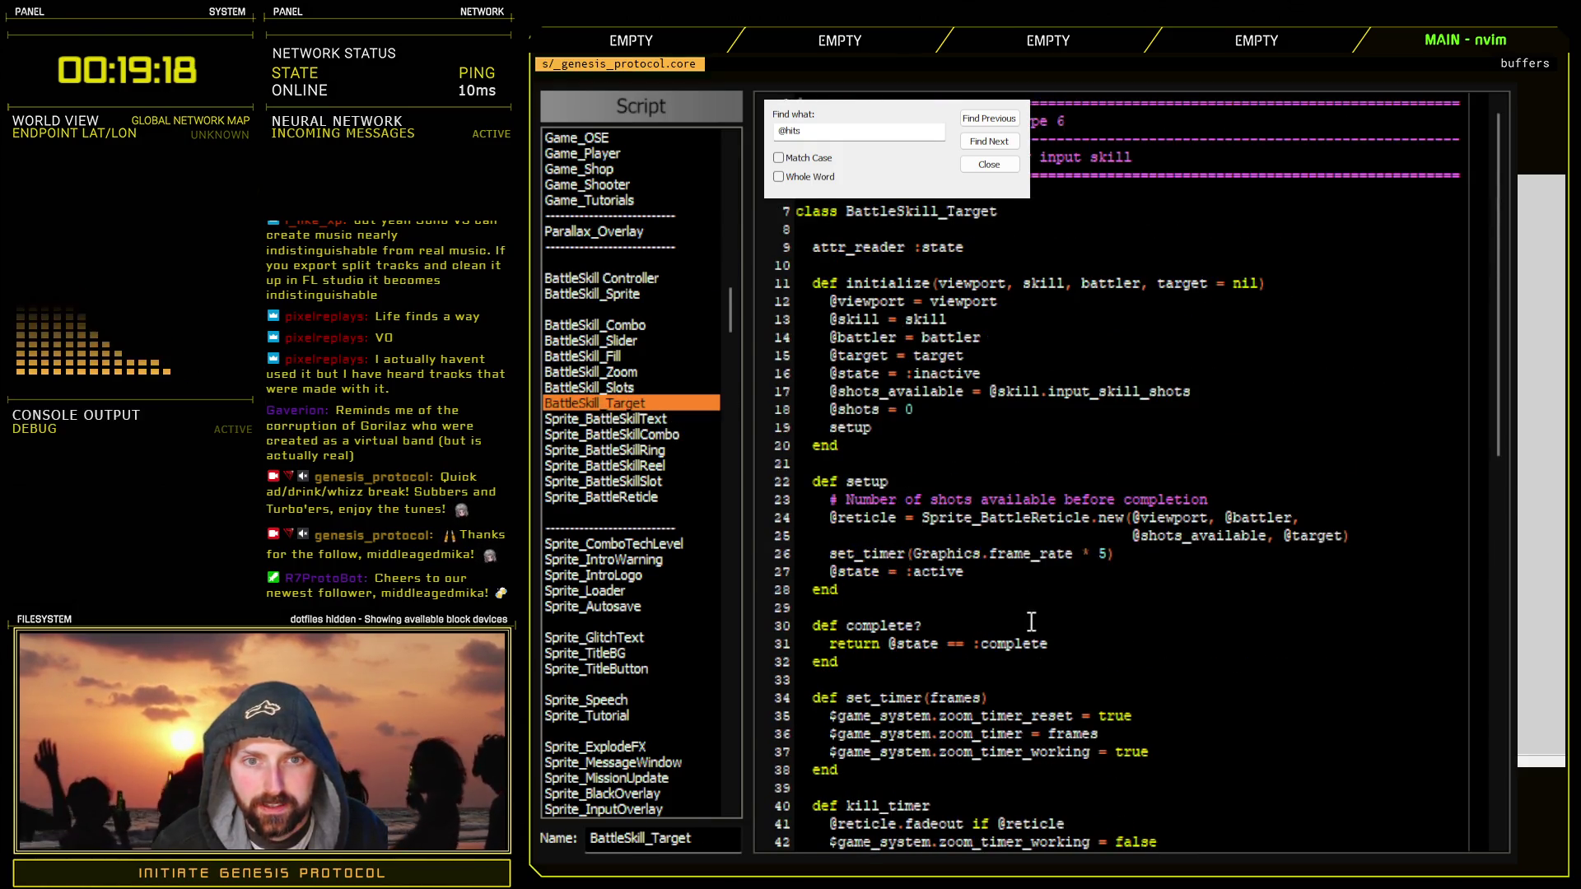
double_click(1041, 525)
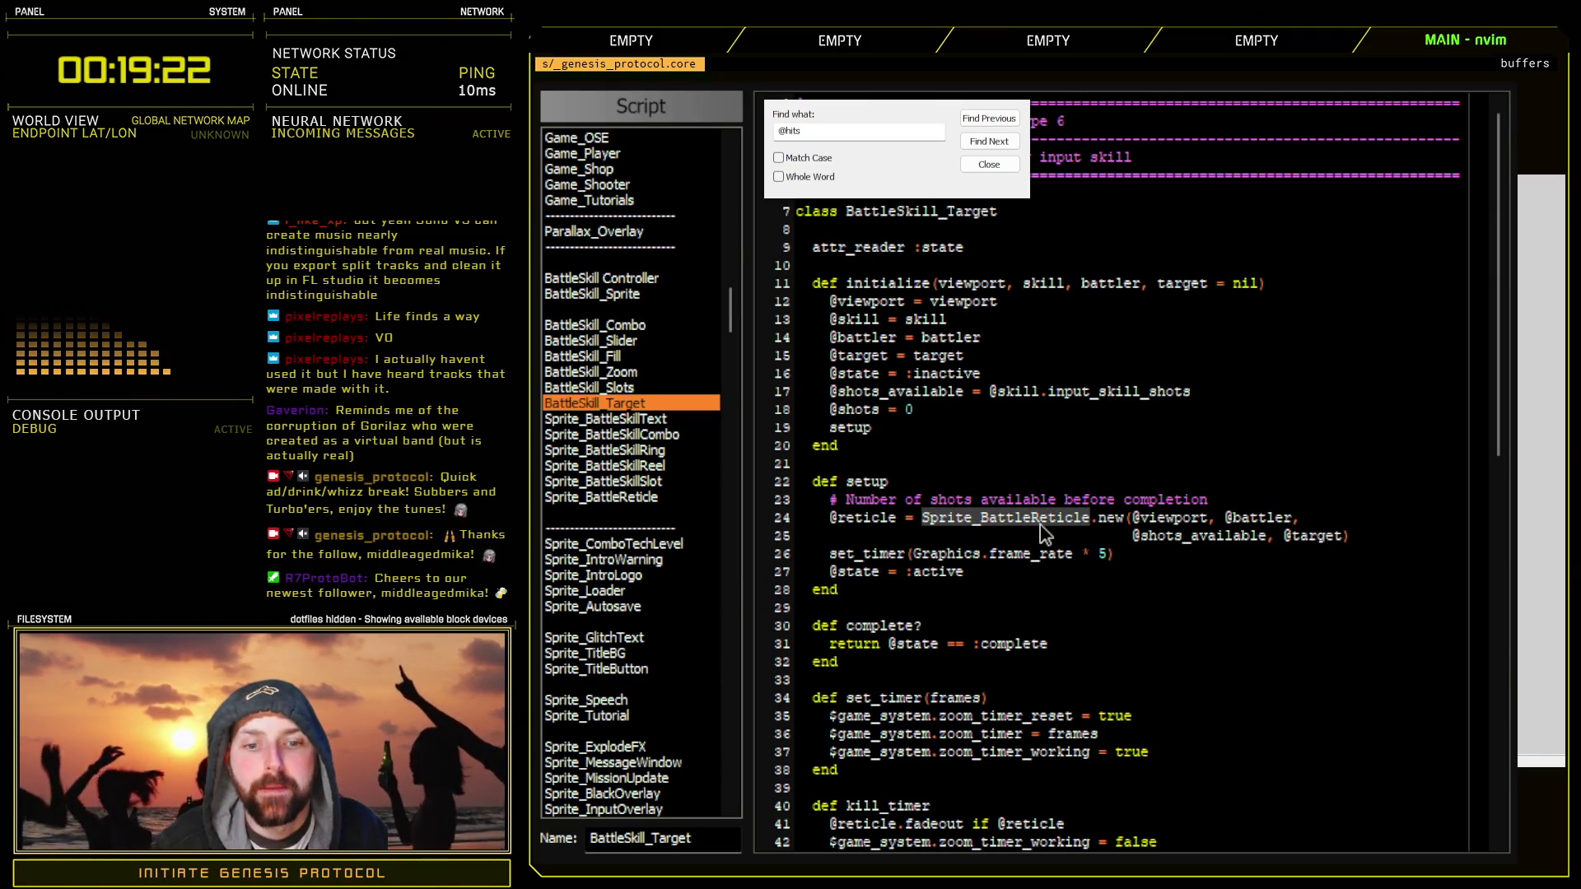
scroll(1009, 535, "down", 4)
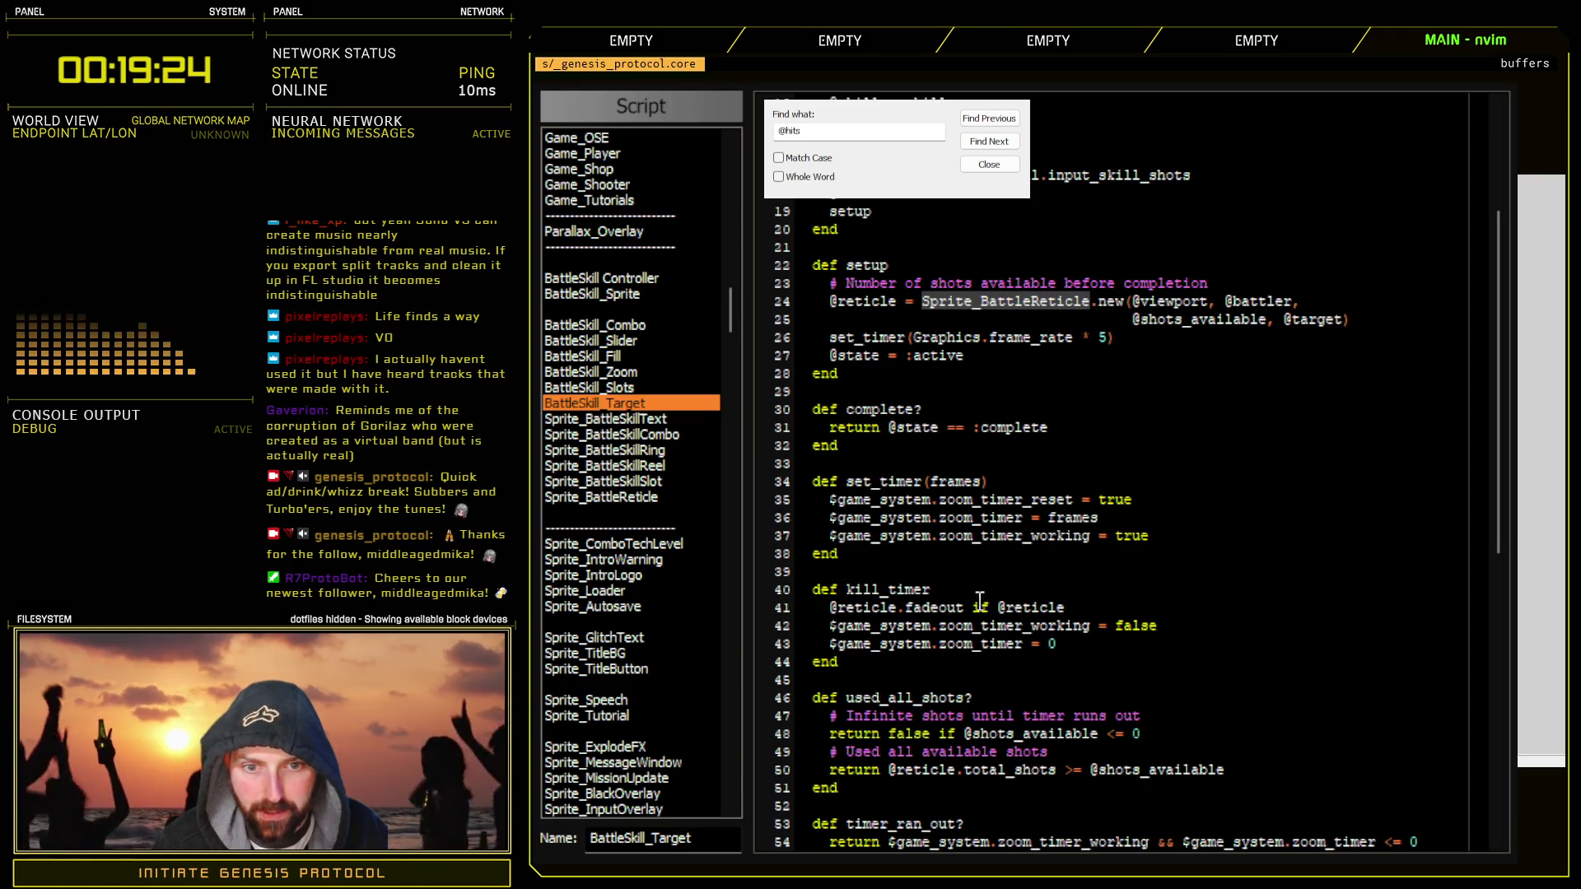
double_click(935, 771)
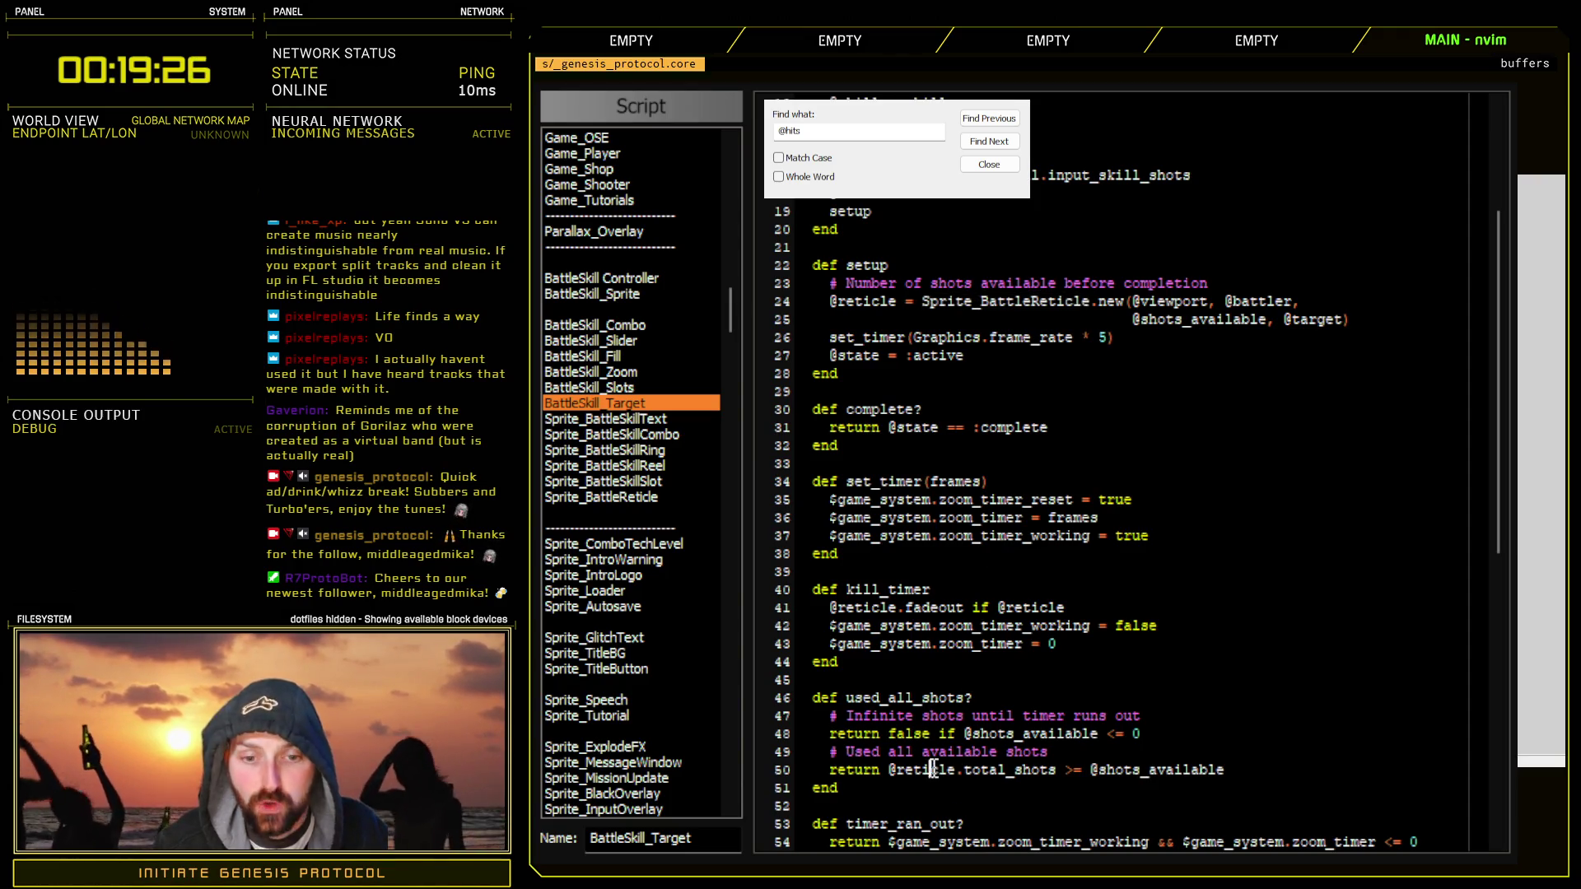
double_click(1035, 772)
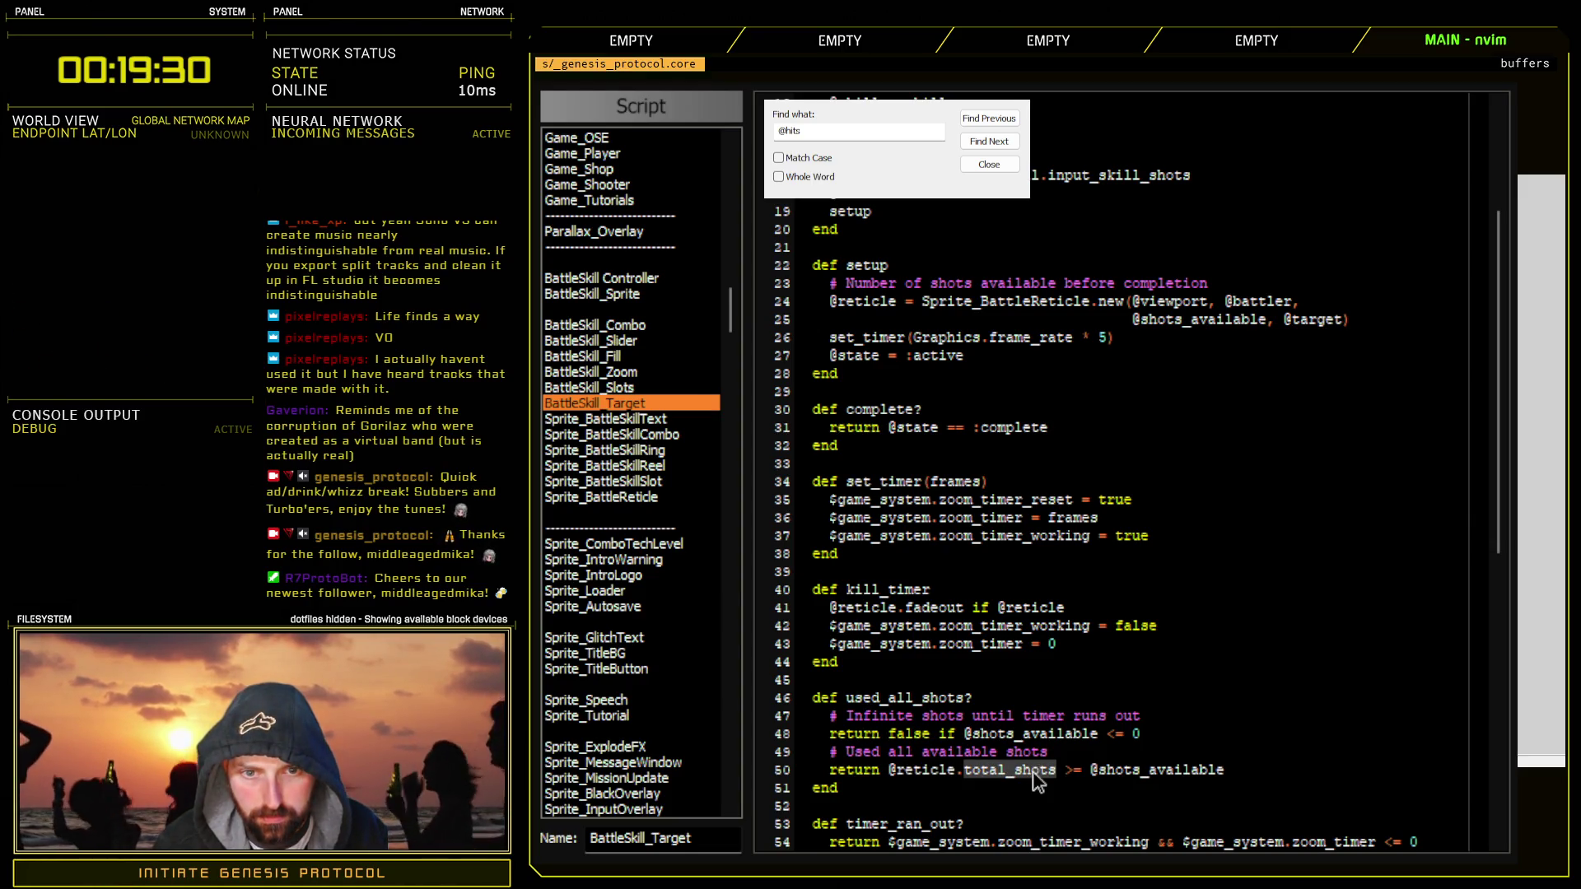
scroll(1038, 780, "down", 6)
scroll(1038, 780, "down", 2)
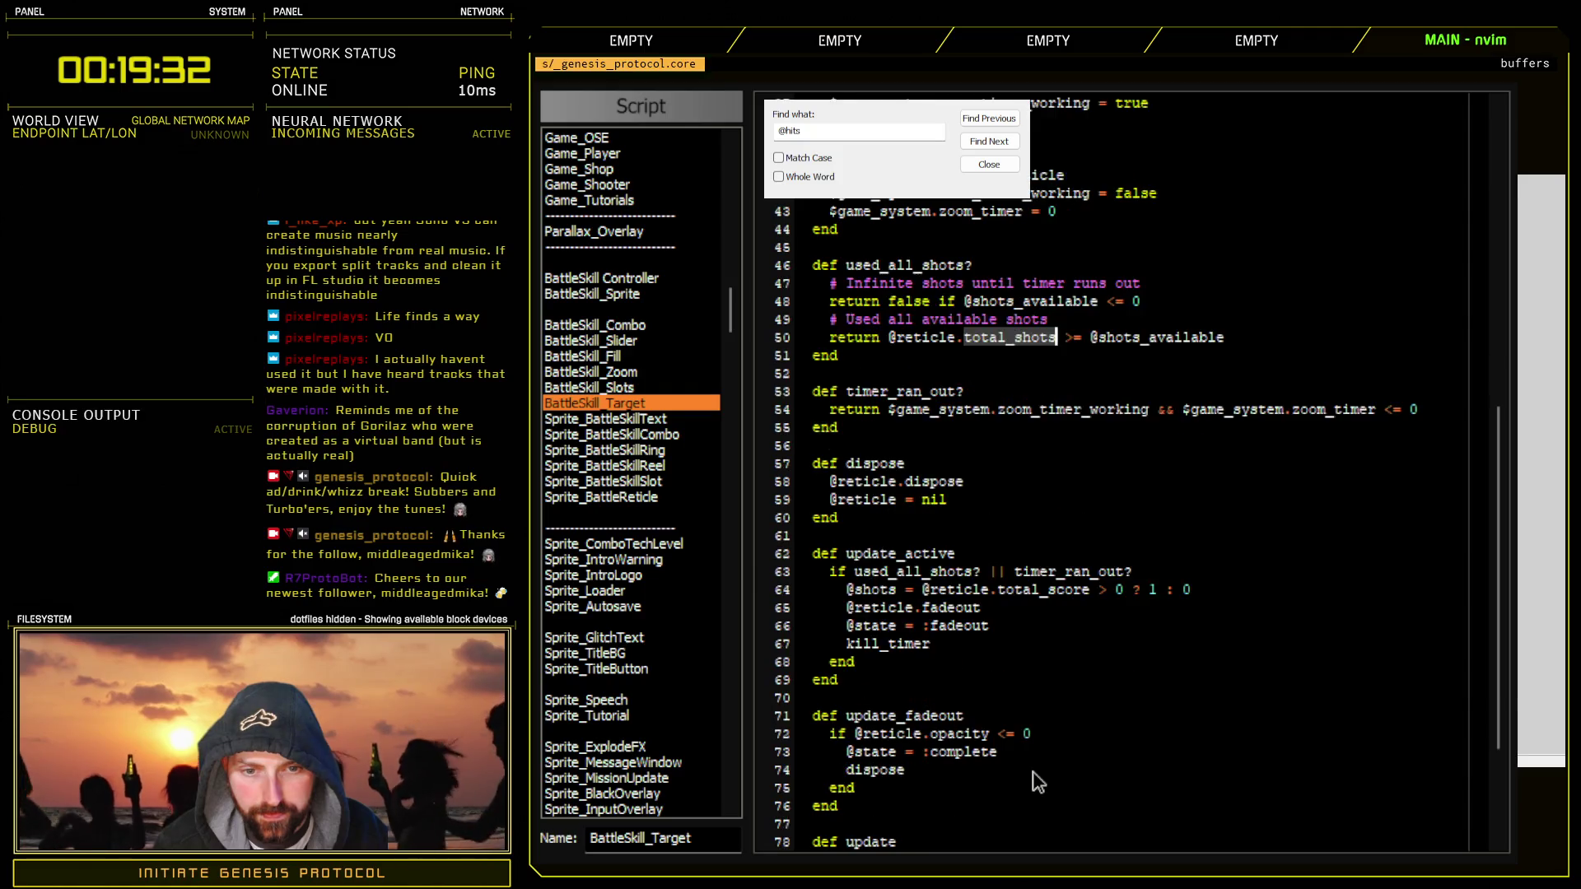
scroll(1038, 780, "up", 5)
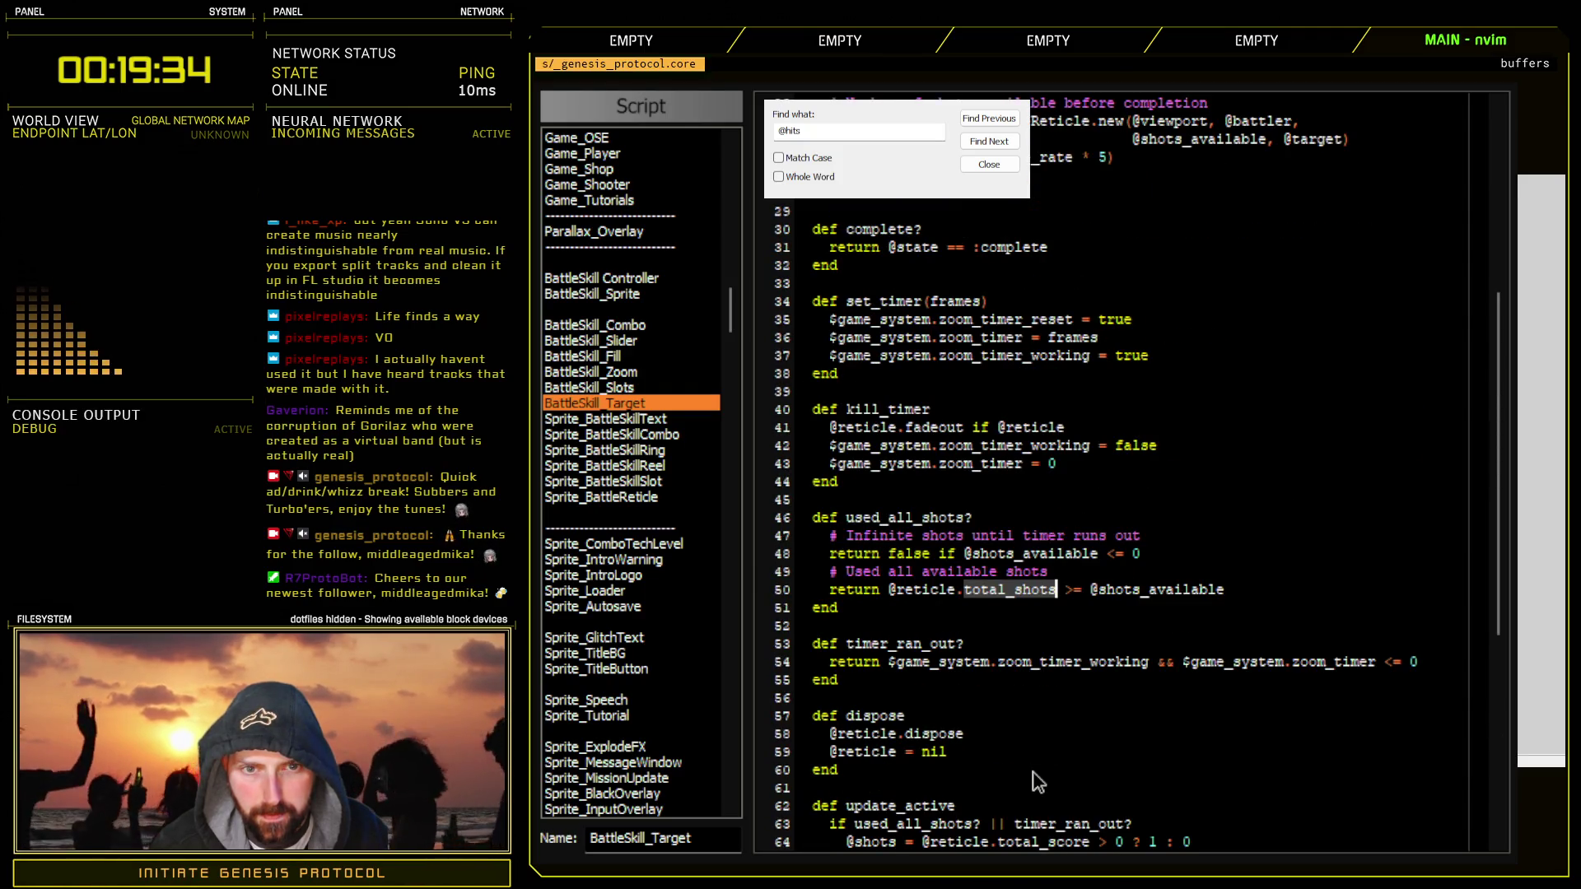
scroll(1038, 780, "up", 8)
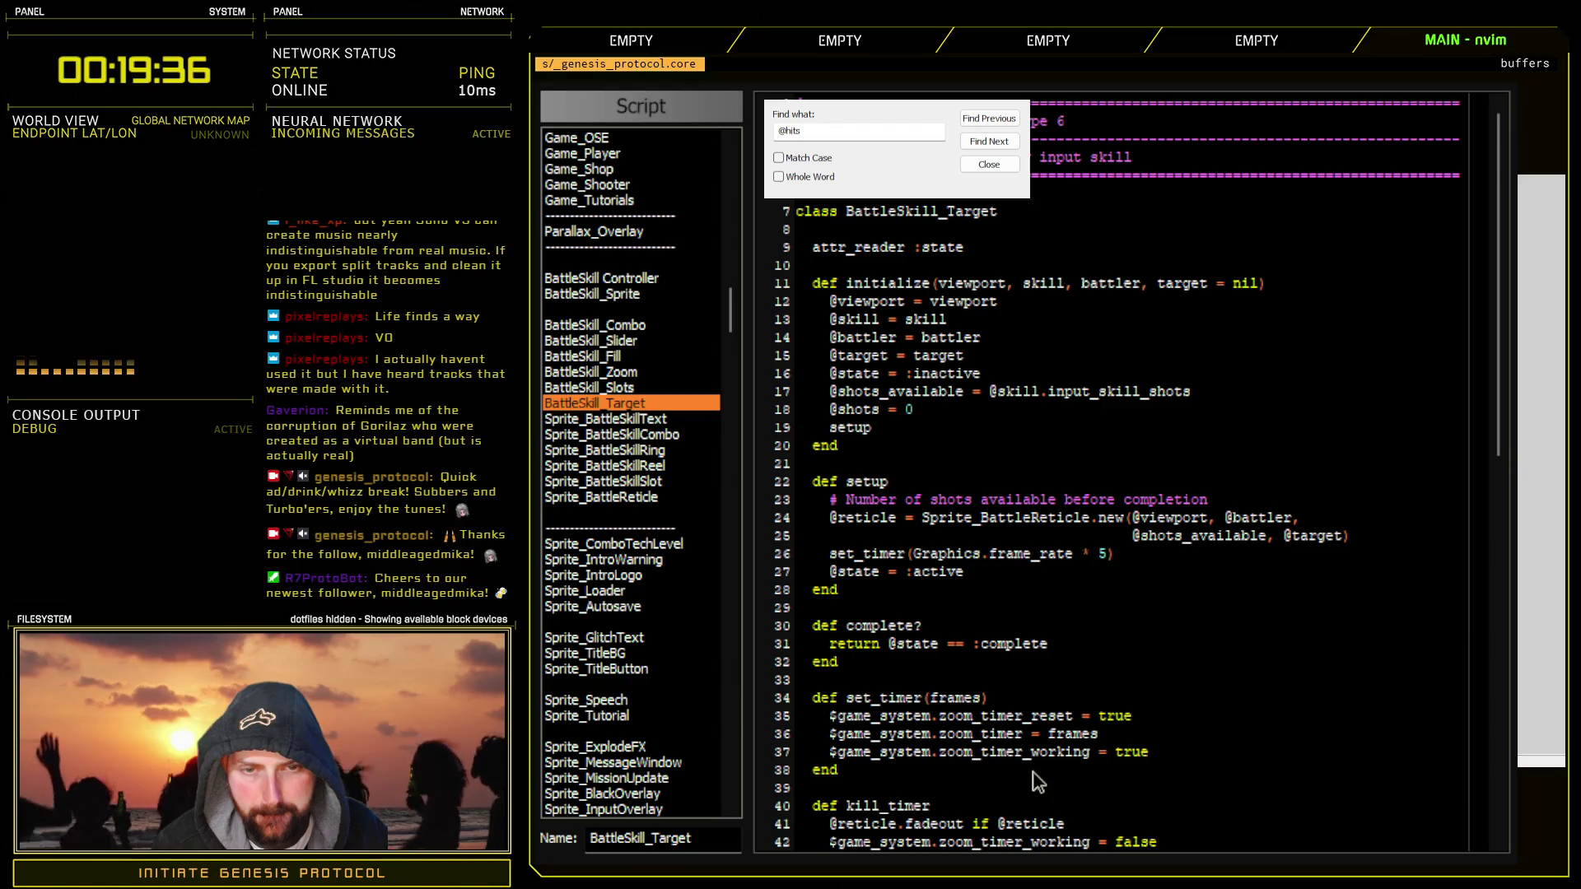
double_click(872, 409)
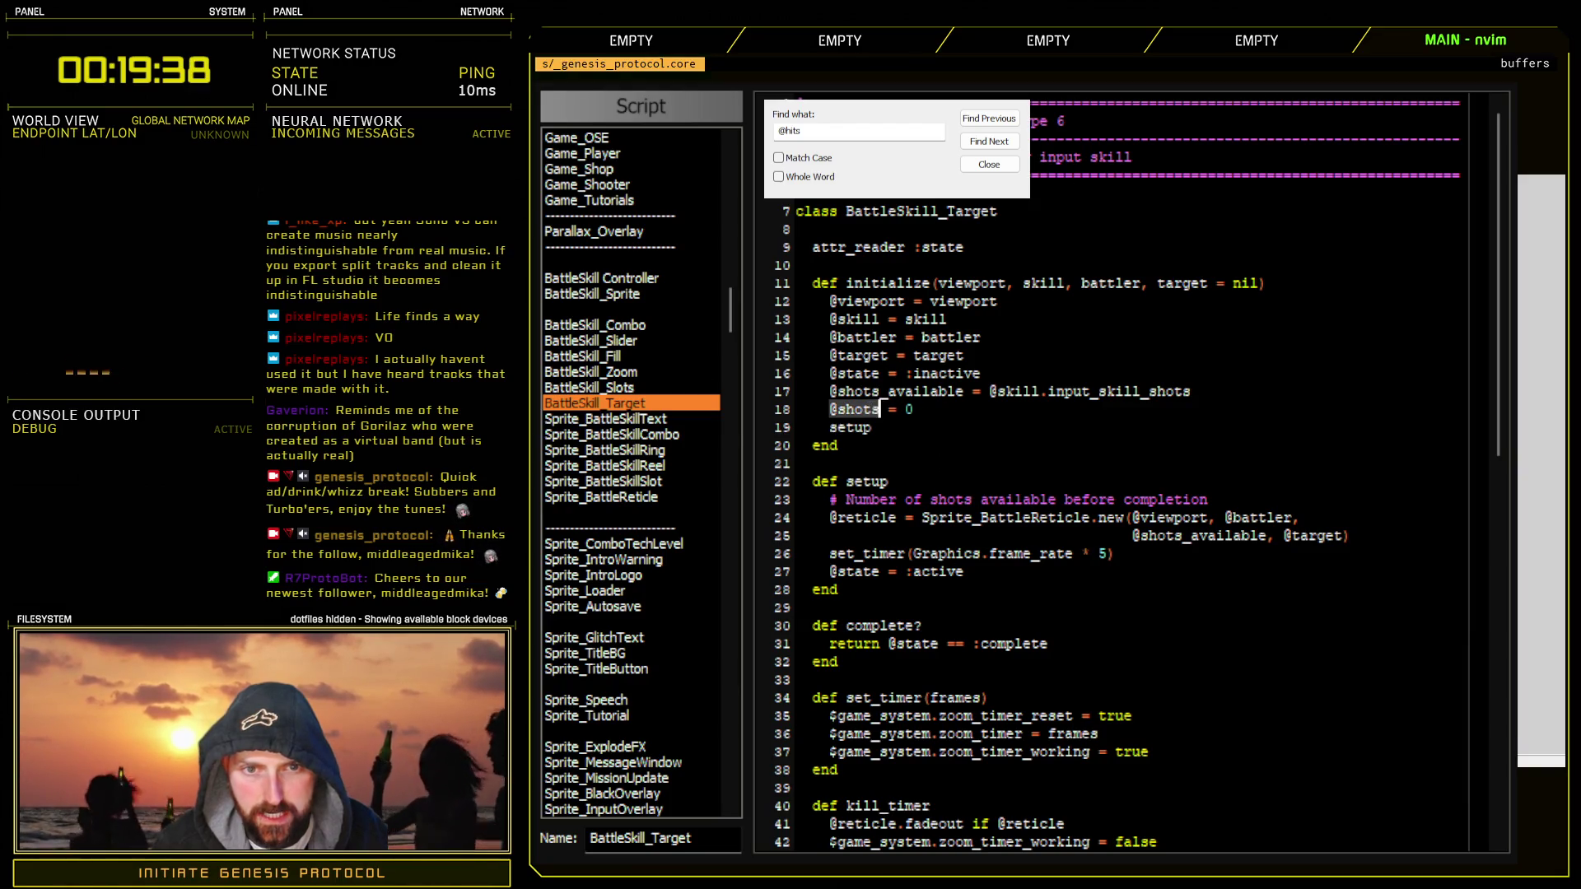
left_click(1006, 147)
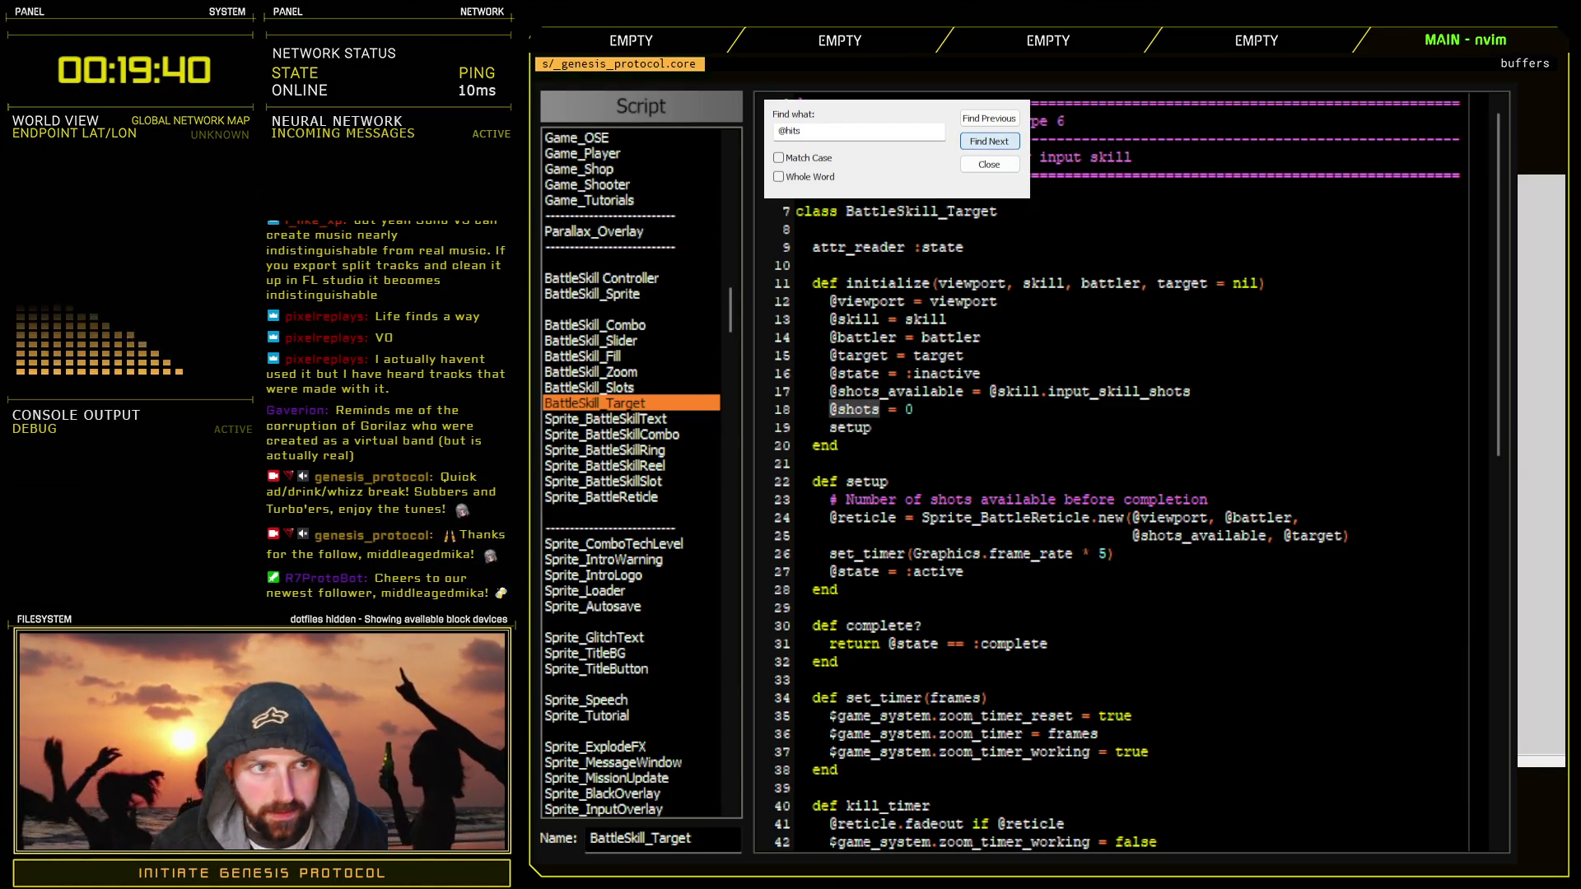
scroll(1122, 715, "down", 10)
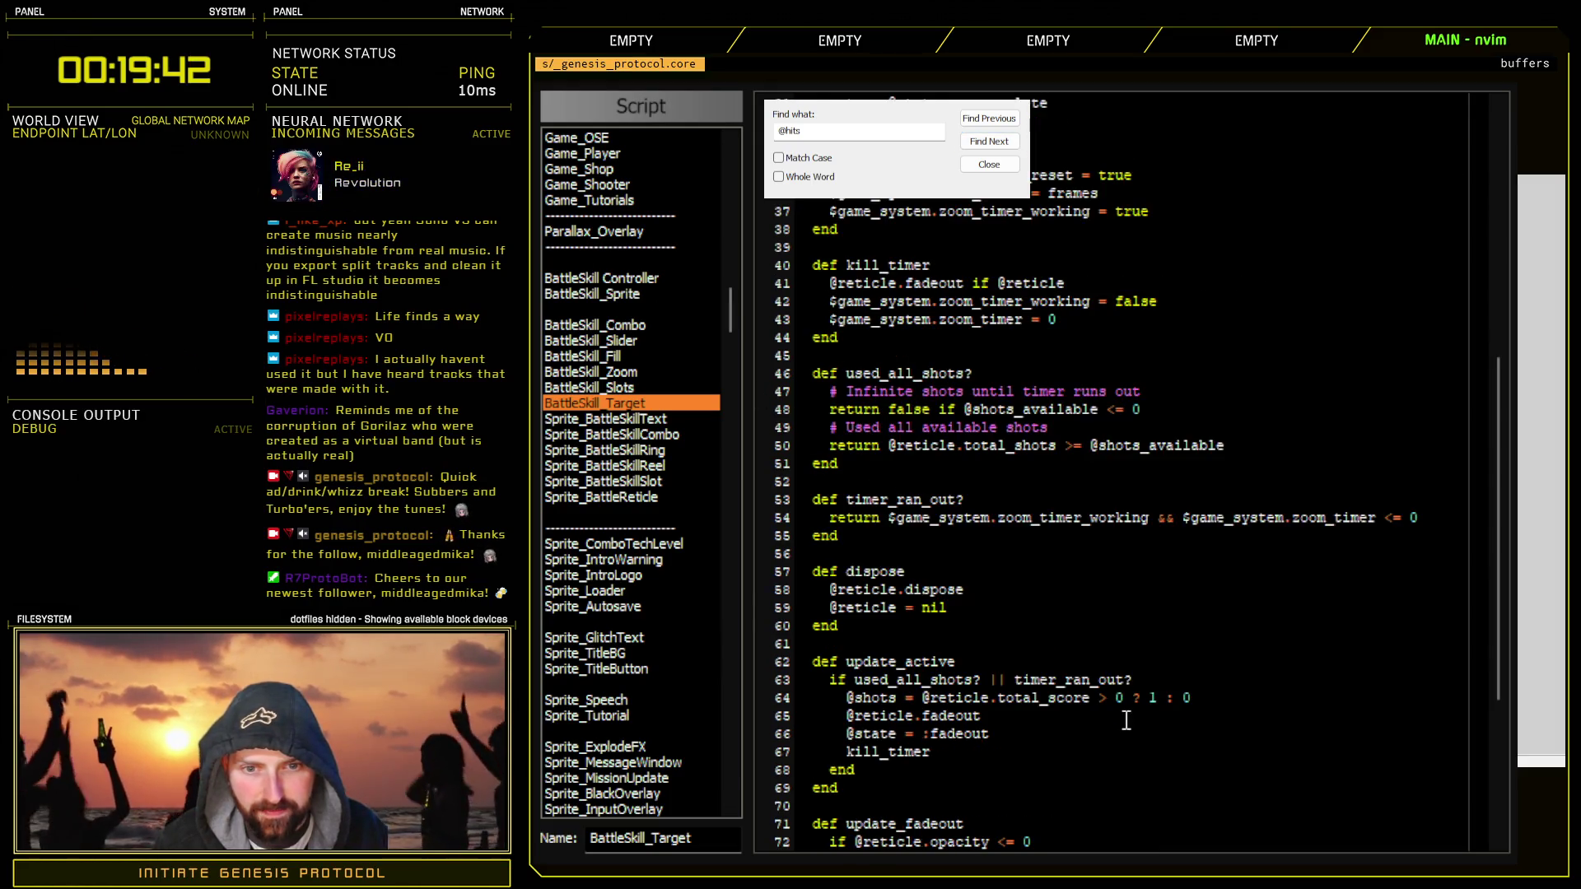
scroll(1051, 646, "down", 5)
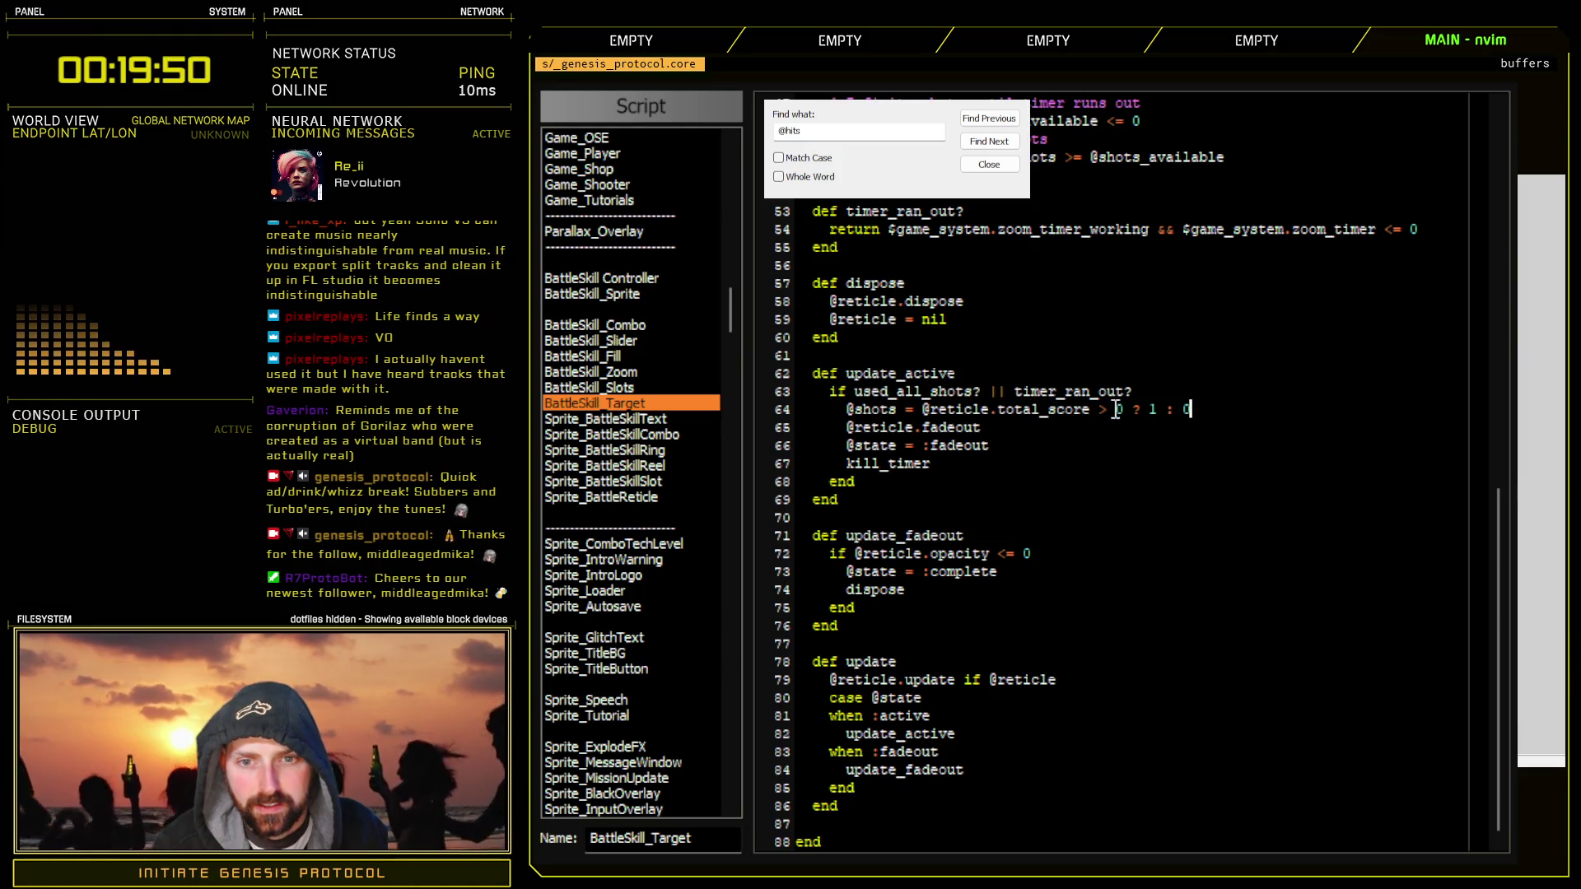
scroll(1101, 537, "up", 2)
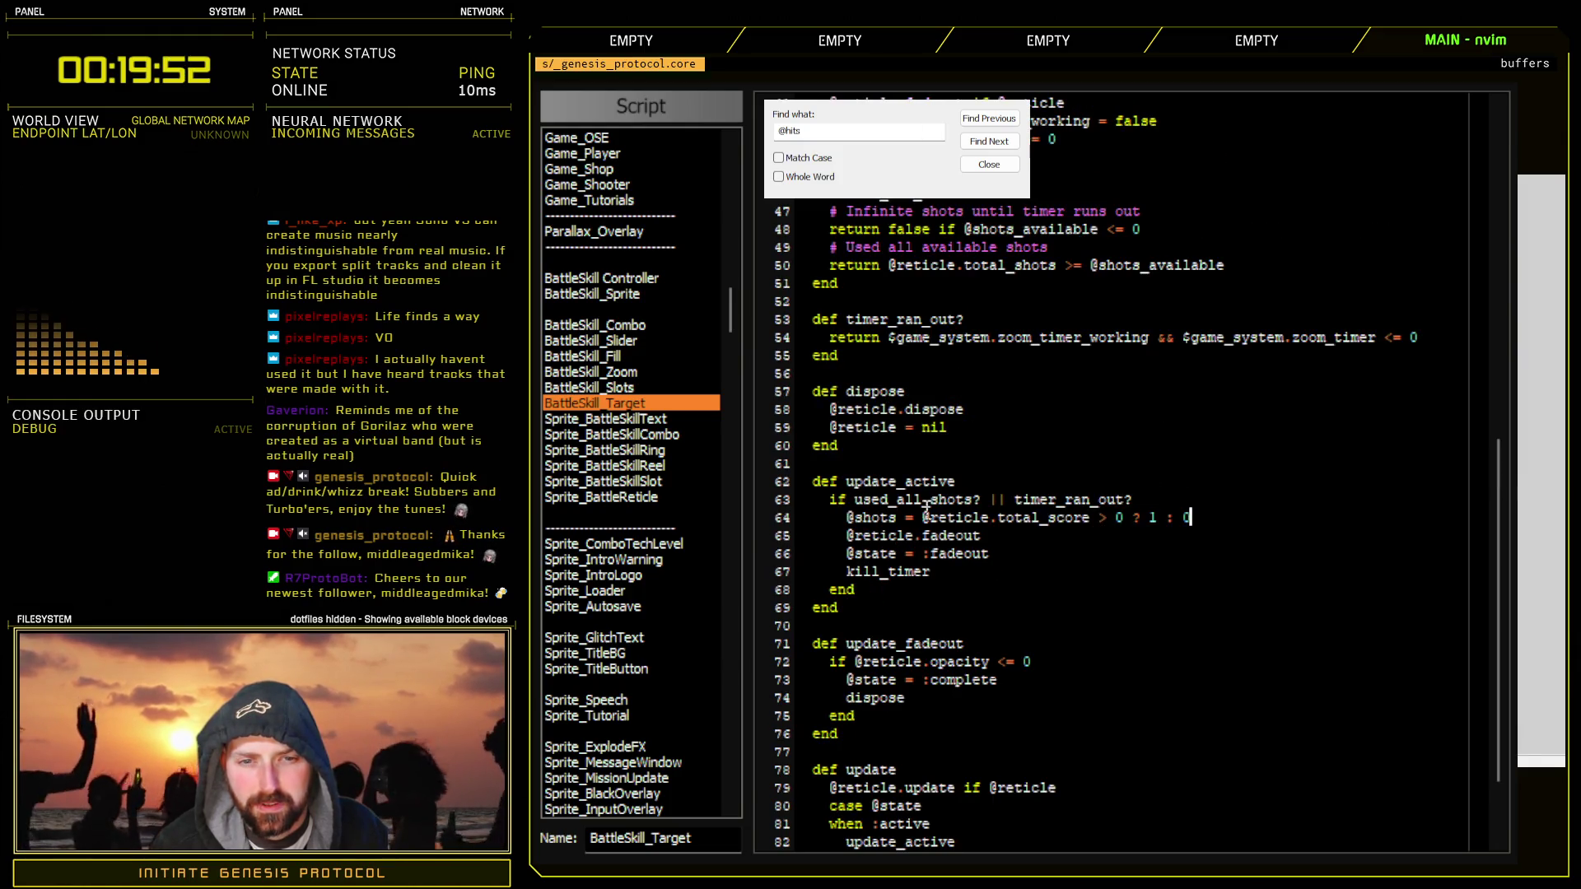
left_click(847, 517)
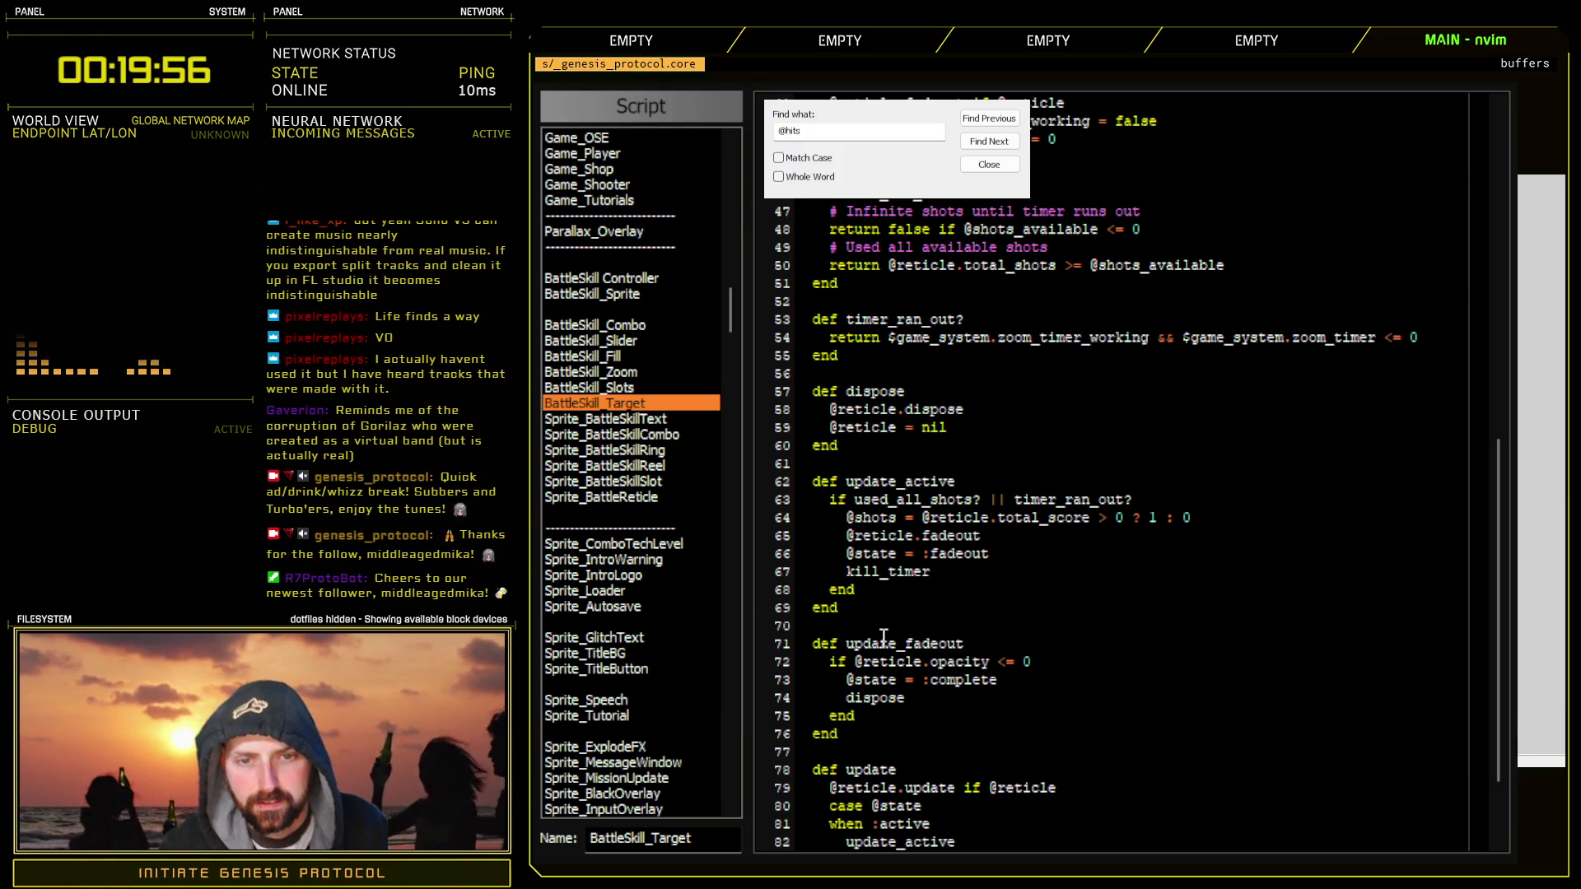
type("#")
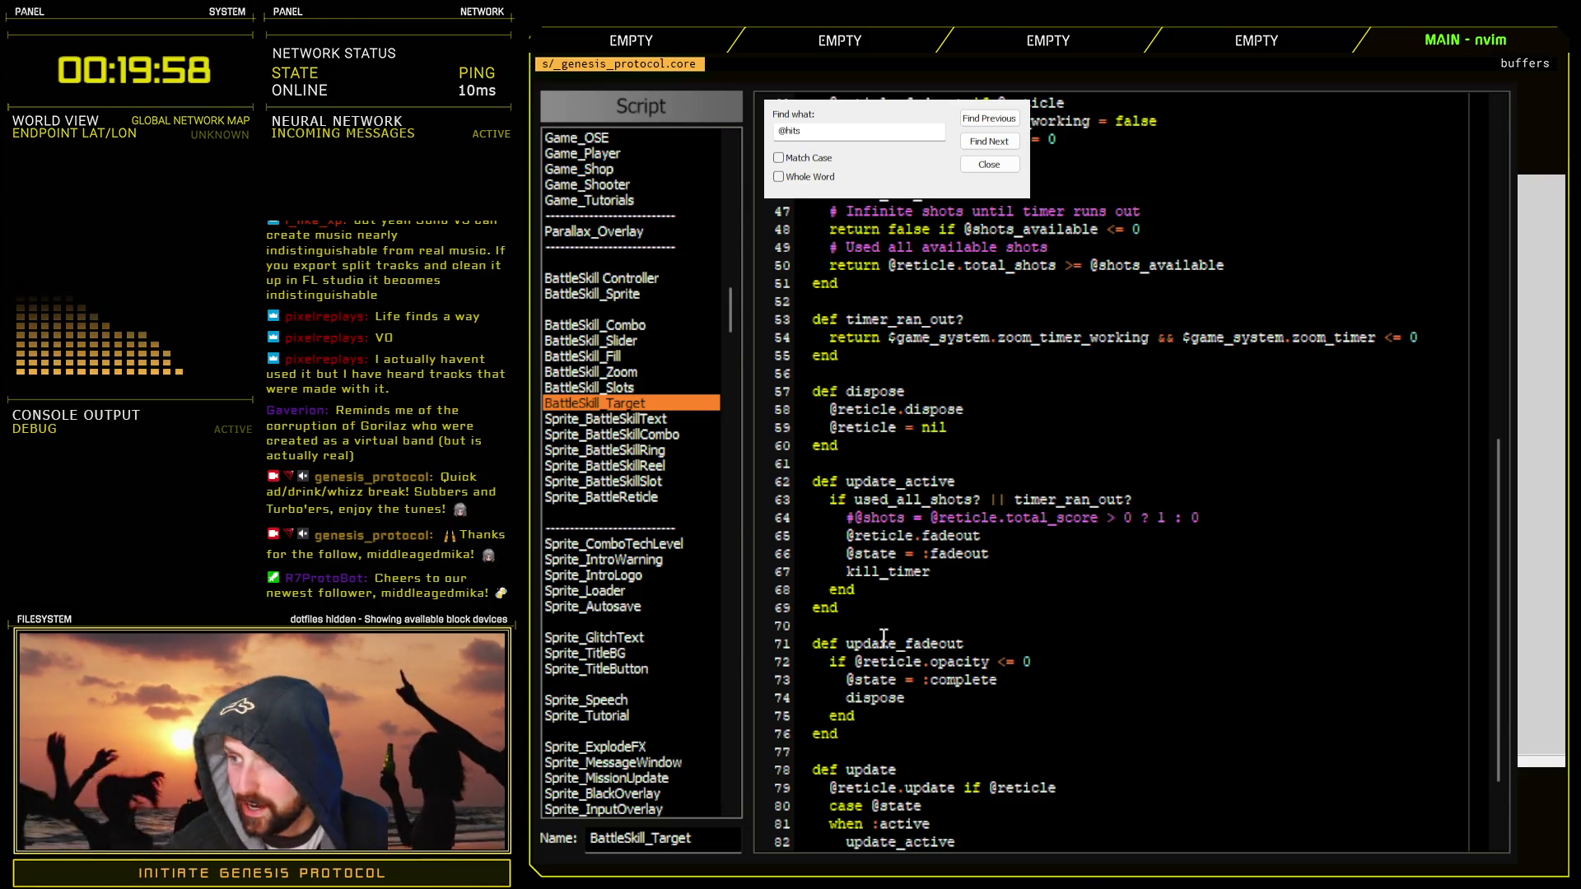
scroll(971, 650, "up", 4)
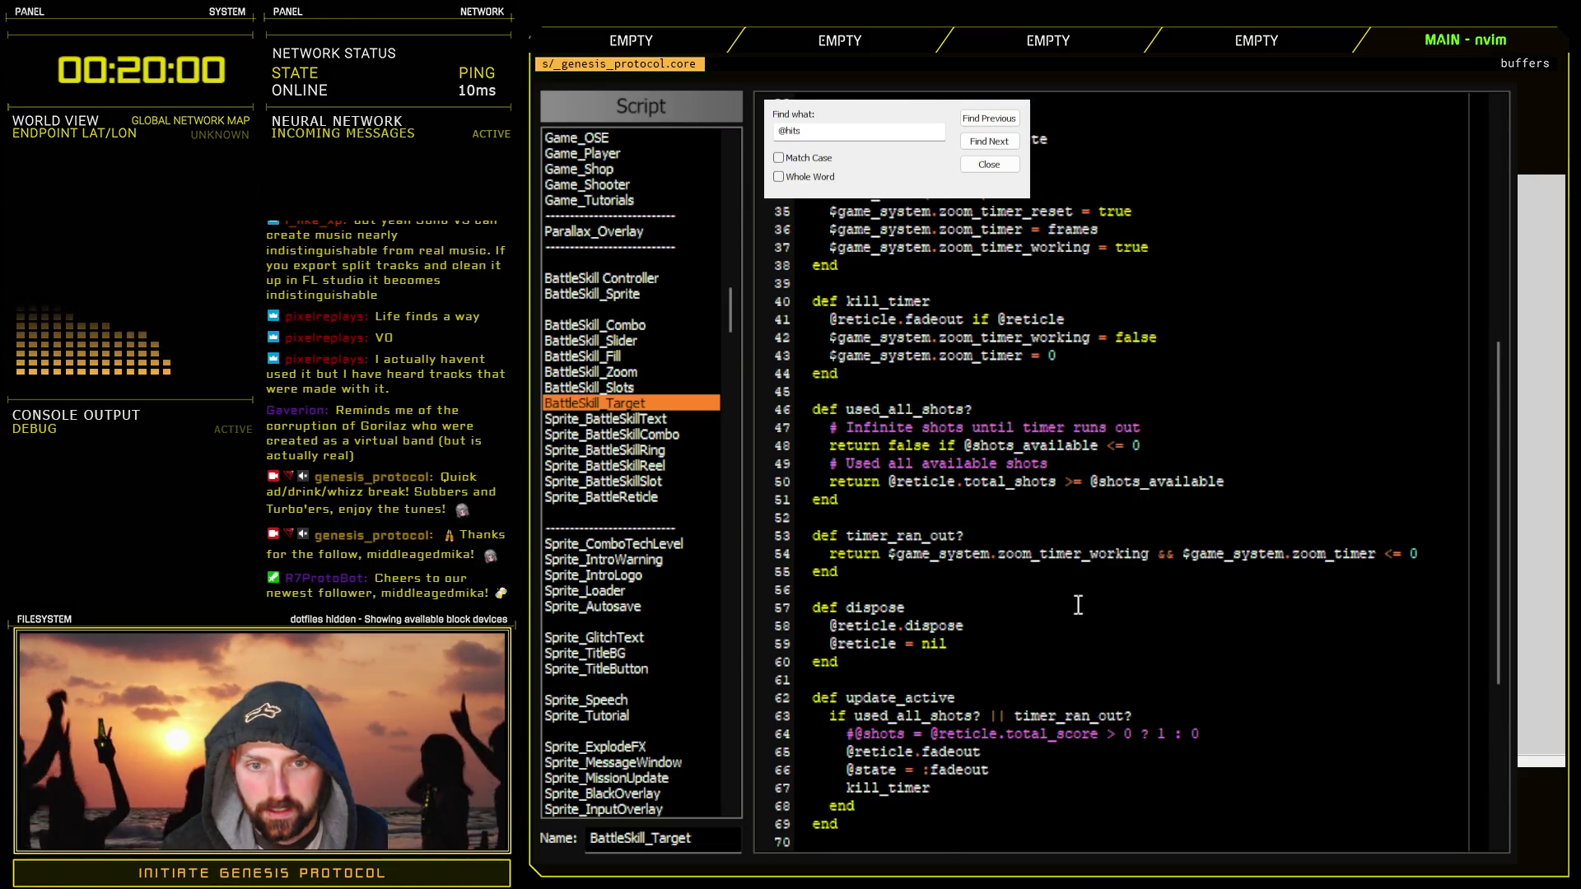
scroll(1075, 605, "down", 2)
double_click(887, 622)
key("ctrl+f")
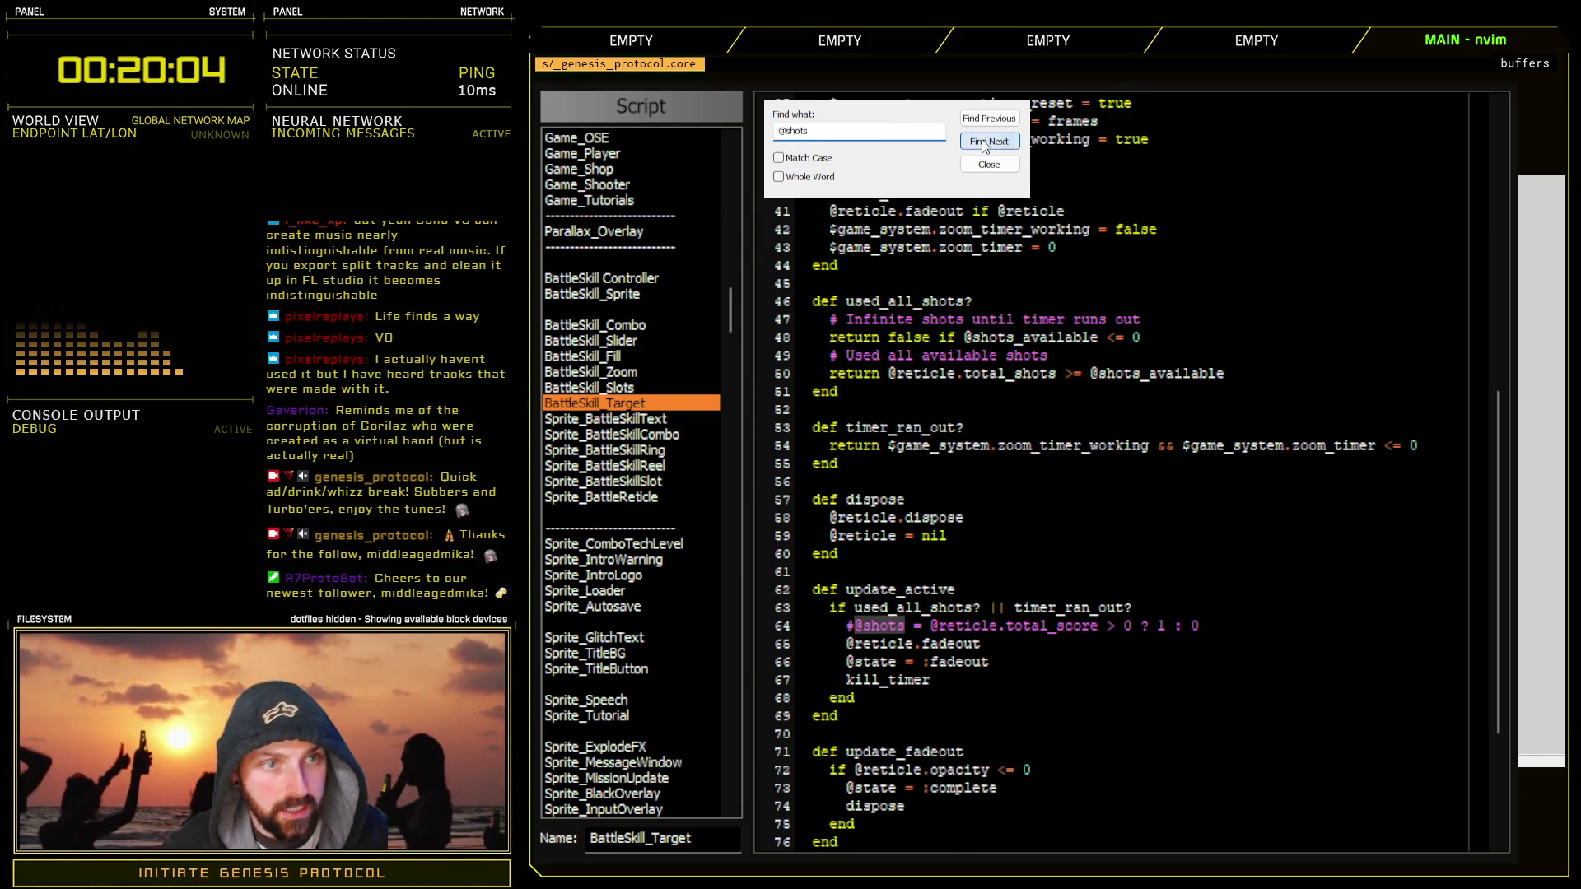
left_click(984, 143)
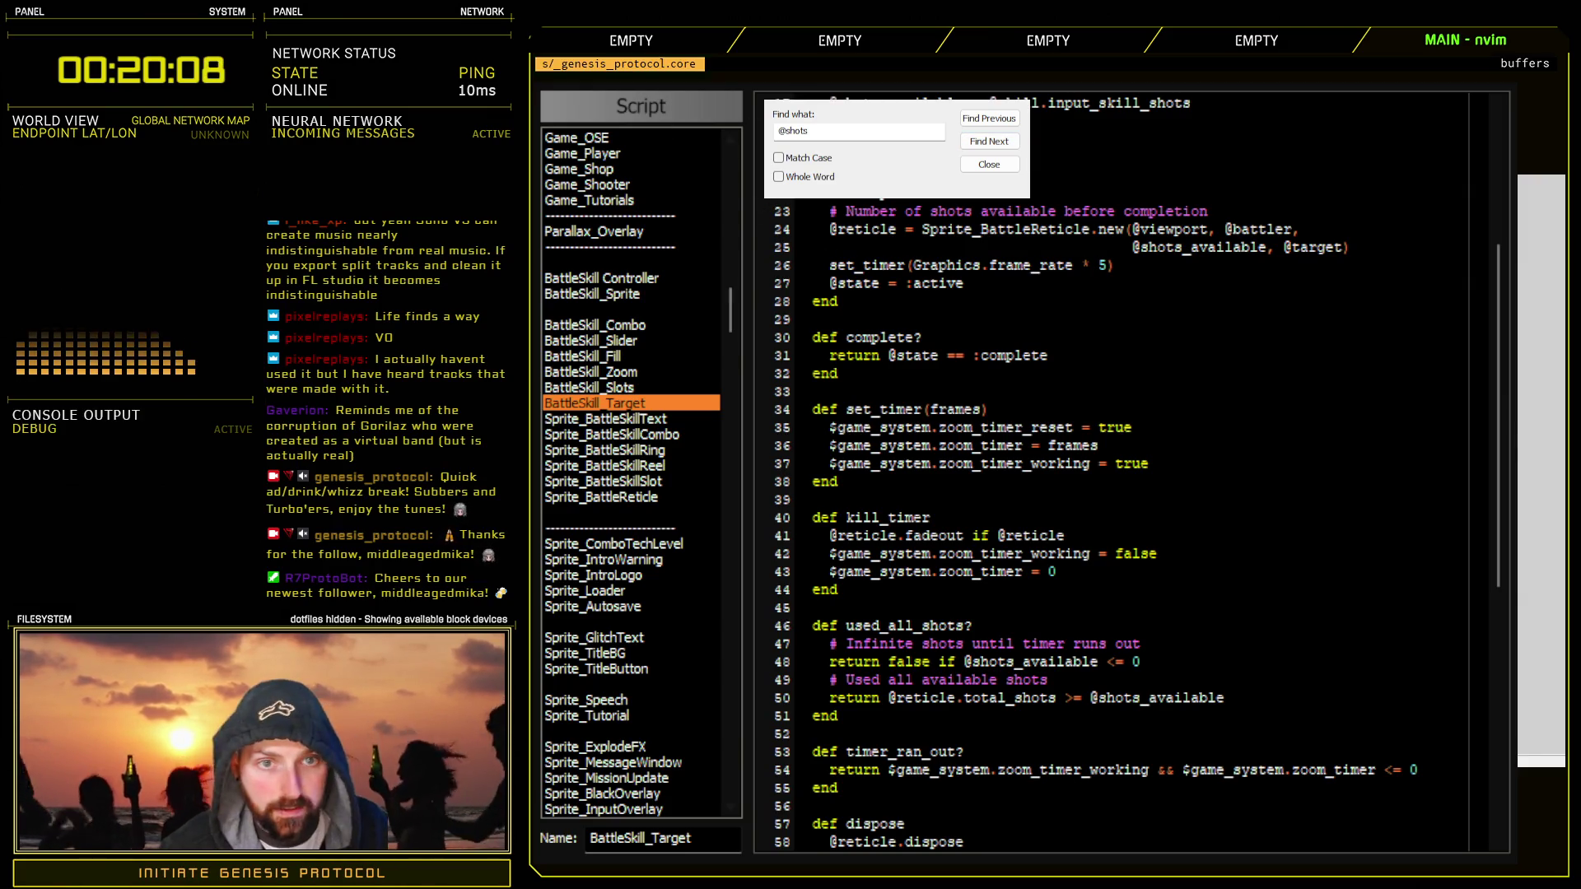
left_click(985, 142)
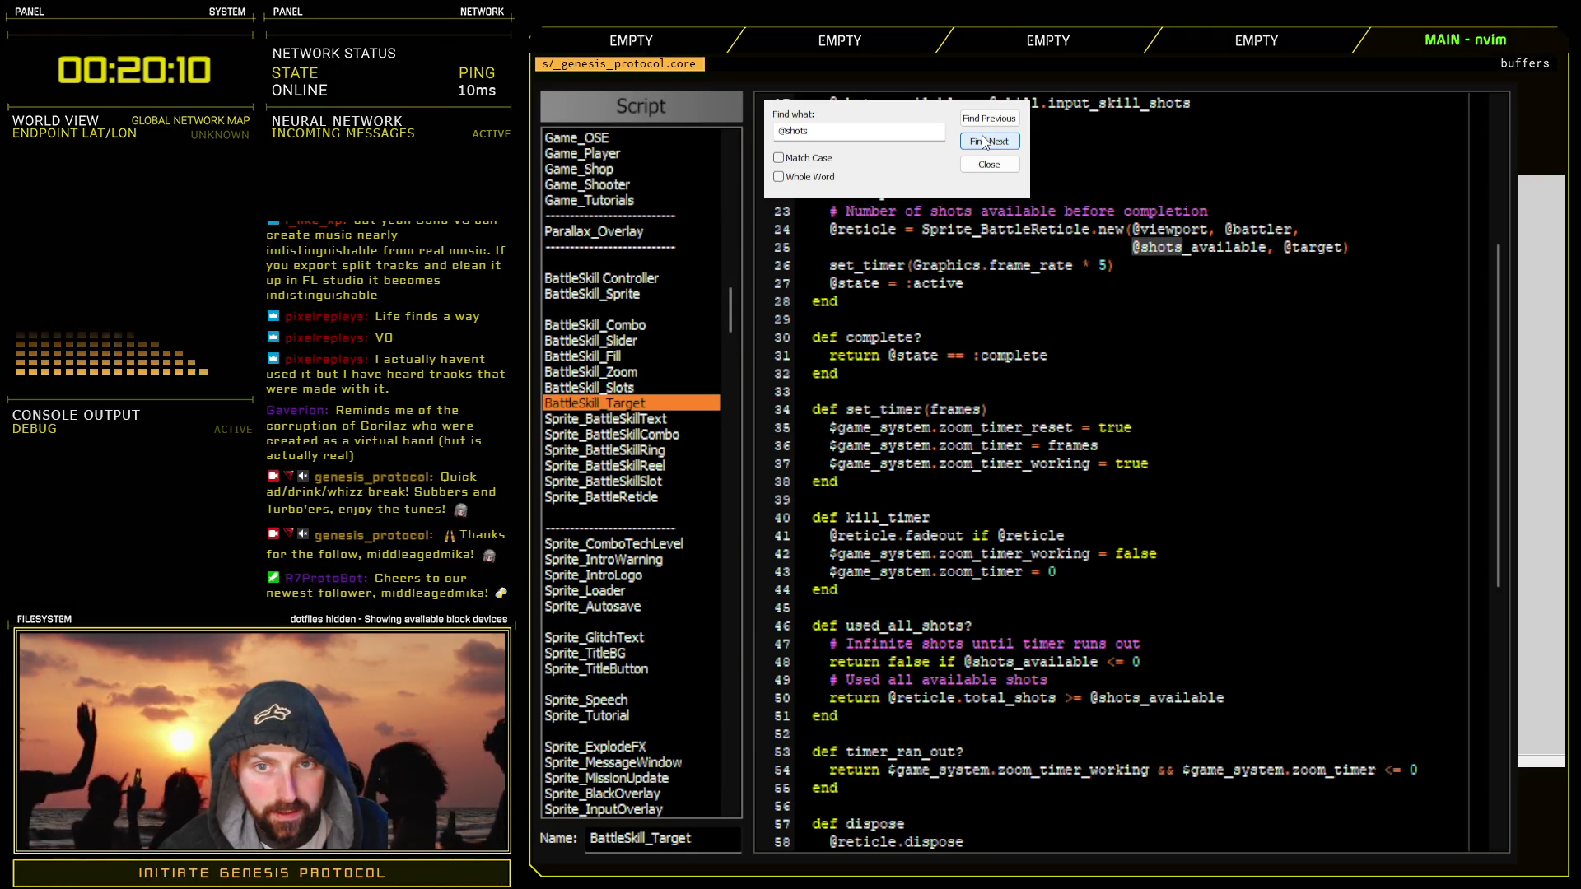
left_click(984, 142)
left_click(985, 143)
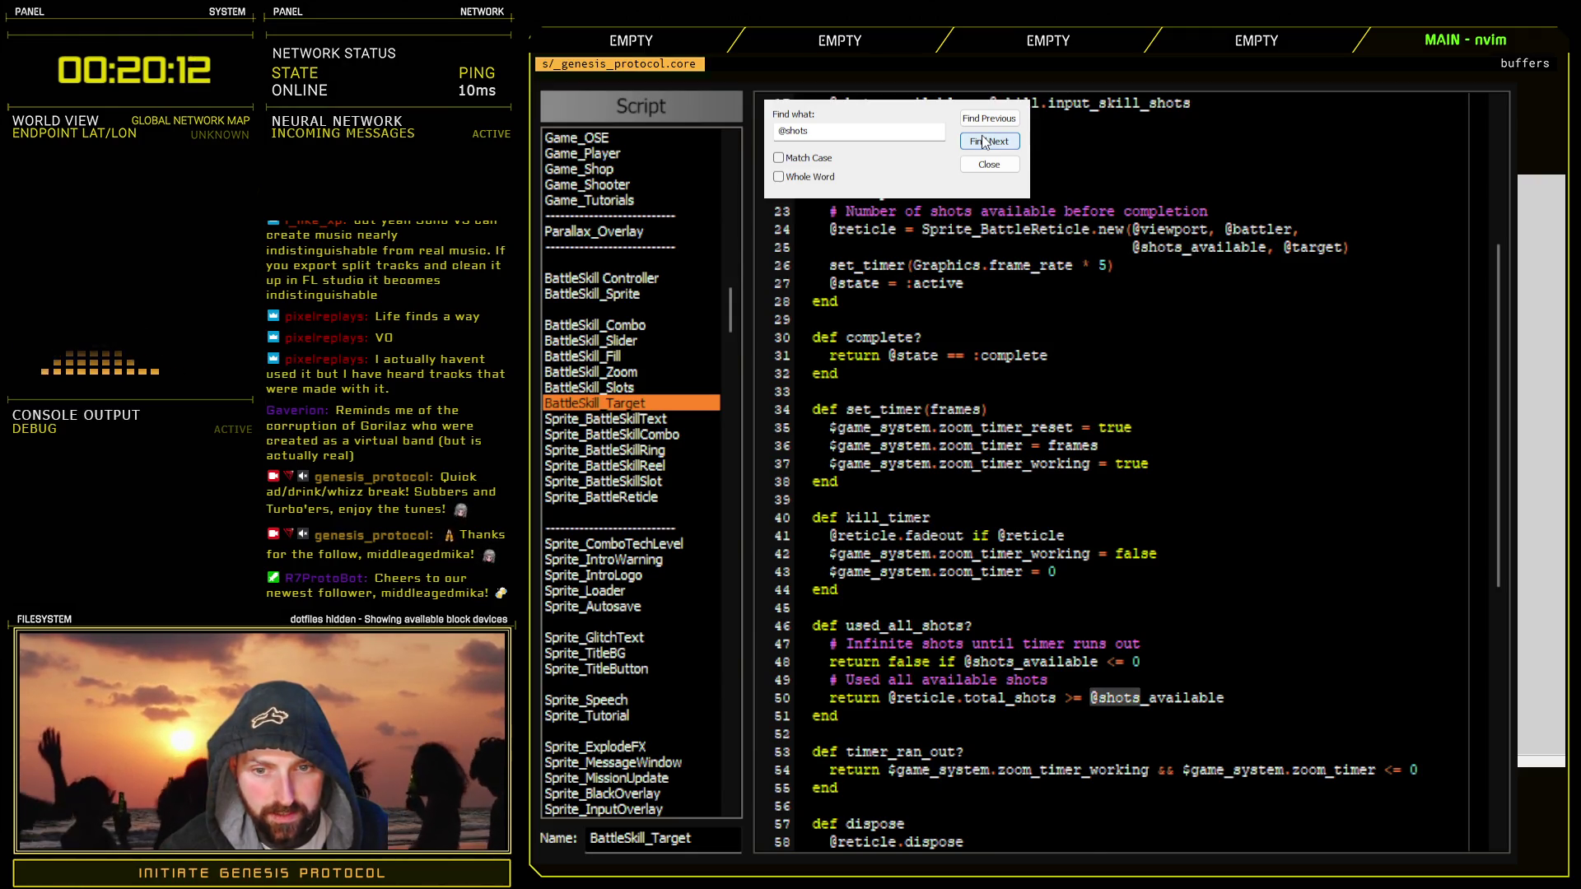
left_click(984, 143)
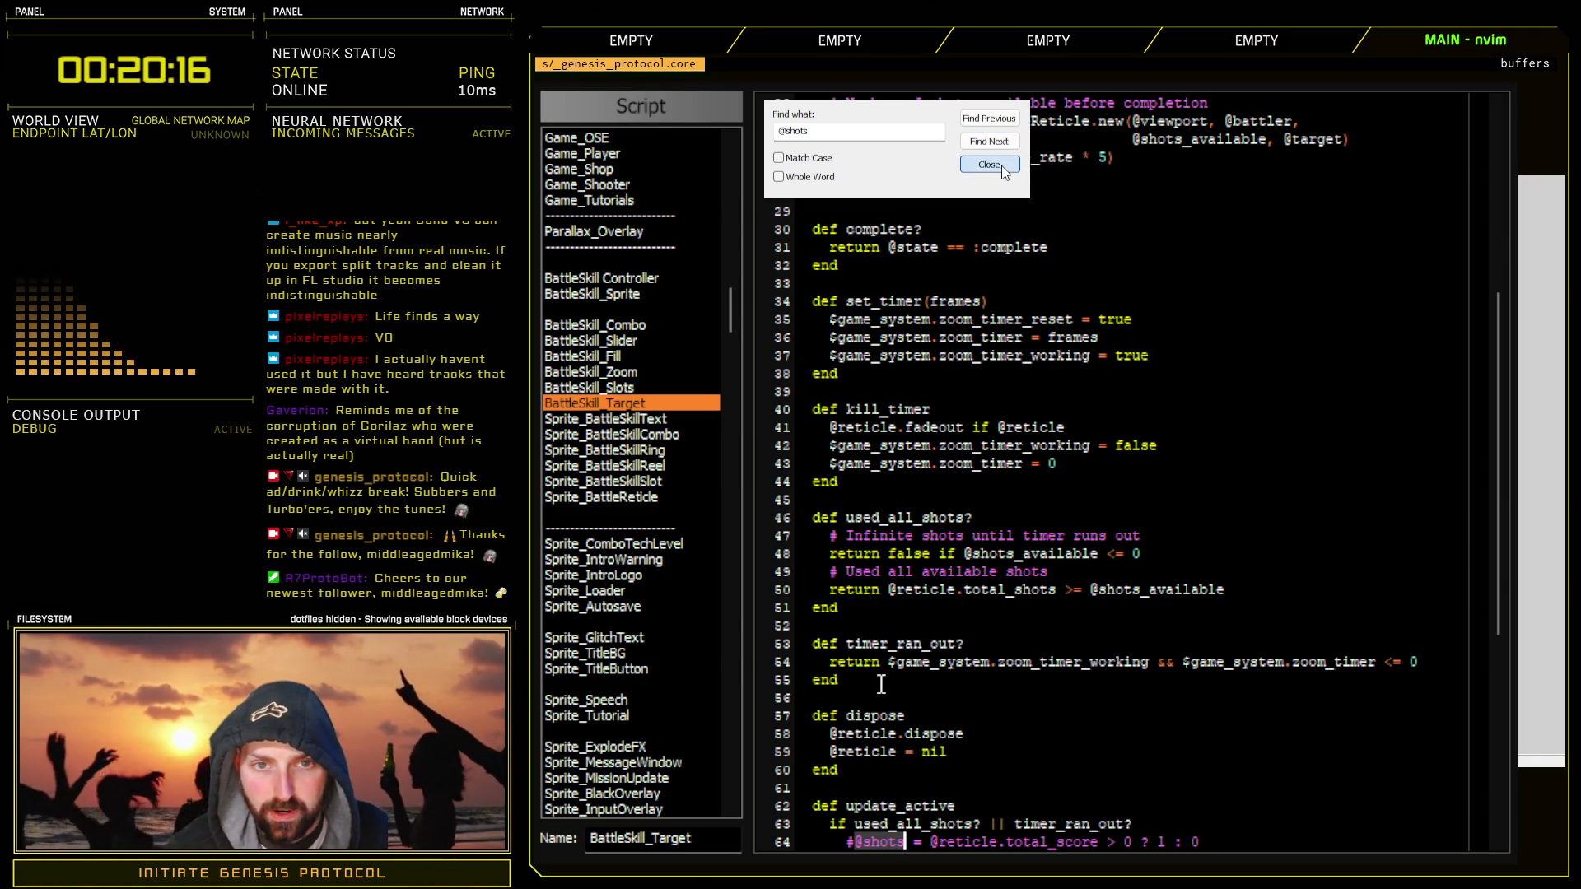
Add an empty 'def score' … 'end' method right after complete?
left_click(855, 275)
type("odef score")
key("Return")
type("end")
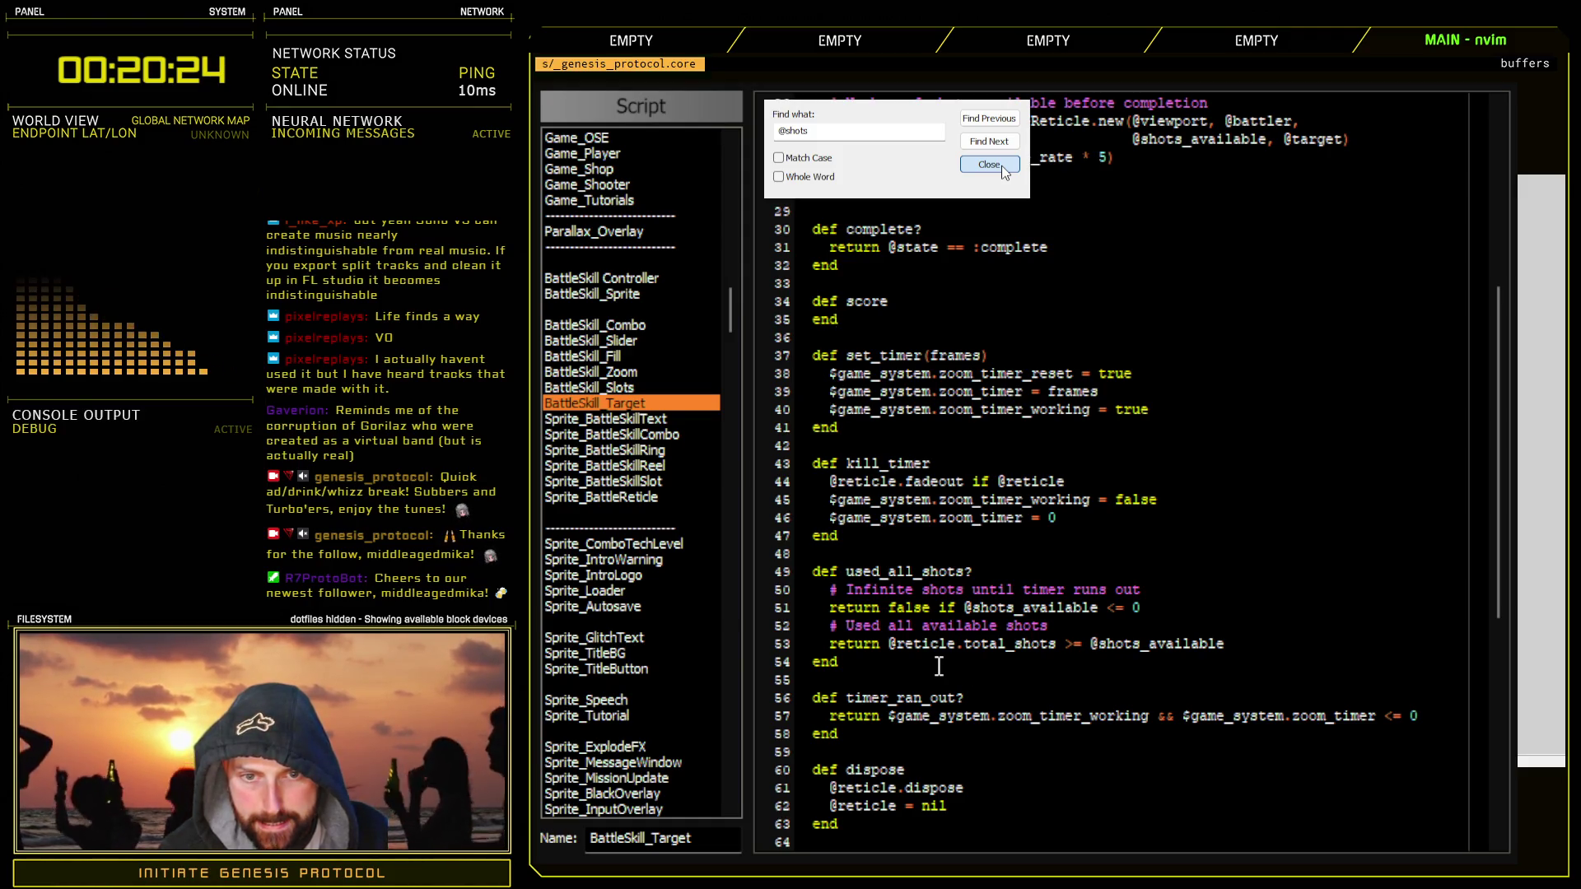
Copy BattleSkill_Zoom's score method and paste it over BattleSkill_Target's empty score
left_click_drag(893, 644, 1057, 644)
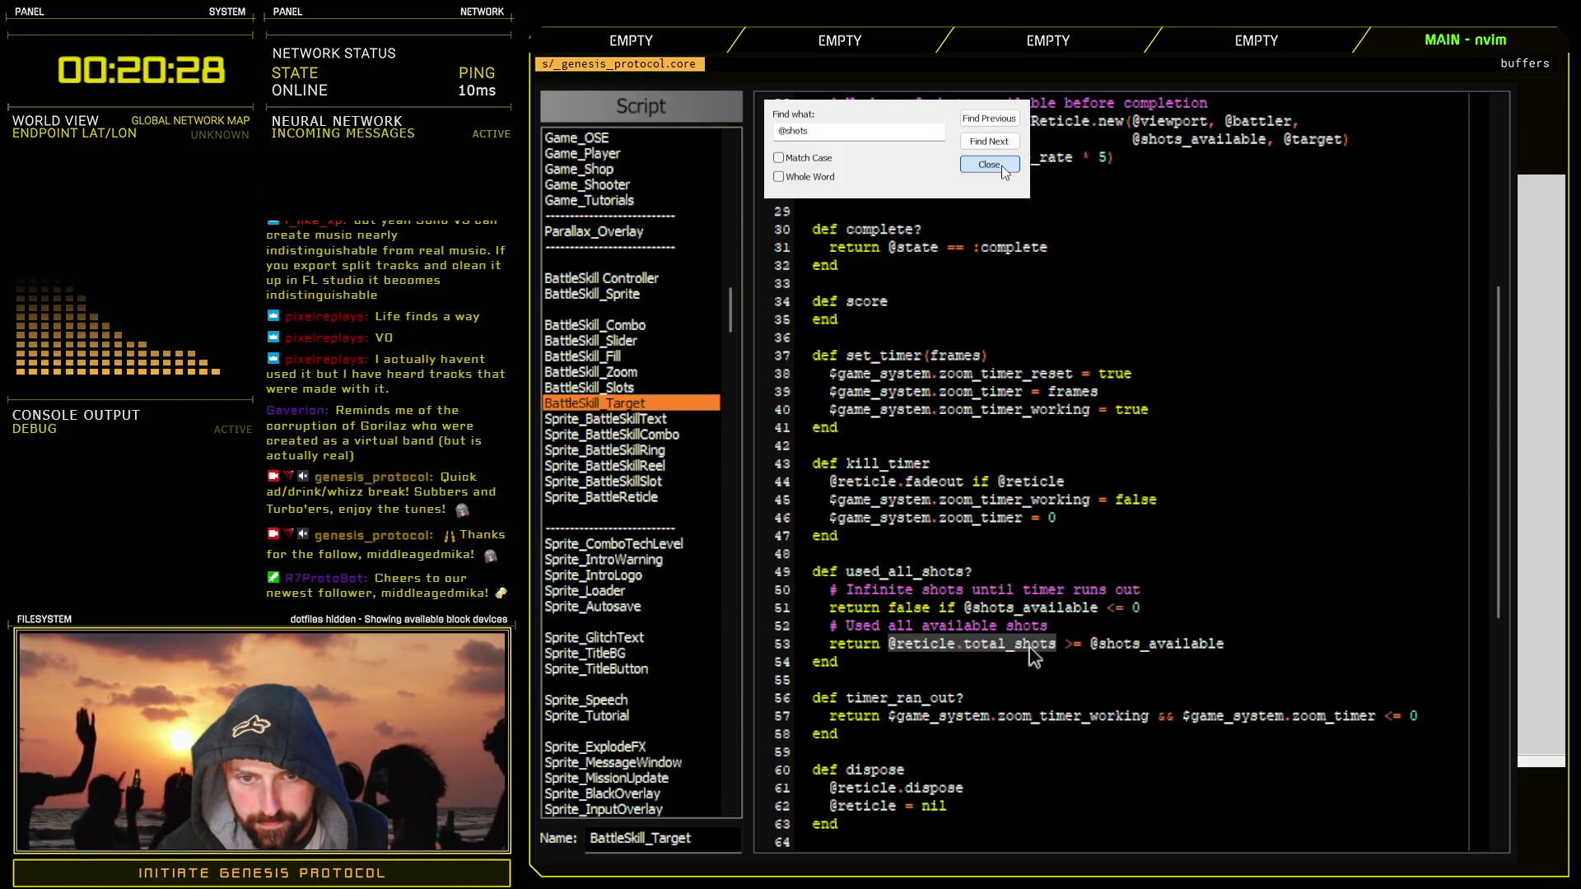
left_click(616, 375)
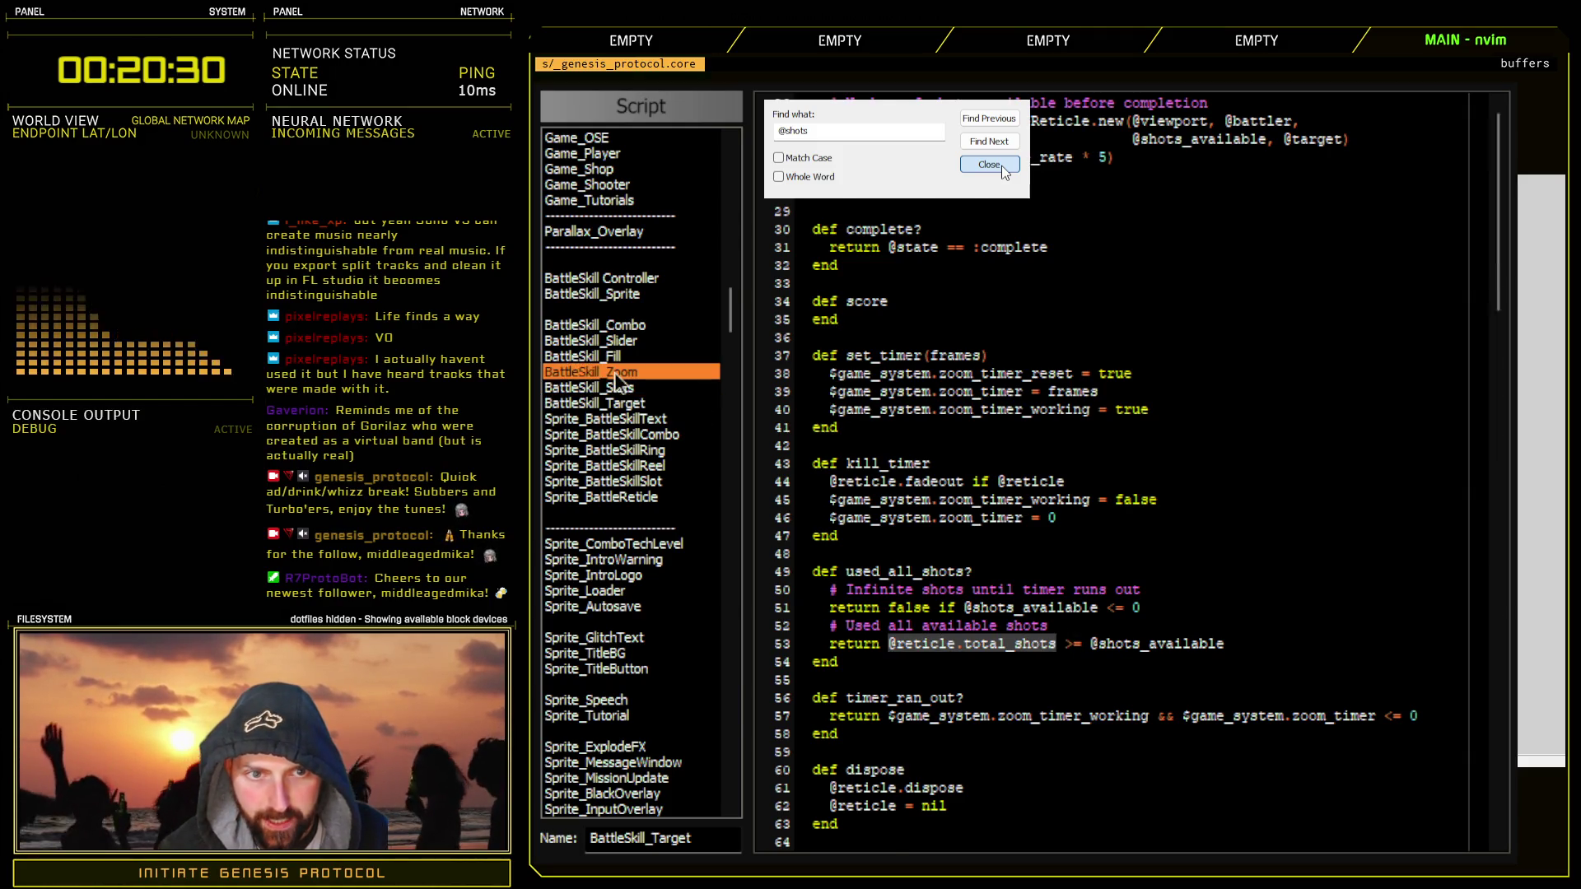
left_click_drag(777, 412, 797, 647)
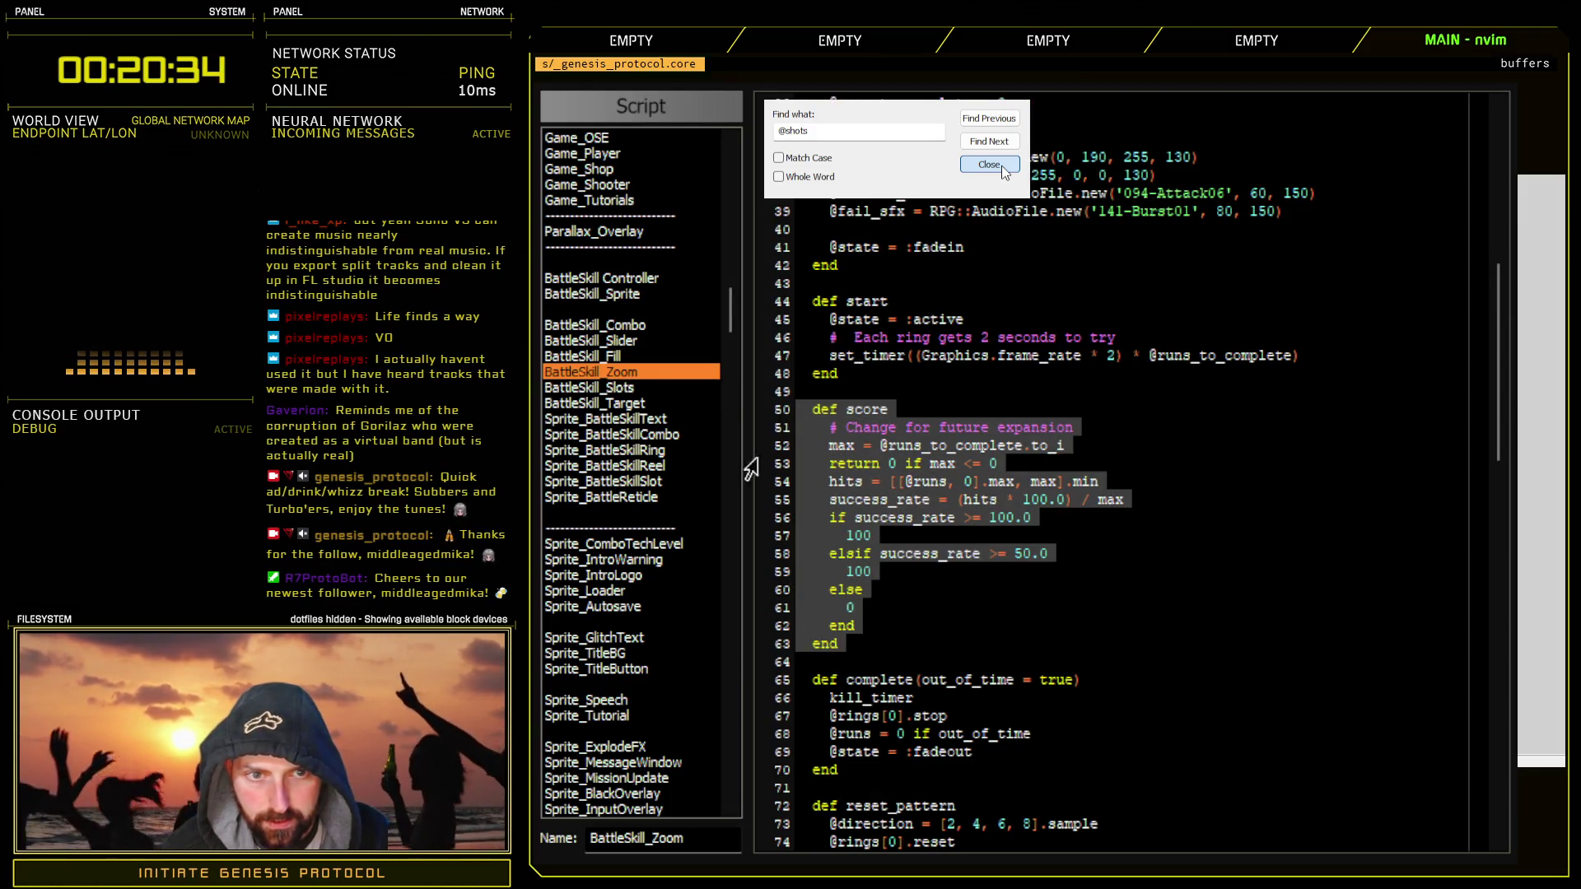
left_click(627, 403)
left_click_drag(778, 313, 780, 330)
type("def score     # Change for future expansion     max = @runs_to_complete.to_i     return 0 if max <= 0     hits = [[@runs, 0].max, max].min     success_rate = (hits * 100.0) / max     if success_rate >= 100.0       100     elsif success_rate >= 50.0       100     else       0     end   end")
scroll(988, 440, "up", 6)
double_click(897, 394)
key("ctrl+c")
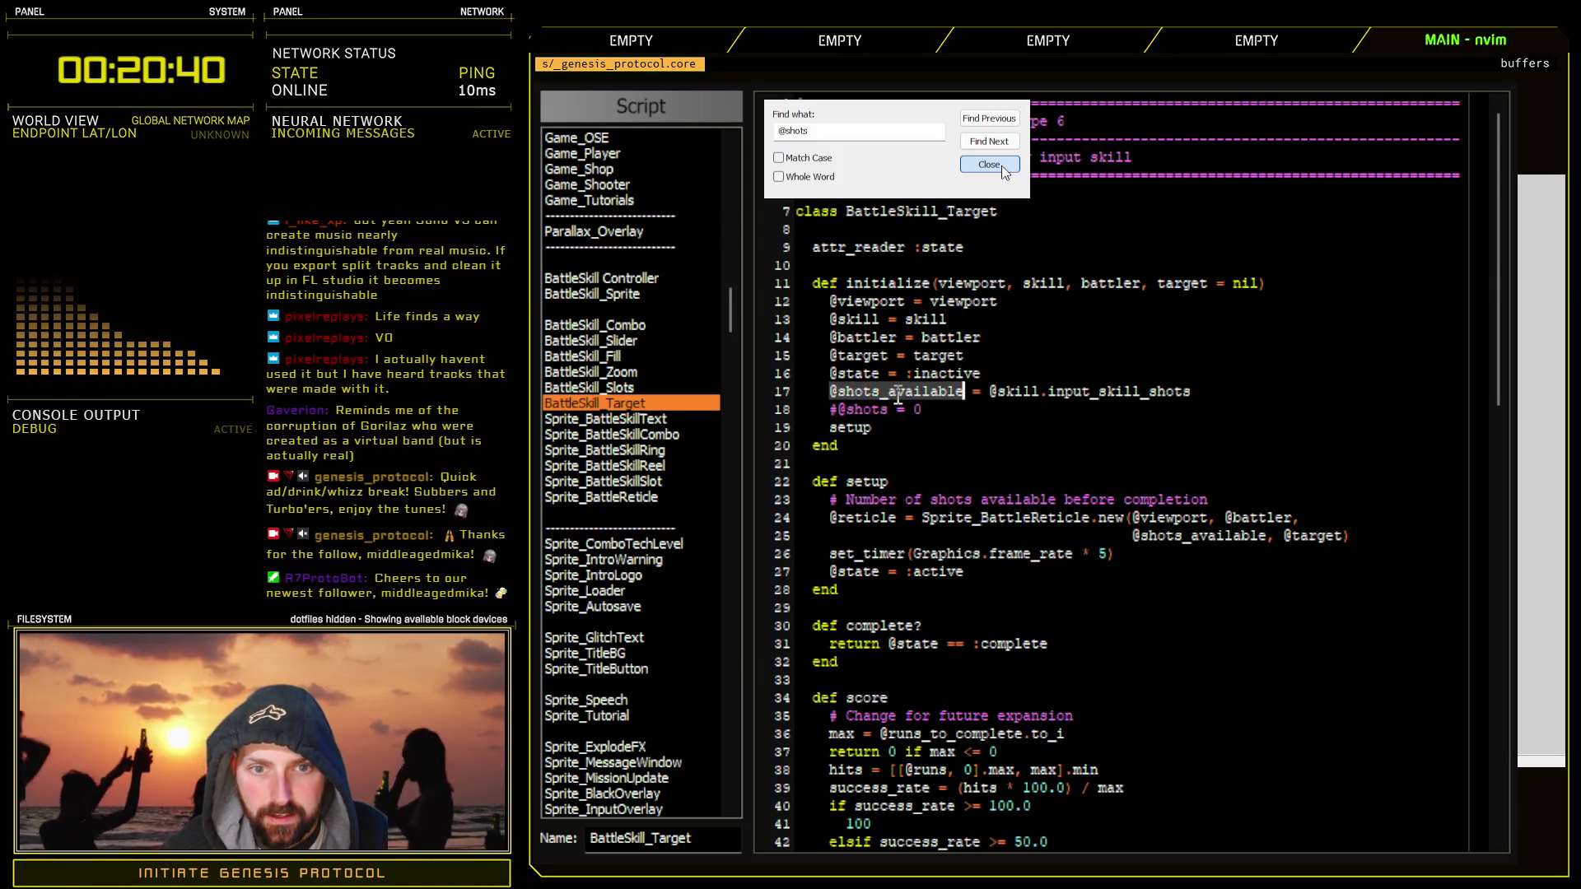
scroll(879, 451, "down", 4)
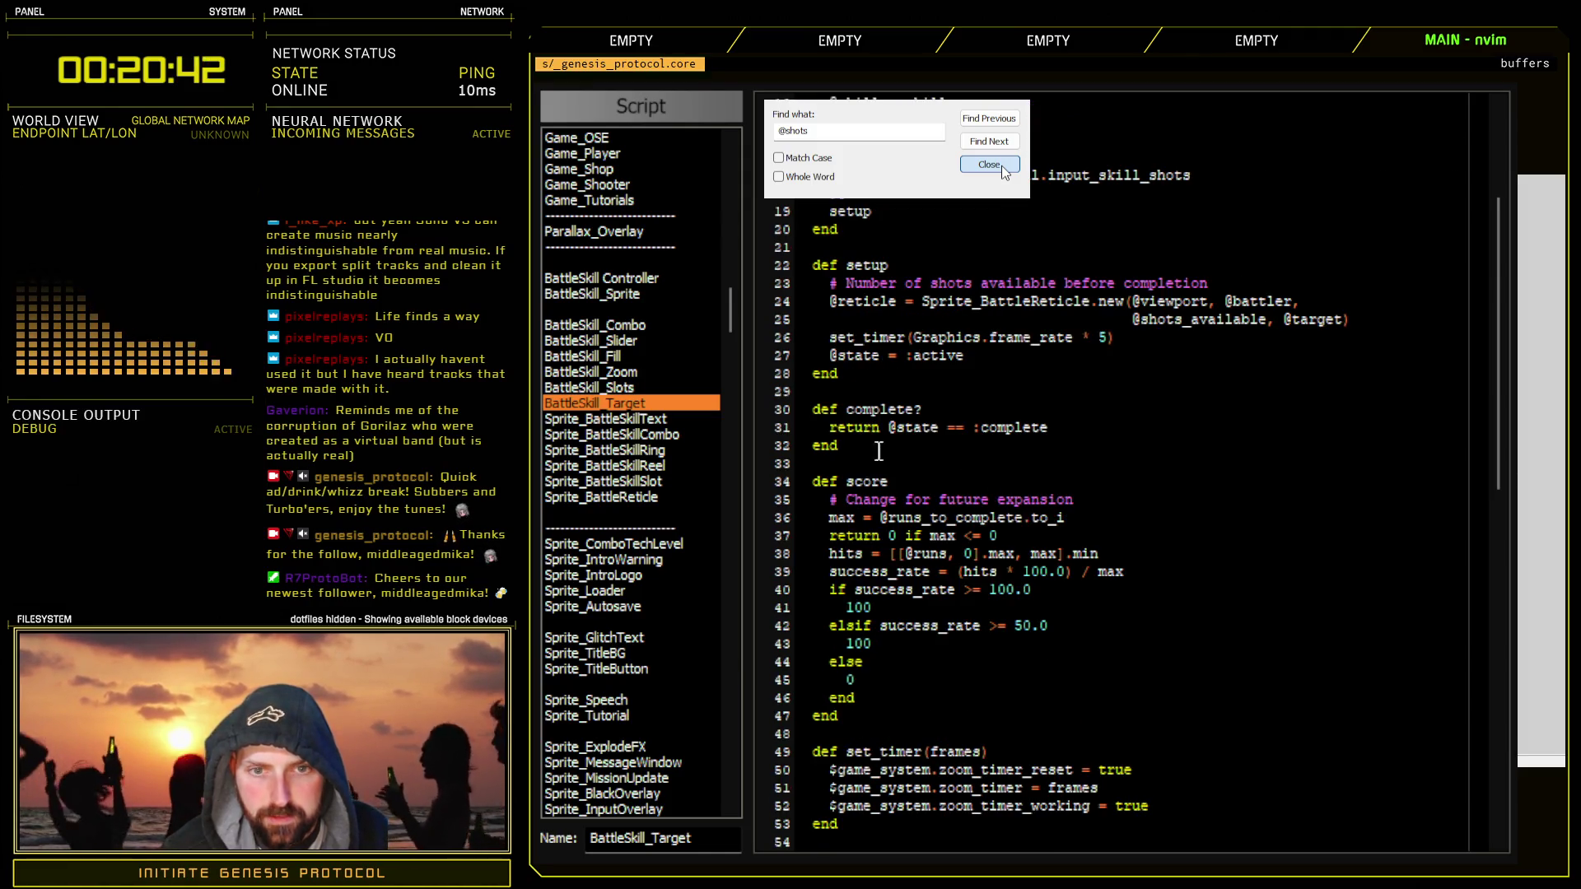
double_click(945, 517)
key("ctrl+v")
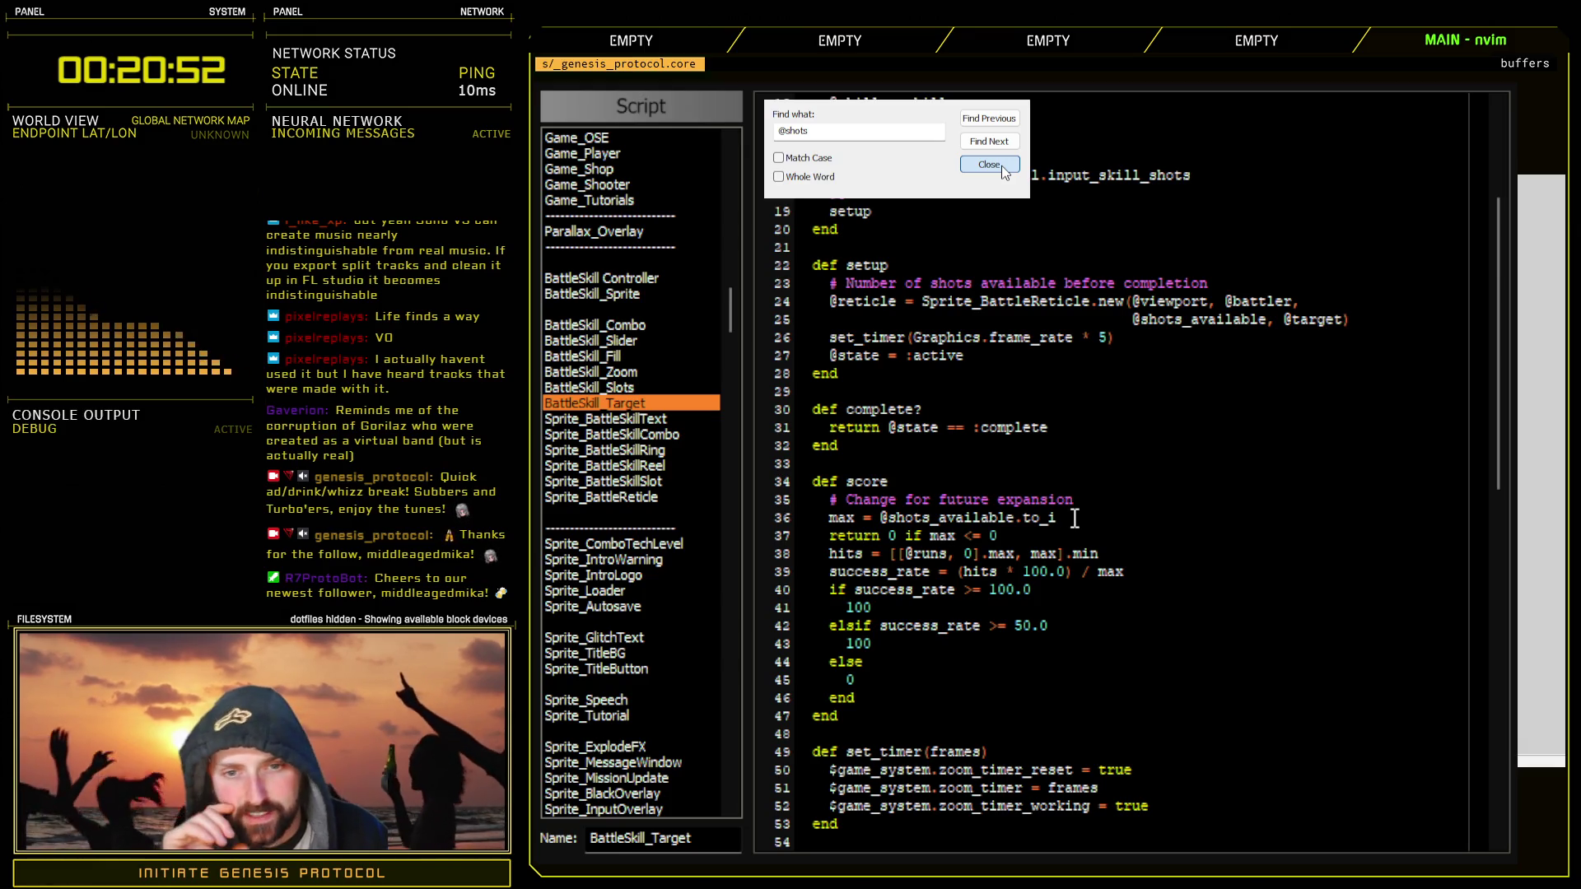
double_click(947, 519)
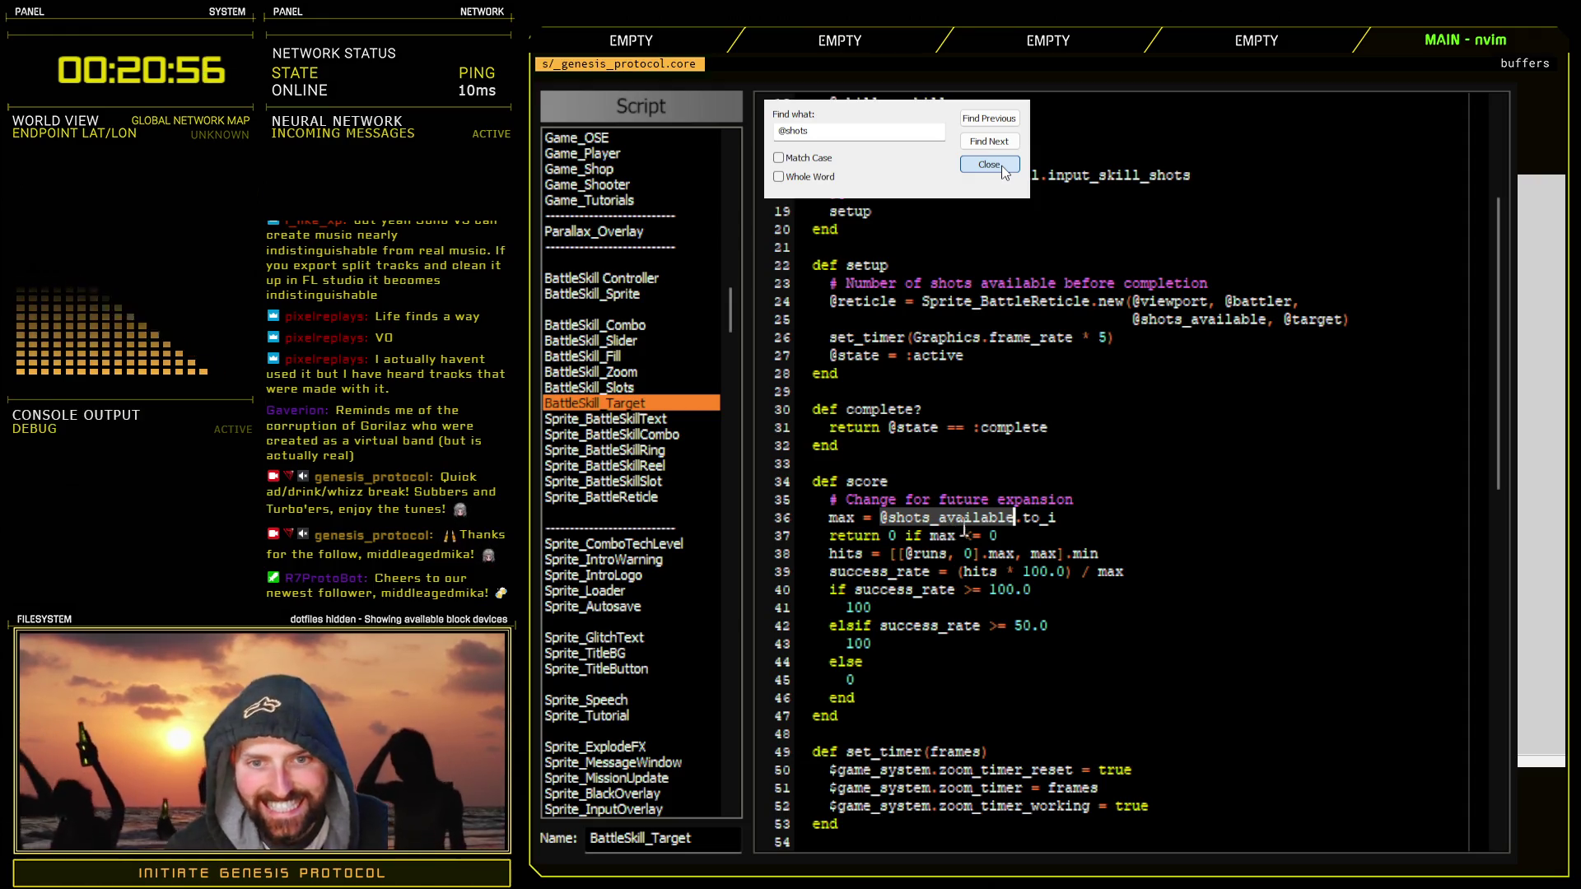
left_click(1072, 521)
scroll(1075, 524, "up", 4)
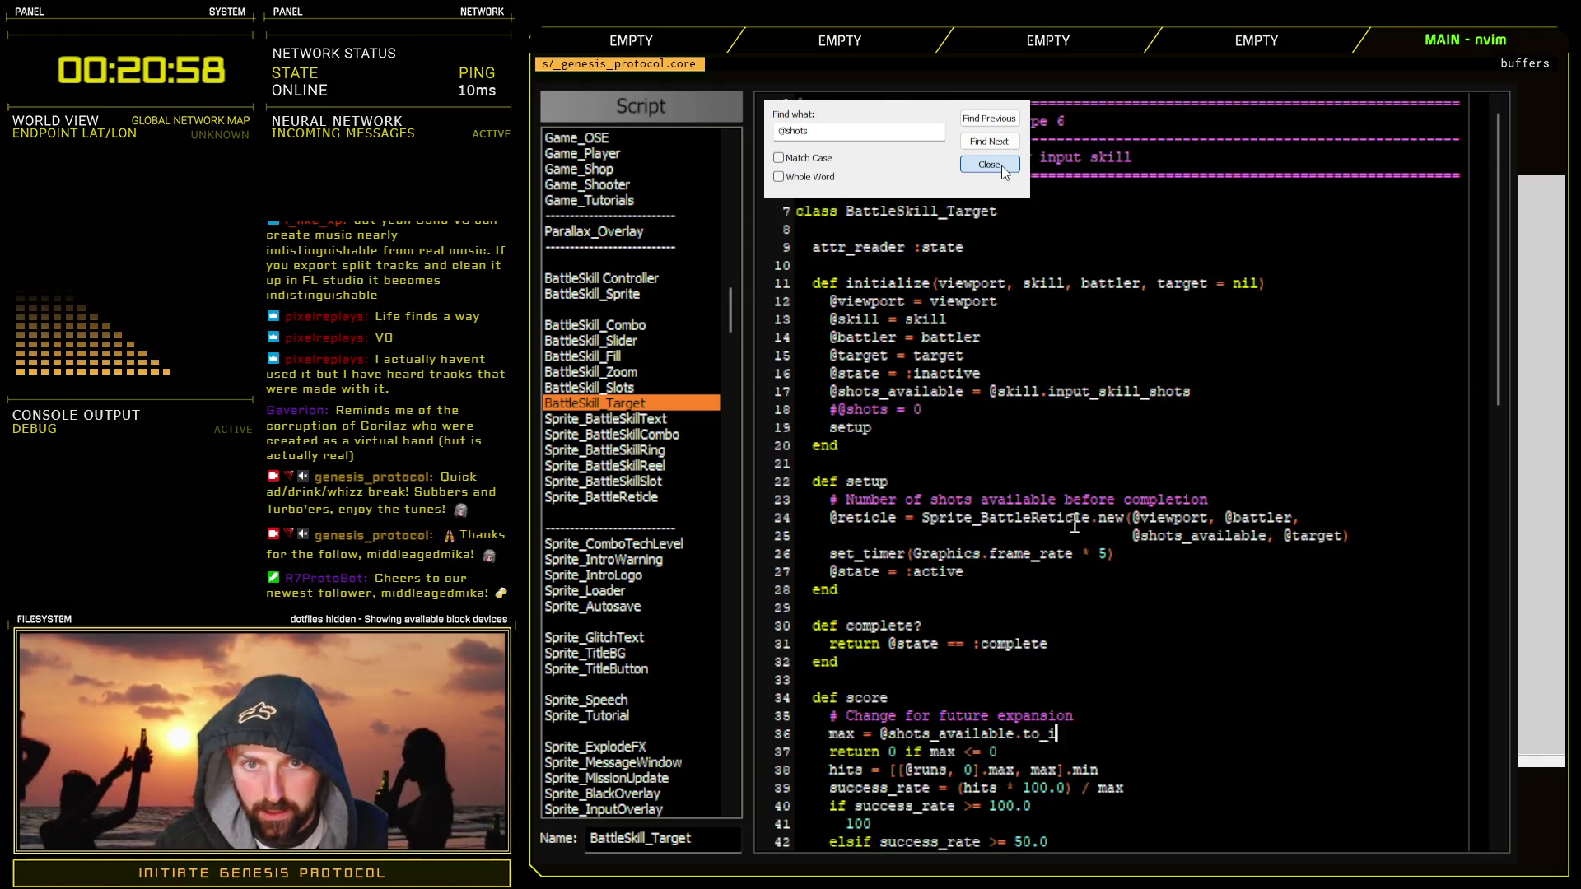
scroll(1075, 524, "down", 2)
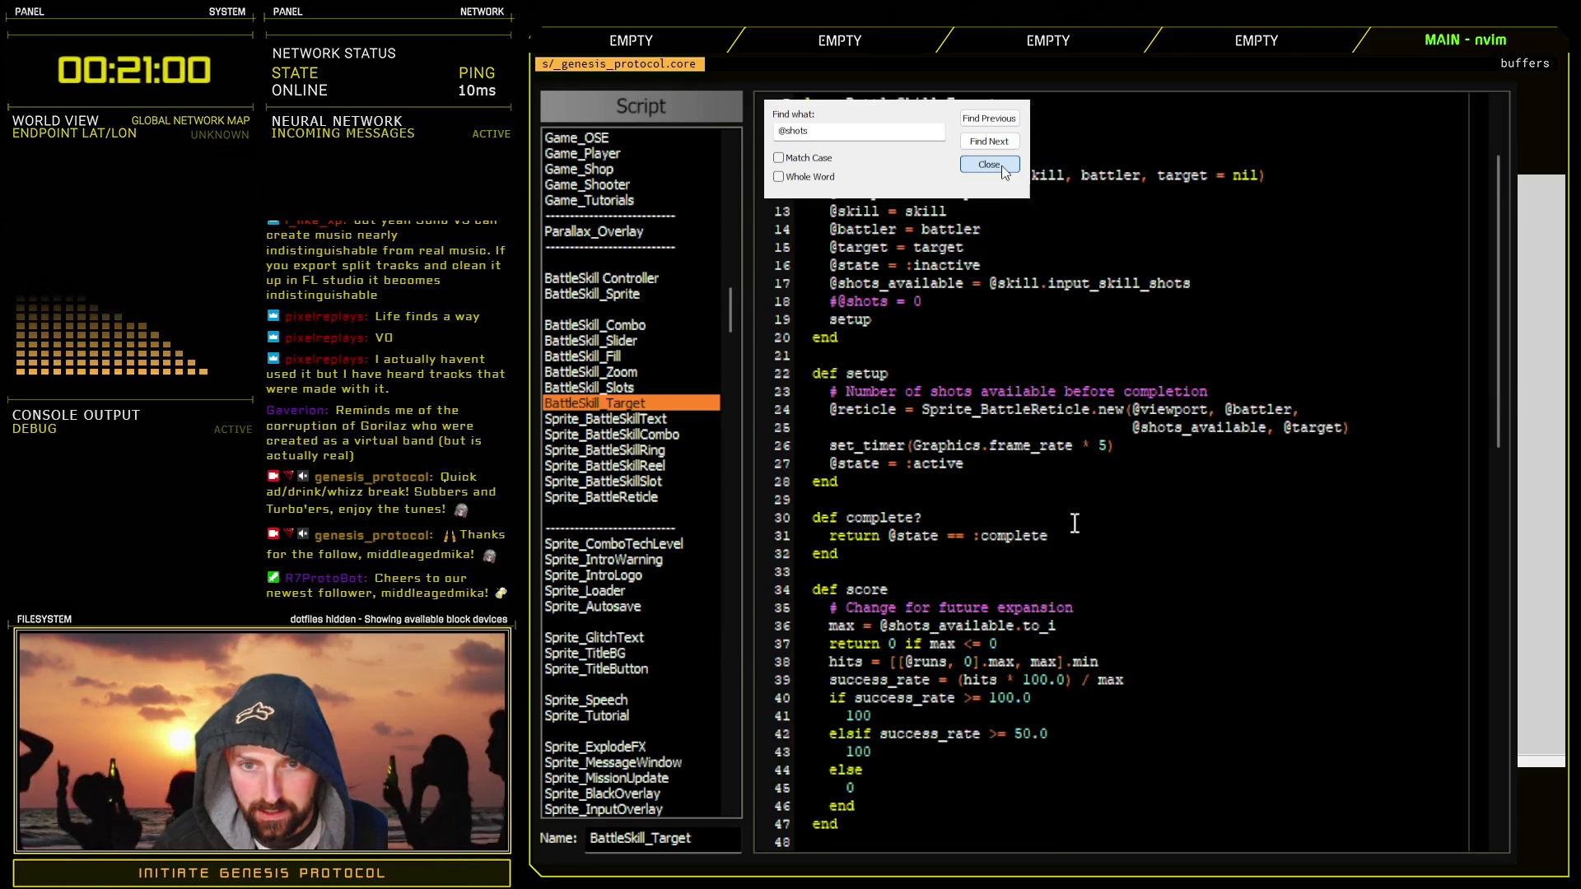
Switch to the Sprite_BattleReticle script and scroll to its top
left_click(649, 496)
scroll(1068, 446, "up", 10)
scroll(1068, 445, "up", 10)
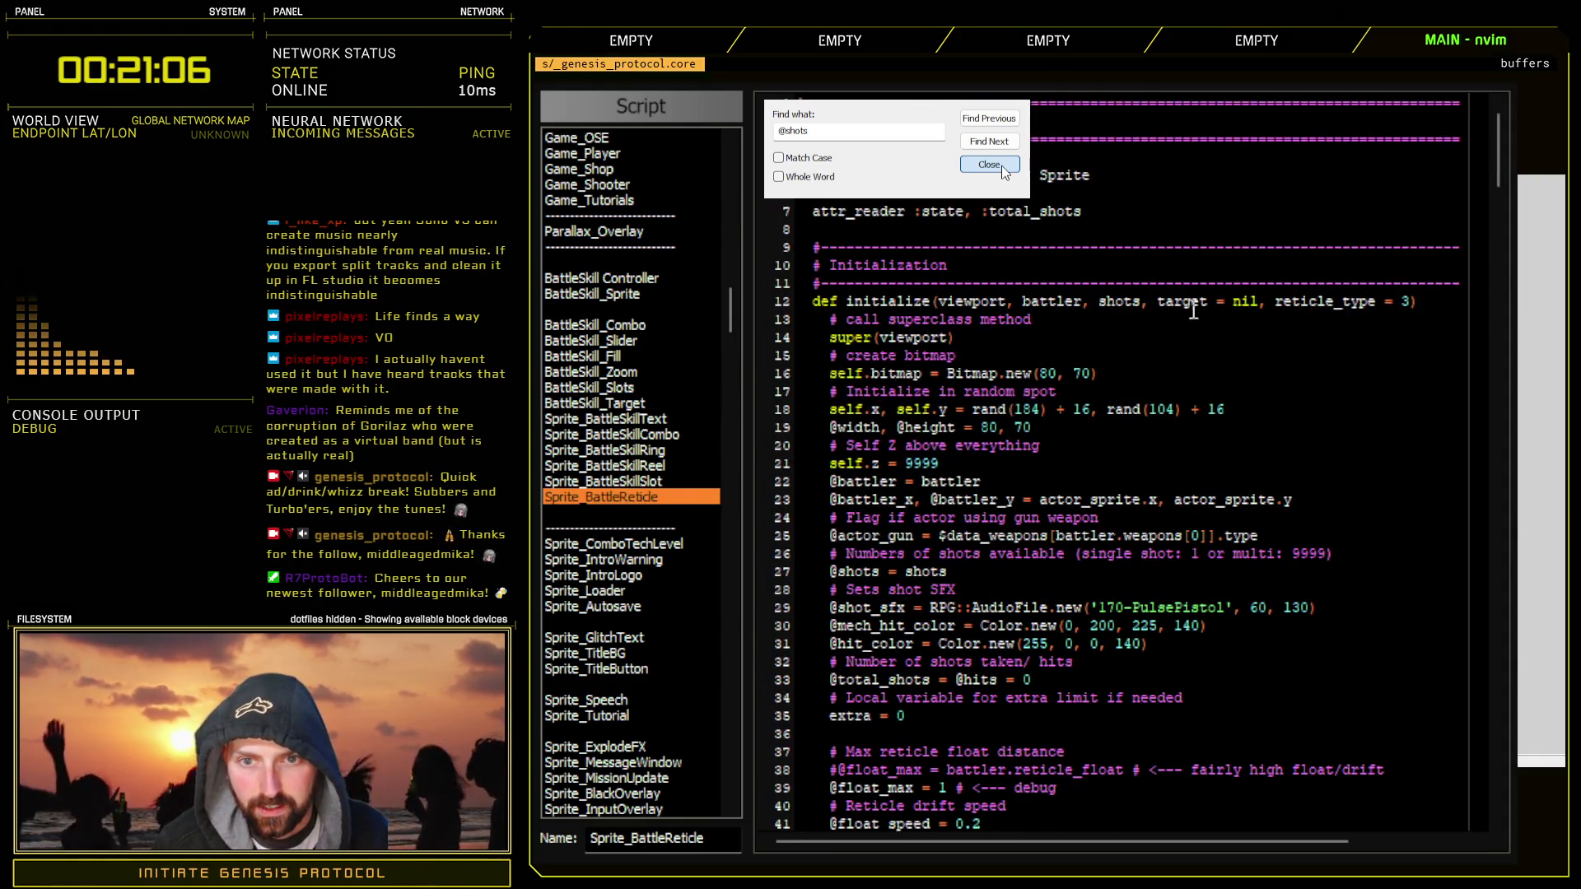
Check the 9999 multi-shot value on line 26, then switch to BattleSkill_Slots
scroll(1114, 625, "down", 10)
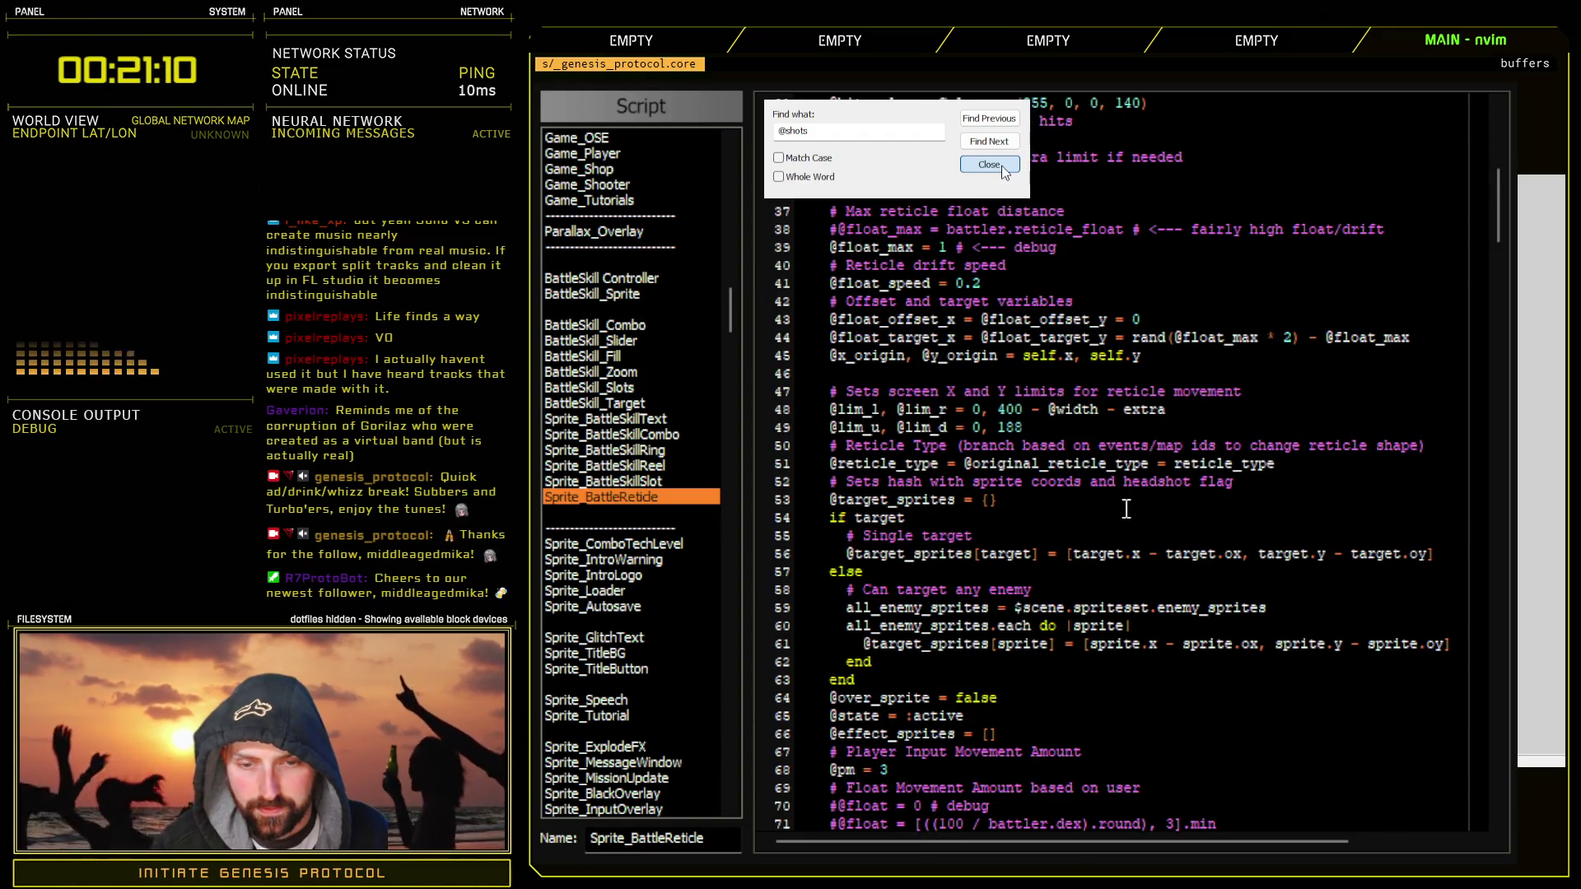
scroll(1127, 509, "down", 4)
scroll(1111, 547, "up", 8)
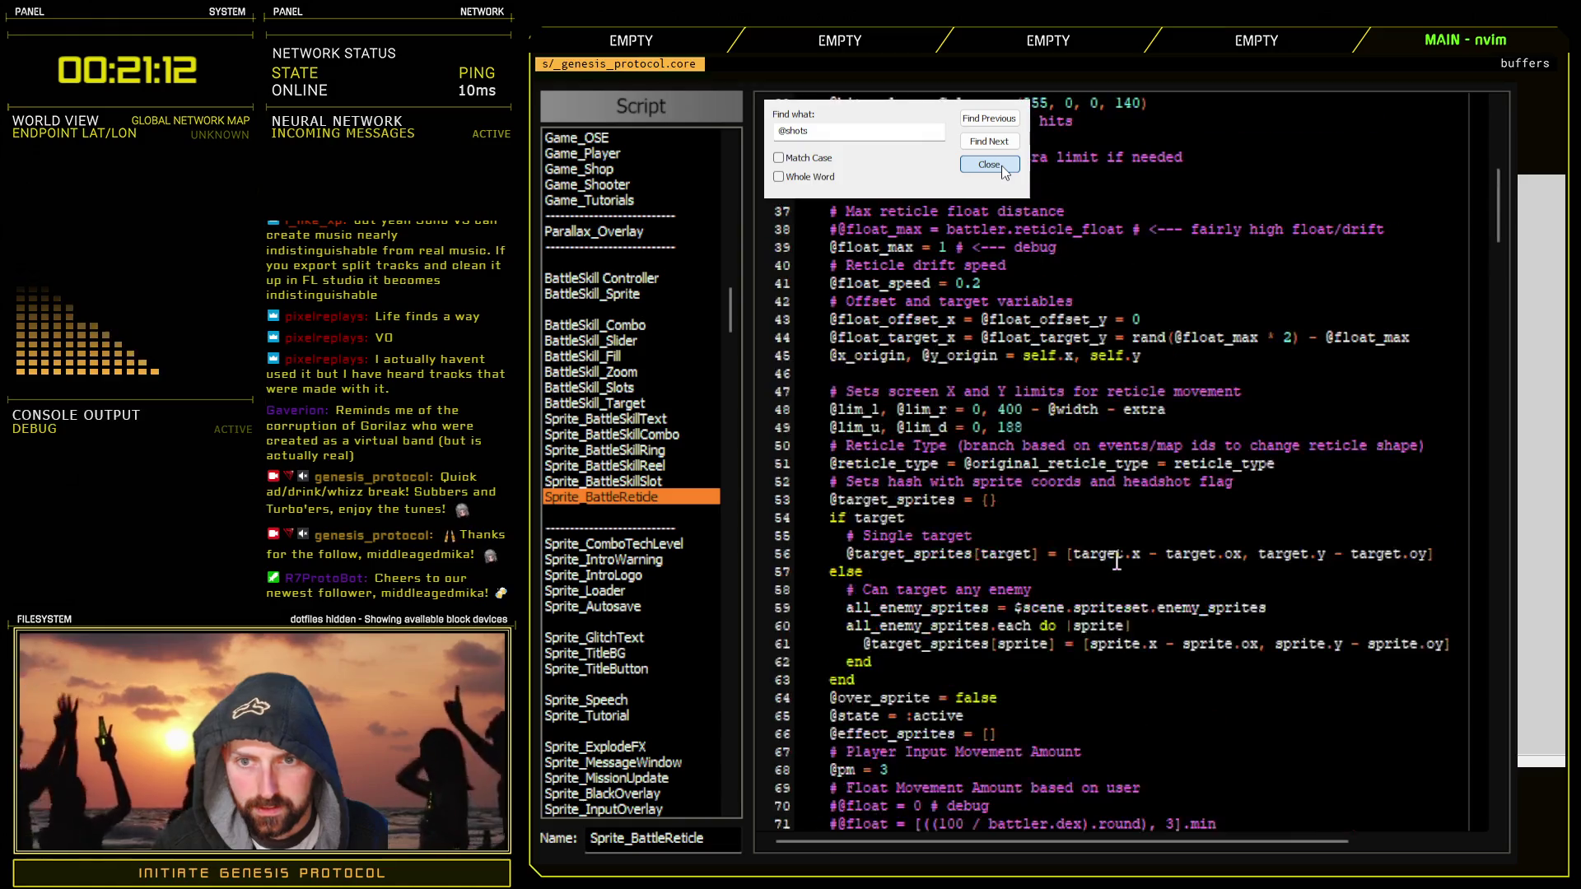
scroll(1118, 563, "up", 2)
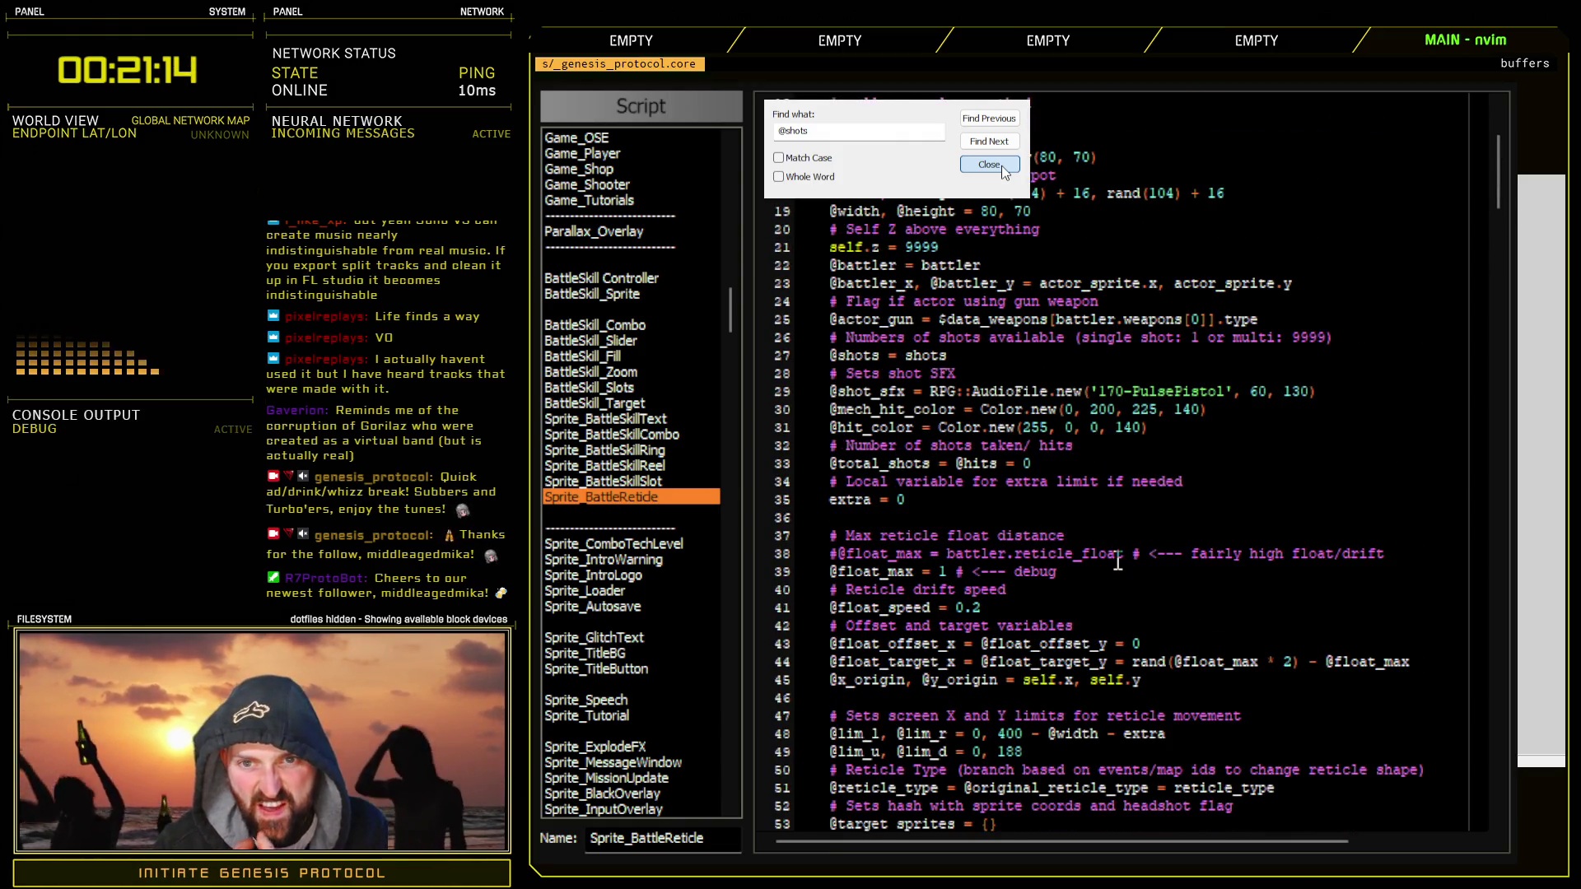
double_click(1313, 337)
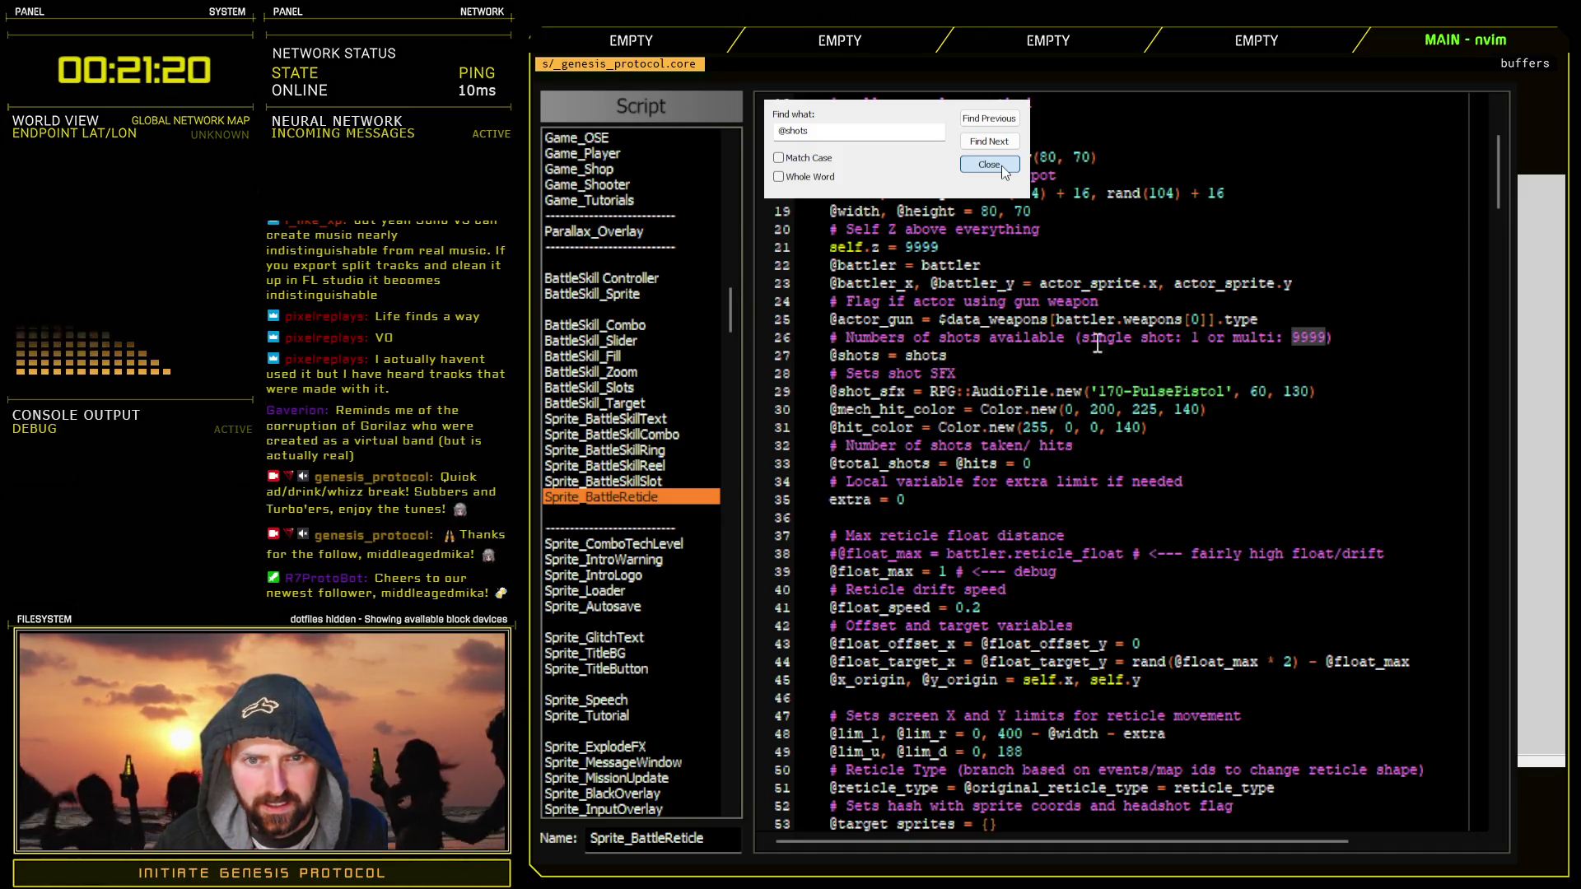
scroll(1087, 447, "up", 2)
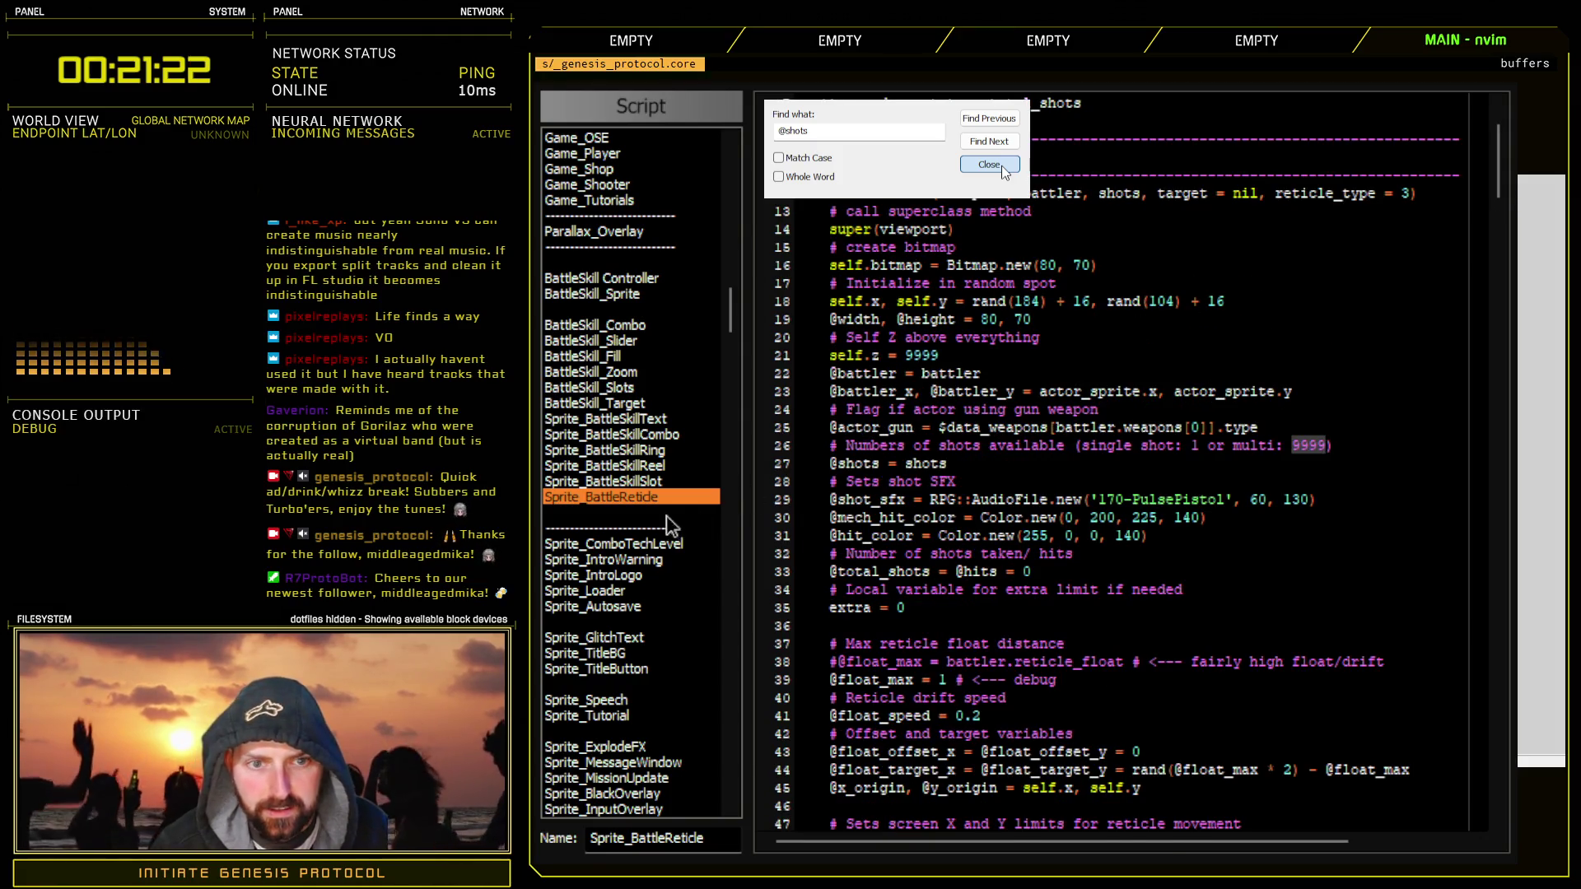
left_click(631, 387)
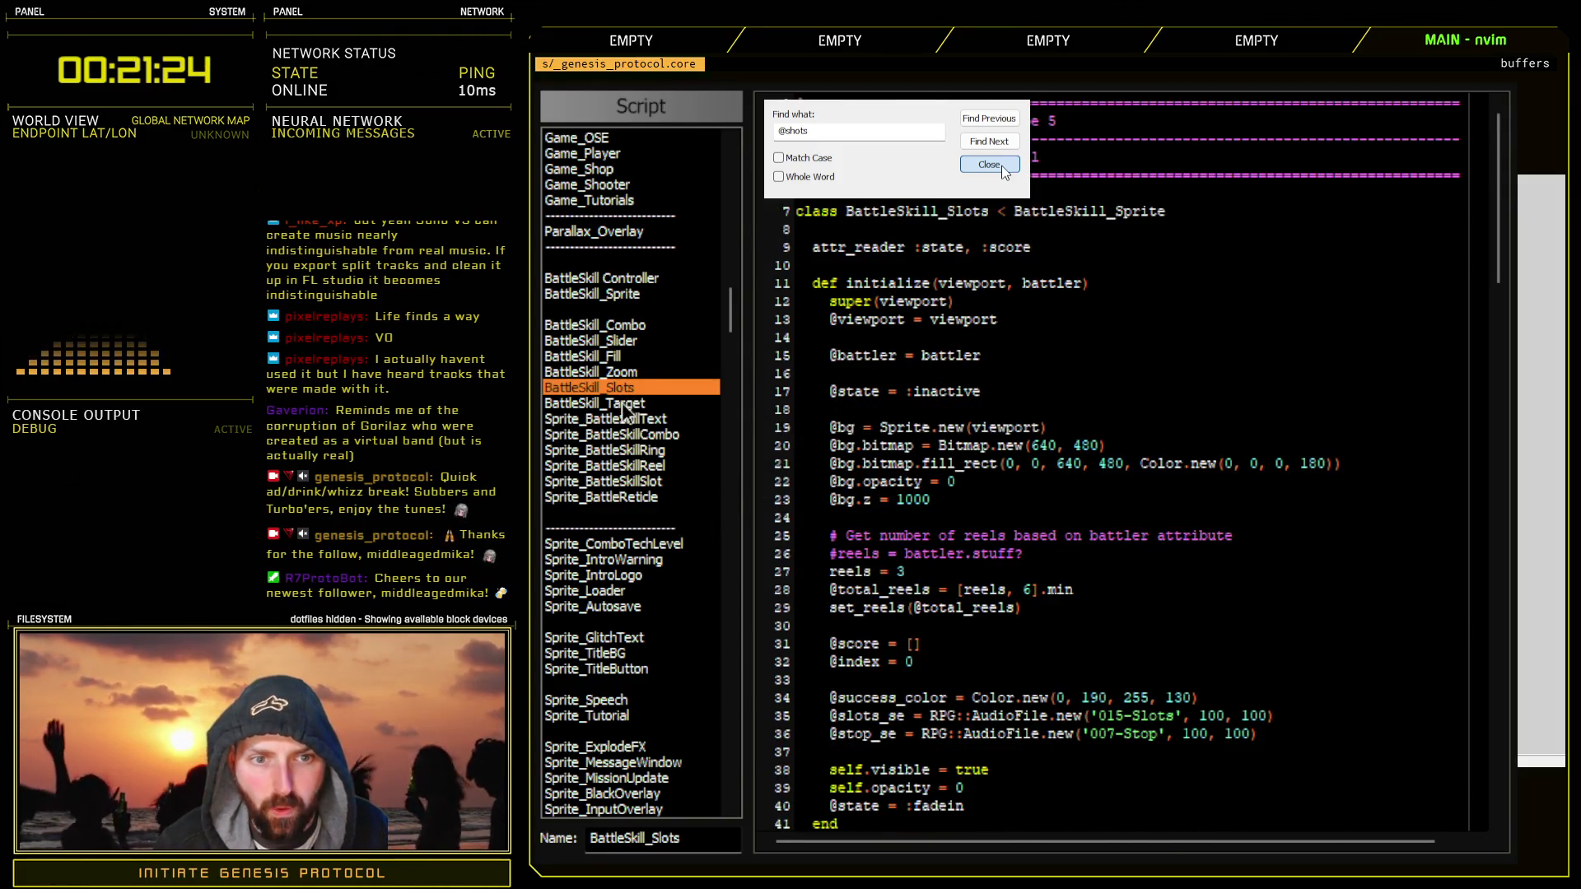
left_click(630, 403)
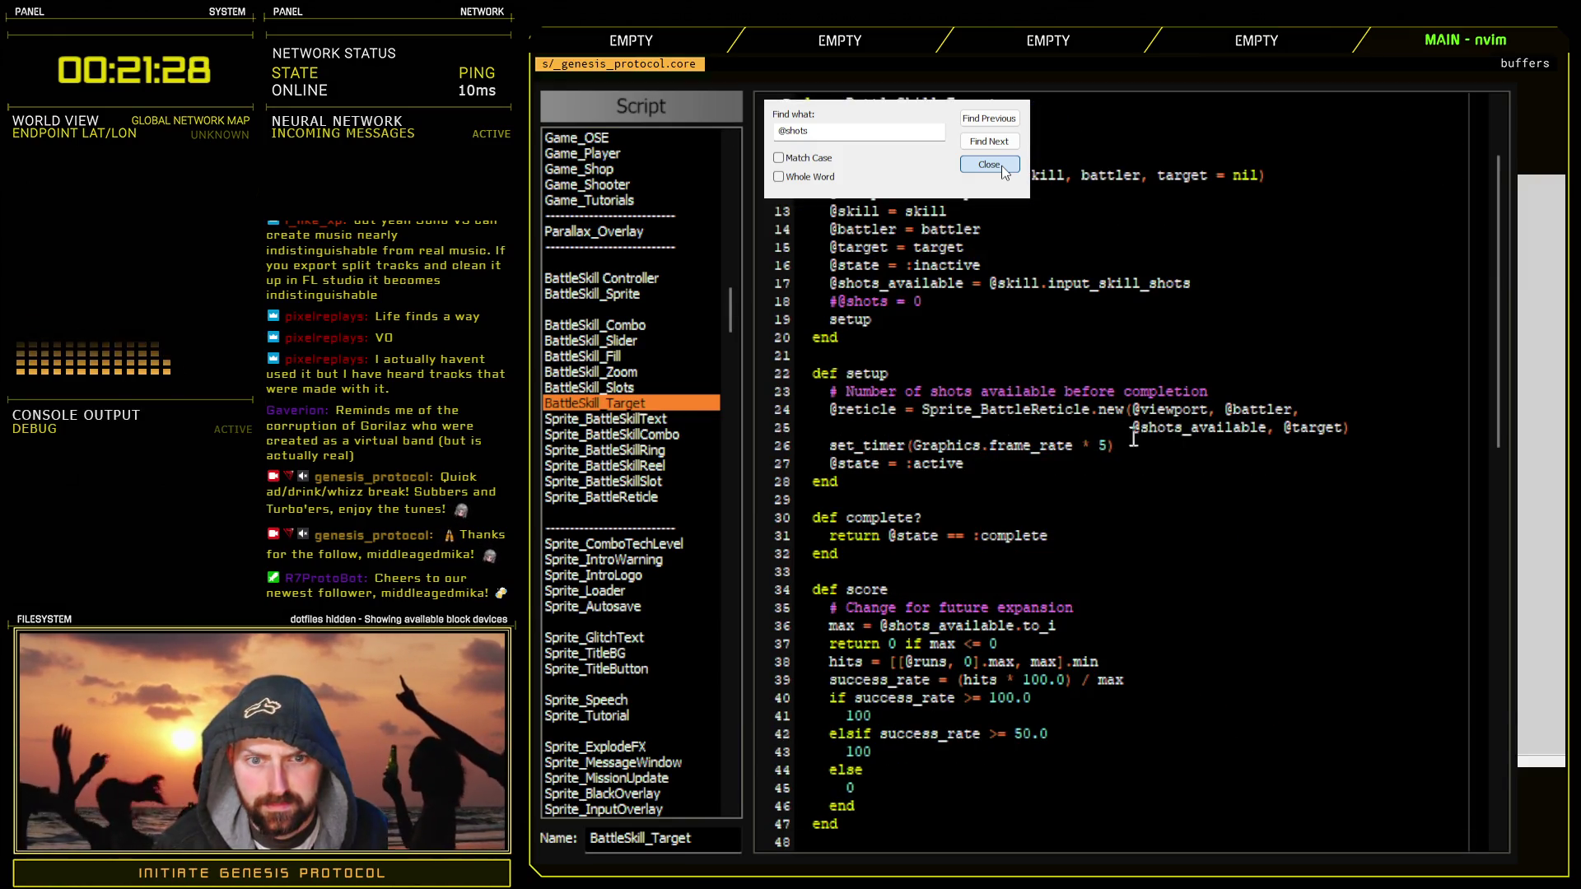
double_click(1128, 282)
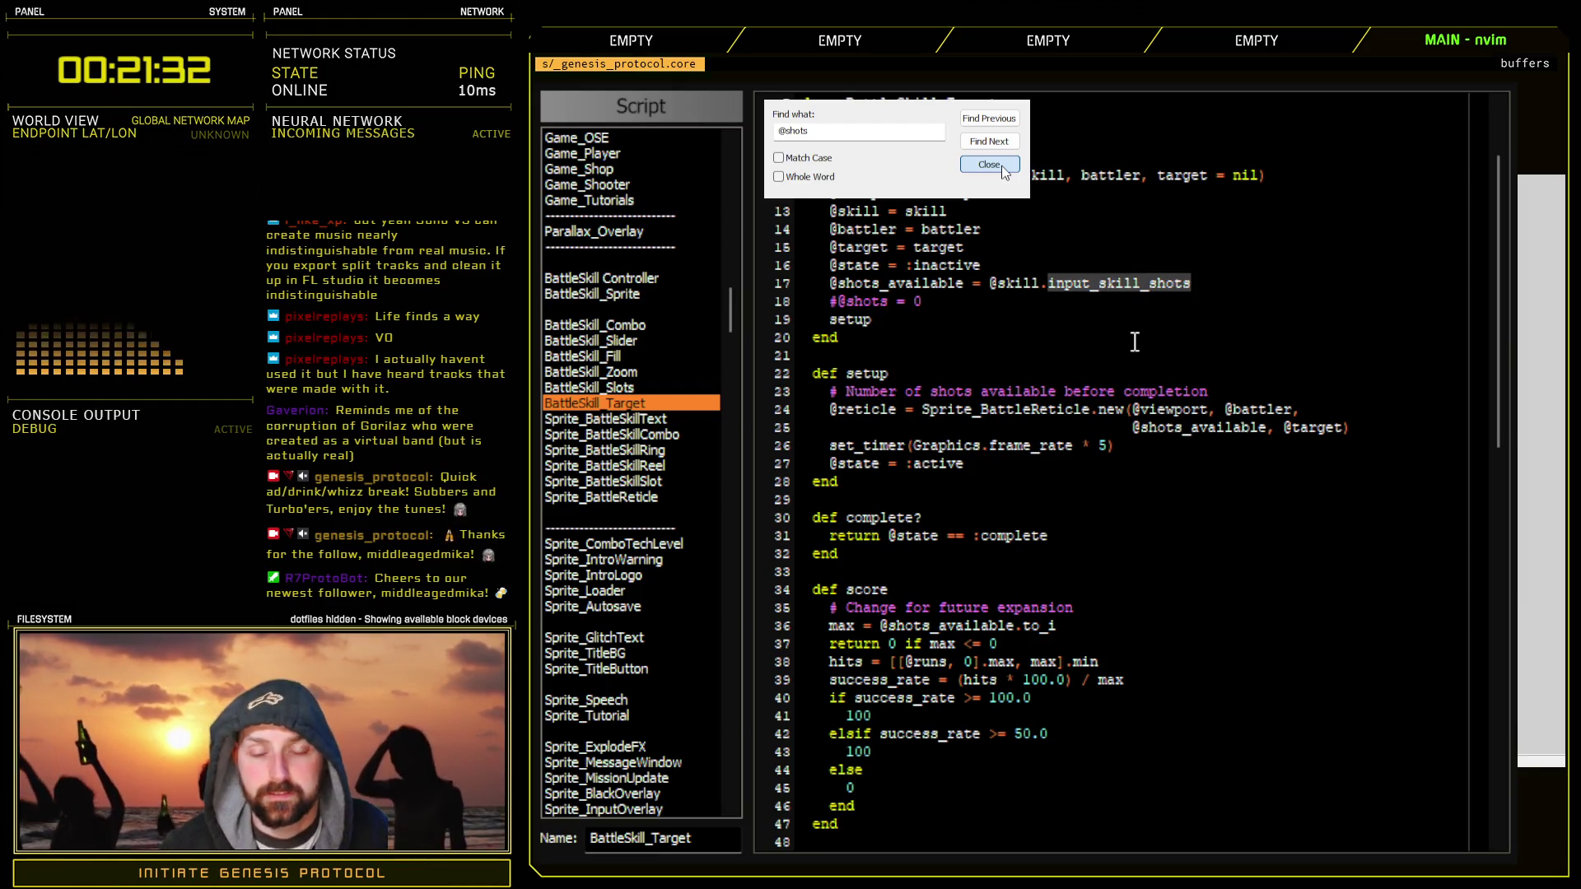
left_click(975, 467)
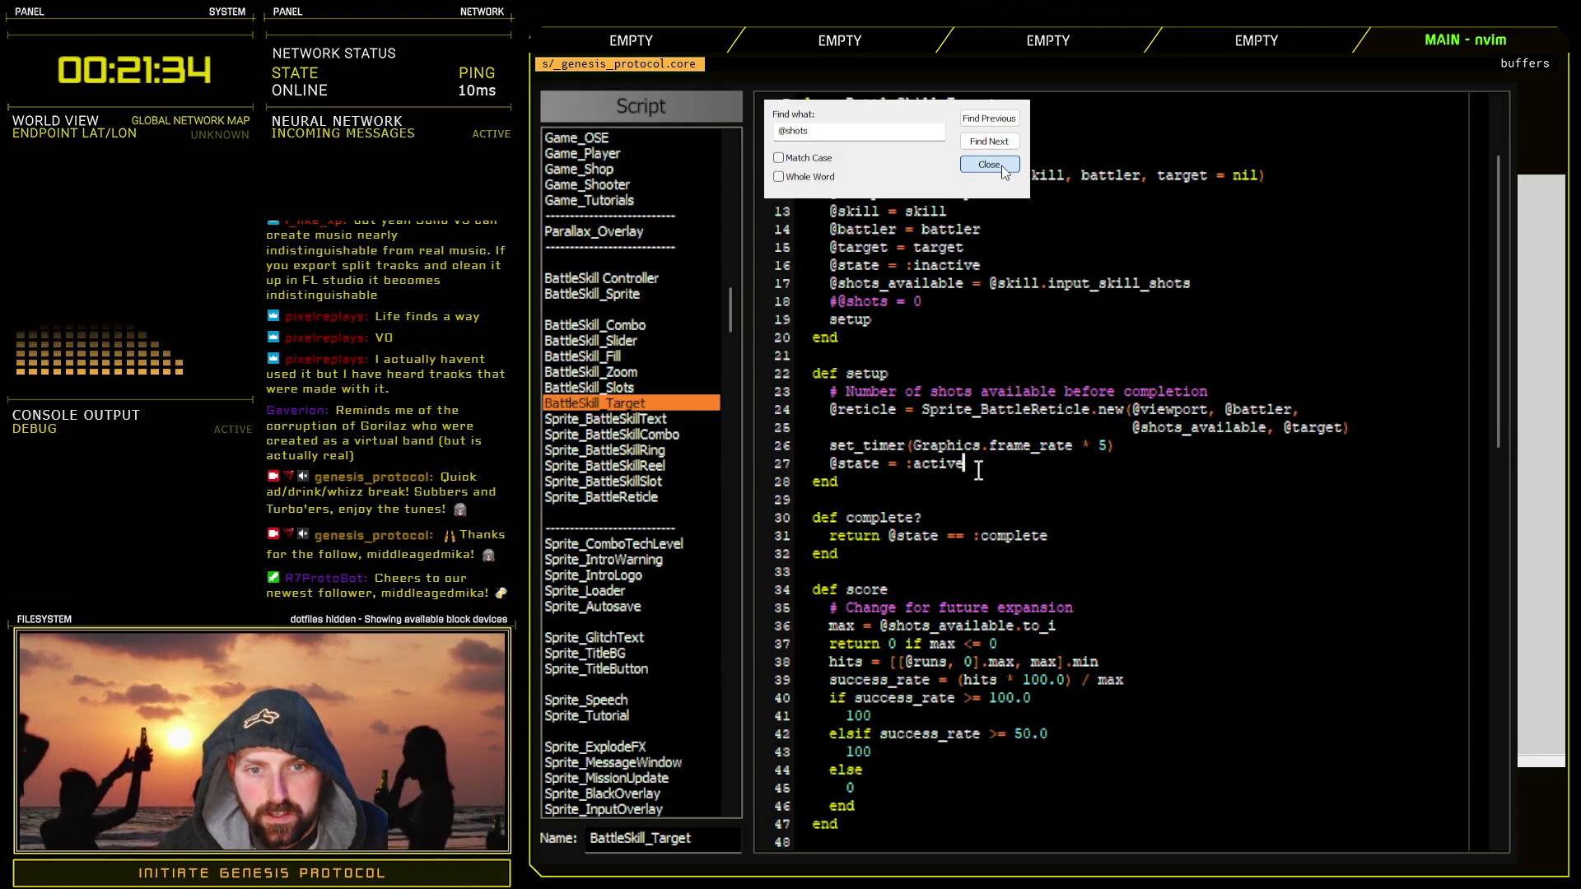
left_click(1085, 607)
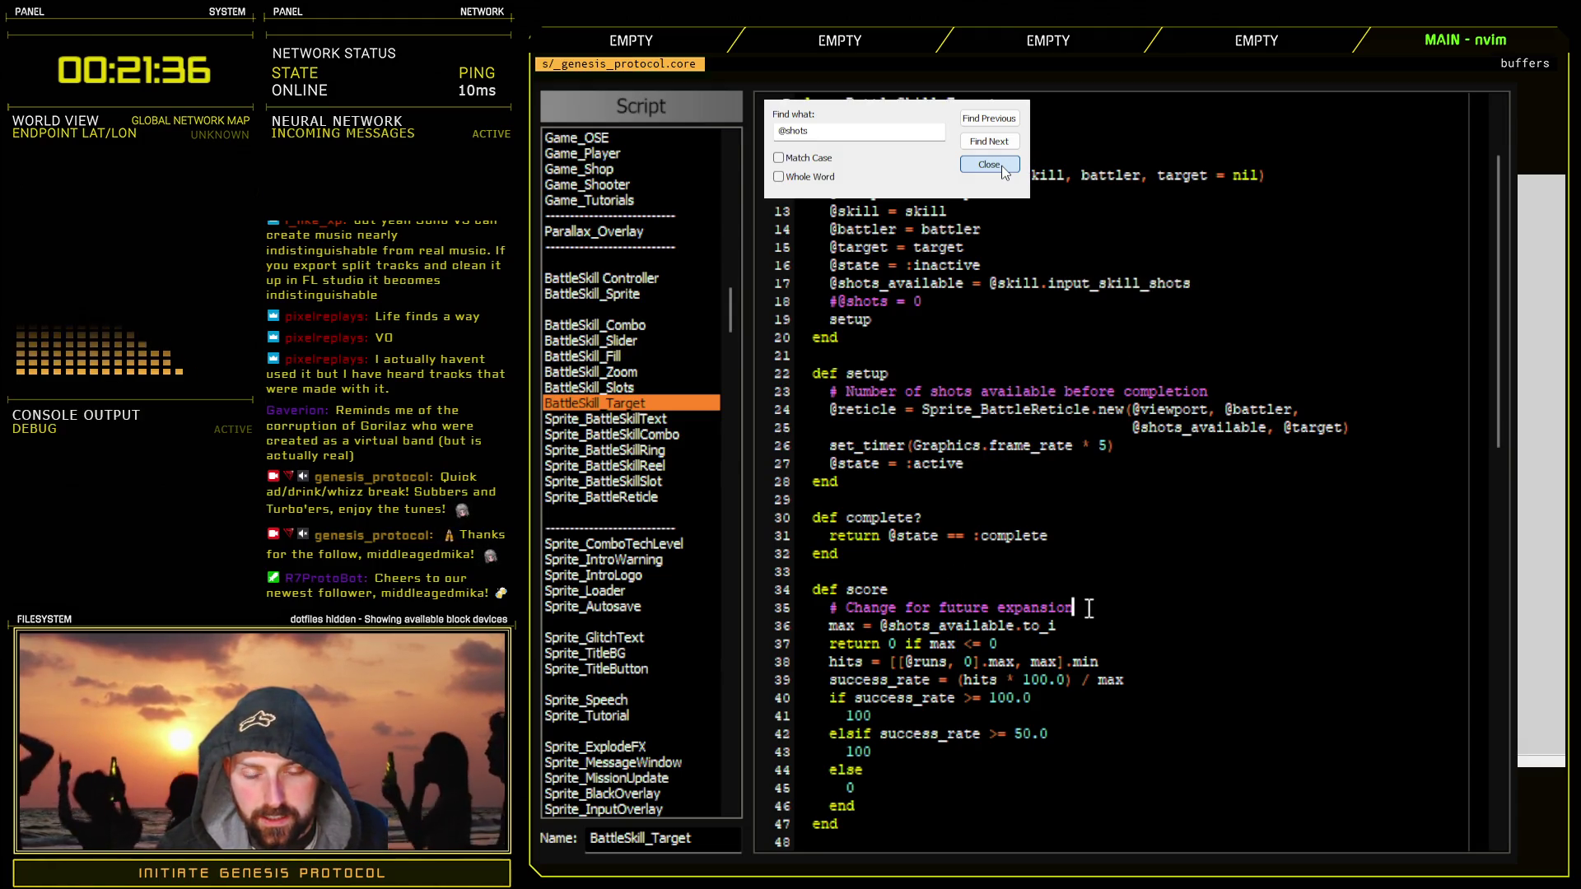
scroll(1087, 606, "down", 2)
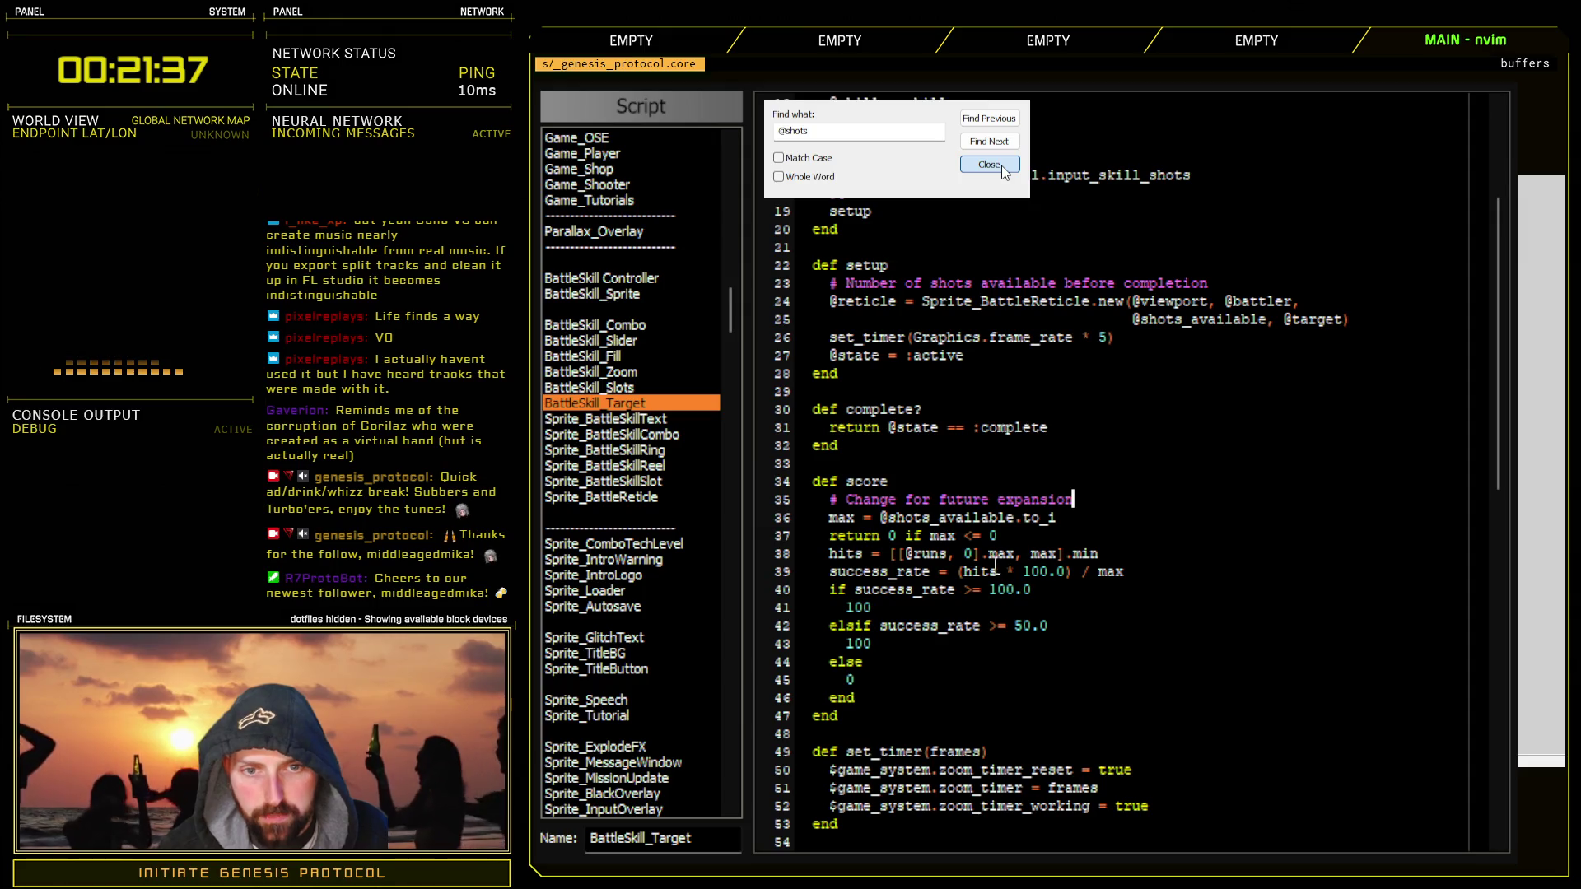
left_click(784, 501)
key("Delete")
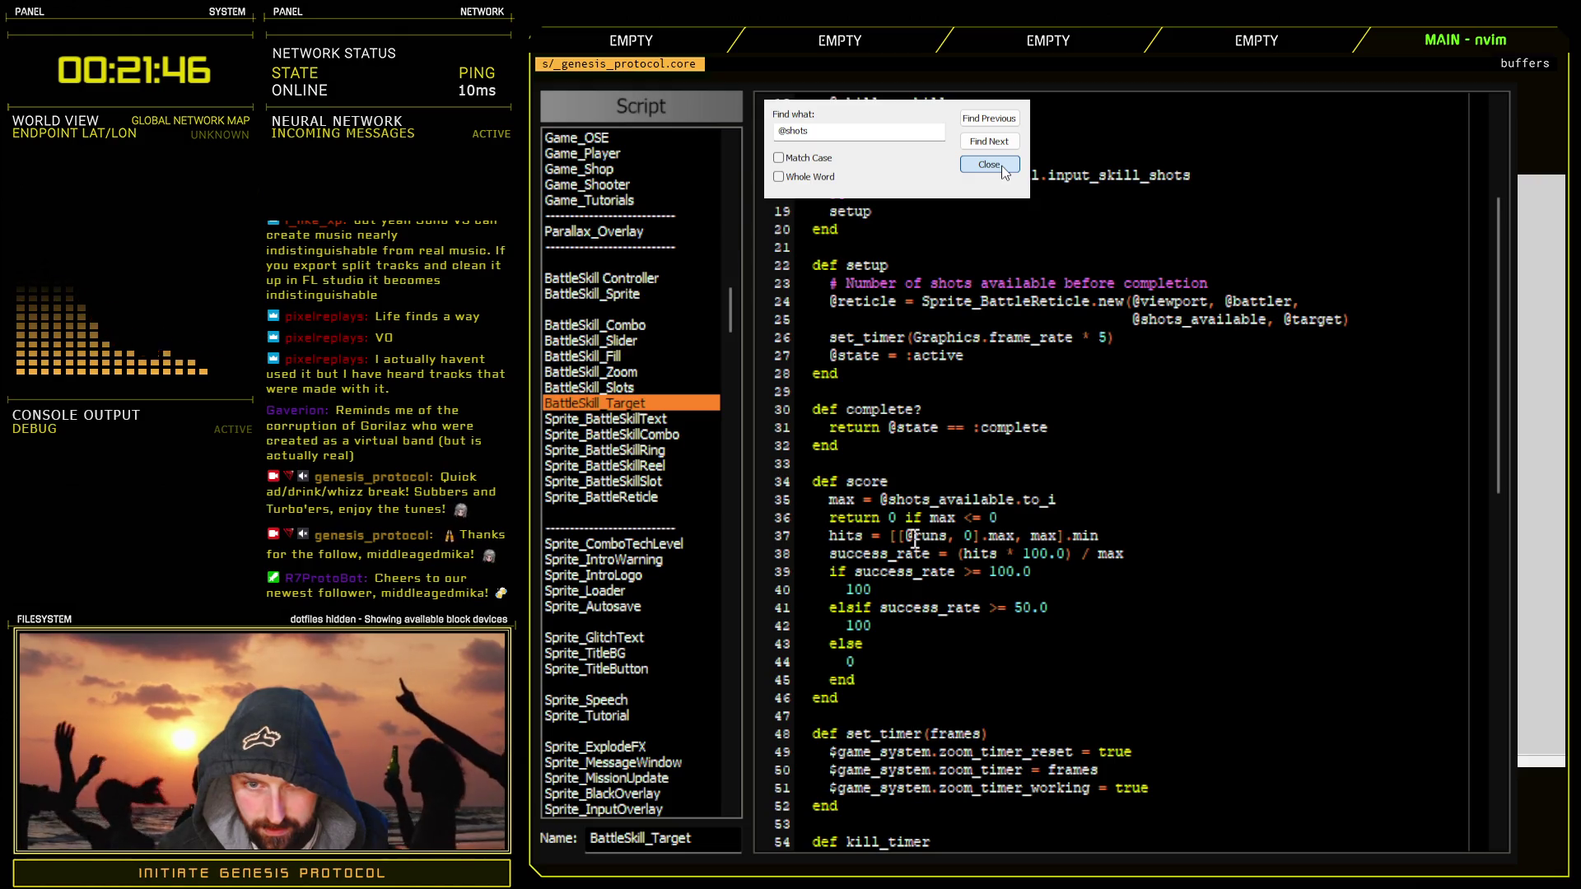
left_click(1070, 499)
key("Return")
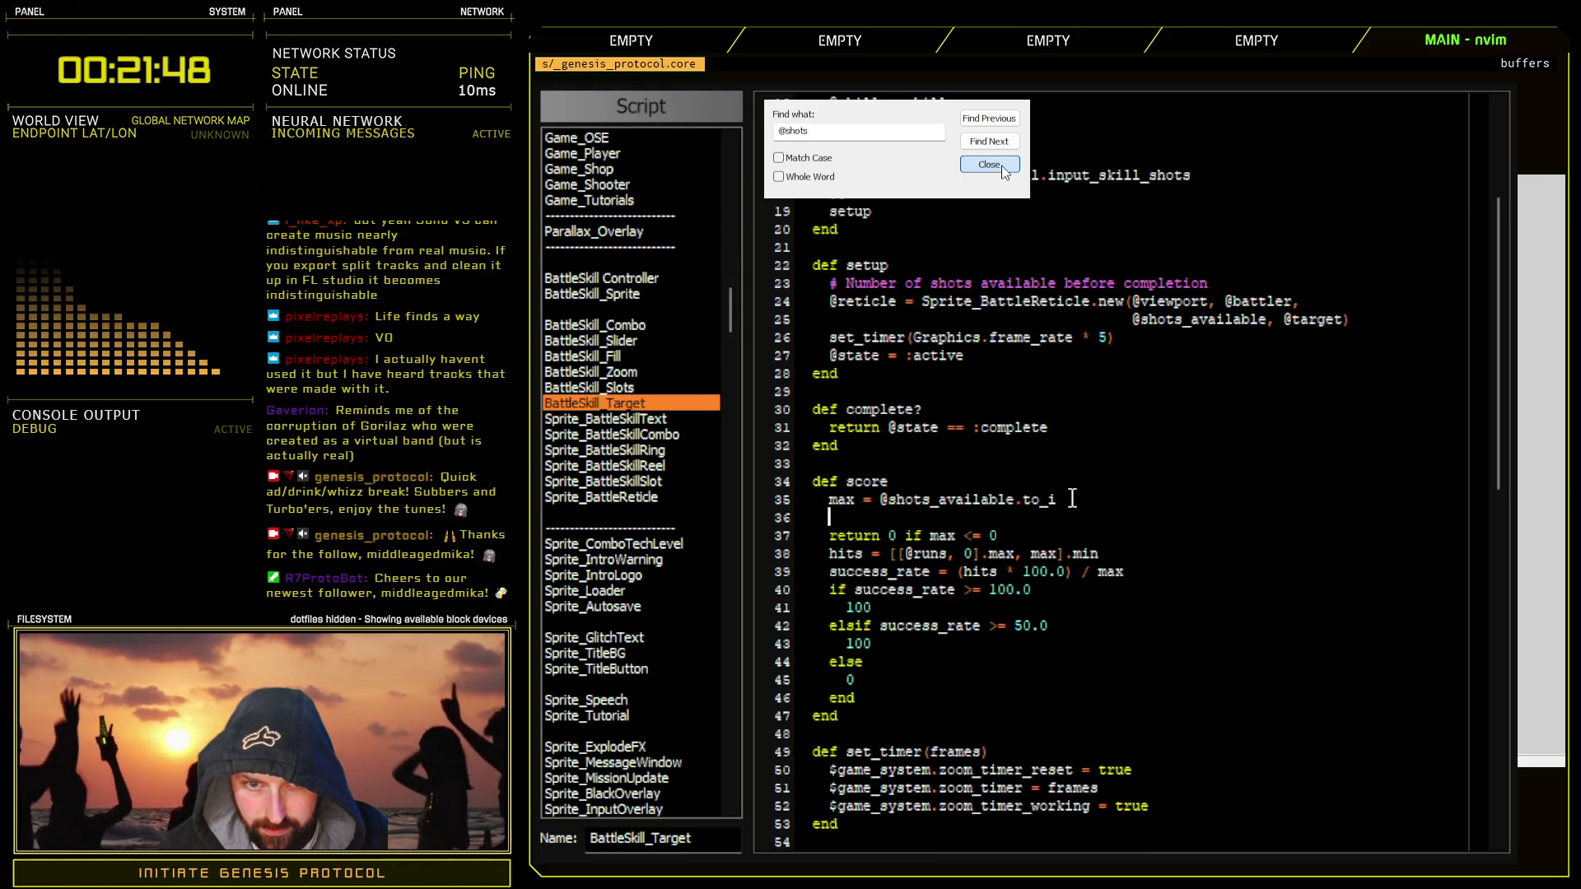
scroll(1072, 499, "down", 4)
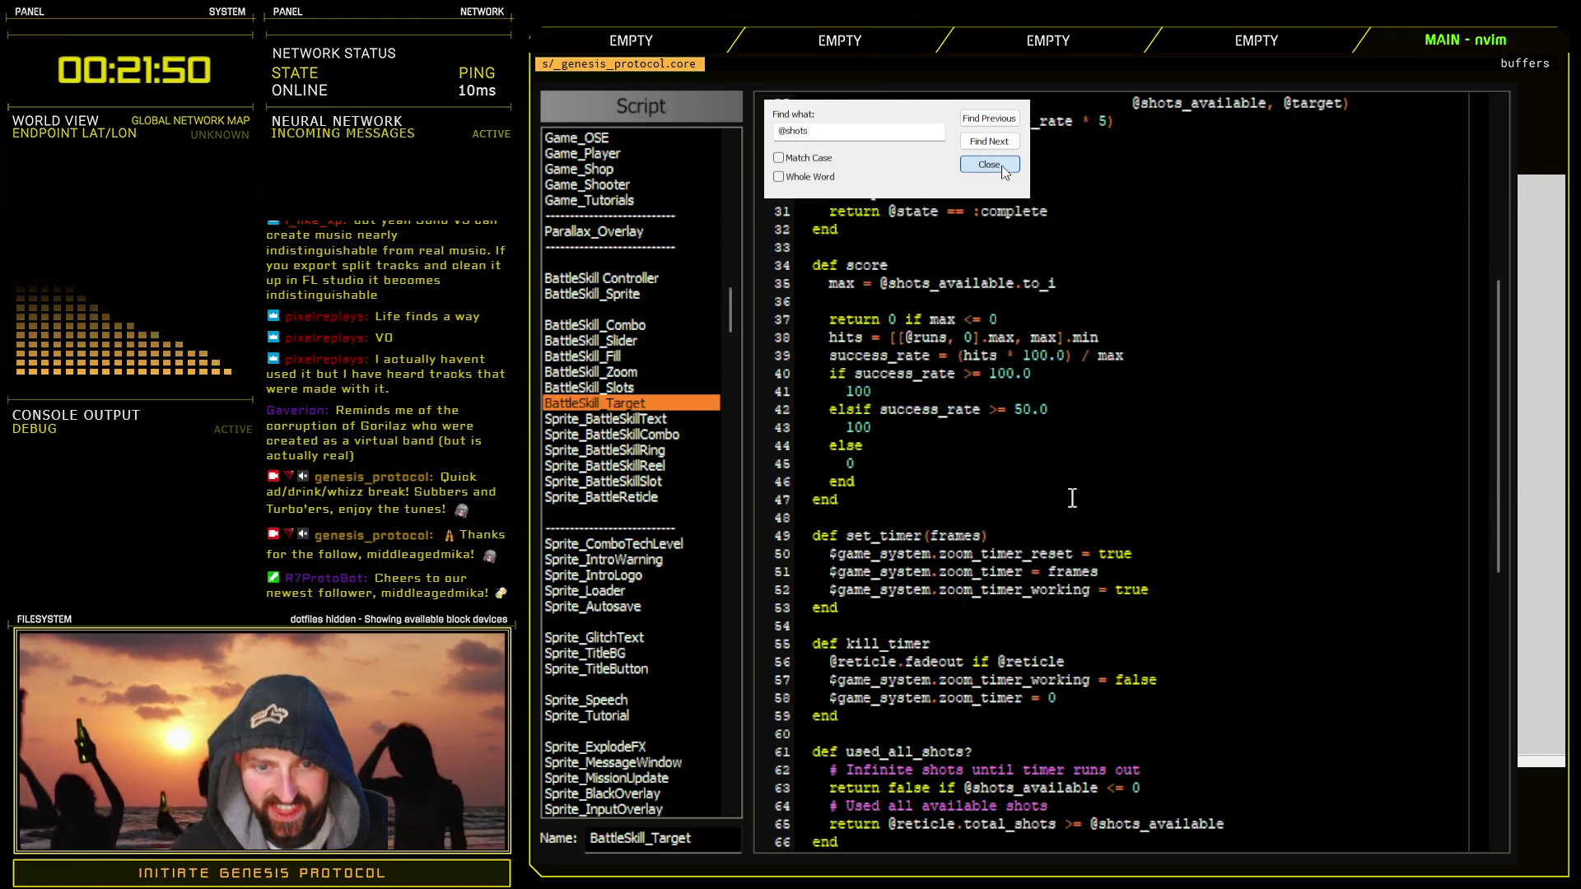
scroll(1073, 499, "down", 2)
left_click_drag(889, 715, 1056, 715)
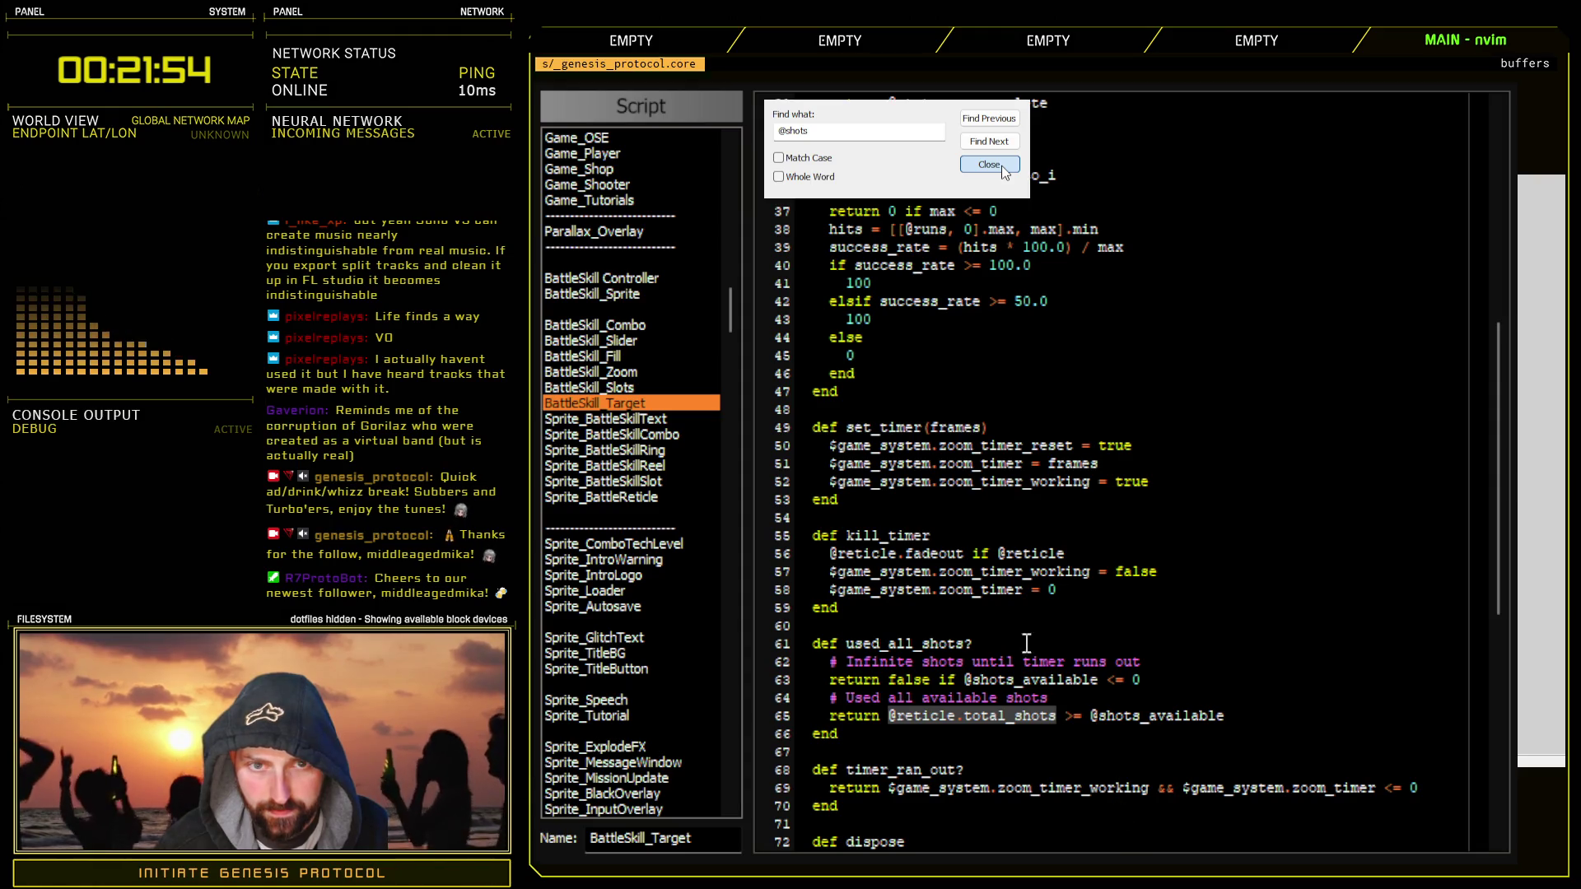
scroll(877, 420, "up", 4)
scroll(863, 414, "down", 8)
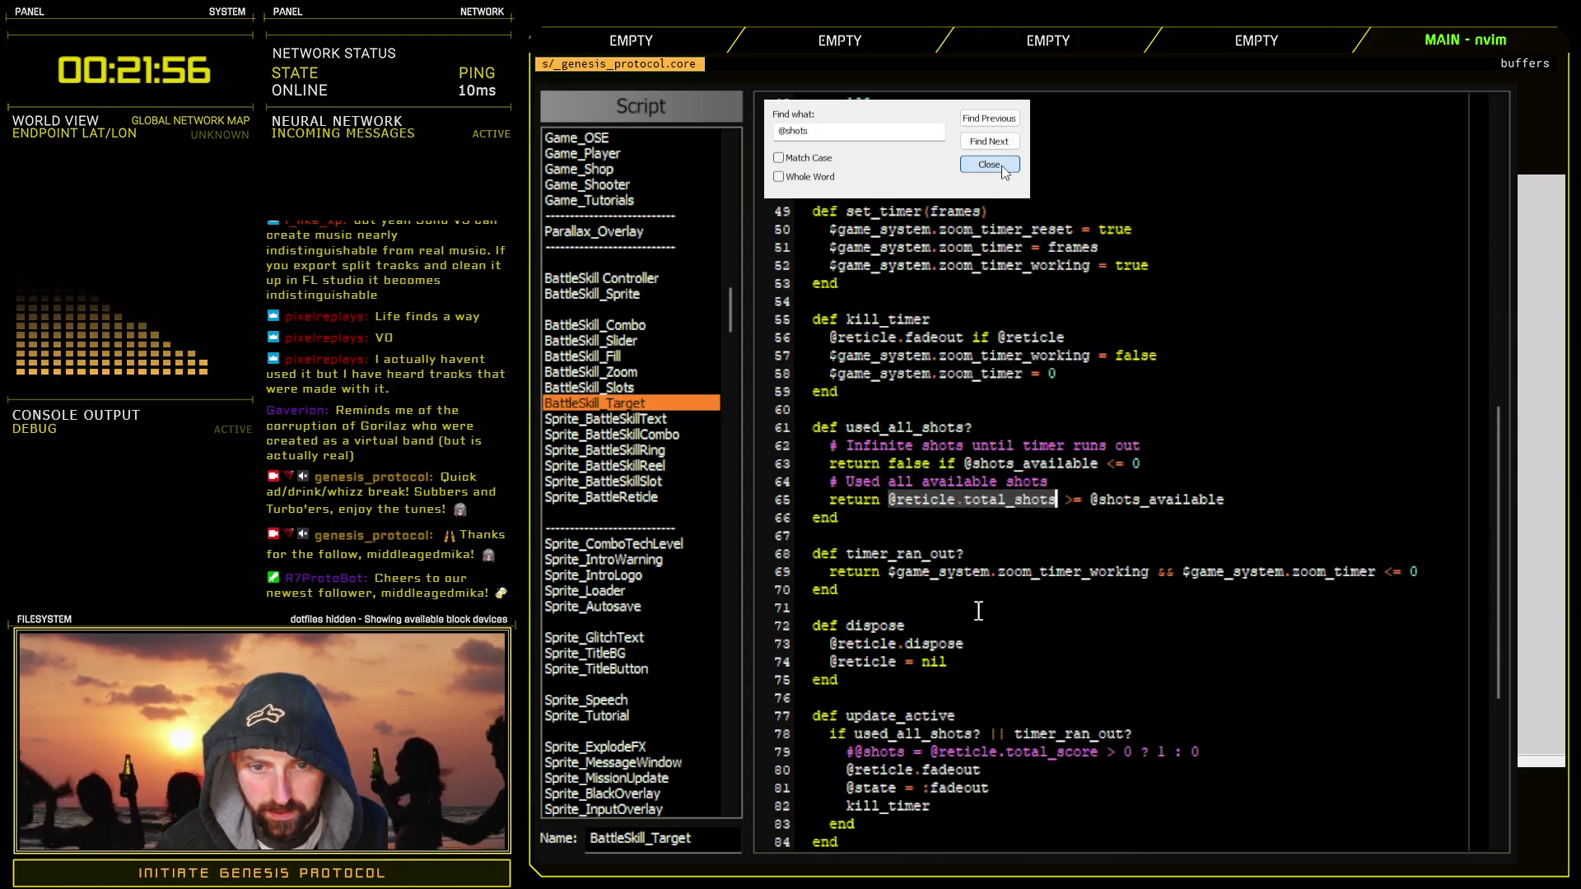
scroll(978, 610, "down", 4)
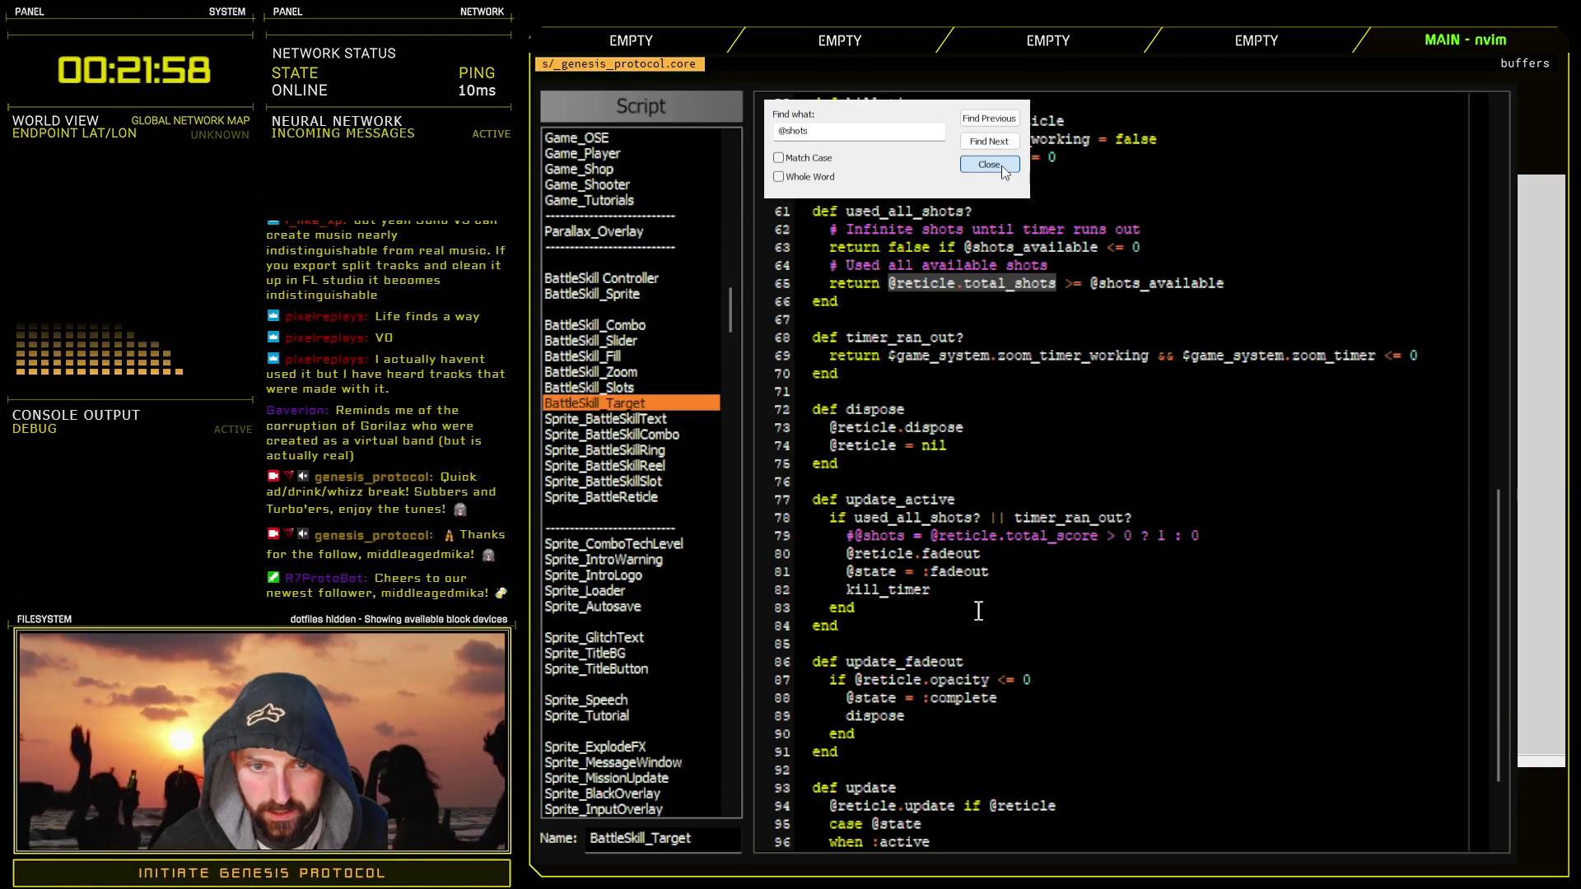
scroll(979, 610, "up", 4)
left_click_drag(889, 500, 955, 500)
key("ctrl+f")
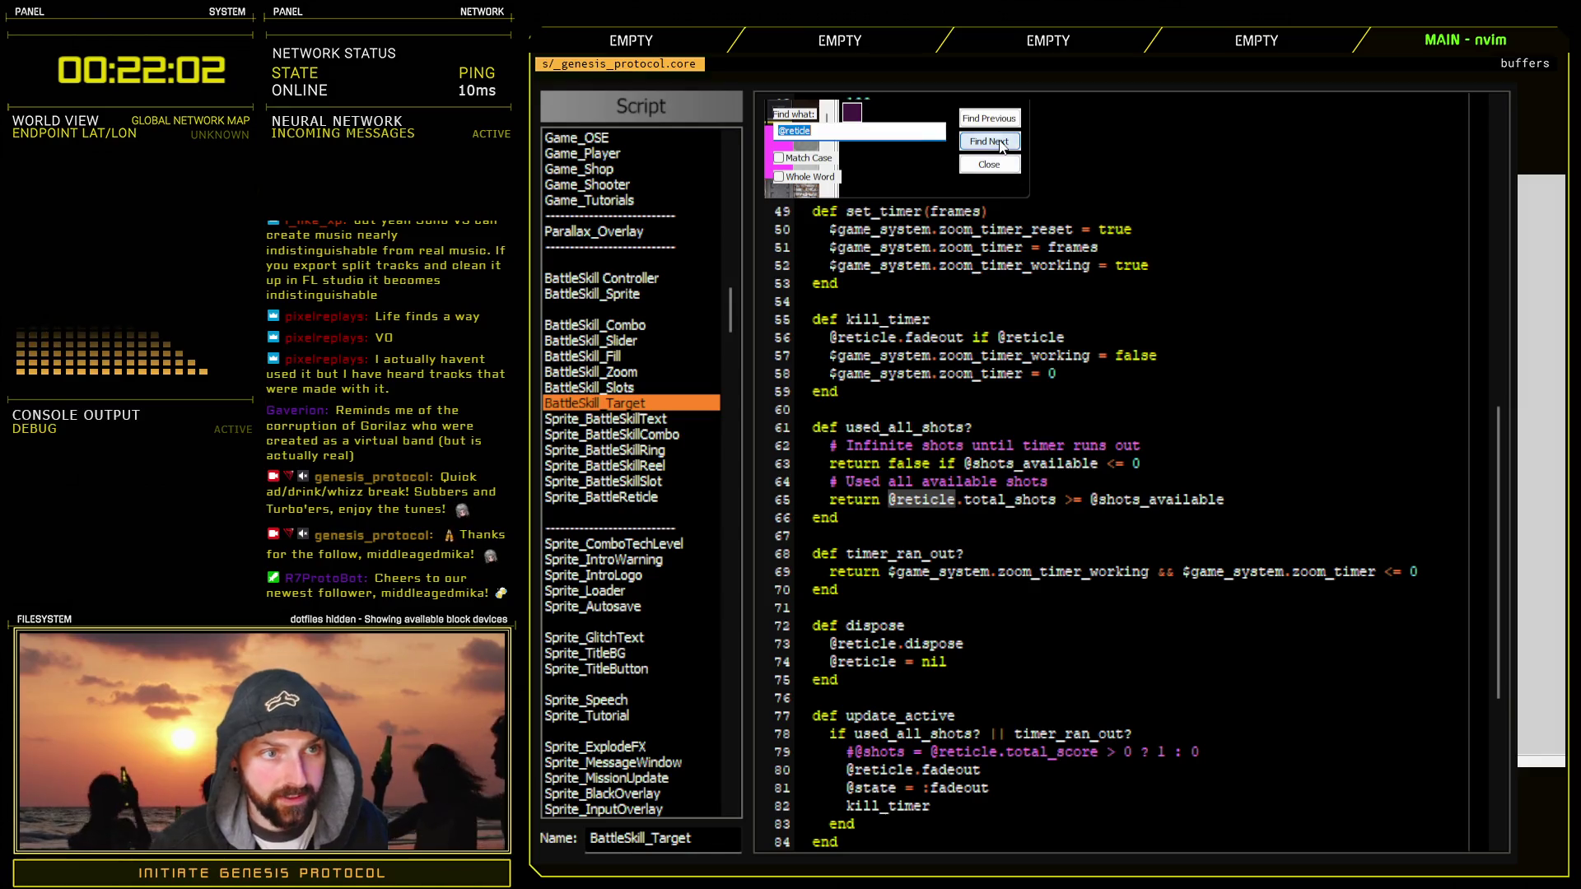
left_click(1001, 142)
left_click(1001, 142)
left_click(1001, 141)
left_click(1000, 142)
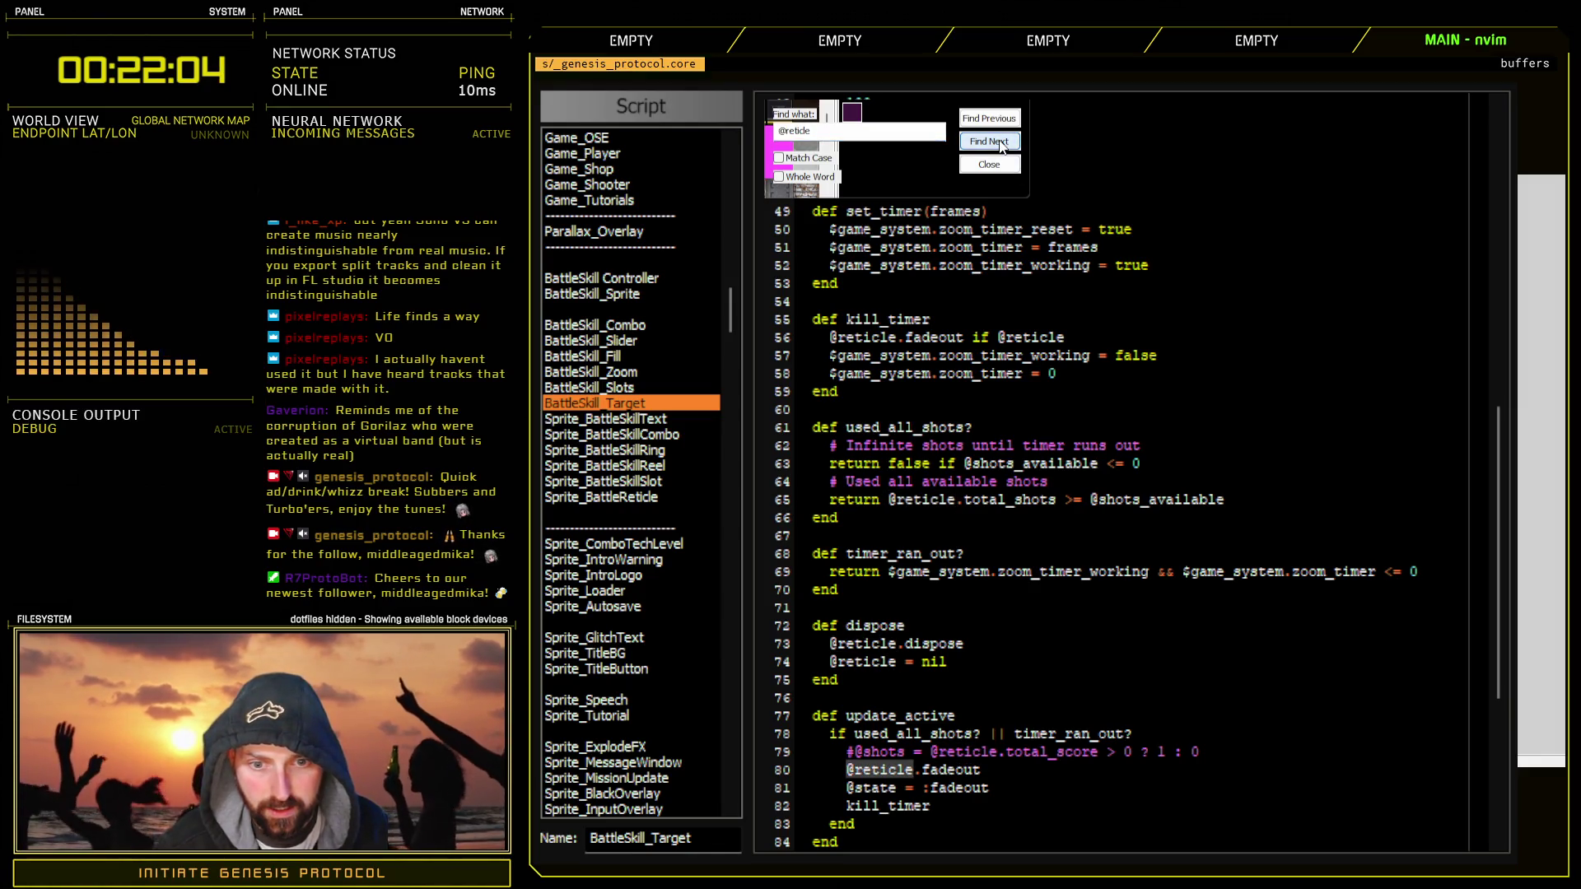
left_click(1001, 141)
left_click(1001, 142)
left_click(1001, 142)
left_click(1001, 142)
left_click(1000, 142)
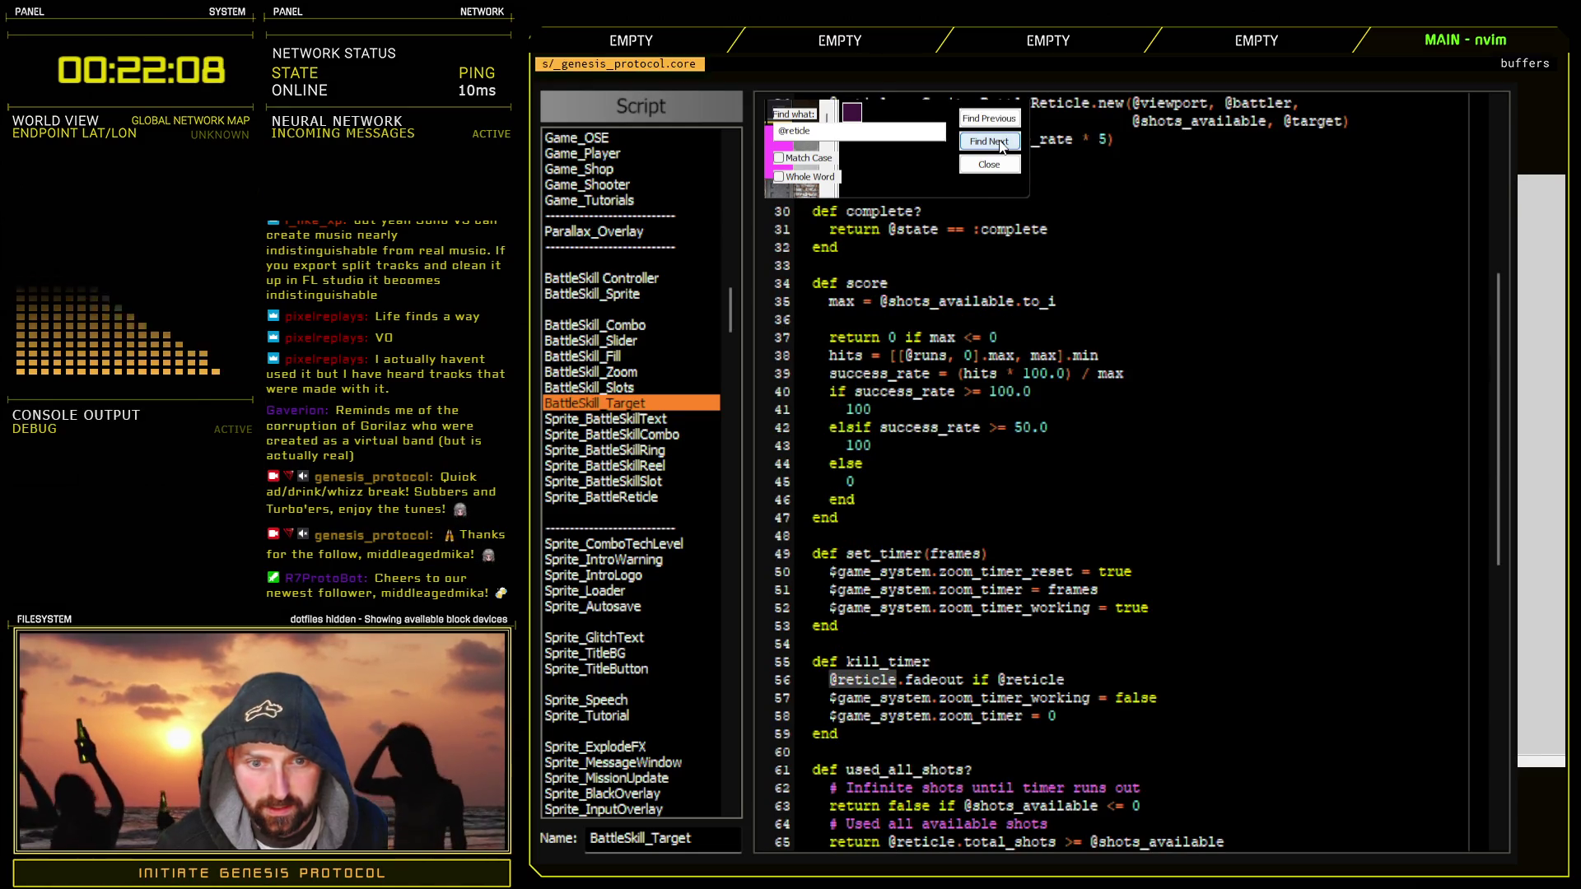
left_click(1001, 141)
left_click(1001, 141)
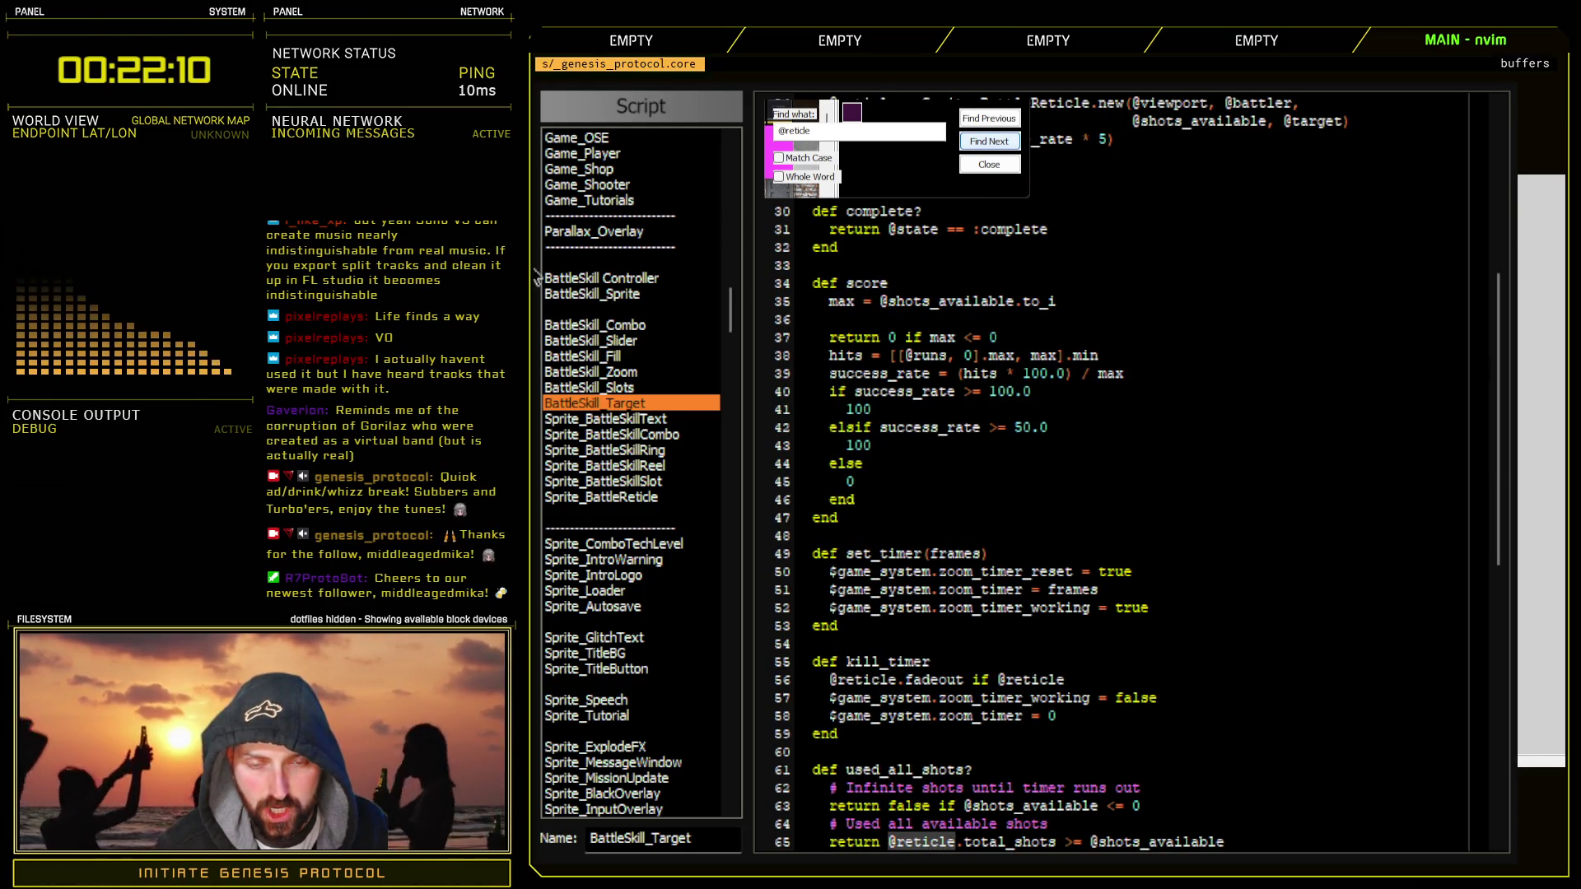
scroll(734, 472, "down", 4)
scroll(1042, 476, "down", 6)
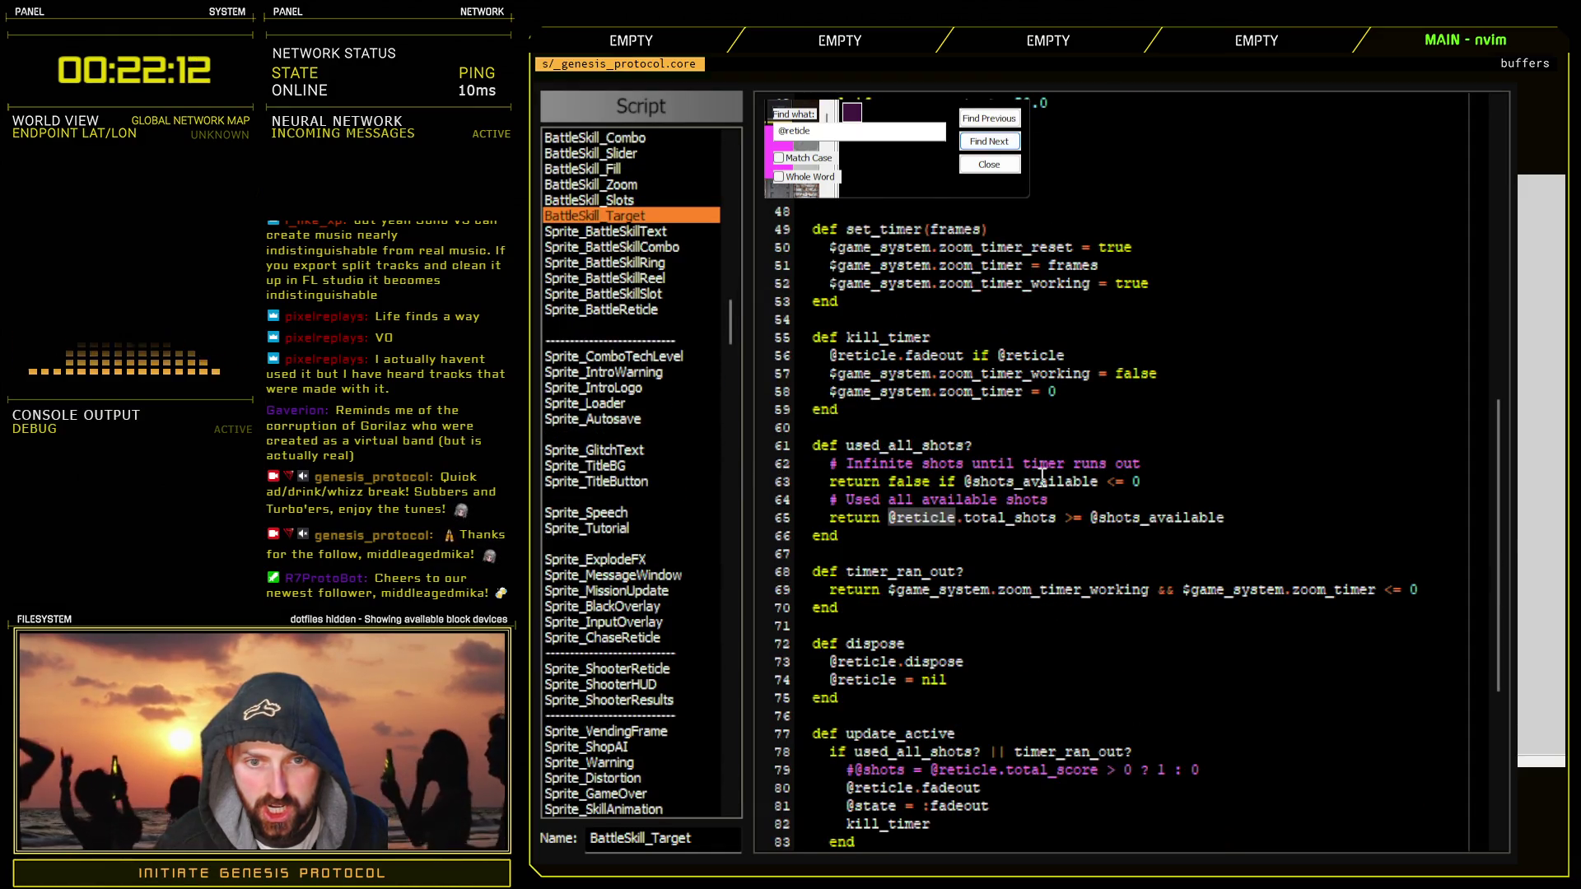
scroll(978, 600, "up", 2)
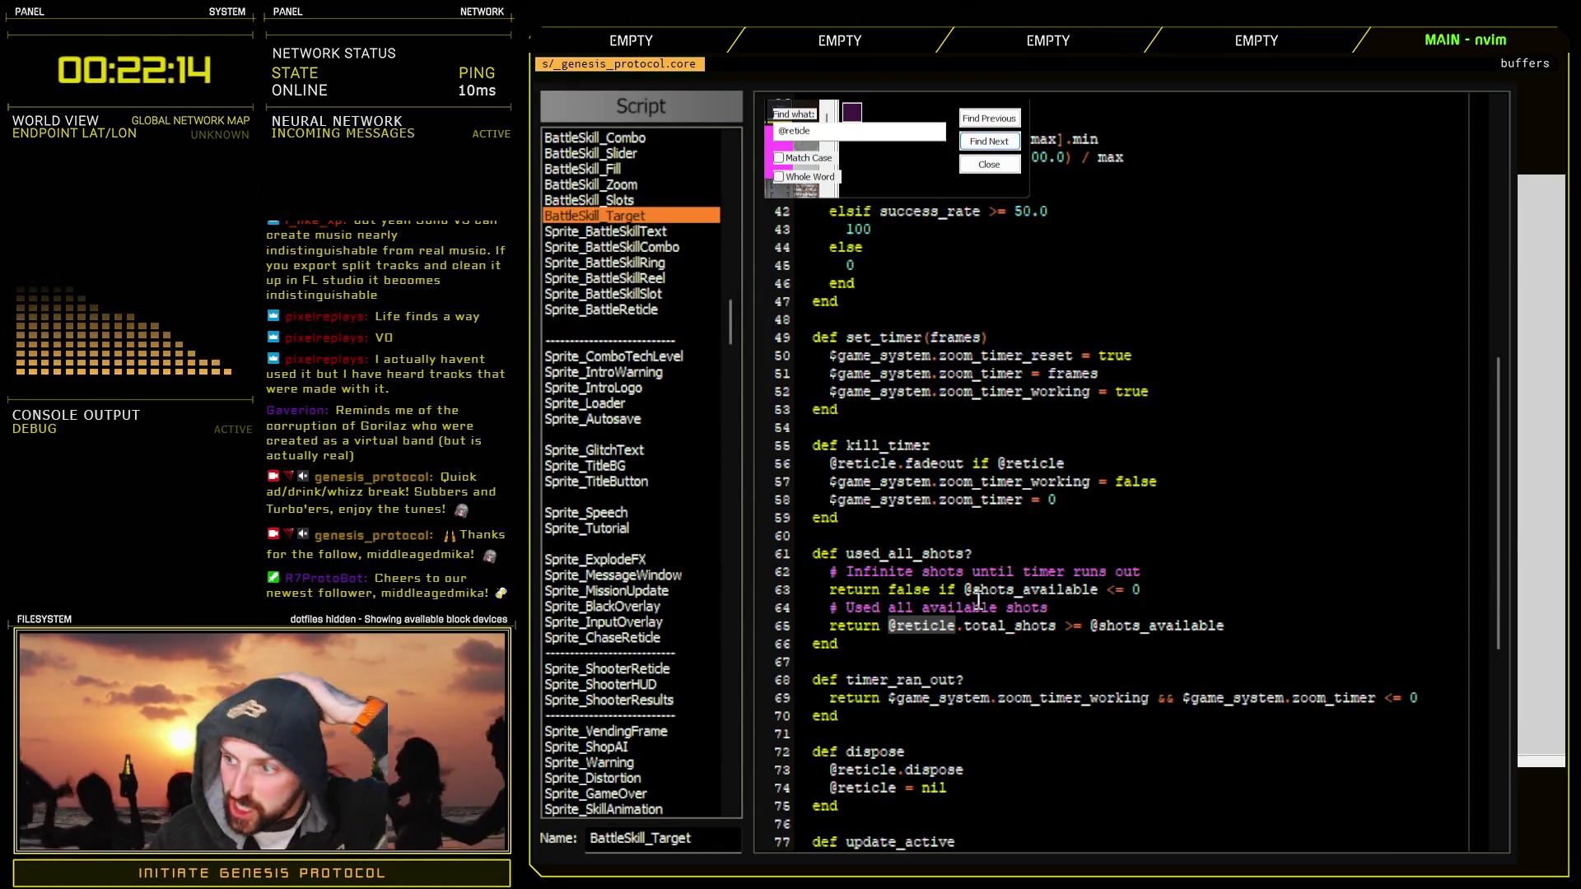
left_click(650, 296)
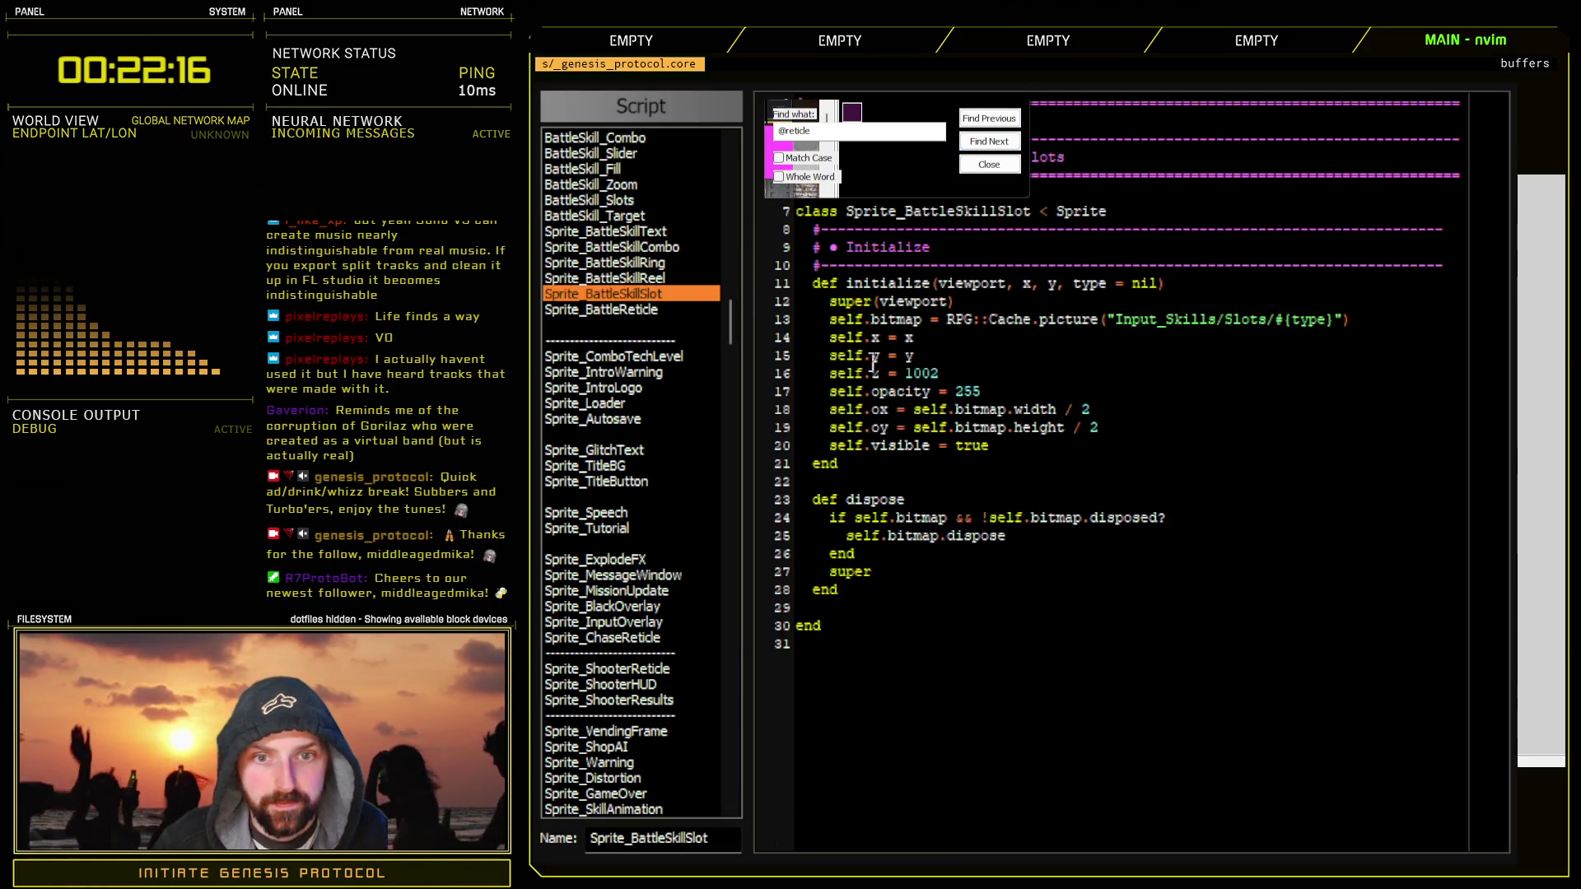
Locate def total_score in Sprite_BattleReticle, then go back to BattleSkill_Target
left_click(641, 311)
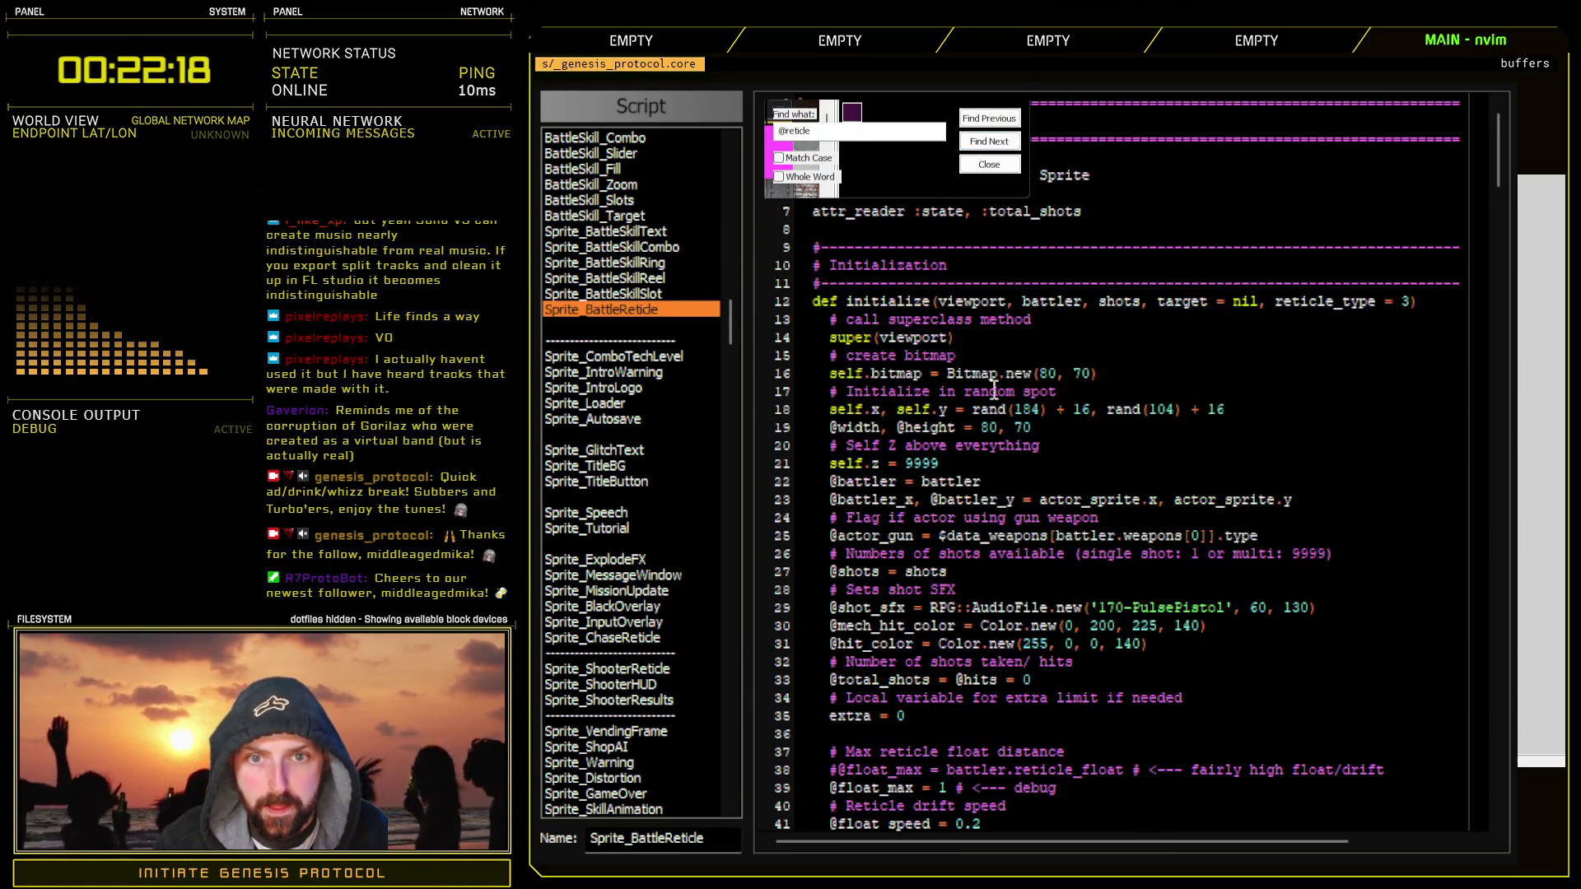
scroll(1056, 634, "down", 12)
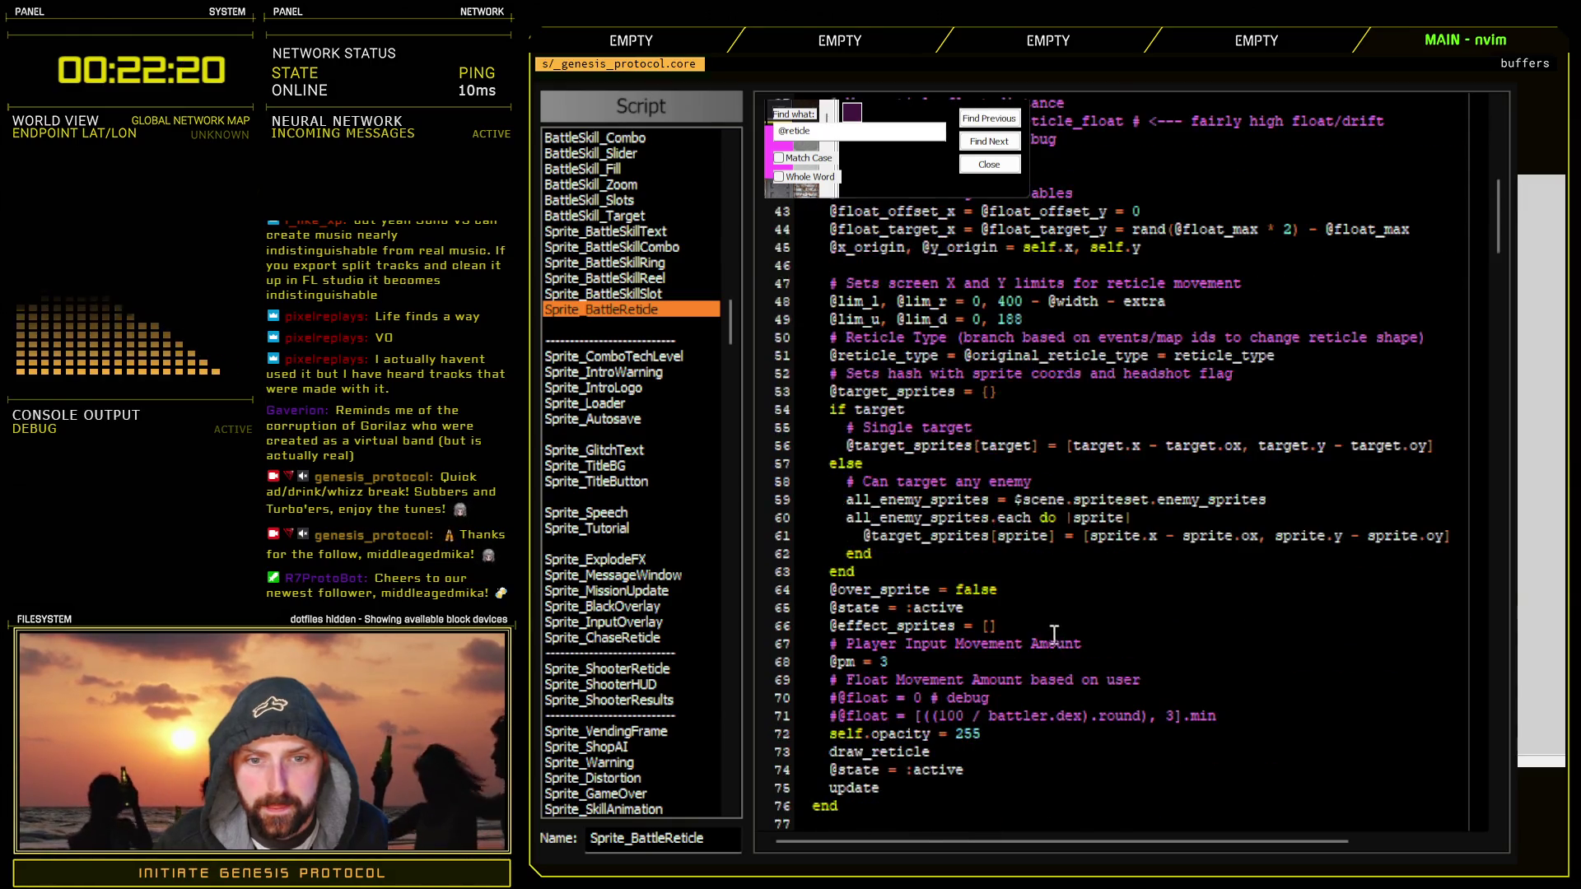
scroll(1056, 634, "down", 20)
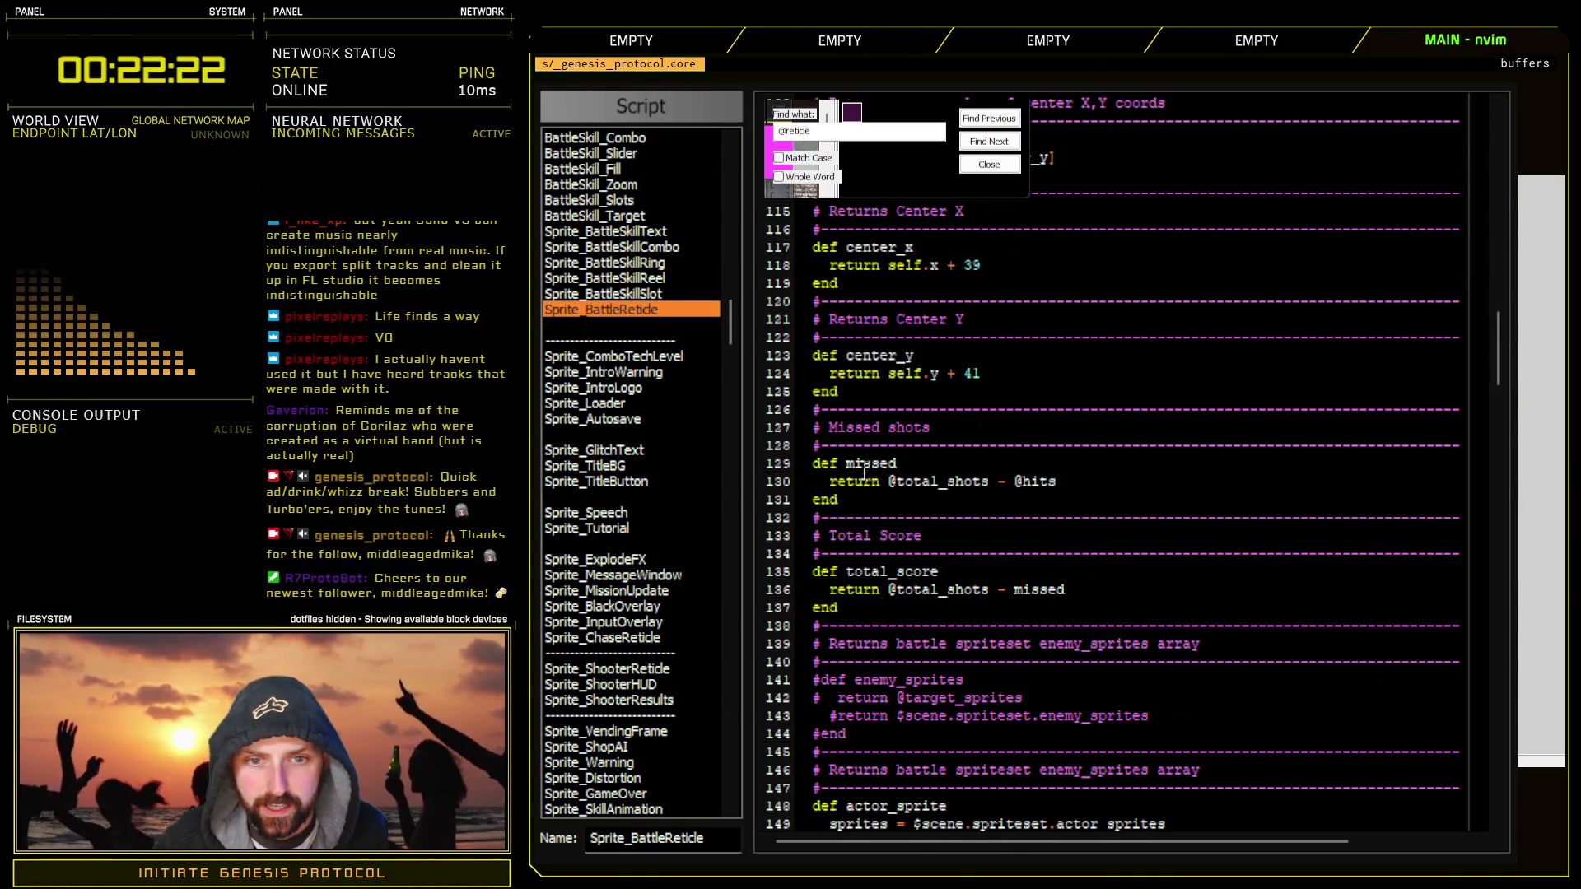
double_click(873, 570)
scroll(949, 565, "up", 20)
scroll(948, 565, "up", 4)
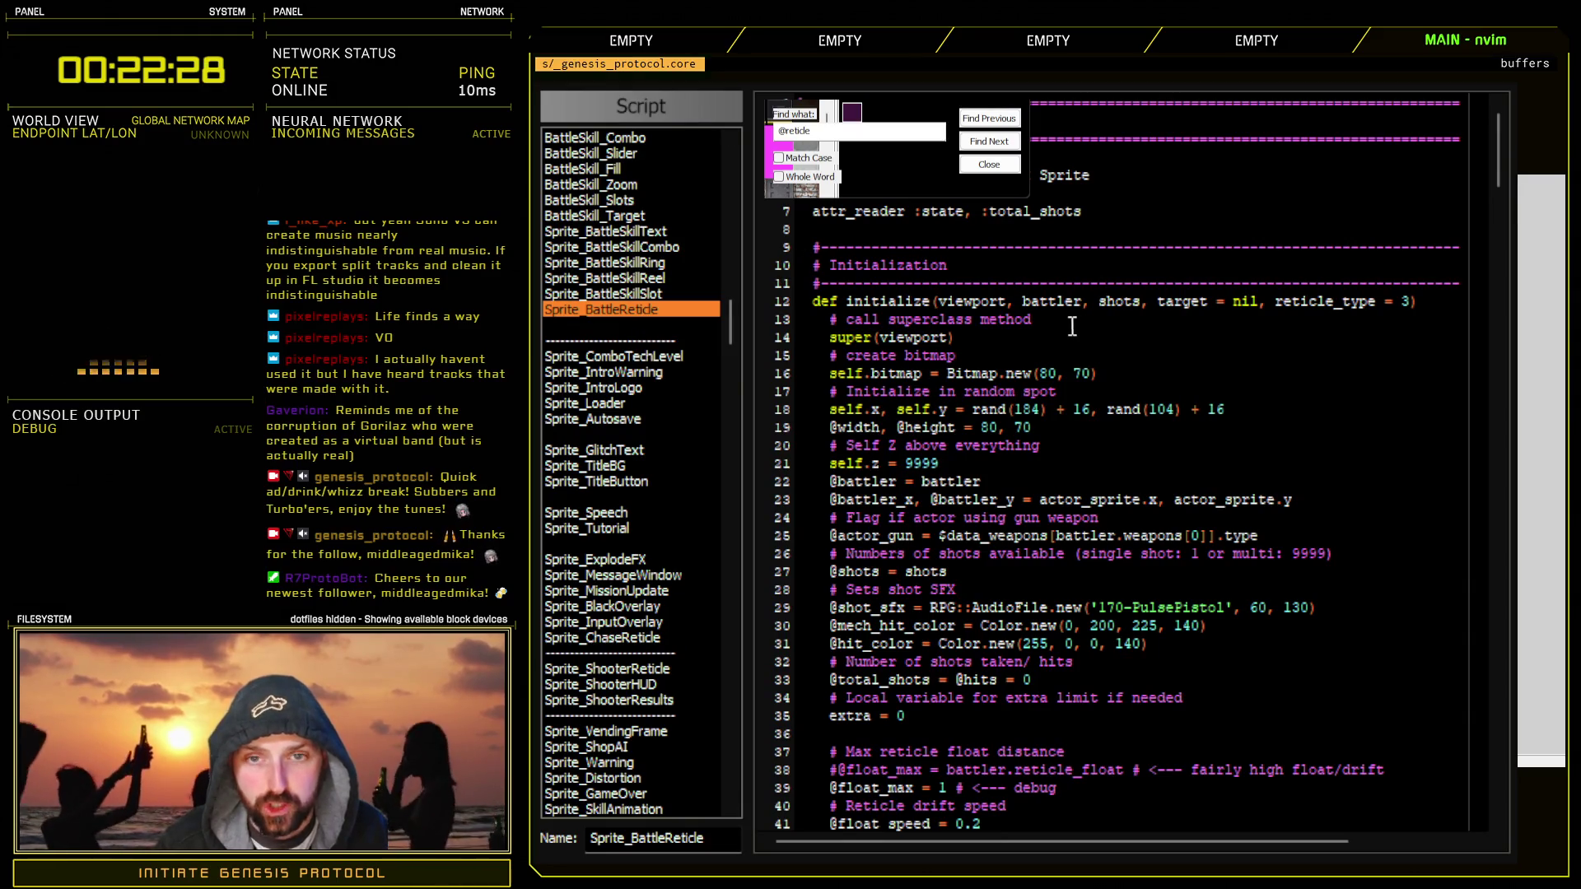
left_click(619, 217)
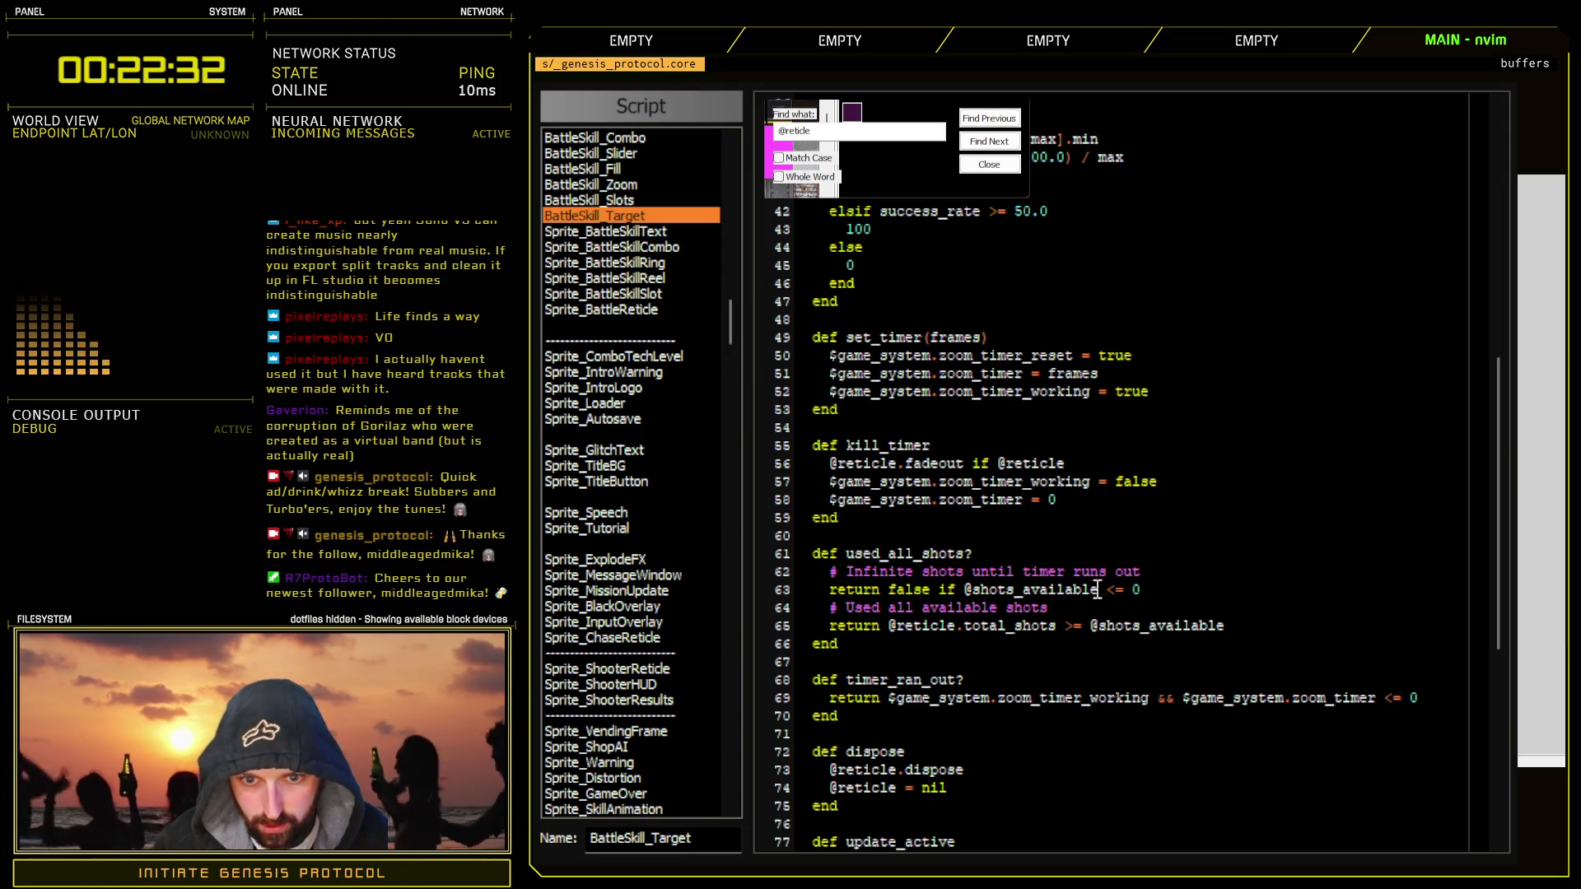
double_click(1026, 628)
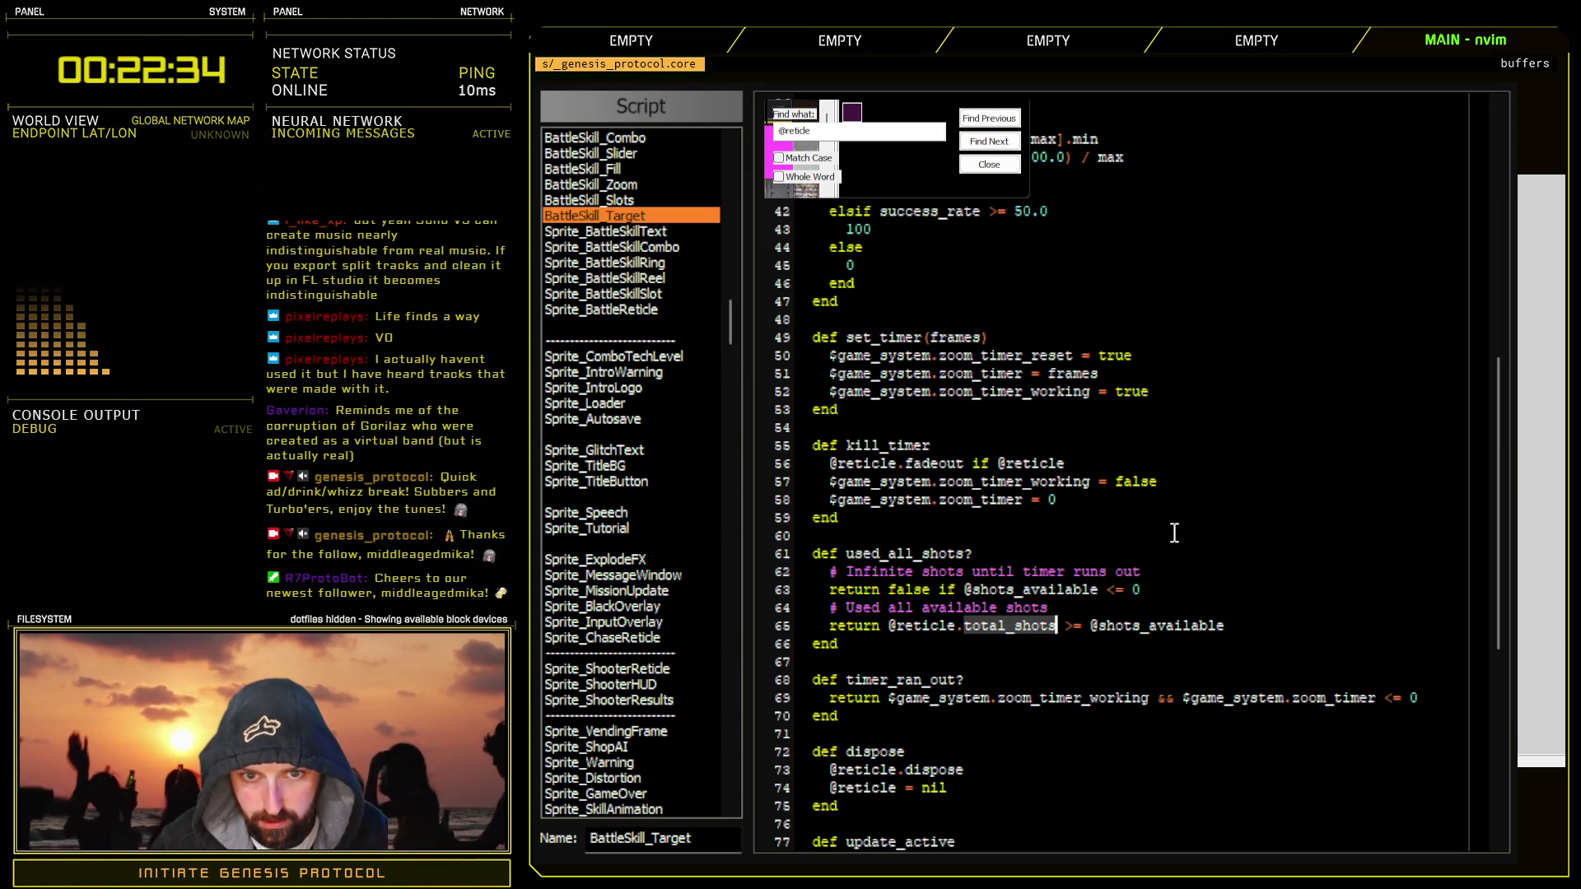
scroll(1029, 576, "up", 4)
left_click(848, 324)
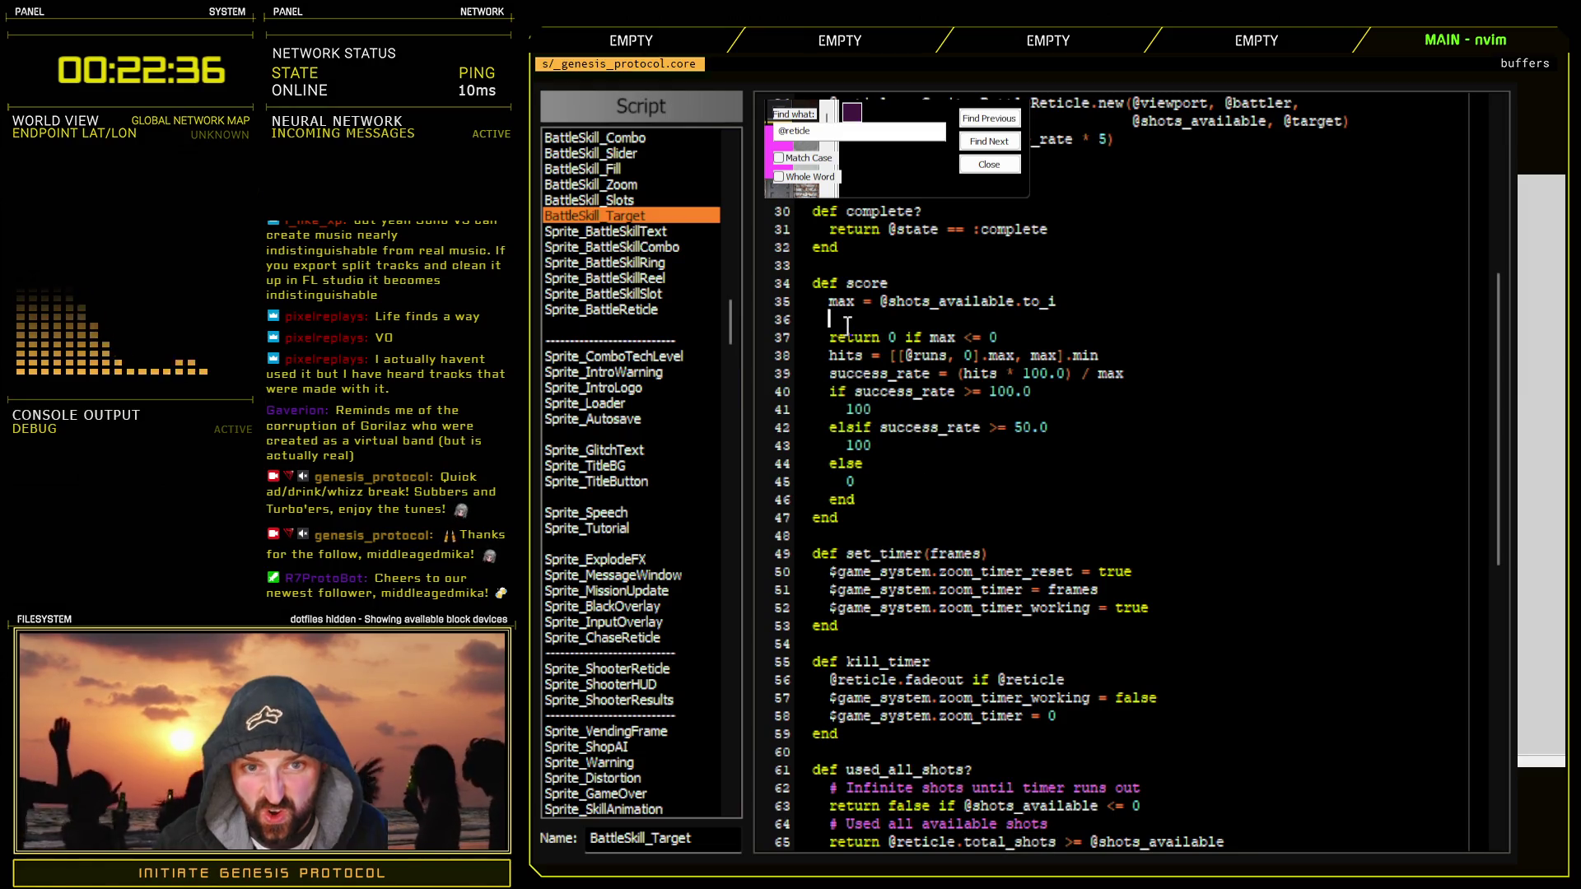
type("its = @reticle.total_shots")
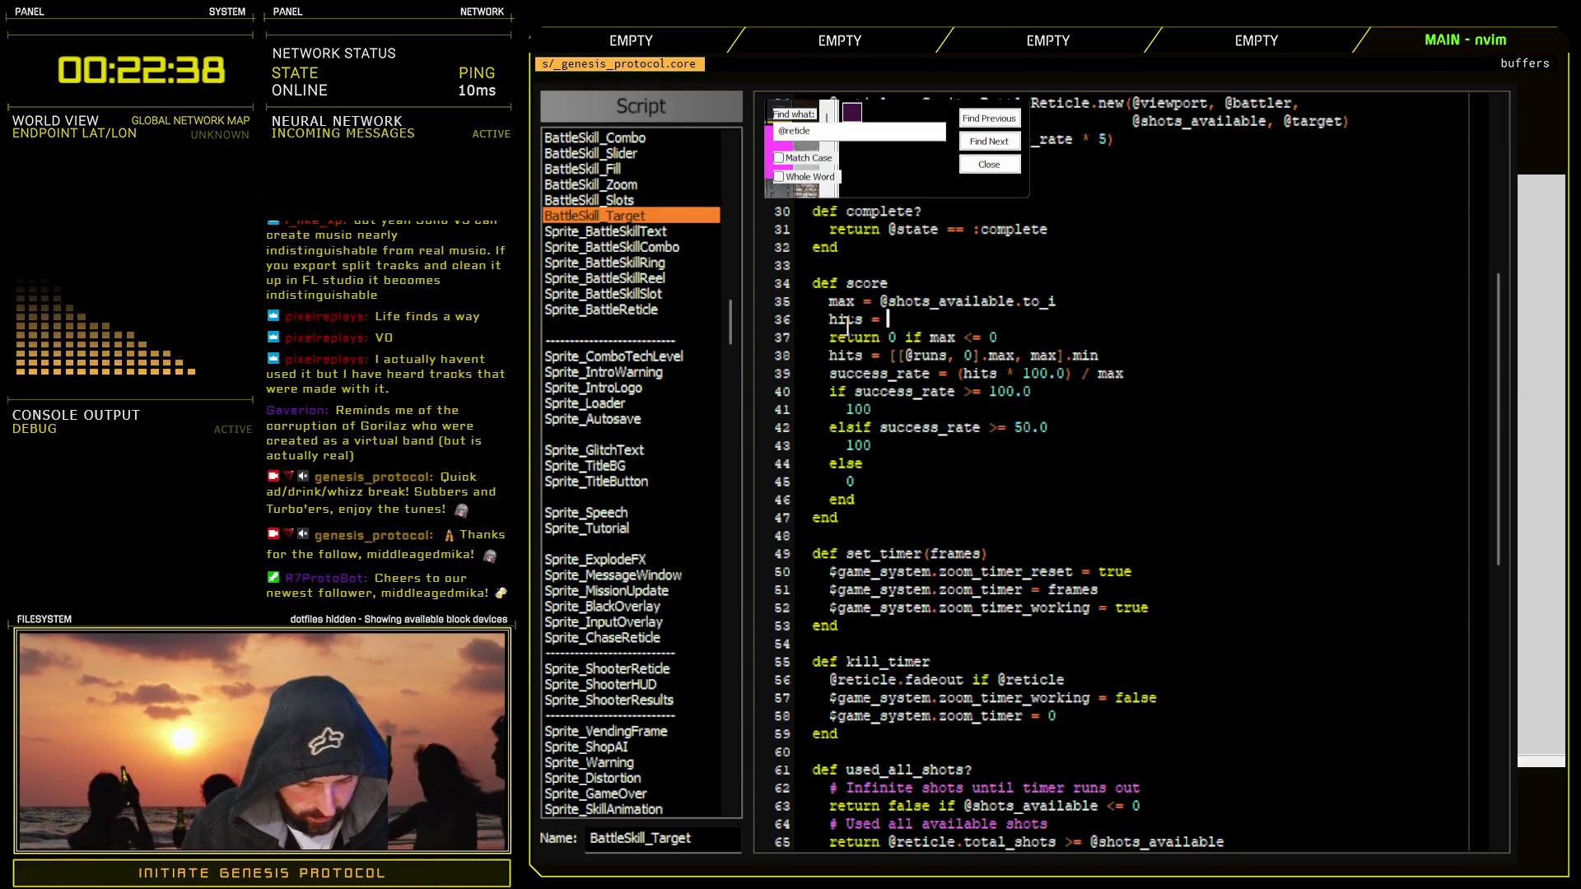
type("@reticle.total_shots")
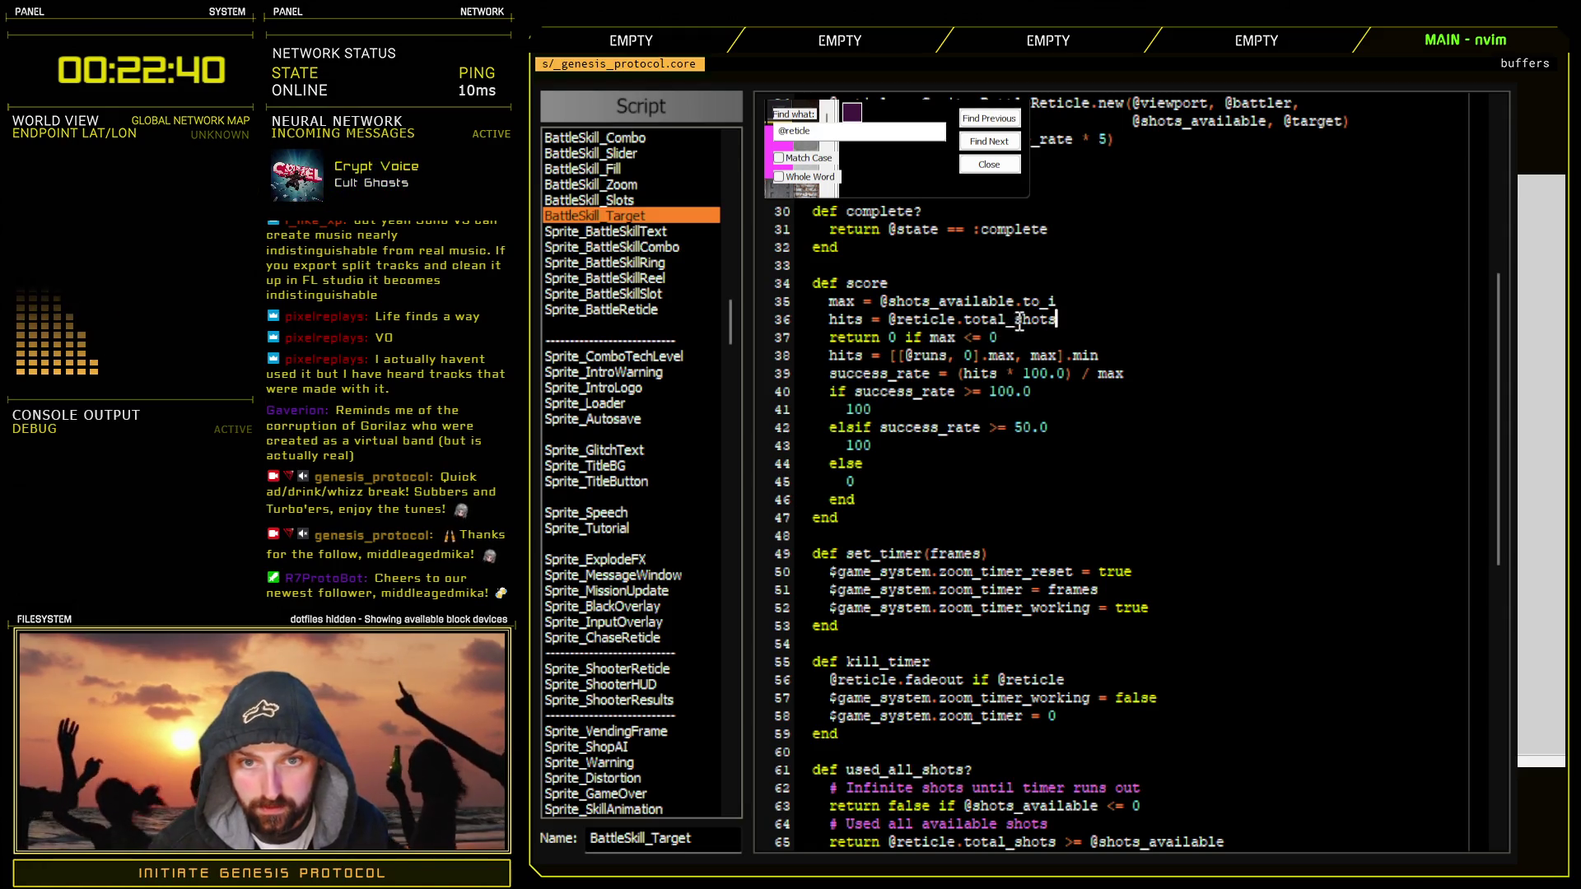
key("BackSpace")
key("BackSpace")
key("BackSpace")
type("score")
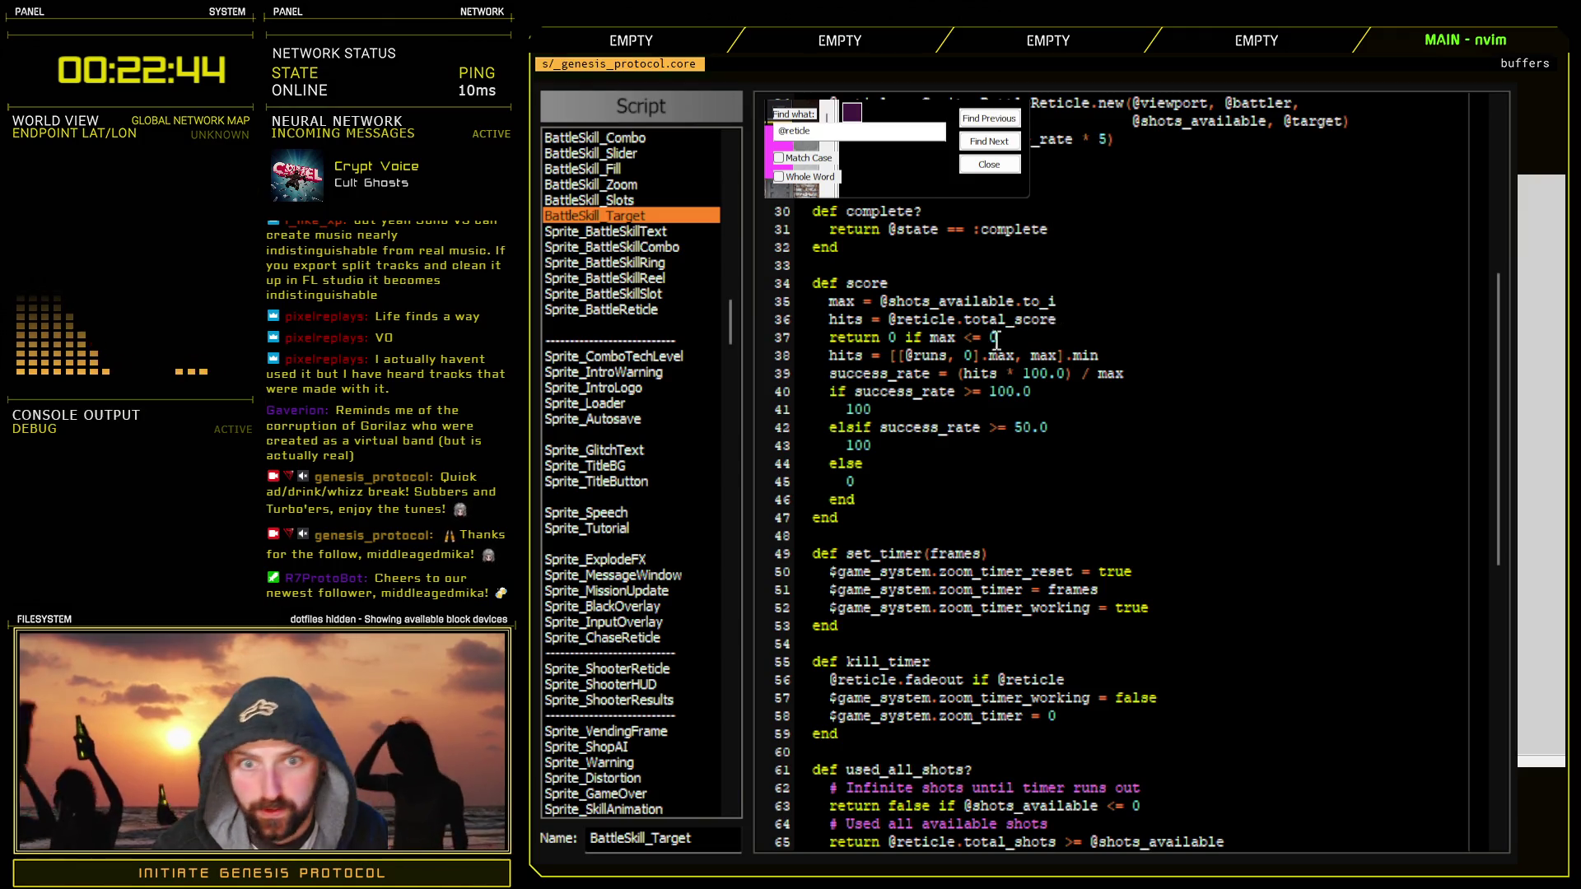
left_click_drag(847, 318, 1115, 326)
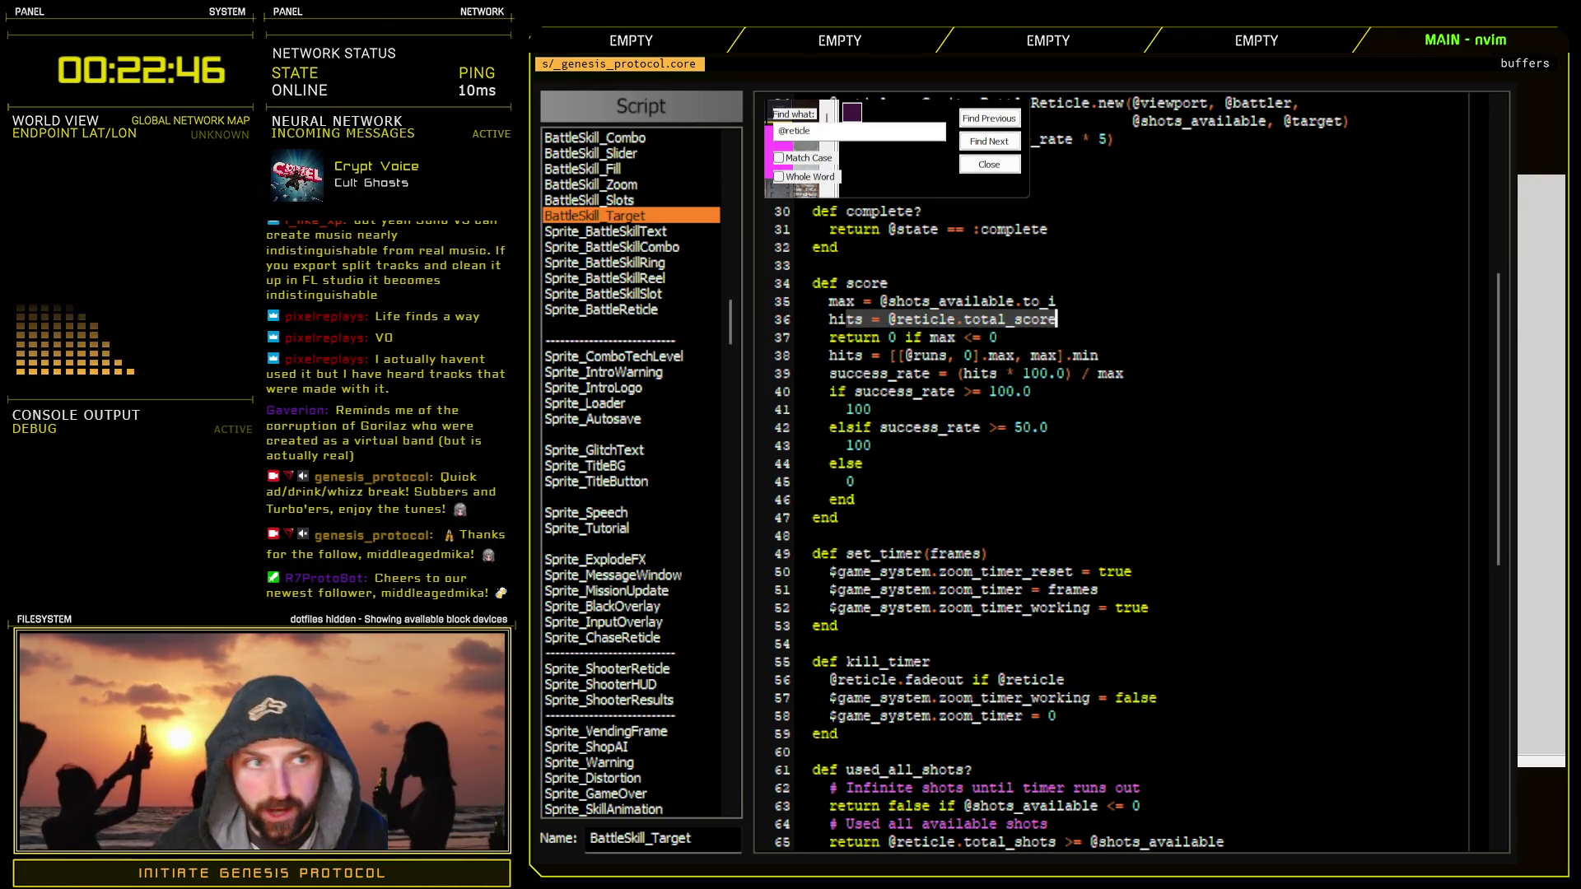
left_click(1033, 338)
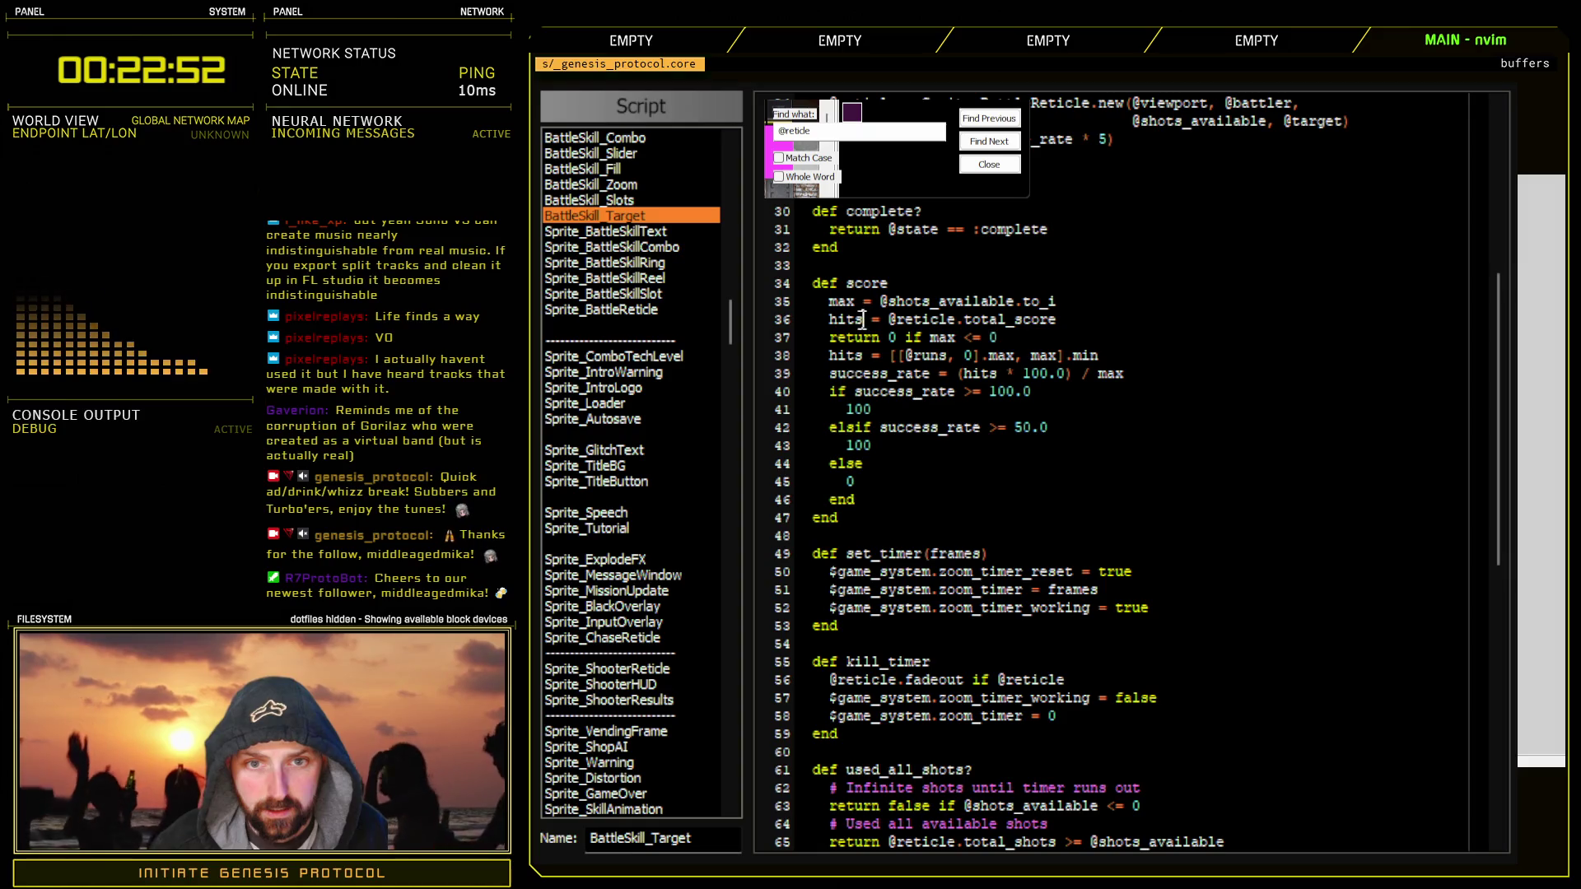
mouse_move(863, 321)
left_mouse_down()
mouse_move(829, 321)
mouse_move(1057, 320)
left_mouse_up()
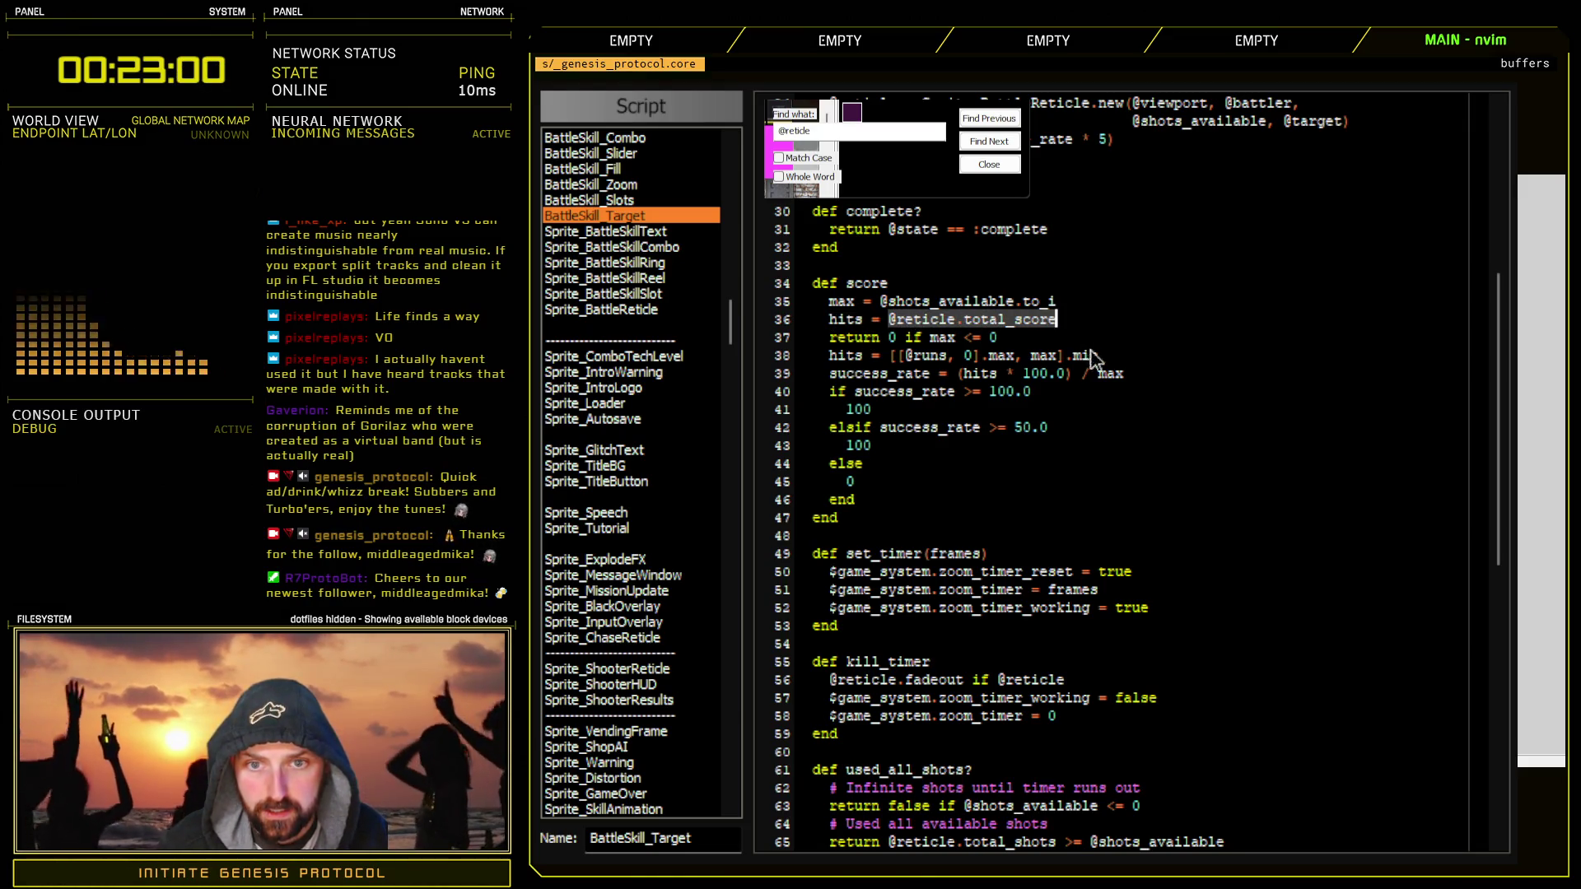
key("BackSpace")
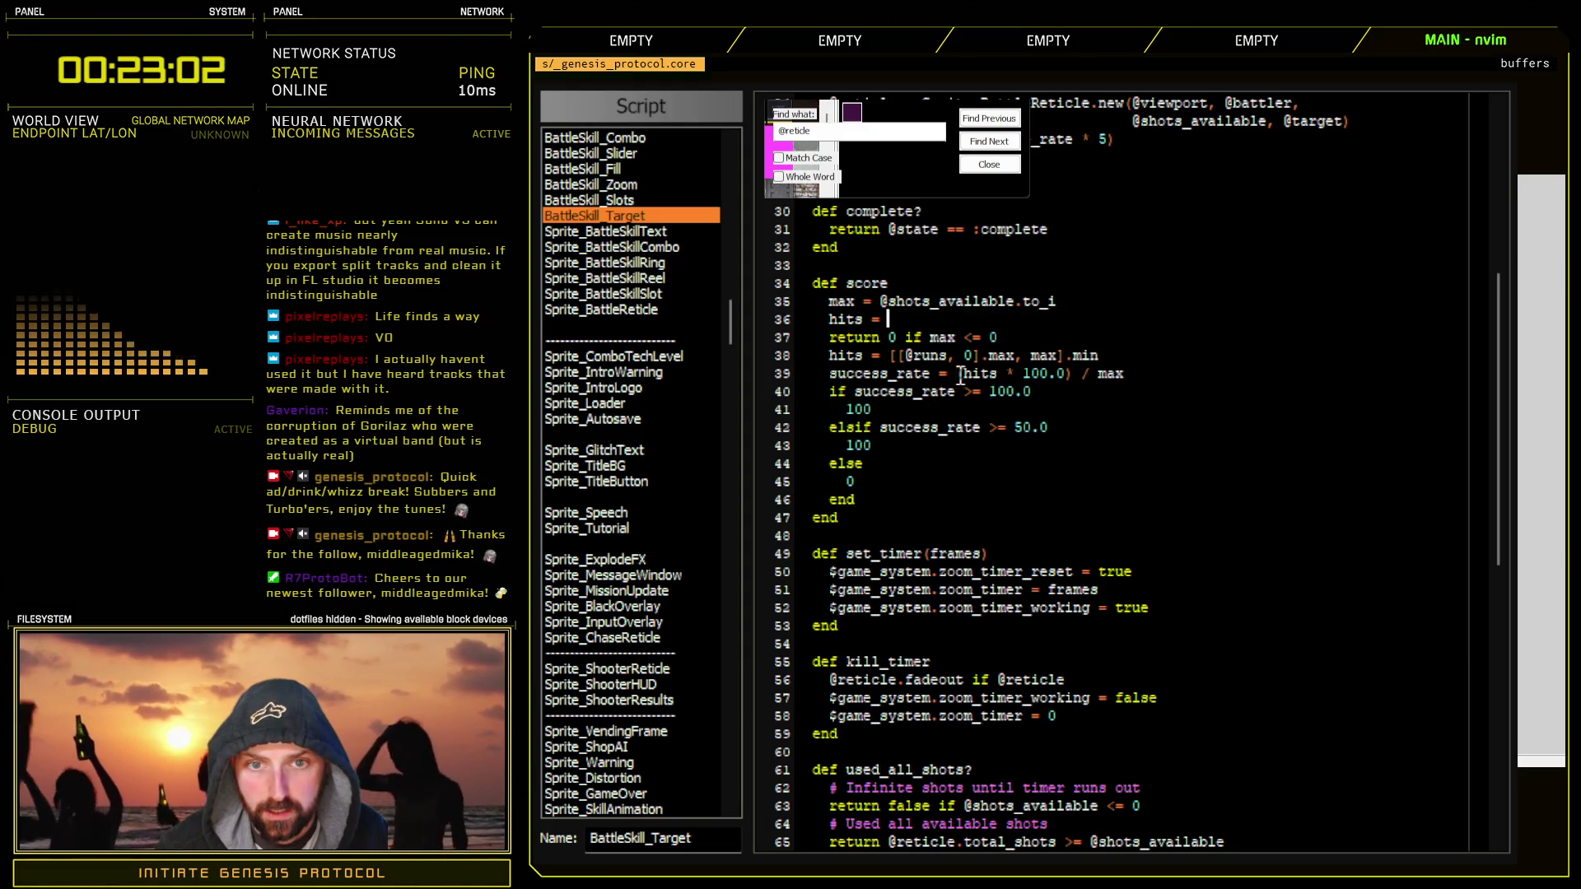
mouse_move(906, 355)
left_mouse_down()
mouse_move(942, 355)
mouse_move(748, 330)
left_mouse_up()
key("p")
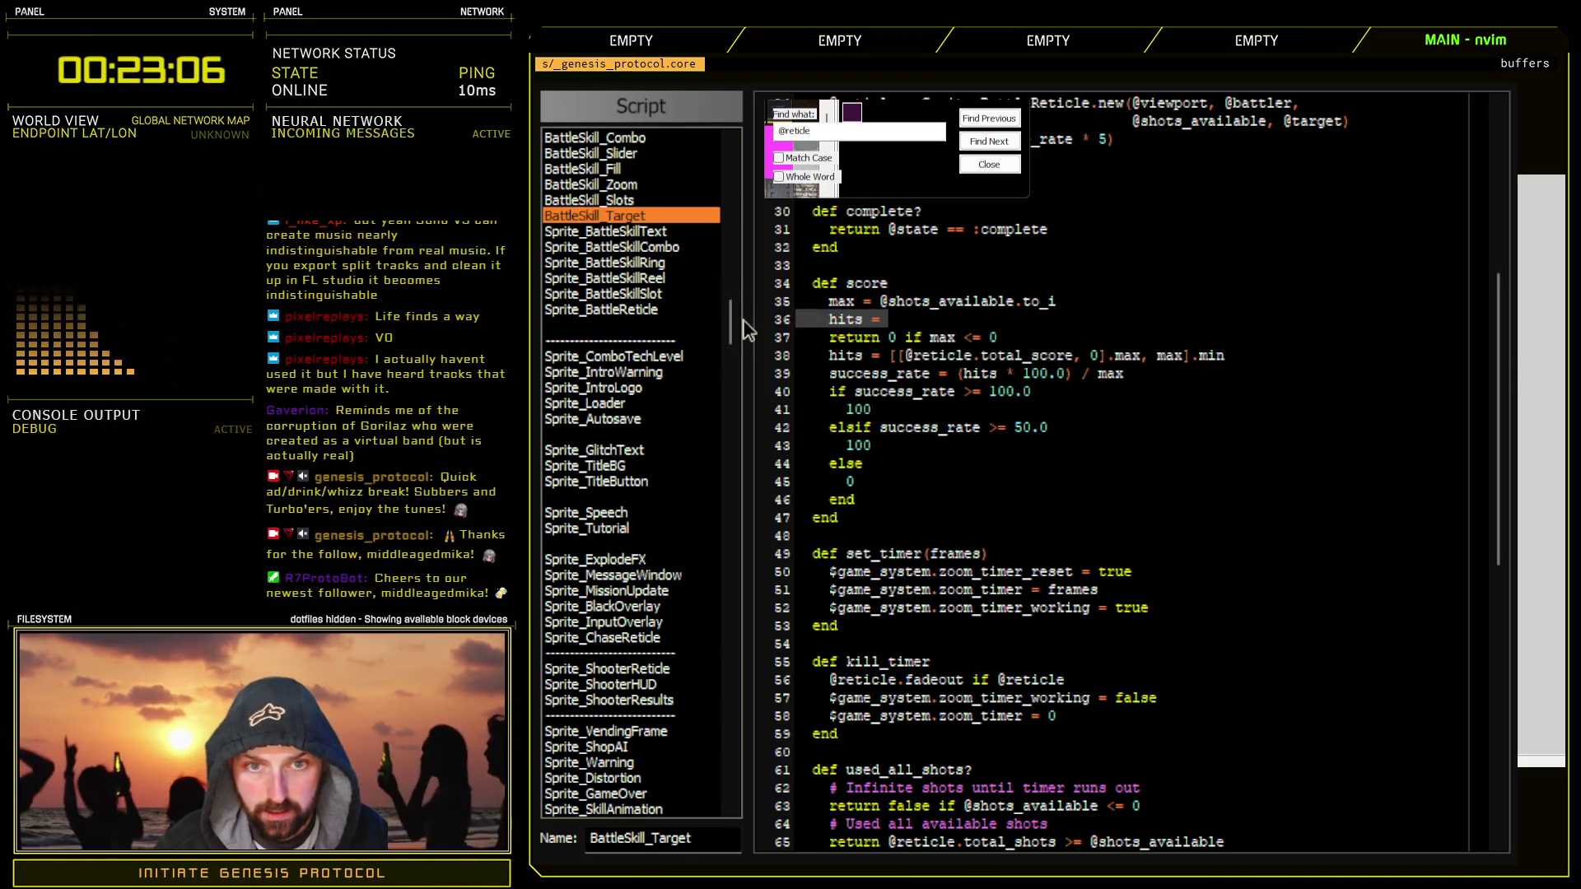
key("d")
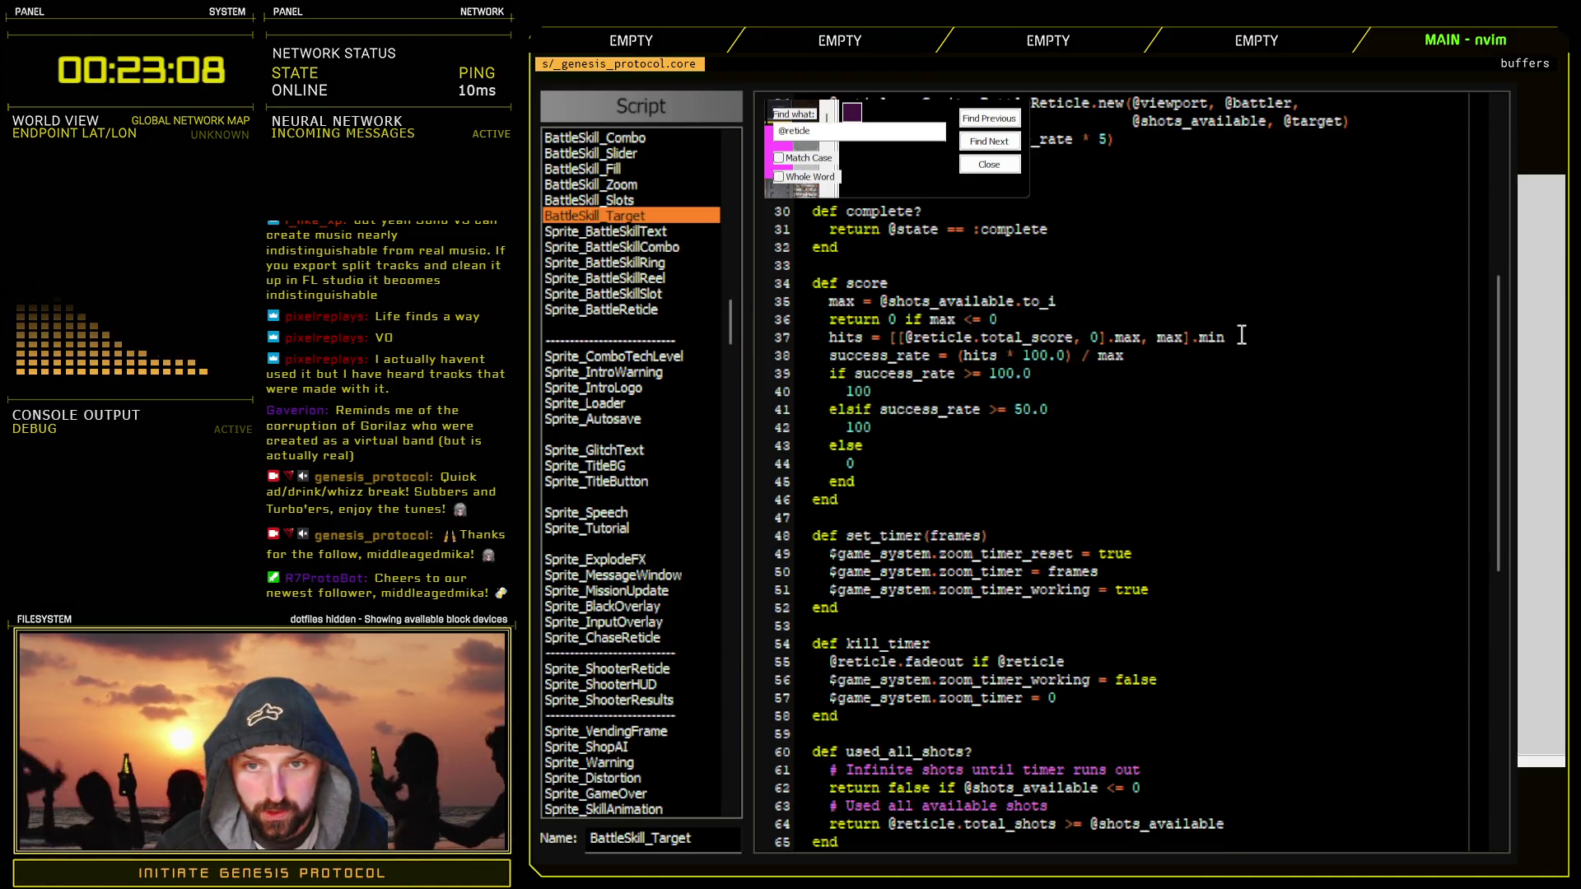
left_click(1124, 355)
left_click(1050, 377)
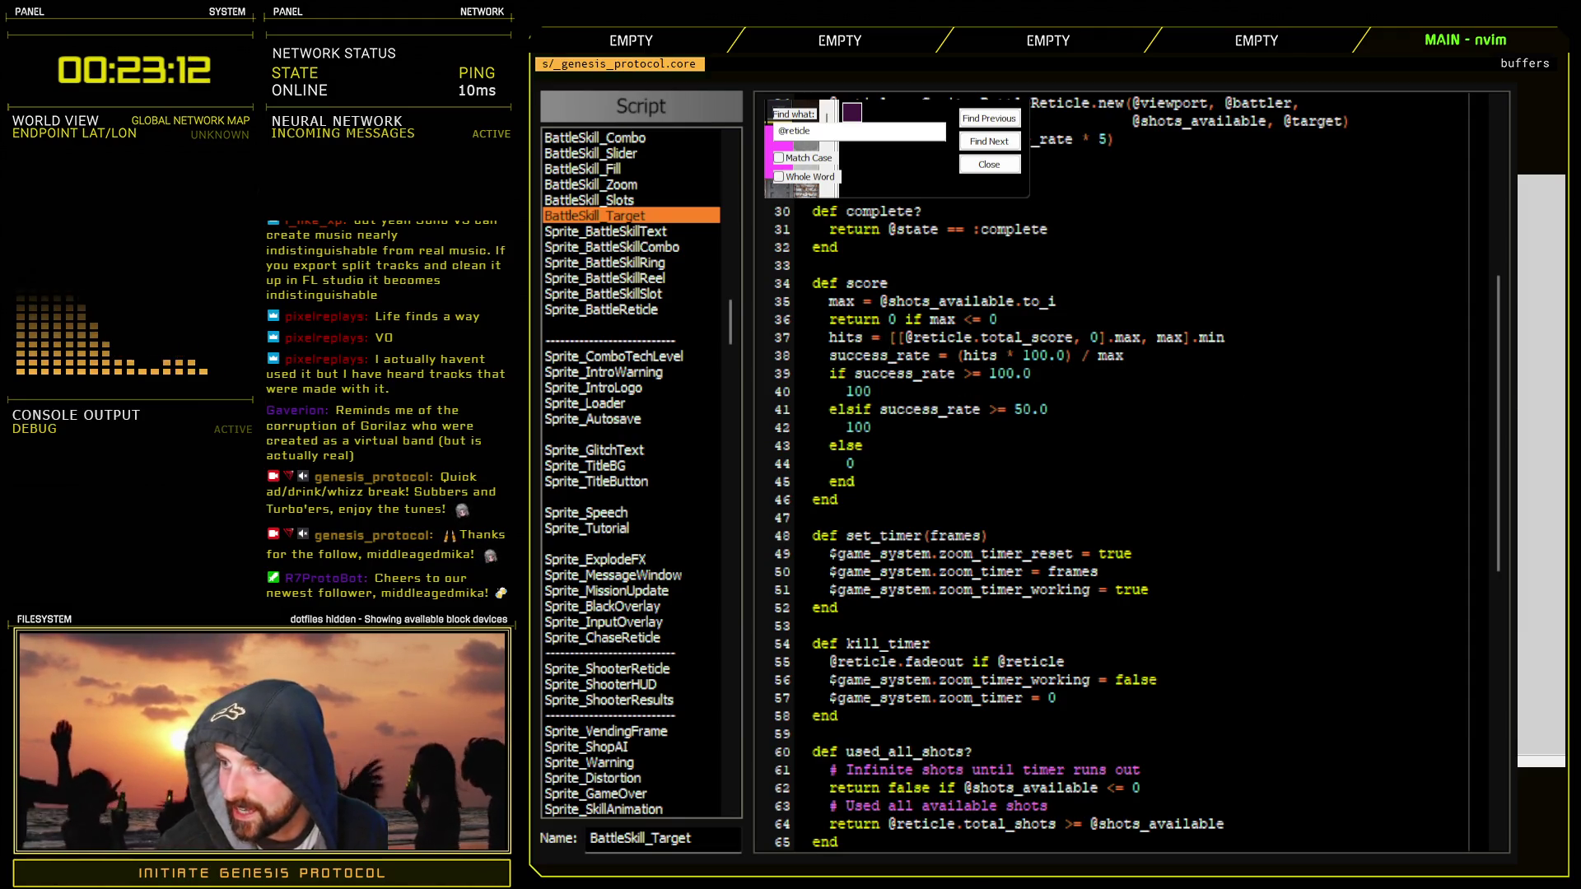
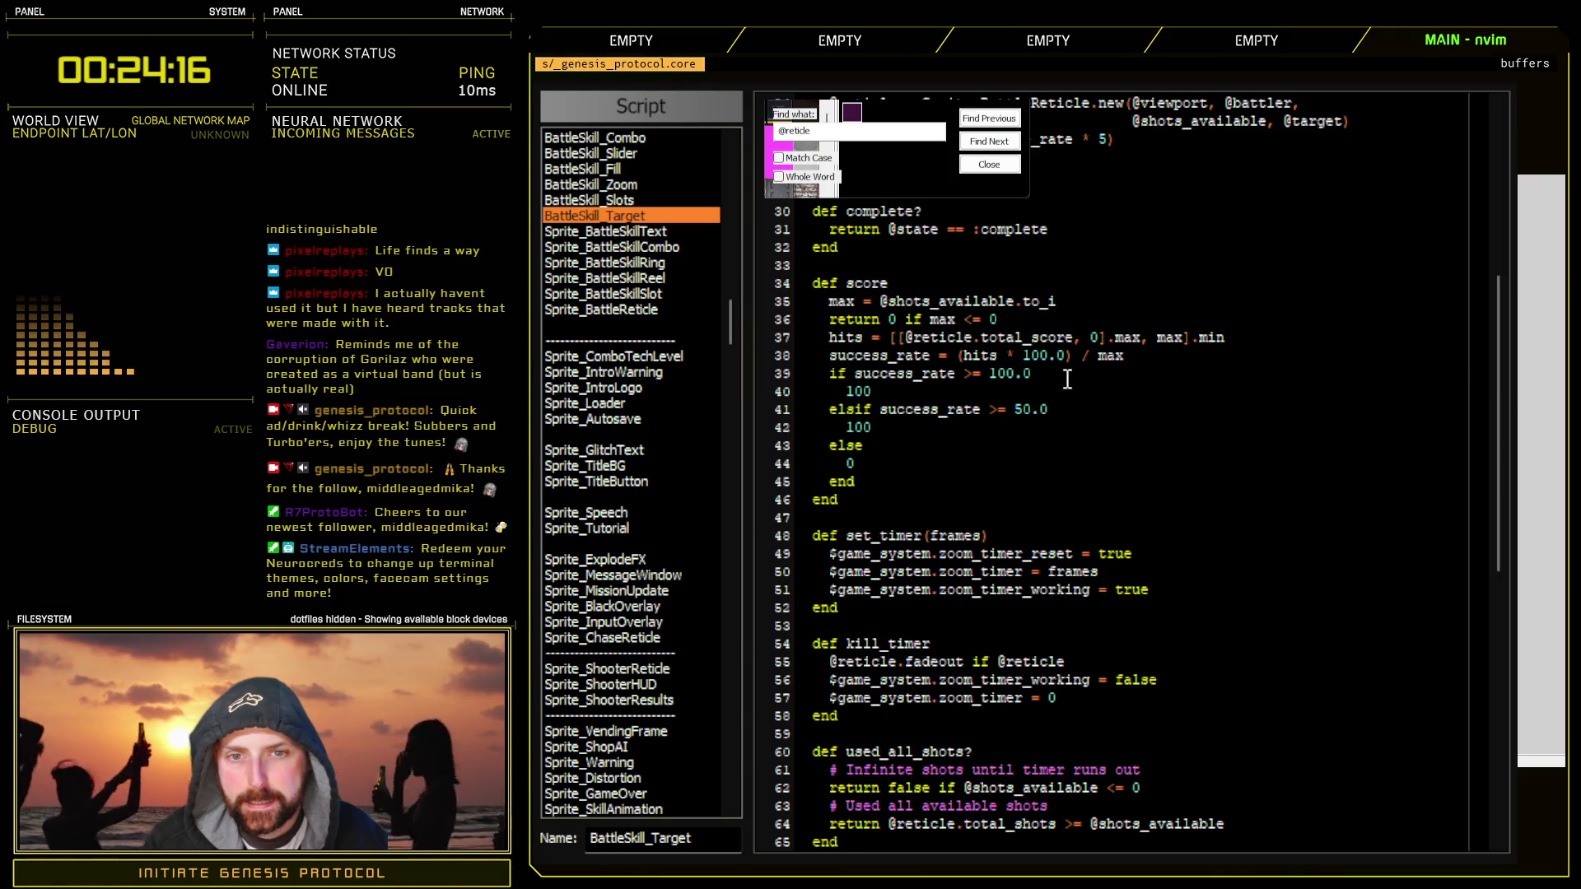
Change the full-success score to 200 and the middle tier's score to 125
left_click_drag(870, 391, 846, 390)
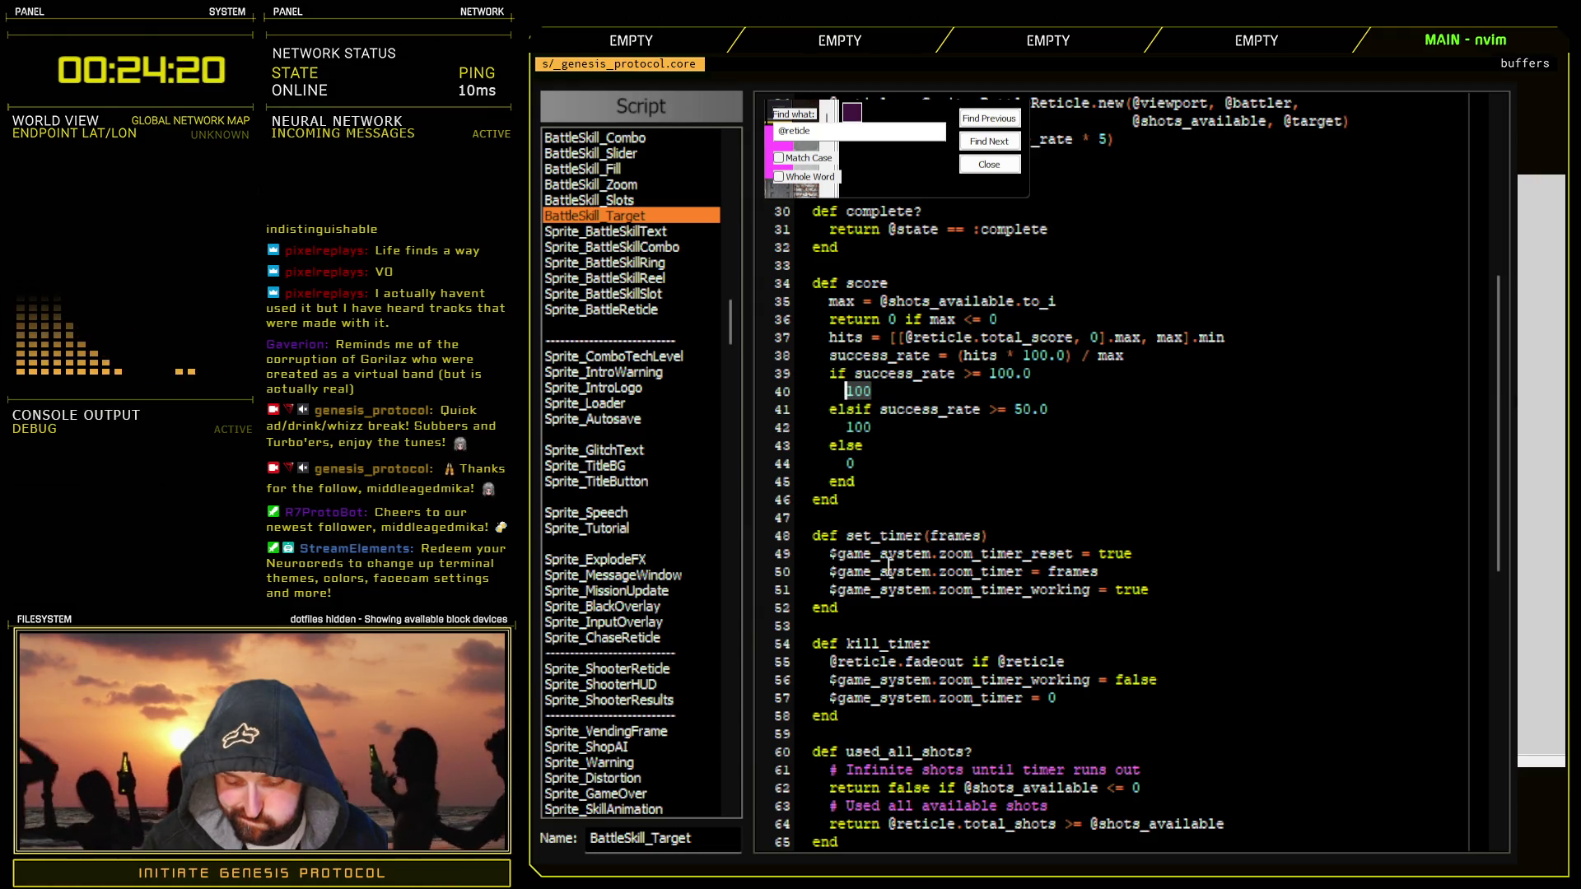
type("20")
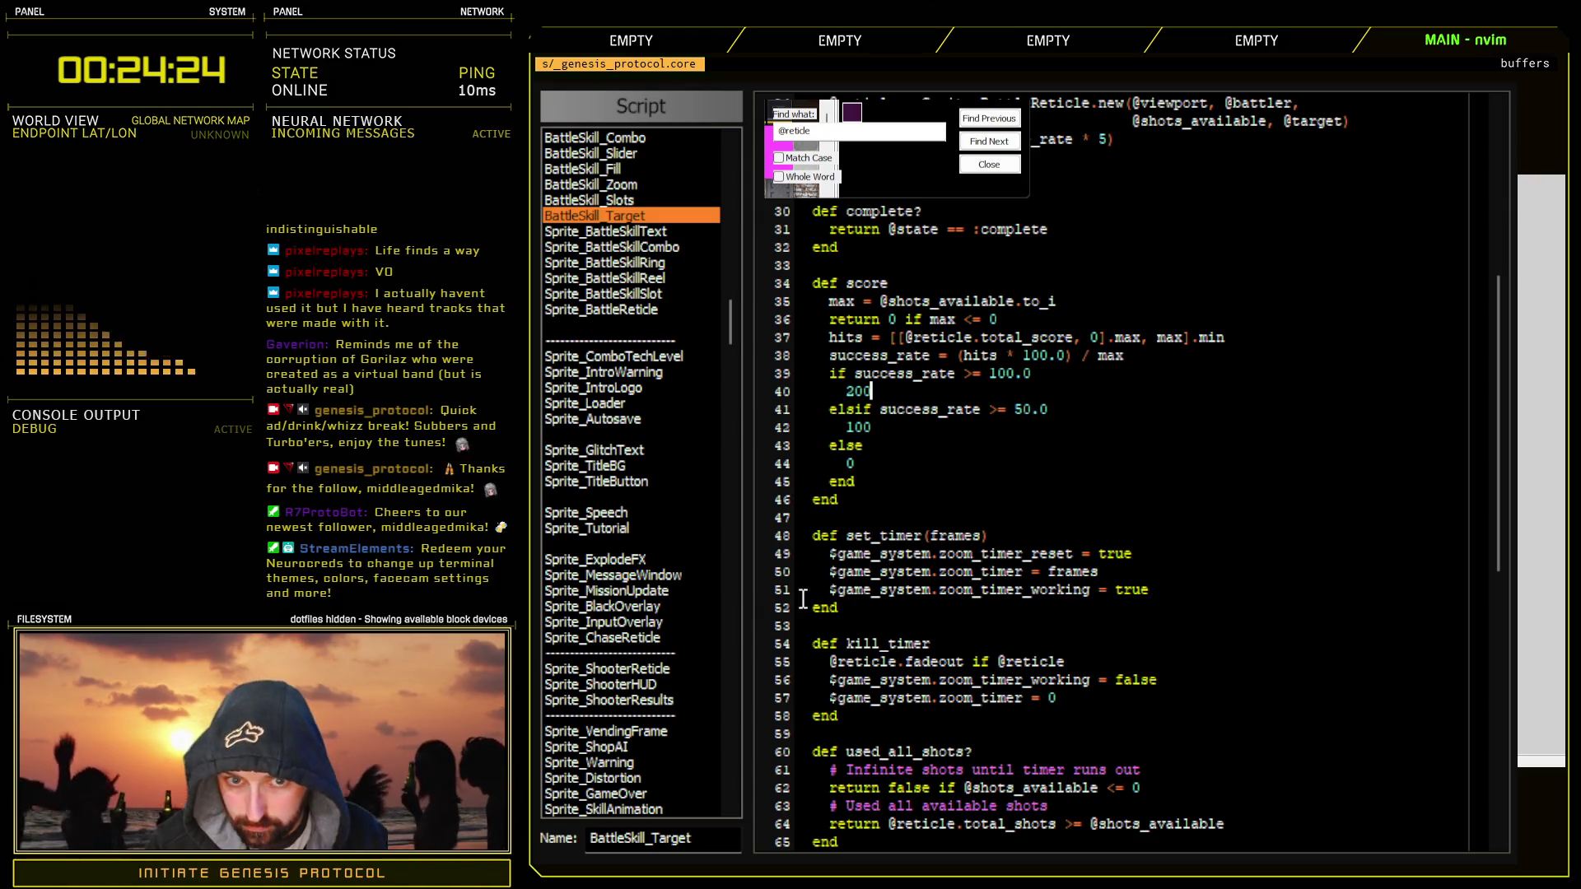
left_click(1072, 413)
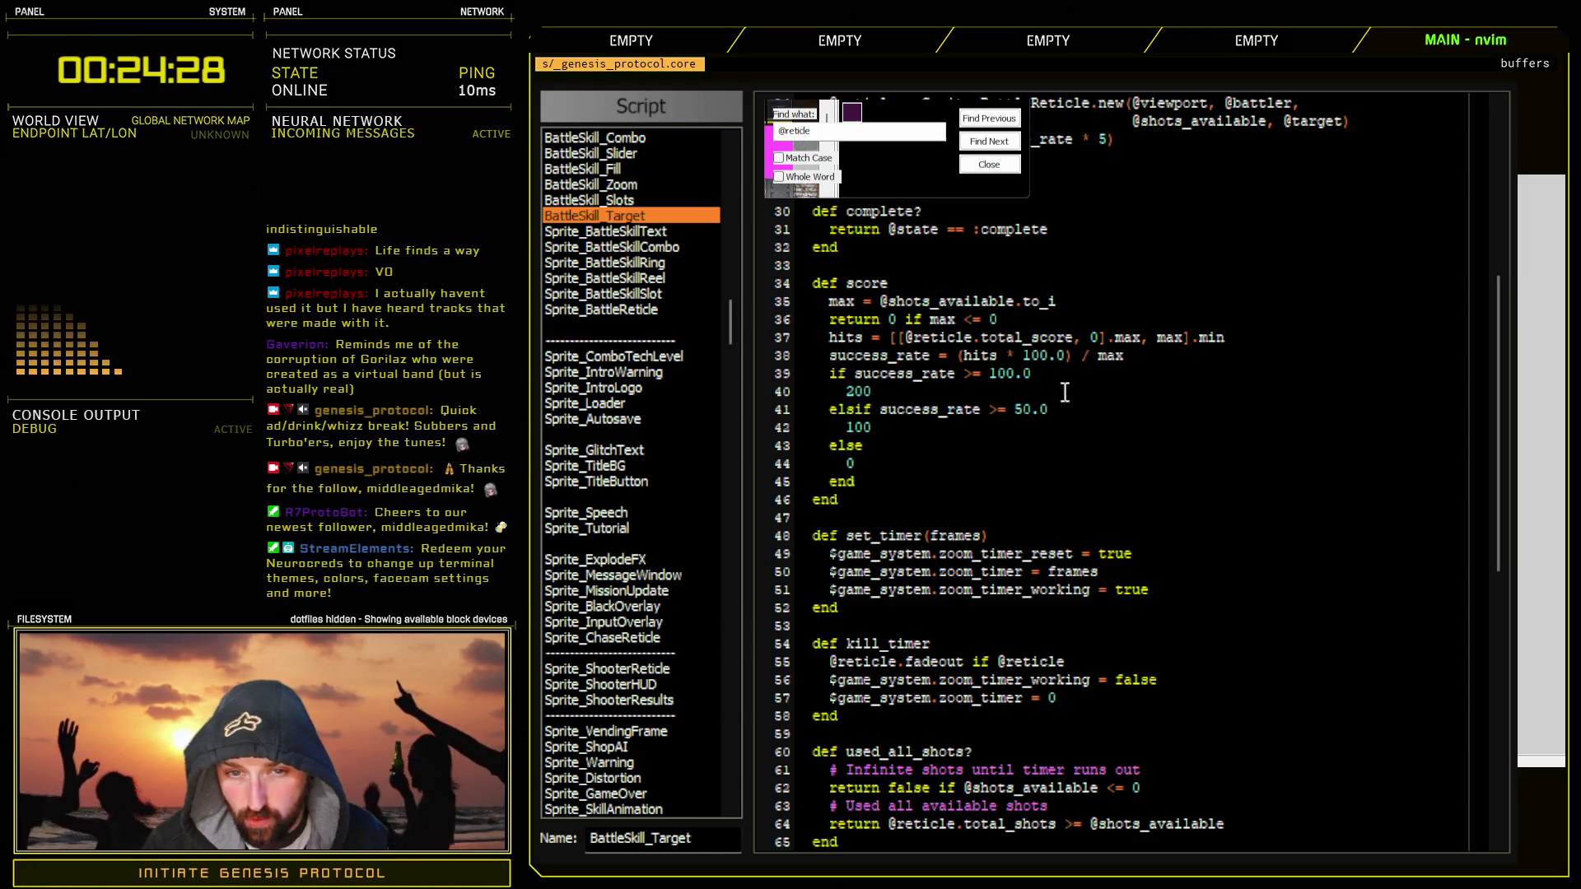
left_click(863, 427)
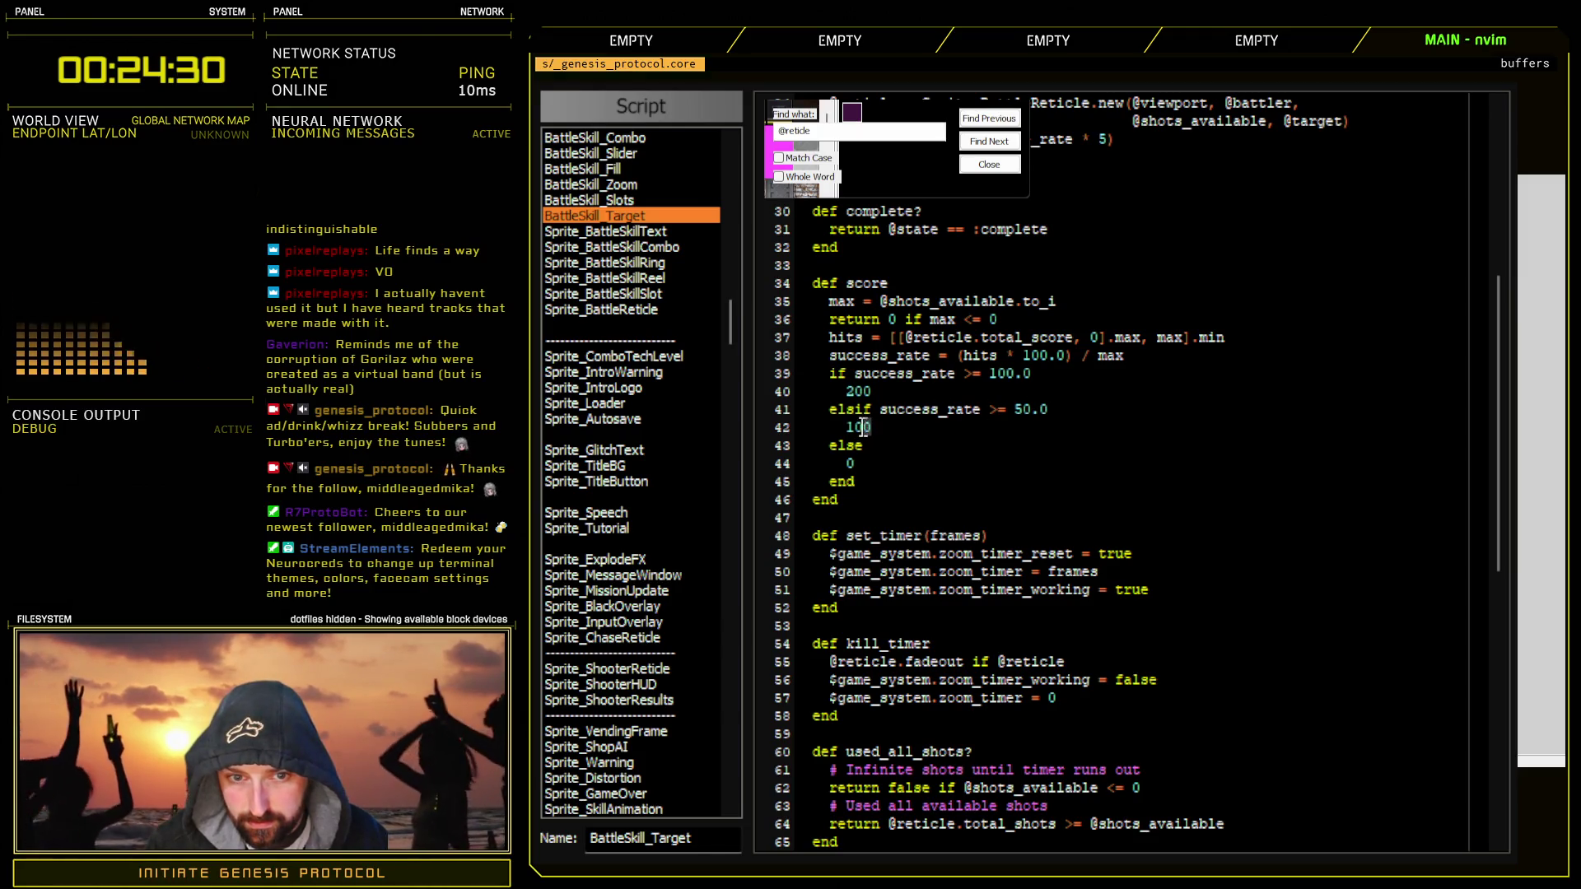
key("Delete")
key("BackSpace")
type("25")
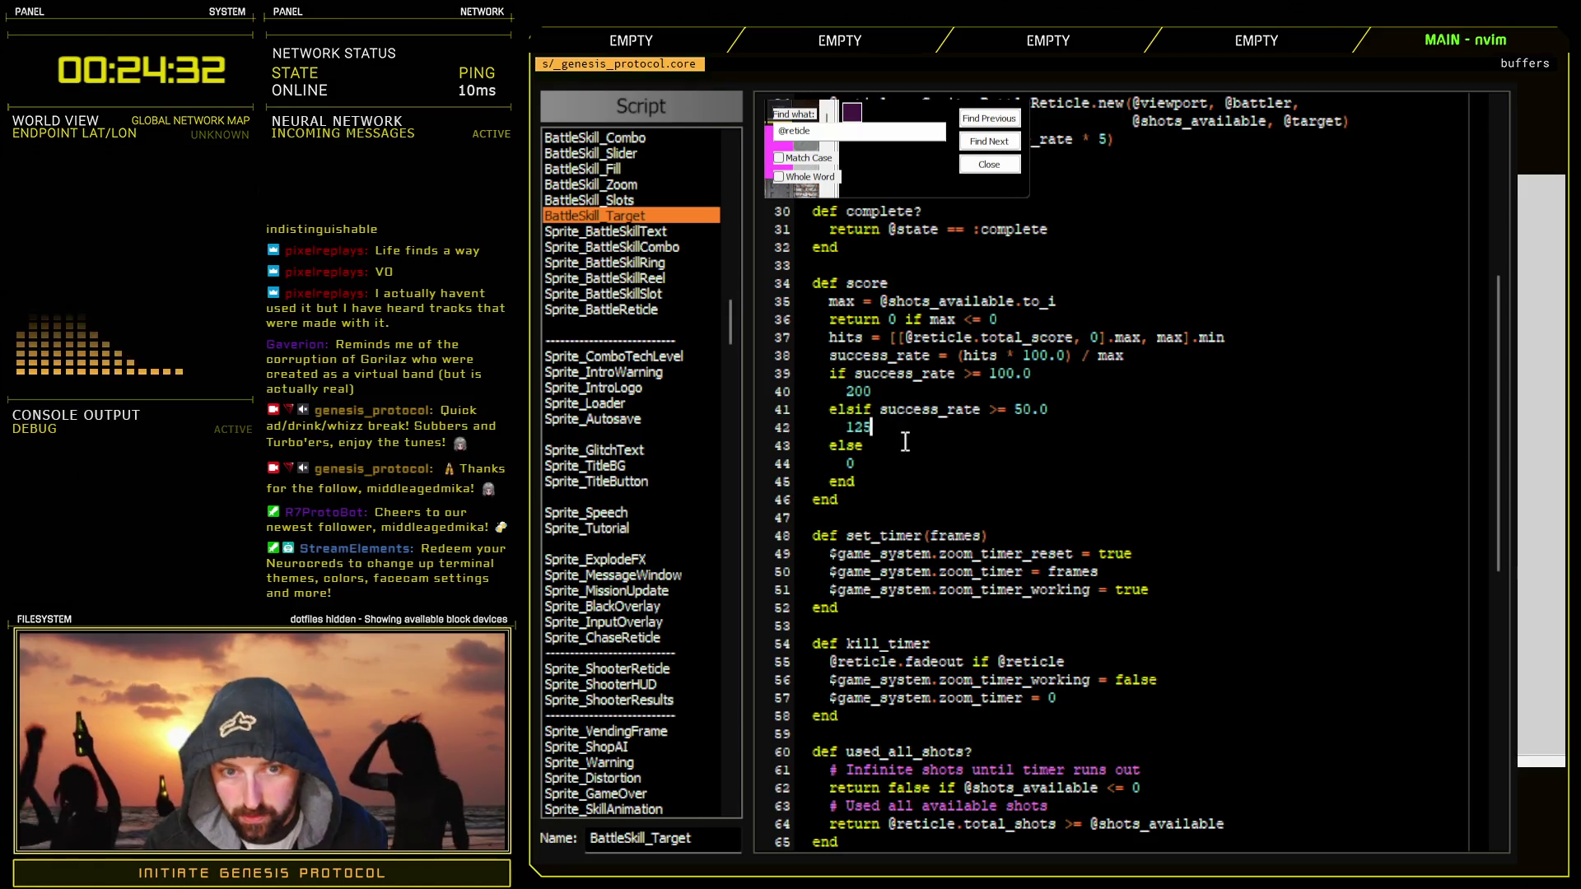
Duplicate the 50 percent elsif branch onto a new line below the 125 tier
key("Return")
key("Up")
key("Up")
key("Home")
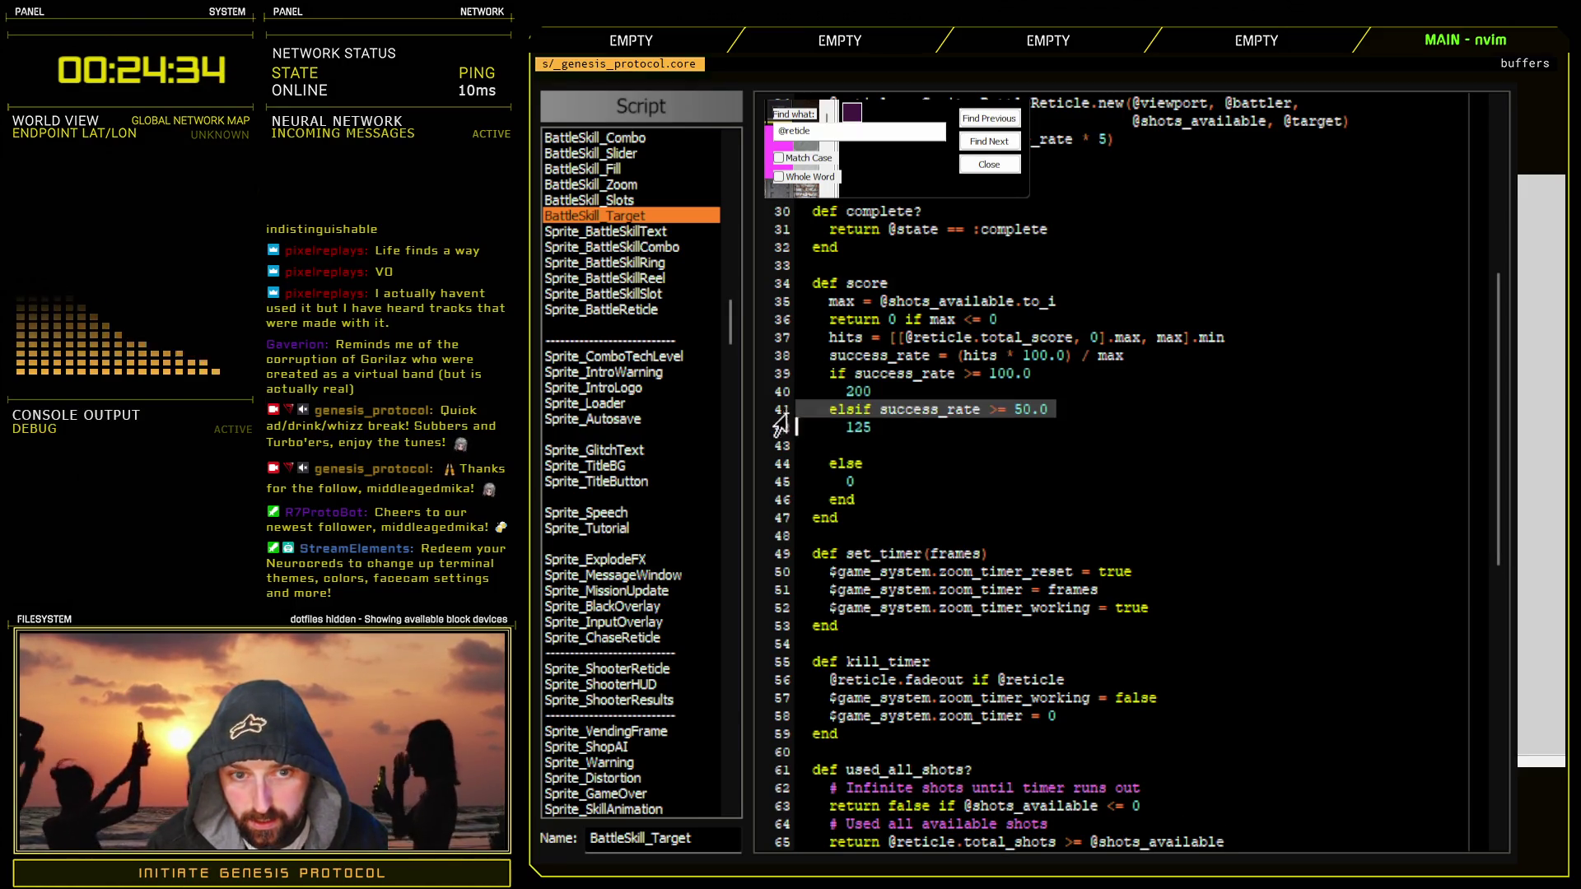
key("shift+Down")
key("shift+Down")
key("ctrl+c")
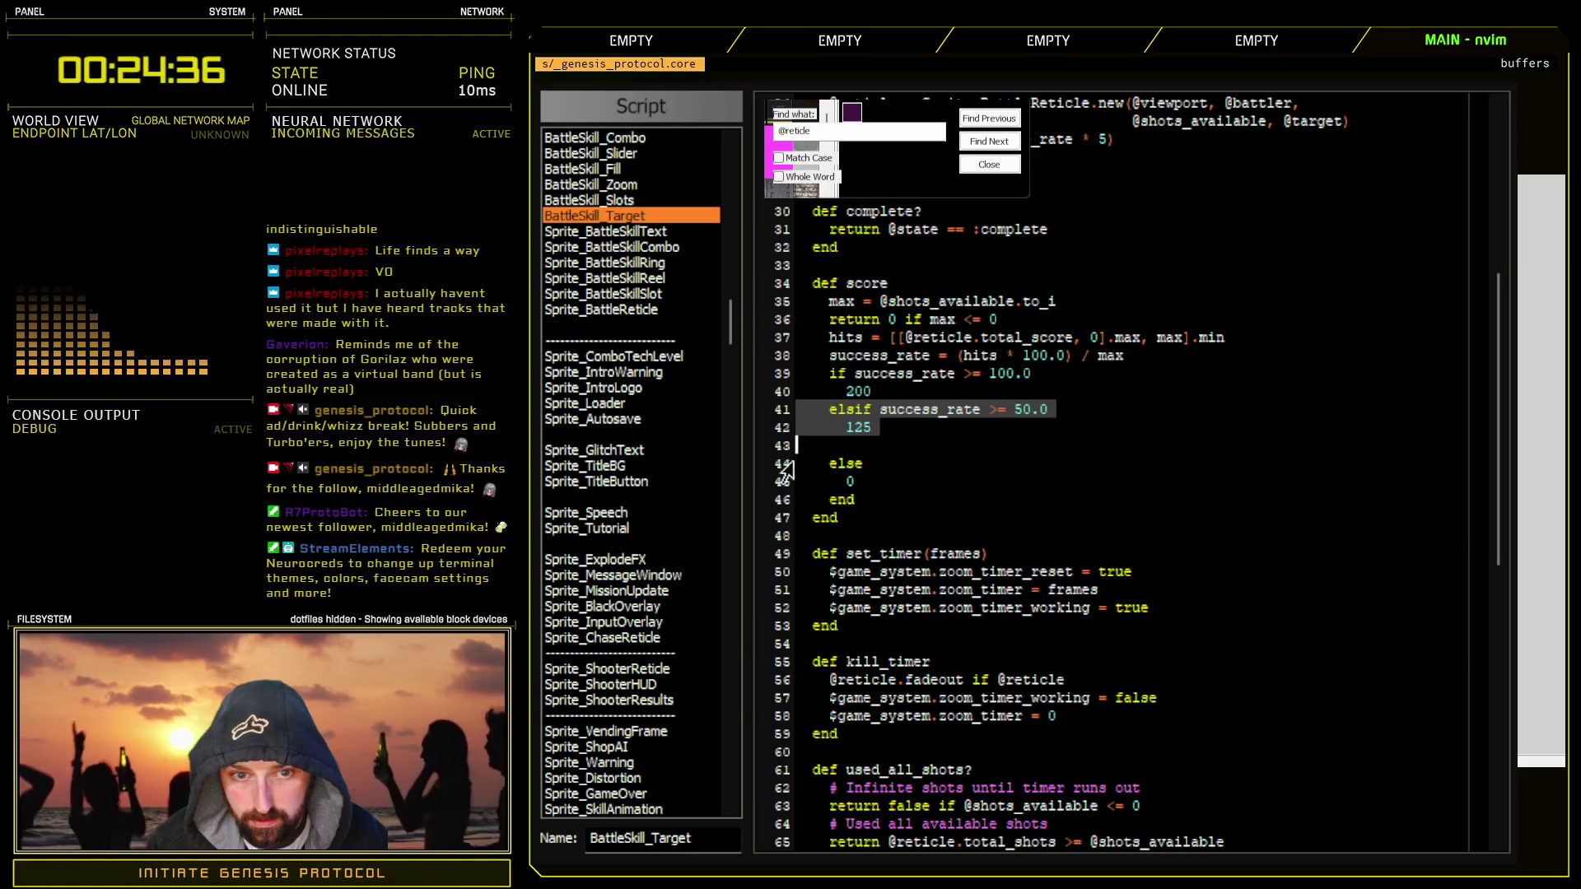
left_click(779, 448)
key("ctrl+v")
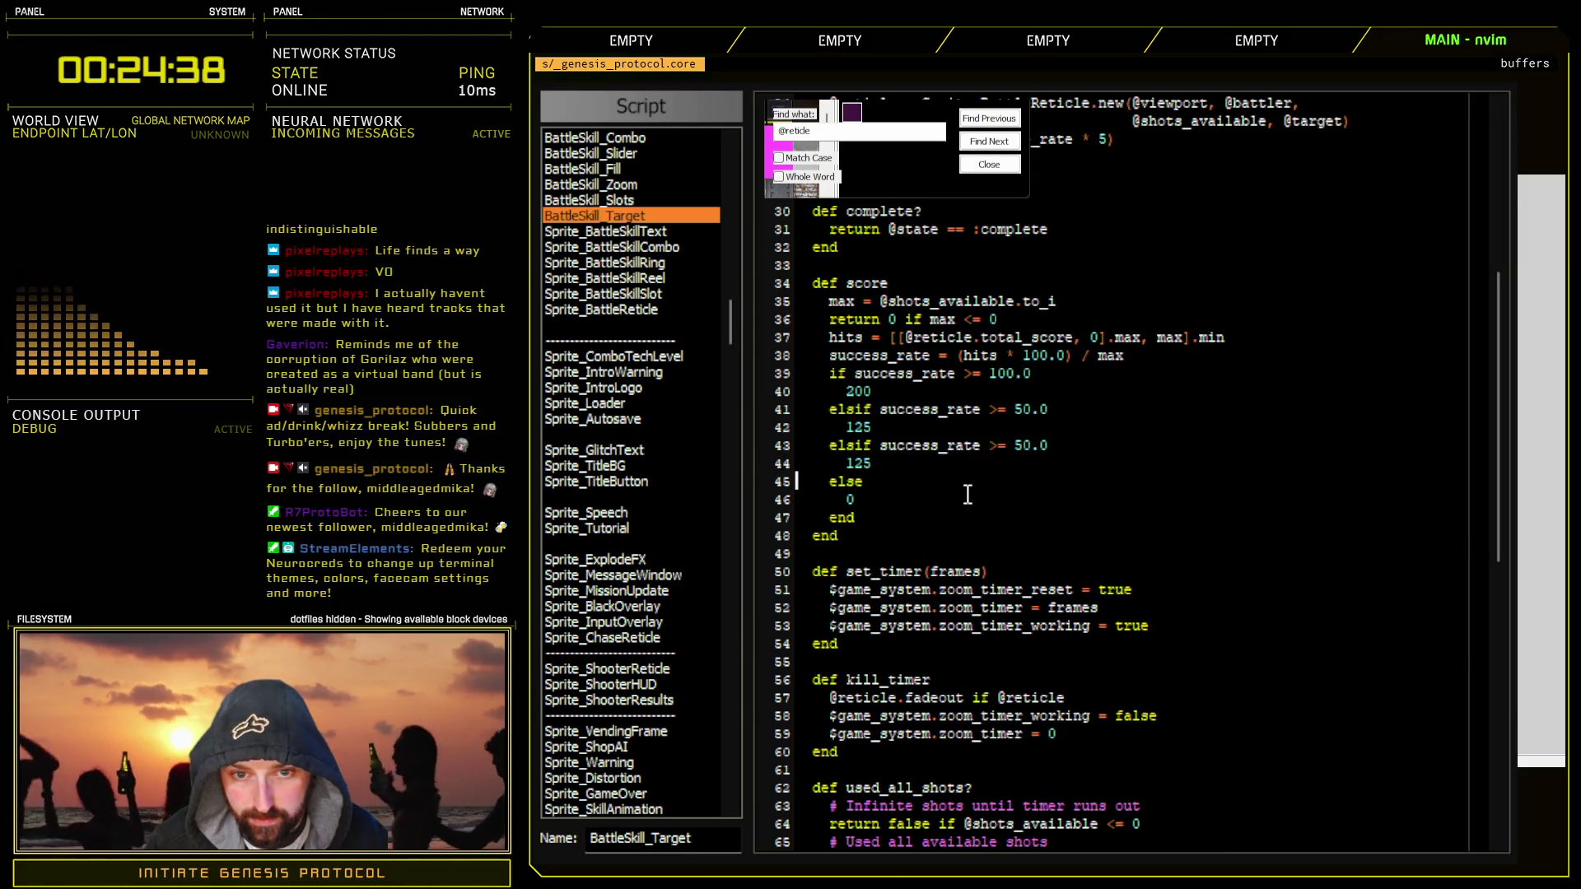
Make the copy 'elsif success_rate > 0.0' returning 100, then start a playtest
left_click(1001, 444)
key("Delete")
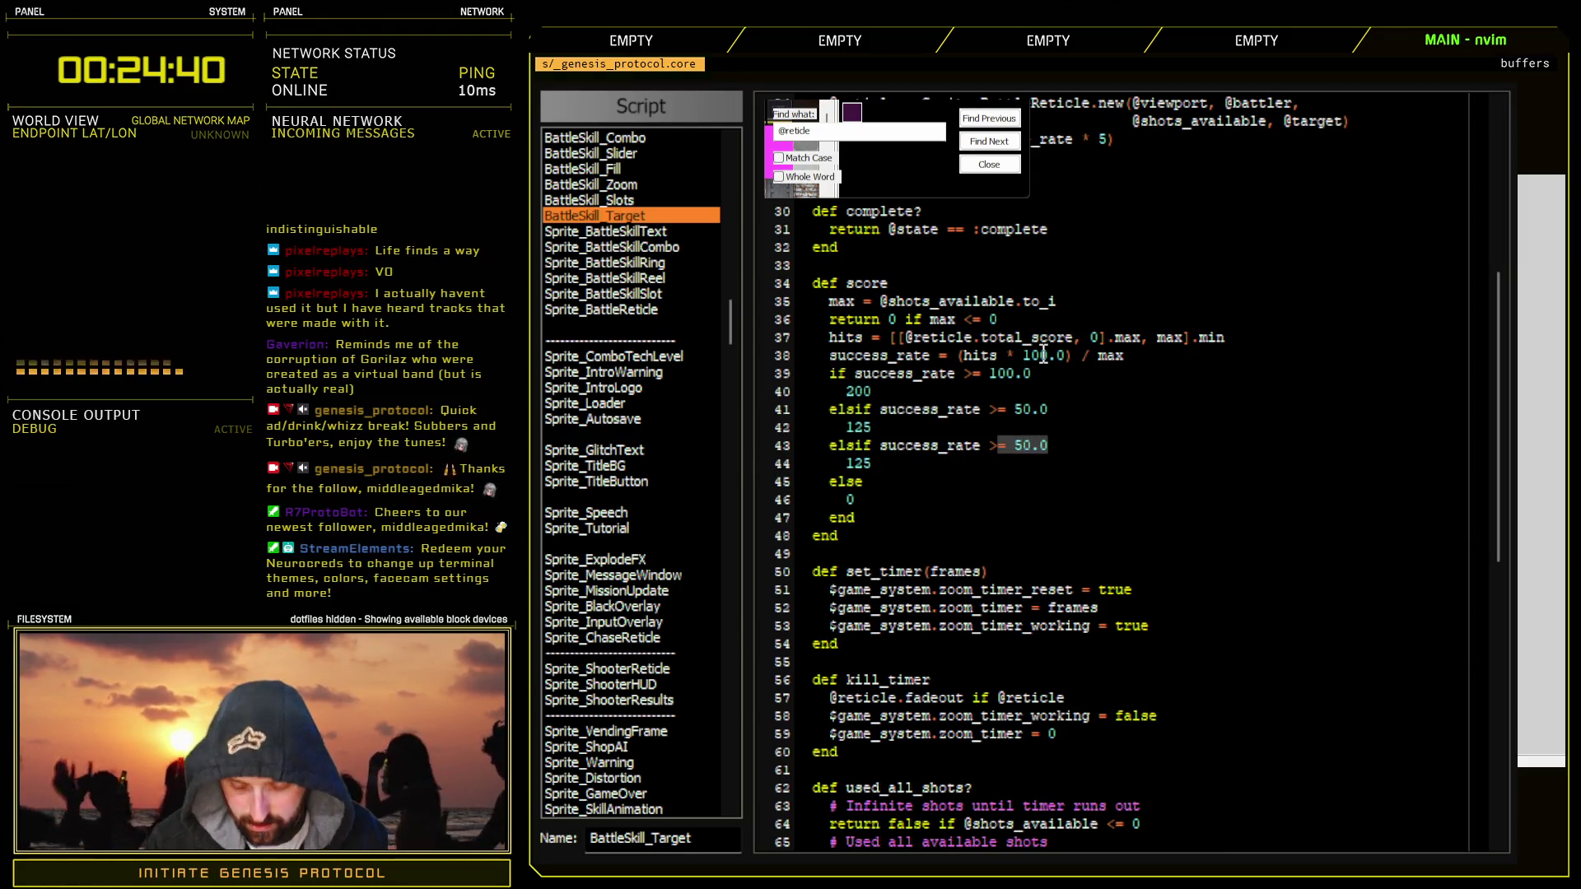
key("End")
key("BackSpace")
key("BackSpace")
key("BackSpace")
type("0.0")
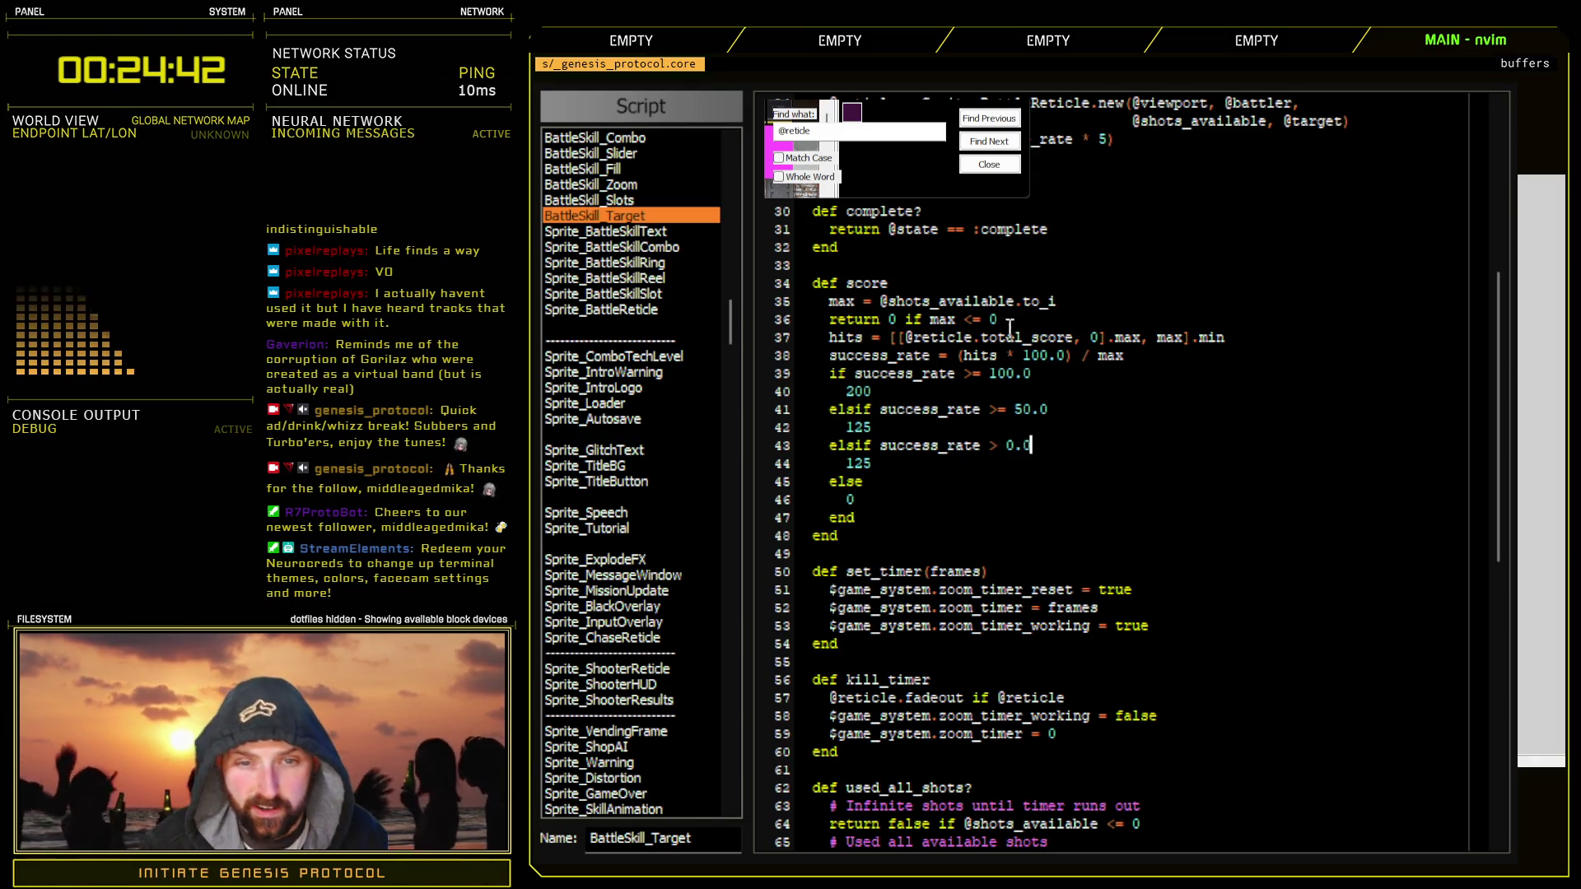
double_click(858, 462)
type("100")
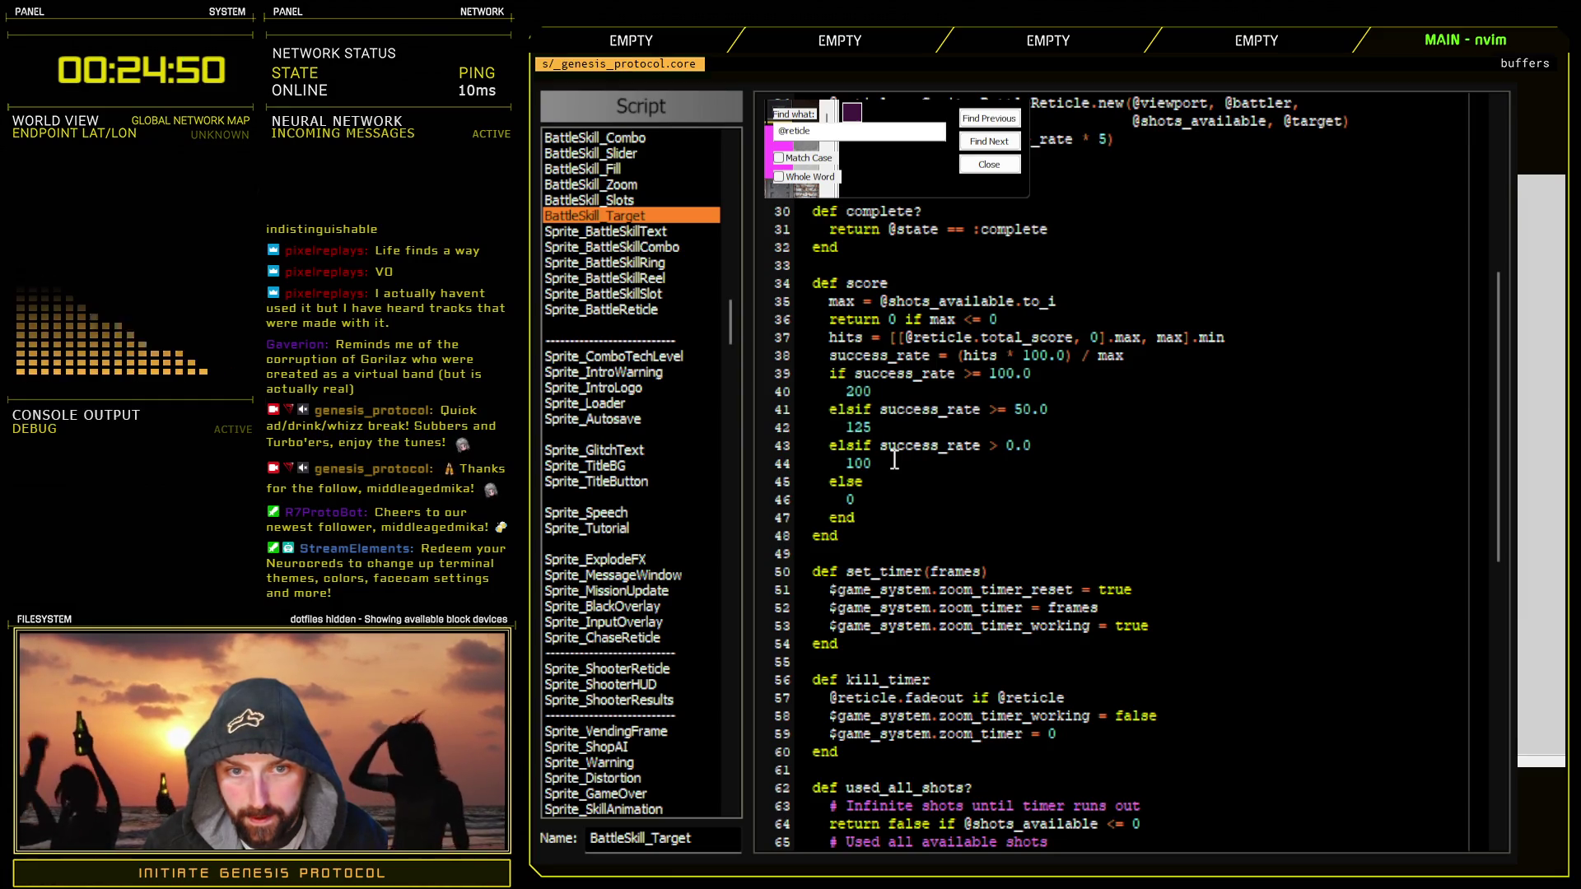
left_click(863, 499)
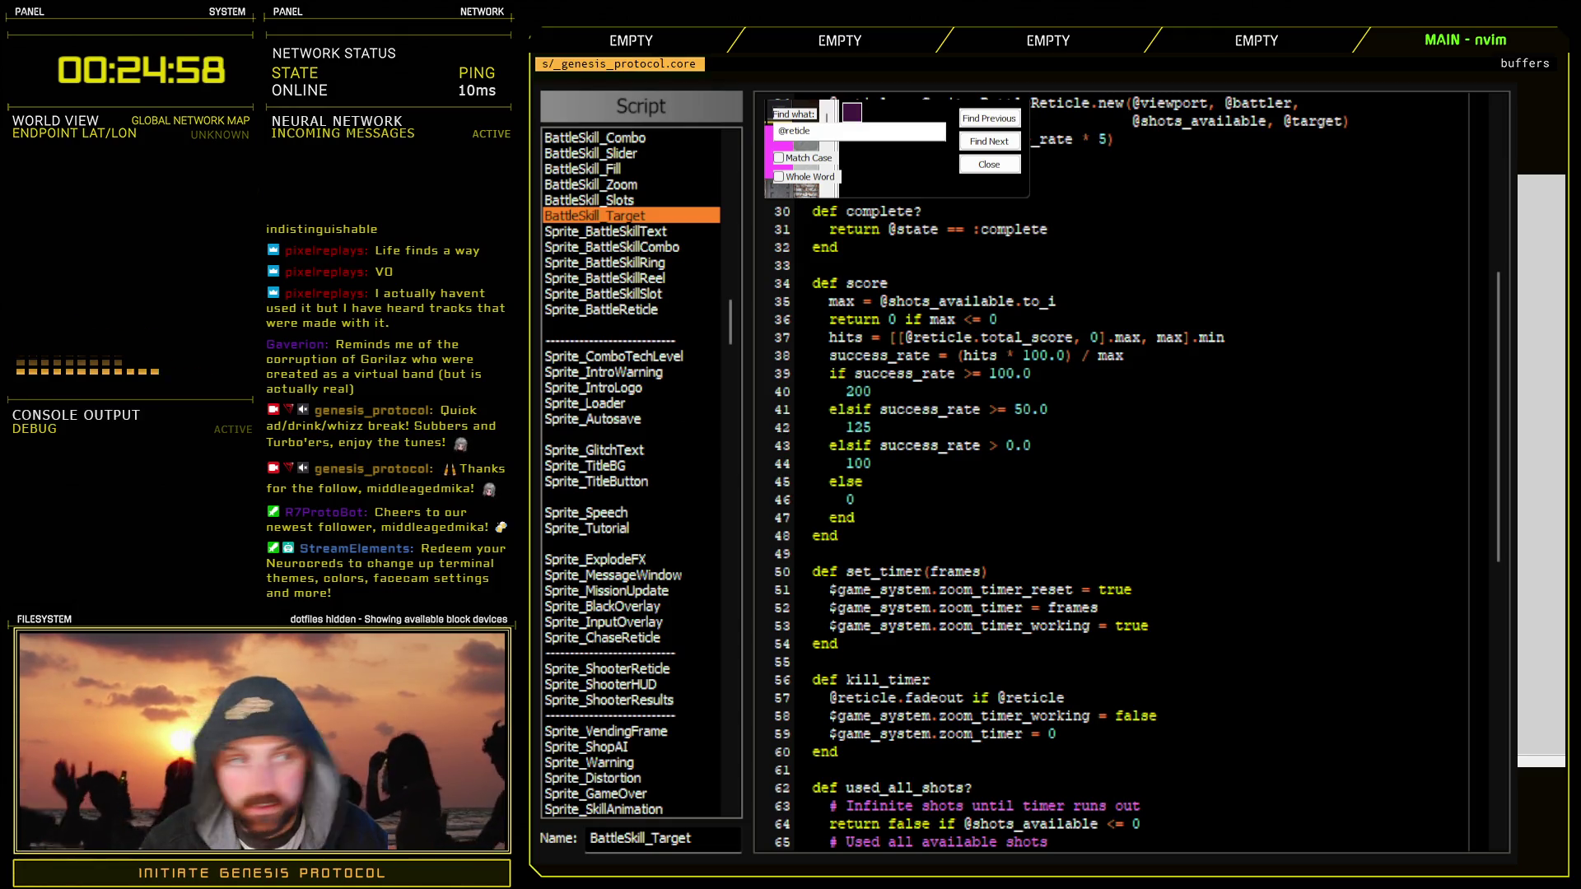
key("F12")
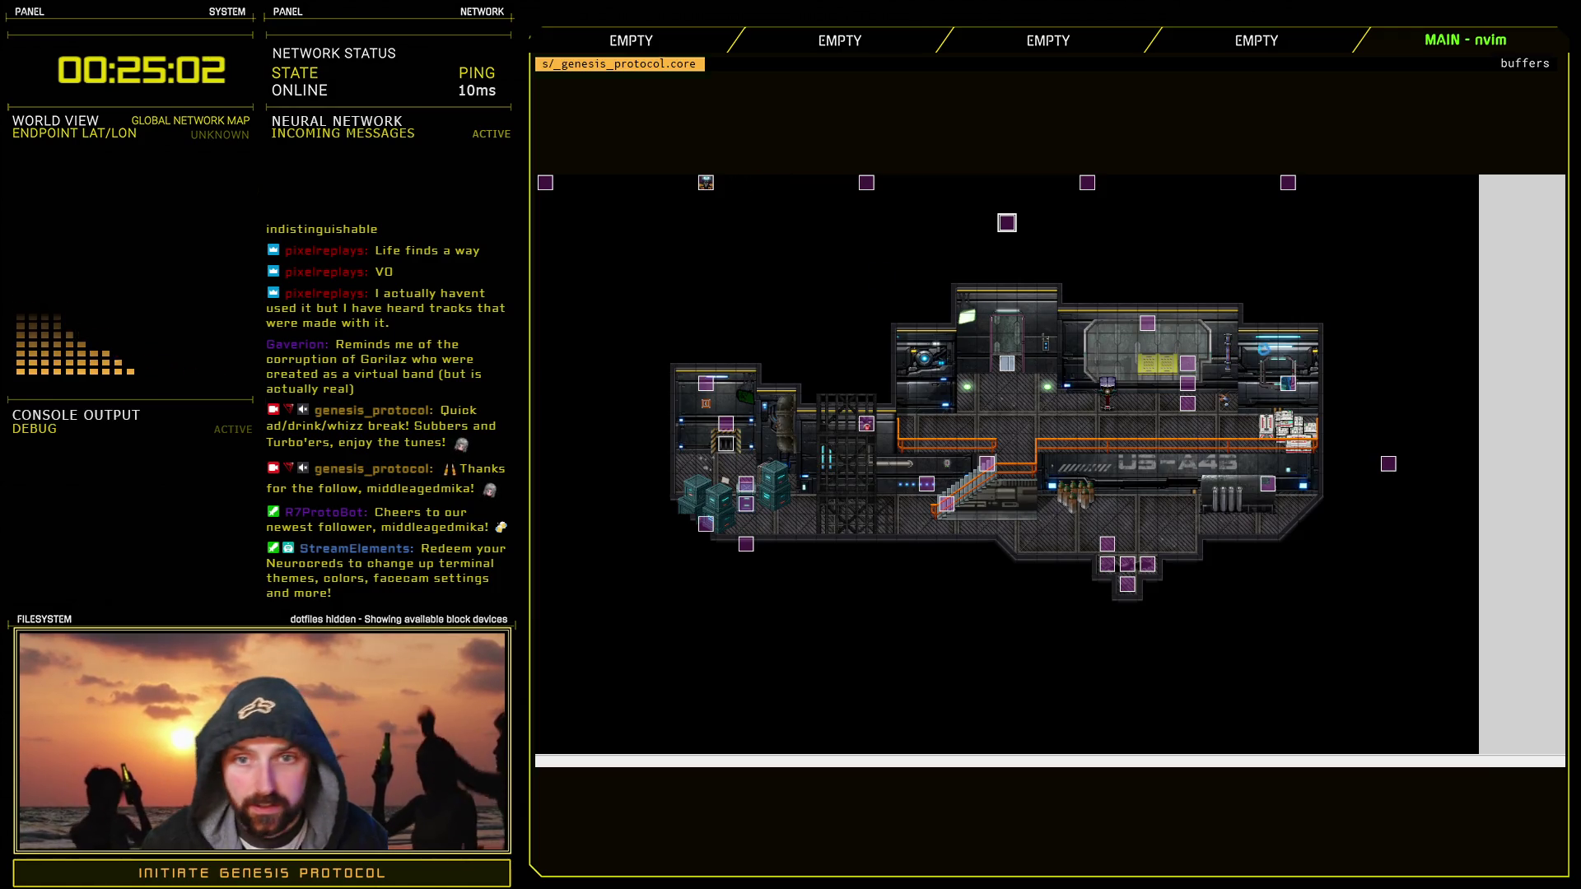
key("alt+F4")
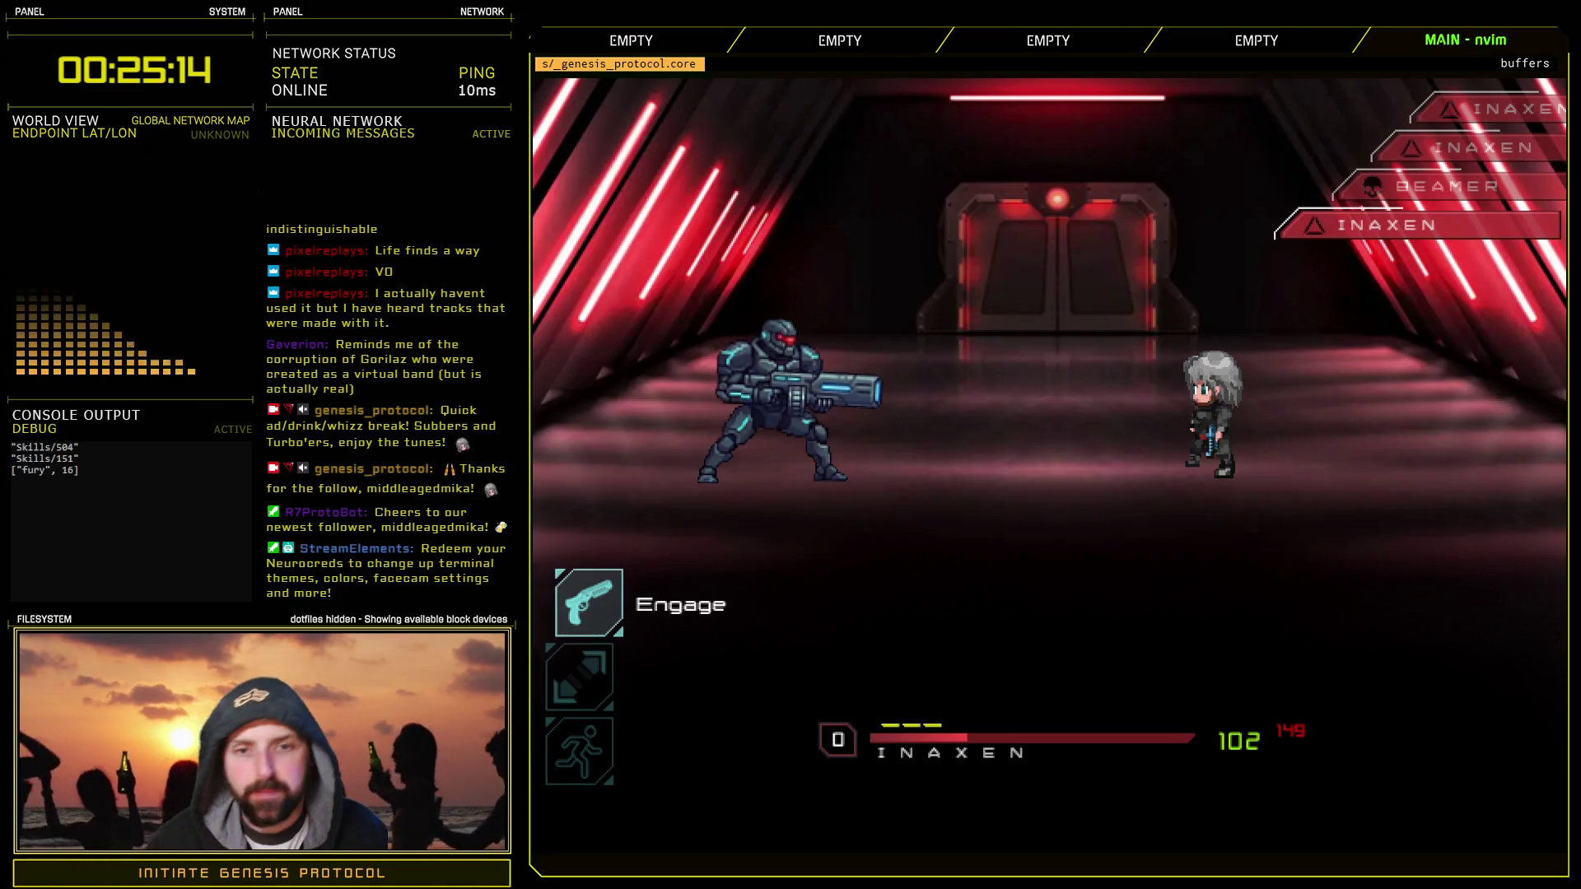
key("Return")
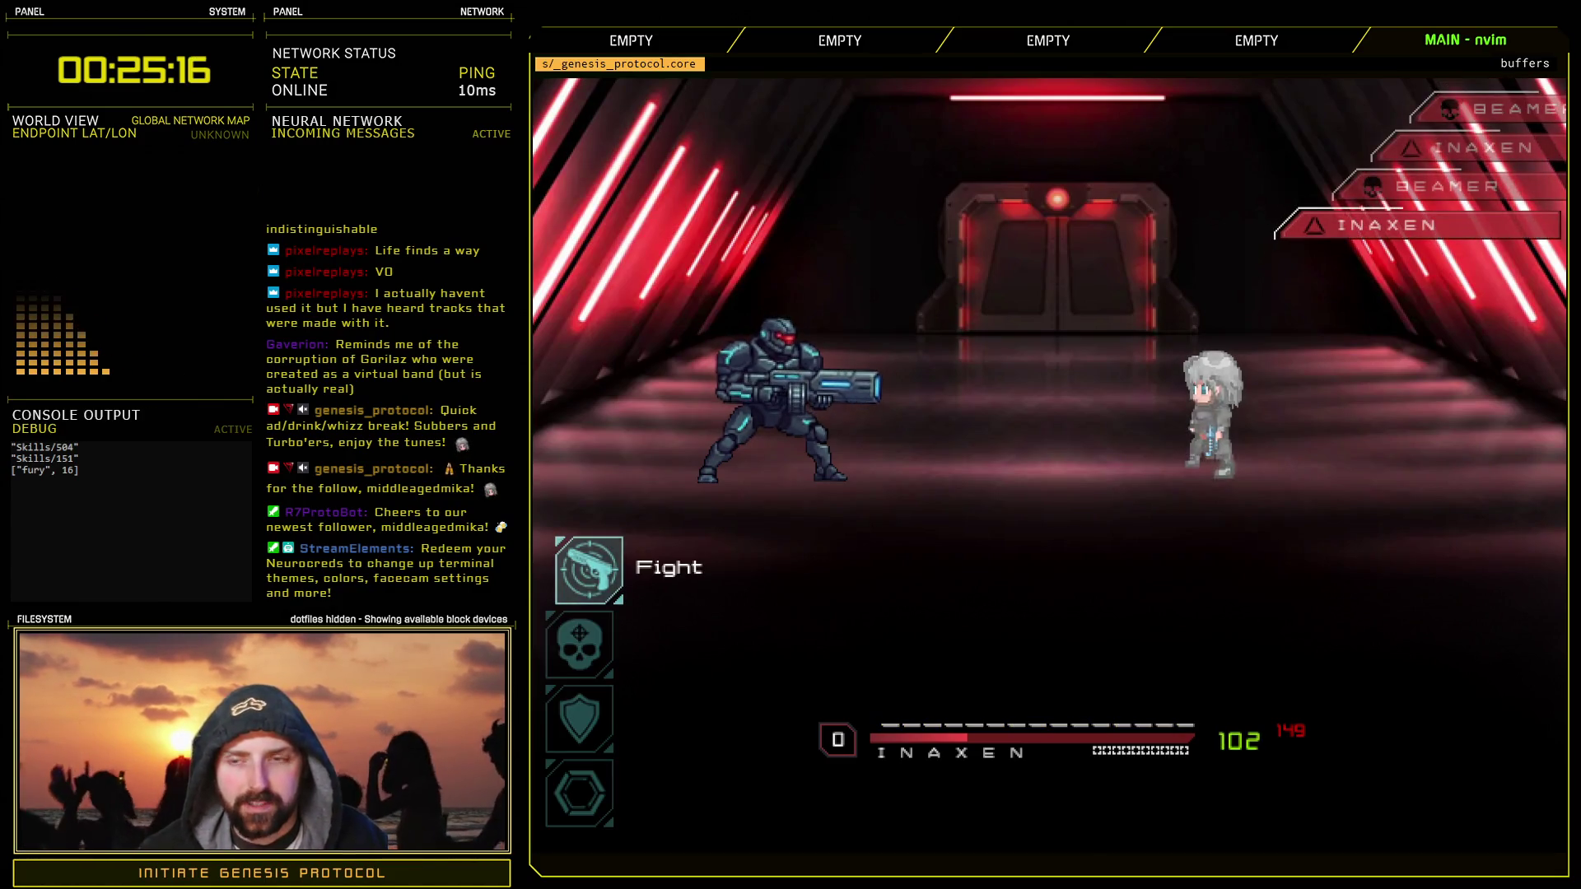
key("Return")
key("Return")
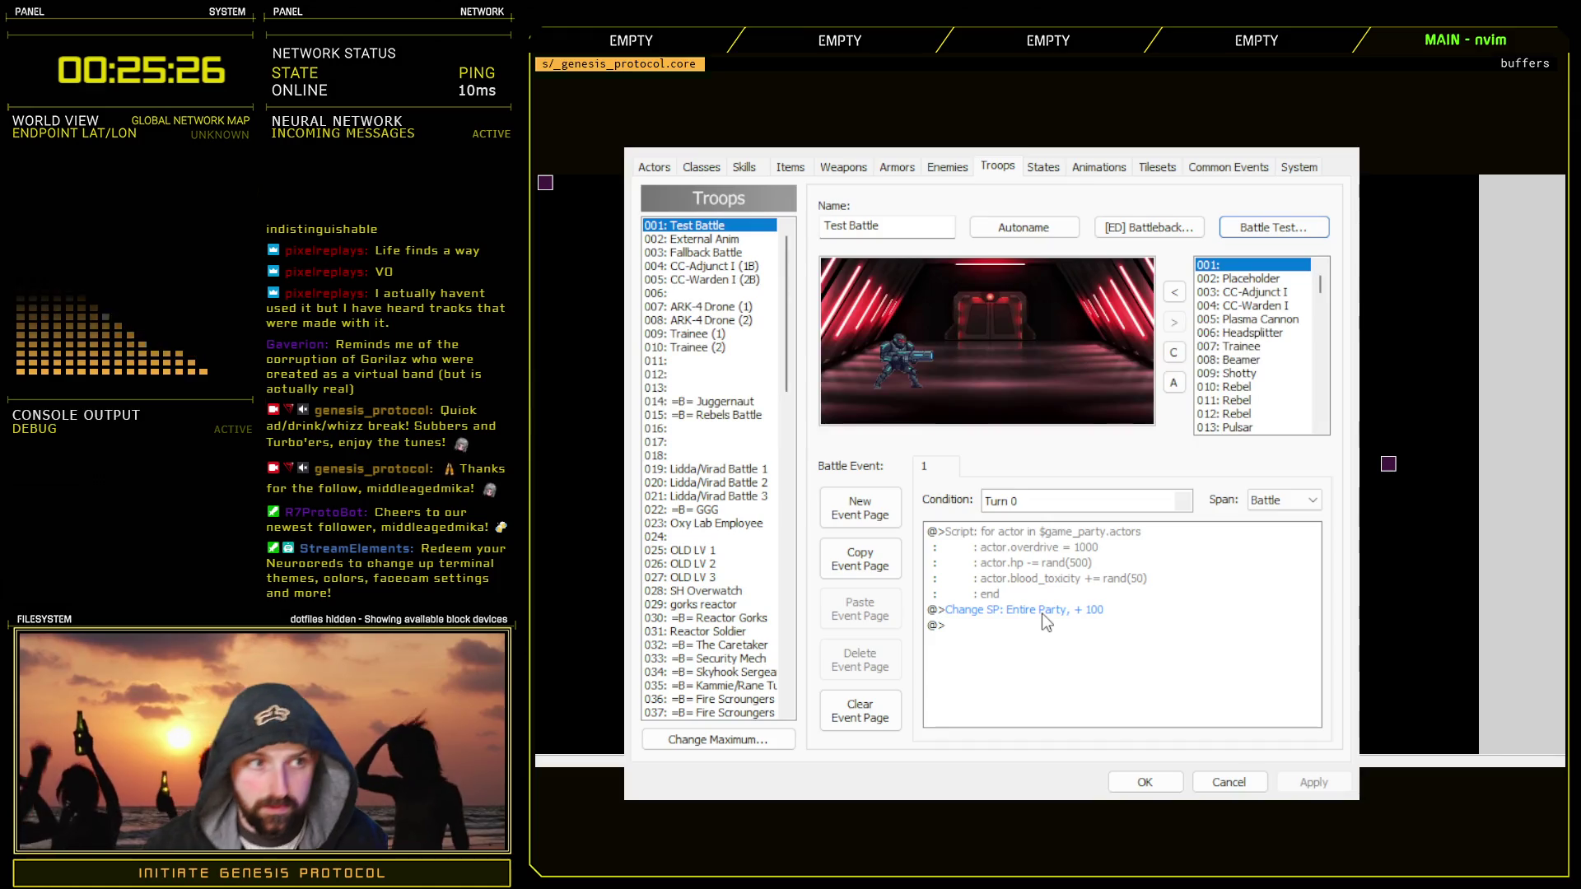
left_click(1140, 781)
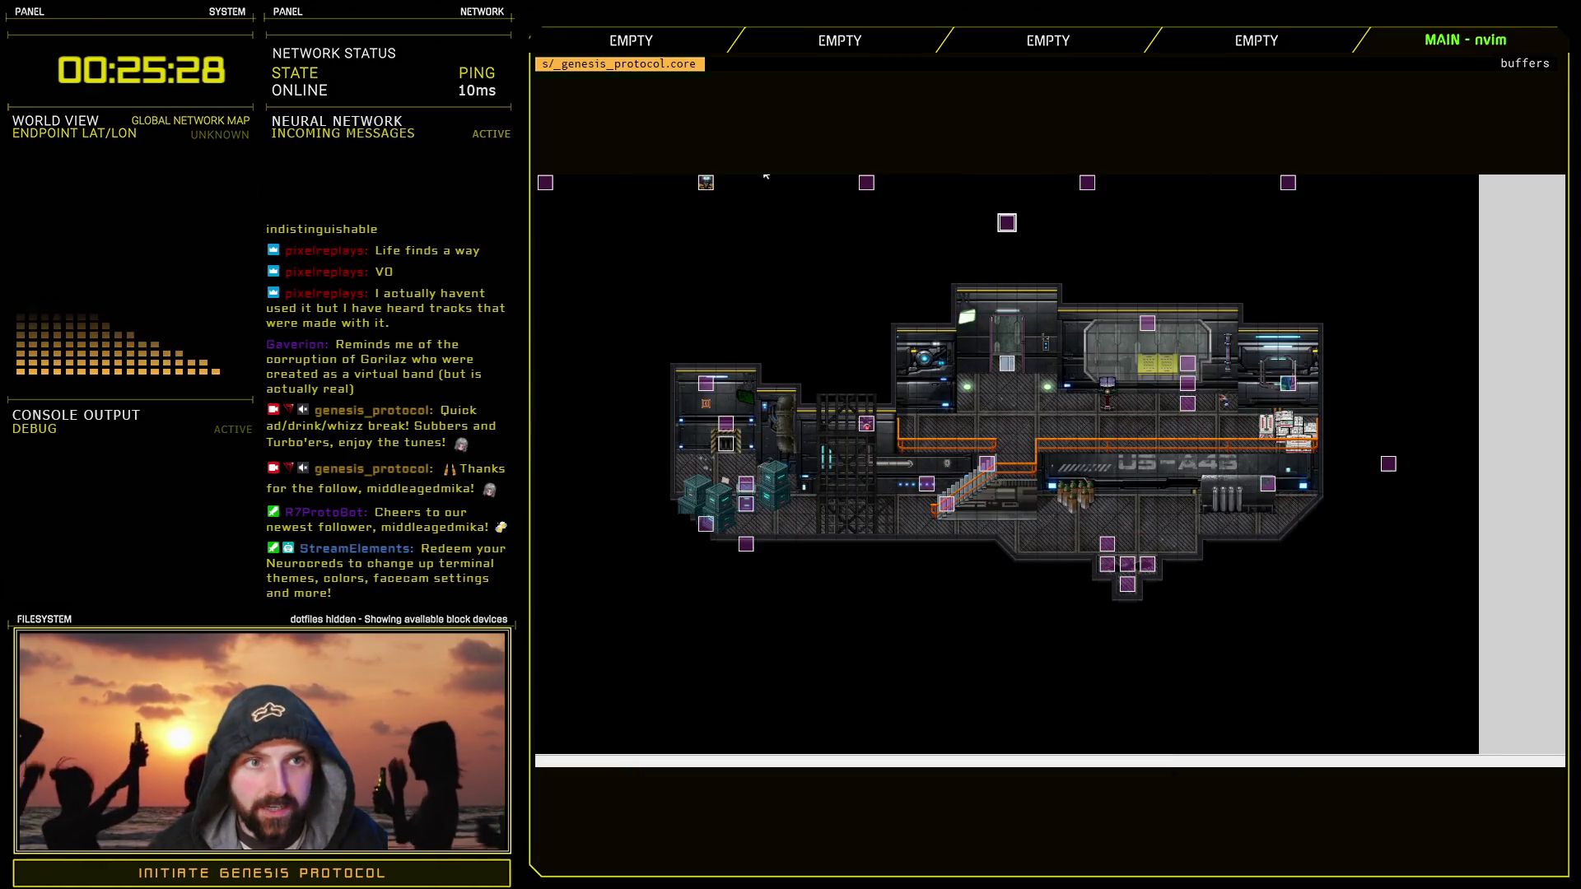
key("F11")
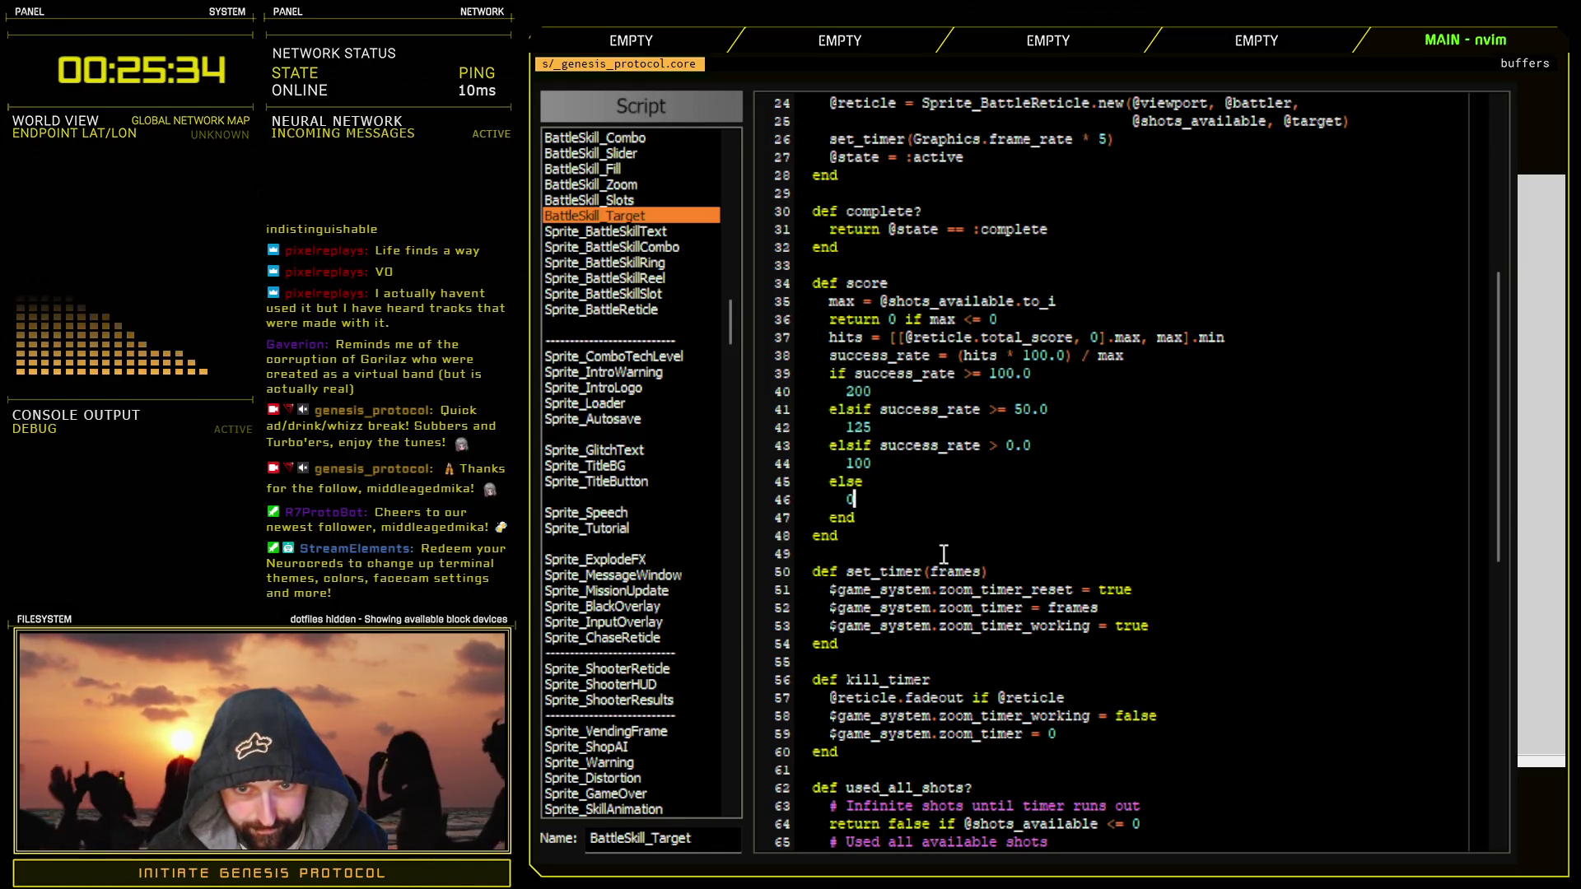
left_click(1105, 699)
left_click_drag(866, 699, 1103, 690)
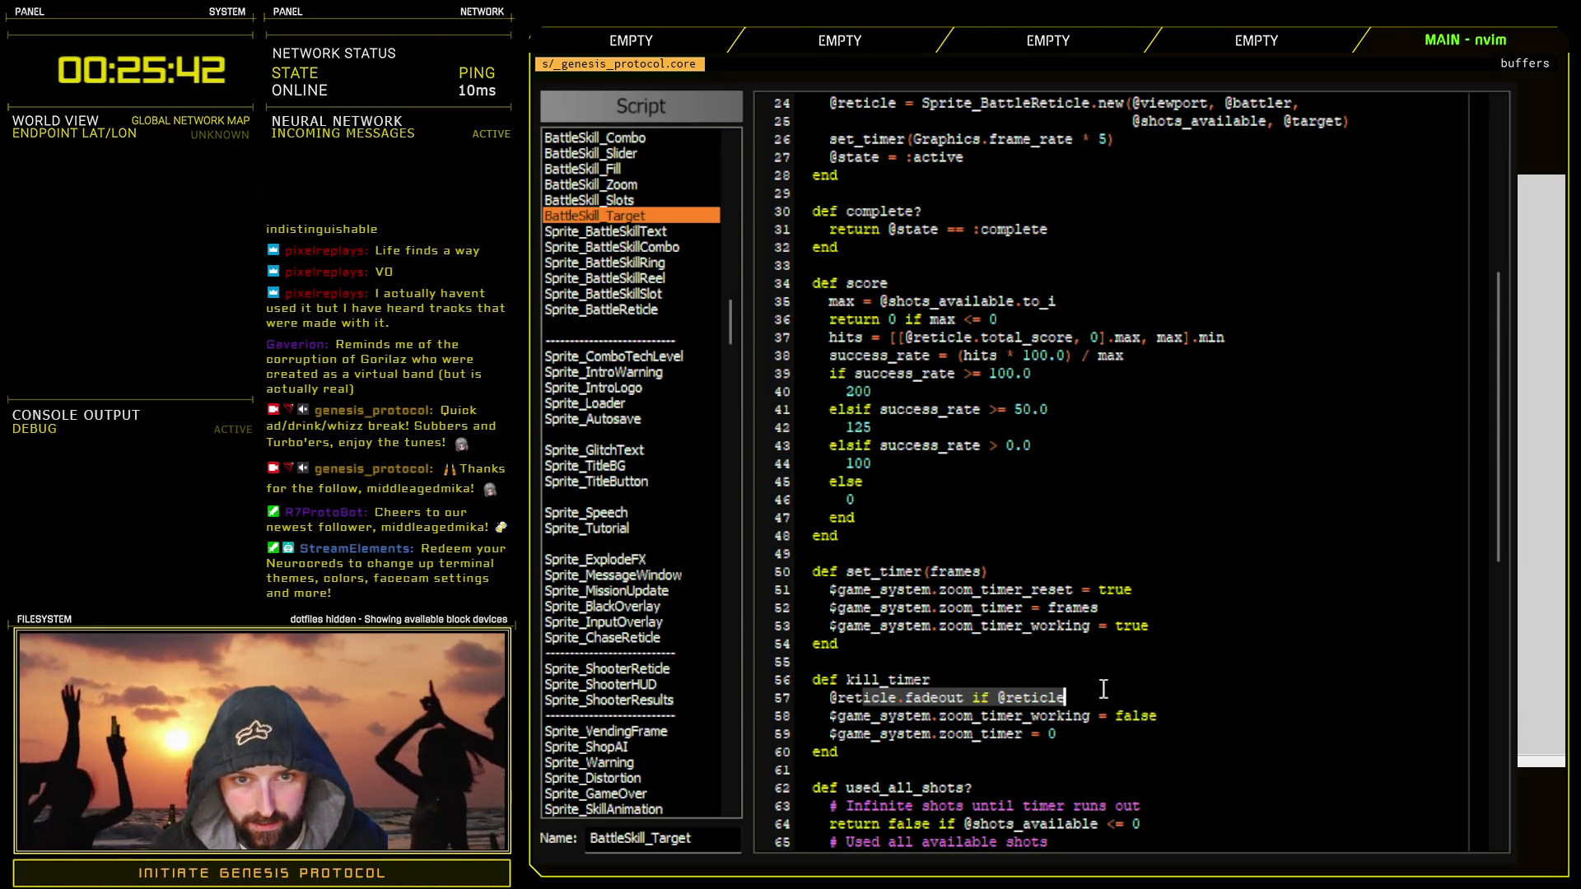
scroll(1103, 689, "down", 10)
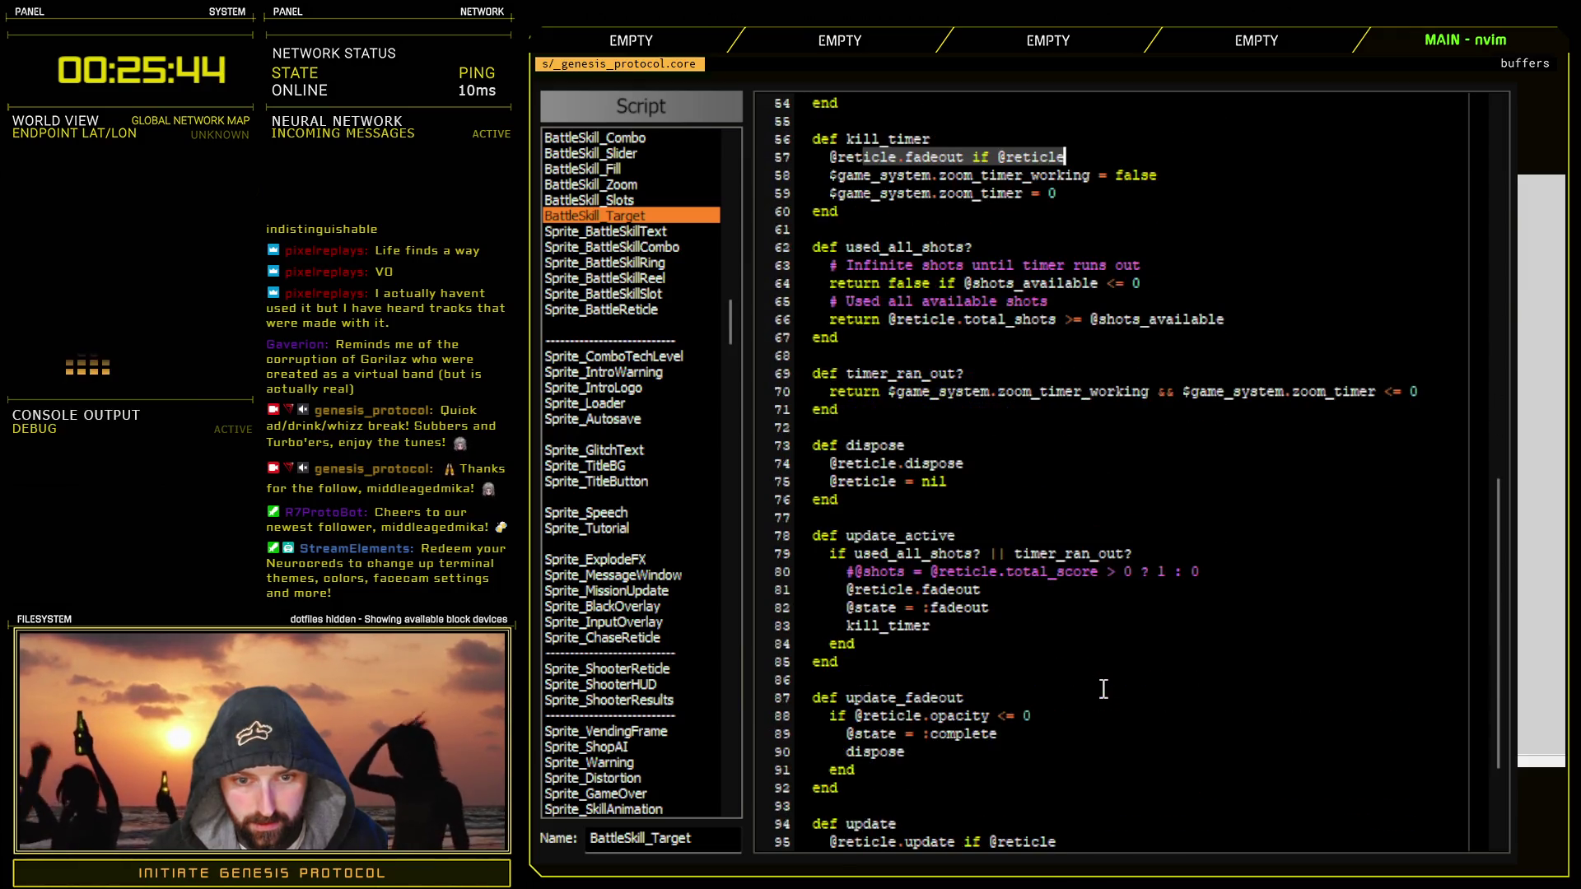
scroll(1041, 673, "down", 3)
scroll(1040, 672, "up", 10)
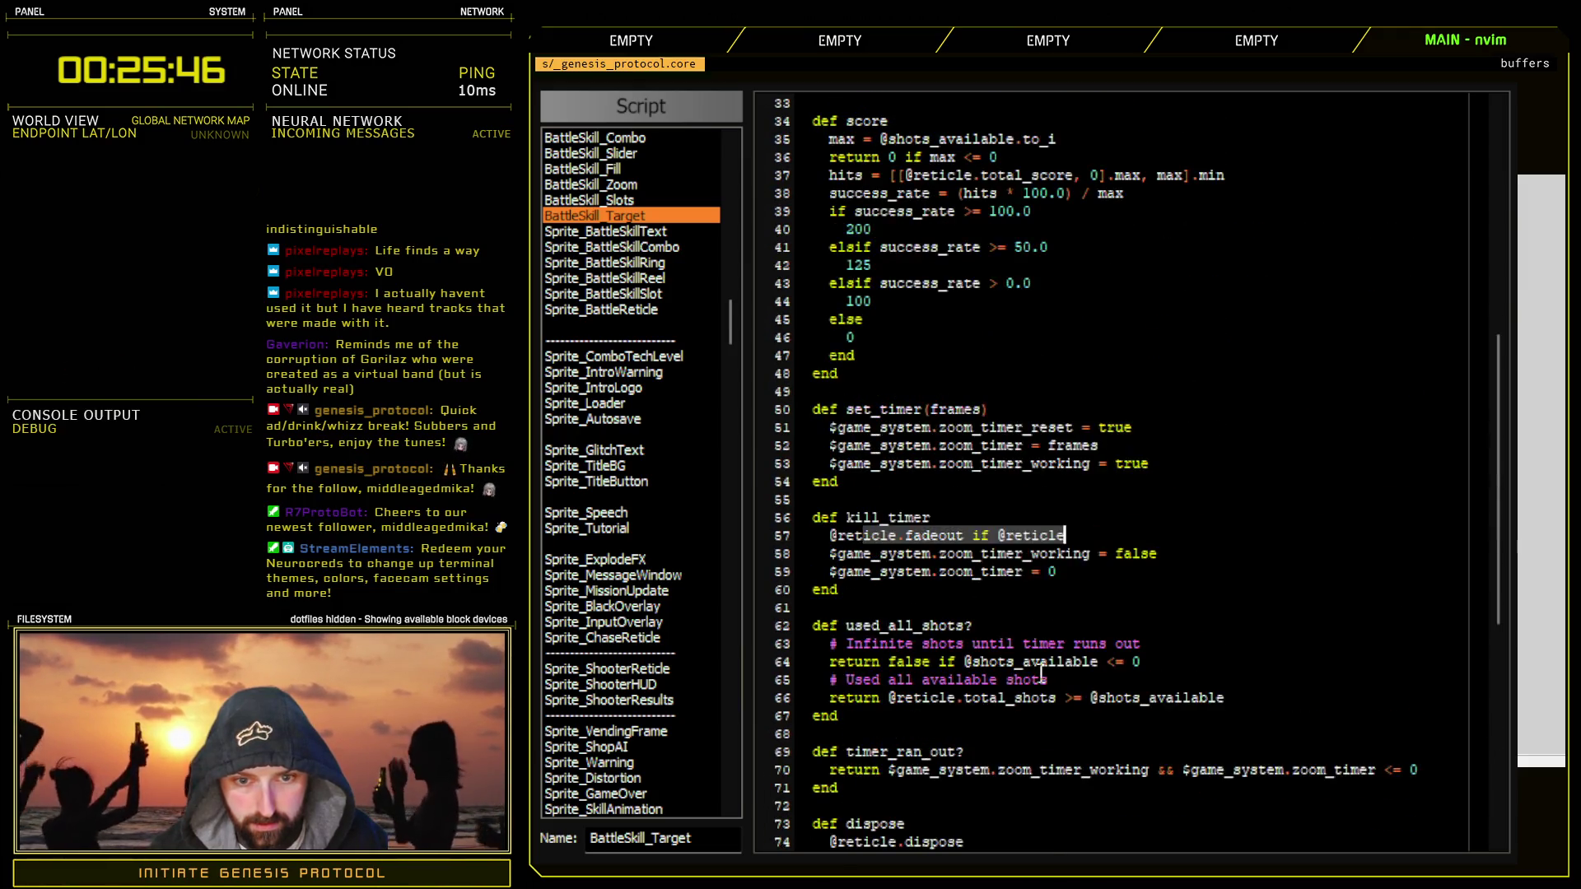
scroll(1036, 677, "up", 10)
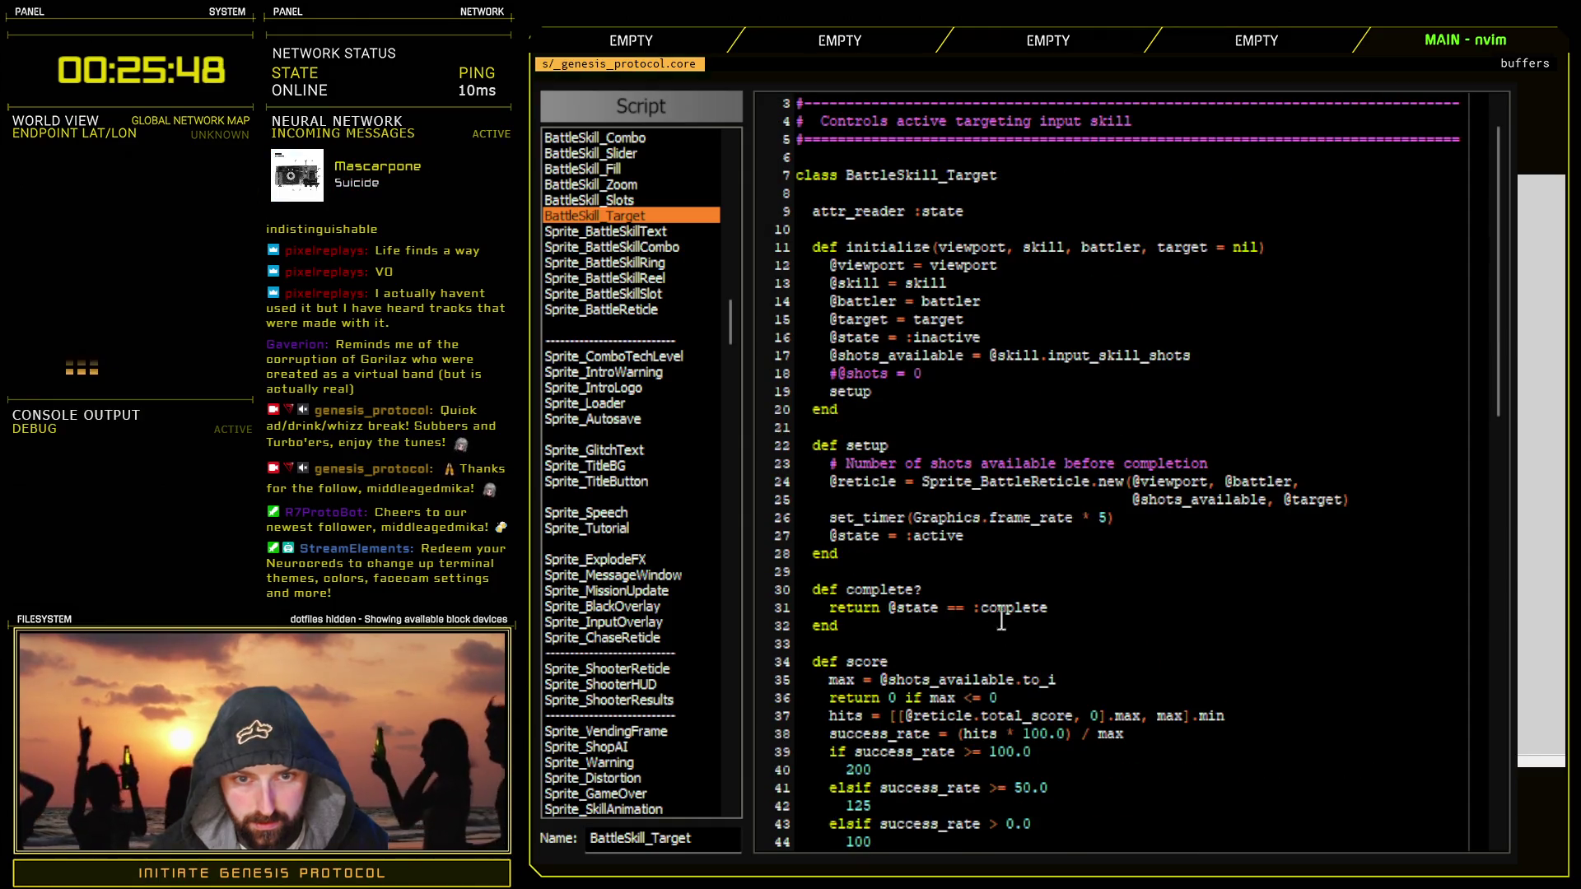
left_click(841, 373)
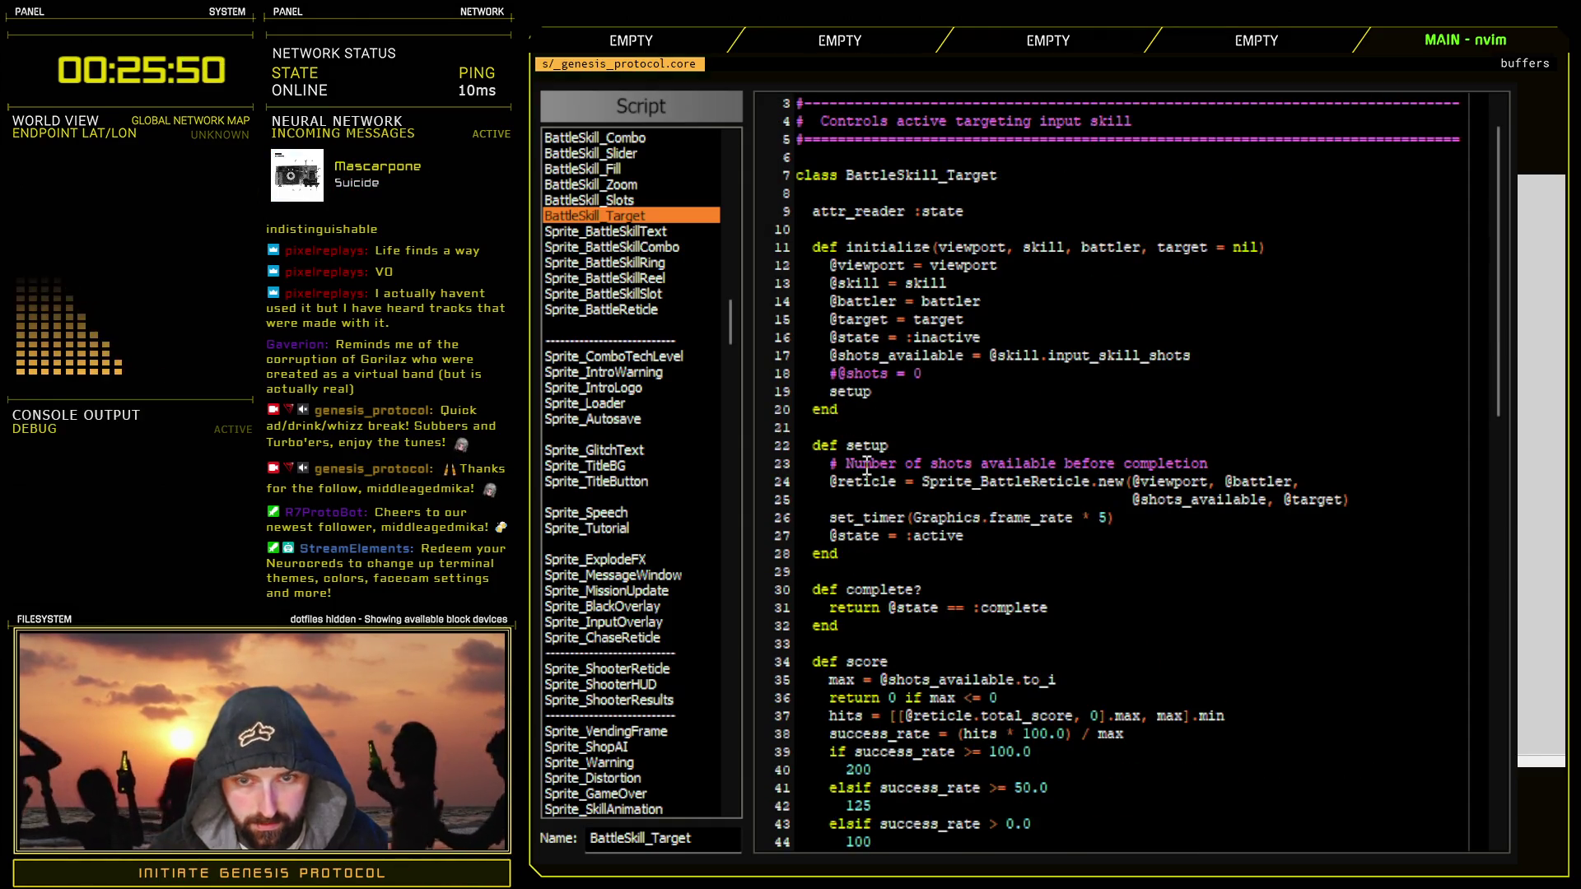
key("BackSpace")
left_click(906, 373)
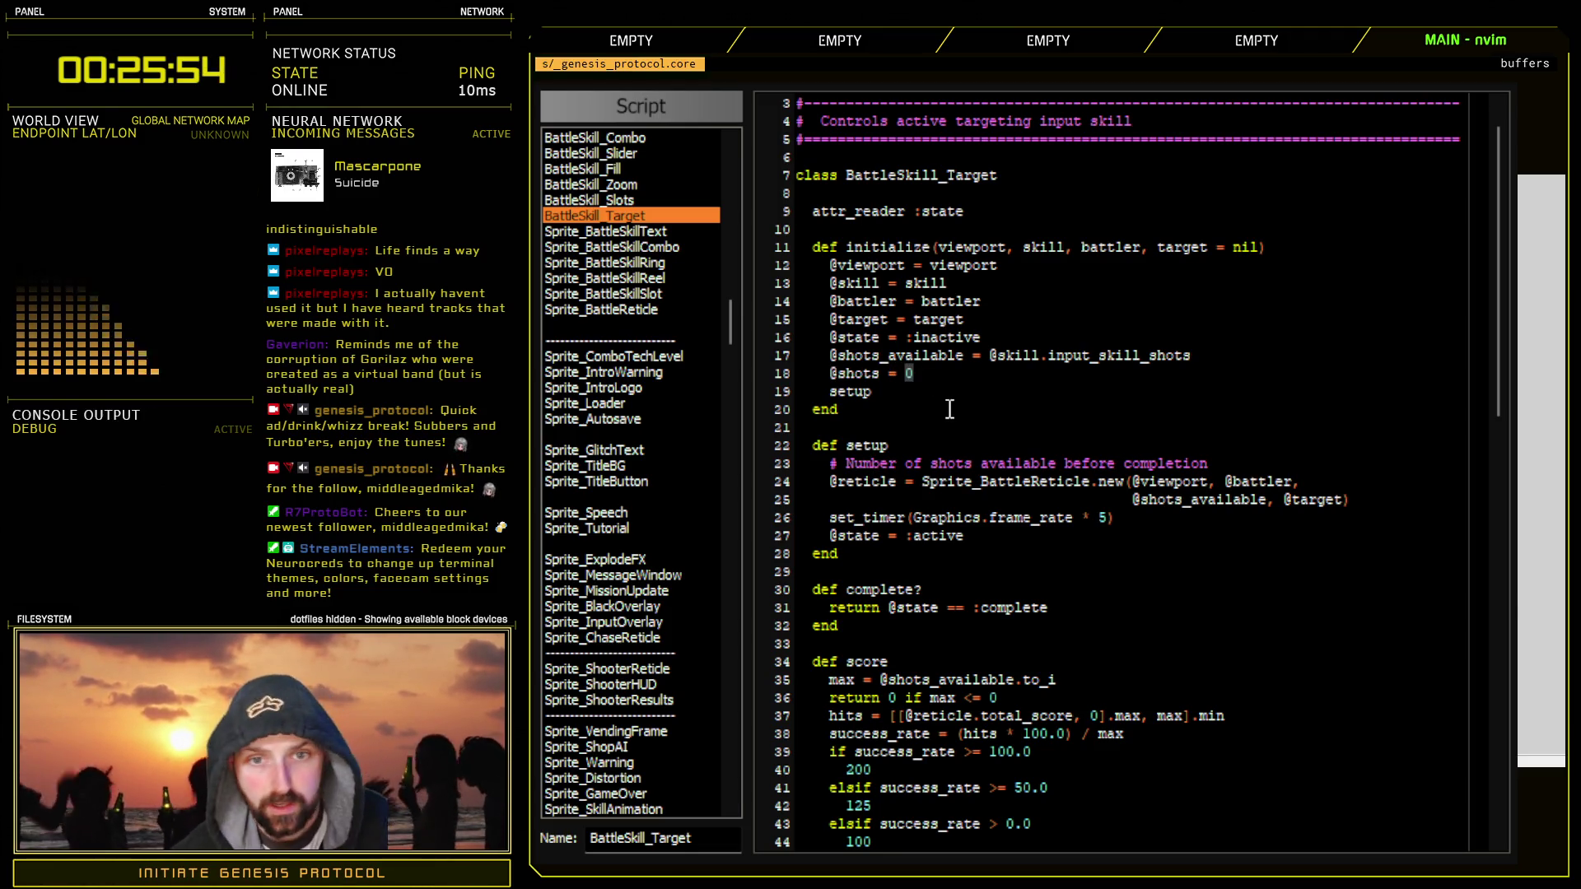
left_click_drag(909, 373, 848, 377)
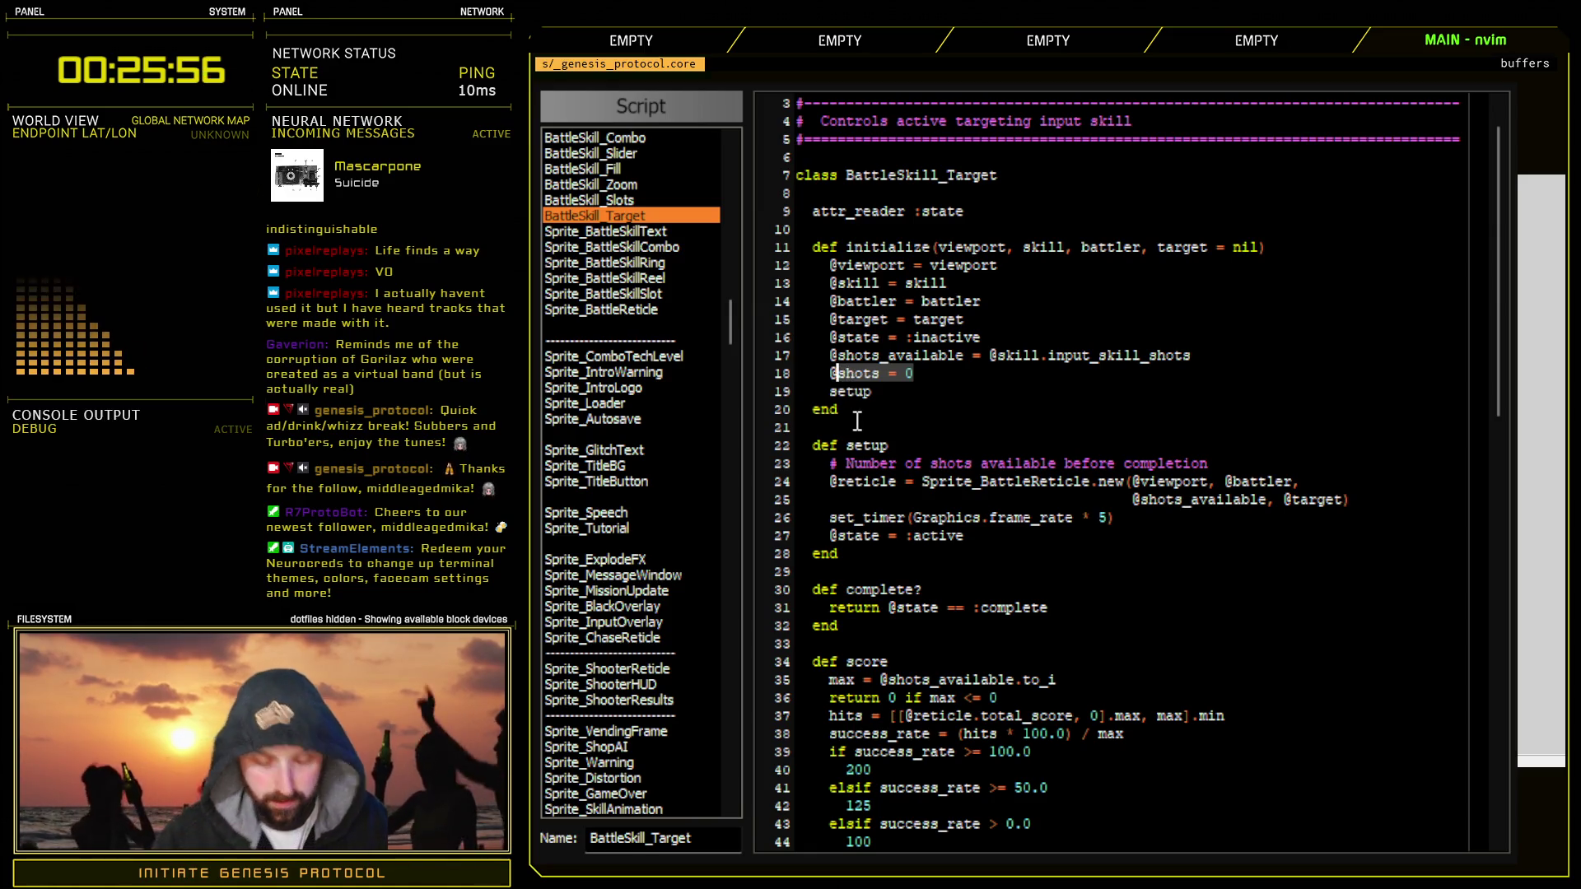
type("cfinal_scor")
type("0")
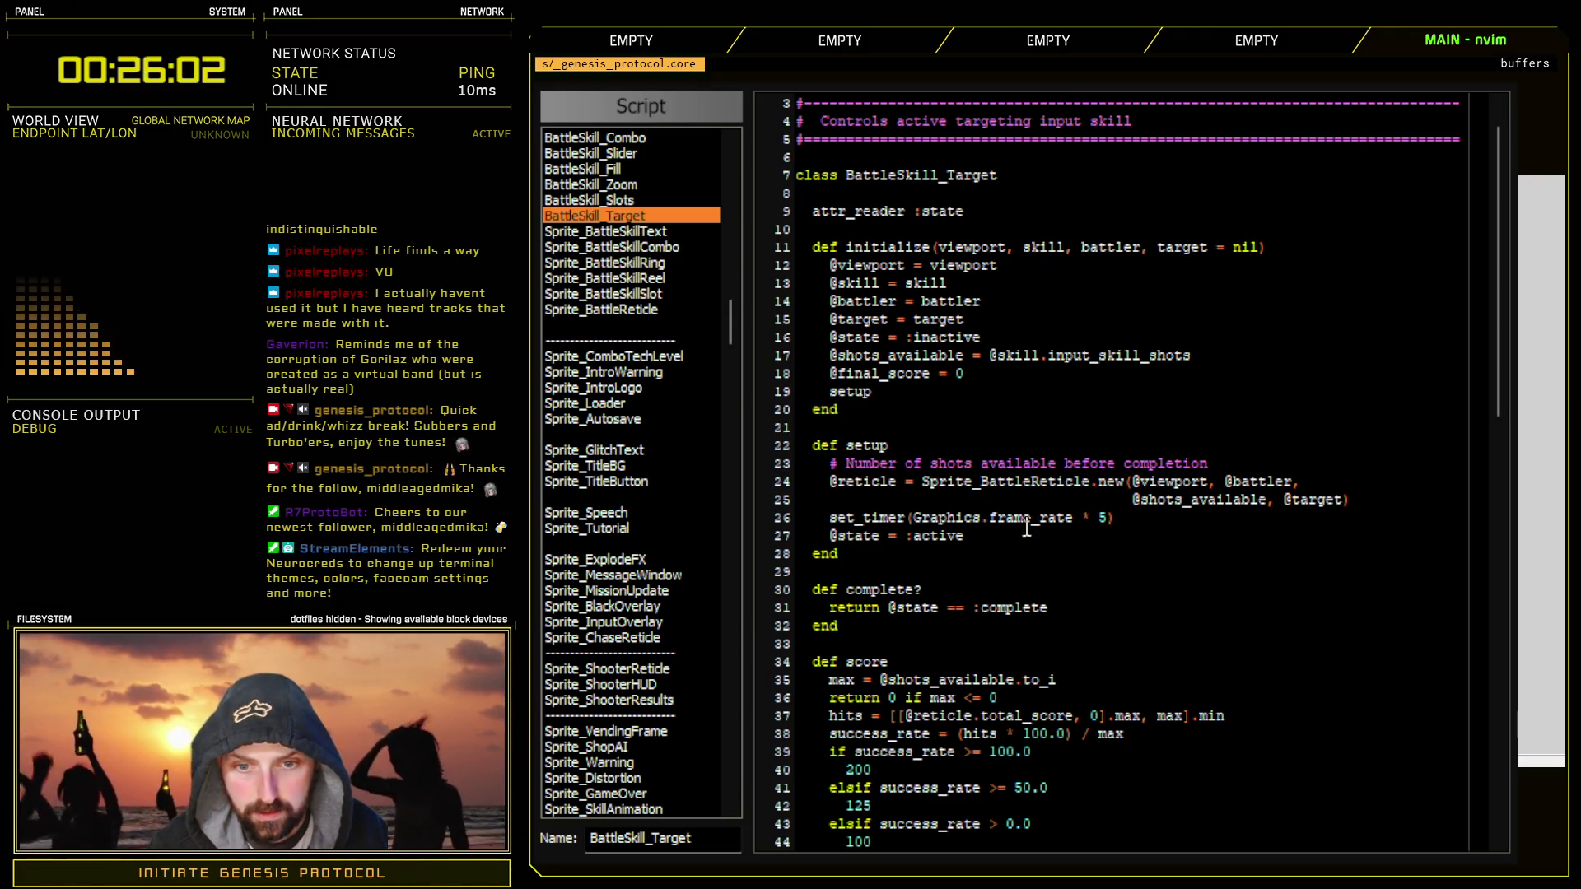
scroll(1001, 551, "down", 2)
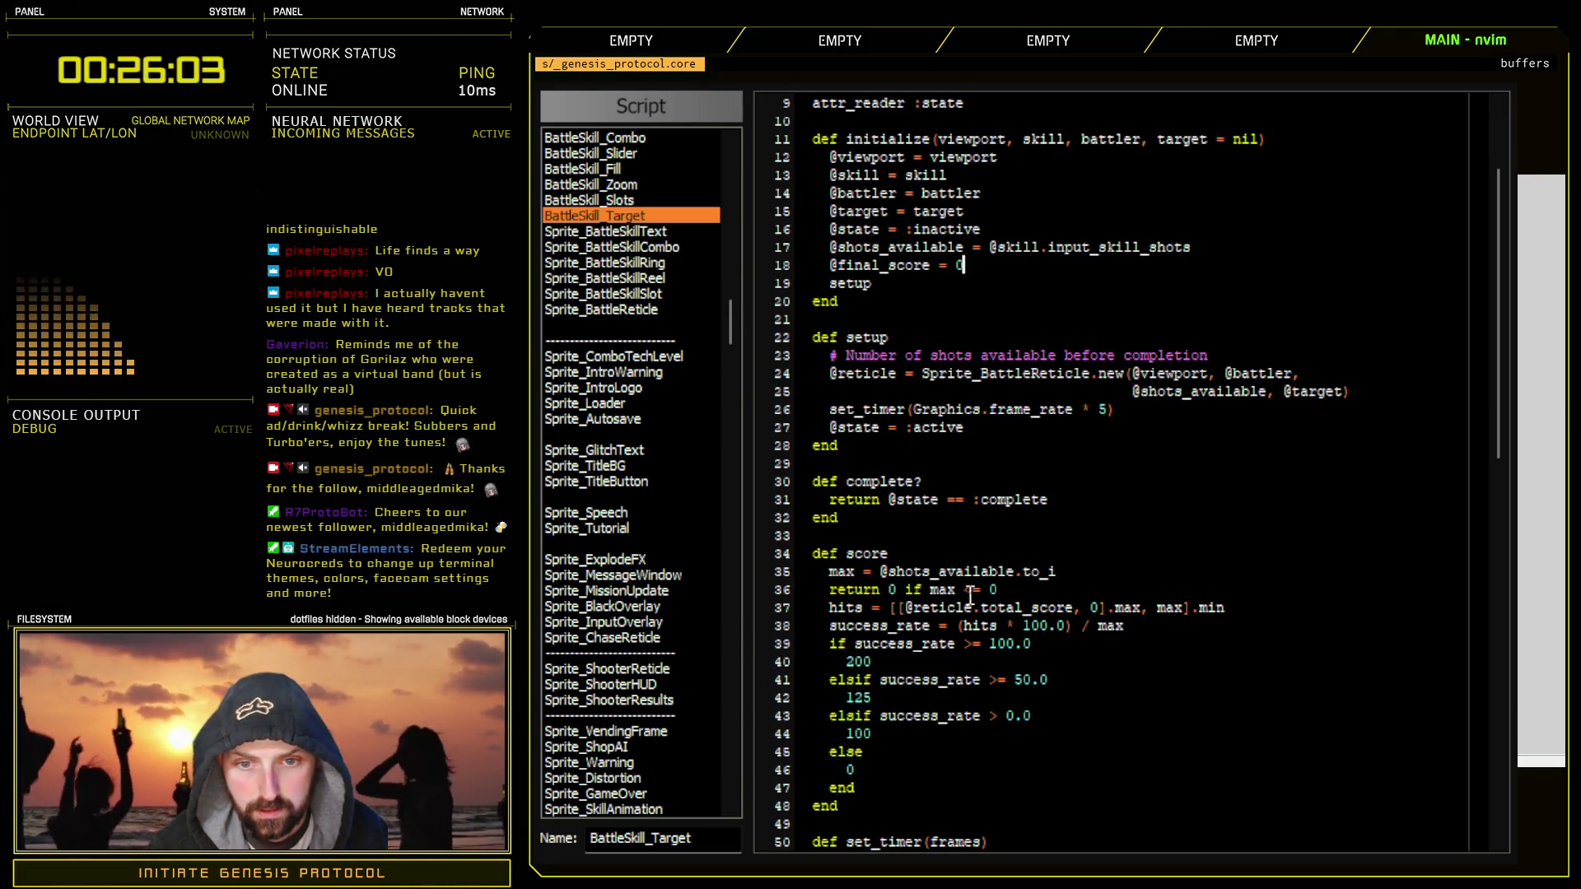
double_click(874, 264)
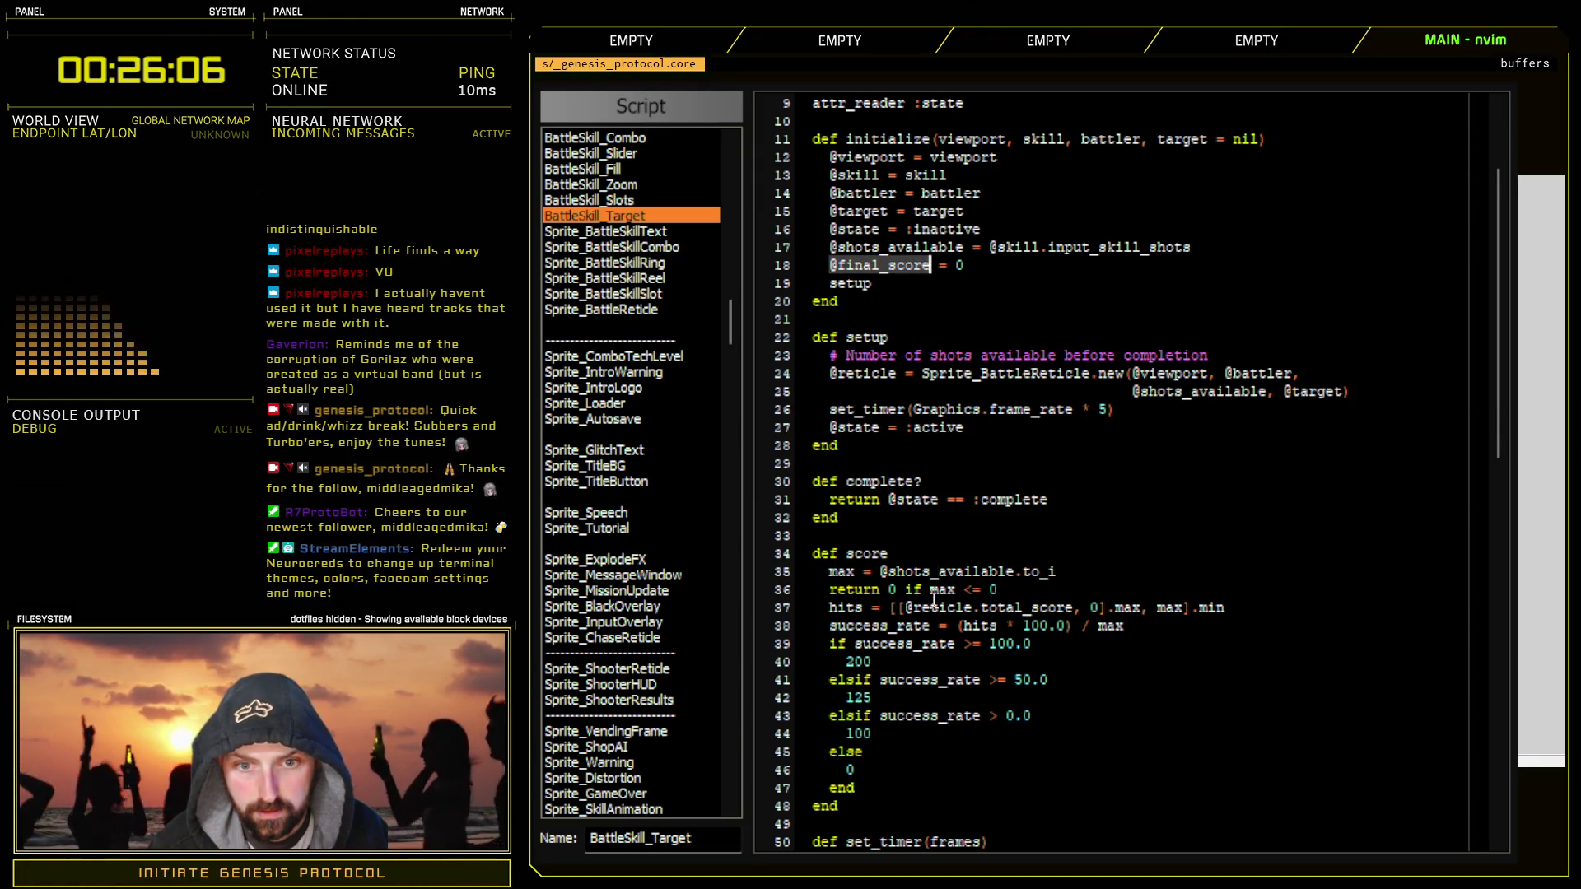
left_click_drag(905, 608, 1071, 614)
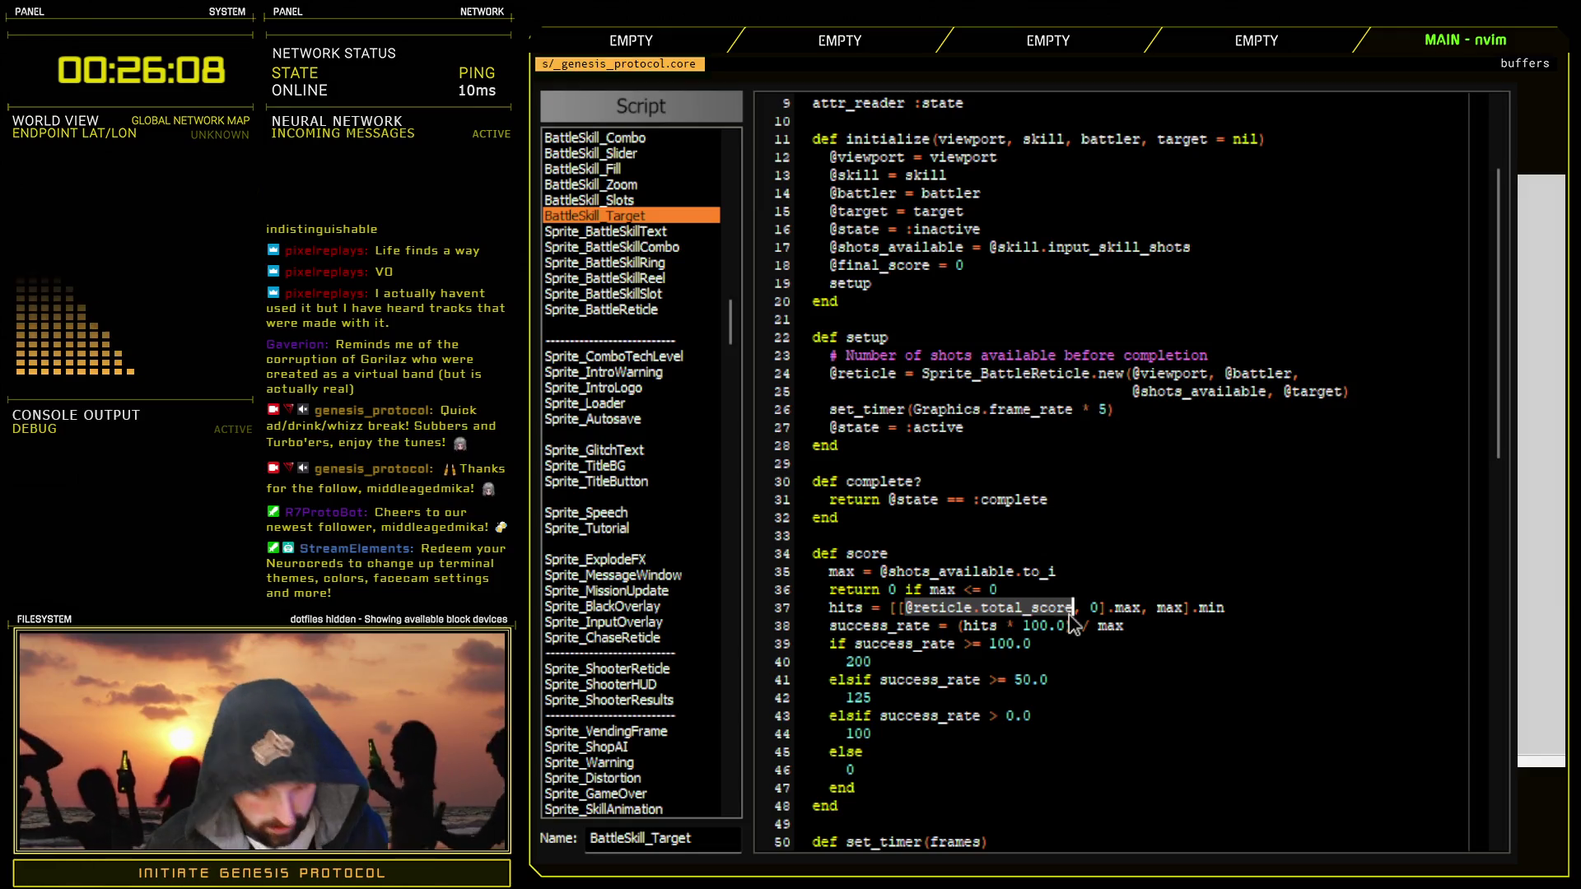
key("p")
left_click(992, 590)
scroll(1055, 594, "down", 6)
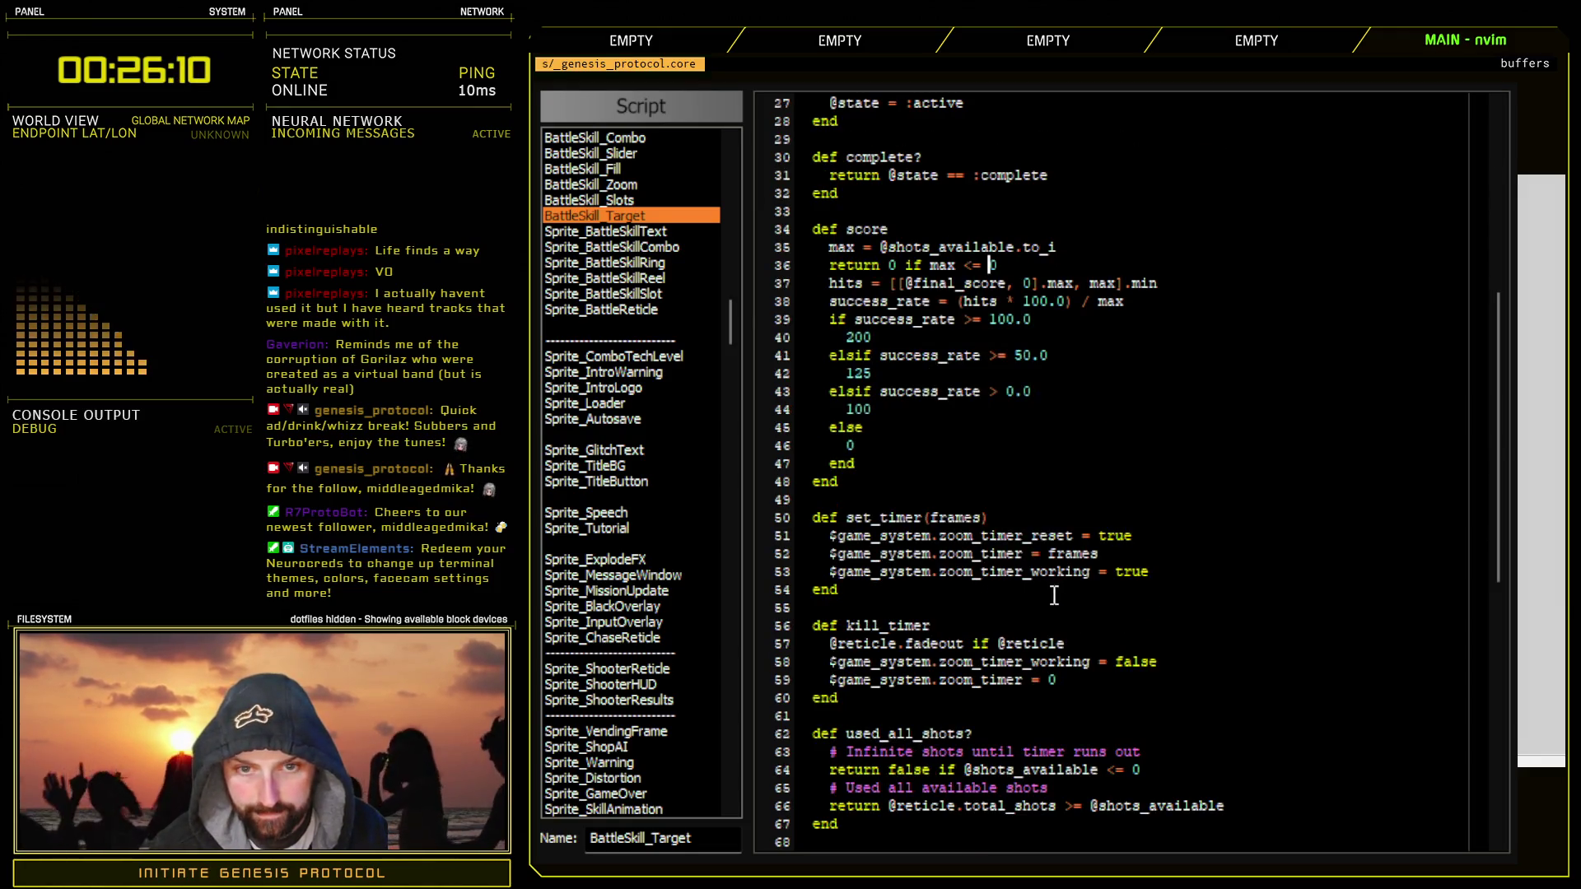
scroll(1054, 594, "down", 12)
scroll(982, 675, "up", 14)
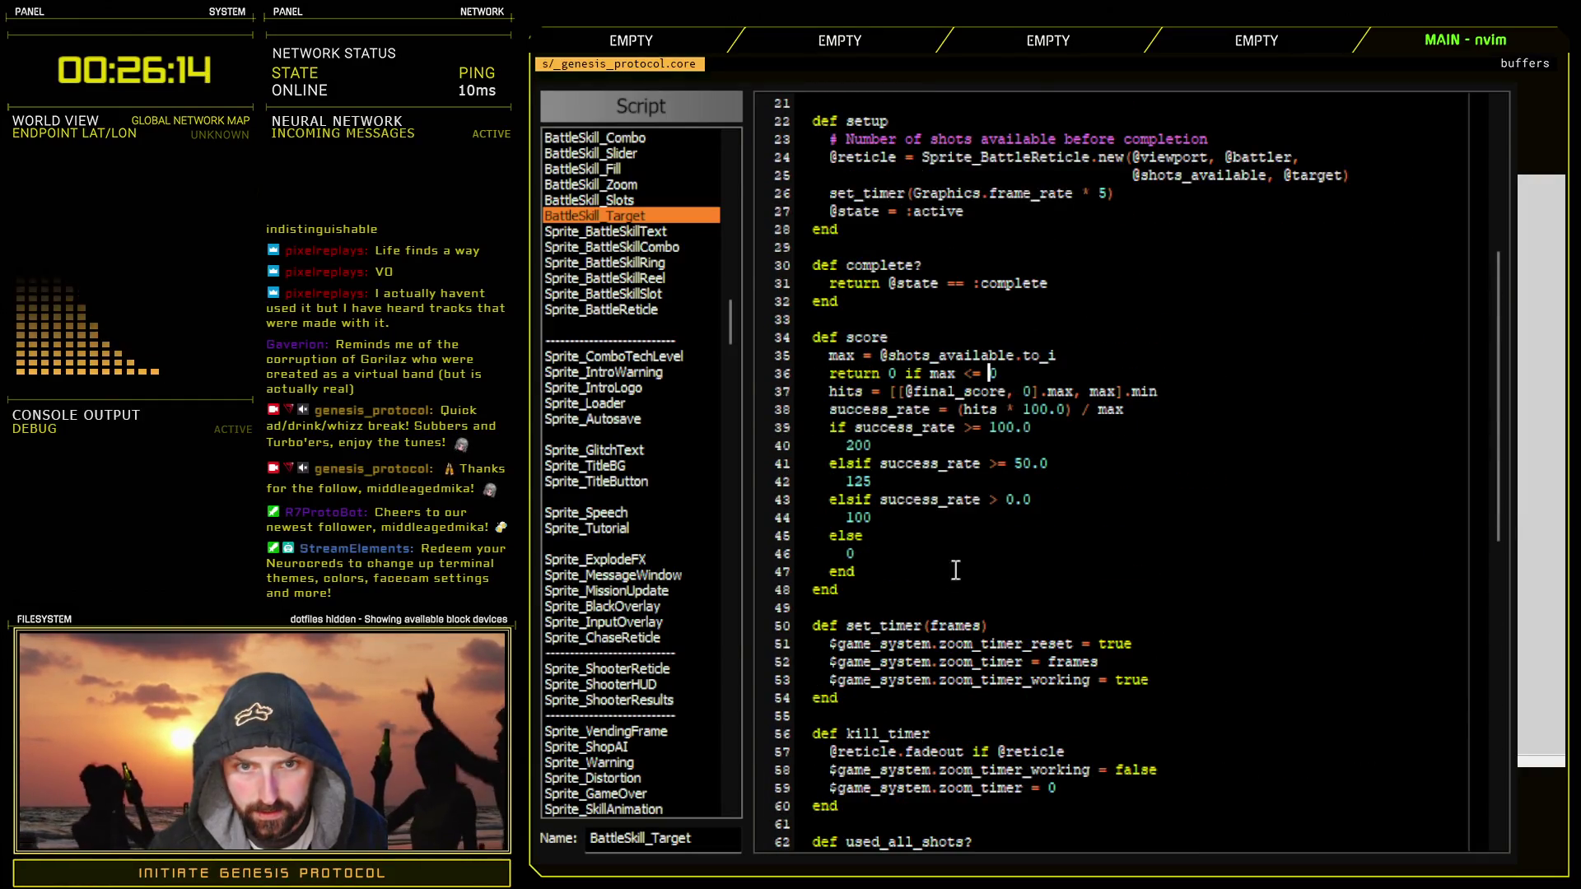
scroll(951, 461, "up", 4)
scroll(951, 461, "down", 6)
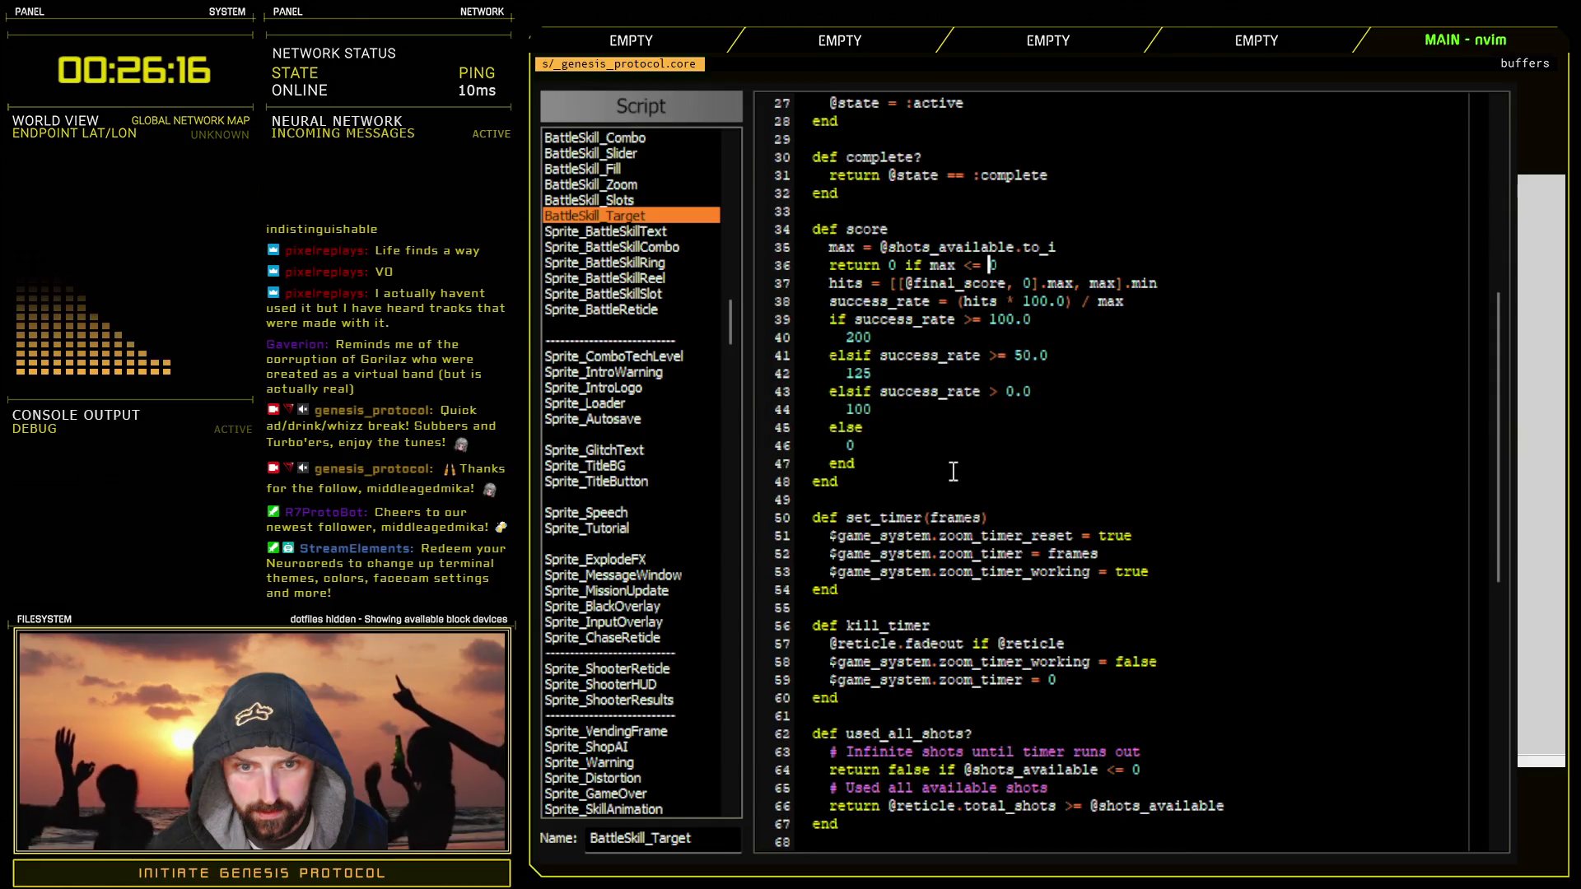
scroll(953, 469, "down", 6)
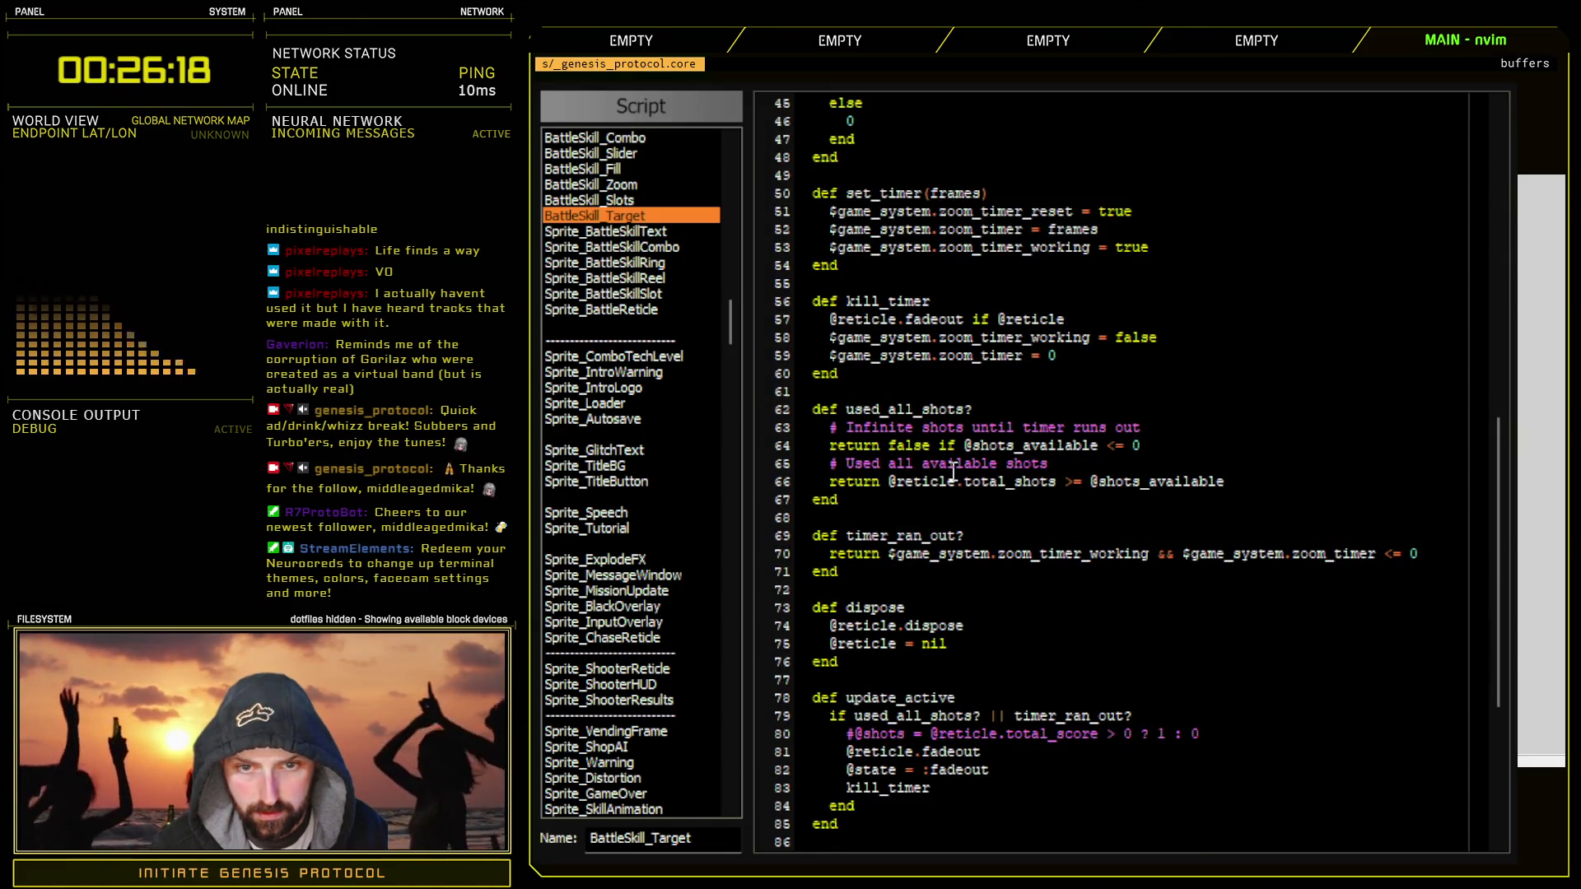
left_click(1162, 443)
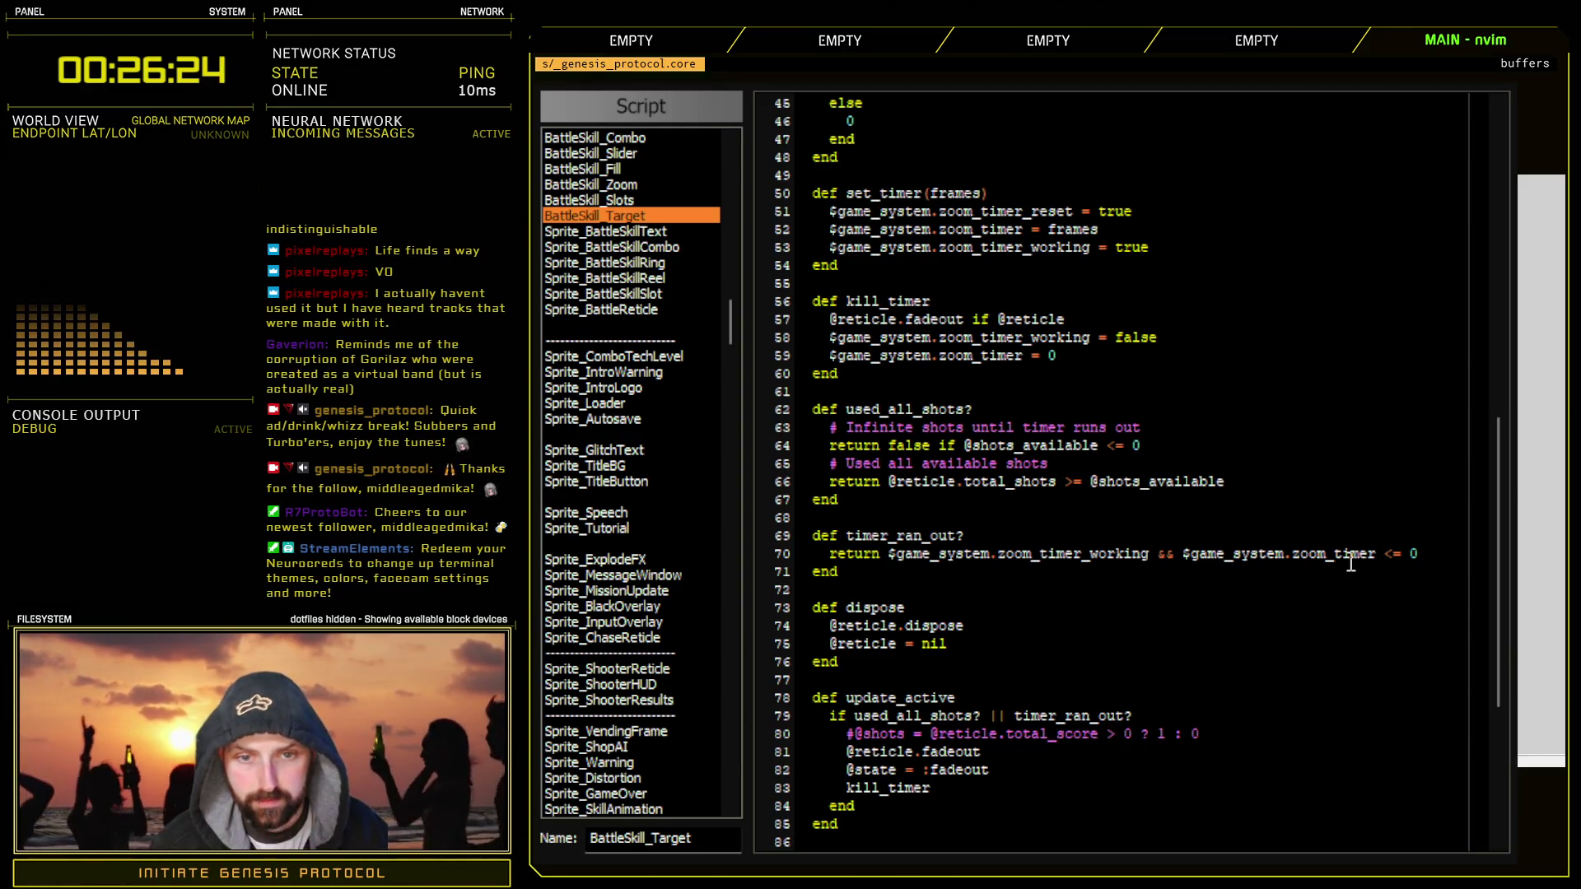
scroll(1351, 562, "down", 6)
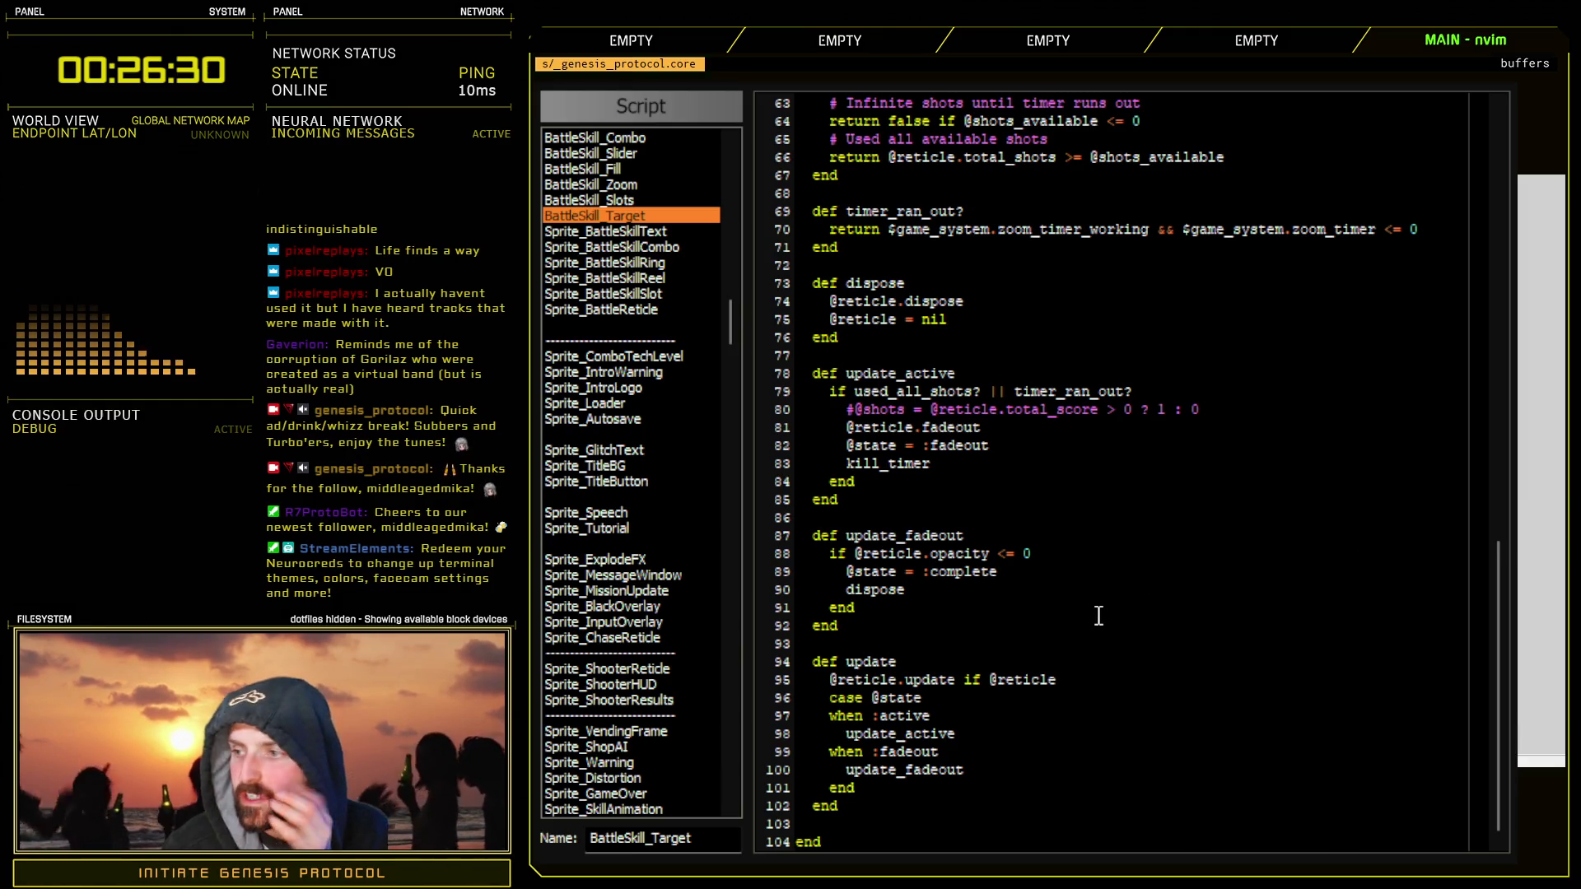
scroll(1099, 616, "up", 4)
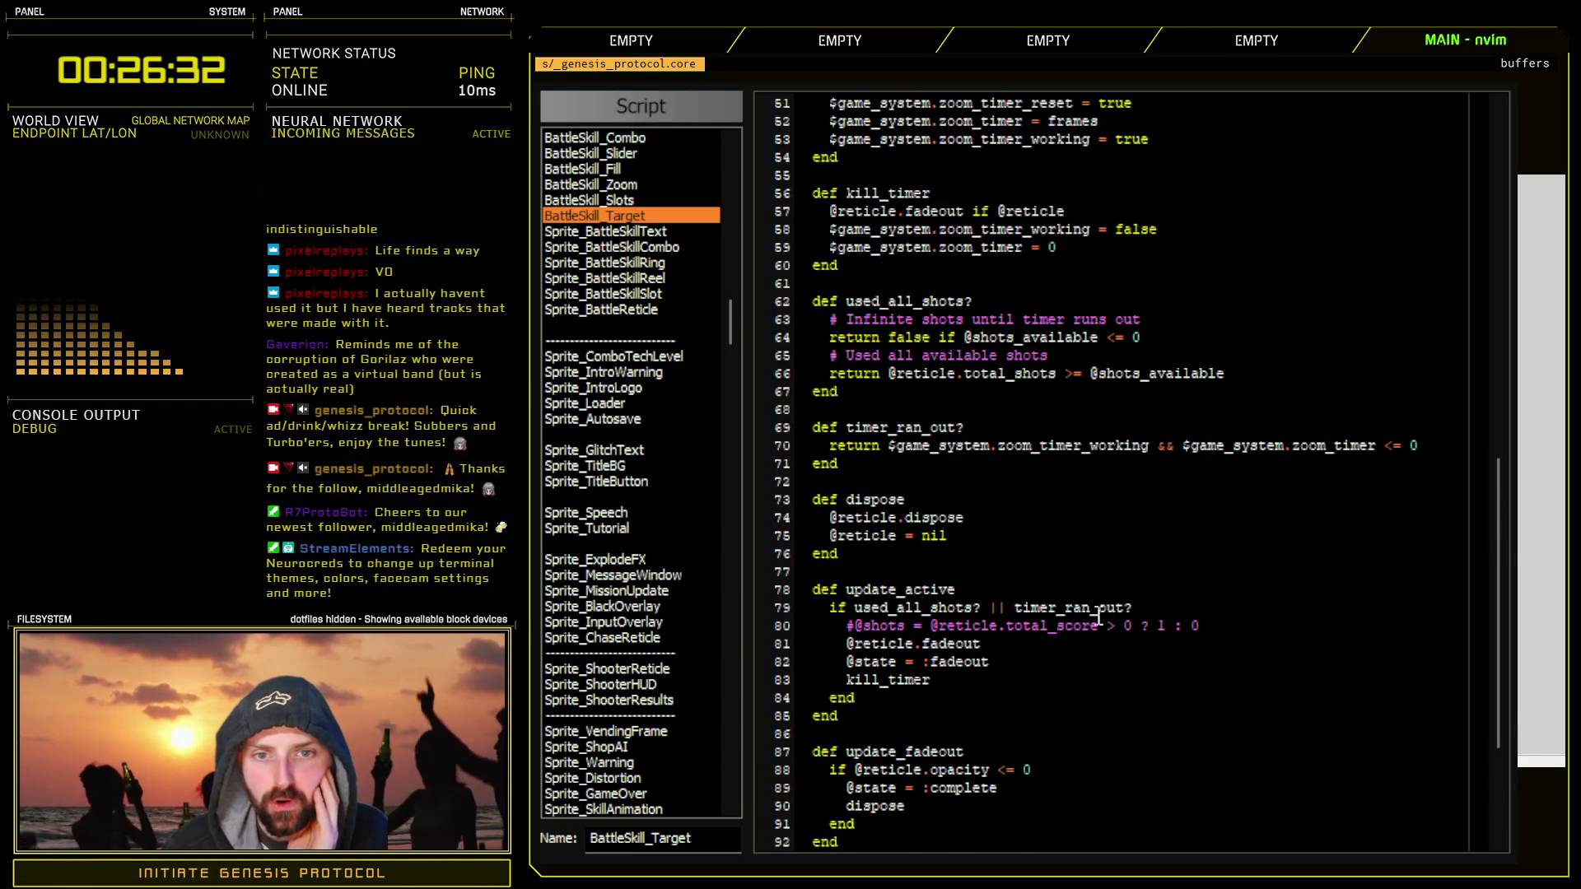
scroll(1098, 616, "up", 4)
scroll(1098, 616, "up", 6)
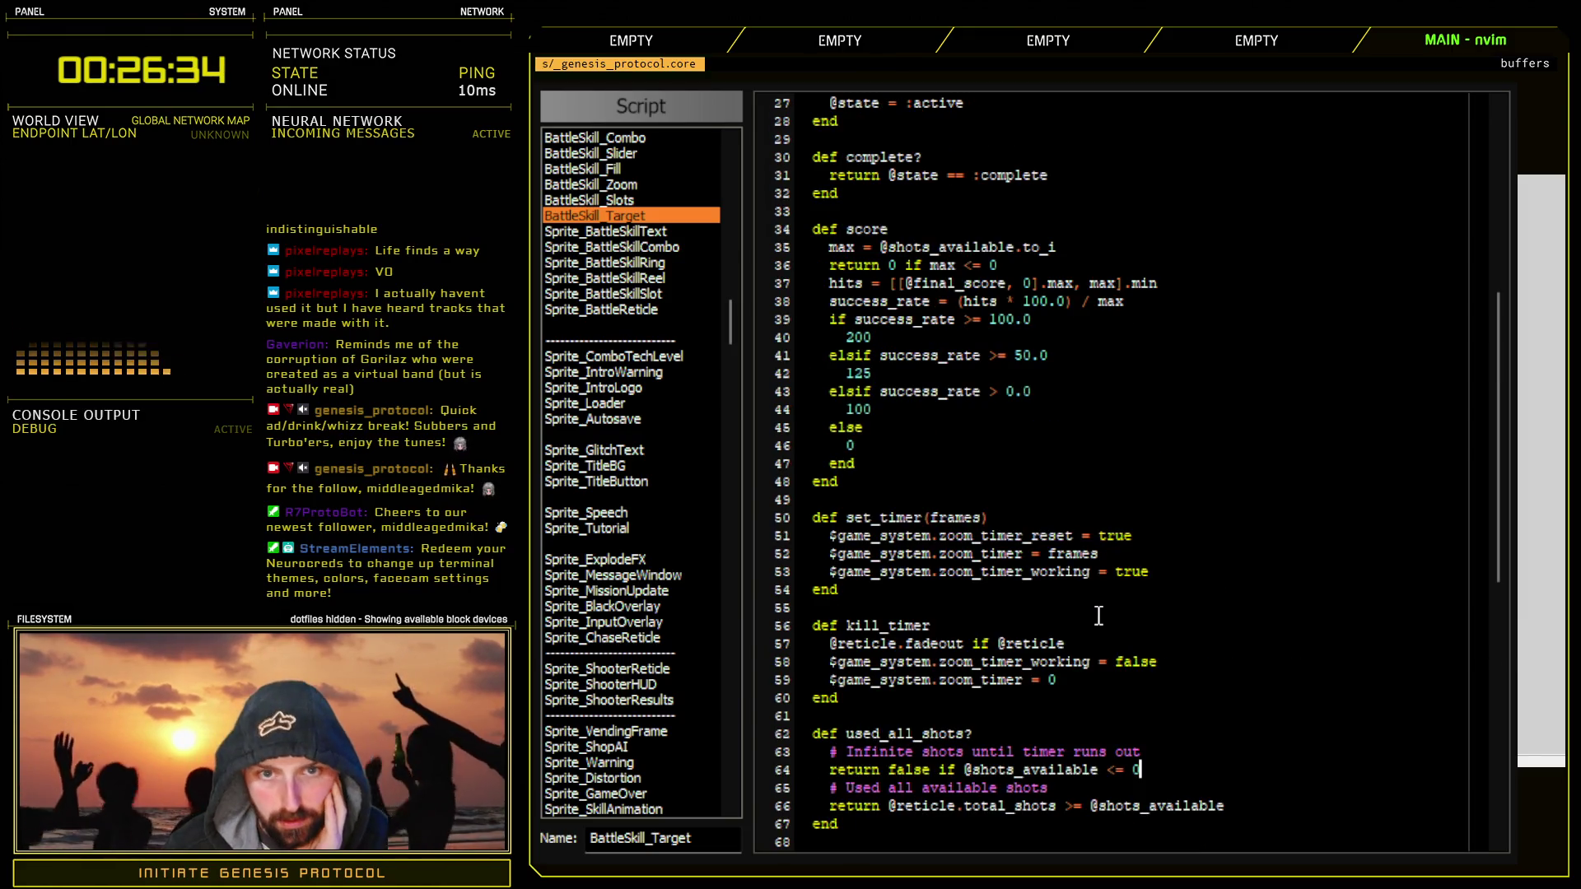
scroll(1098, 616, "up", 6)
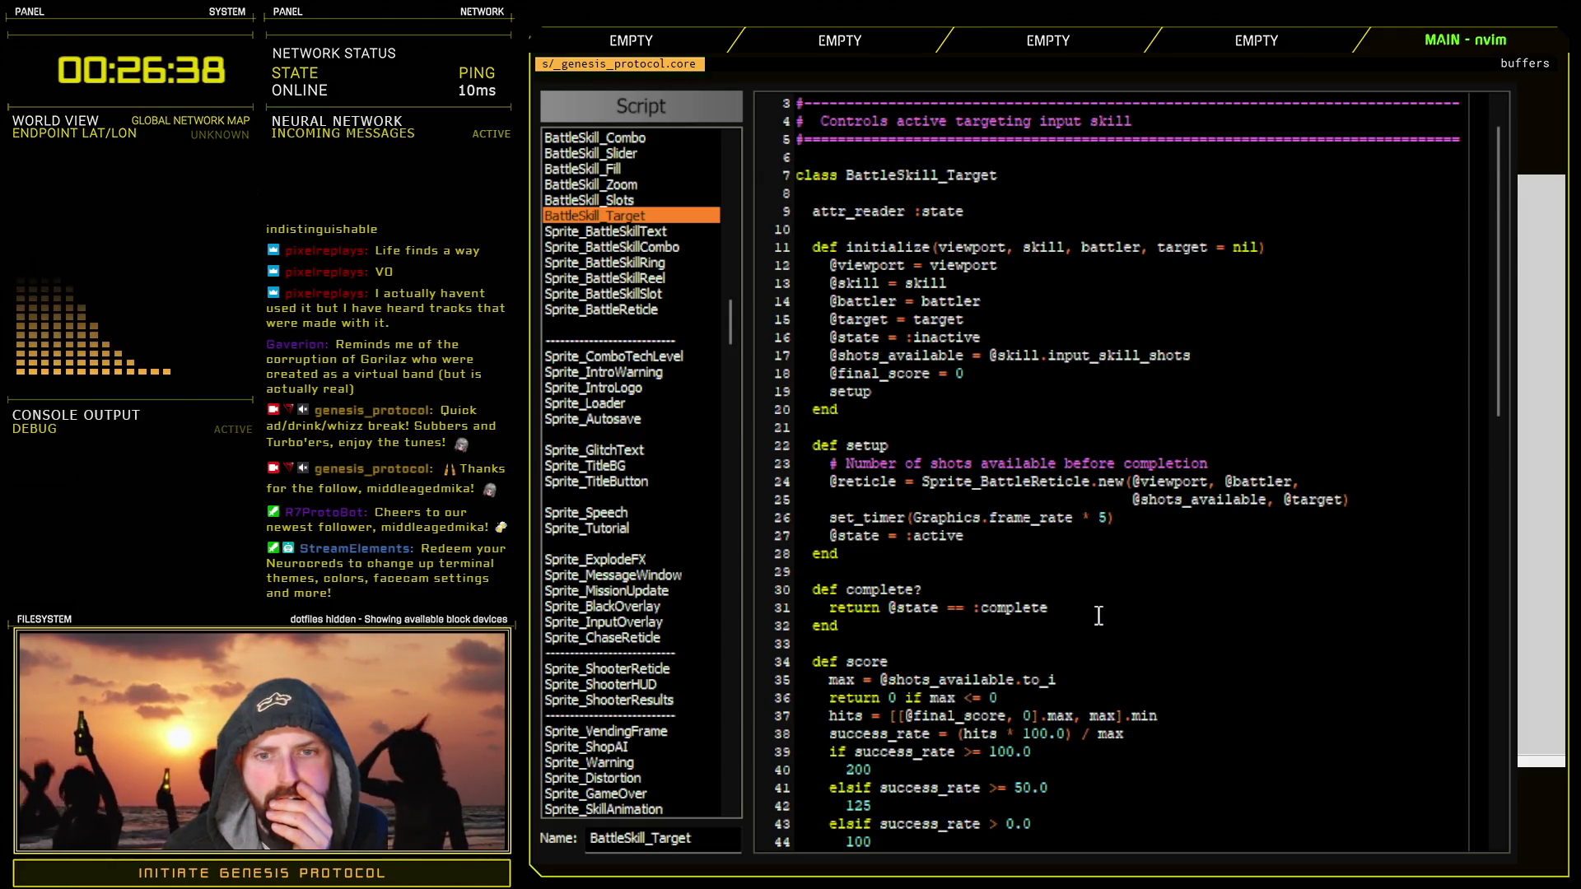
scroll(1098, 616, "down", 20)
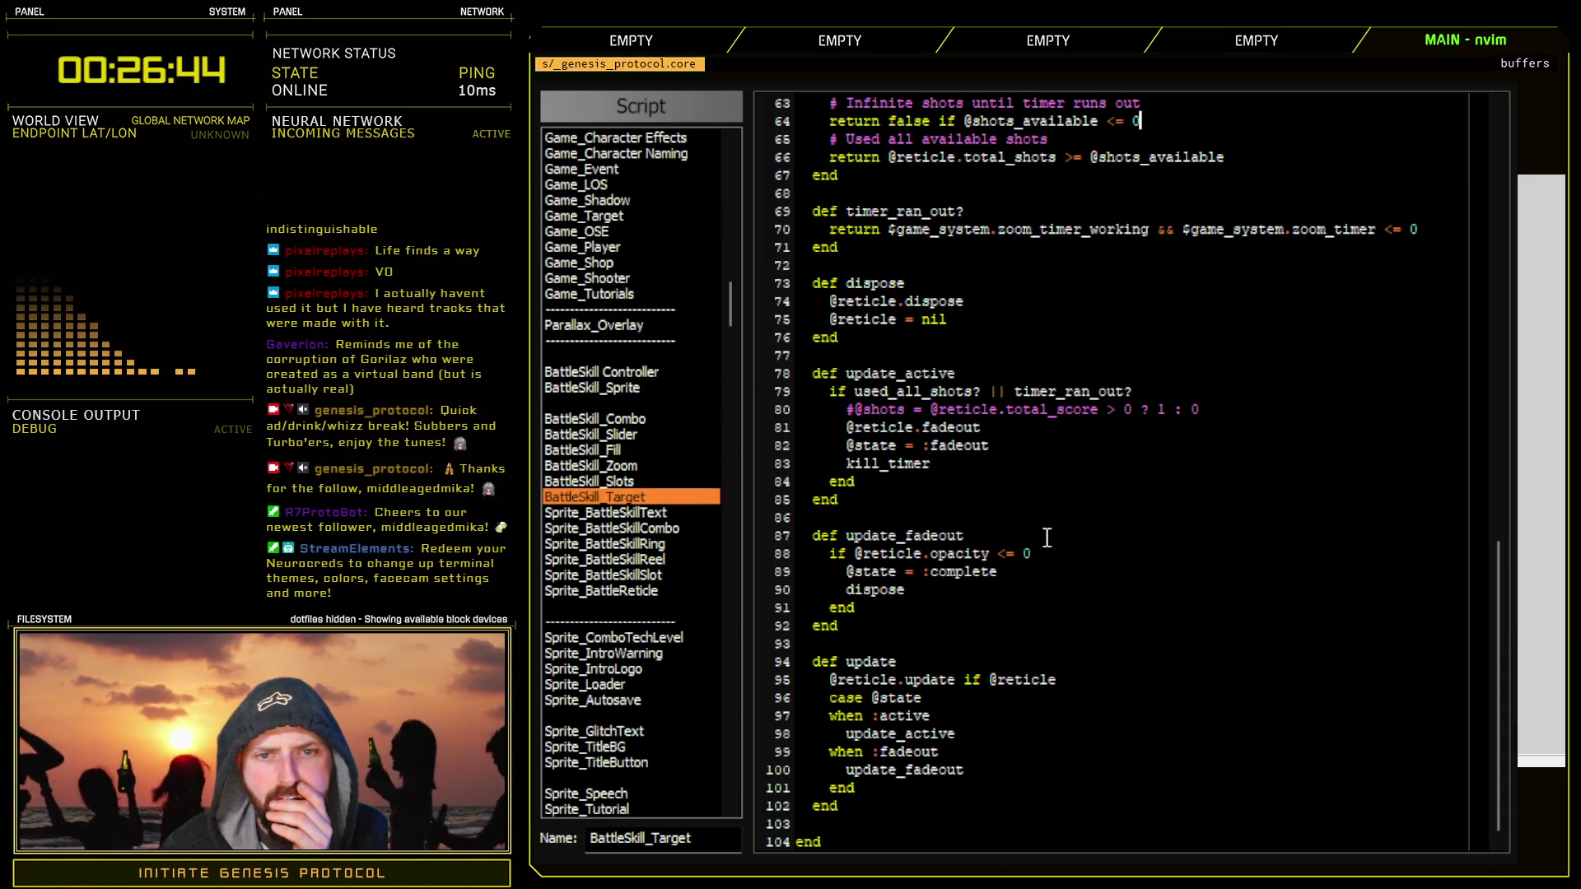
left_click(1152, 390)
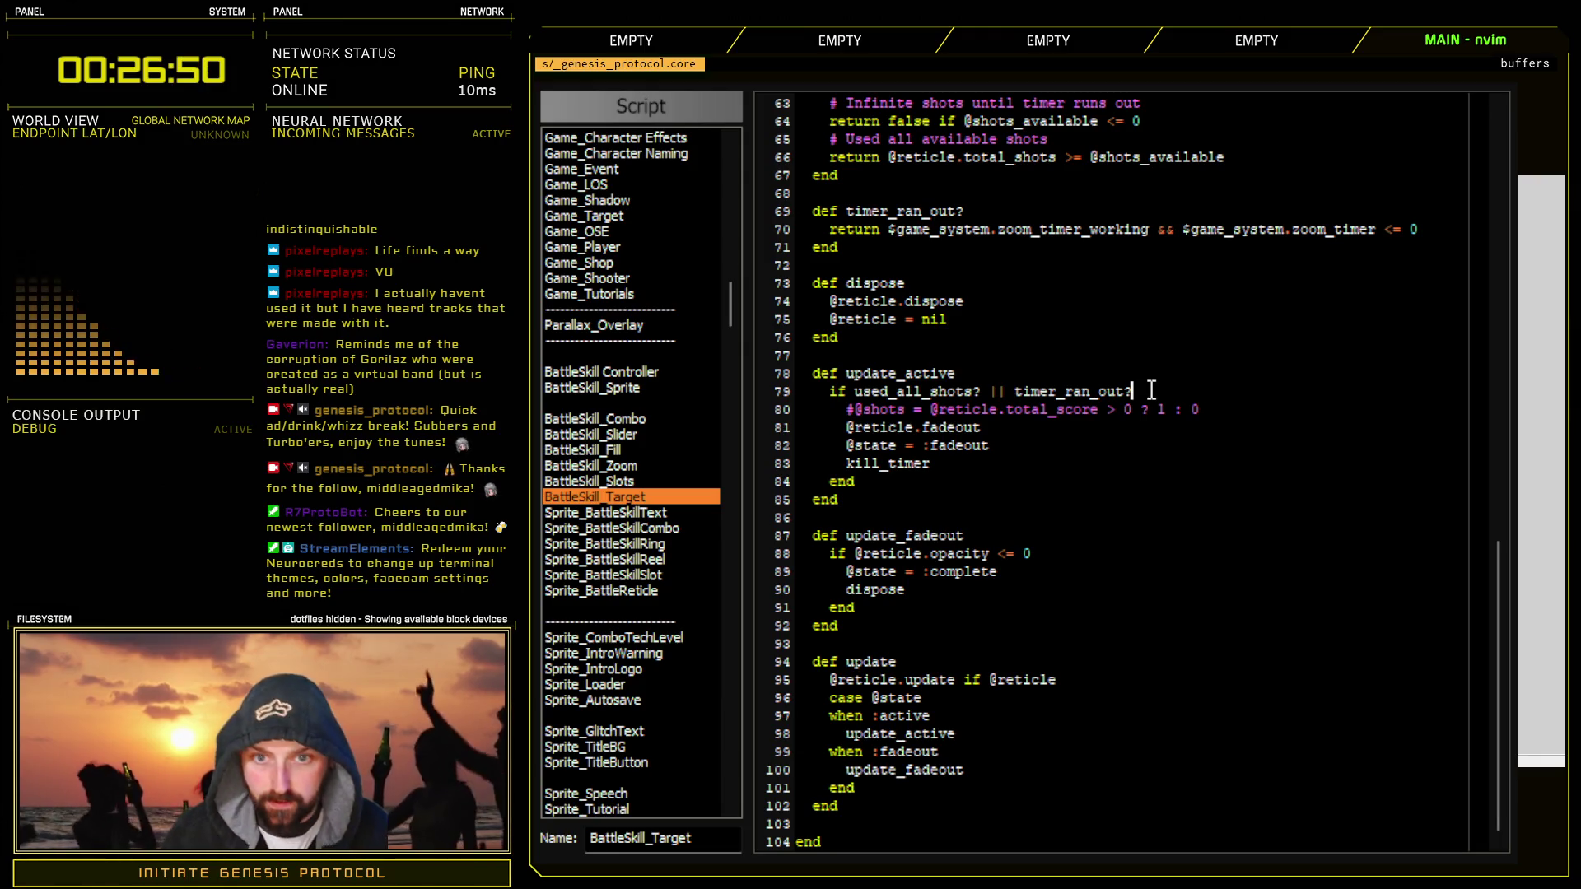
left_click_drag(1207, 409, 844, 409)
type("@final_score")
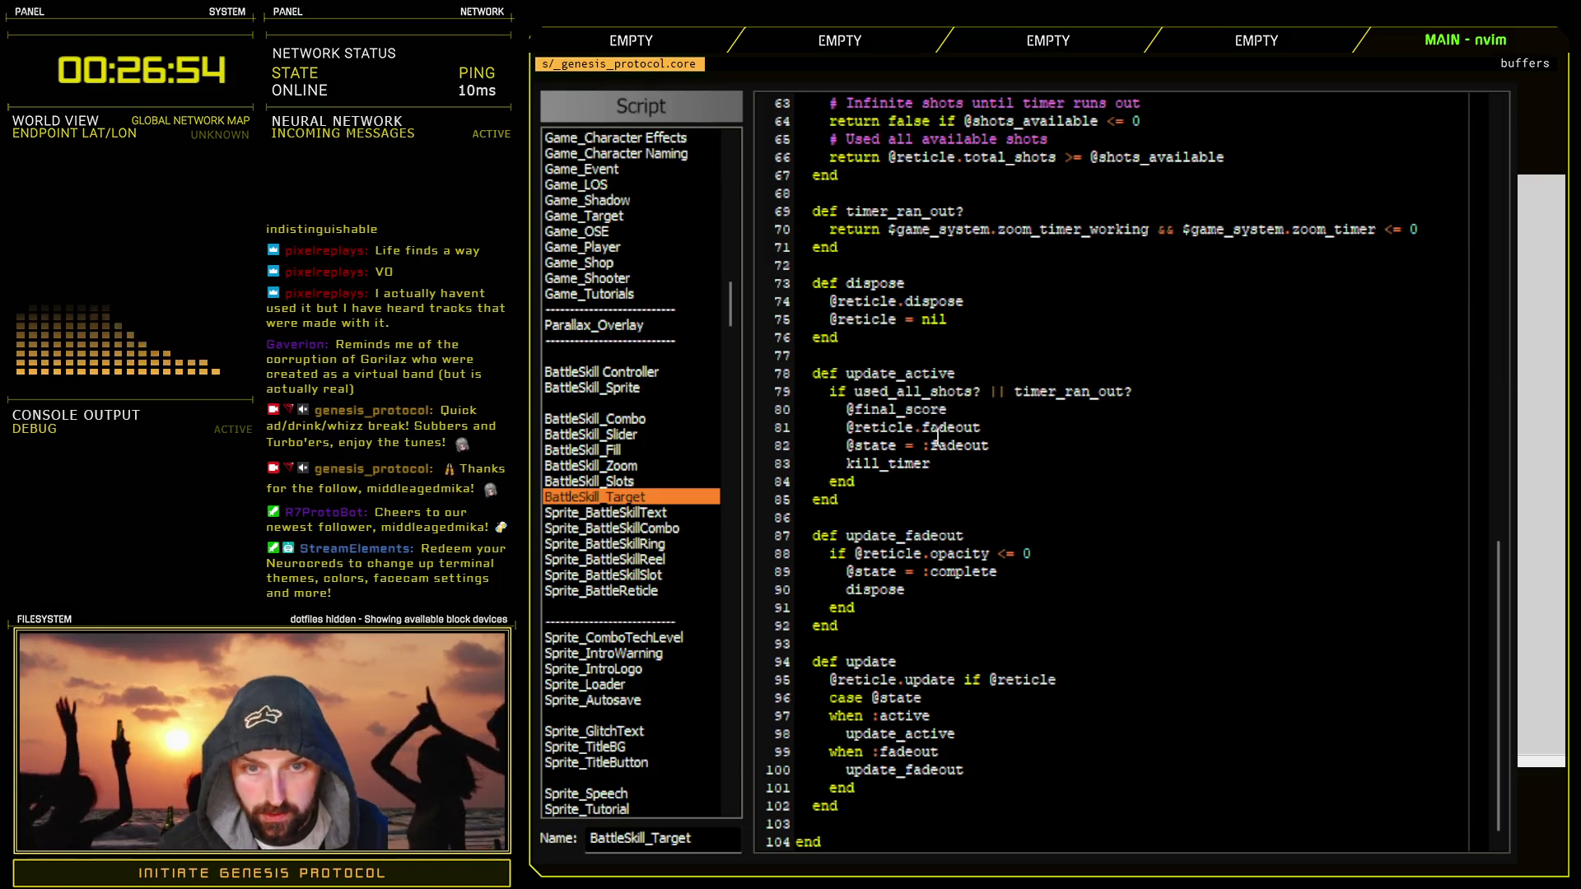
type(" =")
left_click(846, 427)
left_click_drag(846, 427, 1108, 409)
middle_click(992, 409)
type("total_s")
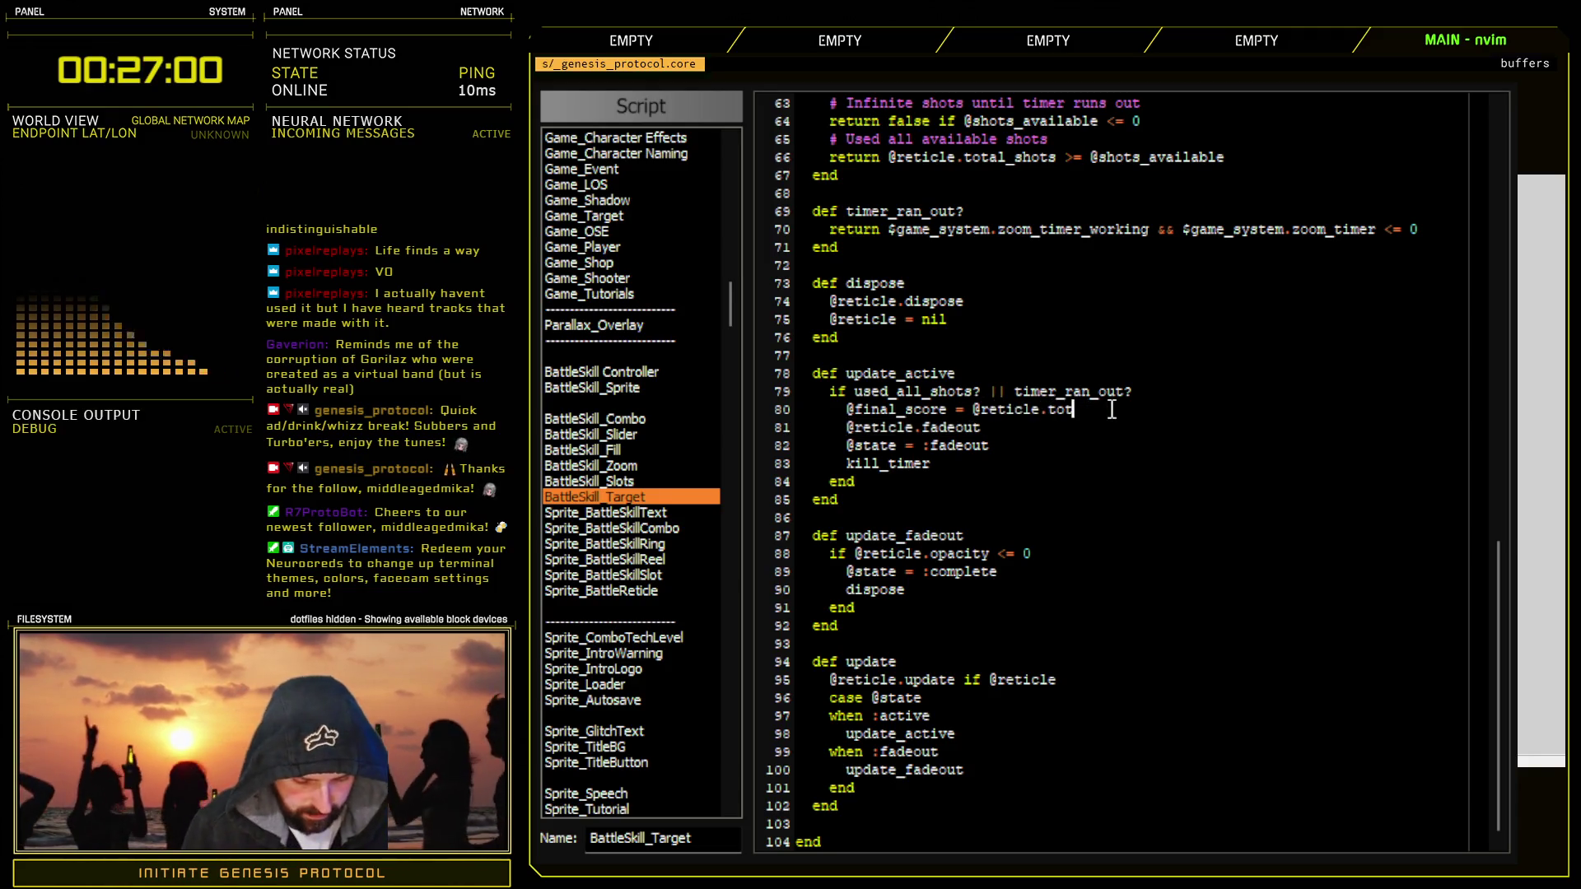
type("core")
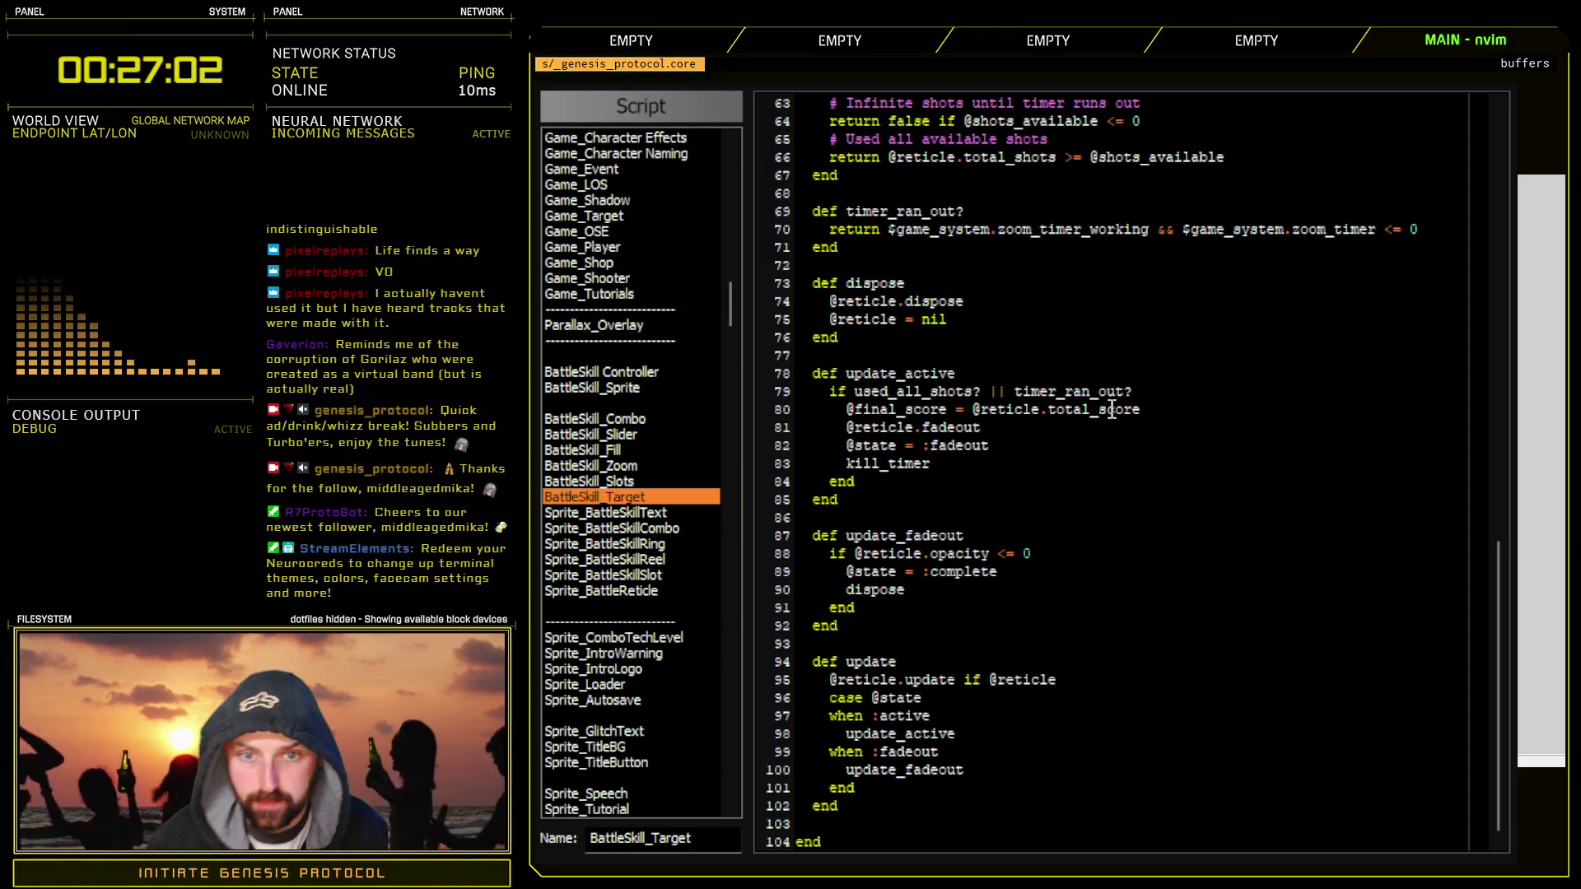
left_click_drag(847, 427, 994, 431)
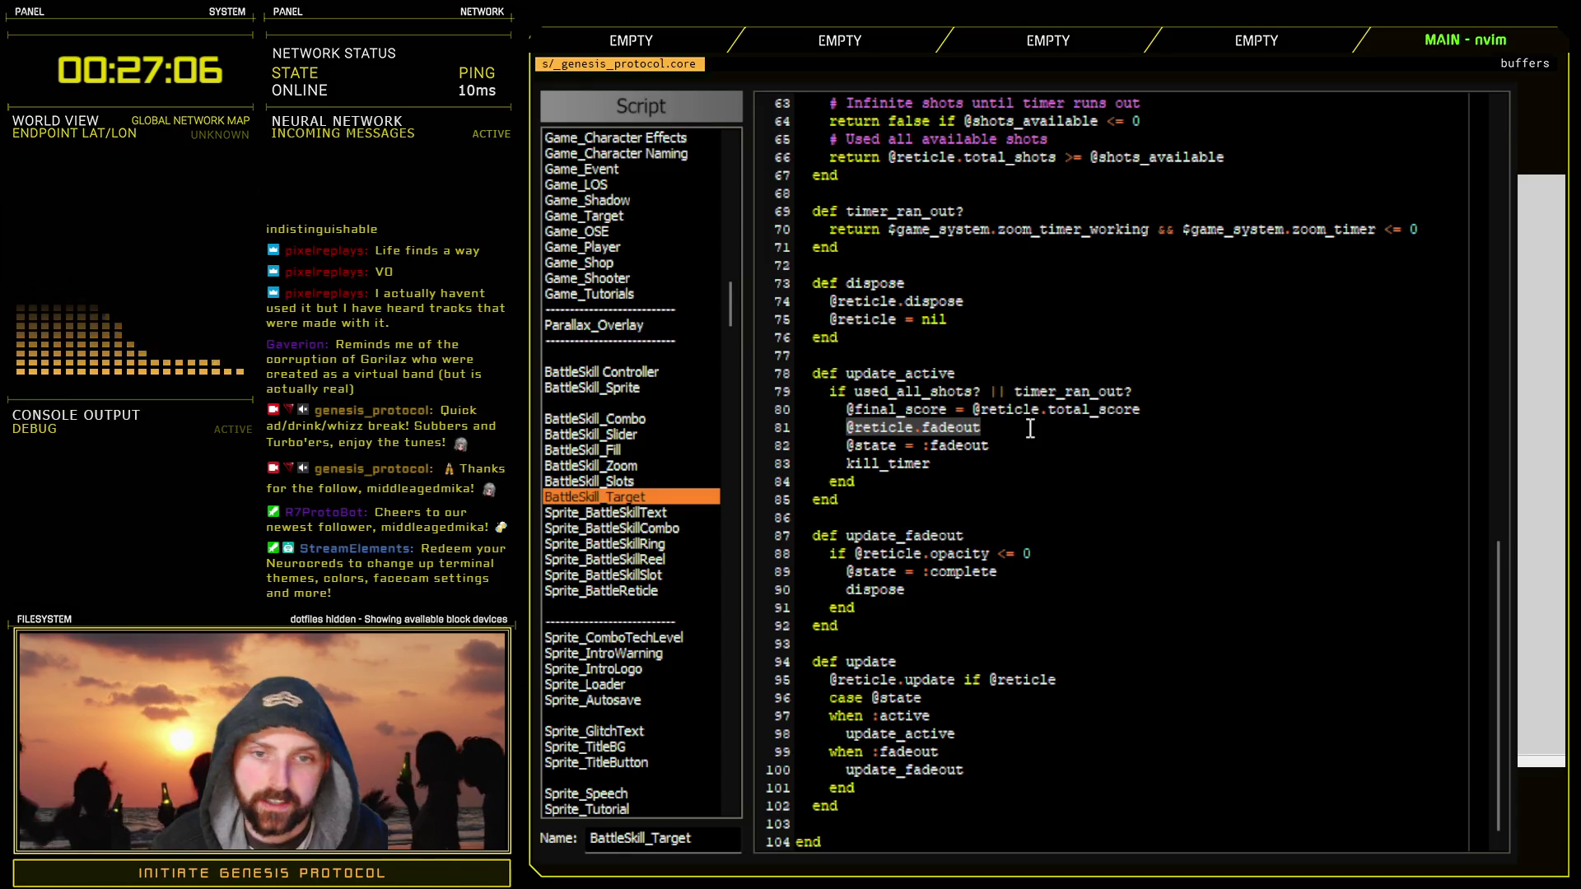
double_click(998, 409)
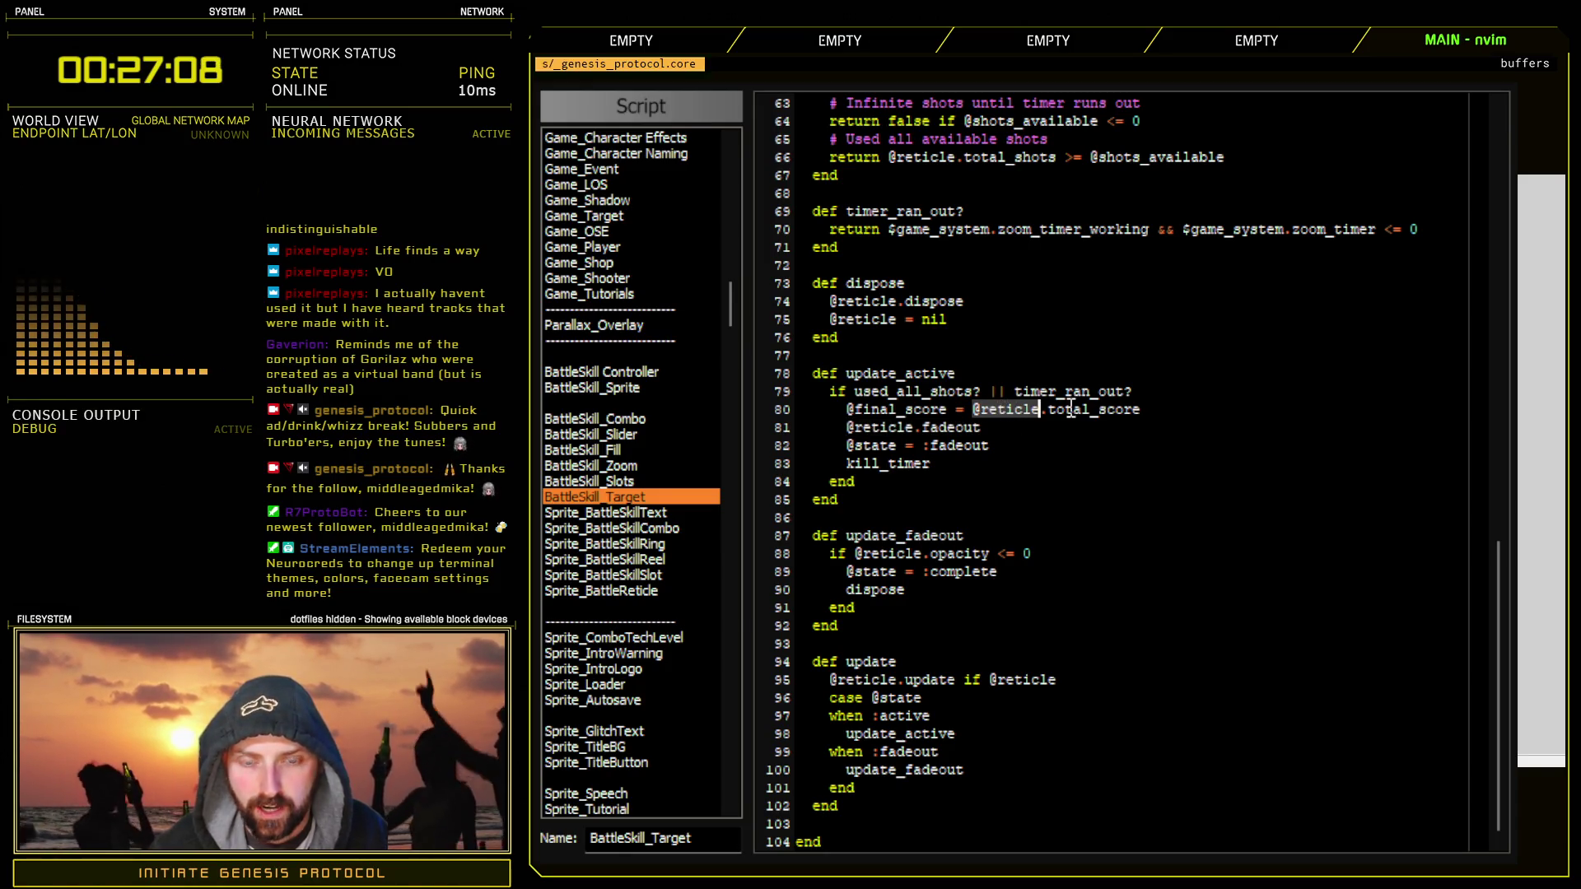
double_click(1070, 409)
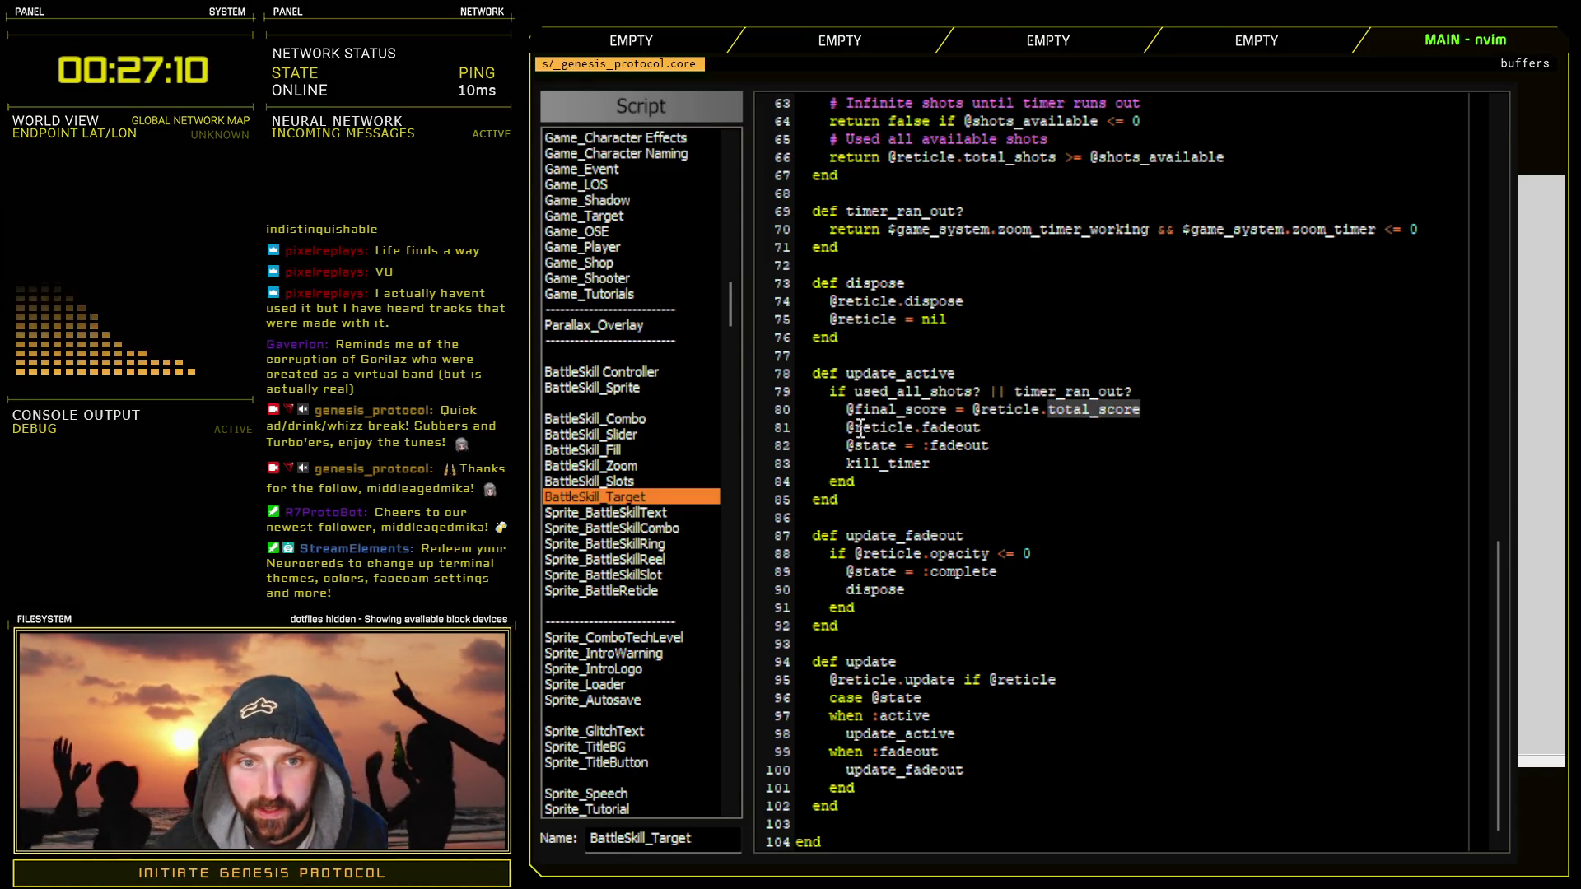
left_click_drag(865, 428, 998, 425)
Look over the score method again and close the script editor
scroll(993, 479, "up", 12)
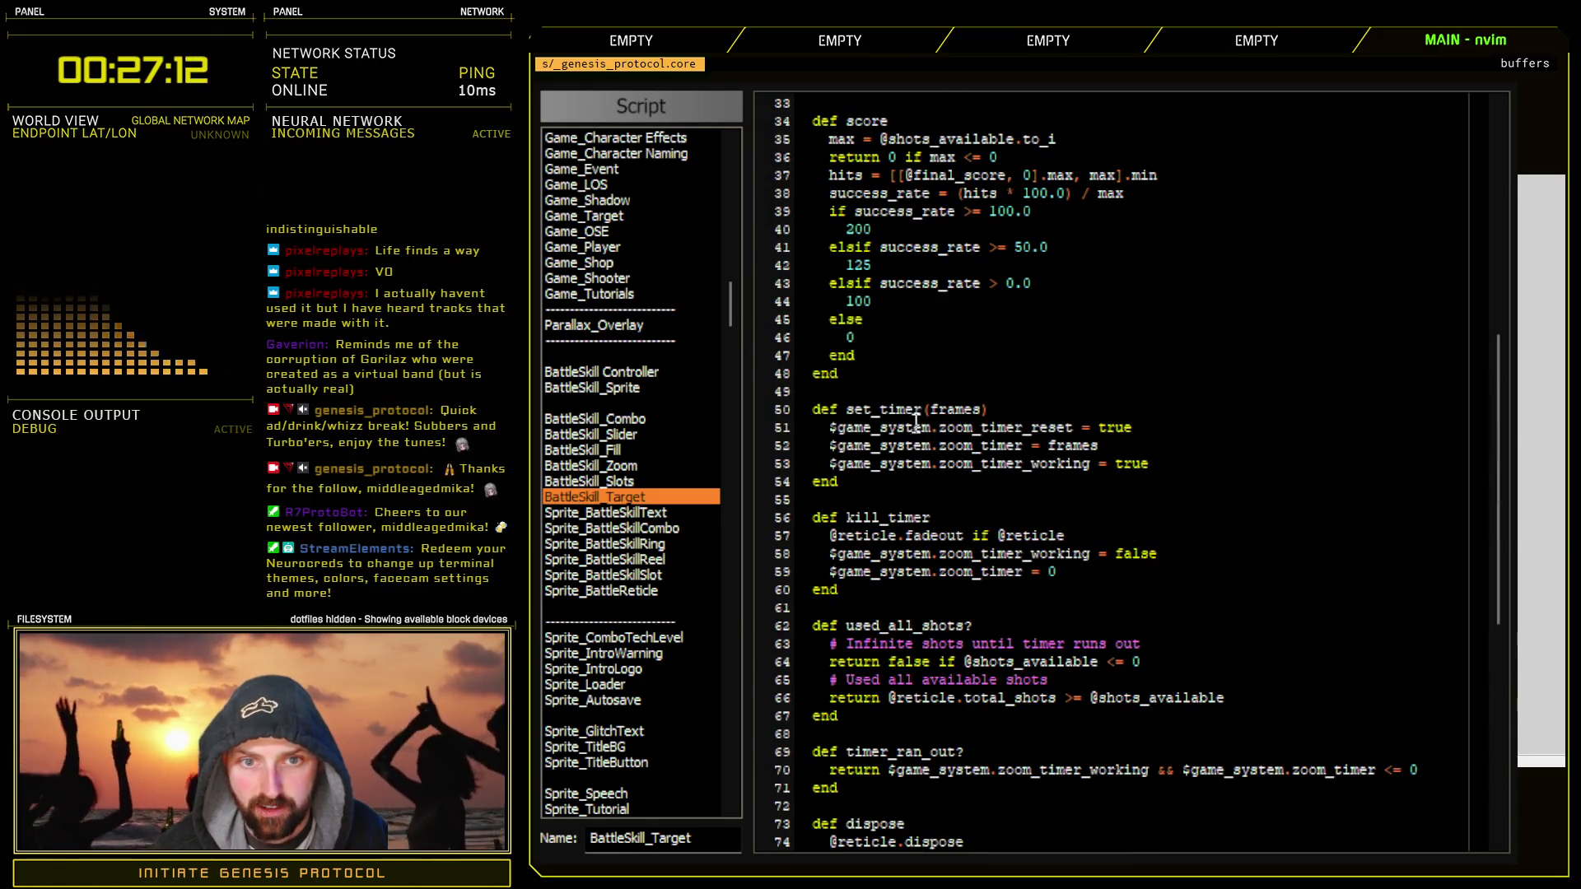
scroll(956, 470, "up", 2)
mouse_move(892, 338)
left_mouse_down()
mouse_move(1062, 362)
mouse_move(873, 518)
left_mouse_up()
left_click(980, 366)
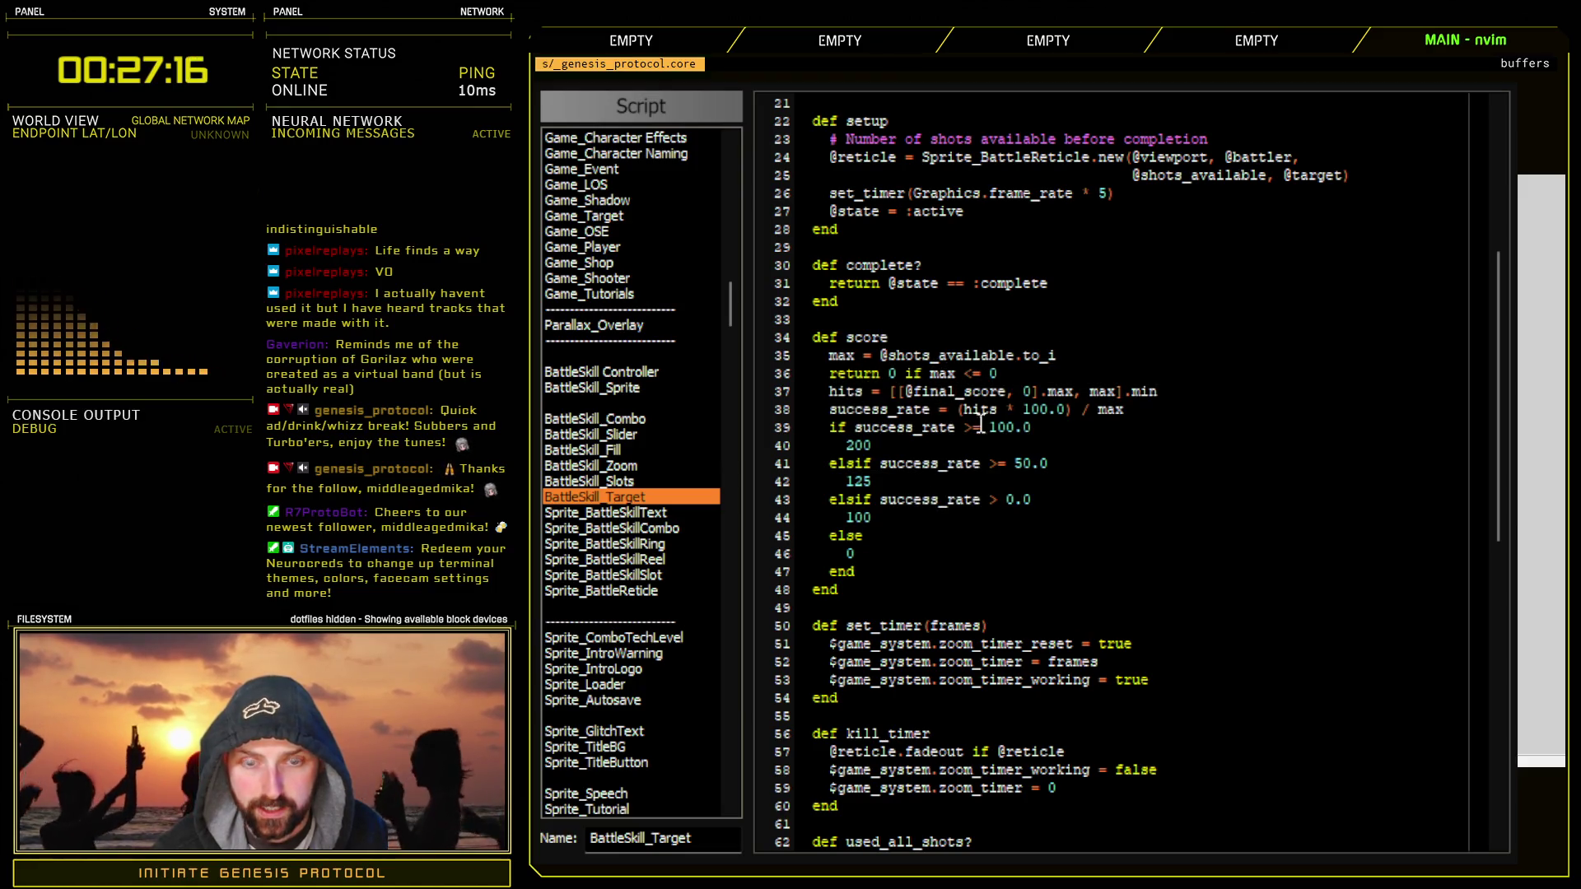
scroll(1009, 514, "down", 10)
key("Escape")
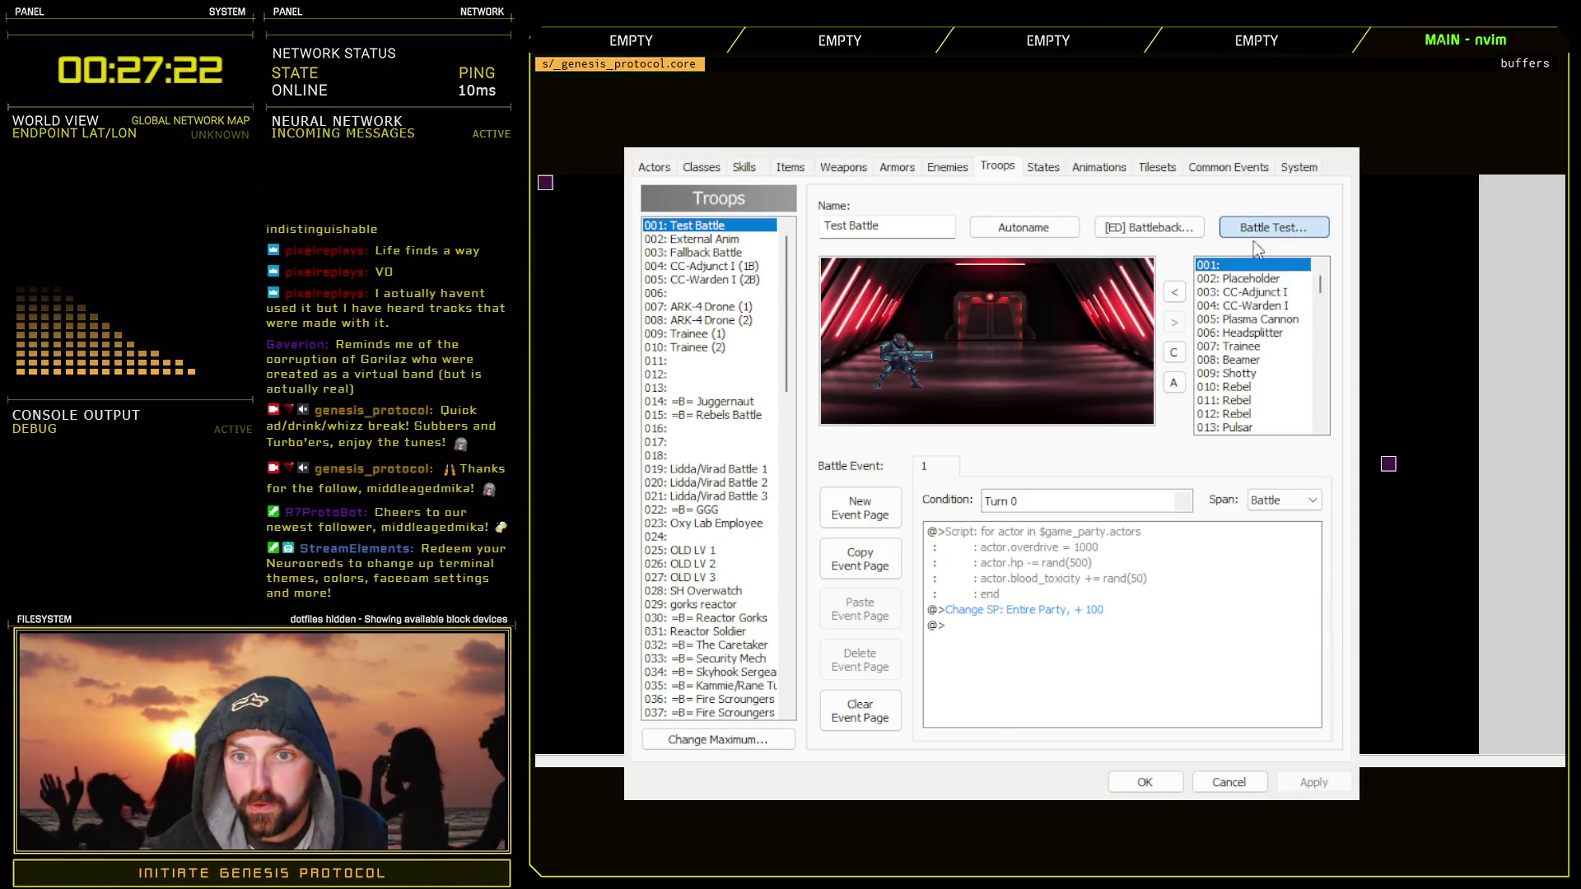
double_click(1030, 627)
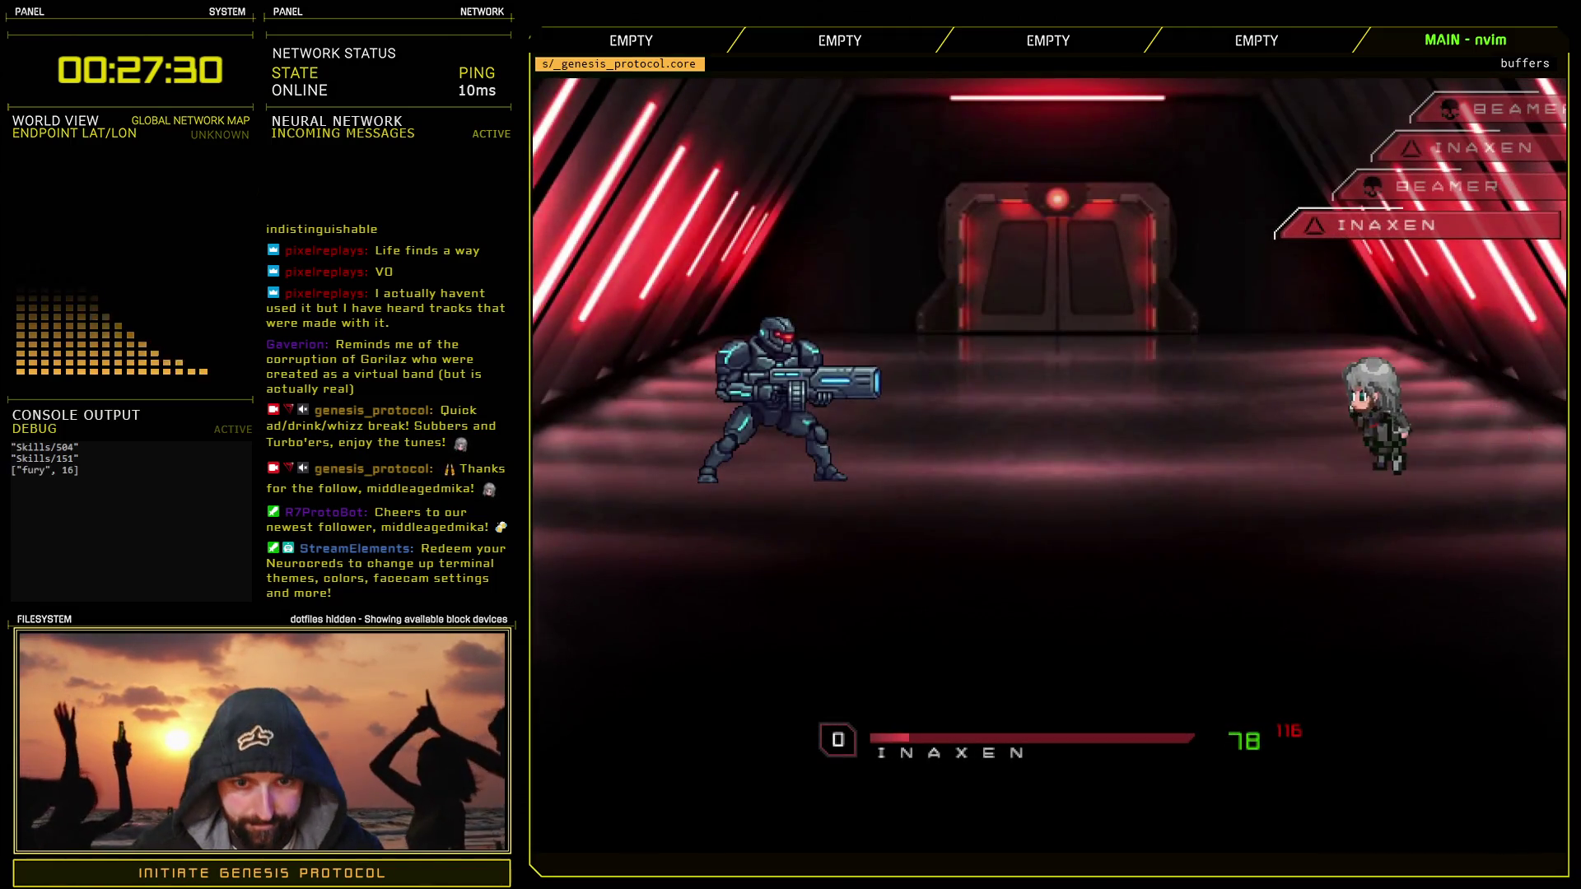
key("Return")
key("Return")
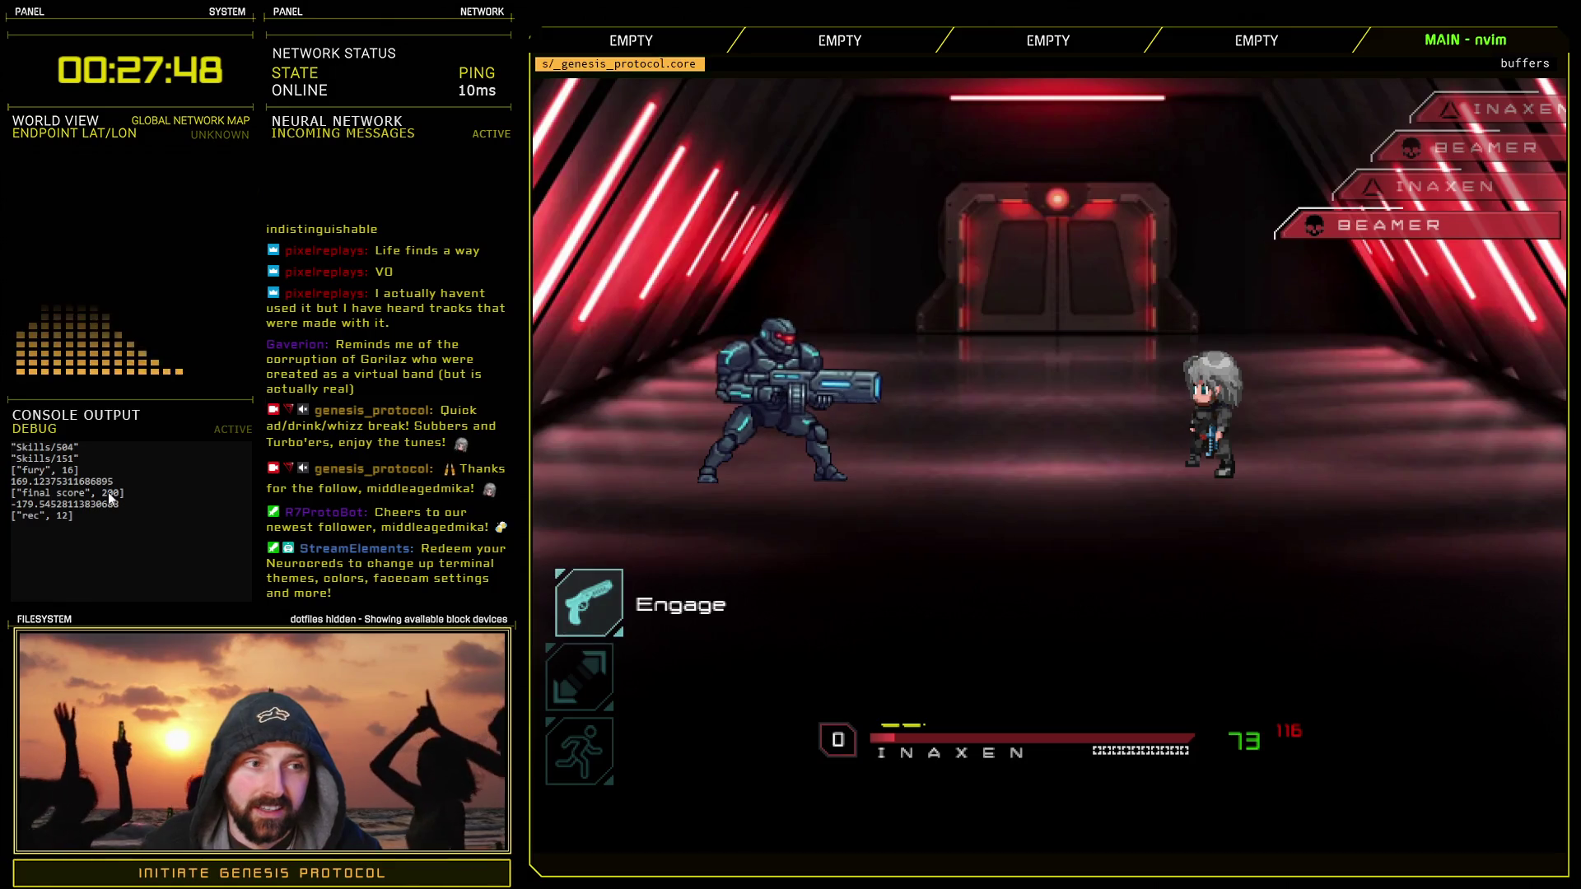
key("Down")
key("Down")
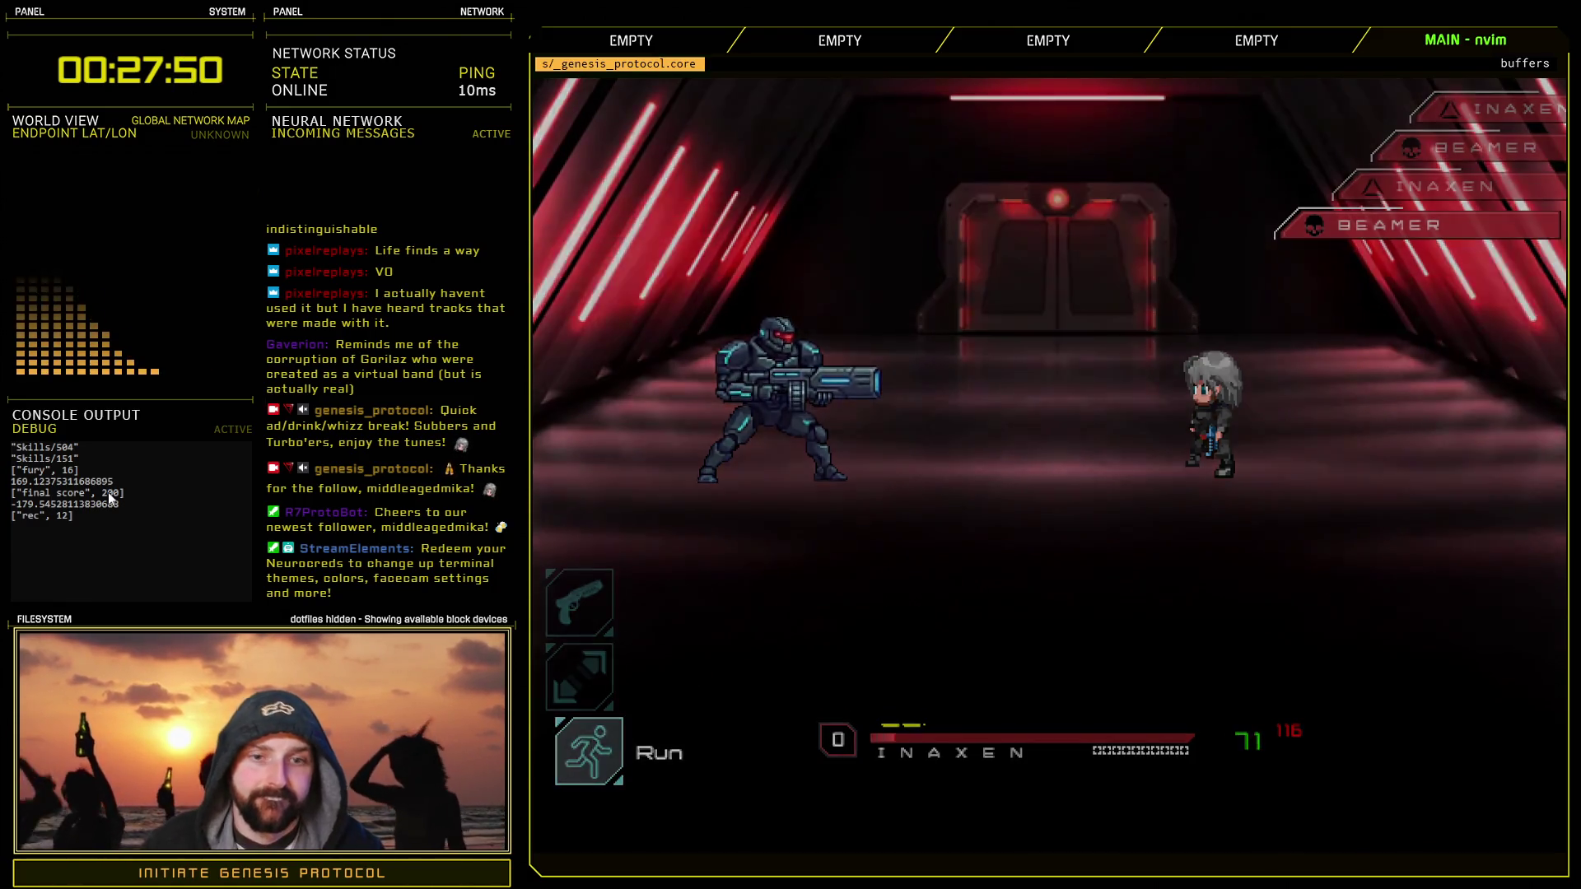
key("Return")
left_click(1138, 780)
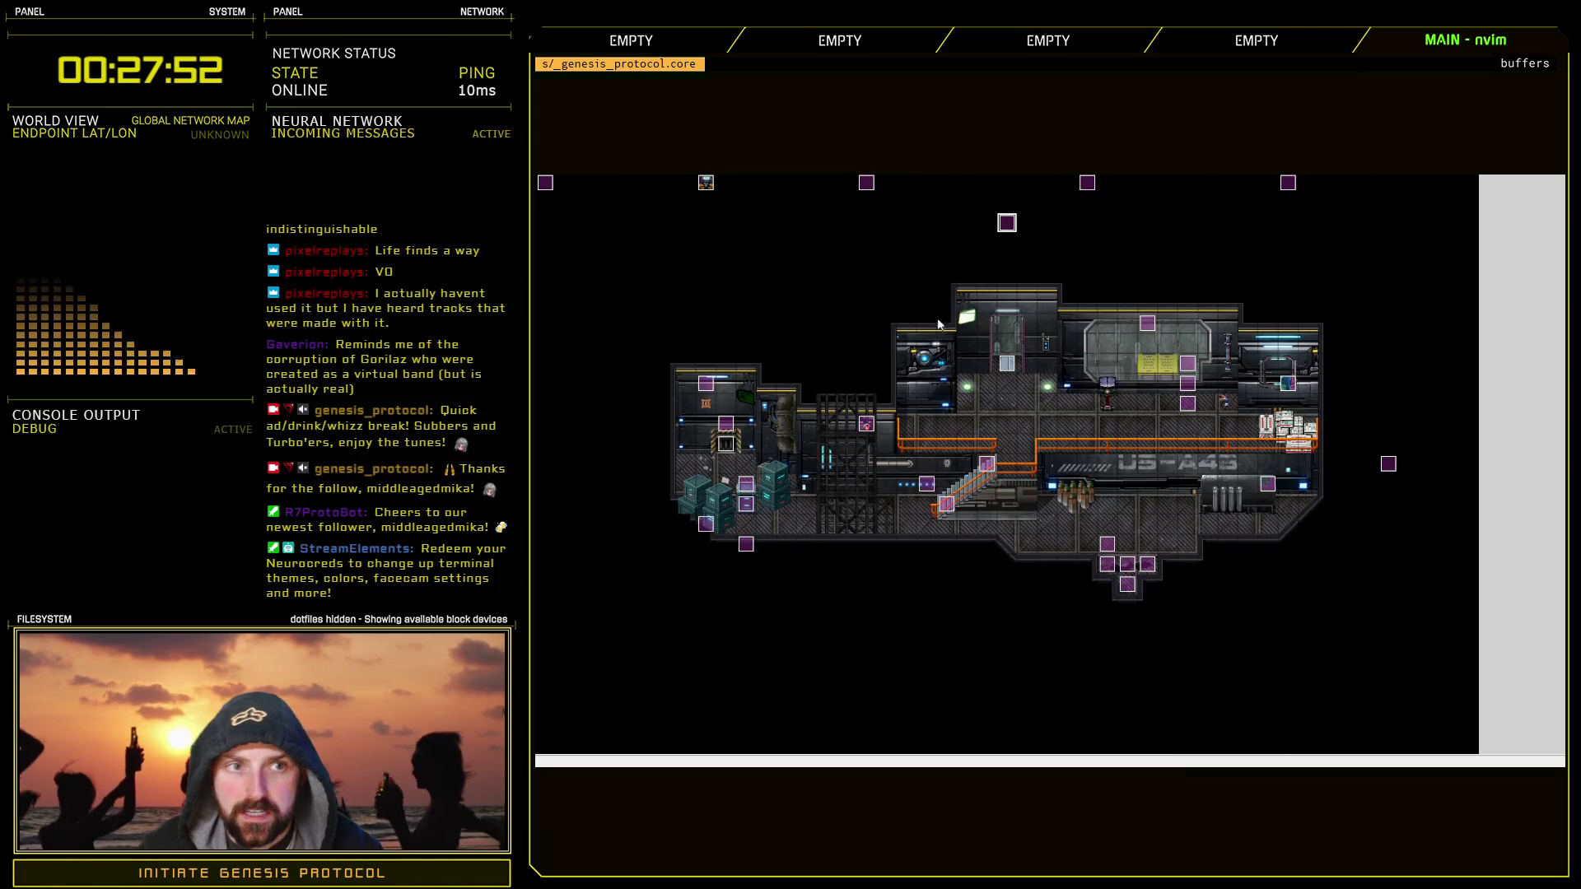
key("F11")
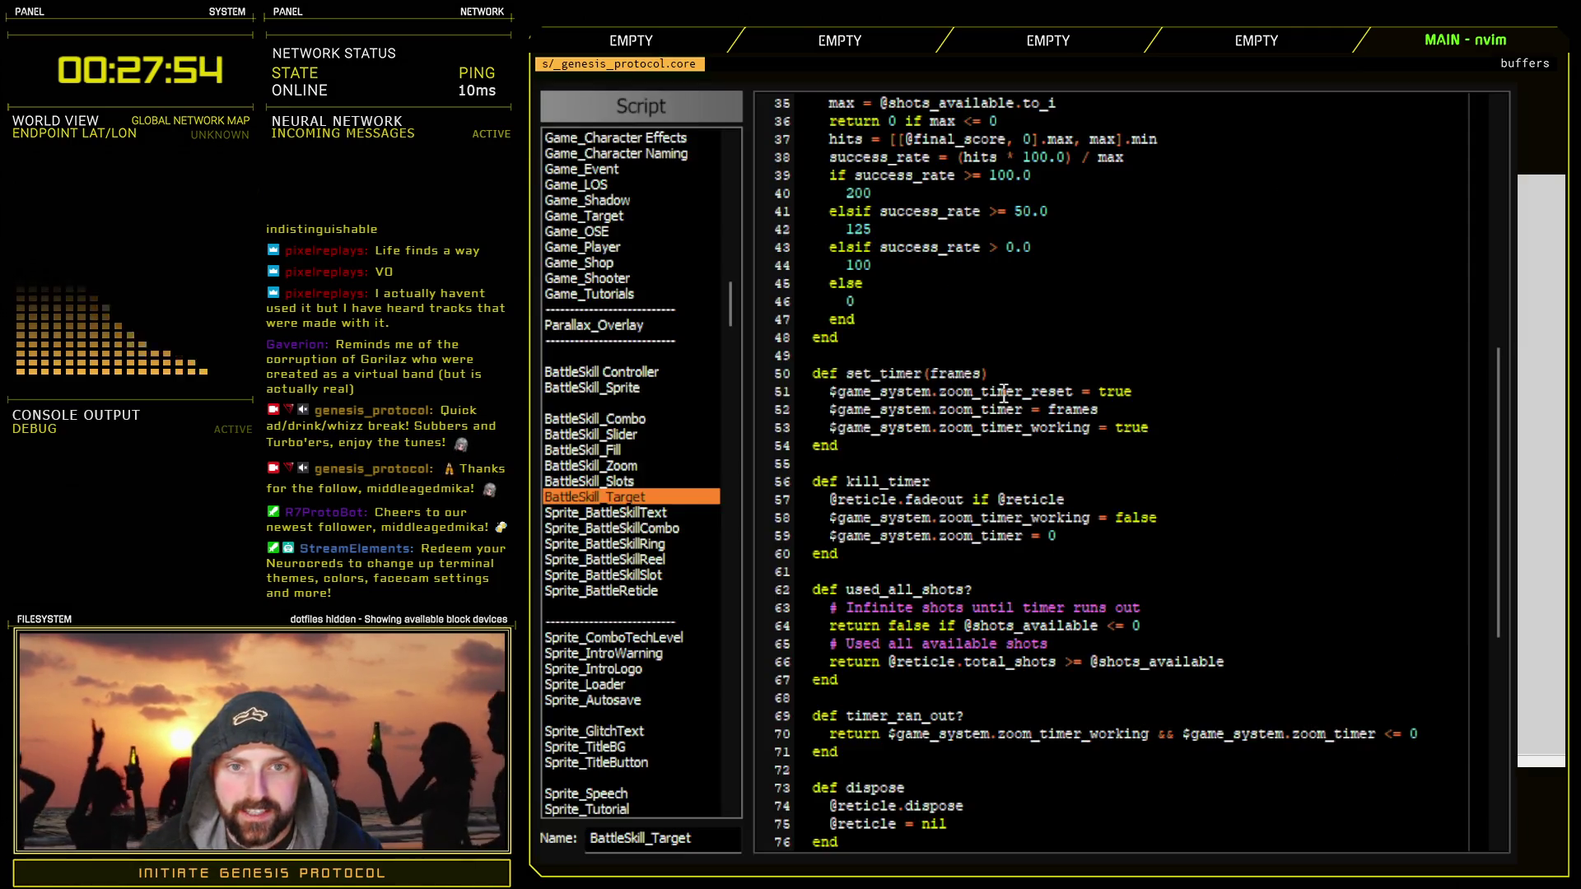
Start a 'max == 1' check in the full-success branch and change its score to 100
scroll(1106, 478, "up", 6)
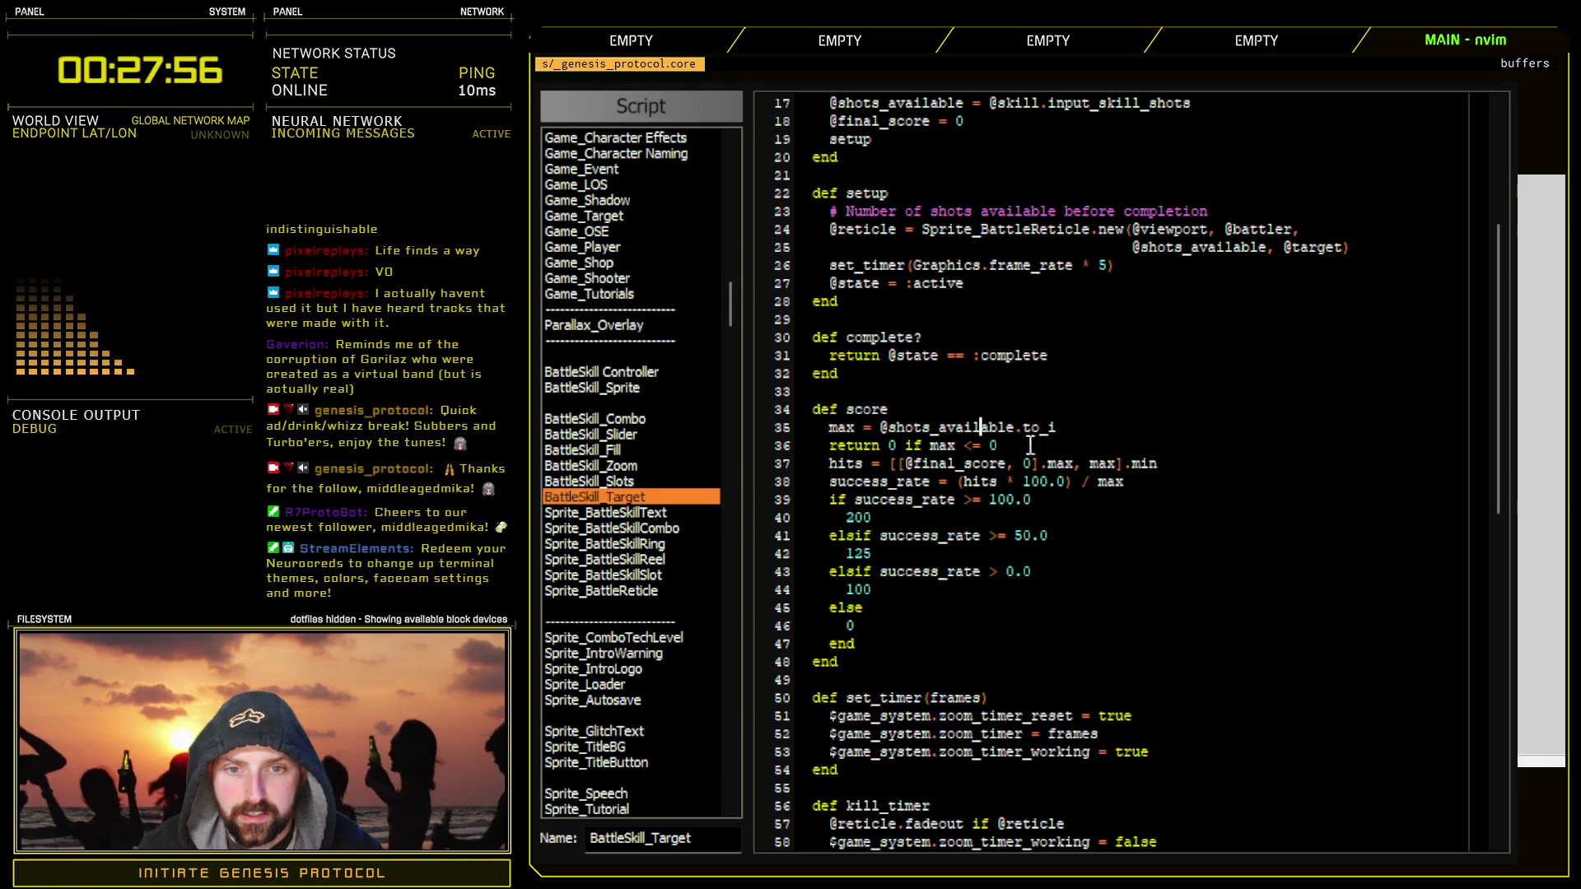
key("Down")
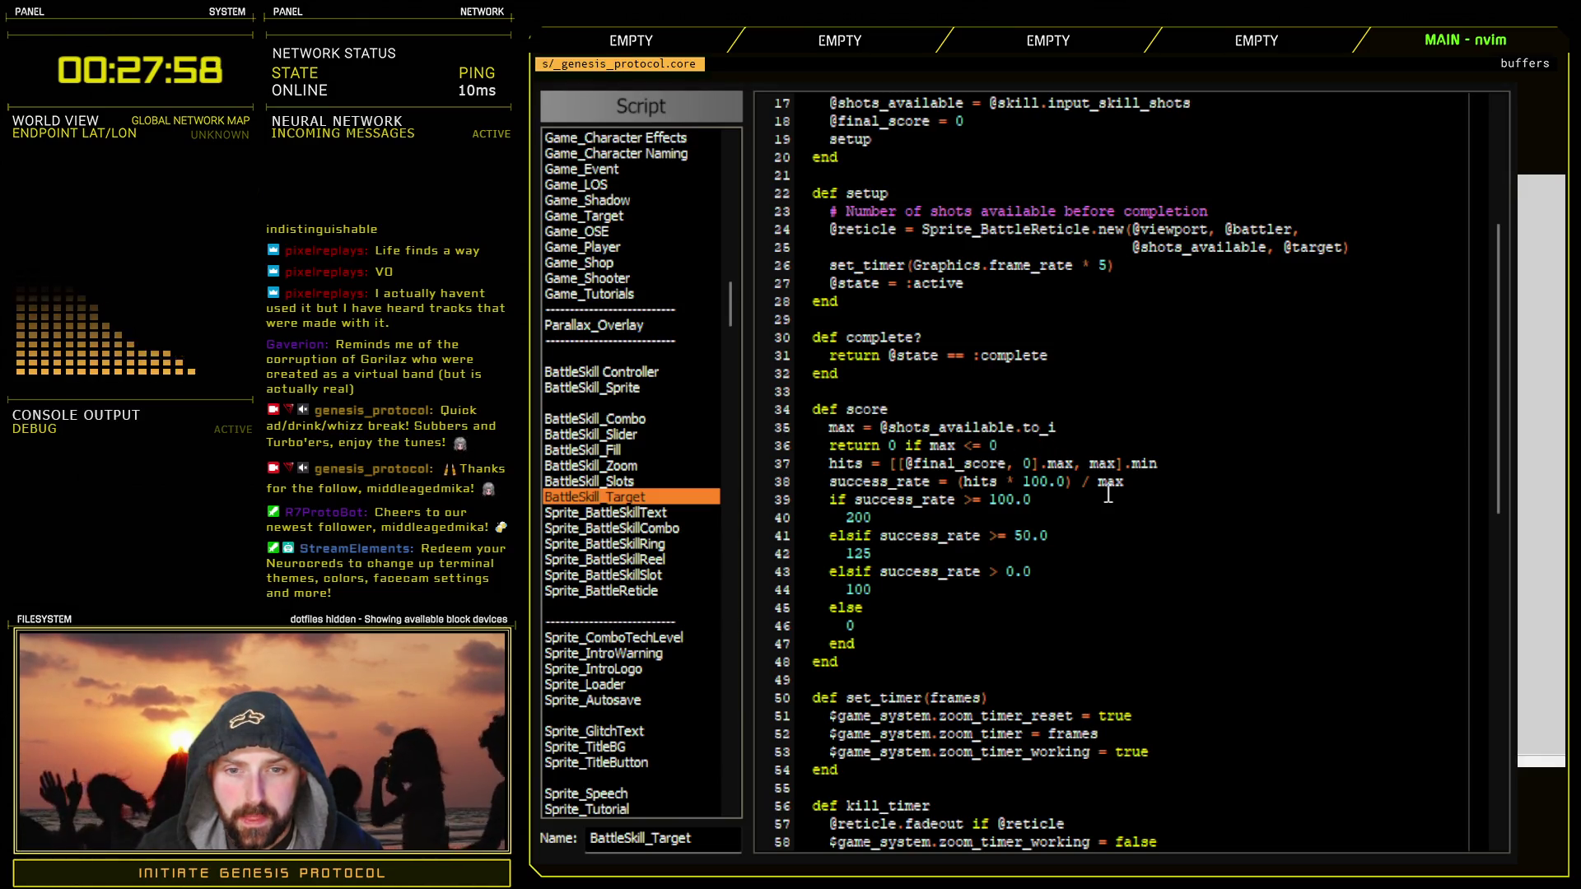
left_click(1062, 501)
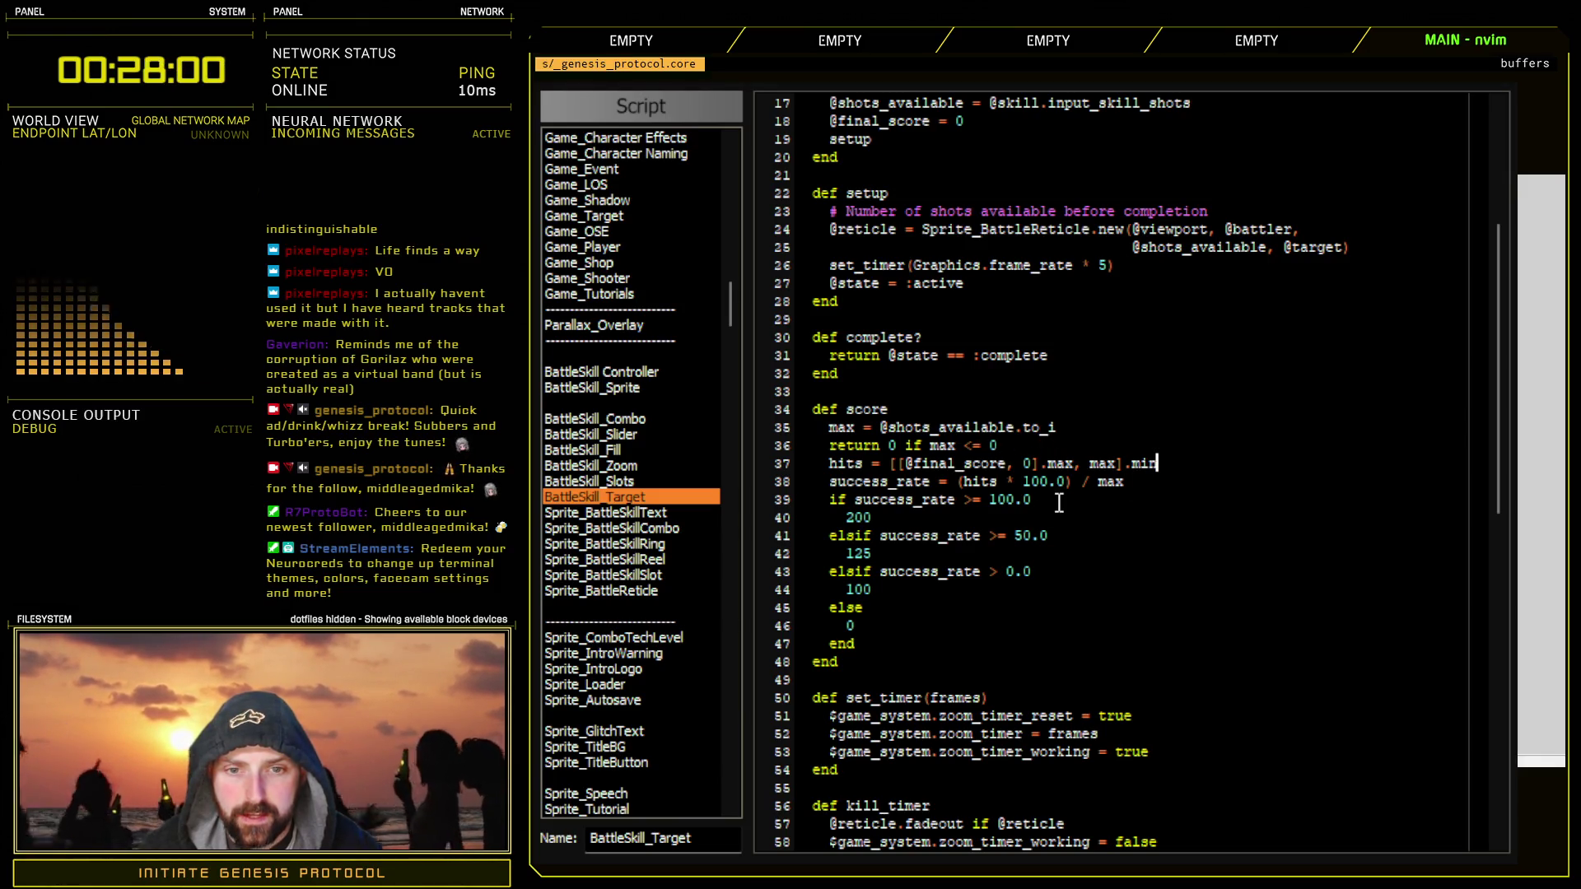
key("Return")
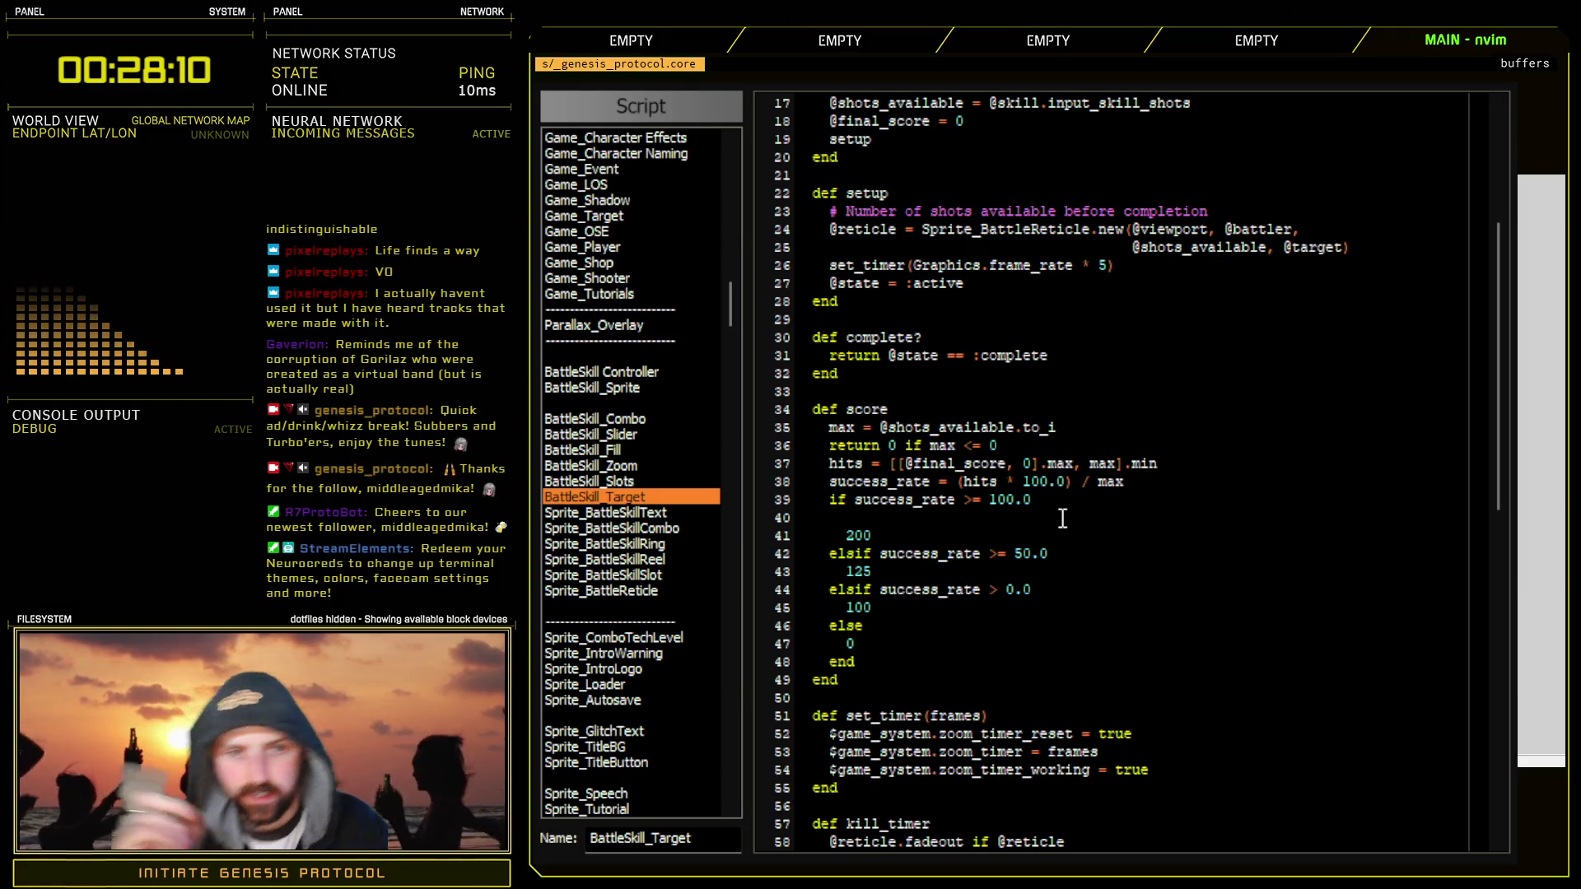
type("if max")
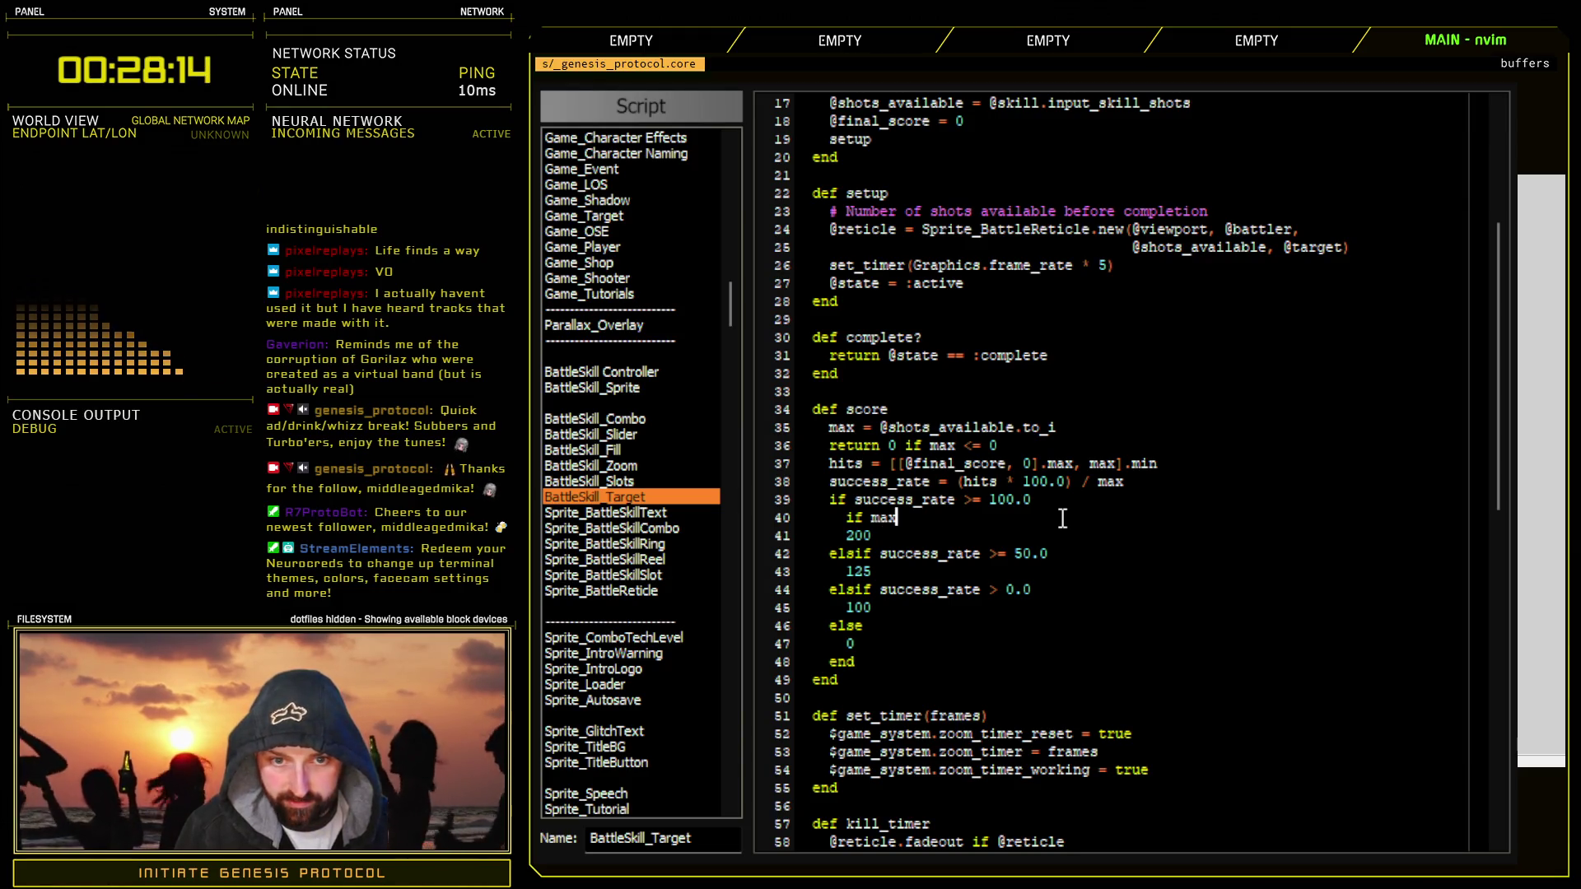
type(" == 1")
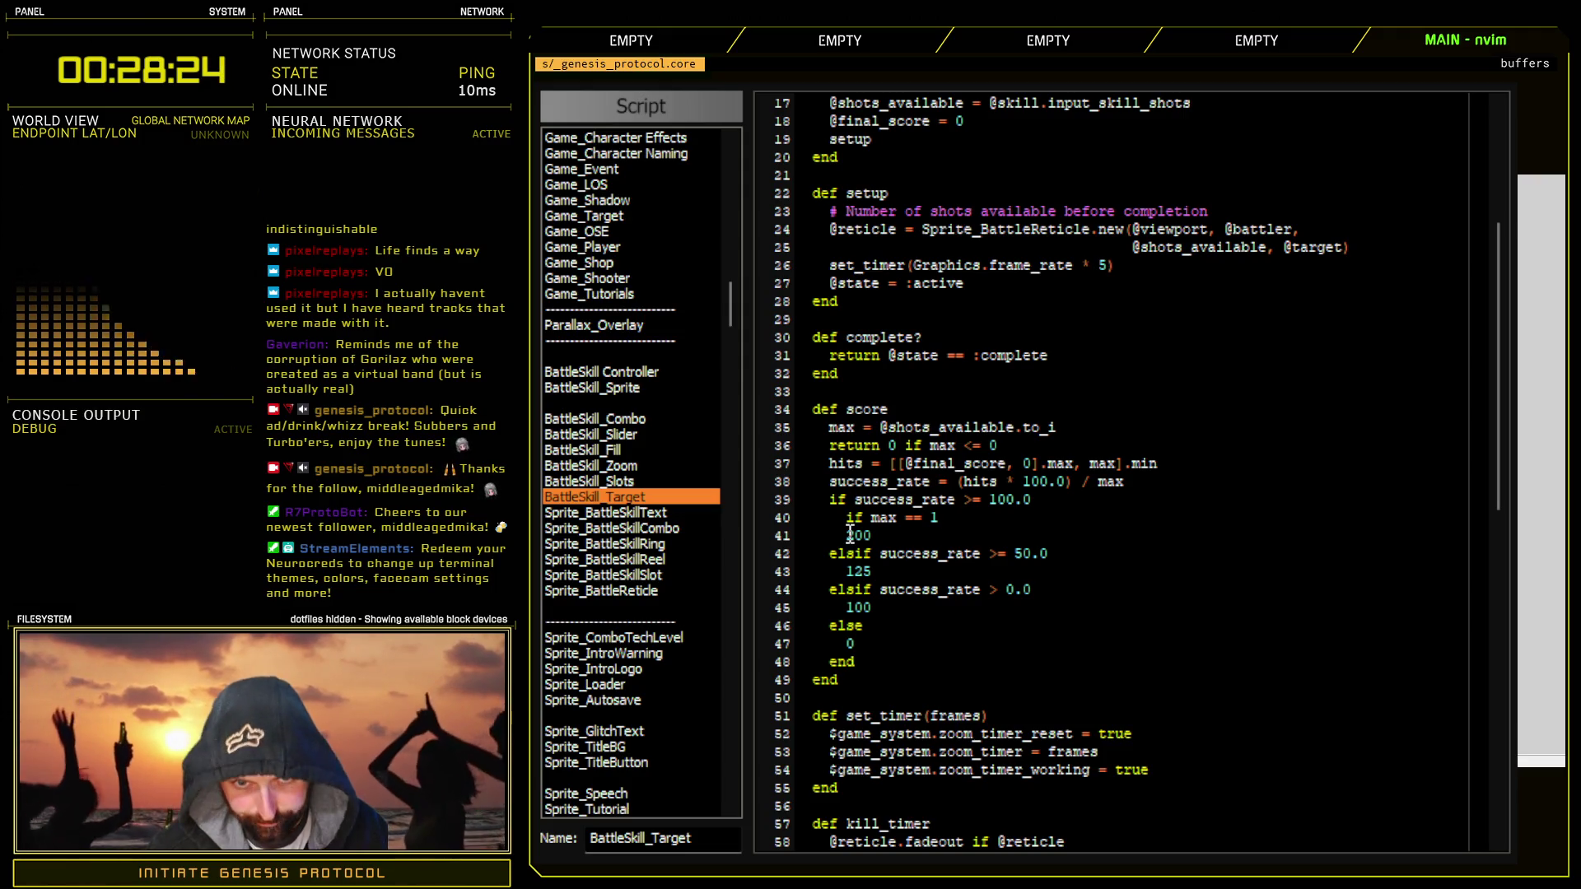
left_click(848, 535)
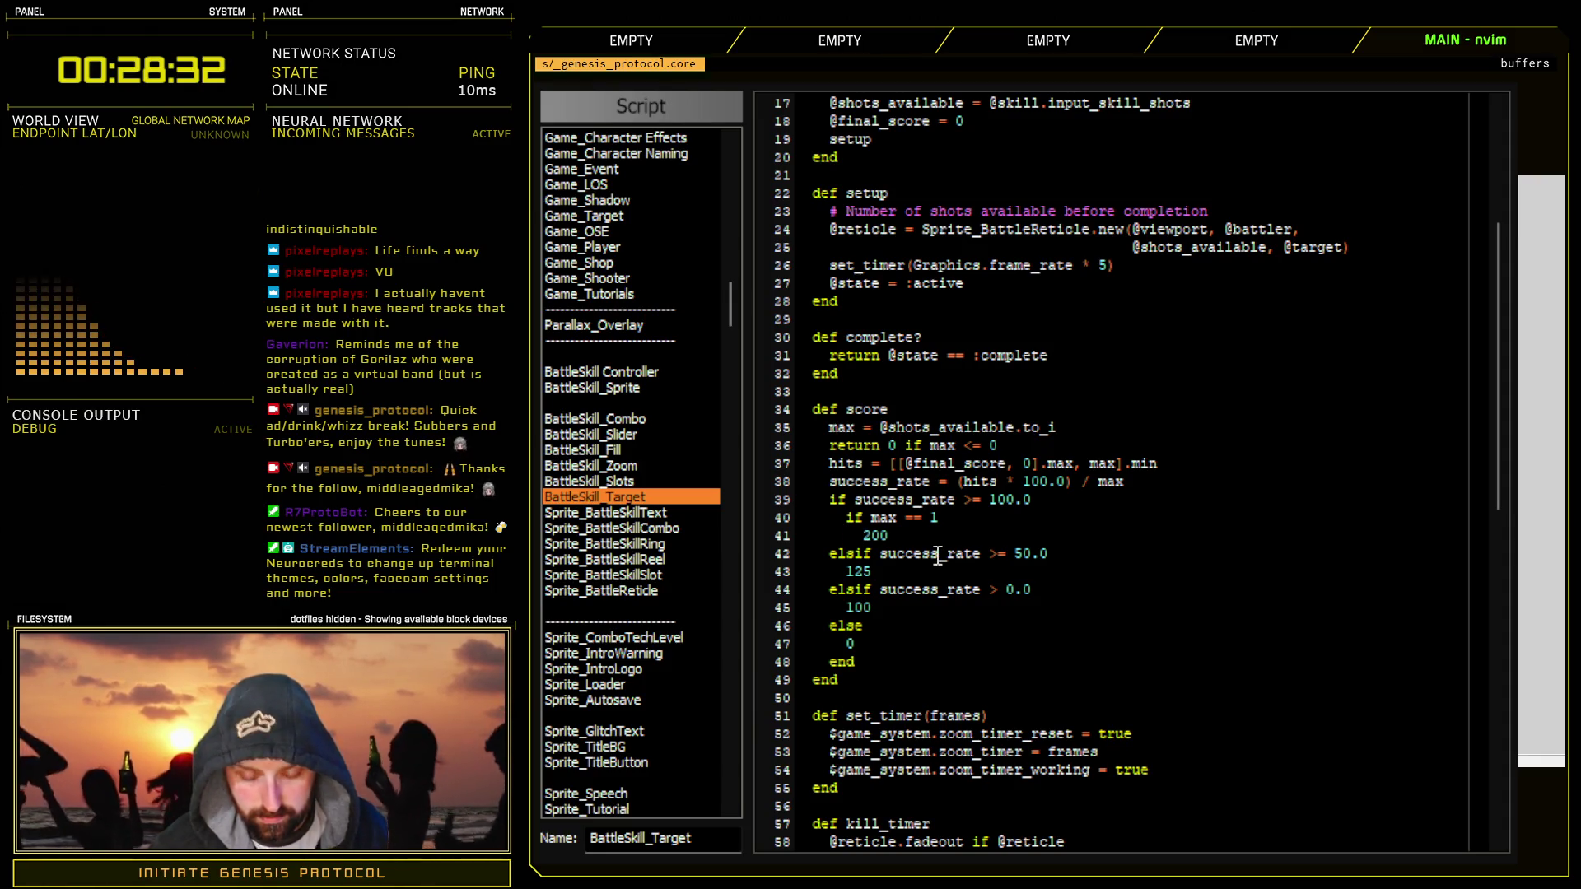
key("r")
key("1")
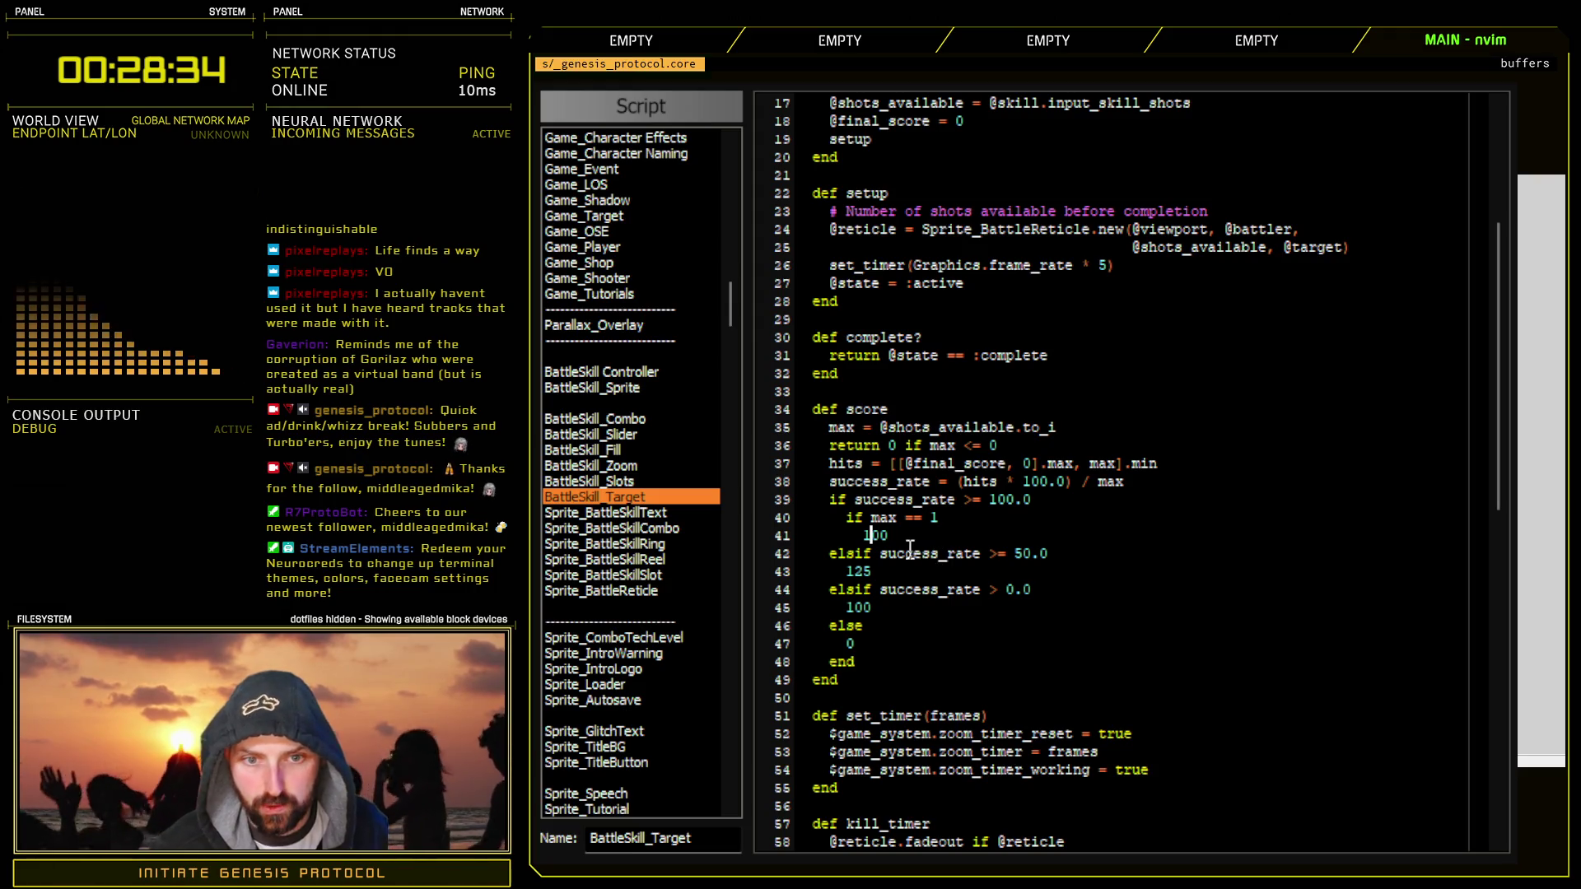
type("ireturn")
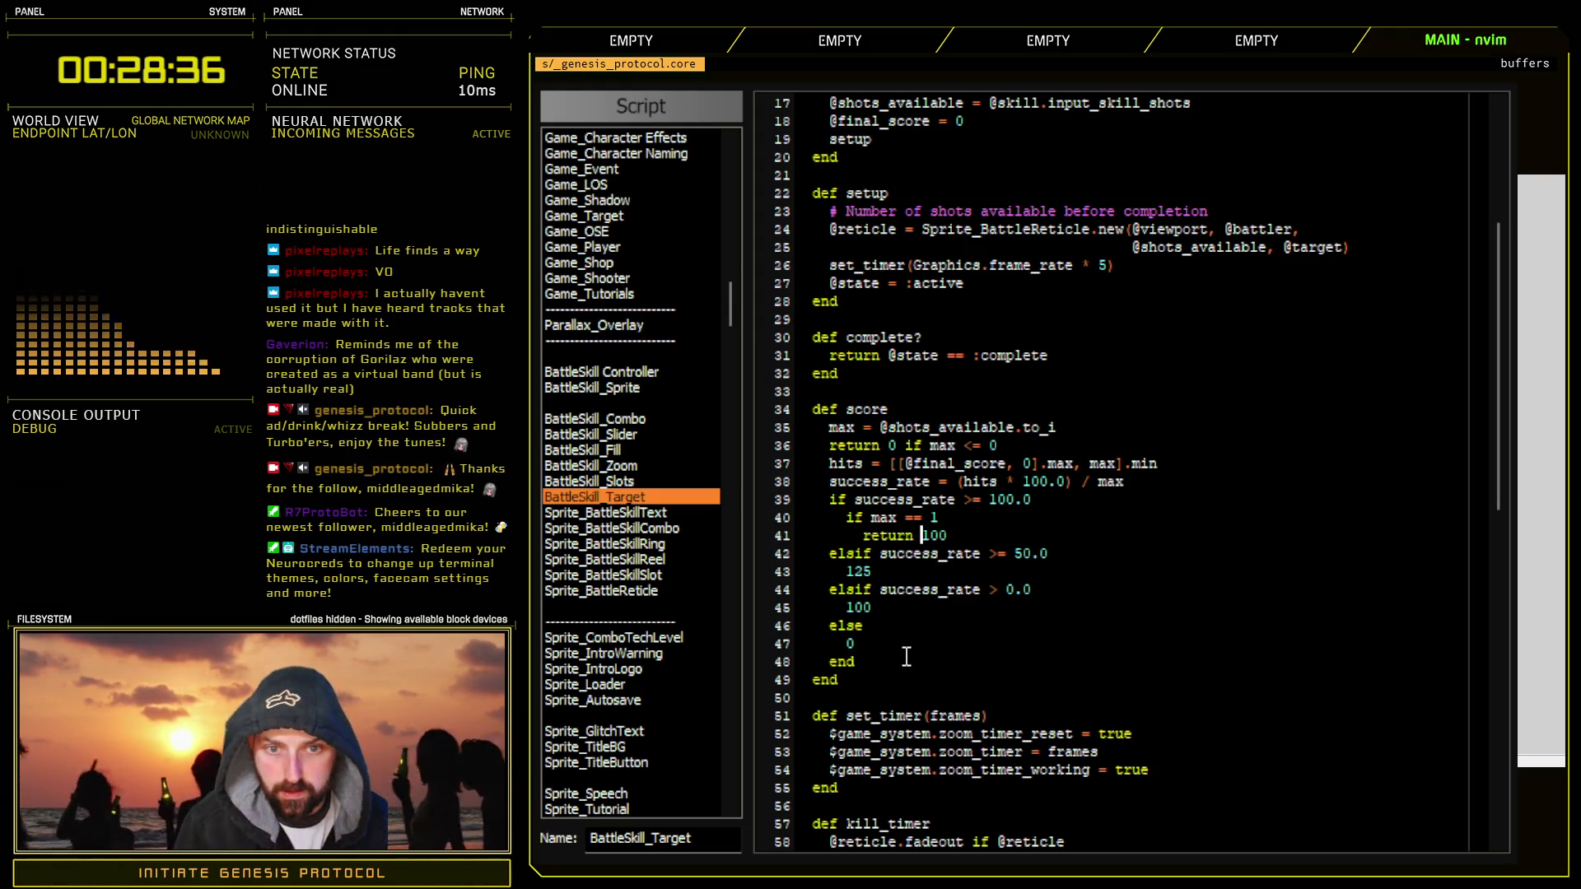
left_click(974, 535)
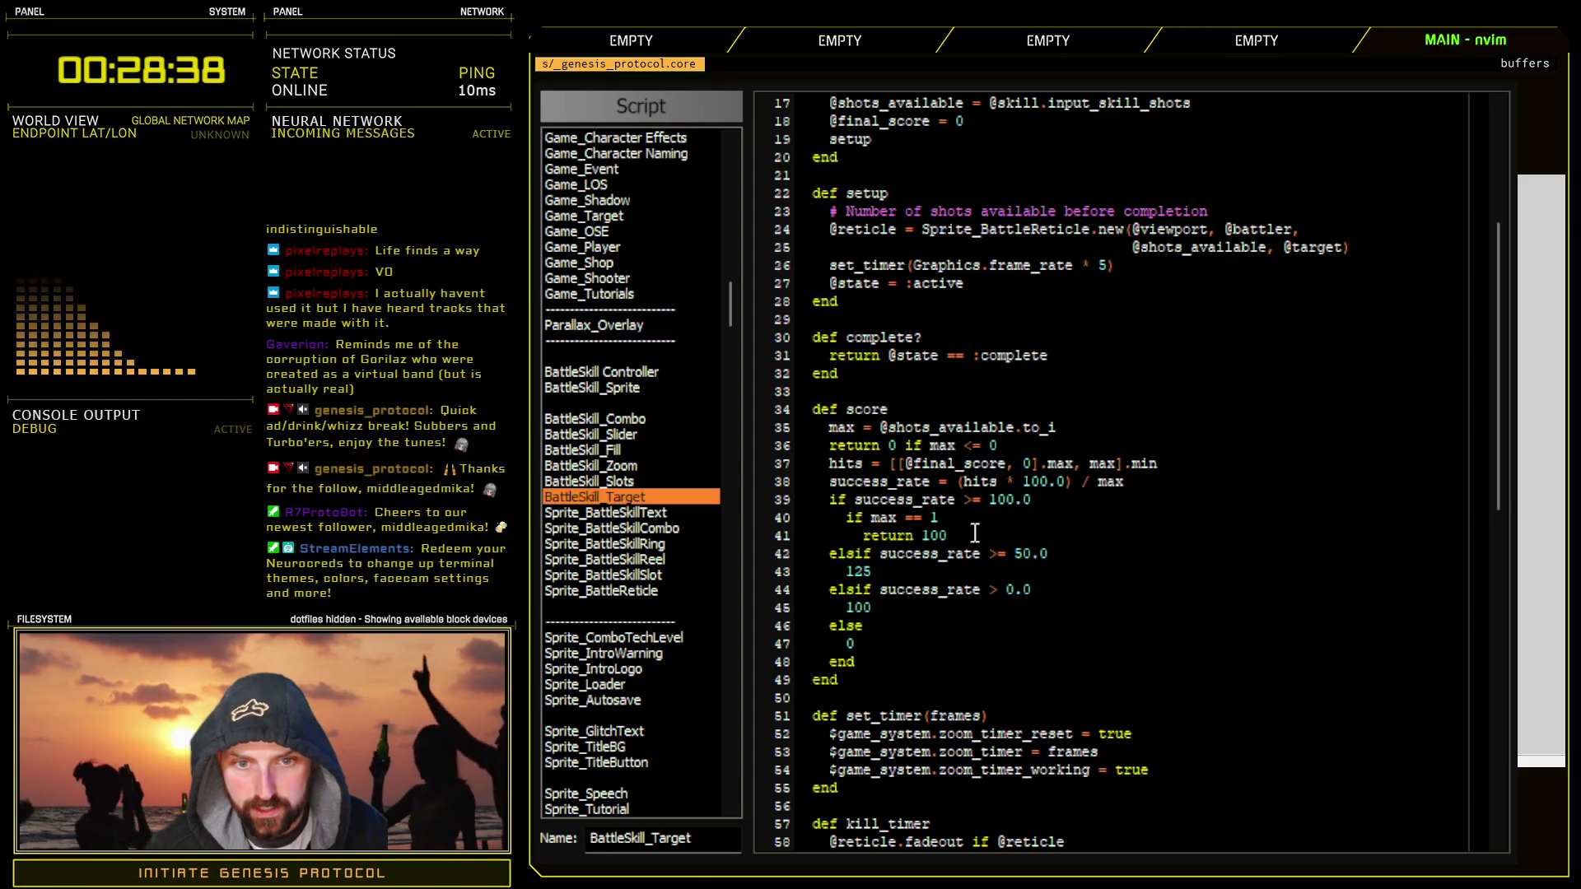
Finish it as 'max == 1 ? 100 : 200', delete the old if/else lines, and playtest
key("Return")
type("se")
key("Return")
type("rn")
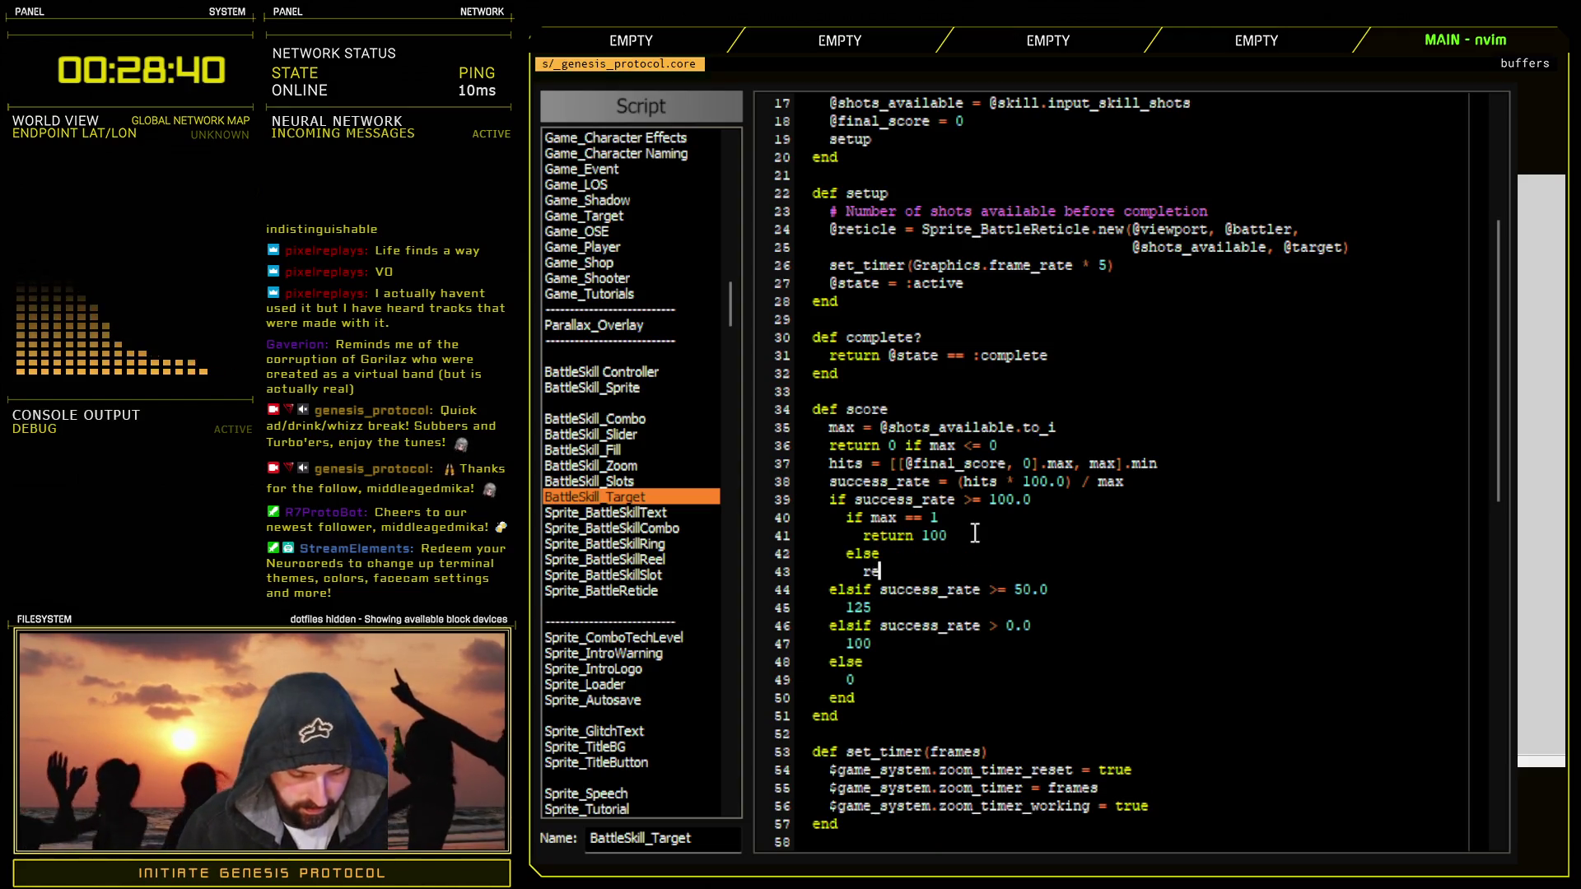
type(" 200")
key("Return")
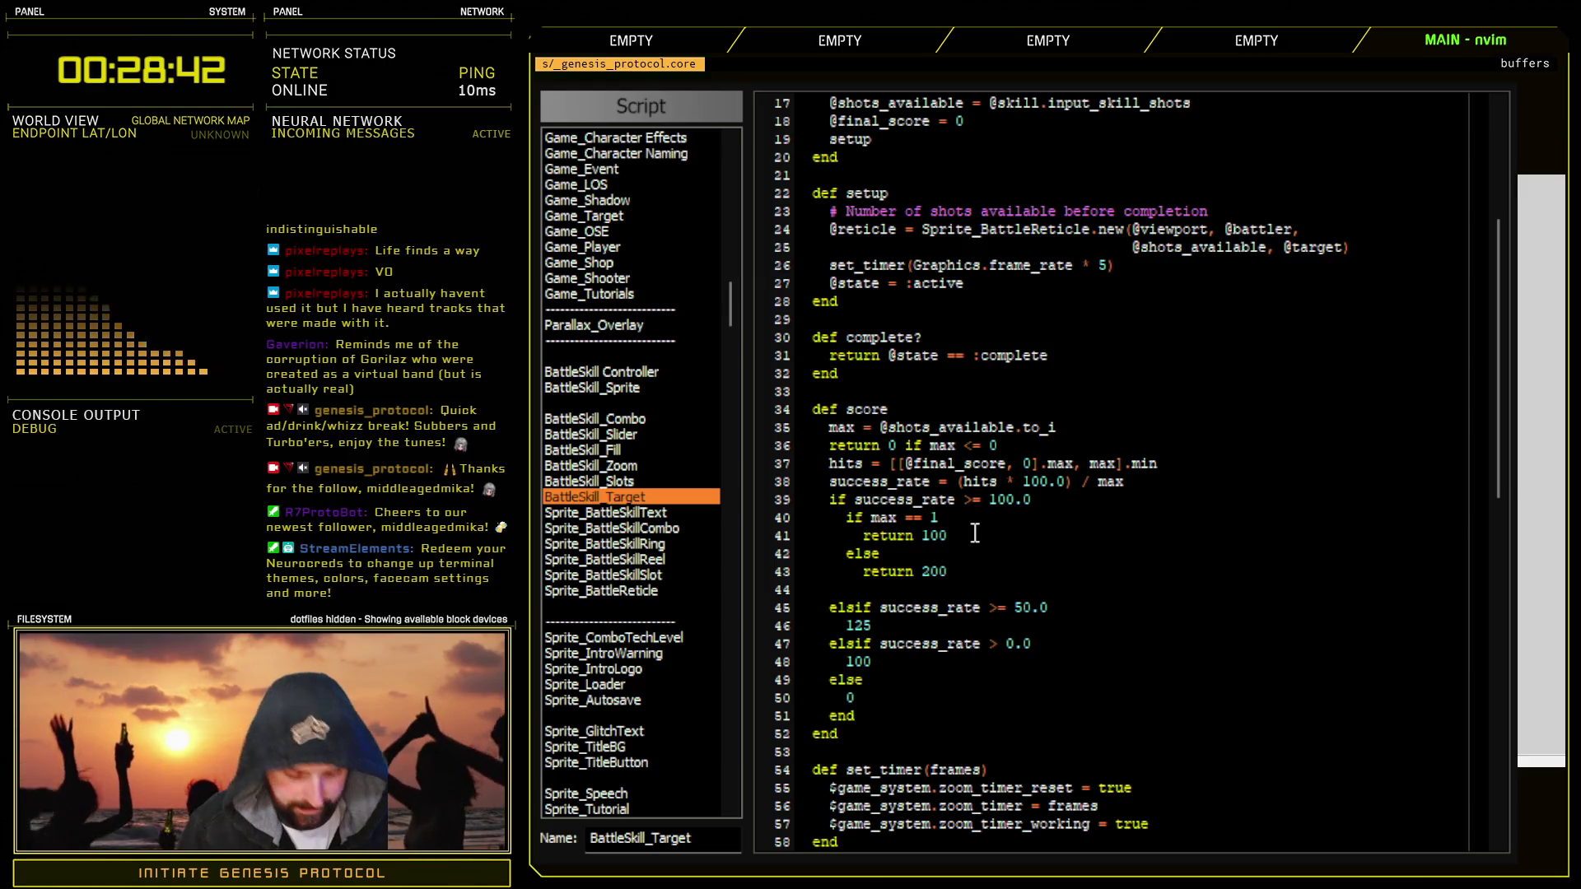
type("d")
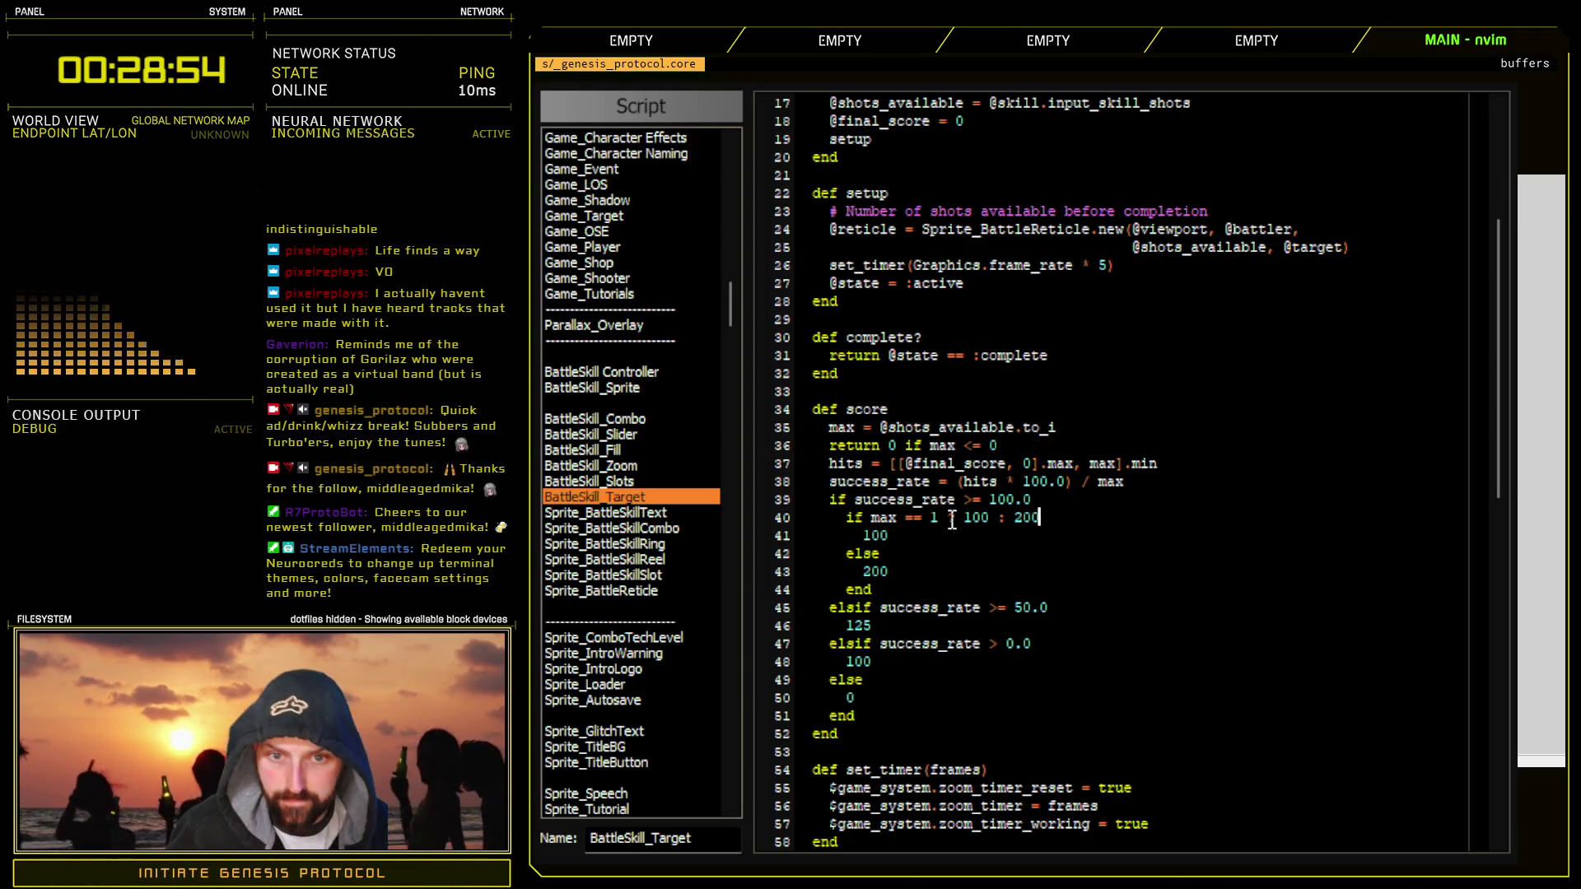
left_click_drag(874, 587, 839, 528)
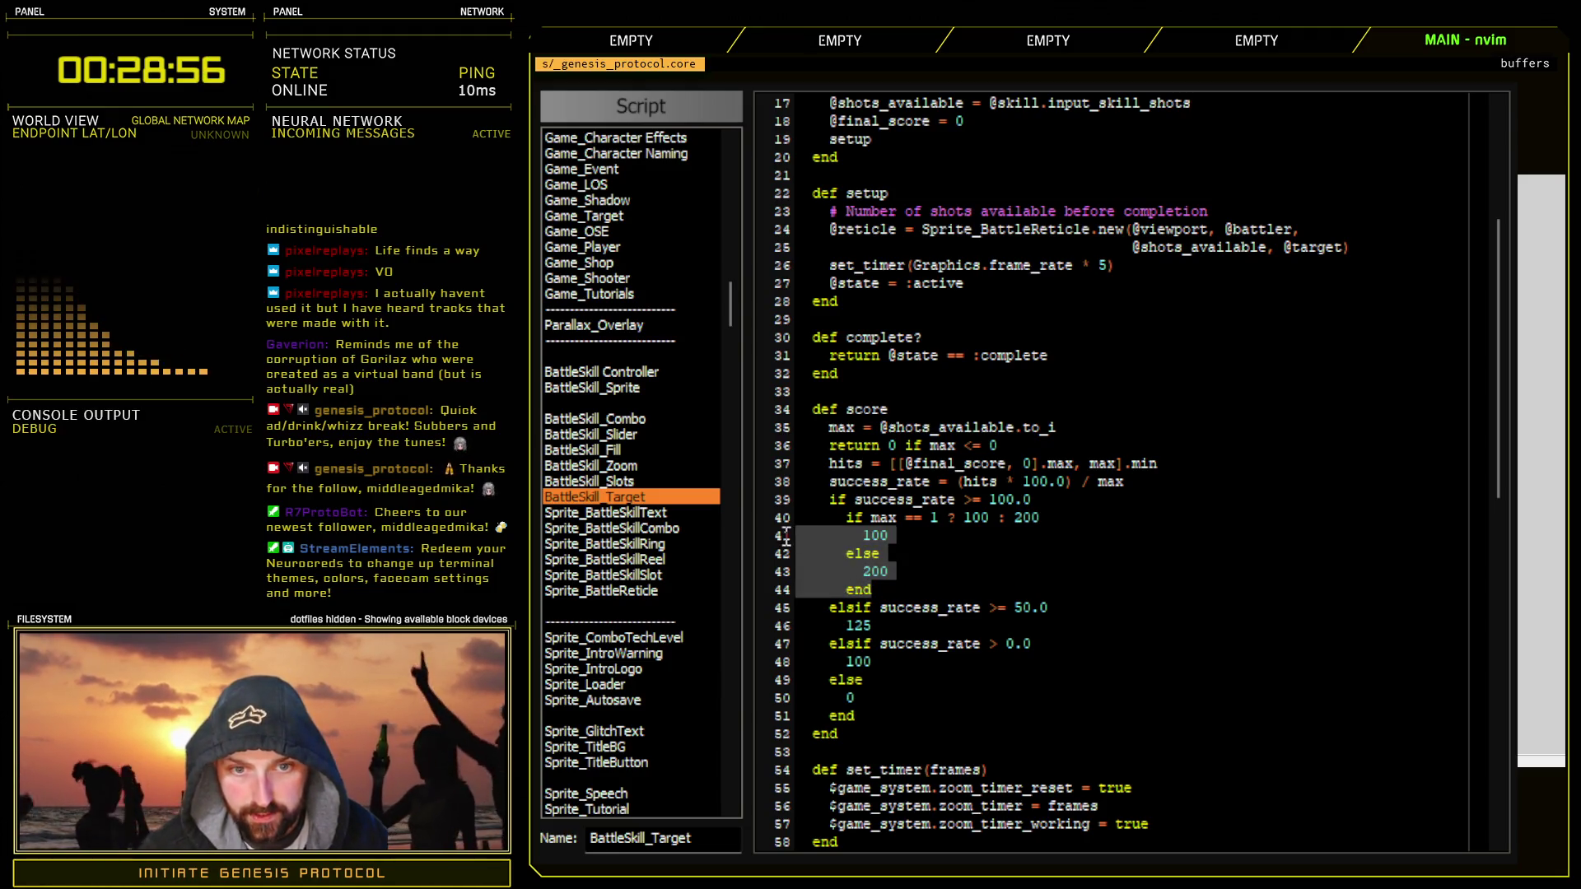
key("BackSpace")
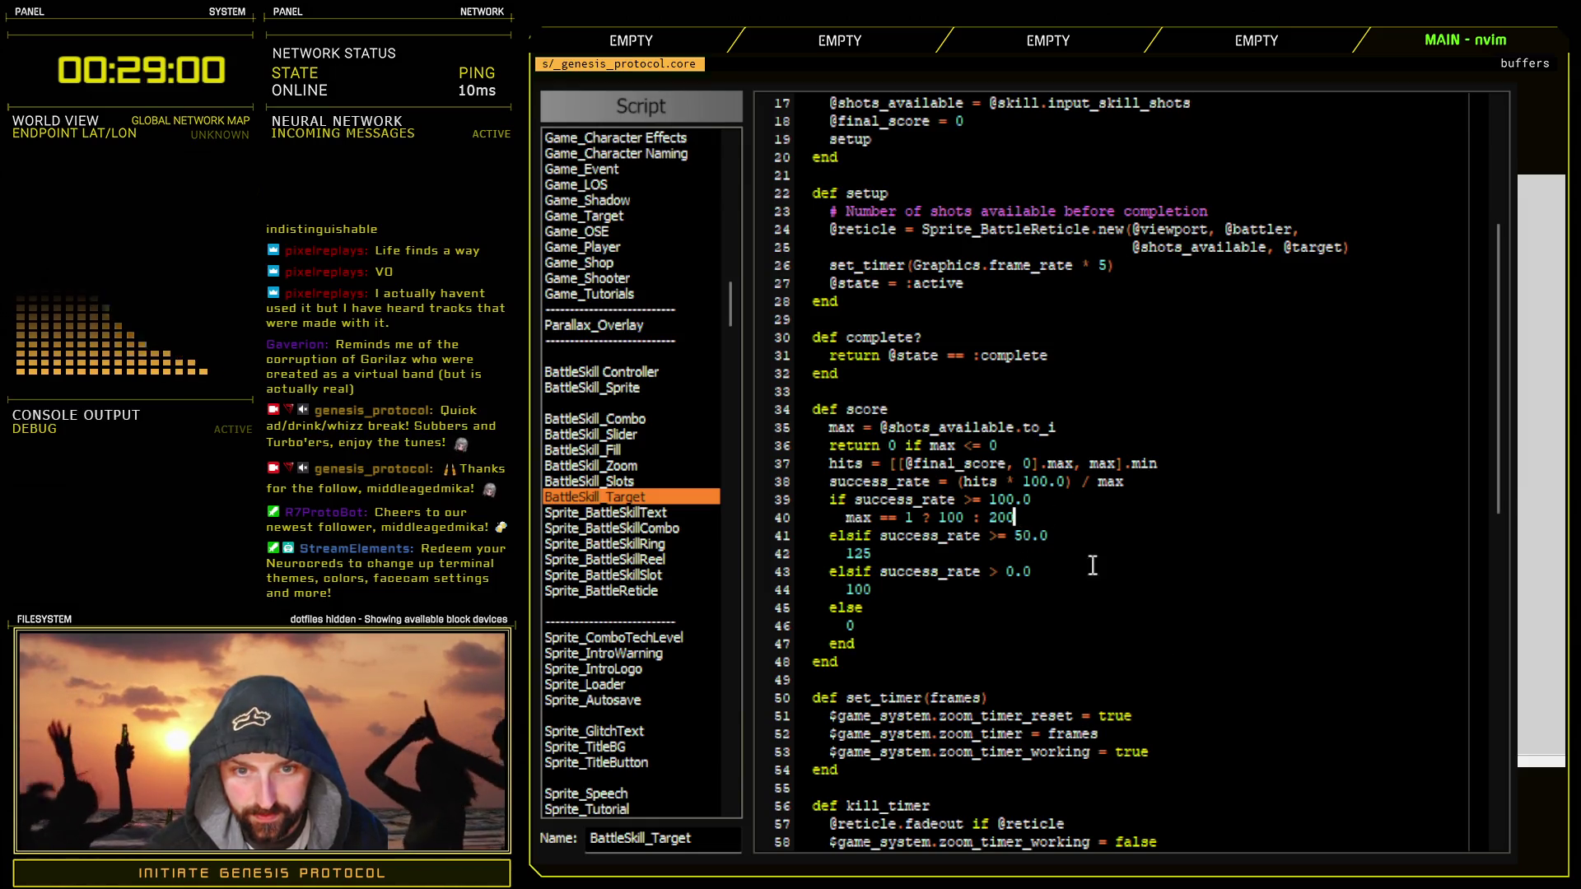
key("F12")
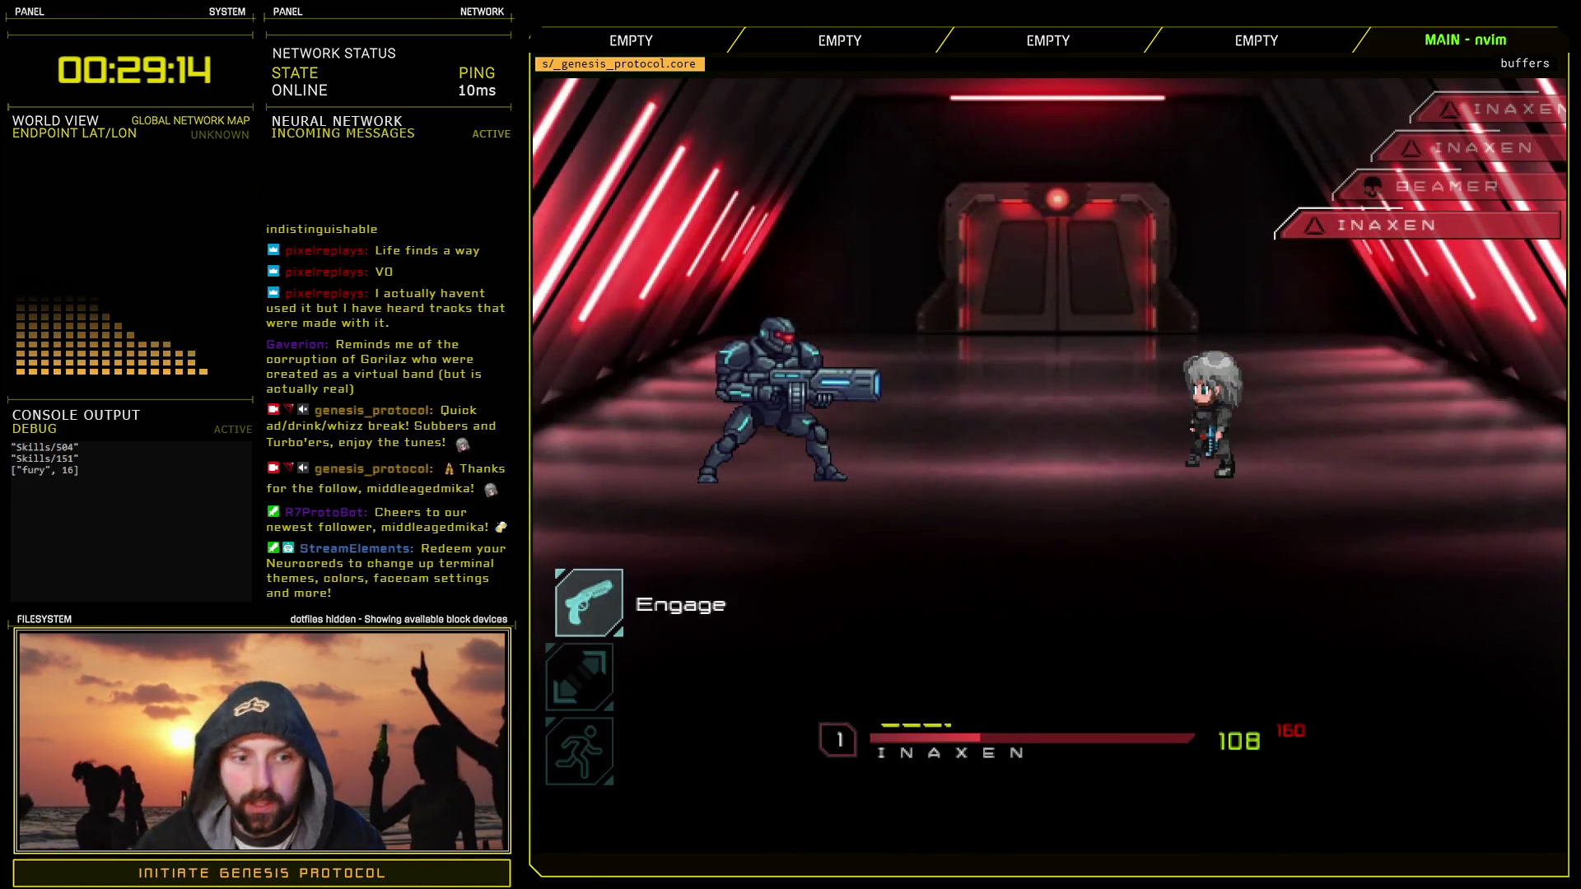
Engage, fire Fast Blast for a logged final score of 100, then Run from the battle
key("Return")
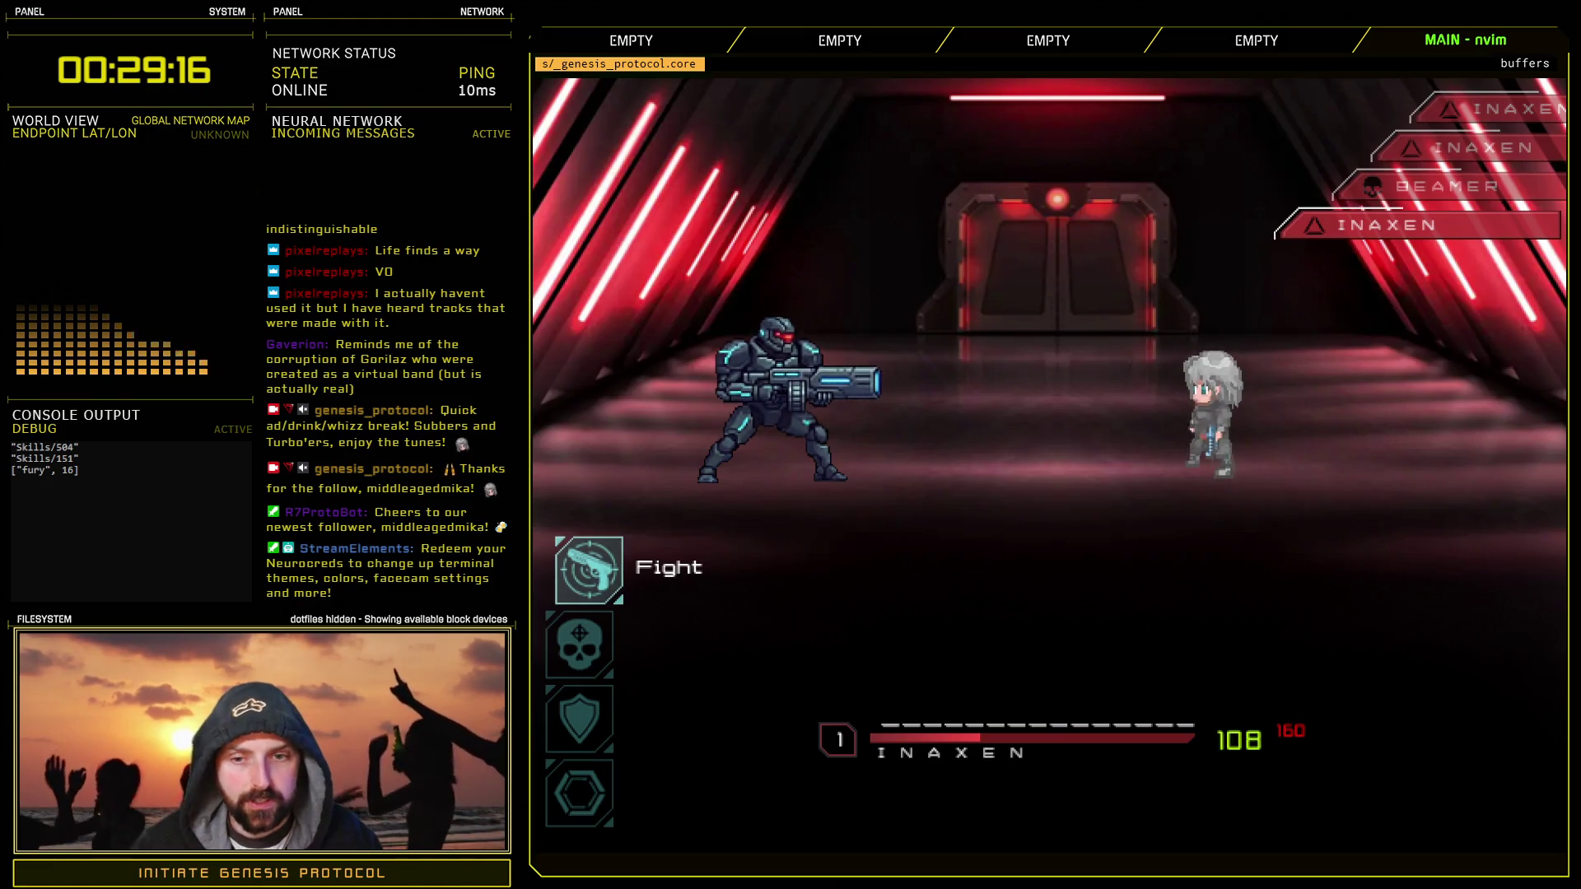
key("Return")
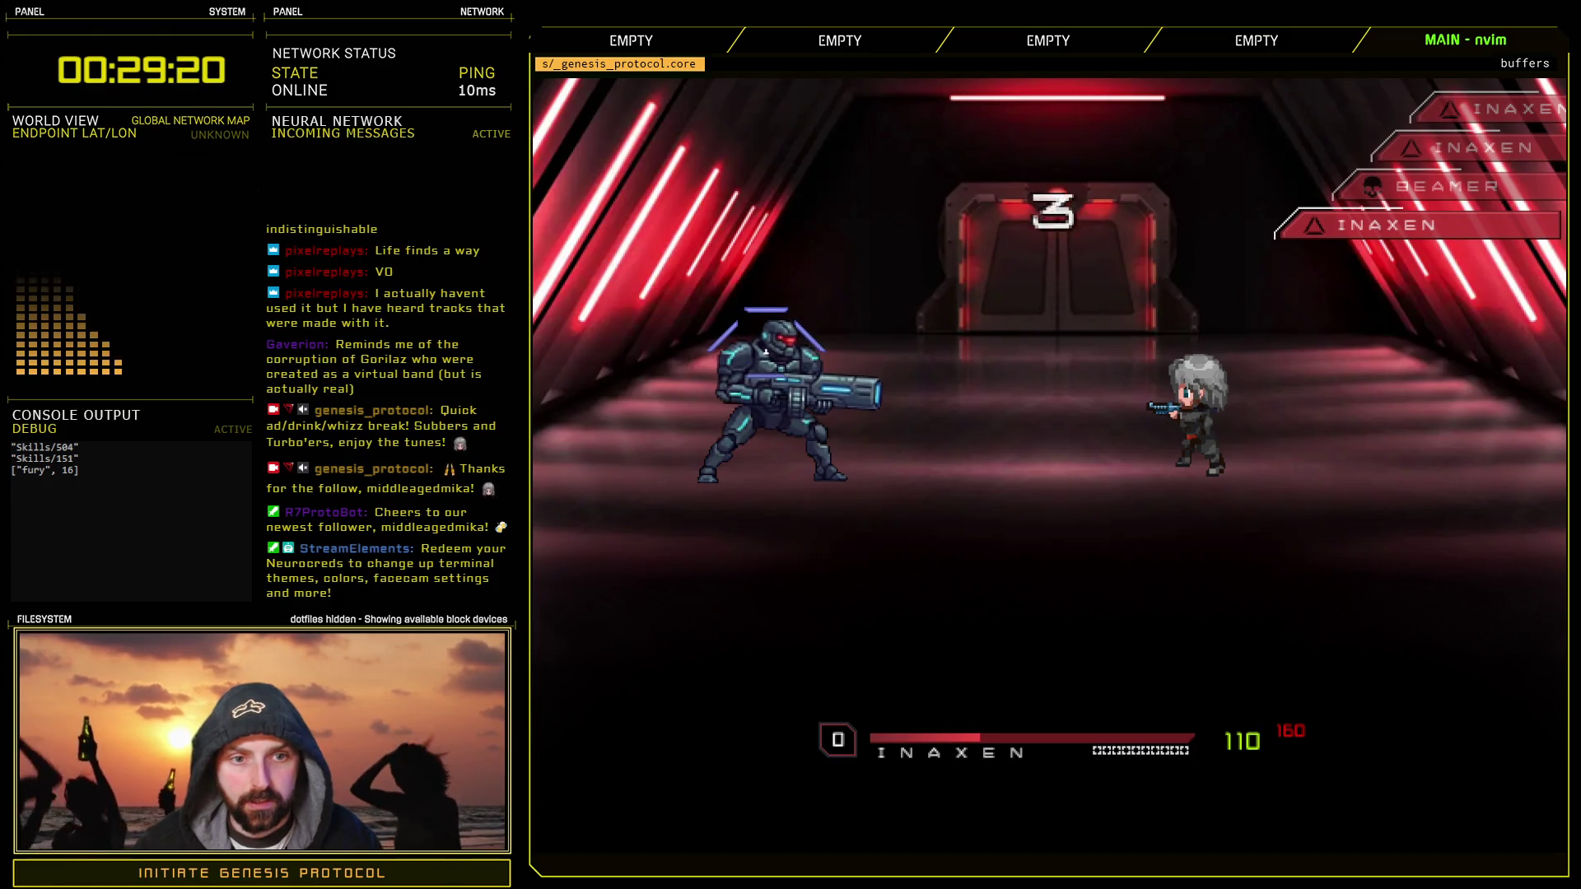
key("Return")
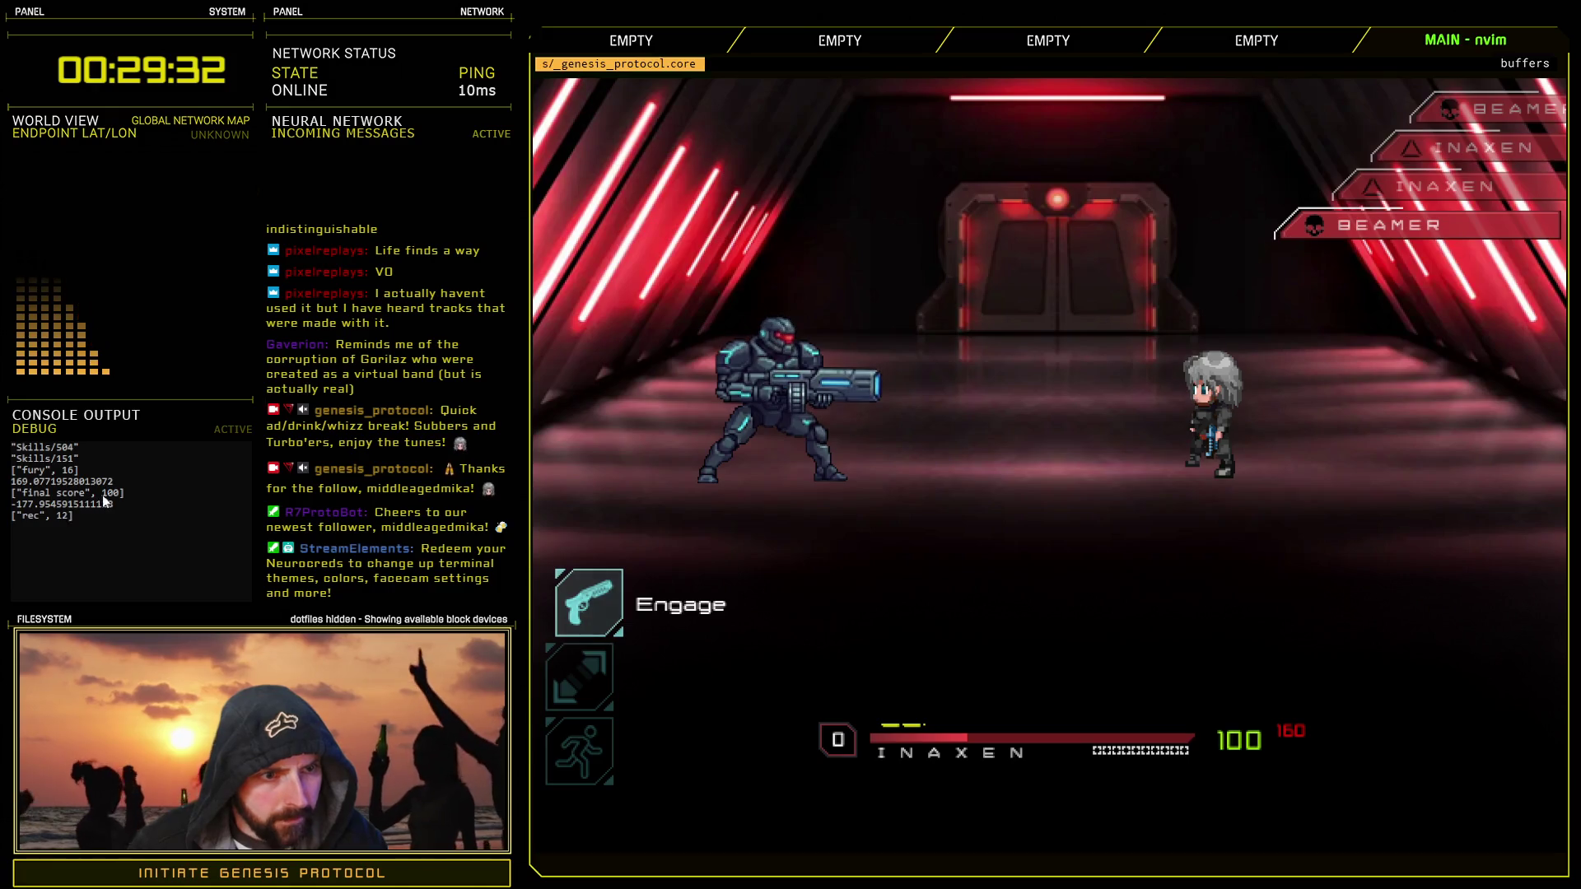
key("Down")
key("Down")
key("Return")
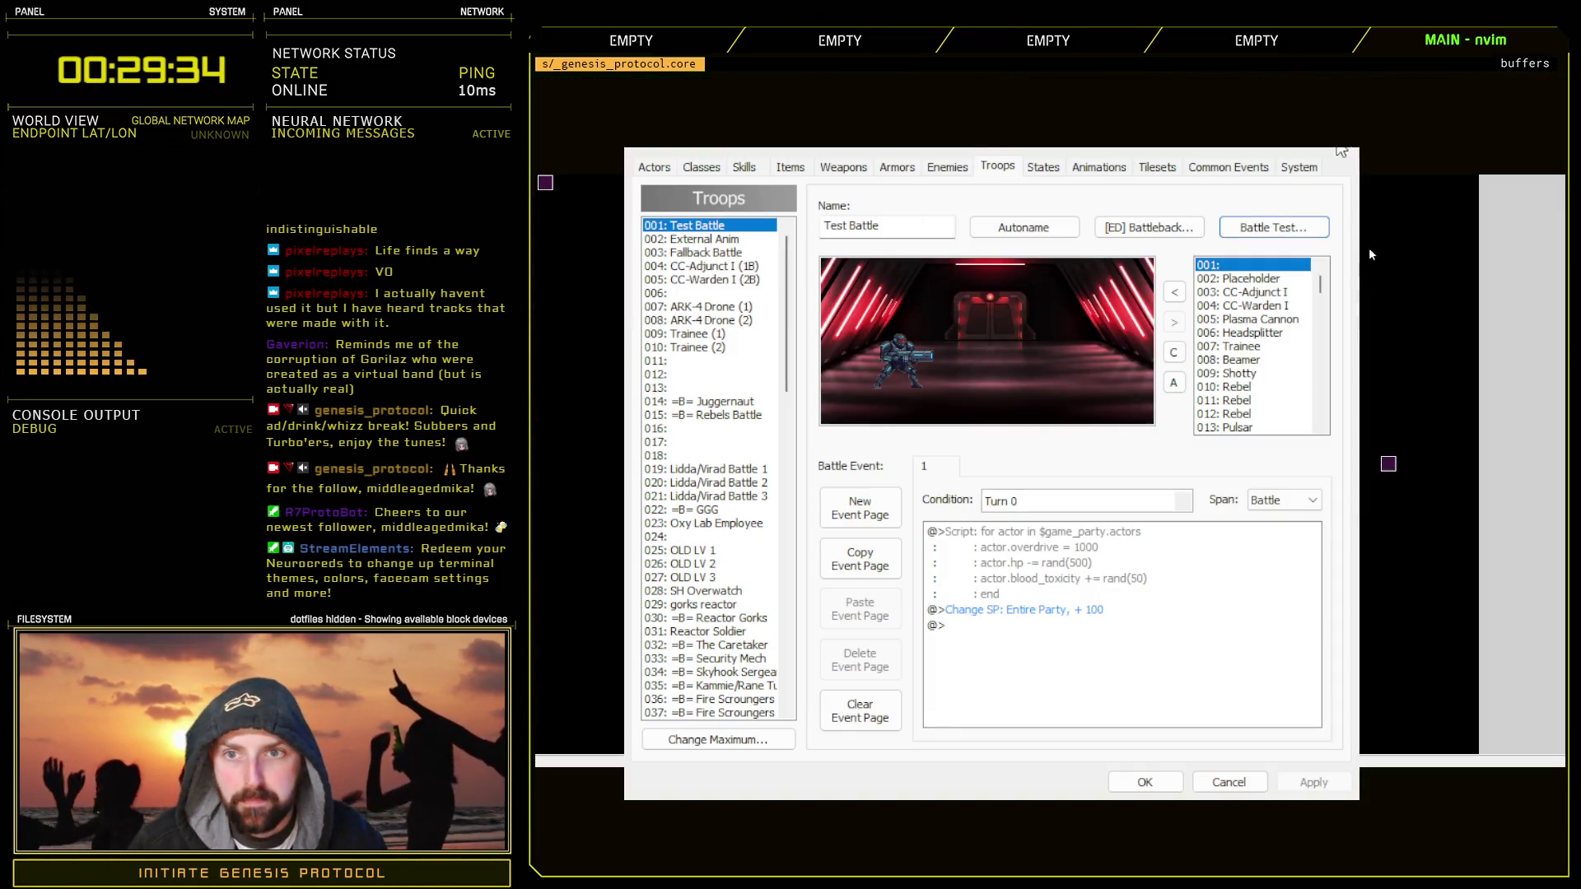
Close the database, review Crackshot's settings in Skills Controller, and start a test play
key("Escape")
key("F11")
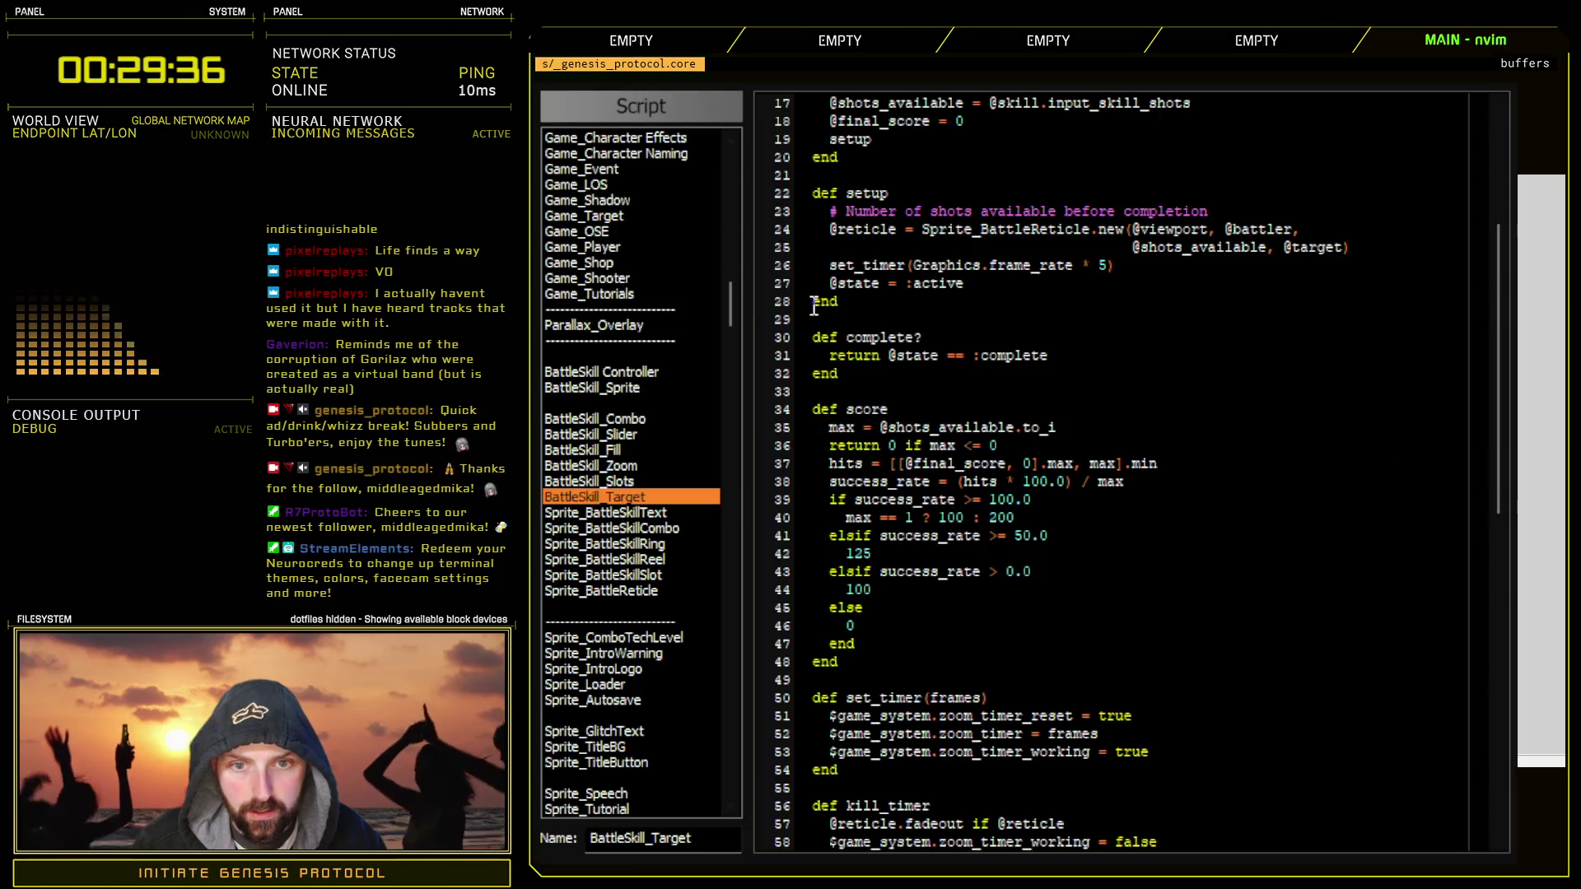
left_click_drag(727, 301, 733, 141)
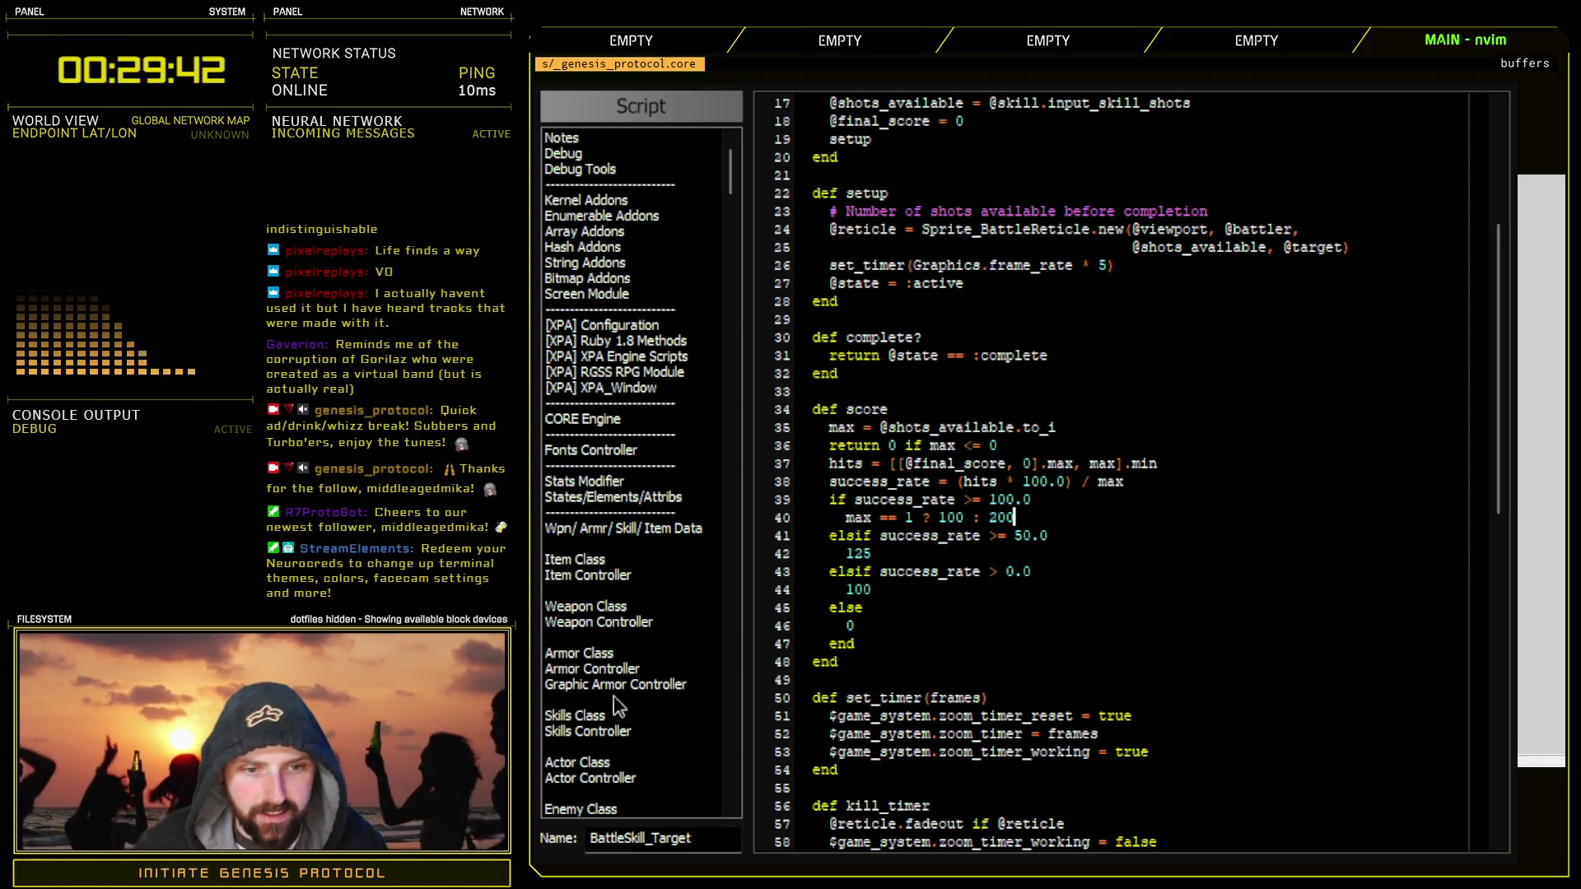
left_click(595, 732)
scroll(1034, 576, "up", 10)
scroll(1021, 559, "down", 10)
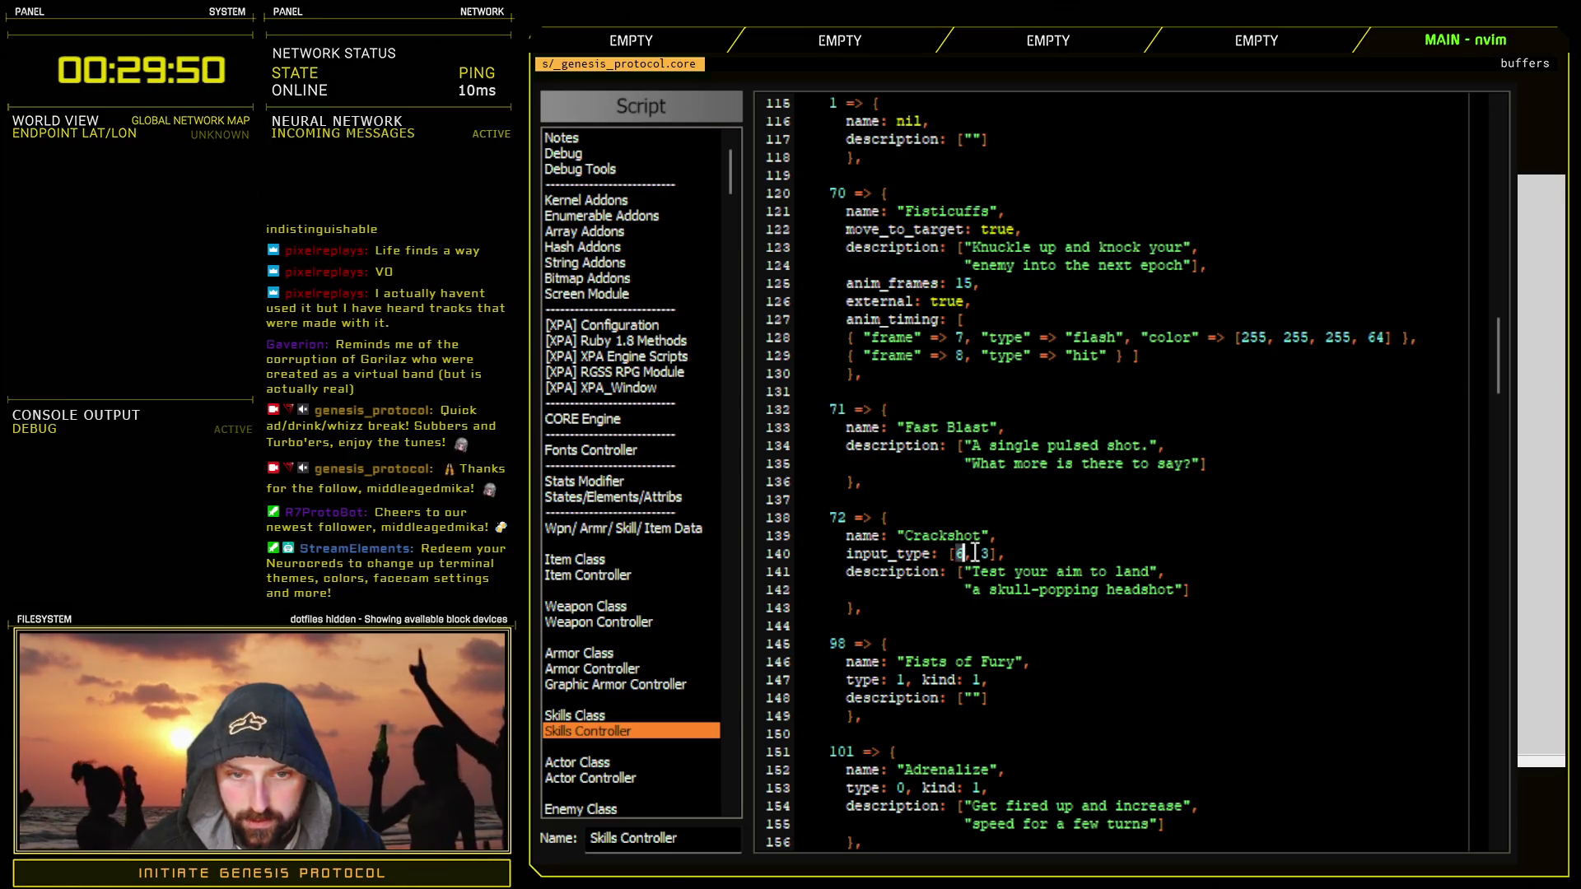
key("F12")
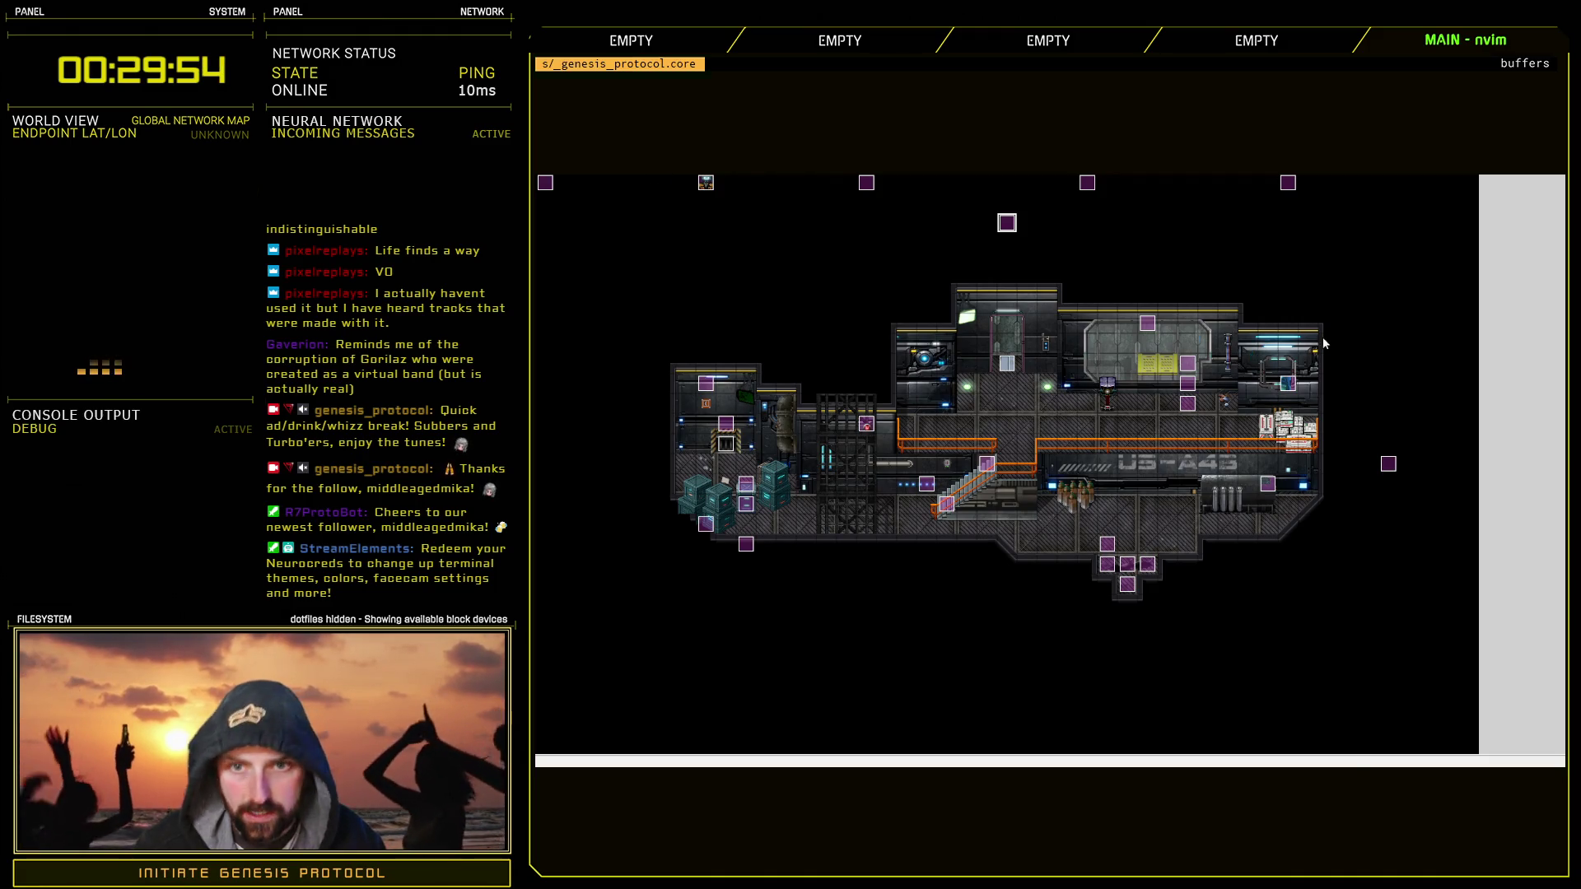
Close the game, restart the Test Battle troop, and fire Crackshot at Beamer
key("alt+F4")
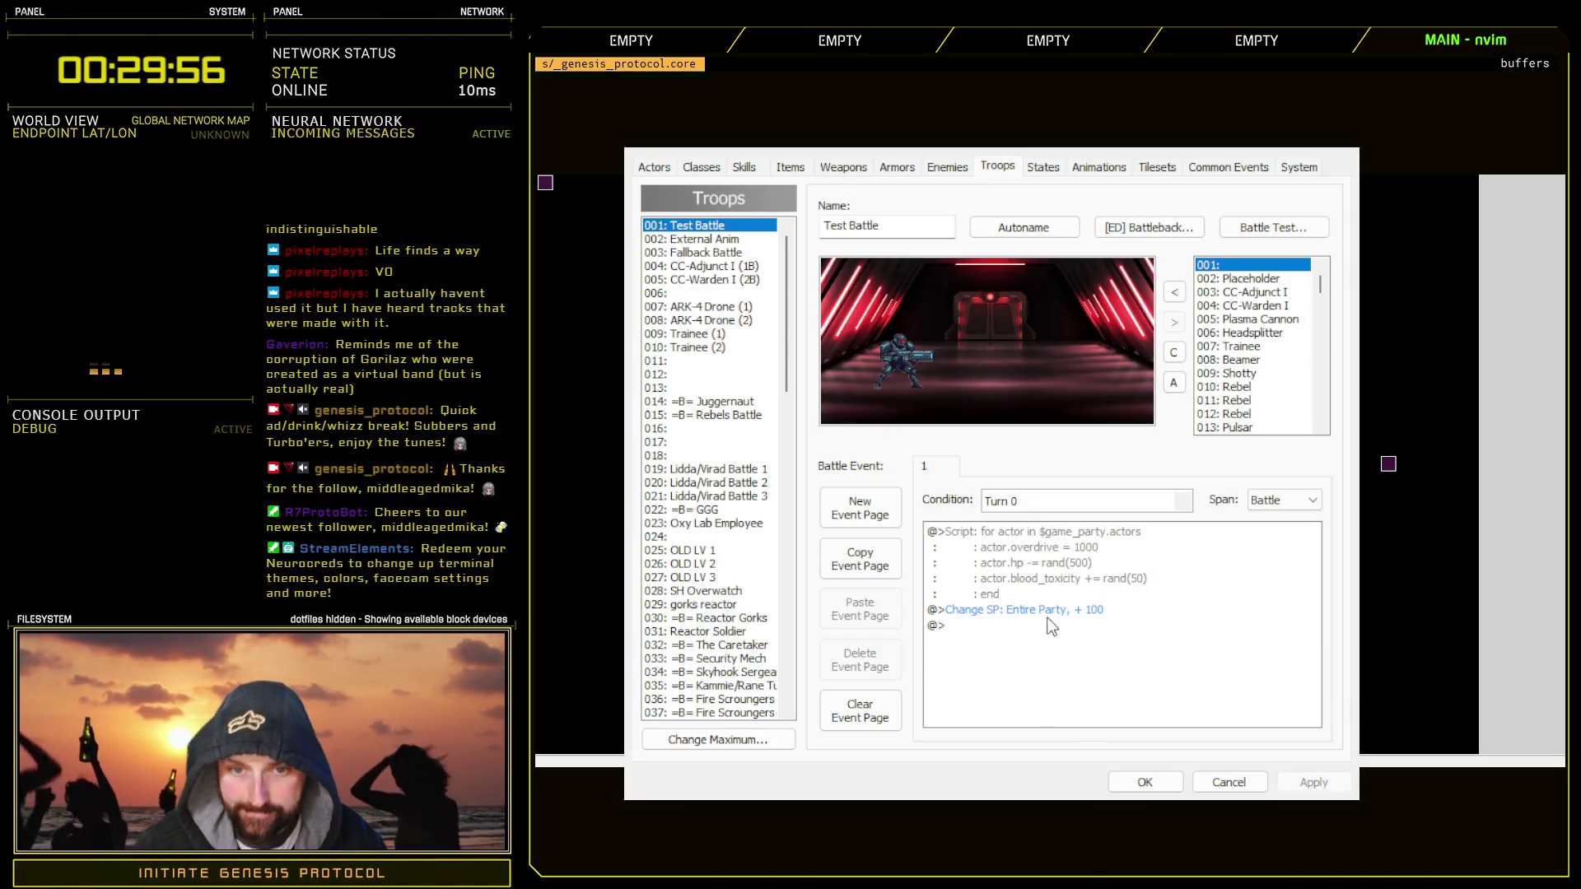
key("F12")
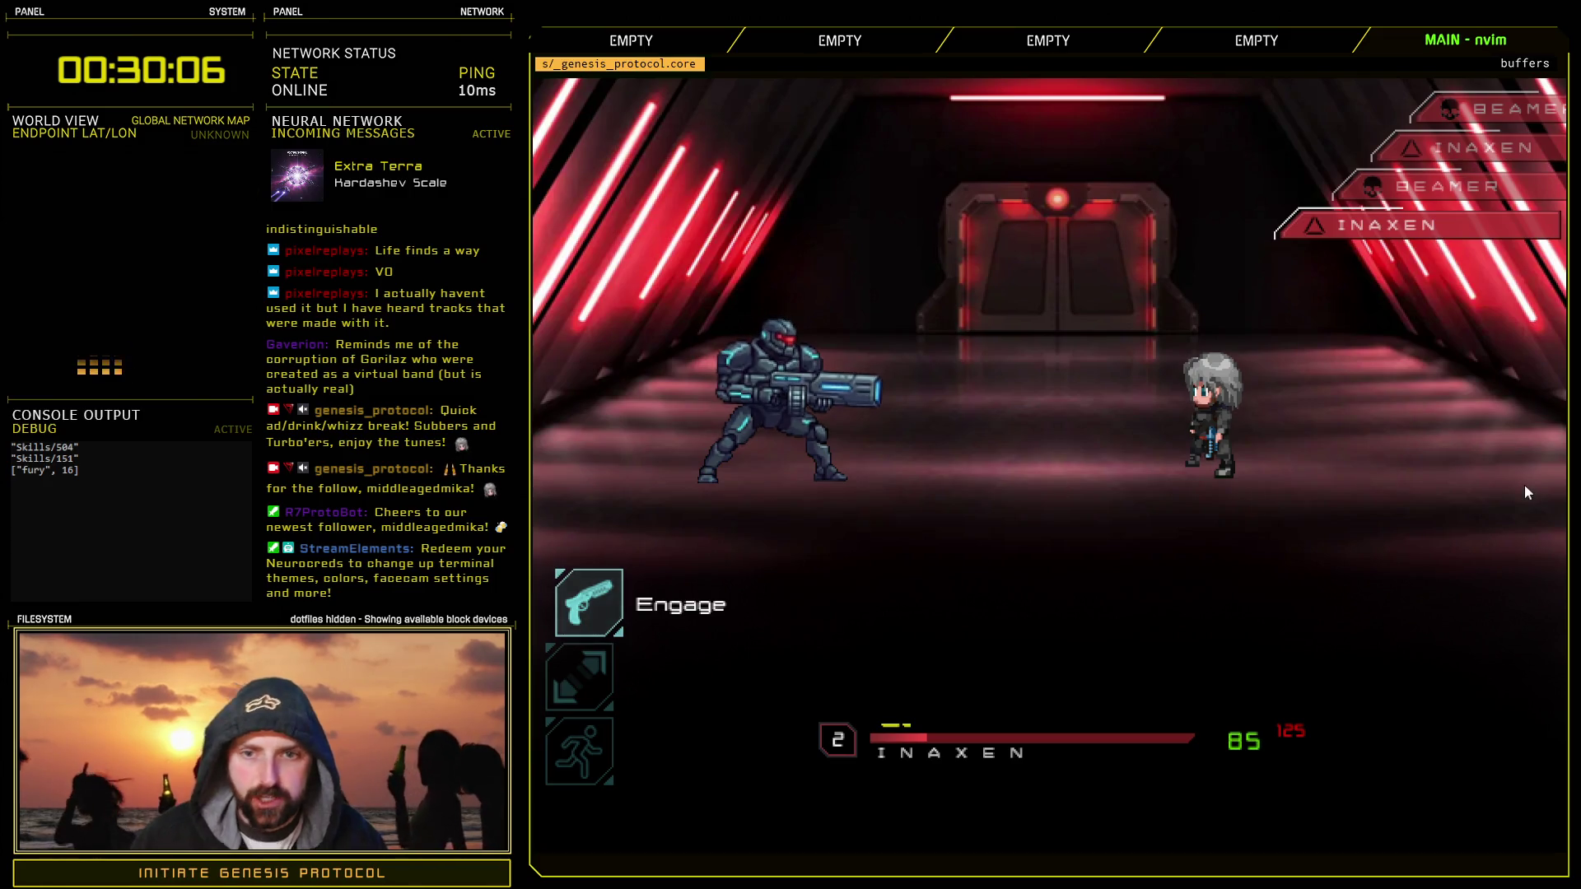
key("Return")
key("Down")
key("Return")
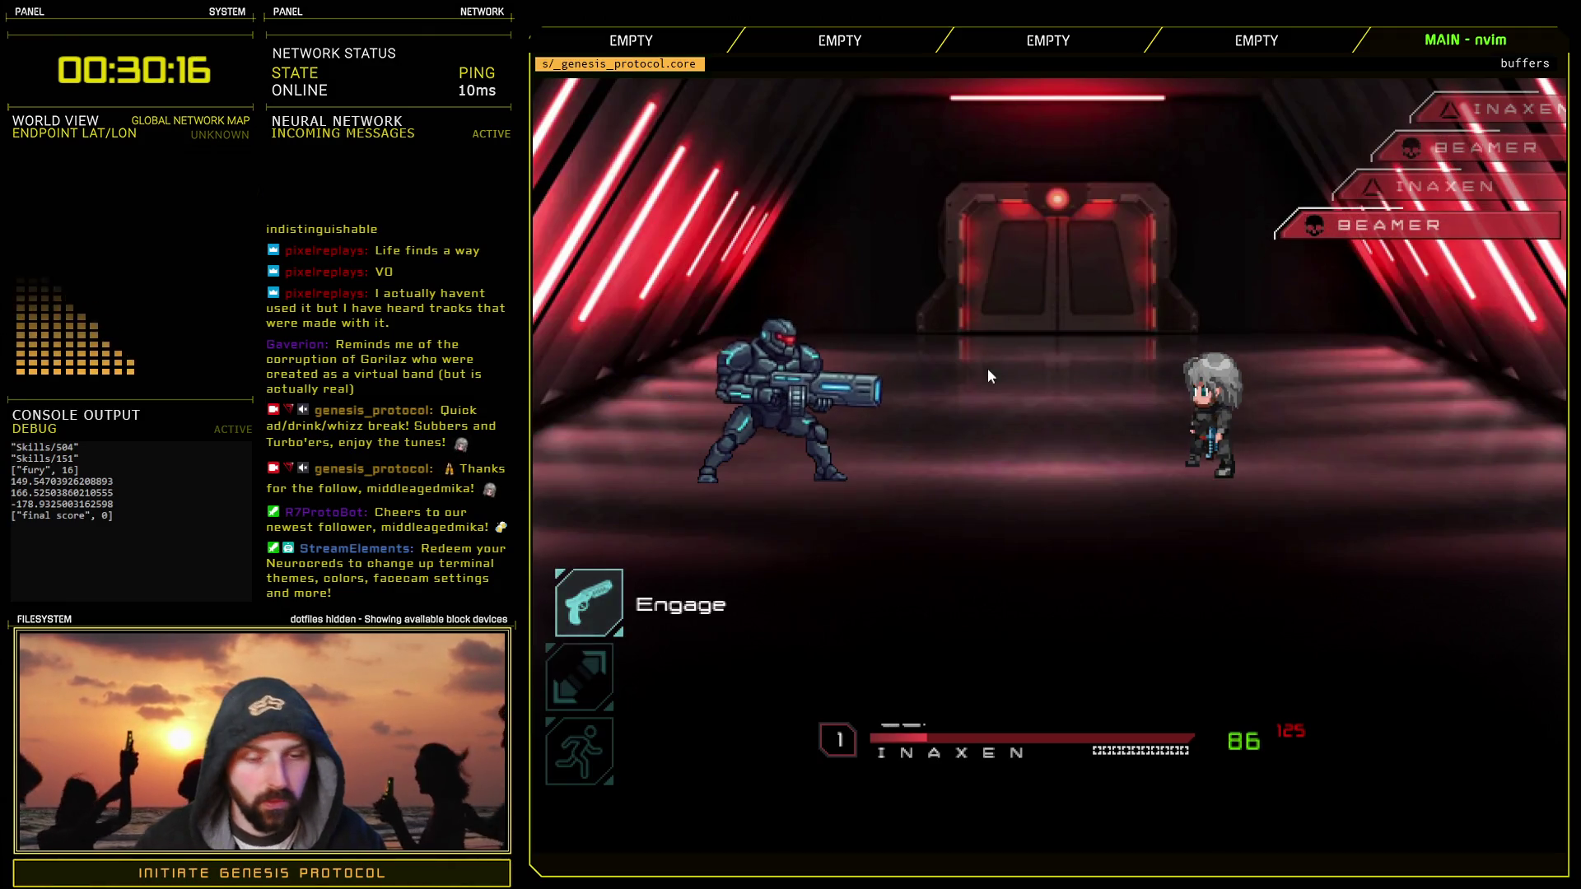
key("Return")
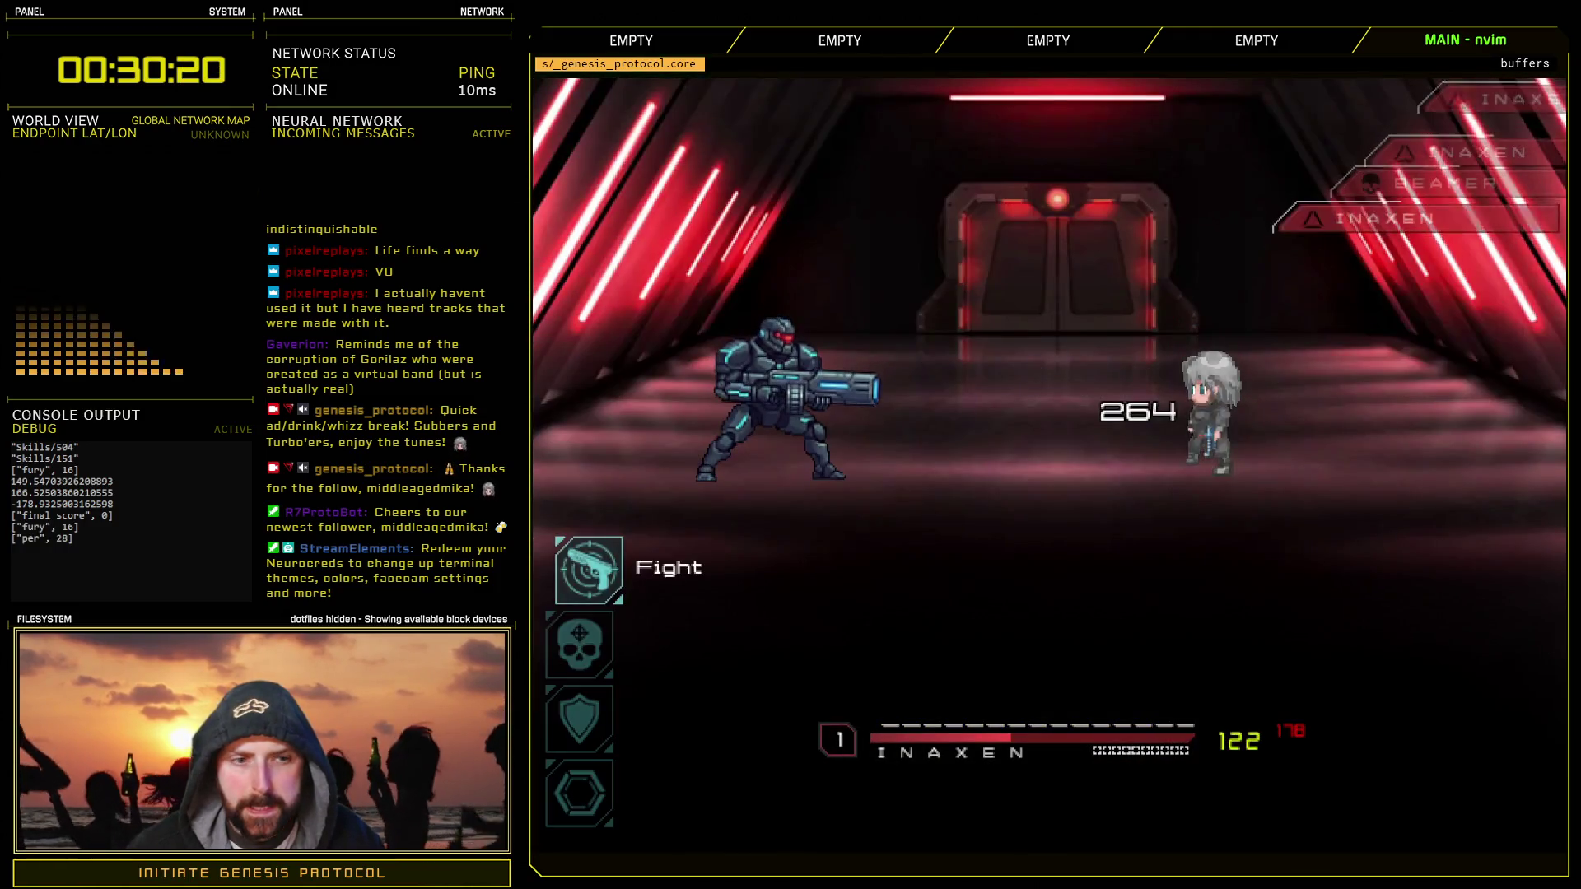
key("Return")
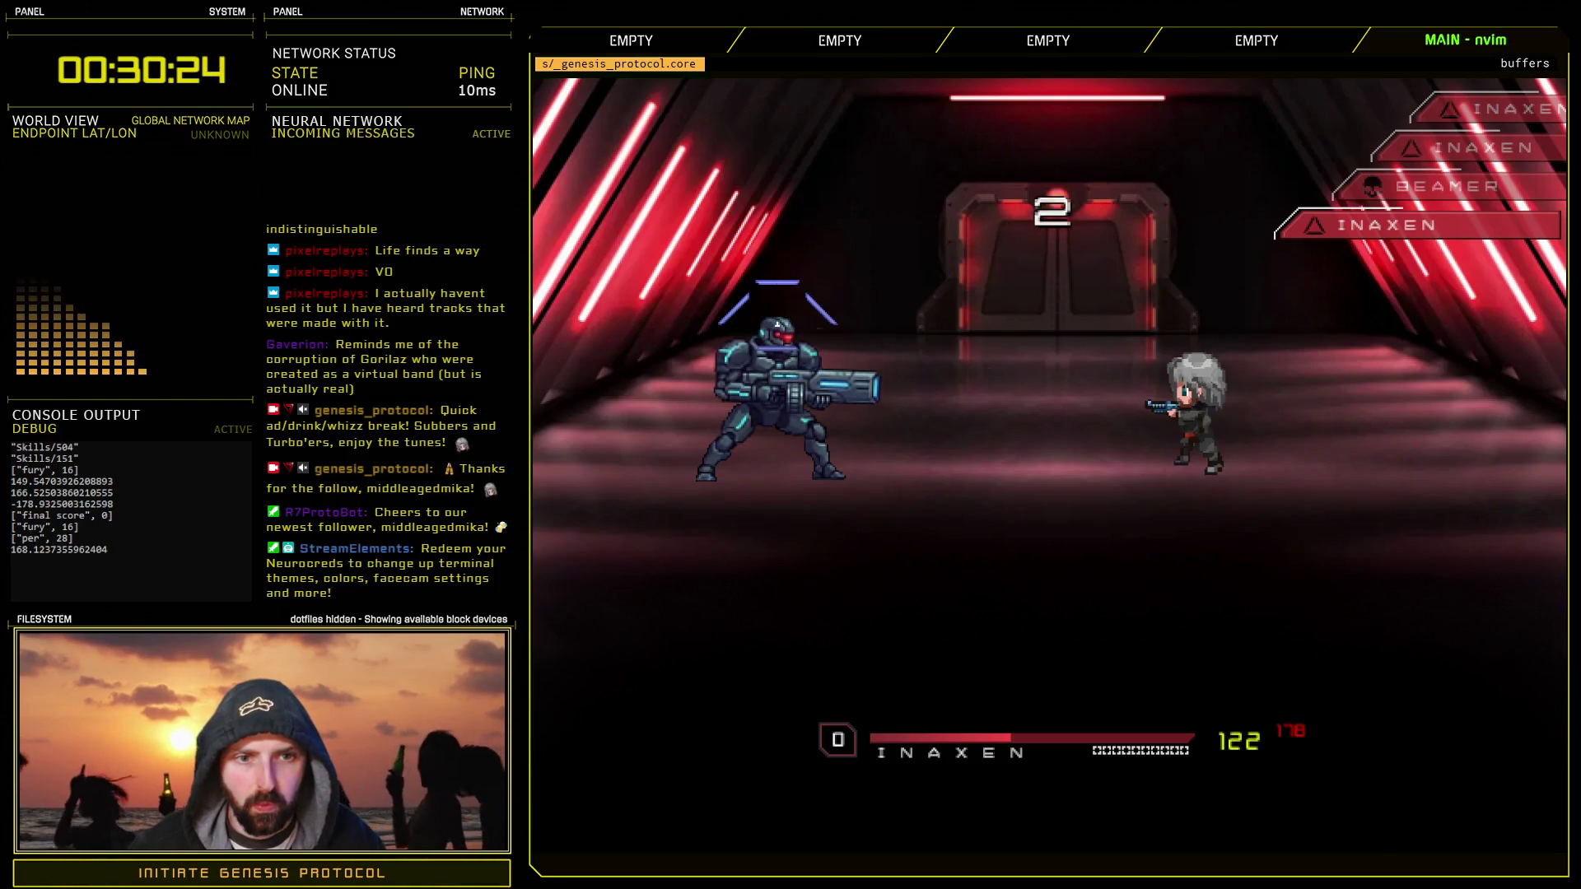
left_click(777, 301)
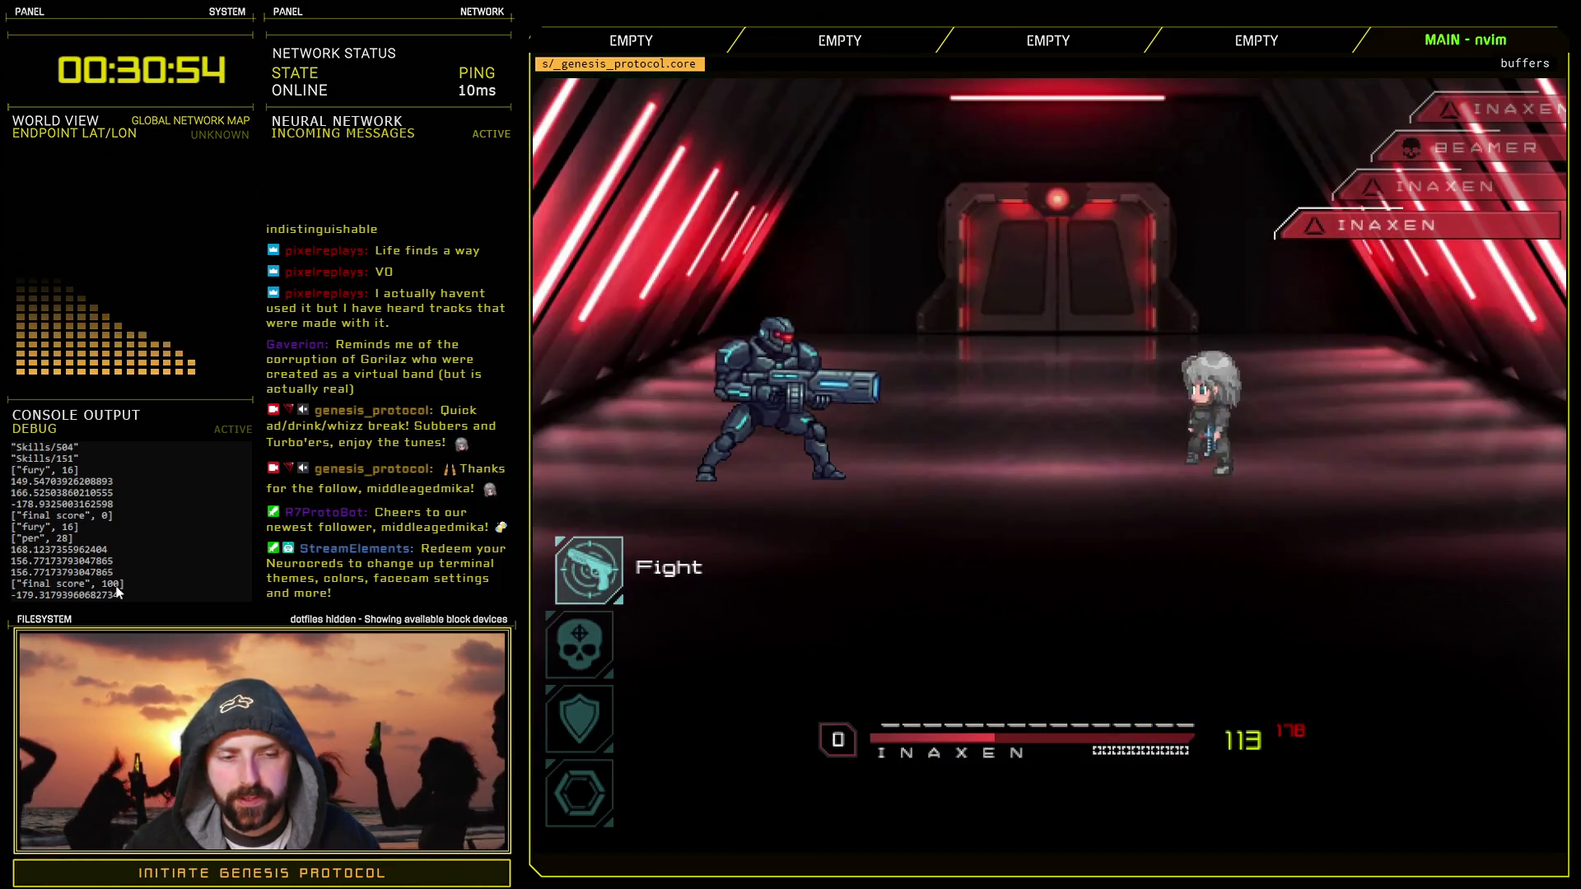
Fire Crackshot at Beamer twice more, then choose Engage to let the enemy attack
key("Return")
key("Down")
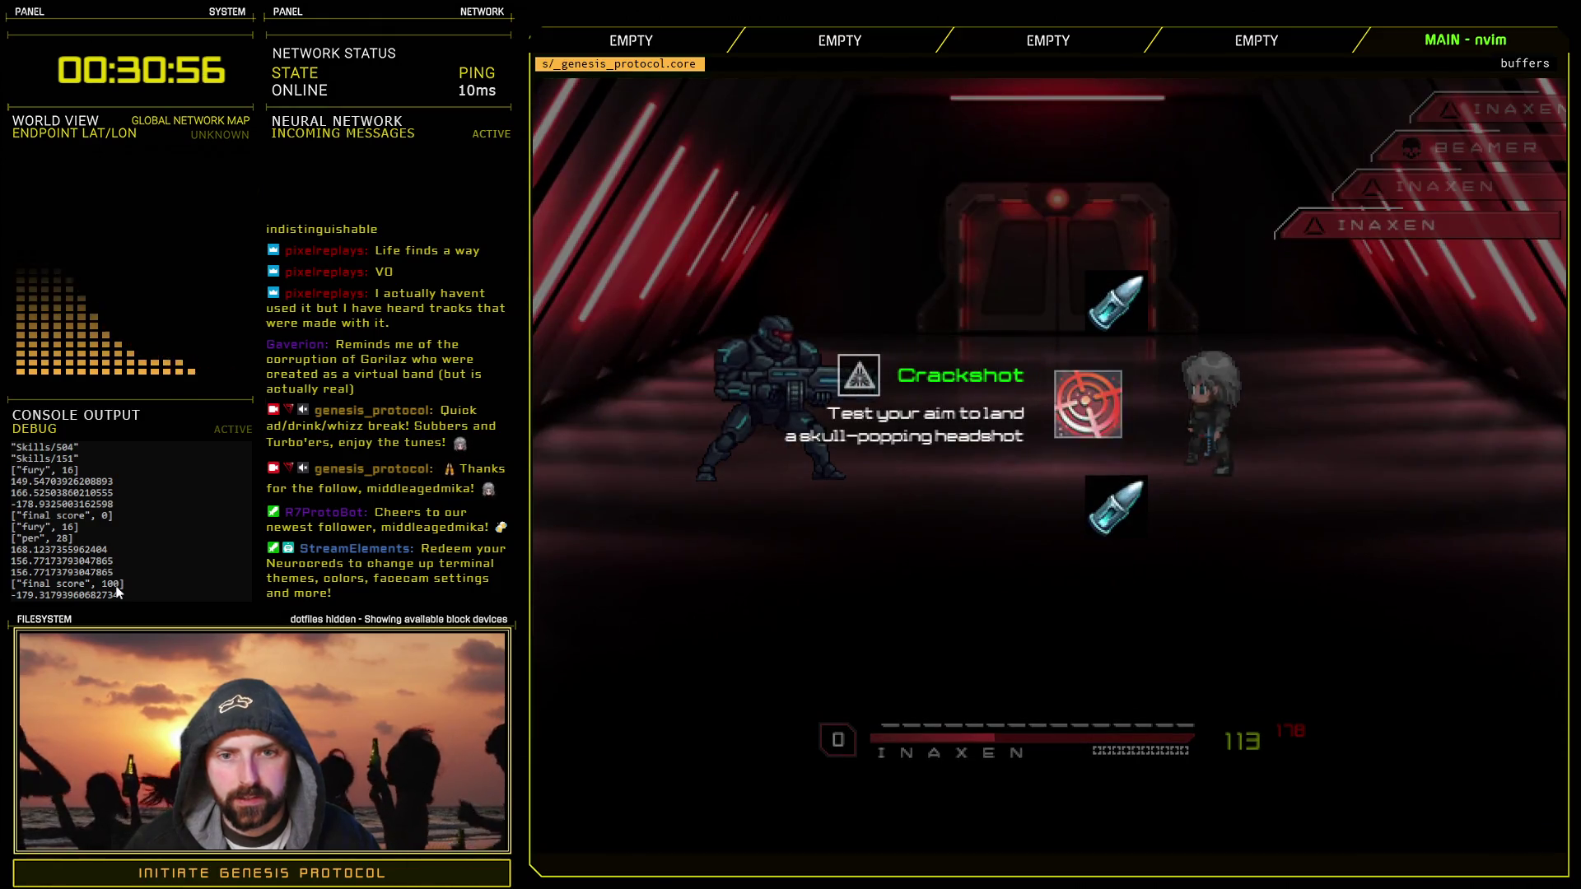
key("Return")
key("Return")
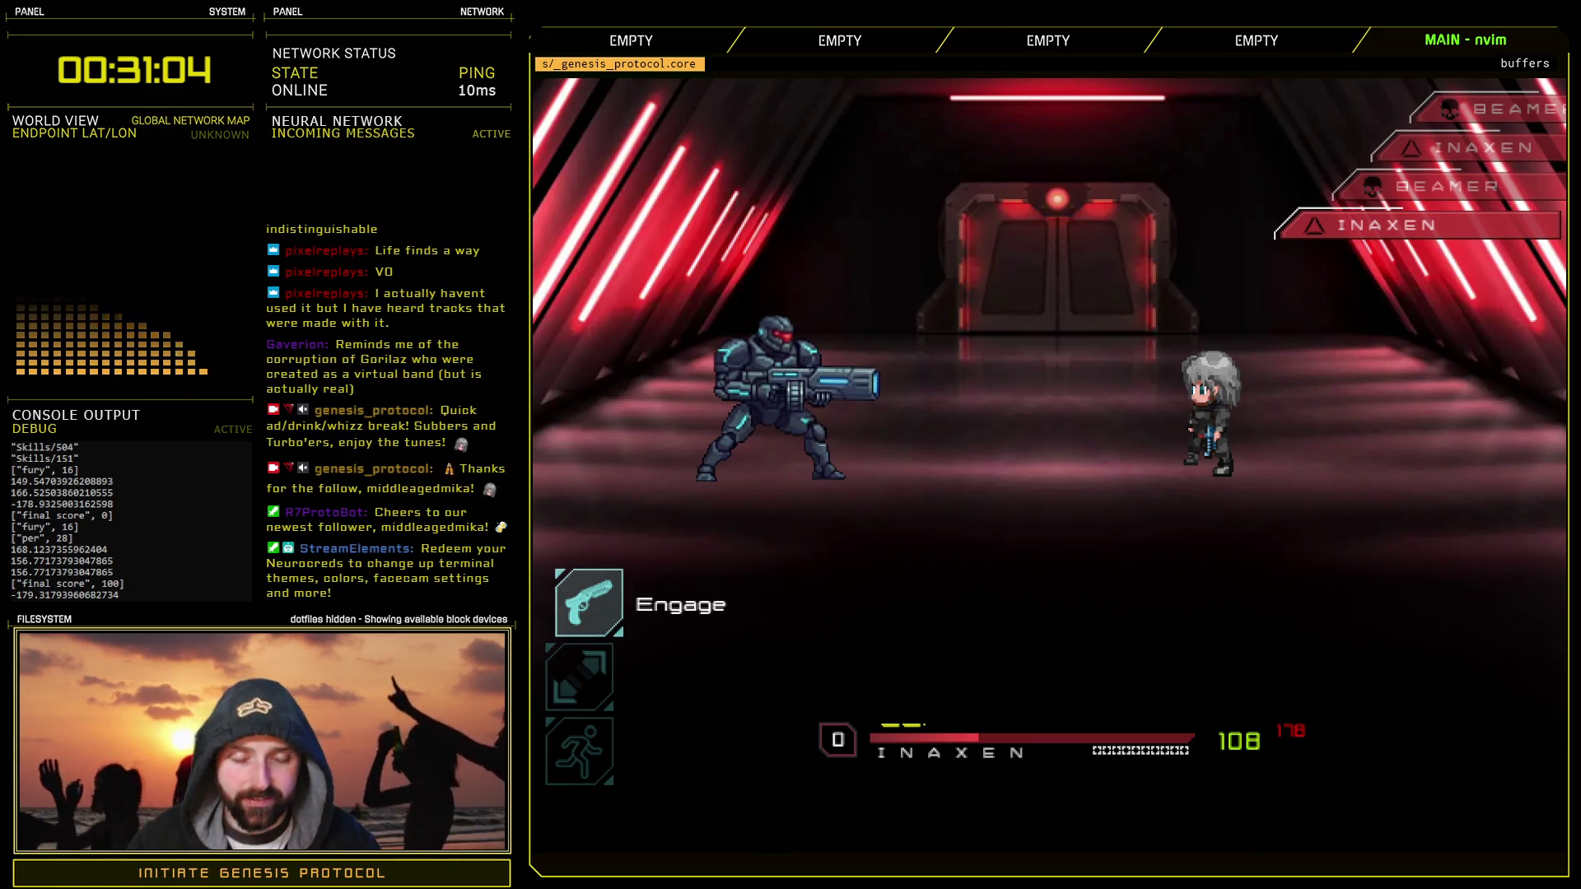
key("Return")
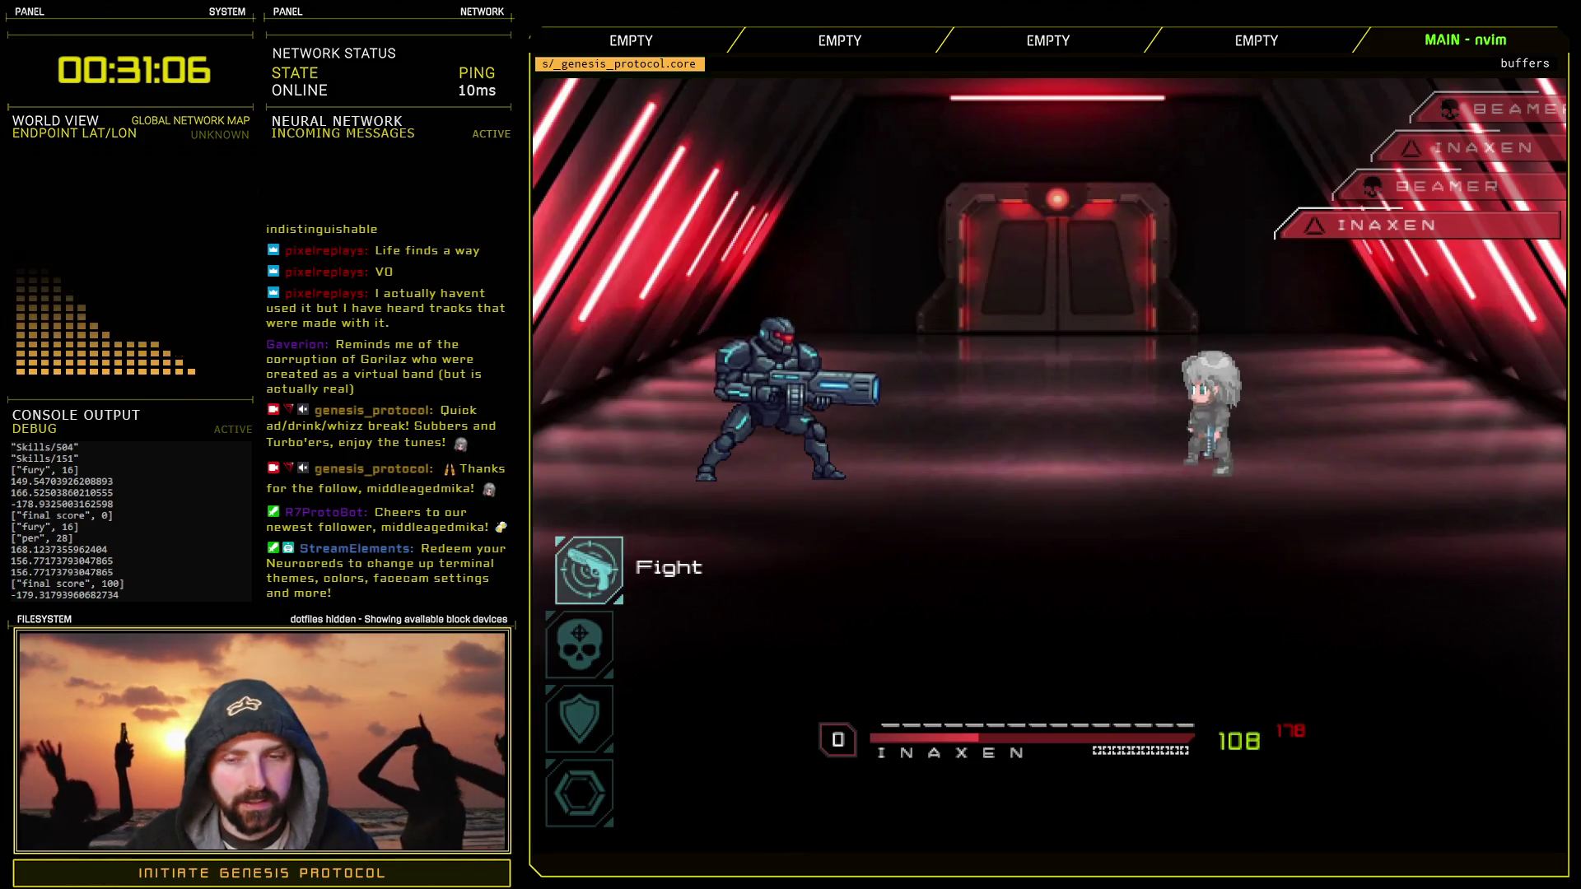
key("Return")
key("Down")
key("Return")
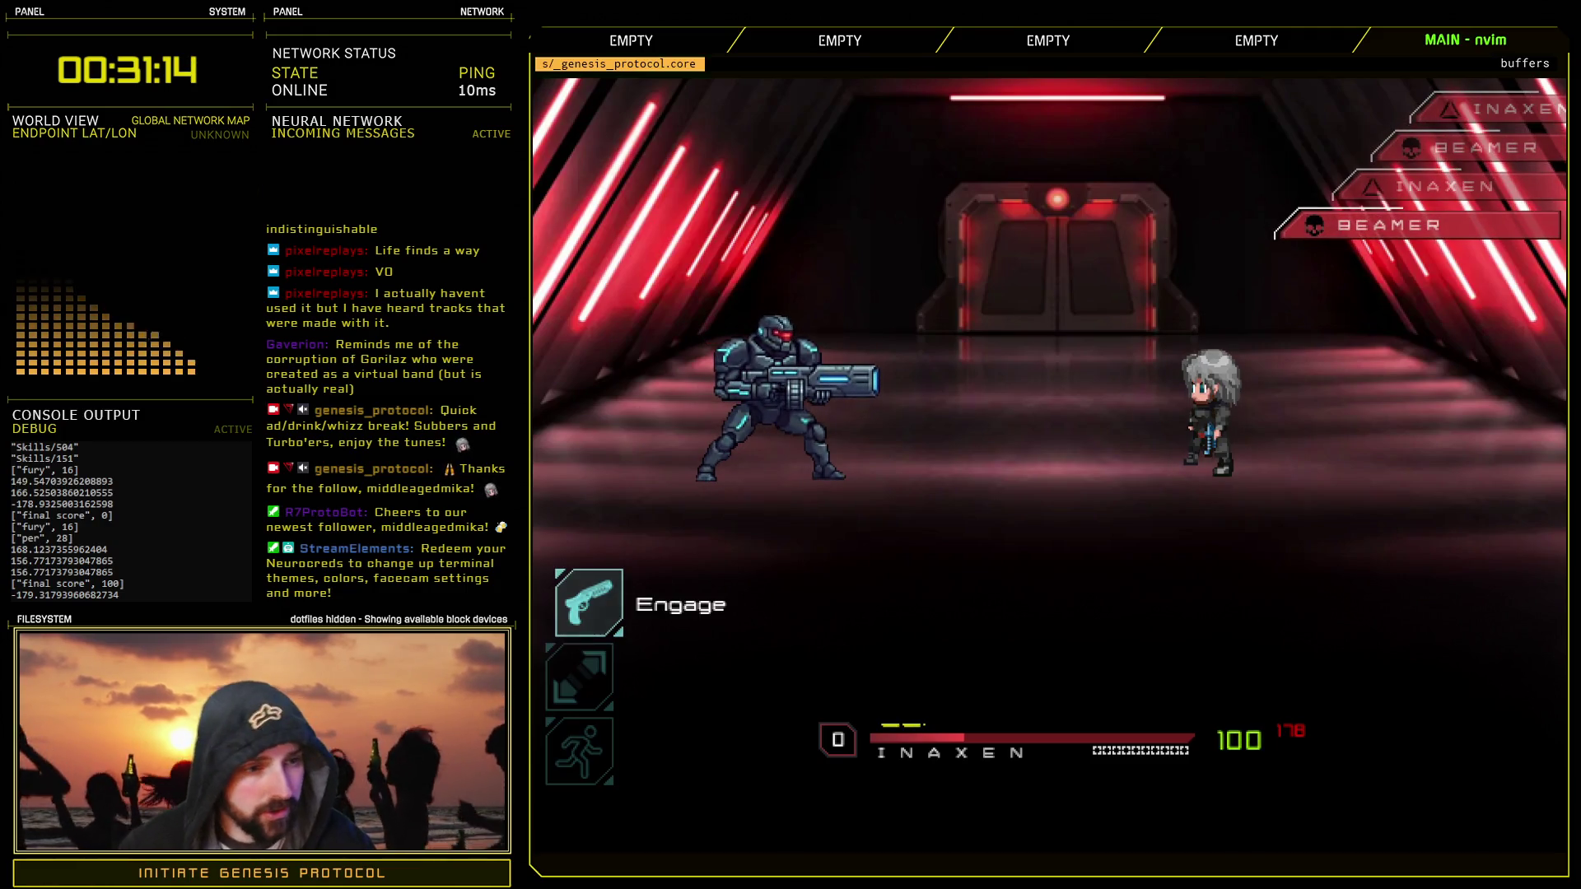
key("Down")
key("Down")
key("Up")
key("Up")
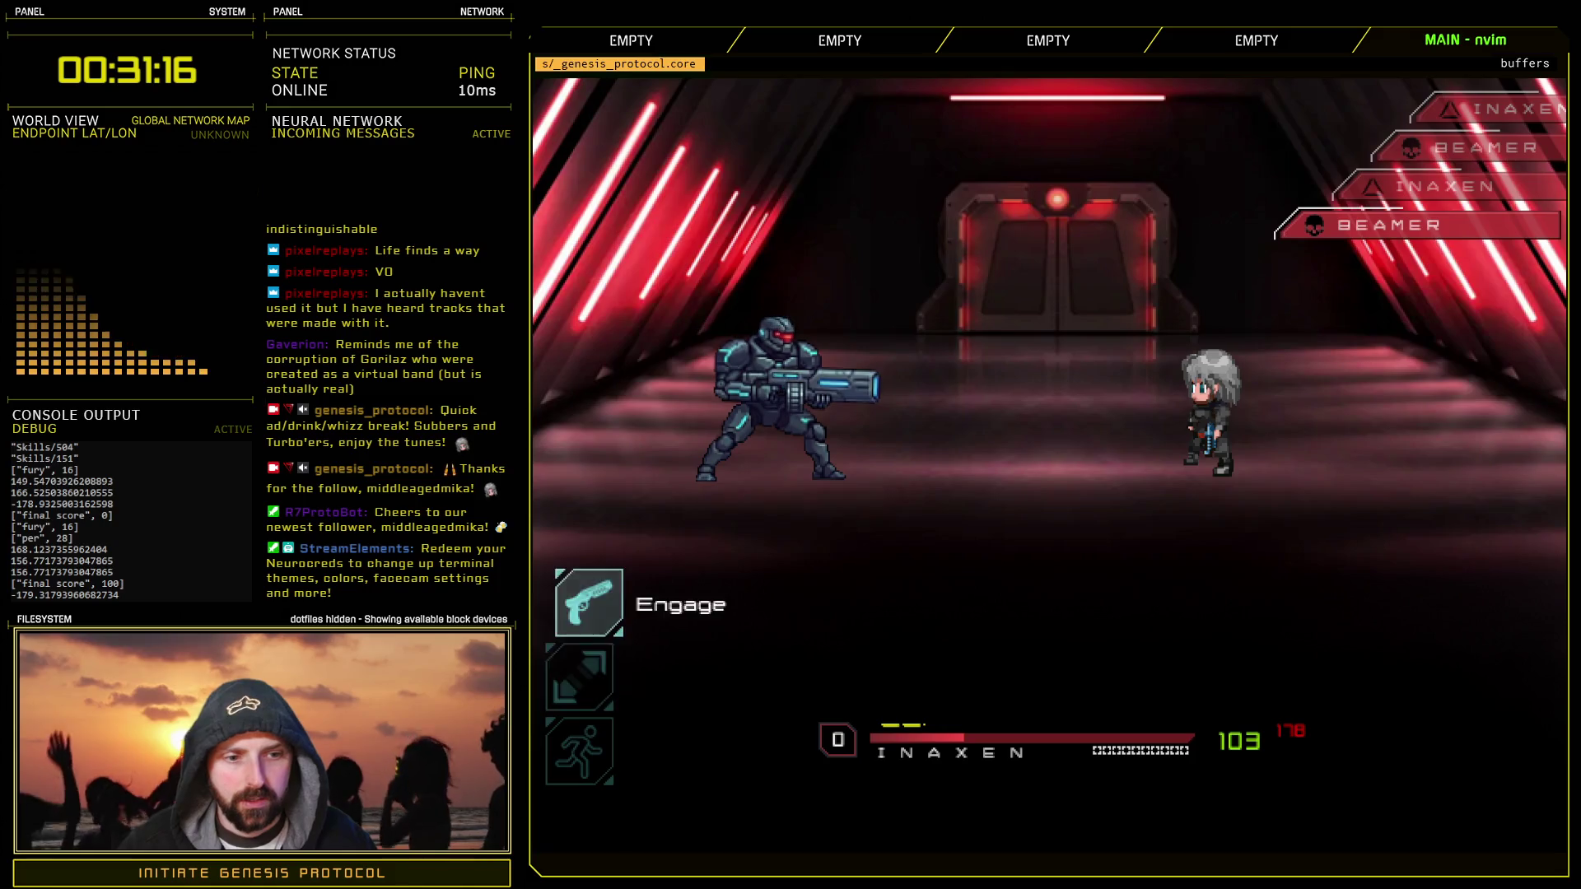
key("Return")
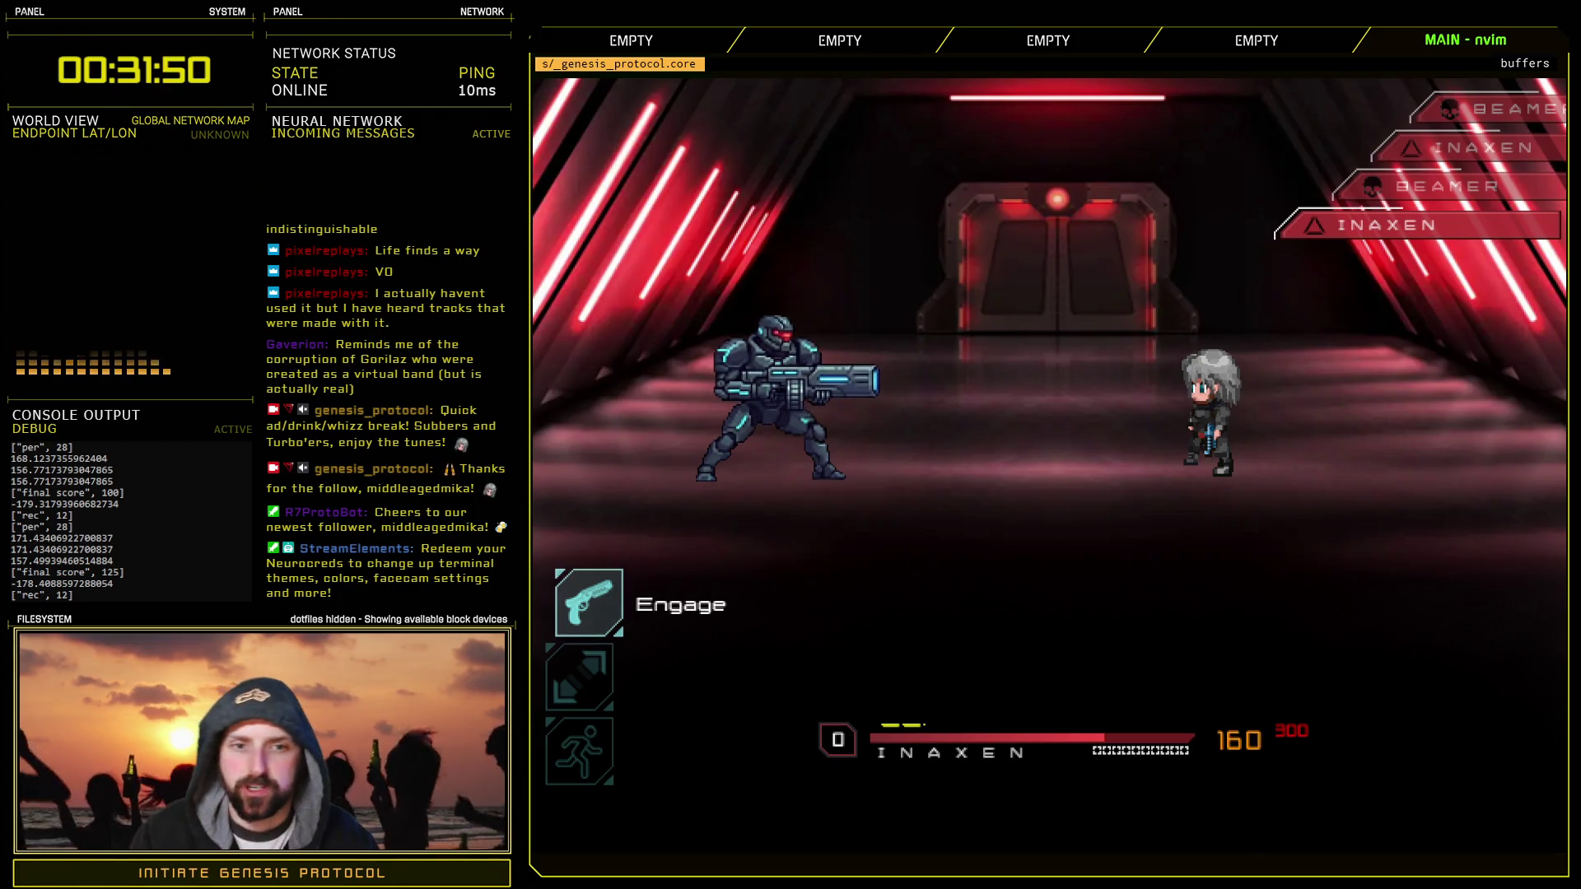
Play Fast Blast and Crackshot turns until Inaxen is defeated, then exit the test game
key("Return")
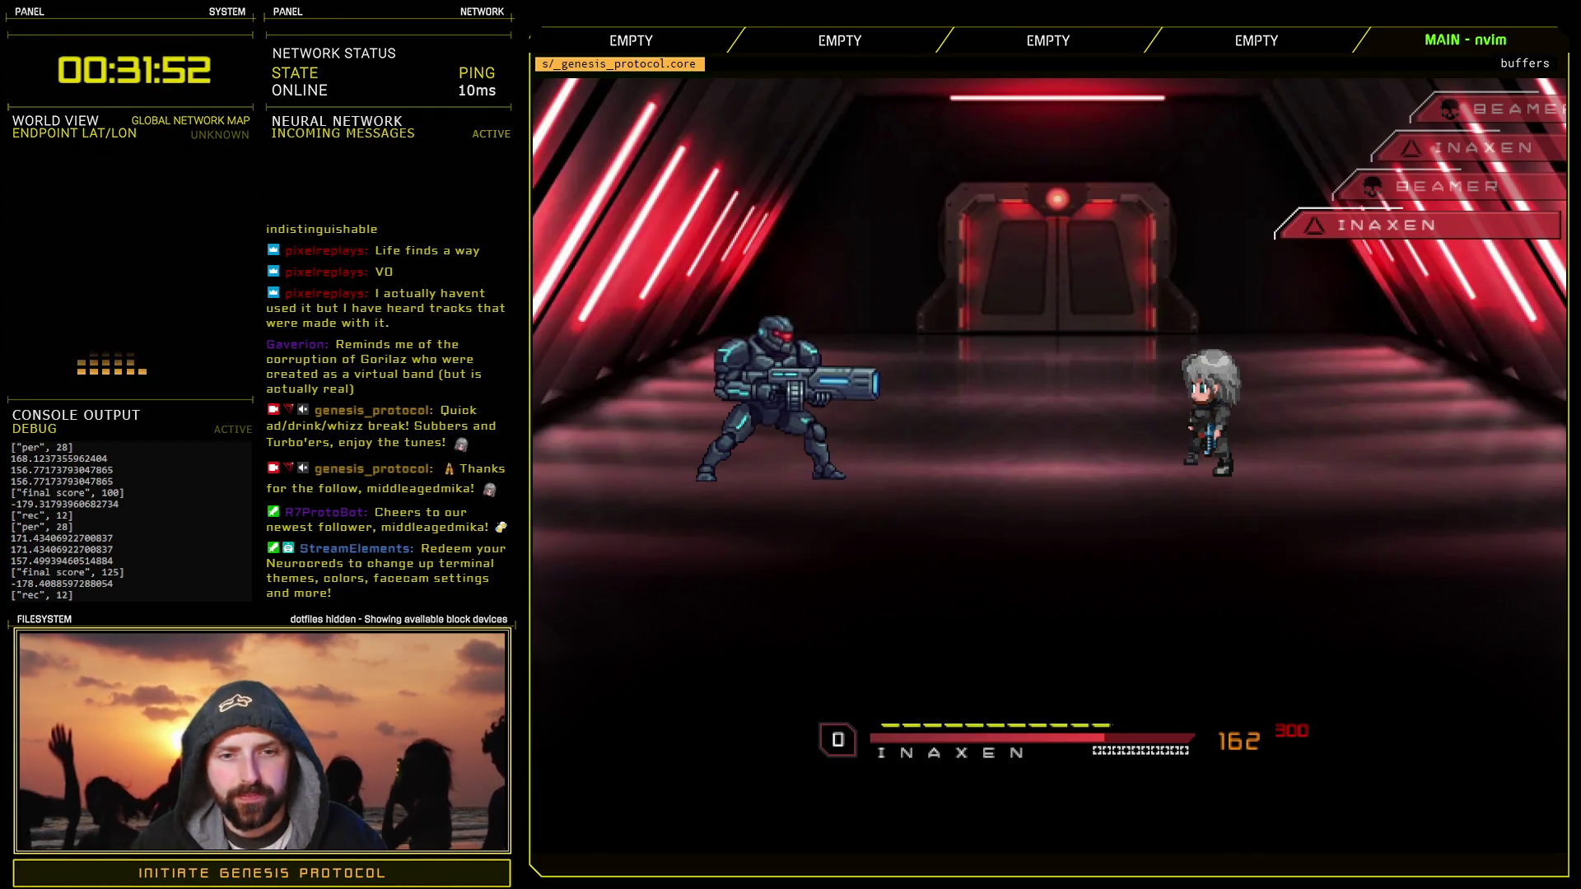
key("Down")
key("Return")
key("Return")
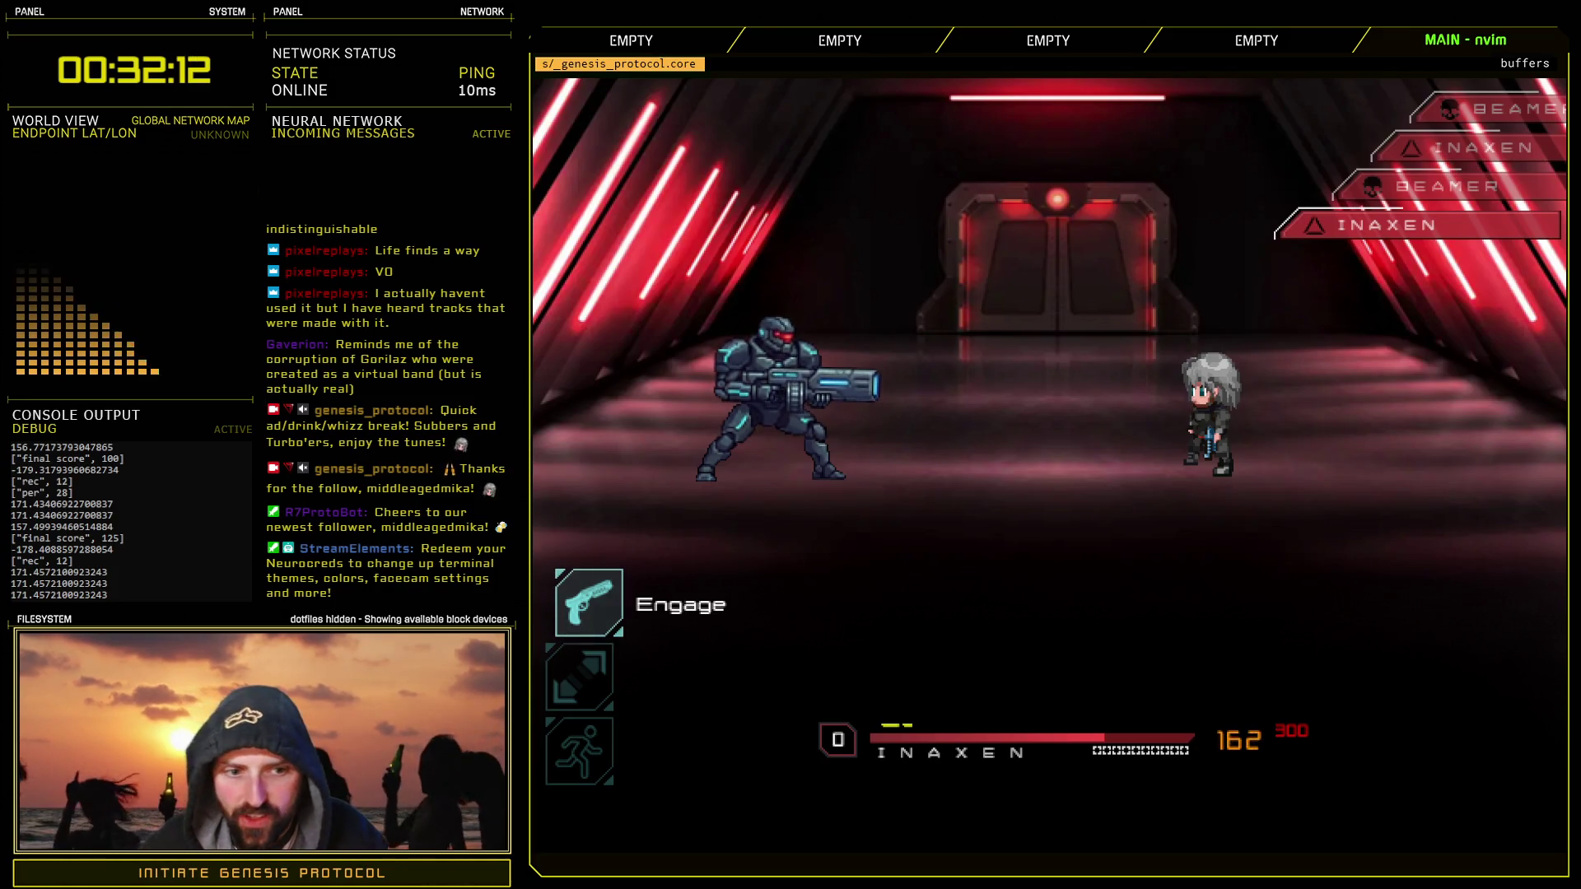
key("Return")
key("Return")
key("Down")
key("Return")
key("Return")
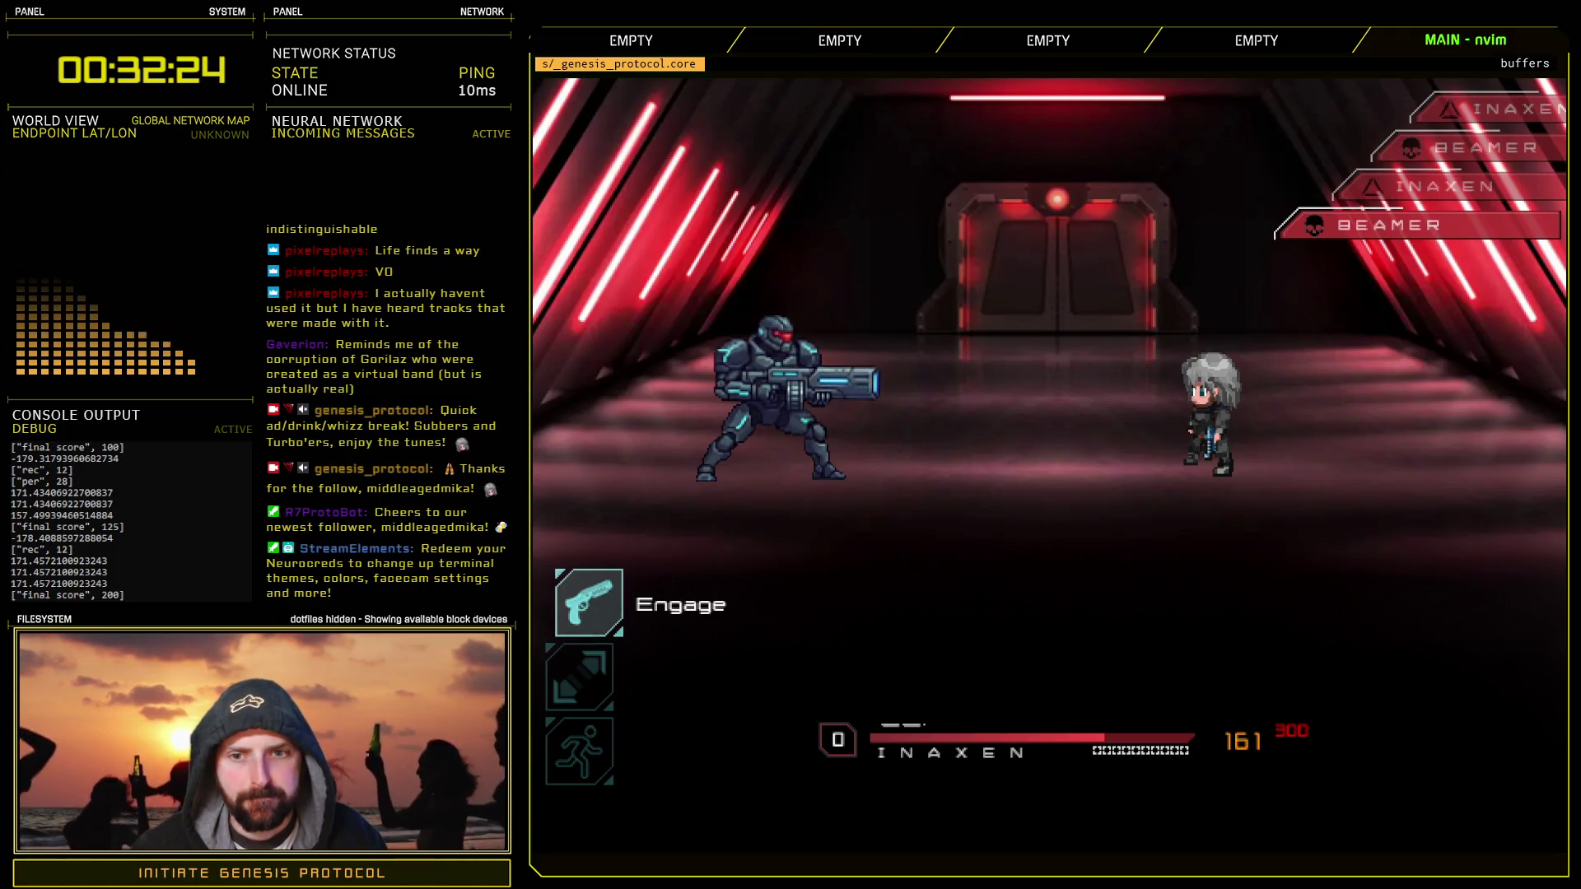
key("Return")
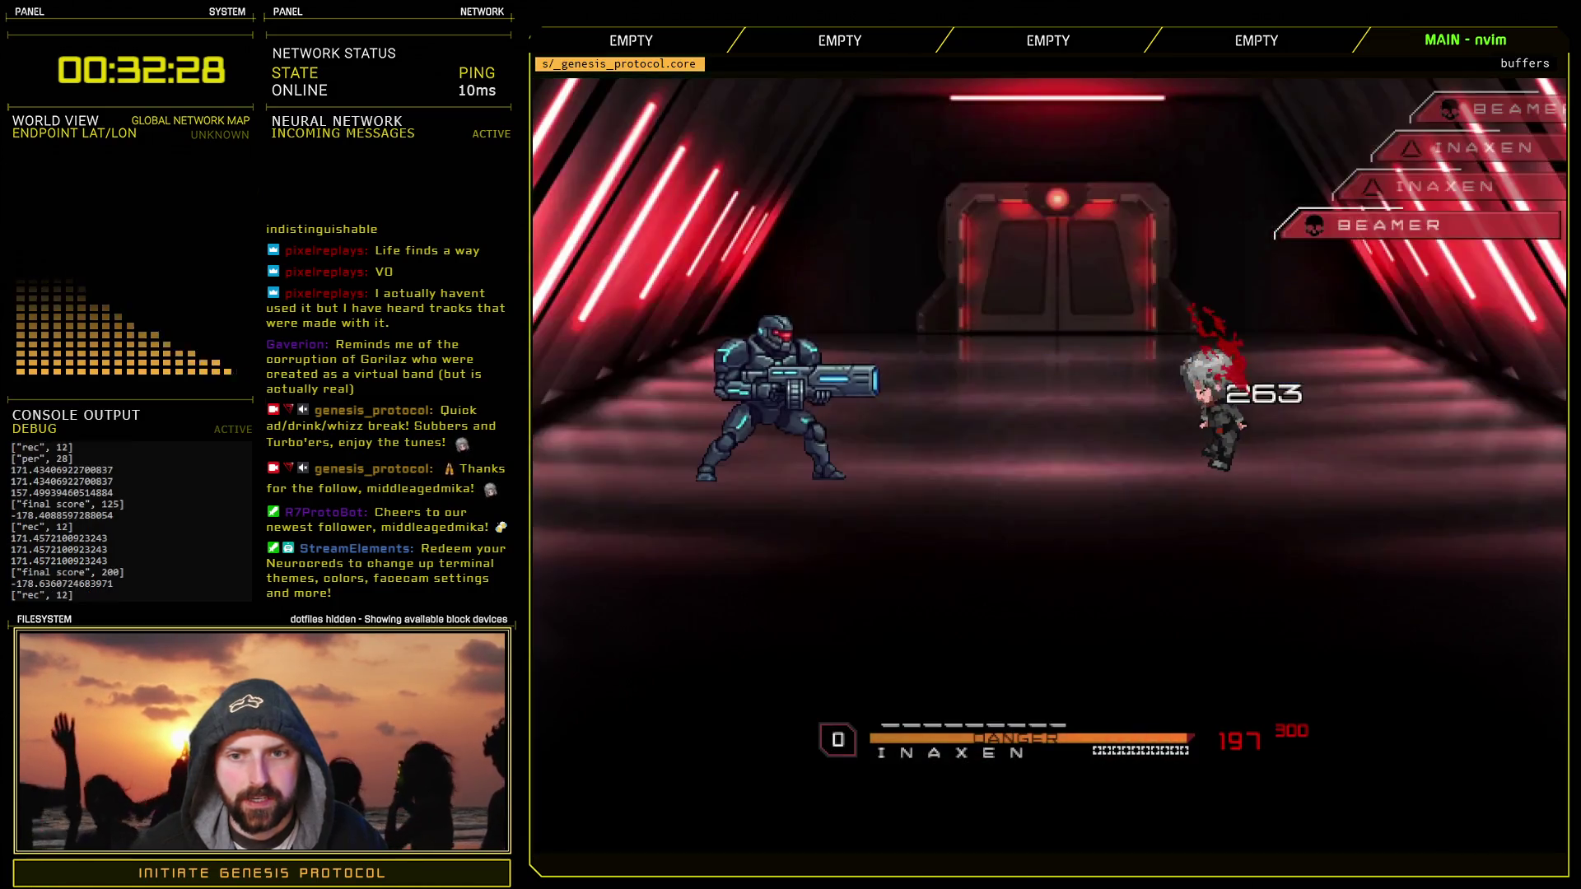
key("Return")
key("Return")
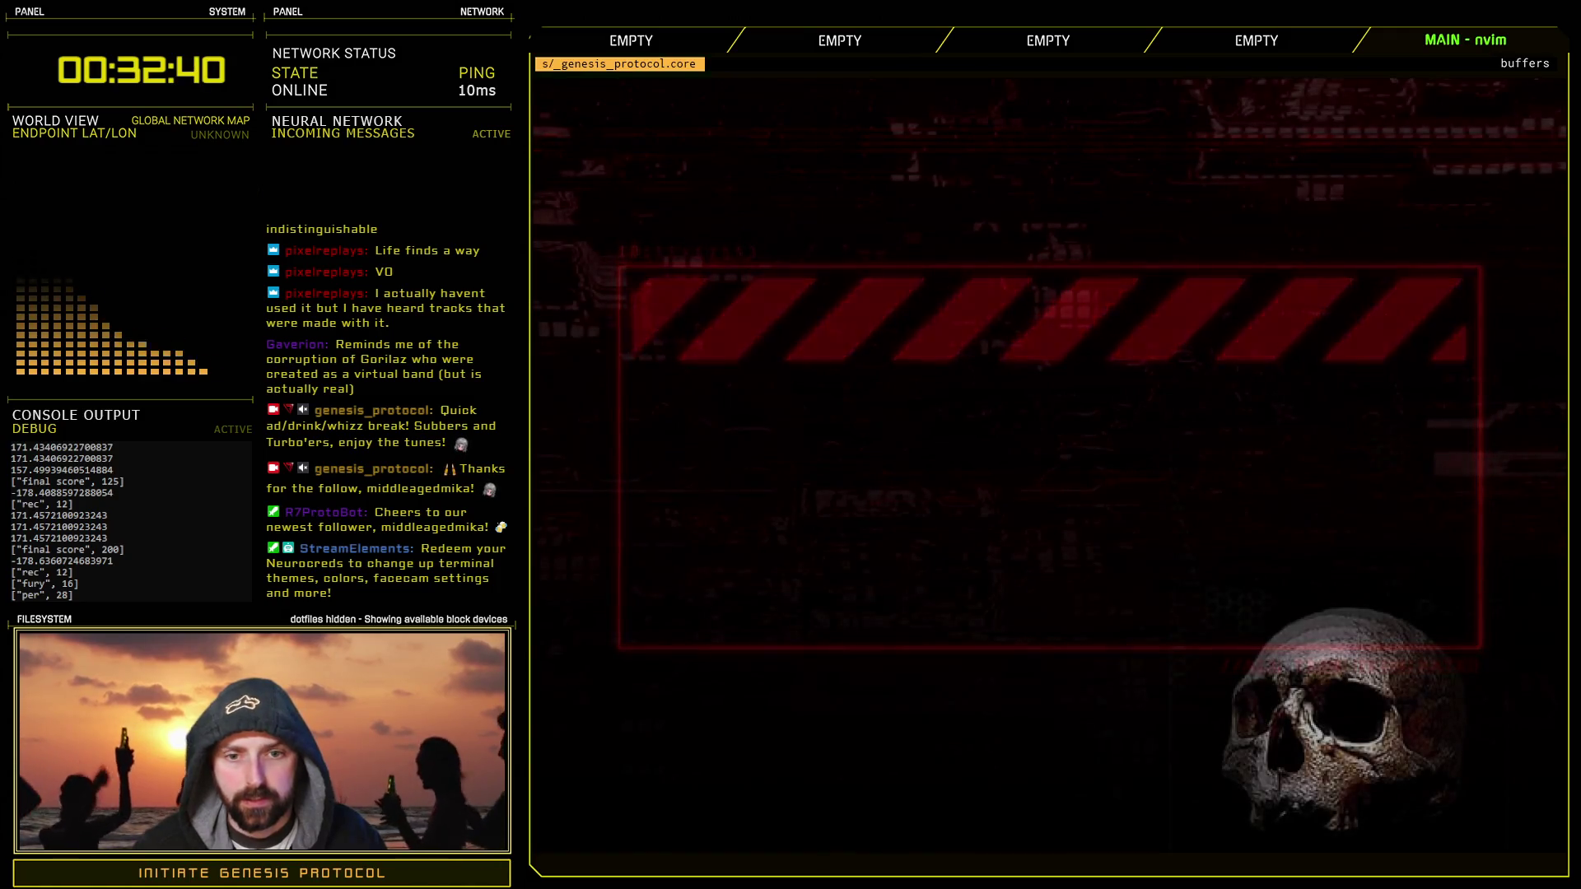
key("Up")
key("Return")
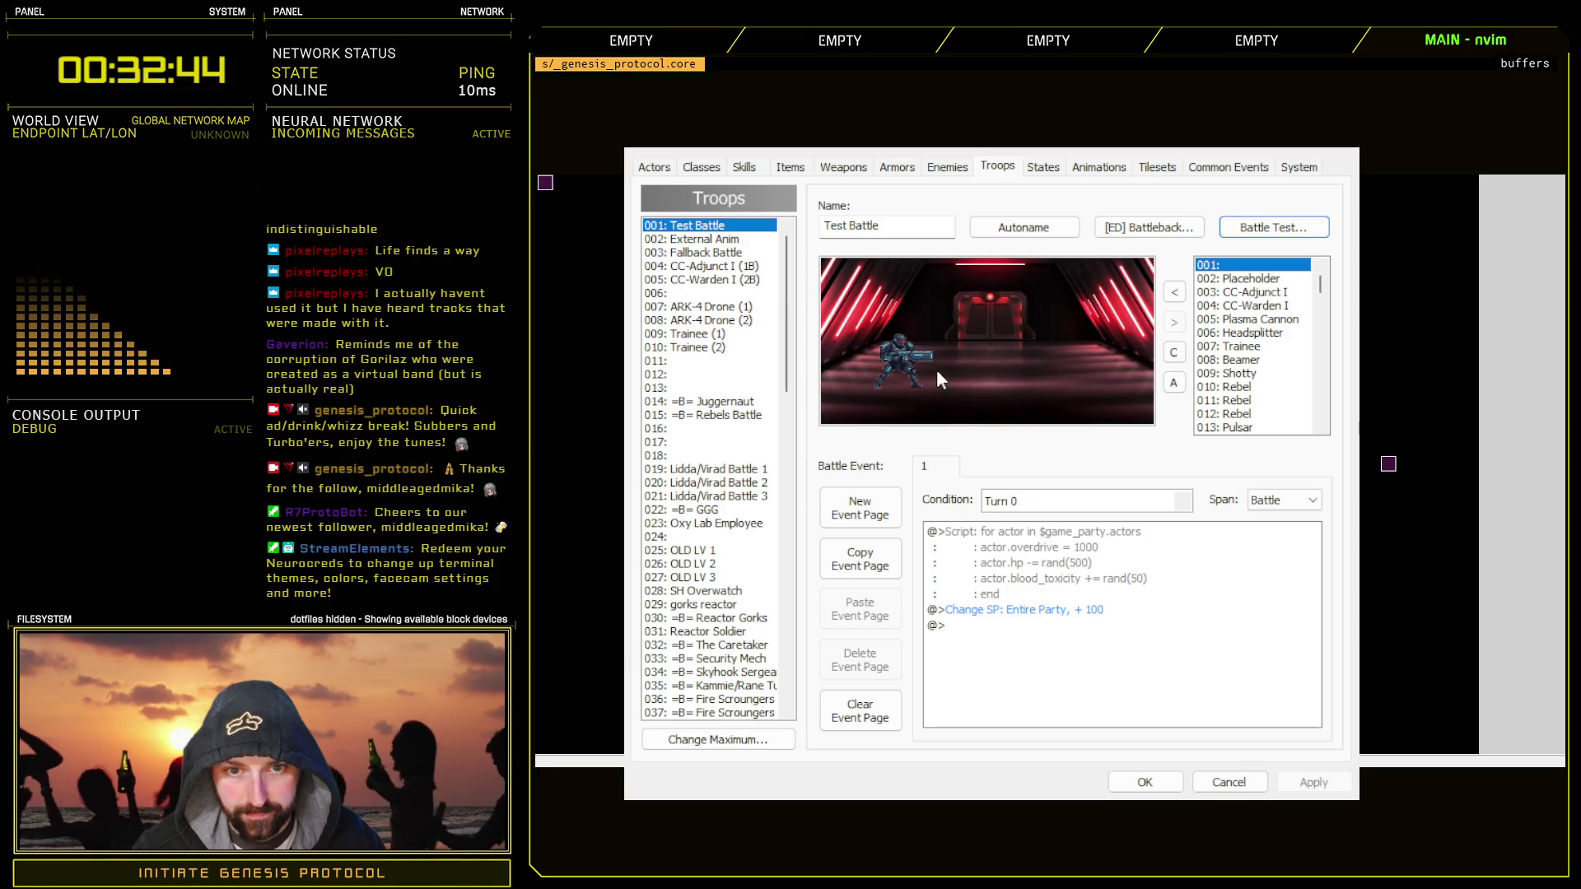
Swap the troop's enemy for 009: Shotty, place it on the left, and apply
left_click(905, 357)
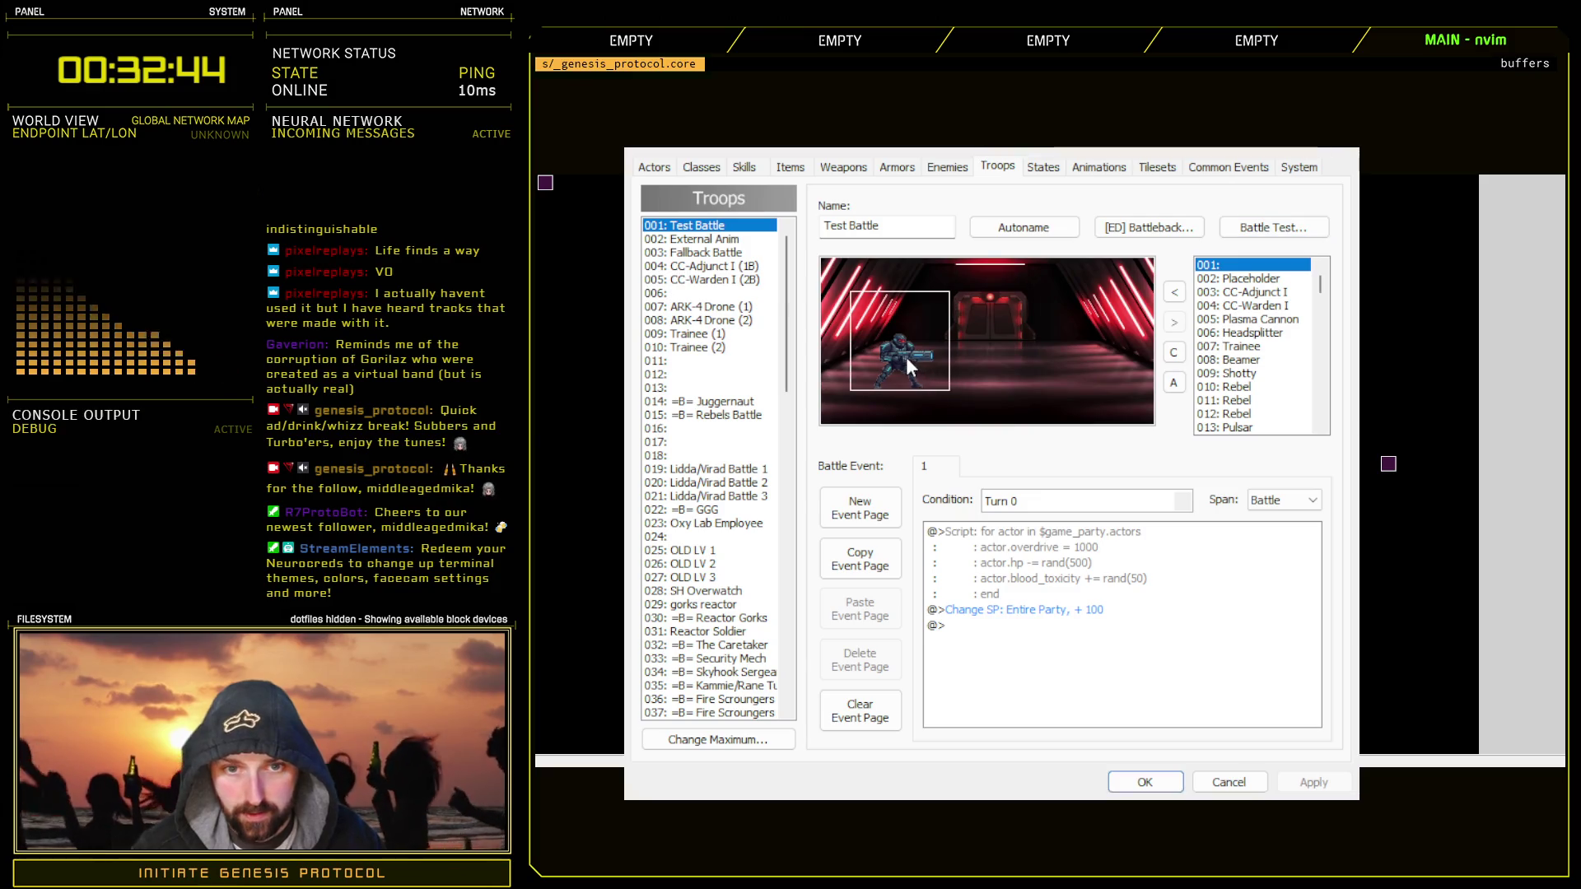
left_click(1174, 322)
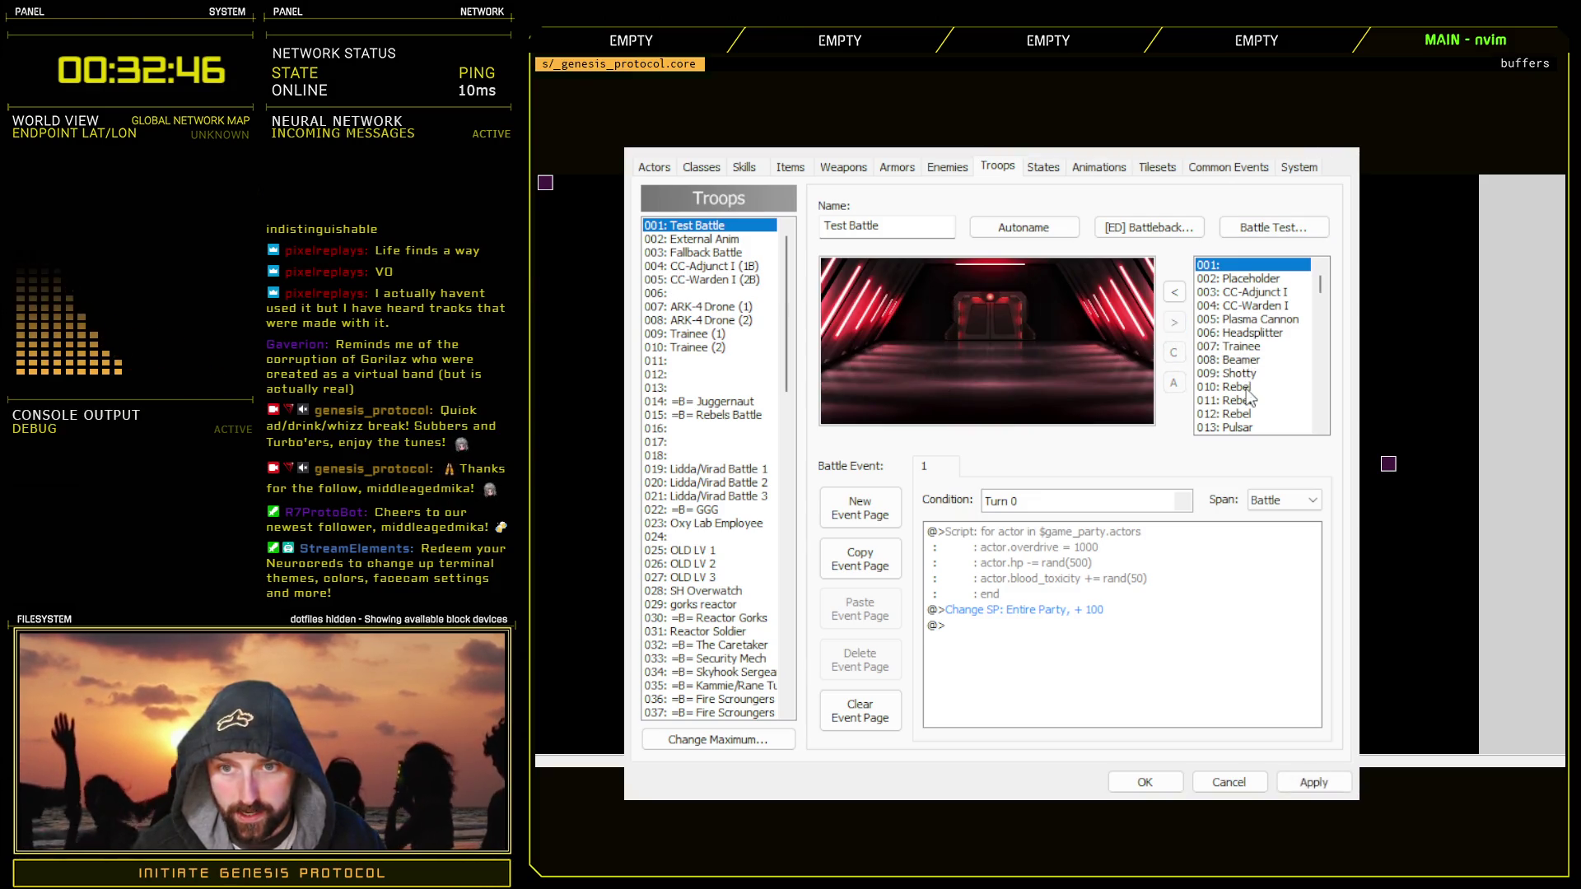
left_click(1240, 373)
left_click(1174, 292)
left_click_drag(1020, 351, 901, 357)
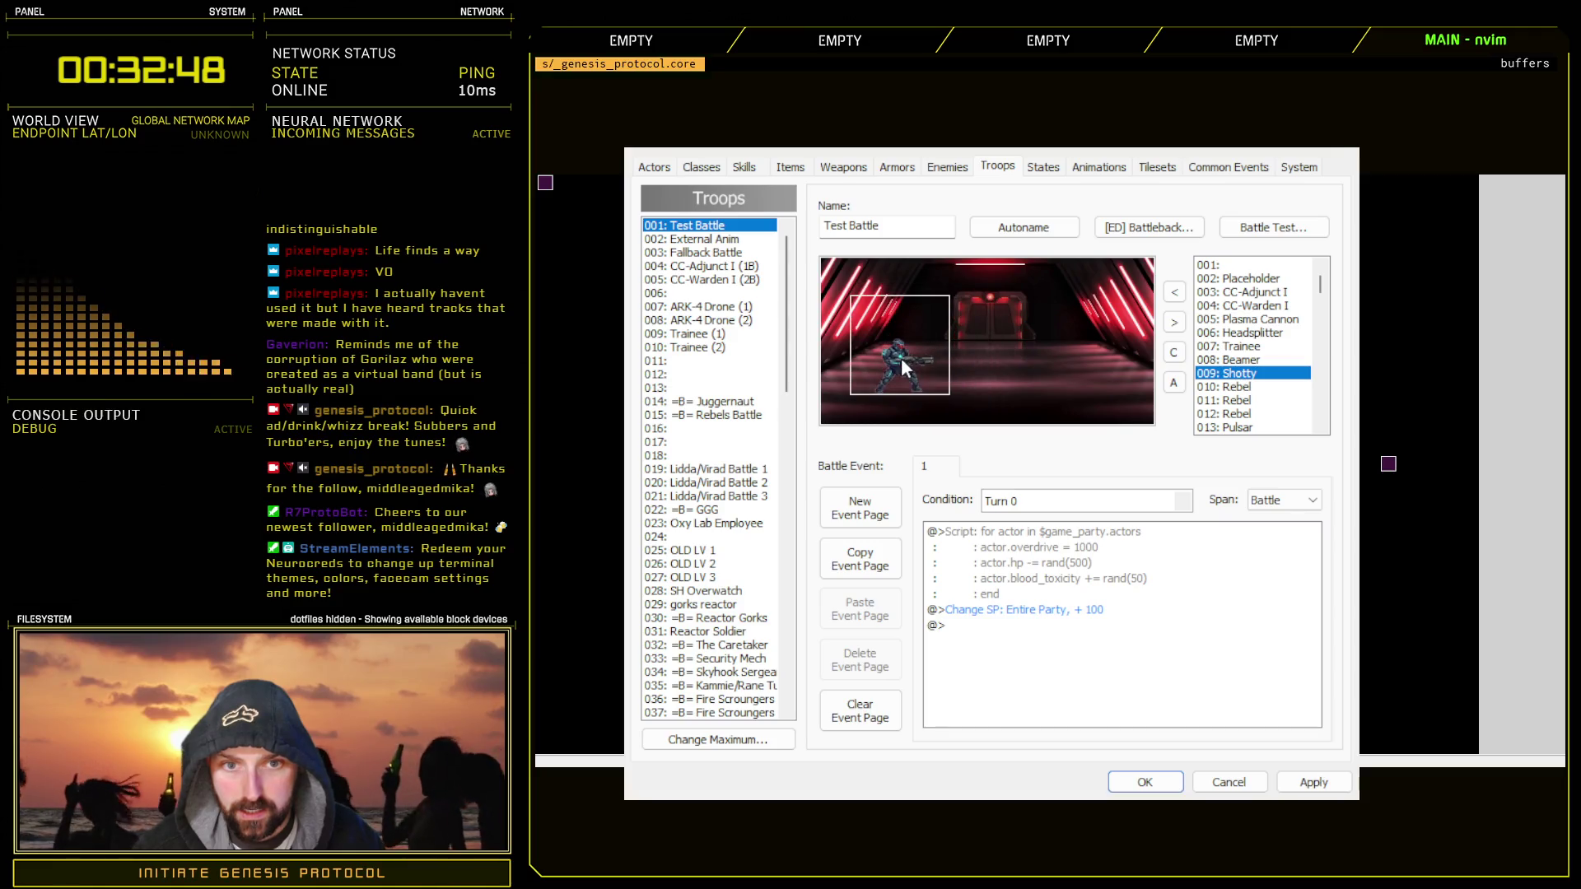
left_click(1298, 779)
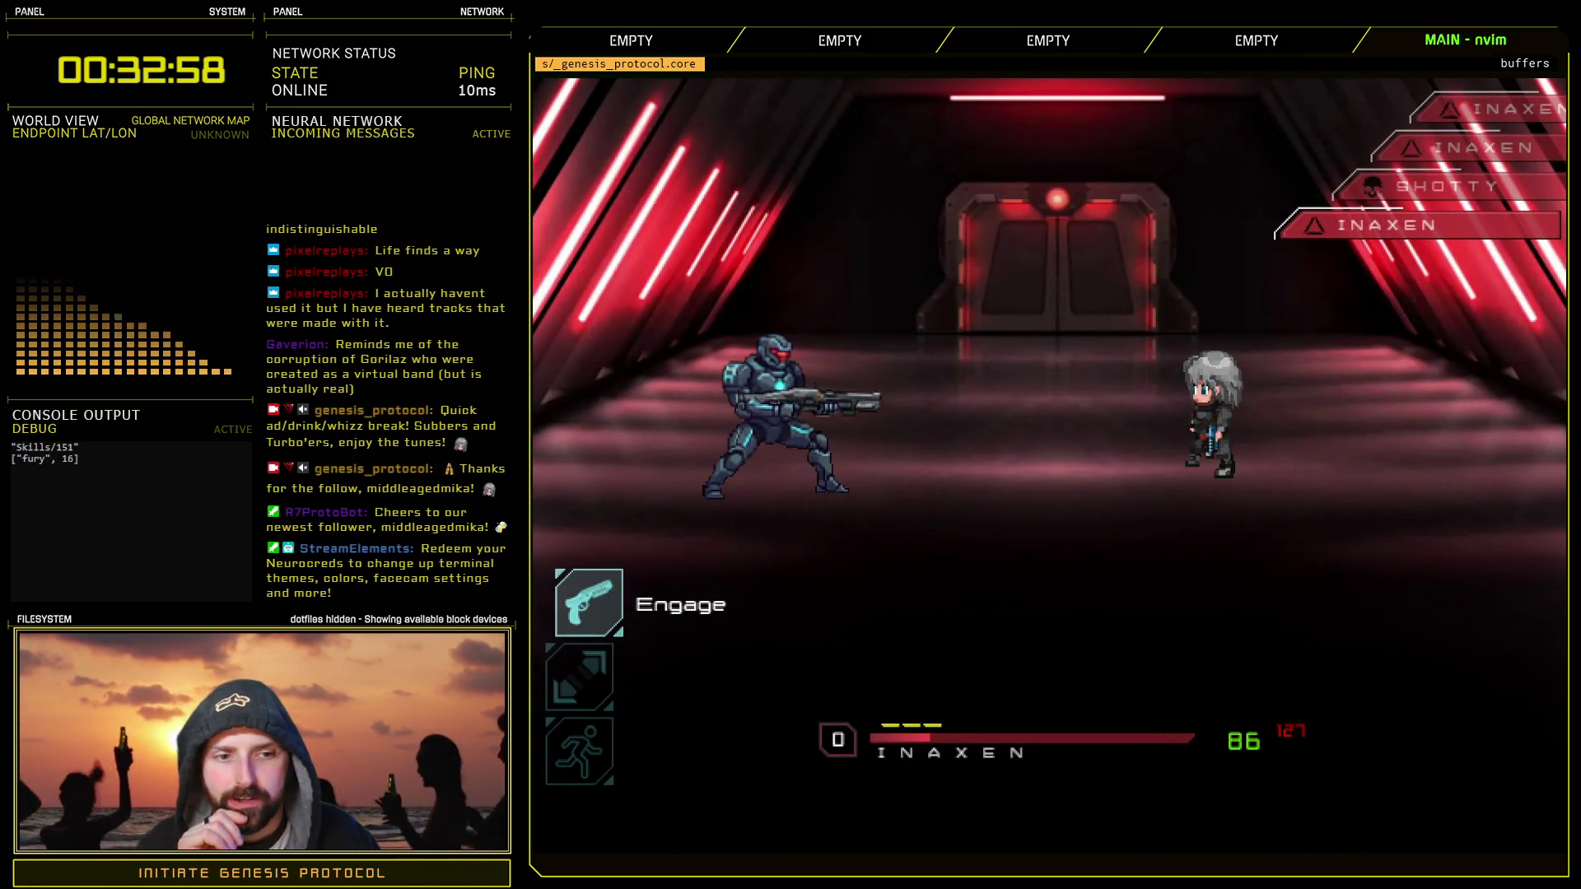
Battle-test against Shotty, escape the battle, and close the database keeping changes
key("Return")
key("Return")
key("Down")
key("Return")
key("Return")
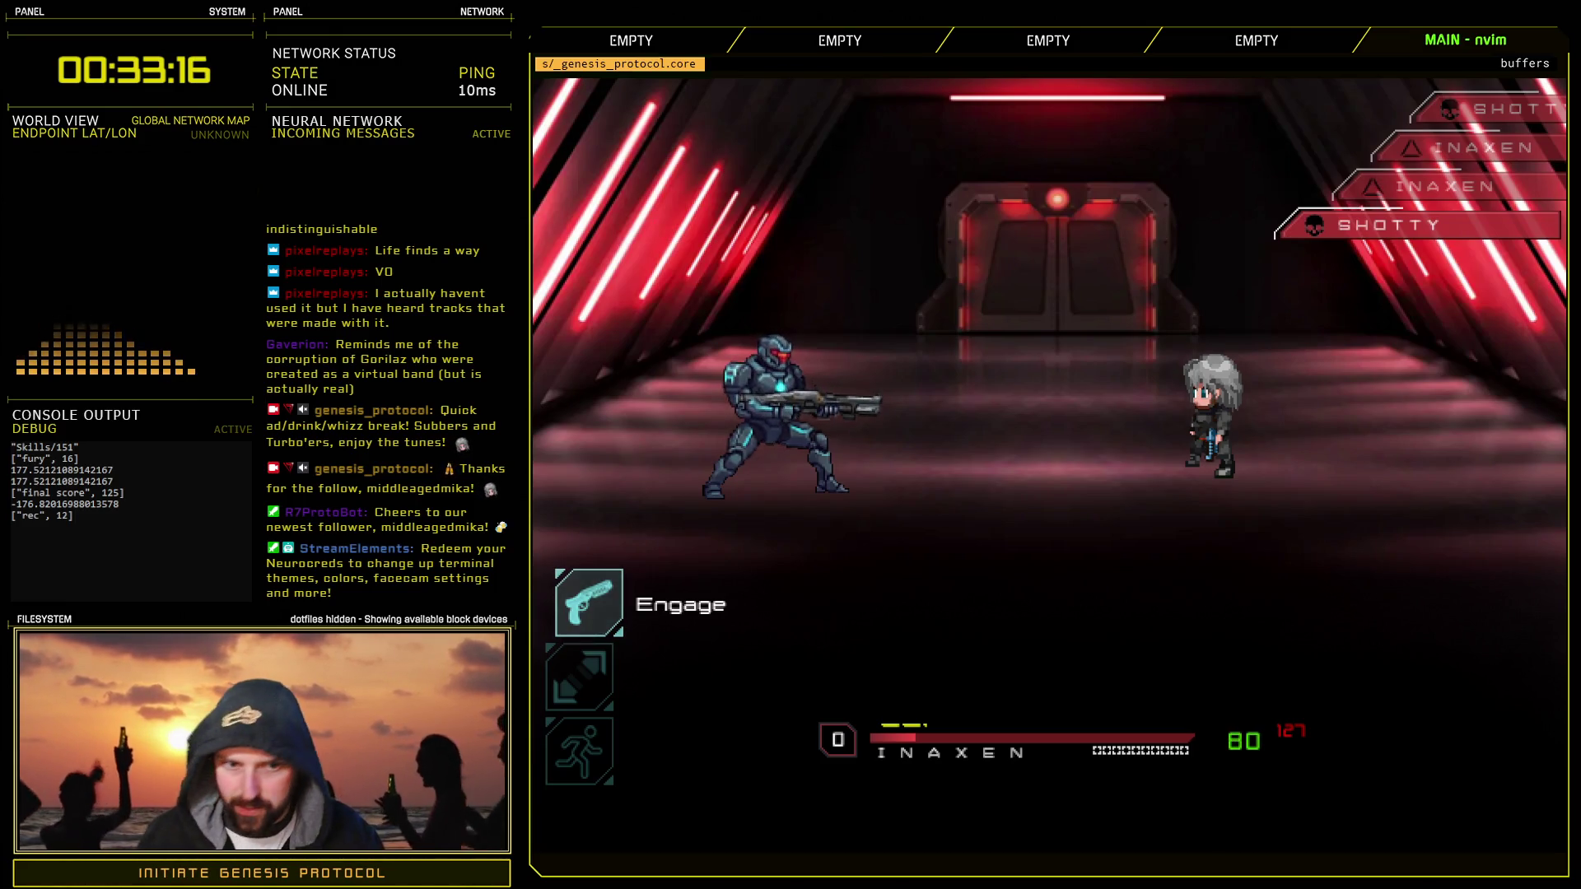
key("Down")
key("Down")
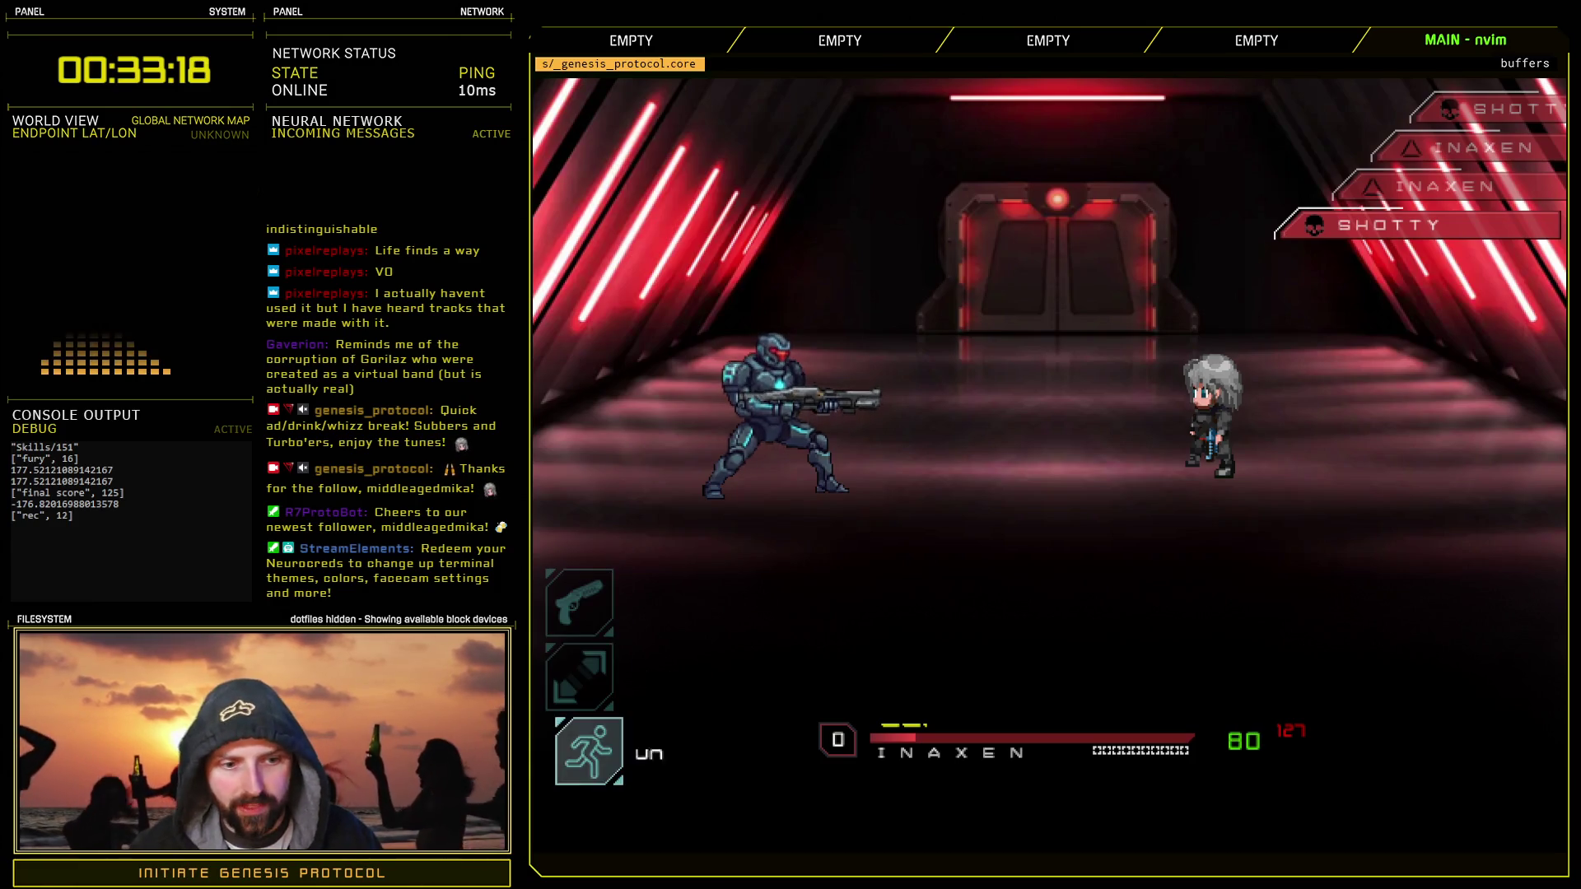
key("Return")
left_click(1153, 782)
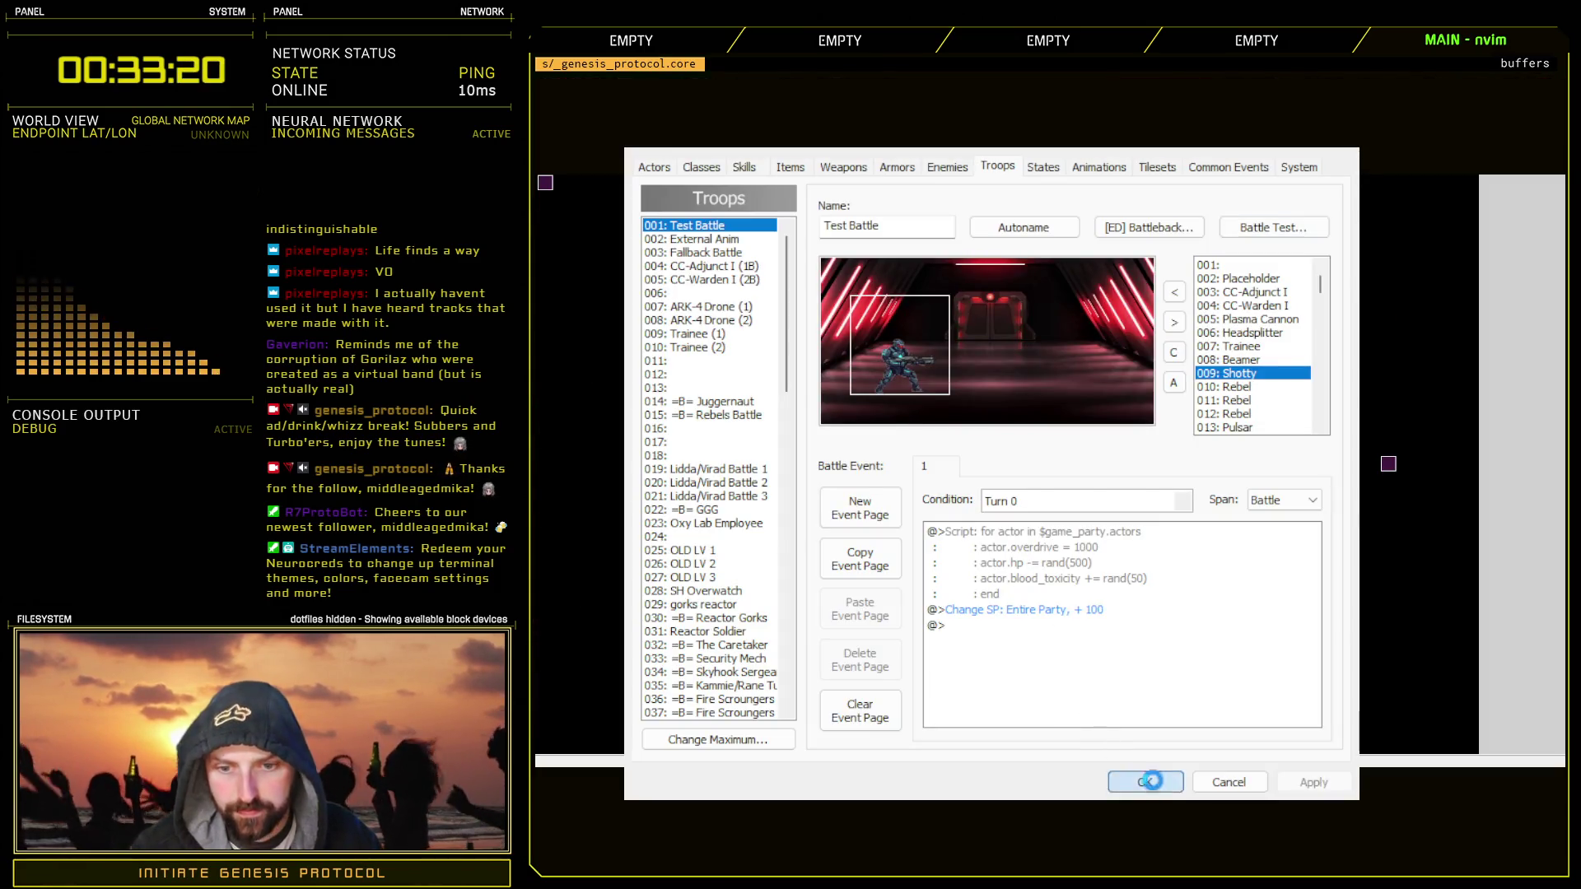
Open the Script Editor and scroll the script list down to BattleSkill_Target
key("F11")
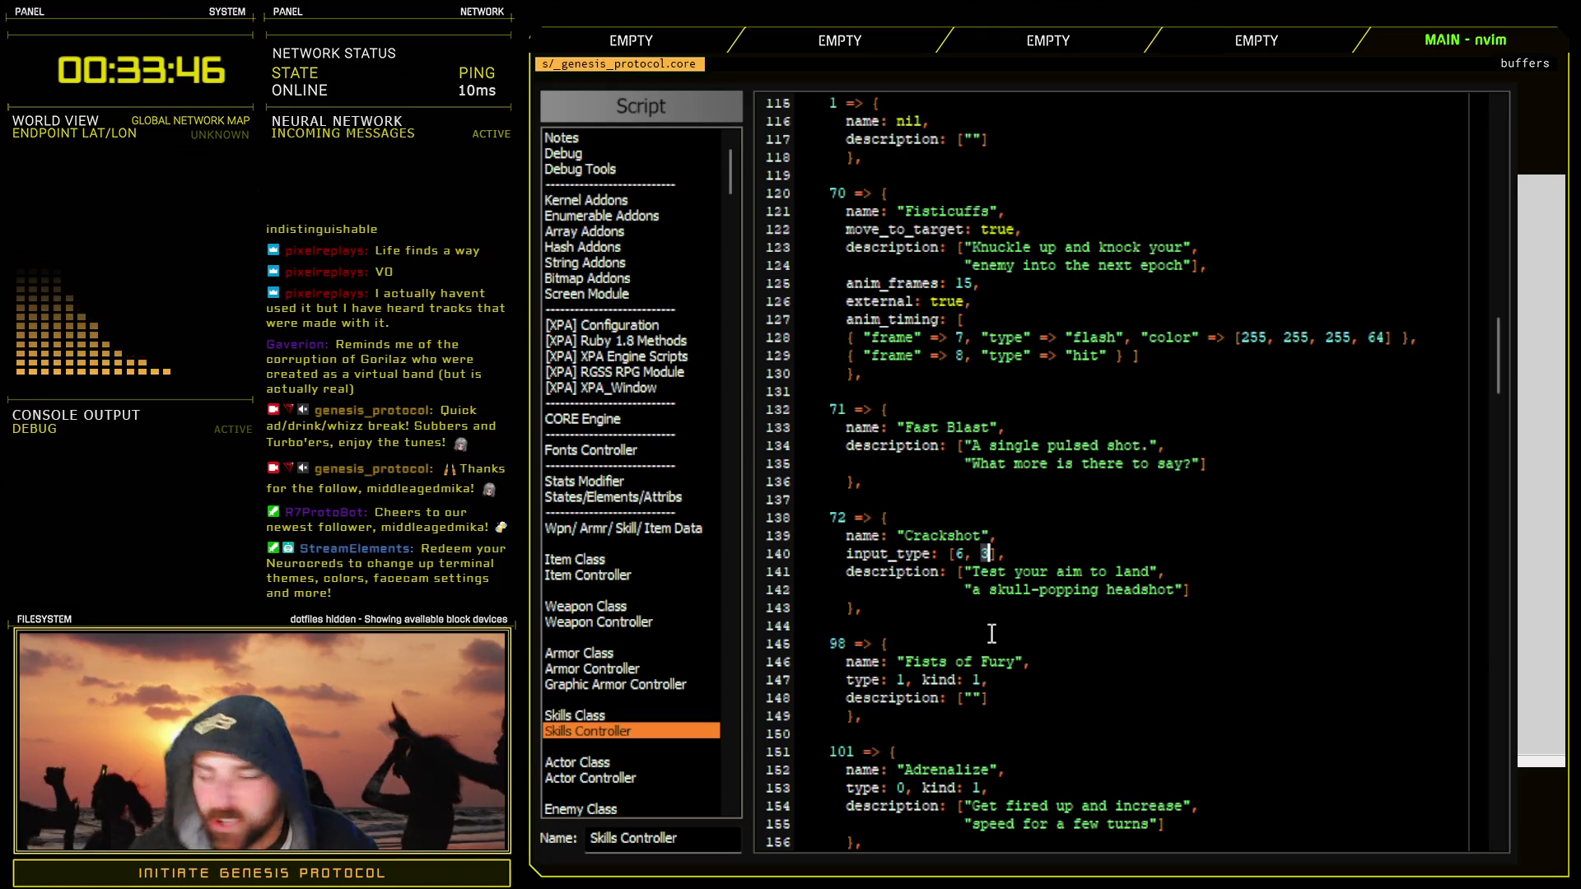
left_click_drag(727, 186, 726, 222)
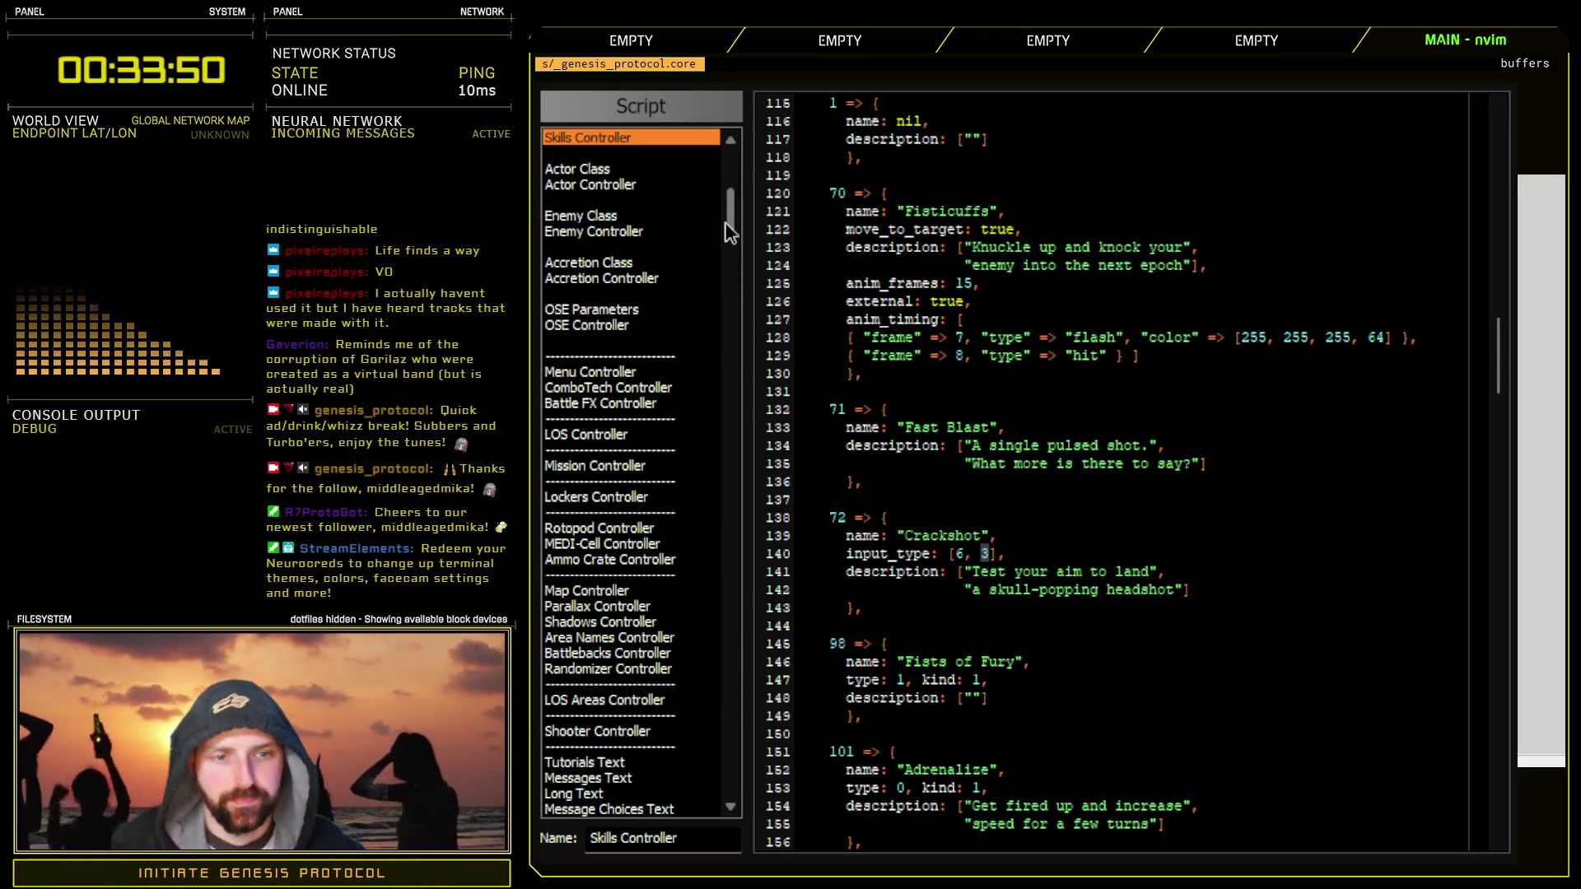
left_click_drag(725, 222, 752, 309)
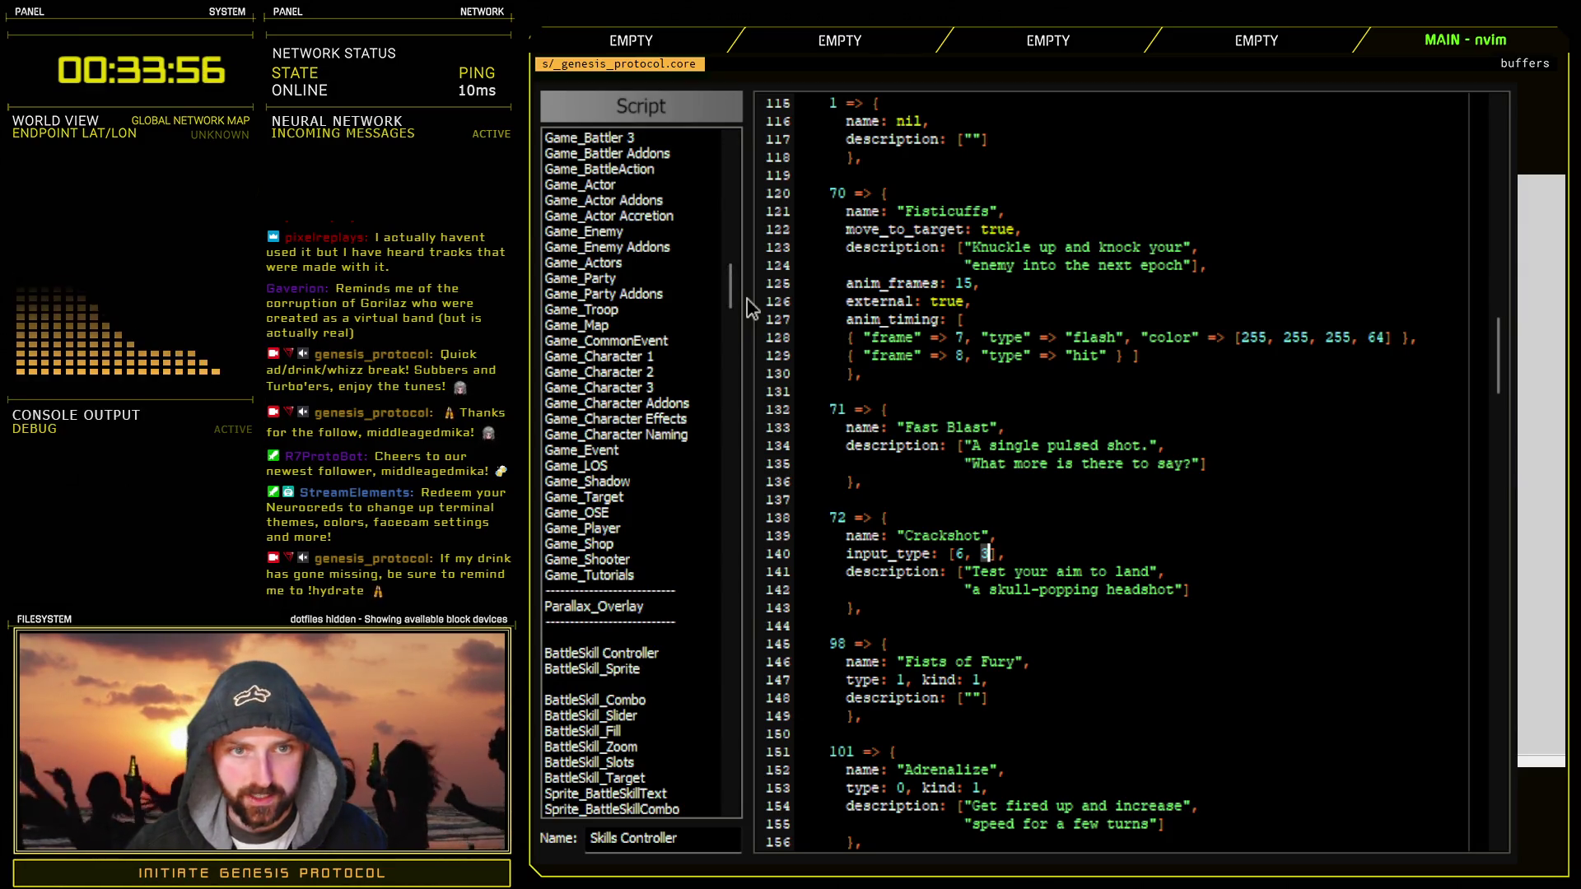
scroll(733, 412, "down", 2)
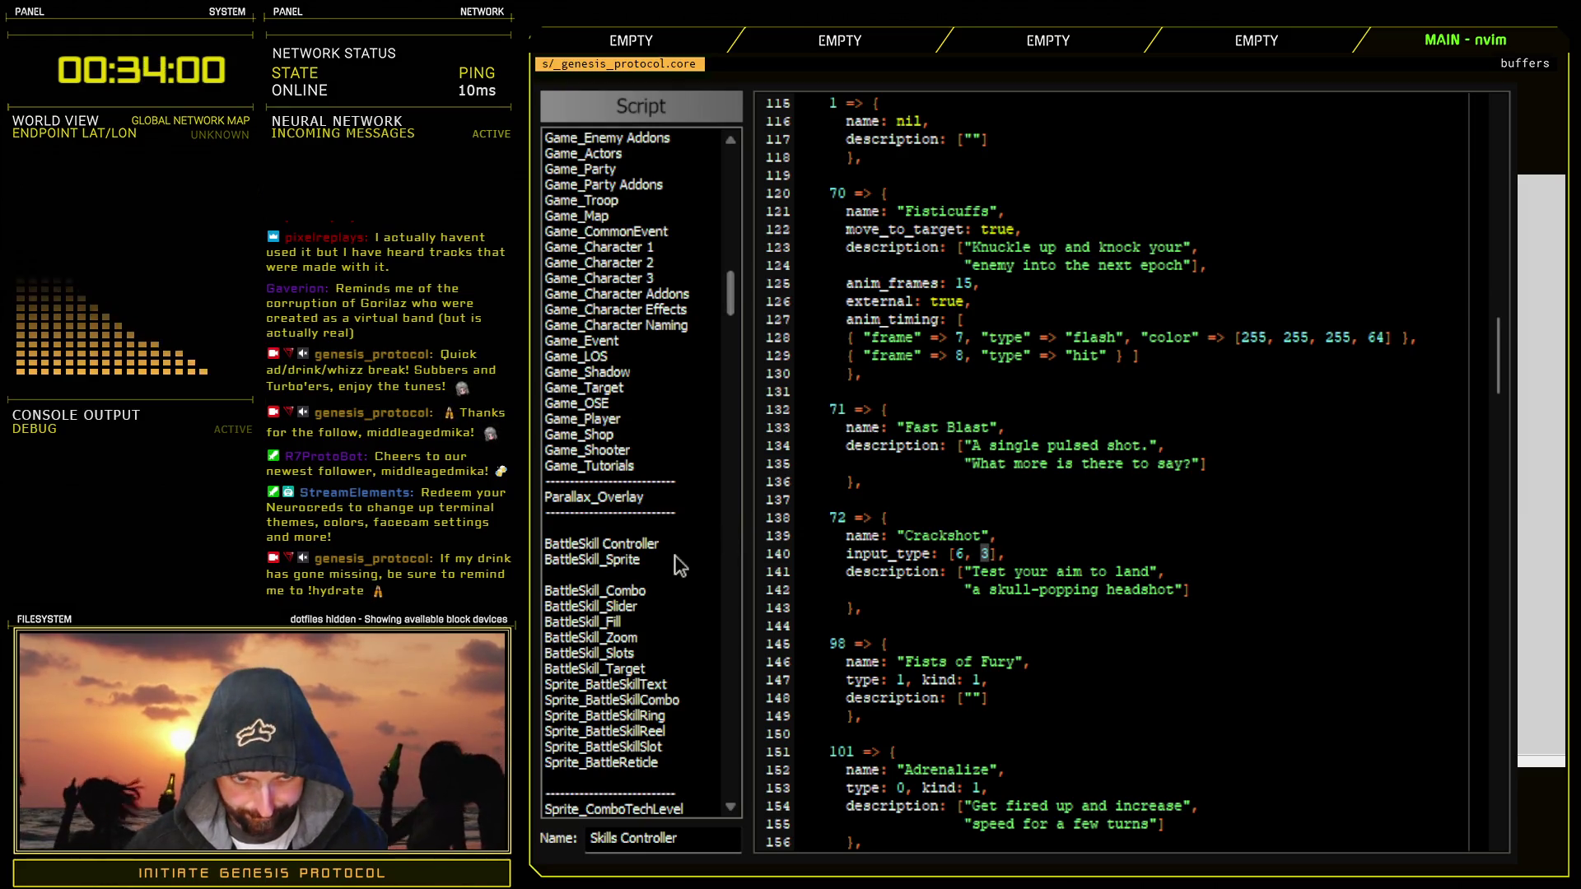
scroll(674, 553, "down", 2)
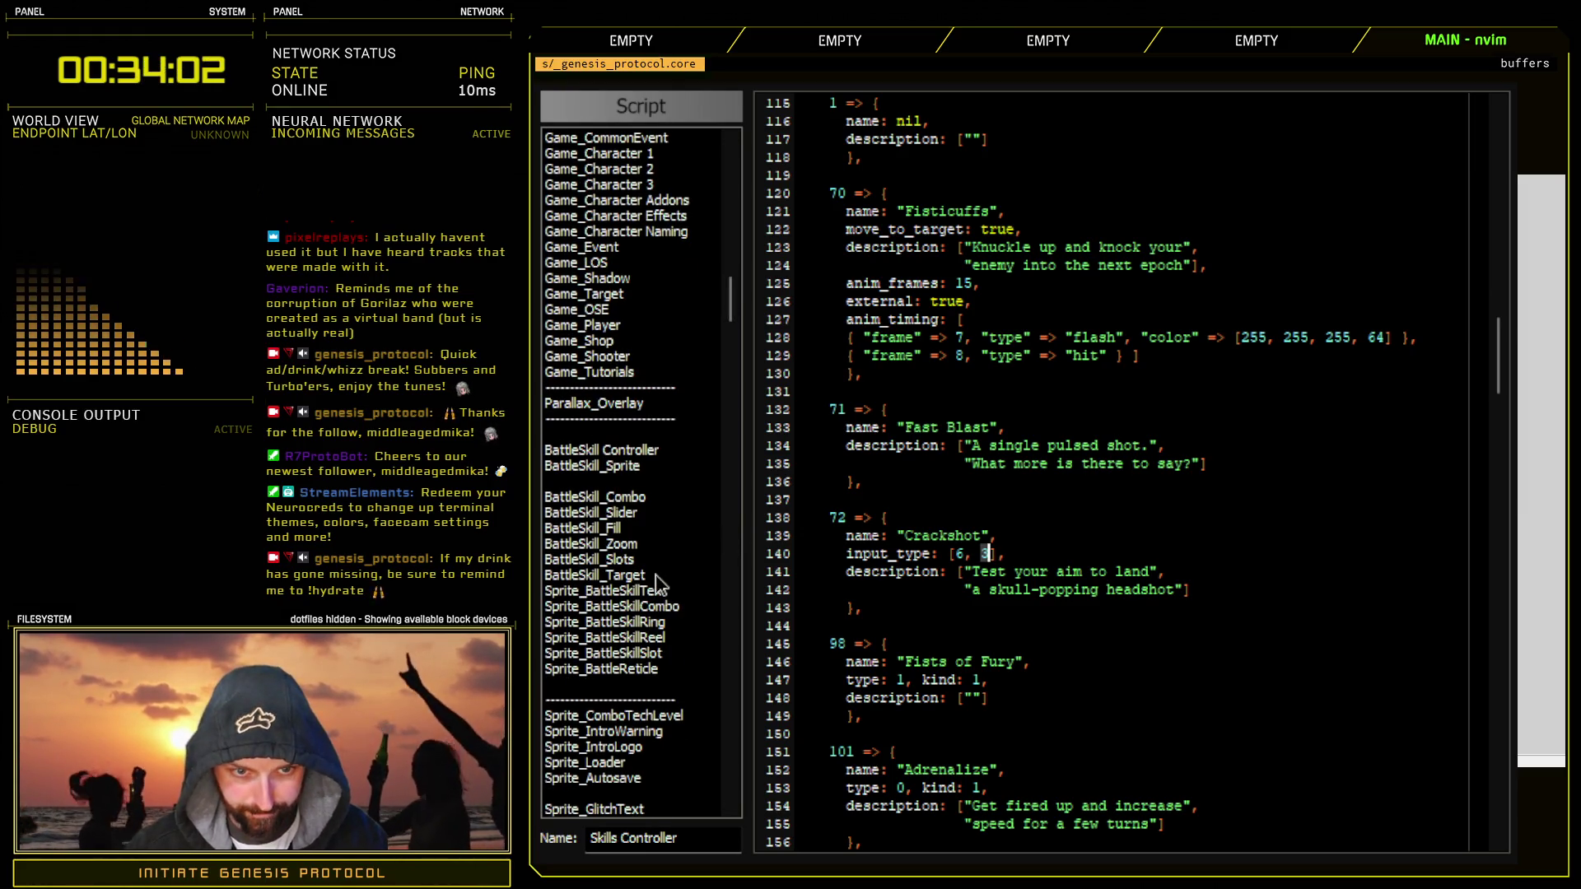
left_click(658, 576)
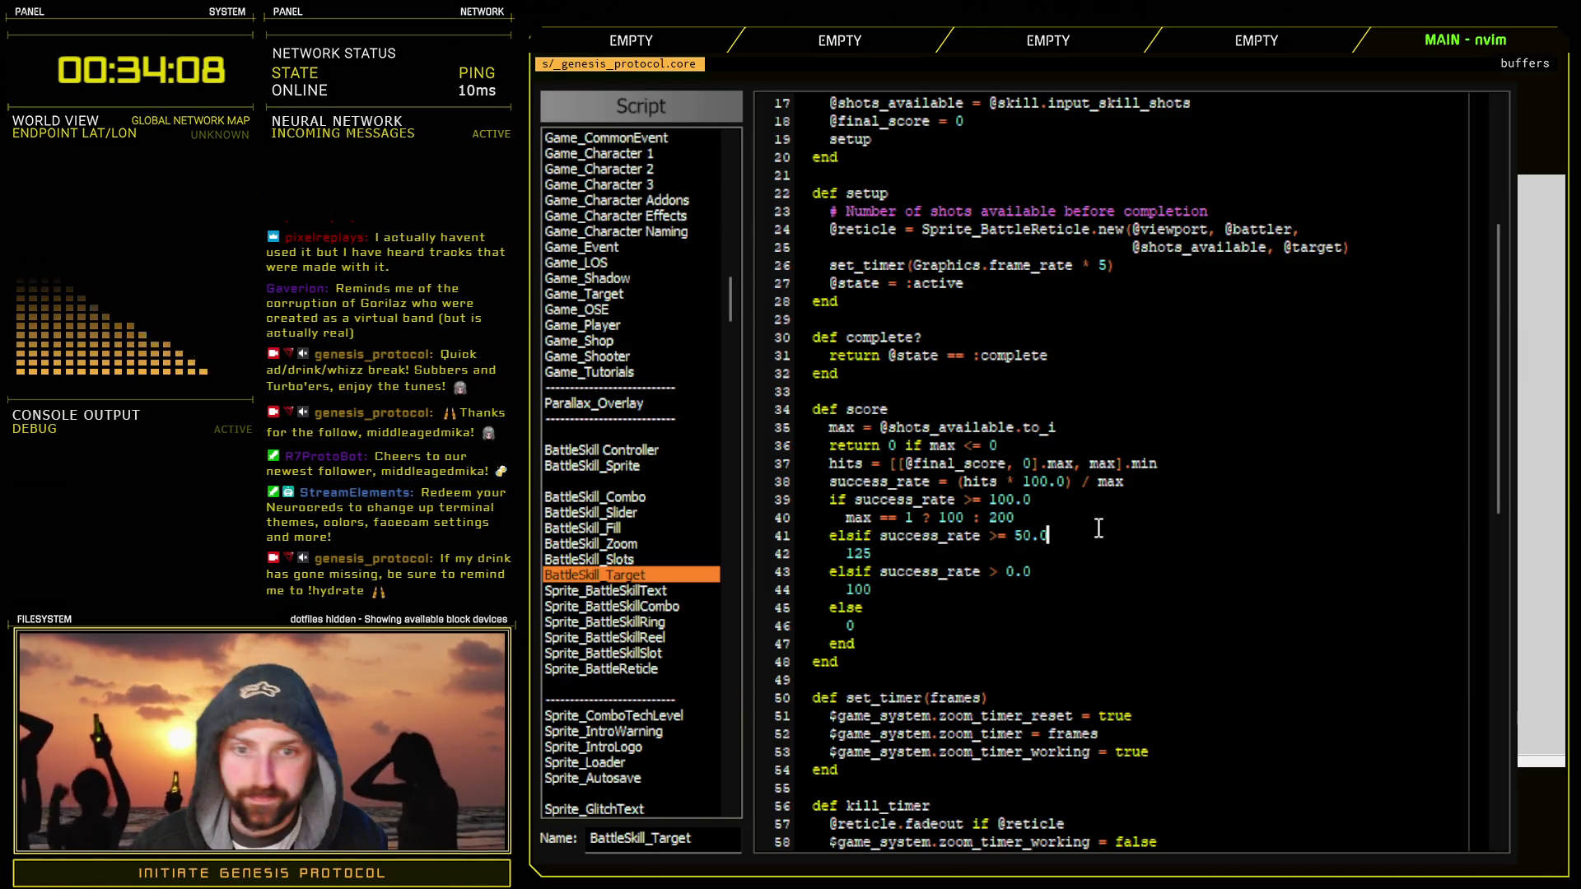
left_click(1060, 570)
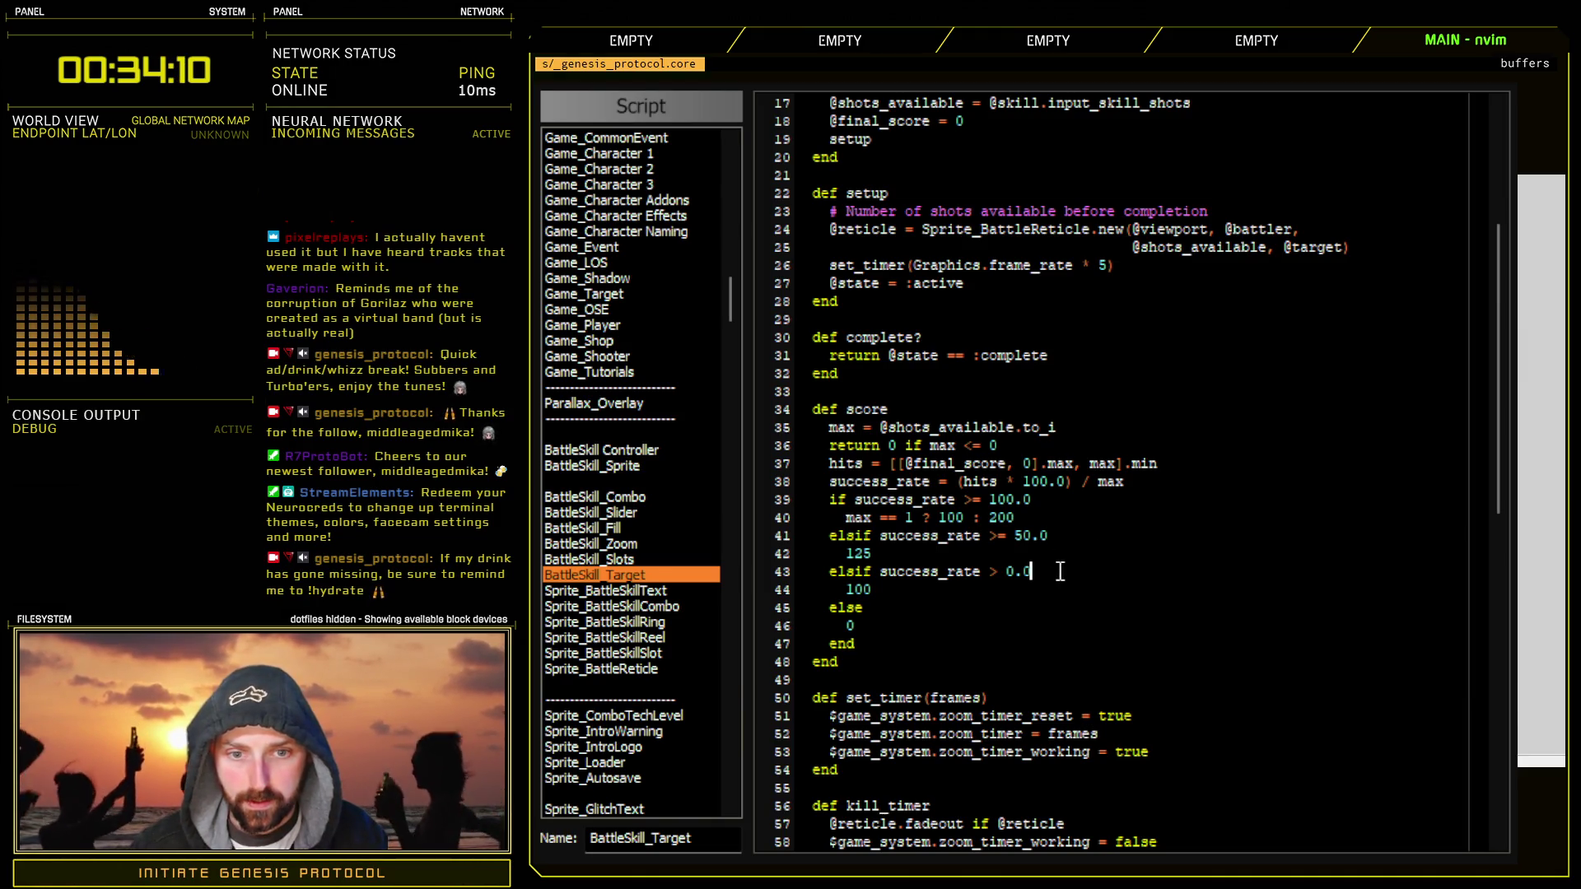
left_click(957, 591)
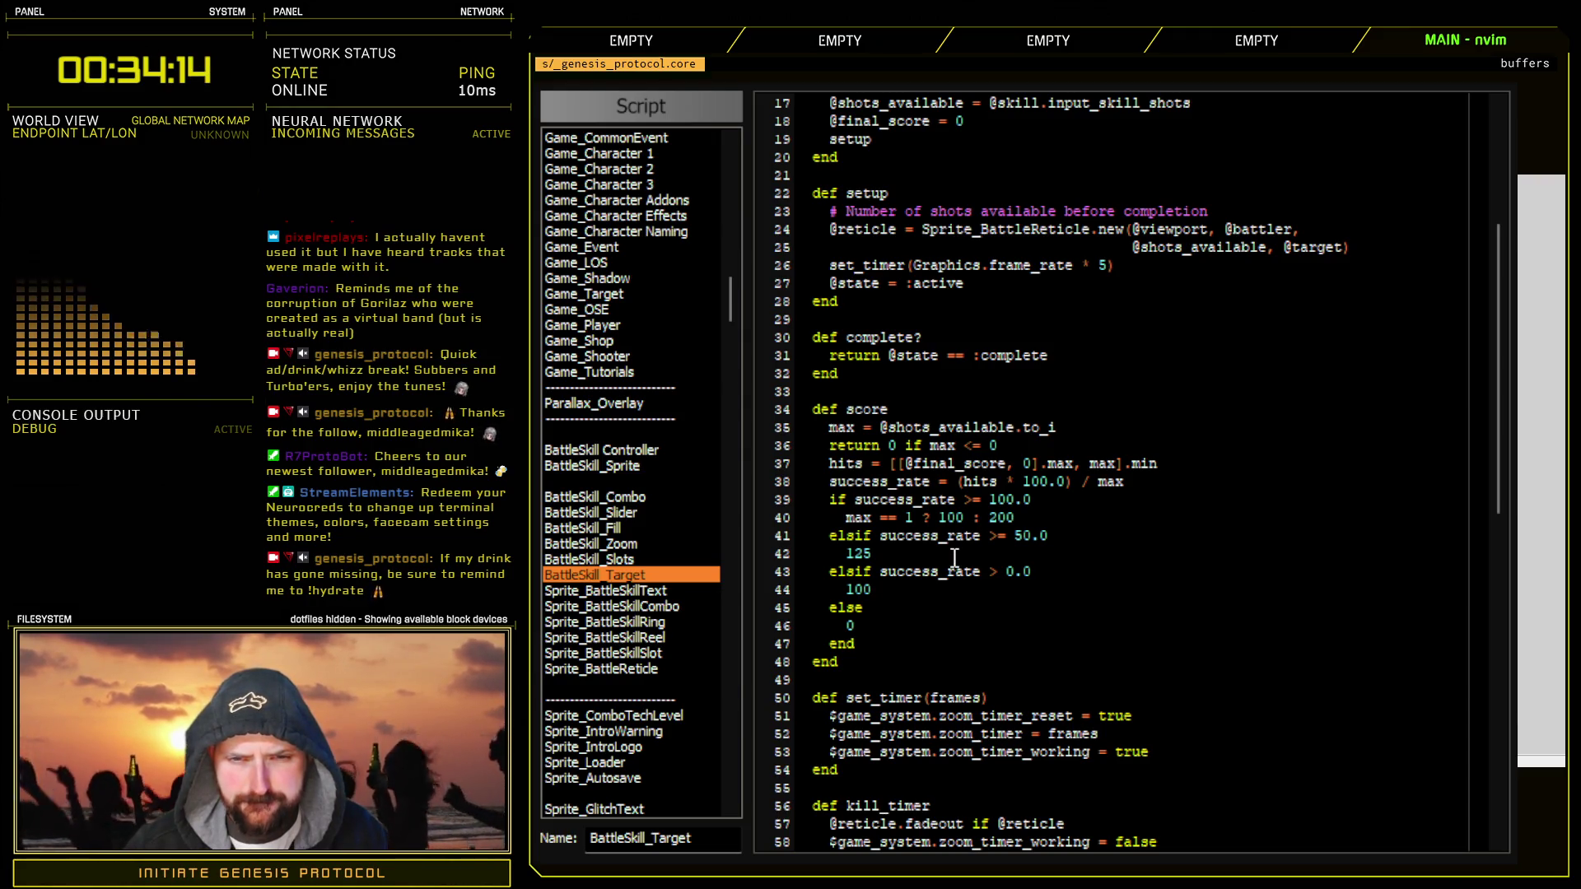
left_click(1054, 538)
scroll(1054, 539, "down", 8)
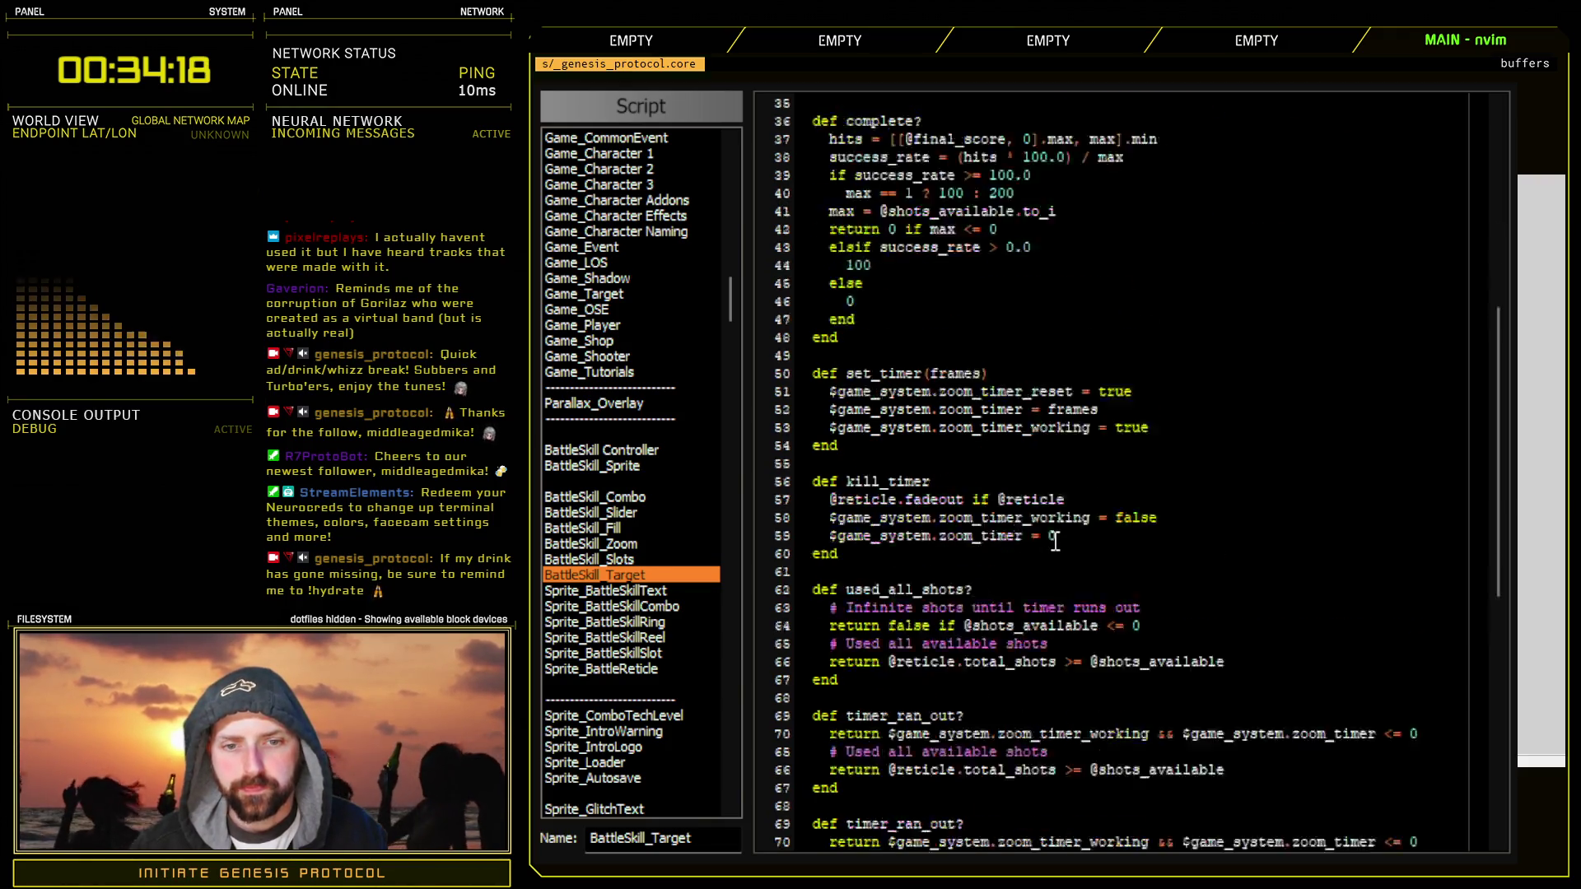
scroll(977, 588, "up", 8)
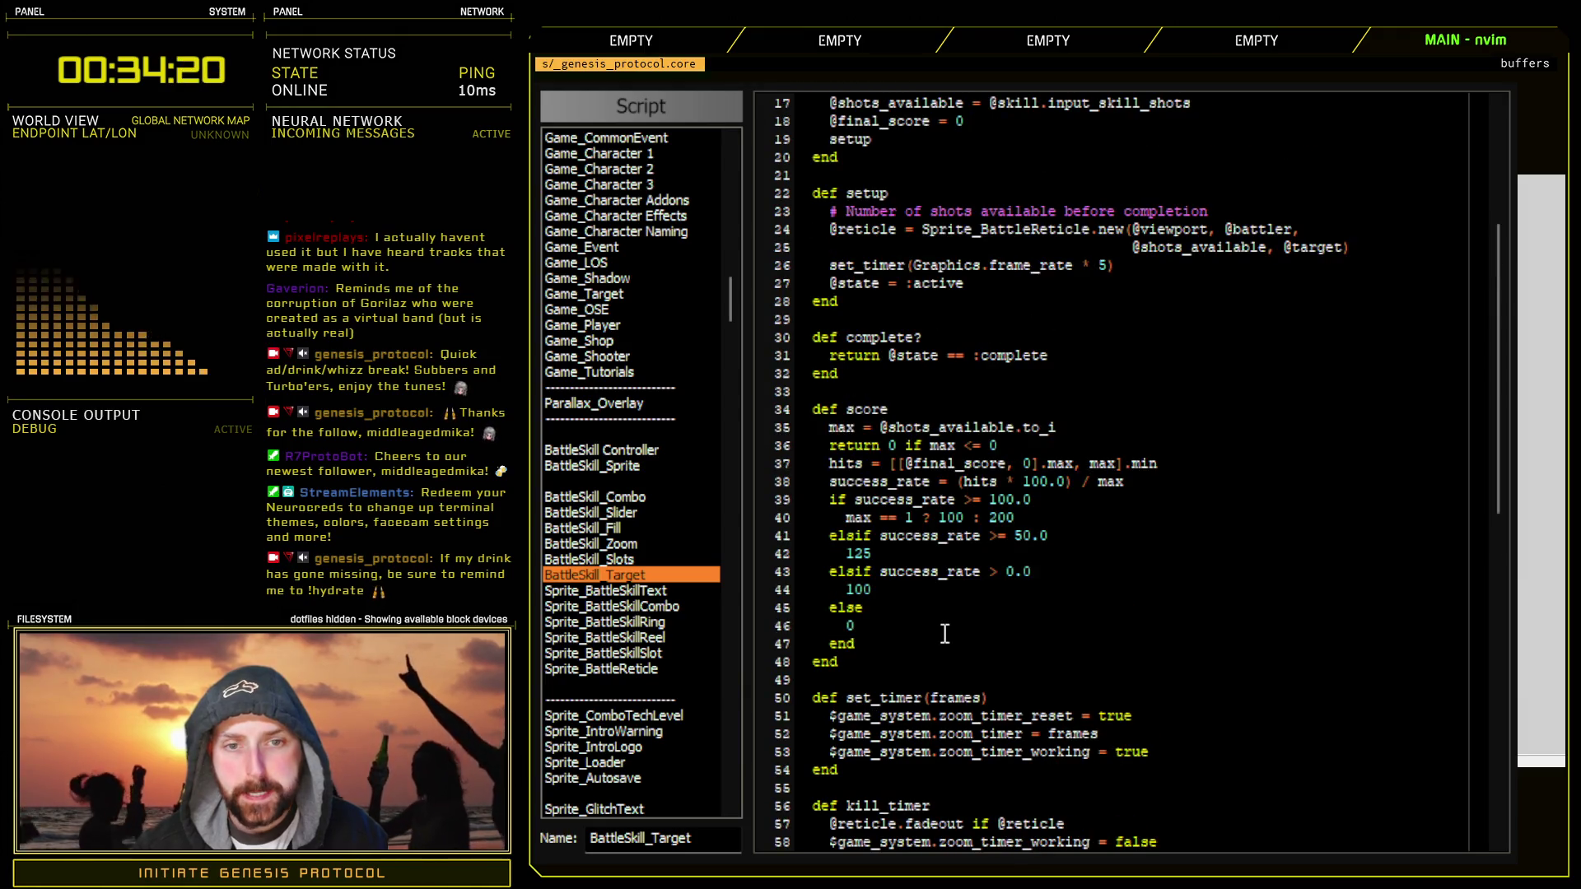
scroll(944, 634, "down", 15)
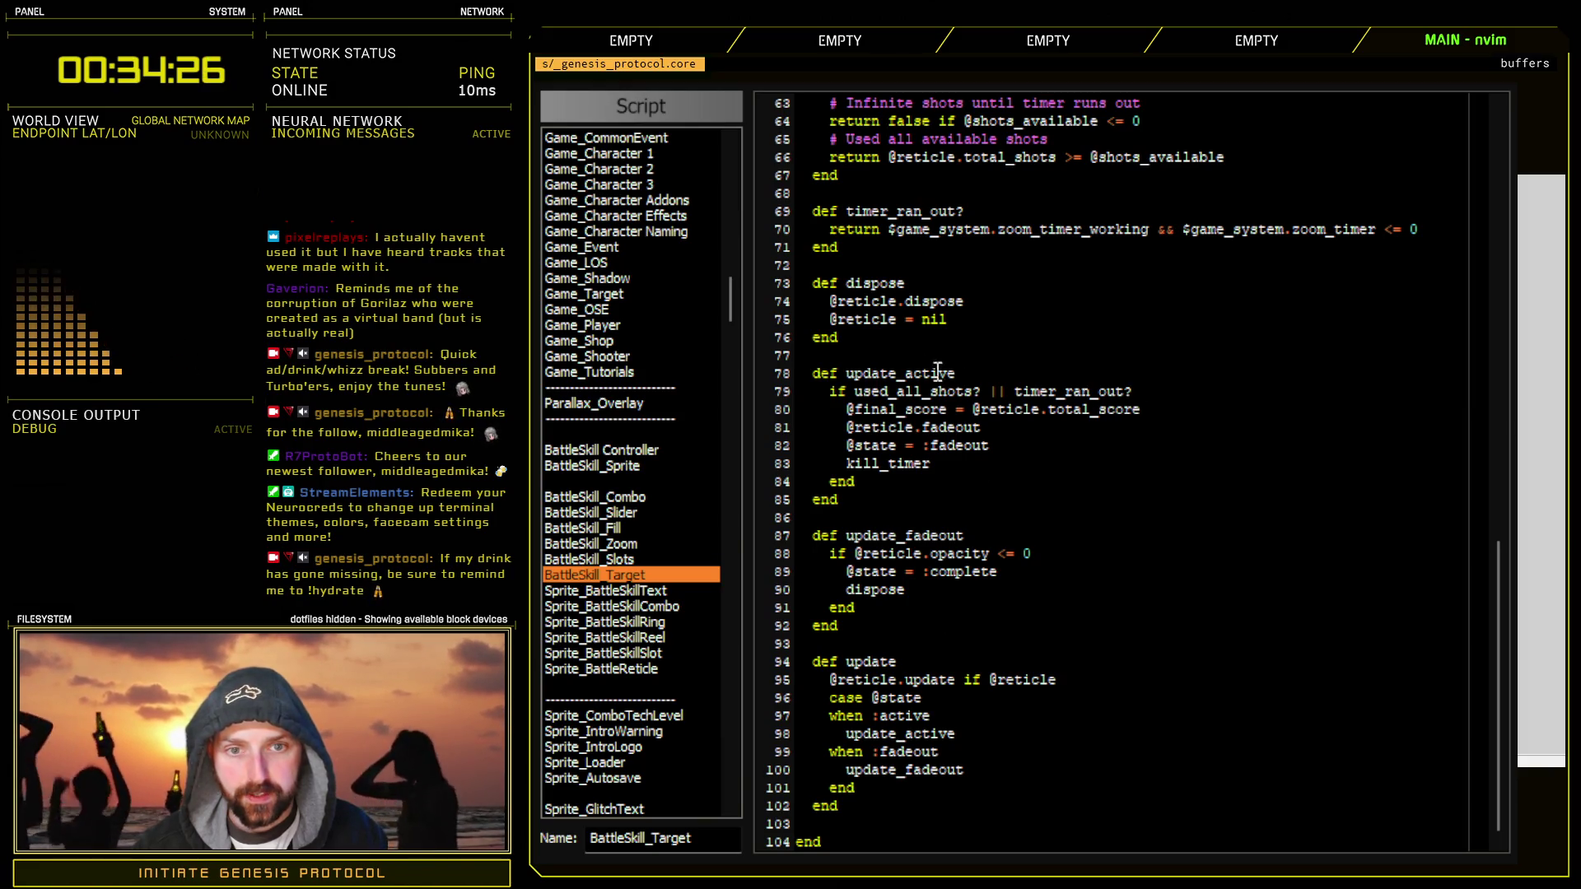
Add a new def complete(out_of_time = true) method below dispose in BattleSkill_Target
left_click(877, 342)
key("o")
key("Return")
type("def com")
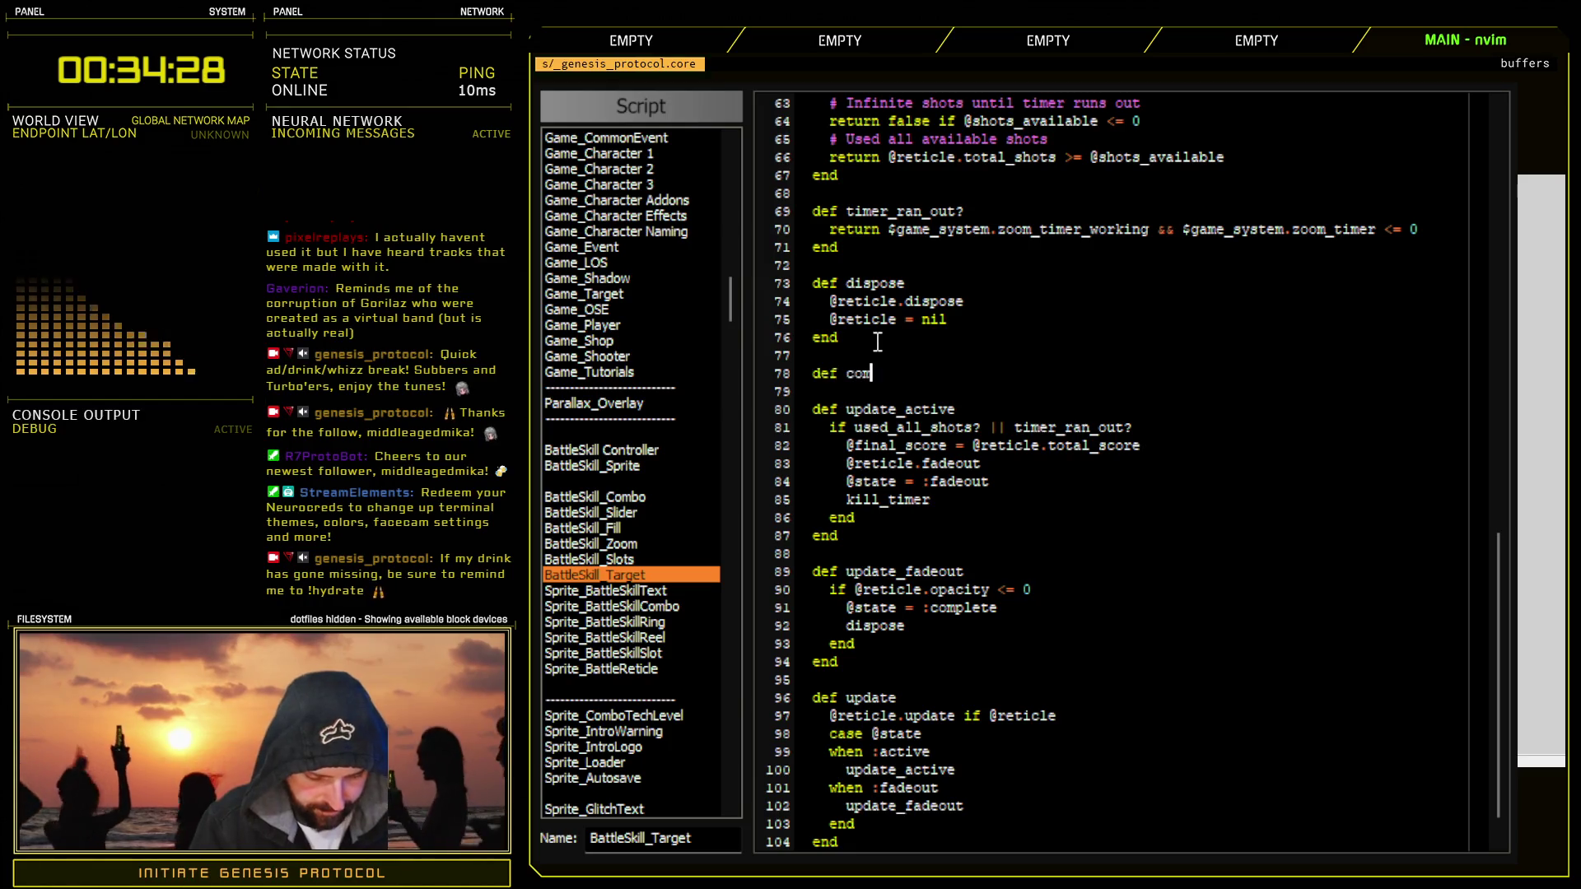
type("plete(out_of_")
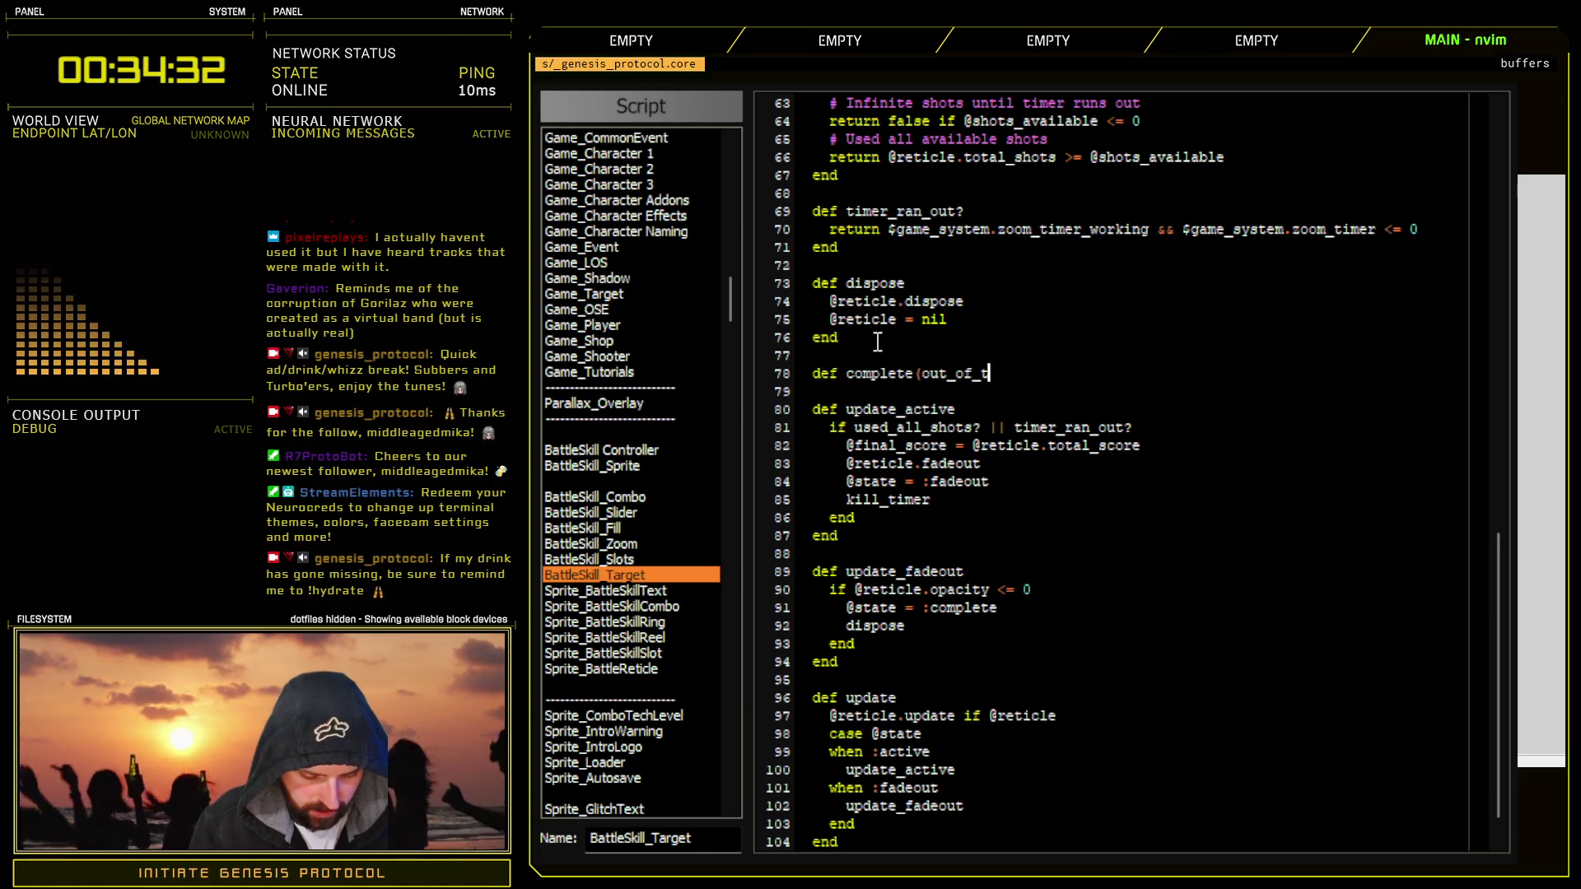
type("time = true")
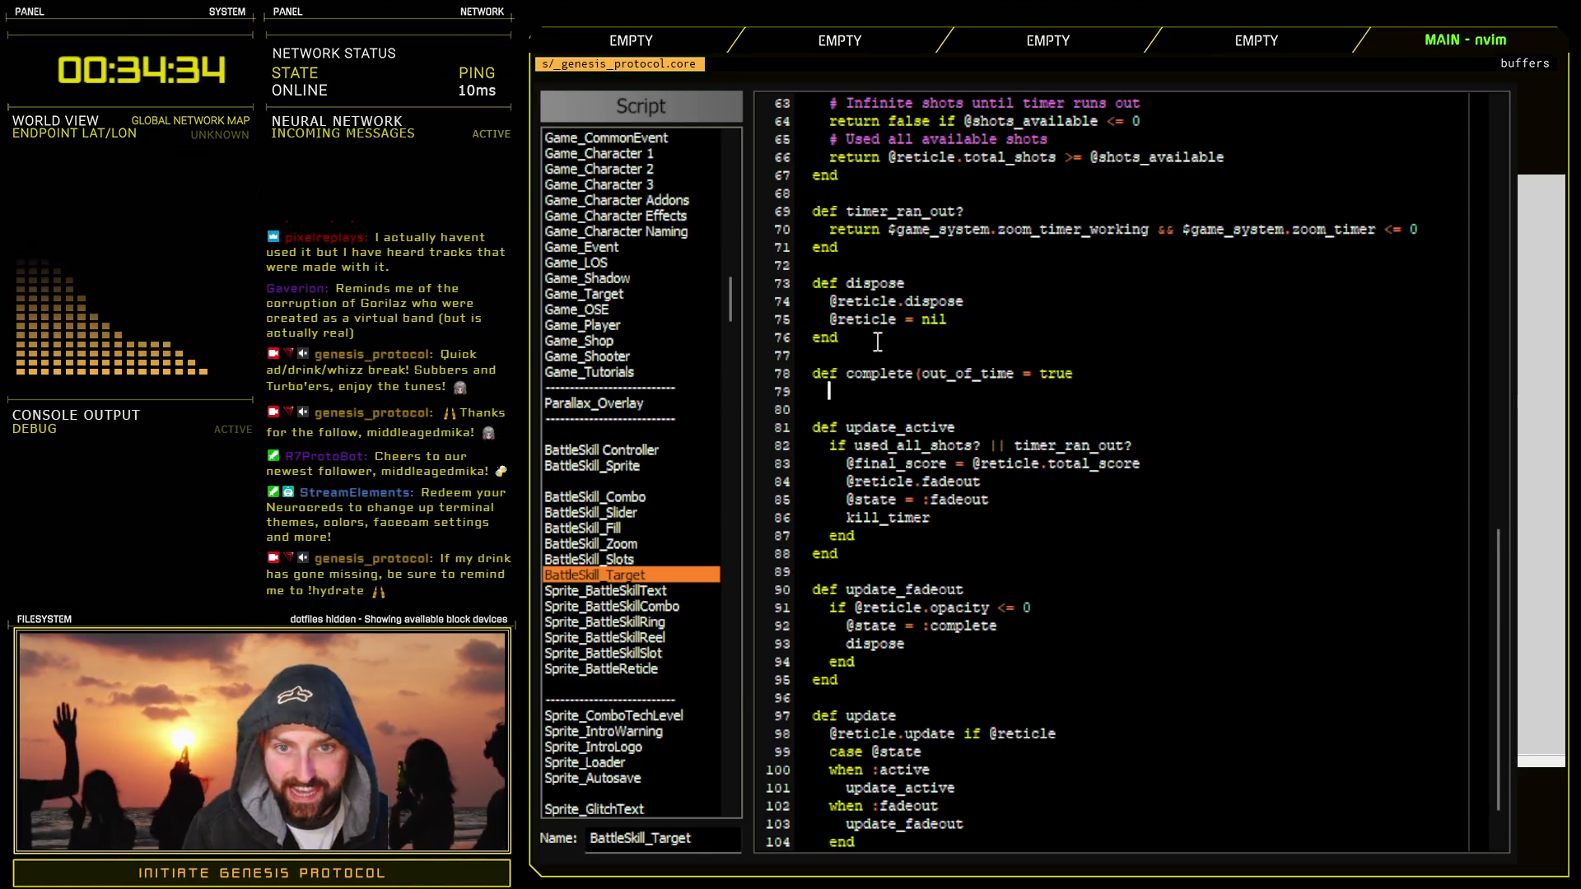
key("Return")
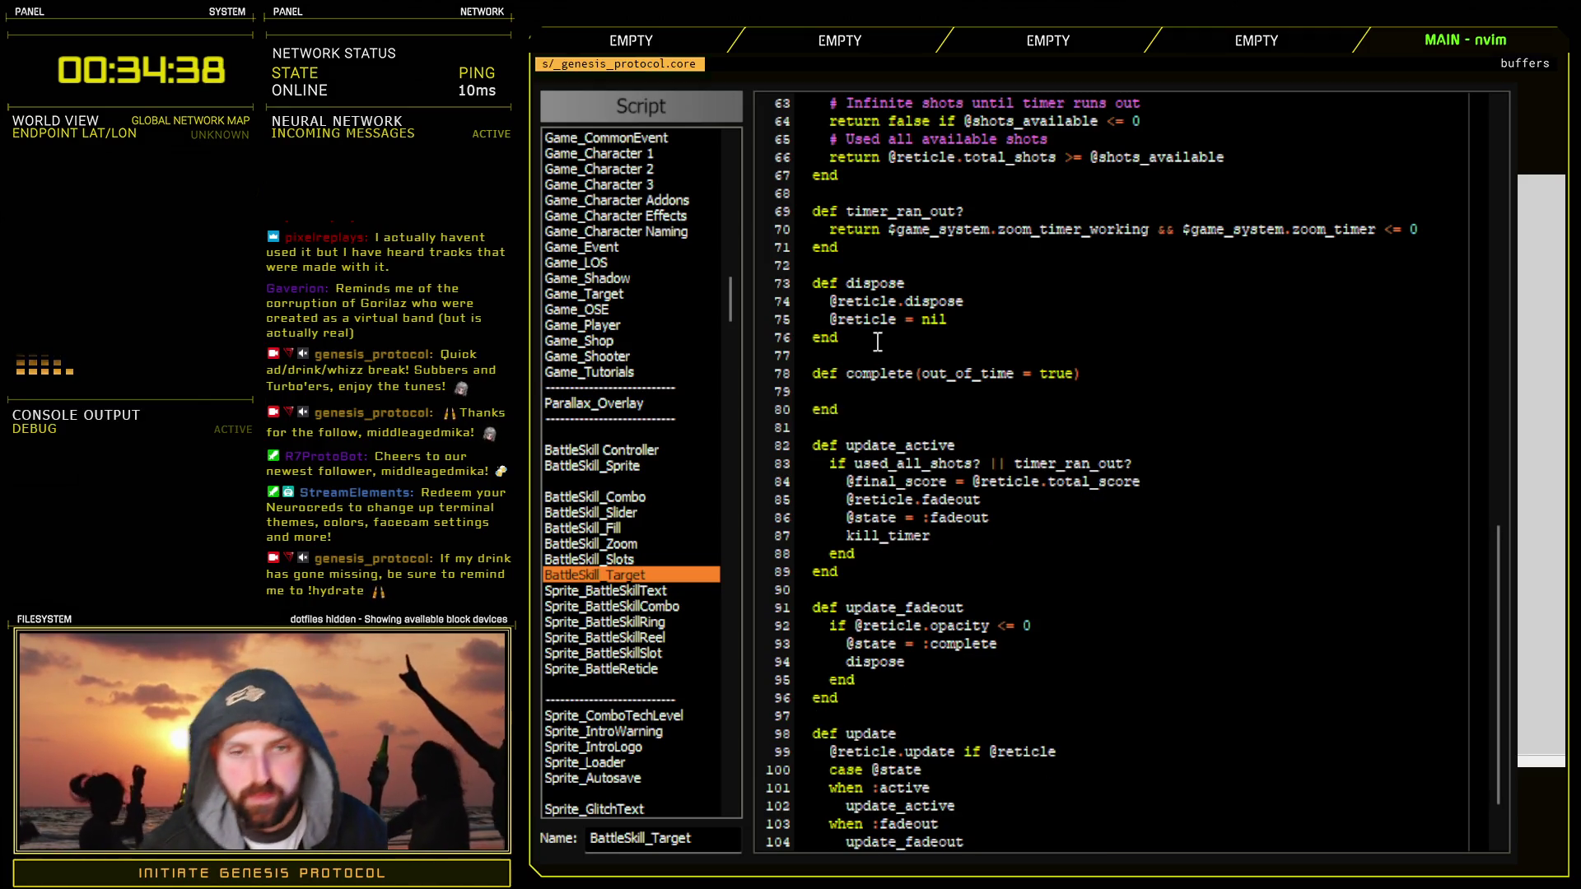
Move the final-score, fade-out and kill_timer lines into complete, dedent them, and remove the blank line
left_click_drag(774, 483, 778, 544)
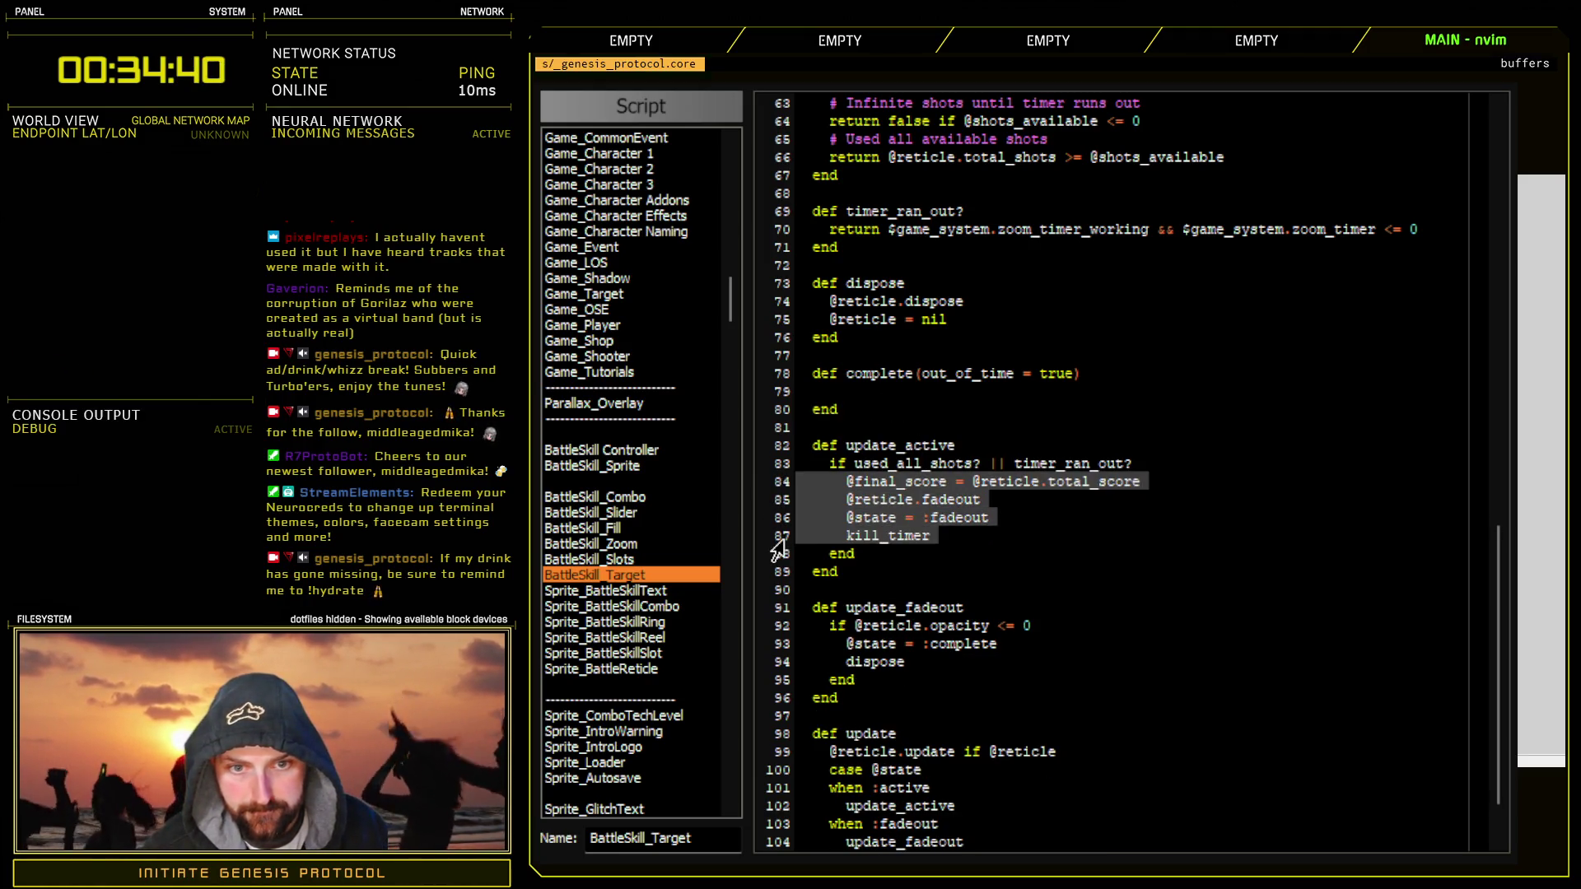
mouse_move(886, 510)
left_mouse_down()
mouse_move(881, 394)
mouse_move(784, 453)
left_mouse_up()
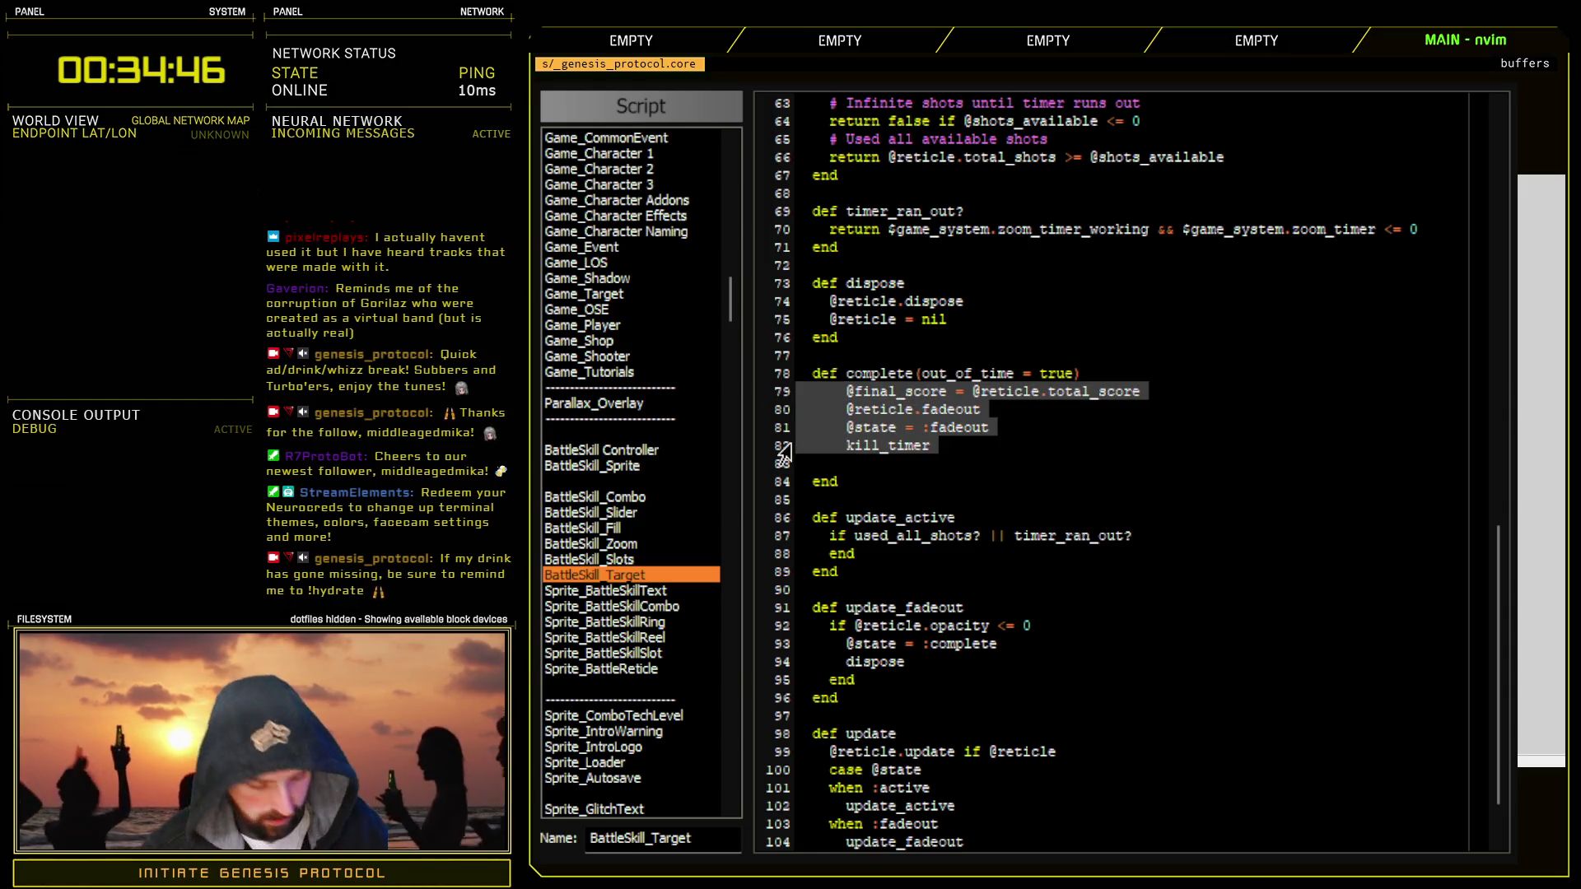
key("shift+Tab")
left_click(939, 456)
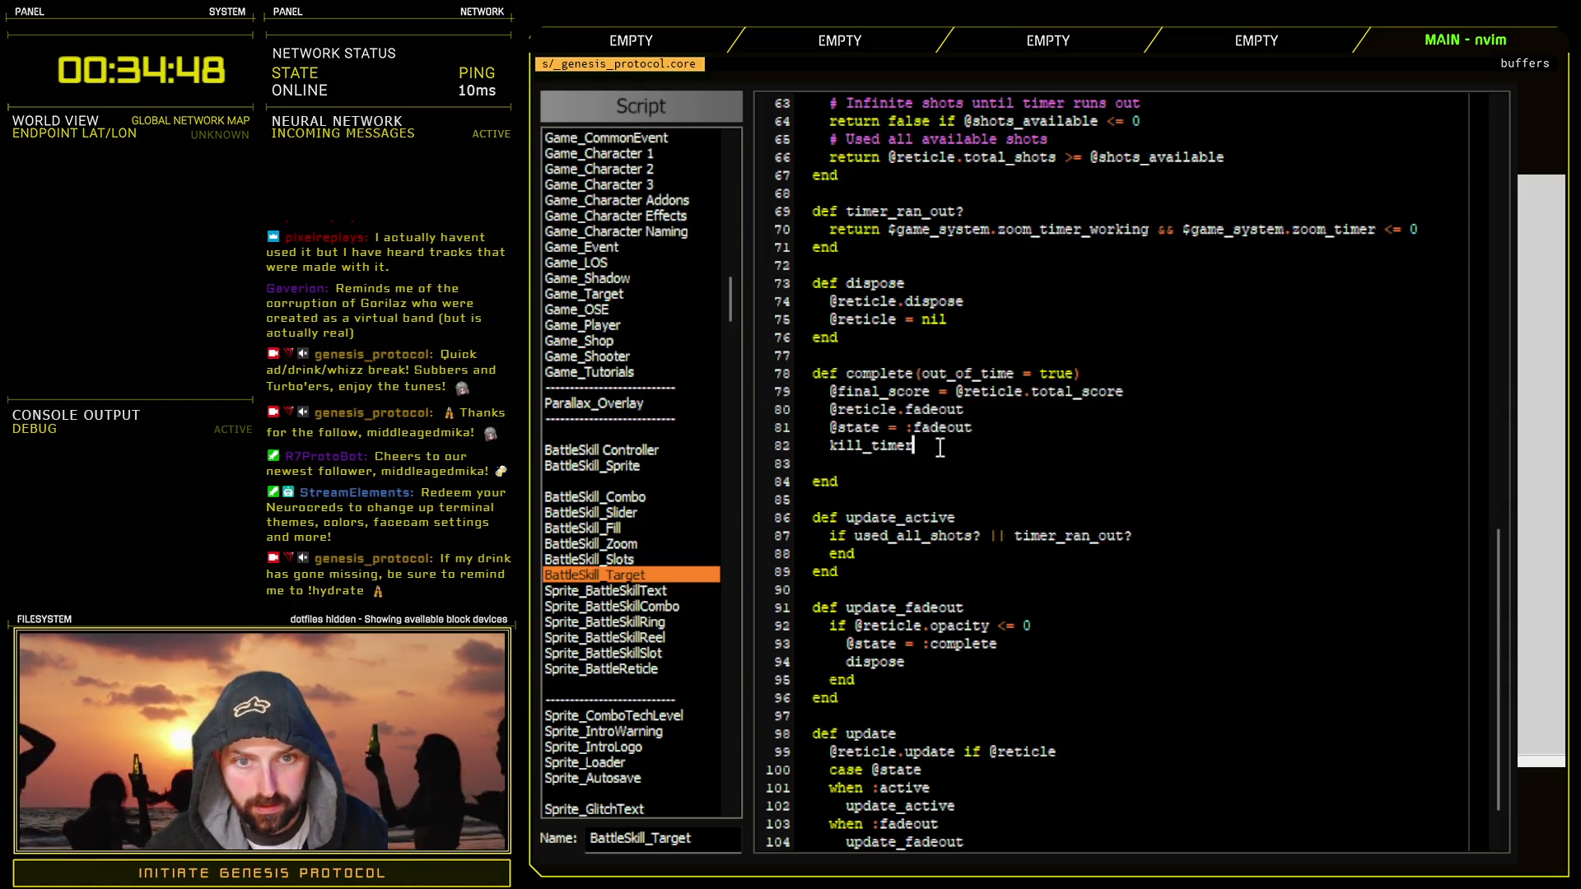
key("Delete")
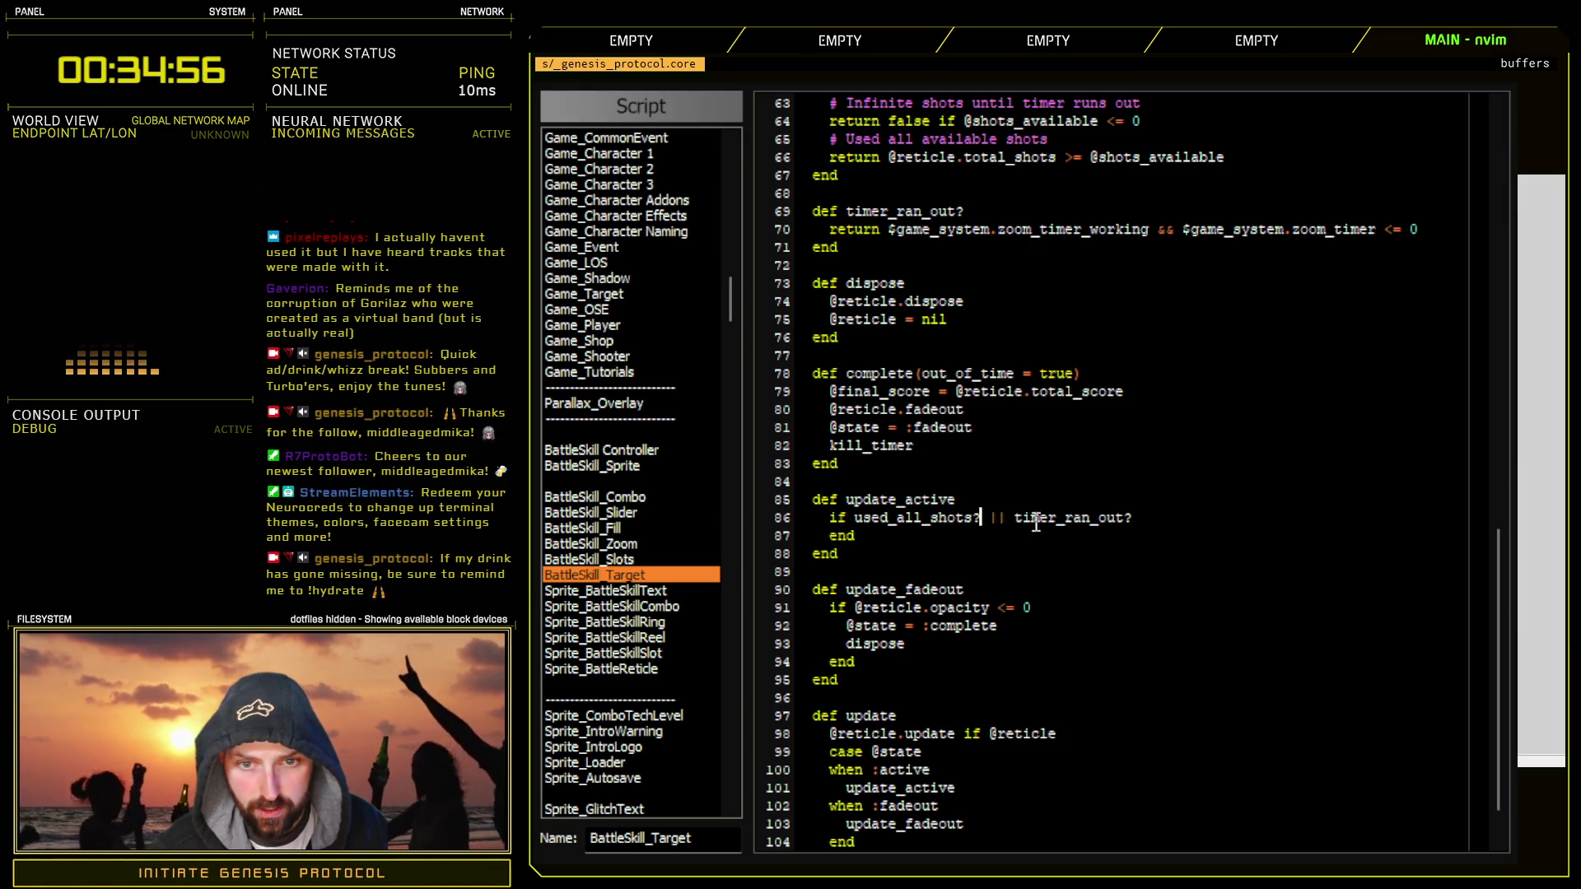
left_click_drag(991, 517, 1009, 517)
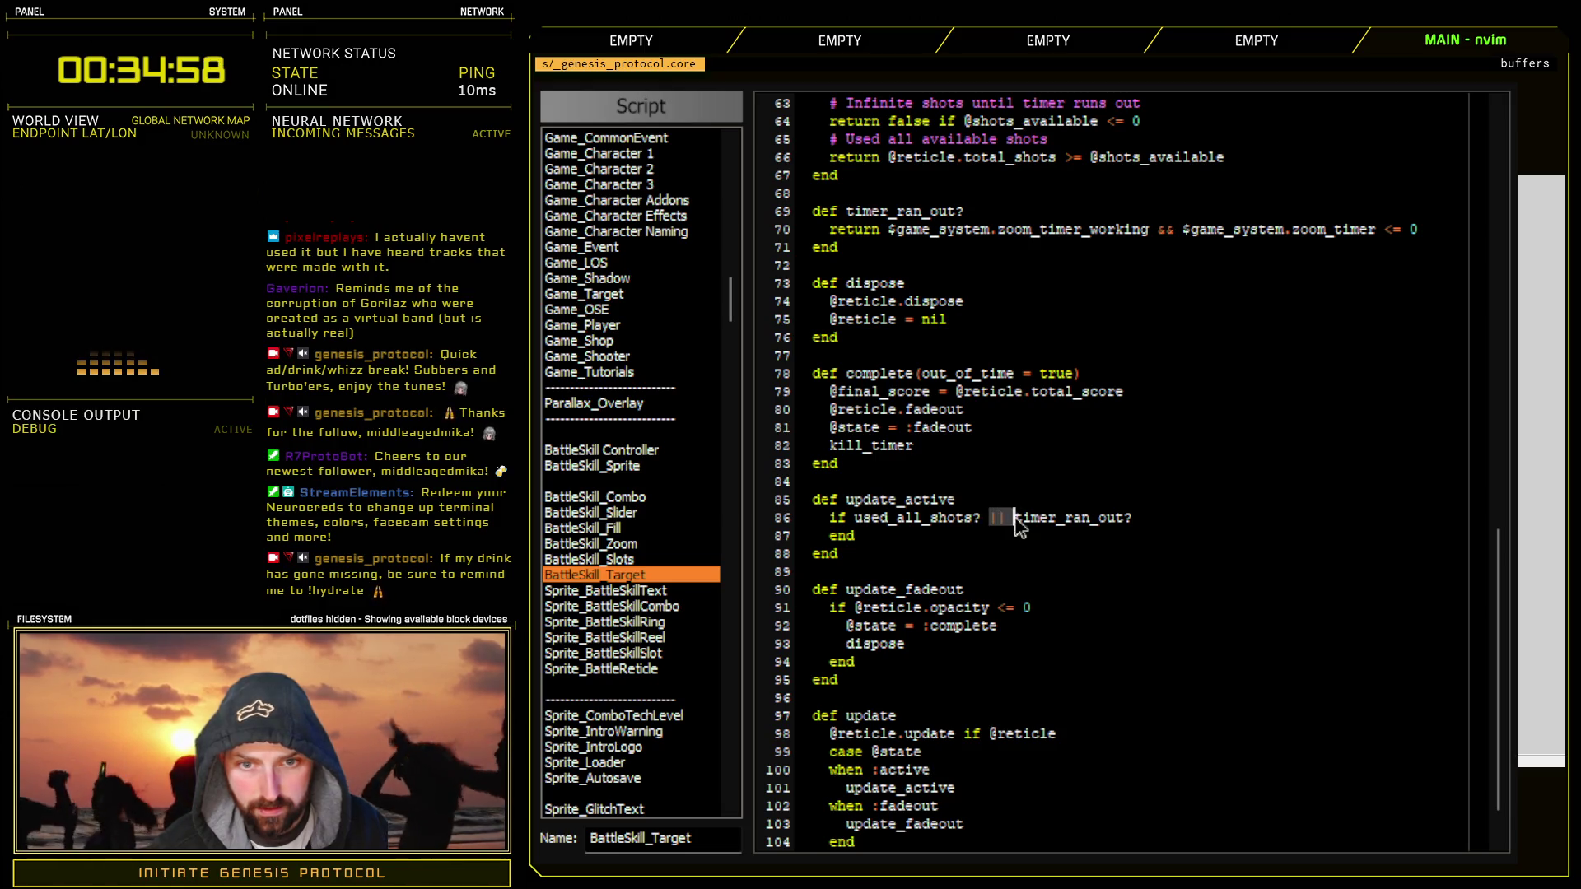
Rewrite the first update_active line as 'complete if timer_ran_out?'
key("d")
left_click(970, 501)
type("o")
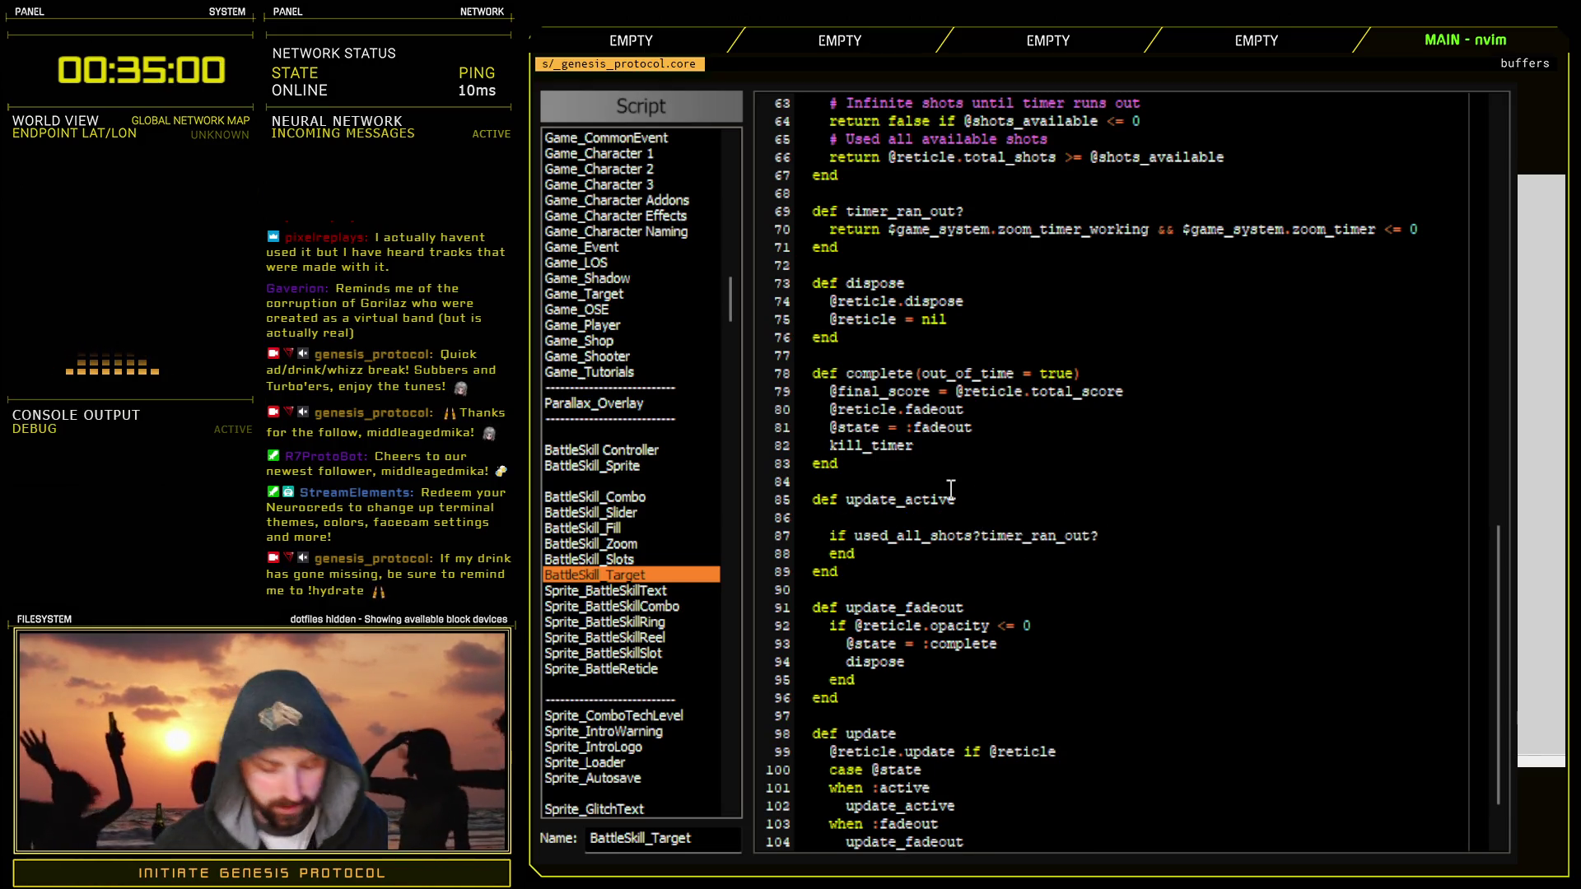
type("if timer")
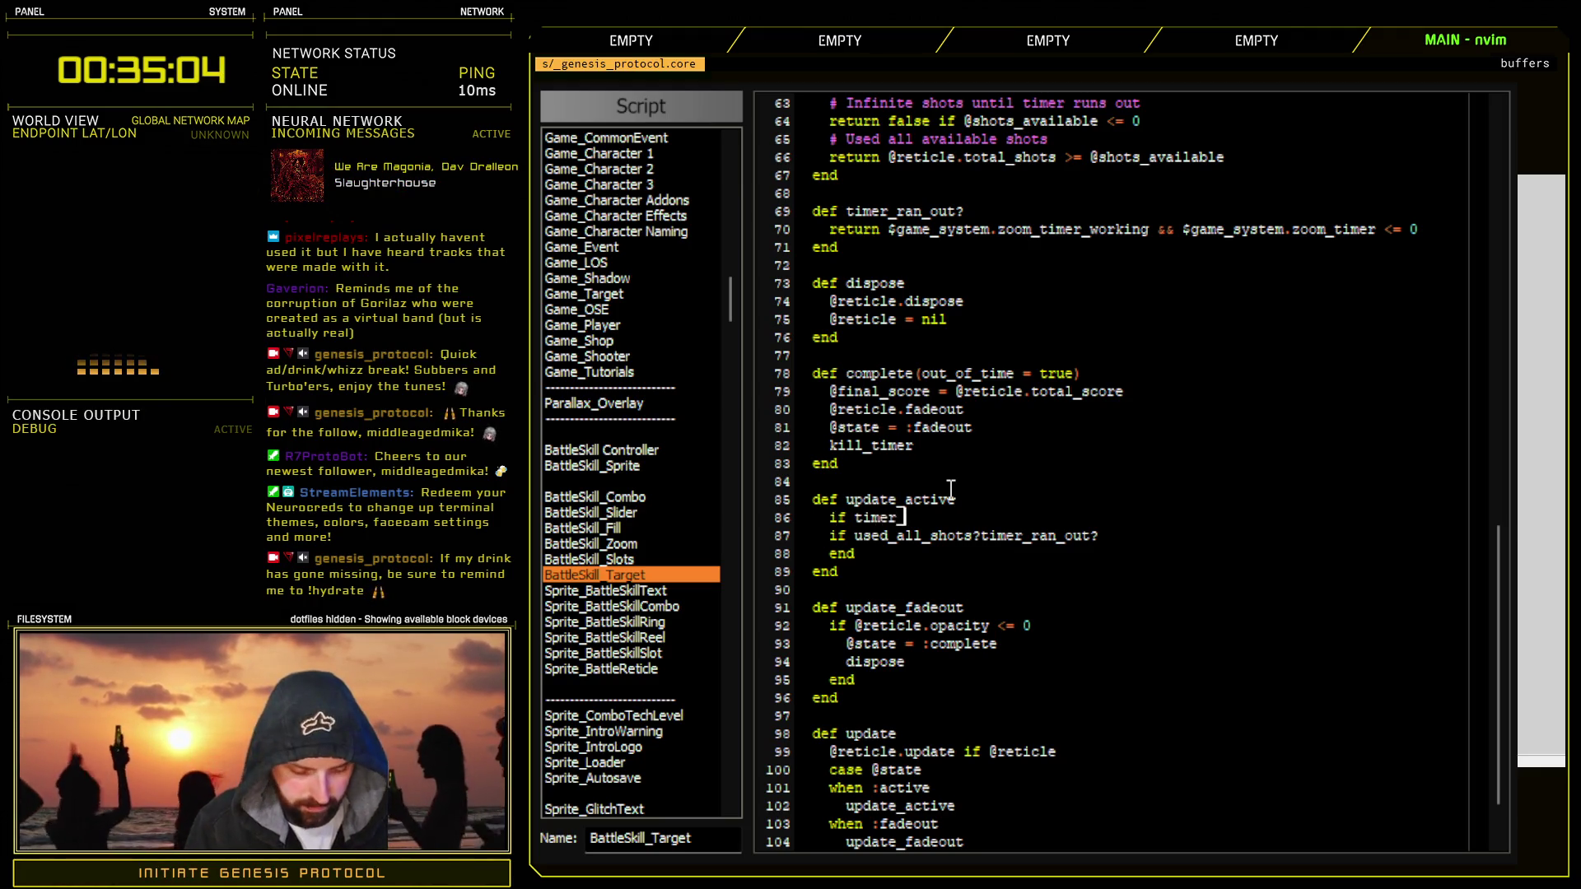
type("_ran_out?")
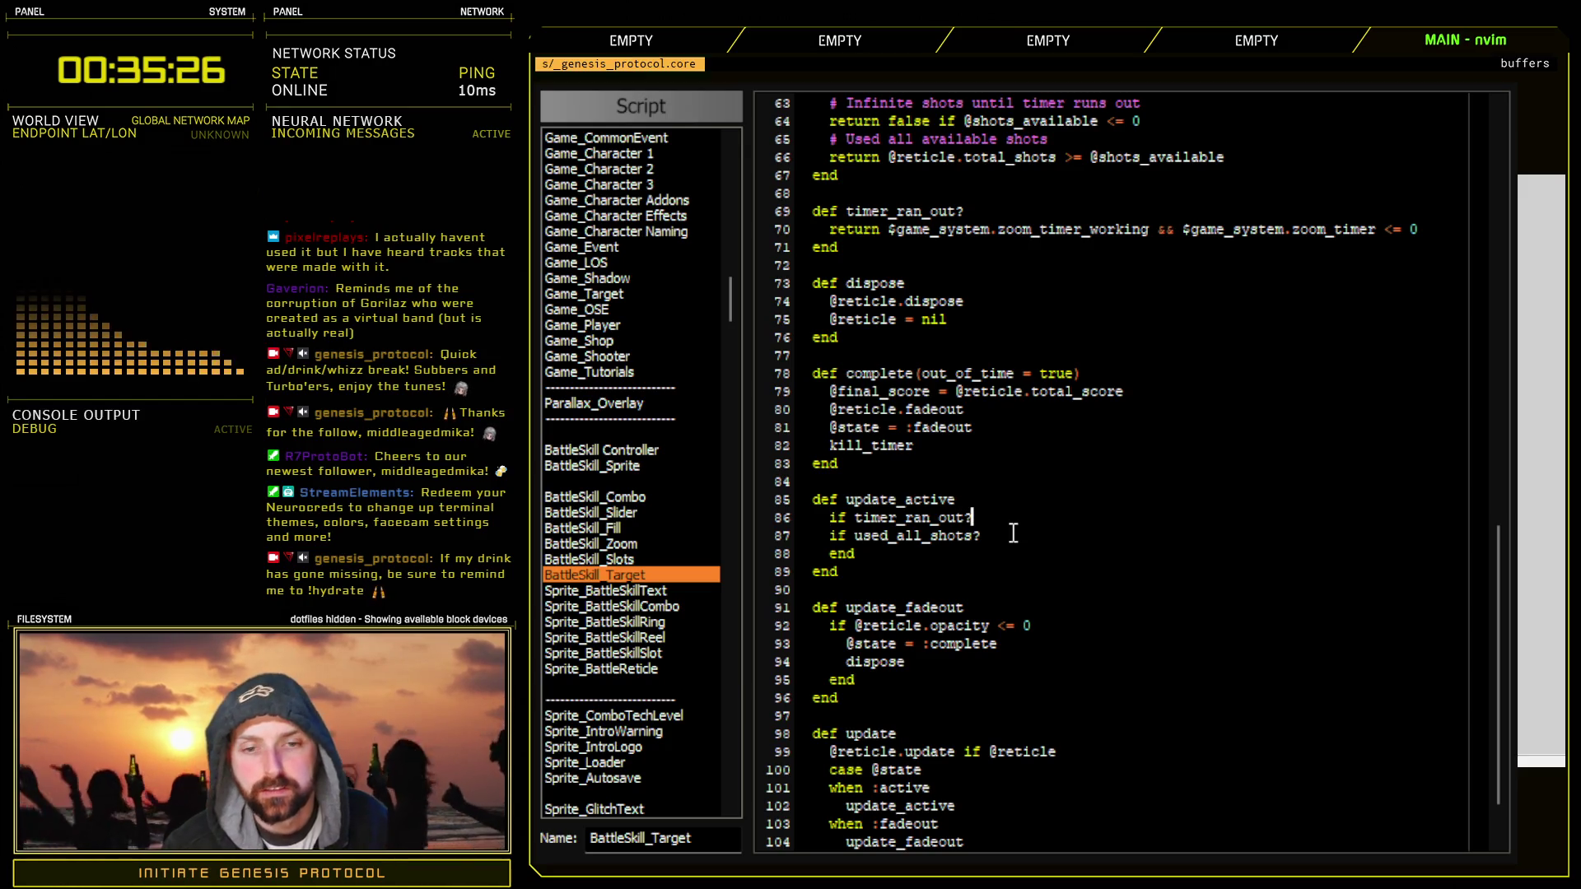
left_click(845, 519)
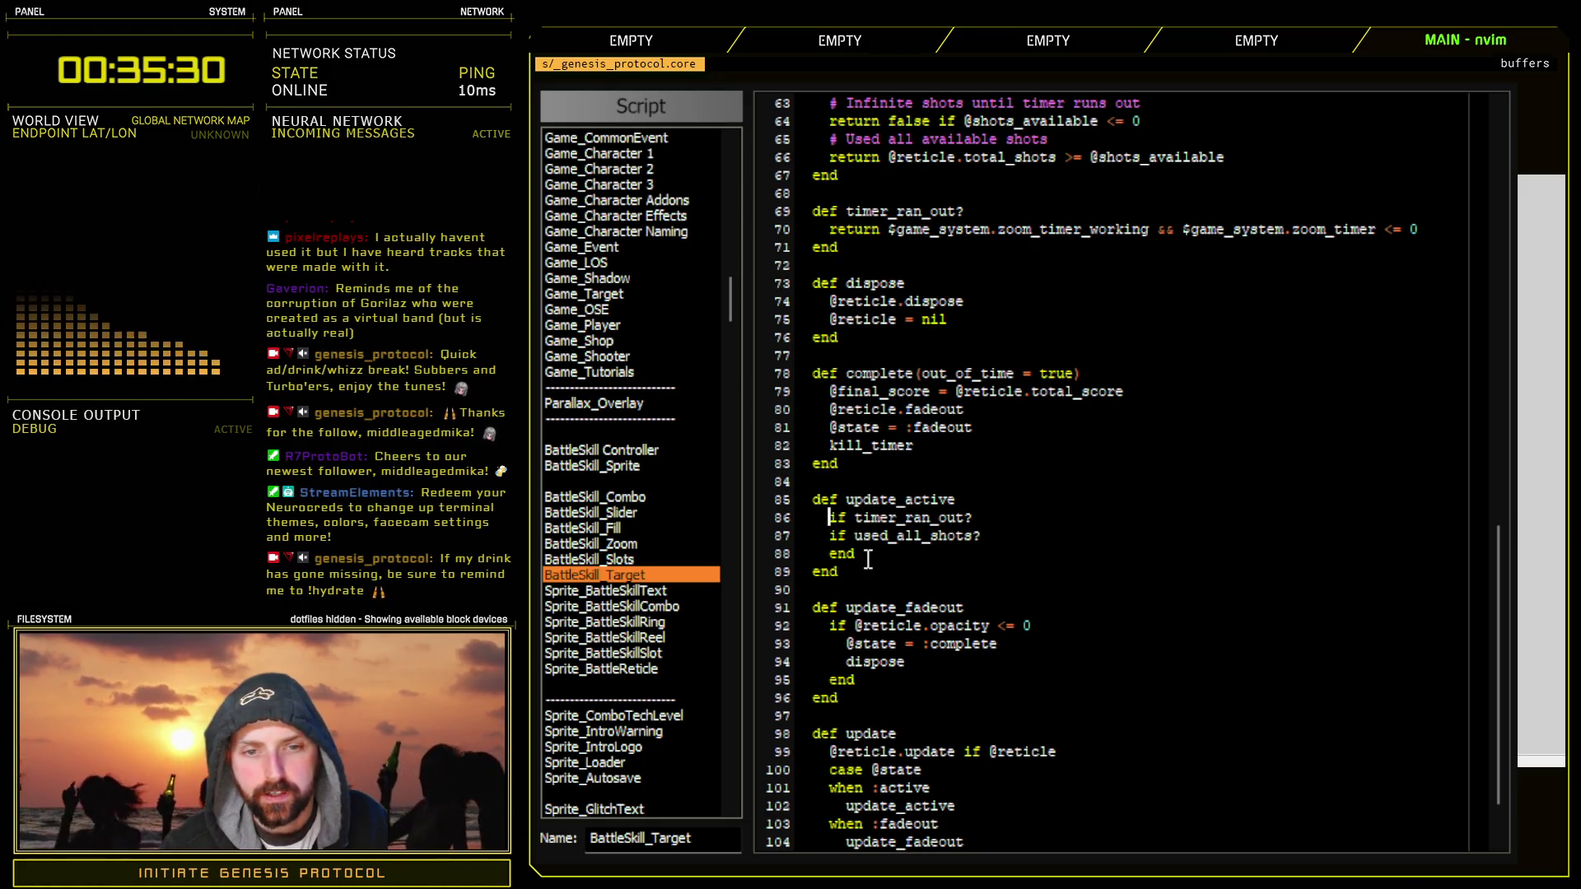
type("complete")
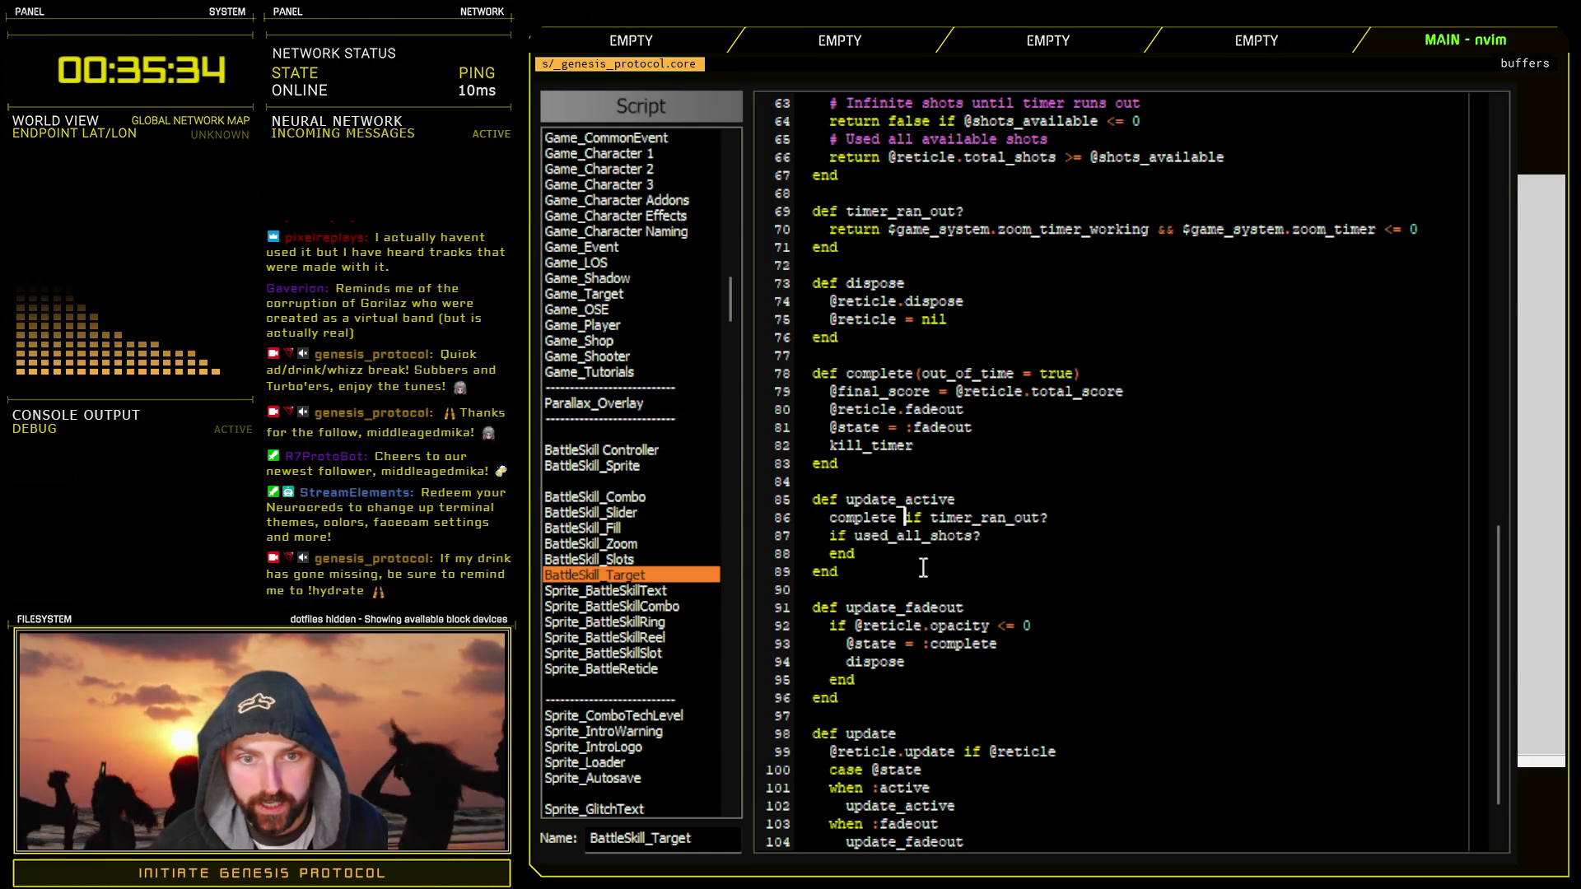
Change the next line to 'complete(false) if used_all_shots?' and strip the stray trailing text
key("Return")
type("complete(fALS")
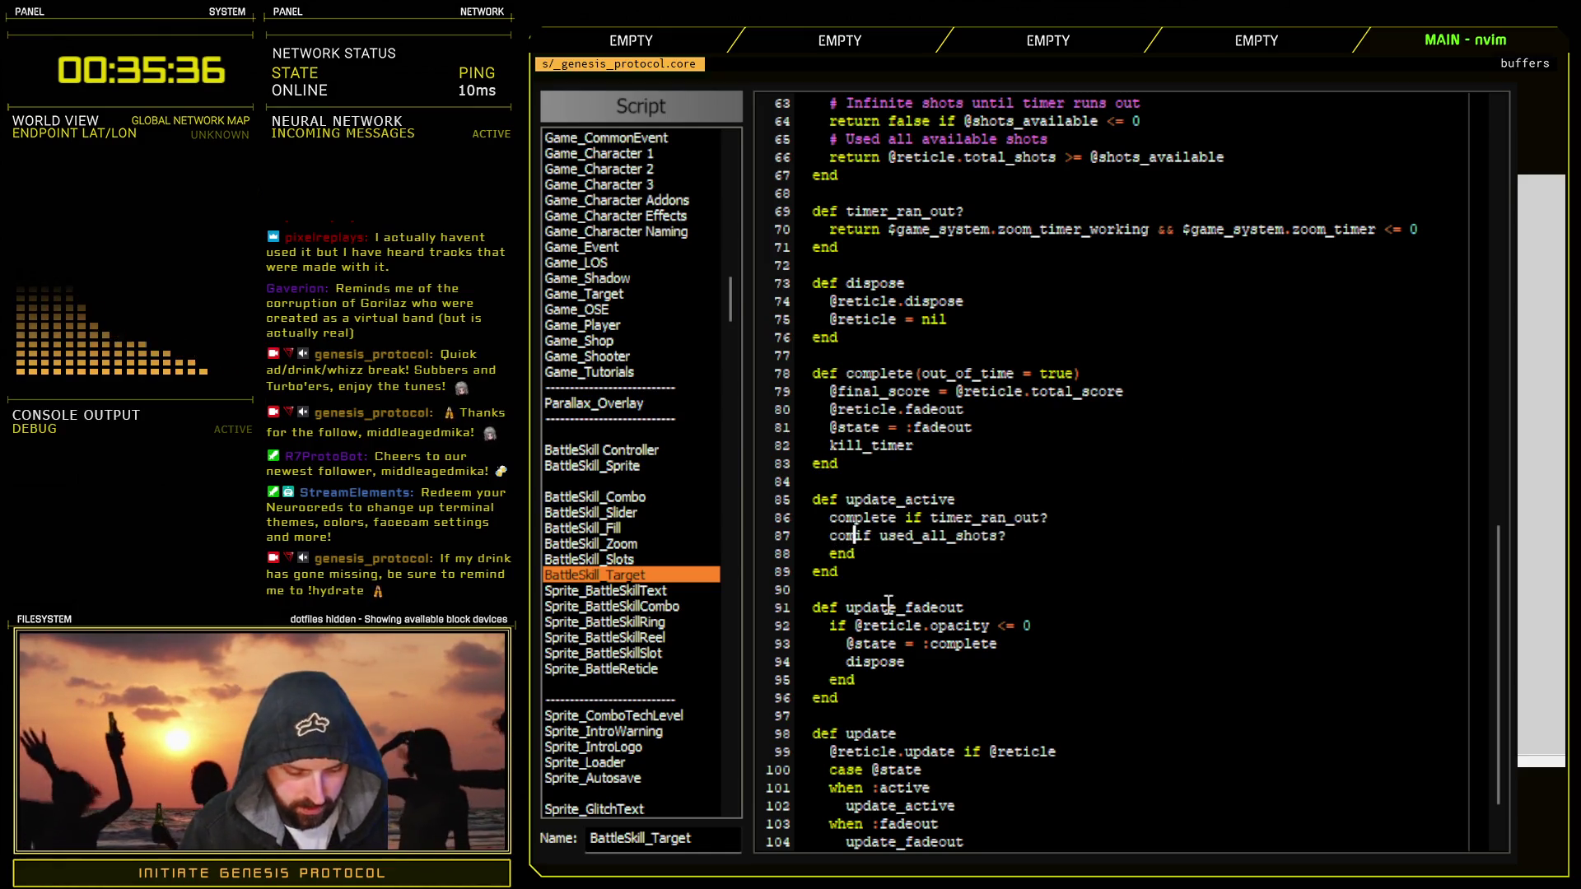
key("BackSpace")
key("BackSpace")
key("BackSpace")
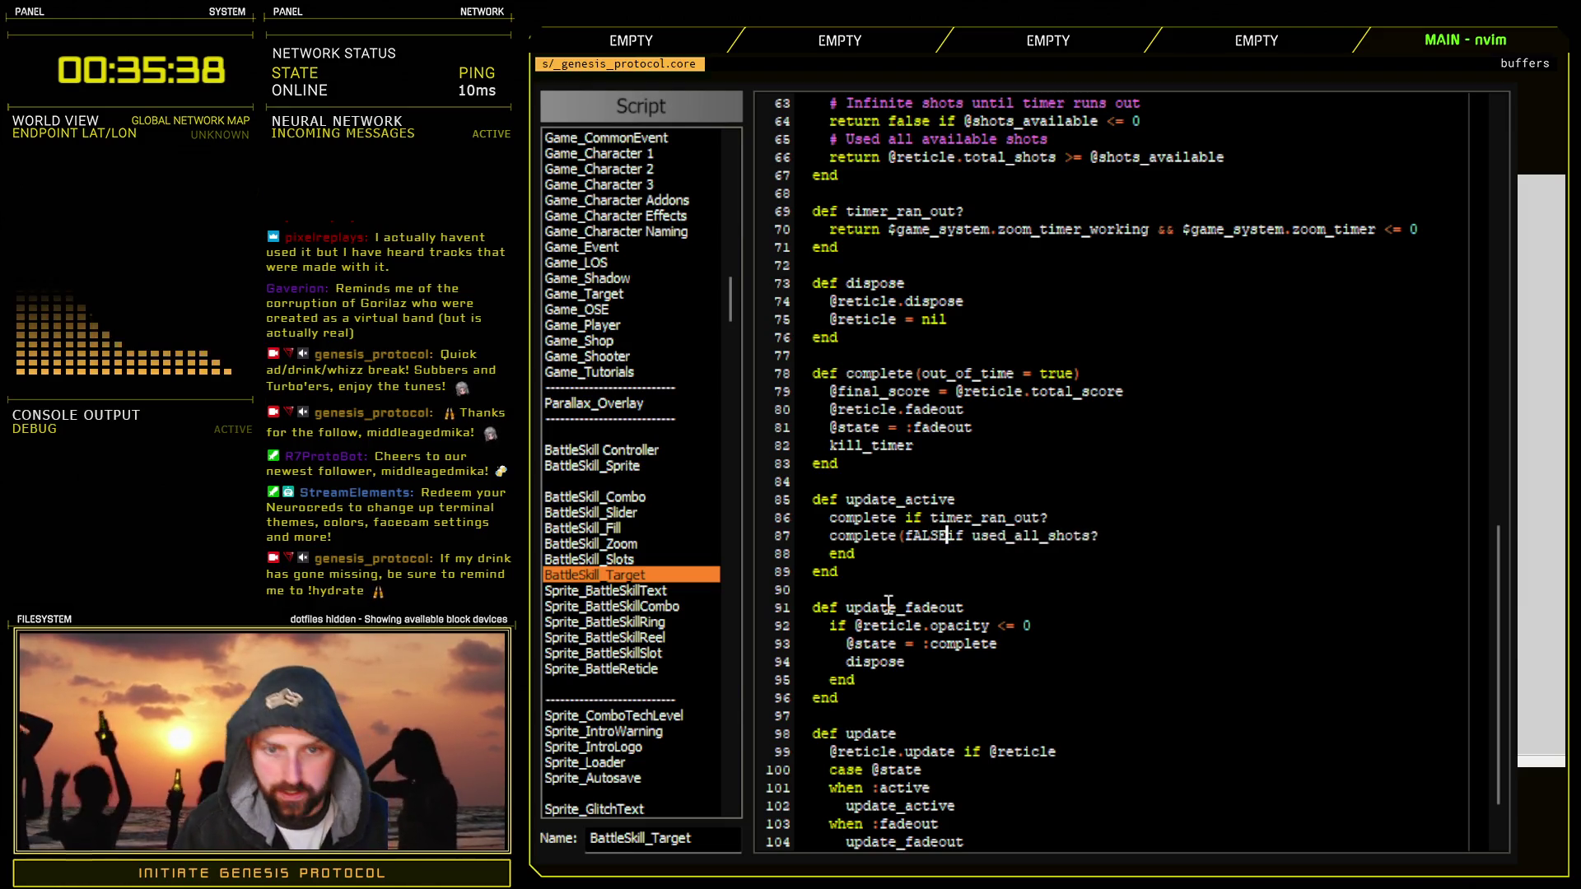
type("alse)")
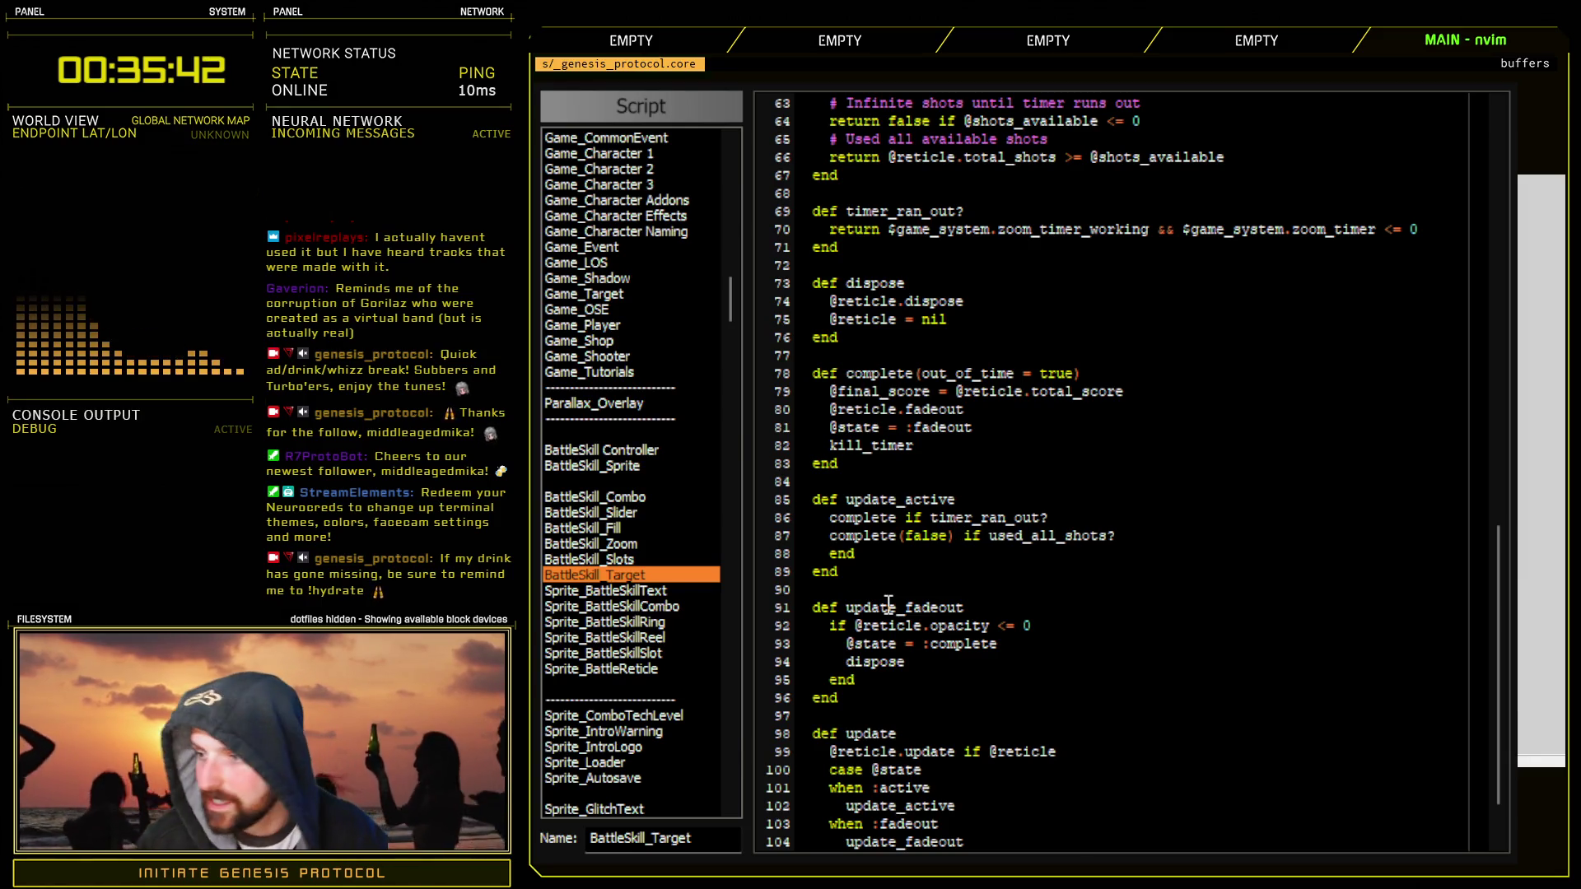
left_click(1138, 544)
type("y Hw")
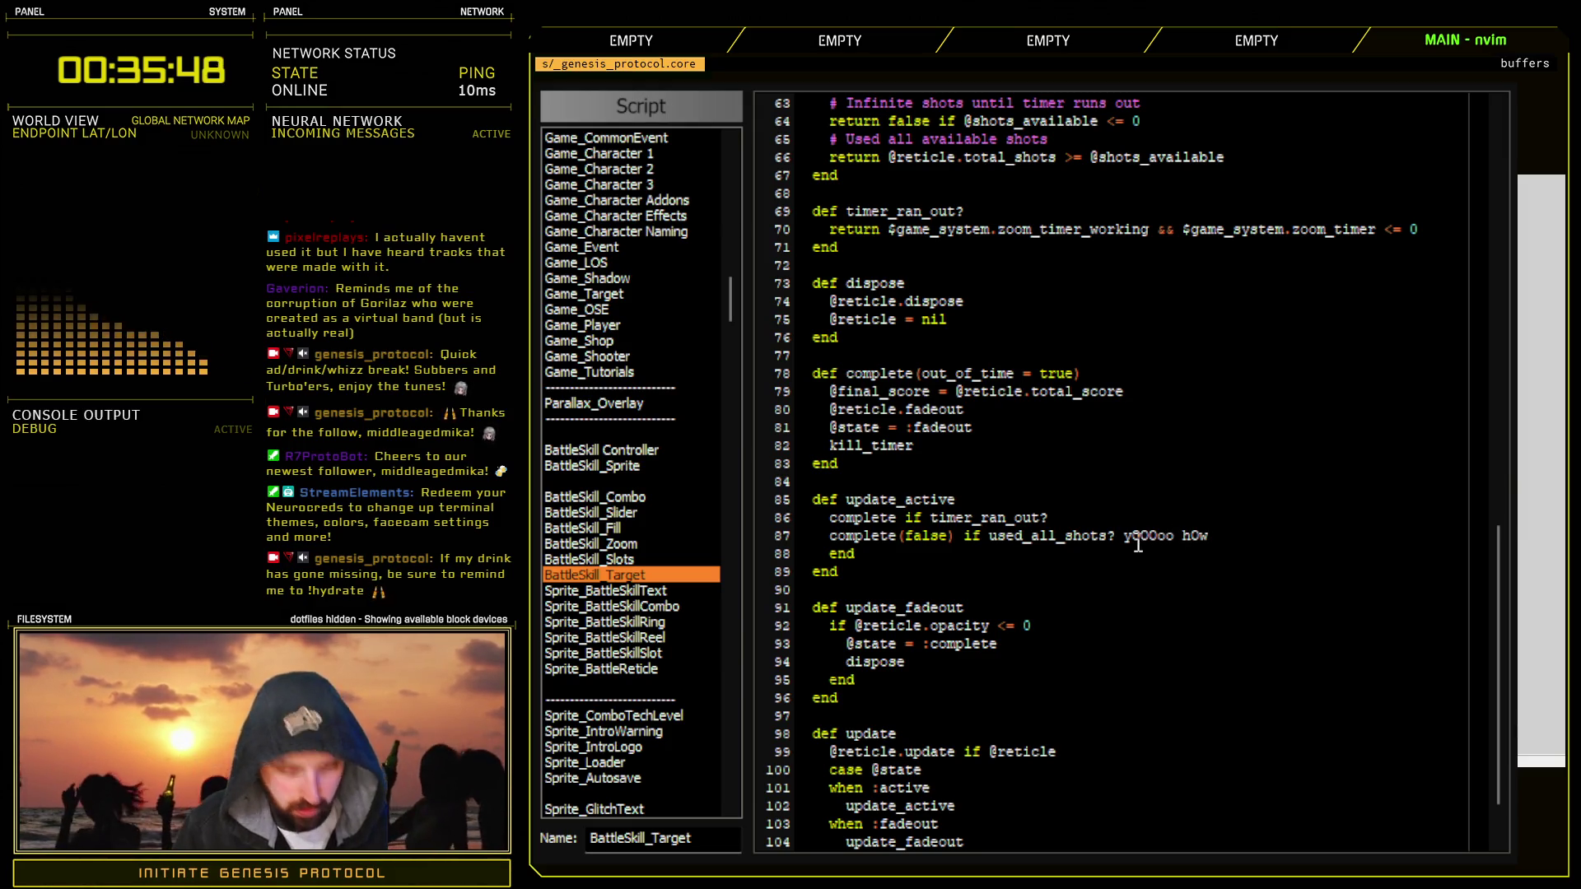
type(" iT g")
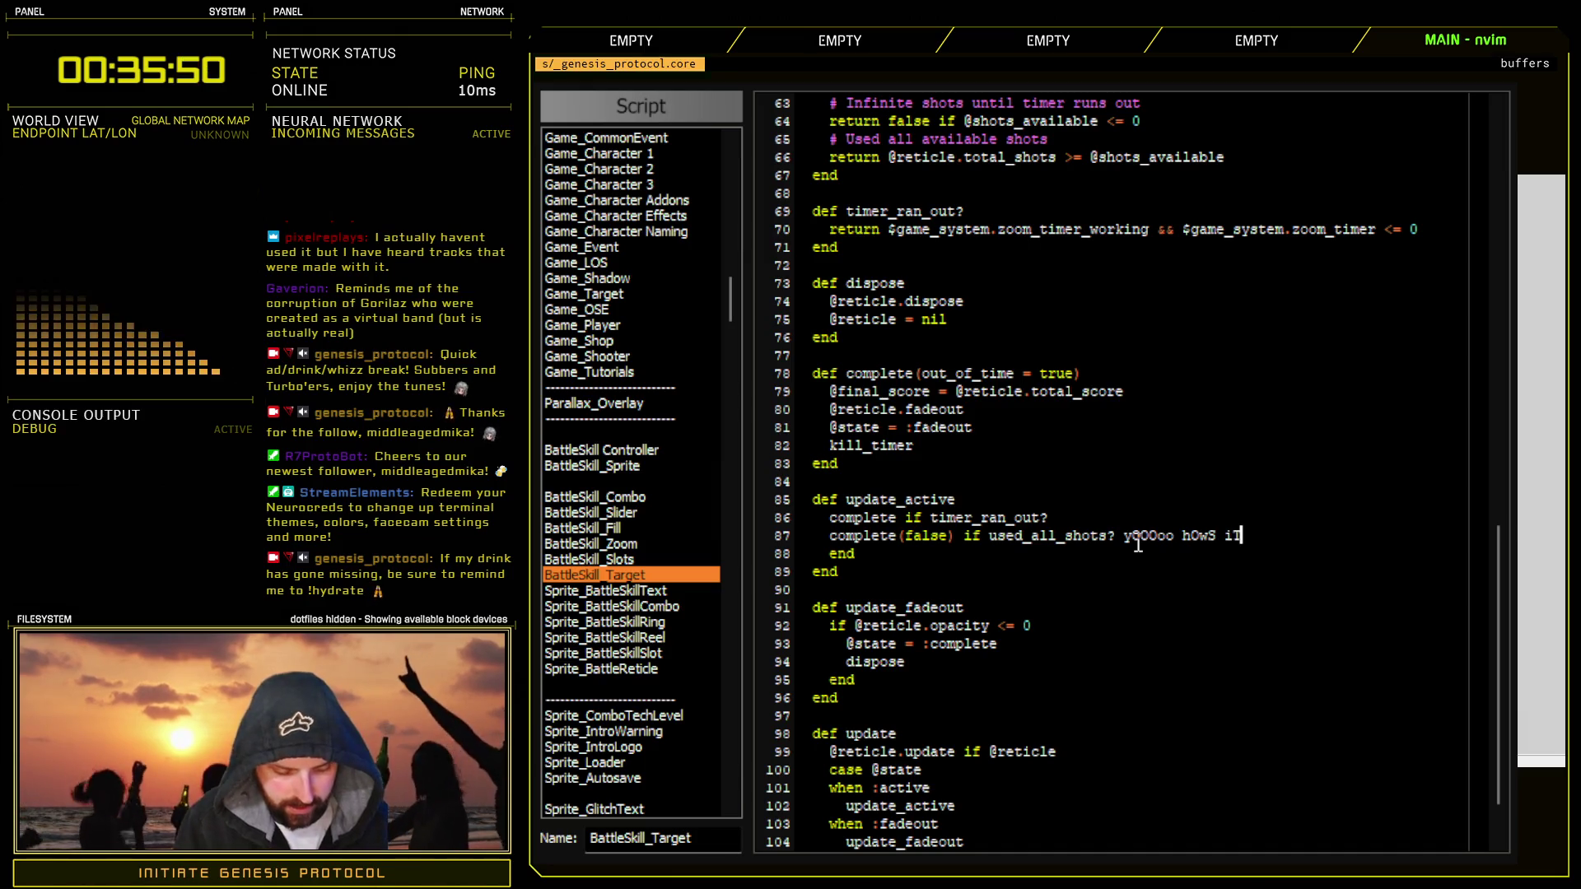
type("nGG")
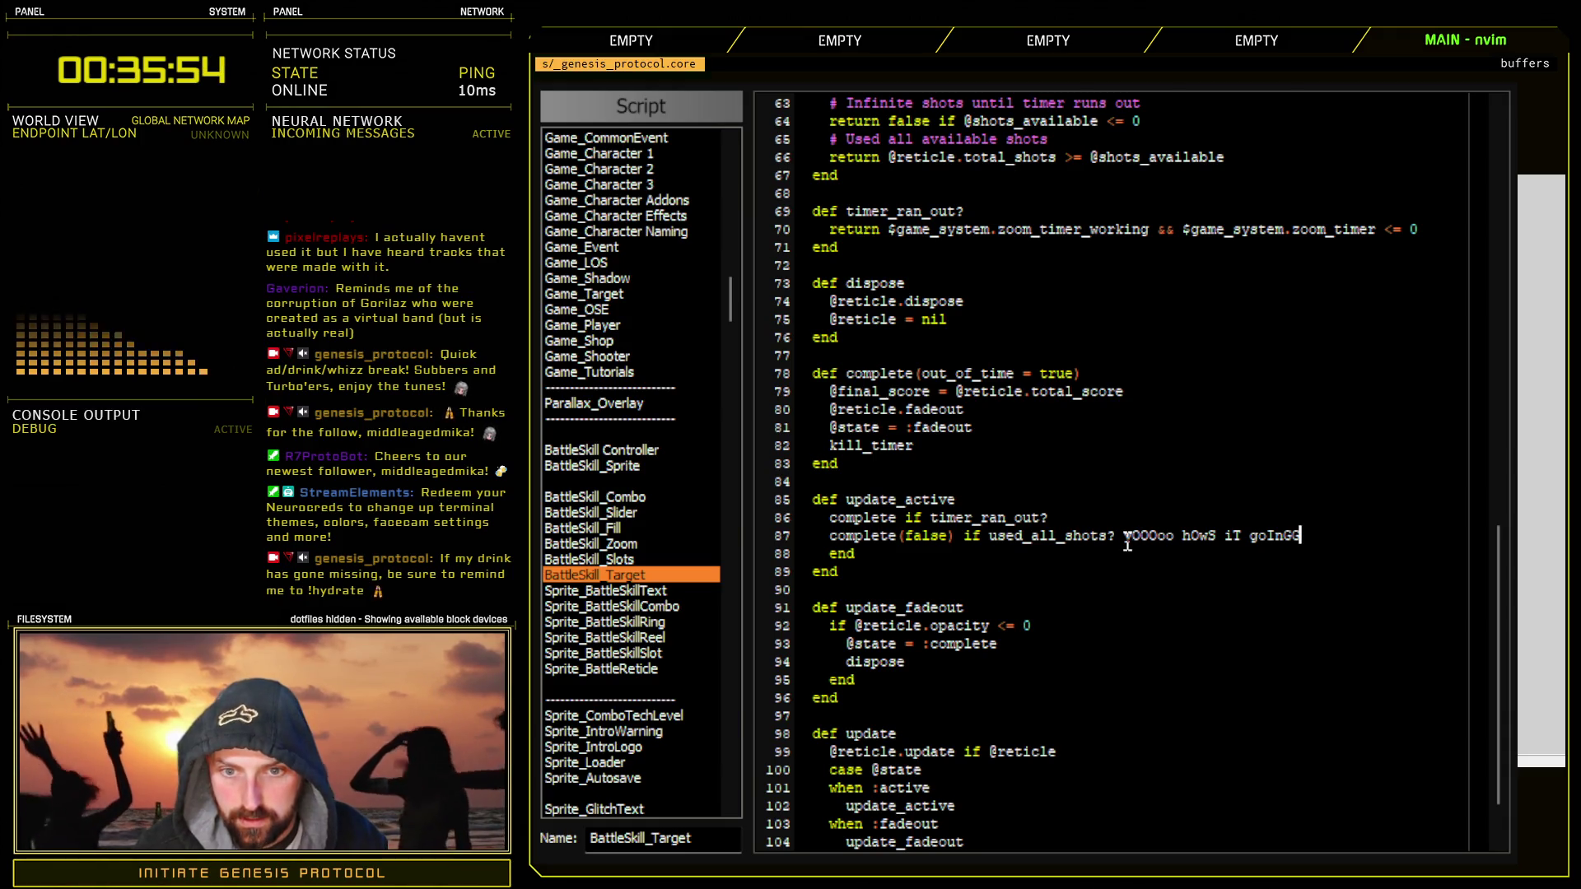
key("Escape")
key("v")
key("b")
key("b")
key("b")
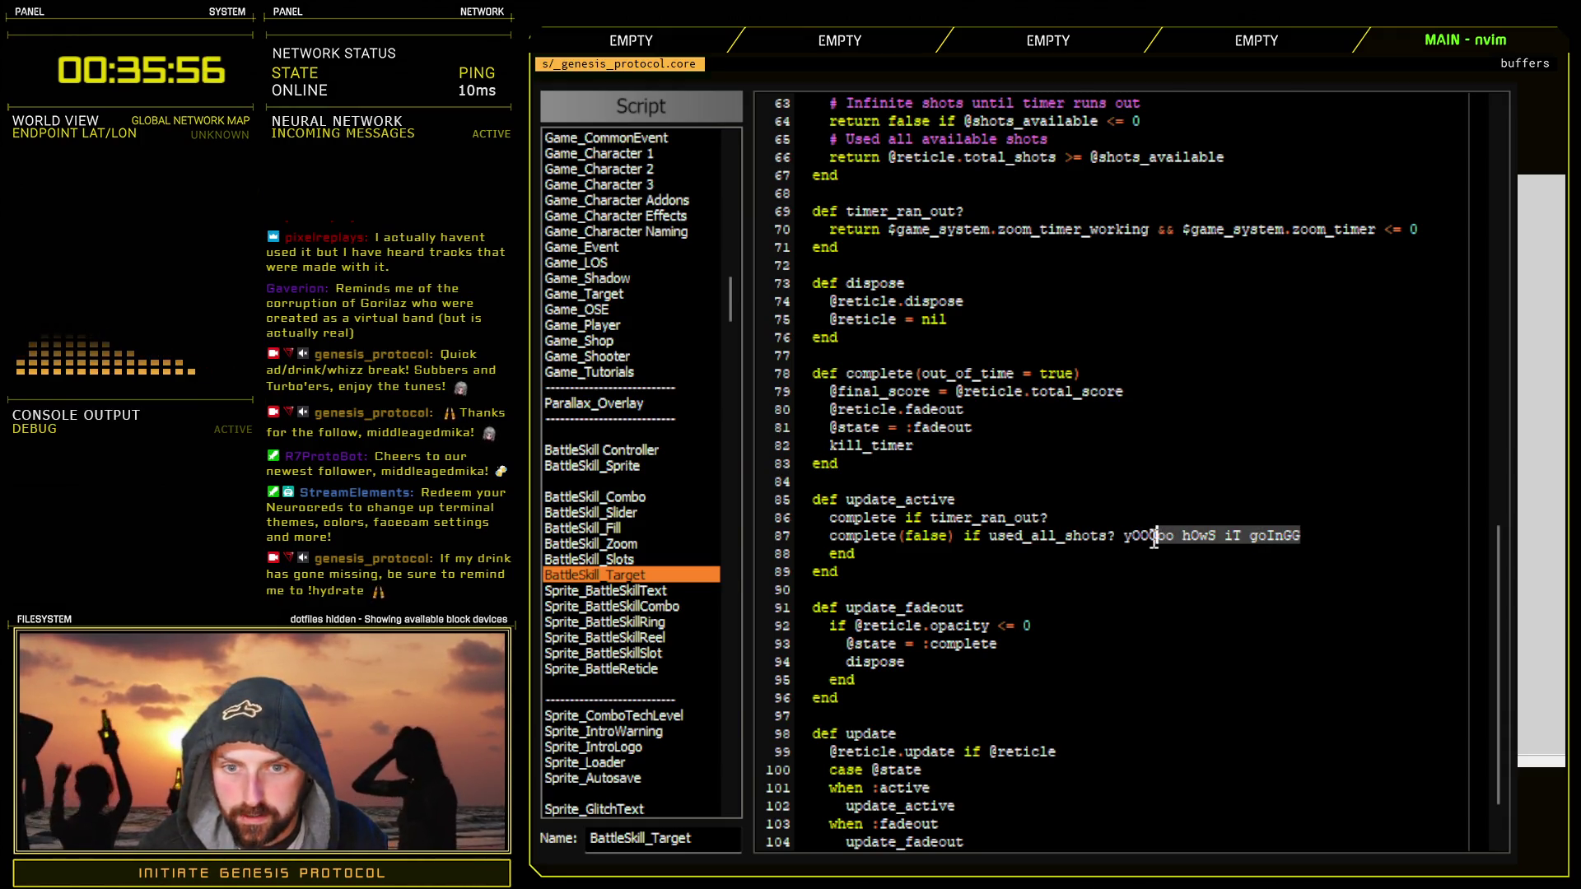
key("d")
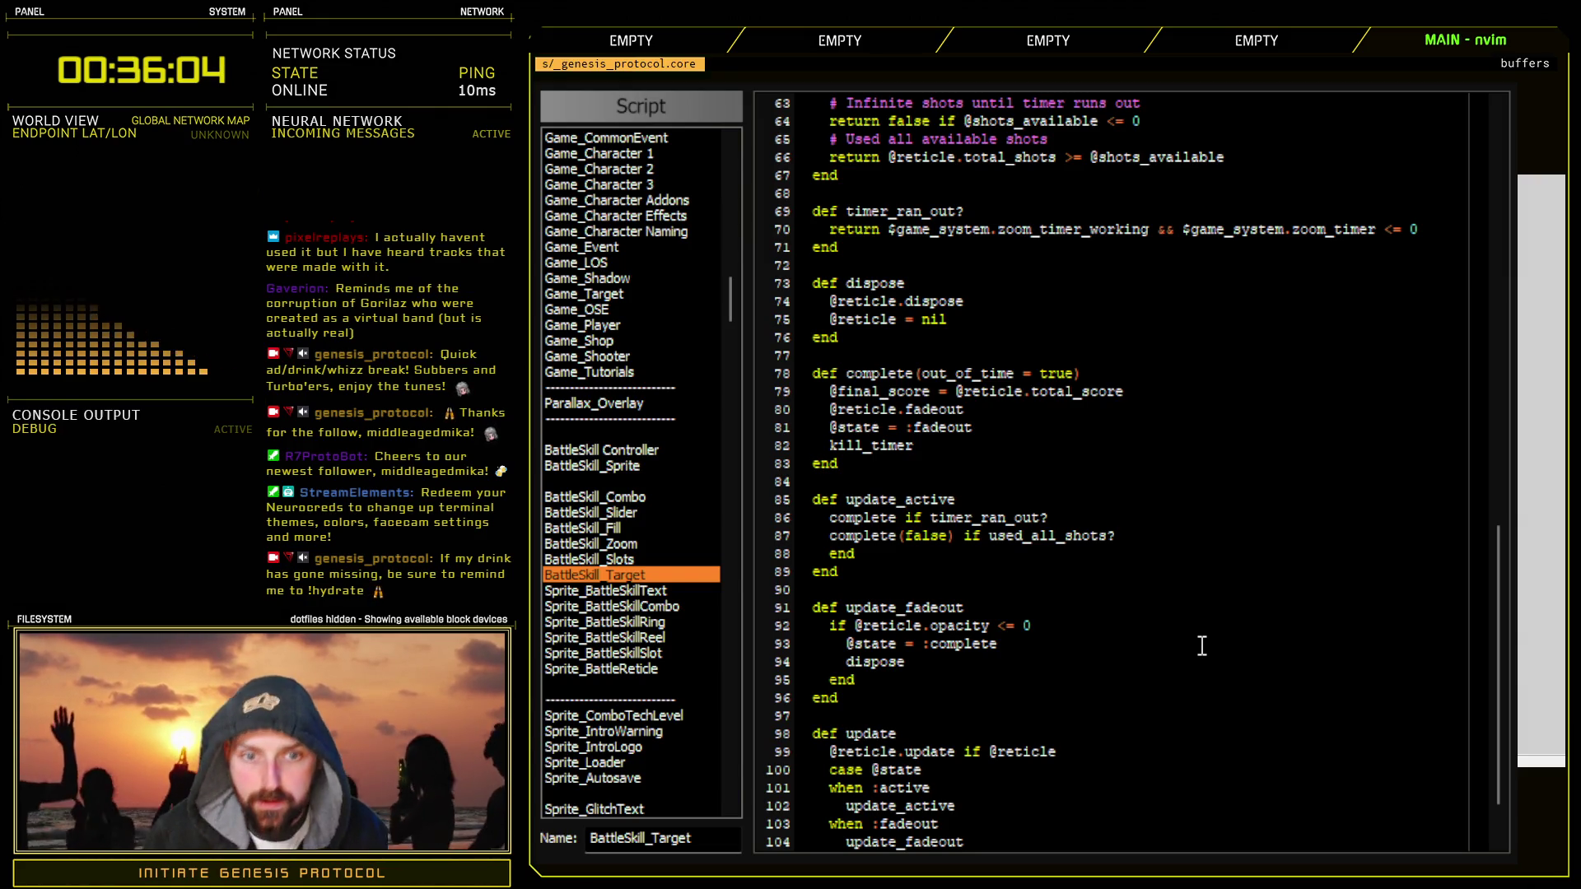
left_click(869, 562)
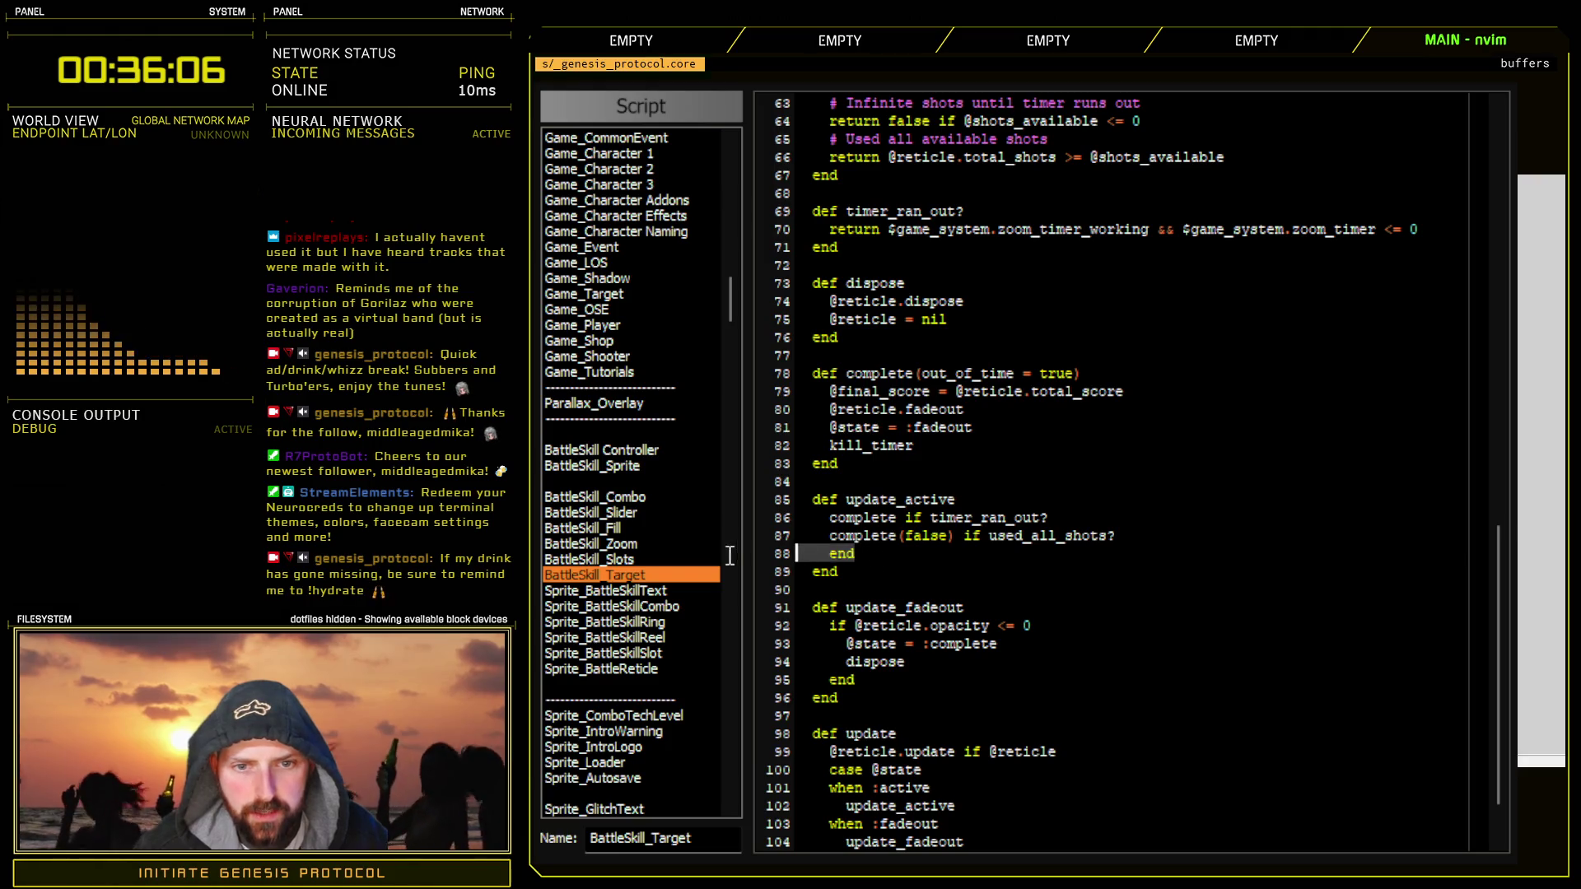
Delete the extra end and put complete(false) inside an 'elsif used_all_shots?' branch
key("BackSpace")
key("BackSpace")
key("BackSpace")
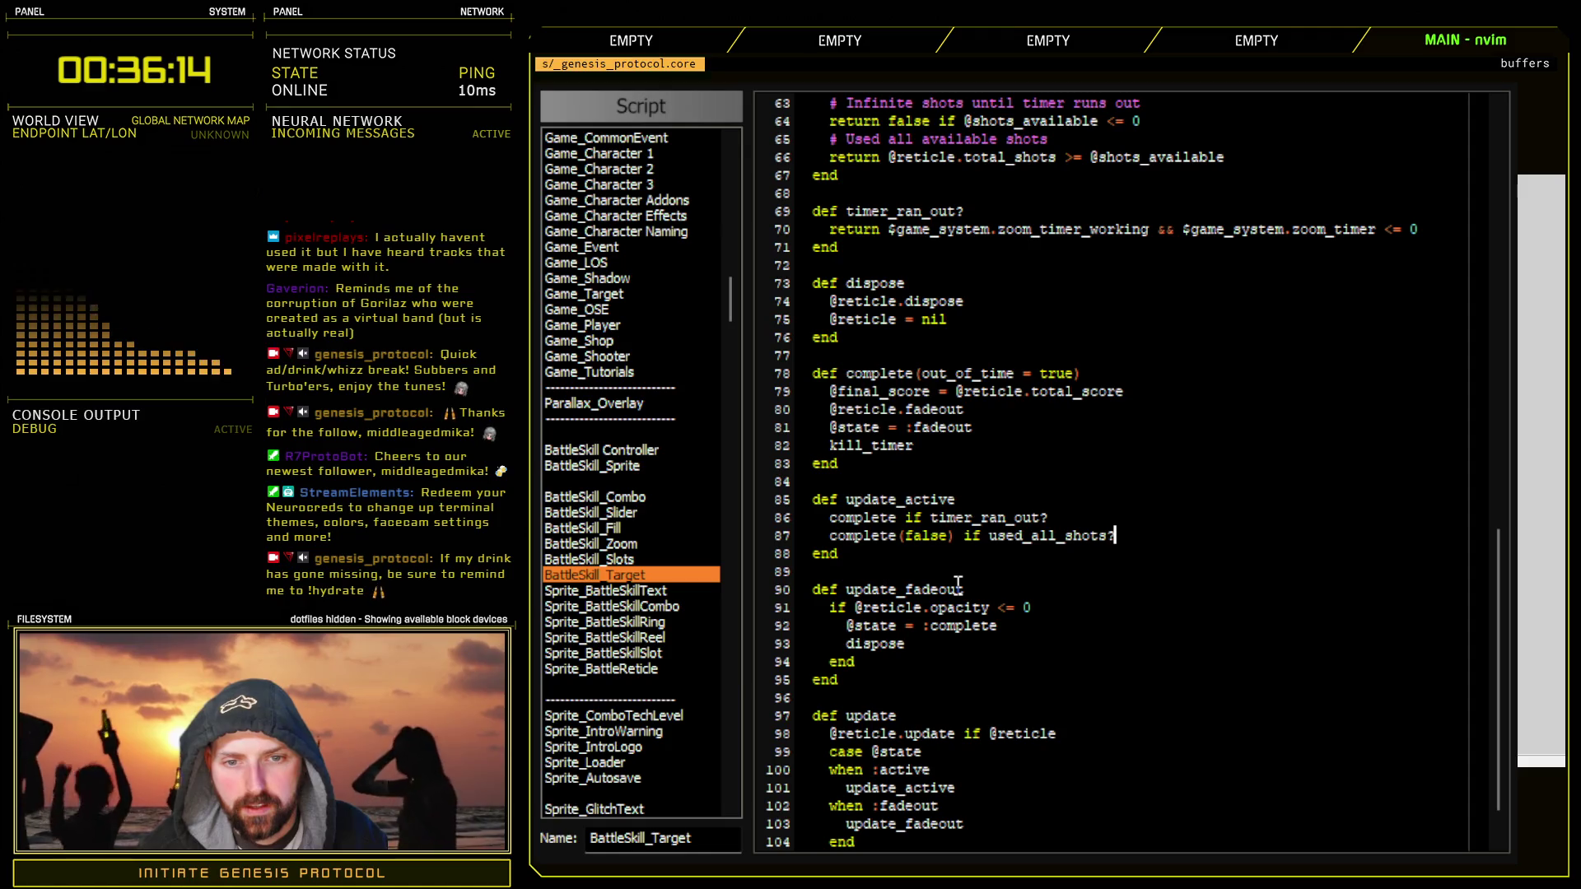
left_click(962, 536)
key("Return")
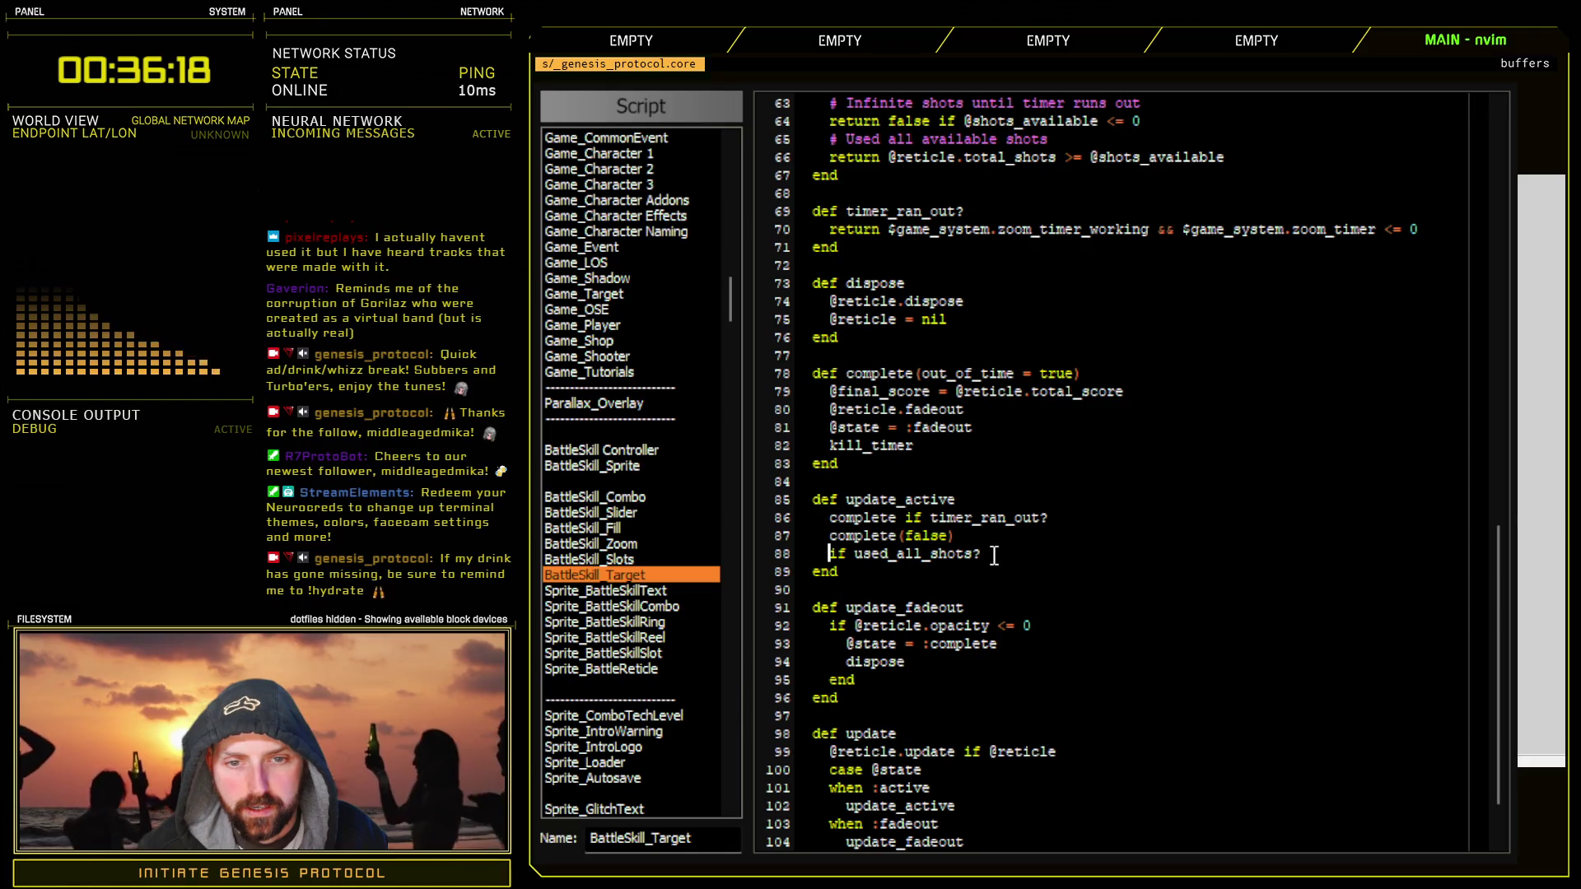
type("els")
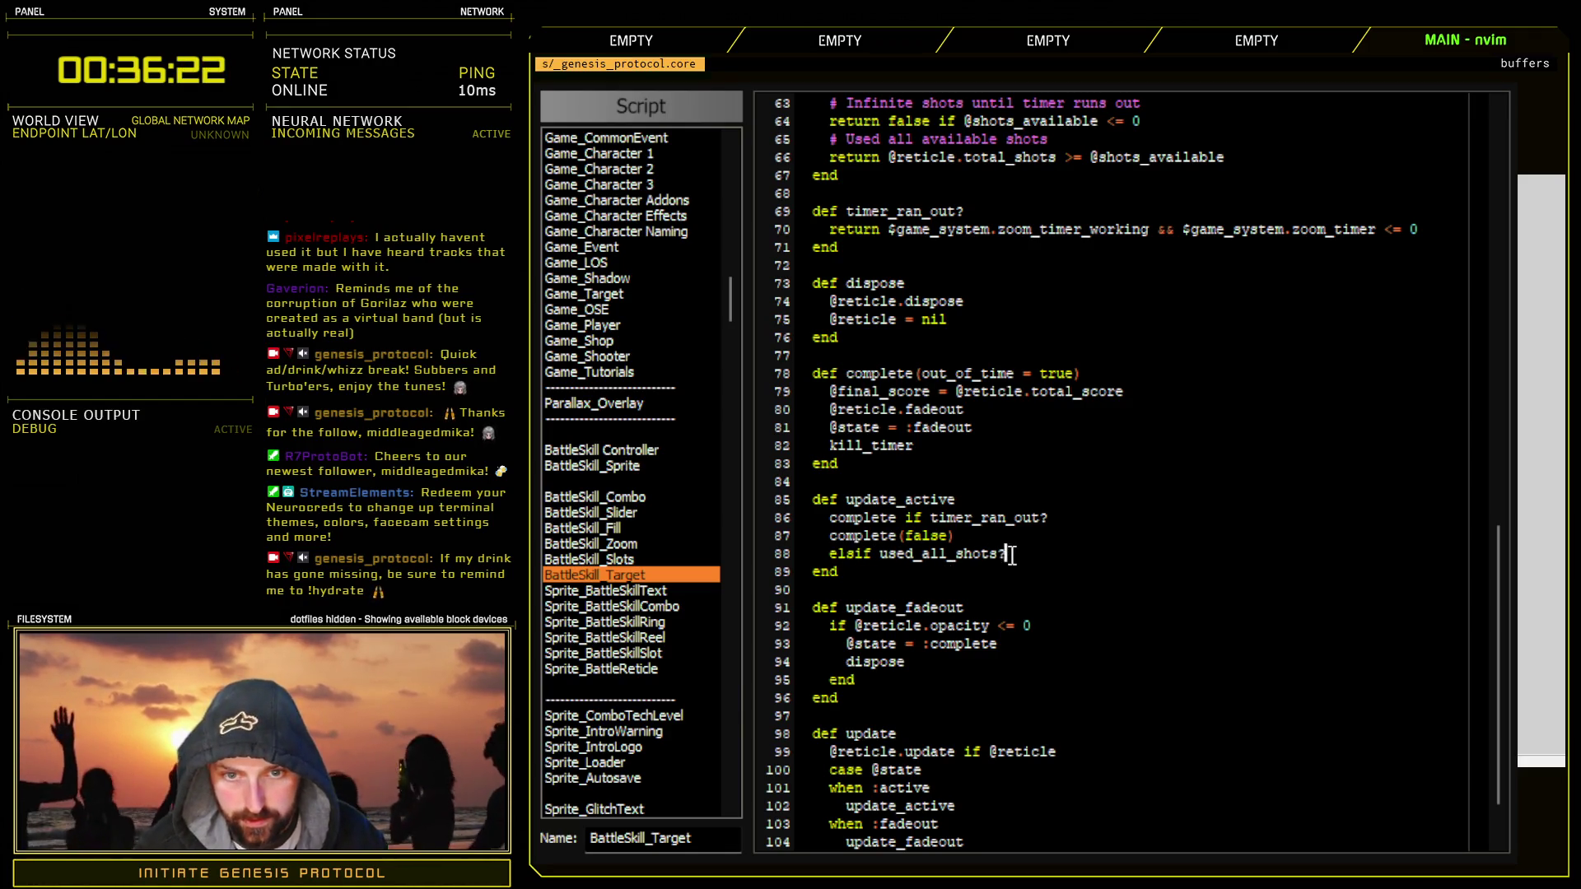
left_click(1011, 554)
key("Return")
key("v")
key("dollar")
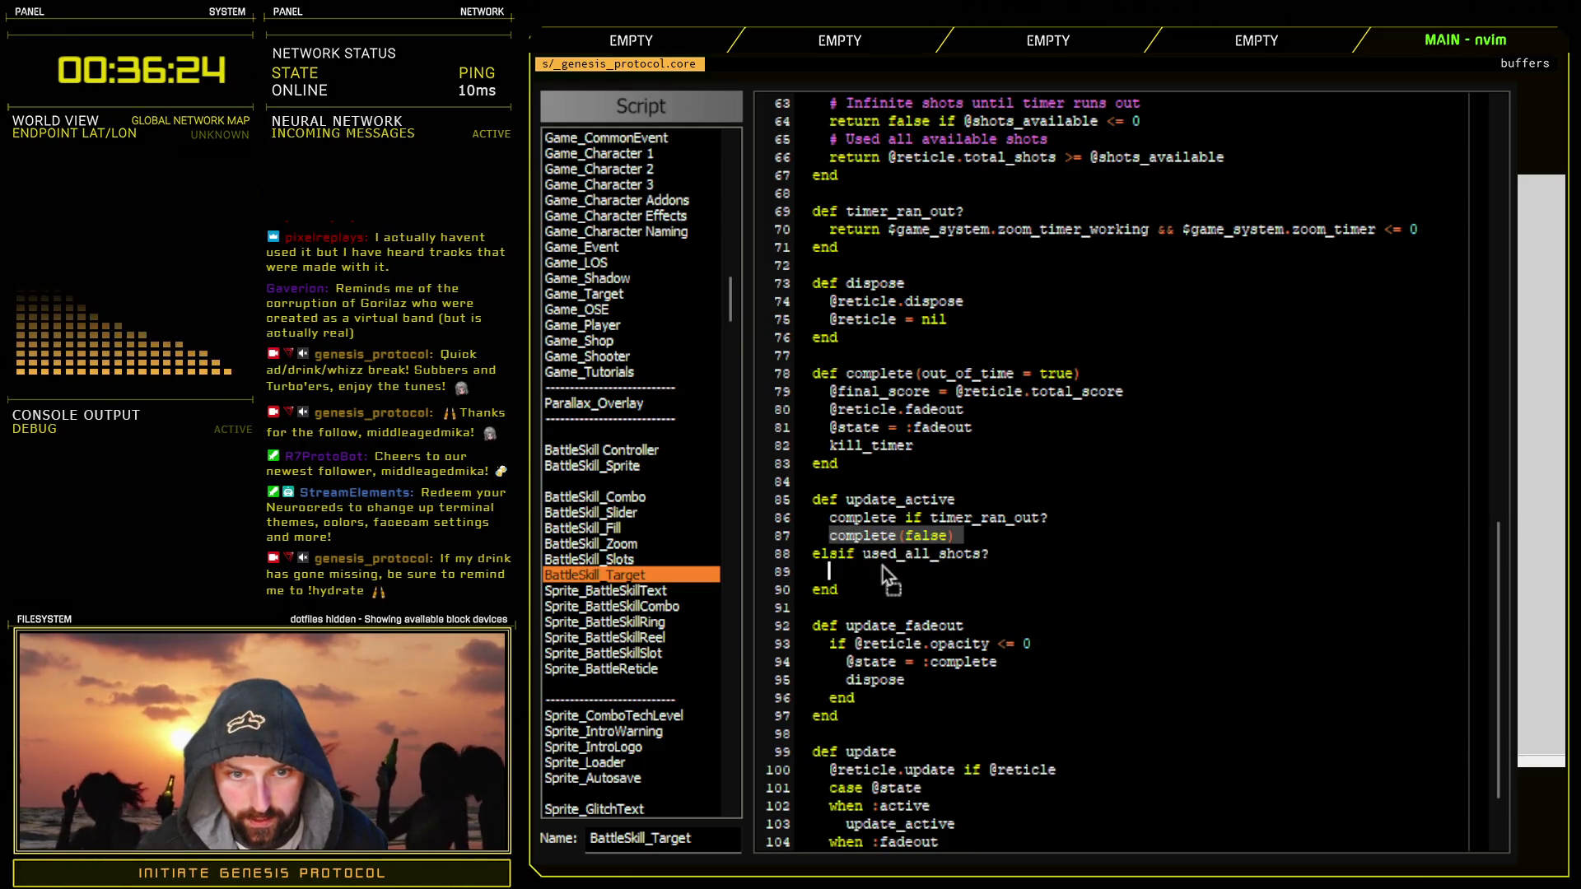
left_click_drag(883, 566, 883, 568)
Move complete inside the timer_ran_out? branch and add return after it
key("Return")
left_click(904, 517)
key("Return")
double_click(835, 518)
mouse_move(864, 519)
left_mouse_down()
mouse_move(873, 539)
mouse_move(848, 554)
left_mouse_up()
left_click(947, 552)
key("Return")
type("return")
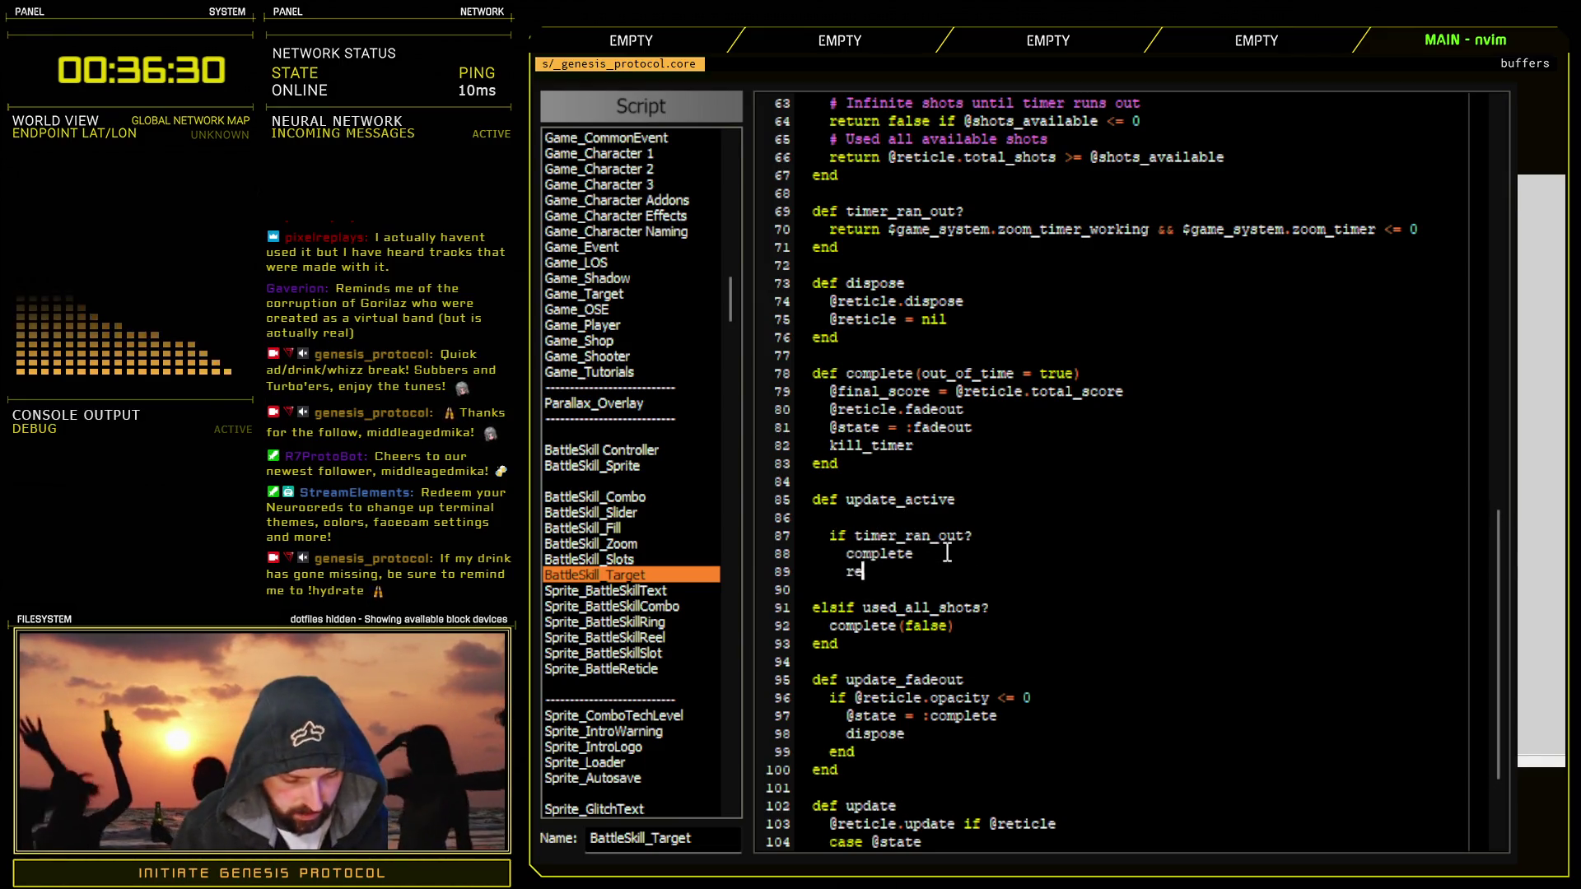
key("Delete")
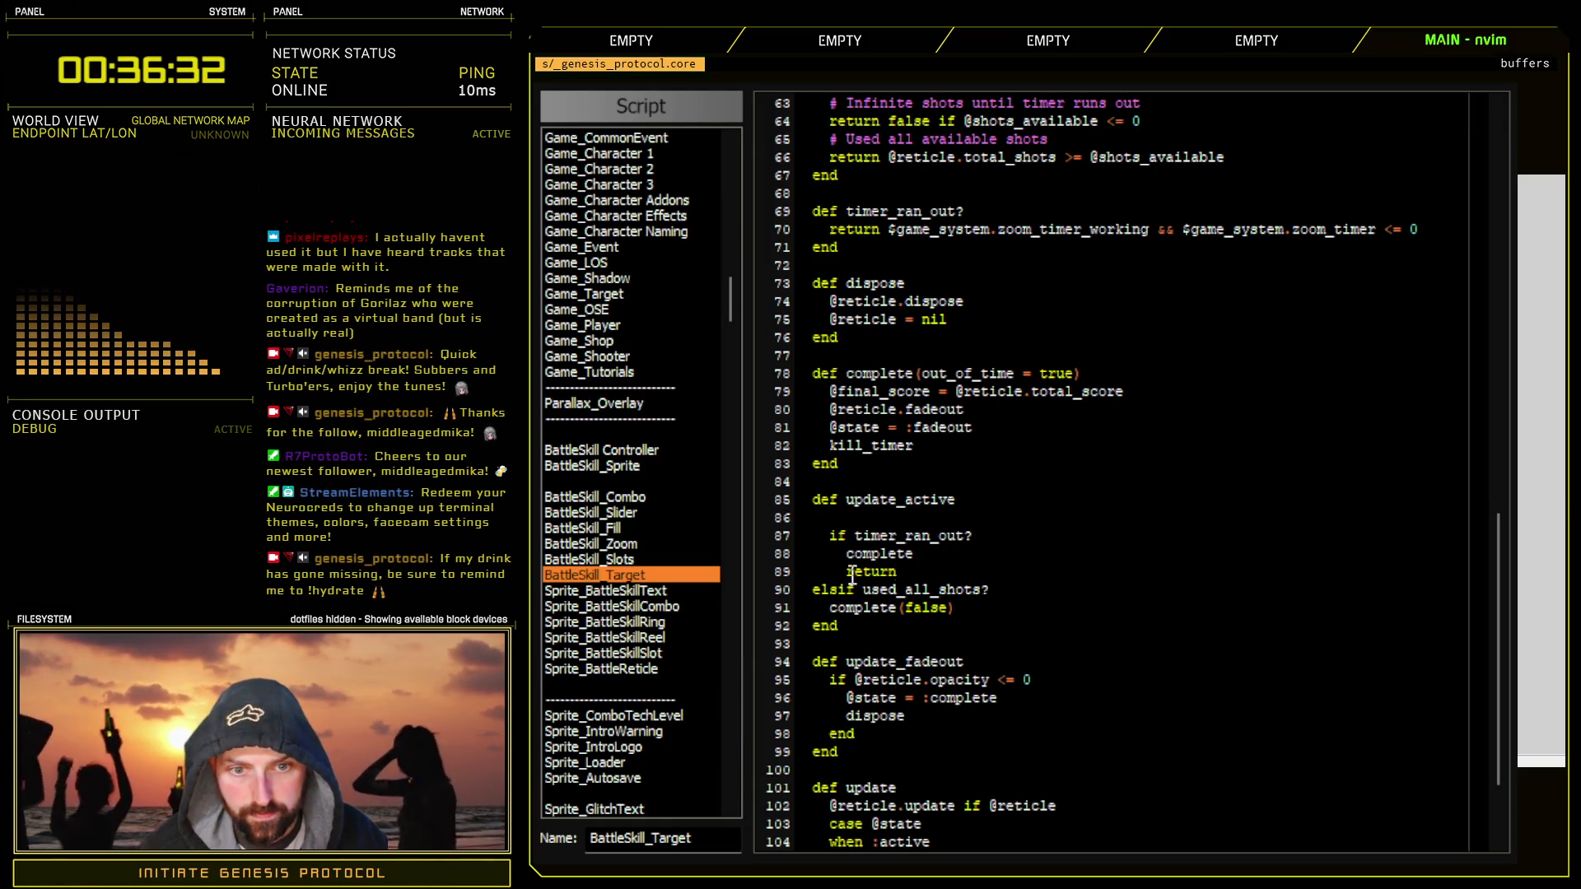
Indent the elsif branch and close the if block with end
left_click_drag(782, 590, 778, 640)
key("Tab")
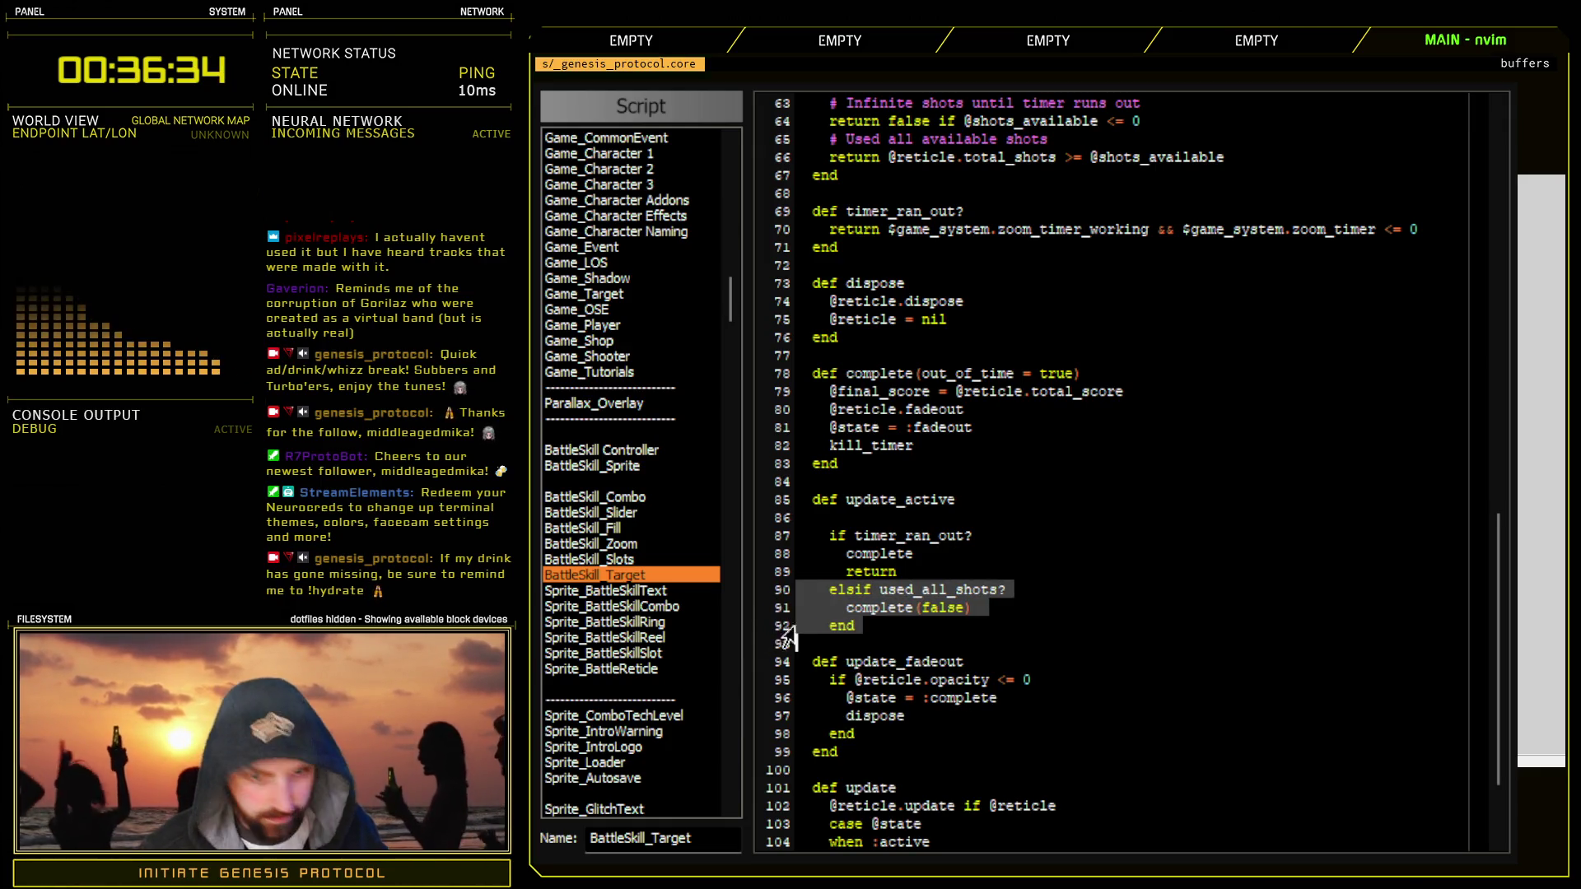
left_click(994, 614)
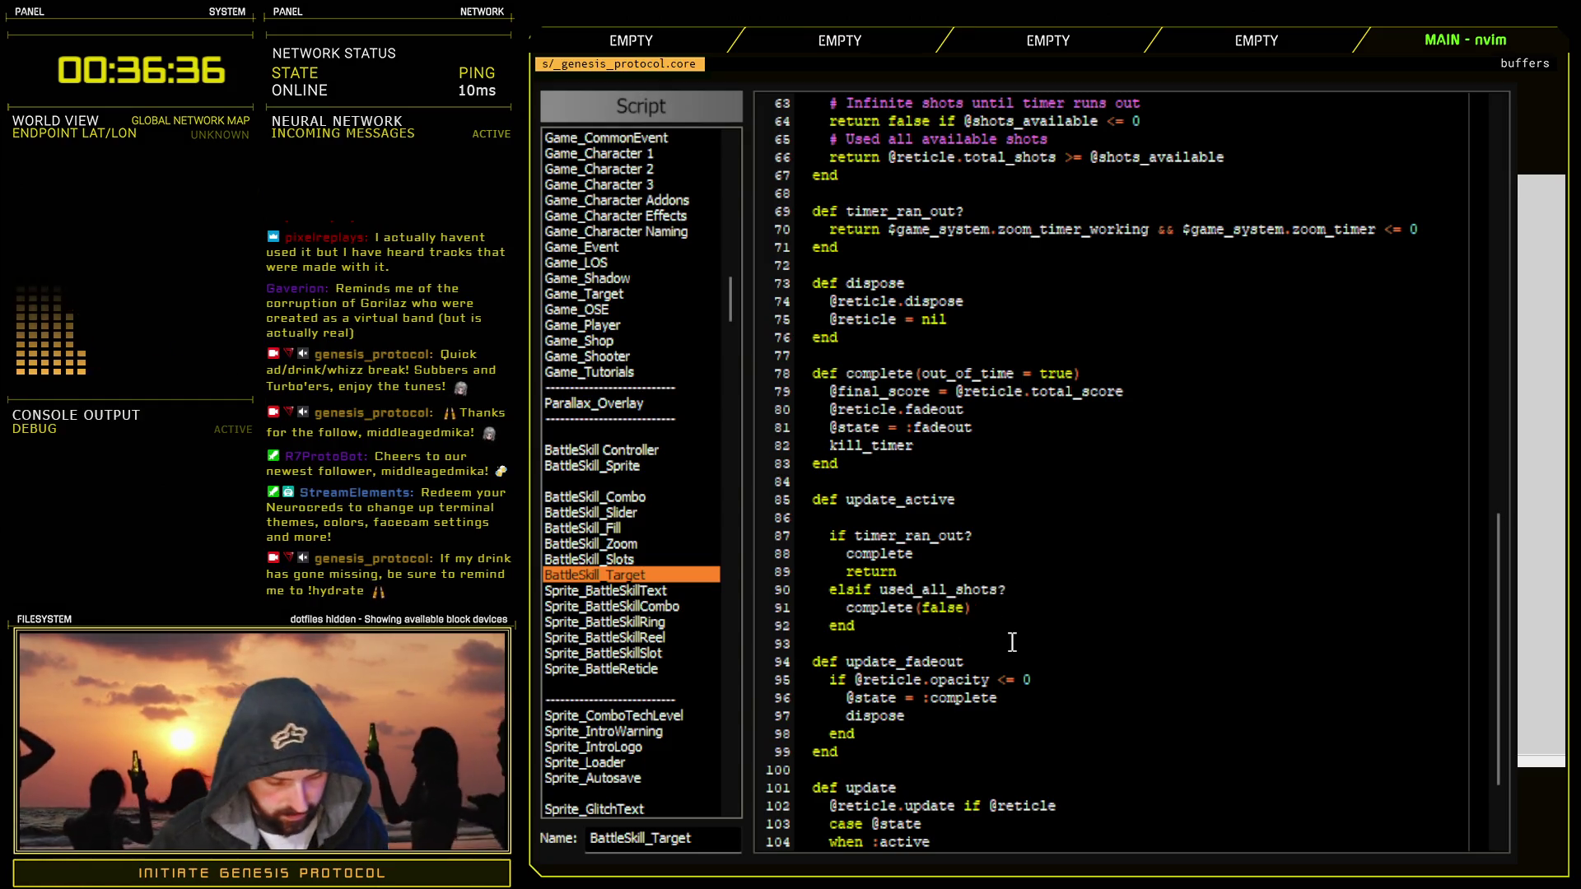
key("Return")
type("end")
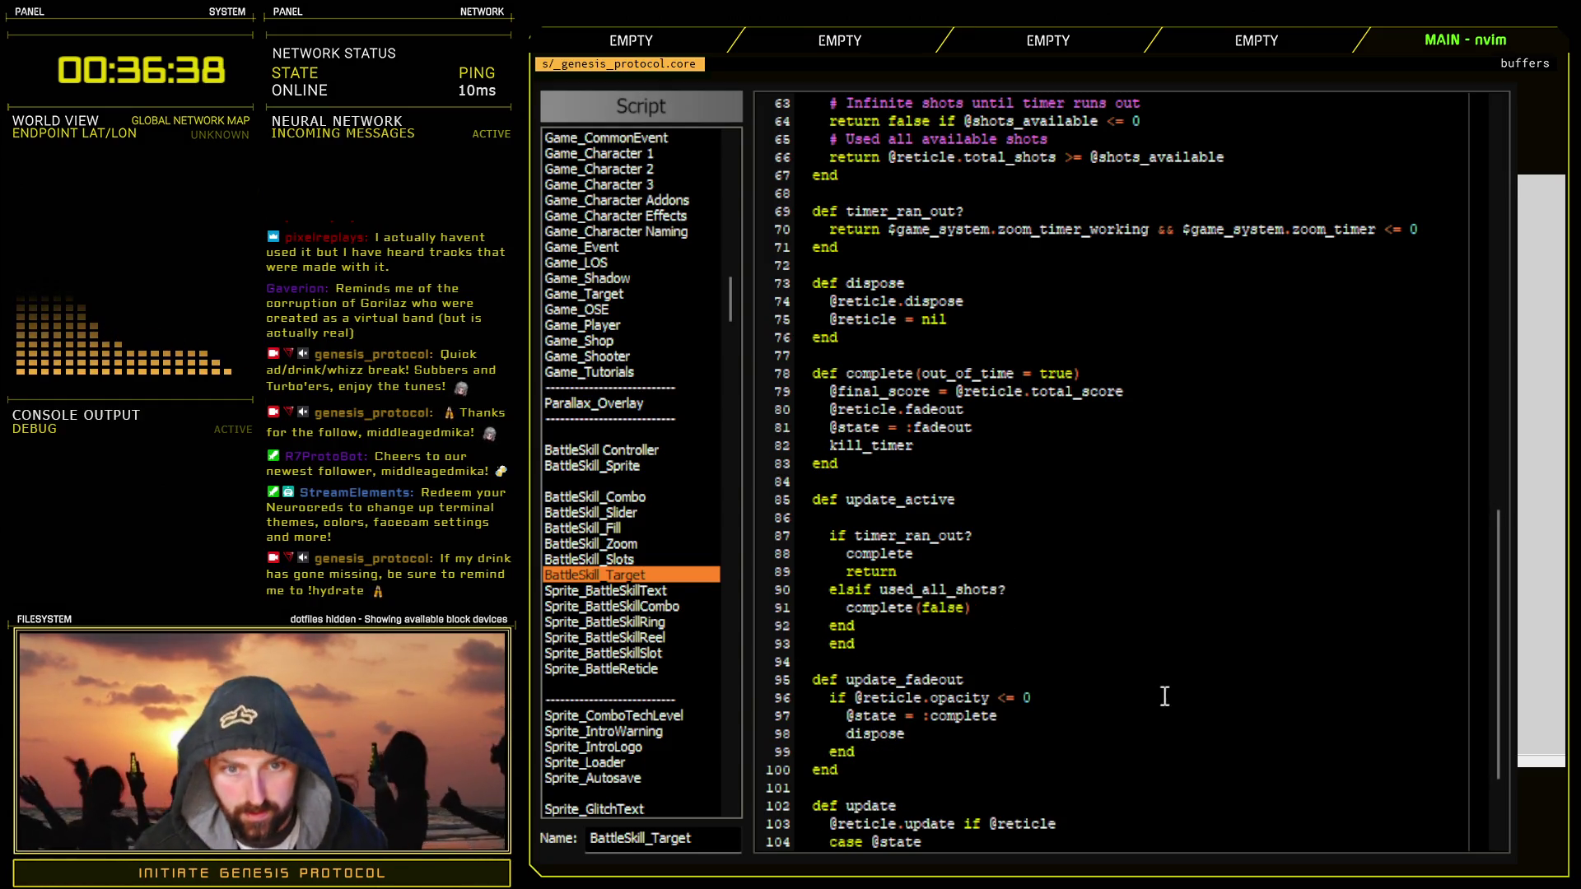
Remove the blank line under def update_active and join return into 'complete; return'
left_click(974, 503)
key("Delete")
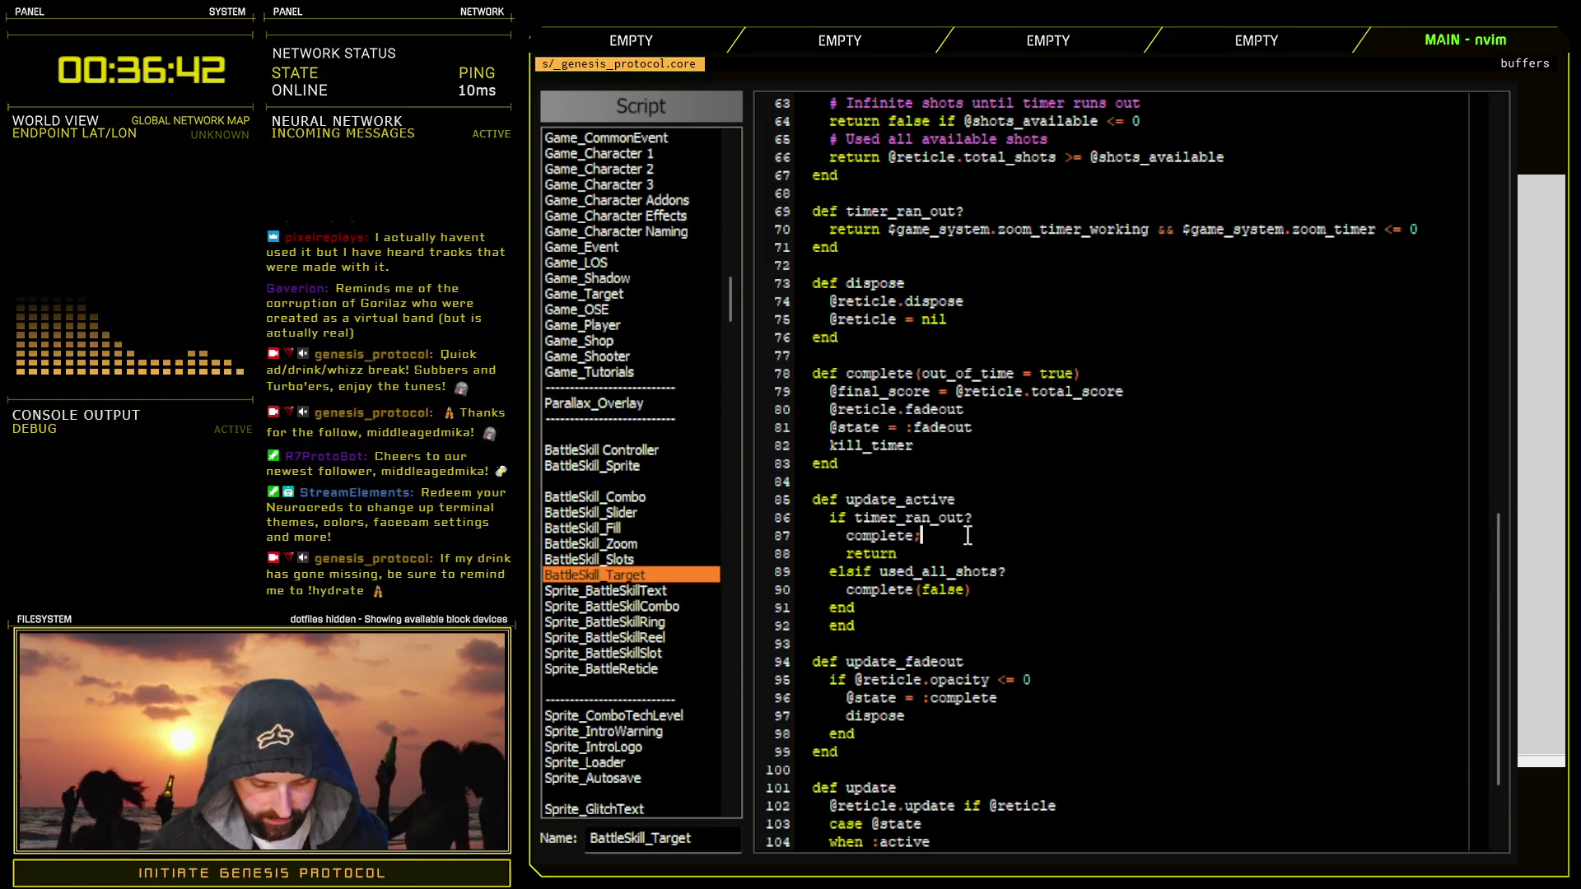
key("Delete")
key("Delete")
key("Delete")
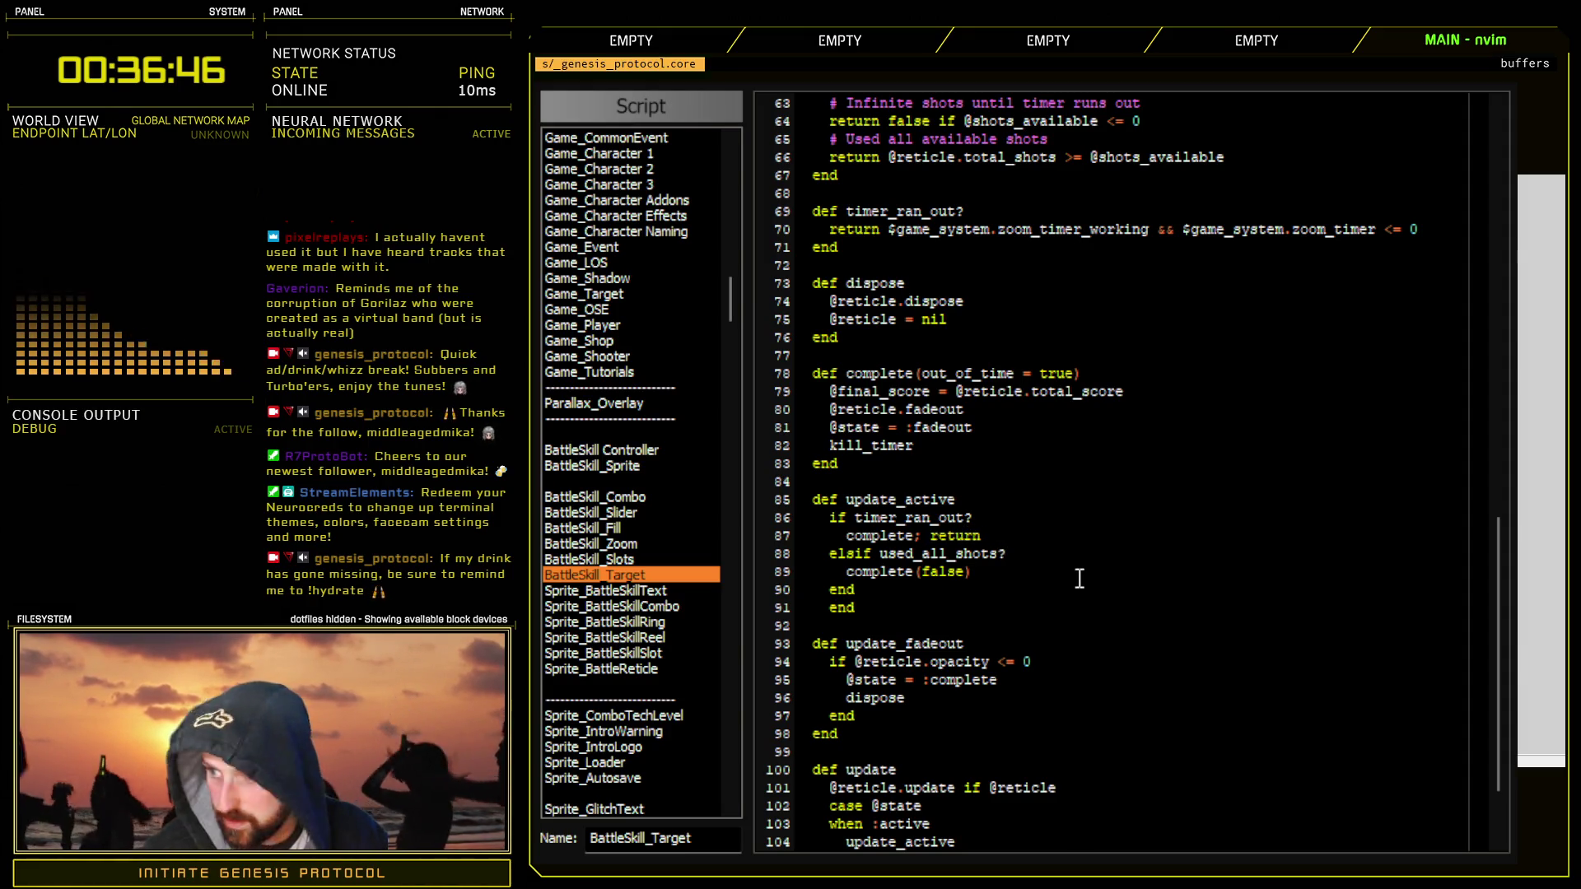
key("End")
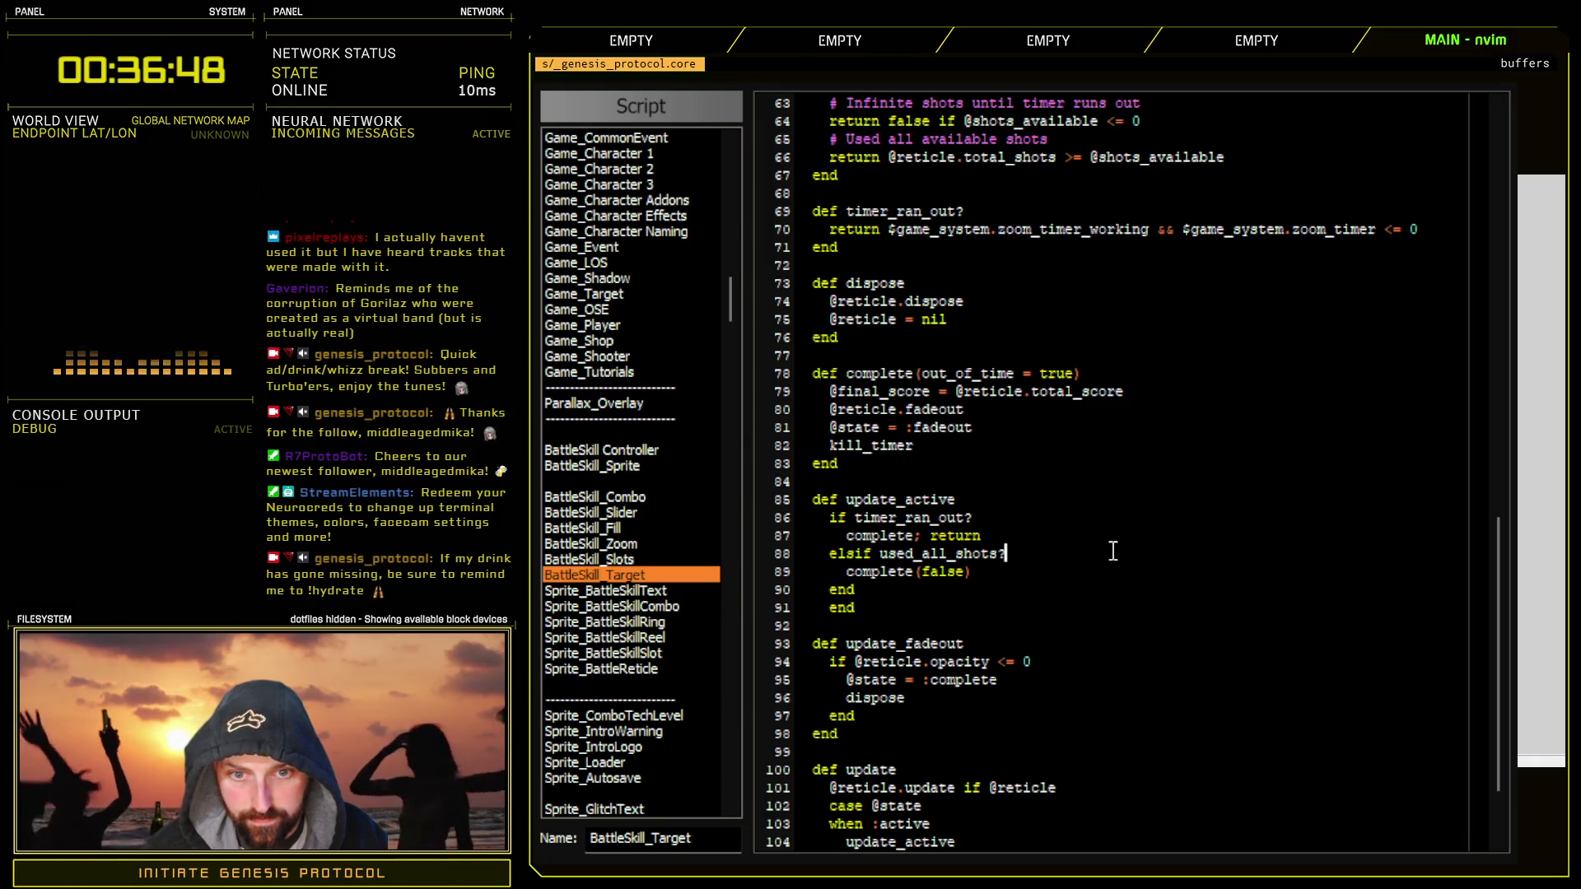
left_click(1037, 577)
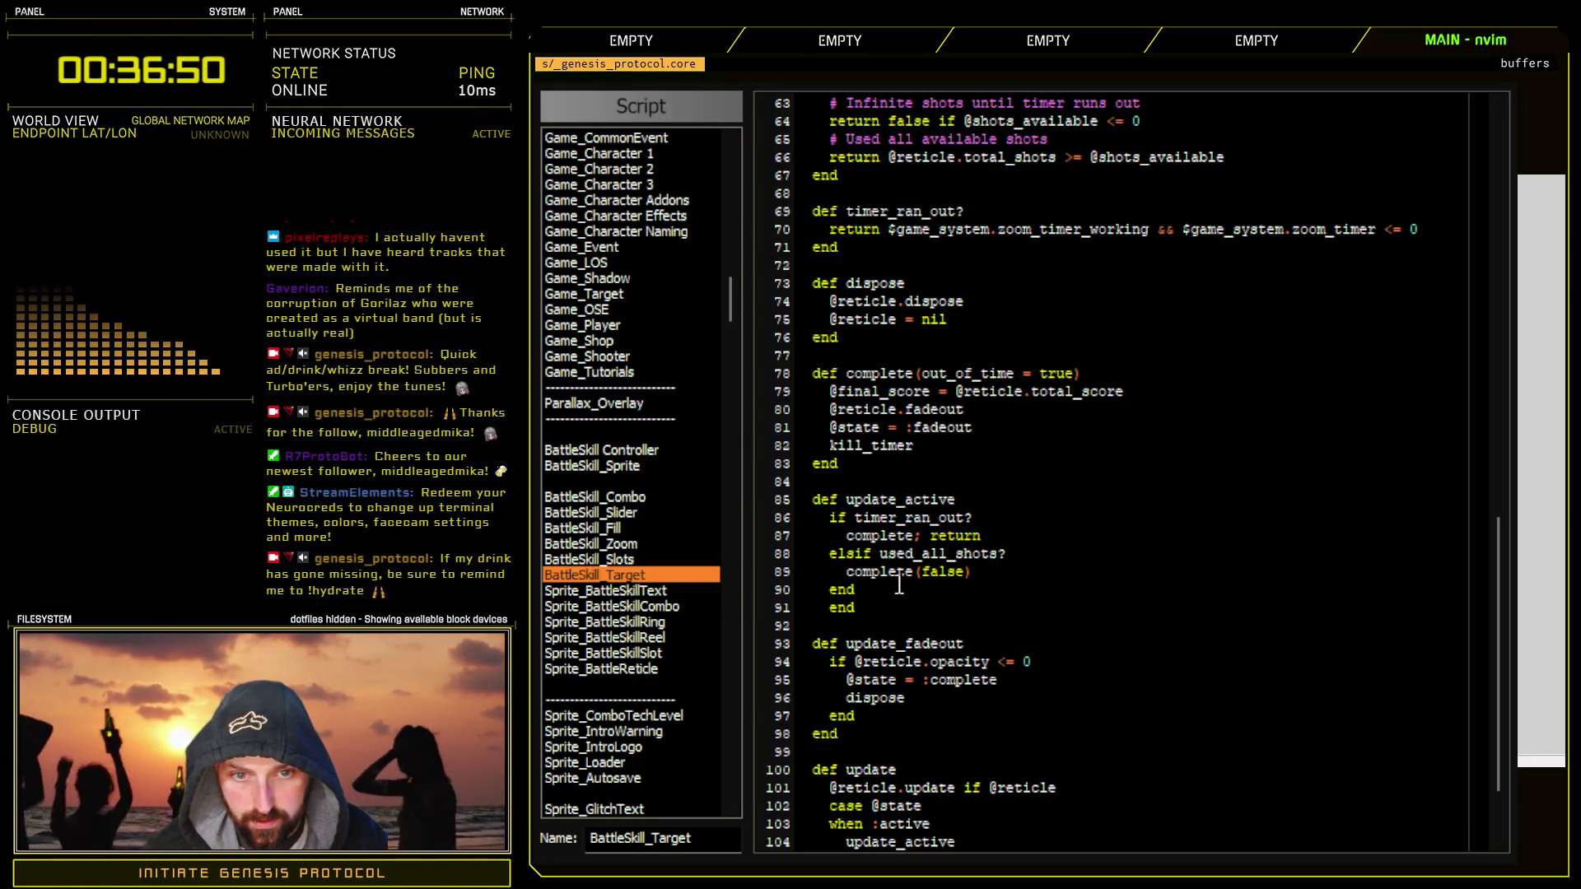
left_click(884, 607)
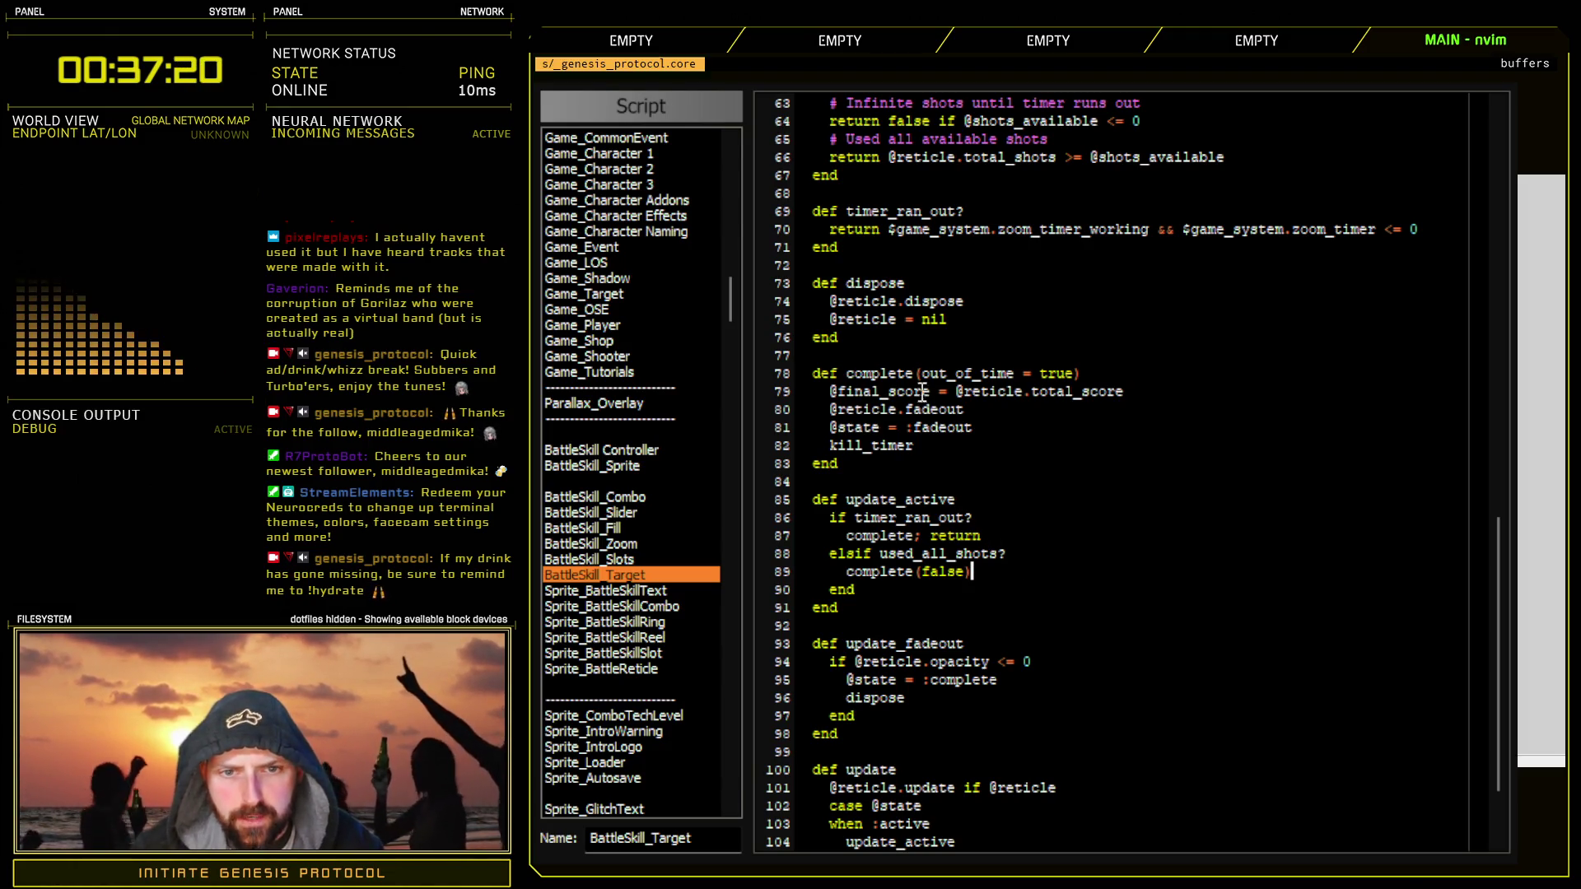
left_click(1103, 373)
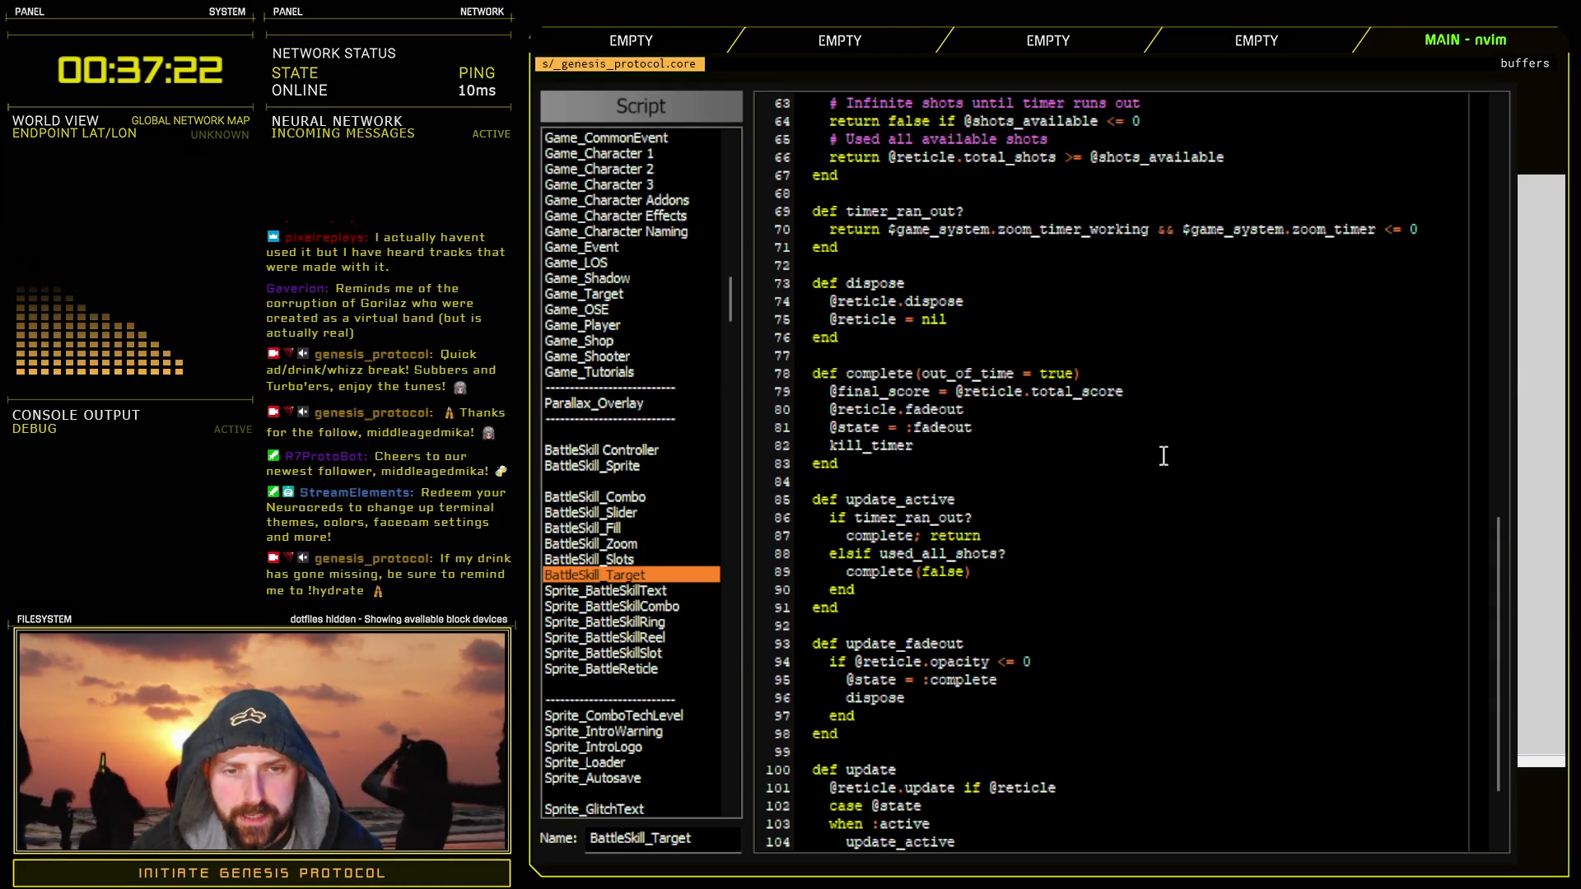
key("Return")
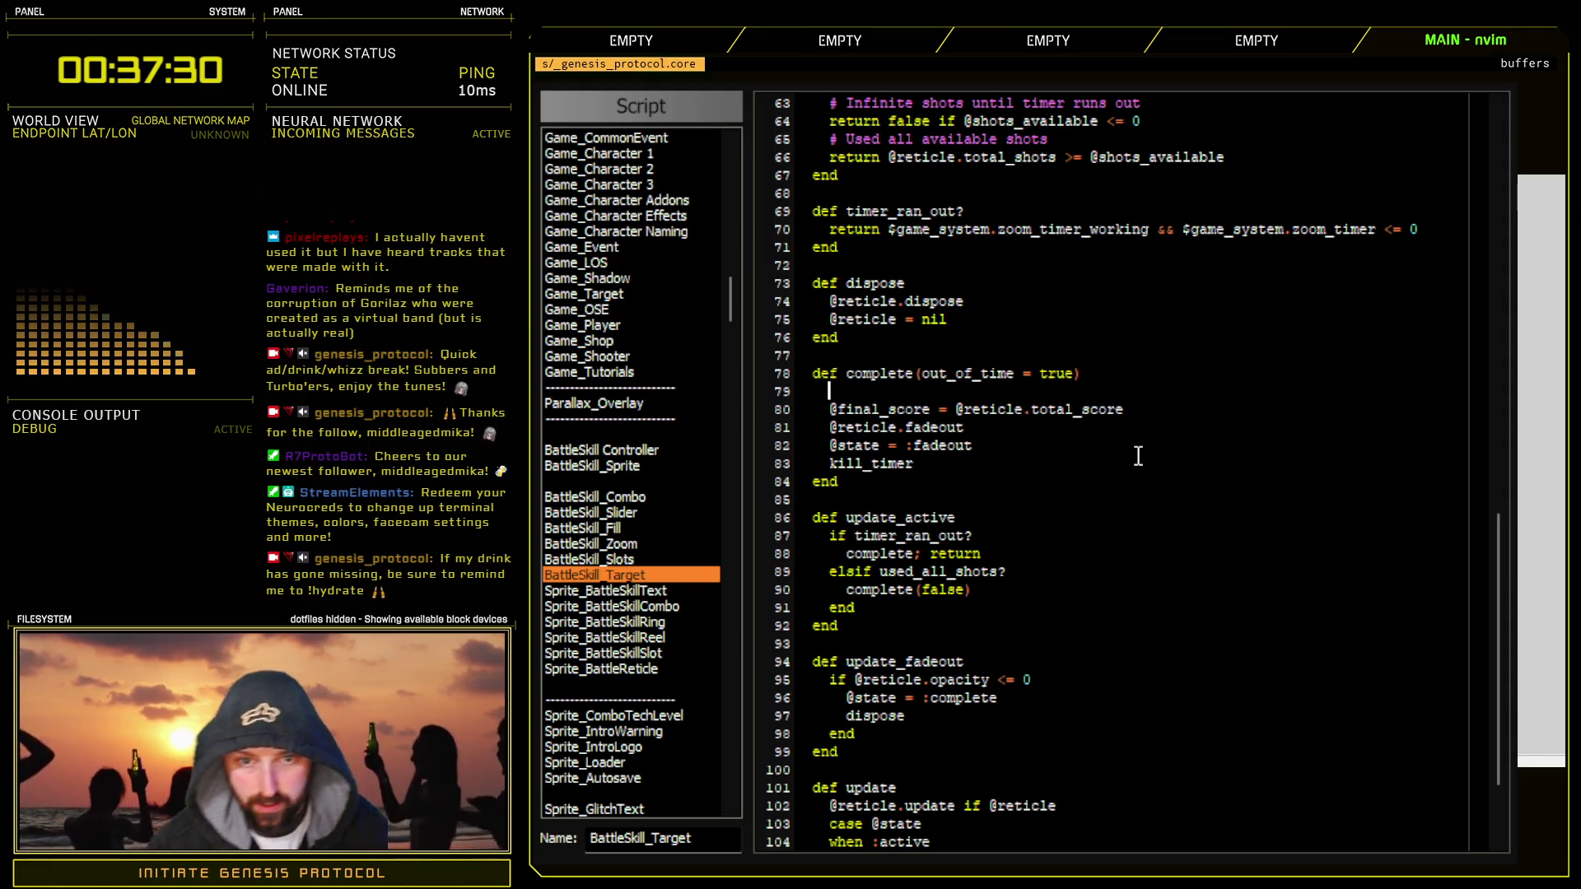
left_click(958, 410)
type("out_of_")
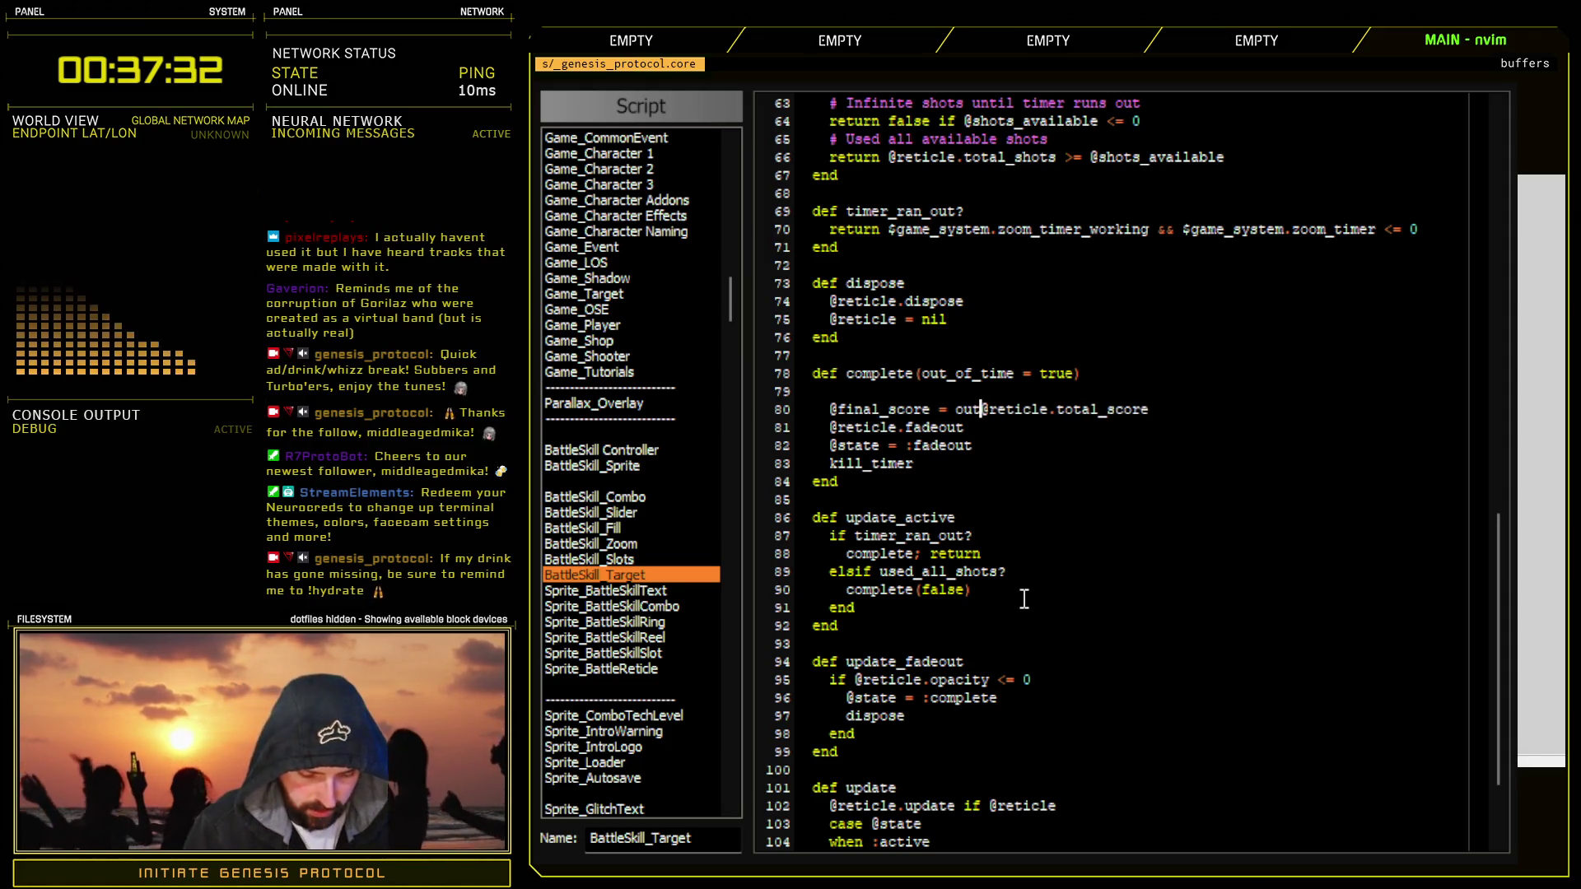
type("time ?")
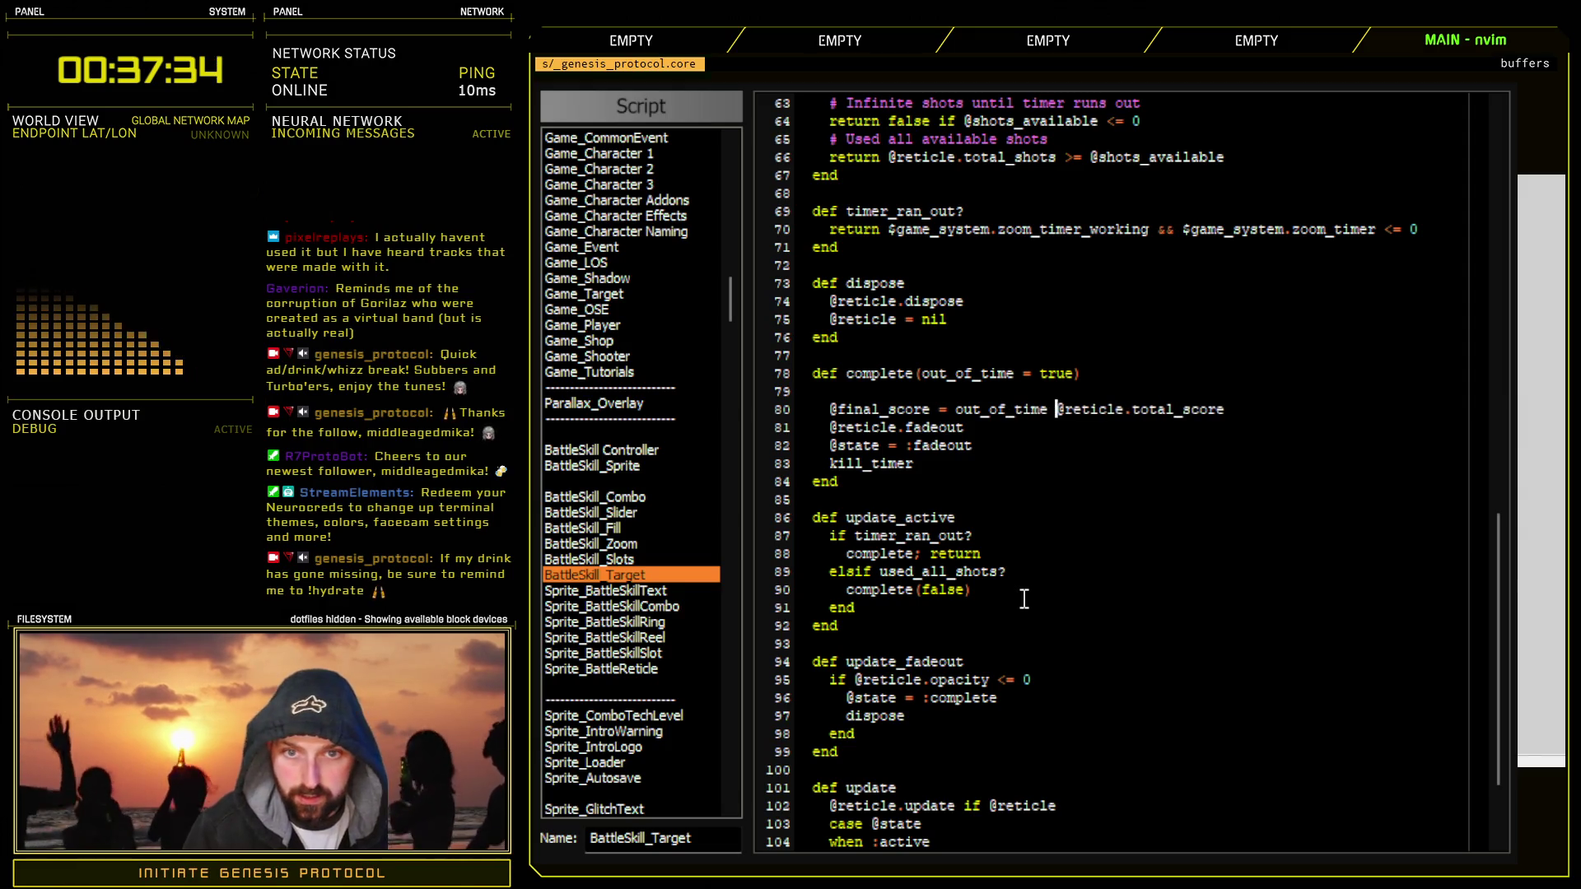
type(" 0 :")
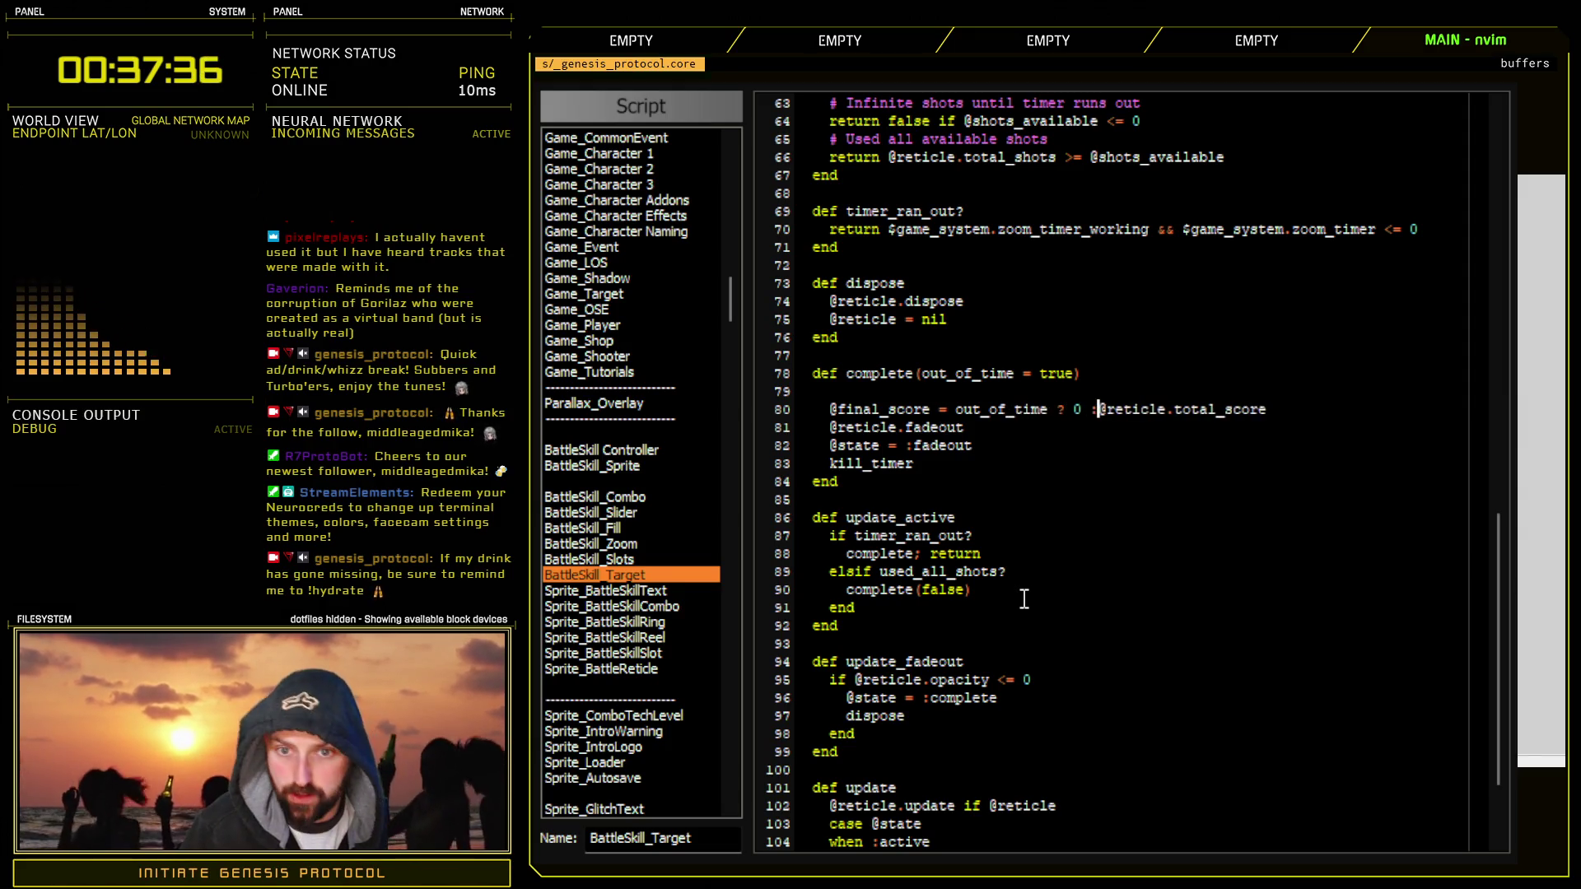
left_click(1087, 373)
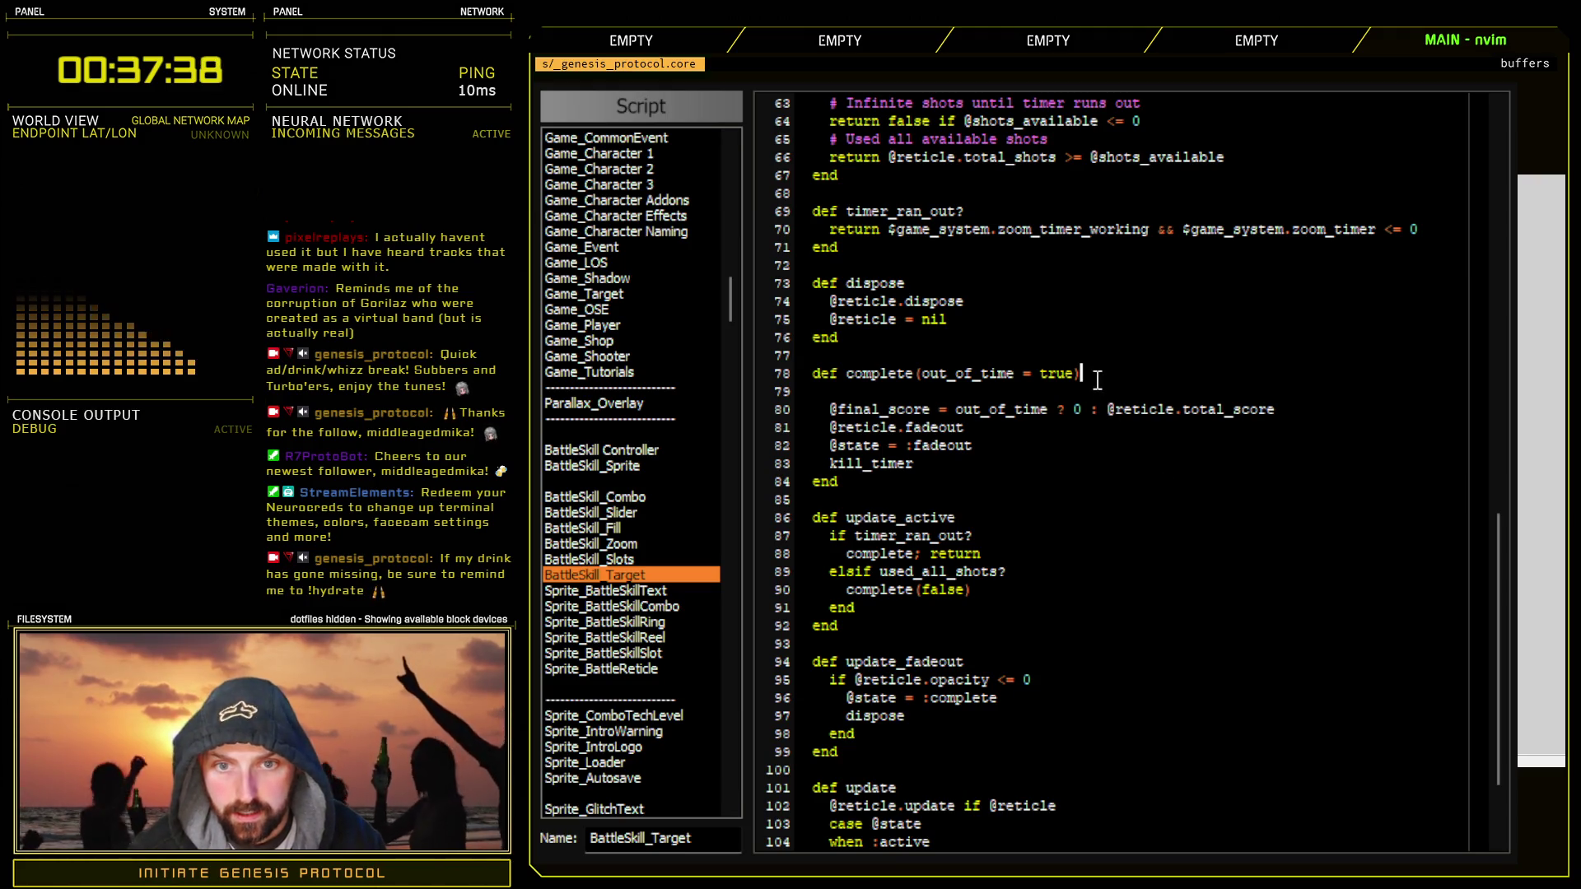
key("Delete")
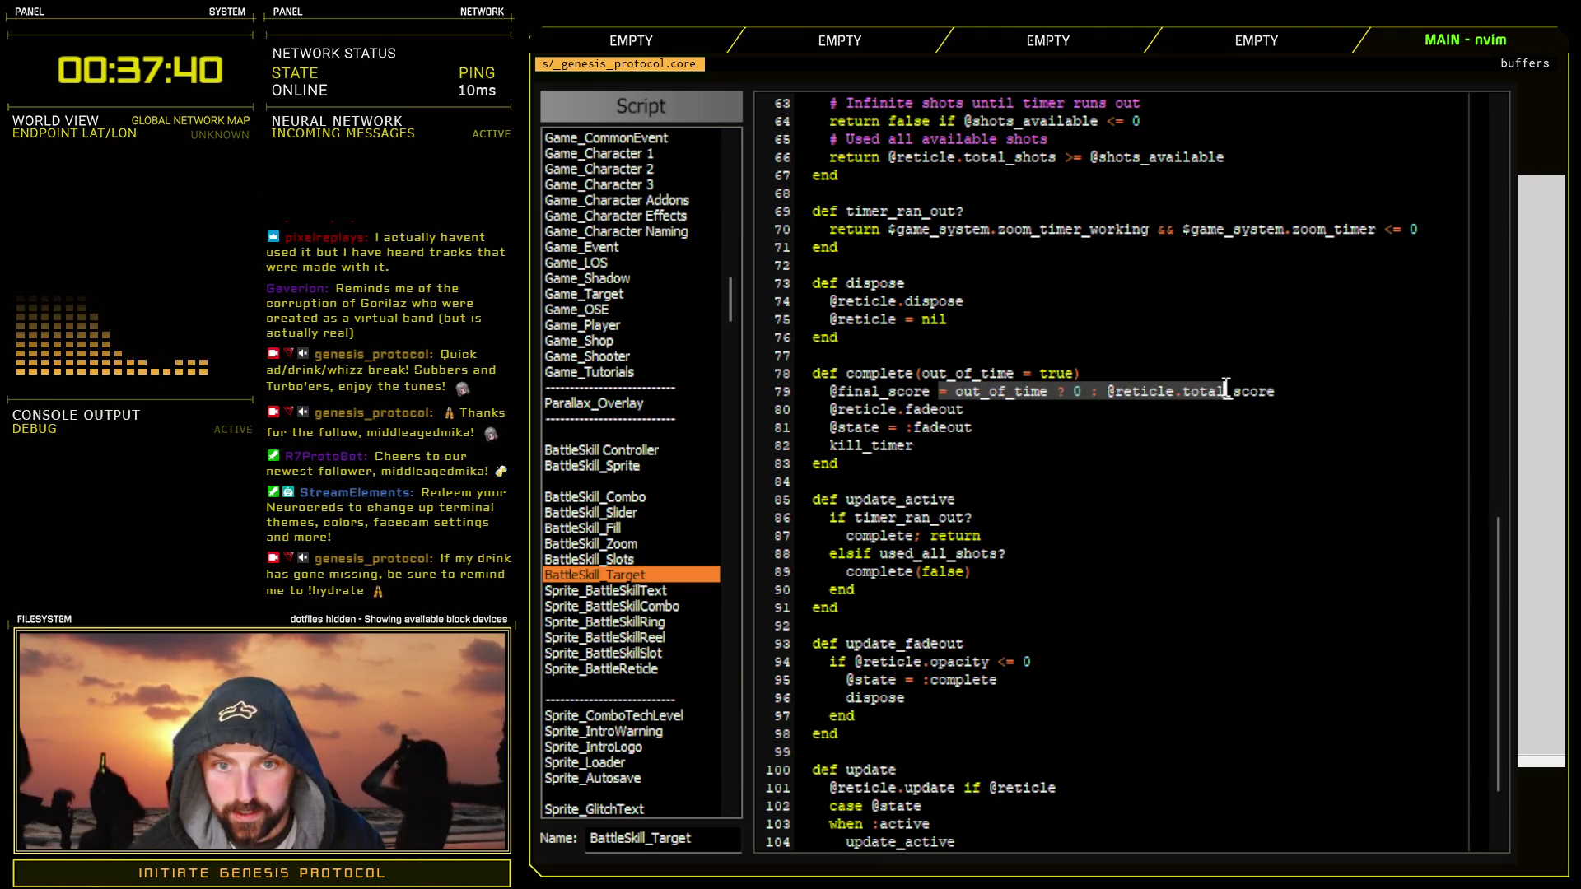
left_click_drag(1226, 392, 936, 392)
key("alt+Tab")
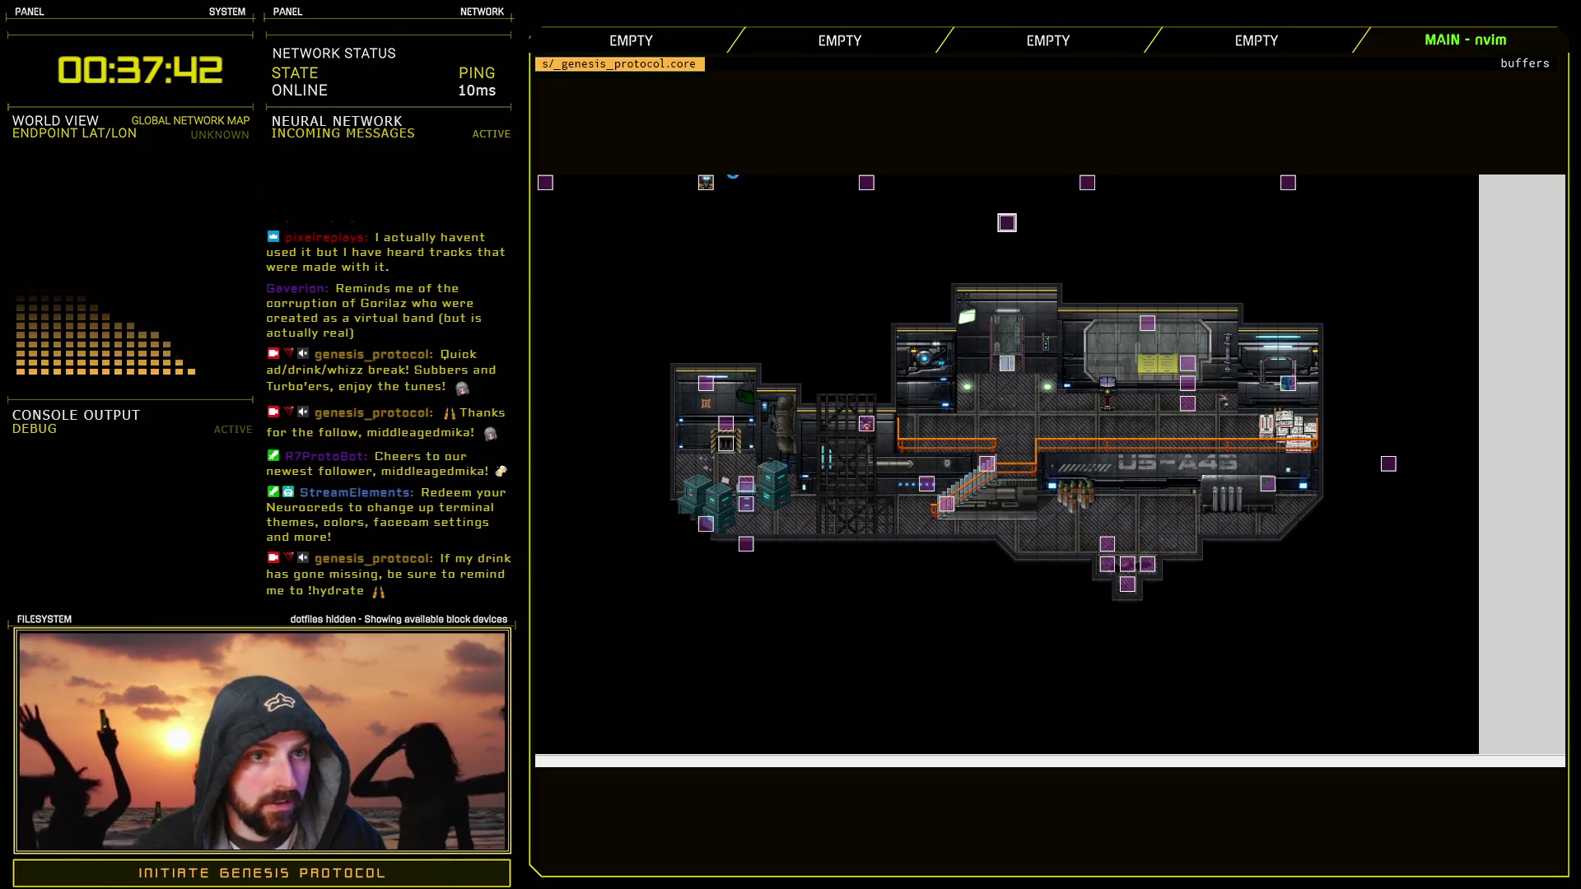
Open the Database and start the Test Battle, attacking Shotty with Fight
key("F9")
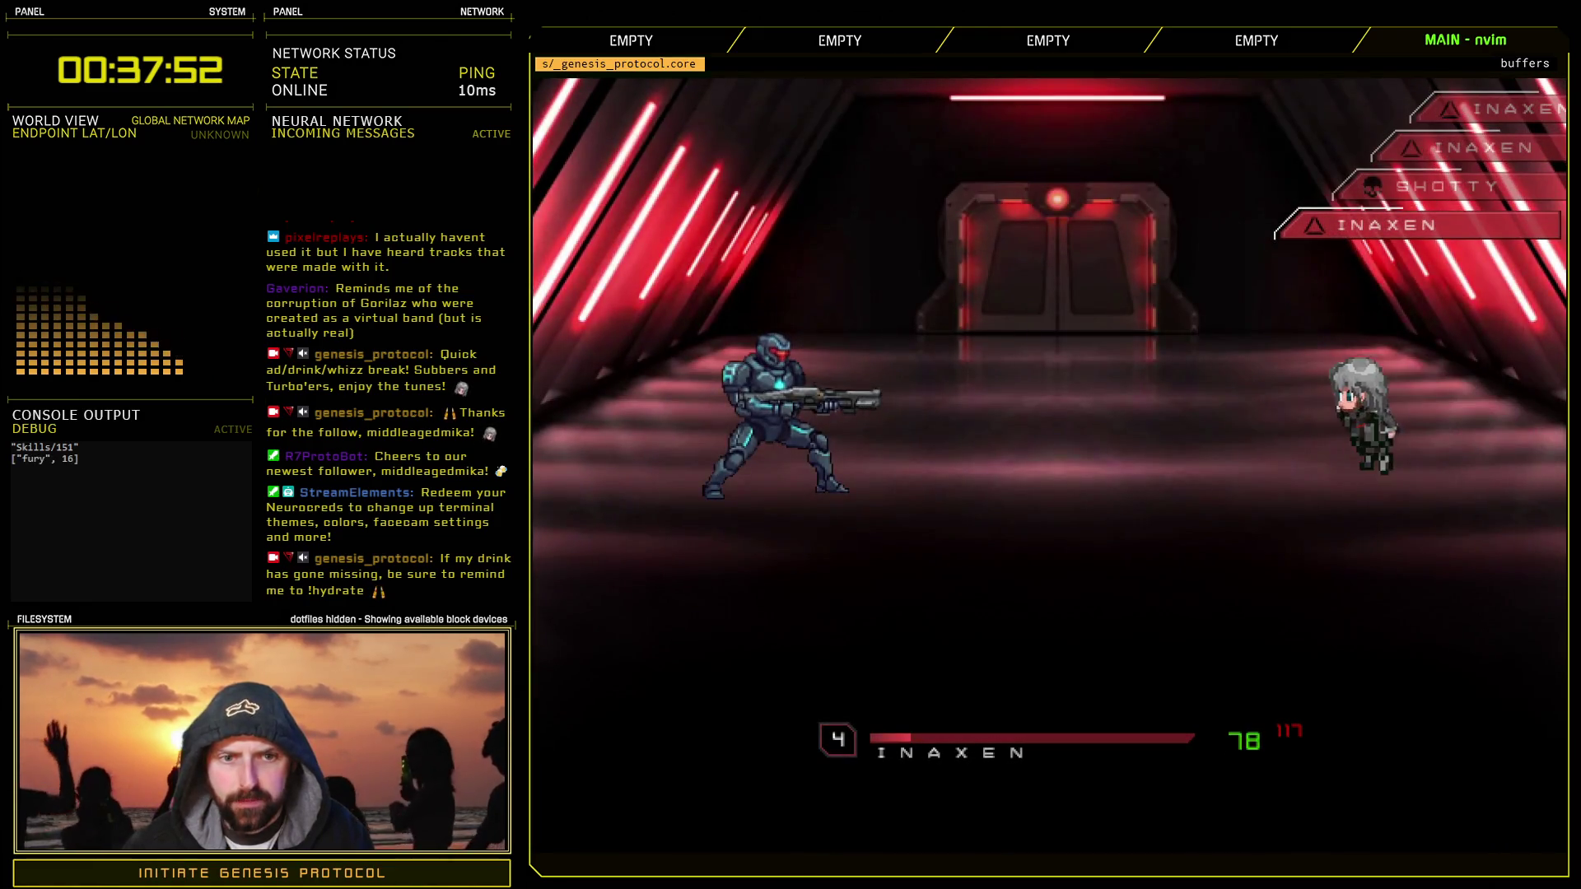
key("Down")
key("Up")
key("Return")
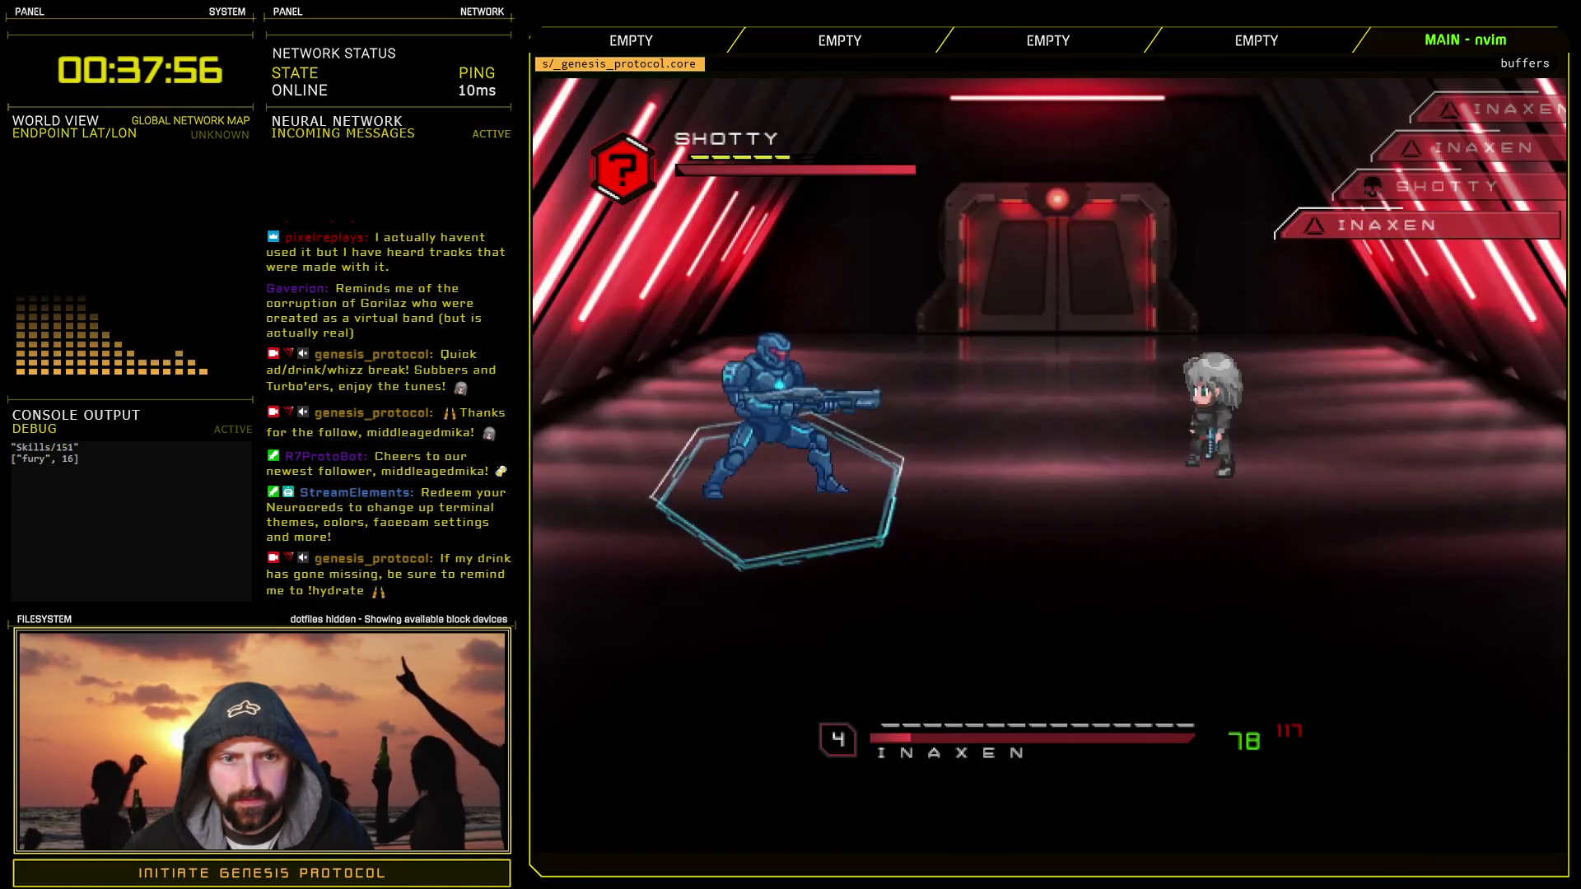
key("Return")
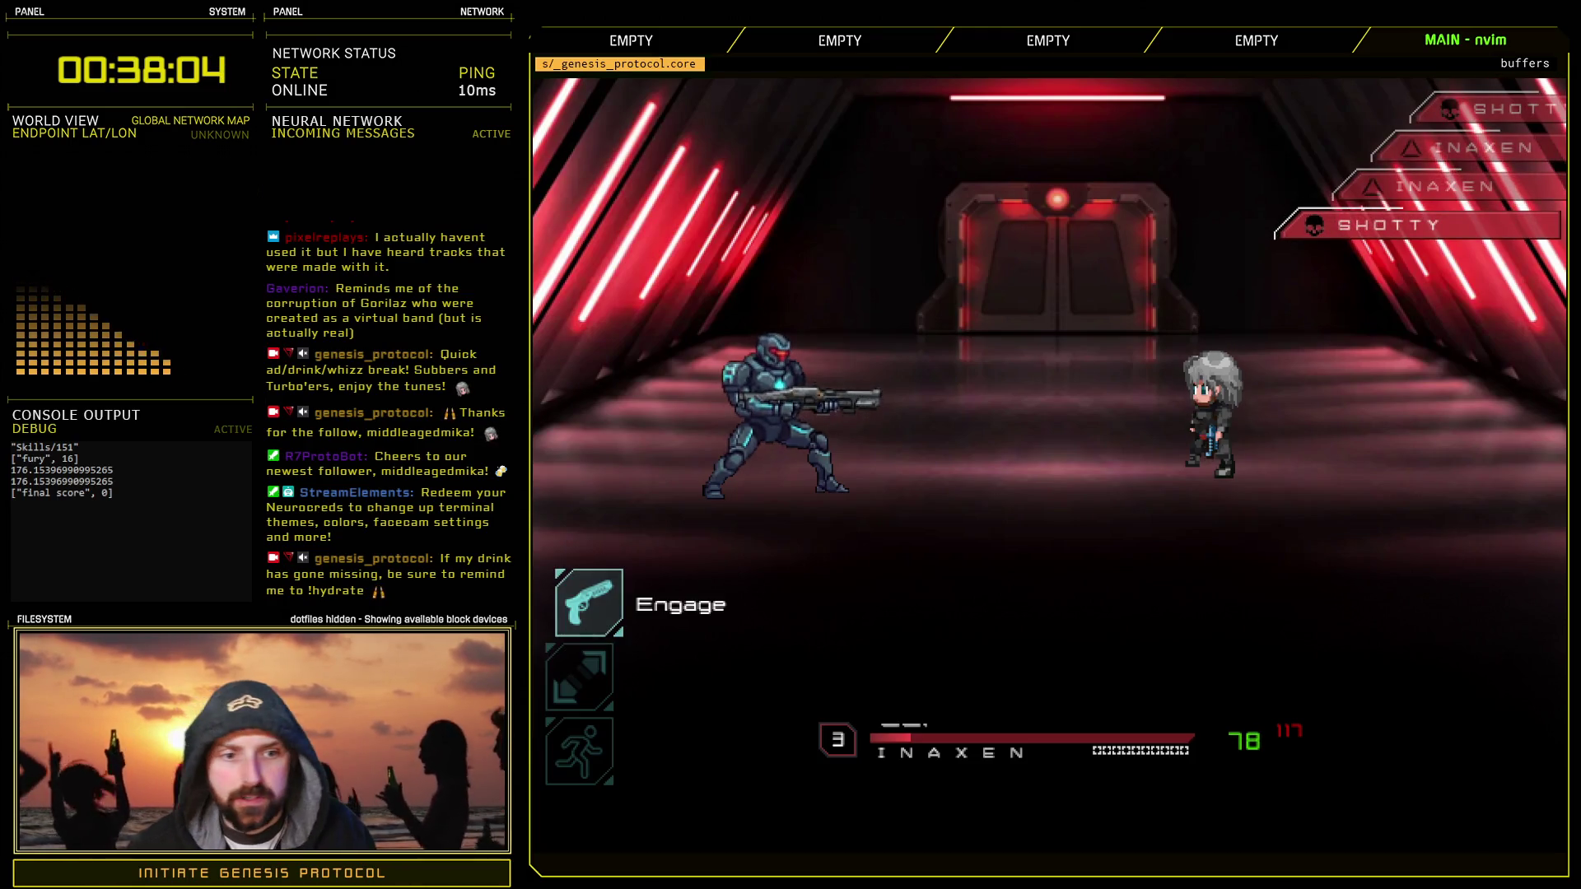
key("Return")
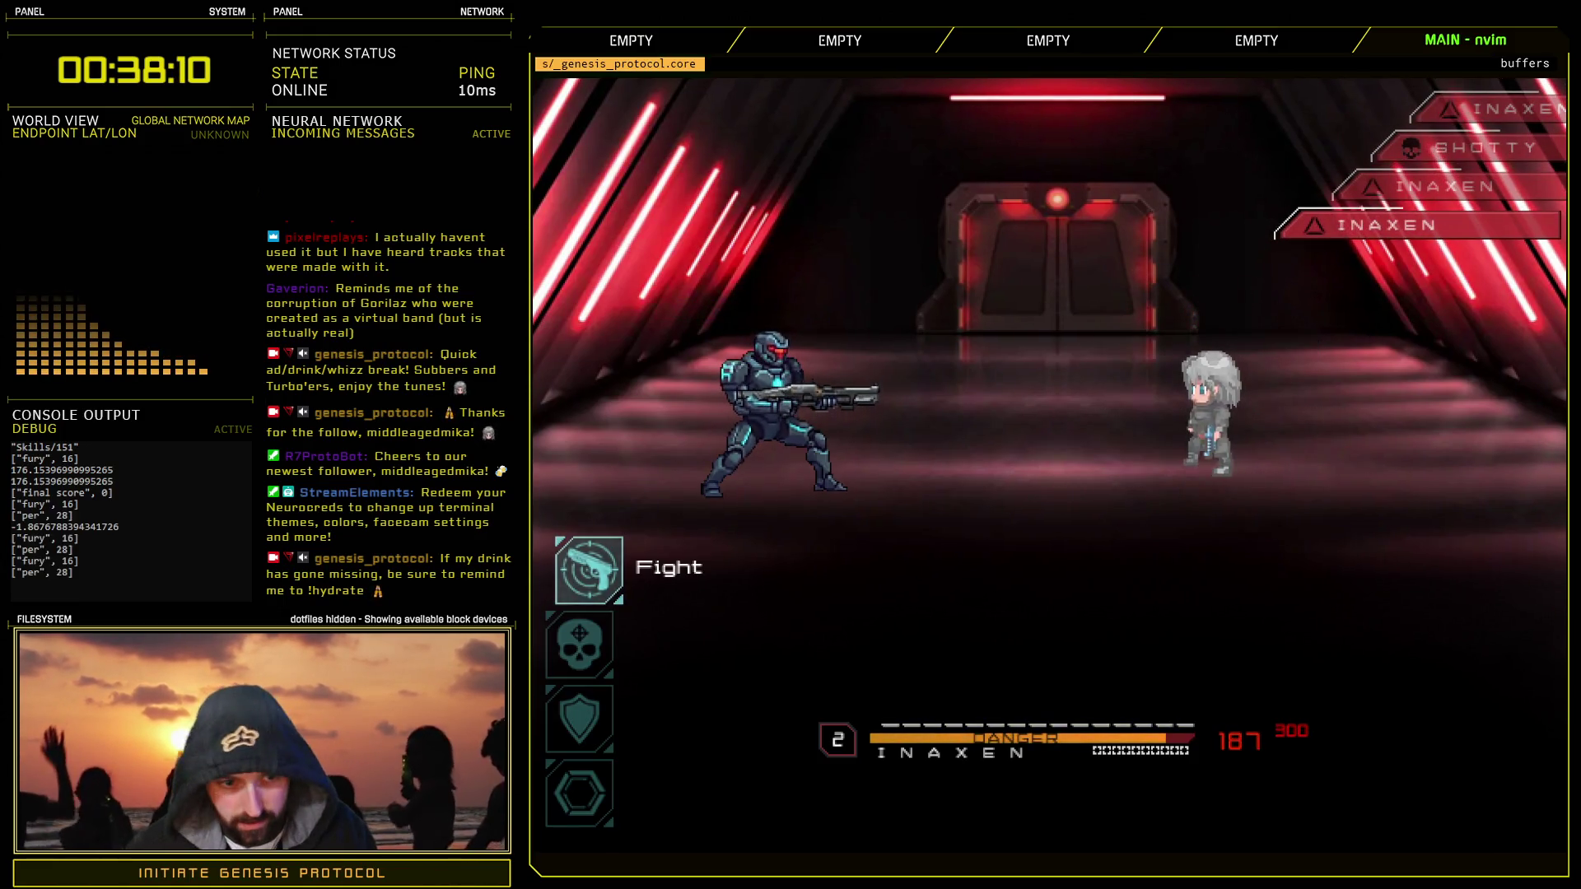
Attack Shotty with Crackshot and Fast Blast until the game-over screen
key("Return")
key("Down")
key("Return")
key("Return")
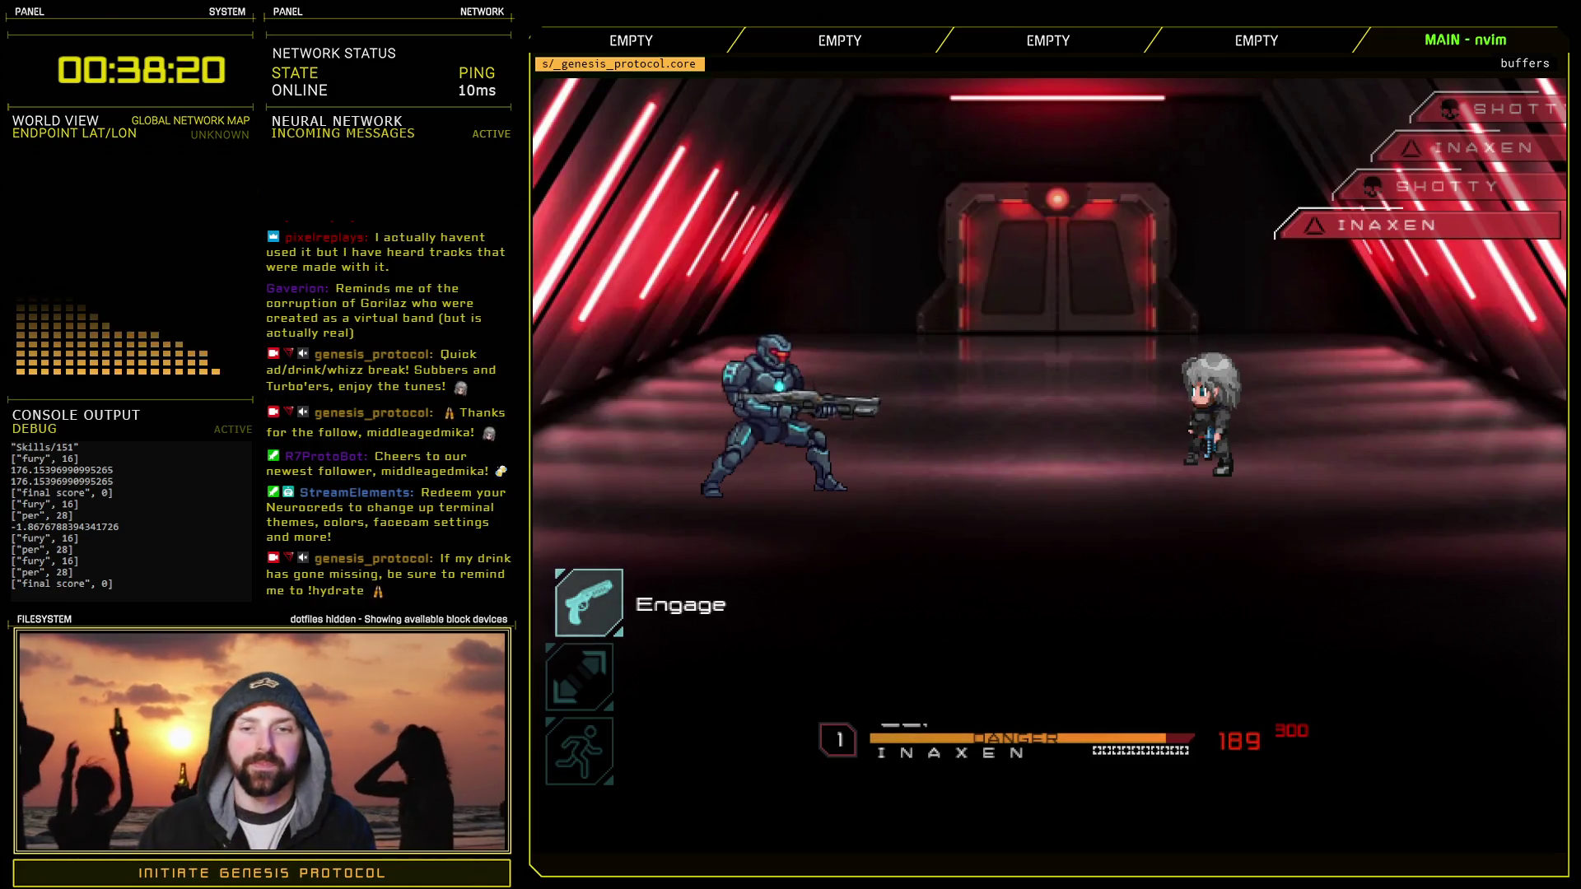
key("Return")
key("Down")
key("Up")
key("Return")
key("Return")
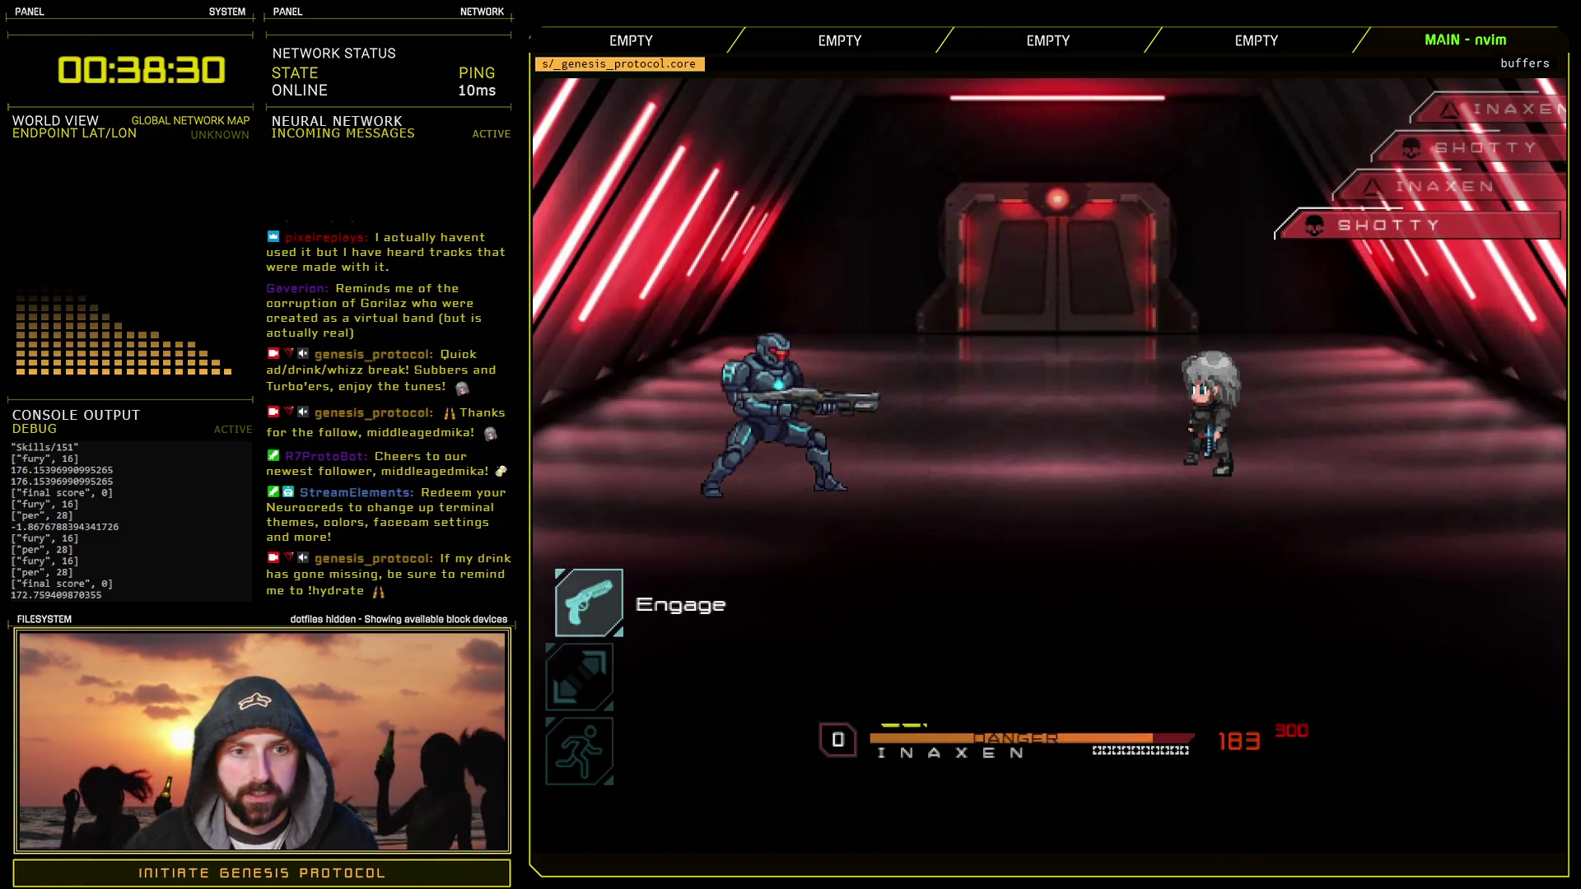
key("Return")
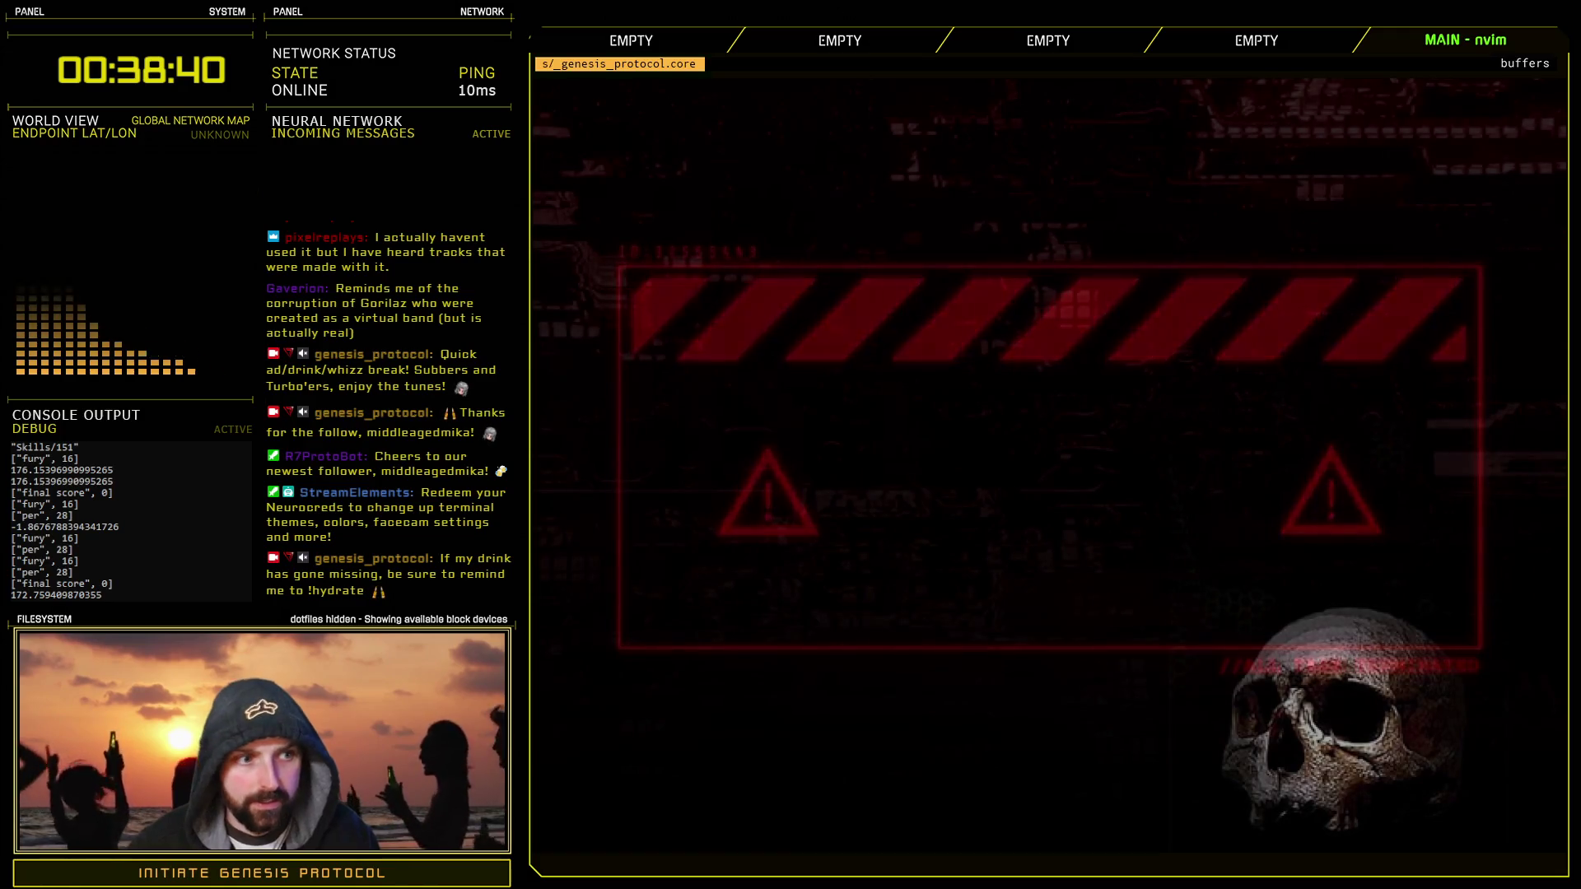
key("Down")
key("Down")
Exit to the Database, rerun the battle test, and lose to Shotty using Crackshot
key("Return")
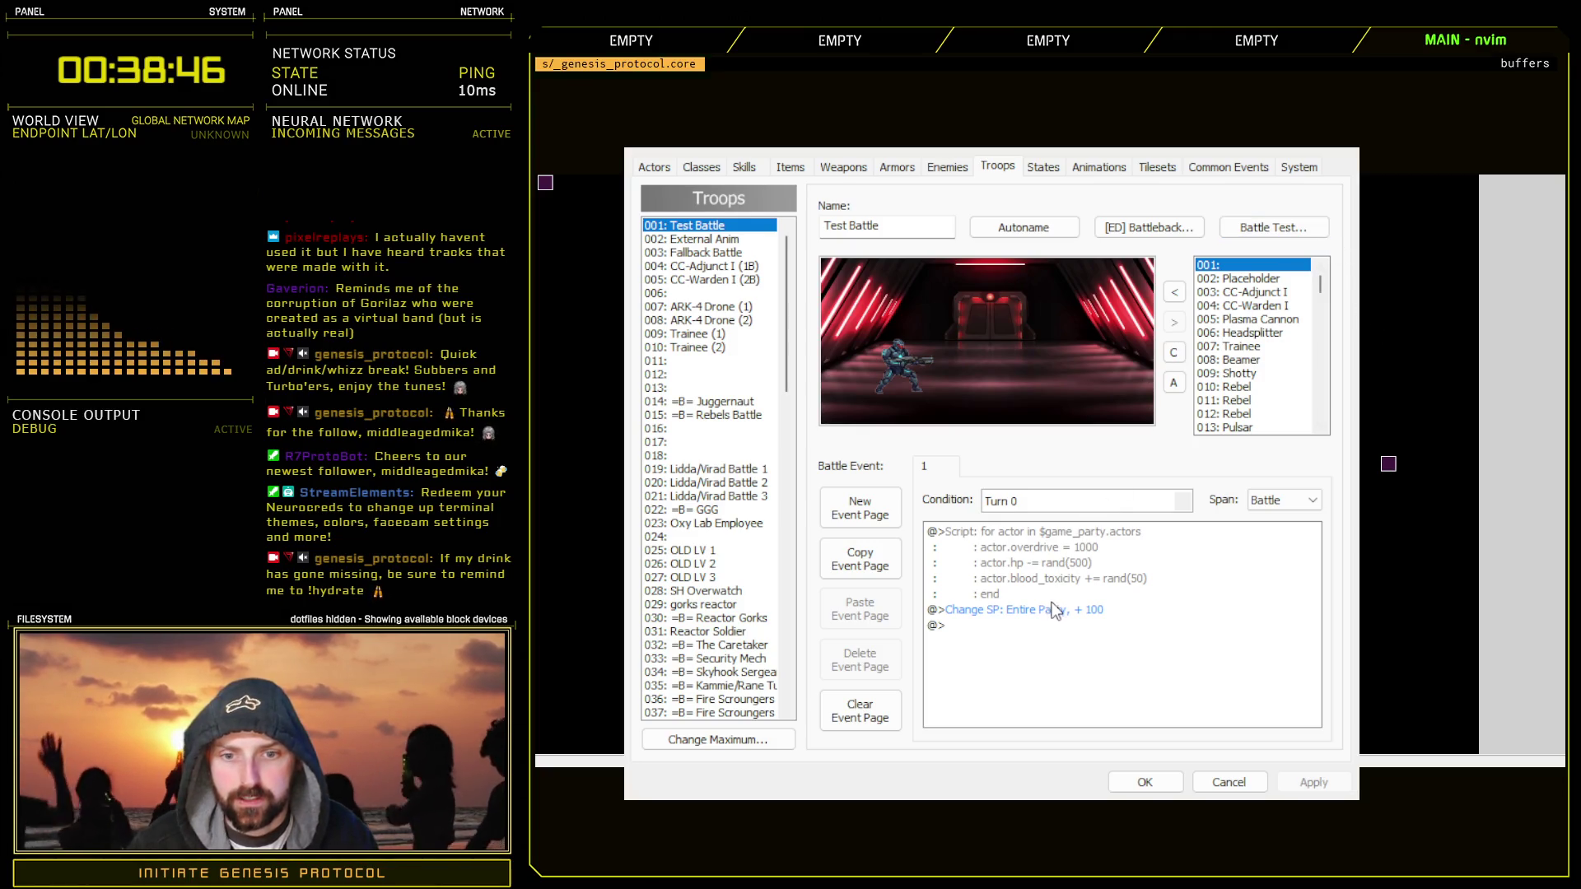
key("alt+F4")
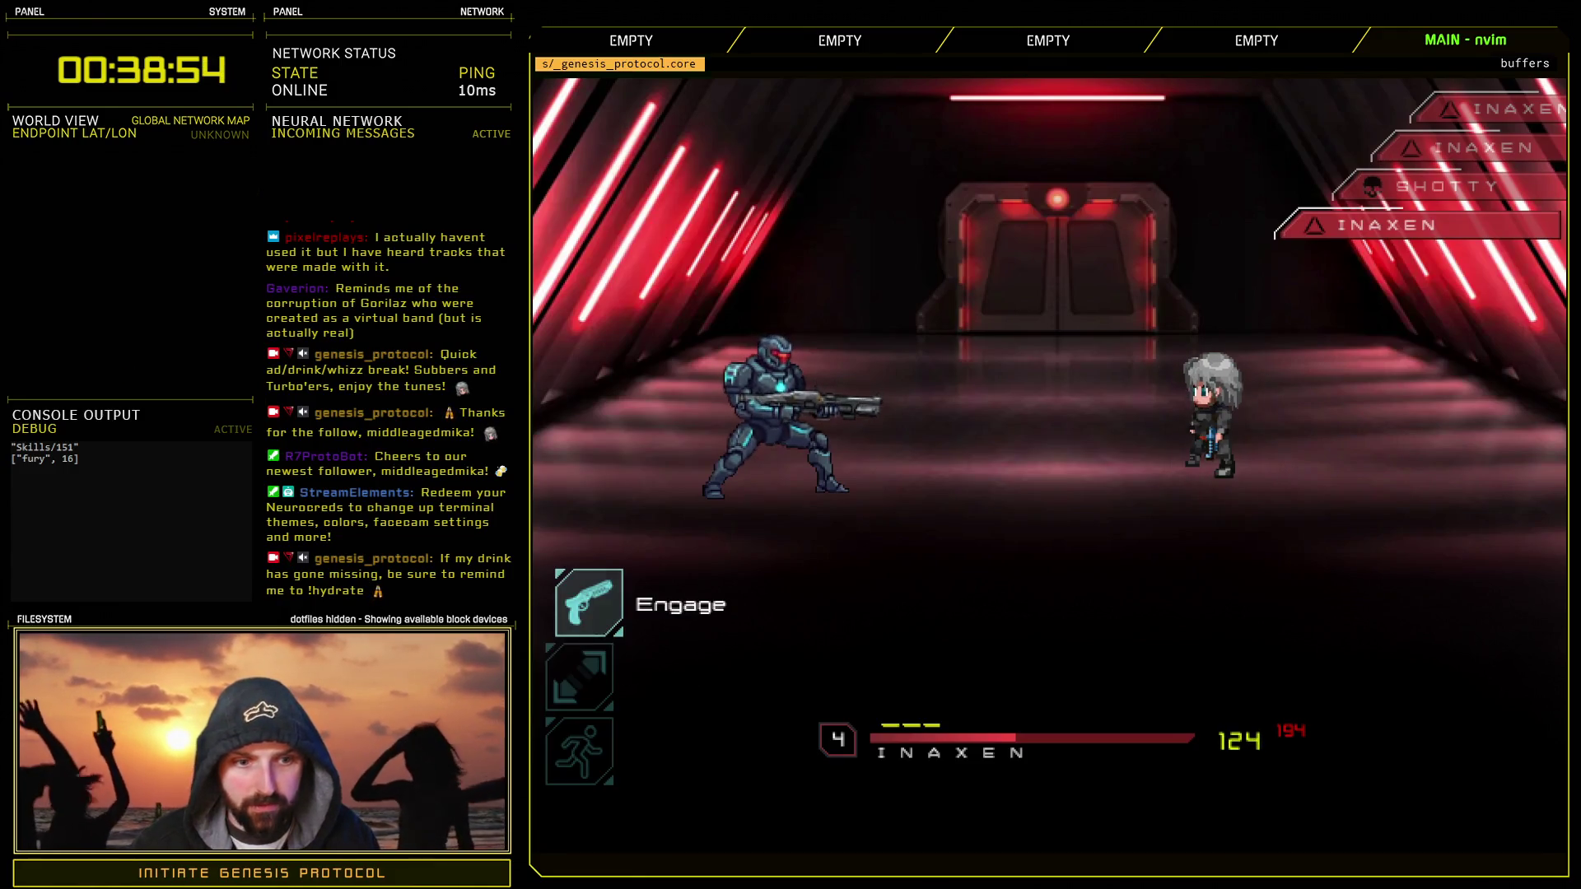
key("Return")
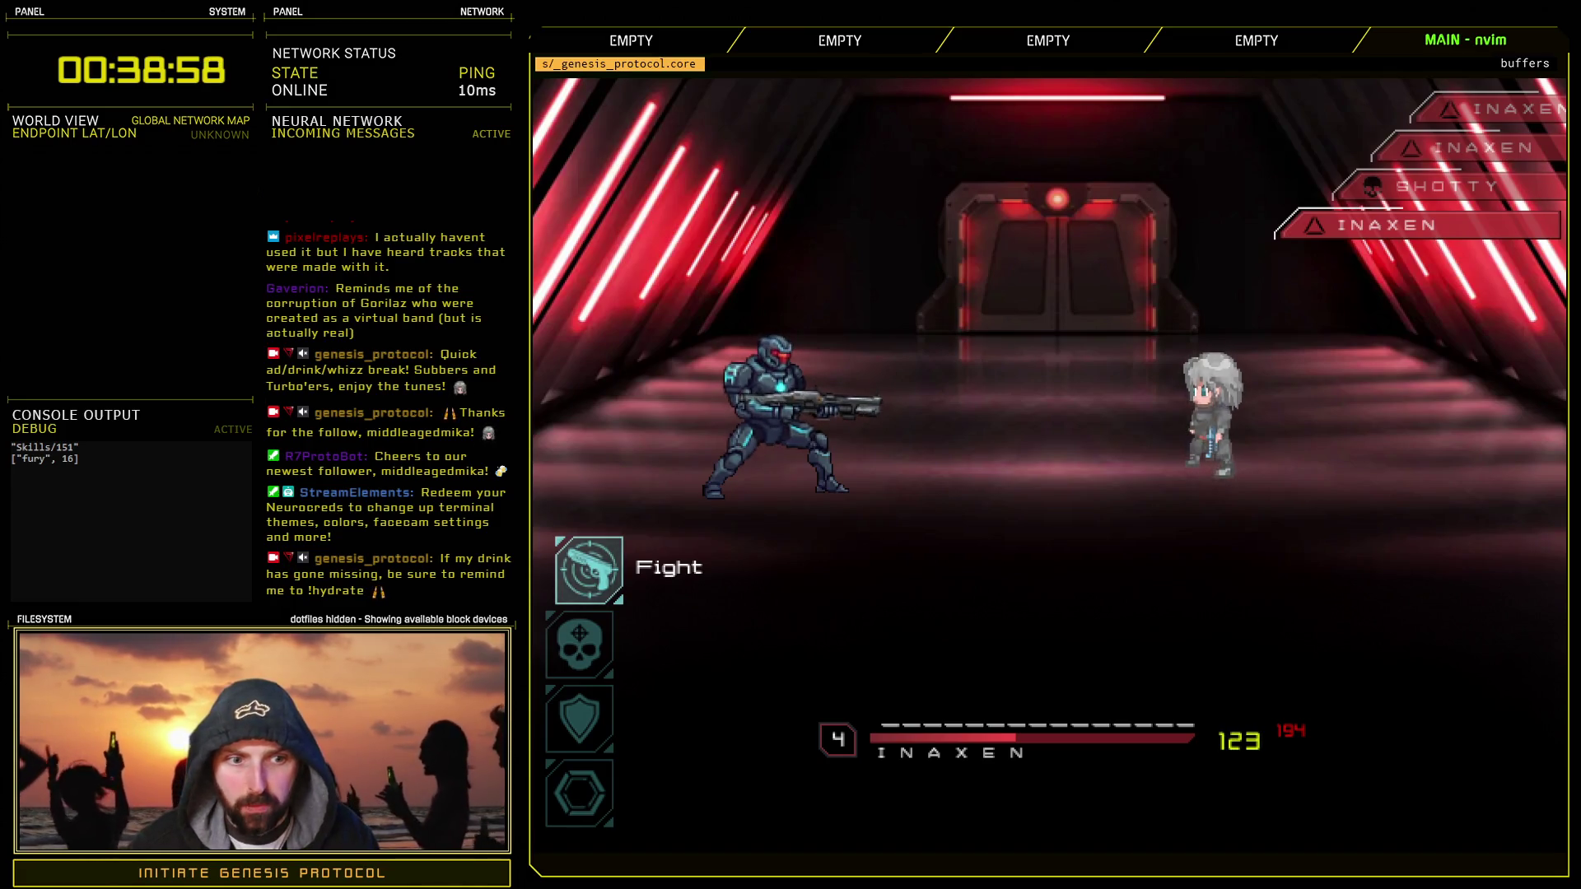
key("Return")
key("Down")
key("Return")
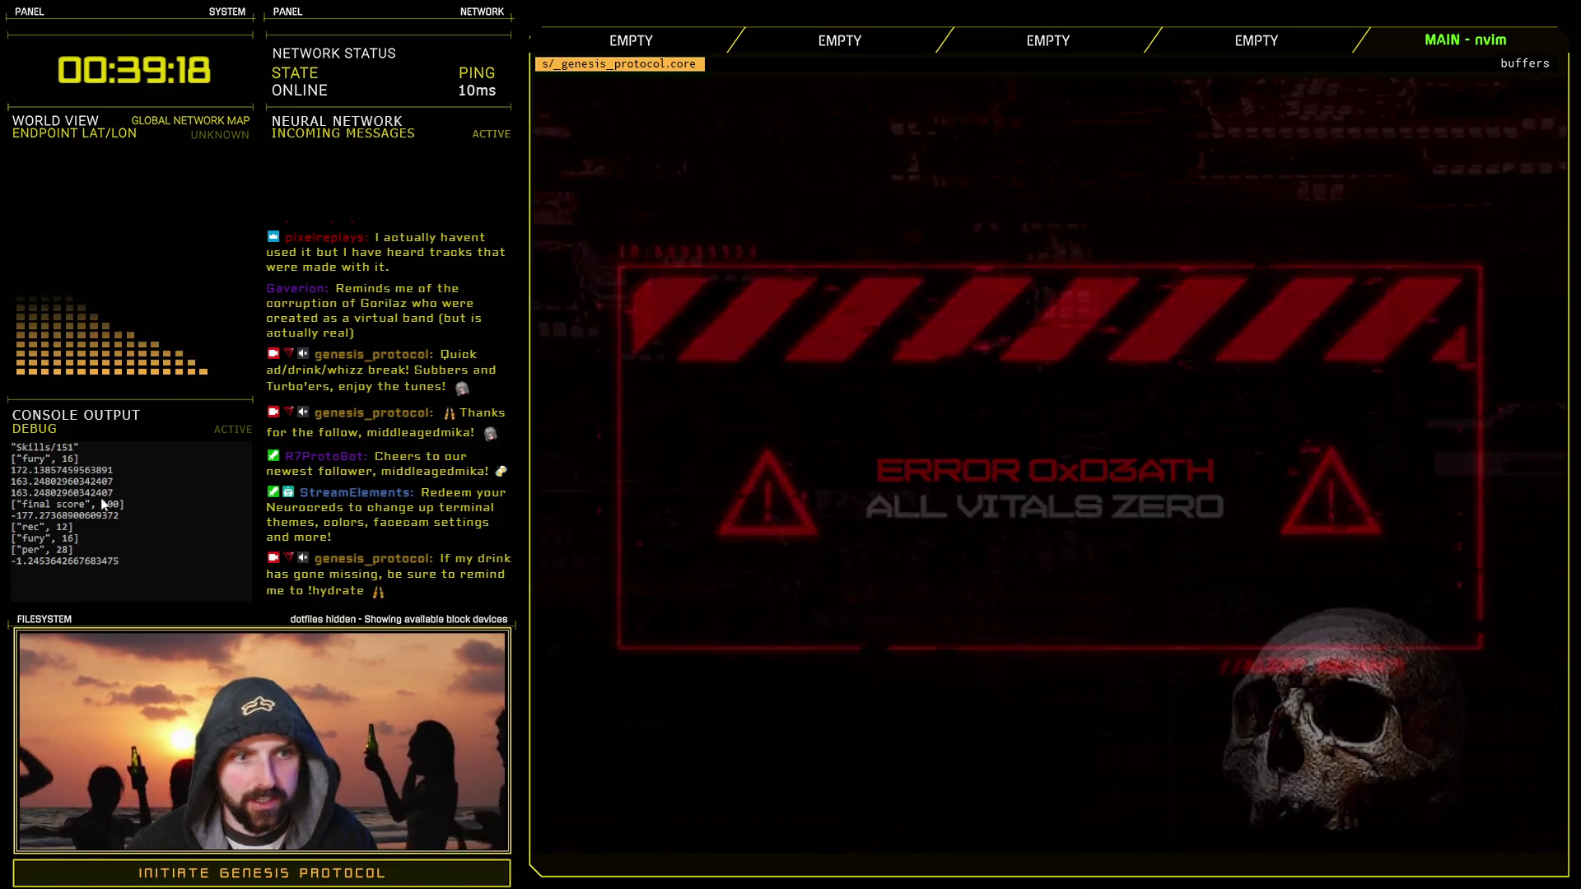
key("Down")
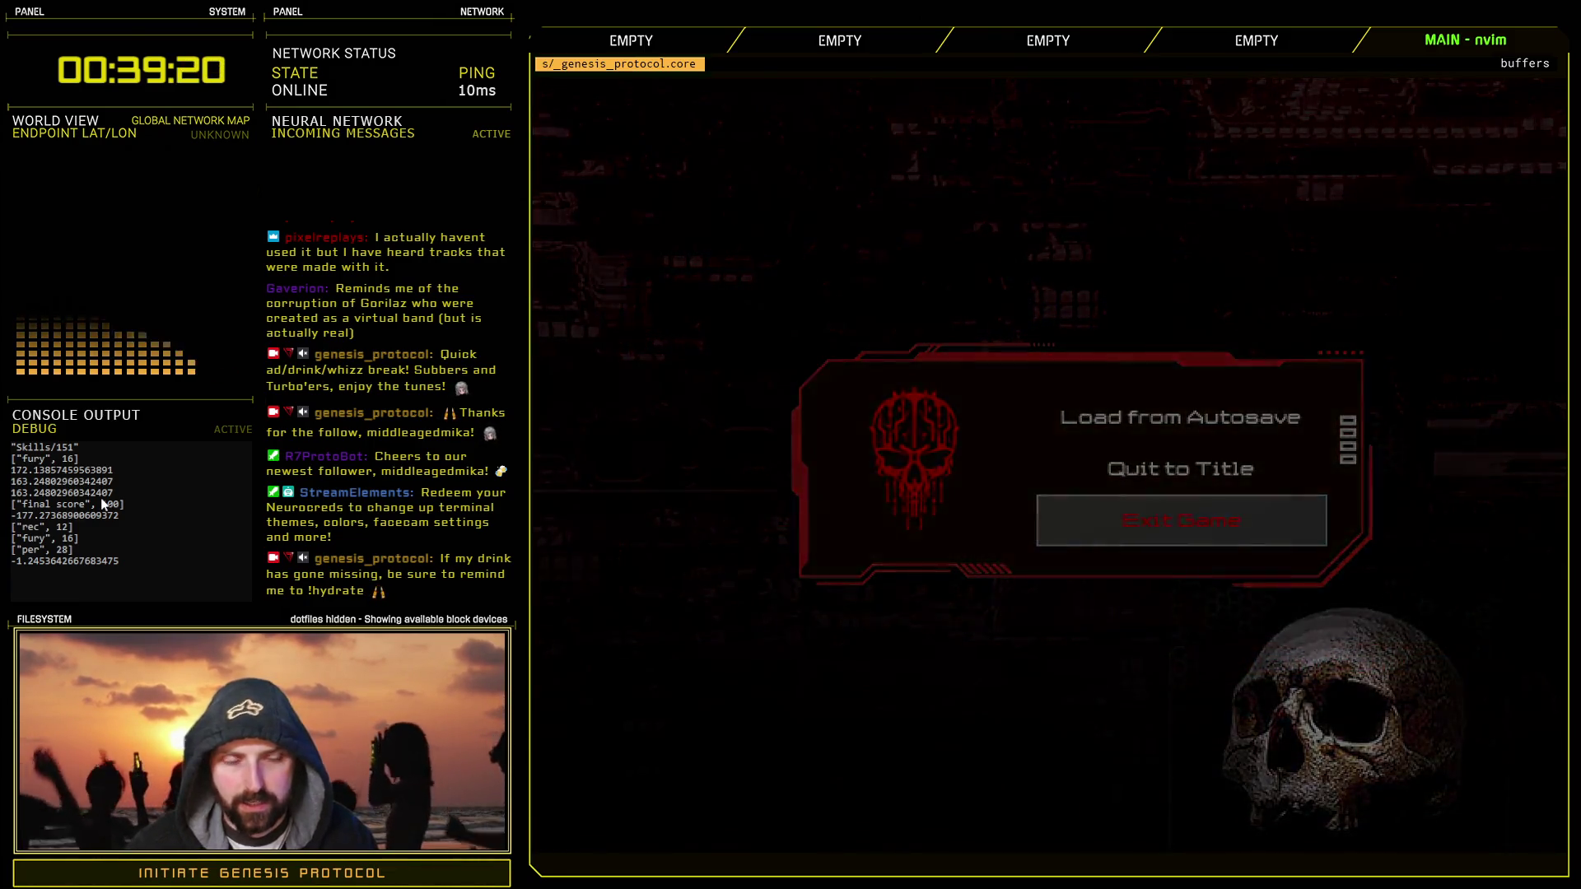
key("Return")
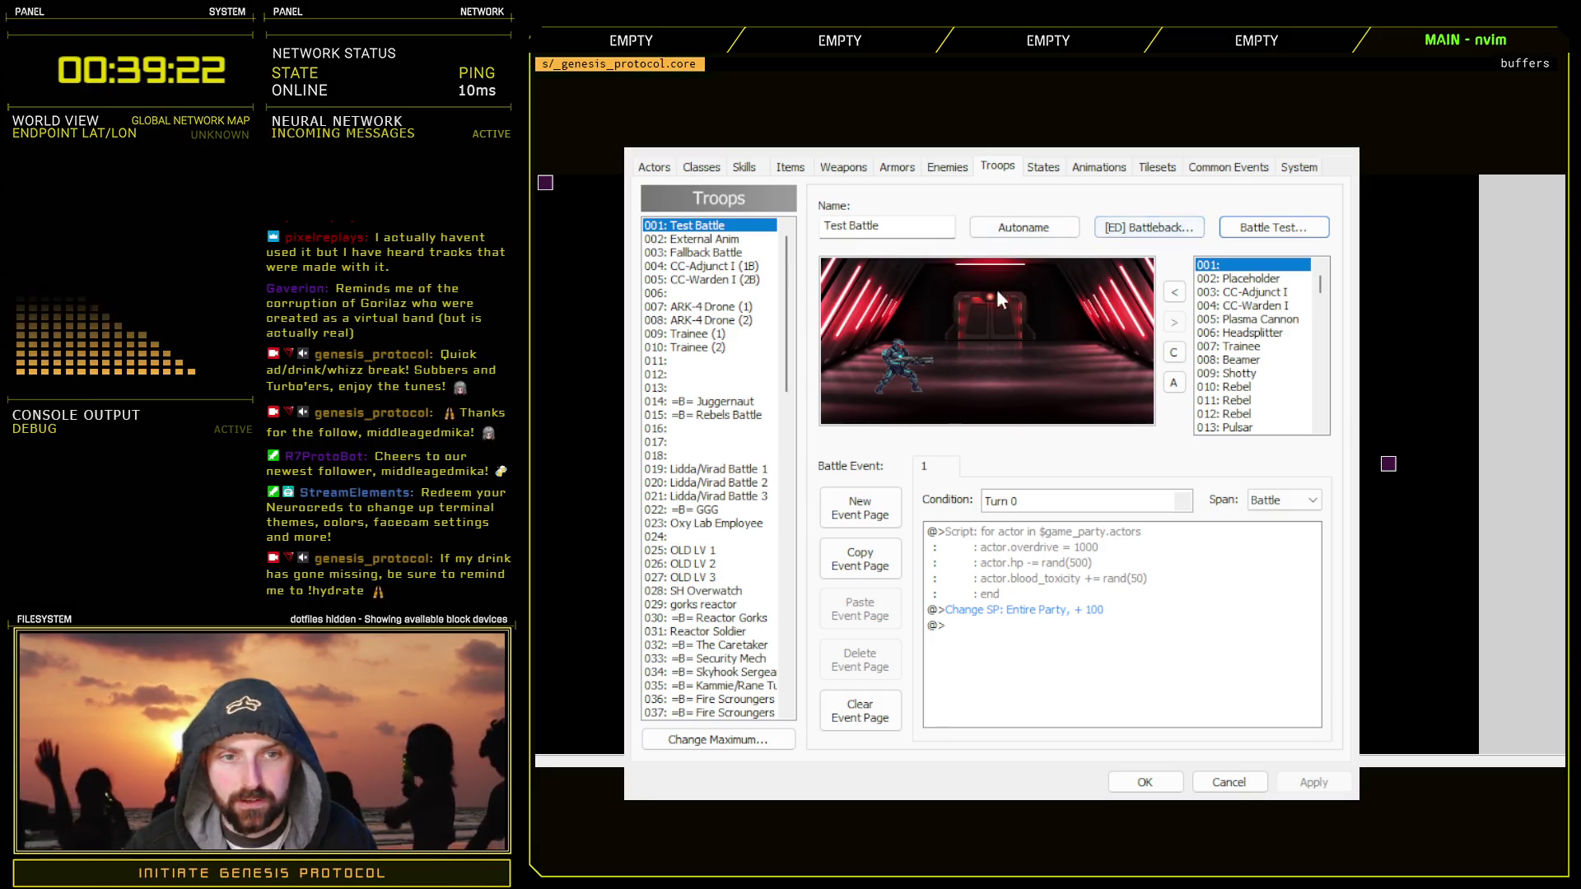
Swap Shotty for 014: Bloodvector in the Test Battle troop, apply, and start a battle test
left_click(1174, 353)
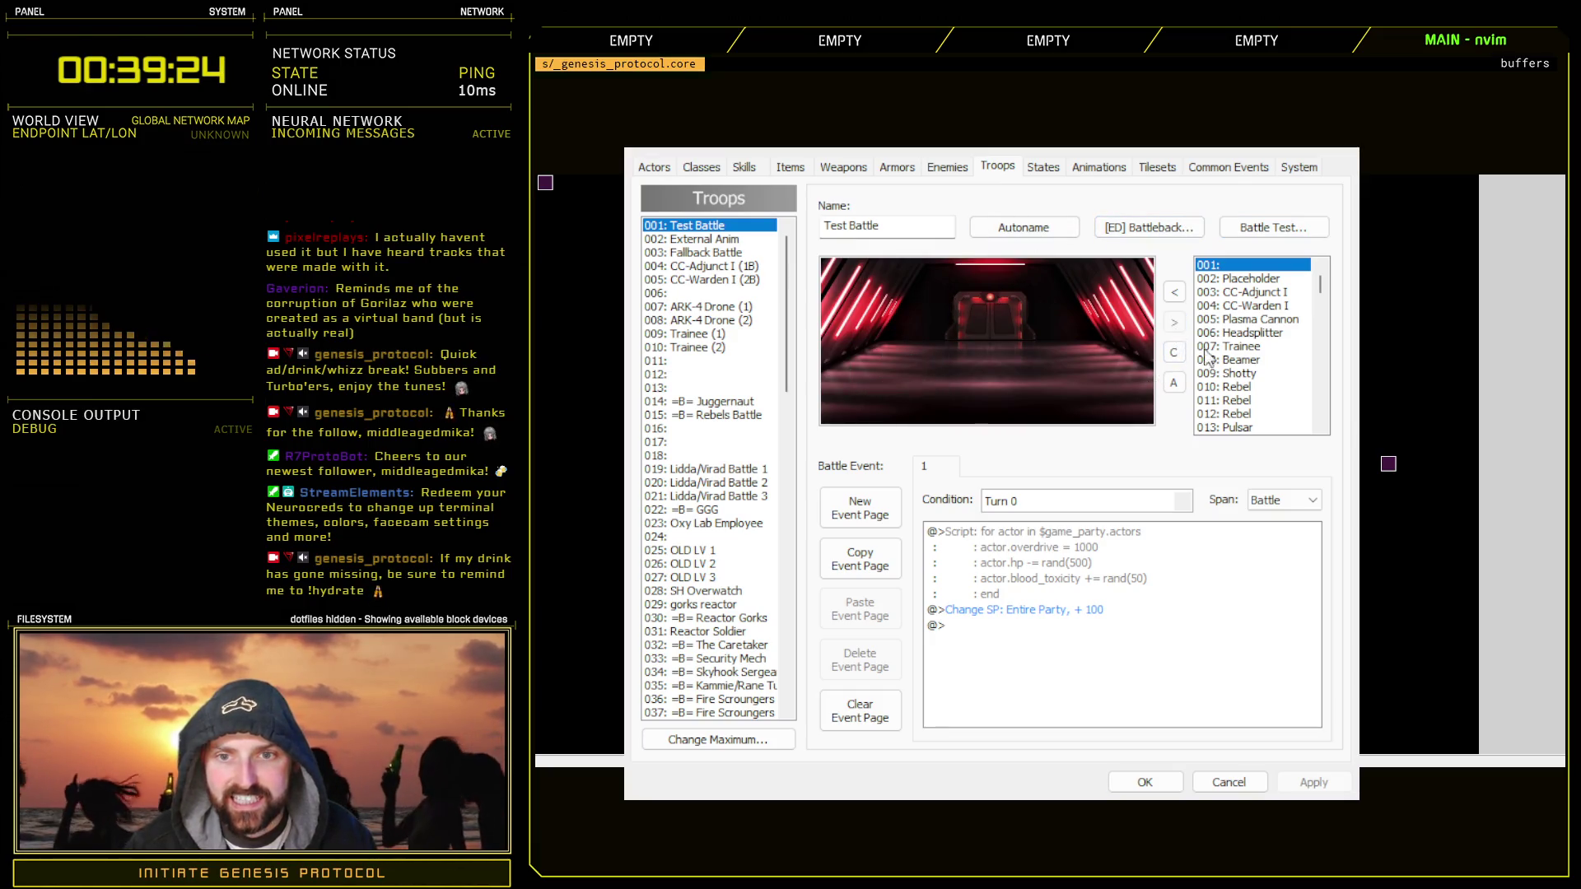
scroll(1254, 373, "down", 2)
left_click(1252, 360)
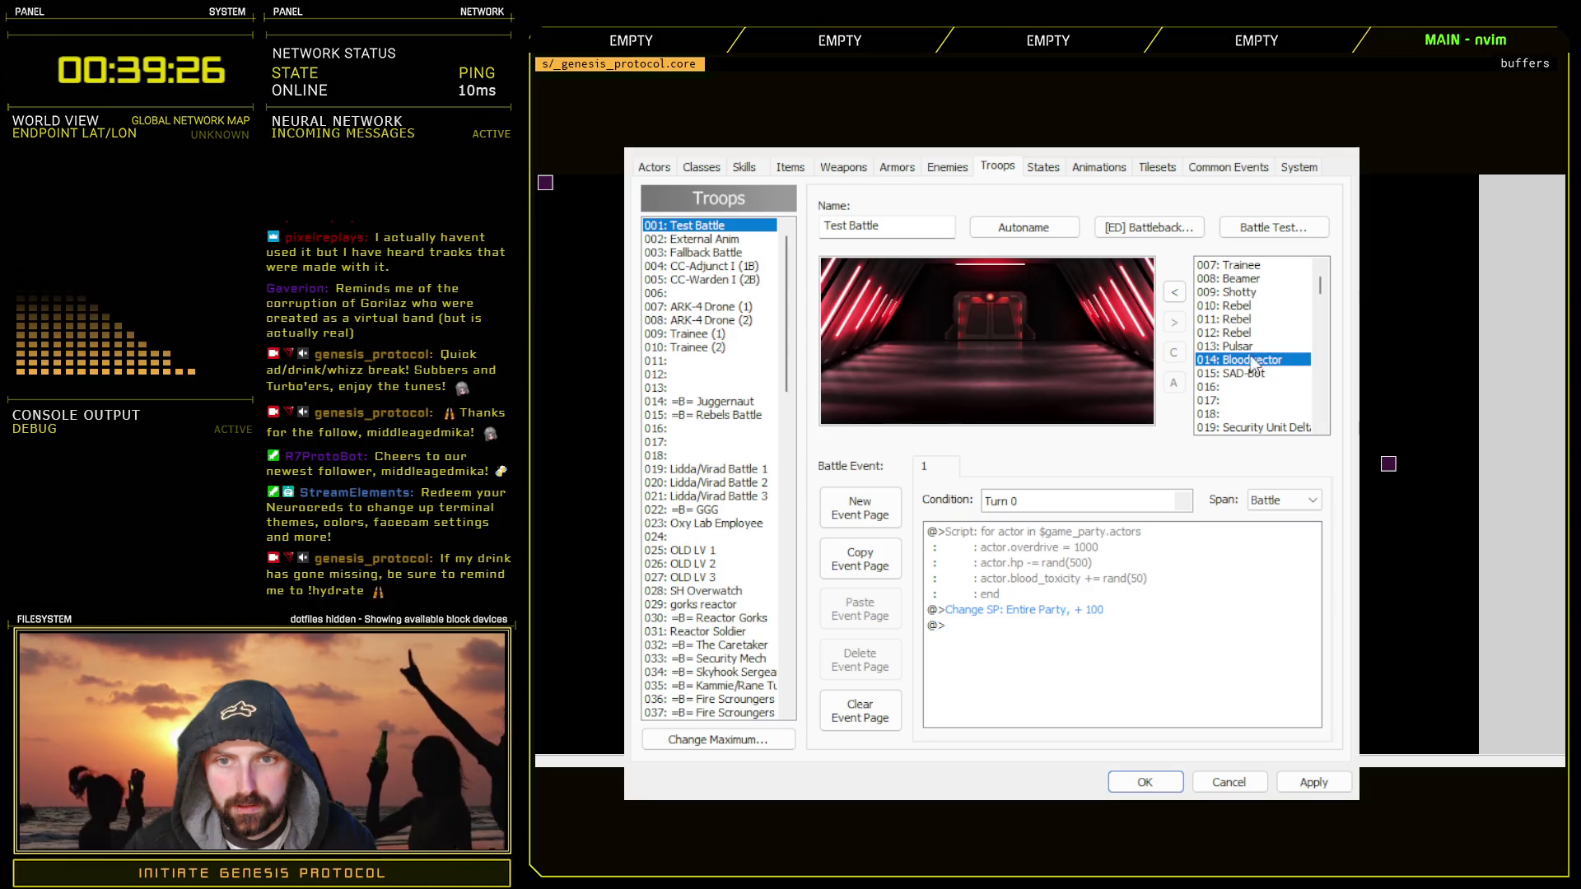
left_click(1175, 293)
left_click_drag(968, 389, 894, 360)
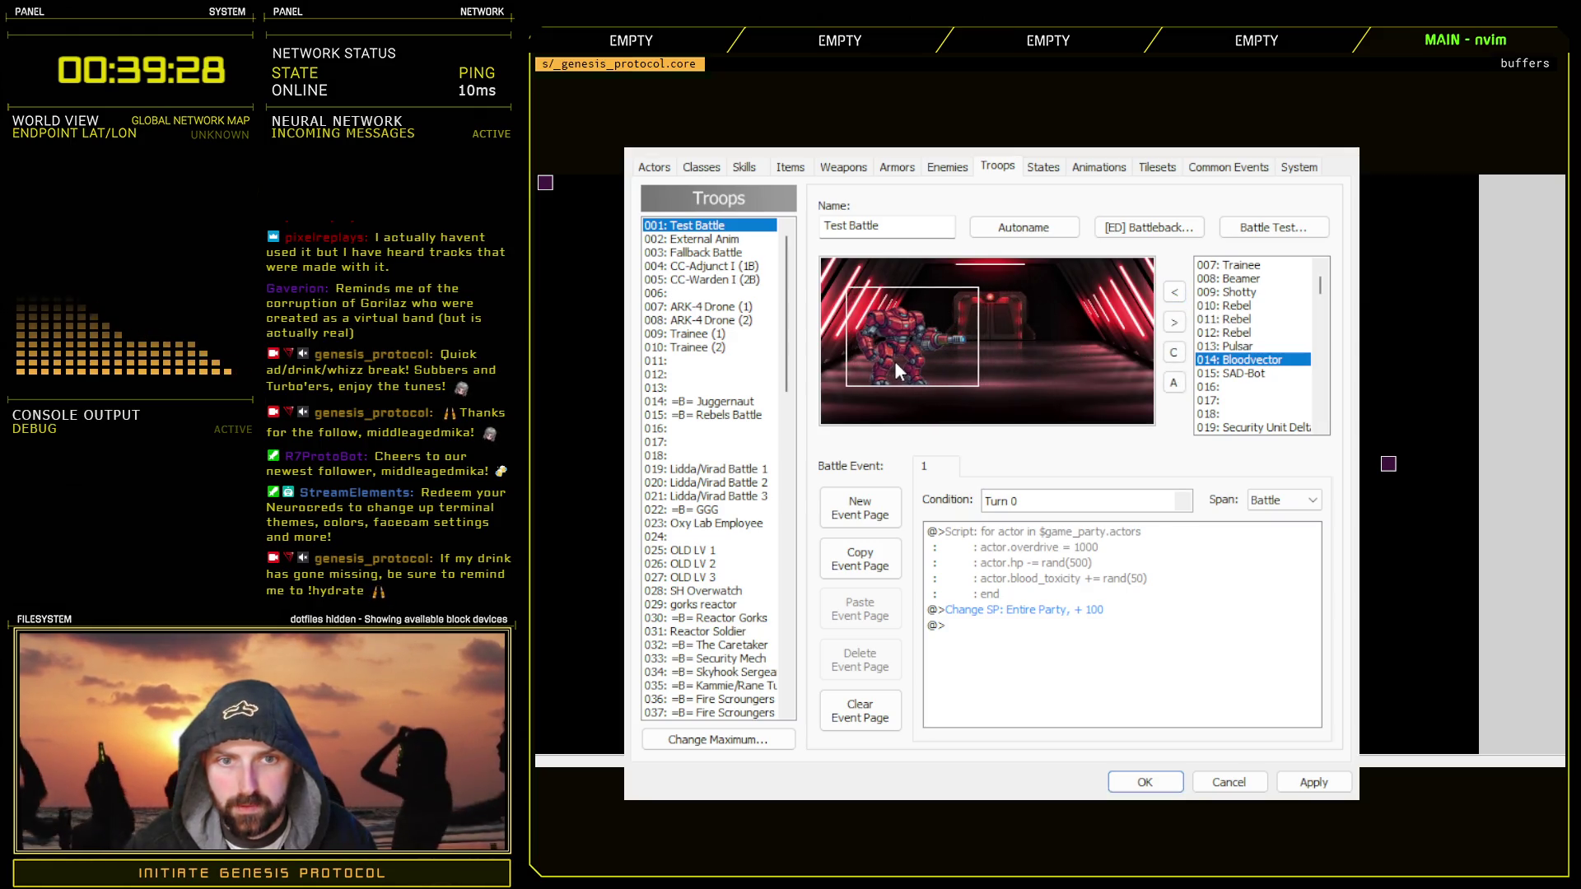
left_click(1310, 783)
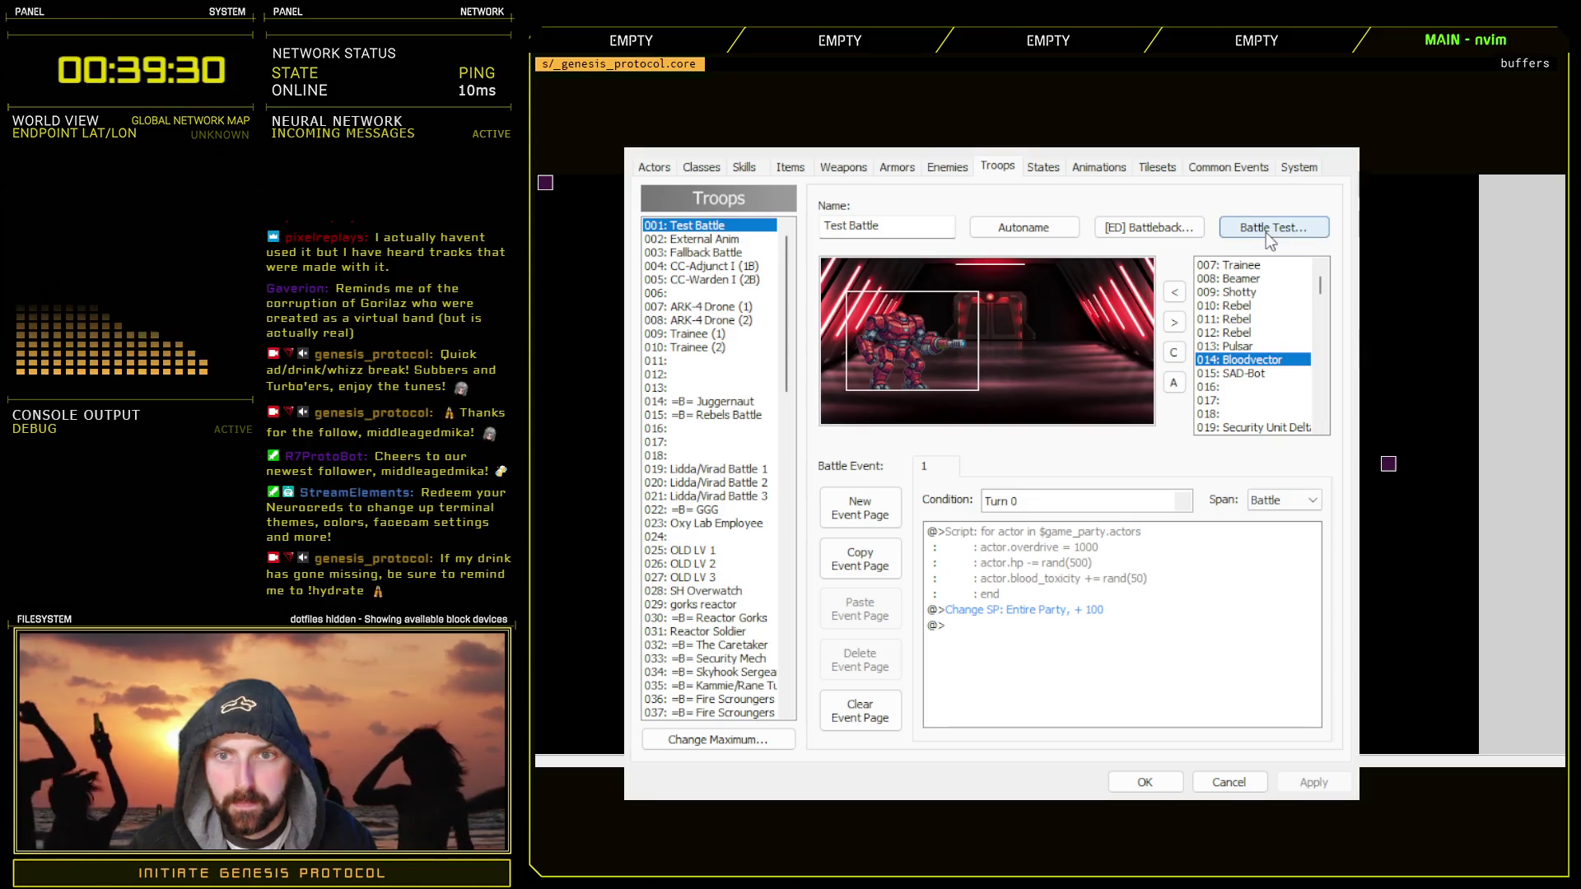
double_click(1057, 628)
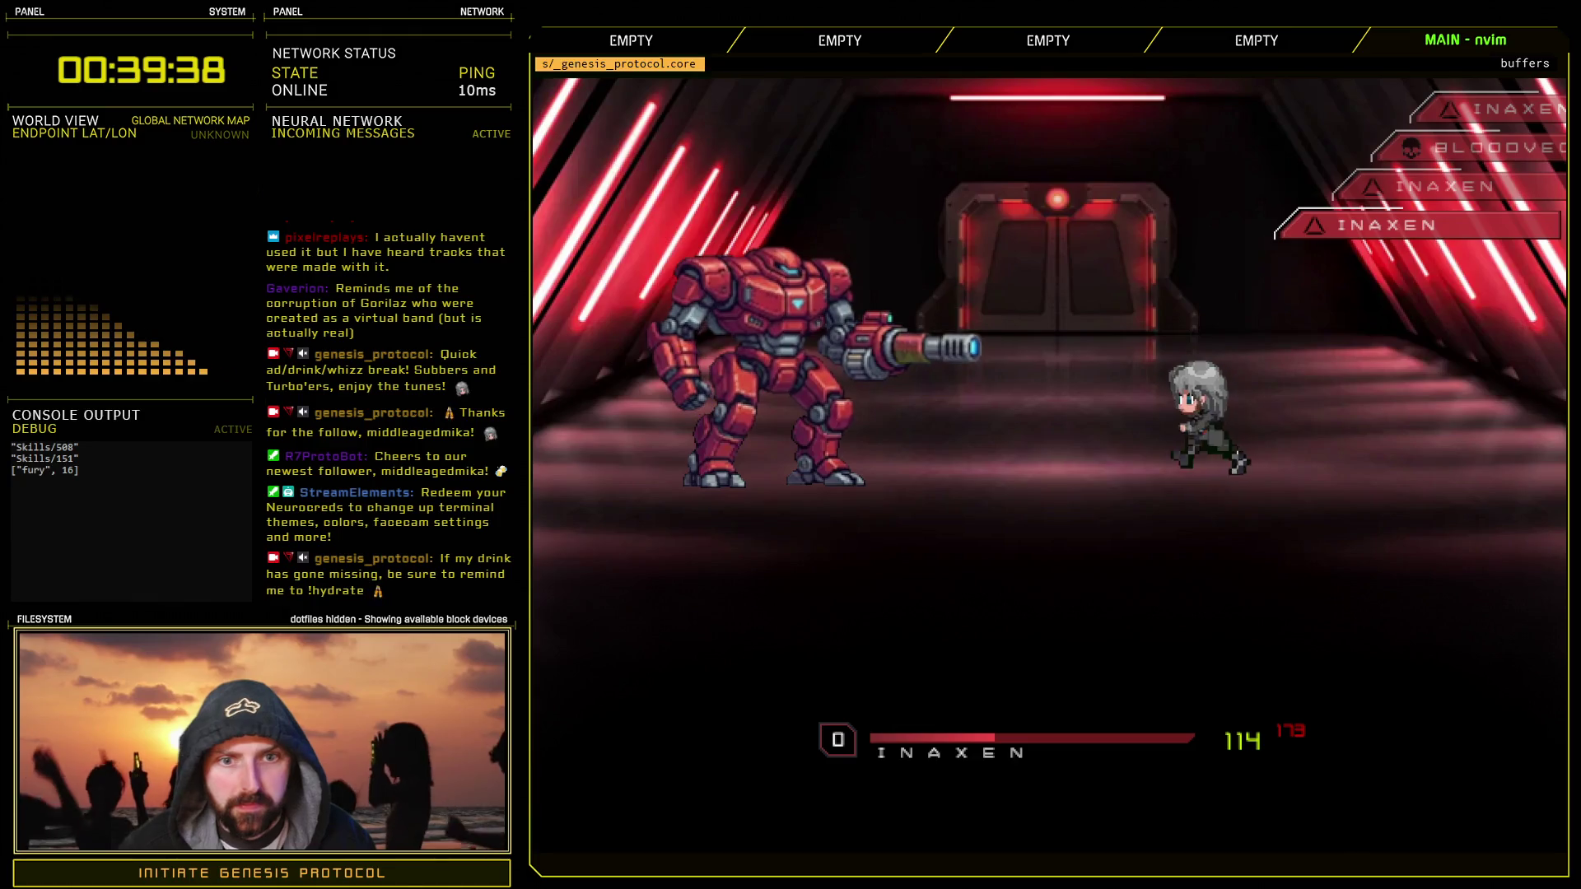
Attack Bloodvector with Crackshot across the first two turns
key("Return")
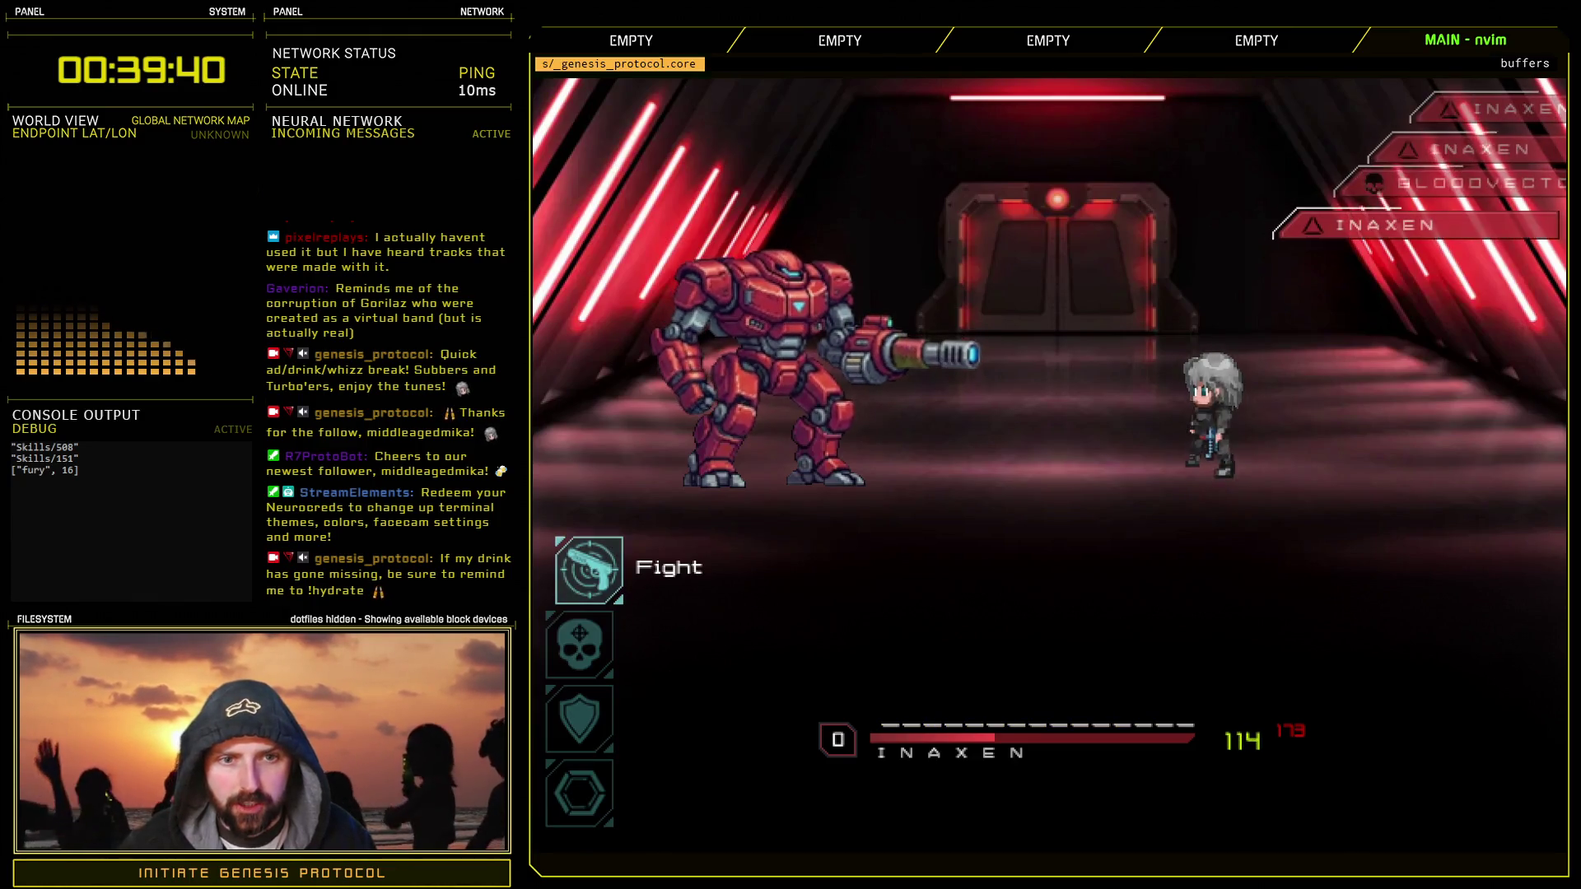
key("Return")
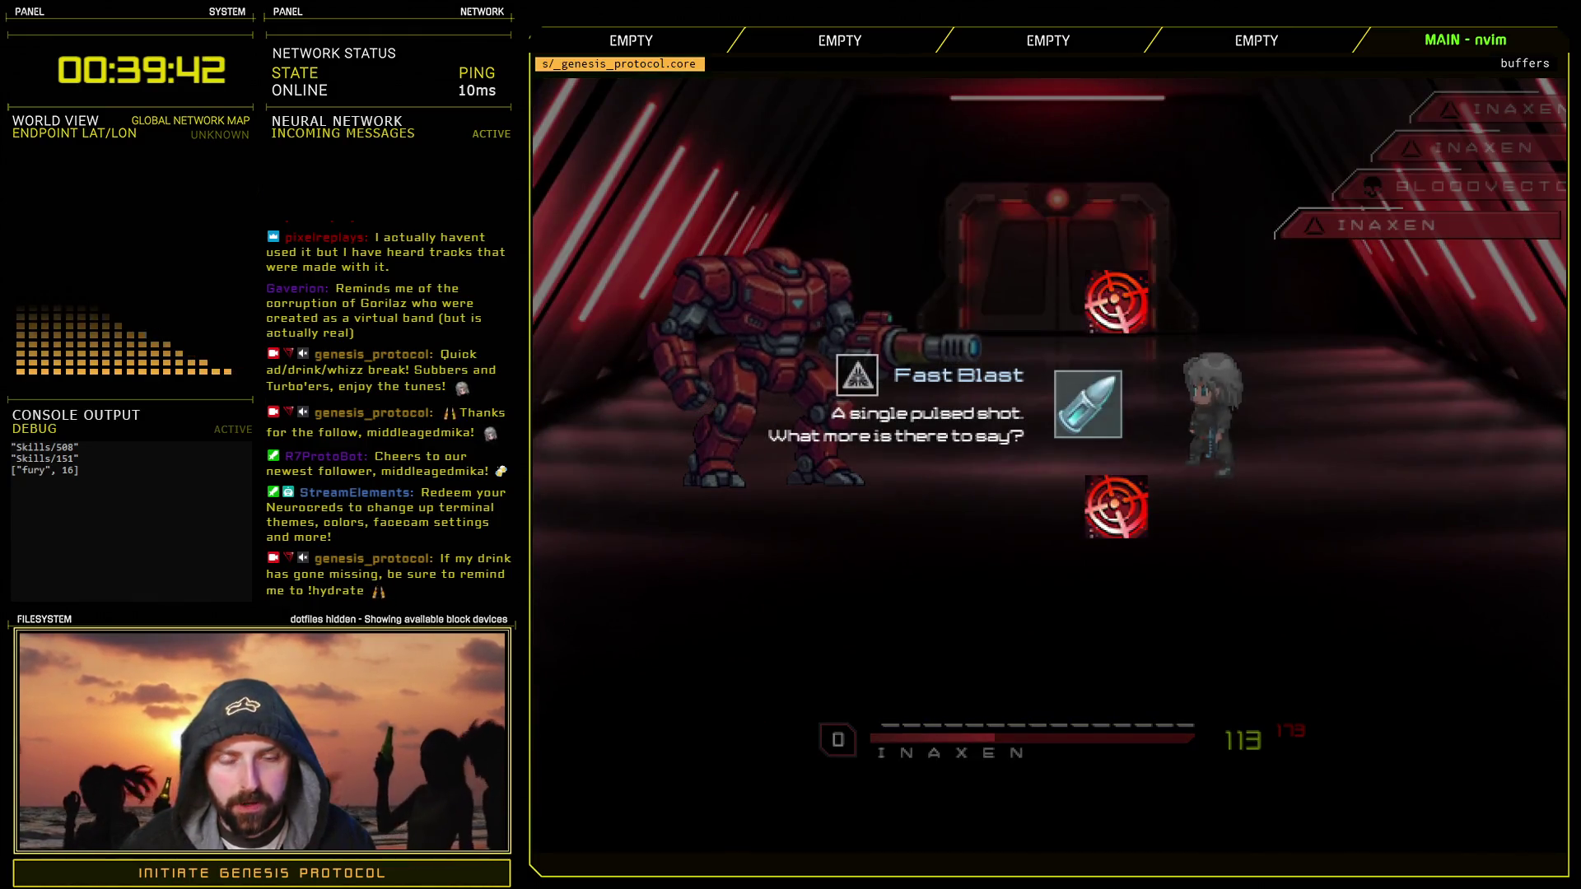
key("Down")
key("Return")
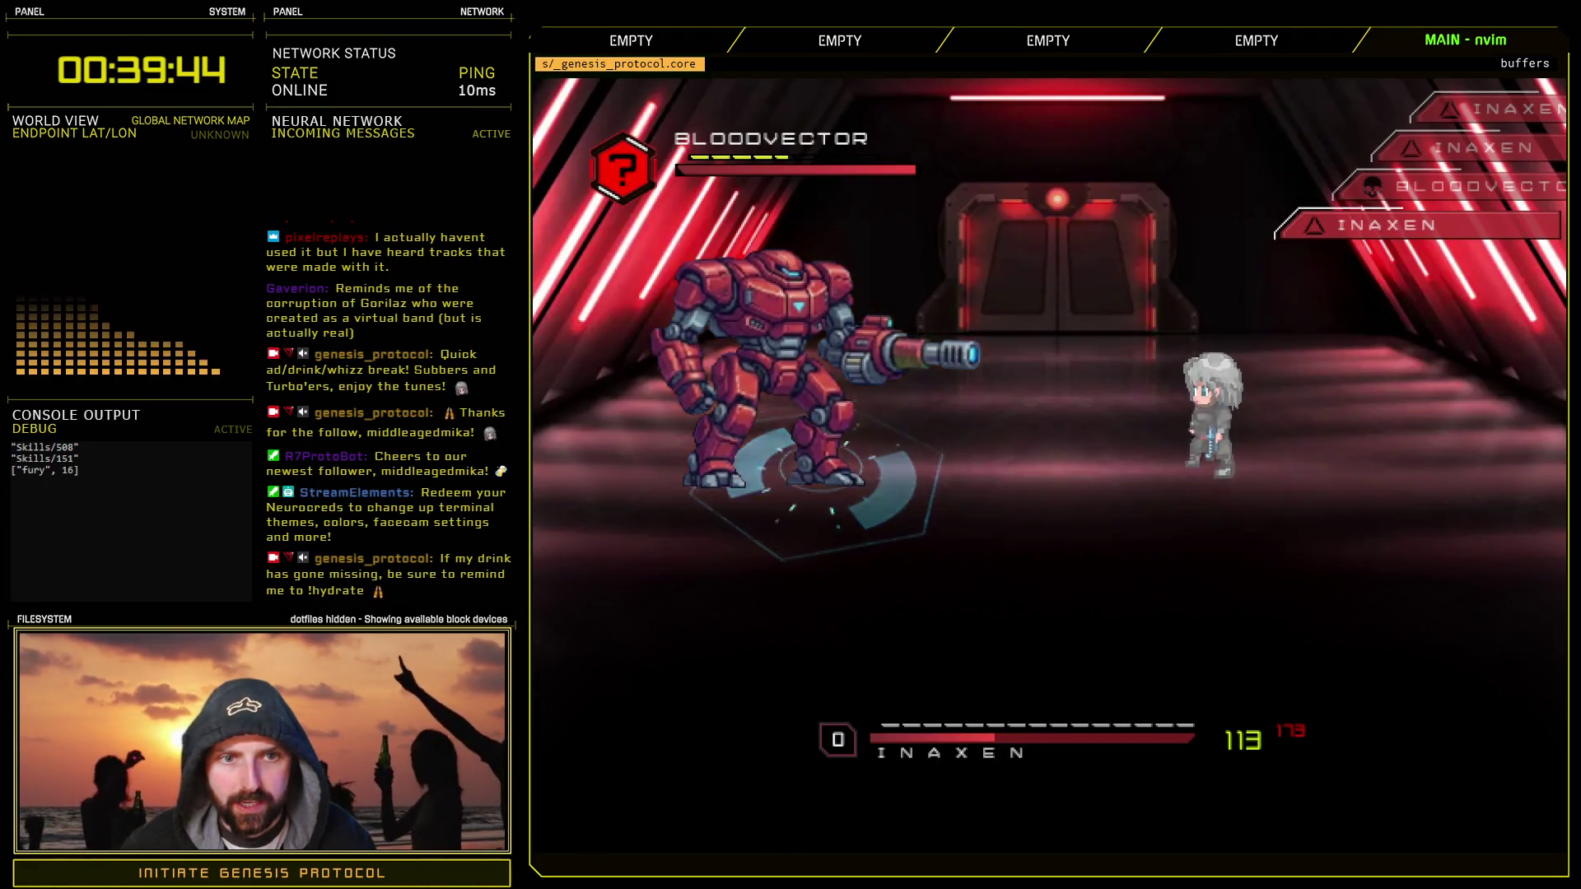
key("Return")
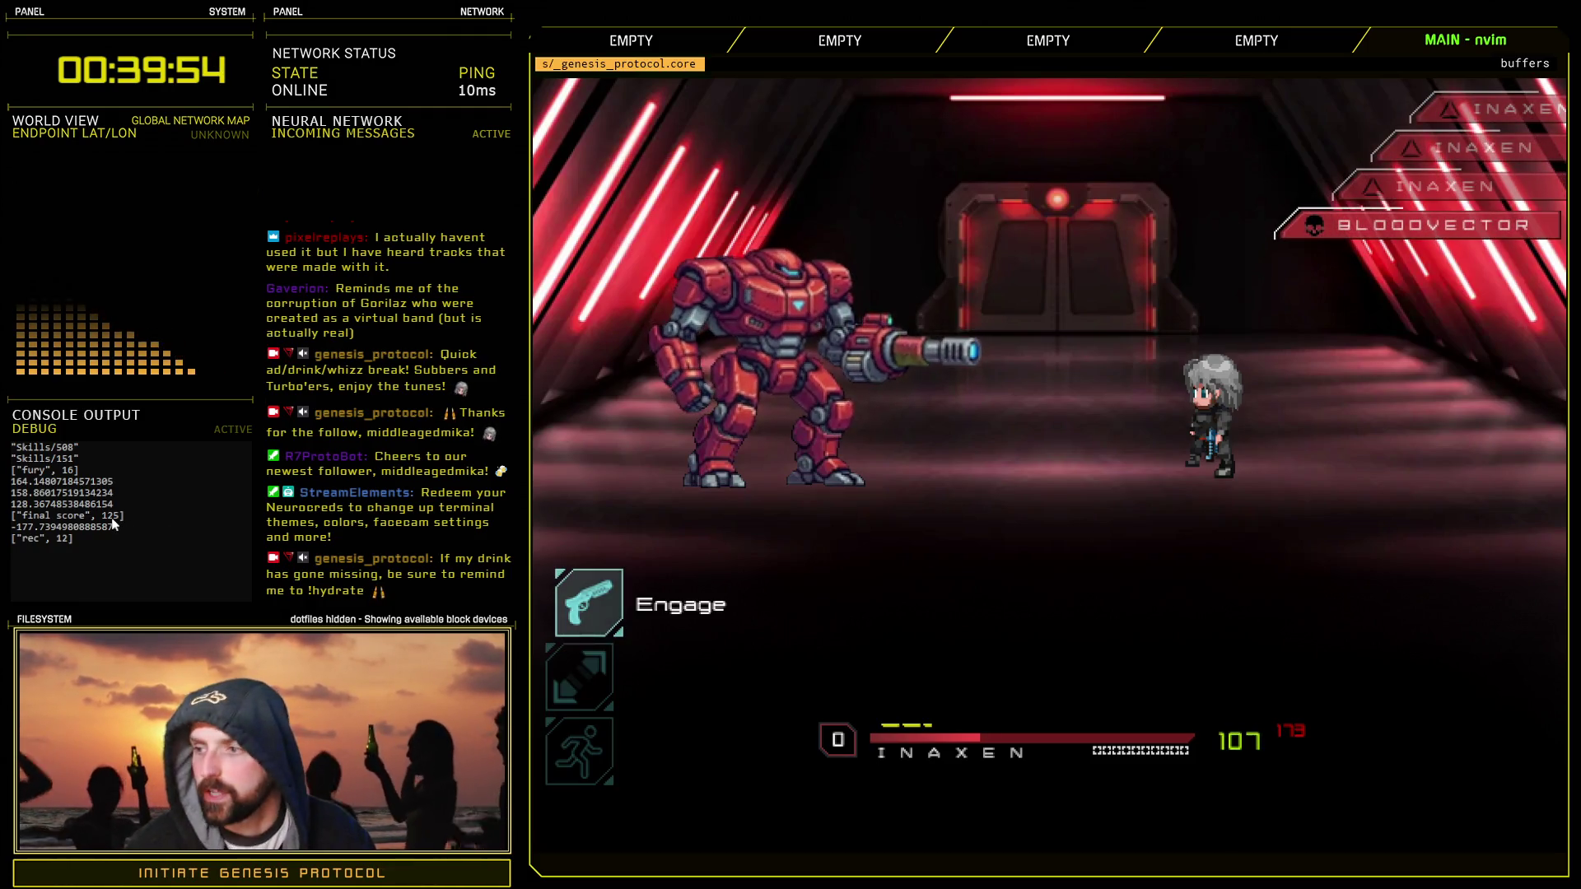
key("Return")
key("Return")
key("Return")
key("Down")
key("Return")
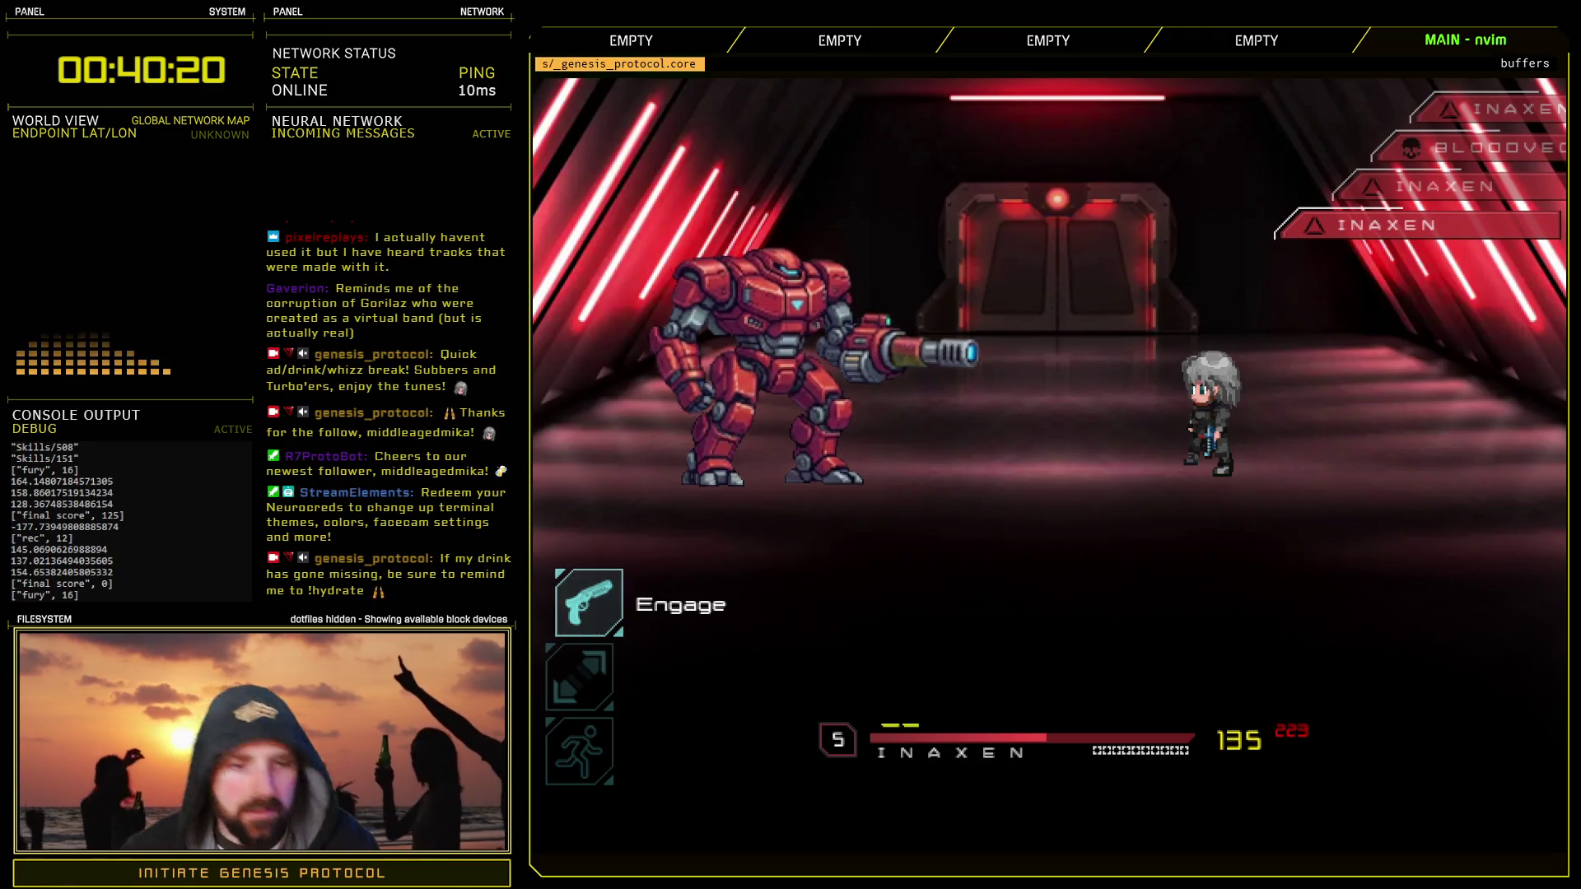
Run an auto turn, fire Crackshot again, then close the battle test
key("Down")
key("Return")
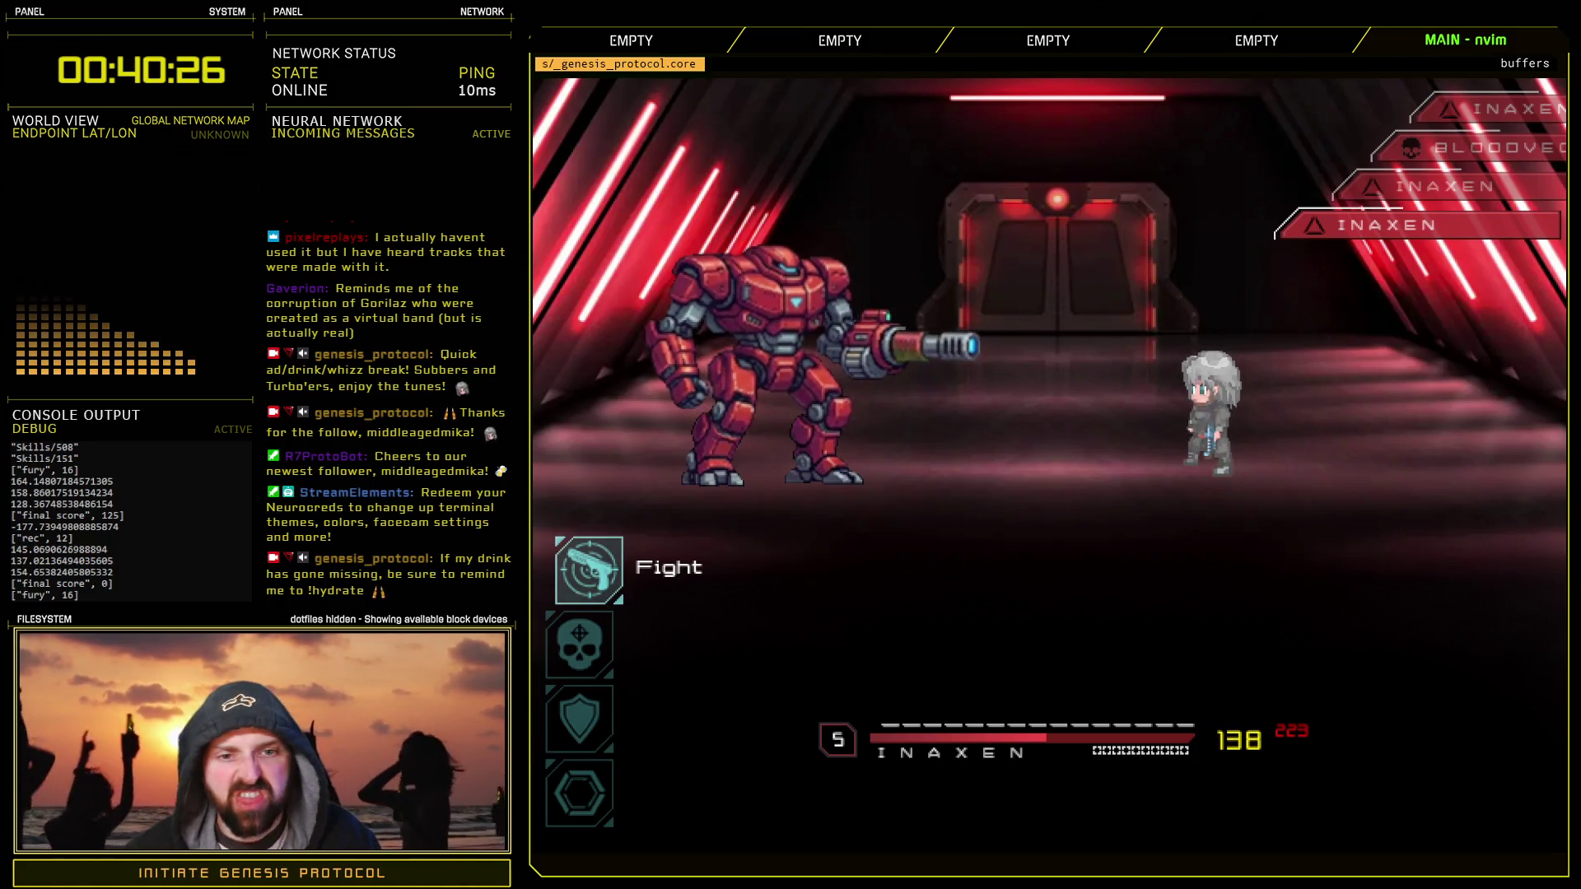
key("Down")
key("Return")
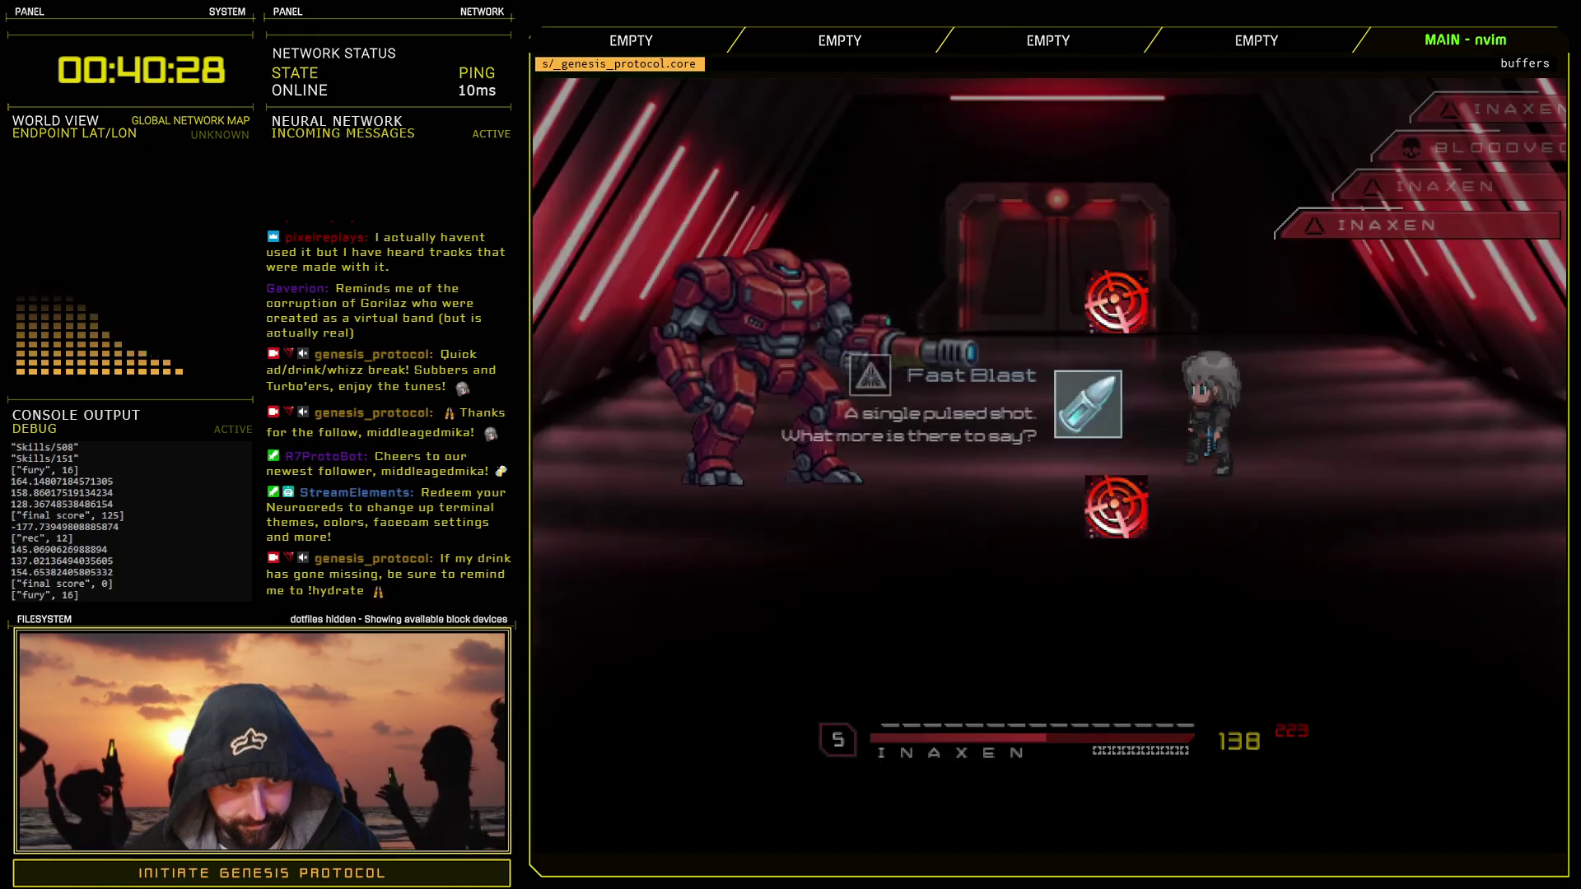
key("Down")
key("Return")
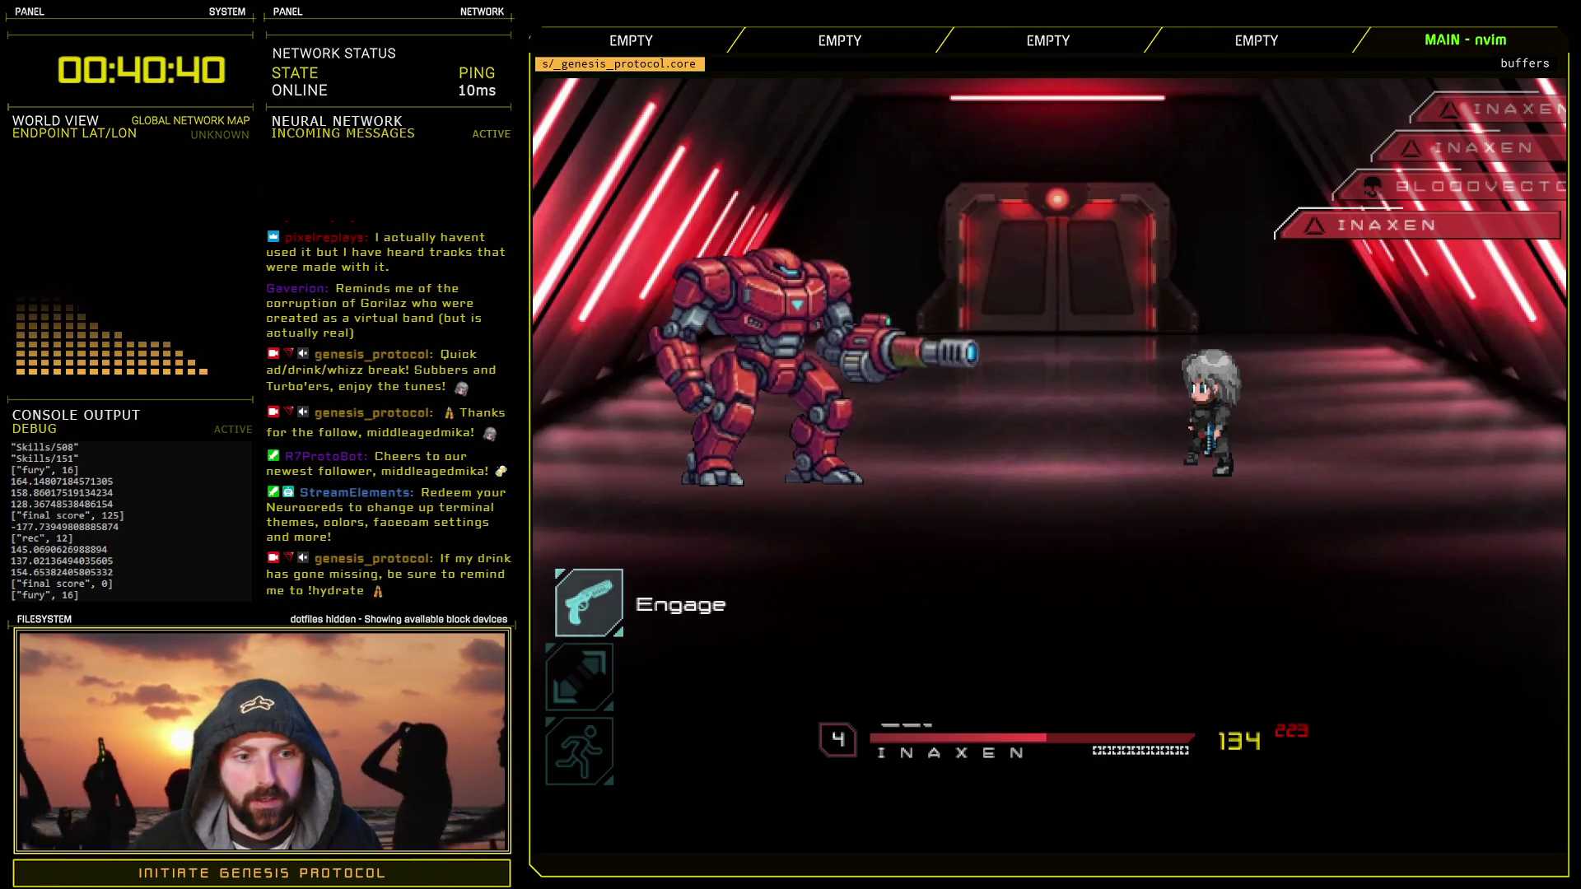
key("Return")
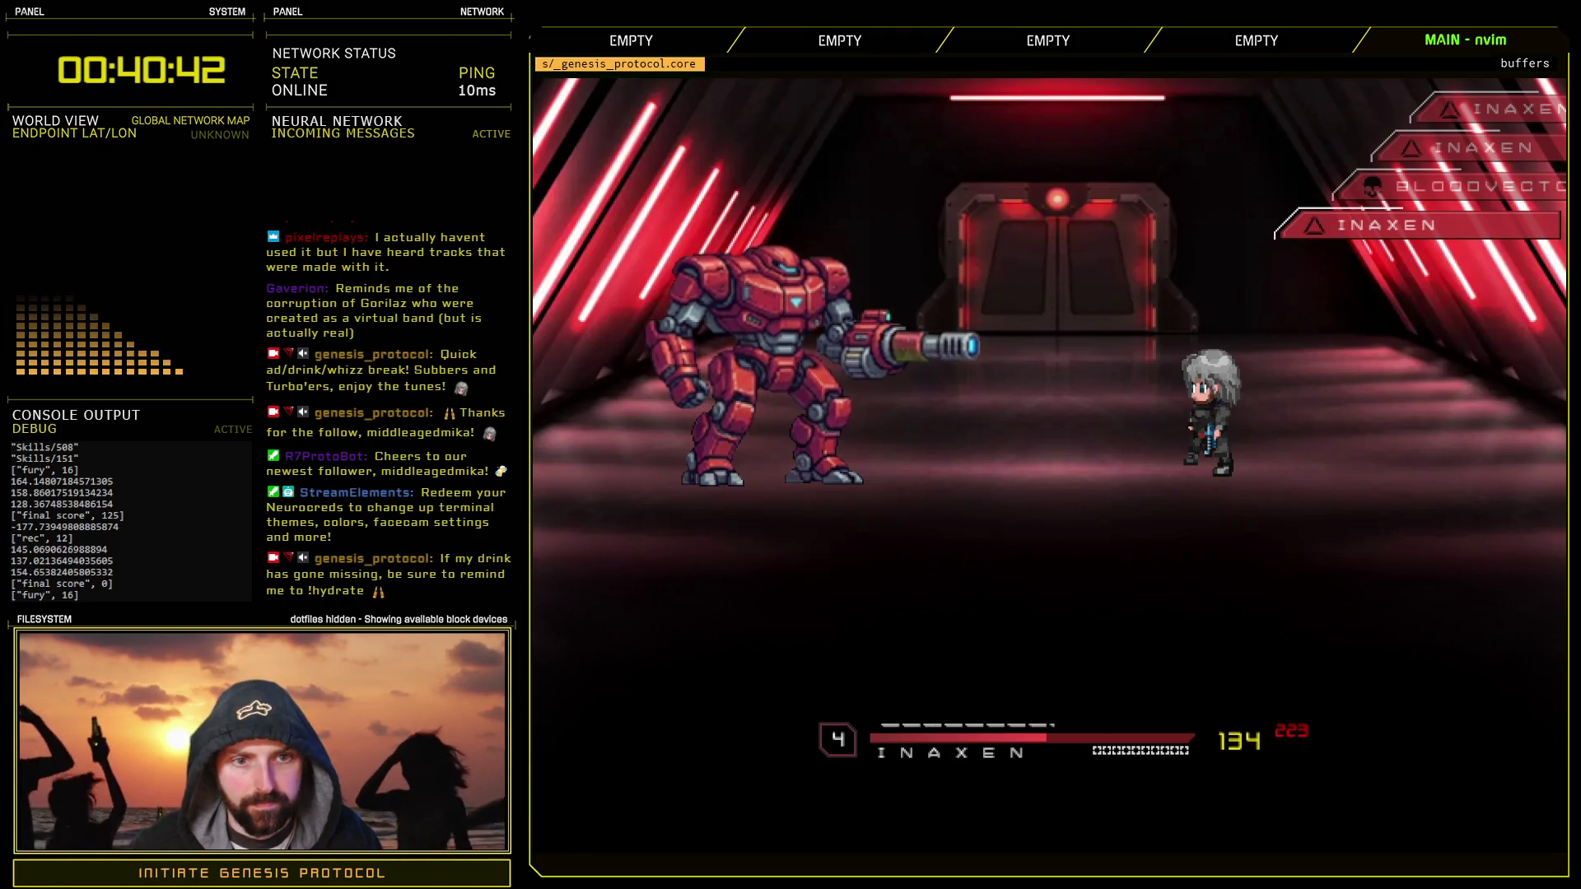
key("Return")
key("Return")
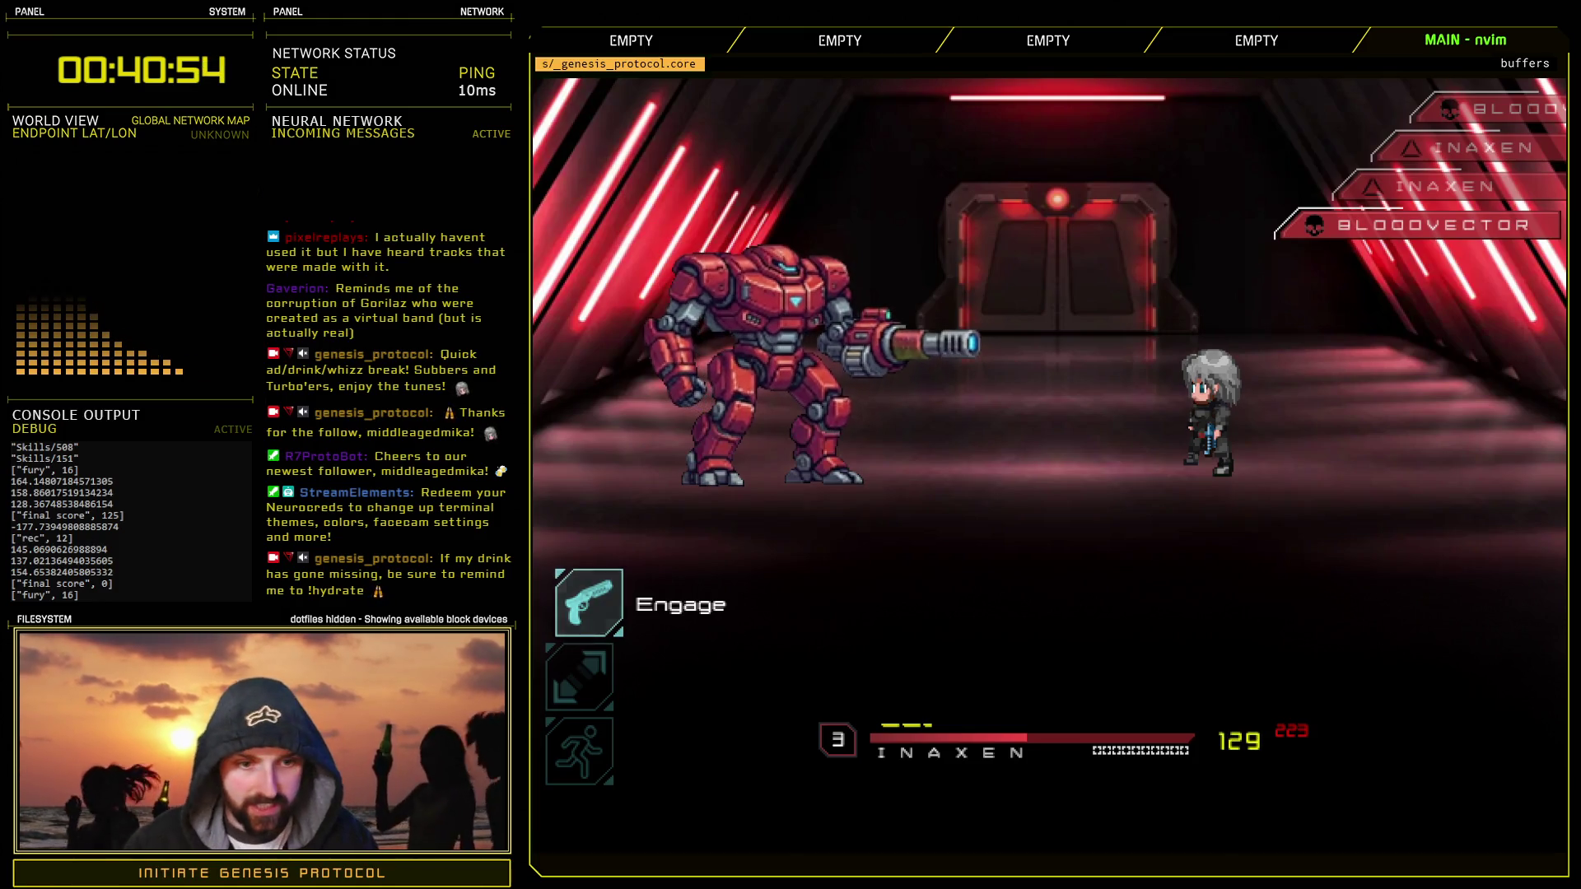
key("alt+F4")
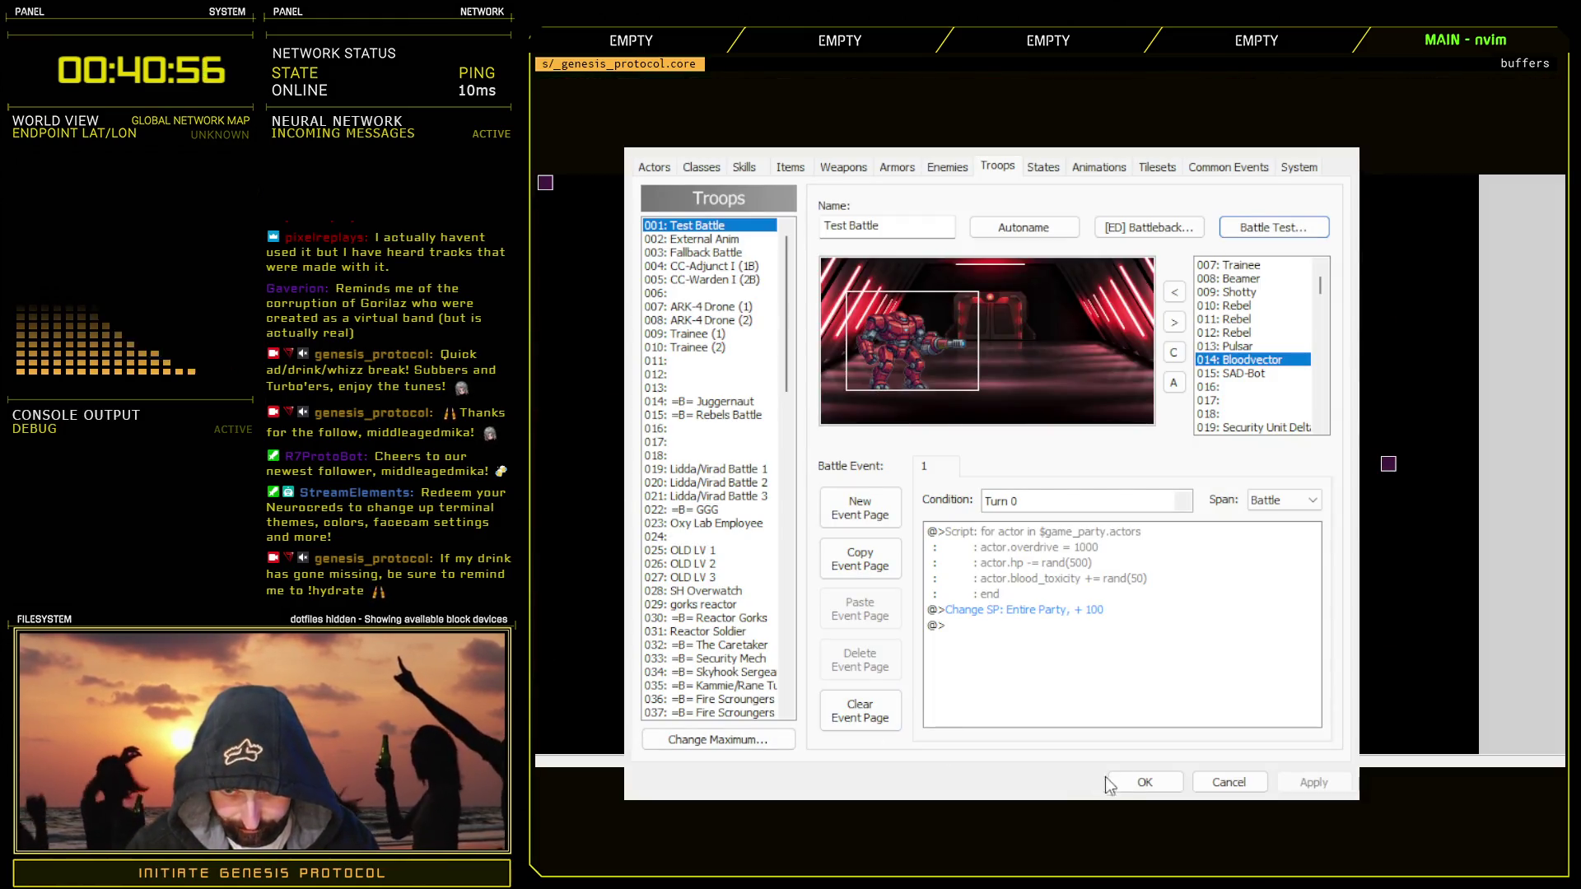
Close the Database and delete line 18, the damage-multiplier check item, from the nvim to-do list
left_click(1111, 782)
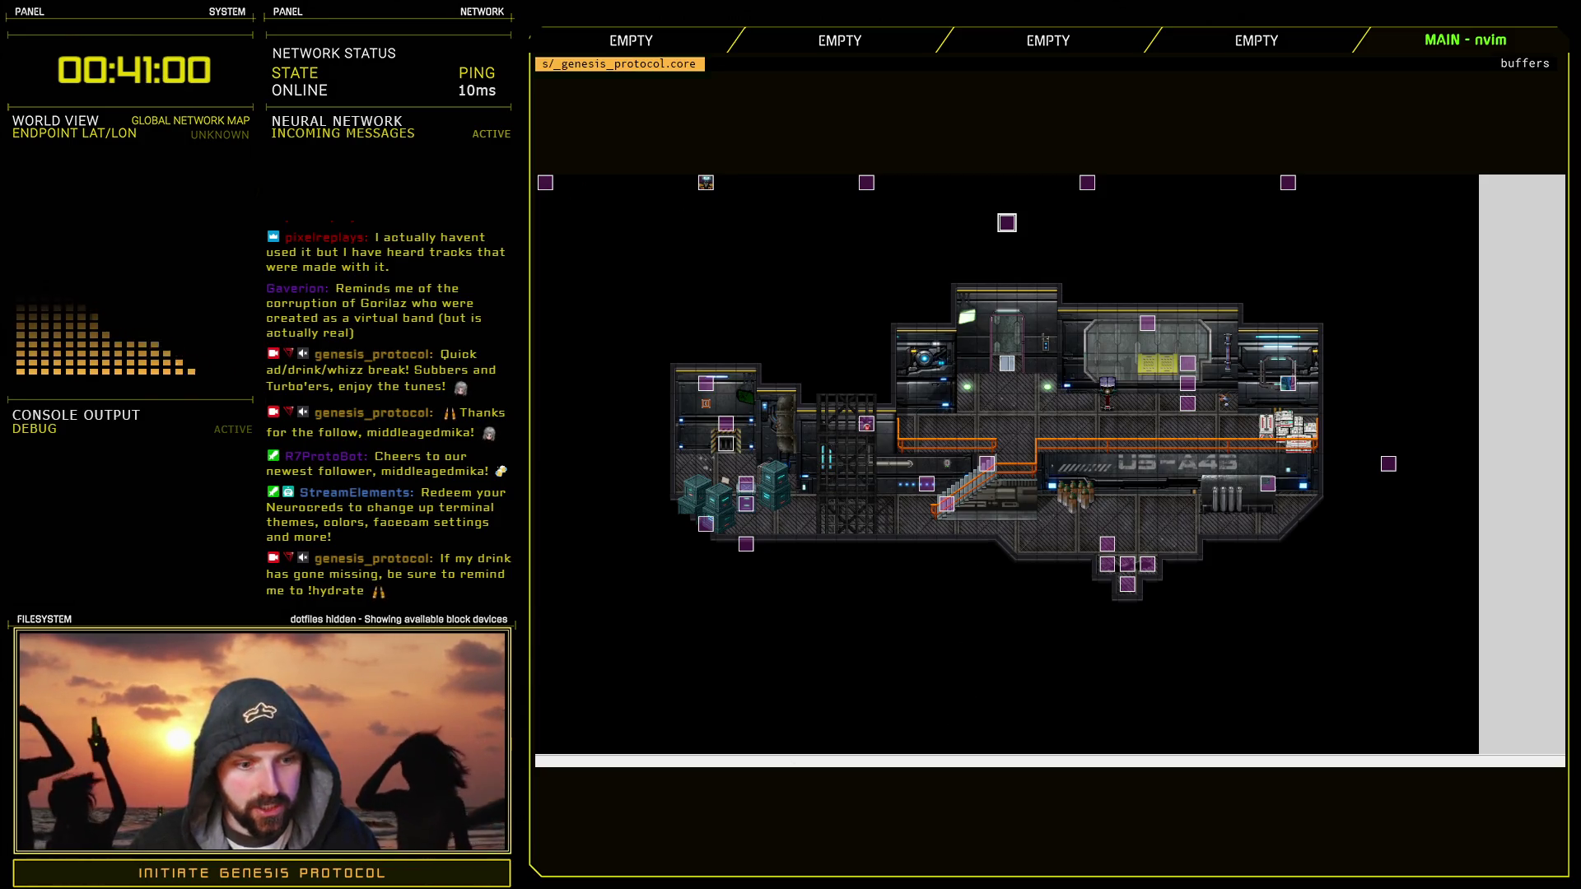
key("alt+Tab")
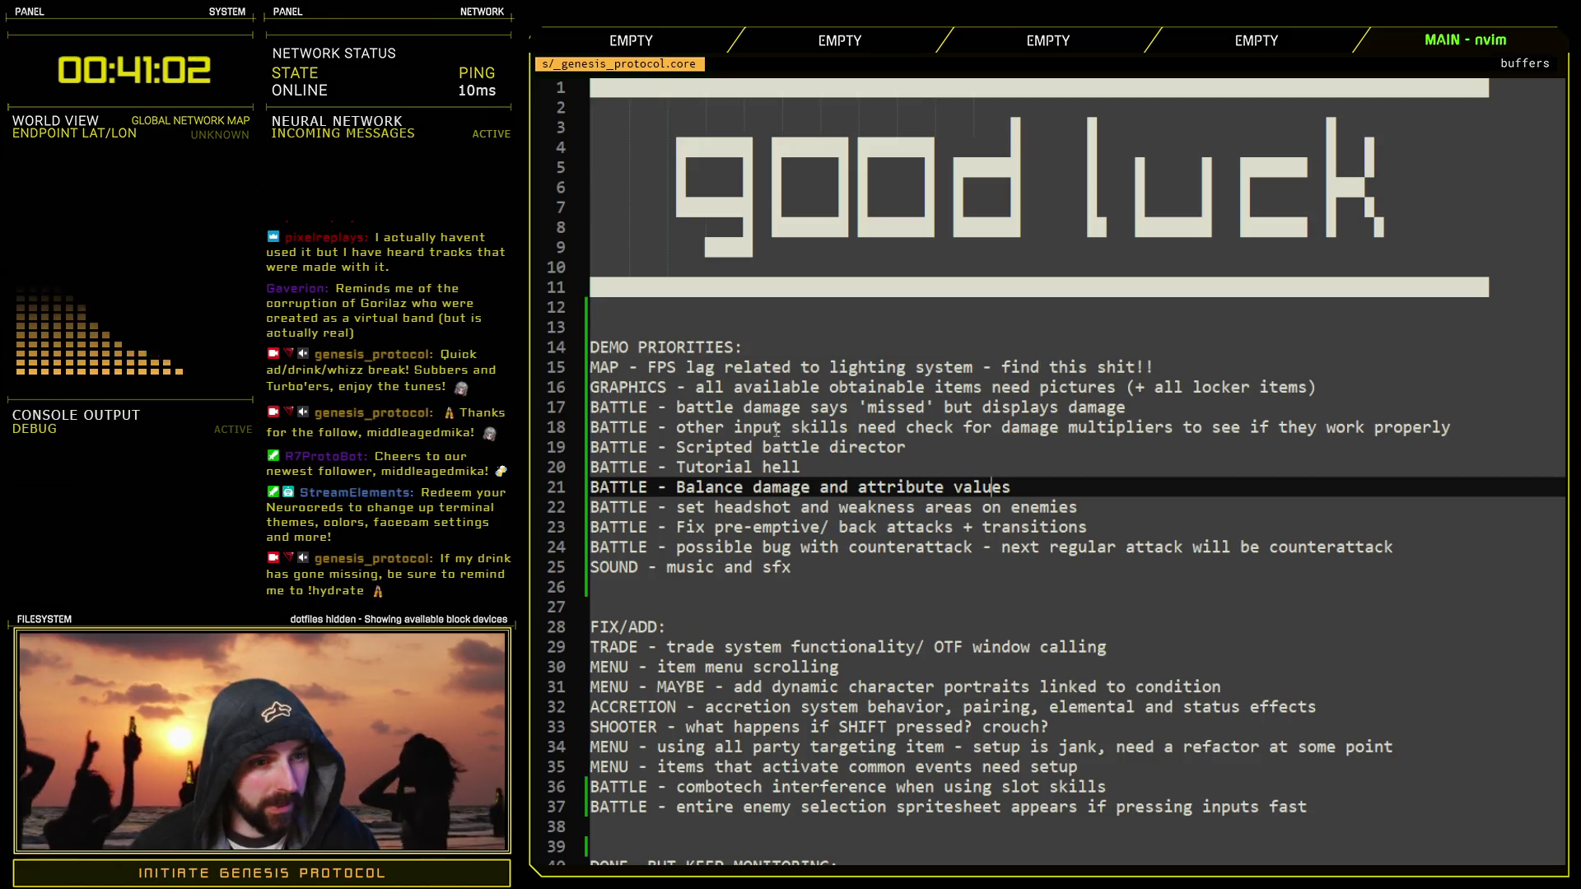
left_click(776, 428)
left_click_drag(676, 429, 1130, 433)
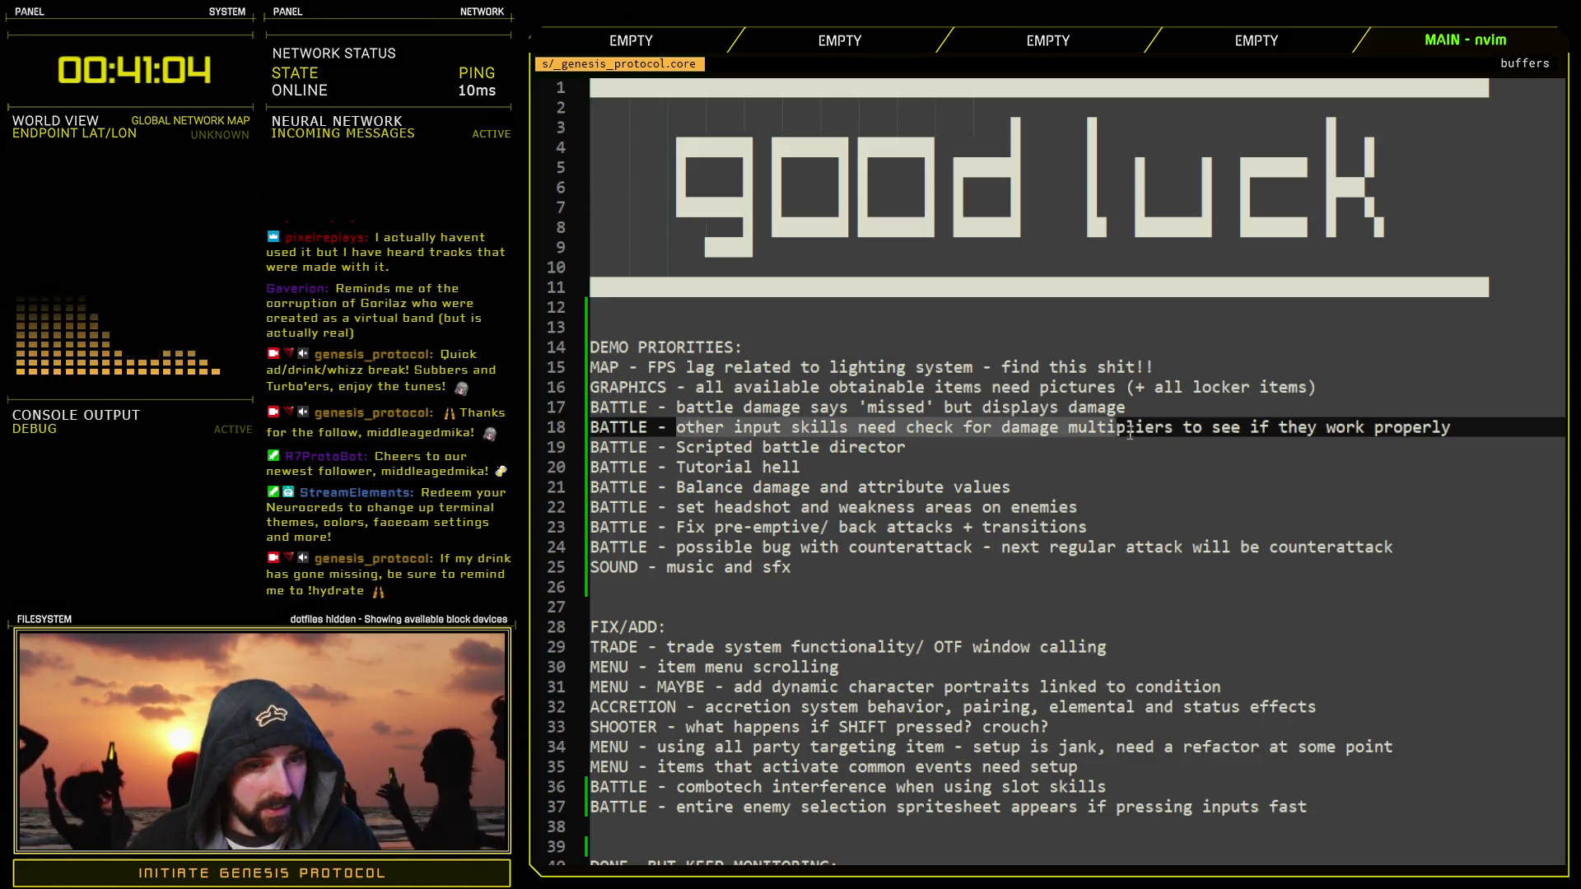
left_click(1492, 428)
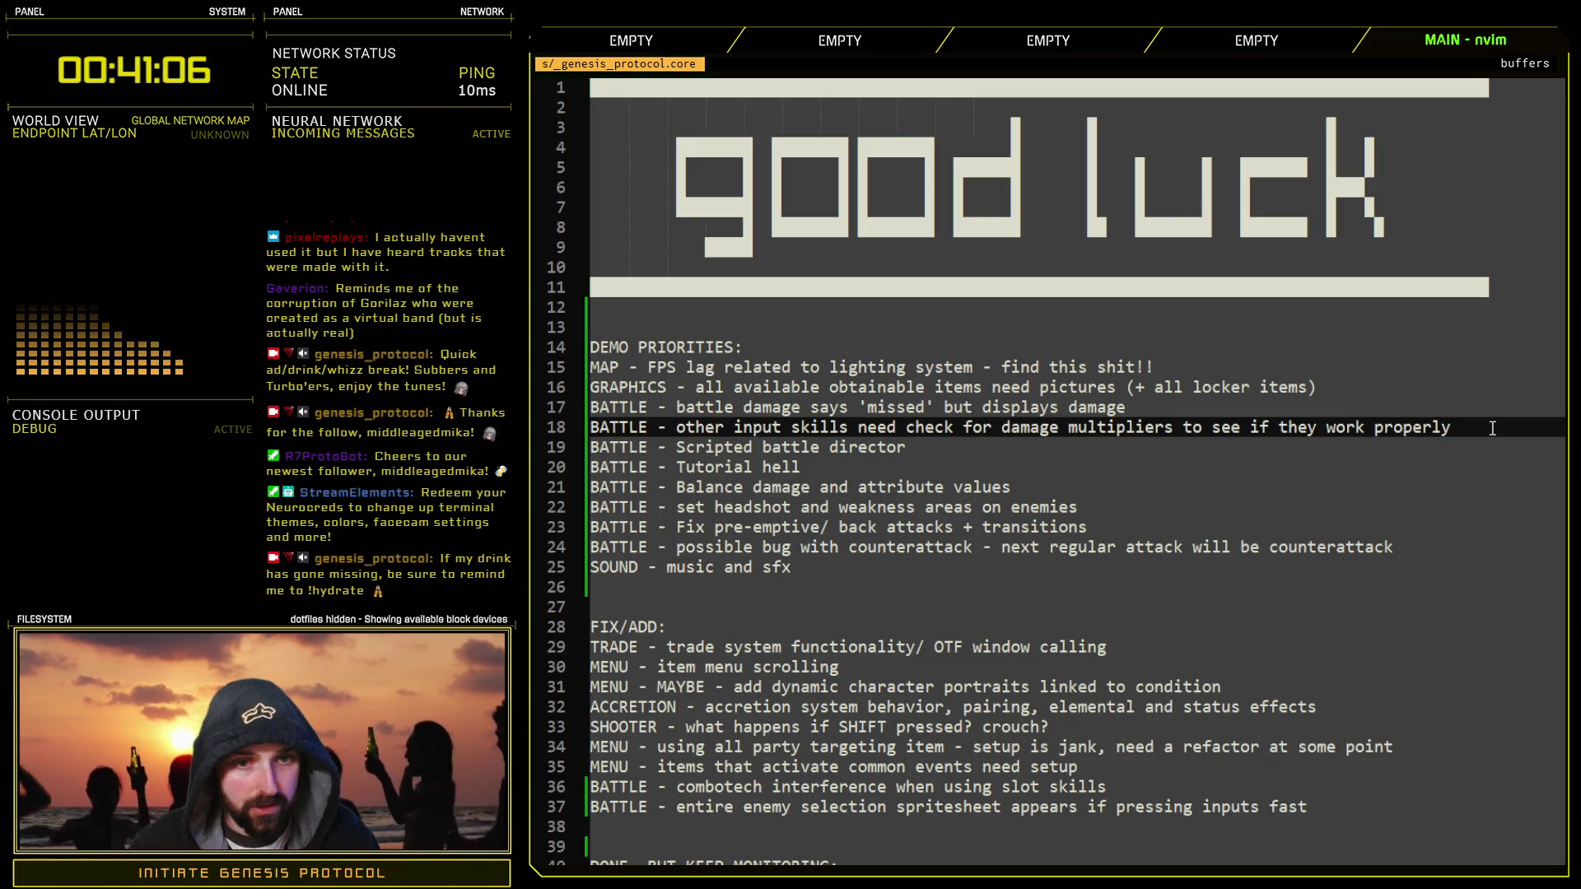
left_click_drag(1373, 428, 594, 423)
key("BackSpace")
key("BackSpace")
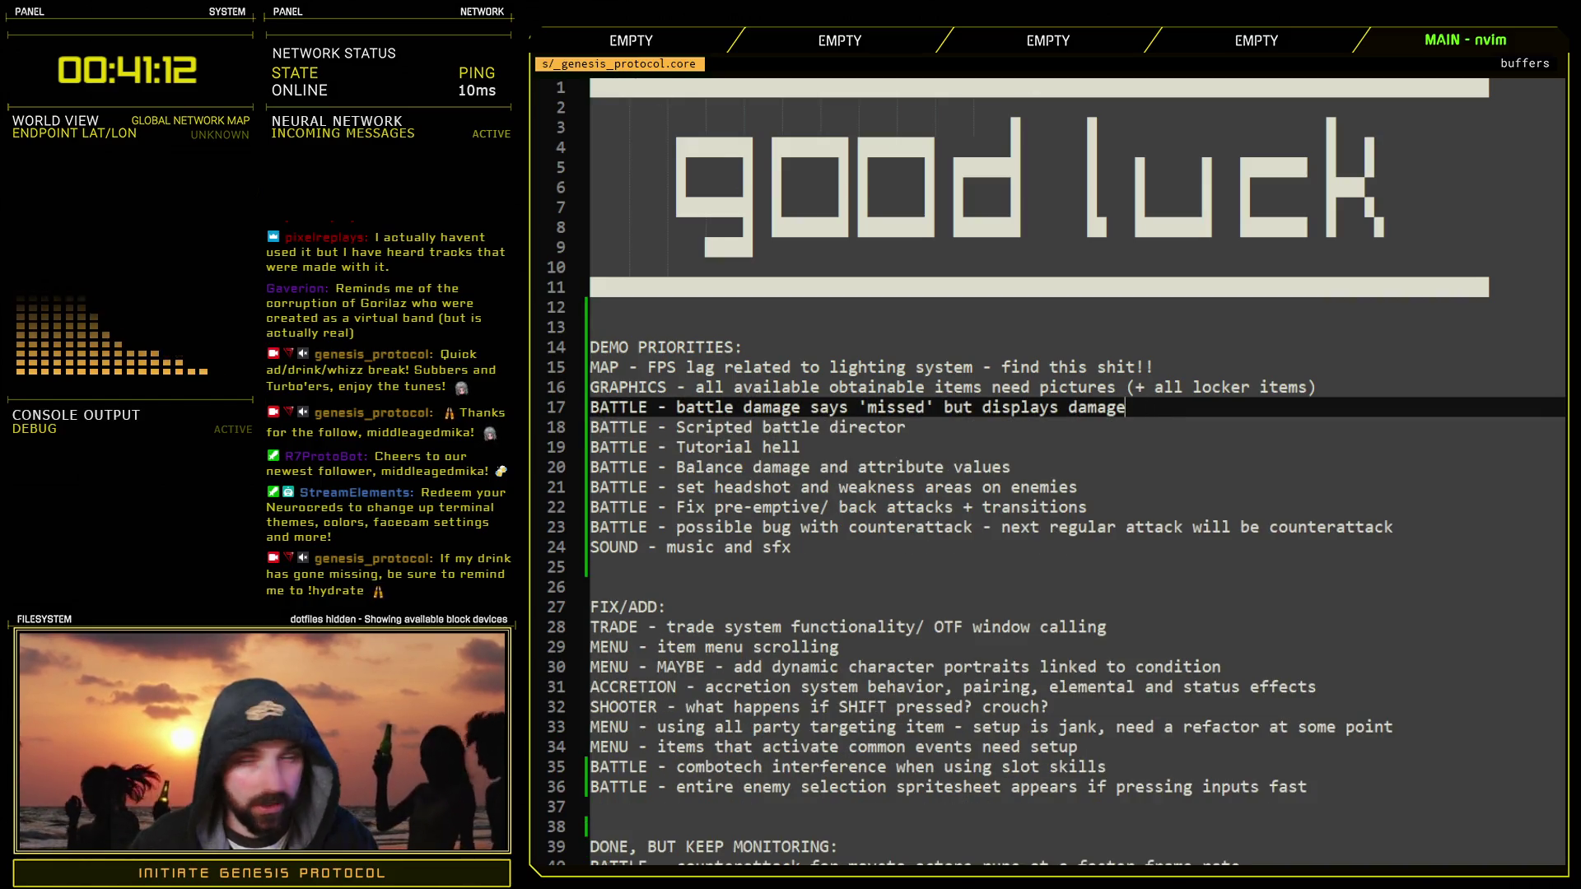
key("alt+Tab")
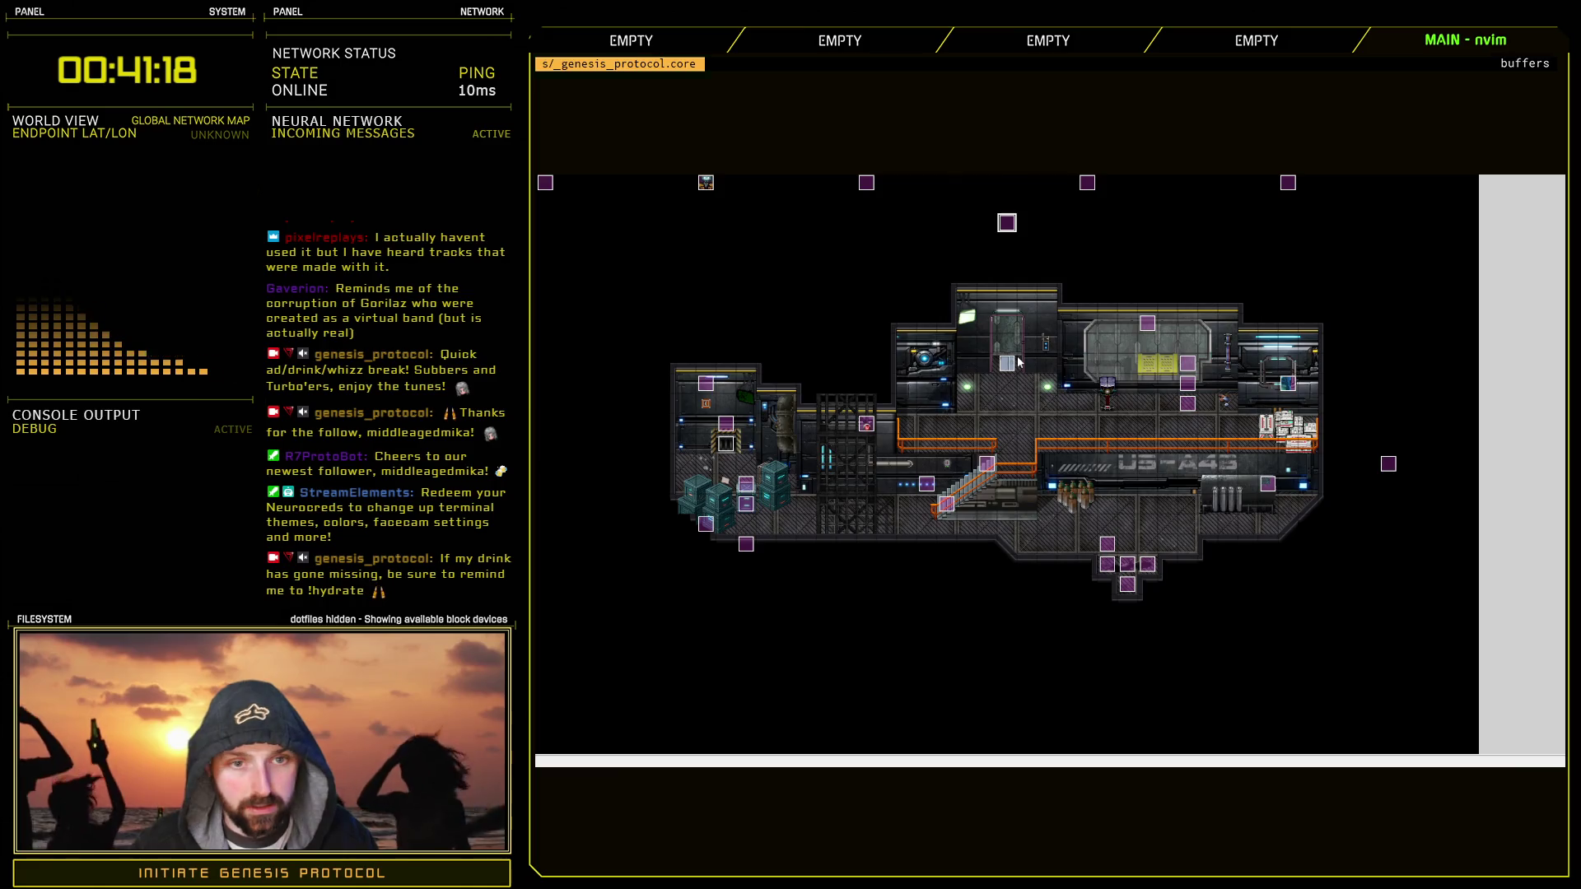
key("F11")
left_click(635, 565)
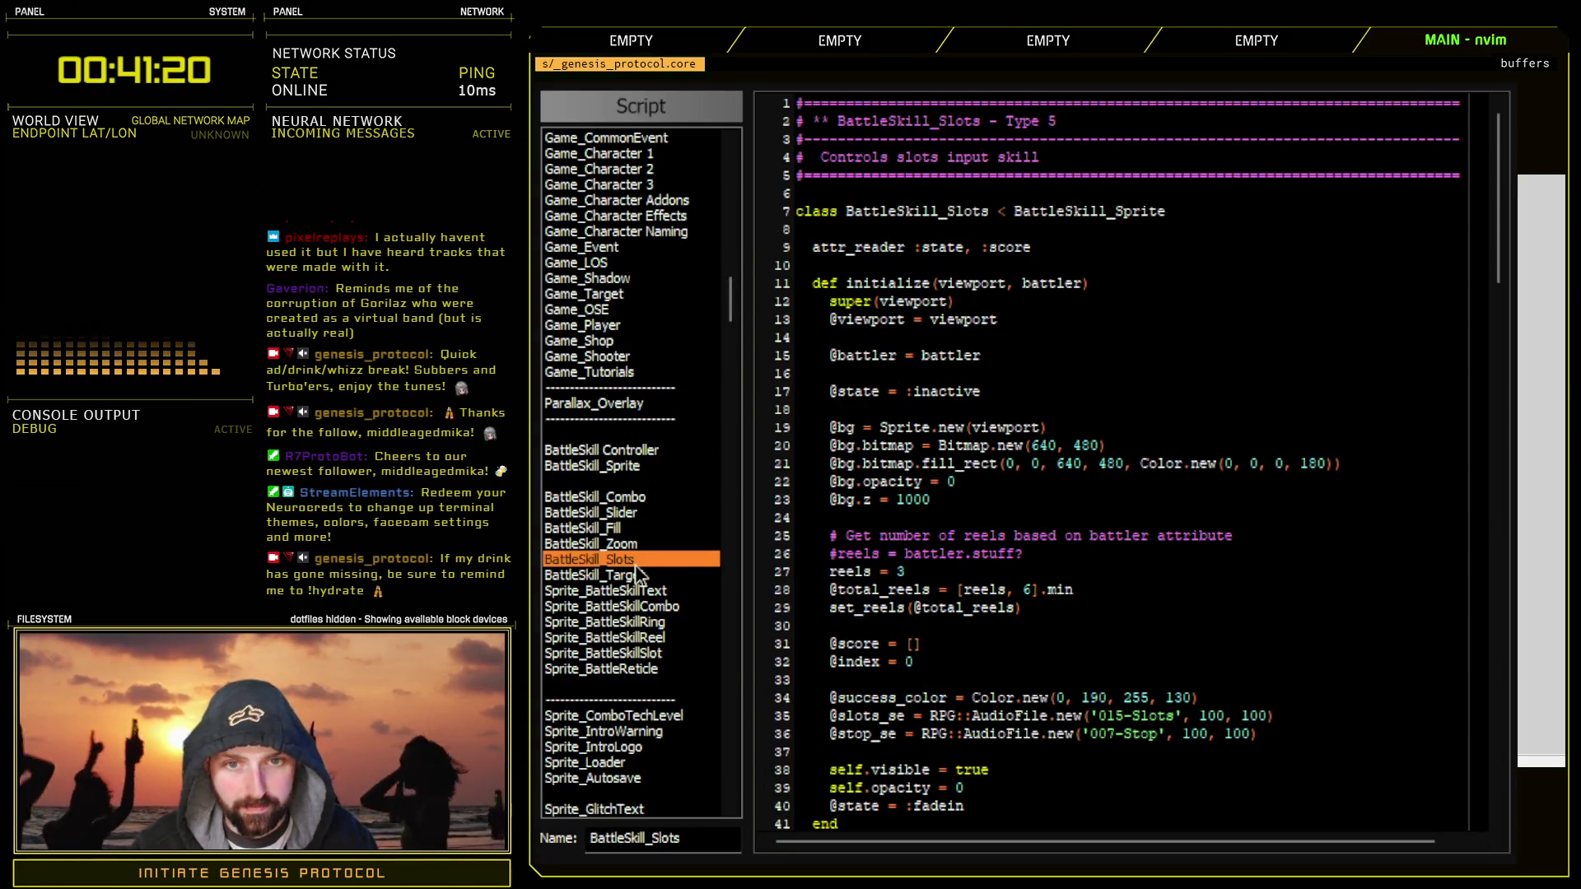
left_click(630, 576)
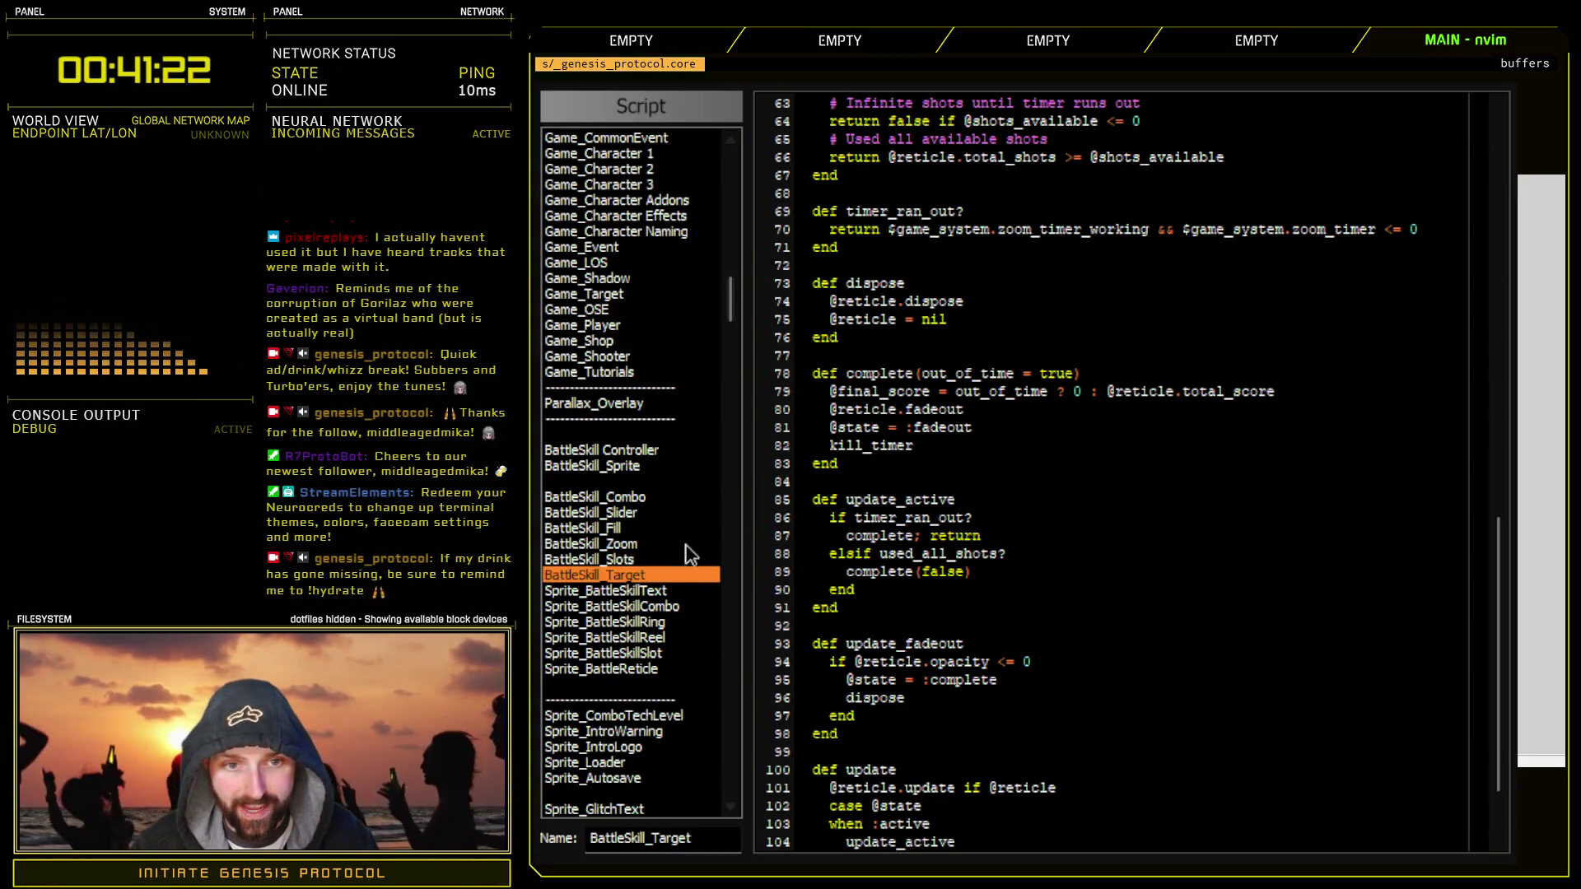
left_click(637, 561)
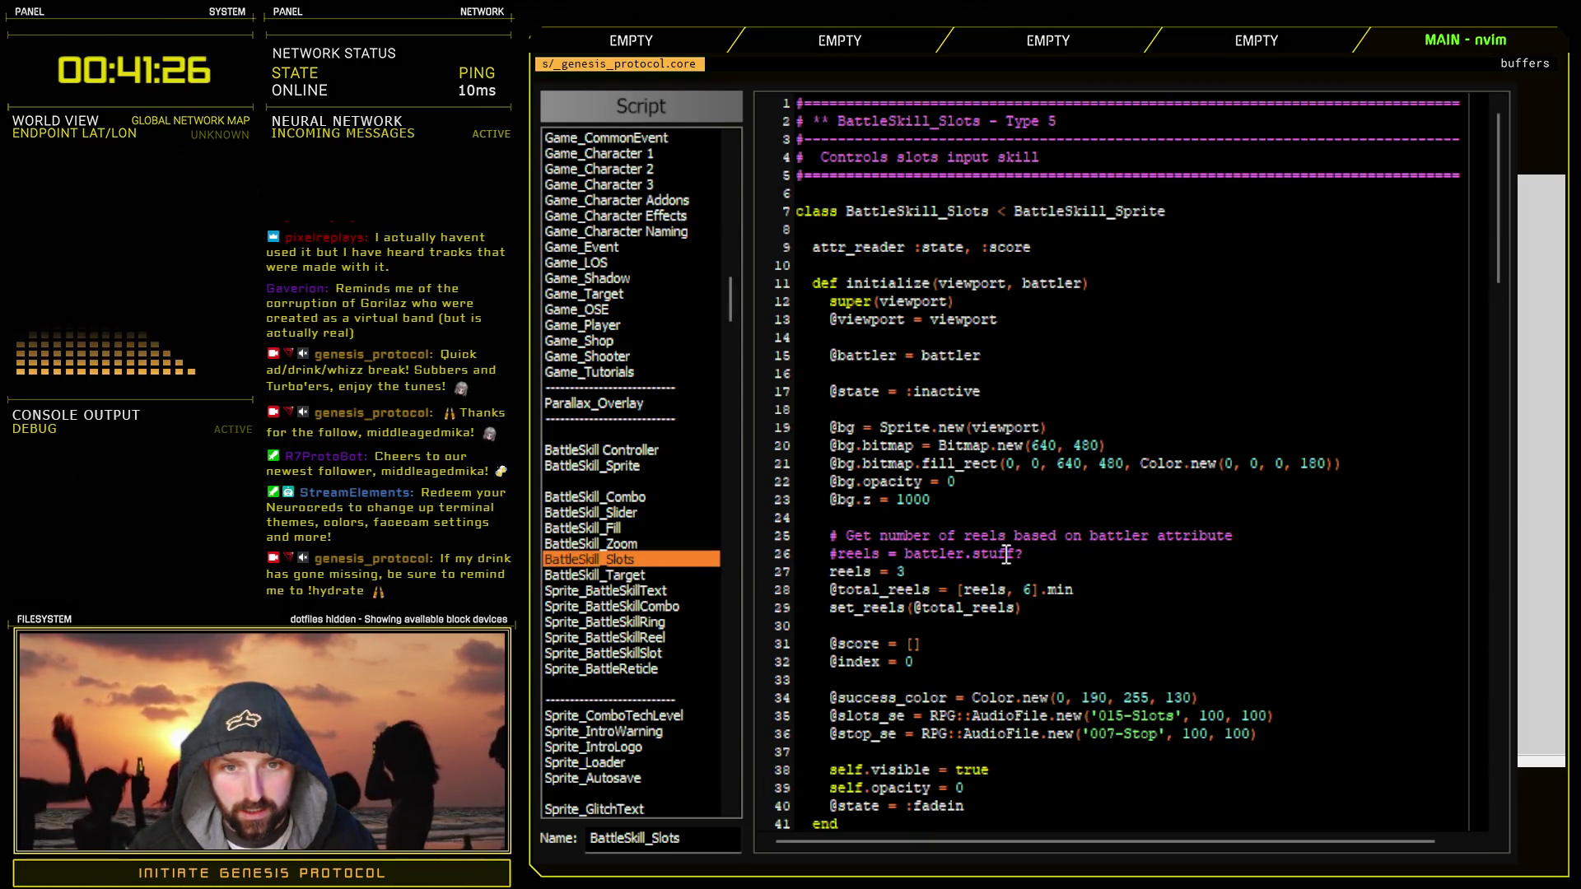
mouse_move(1037, 554)
left_mouse_down()
mouse_move(865, 560)
mouse_move(984, 552)
left_mouse_up()
left_click(1103, 563)
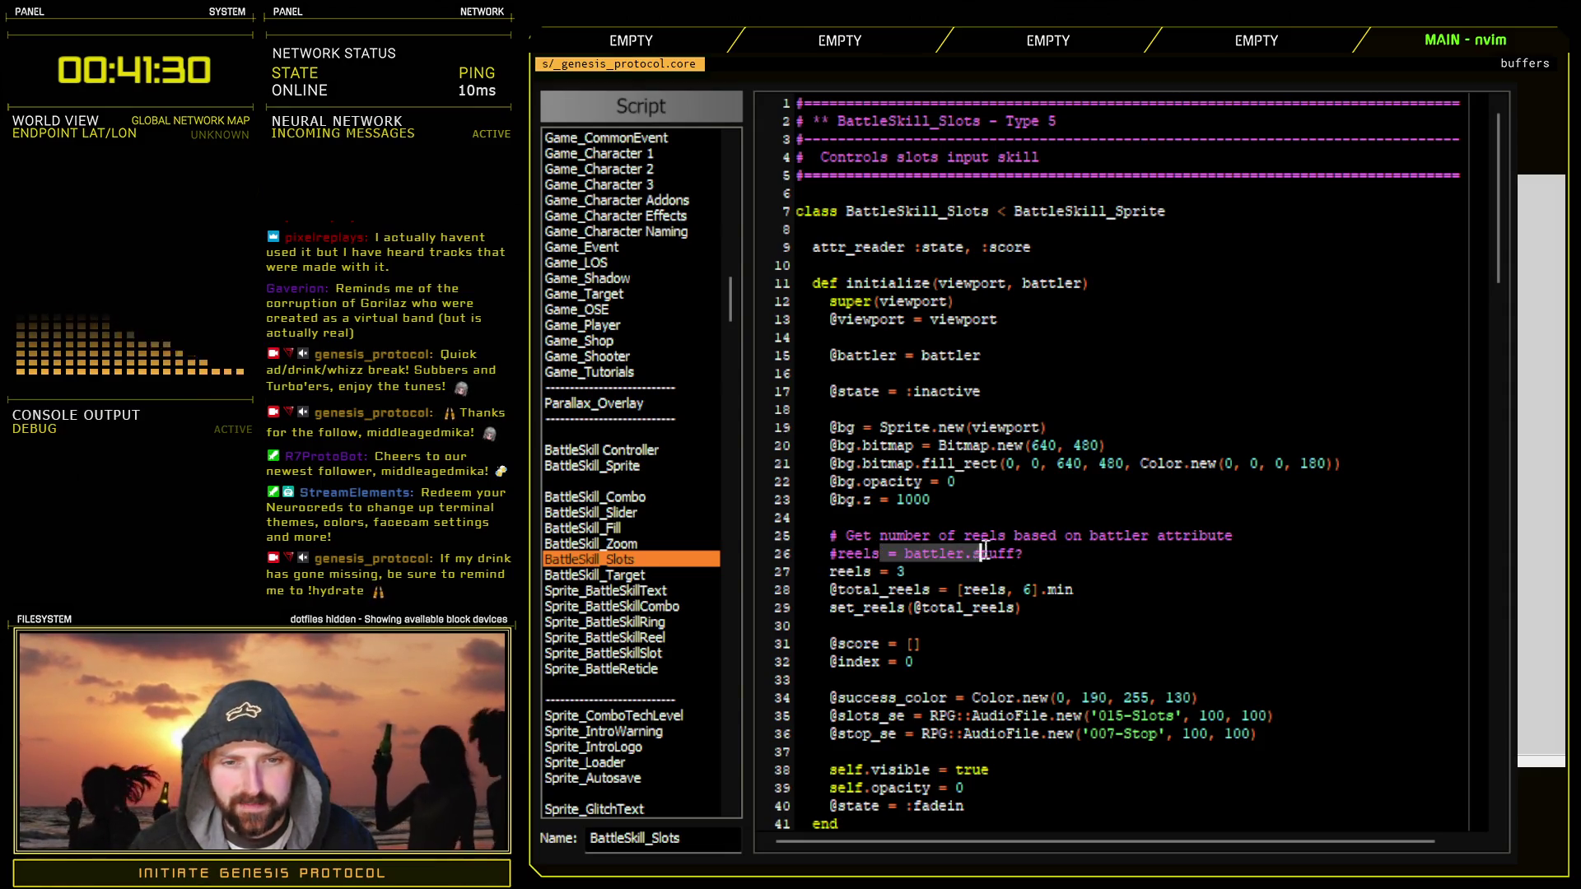
left_click(1033, 557)
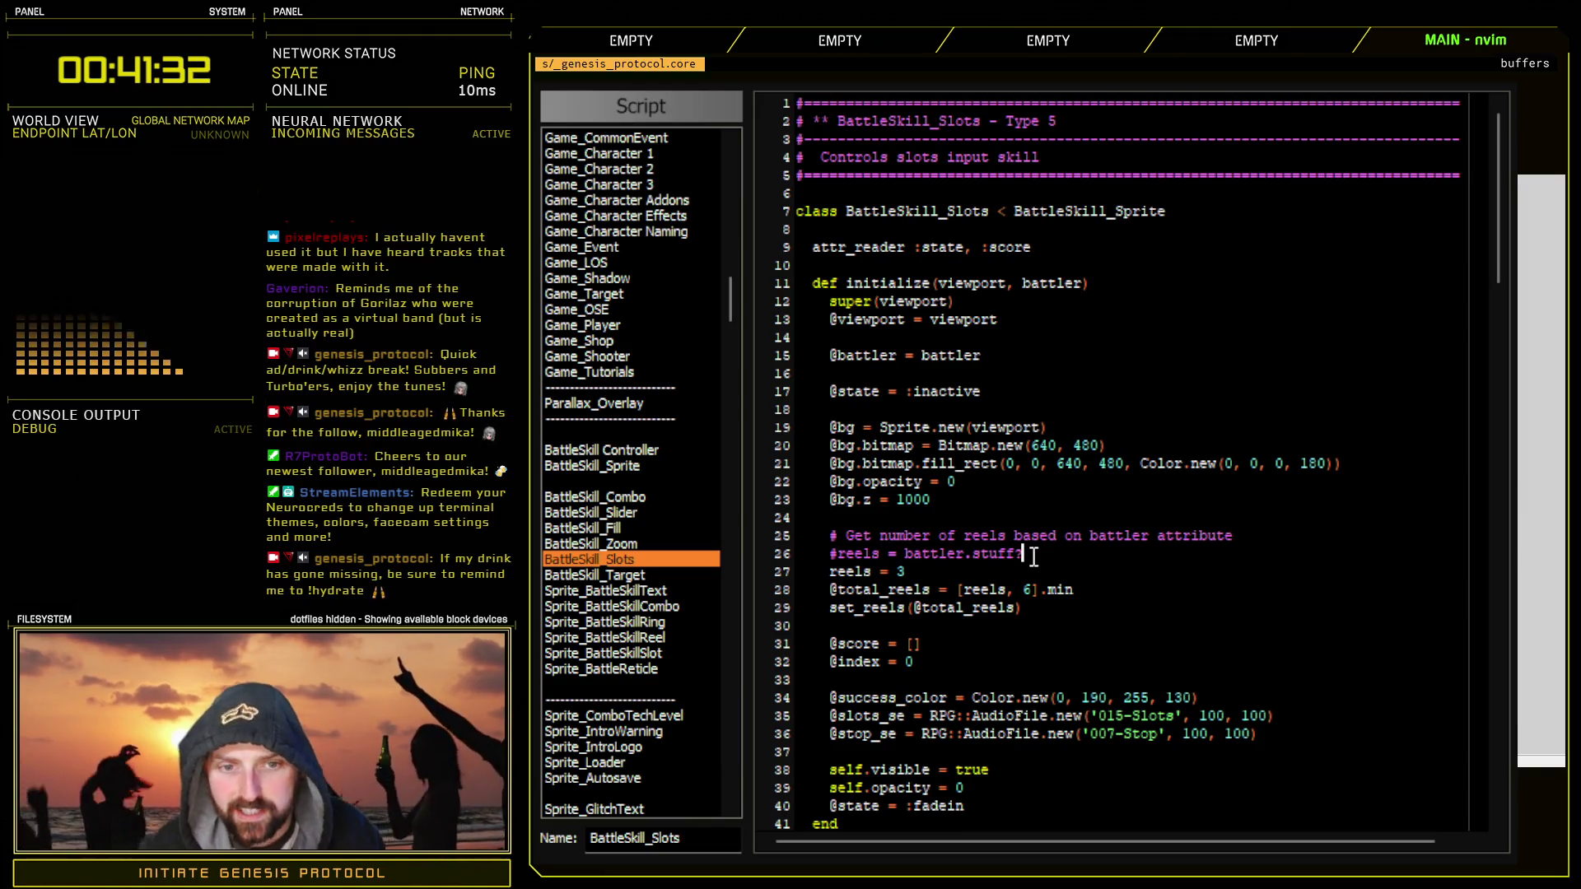
left_click(898, 574)
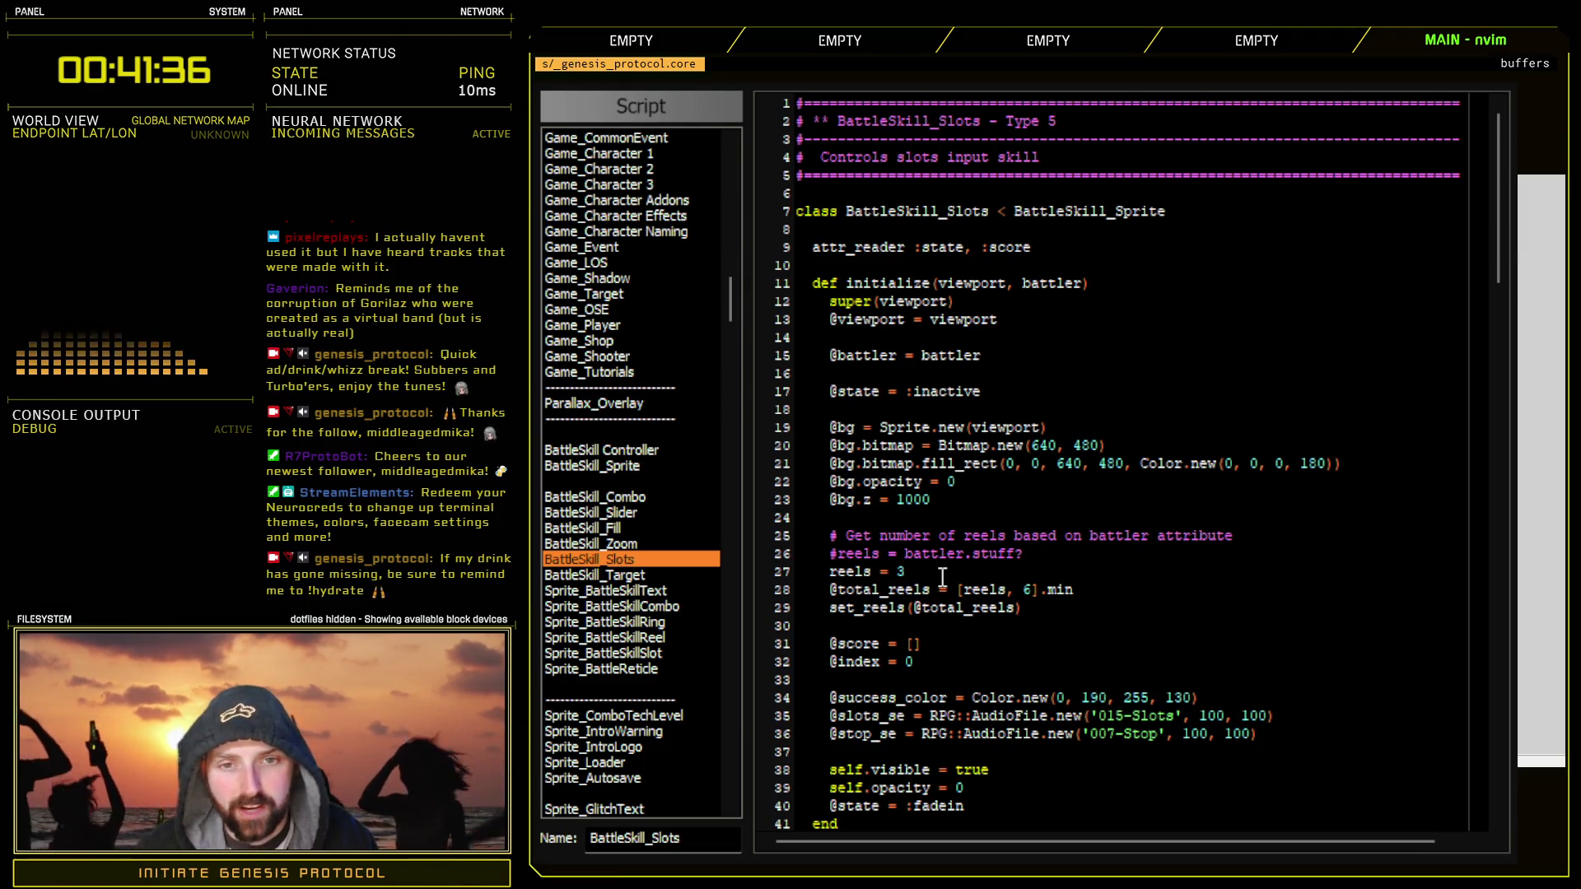
left_click(587, 545)
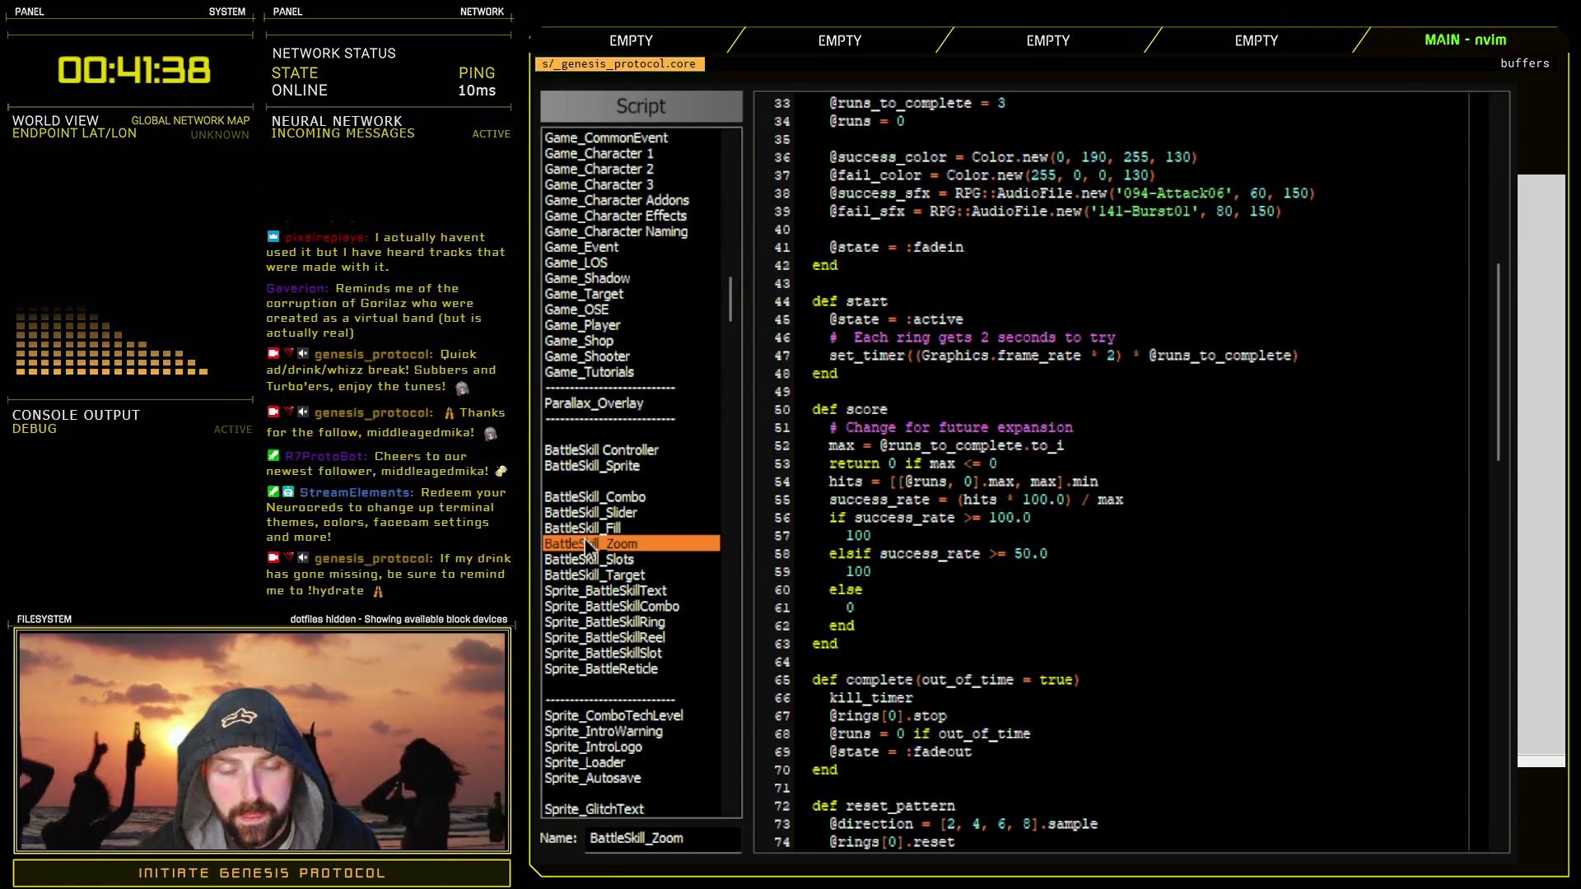
scroll(967, 527, "up", 8)
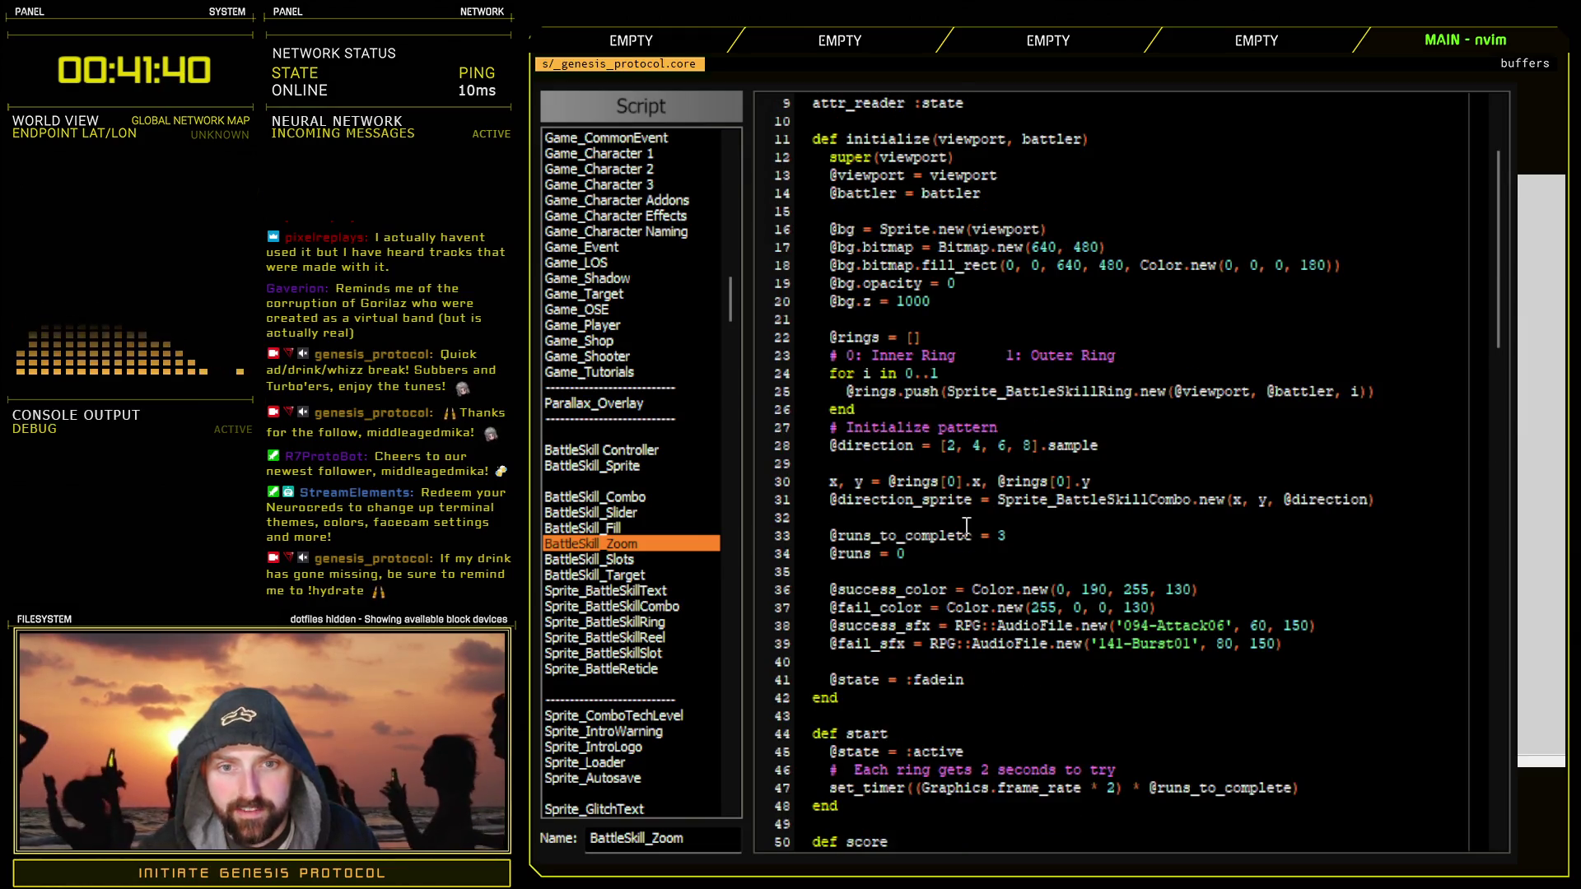
scroll(966, 526, "down", 8)
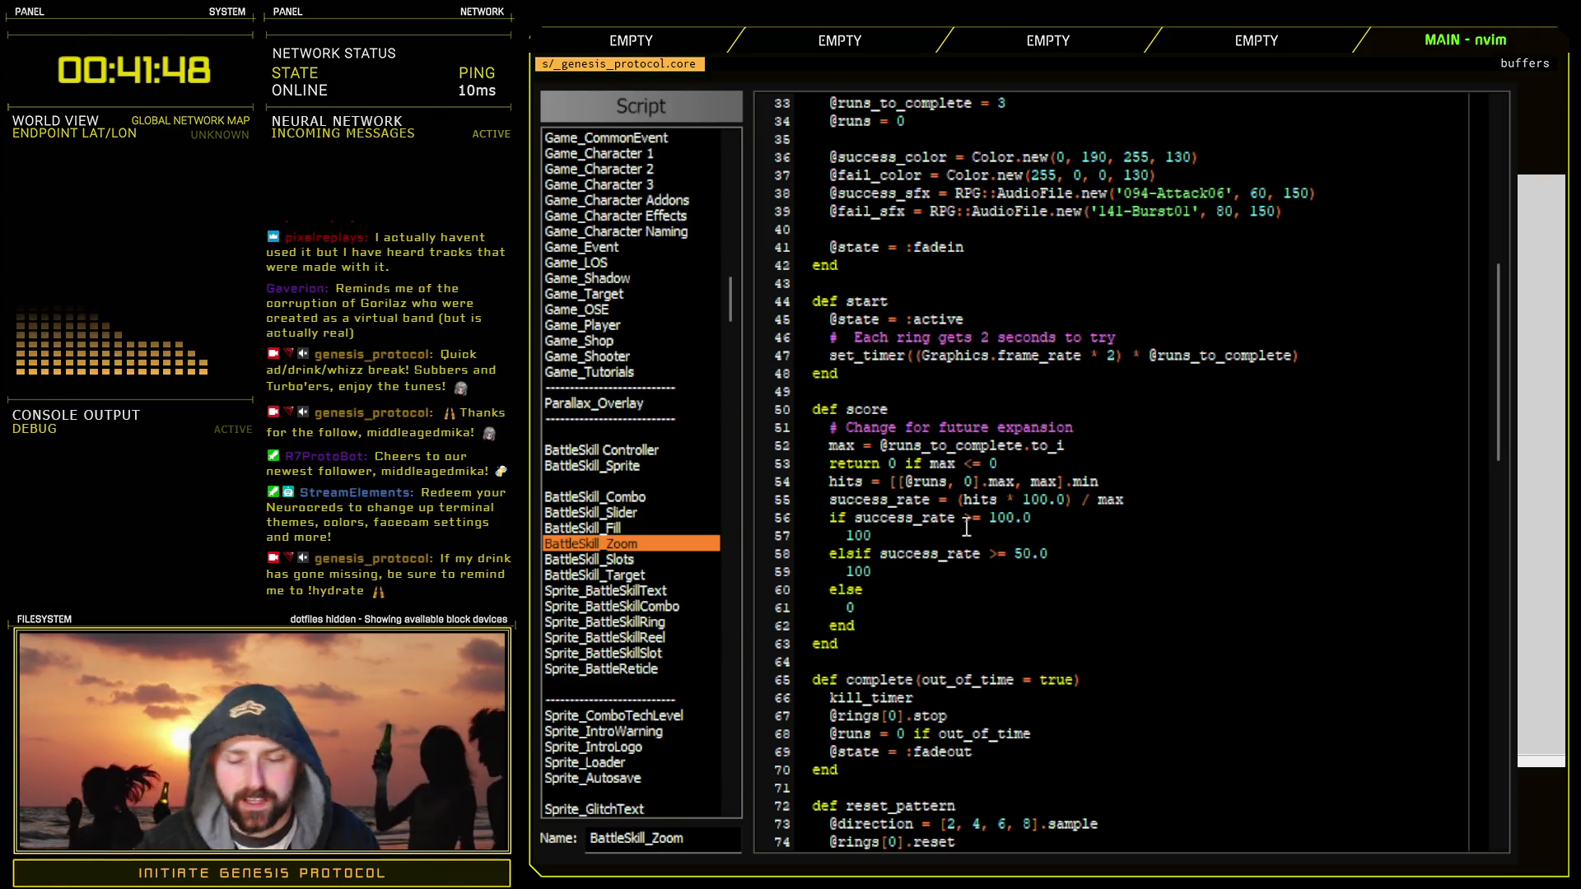
left_click_drag(871, 509, 896, 607)
left_click(990, 643)
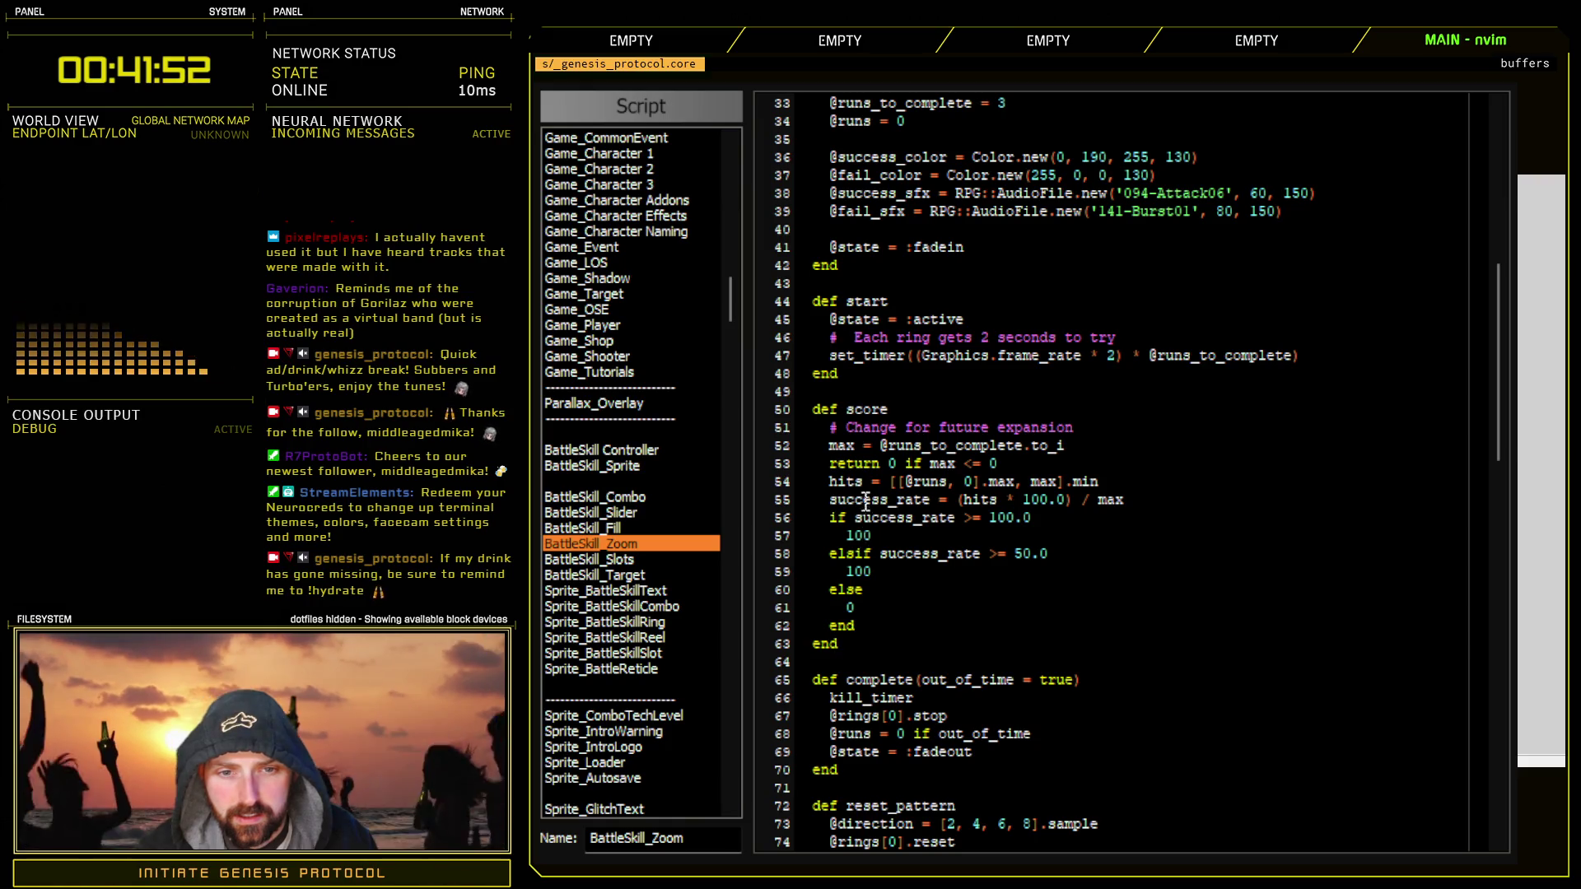
left_click(712, 528)
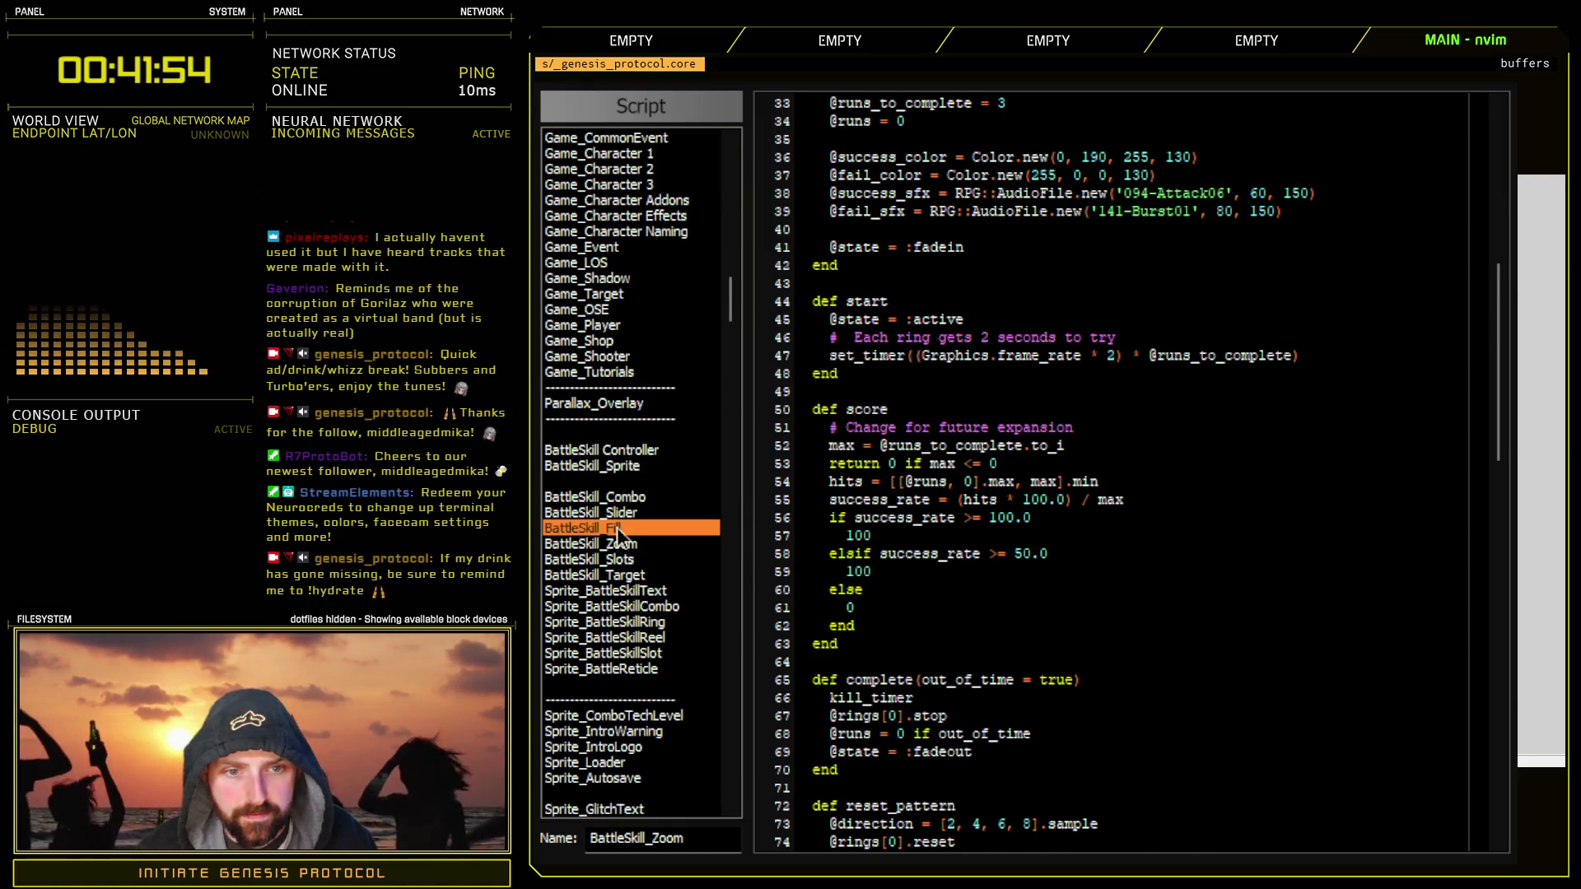
left_click_drag(926, 544, 1350, 549)
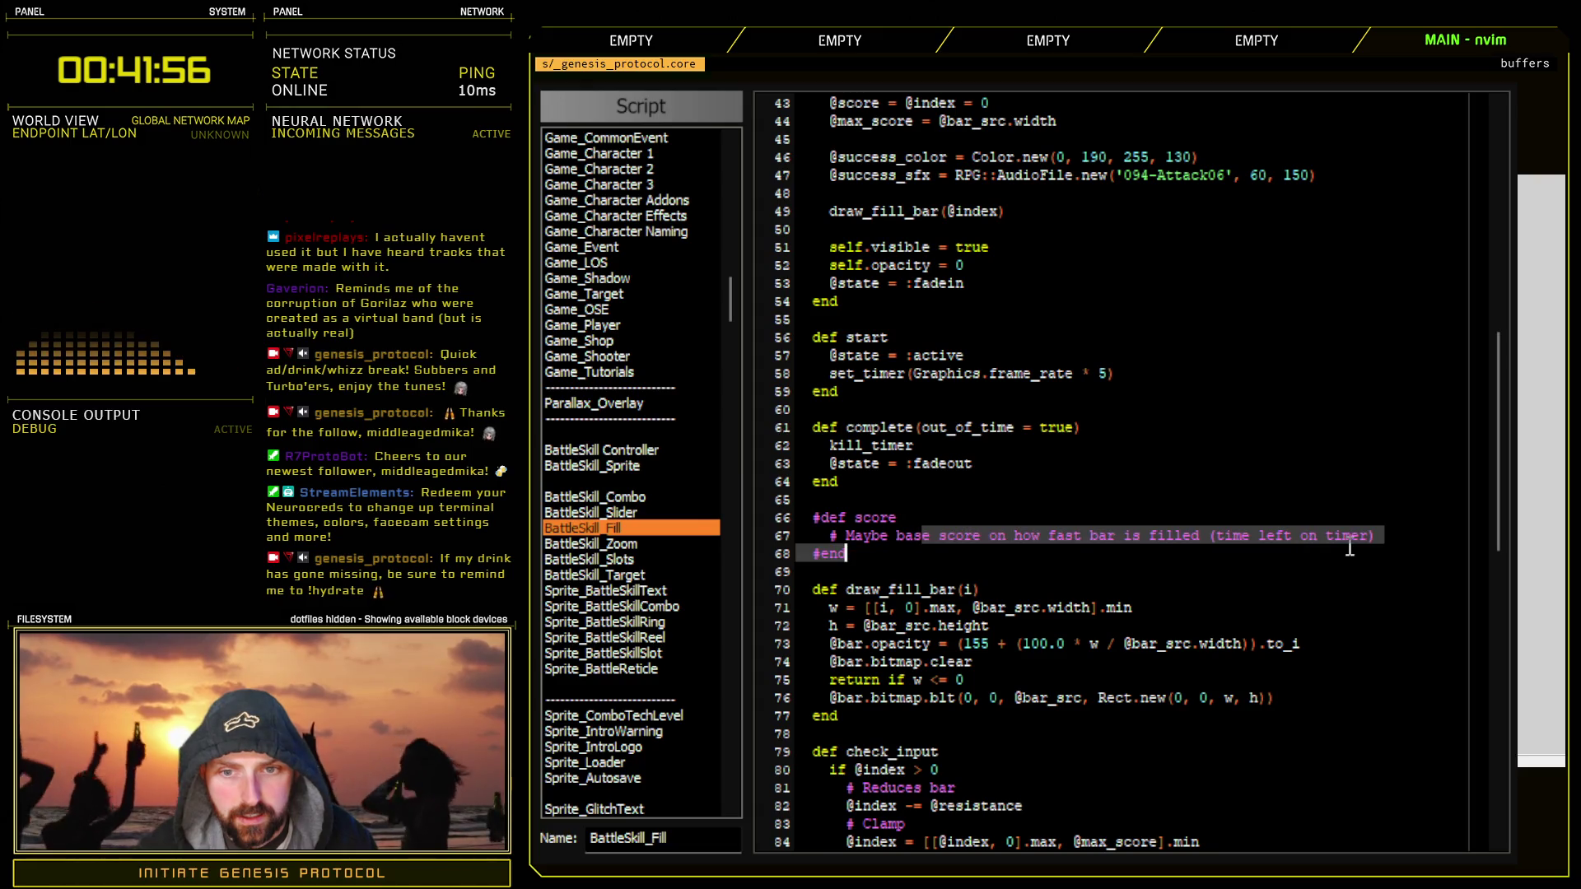
left_click_drag(872, 518, 879, 542)
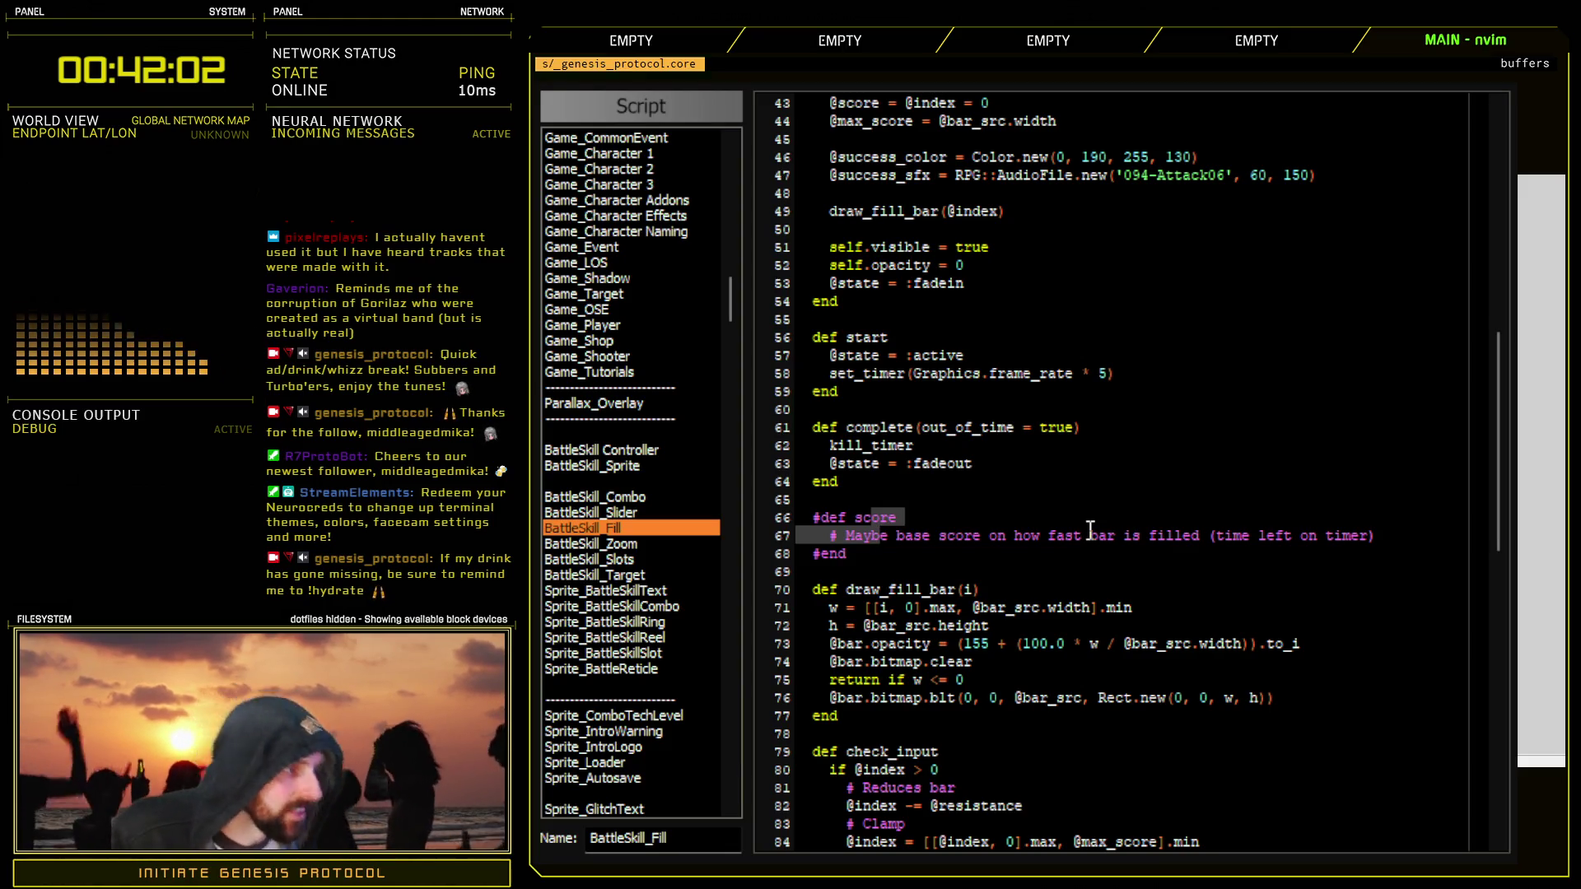
left_click(637, 515)
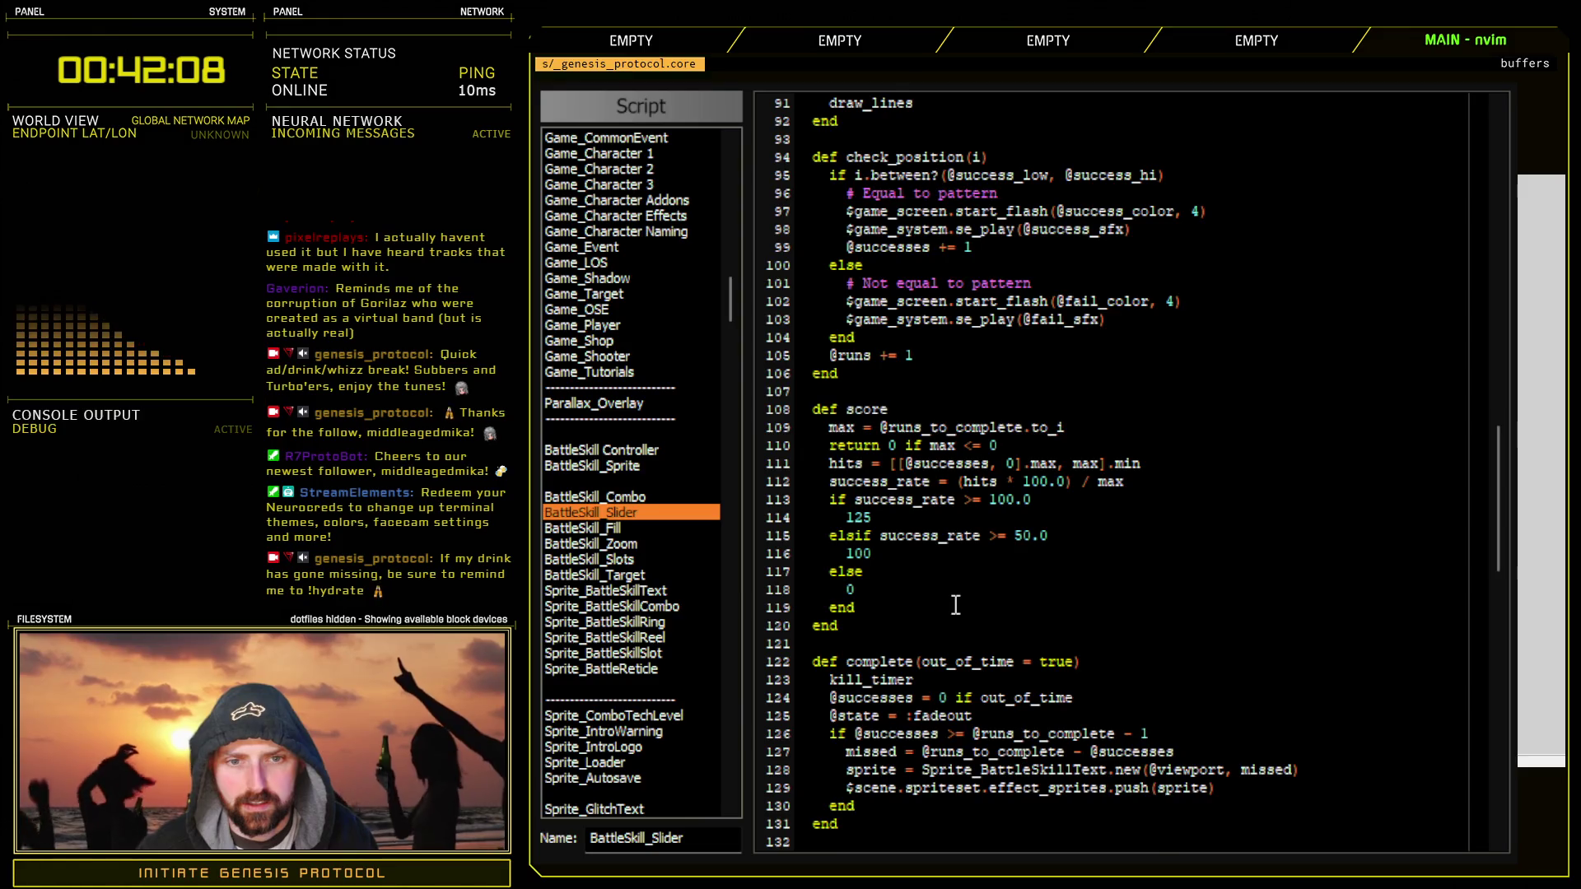
scroll(955, 605, "up", 5)
scroll(955, 606, "down", 3)
left_click(648, 498)
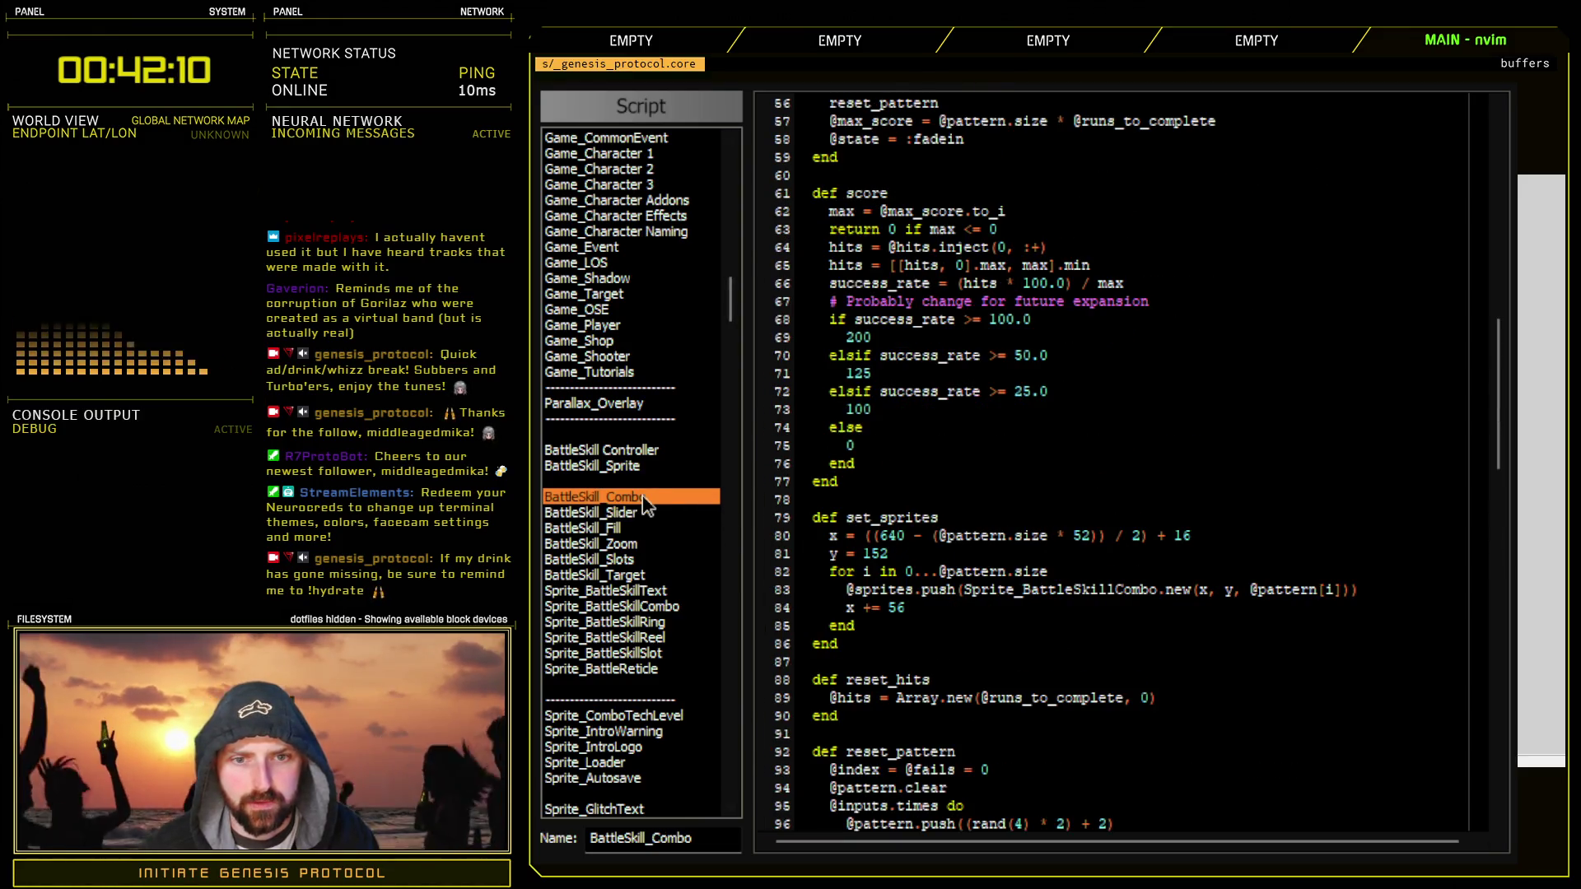
left_click_drag(895, 310, 960, 442)
left_click(1038, 456)
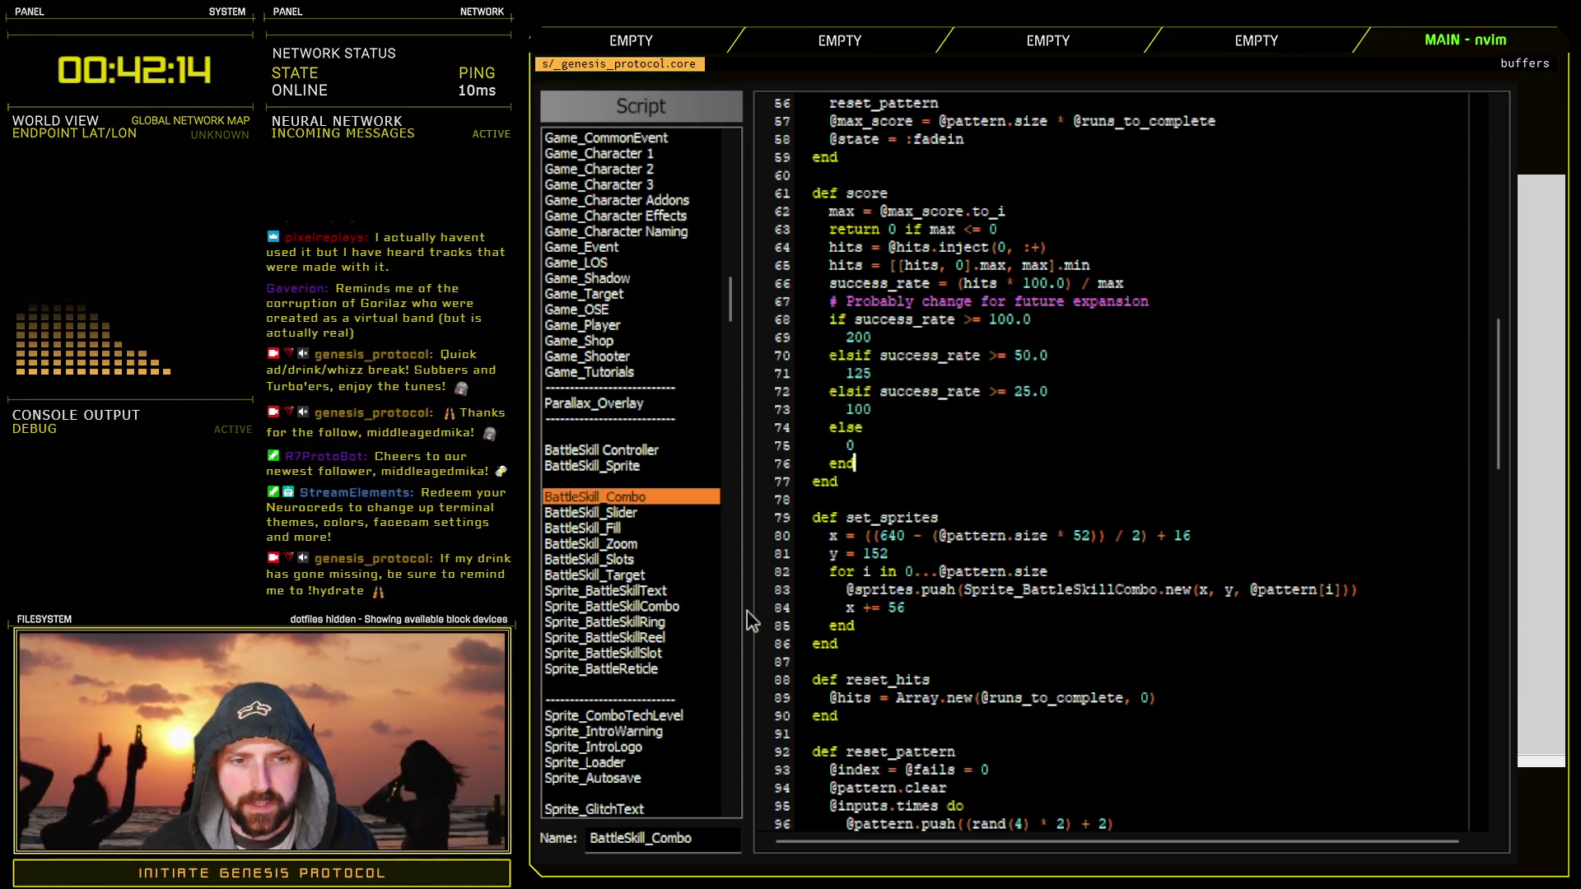
key("Escape")
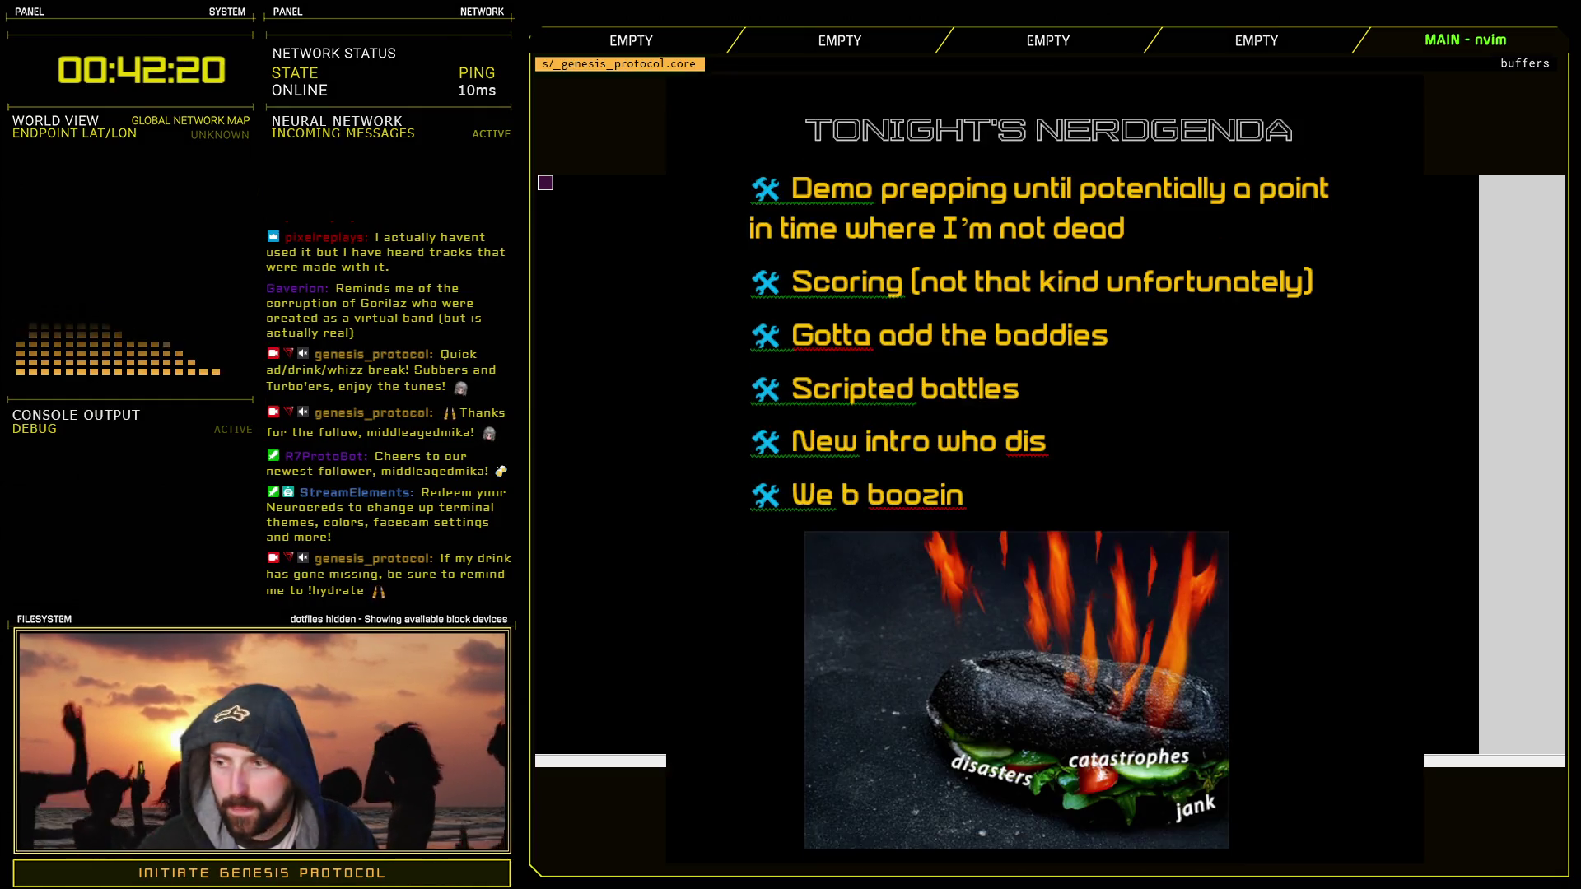
Review the Scoring, add the baddies, and Scripted battles agenda items
mouse_move(1318, 284)
left_mouse_down()
mouse_move(778, 284)
mouse_move(1040, 286)
mouse_move(936, 296)
left_mouse_up()
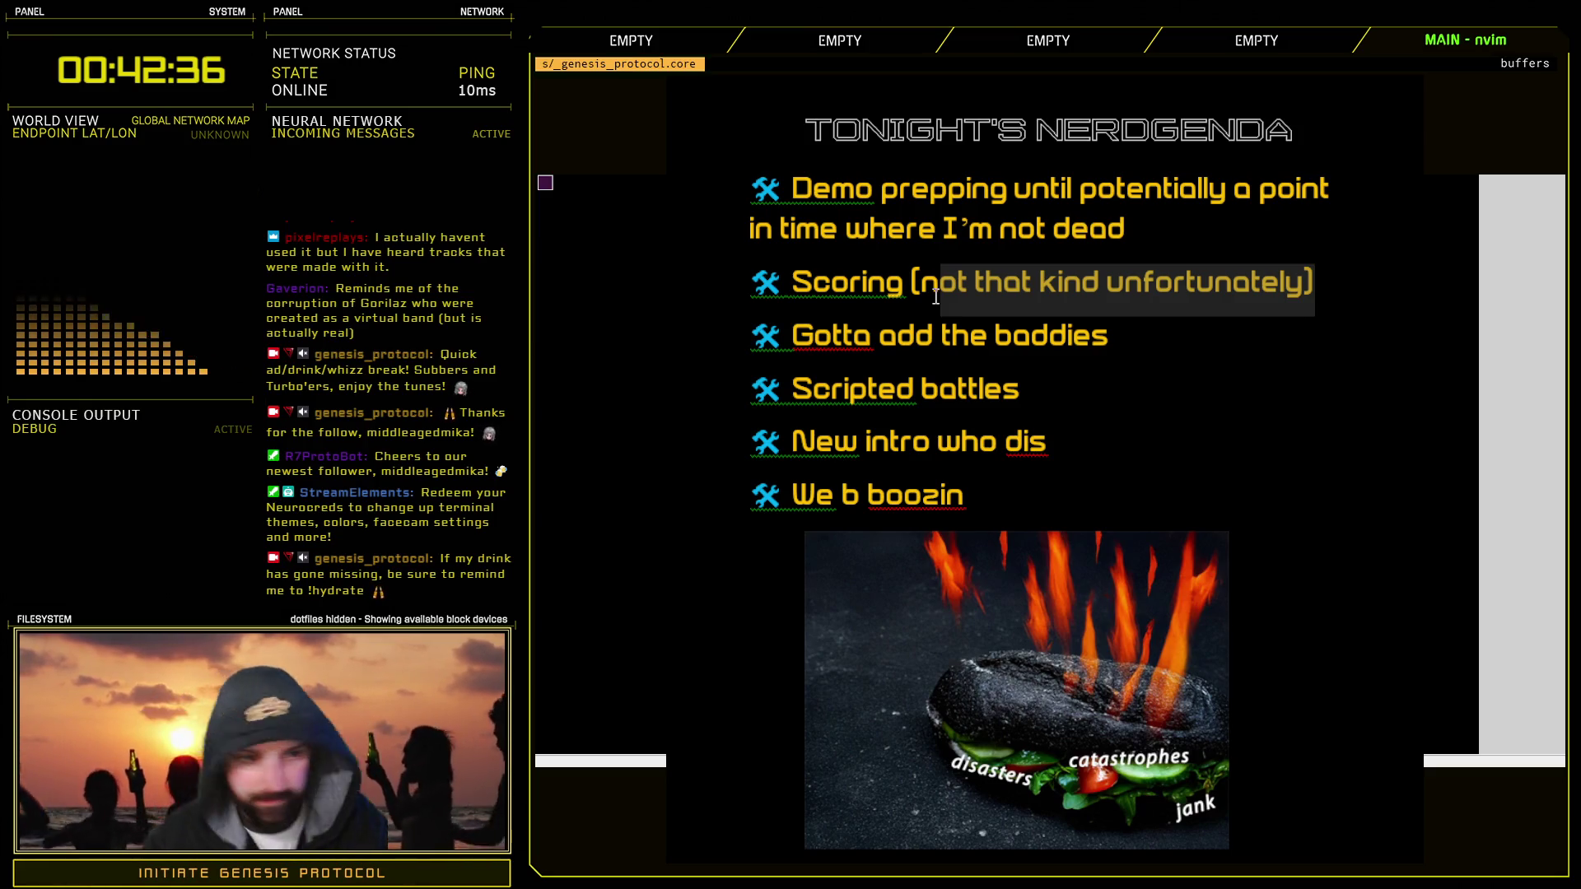
left_click(871, 335)
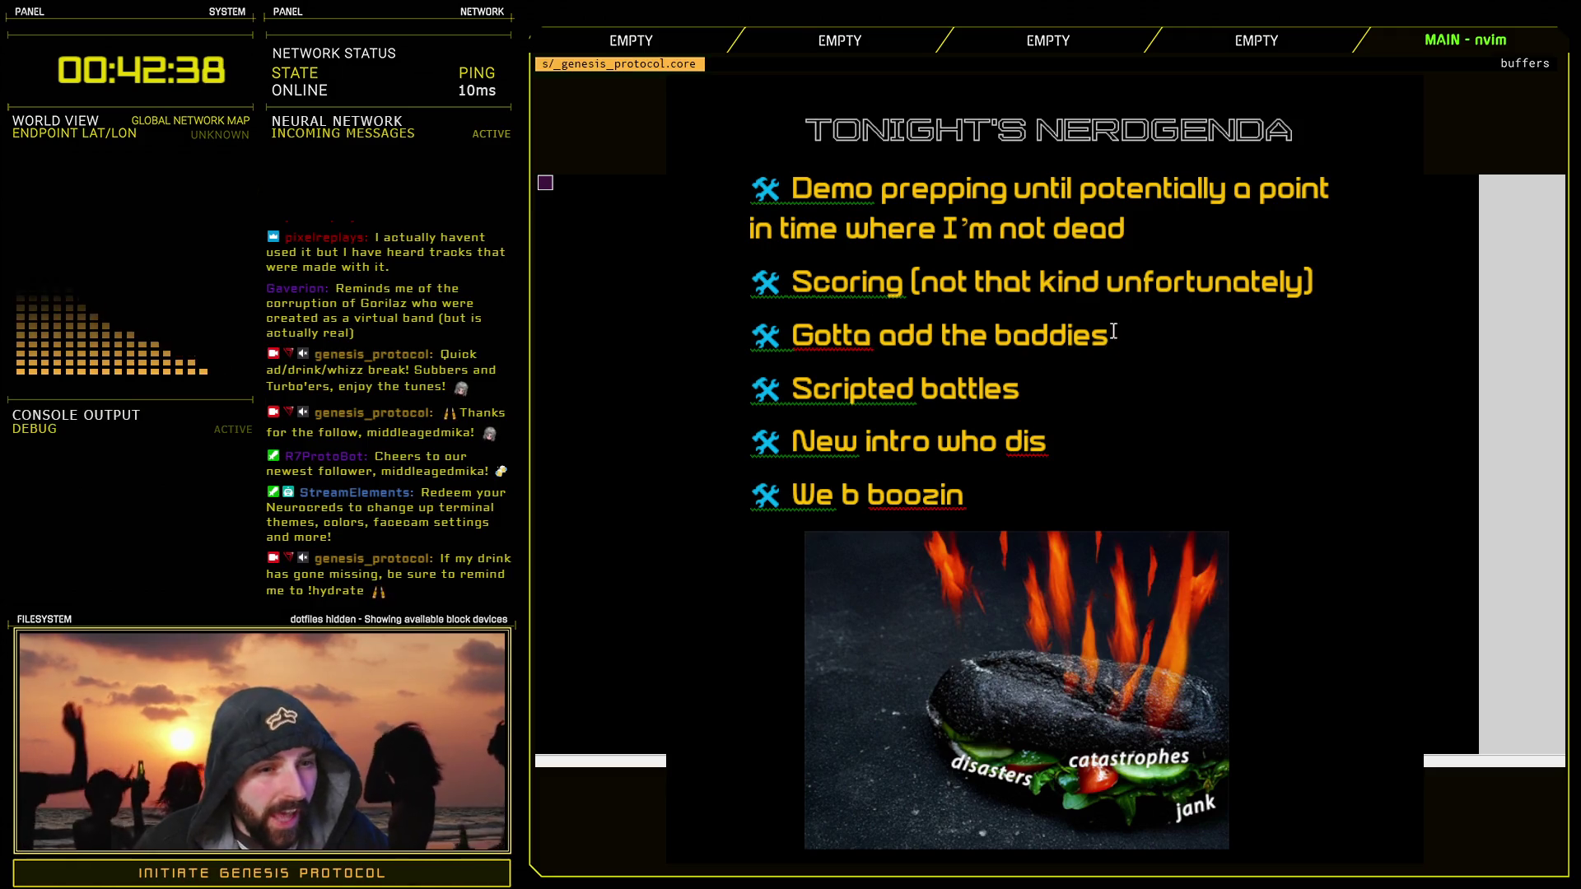
left_click_drag(1113, 332, 829, 333)
left_click_drag(1019, 391, 840, 397)
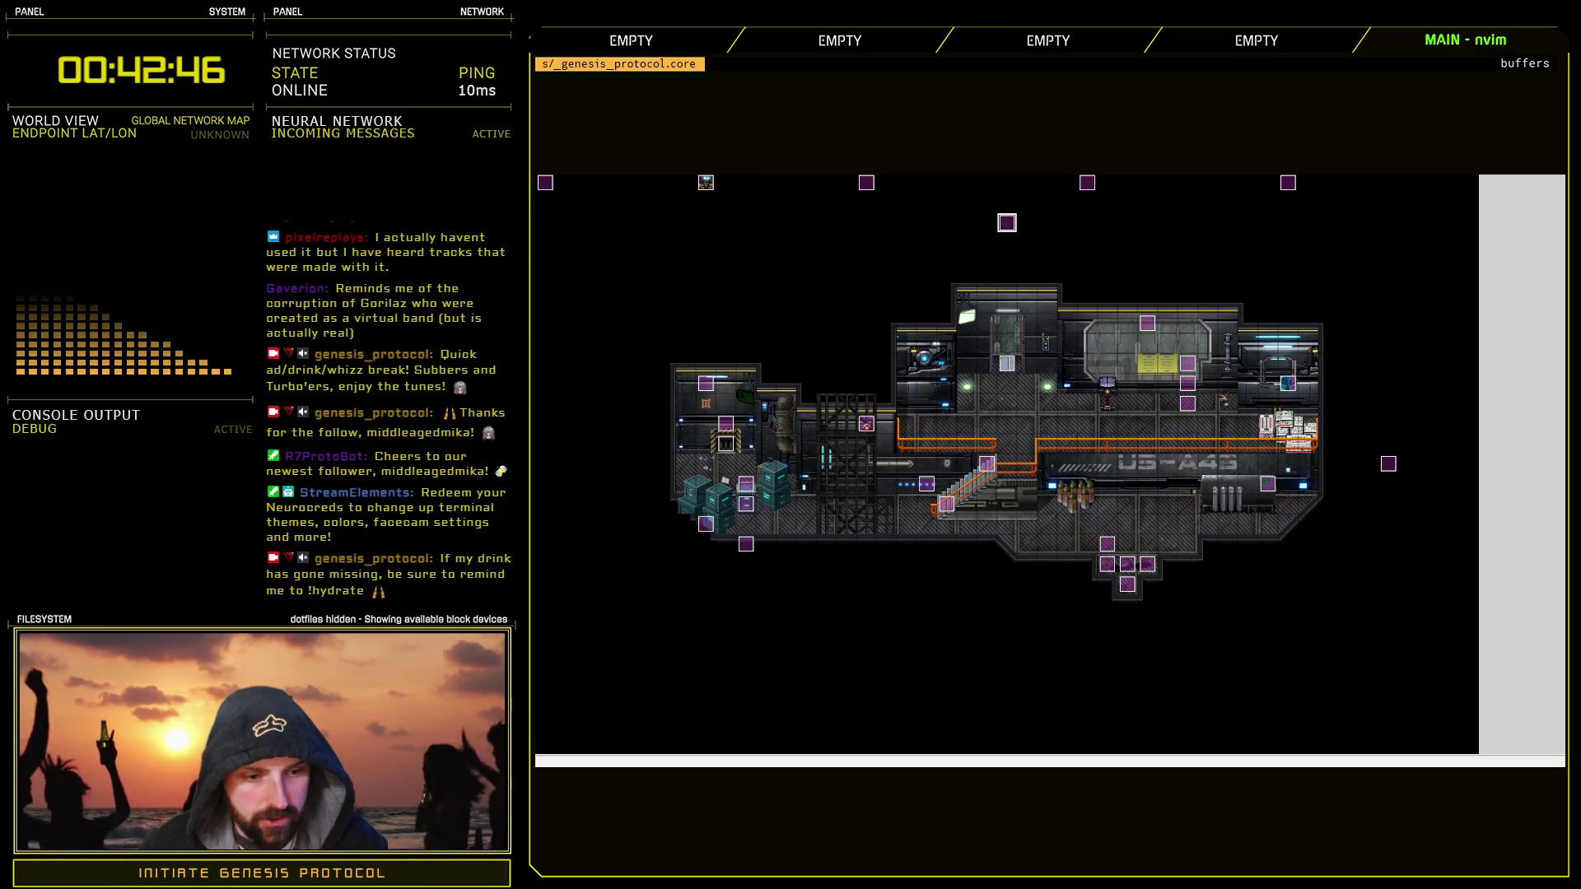
Skim the battle spec notes, then return to the Script Editor on BattleSkill_Combo
key("alt+F4")
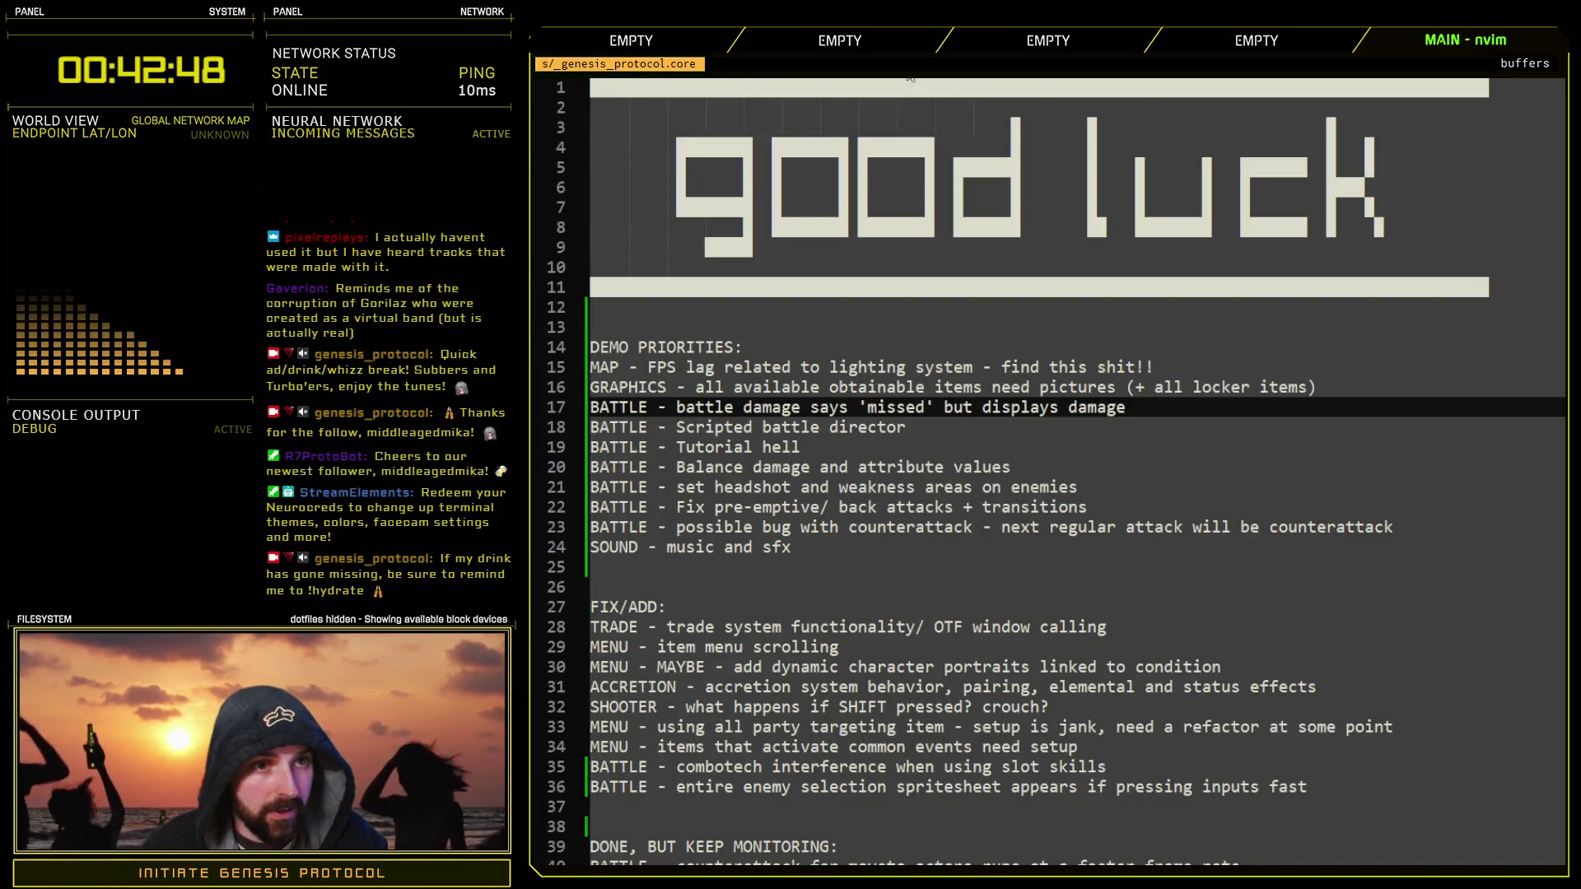
key("alt+Tab")
key("j")
key("j")
key("j")
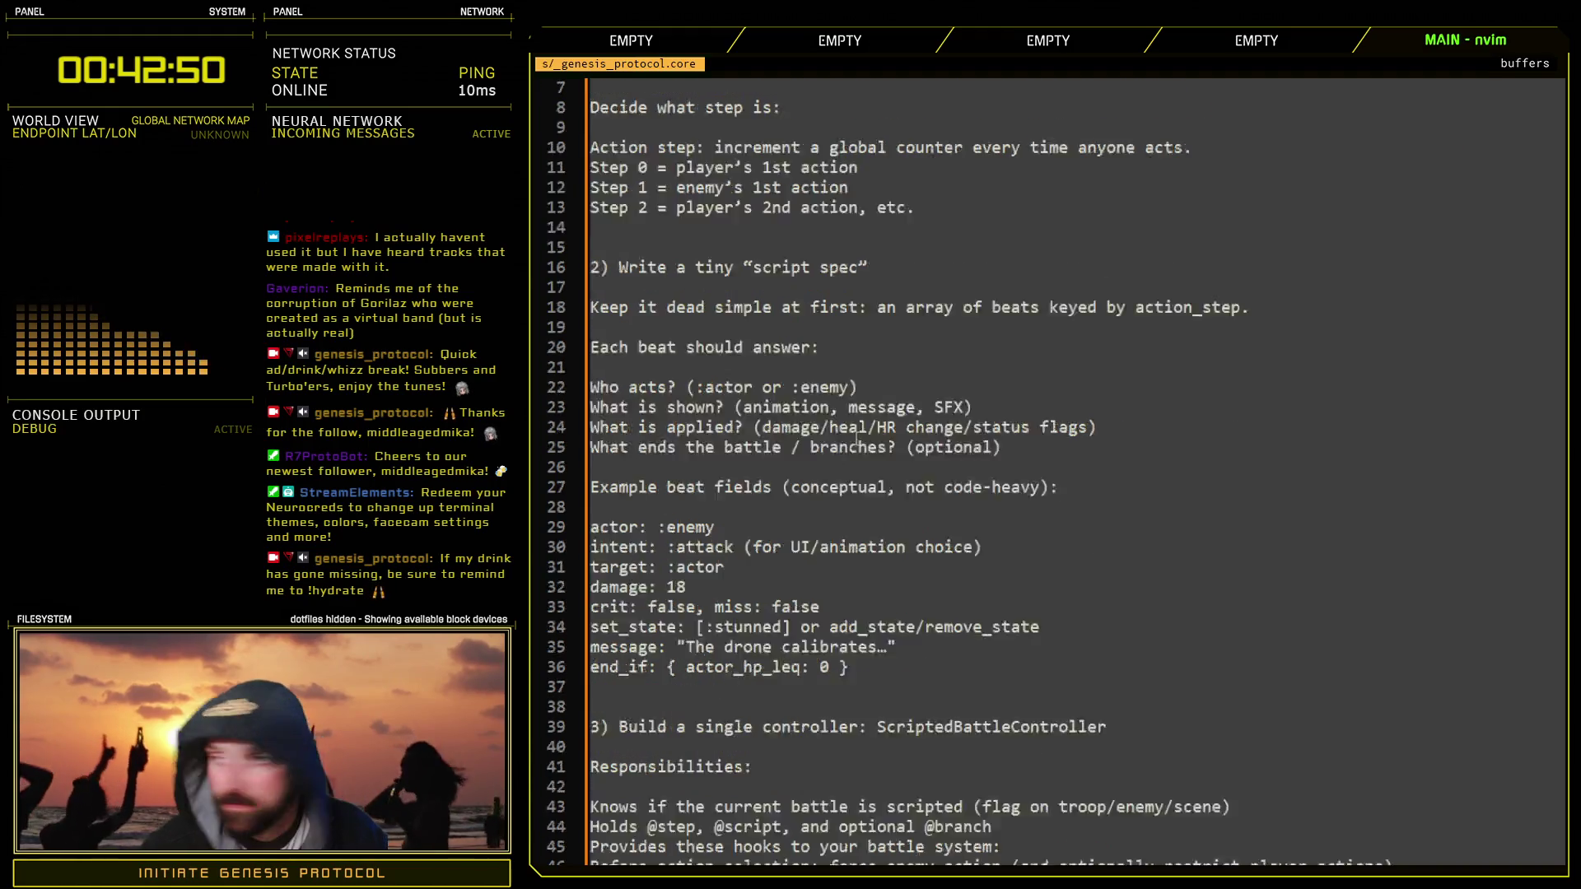
scroll(856, 439, "up", 20)
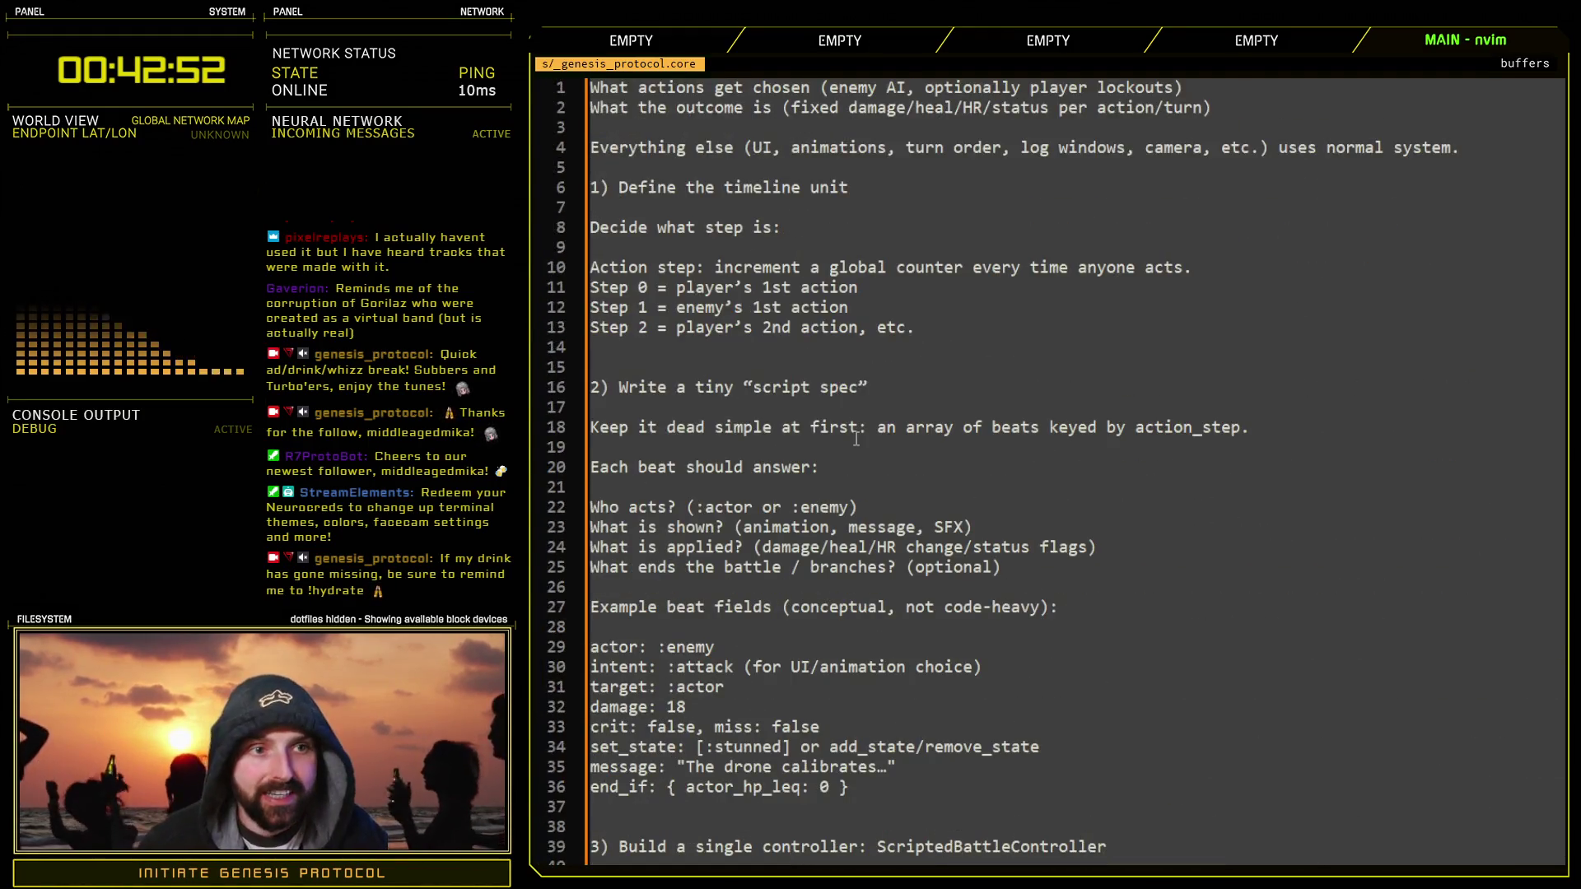
key("alt+Tab")
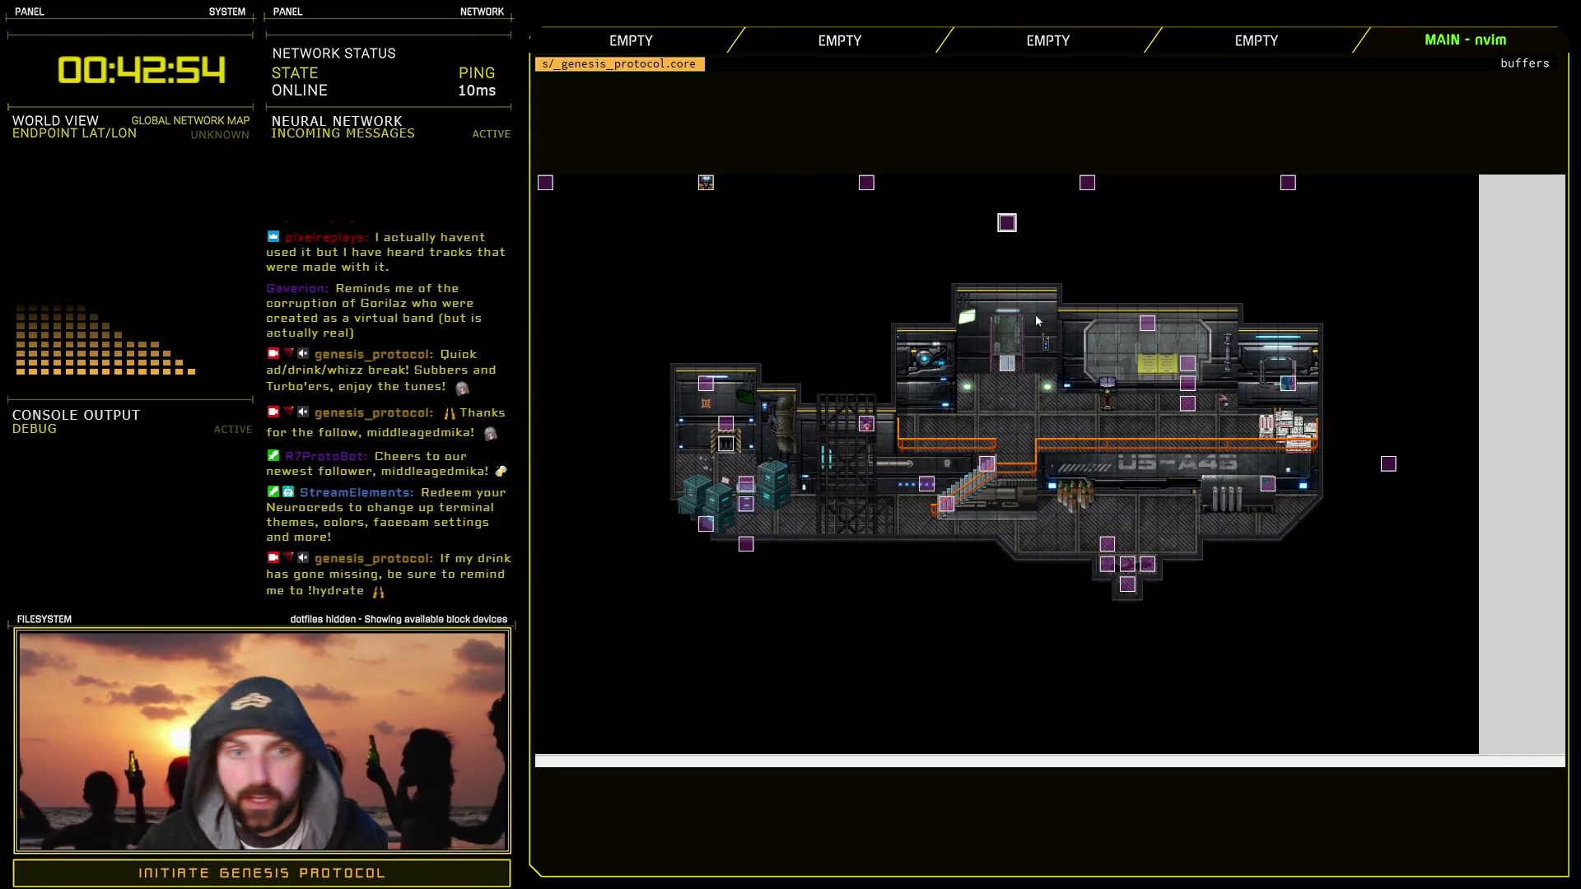
key("alt+Tab")
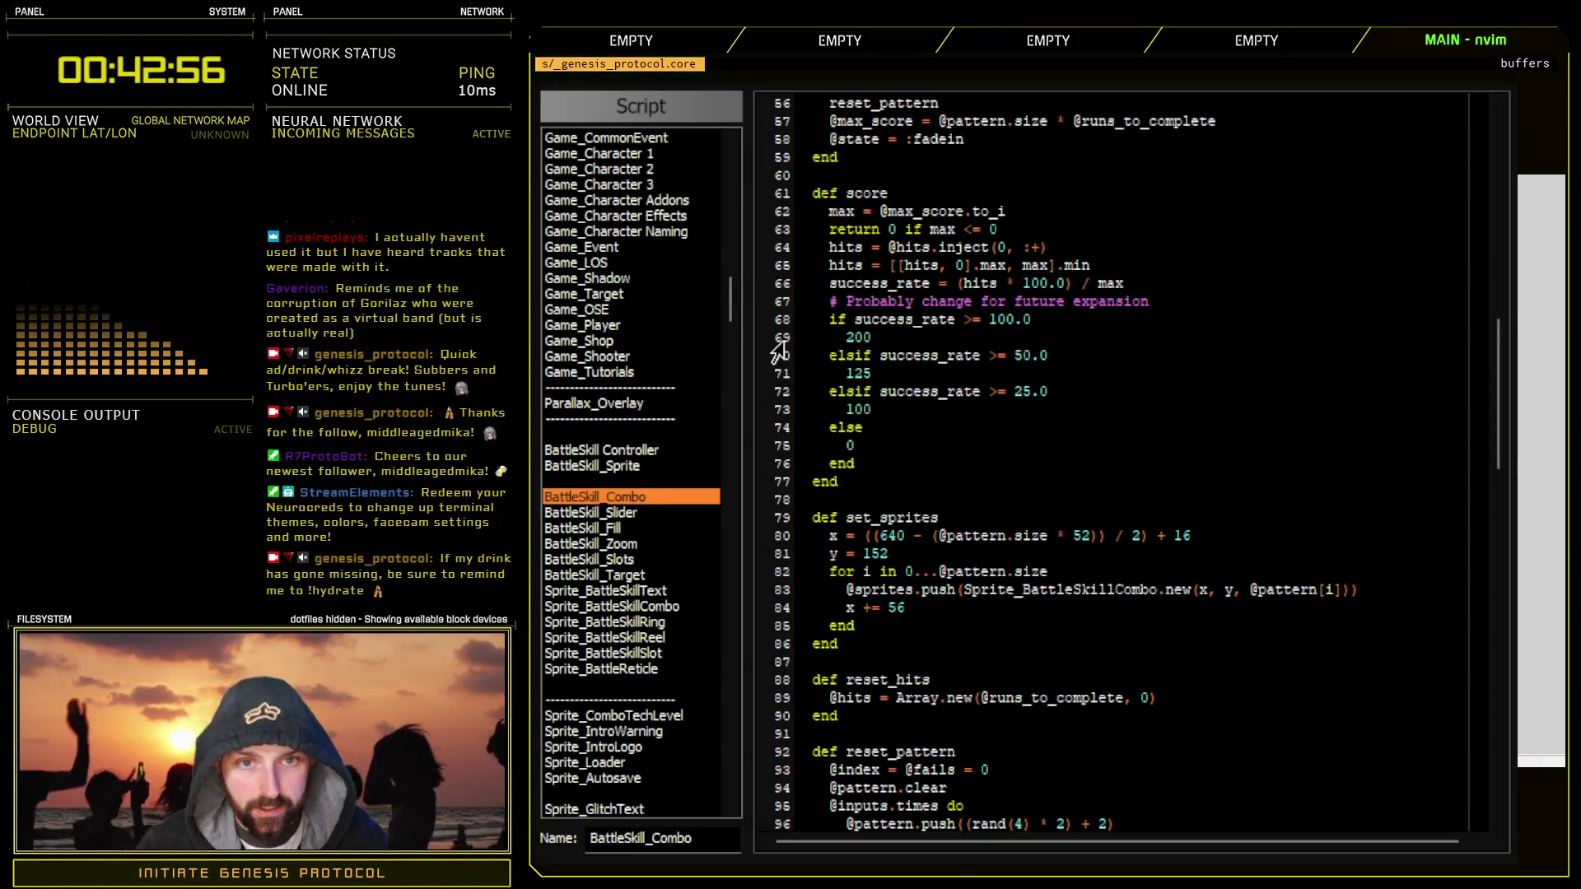
mouse_move(728, 308)
left_mouse_down()
mouse_move(731, 220)
mouse_move(733, 272)
left_mouse_up()
left_click(585, 403)
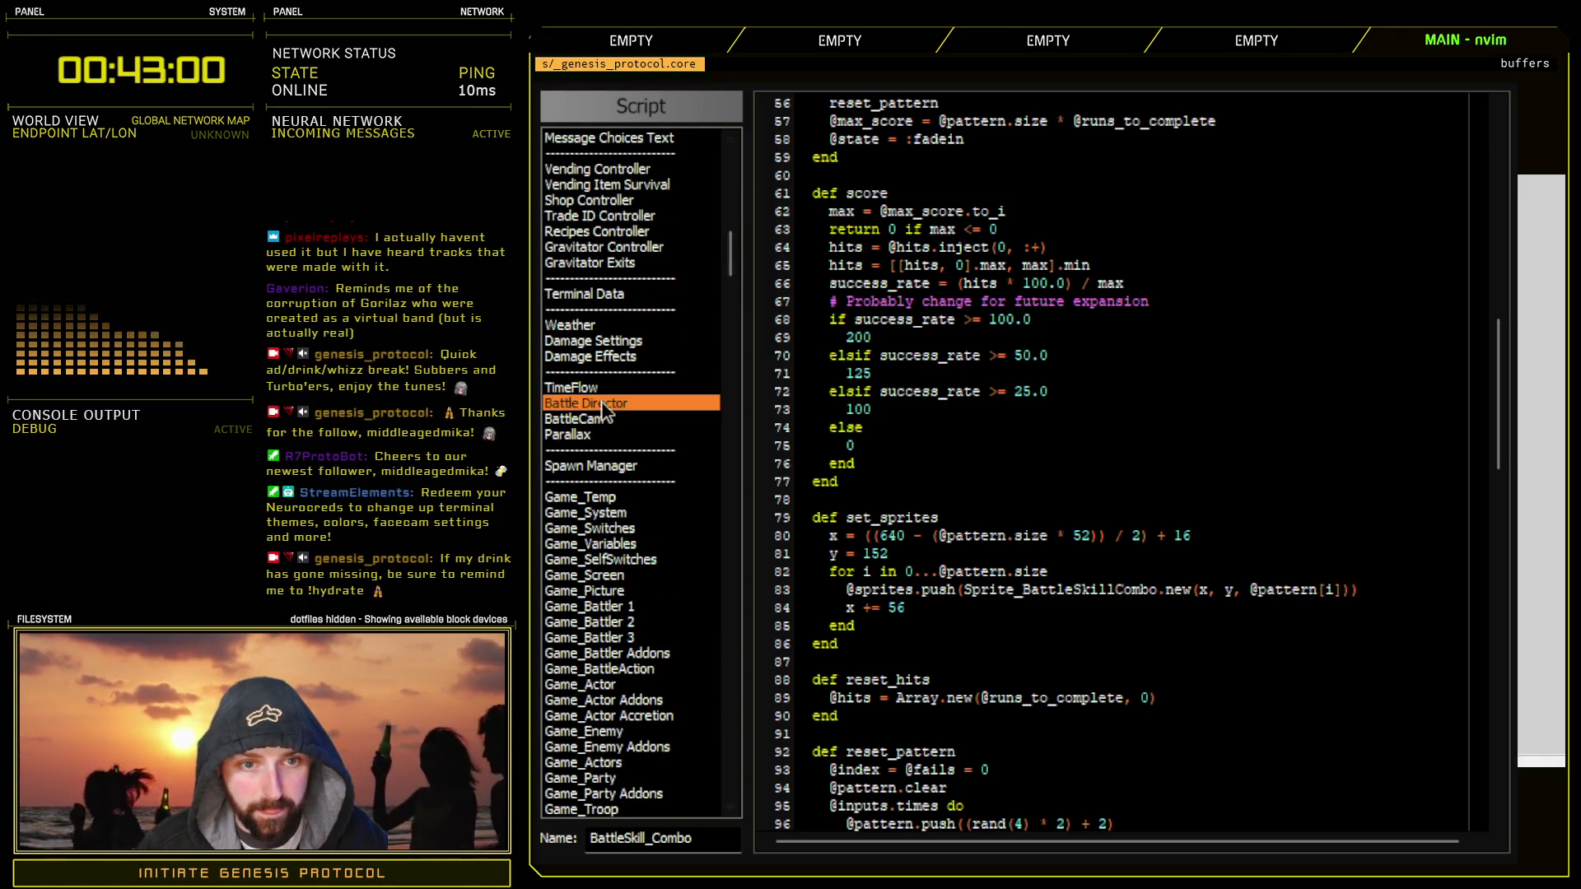
left_click(1012, 403)
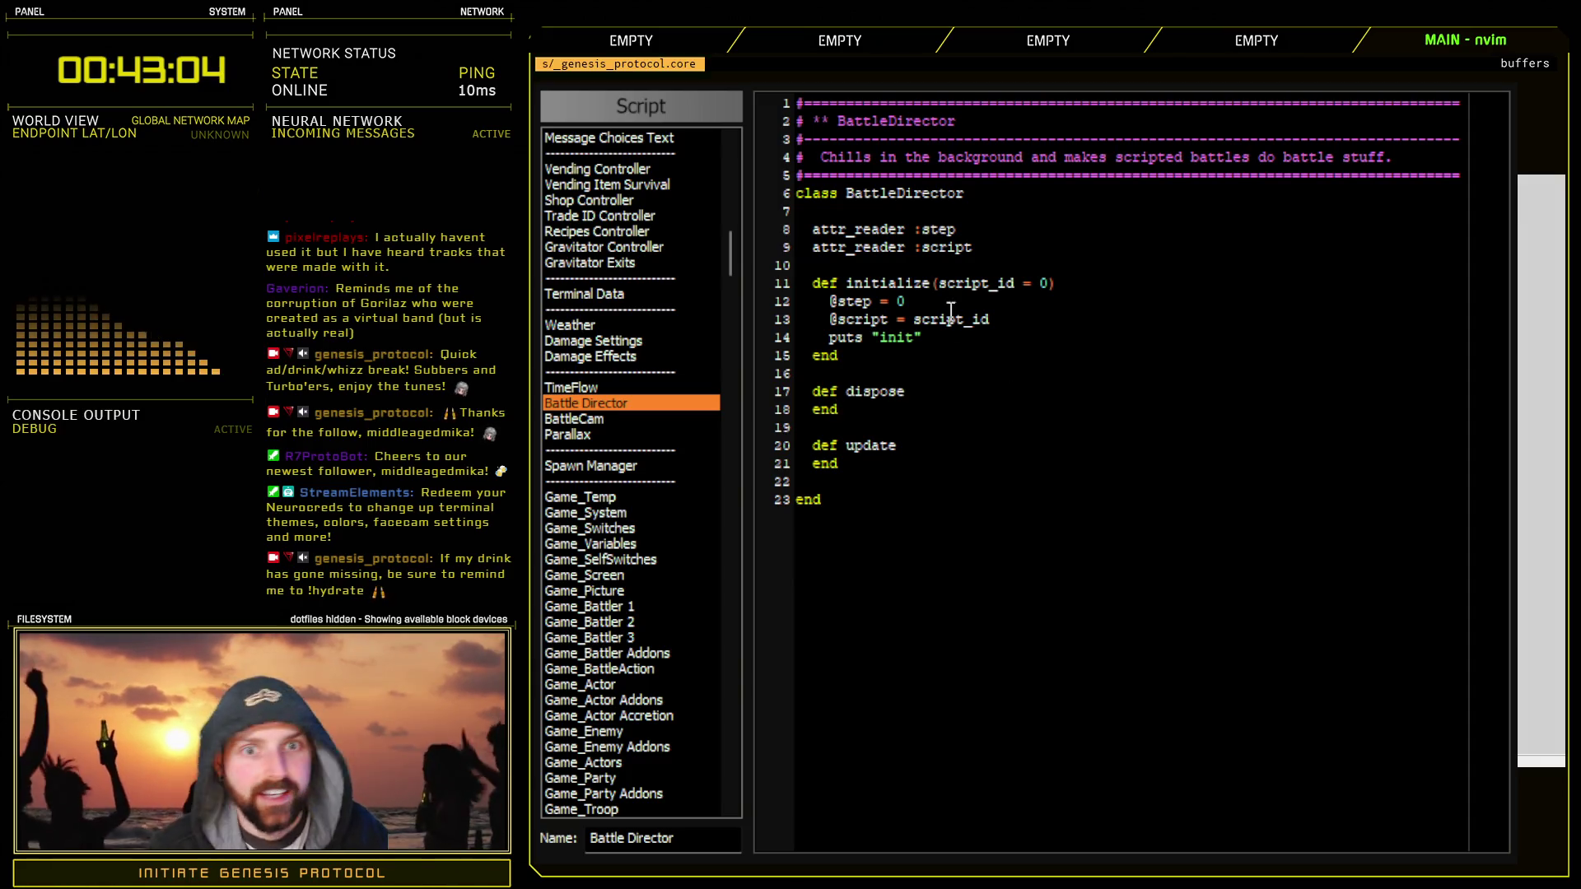
double_click(915, 195)
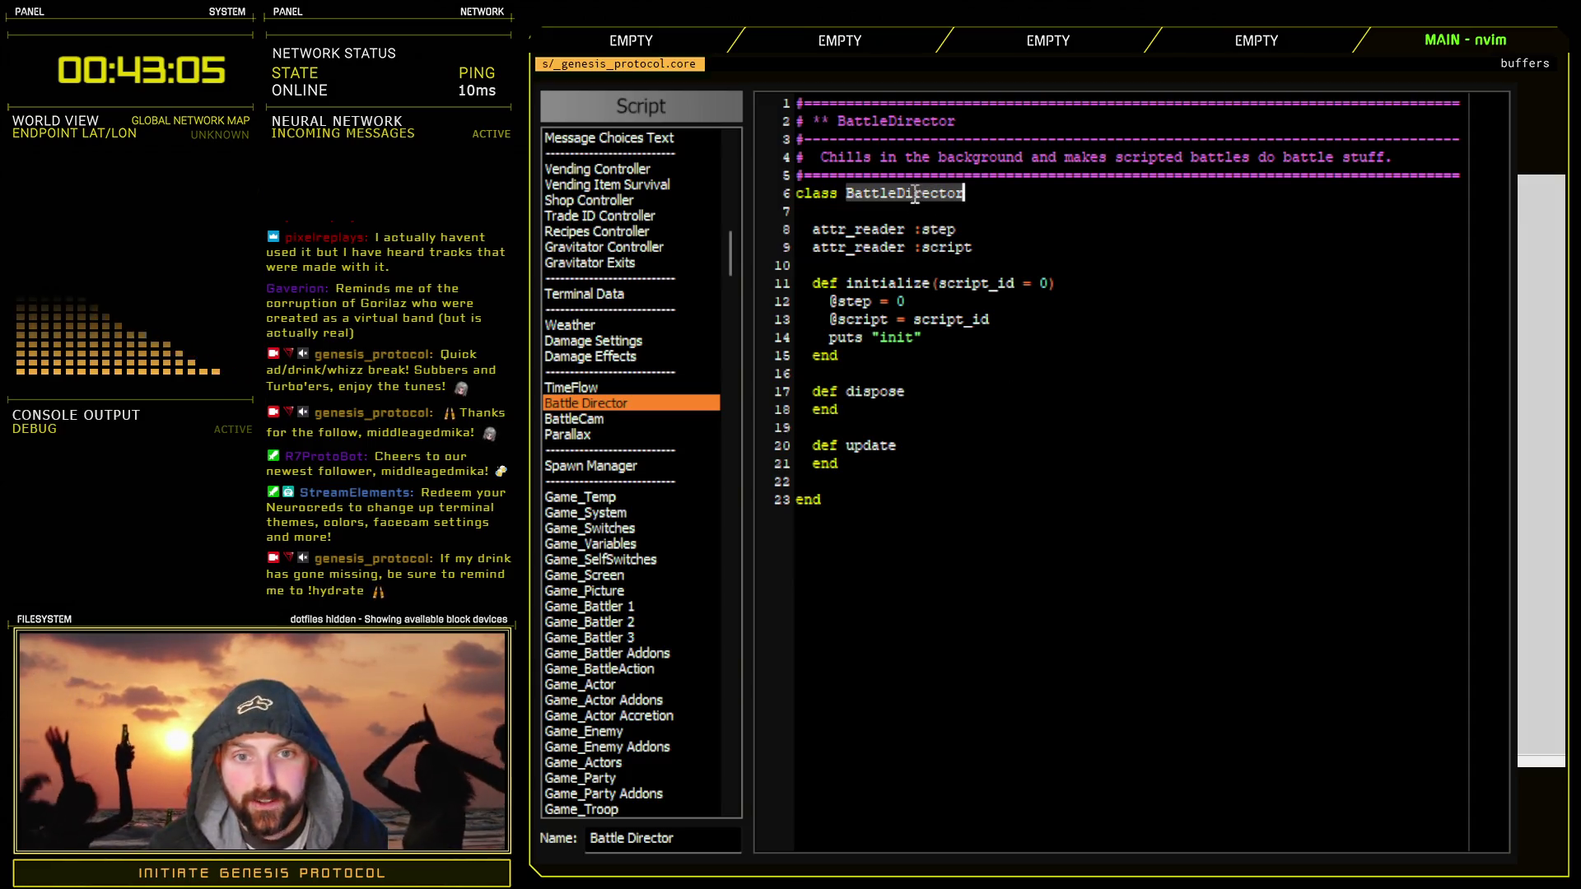
double_click(854, 300)
left_click(993, 298)
left_click_drag(830, 302, 985, 318)
left_click(912, 301)
left_click(993, 318)
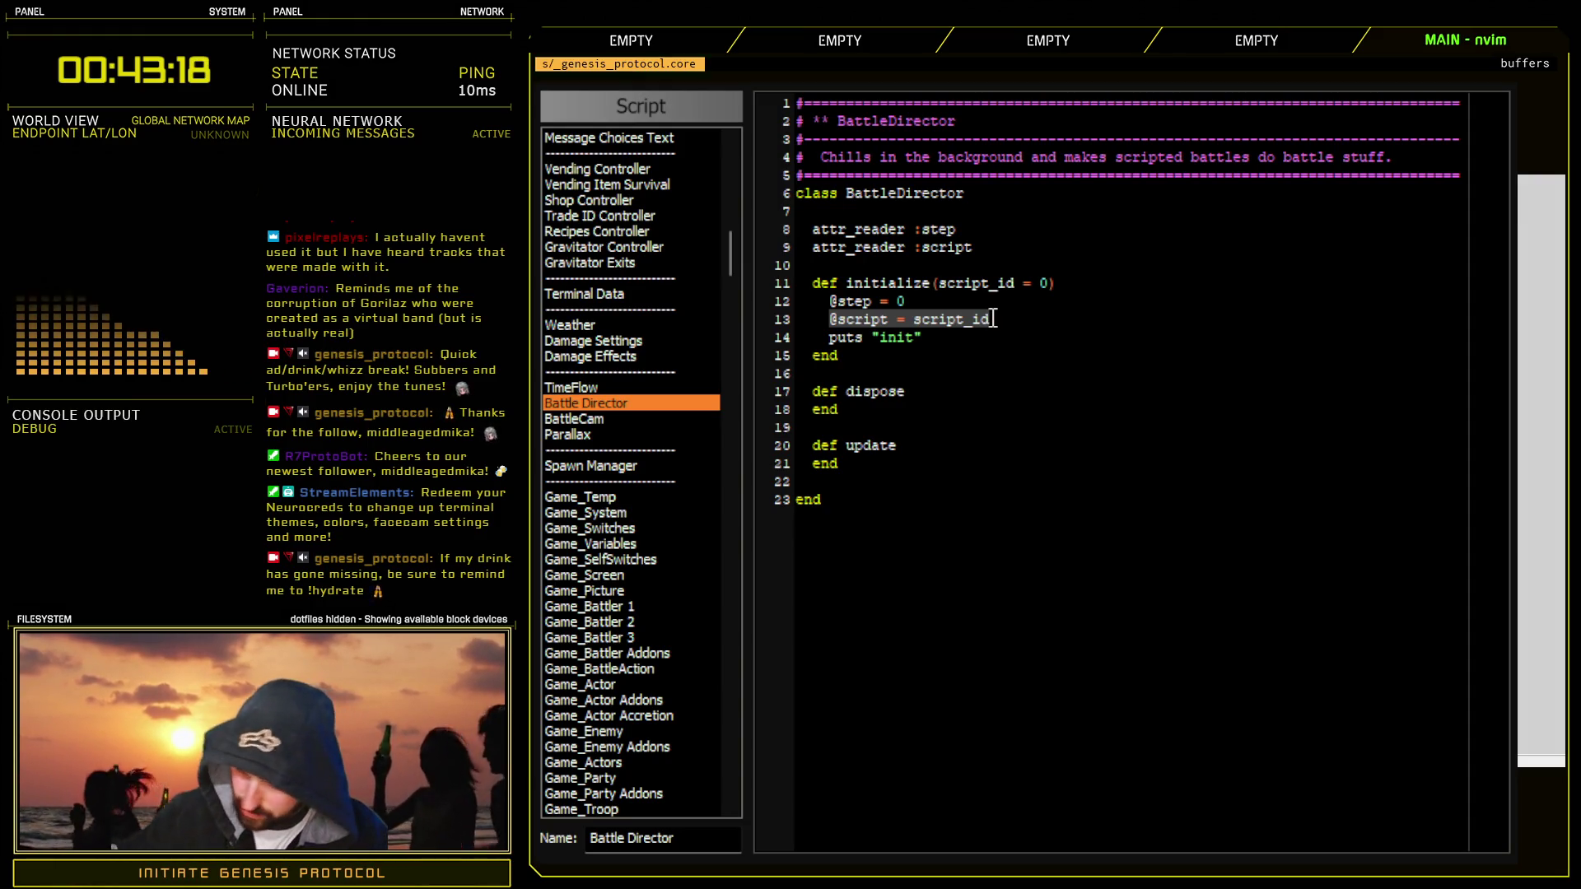
double_click(839, 299)
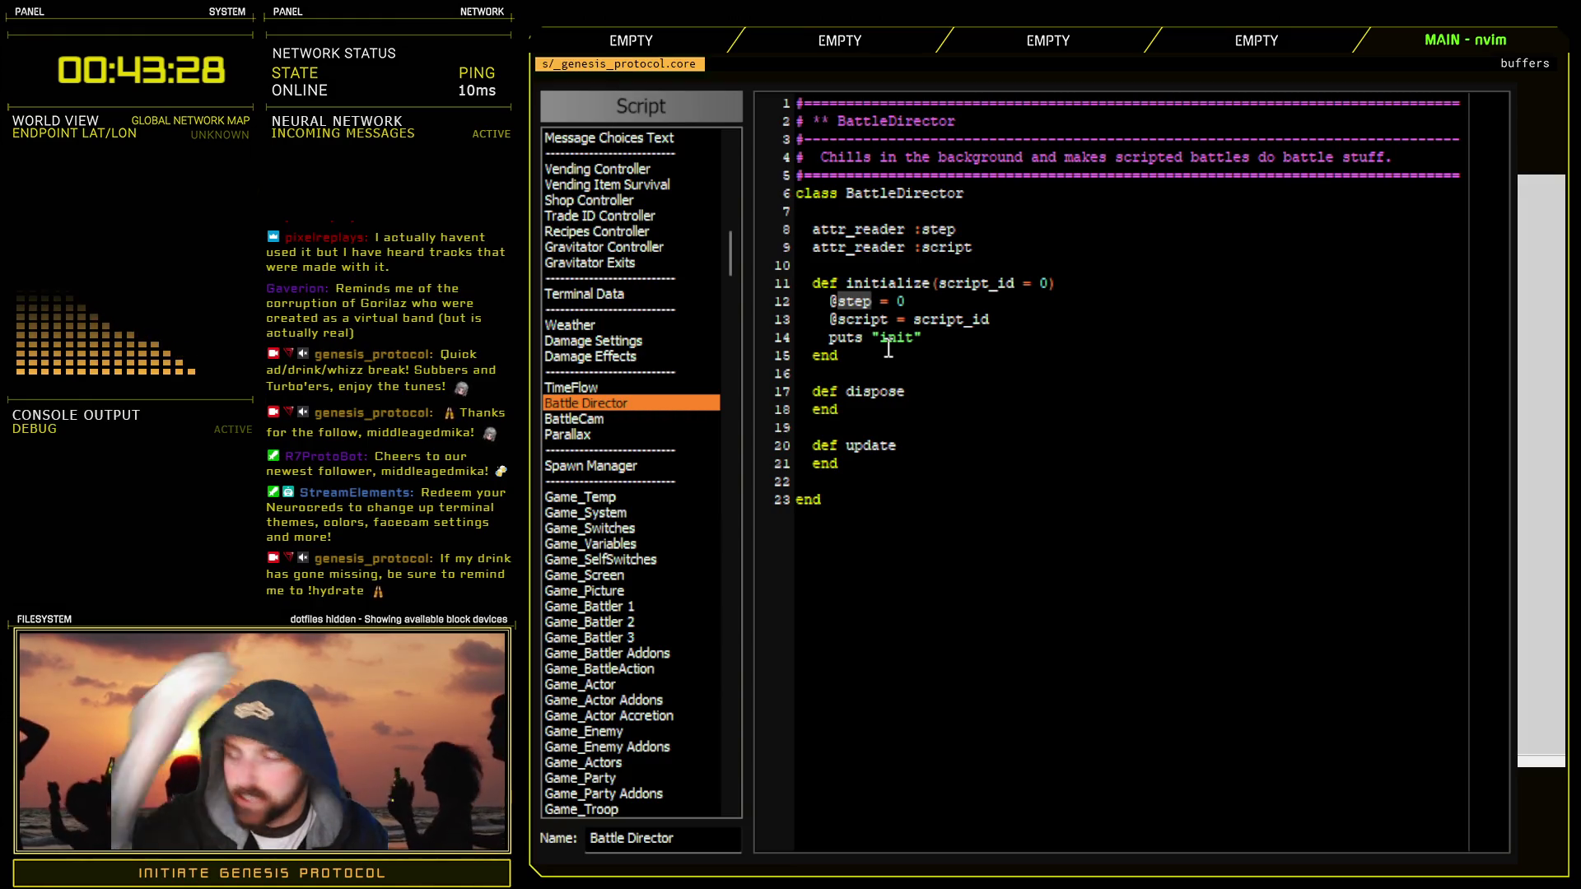
left_click(954, 338)
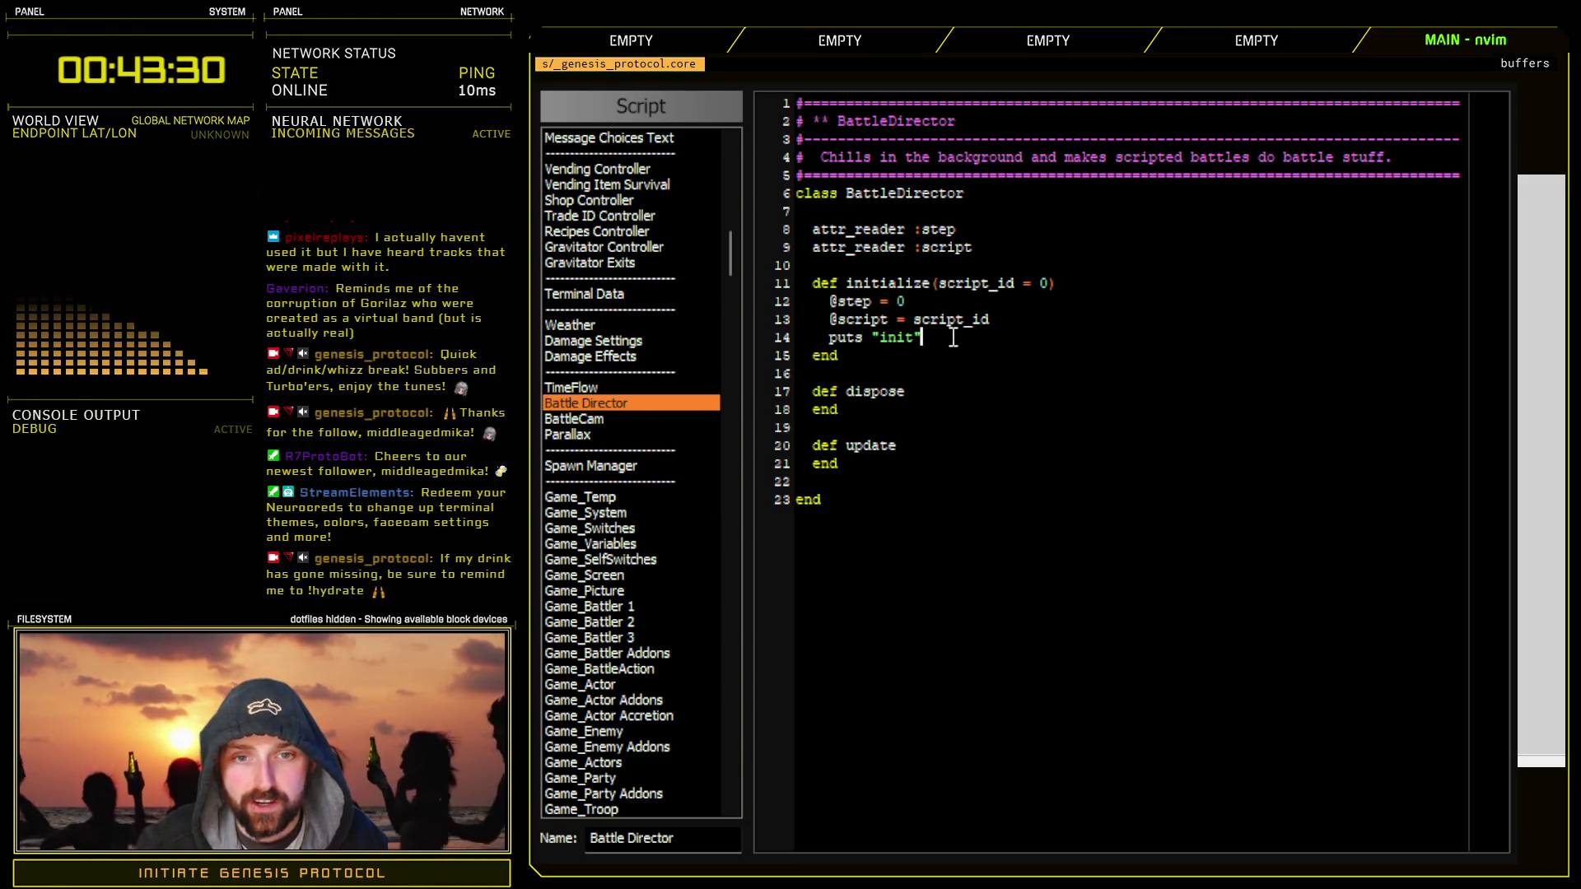
Add a blank line inside BattleDirector's dispose method
left_click(918, 392)
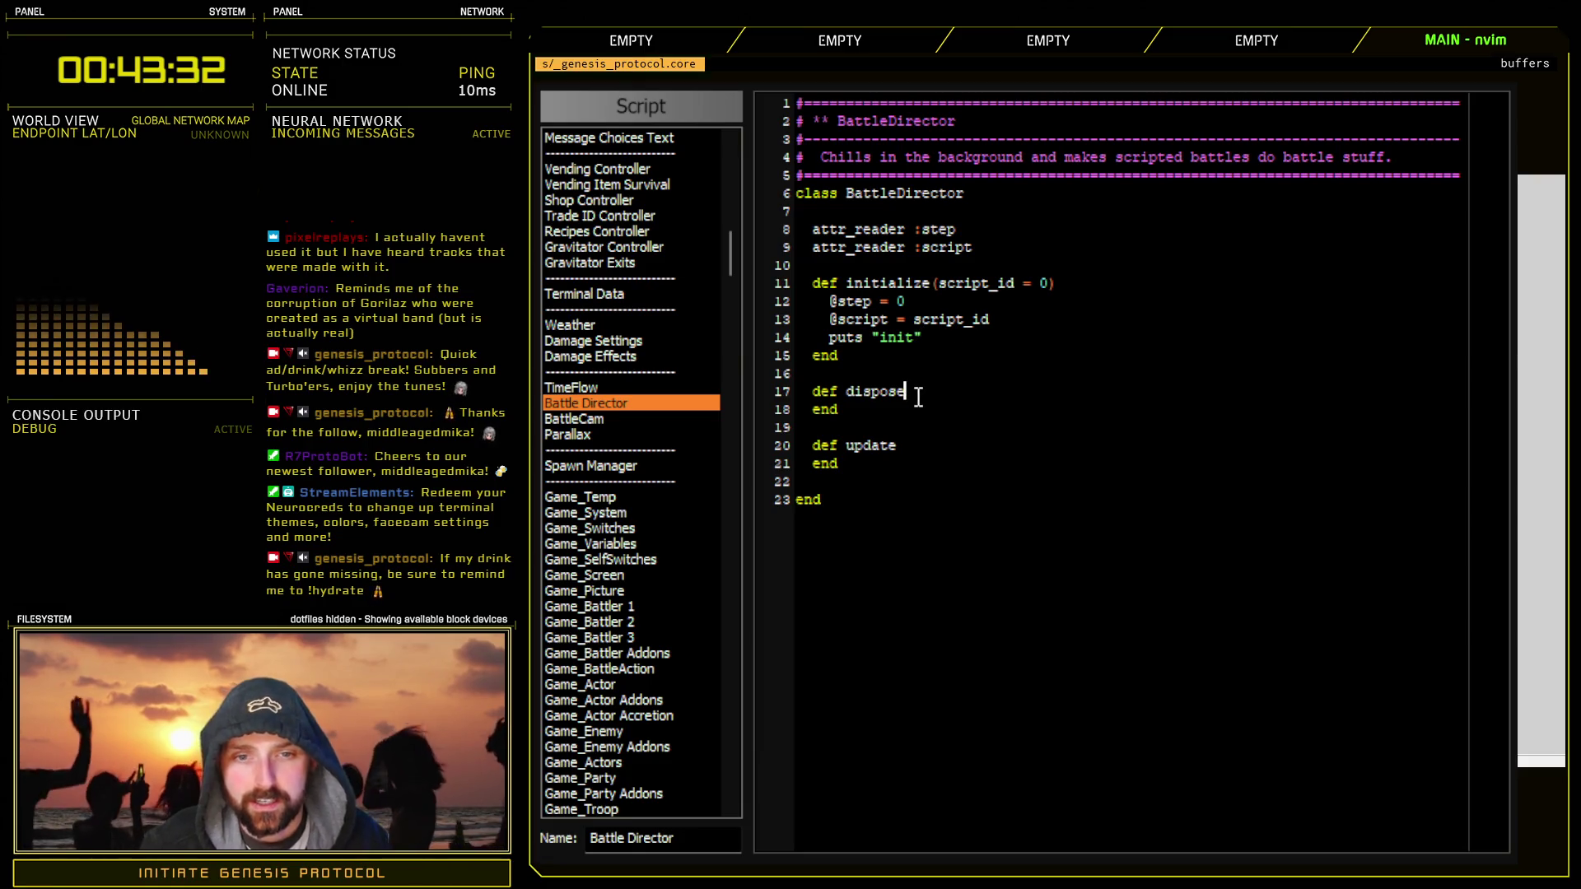
key("Return")
key("Return")
left_click(942, 337)
key("shift+v")
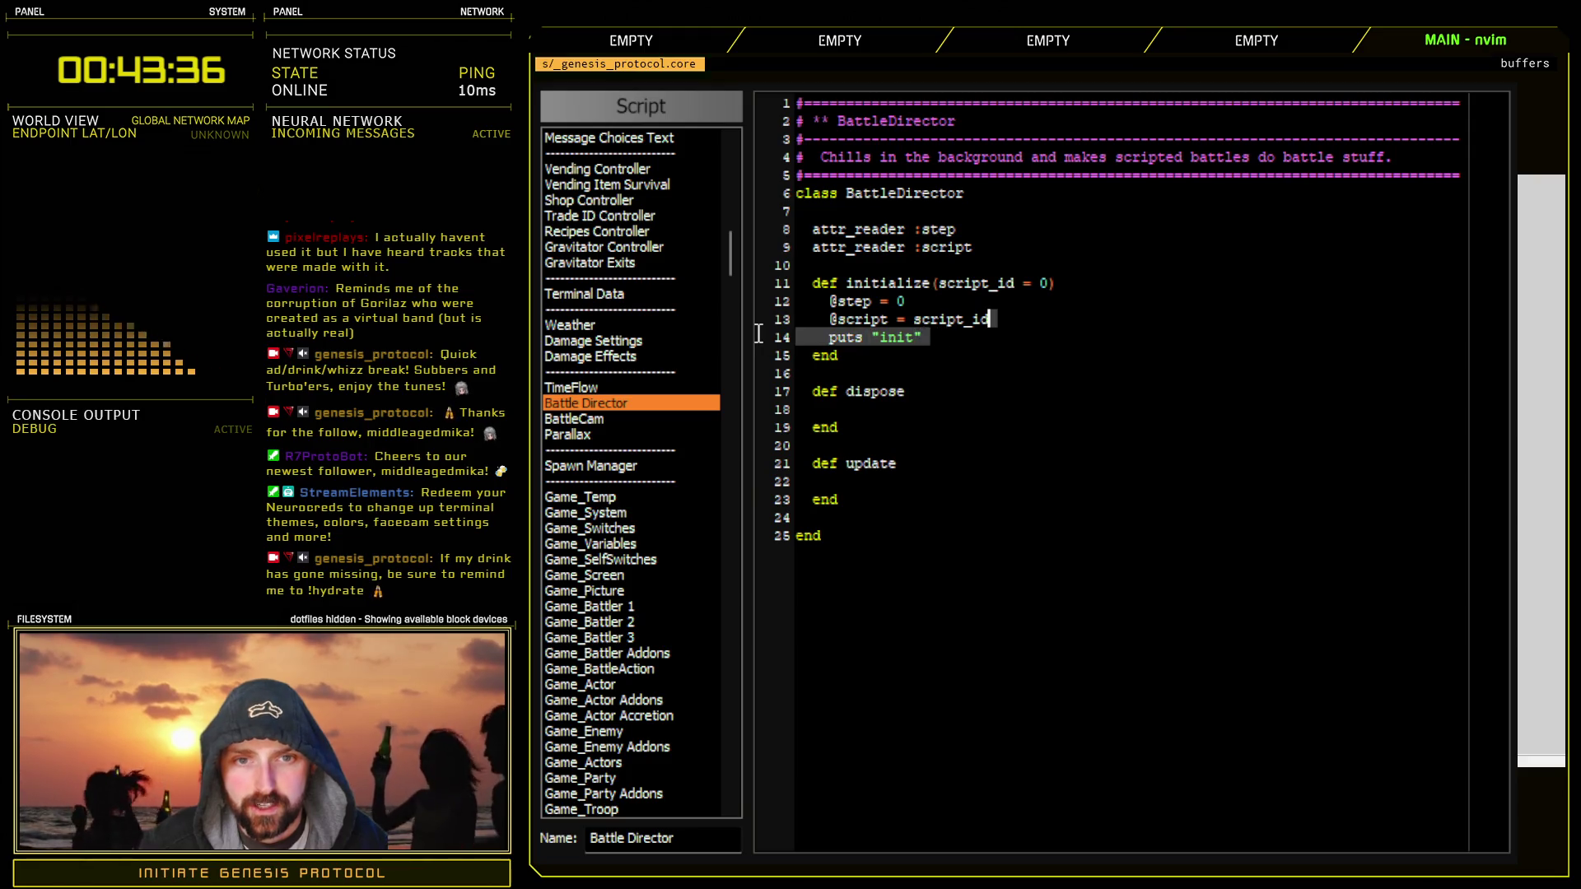
key("y")
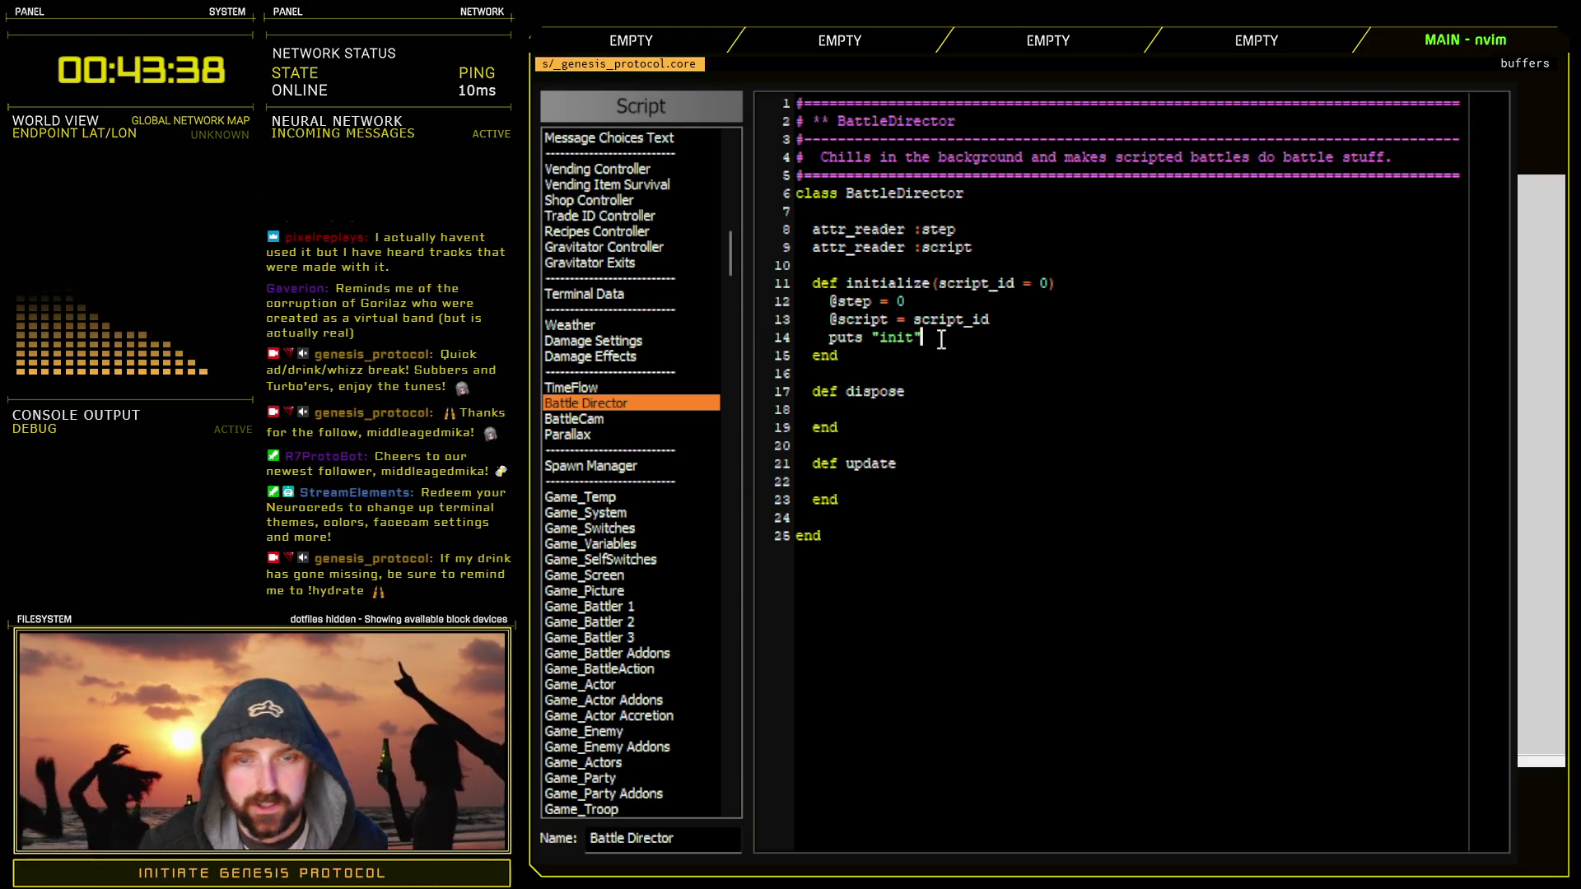
Cut the Battle Director script from the list and insert a blank script in its slot
mouse_move(732, 253)
left_mouse_down()
mouse_move(741, 527)
mouse_move(737, 241)
left_mouse_up()
left_click(632, 433)
left_click(640, 531)
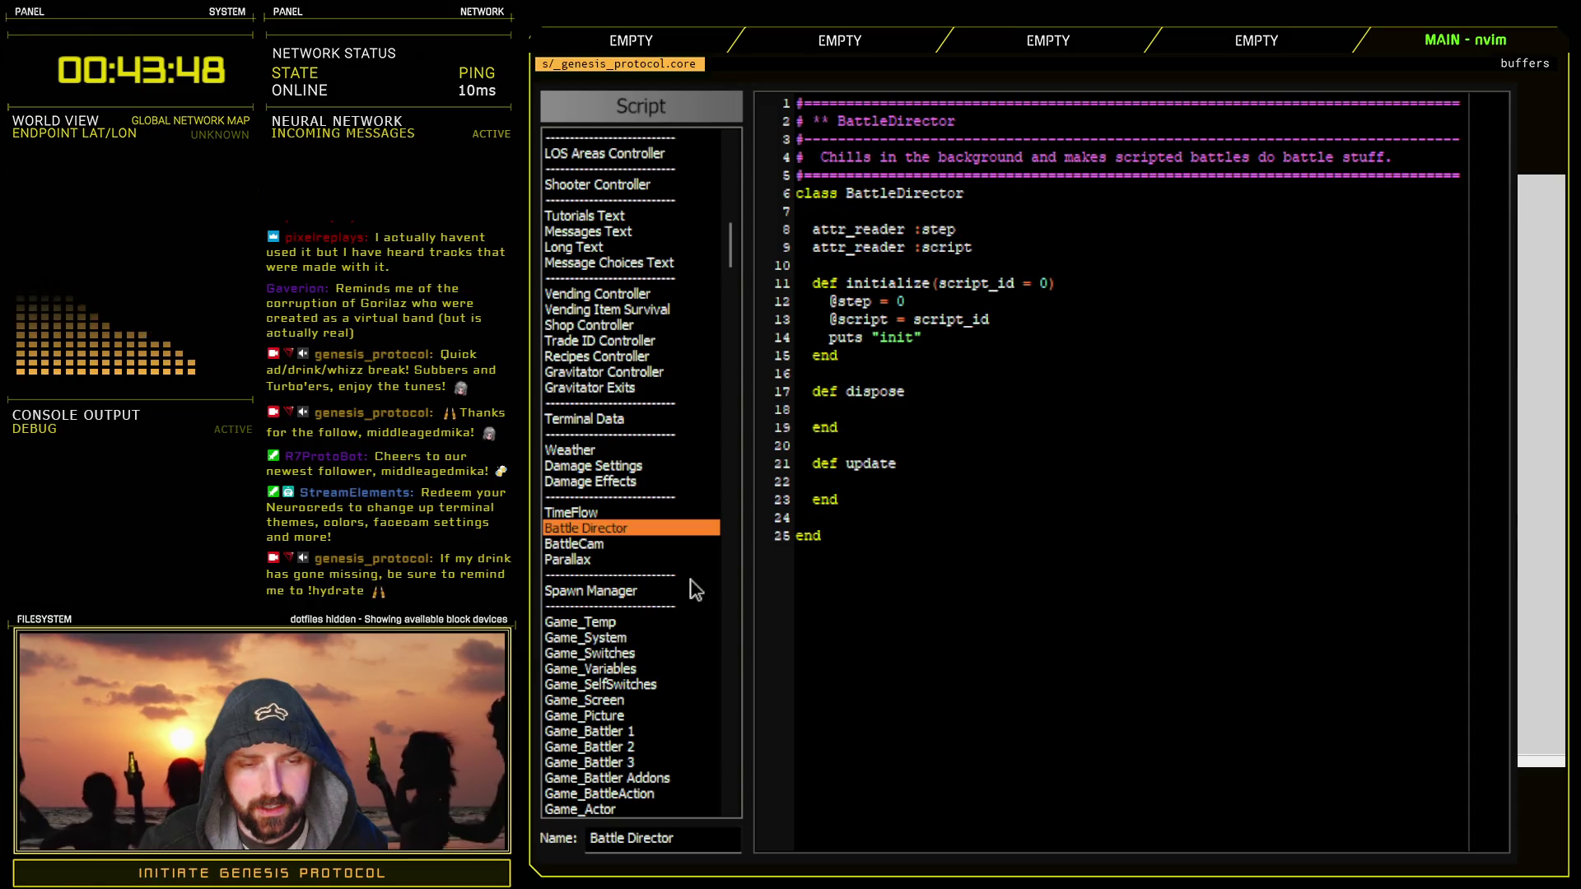
key("Delete")
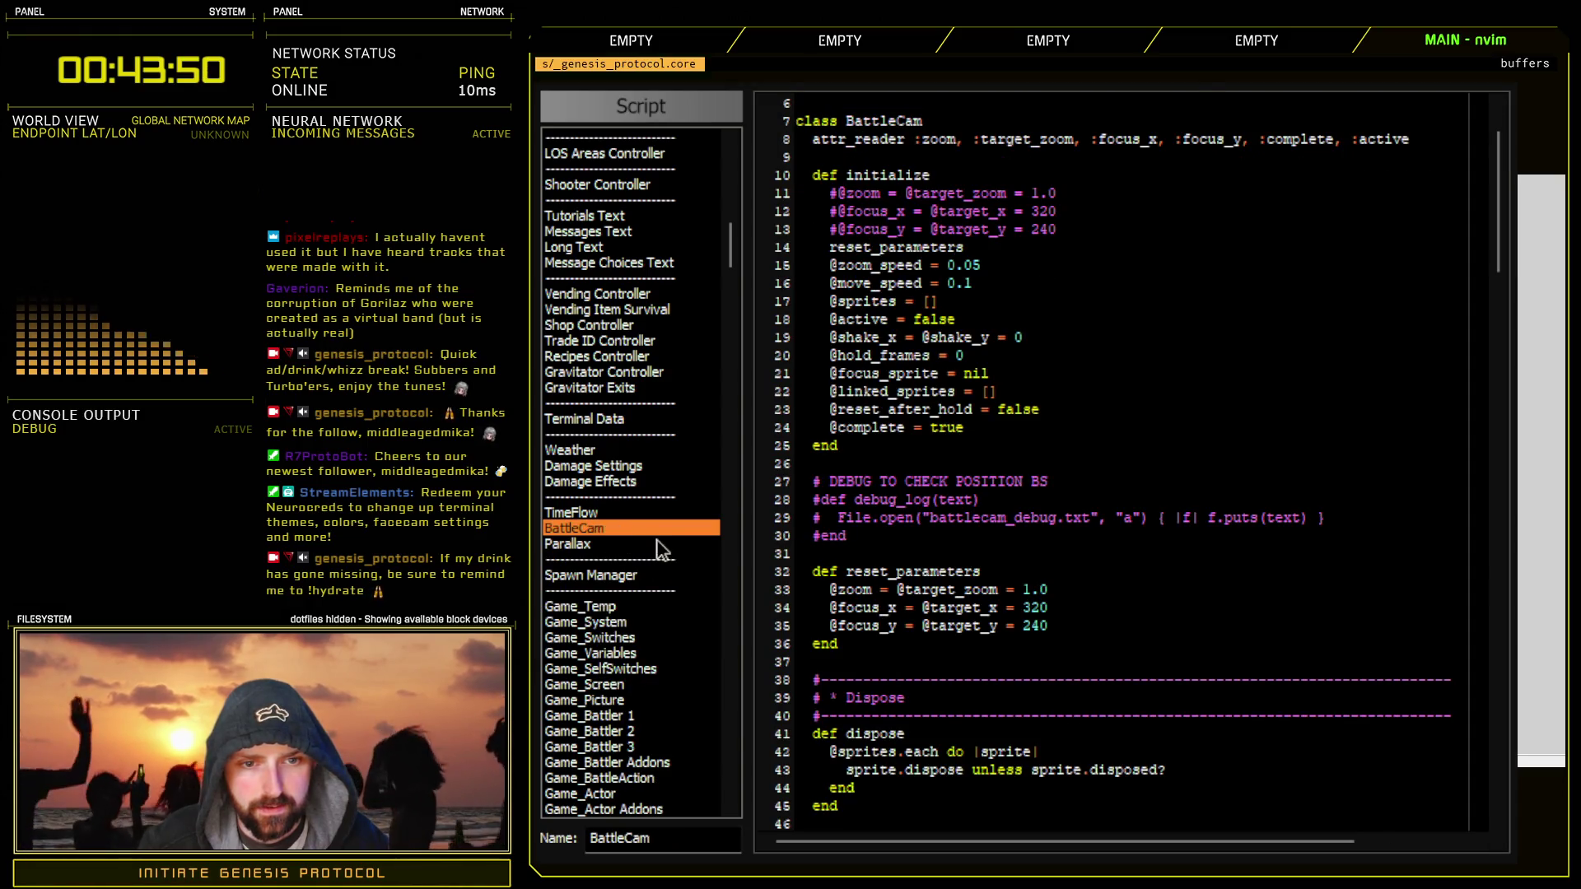
key("Insert")
Name the blank entry 'battle director placeholder' and place Battle Director in a new slot above Scene_Battle 1
left_click(649, 833)
type("battl")
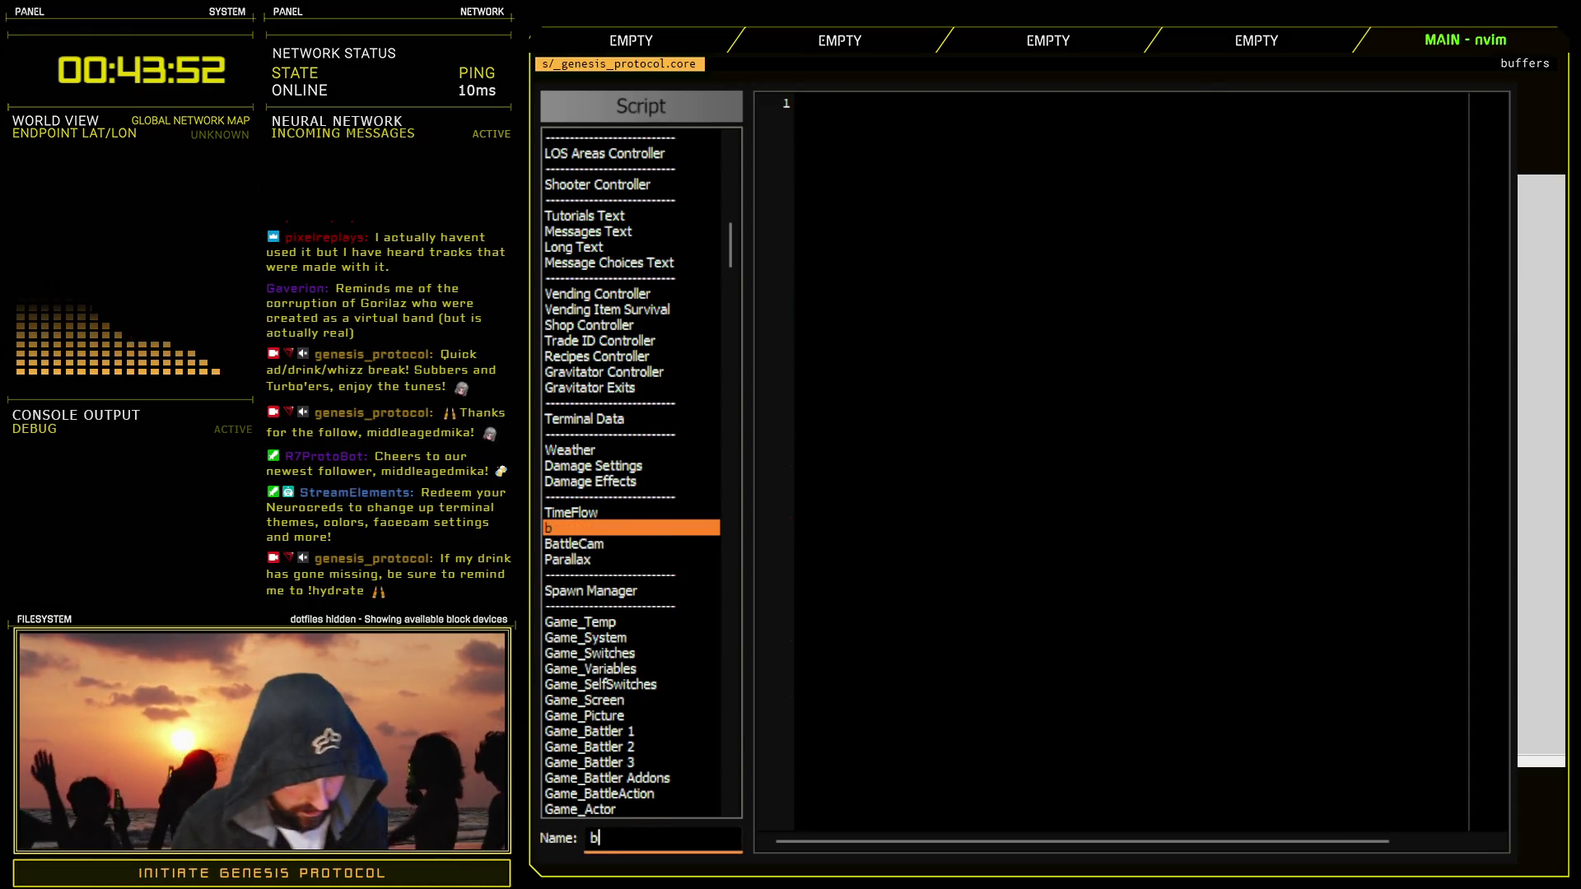
type("e director placeho")
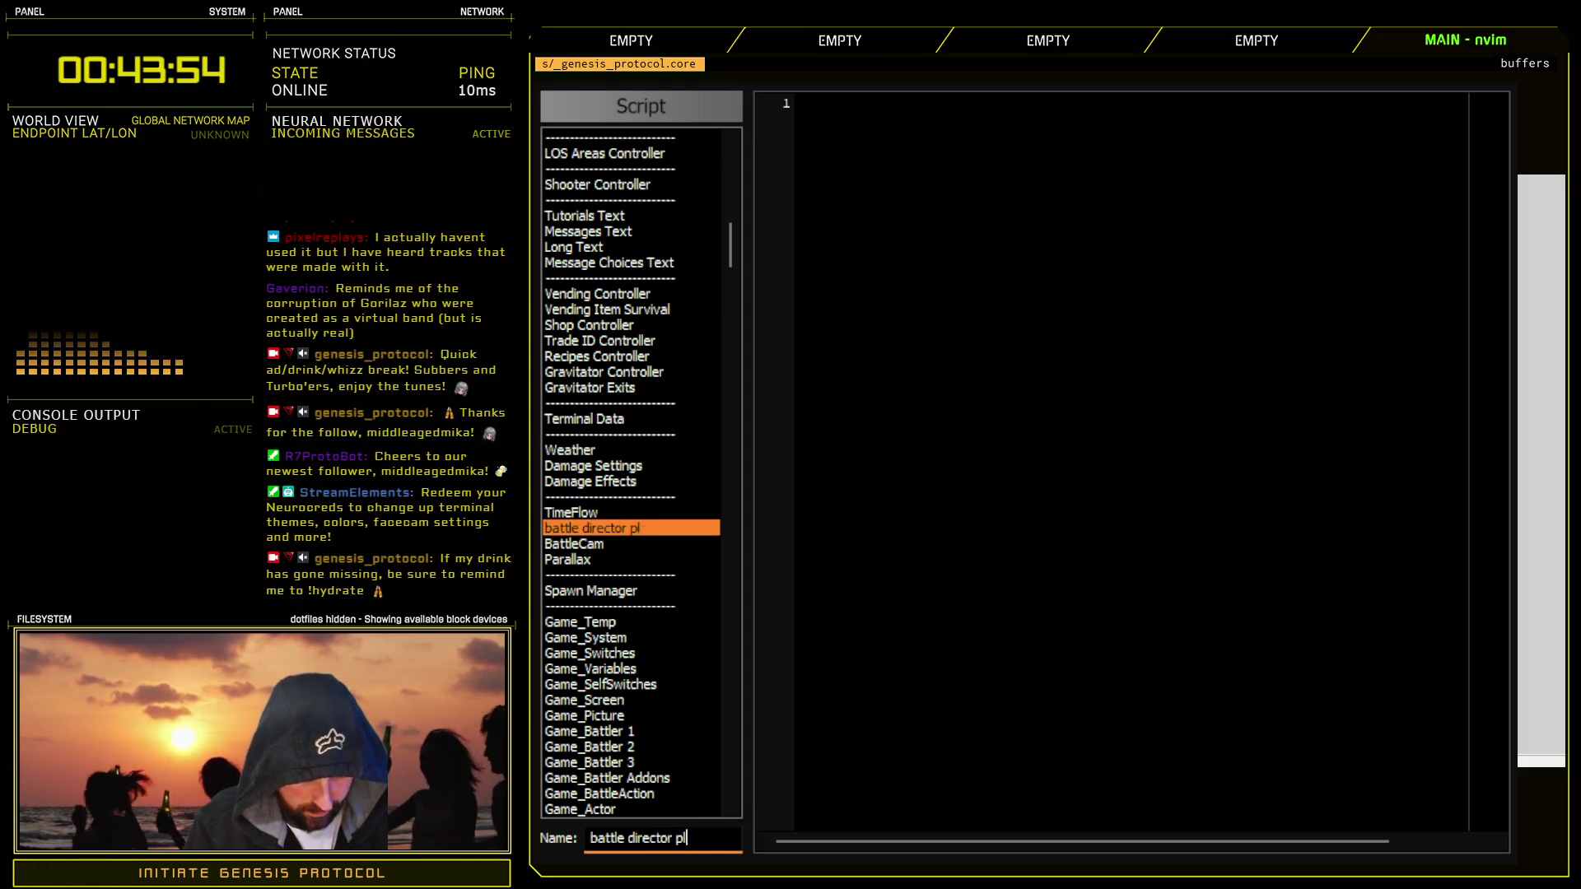
type("lder")
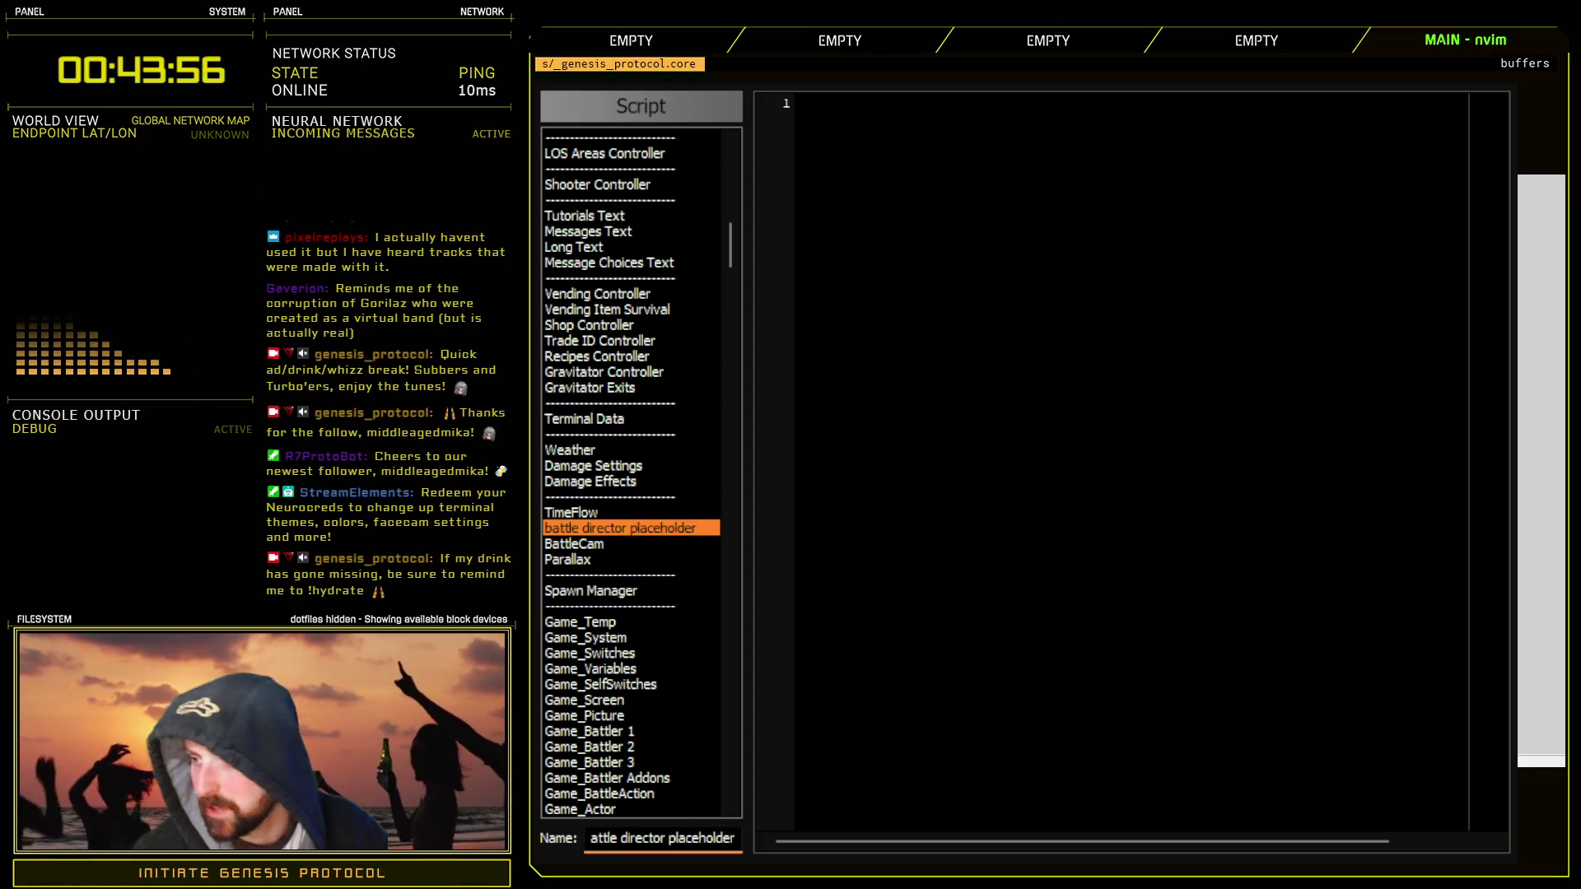
left_click_drag(733, 237, 740, 476)
scroll(609, 305, "down", 8)
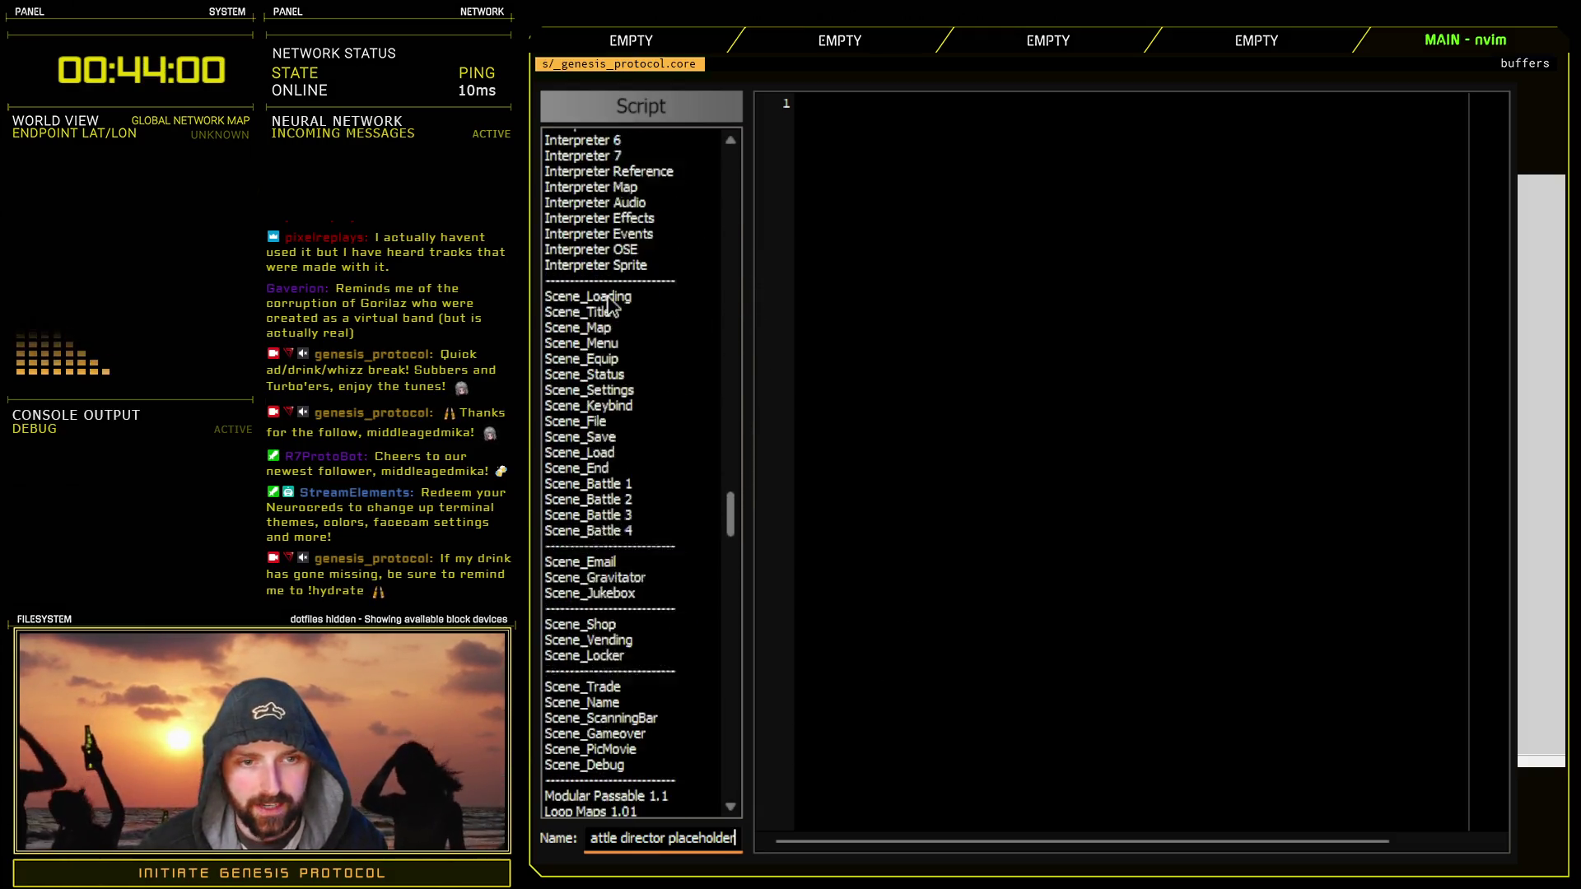
scroll(609, 305, "down", 1)
left_click(625, 529)
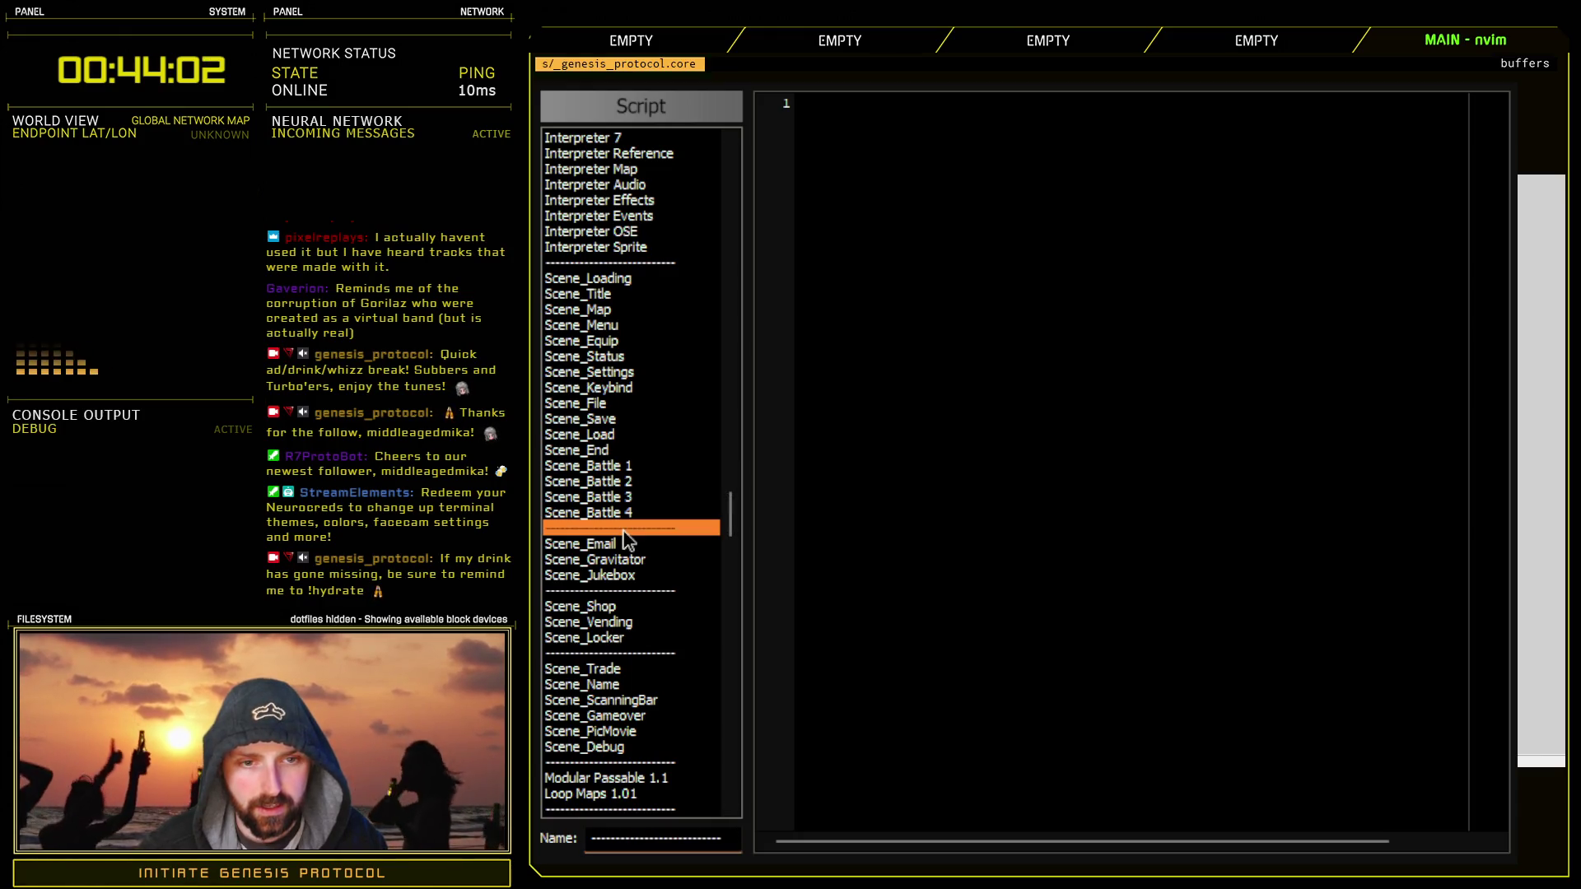
left_click(621, 467)
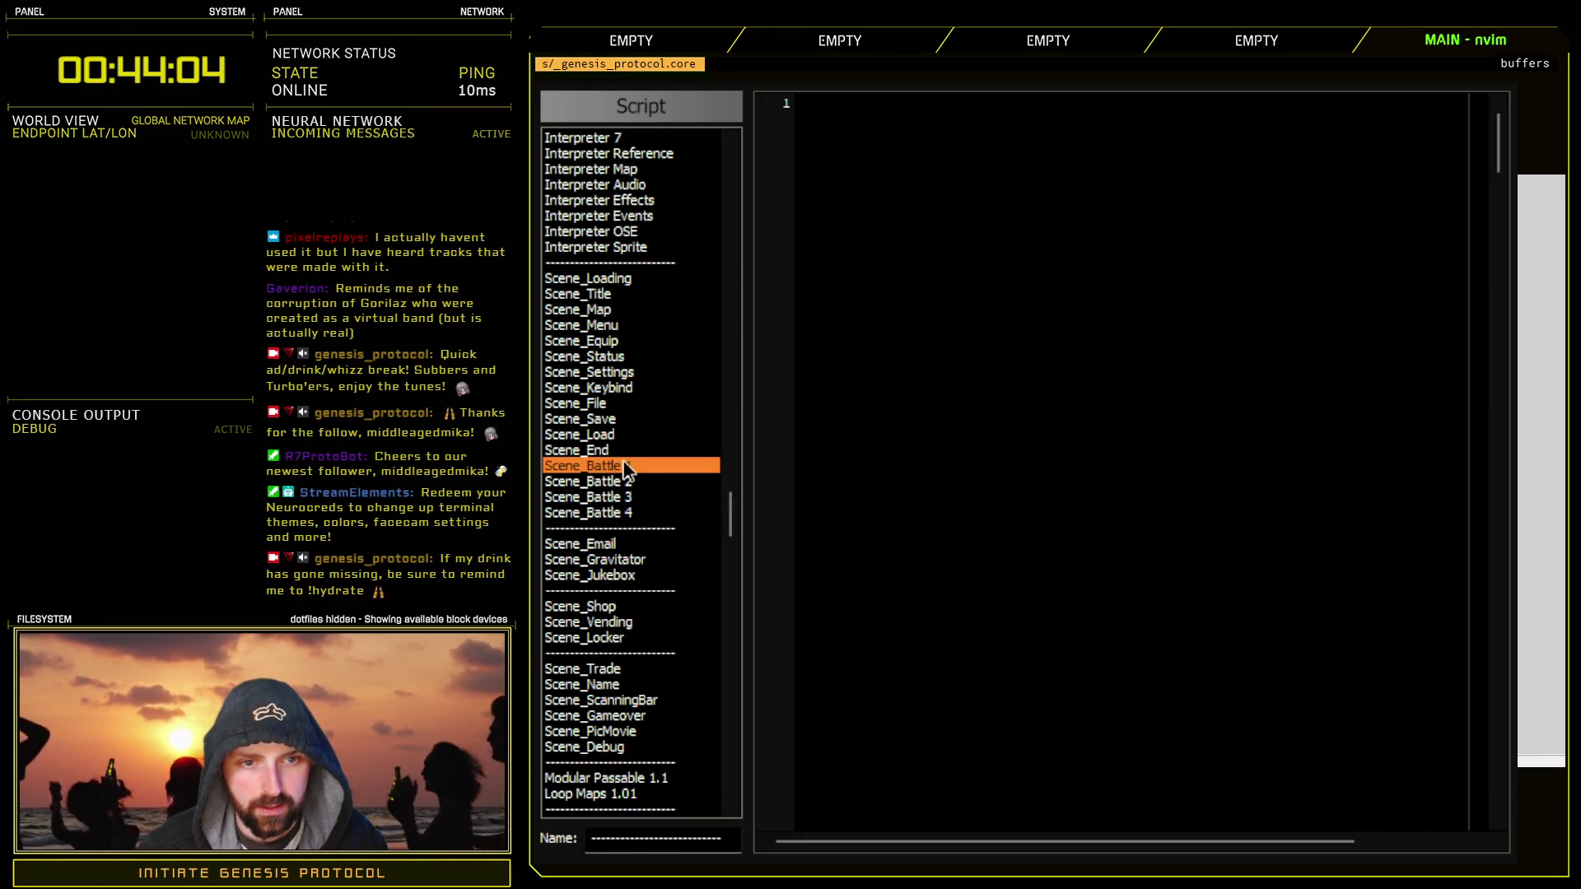
key("Insert")
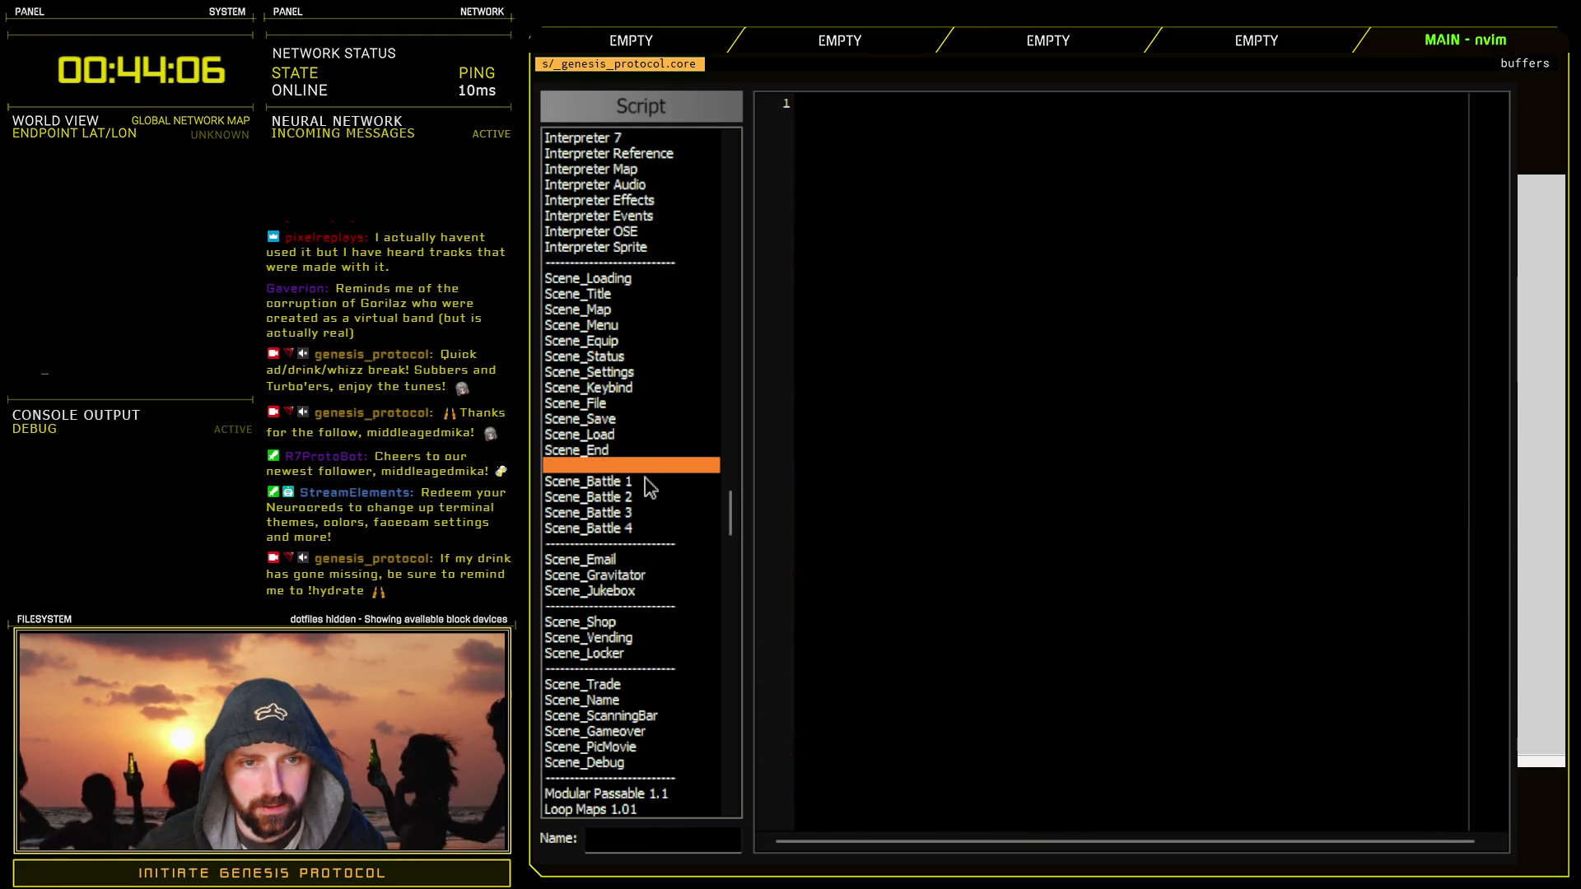
key("Insert")
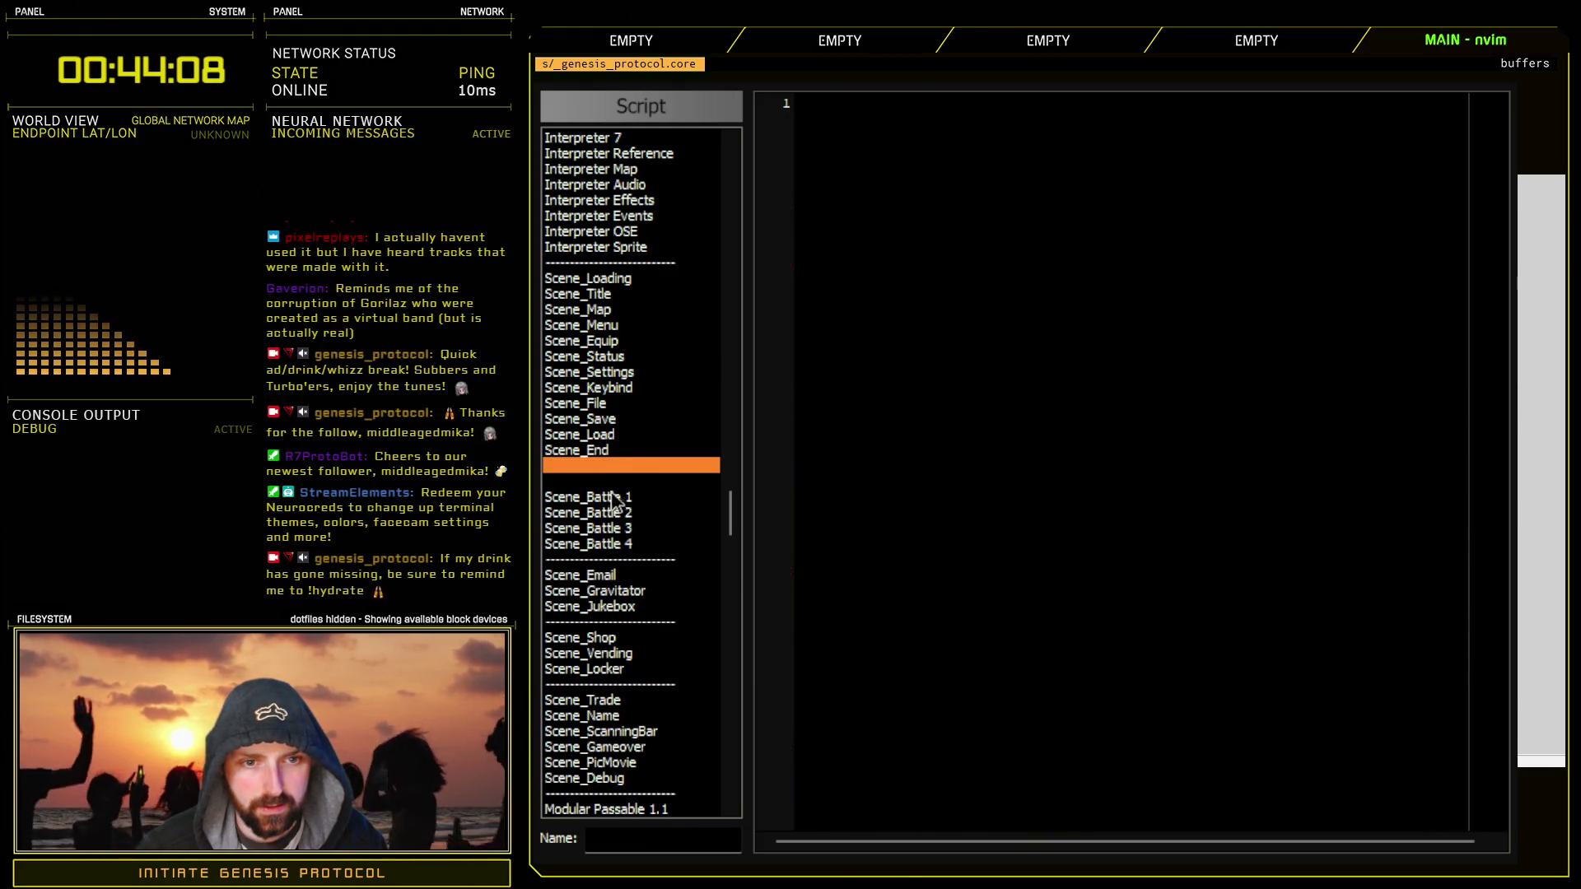
left_click(630, 483)
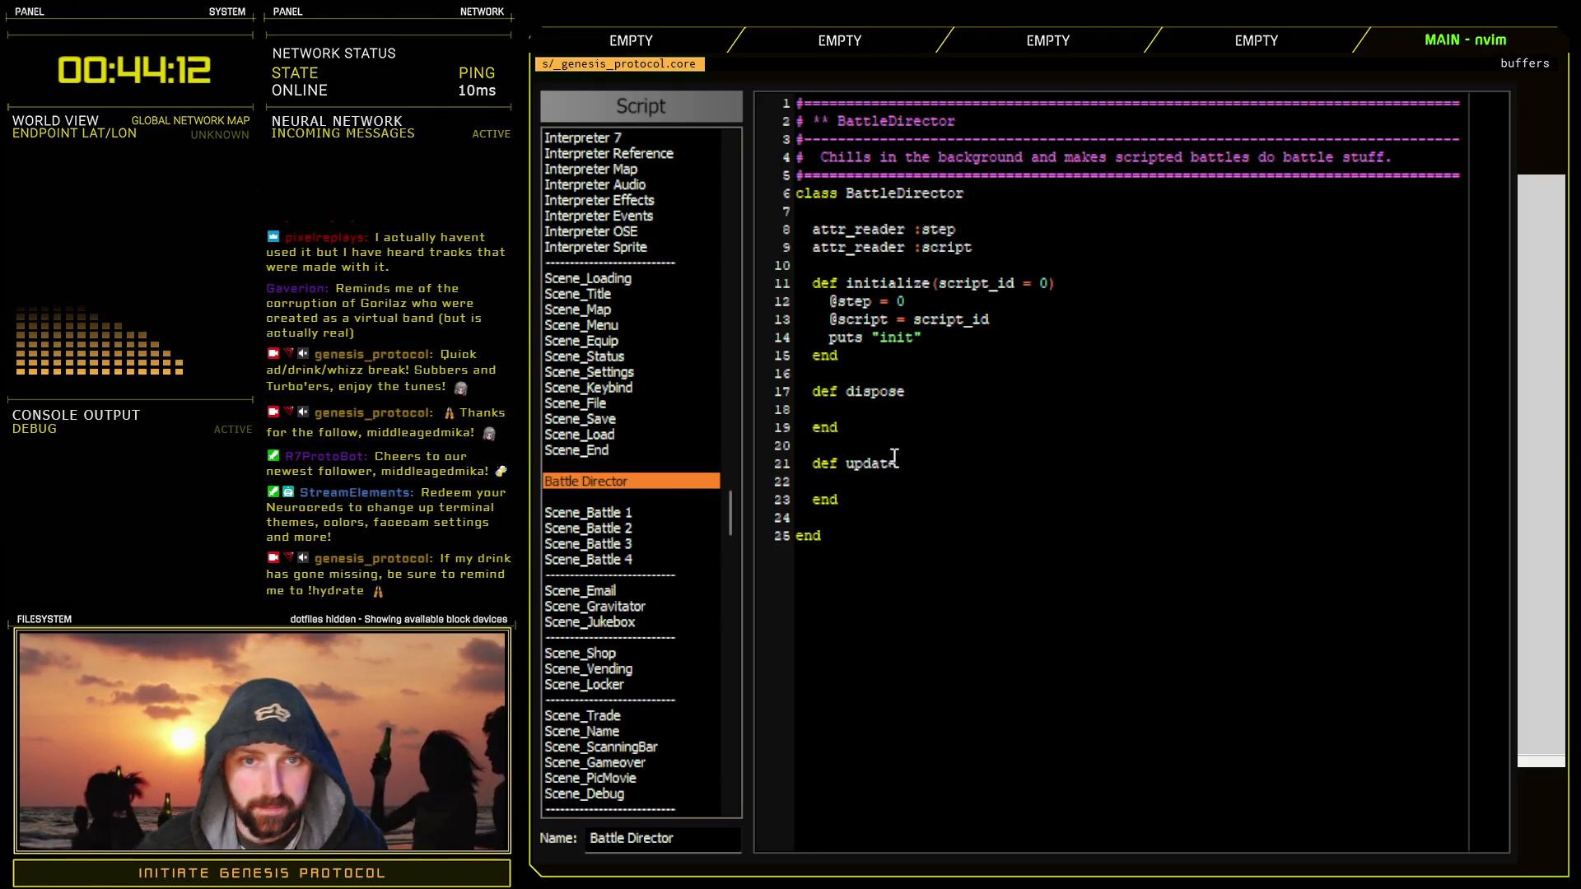
left_click(990, 248)
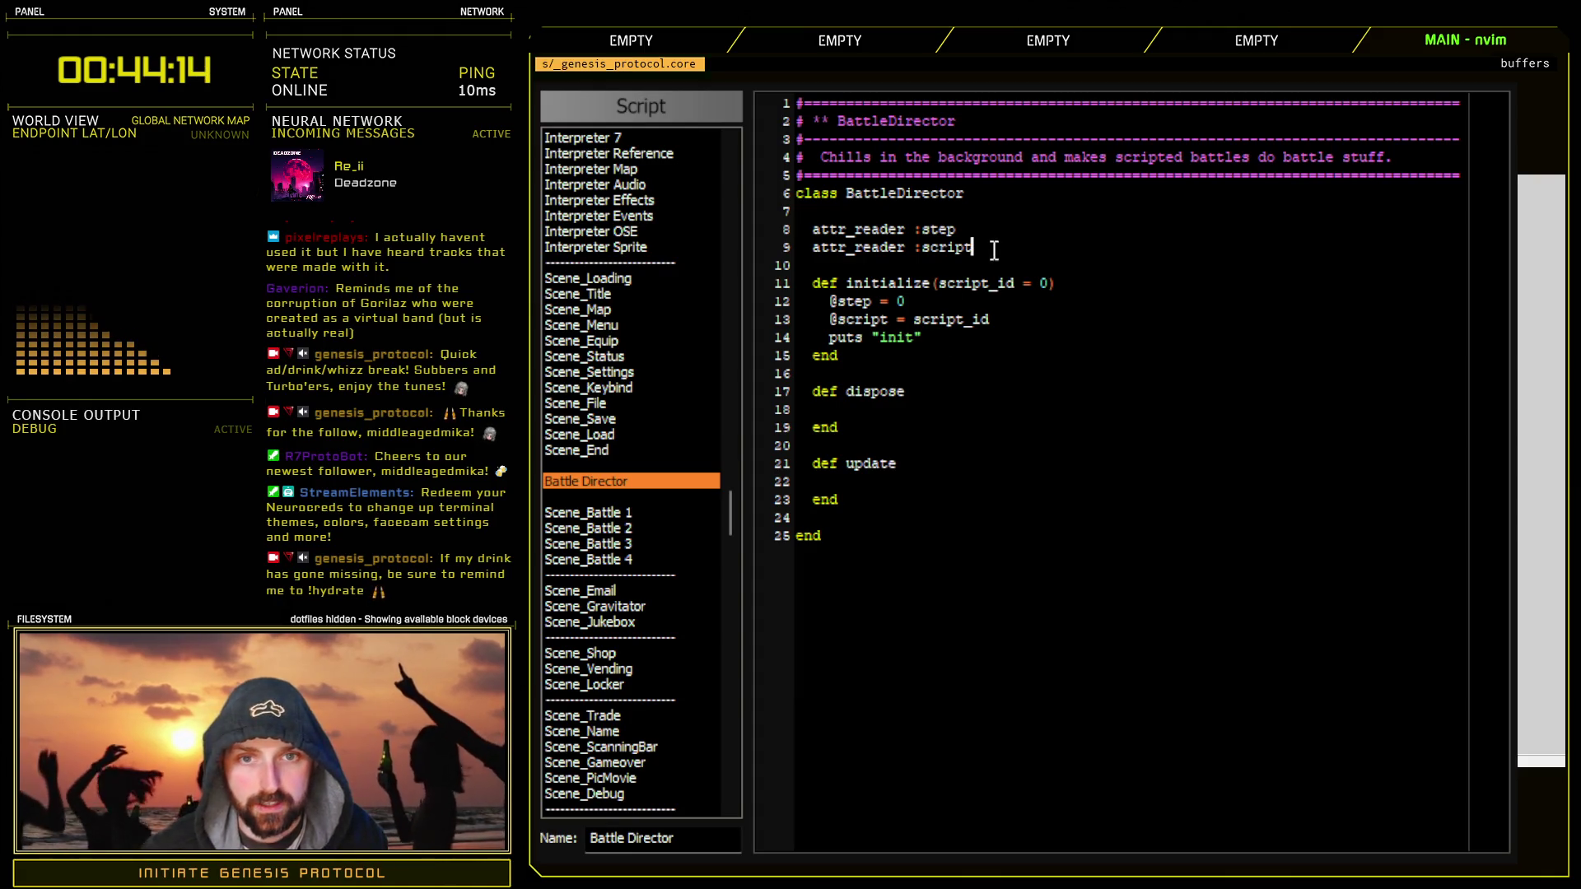
Check Scene_Battle 1's BattleDirector creation from $game_temp.scripted_battle, then view Scene_Battle 3
left_click(609, 512)
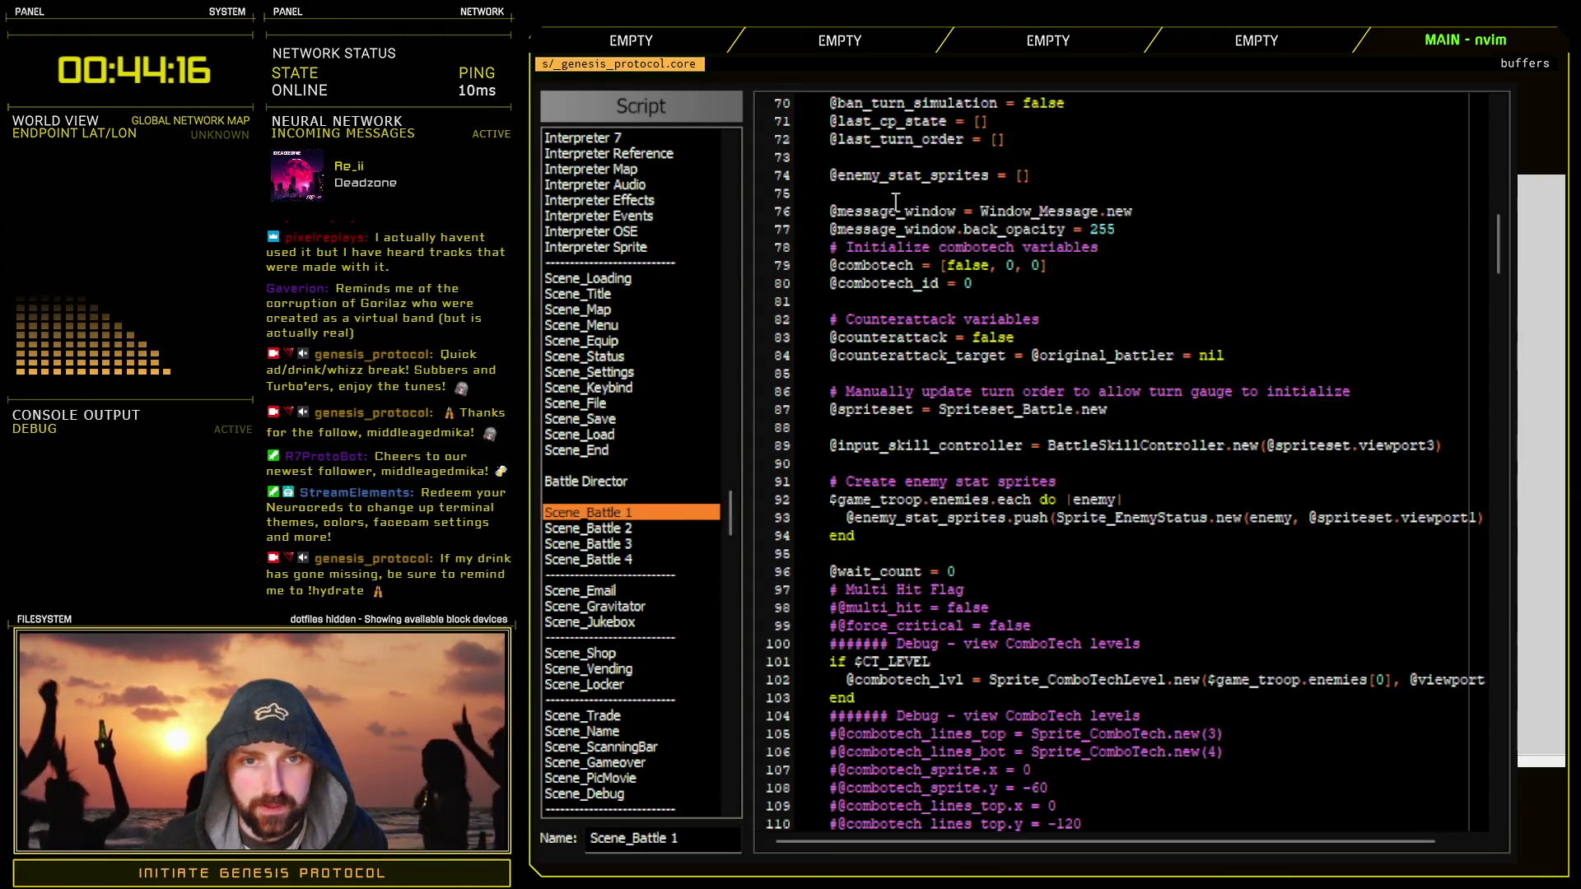
scroll(998, 435, "up", 10)
scroll(996, 431, "up", 6)
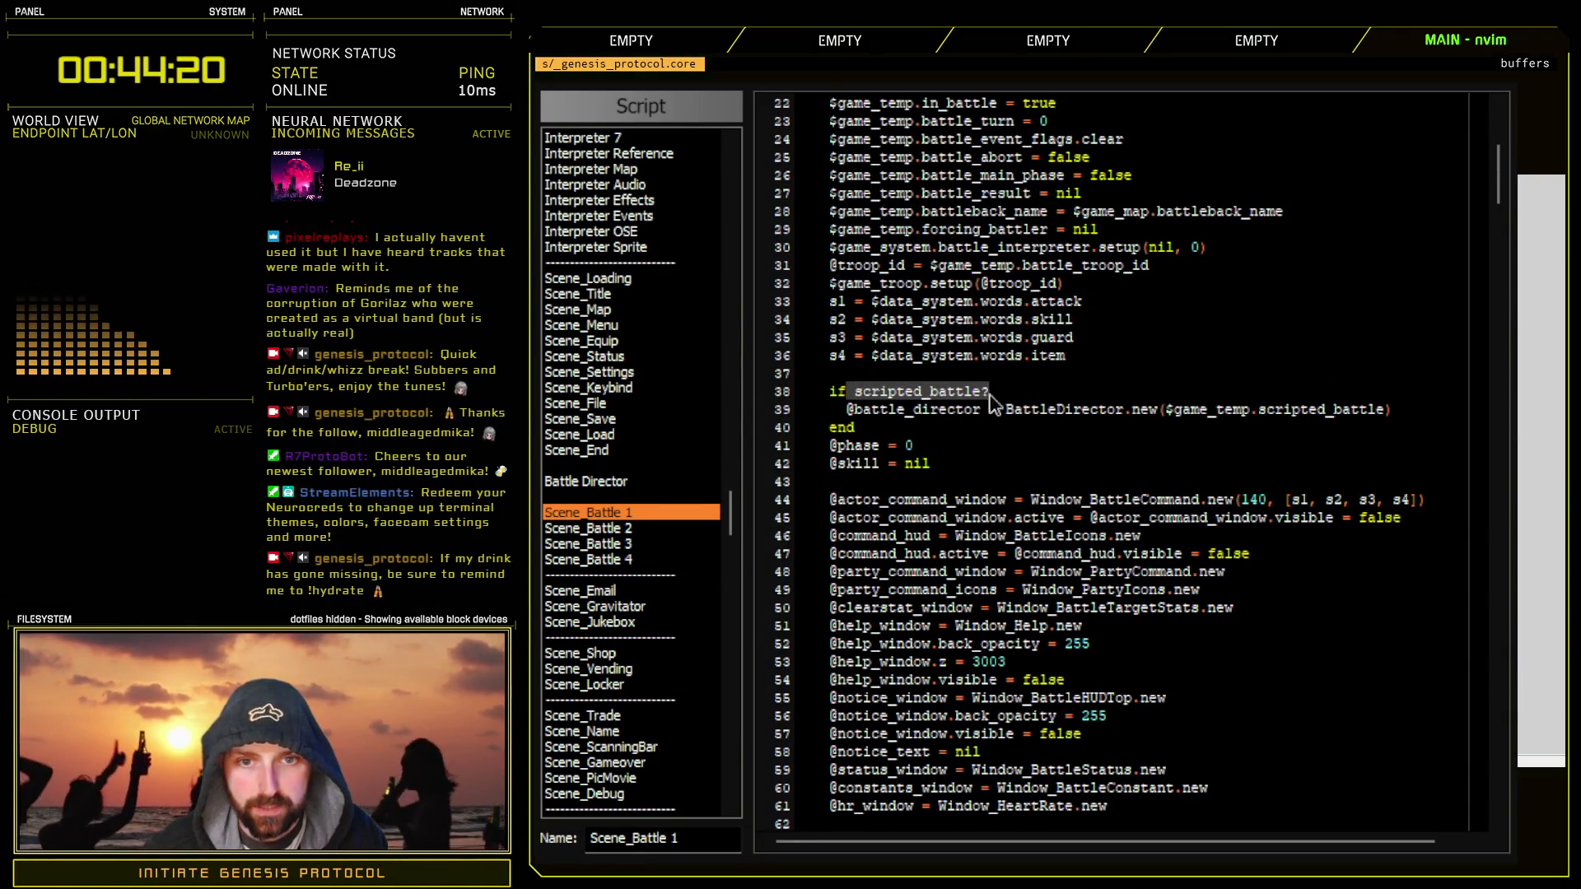
mouse_move(847, 409)
left_mouse_down()
mouse_move(1287, 422)
mouse_move(1345, 398)
mouse_move(1391, 409)
left_mouse_up()
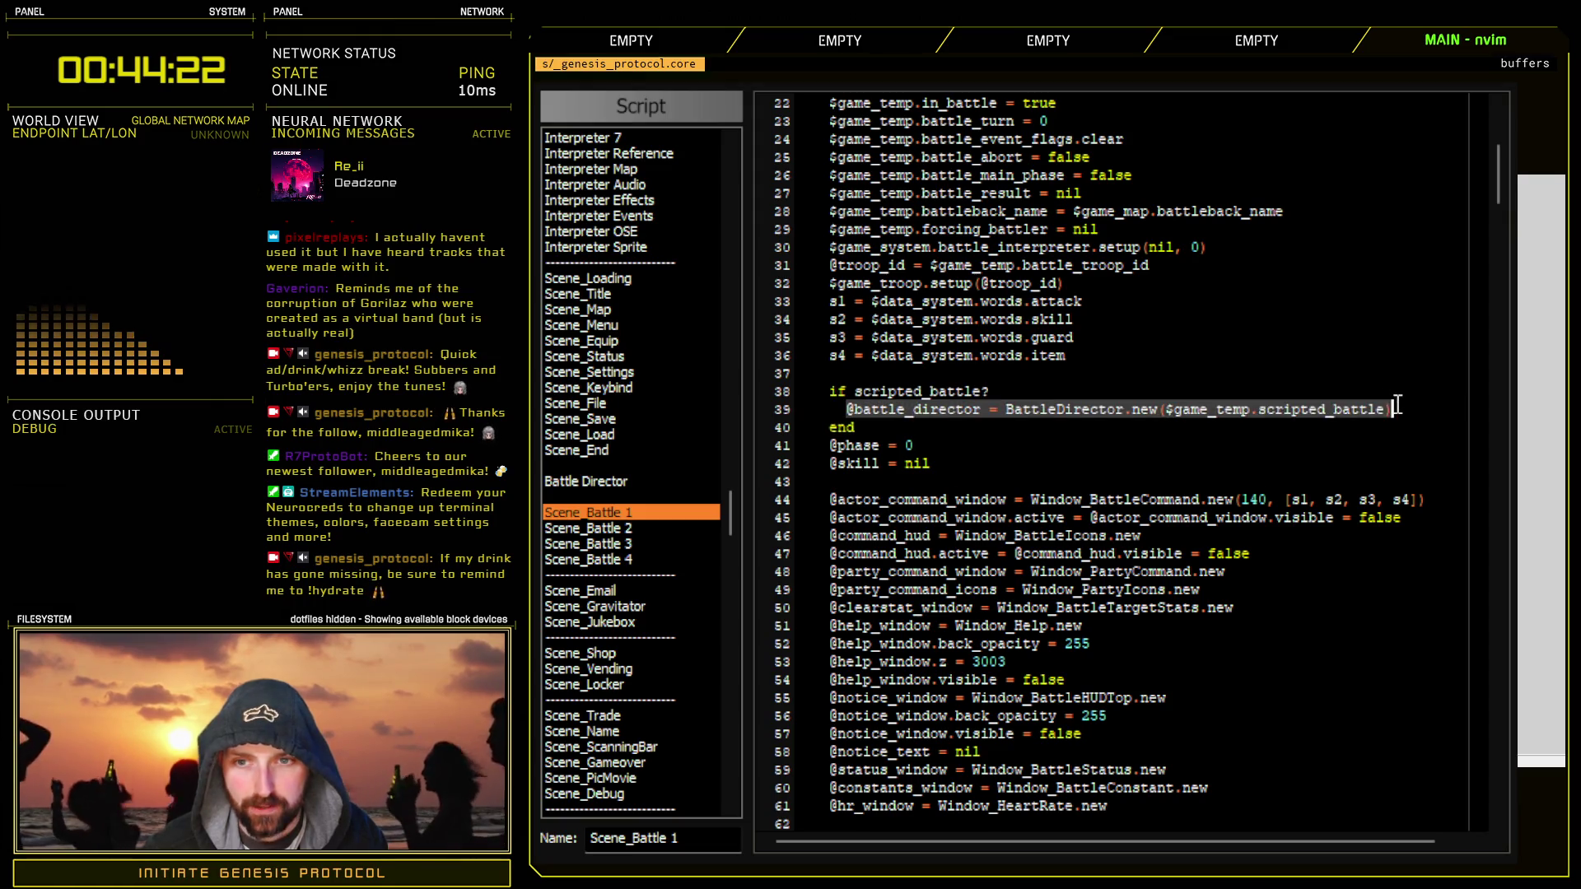
left_click_drag(1166, 409, 1382, 414)
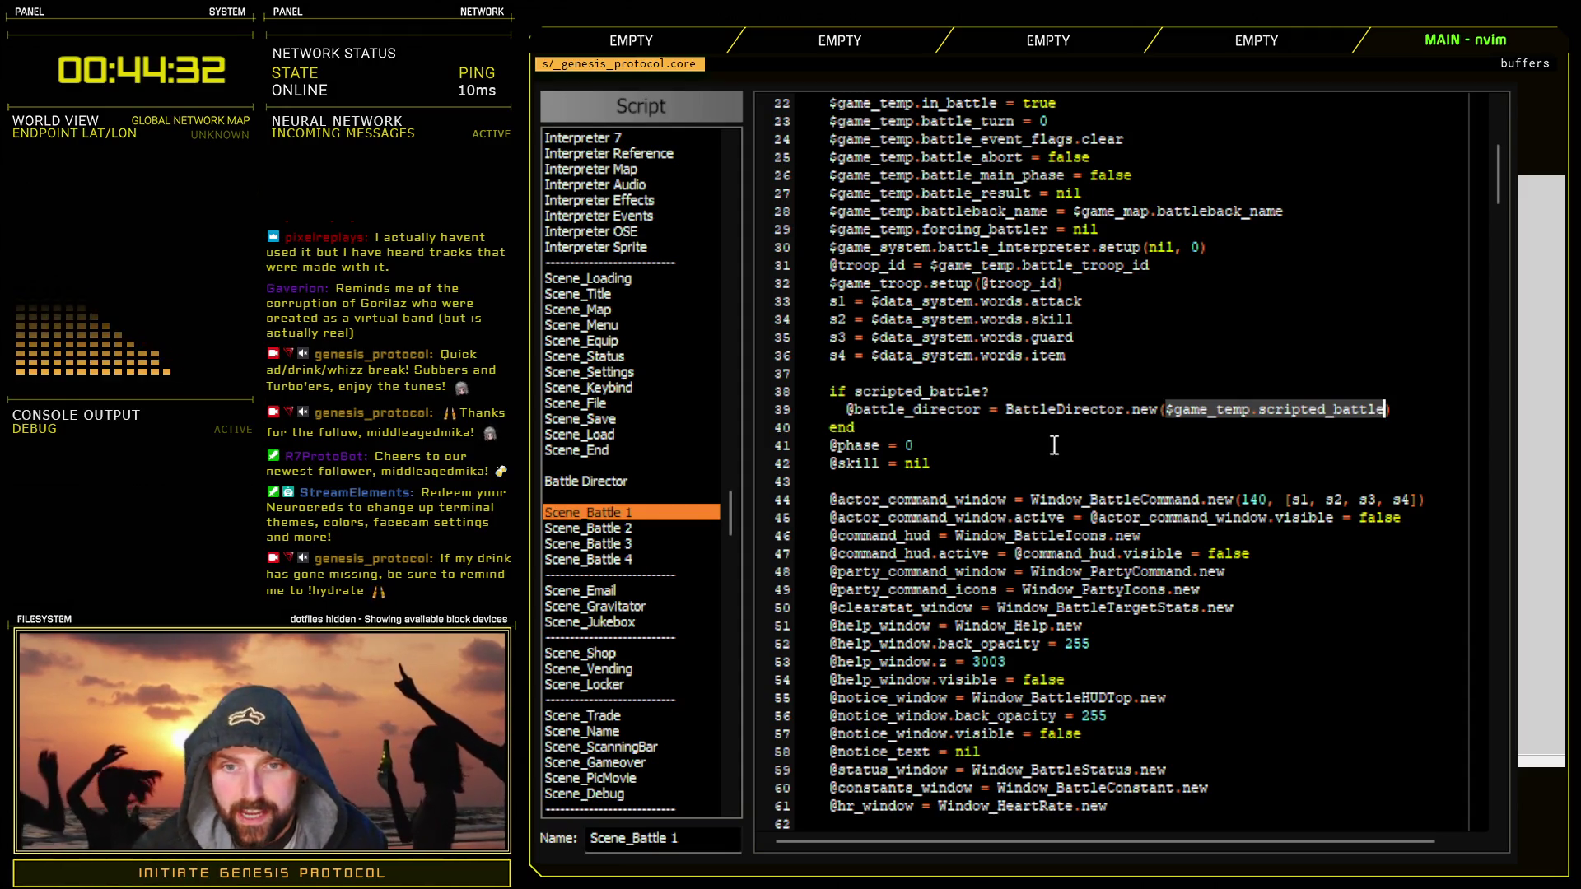
left_click(627, 545)
scroll(1503, 140, "down", 4)
scroll(1499, 121, "up", 4)
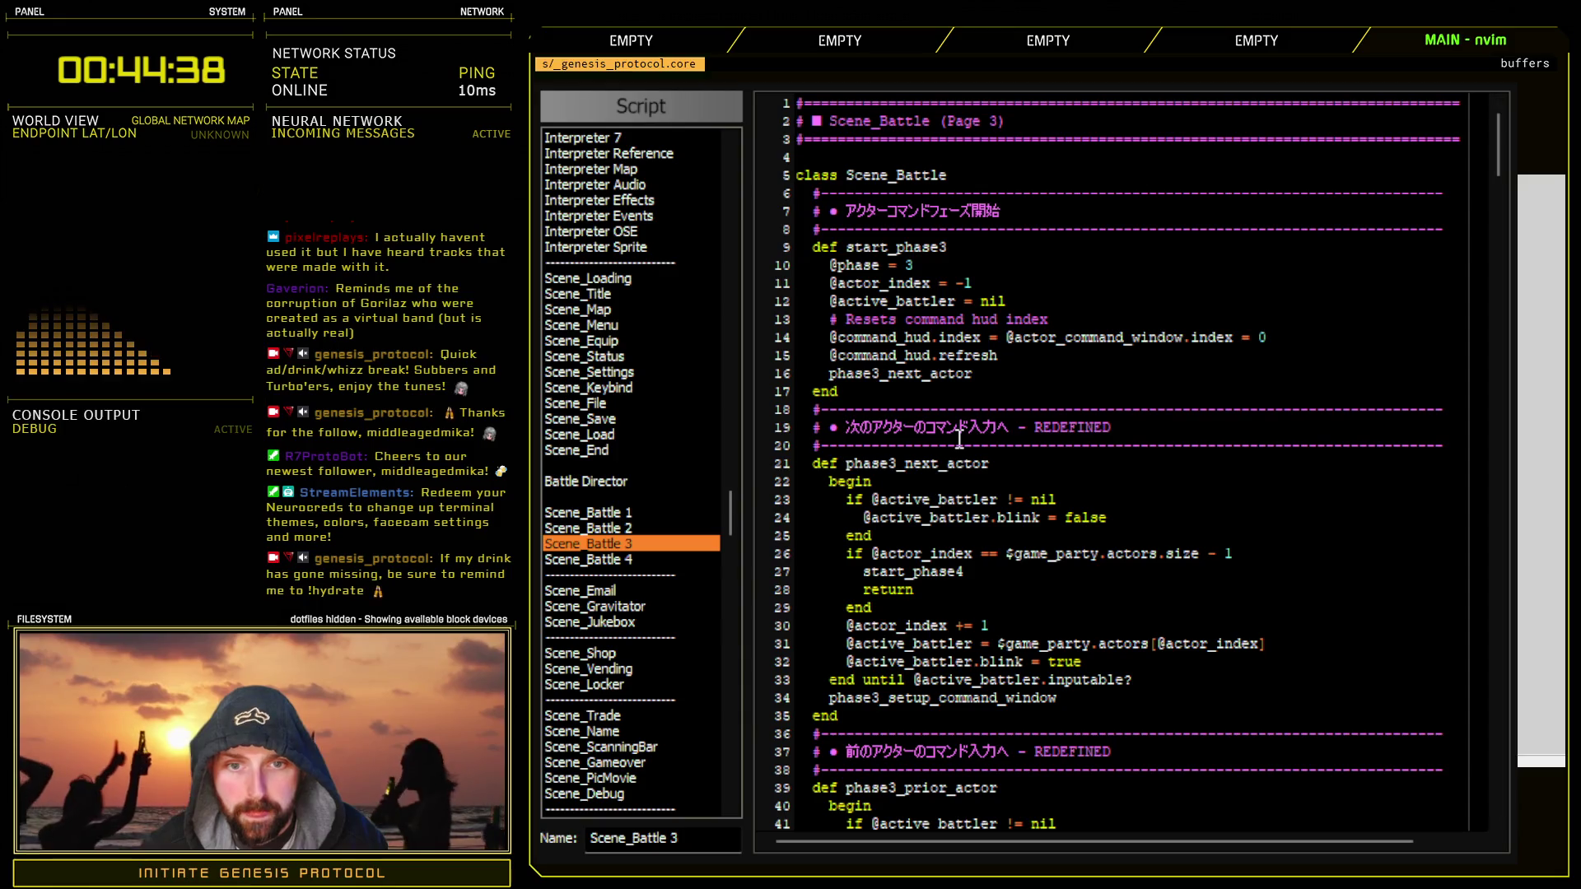
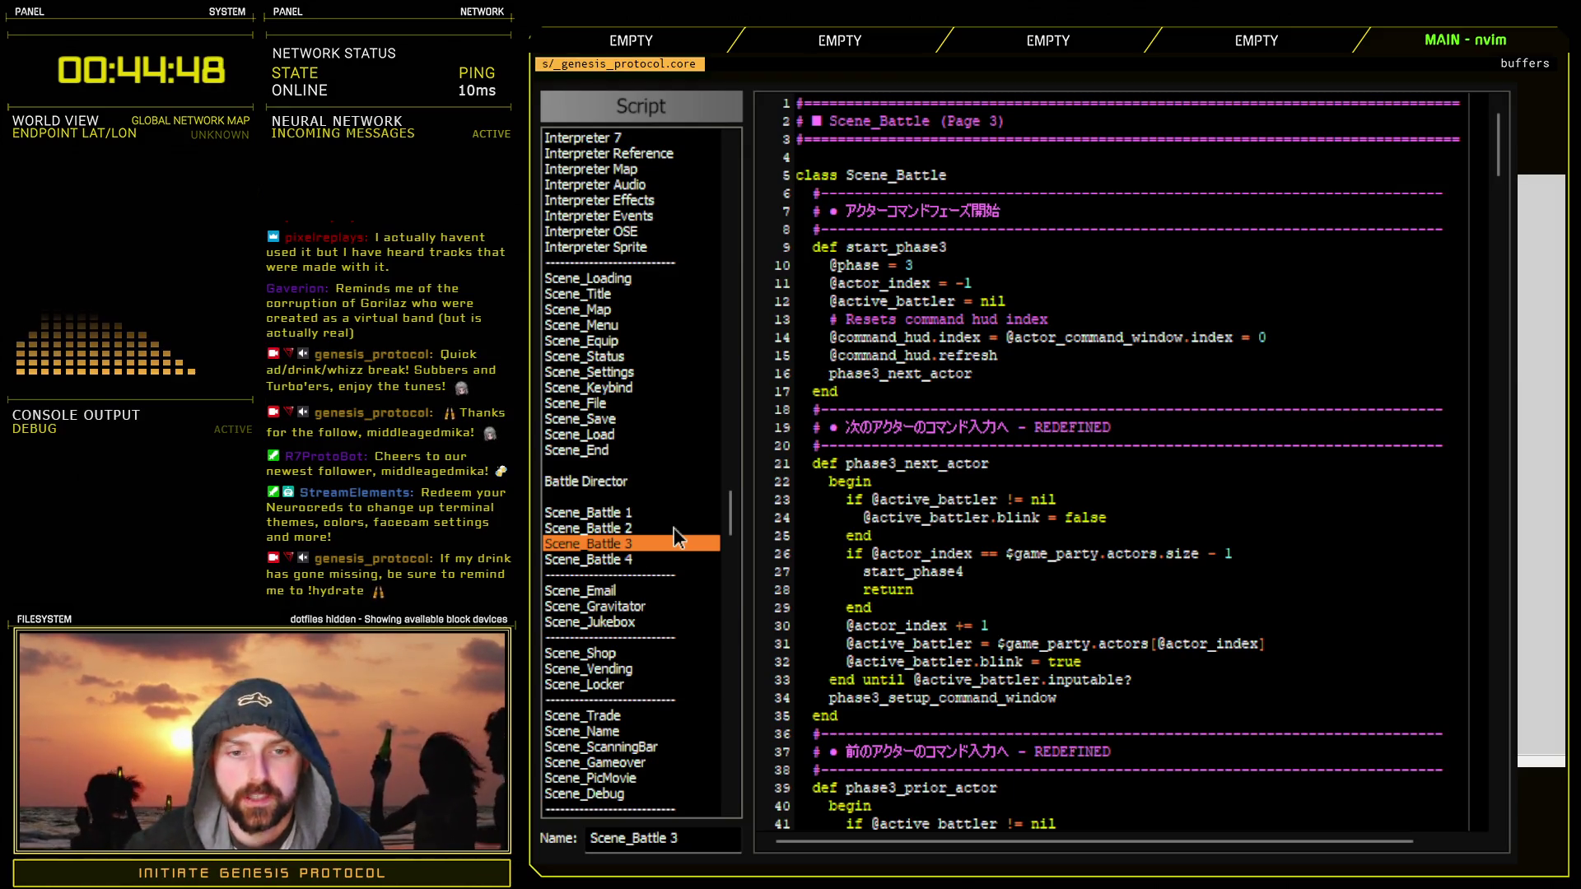
Open Scene_Battle 1 and select the scripted_battle references on lines 38–39
left_click(619, 513)
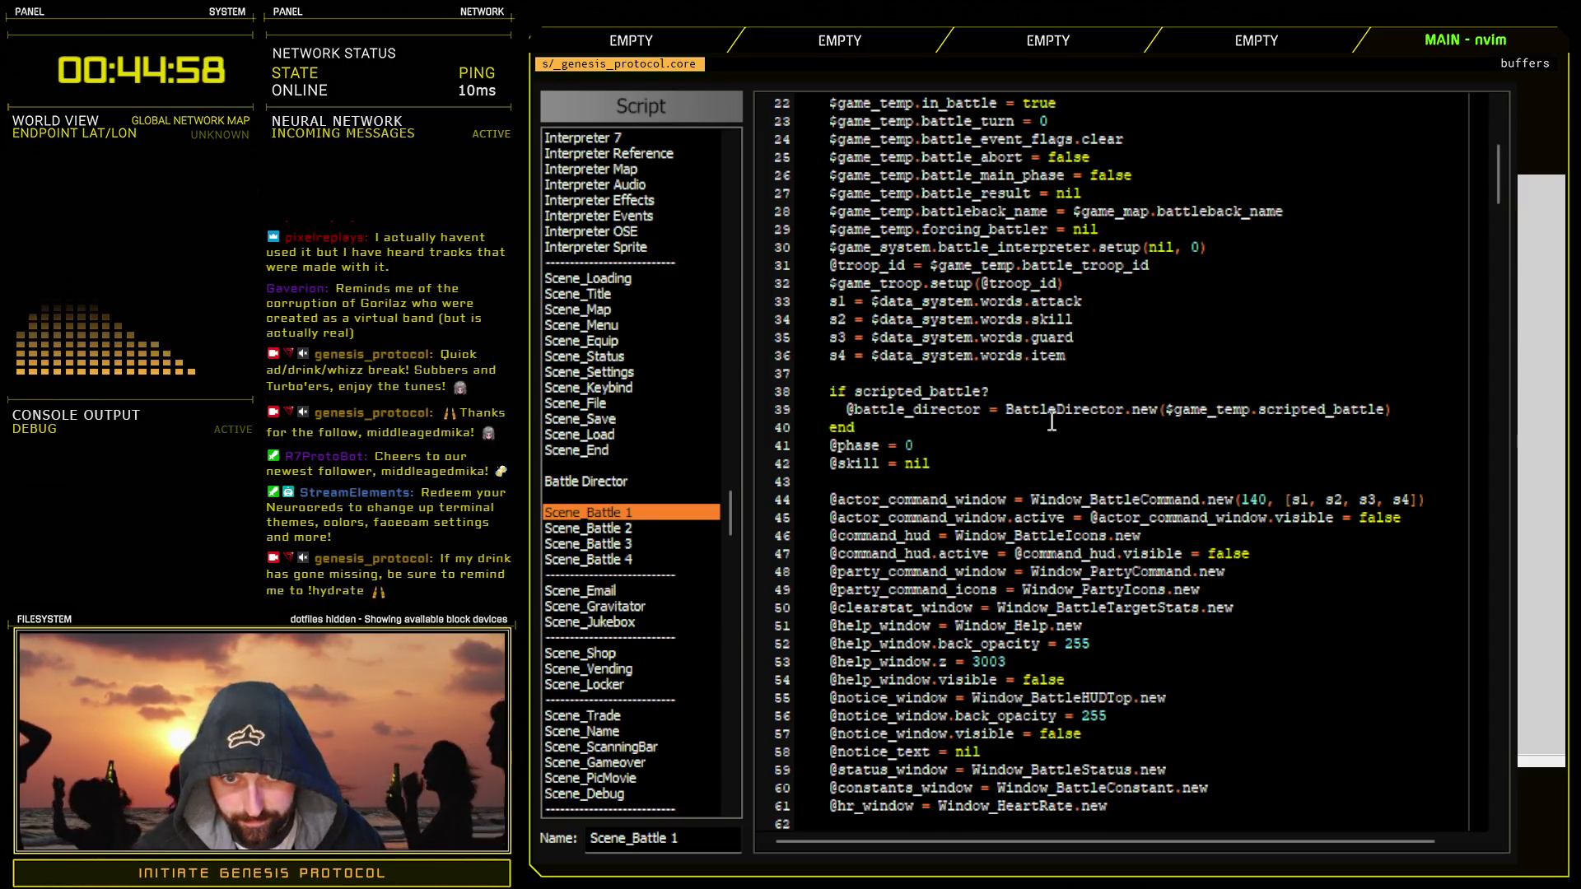
double_click(959, 394)
left_click_drag(1165, 409, 1381, 409)
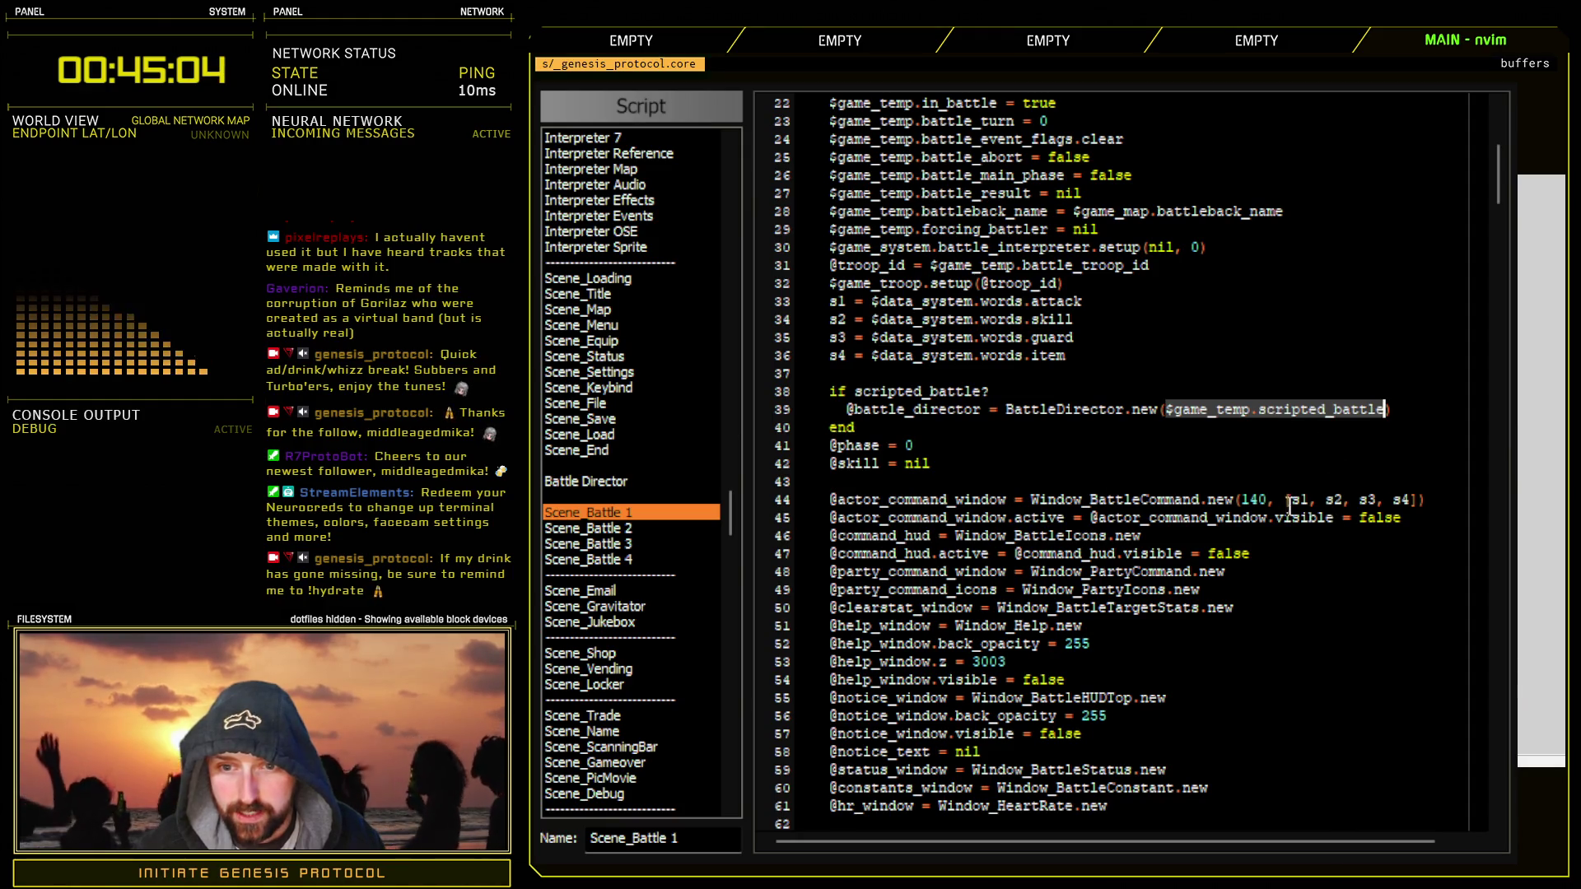
left_click_drag(732, 515, 736, 551)
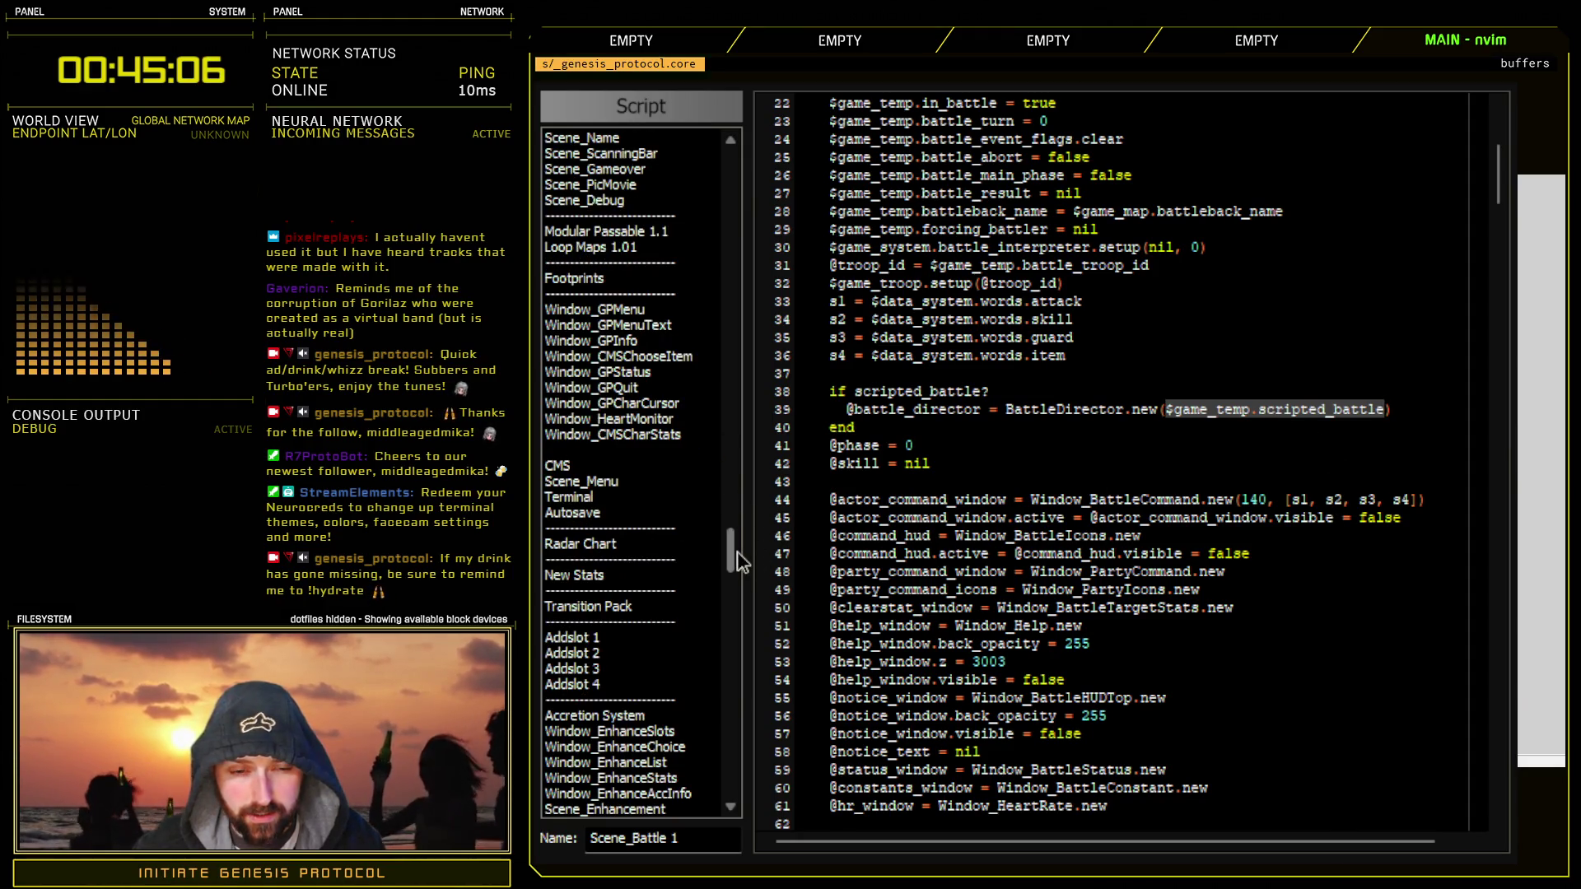
Scroll through the main method, return to the BattleDirector setup, and start a search
scroll(724, 544, "up", 9)
scroll(954, 516, "up", 7)
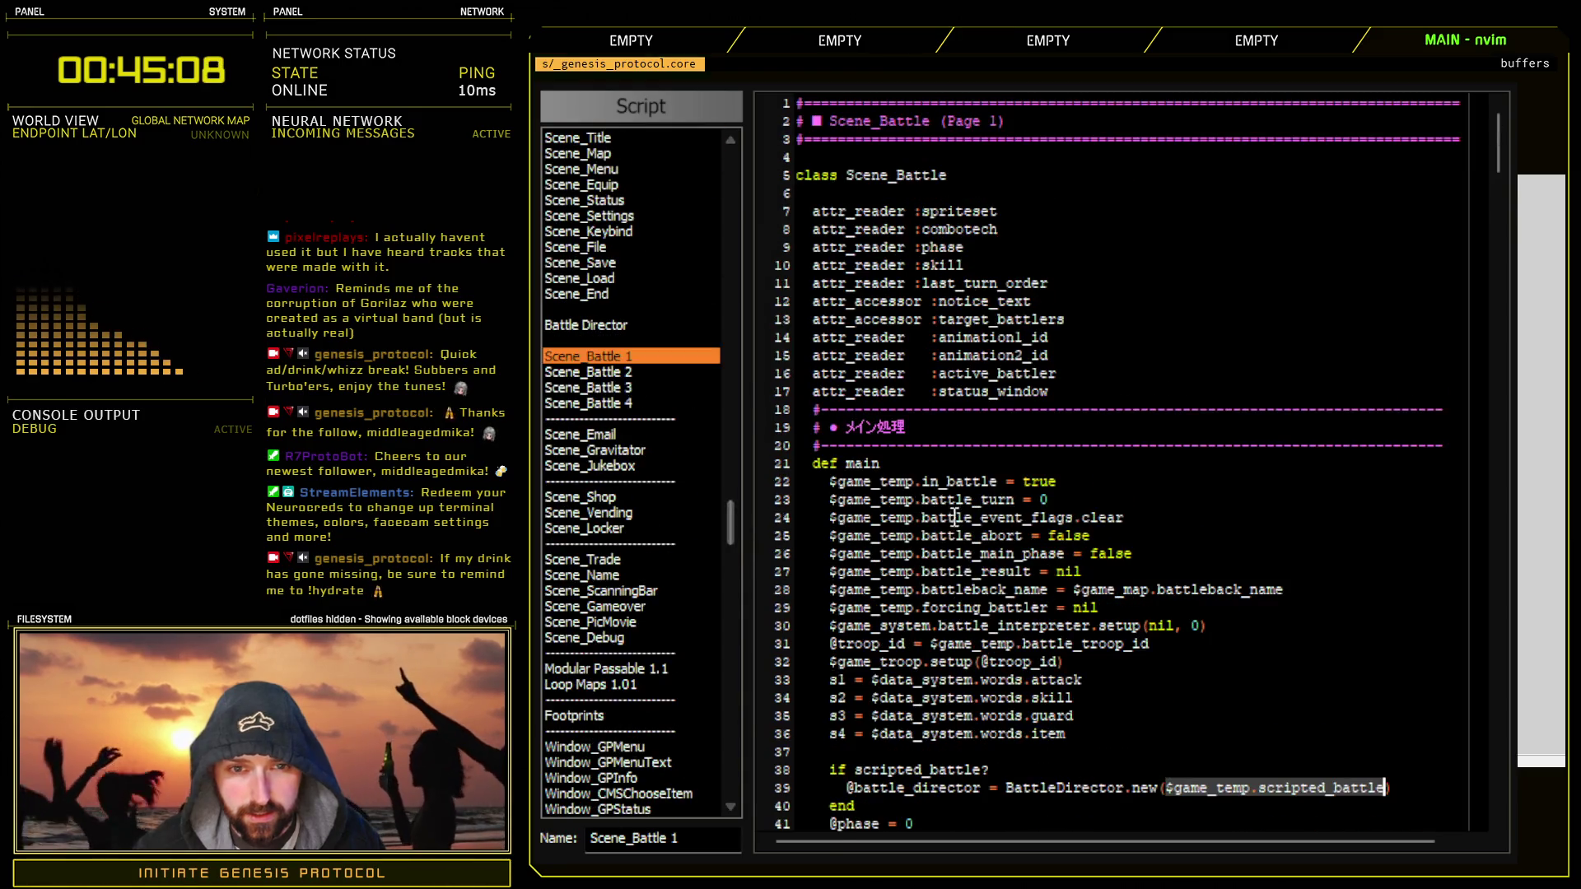
scroll(954, 517, "down", 20)
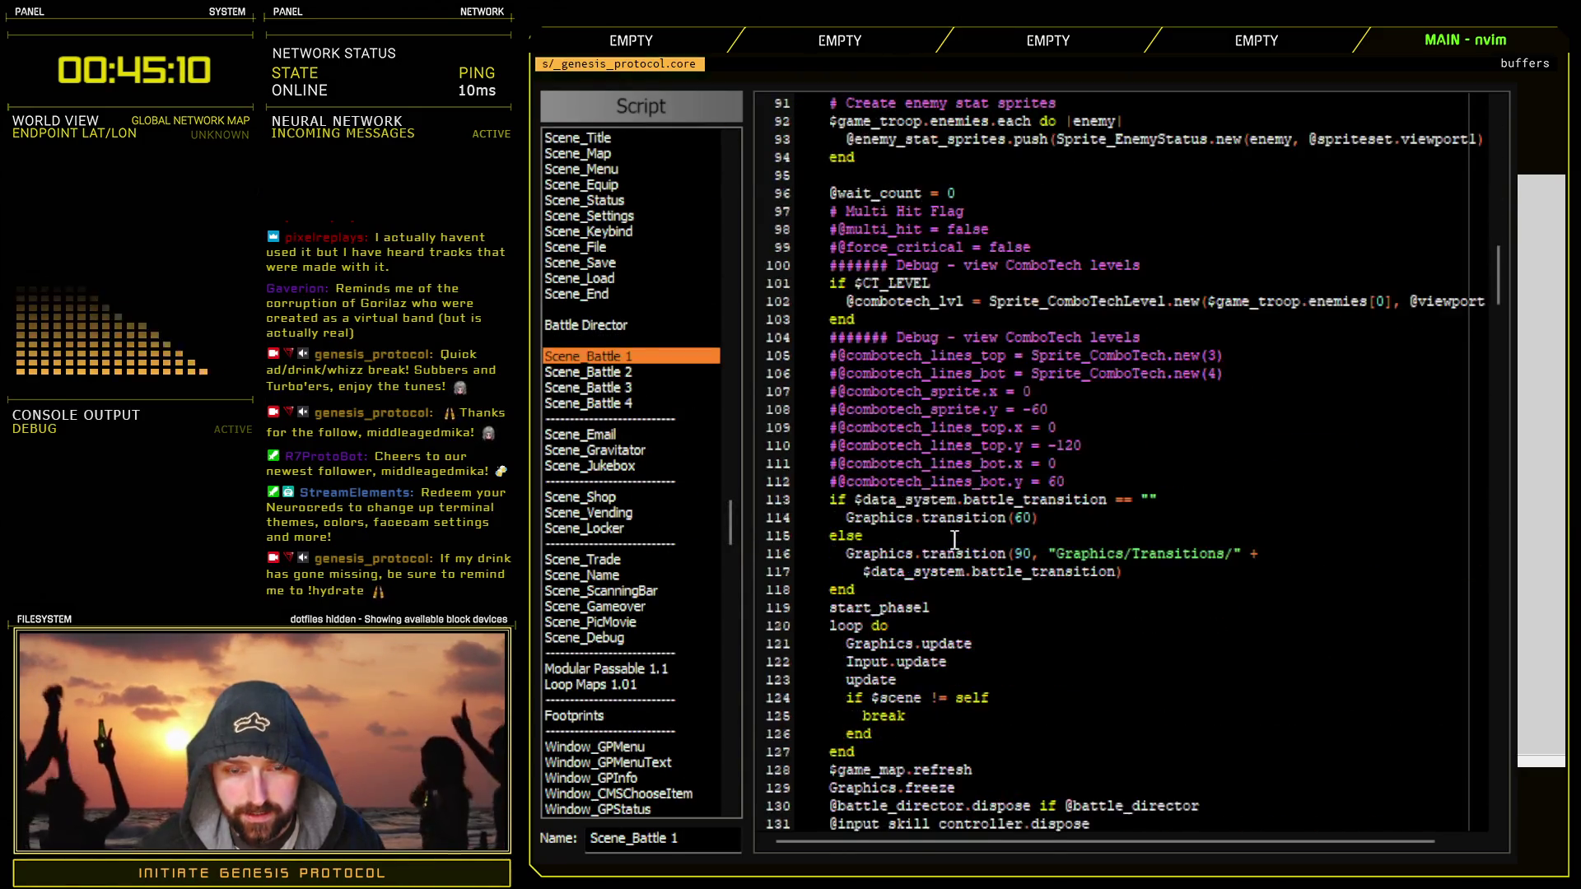
scroll(947, 564, "down", 18)
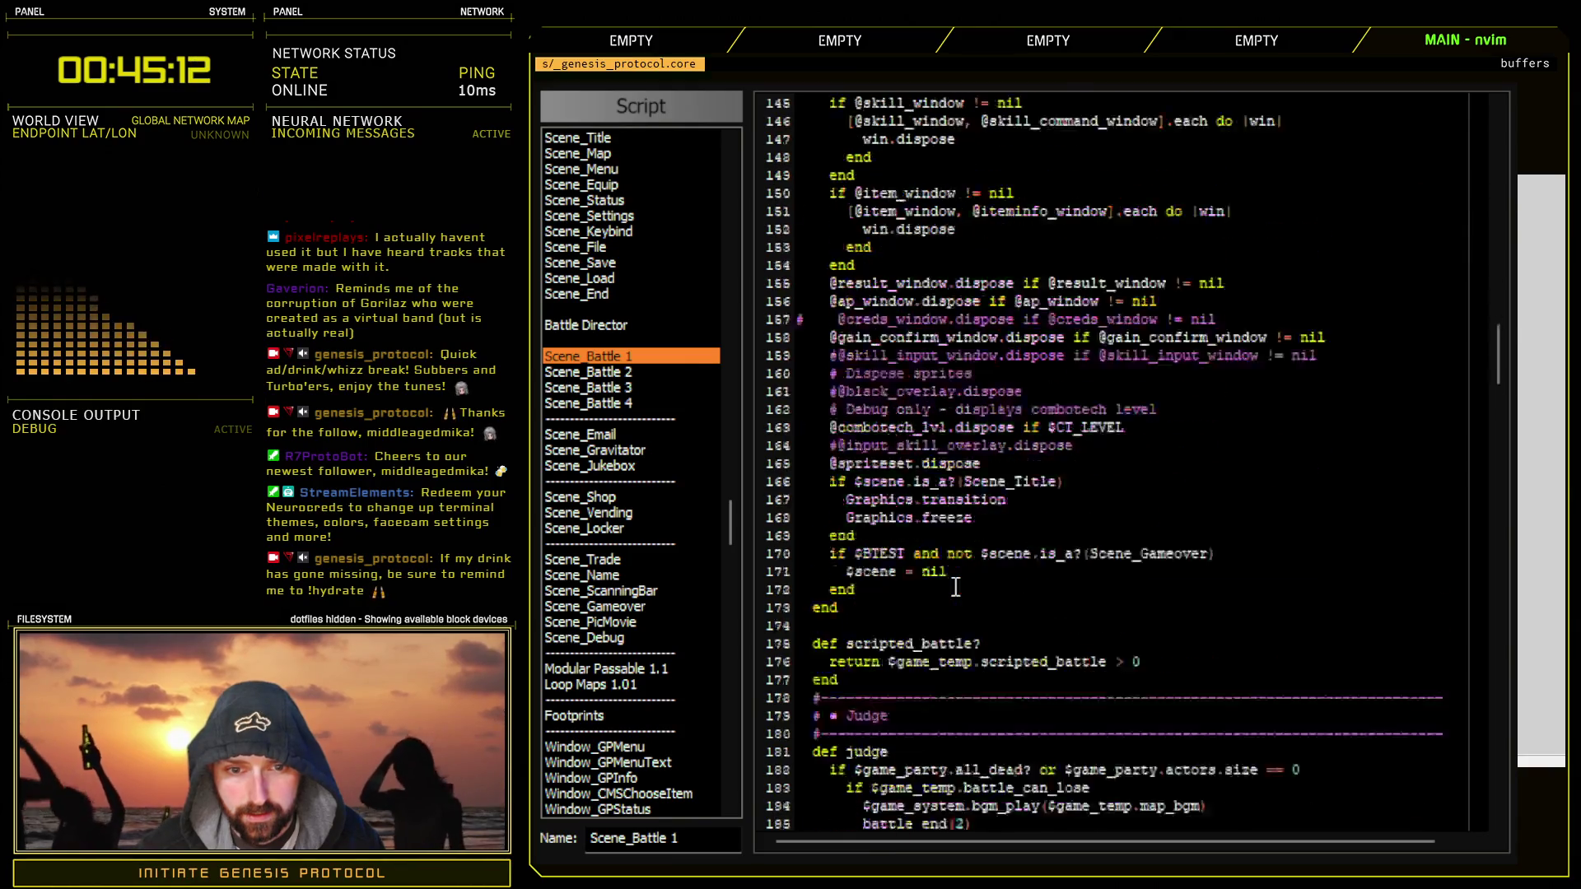
scroll(955, 587, "down", 6)
scroll(955, 586, "up", 6)
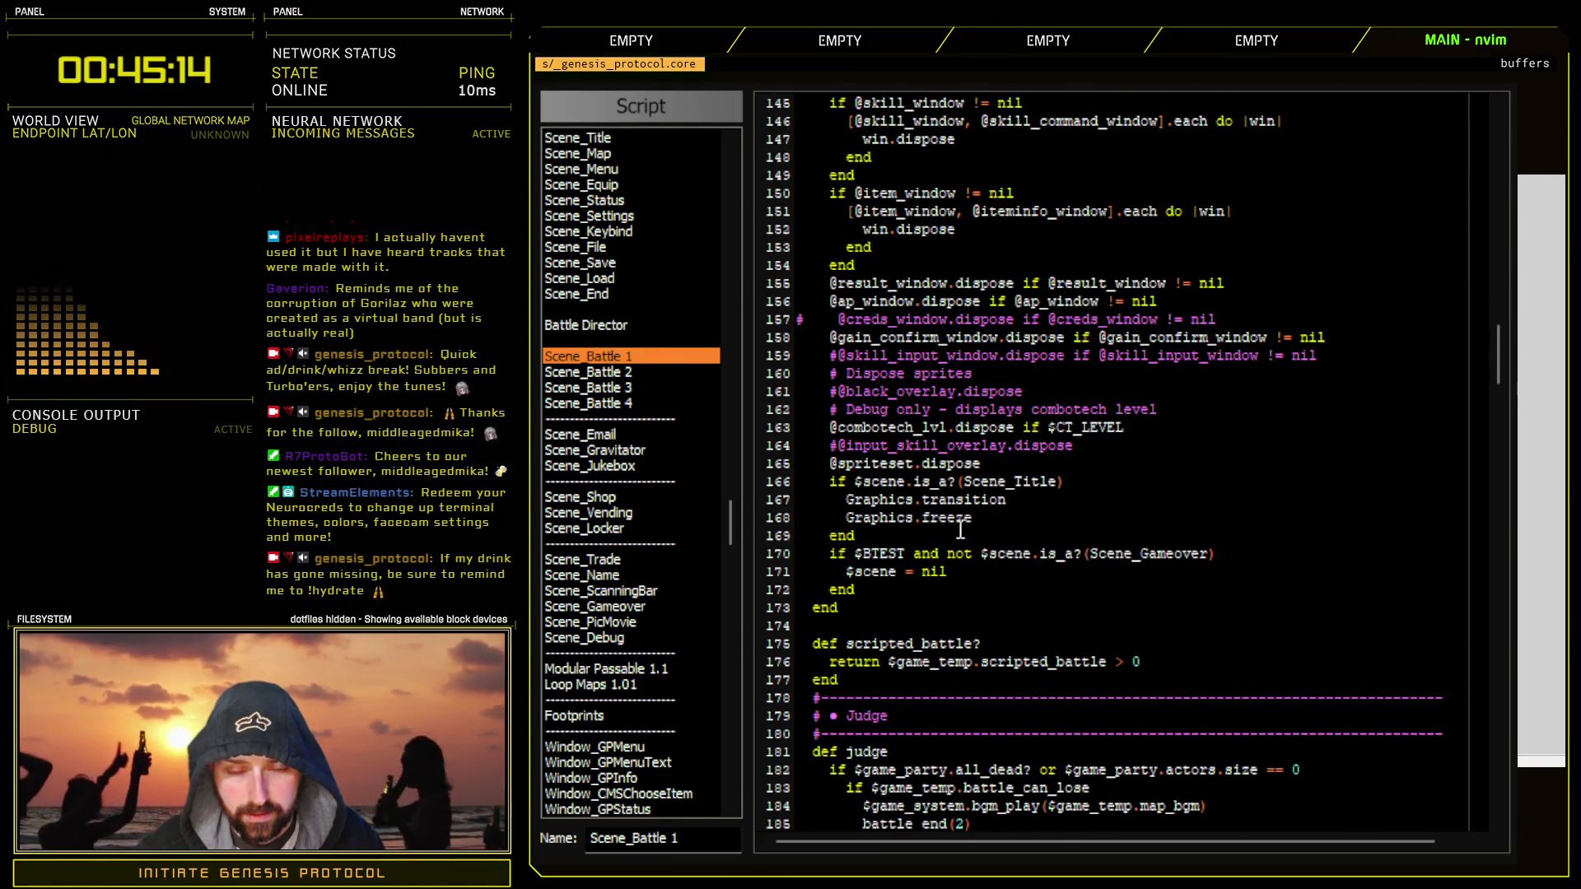
left_click(665, 360)
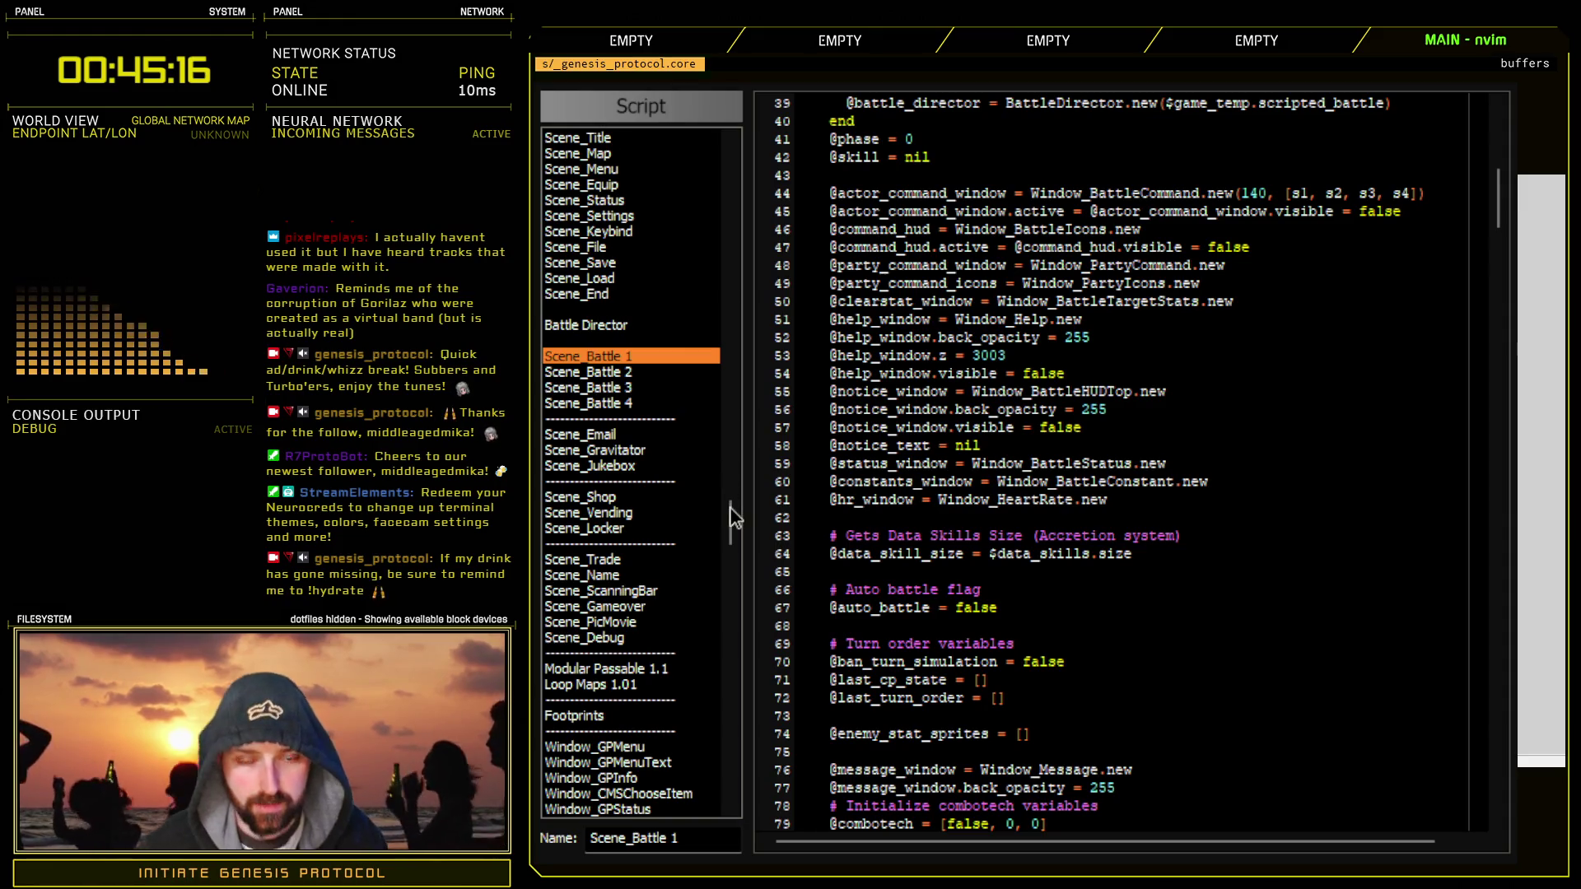
key("ctrl+f")
Search all scripts for $BTEST and jump to its check in Game_Actor
type("$BTEST")
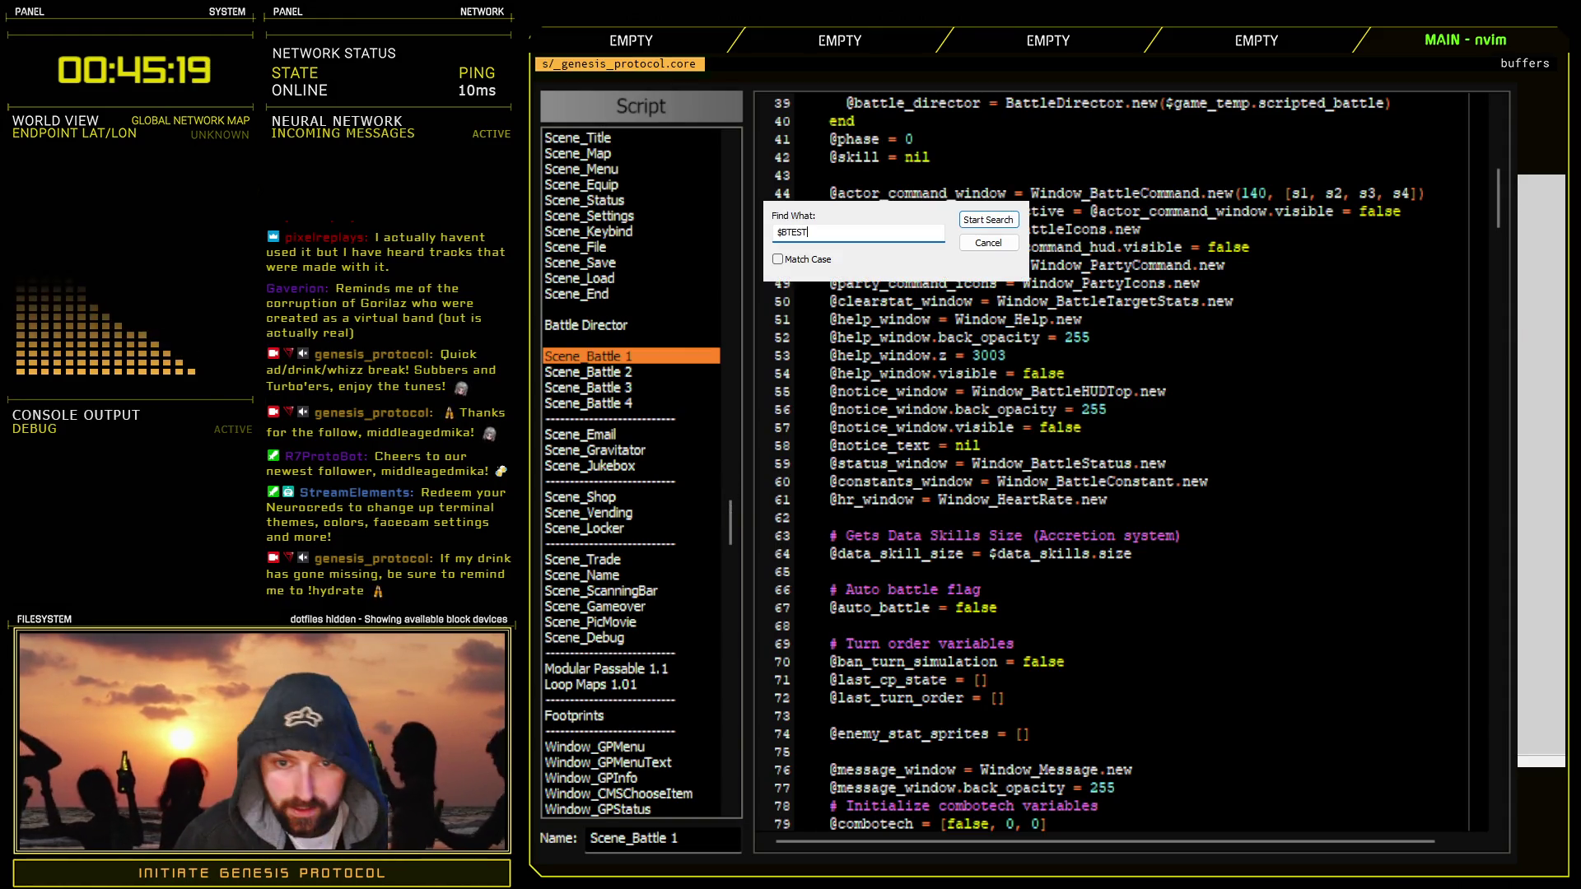
key("Return")
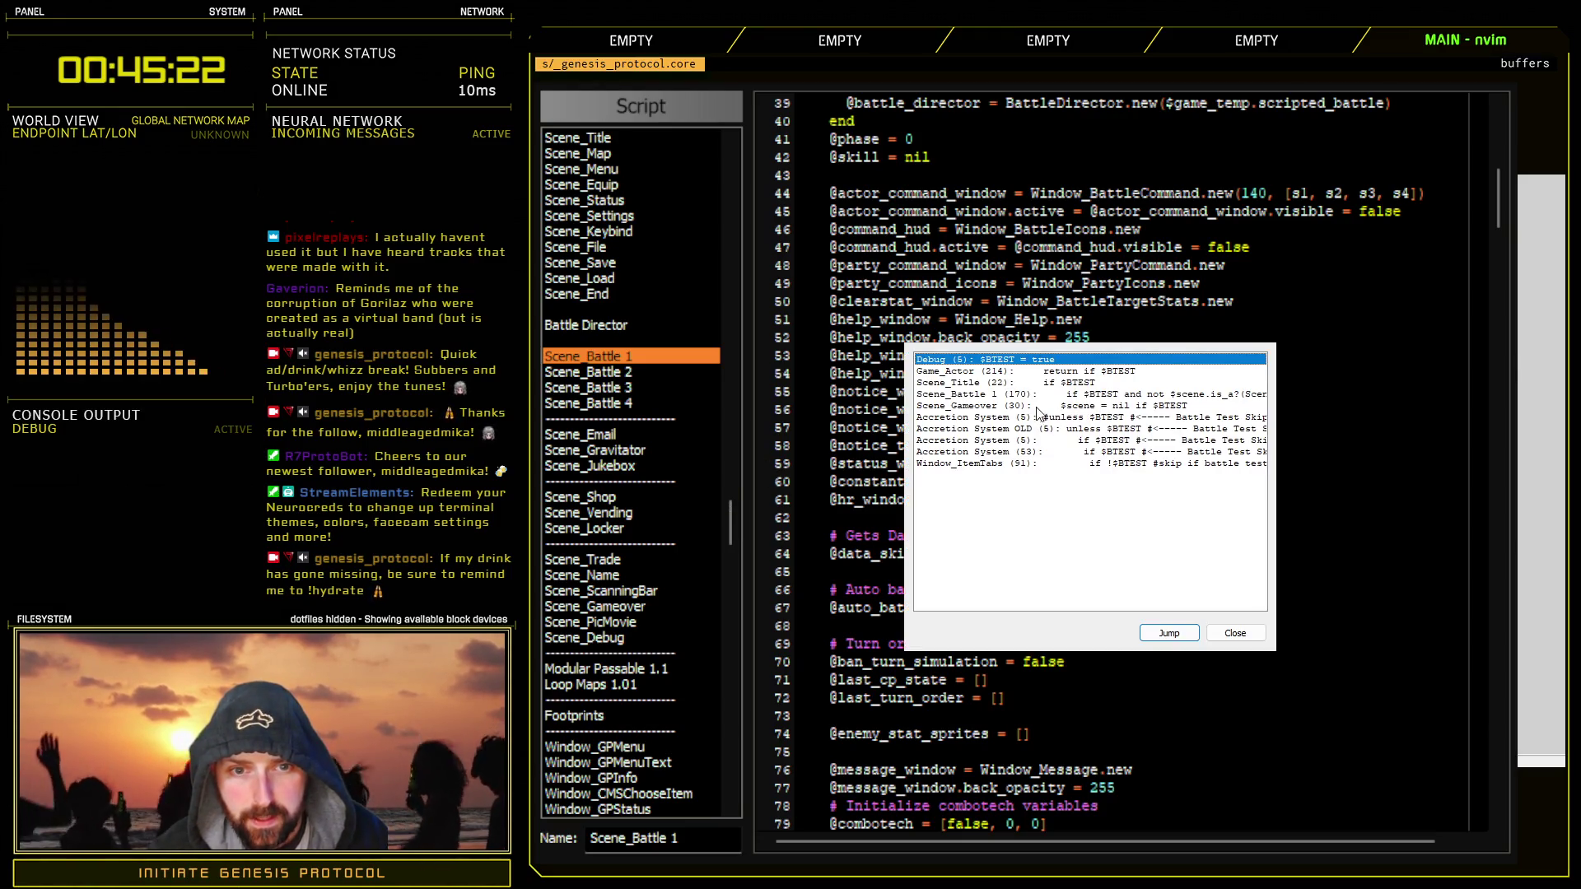
double_click(996, 372)
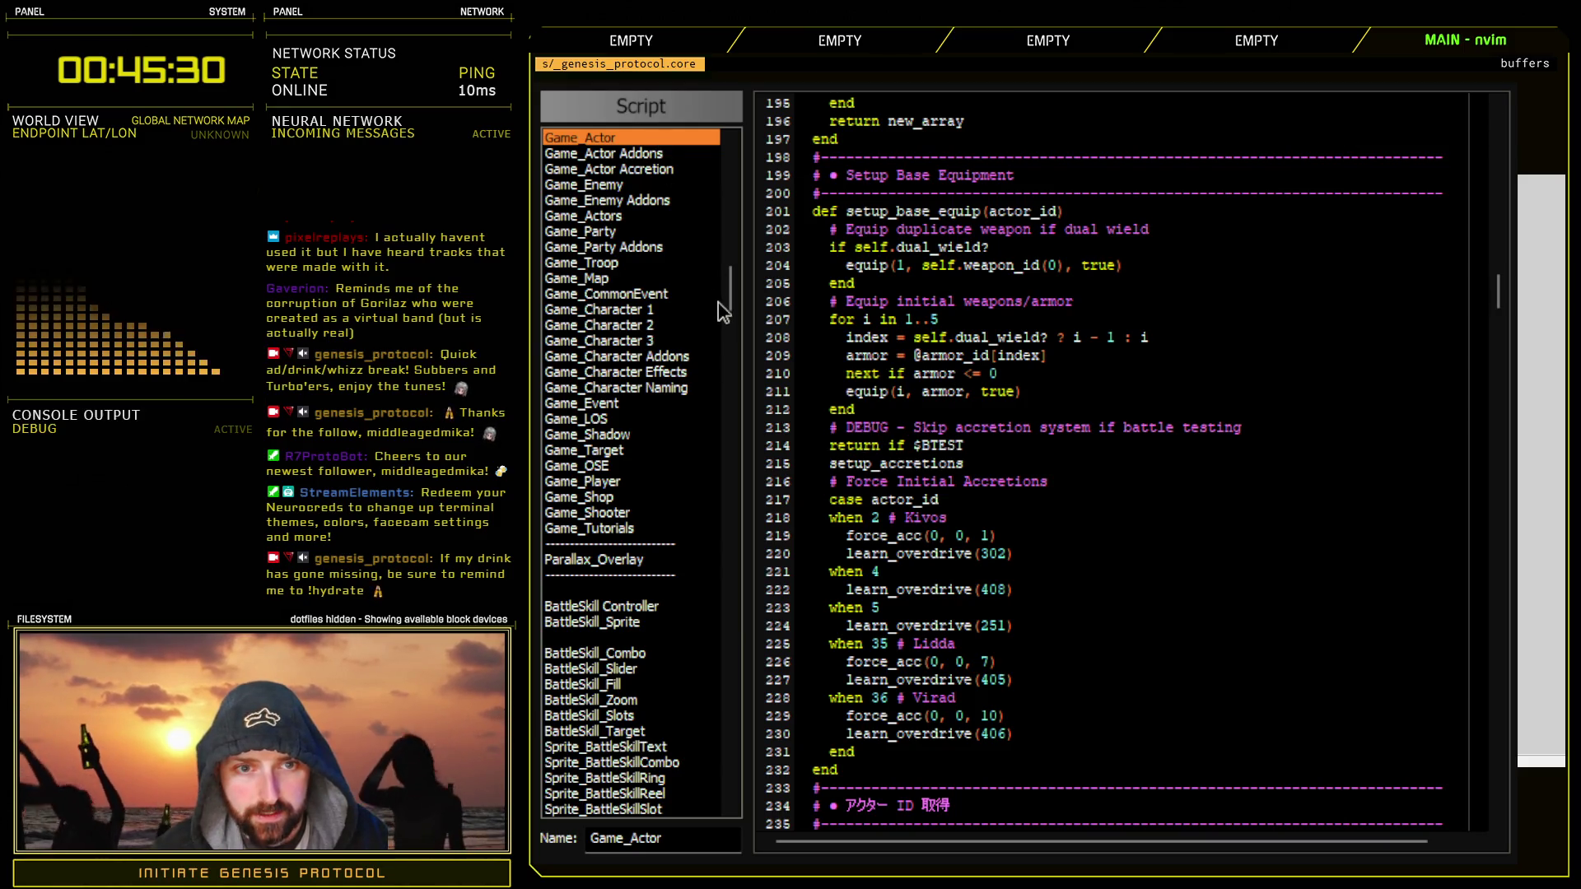
Repeat the $BTEST search and jump to the battle-test check in Scene_Title
key("ctrl+f")
type("$BTEST")
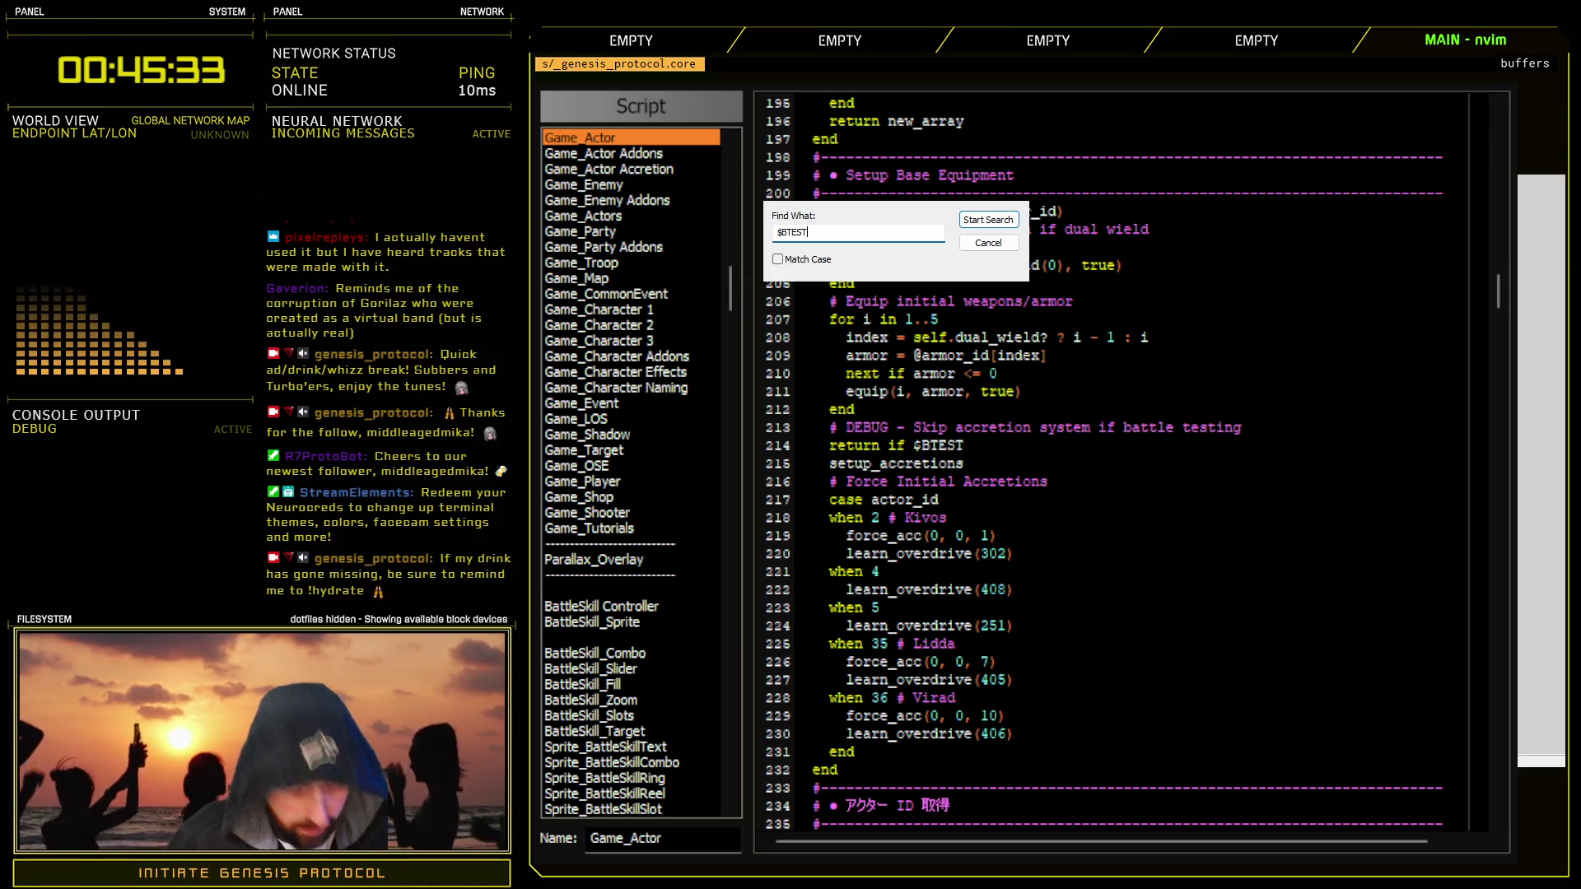
key("Return")
double_click(971, 383)
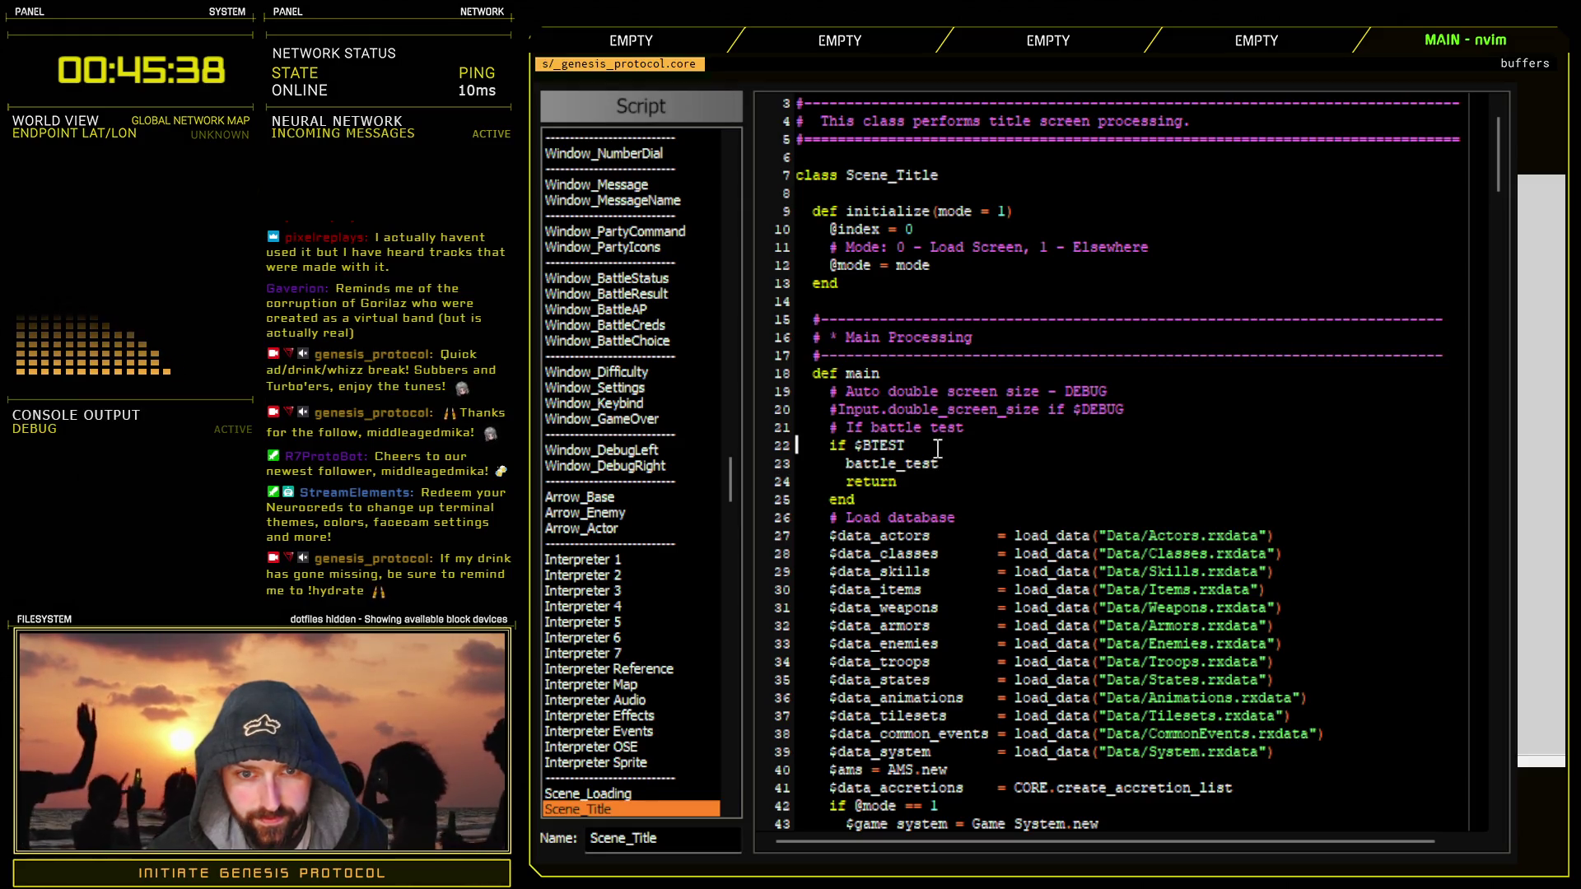
Under if $BTEST, add '$game_temp.scripted_battle = 1' below '# DEBUG: Testing scripted battles', then close the editor
key("Return")
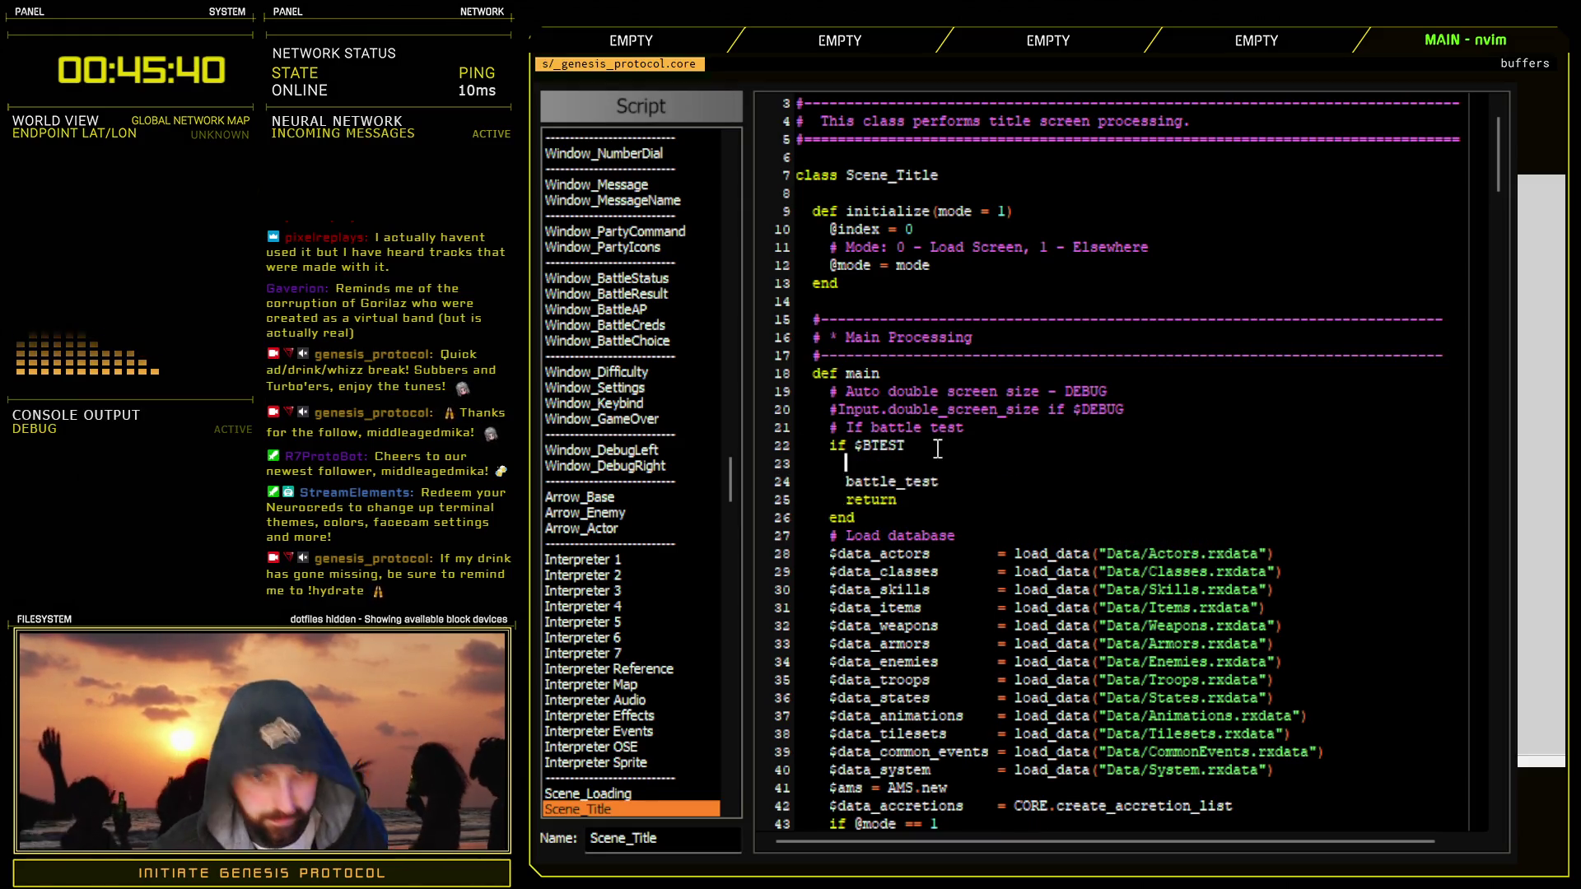
type("$game_temp.scripted_battle = 1")
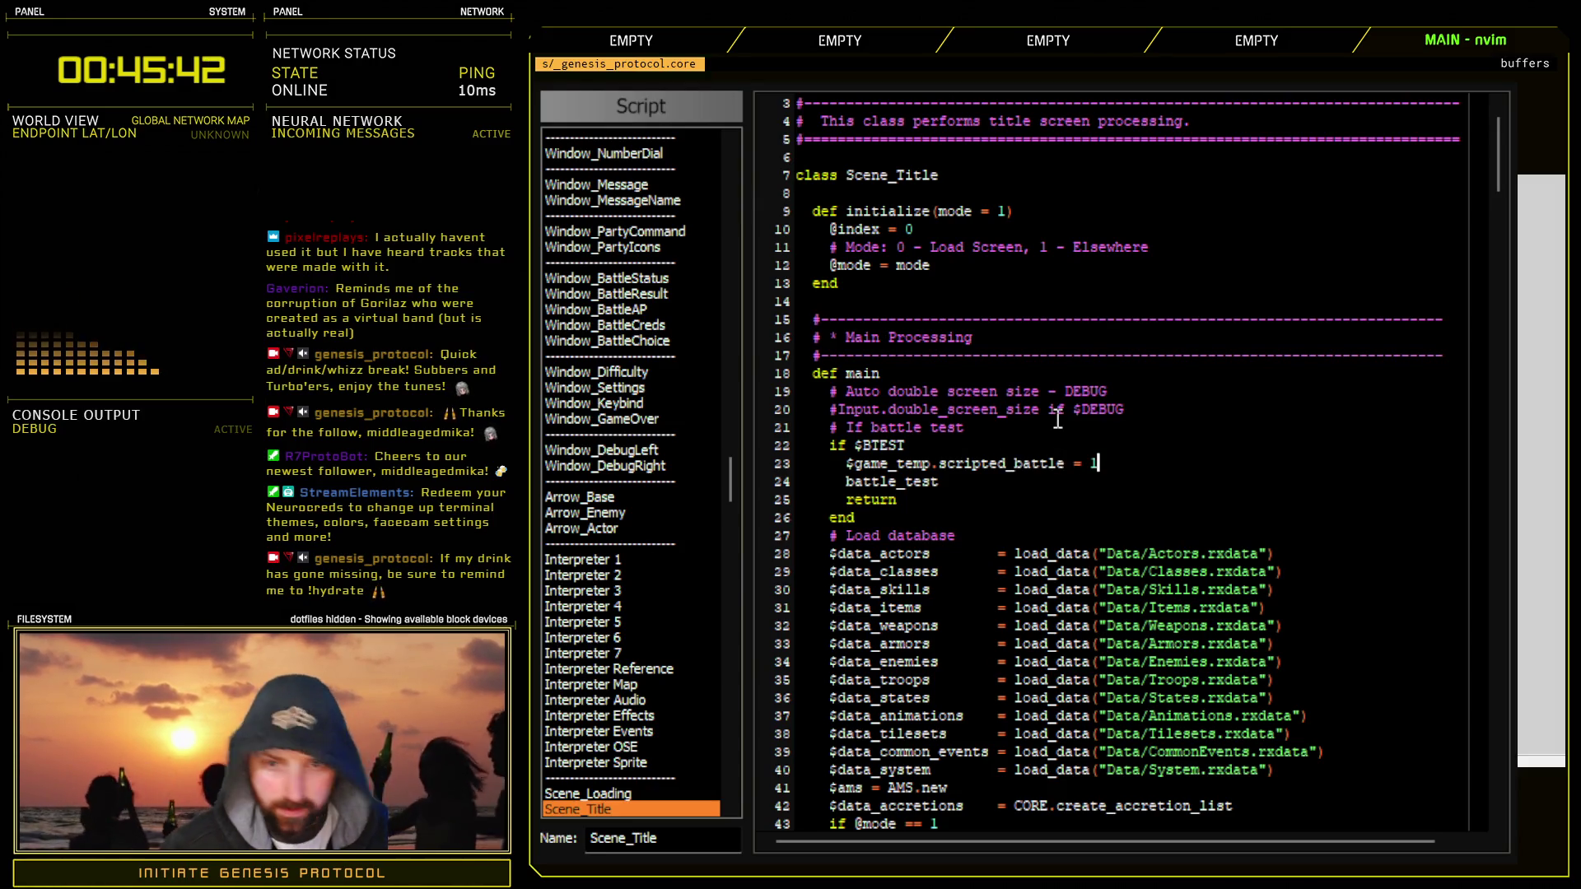
key("Escape")
key("shift+o")
type("#")
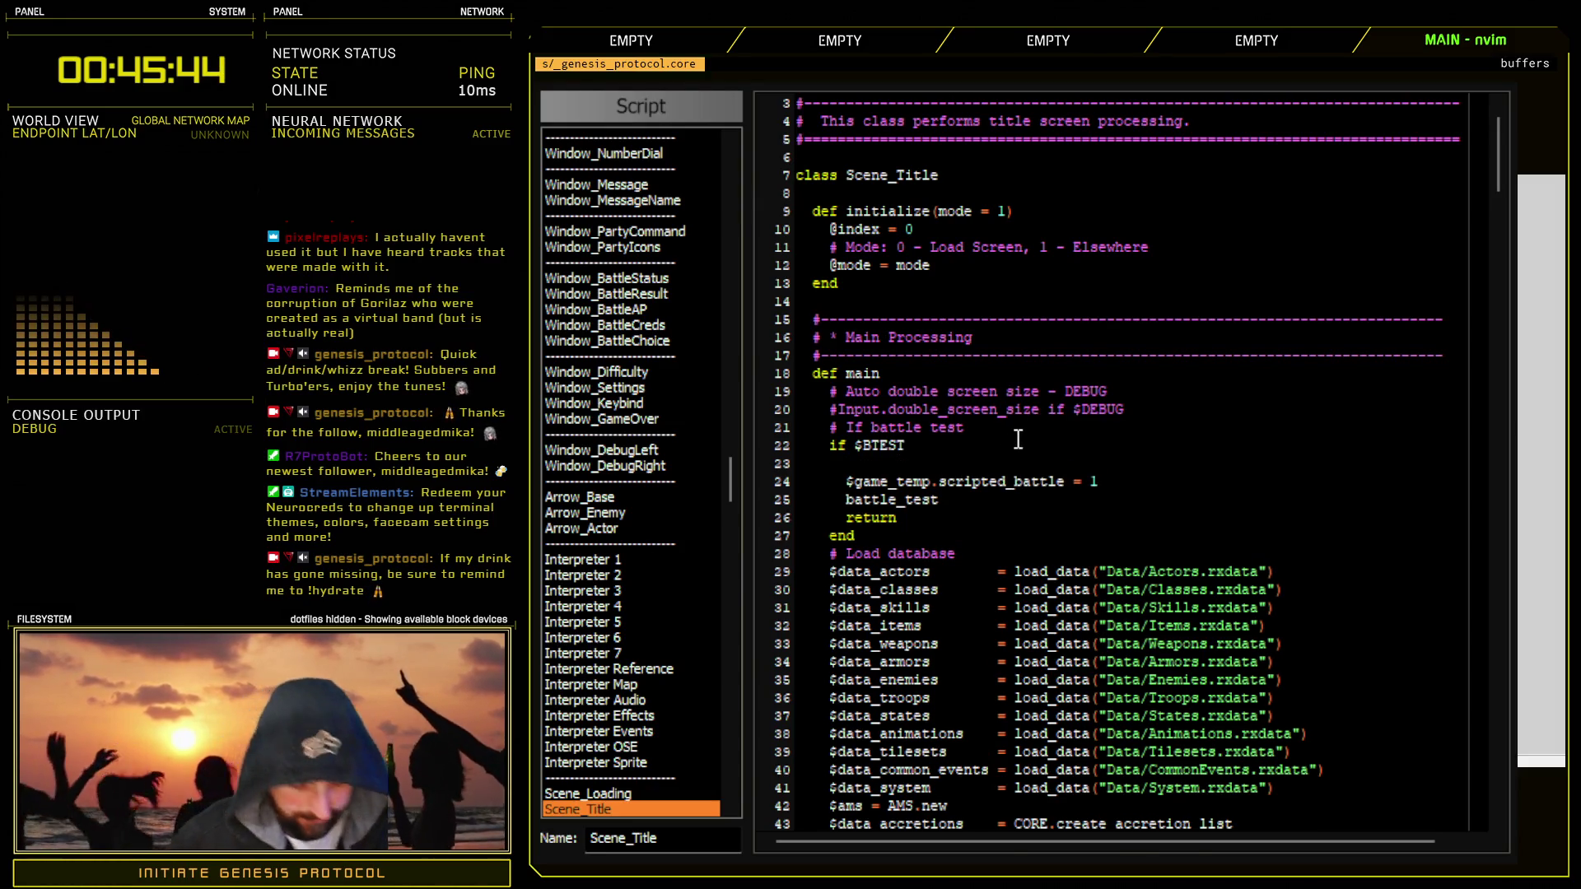
key("BackSpace")
key("BackSpace")
key("BackSpace")
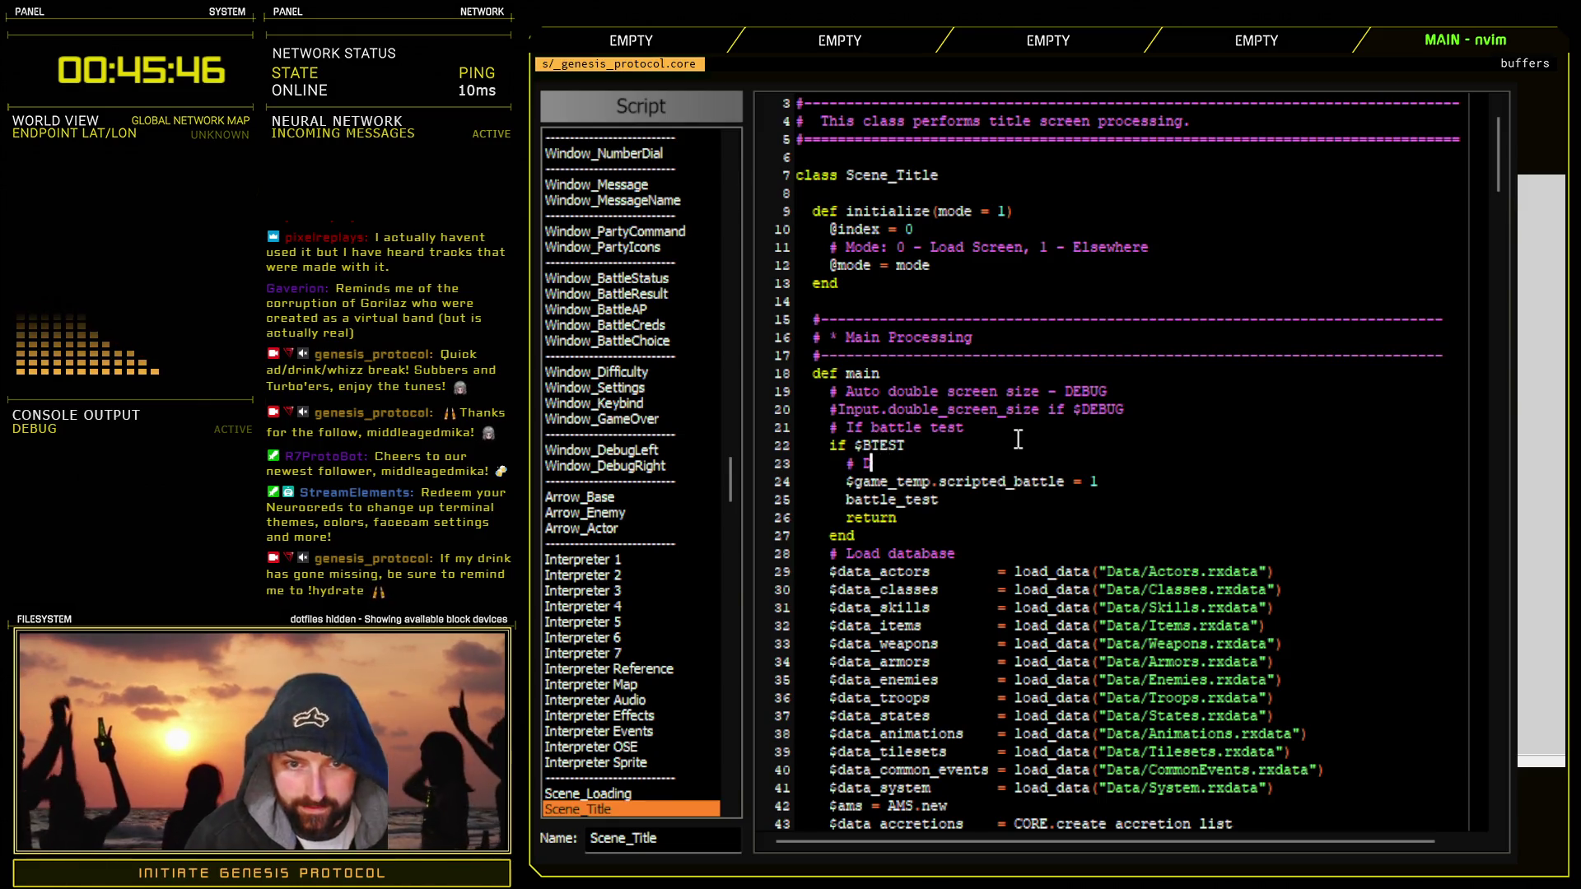
type("UG: ")
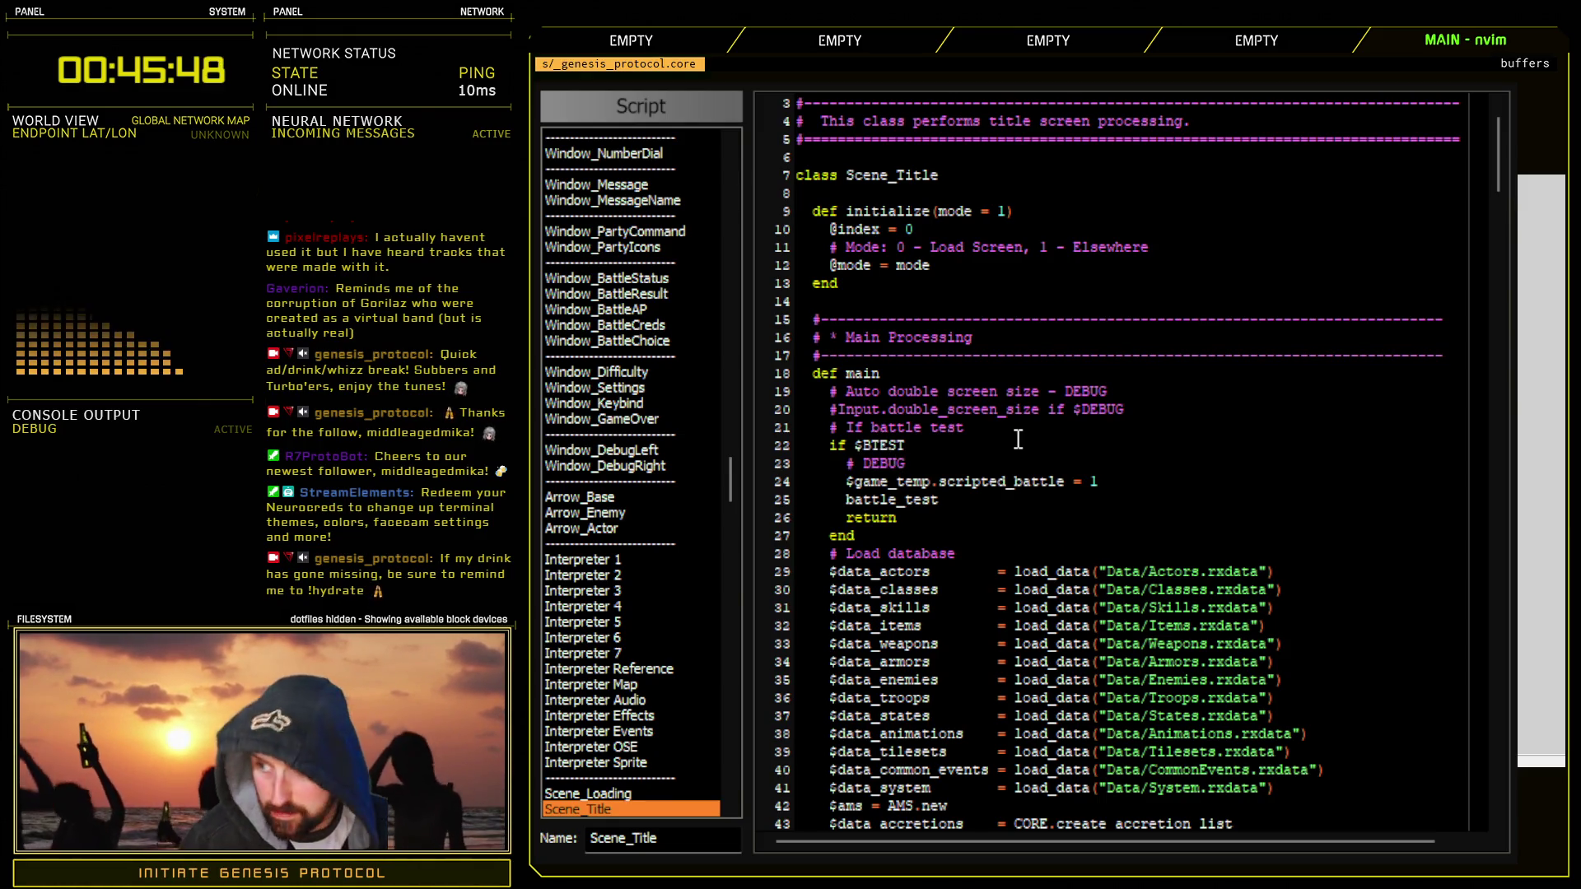
type("Testing ")
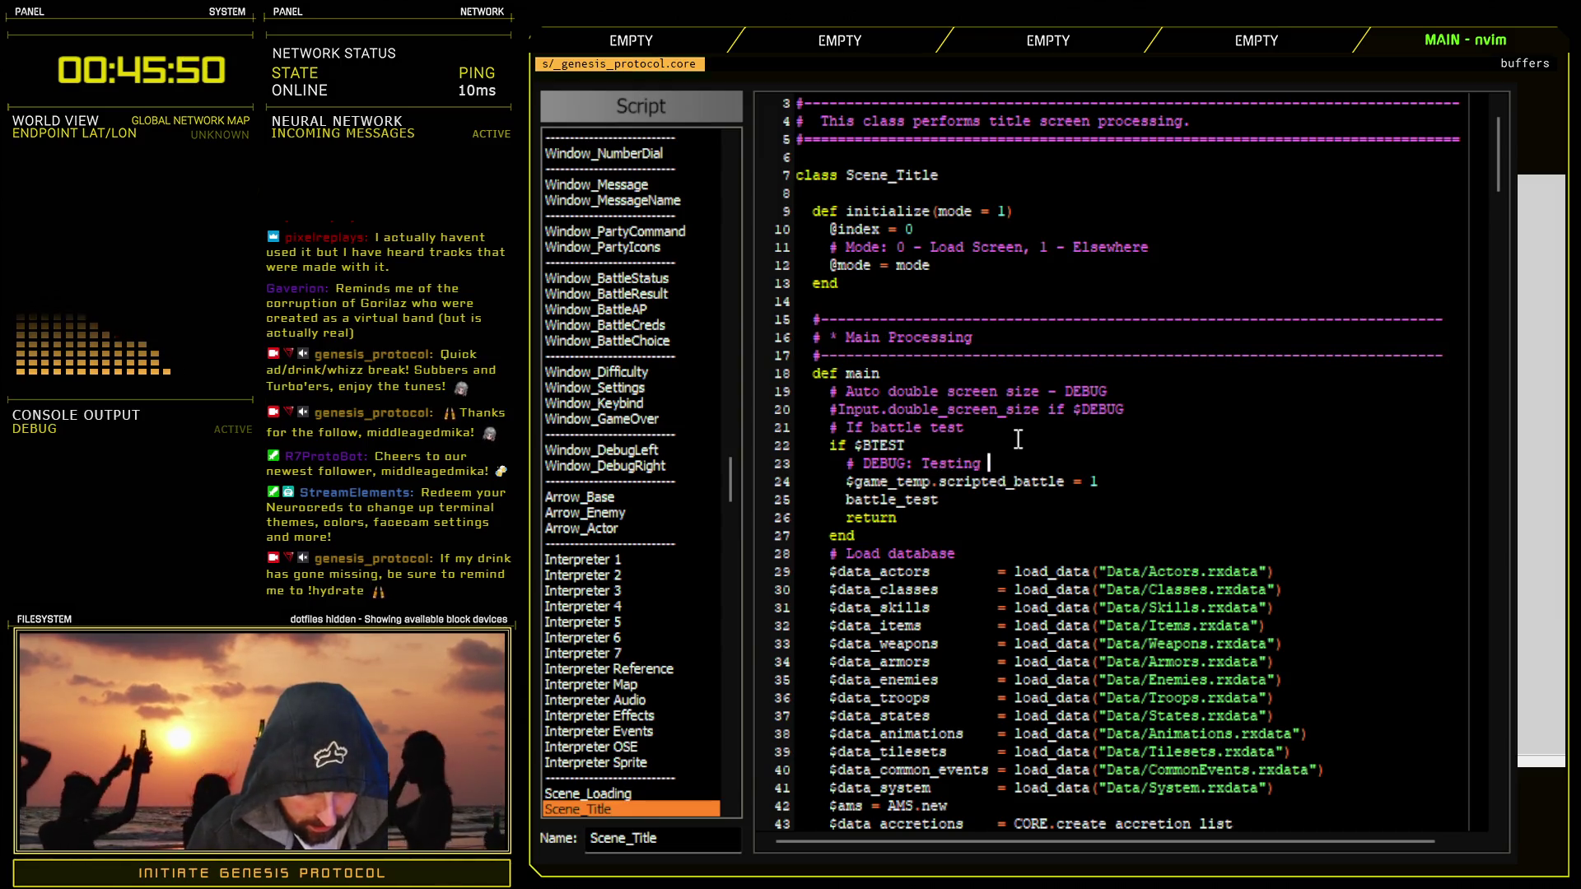
type("scripted battles")
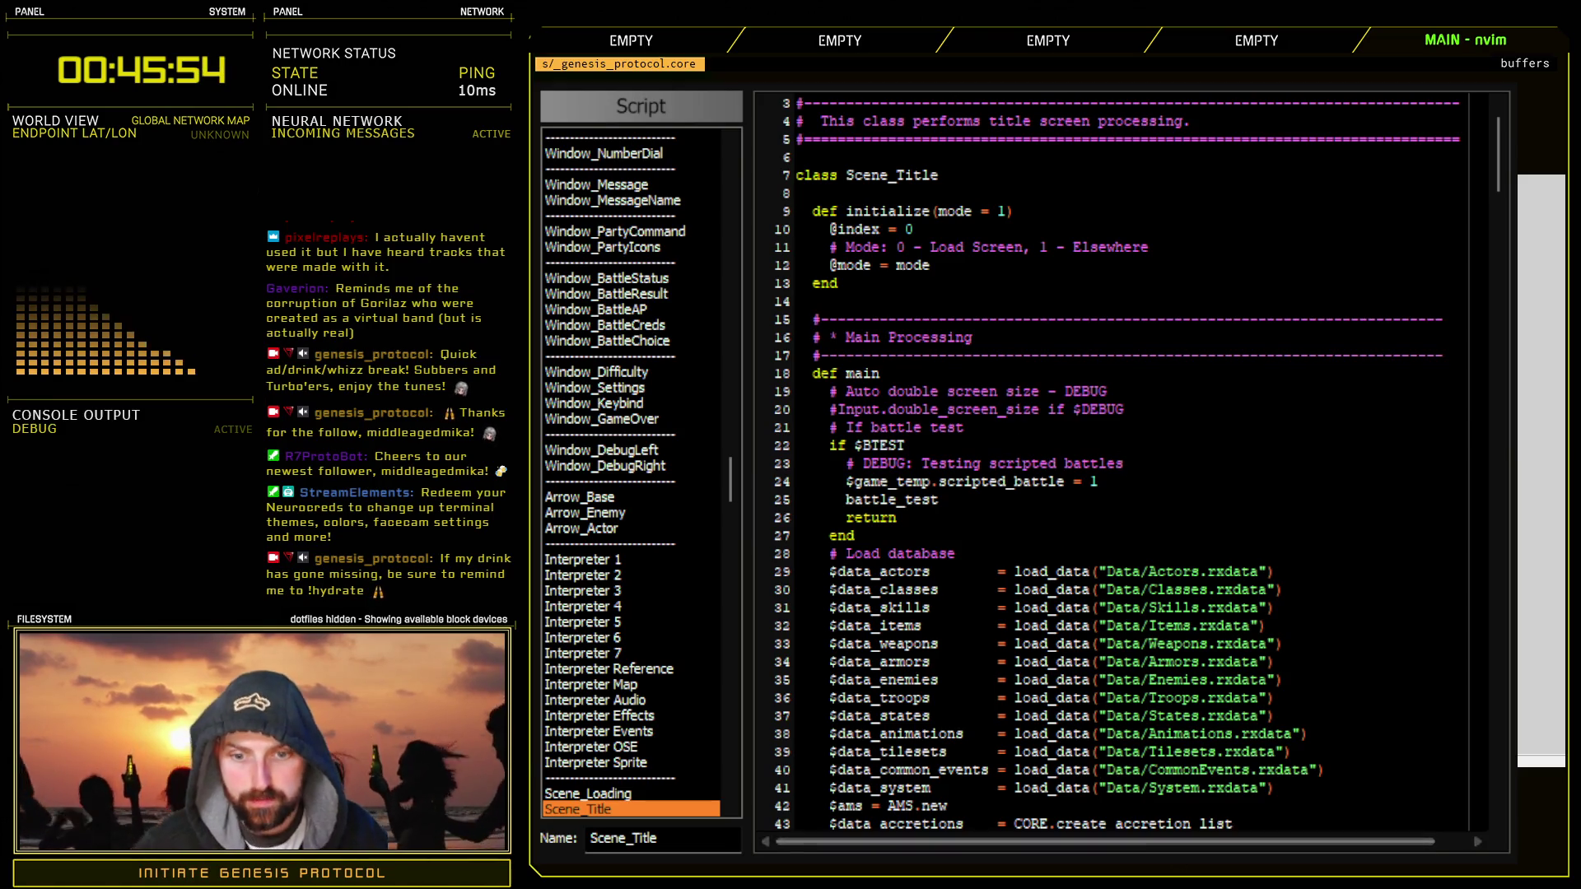
key("Escape")
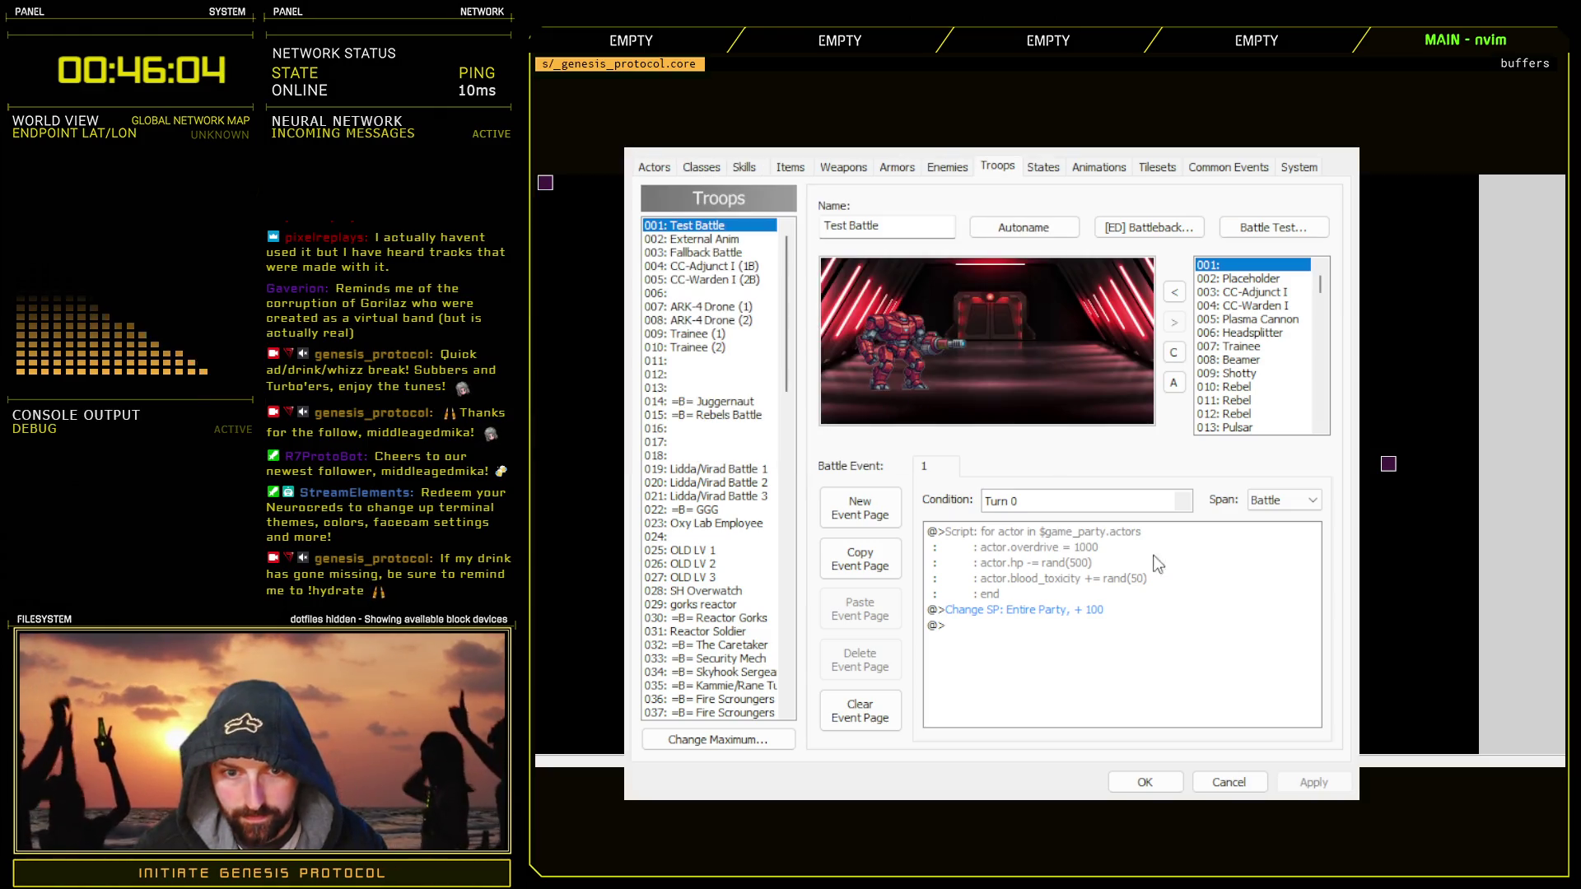
Close the Database, reopen the Script Editor with F11, and scroll Scene_Title to battle_test
left_click(1222, 230)
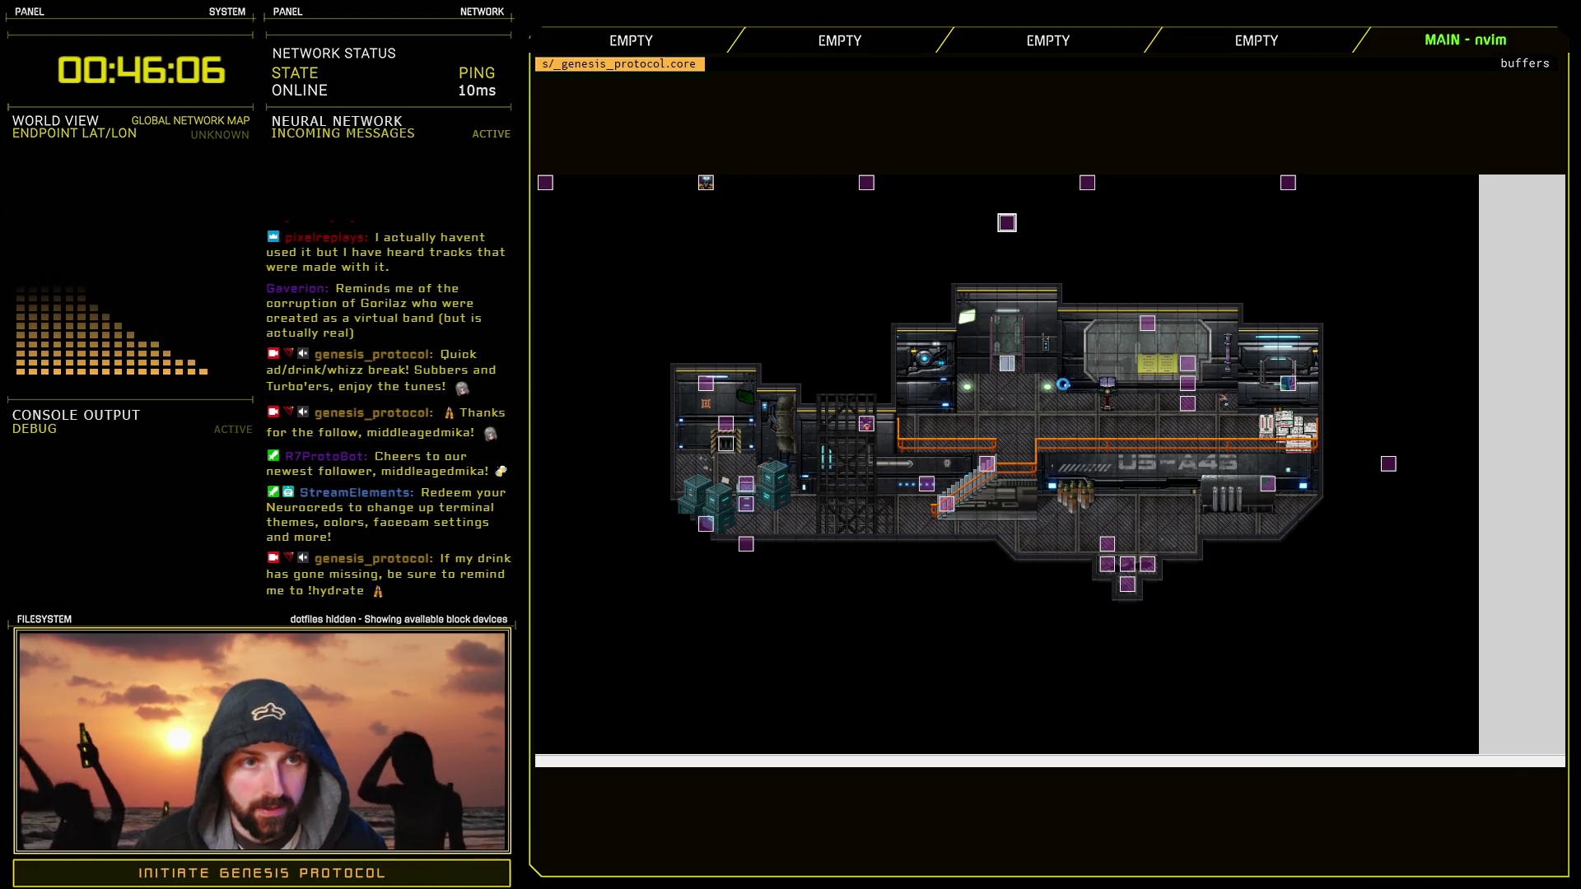
key("F11")
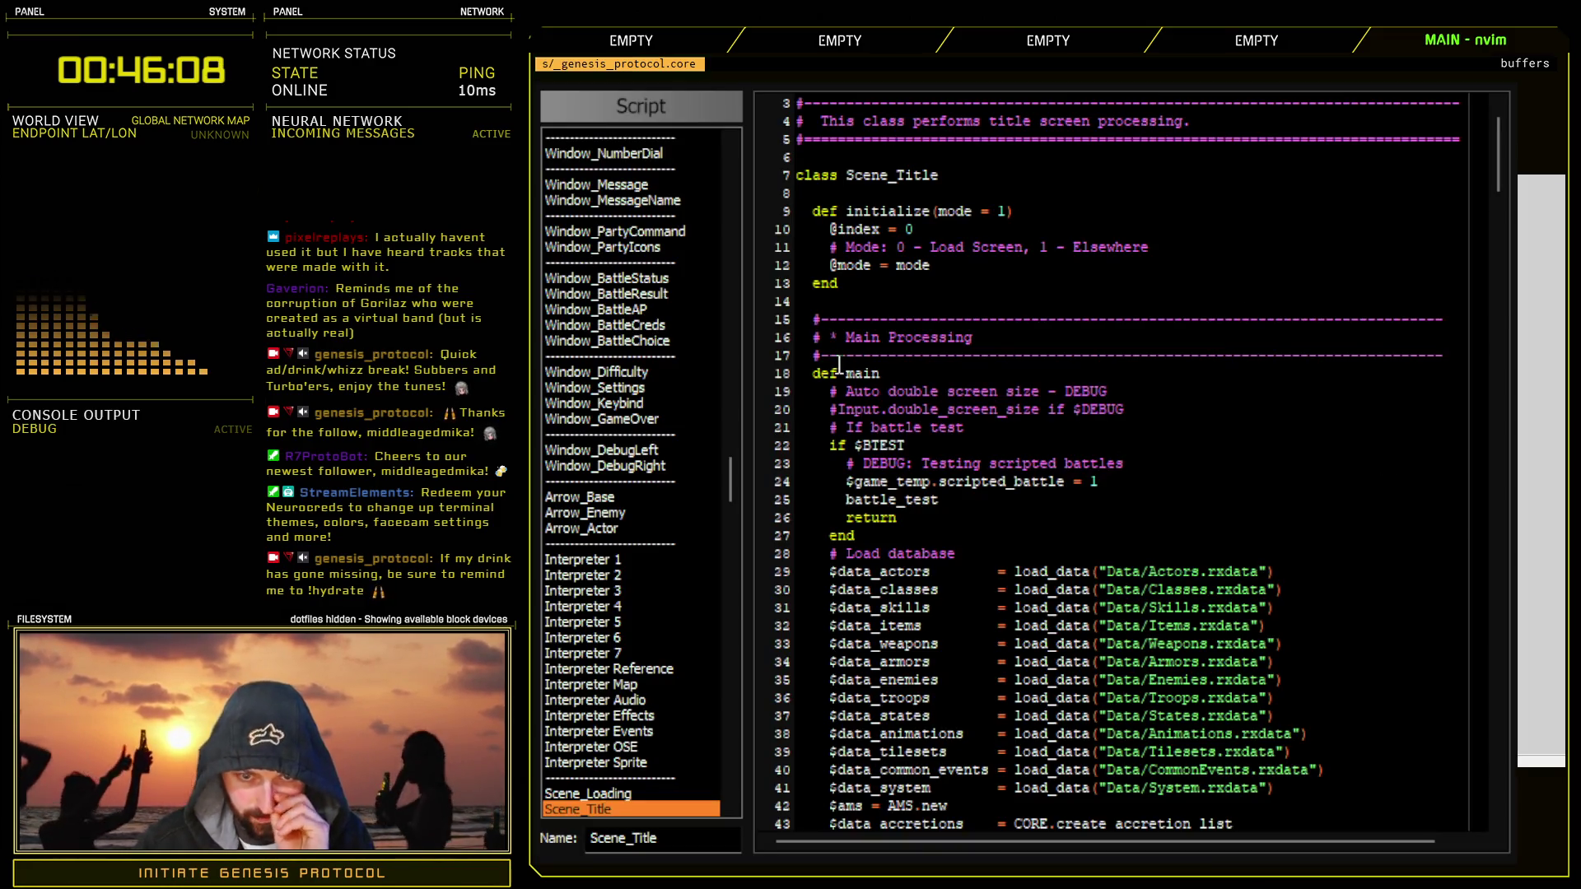
scroll(1018, 485, "down", 20)
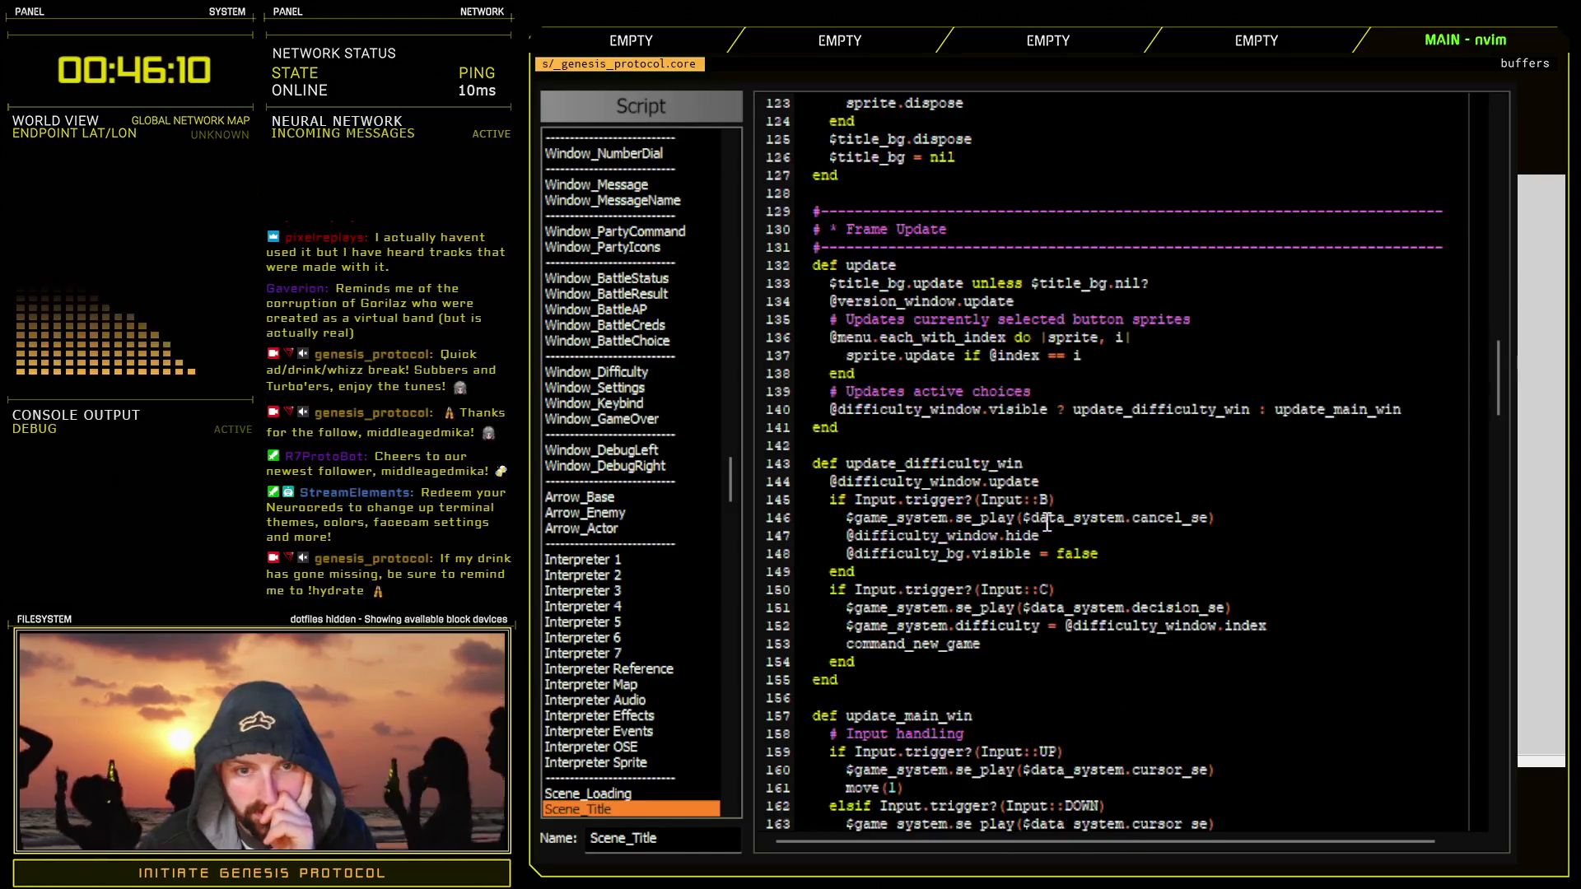
scroll(1070, 535, "down", 20)
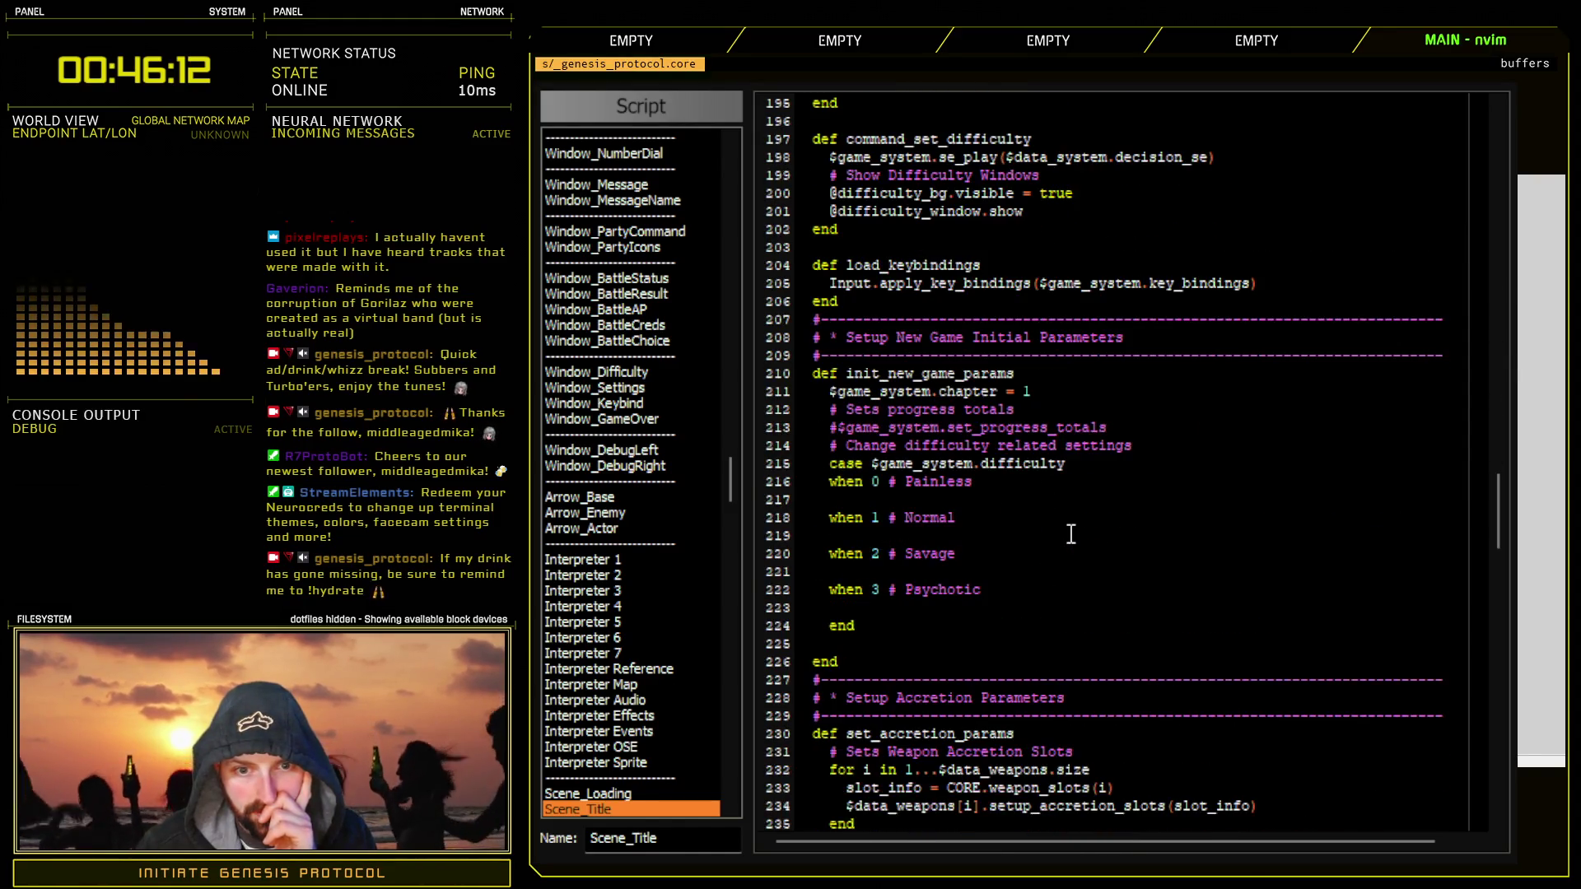
scroll(1071, 534, "down", 20)
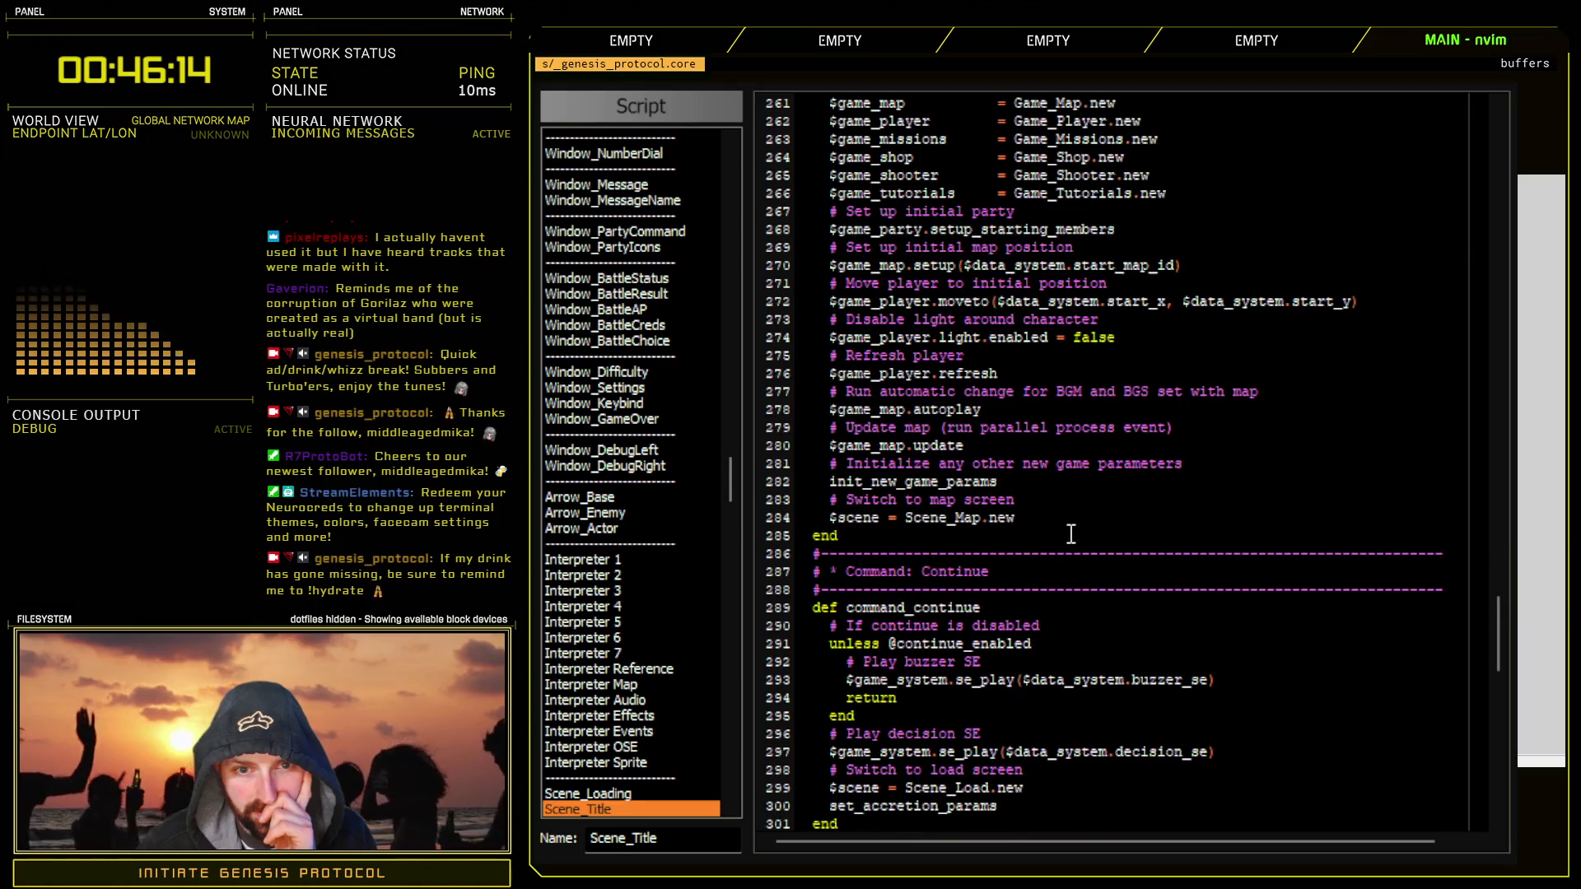
scroll(1070, 534, "down", 20)
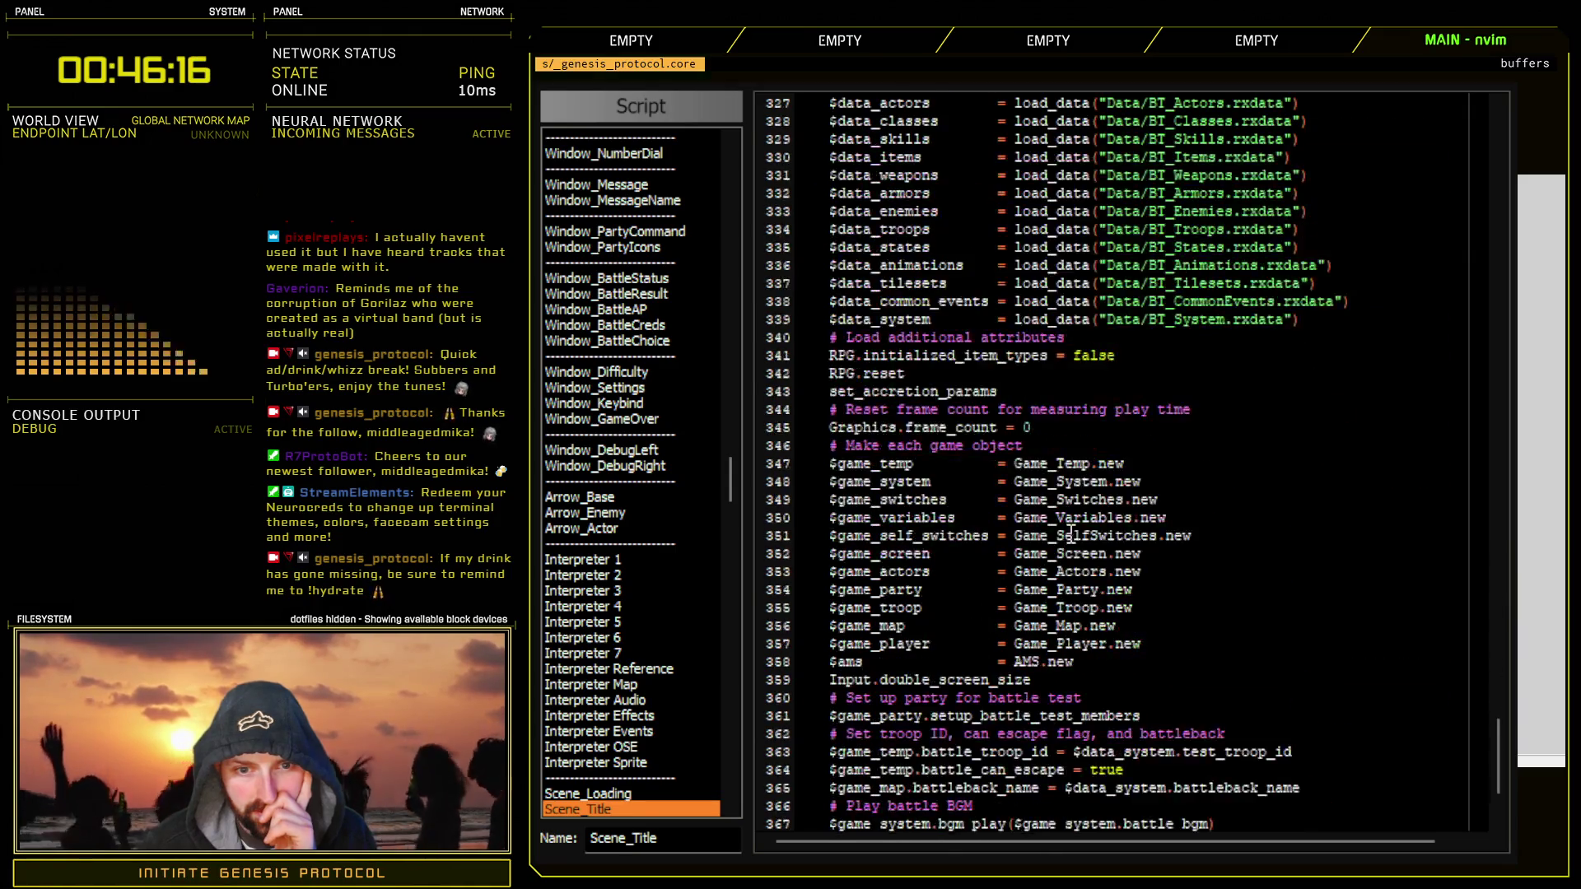
scroll(1071, 535, "down", 3)
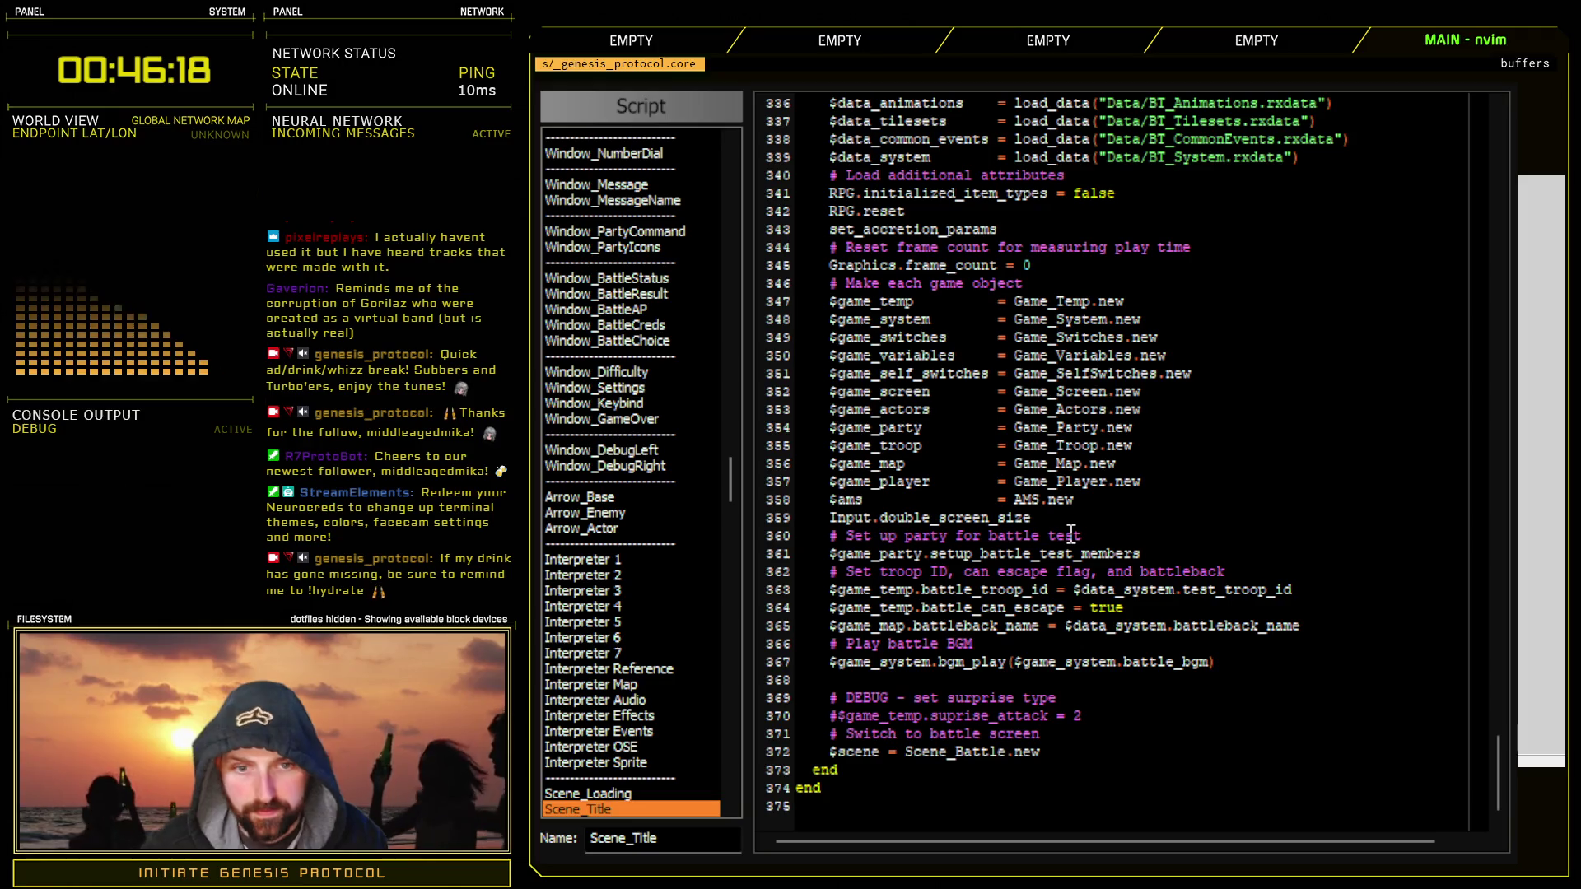
scroll(1135, 707, "up", 6)
scroll(1135, 707, "down", 6)
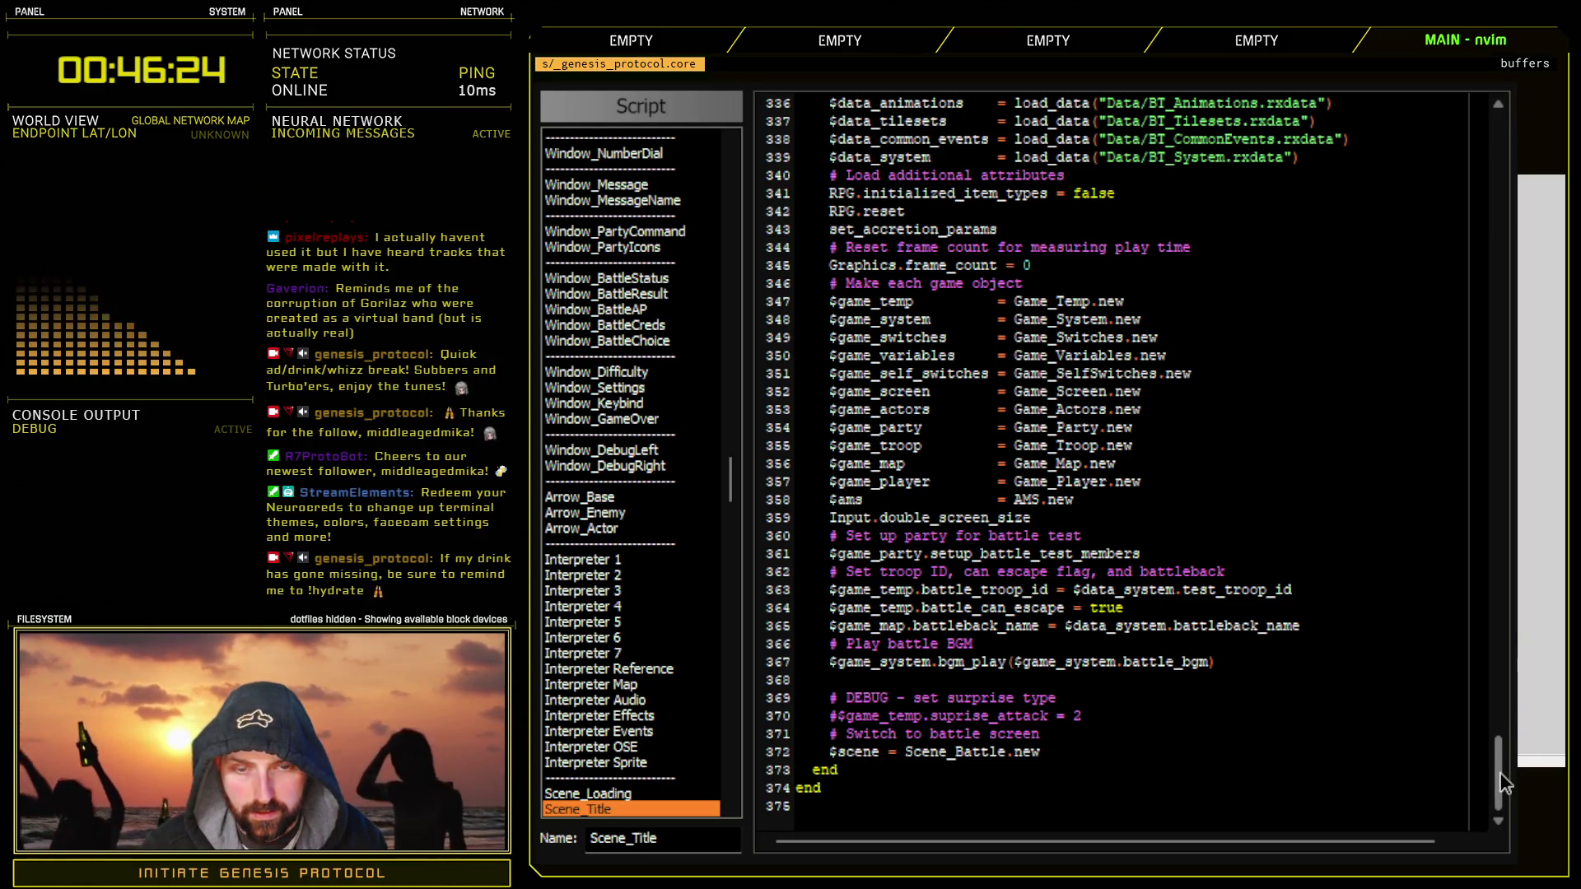
Cut the DEBUG comment and scripted_battle lines from Scene_Title's main method
left_click_drag(1505, 783, 1501, 183)
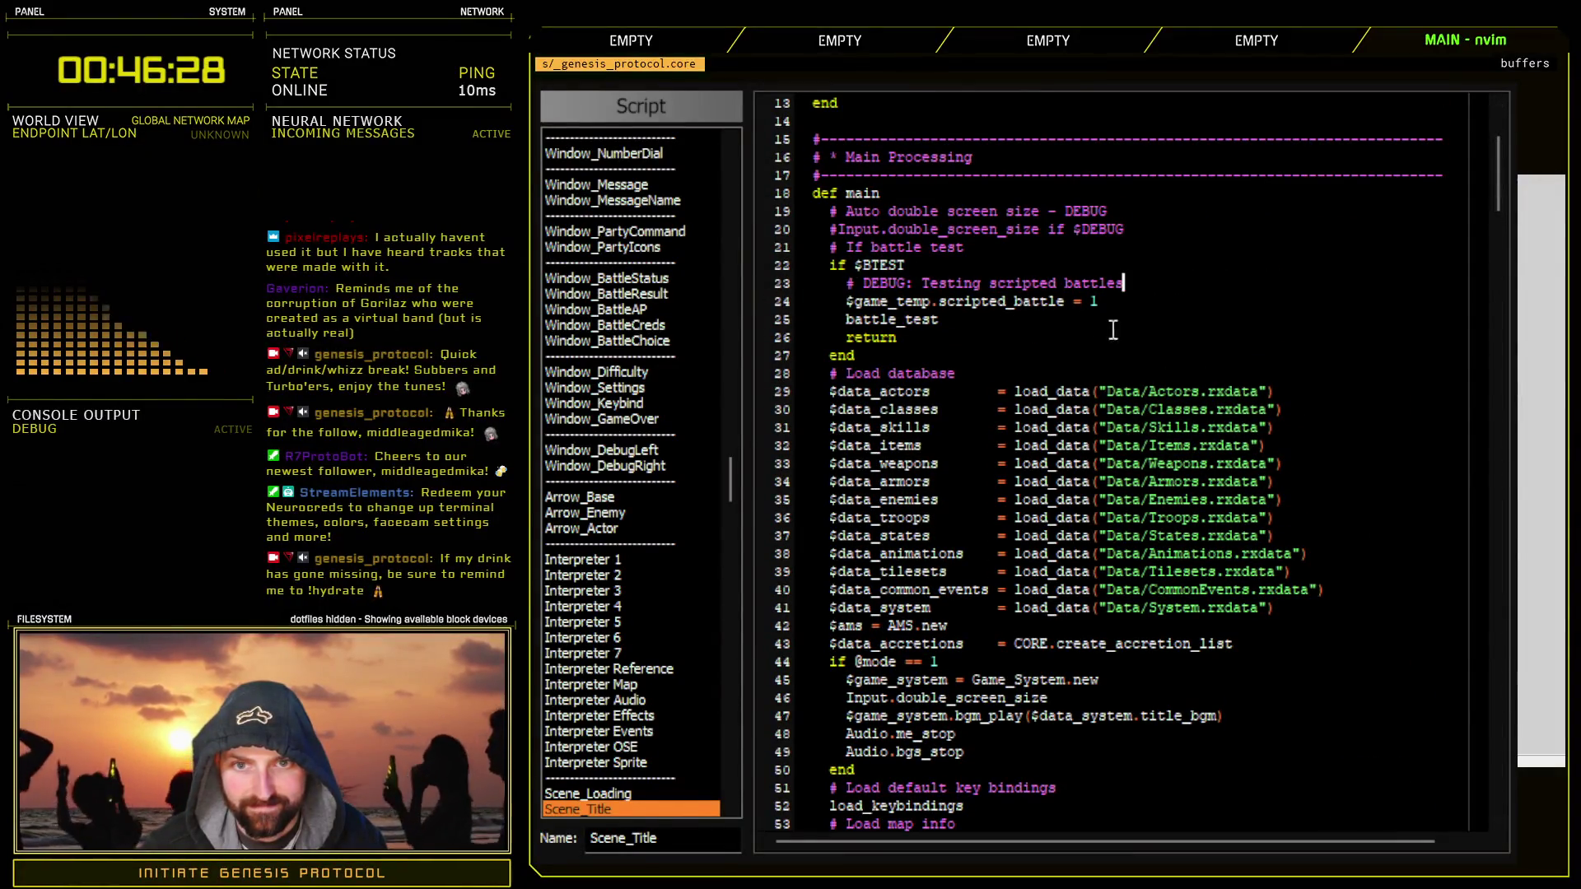
key("Escape")
key("shift+v")
key("j")
key("d")
Paste the scripted_battle debug lines into battle_test and fix their indentation
left_click_drag(1504, 197, 1505, 803)
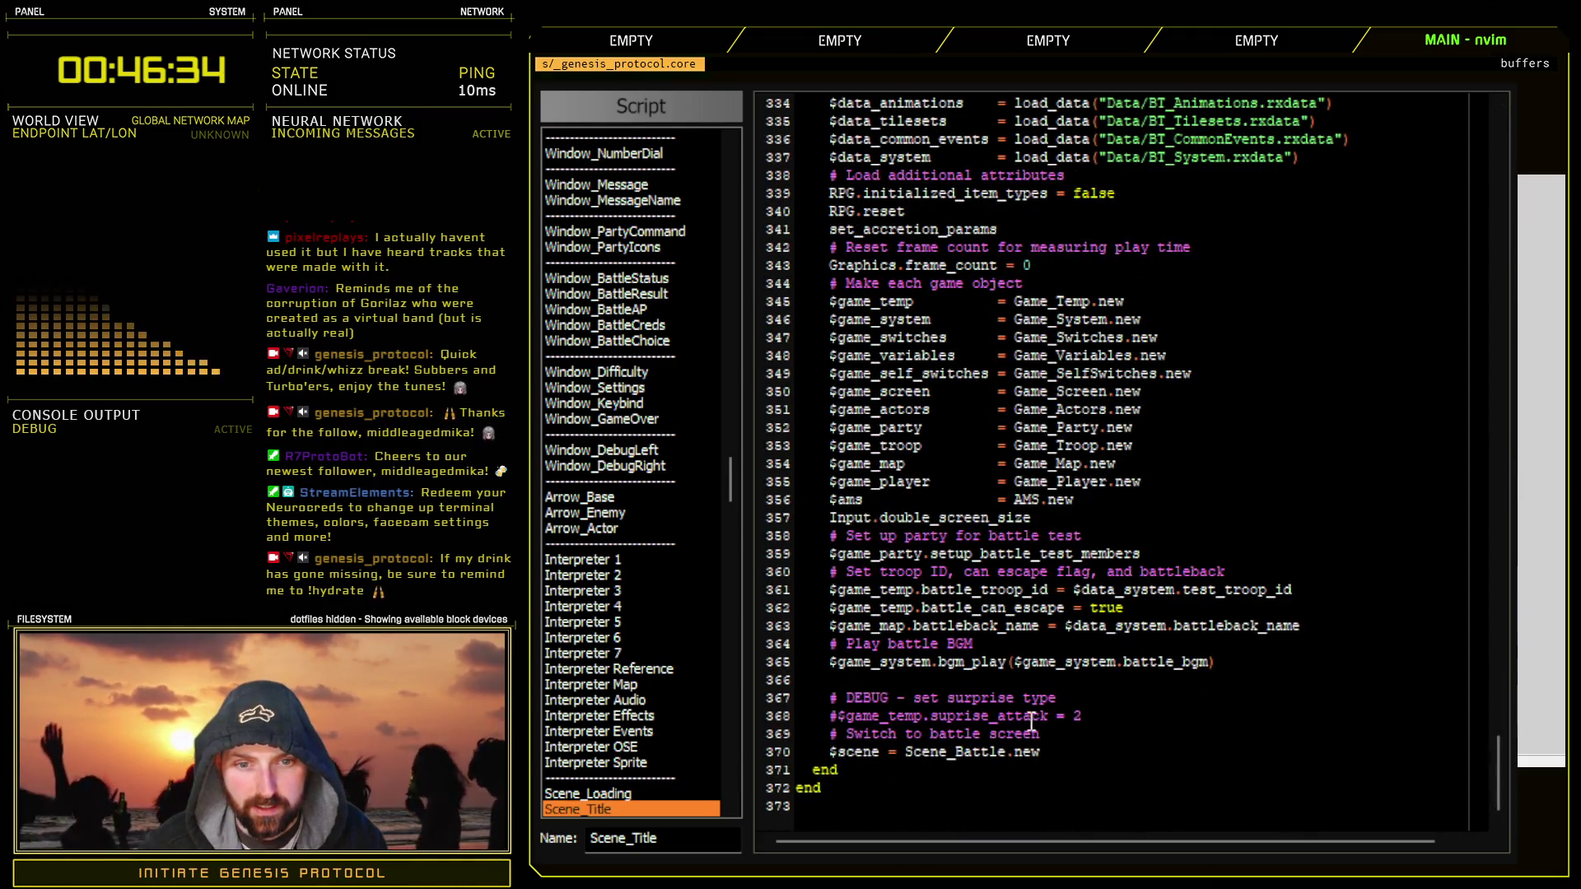
left_click(1072, 700)
key("p")
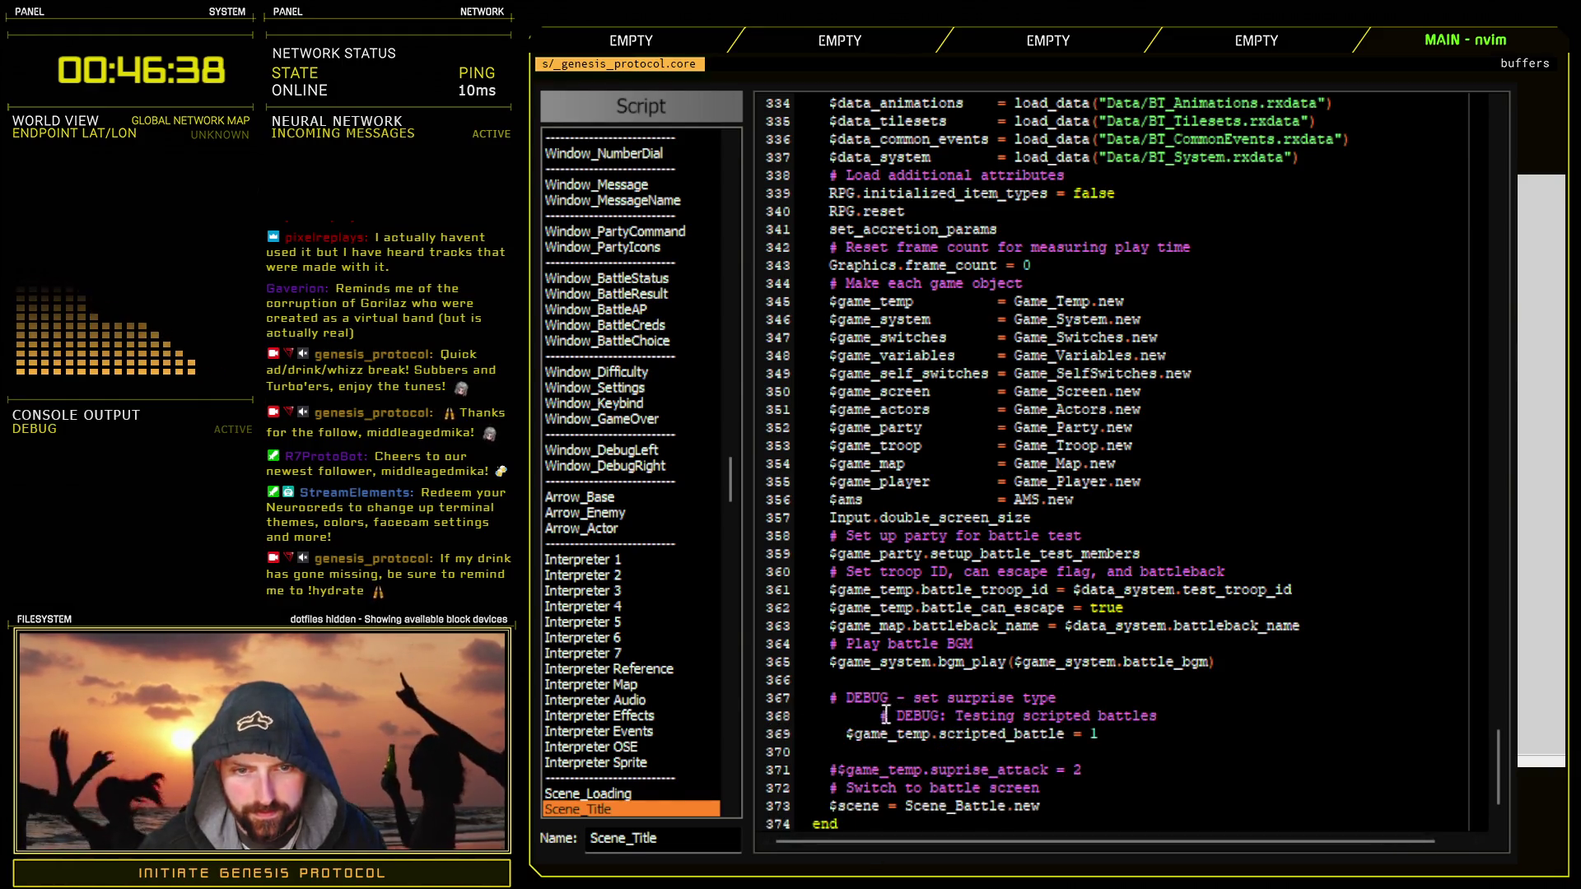
left_click(885, 714)
key("equal")
key("equal")
key("j")
key("equal")
key("equal")
Move the commented surprise_attack line under its comment, add a blank separator line, and close the editor
left_click(1063, 699)
key("o")
mouse_move(830, 788)
left_mouse_down()
mouse_move(1088, 788)
mouse_move(924, 716)
left_mouse_up()
left_click(1107, 716)
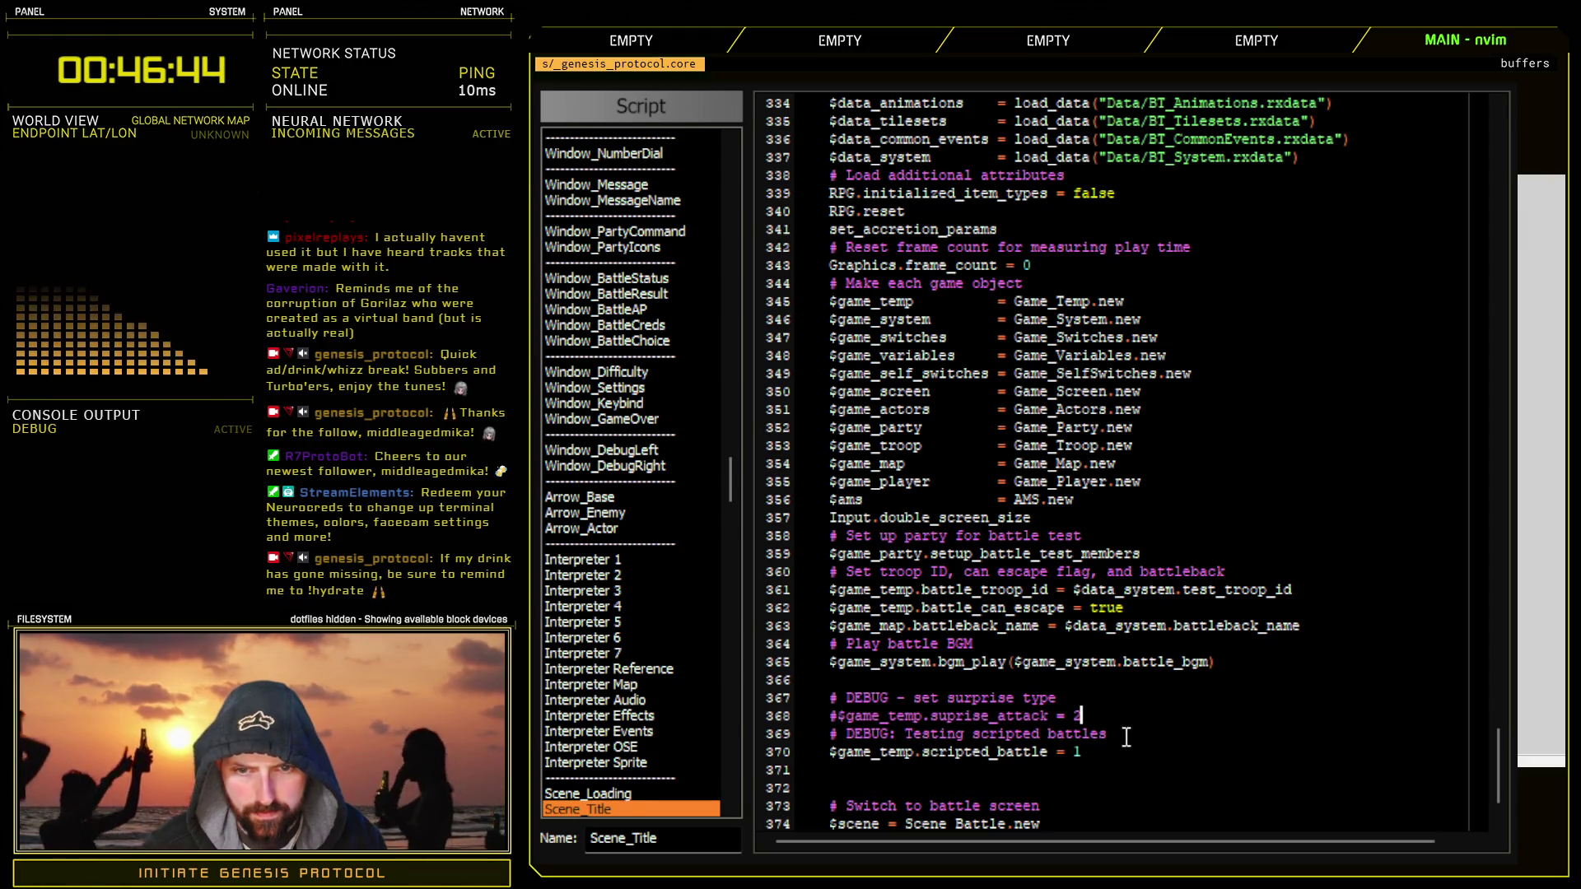
left_click(1104, 751)
key("o")
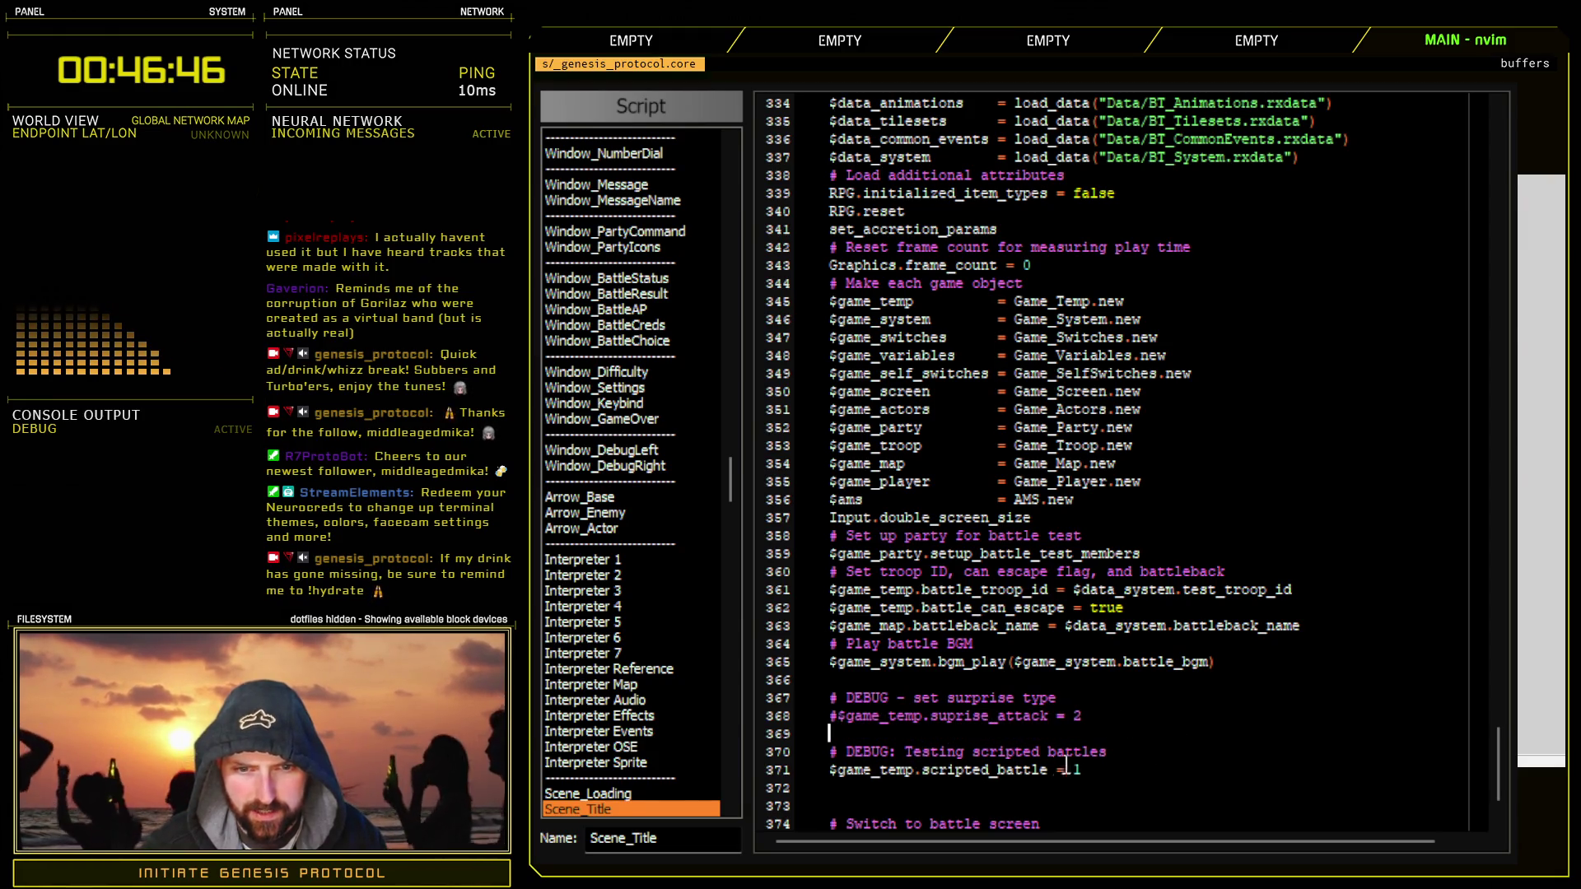
left_click_drag(905, 752, 1048, 752)
key("F12")
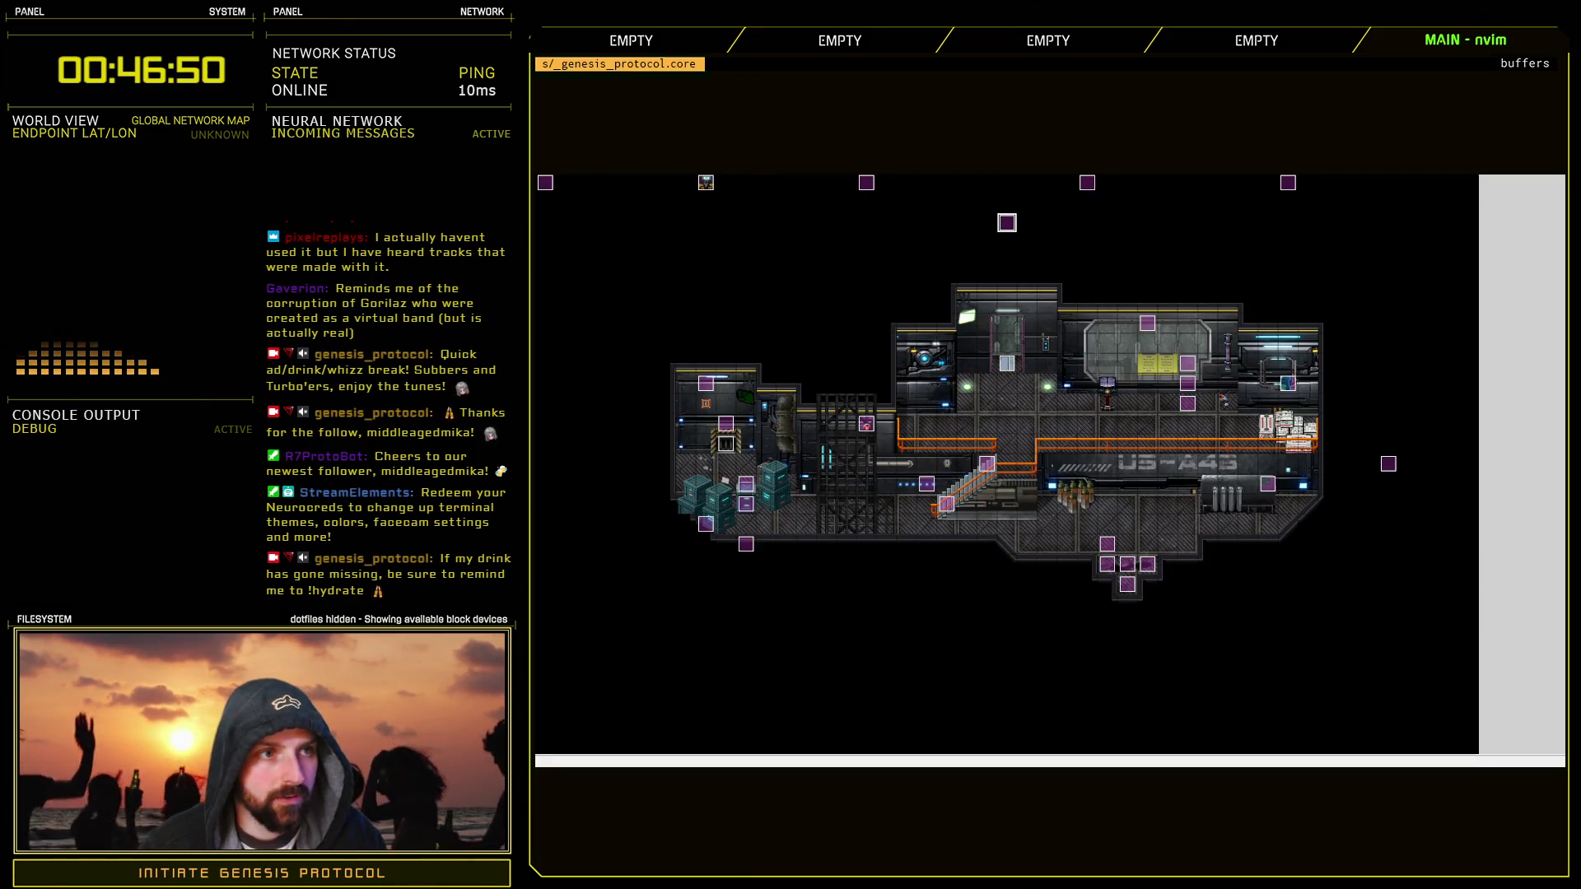
Battle-test the Test Battle troop, escape to end it, close the Database, and reopen the Script Editor
key("F9")
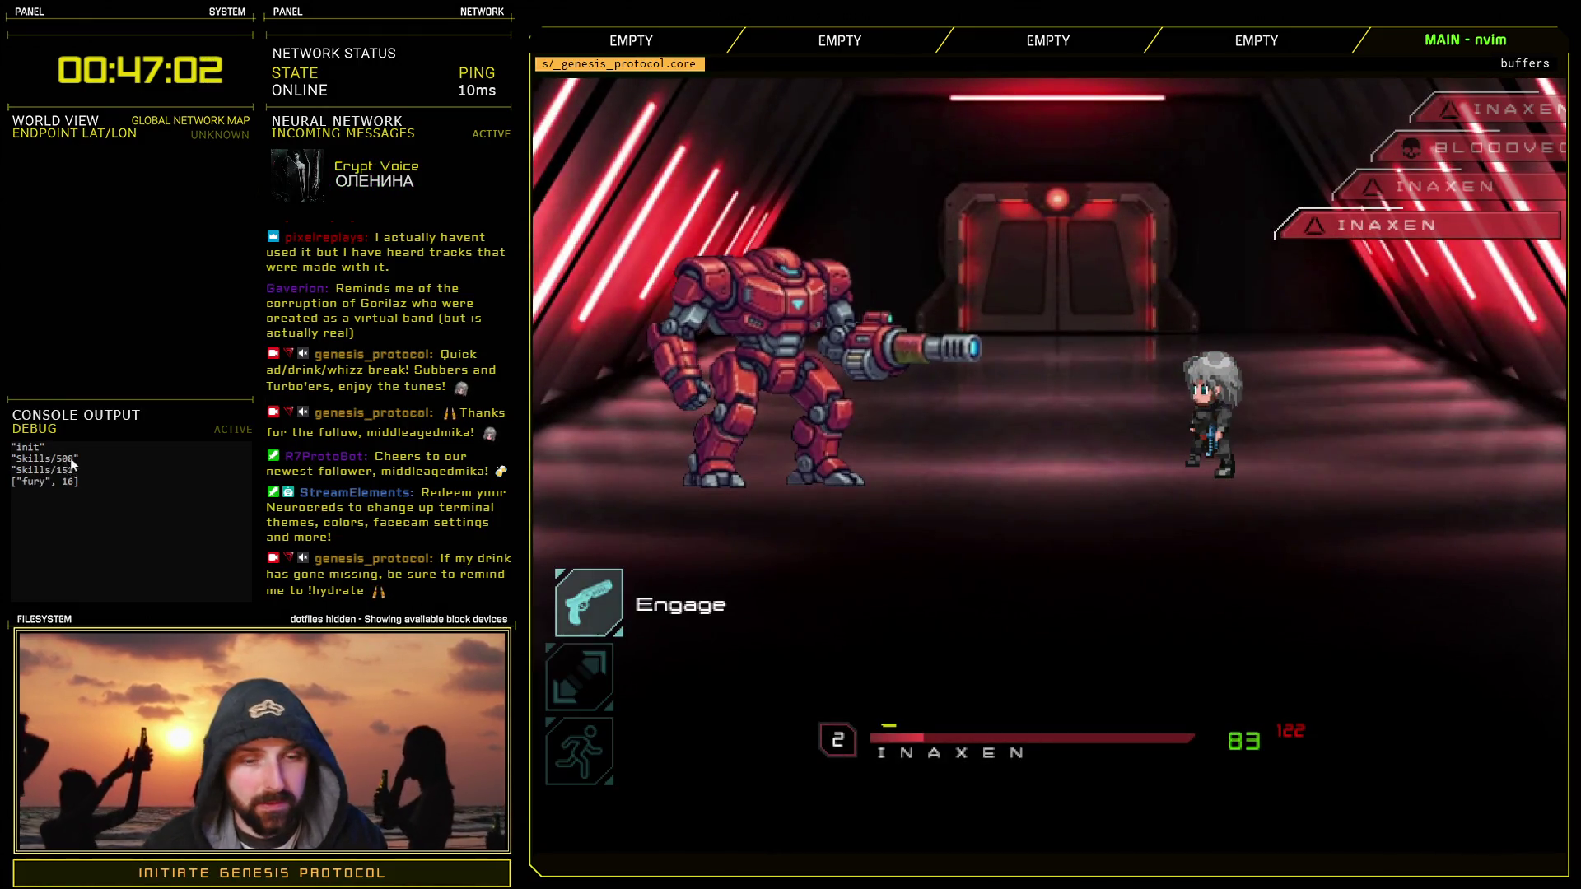
key("Down")
key("Down")
key("Return")
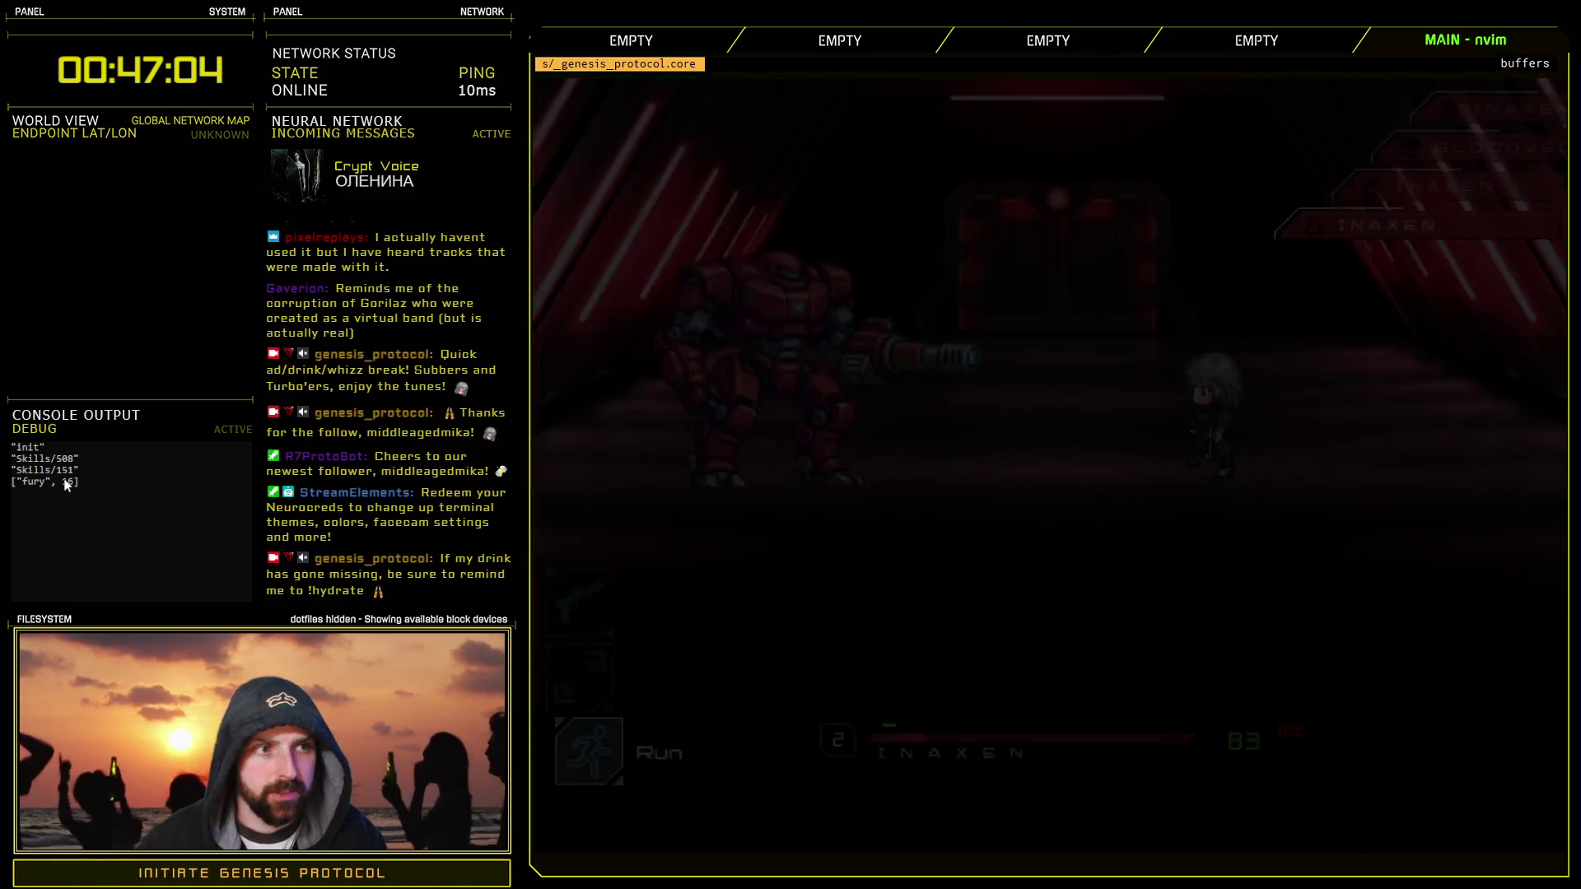
key("Escape")
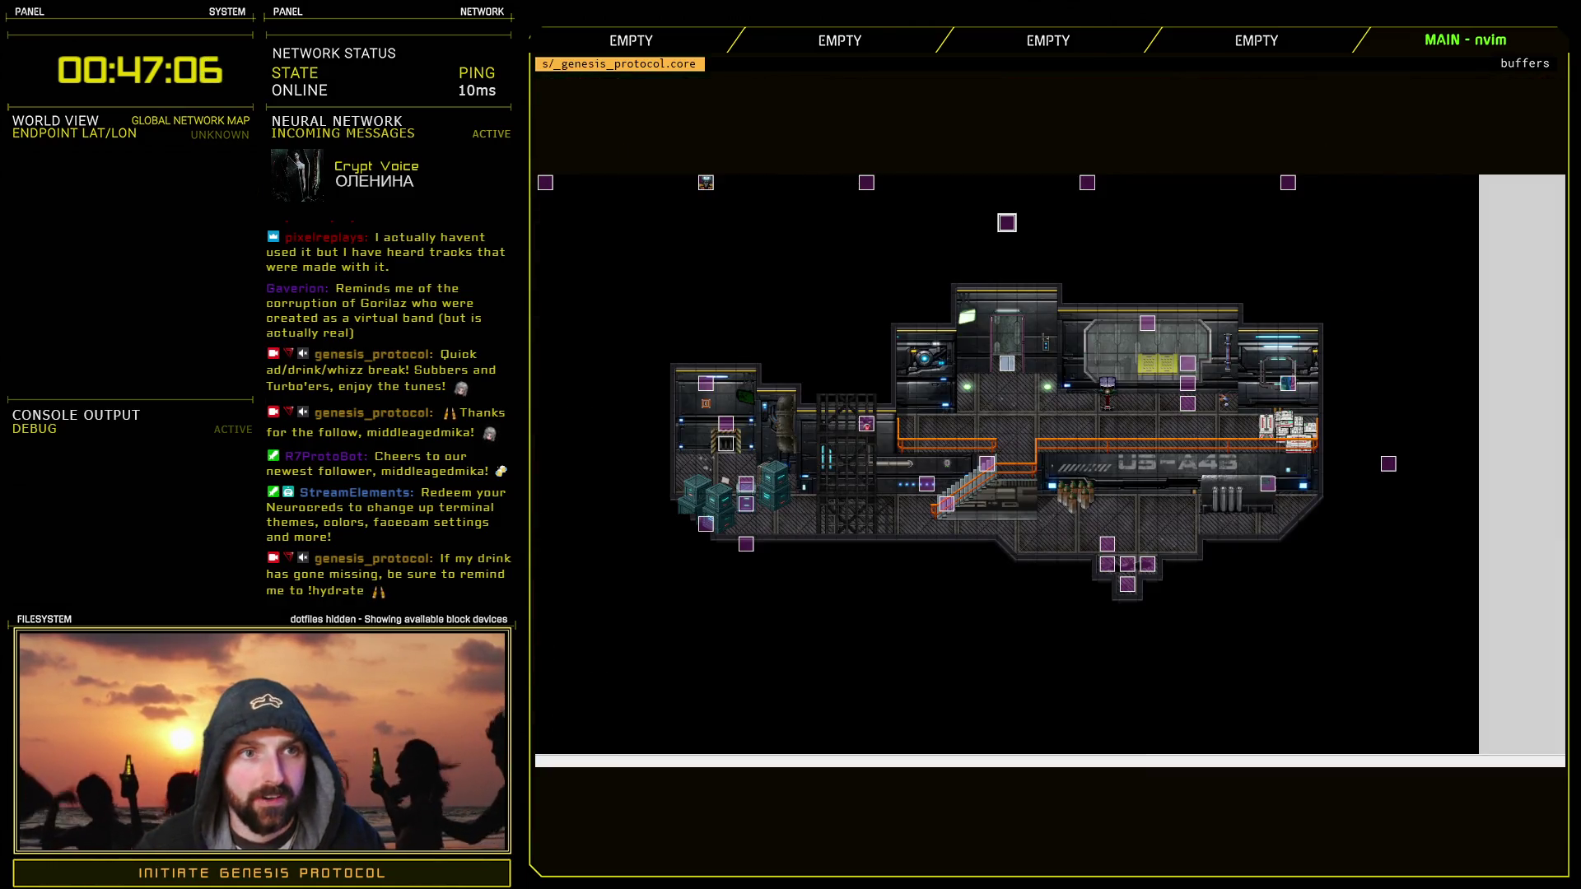
key("F11")
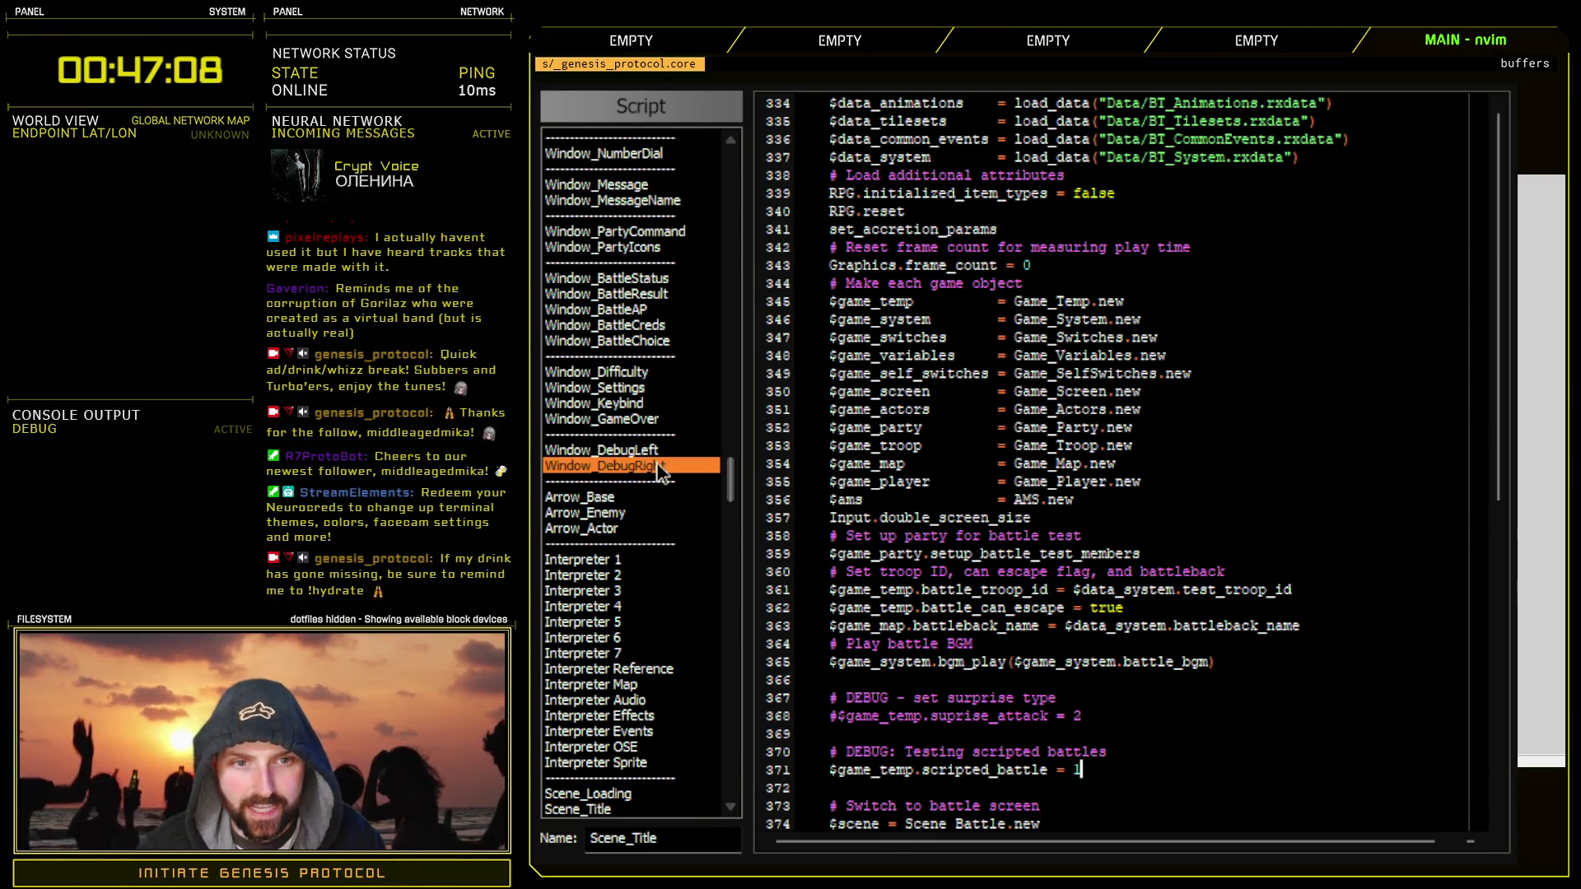
From Window_DebugRight, search all scripts for 'debug'
left_click(659, 467)
key("ctrl+f")
type("debug")
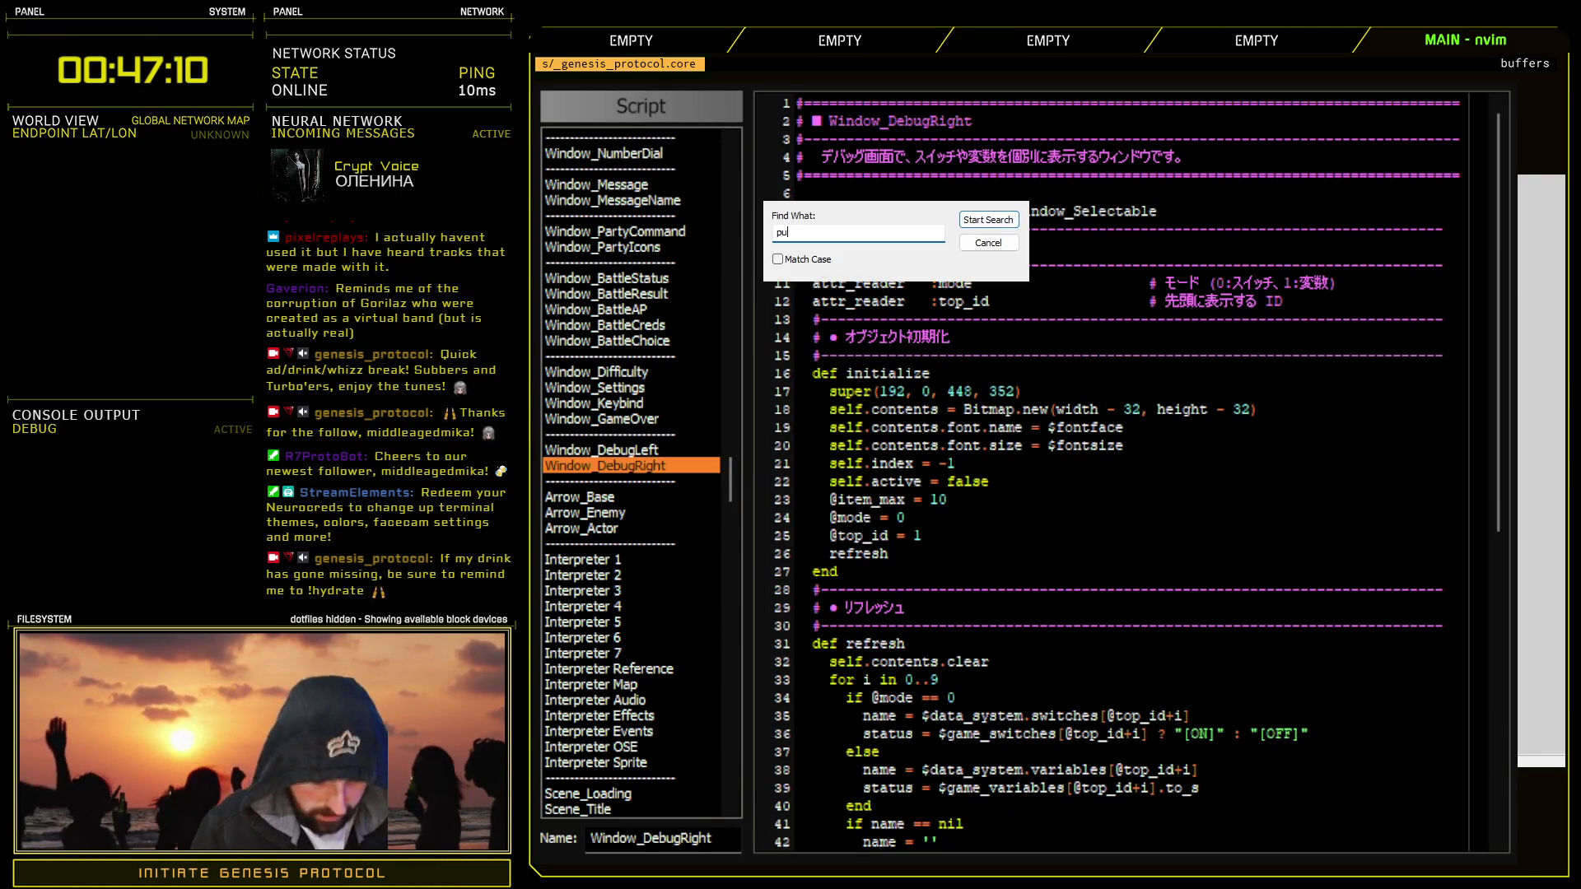
key("Escape")
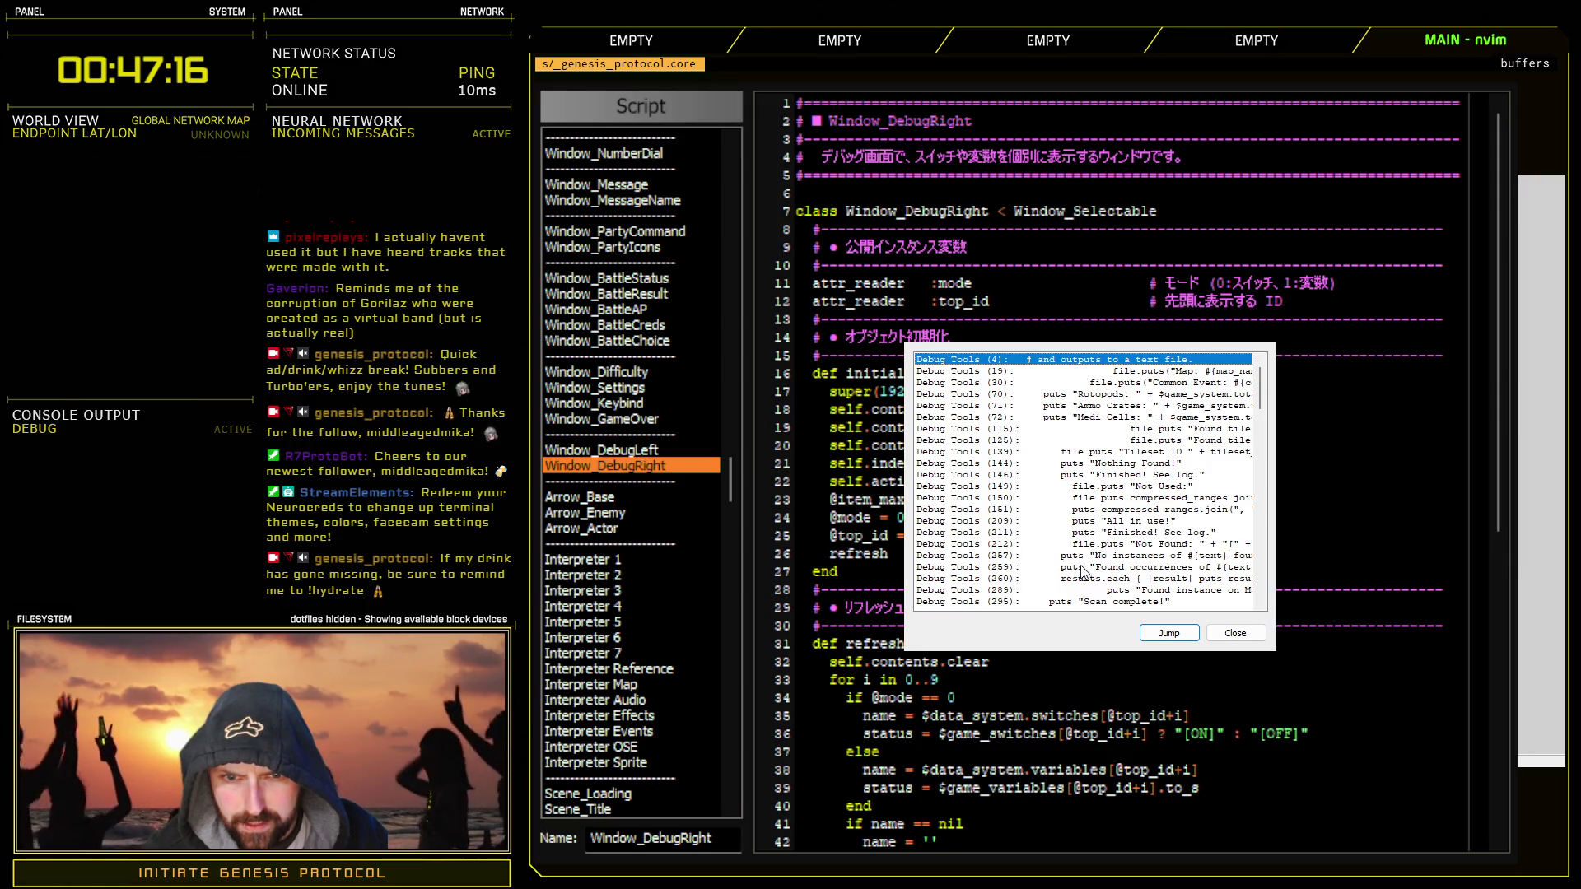
Browse the results and open the puts call at Game_Battler 3 line 255
left_click(1089, 602)
scroll(1021, 487, "down", 6)
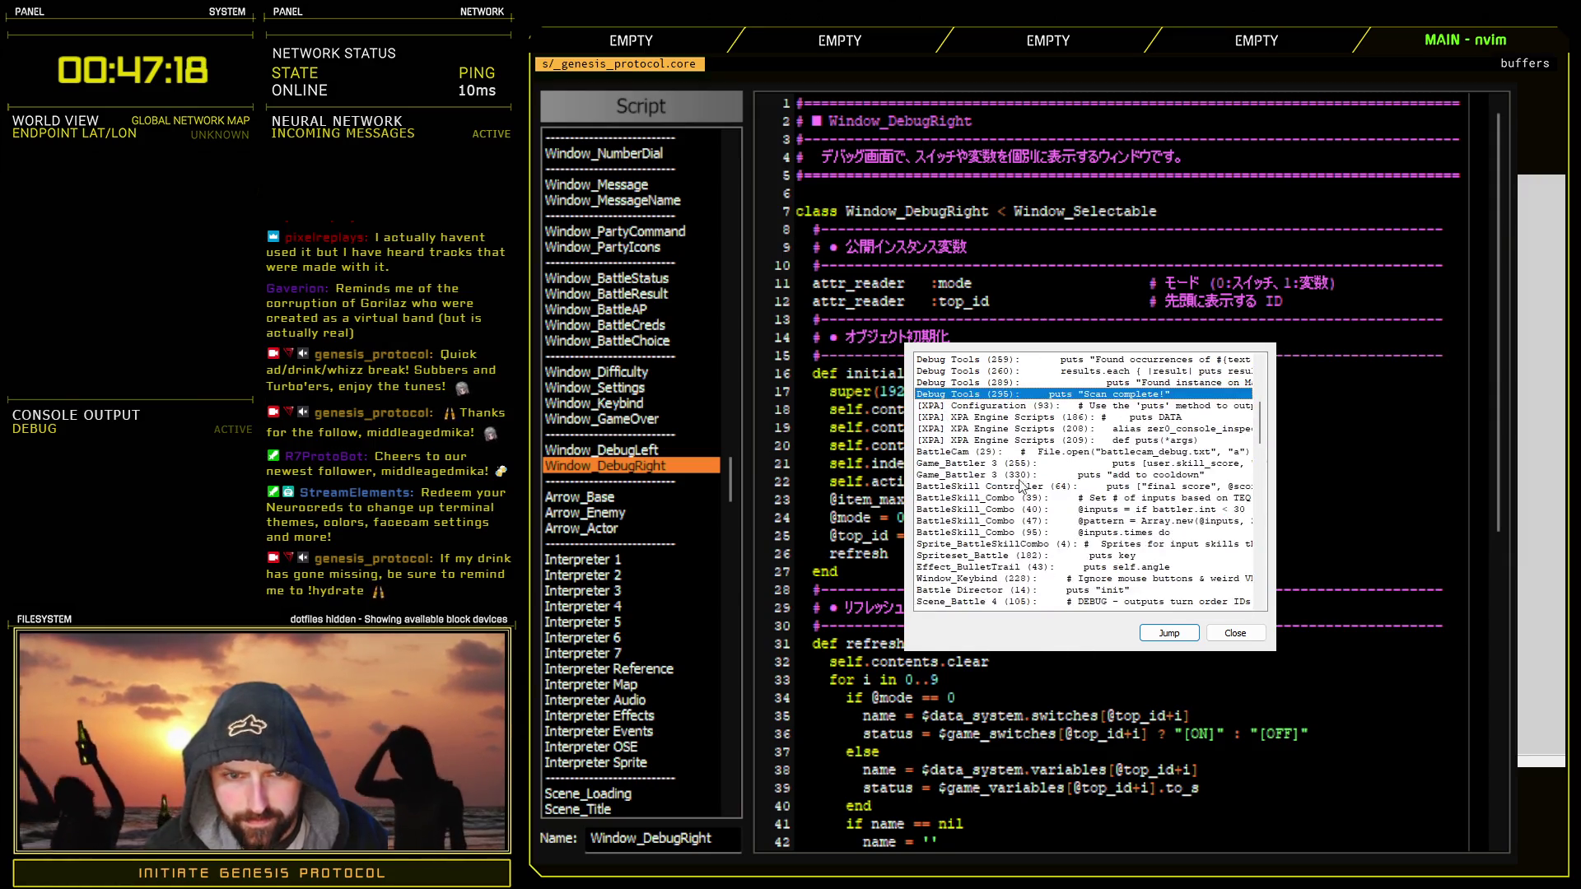
left_click(1088, 453)
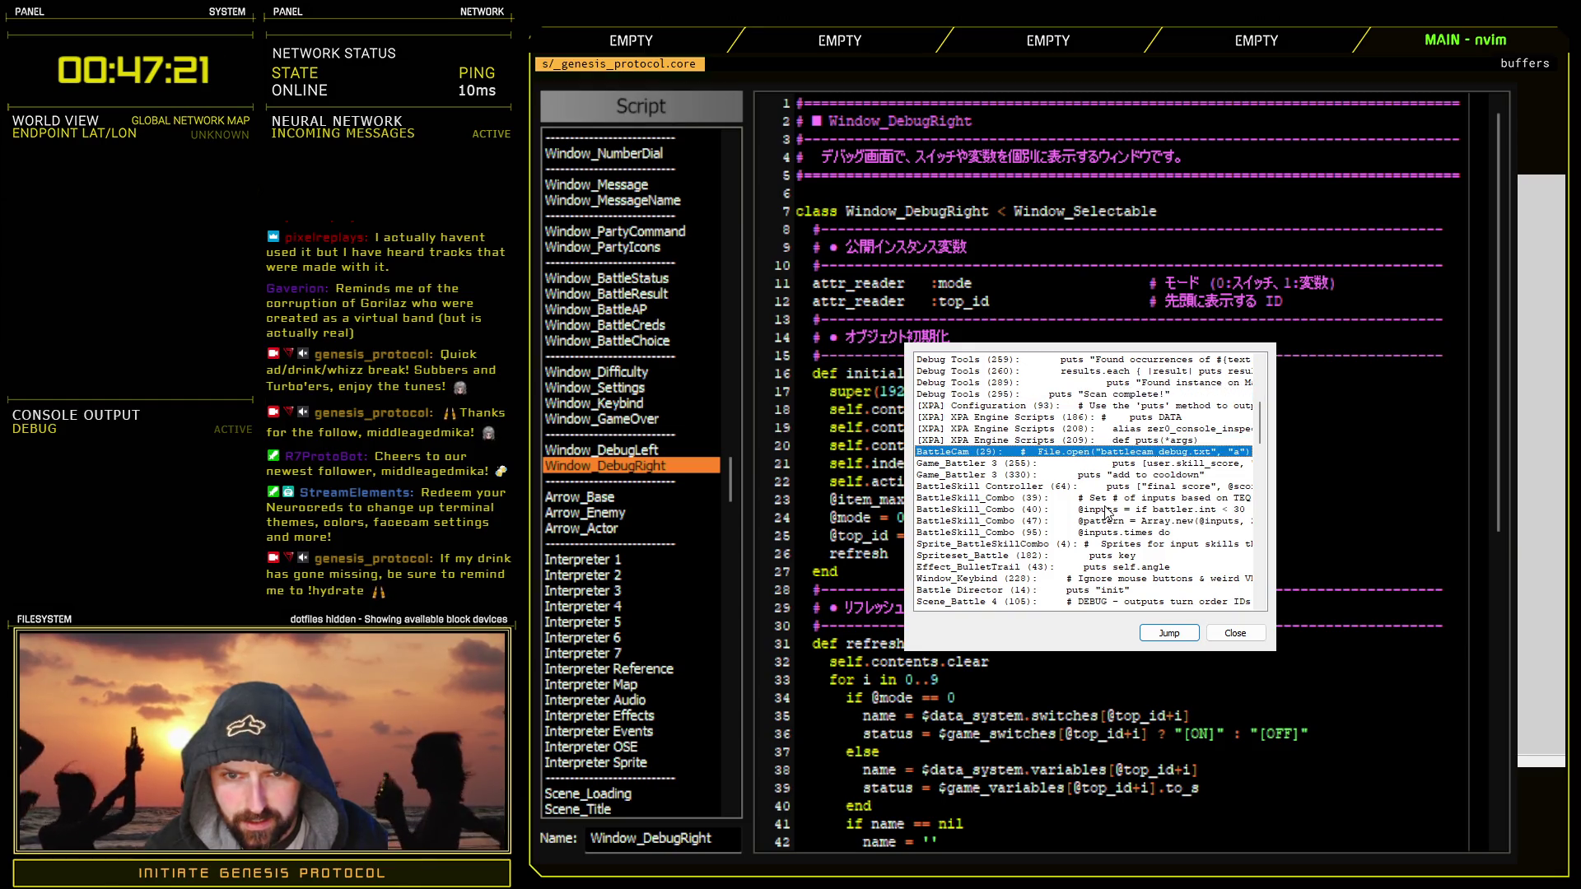
double_click(1145, 463)
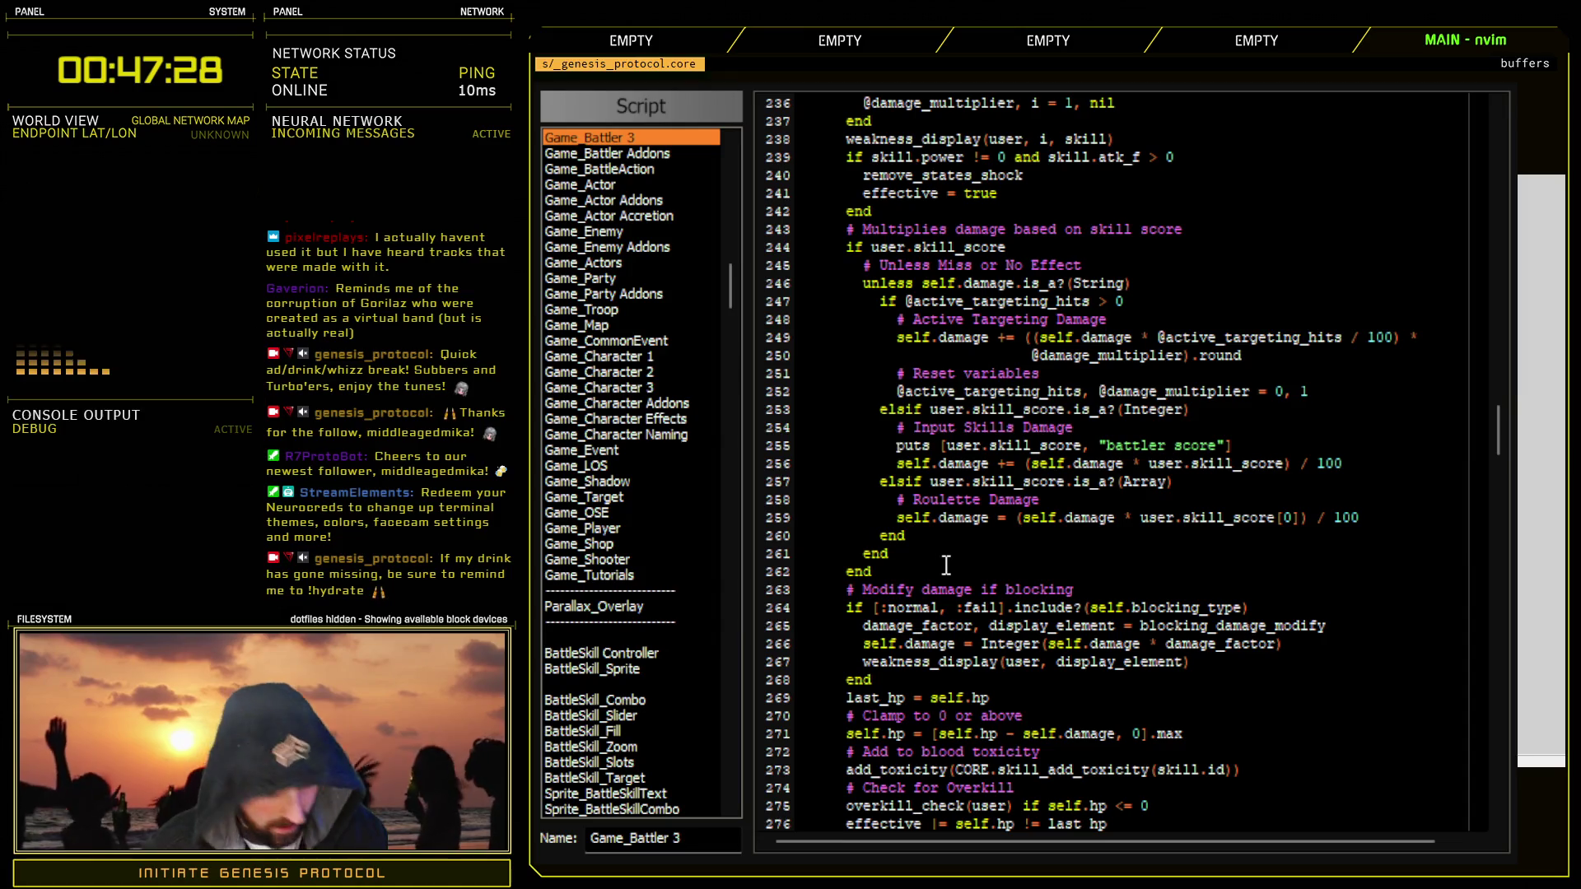
Comment out the puts calls on Game_Battler 3 lines 255 and 330
type("#")
key("ctrl+f")
type("puts")
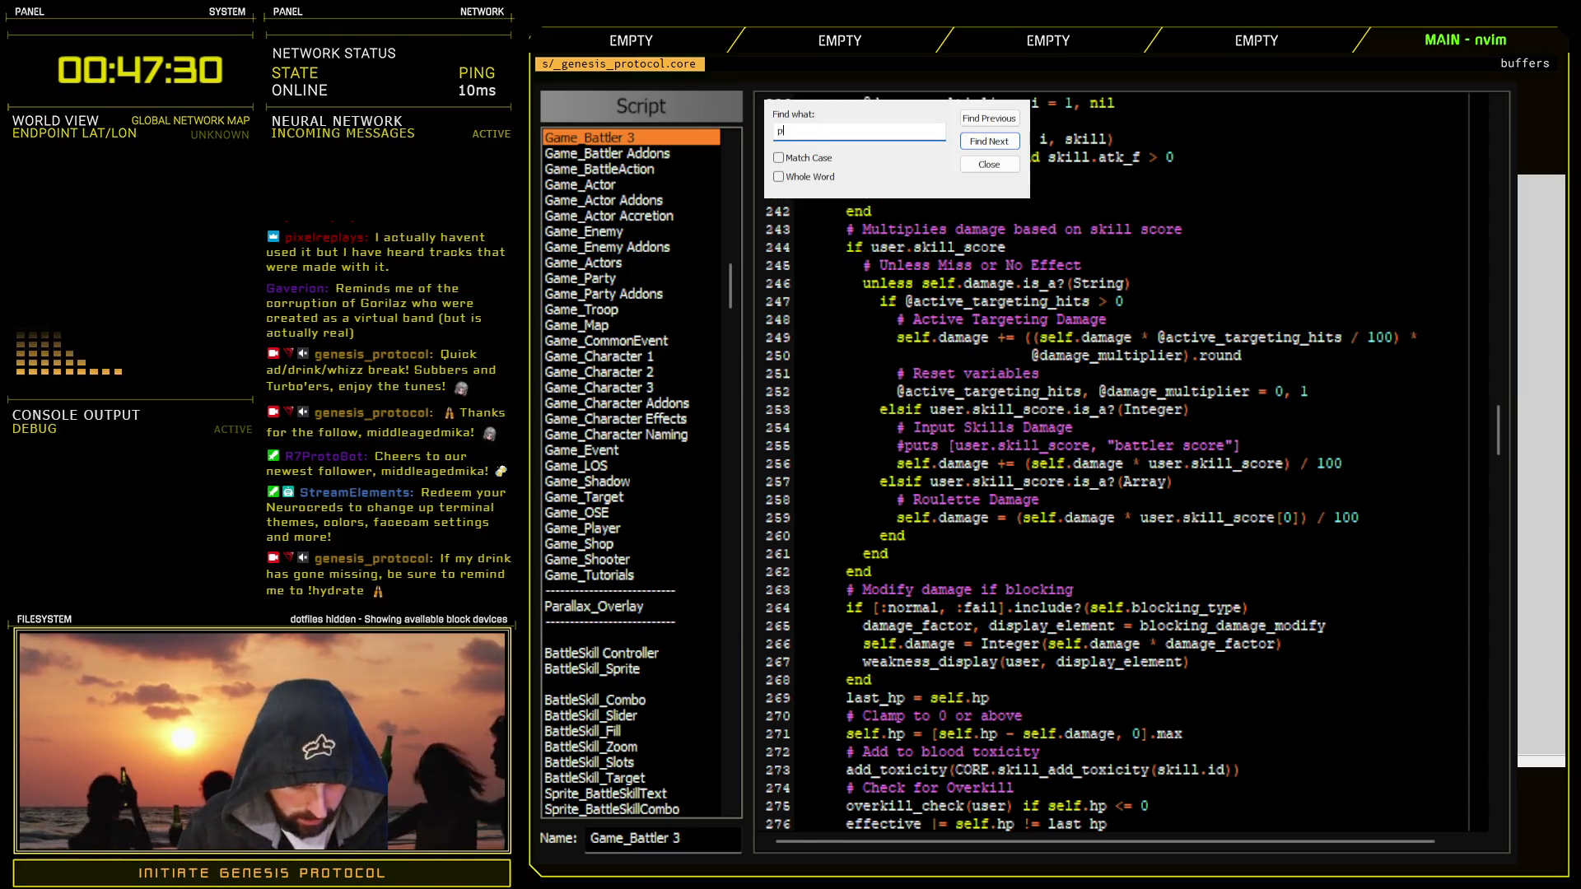
key("Return")
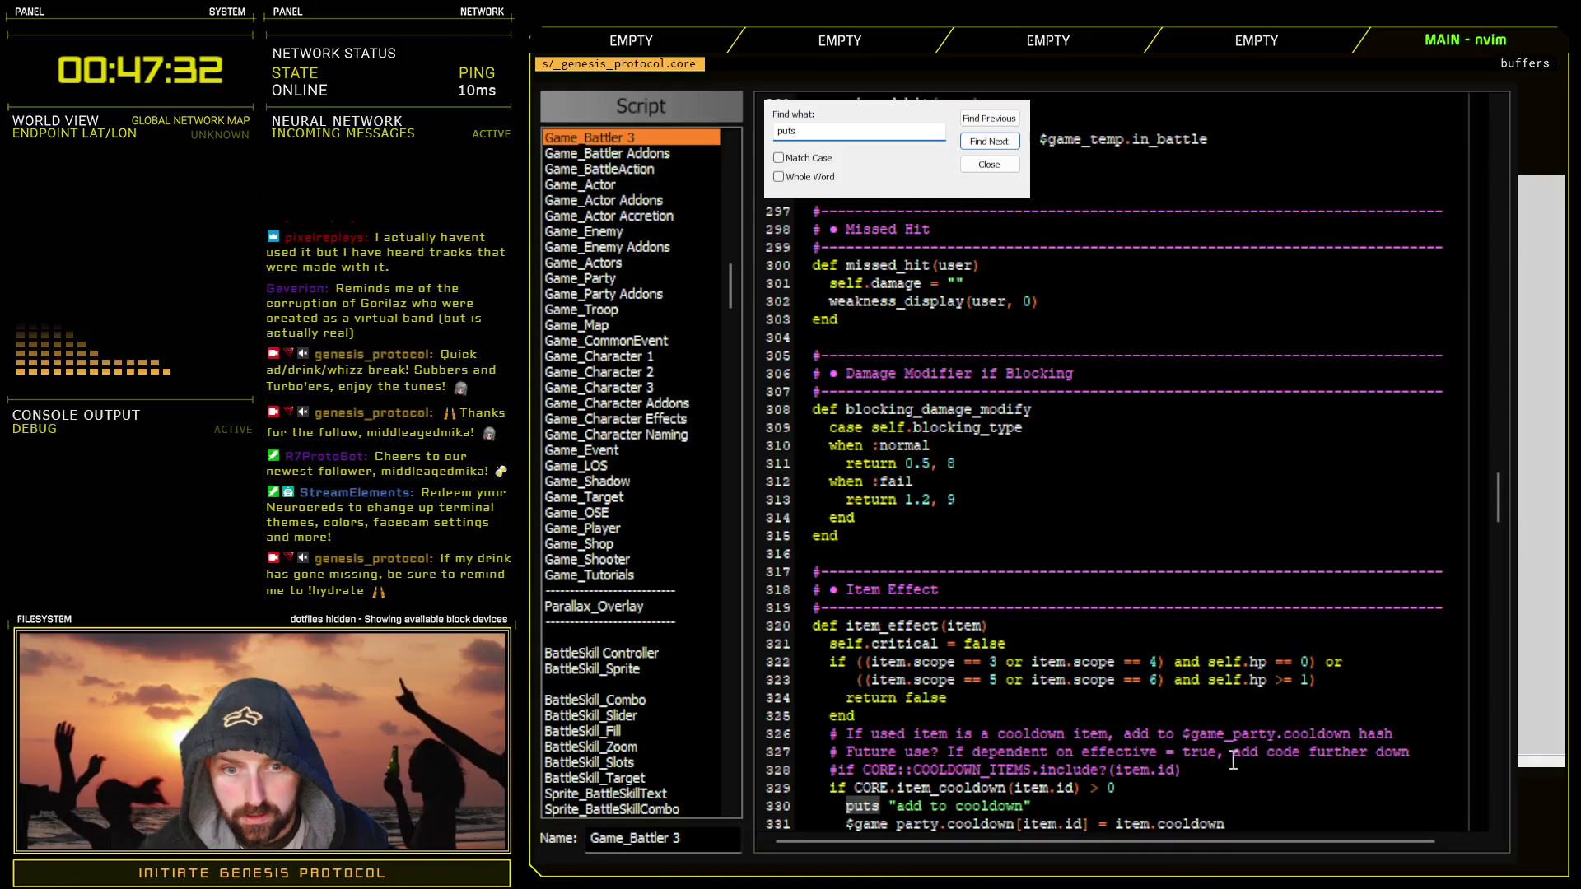
scroll(910, 698, "down", 4)
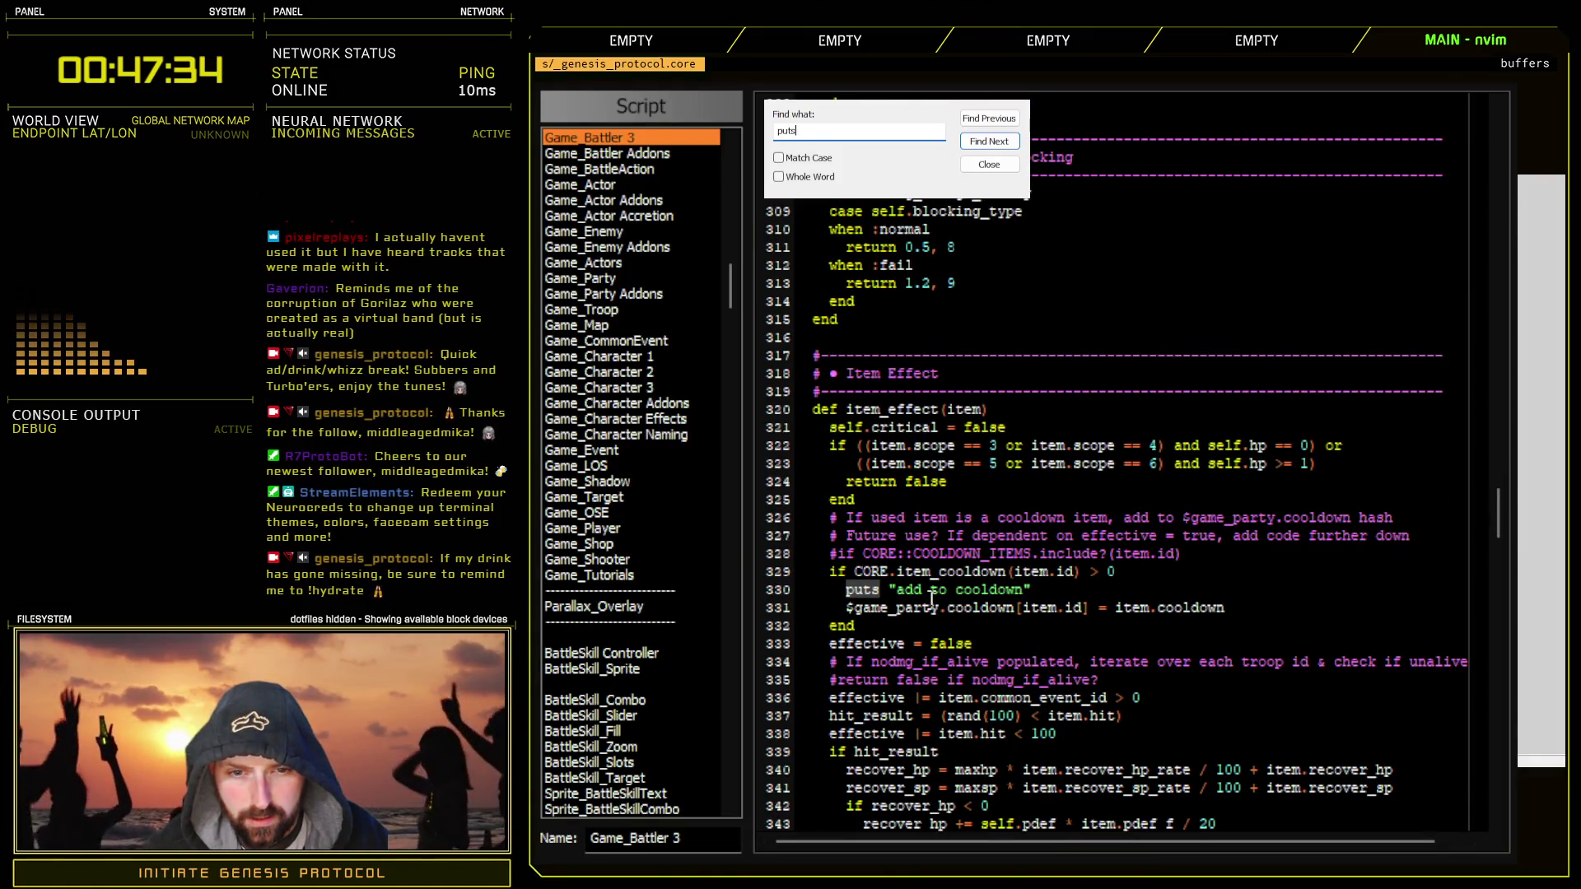
left_click(847, 589)
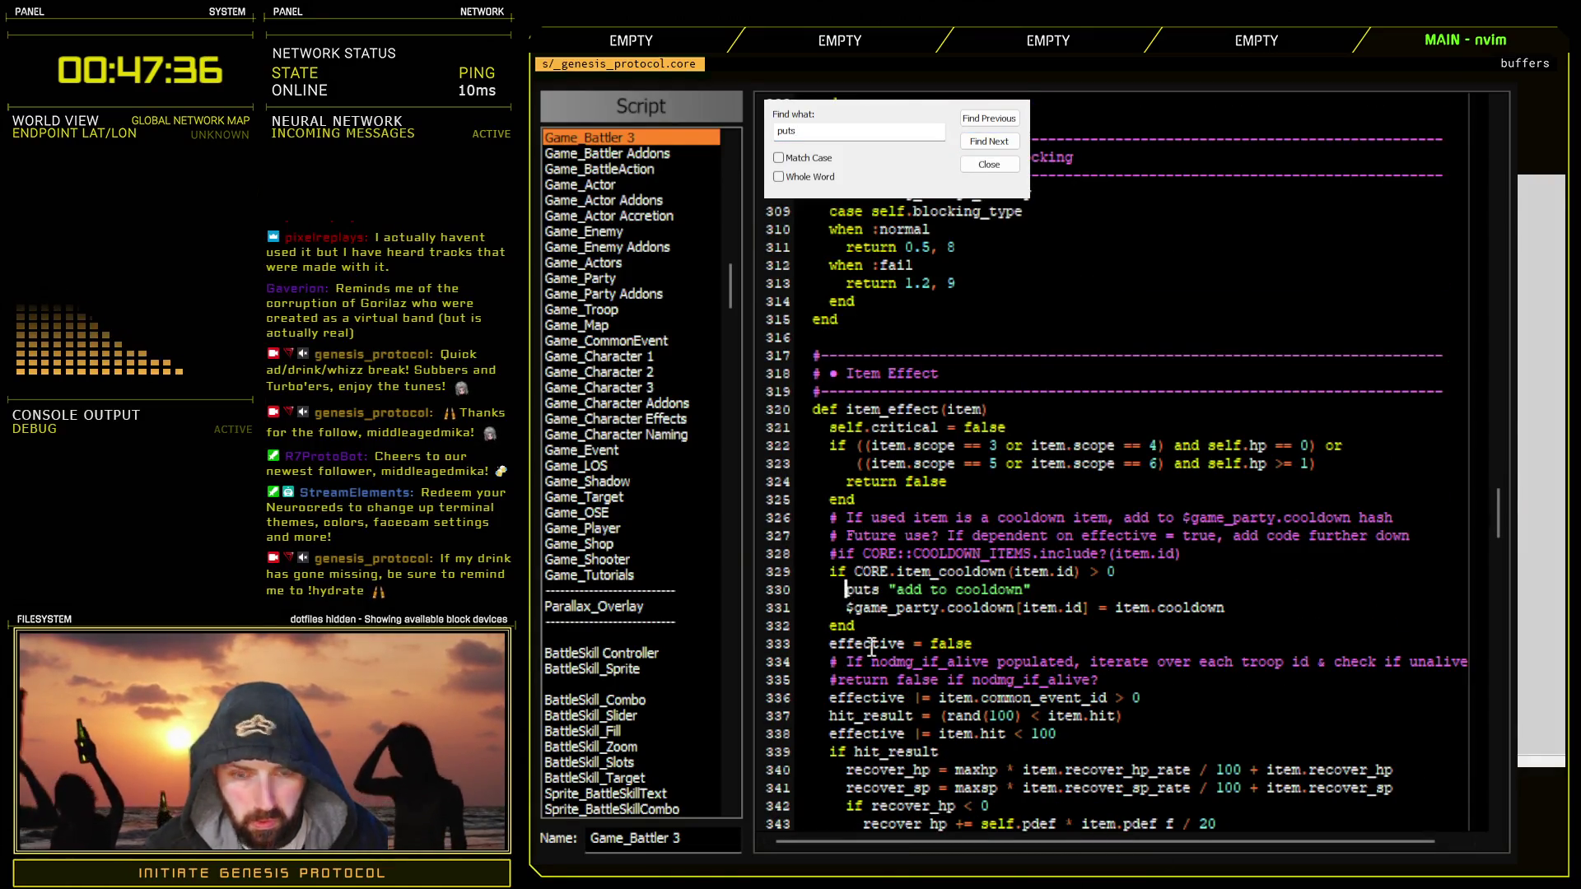
type("#")
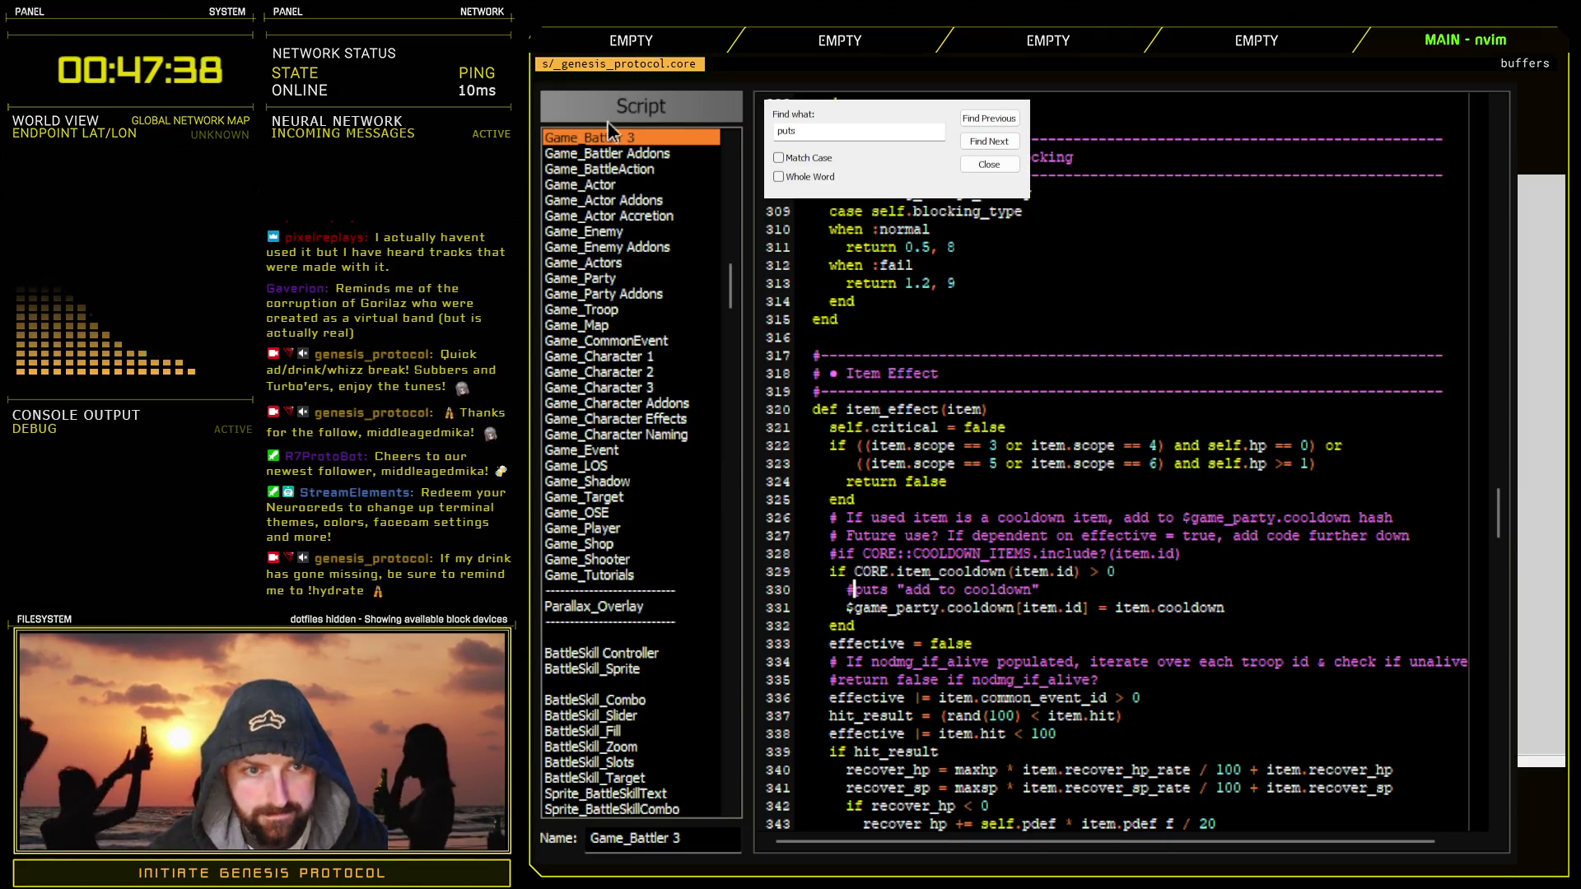
Search all scripts for puts and comment out Footprints line 28
key("ctrl+shift+f")
type("puts")
key("Return")
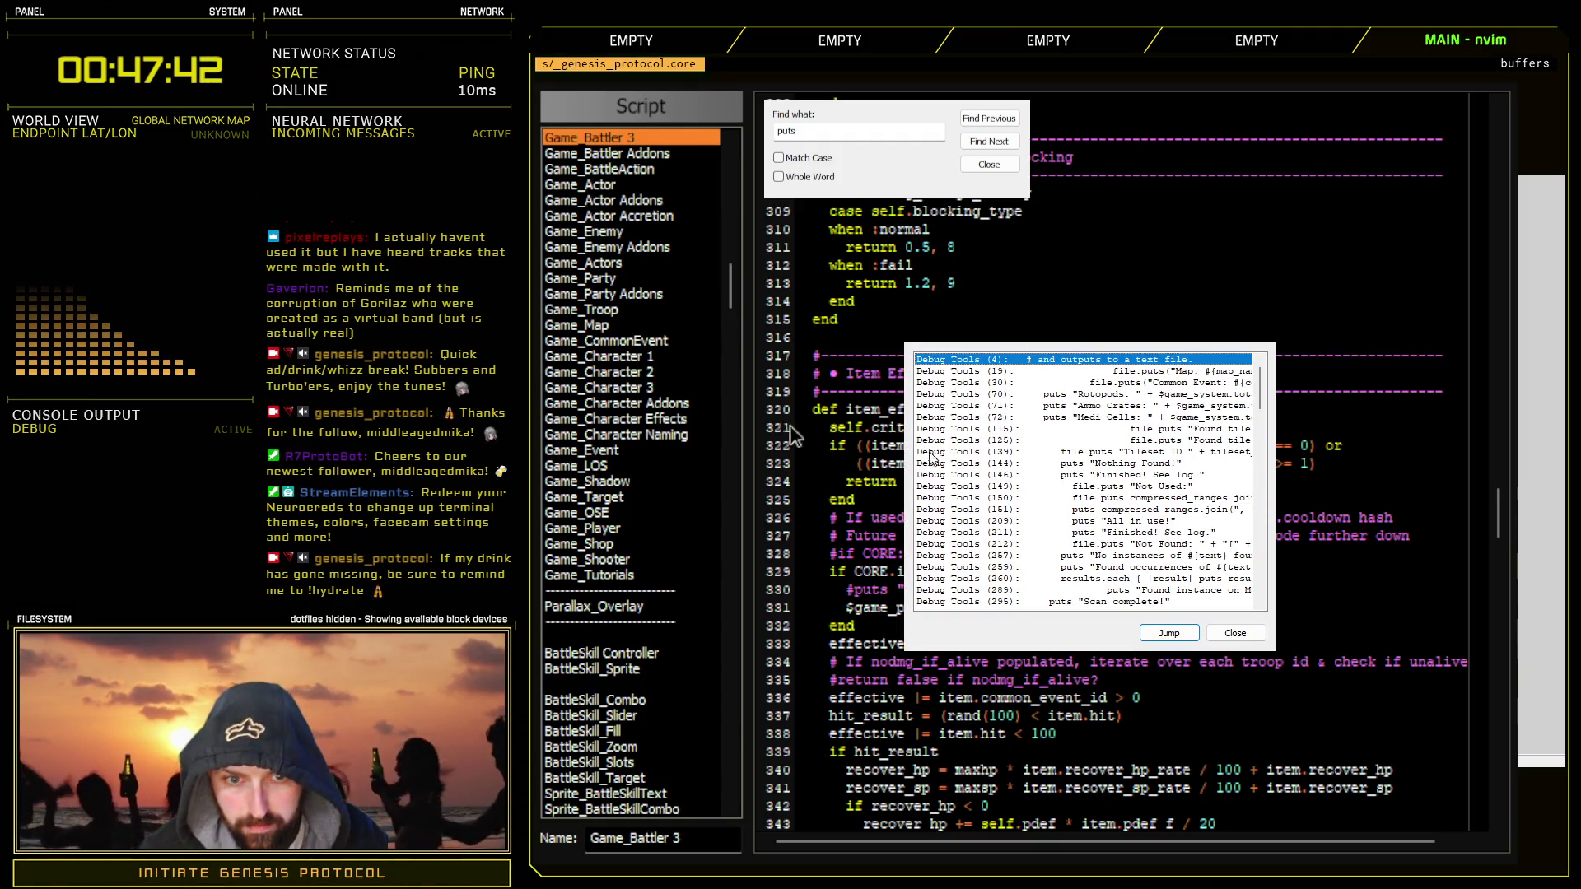
scroll(1060, 551, "down", 5)
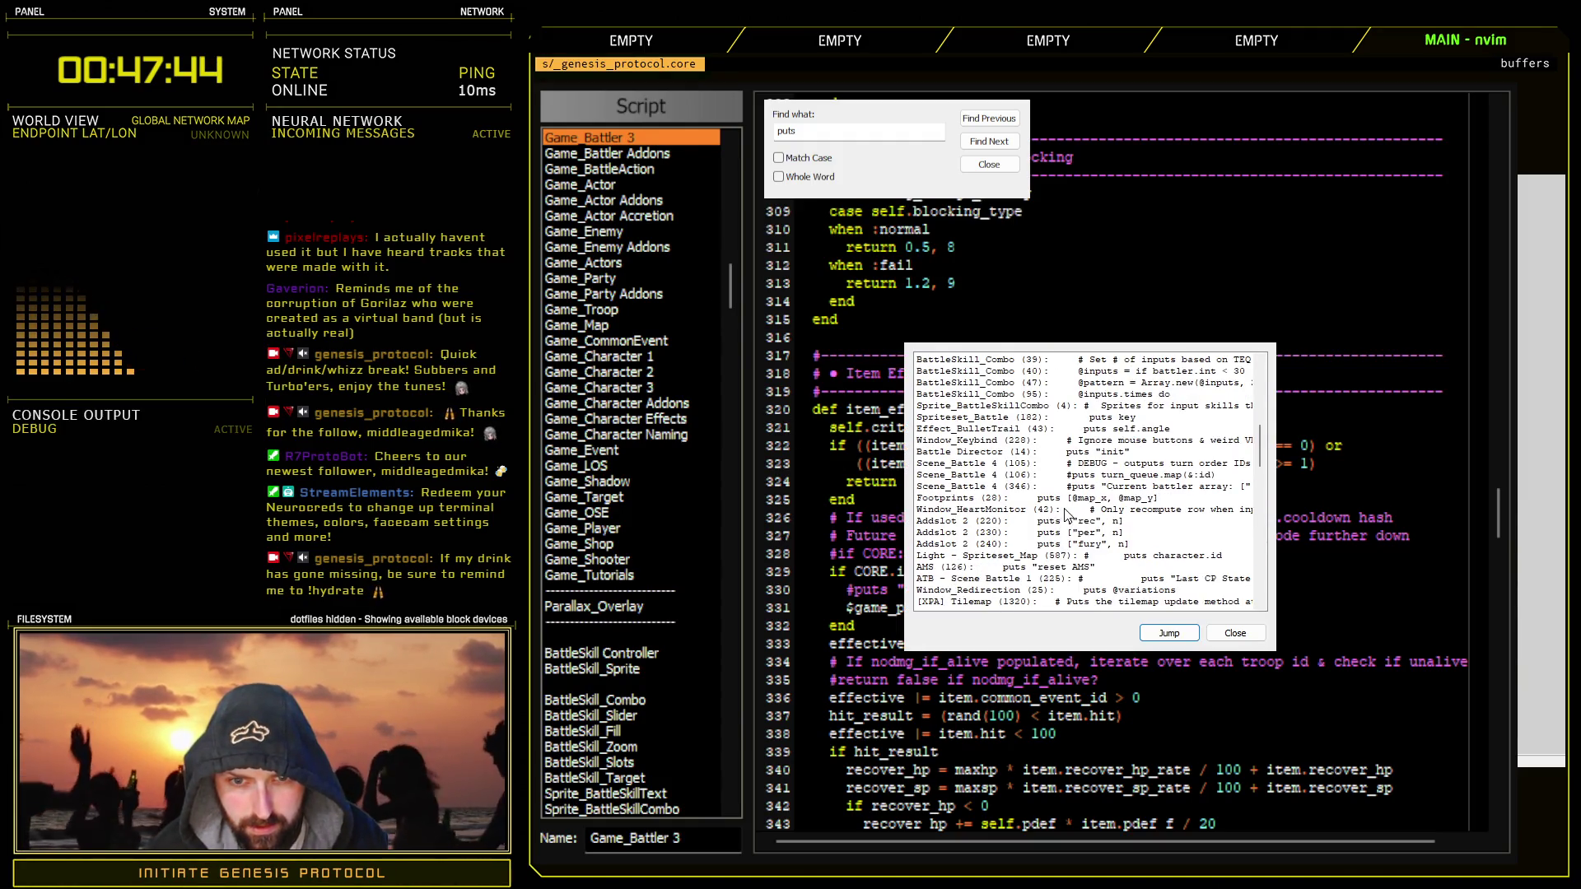
double_click(960, 499)
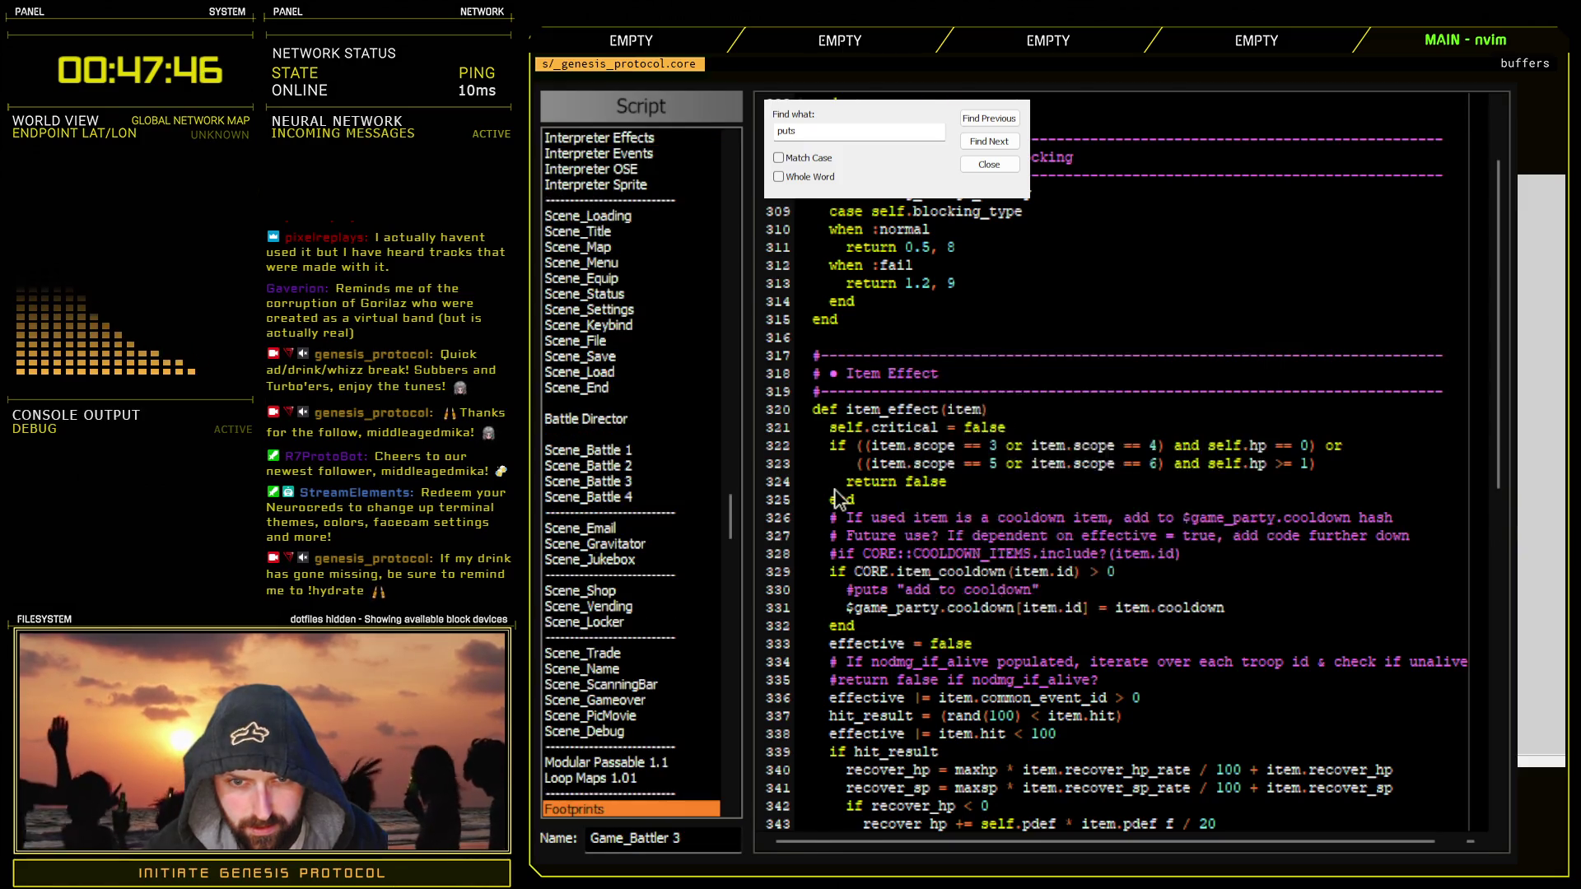
left_click(830, 488)
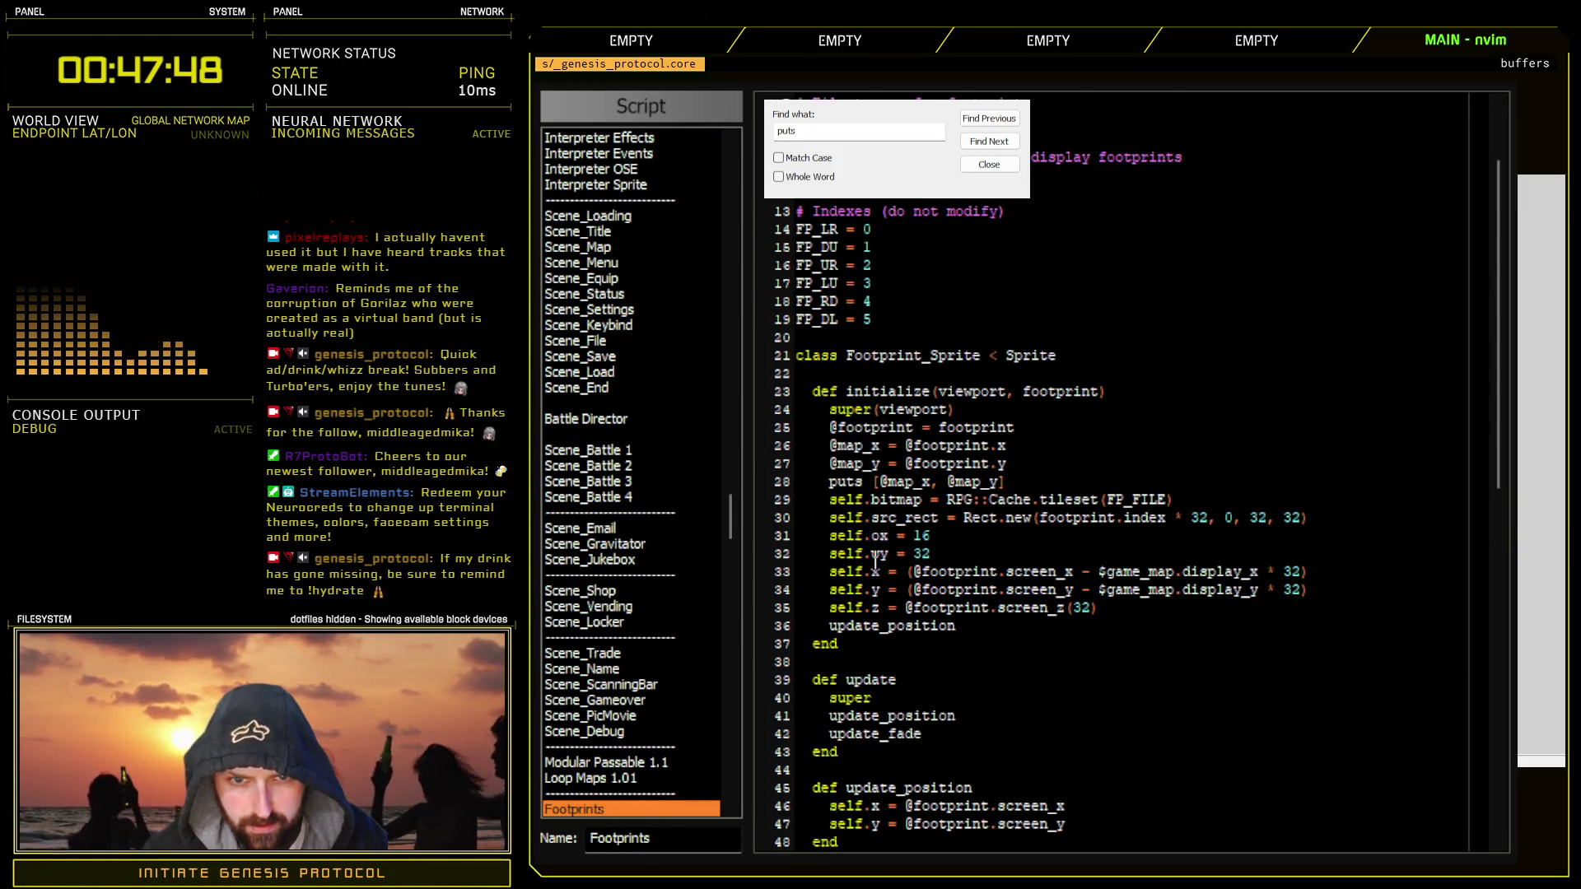
type("#")
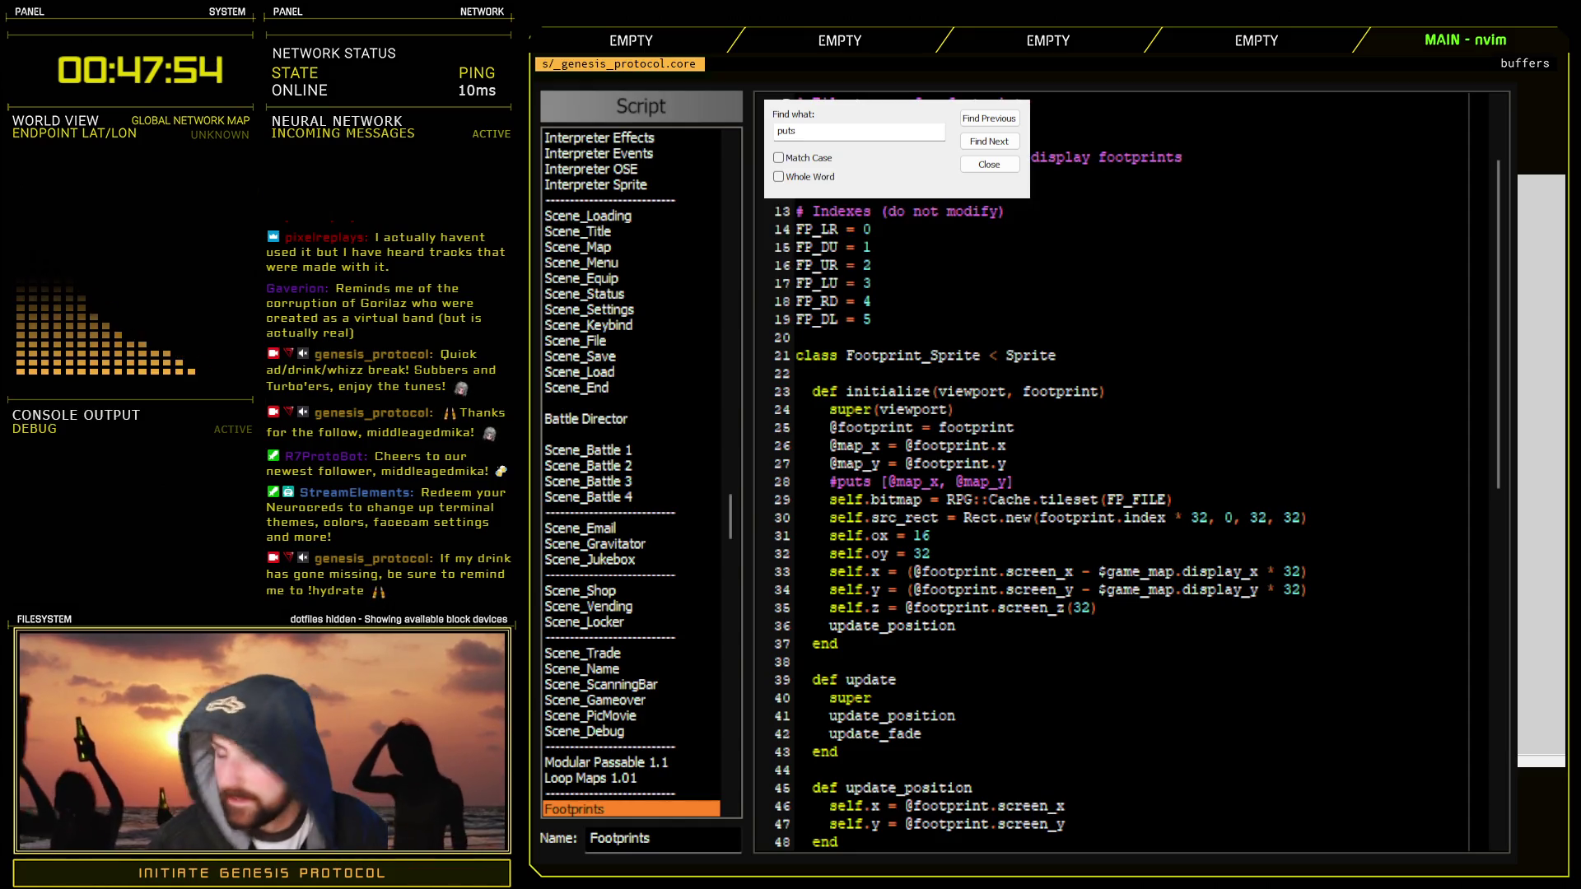
Browse the puts search results, selecting the Battle Director entry
scroll(1116, 482, "down", 5)
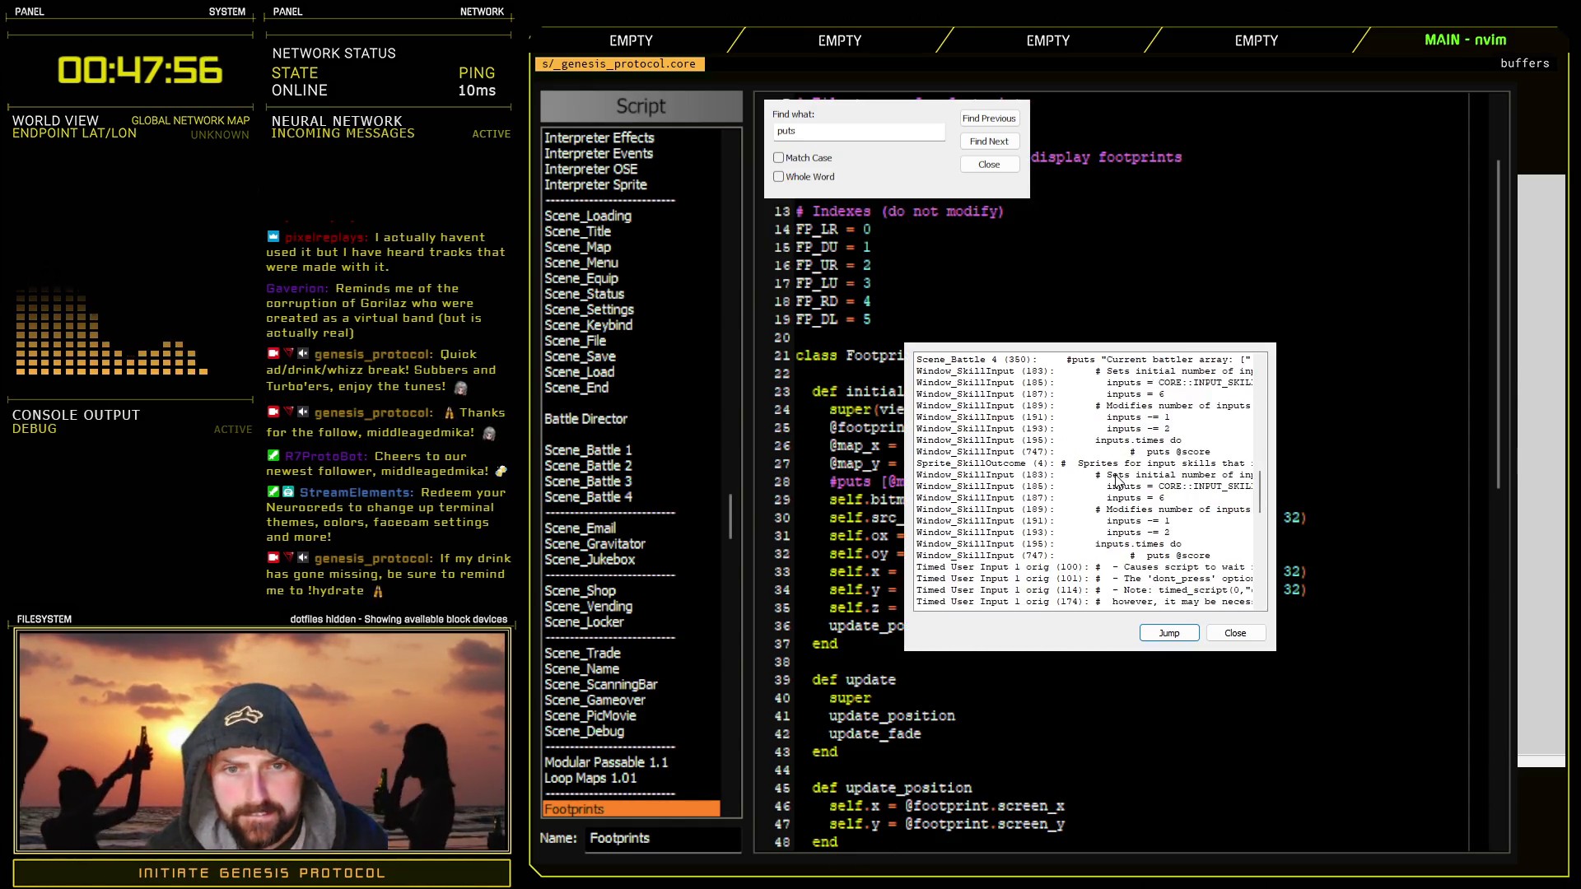
scroll(1111, 527, "up", 6)
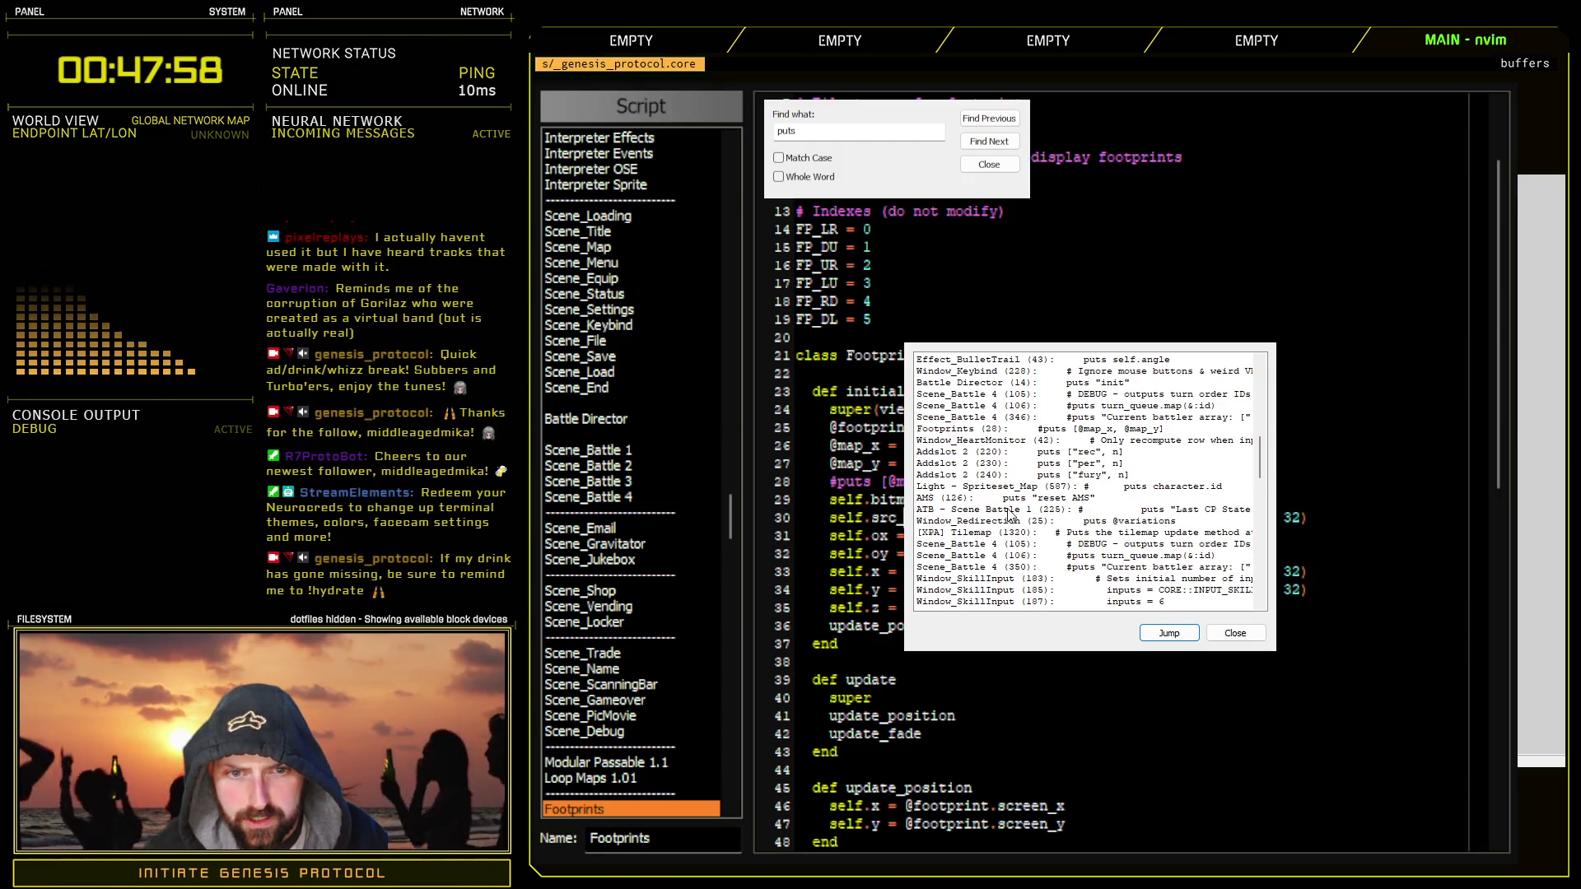
left_click(1067, 405)
left_click(1077, 383)
scroll(1055, 543, "up", 4)
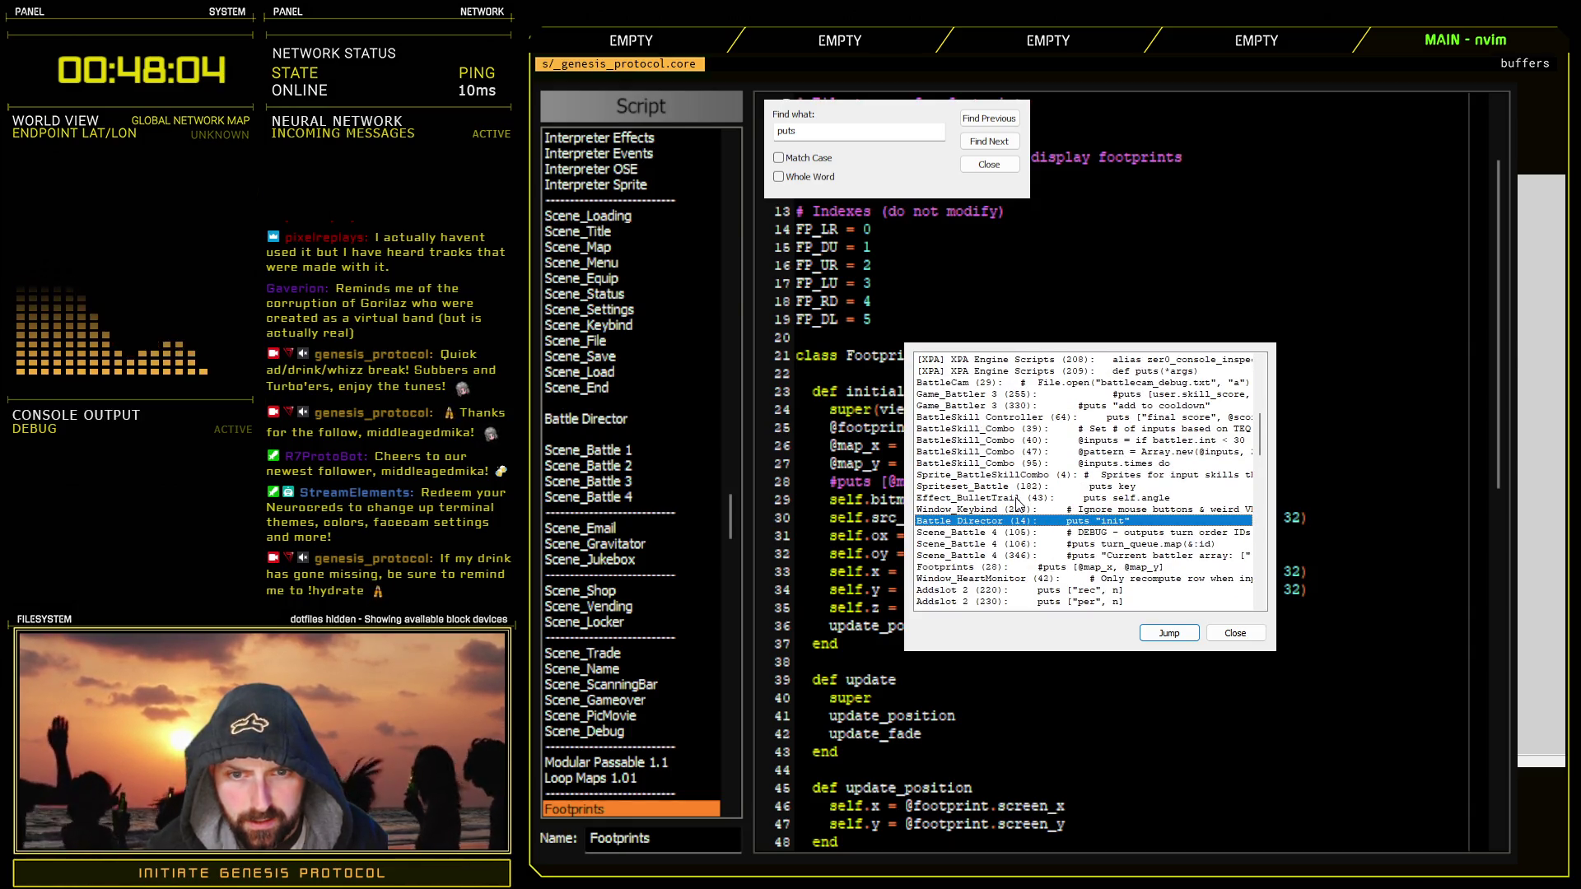
Comment out the puts calls in Effect_BulletTrail line 43 and Spriteset_Battle
double_click(1017, 498)
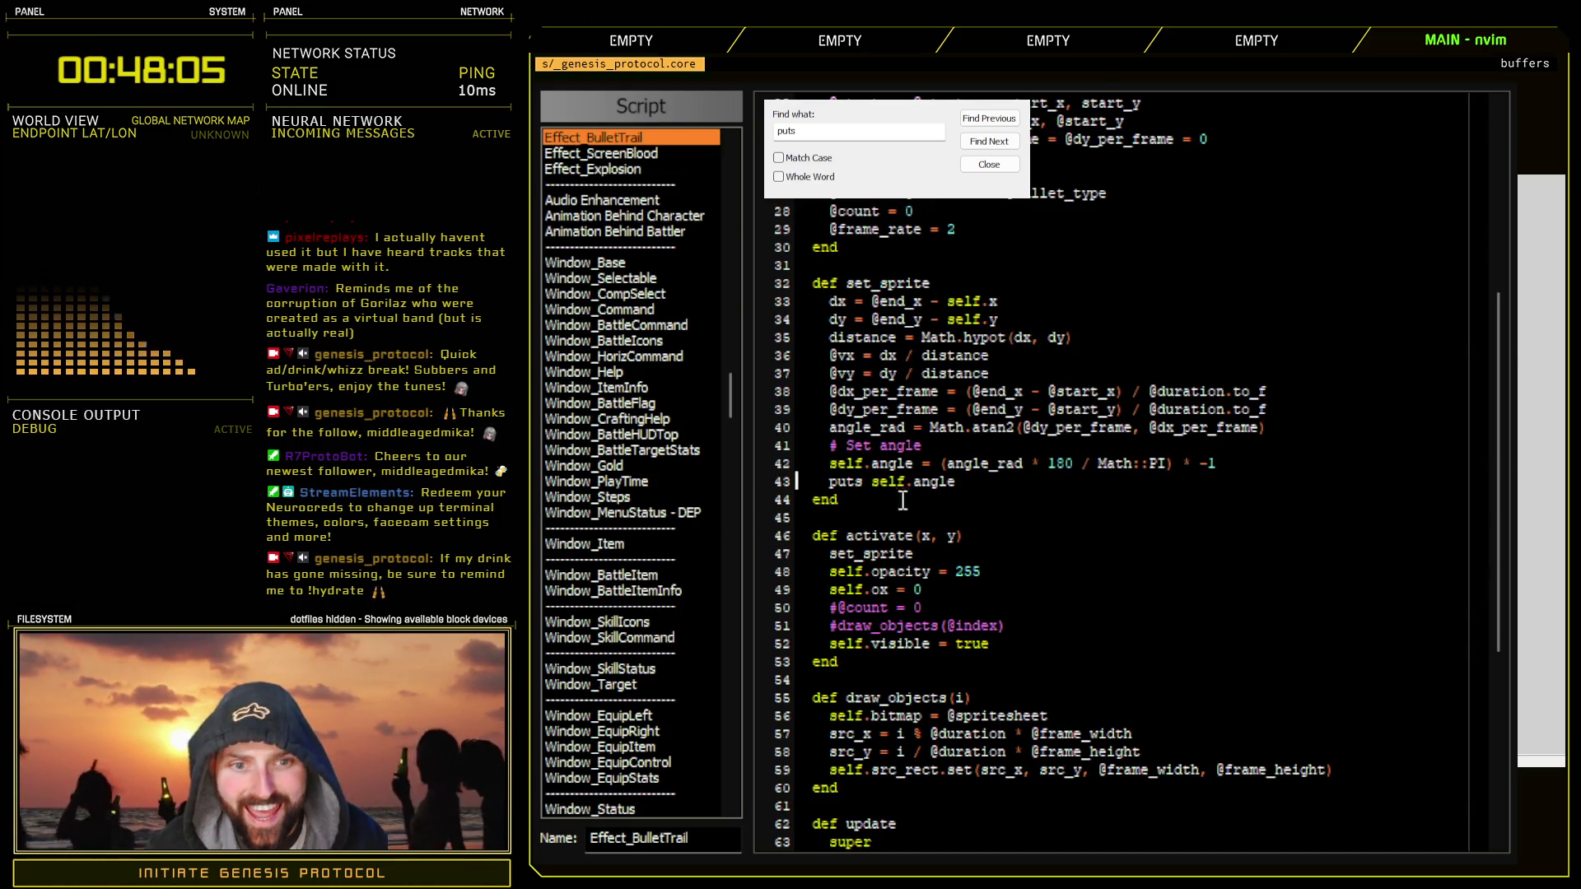
left_click(825, 483)
type("#")
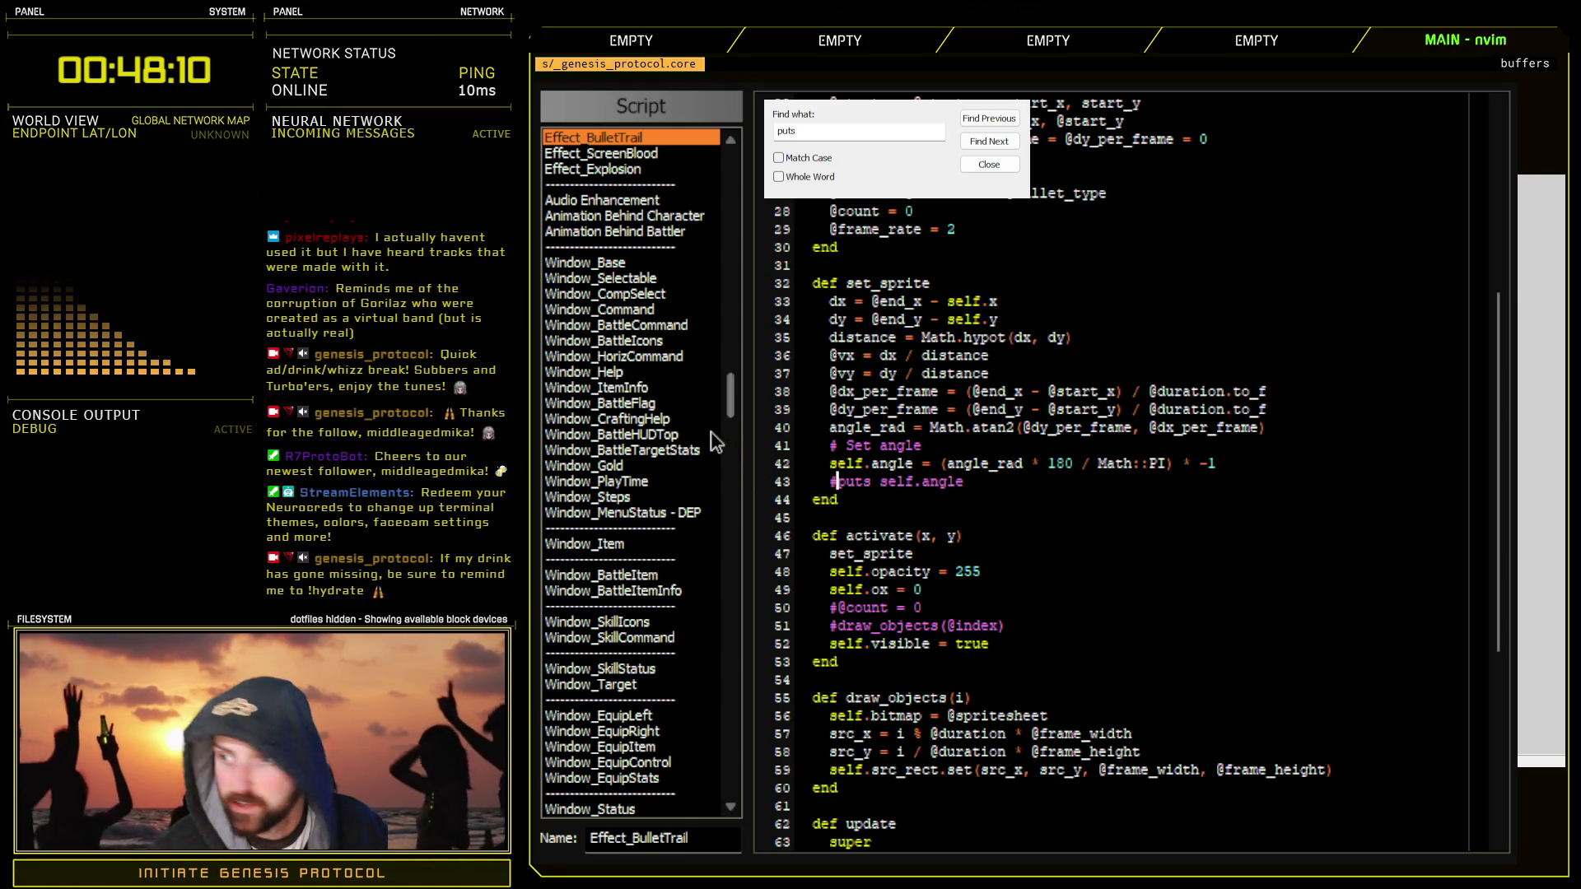
left_click(732, 303)
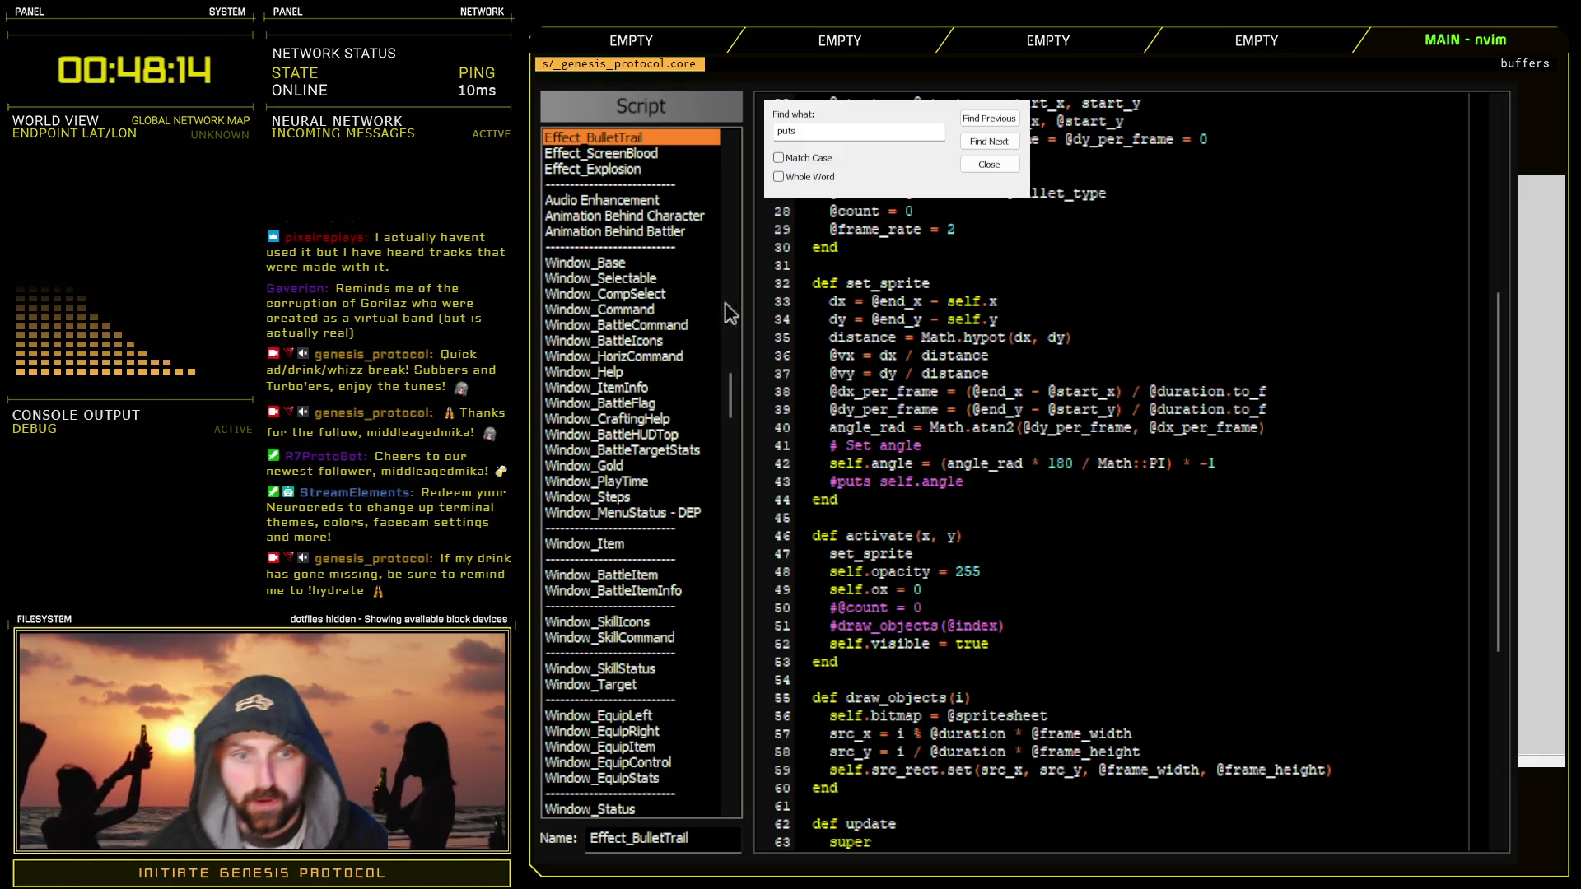
left_click_drag(1258, 392, 1257, 433)
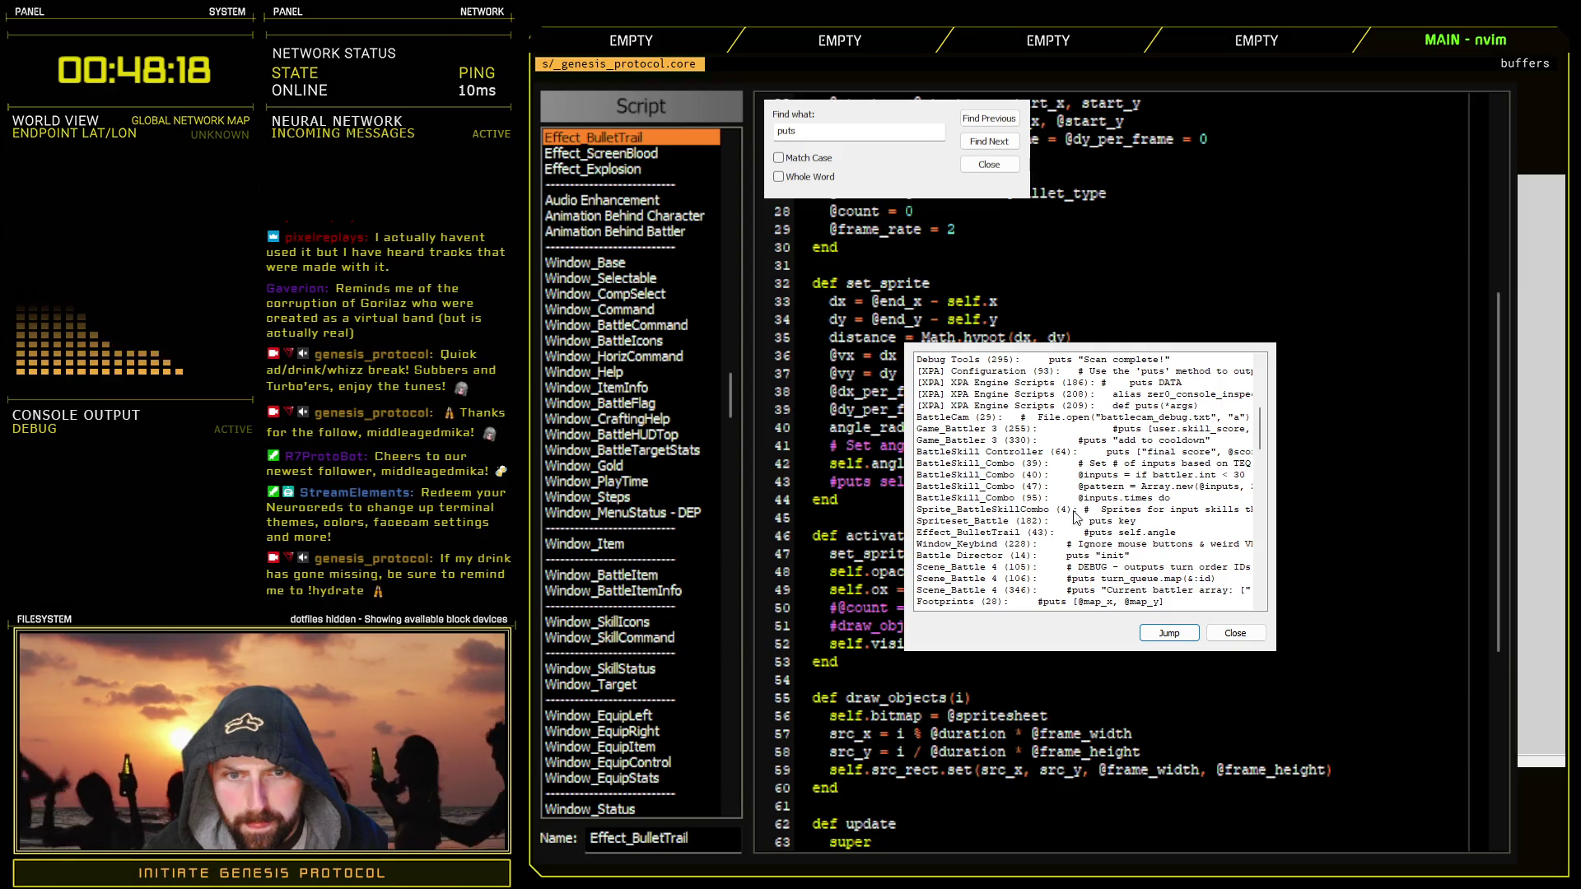
double_click(998, 520)
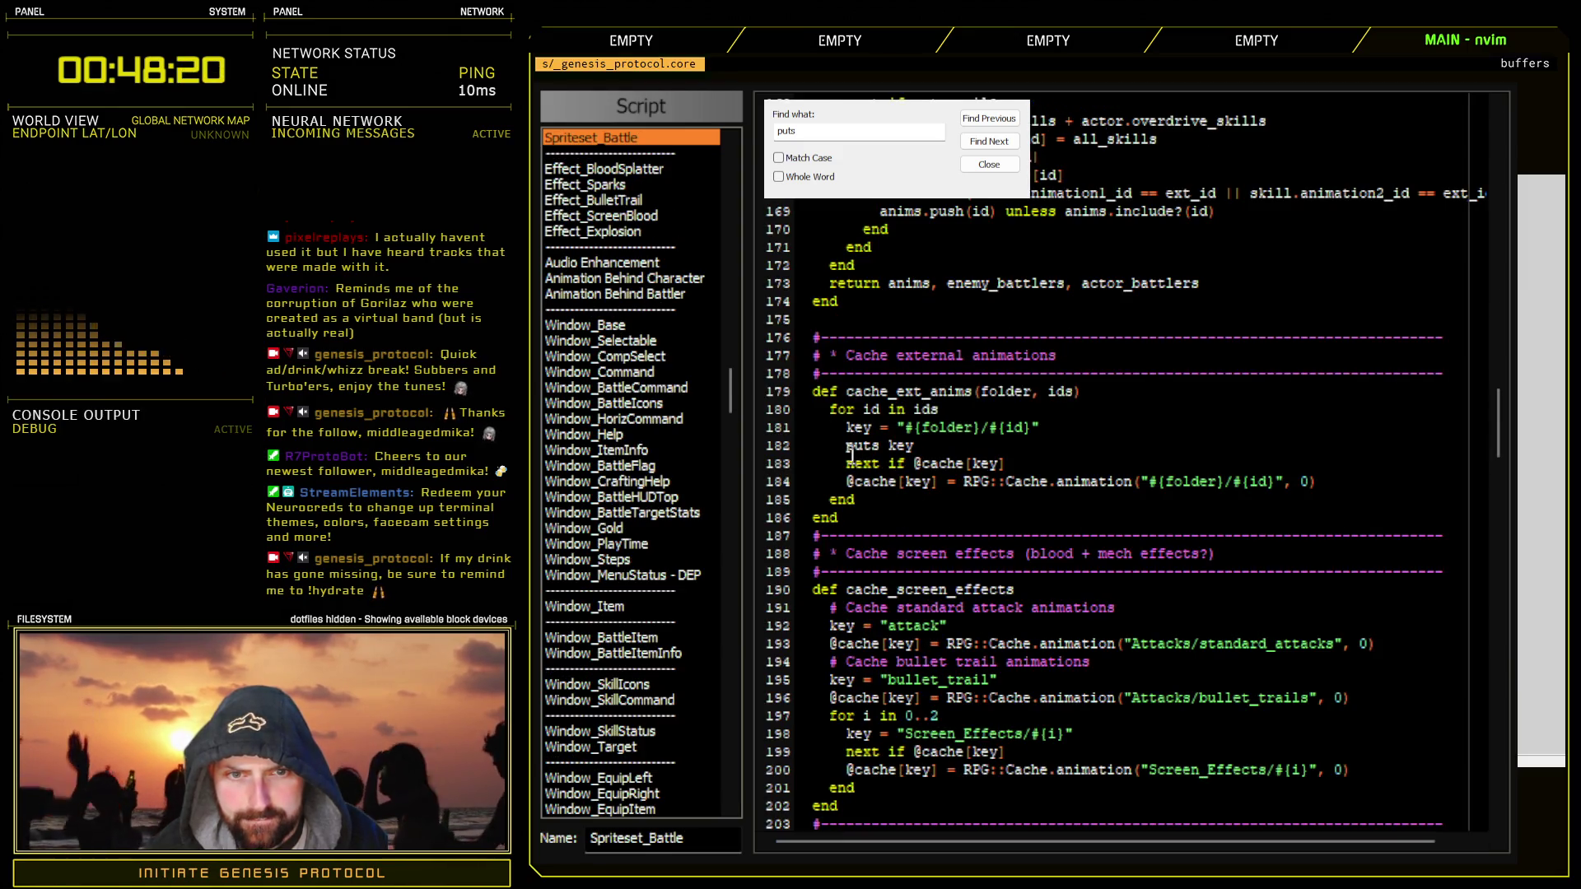
type("#")
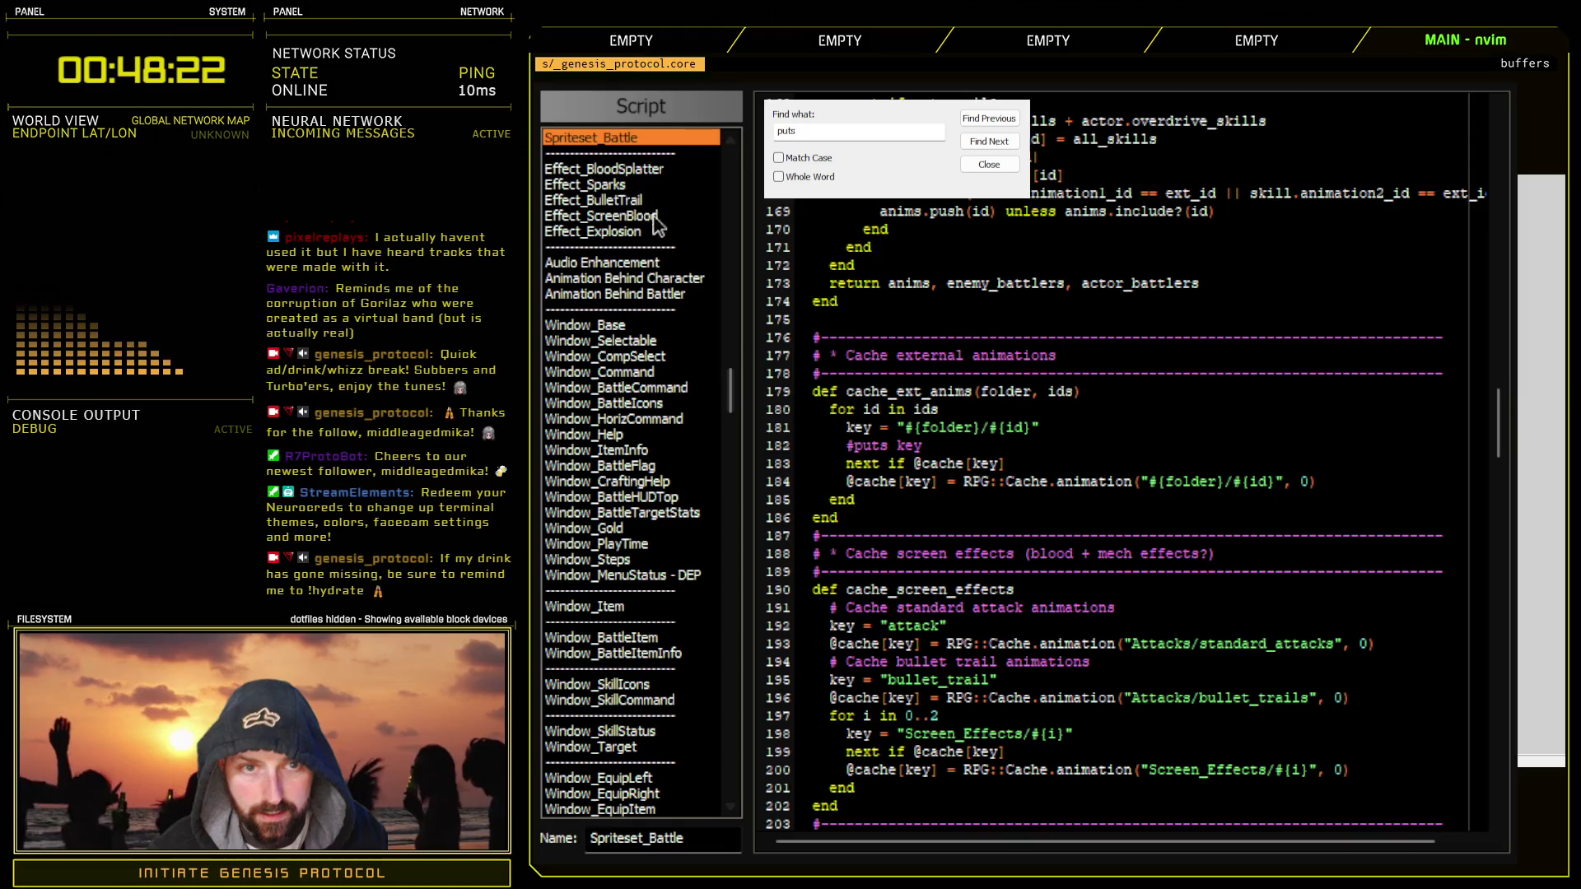
List the remaining puts calls across all scripts
key("ctrl+shift+f")
key("Return")
scroll(1155, 528, "down", 3)
scroll(1155, 528, "down", 1)
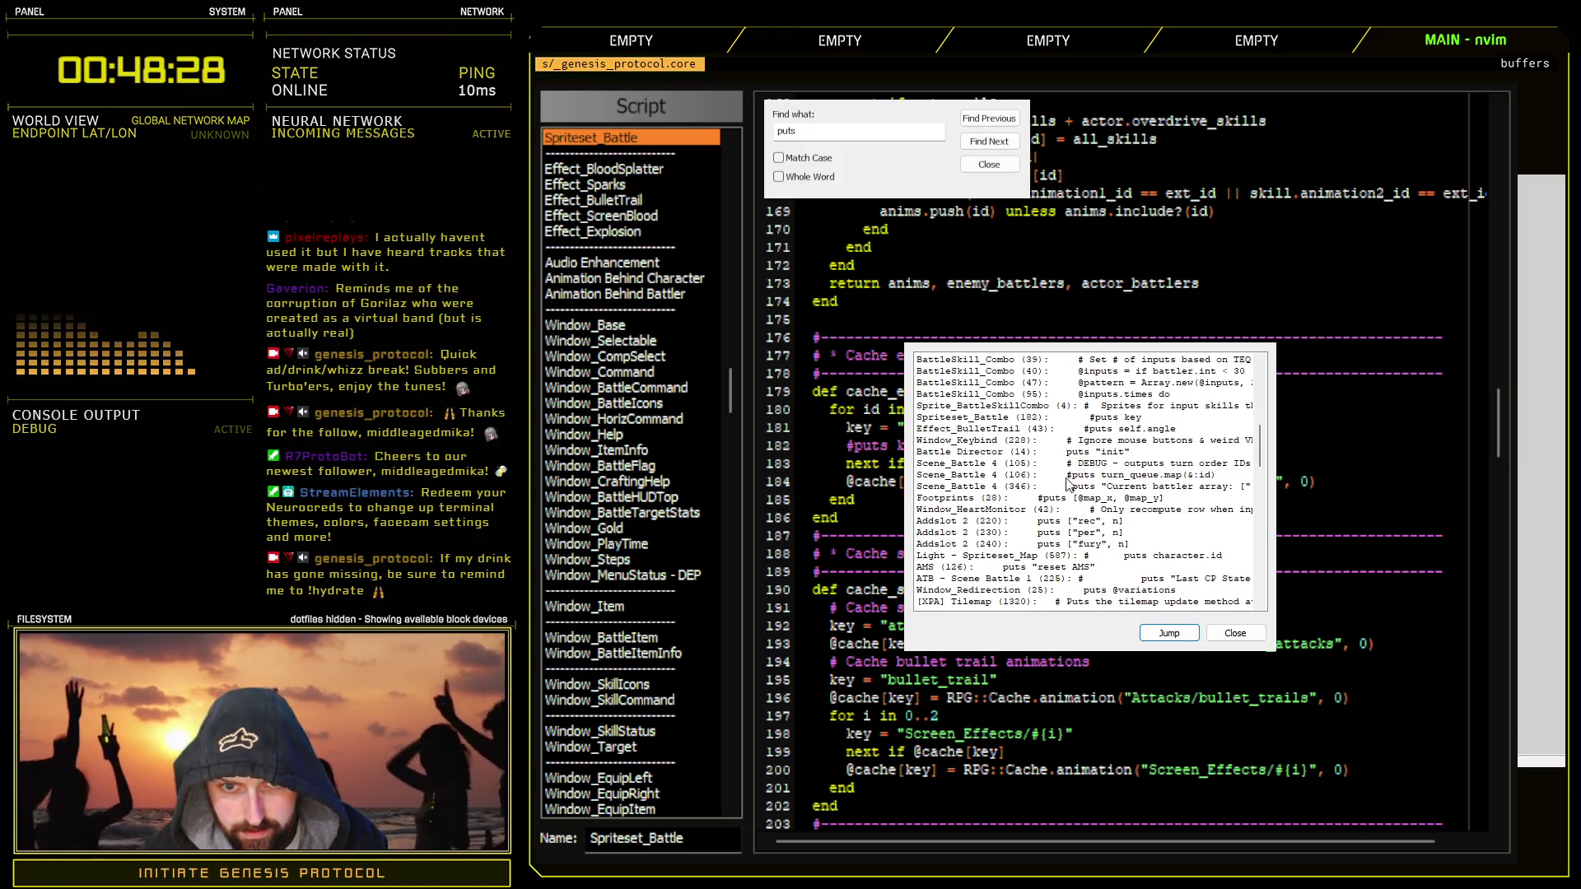
scroll(1048, 500, "down", 2)
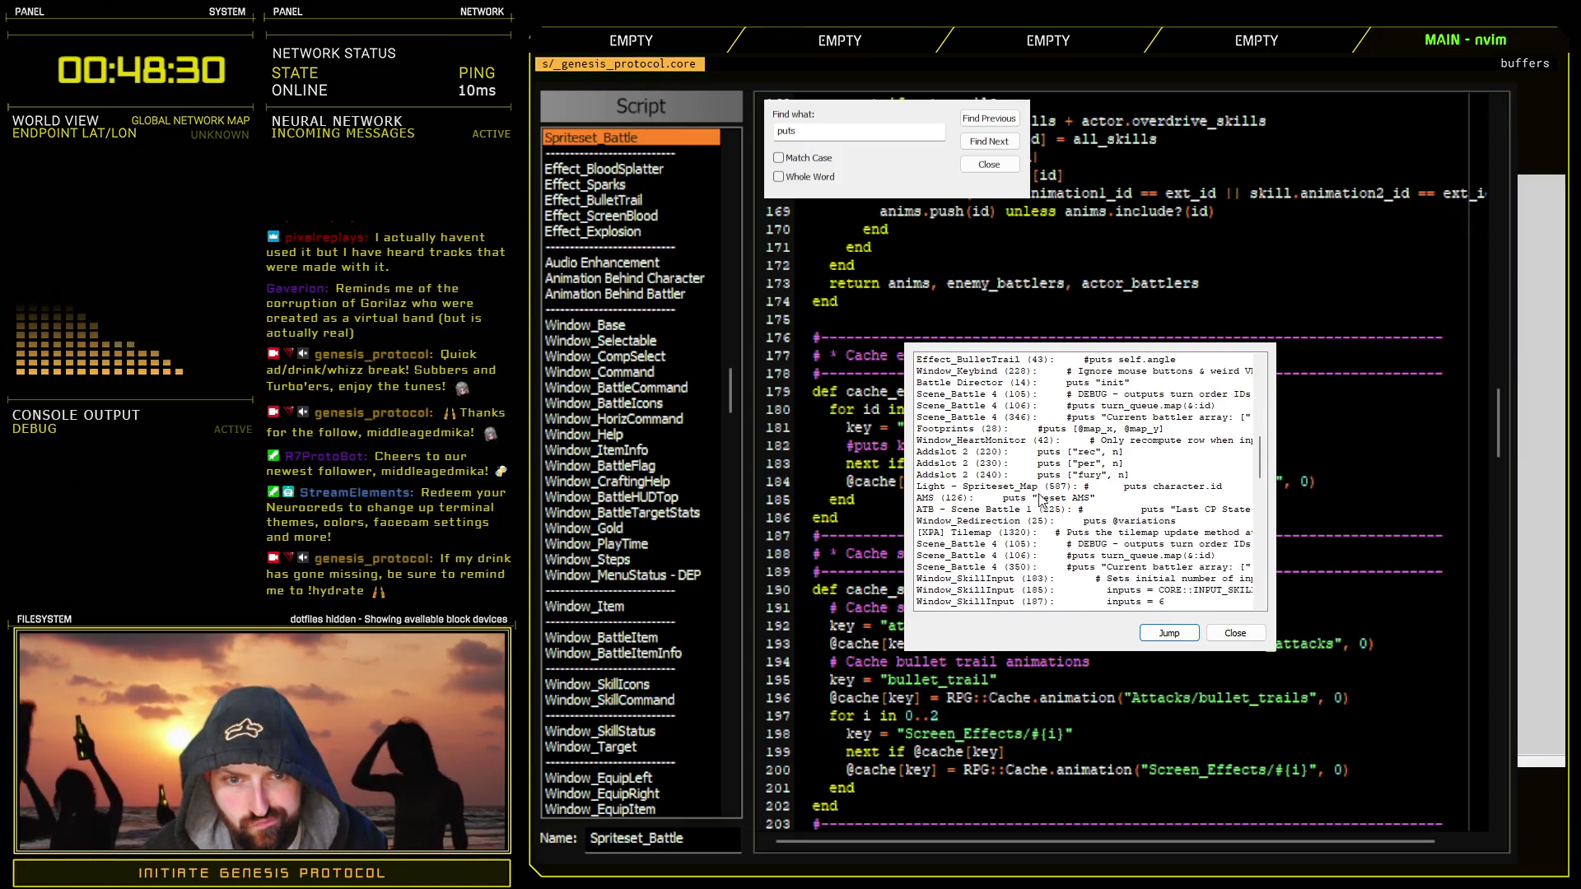
Comment out the rec, per and fury puts lines in Addslot 2, then start a playtest
double_click(1047, 452)
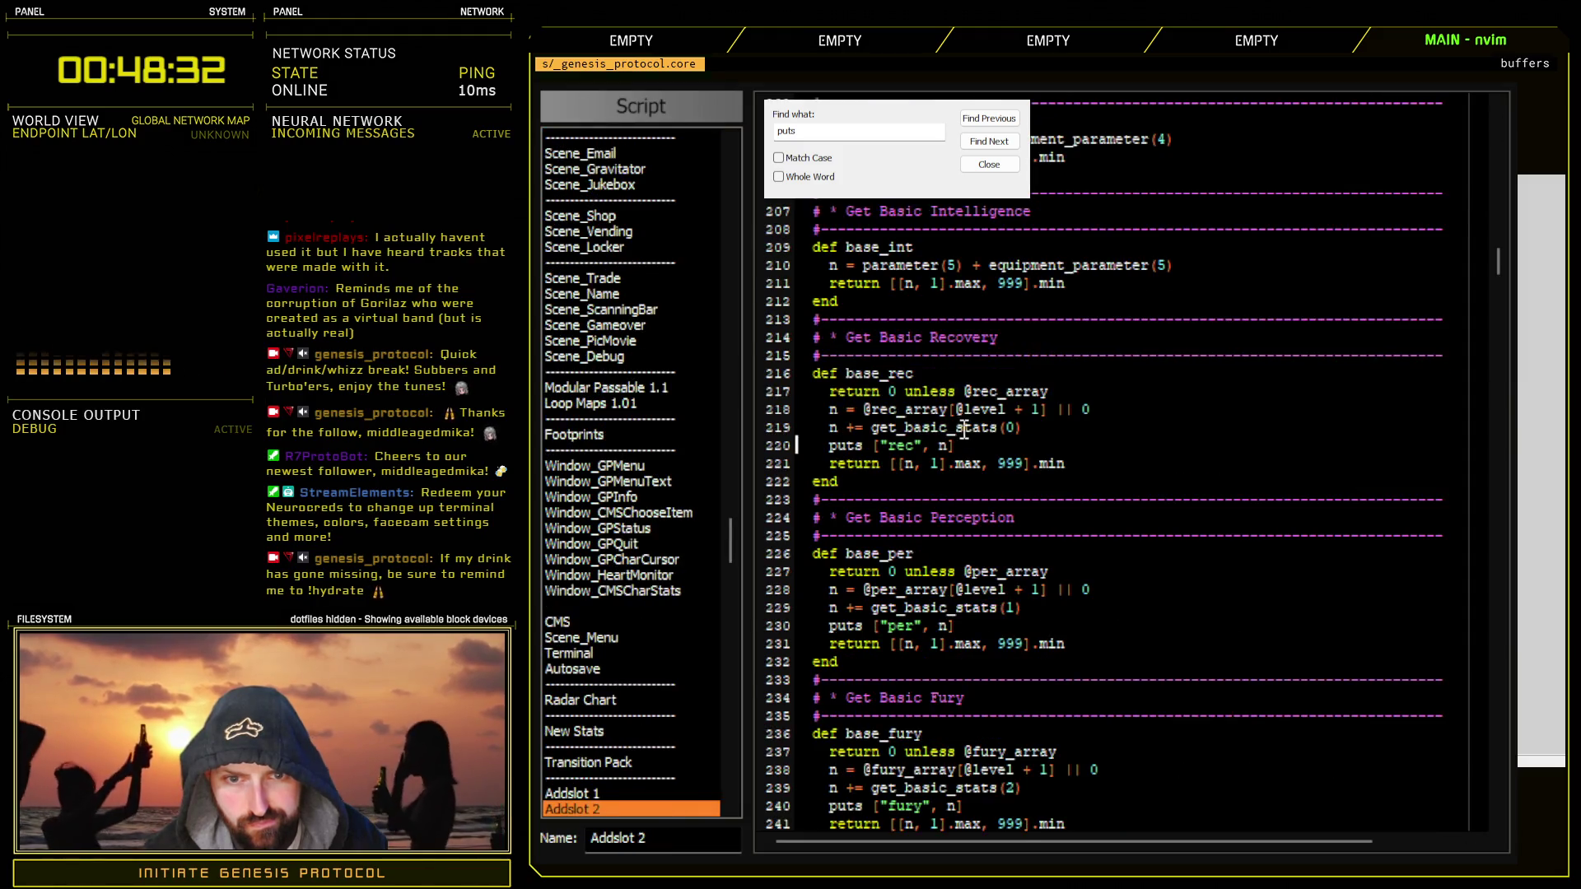
left_click(818, 446)
type("#")
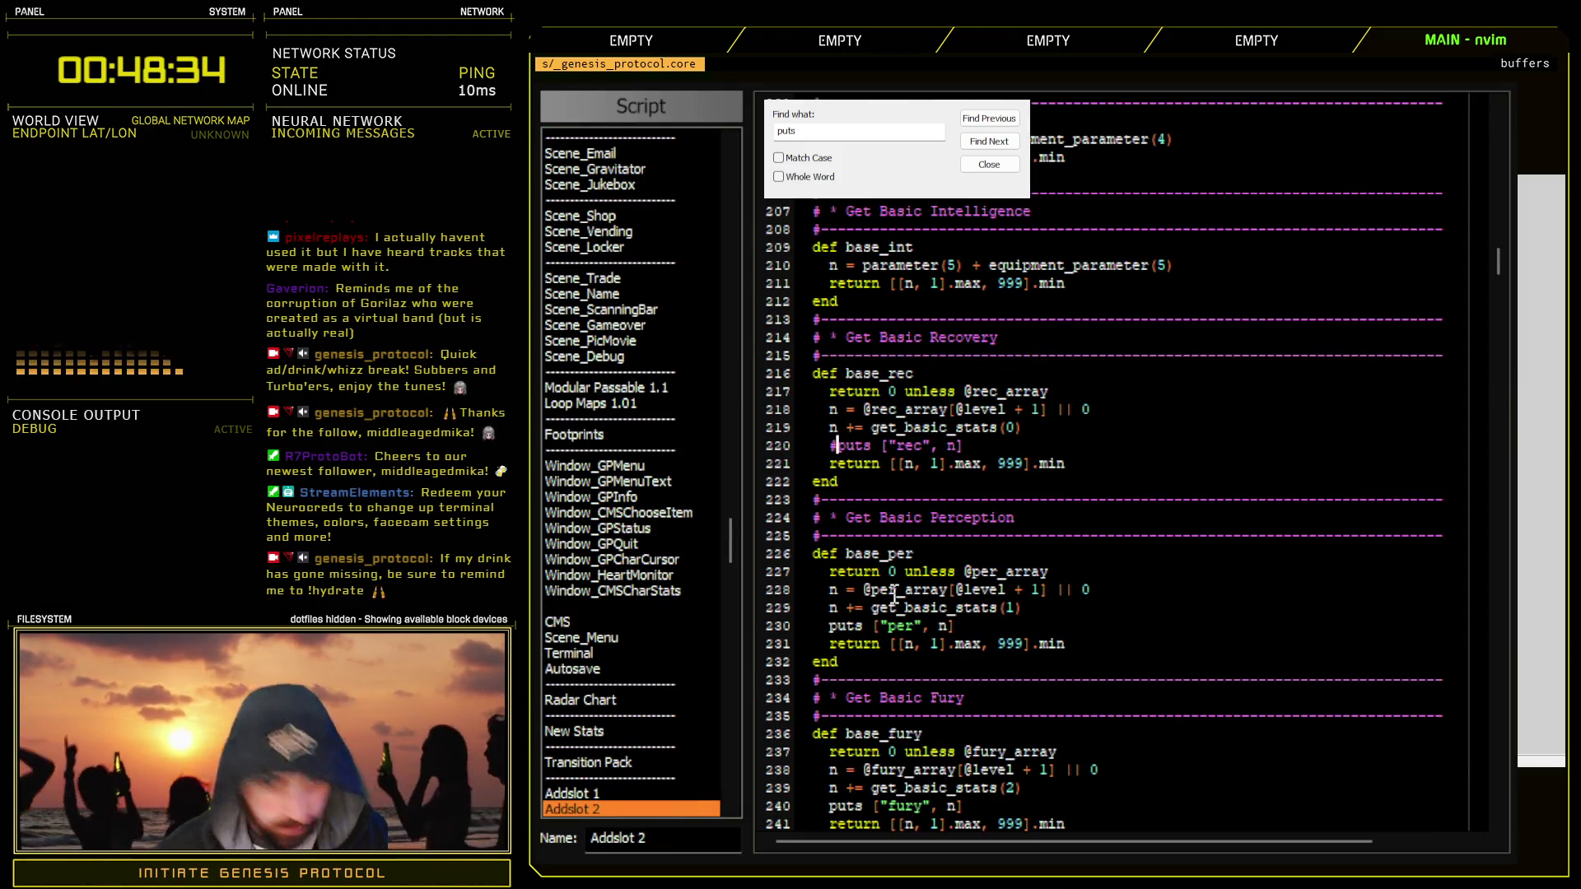
left_click(830, 626)
type("#")
scroll(833, 642, "down", 2)
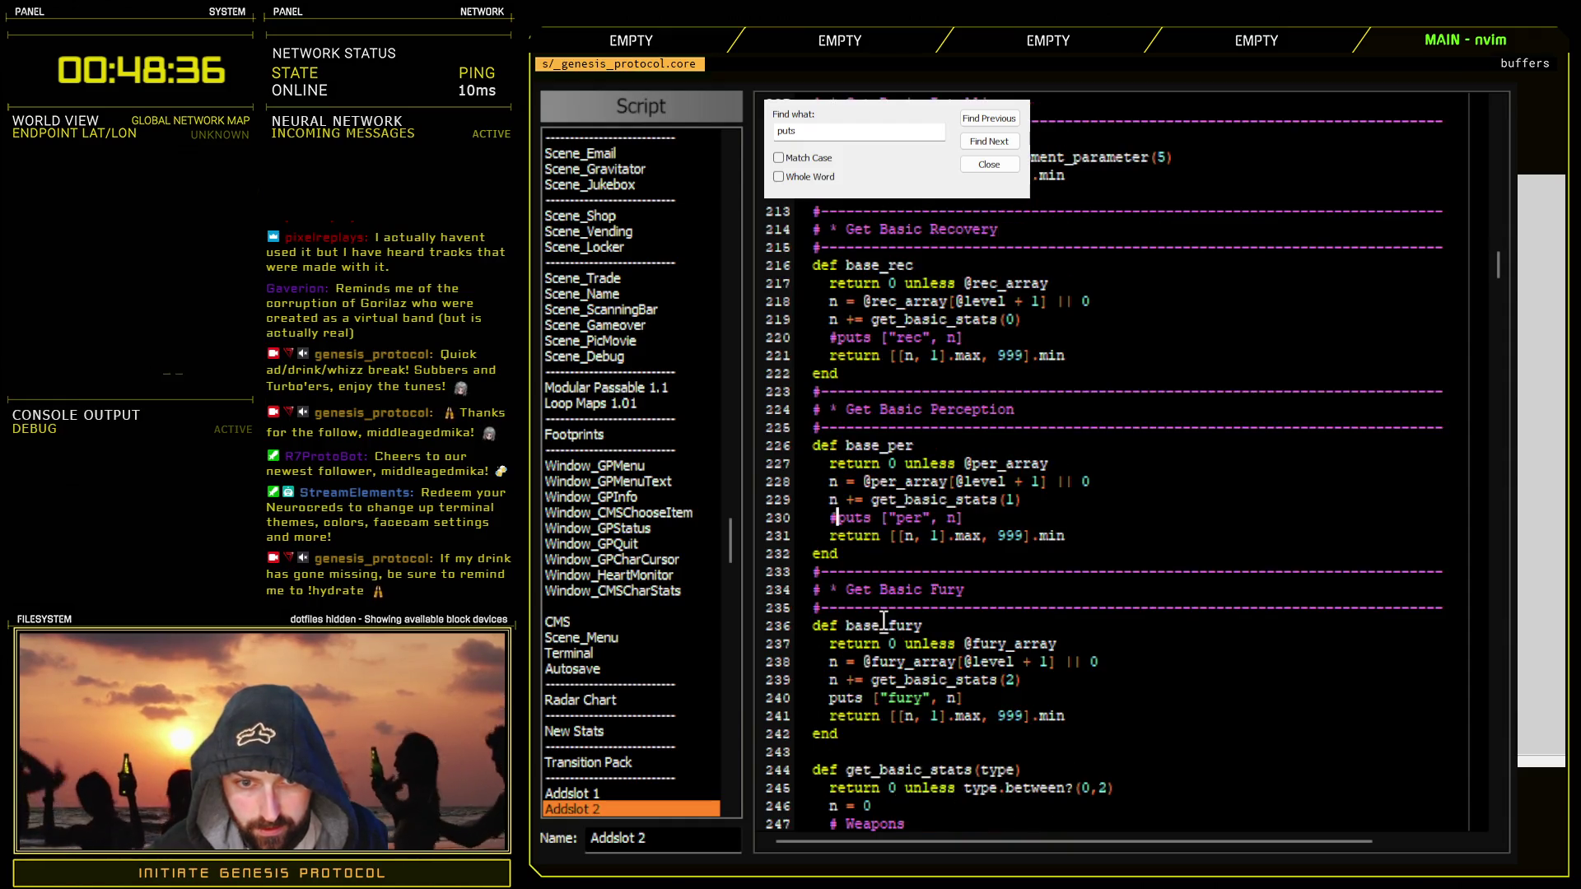
left_click(830, 699)
type("#")
key("F12")
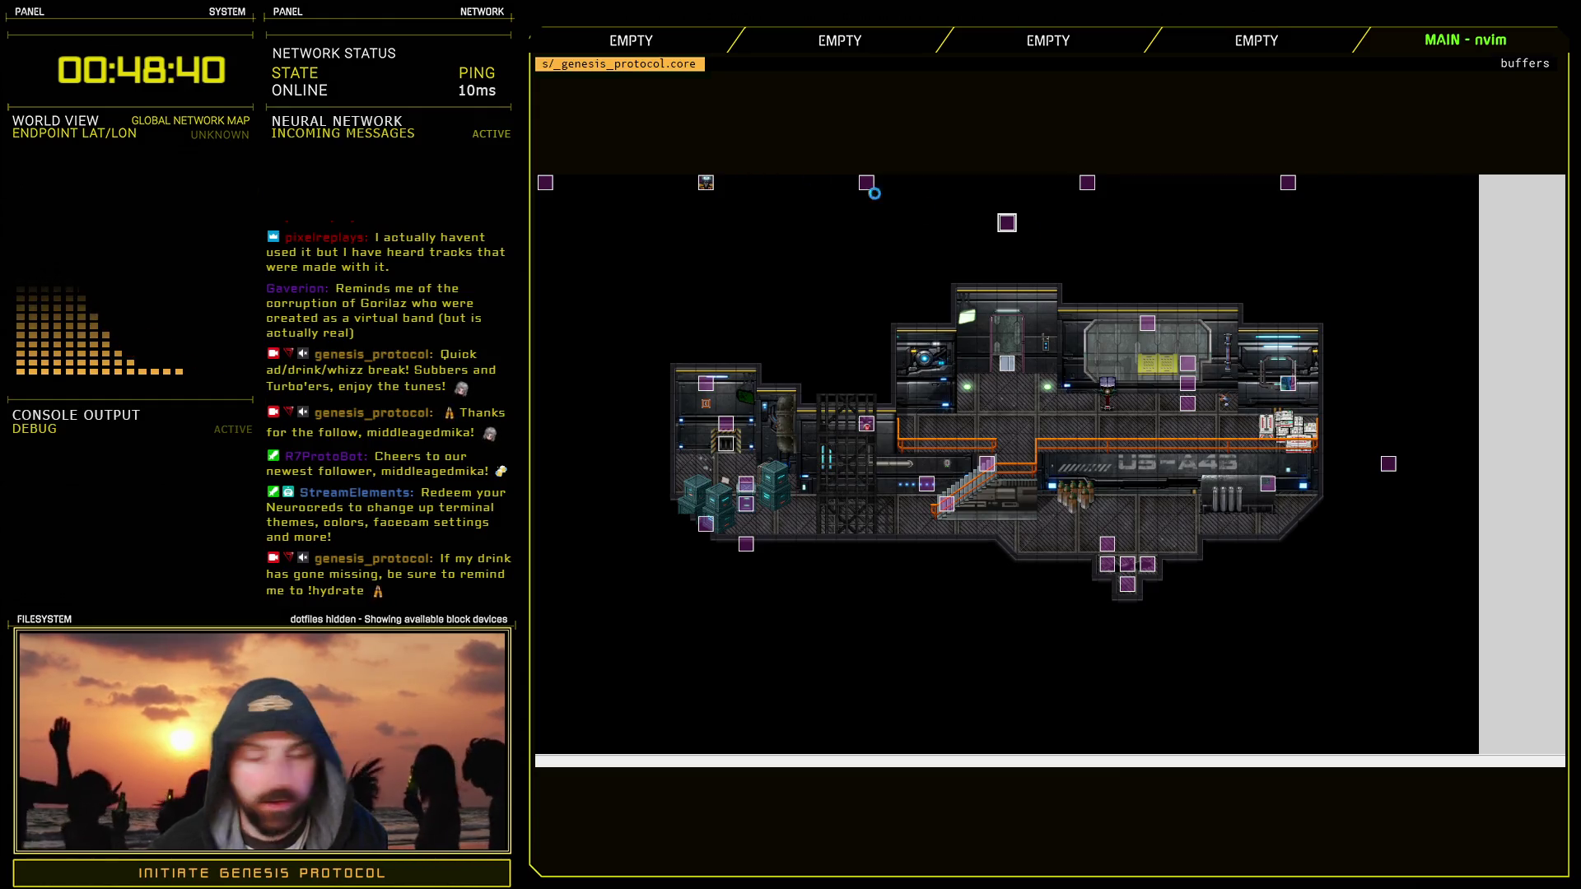
Close the playtest and the Test Battle troop battle test, close the Database, and switch to nvim
key("alt+F4")
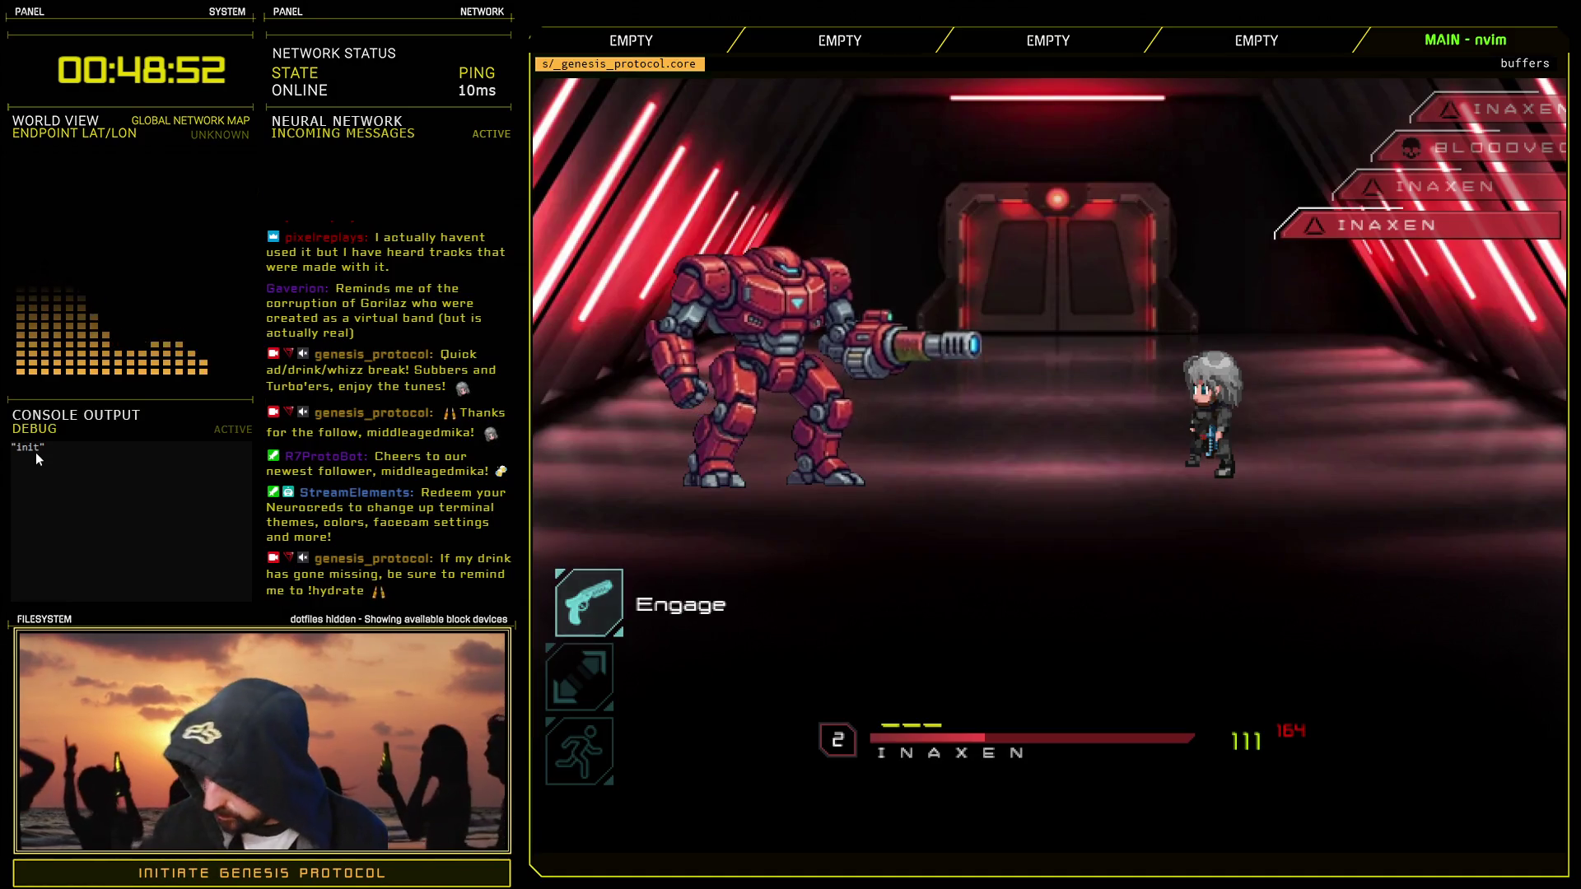
key("Down")
key("alt+F4")
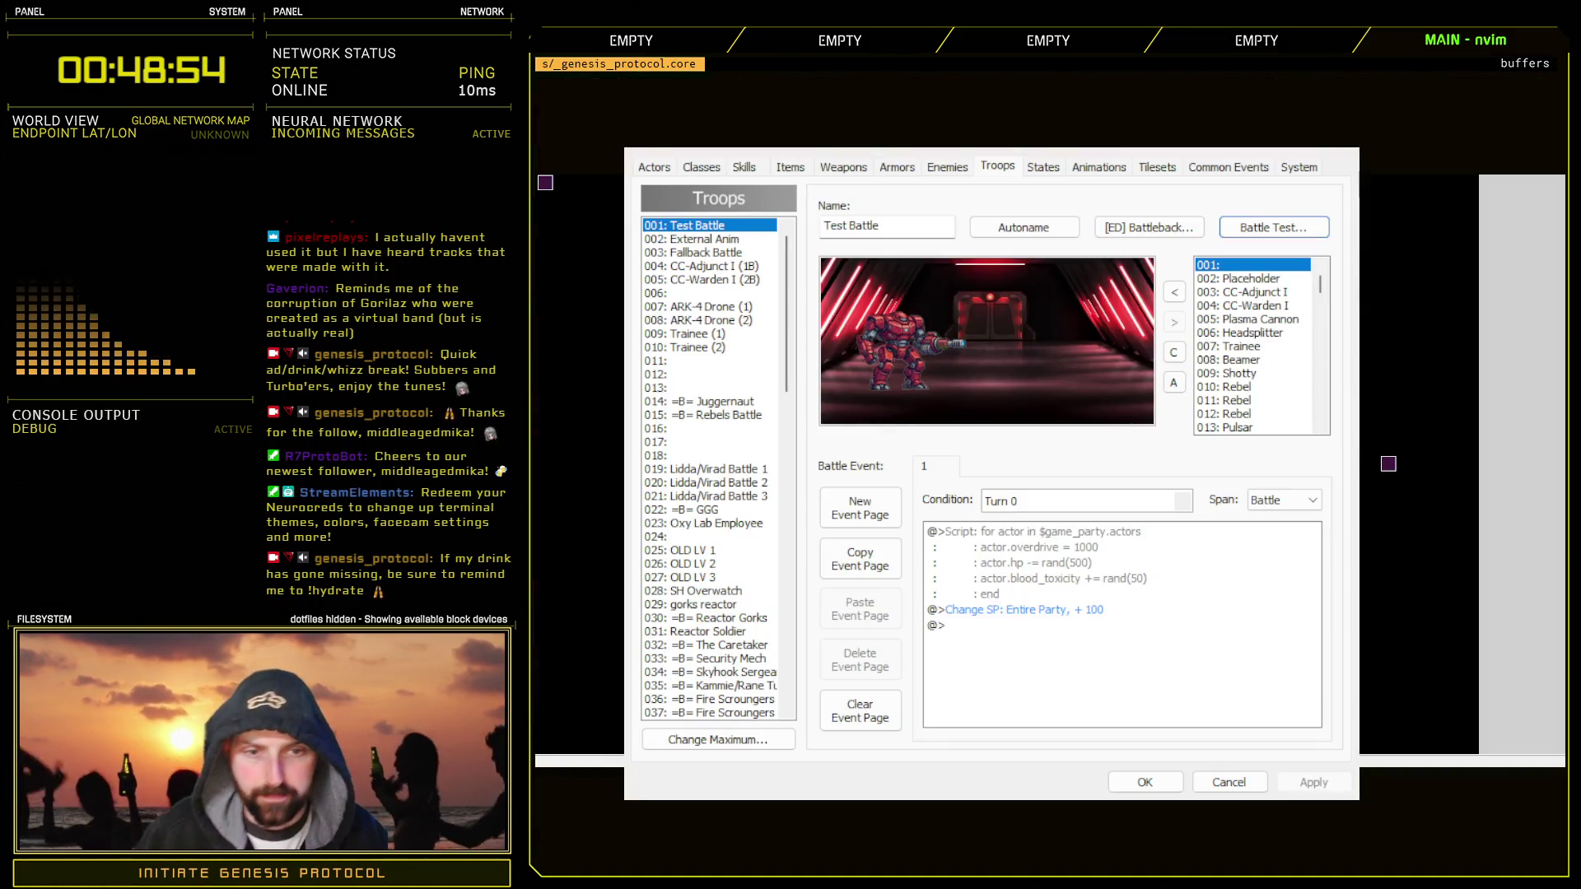
left_click(1145, 782)
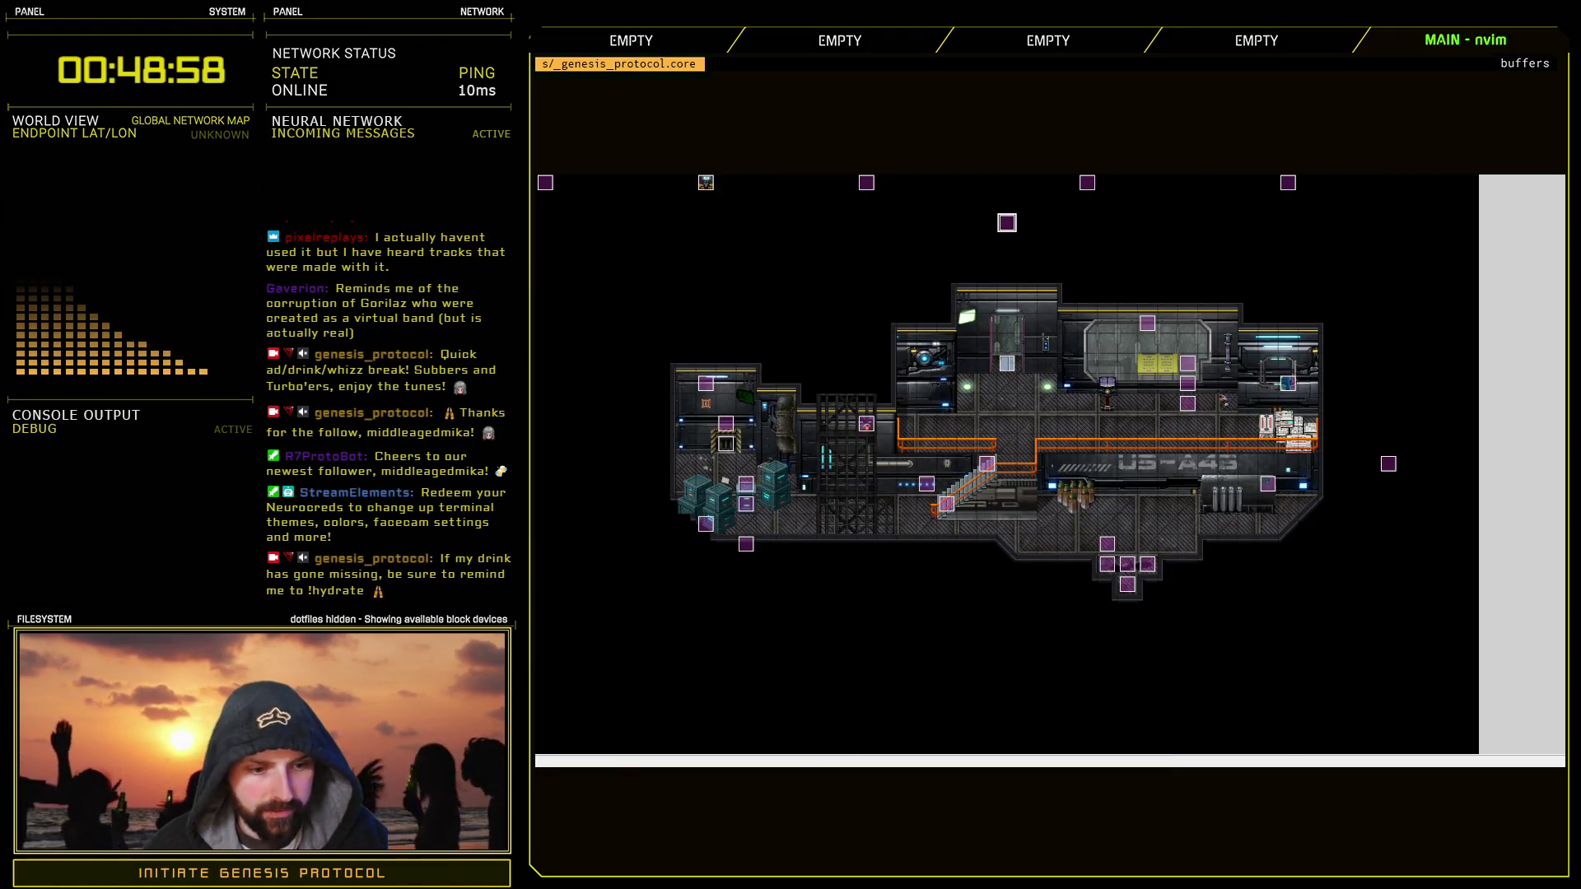
key("alt+Tab")
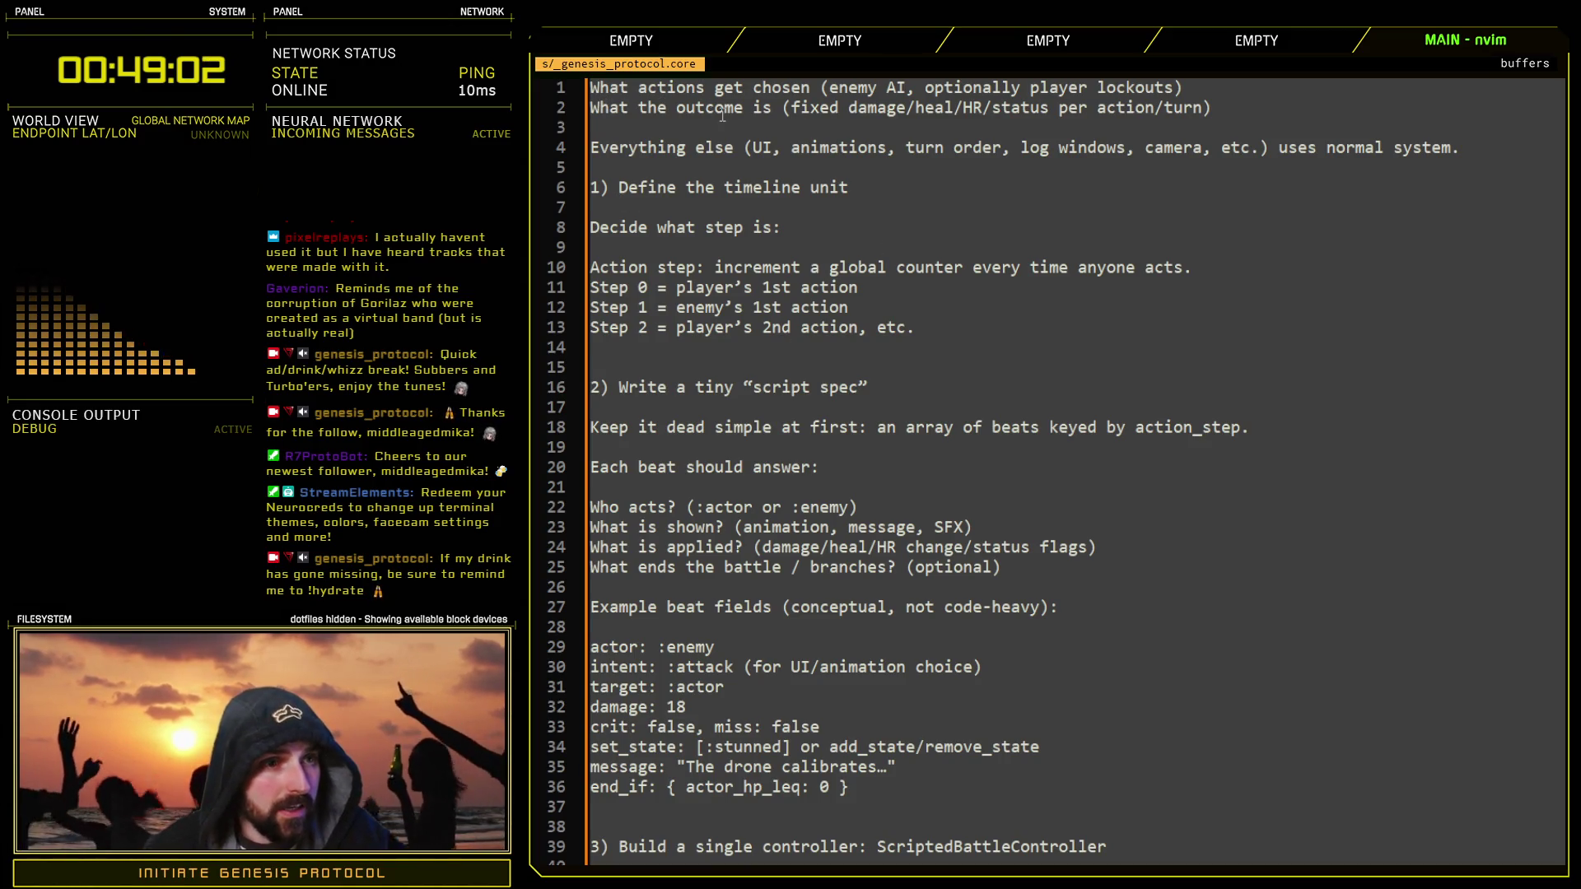
Highlight the first two lines of the nvim notes, then line 1 from 'actions' onward
left_click_drag(592, 87, 1241, 101)
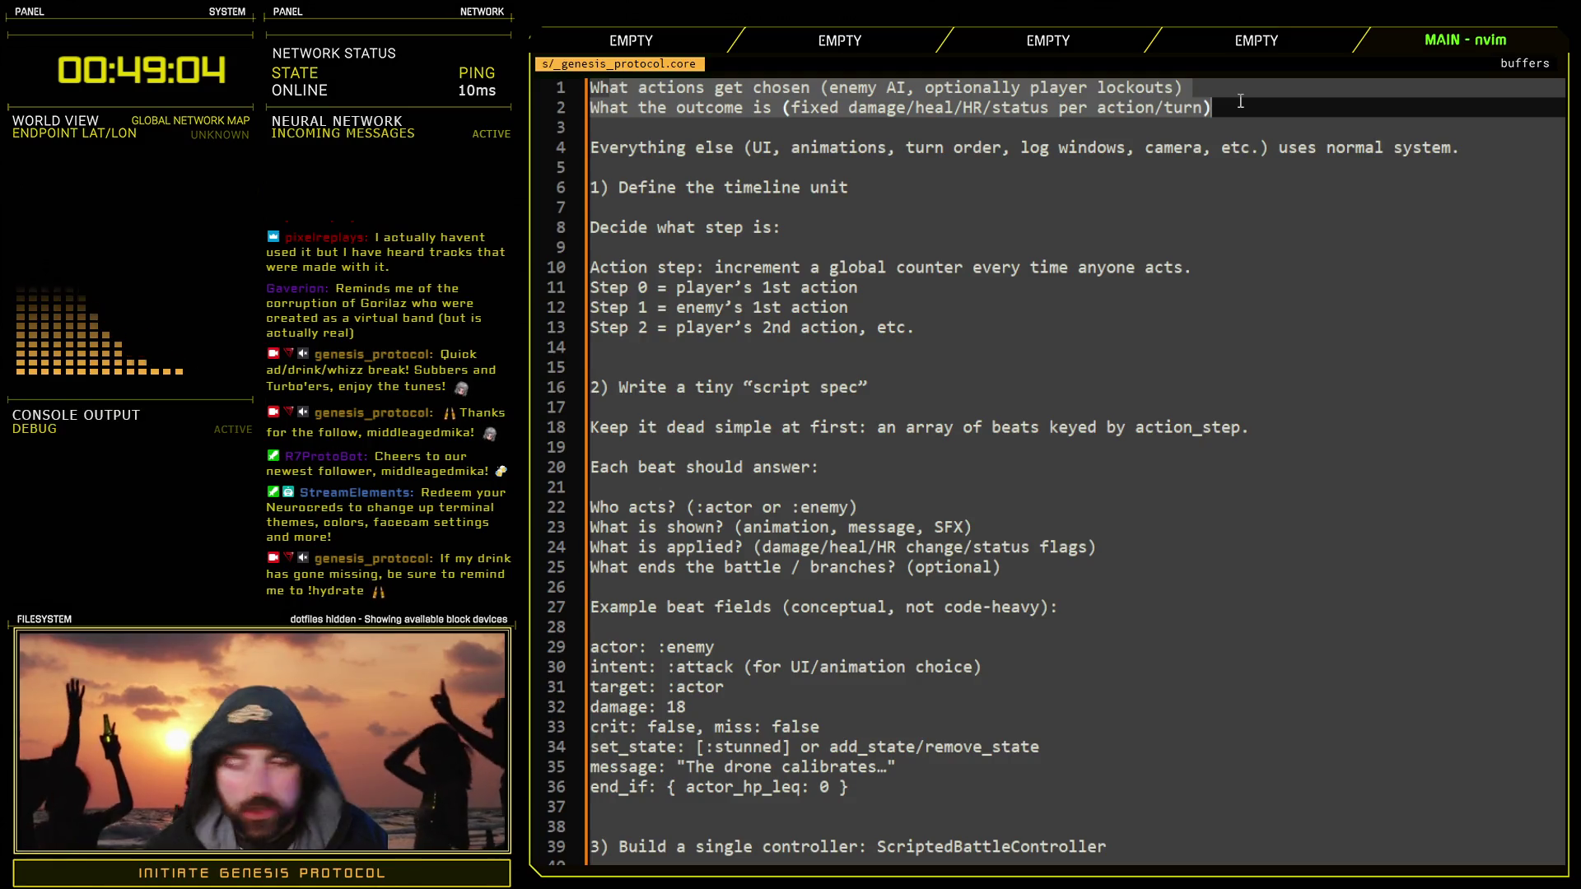
left_click(710, 112)
left_click(643, 88)
left_click_drag(643, 85, 1226, 86)
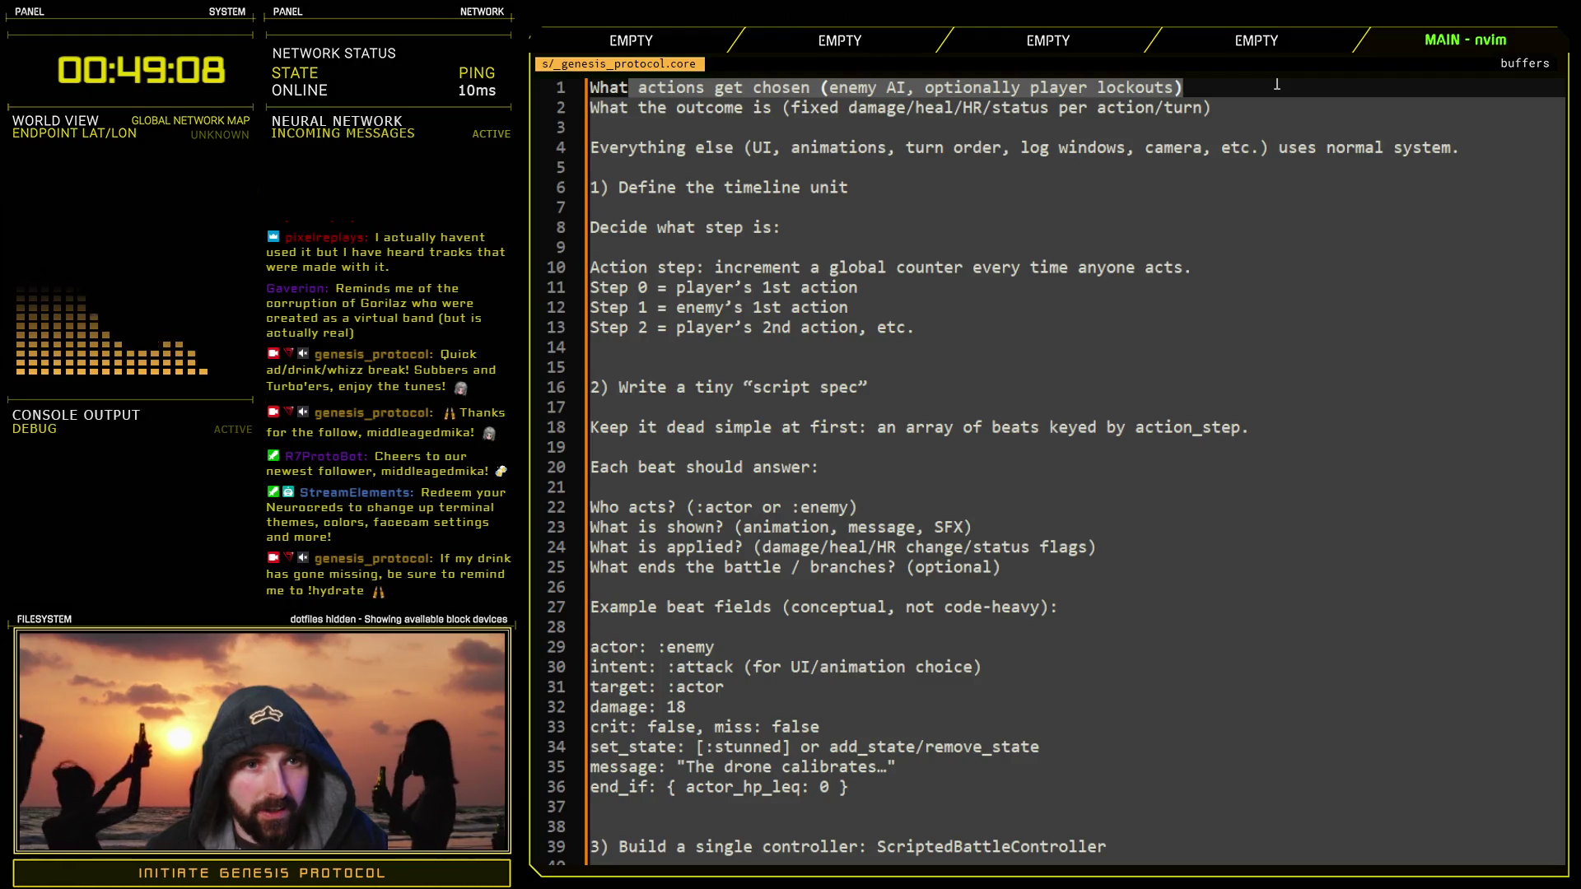
key("Escape")
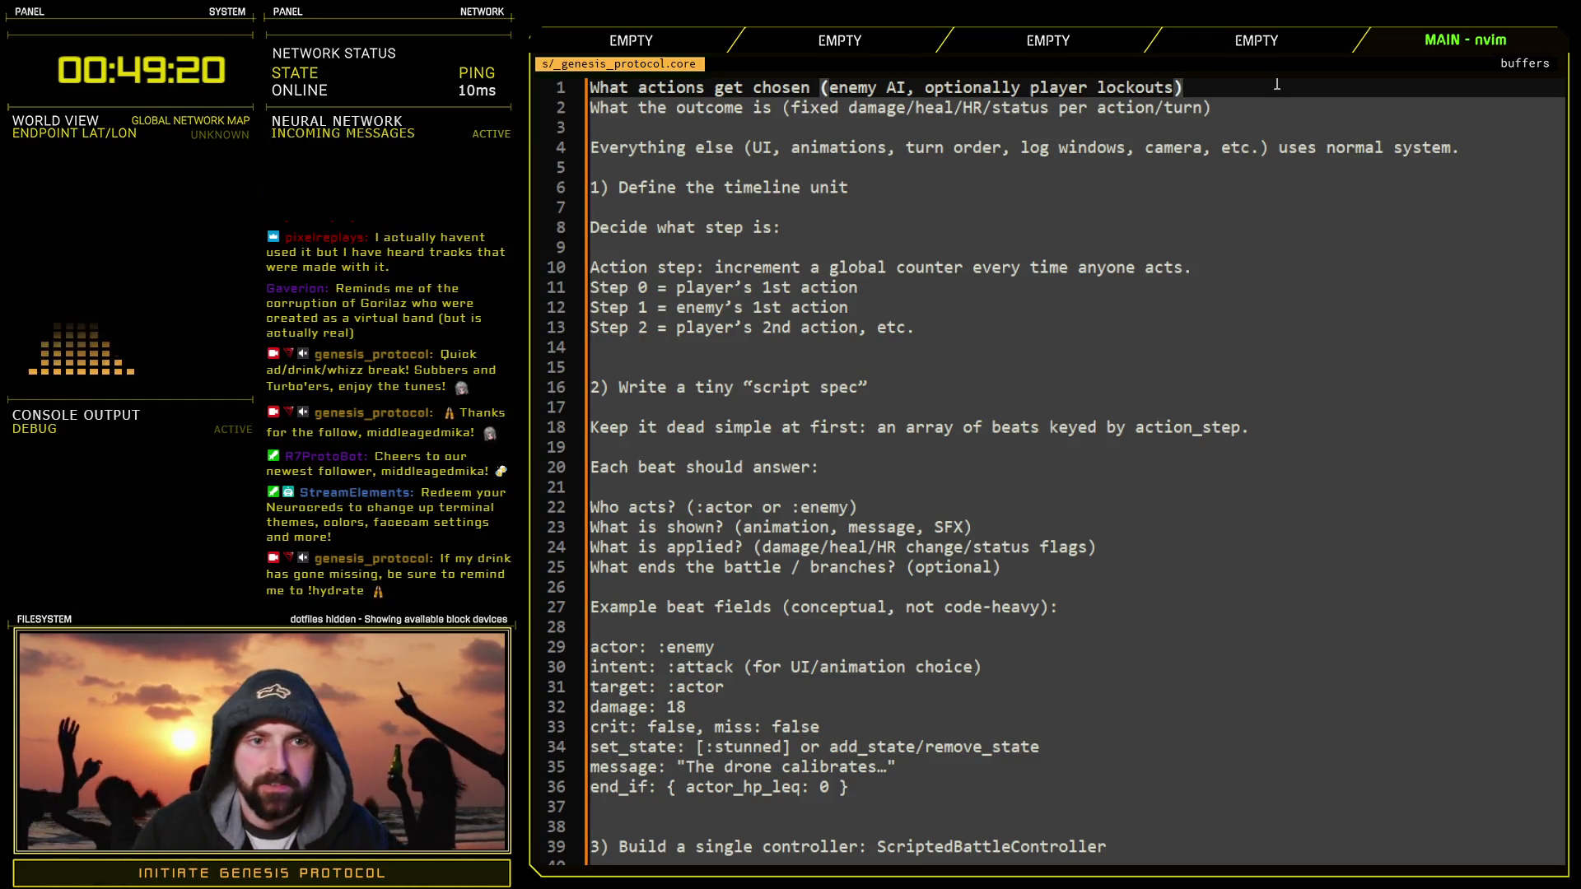
Go over line 2's outcome terms (fixed damage, heal per turn) and the line 4 sentence
left_click(1247, 104)
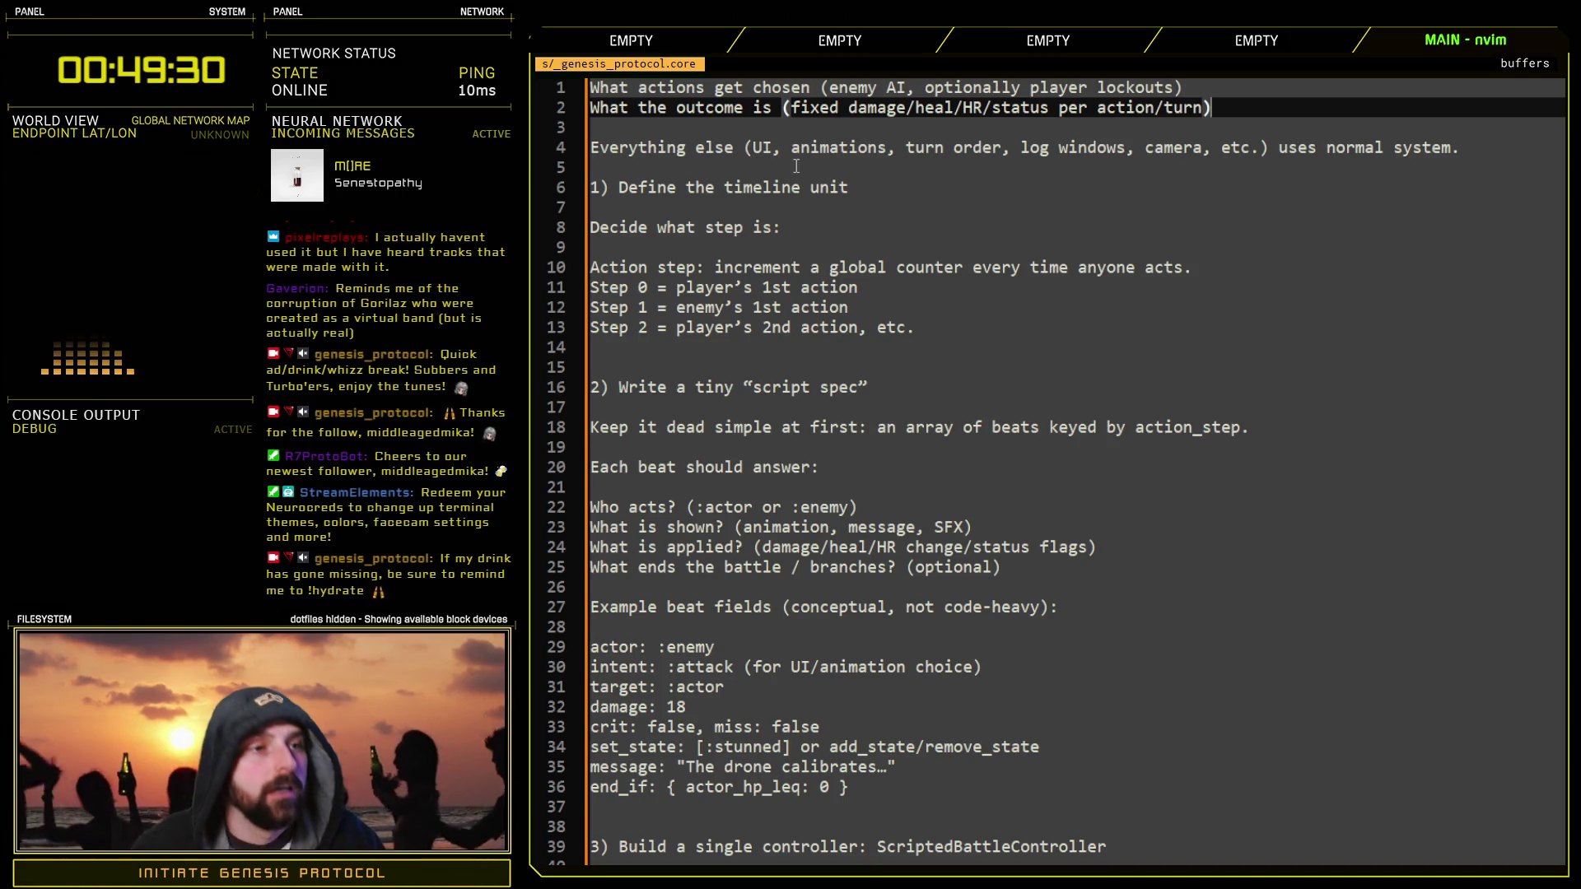
left_click(743, 106)
left_click_drag(798, 106, 906, 106)
left_click(944, 106)
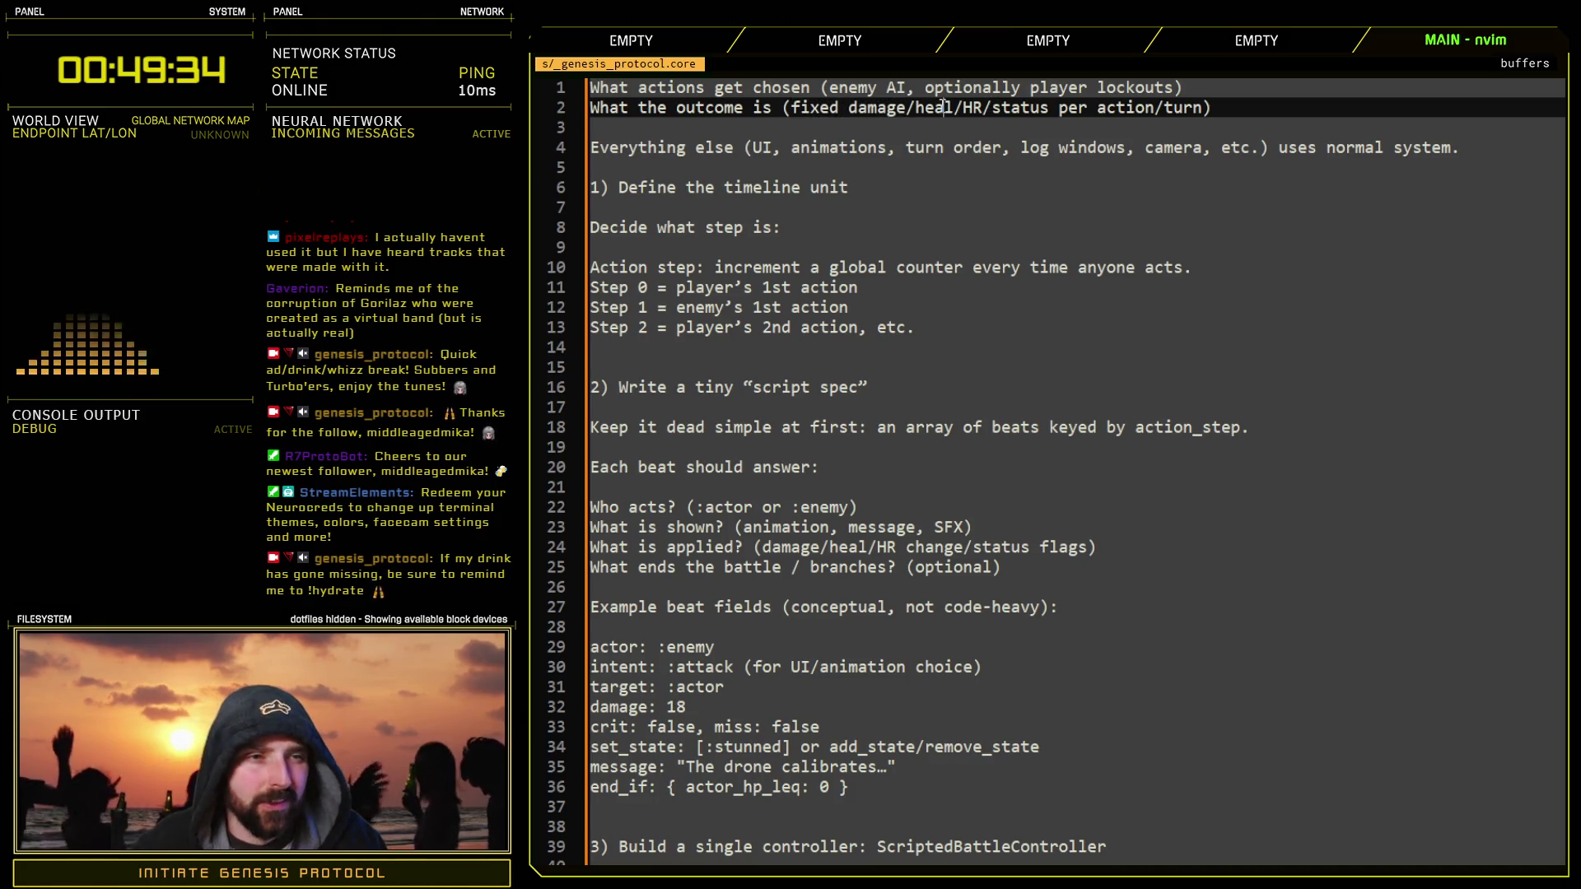
left_click(1060, 107)
left_click(1181, 107)
left_click(843, 107)
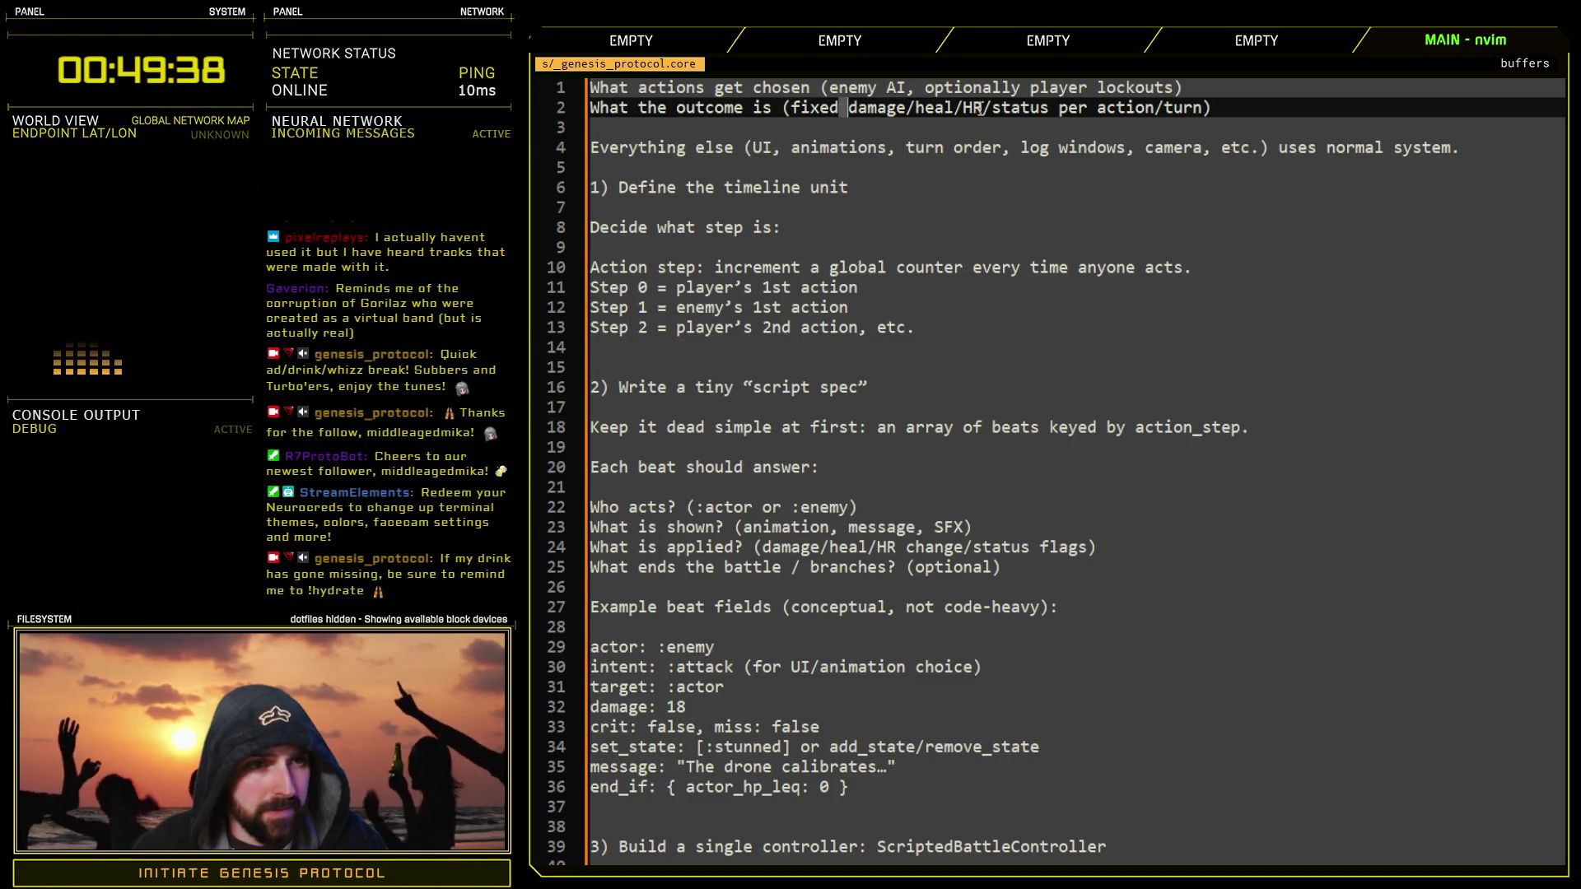
left_click(1181, 107)
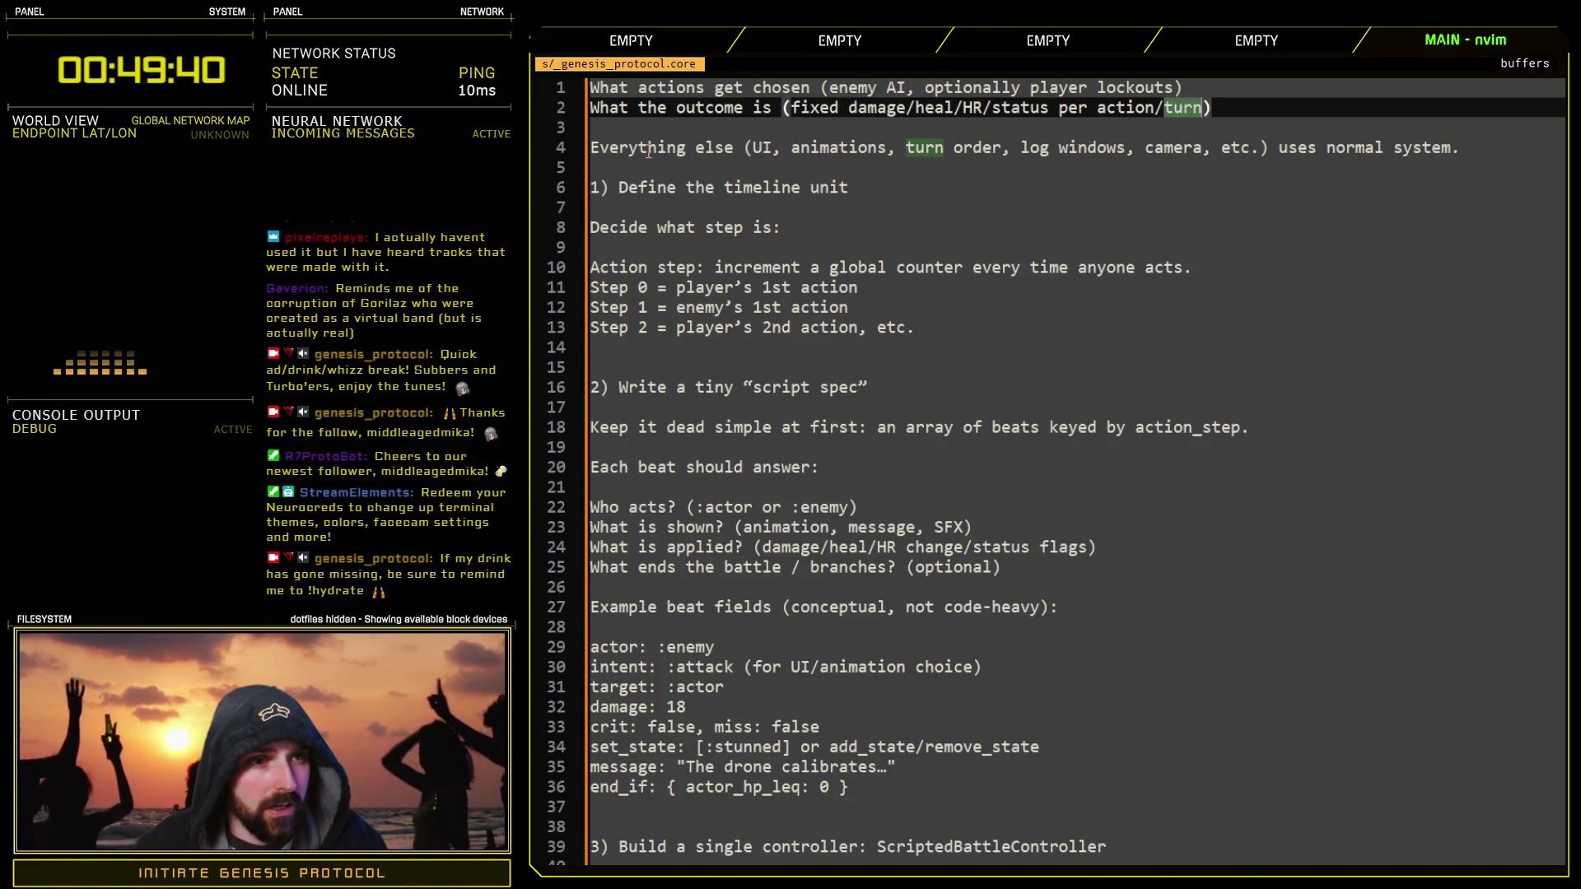
left_click_drag(698, 148, 1471, 145)
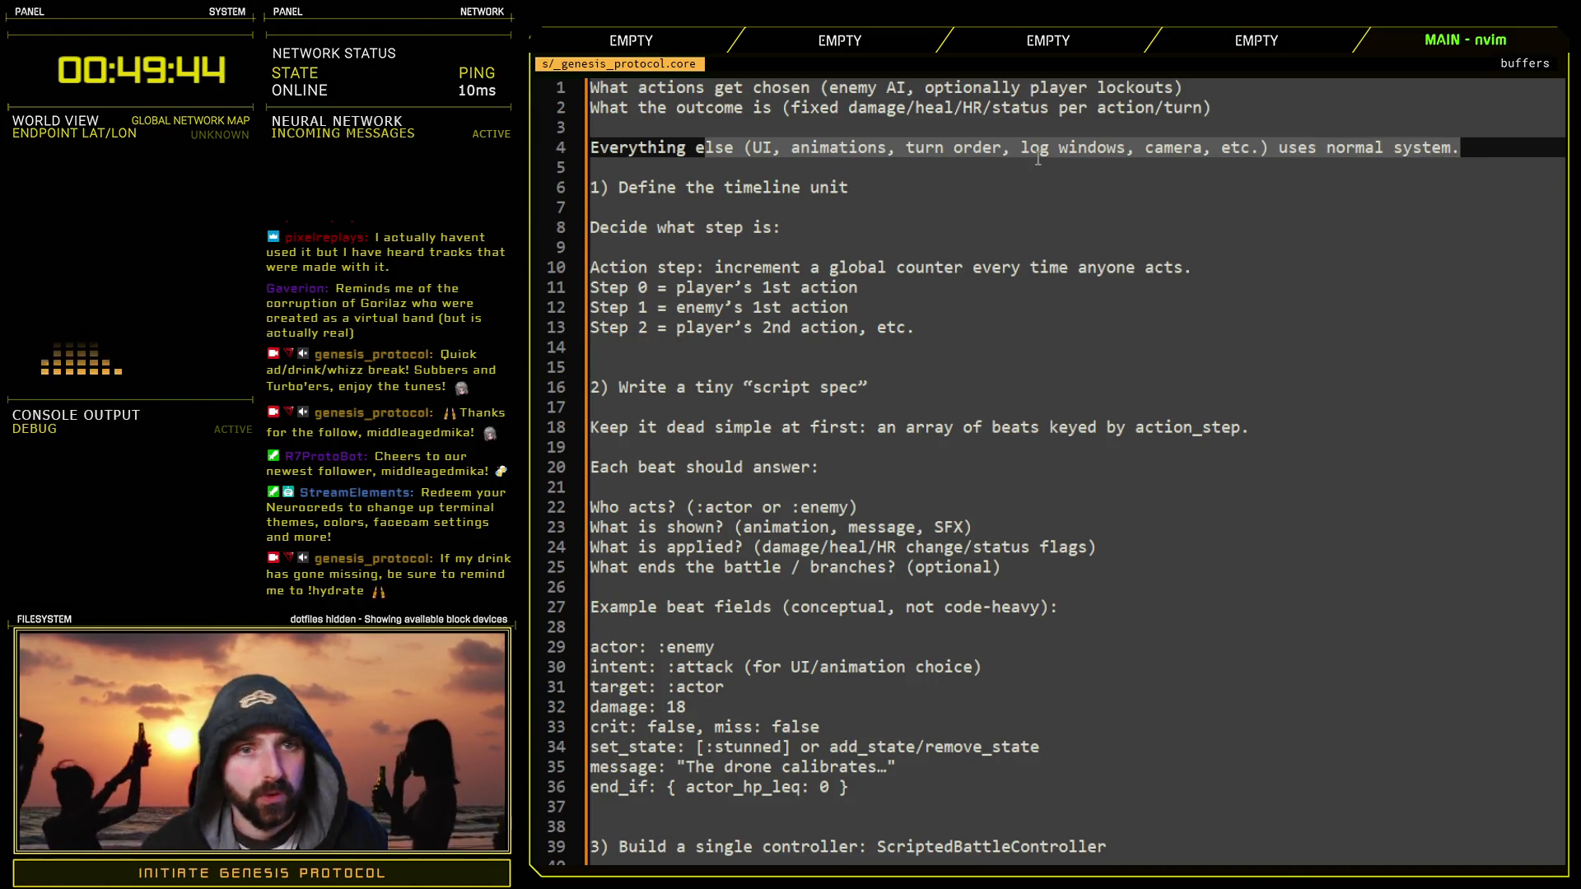
Highlight the timeline unit heading, the step and action step definitions, and Steps 0–2
left_click_drag(648, 187, 848, 188)
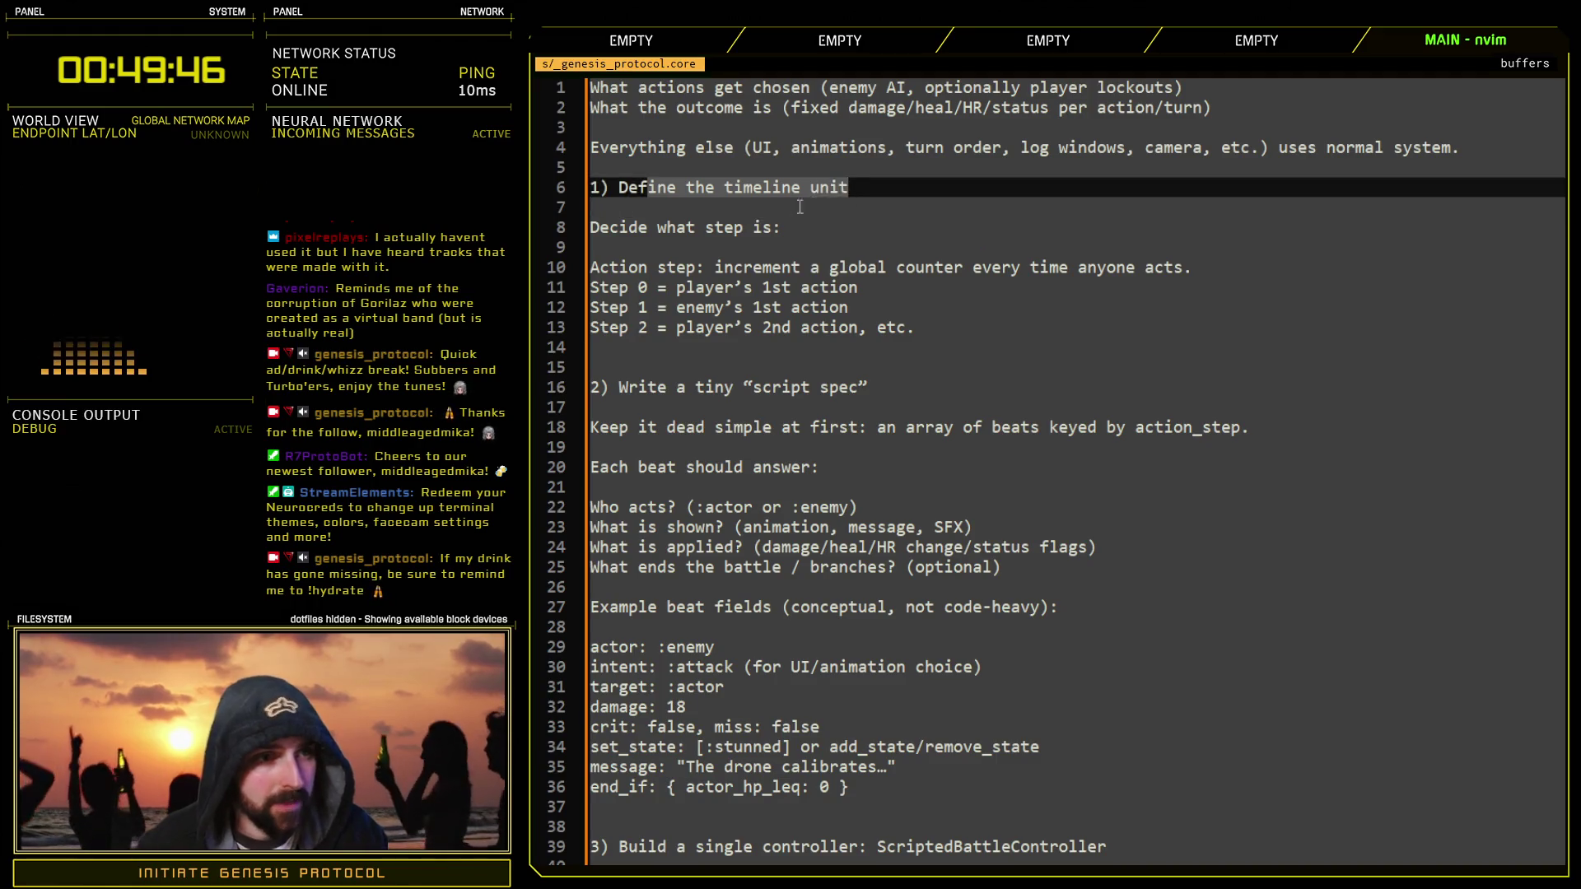
left_click_drag(650, 229, 947, 242)
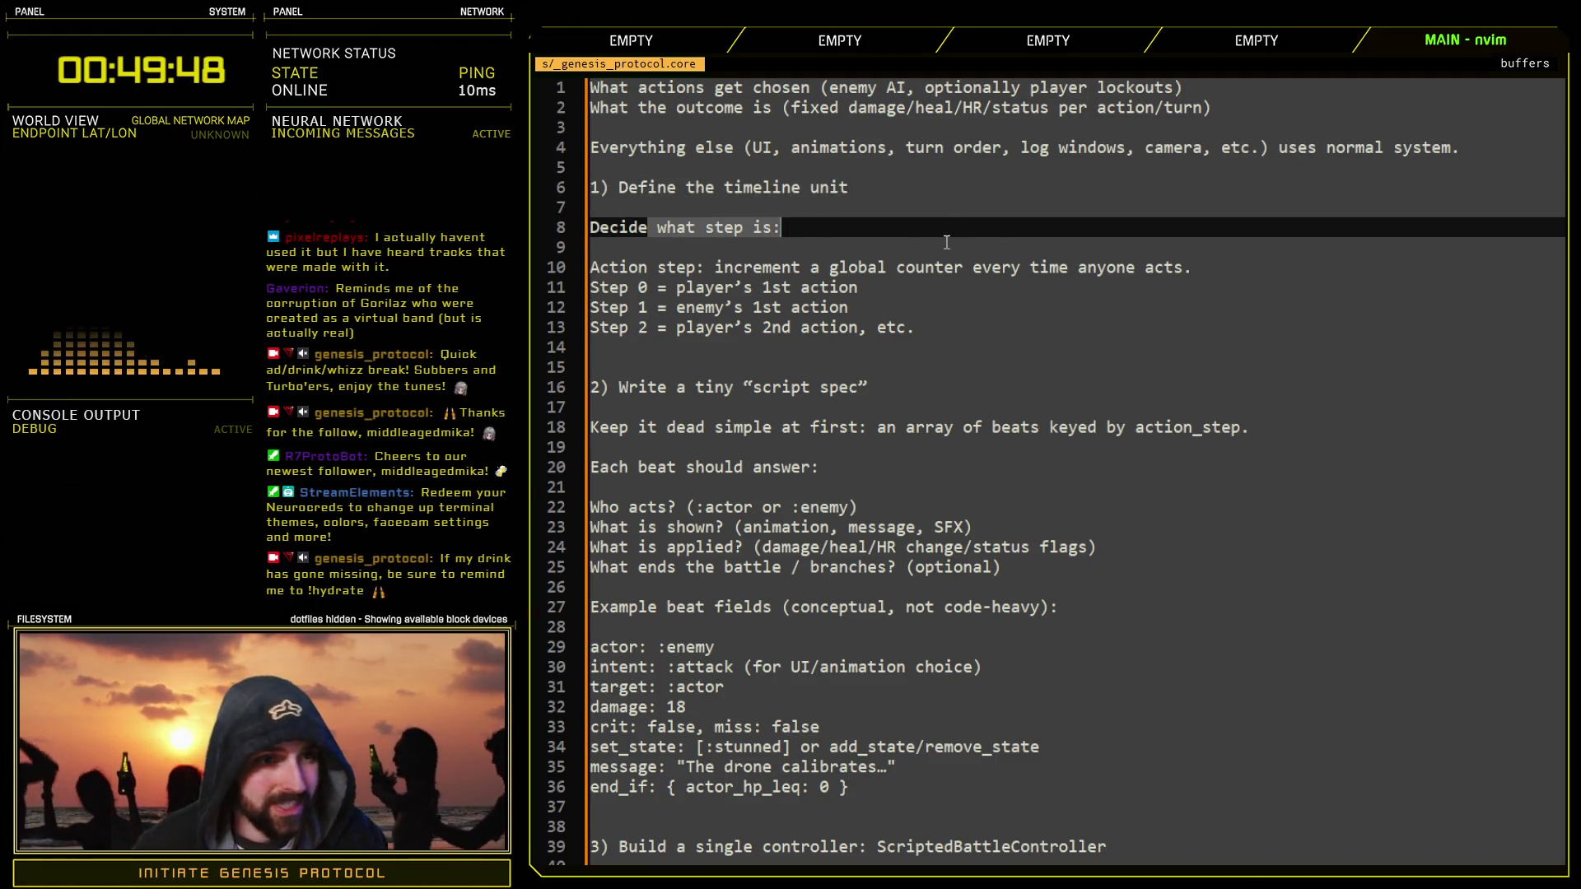
left_click_drag(659, 273, 1231, 259)
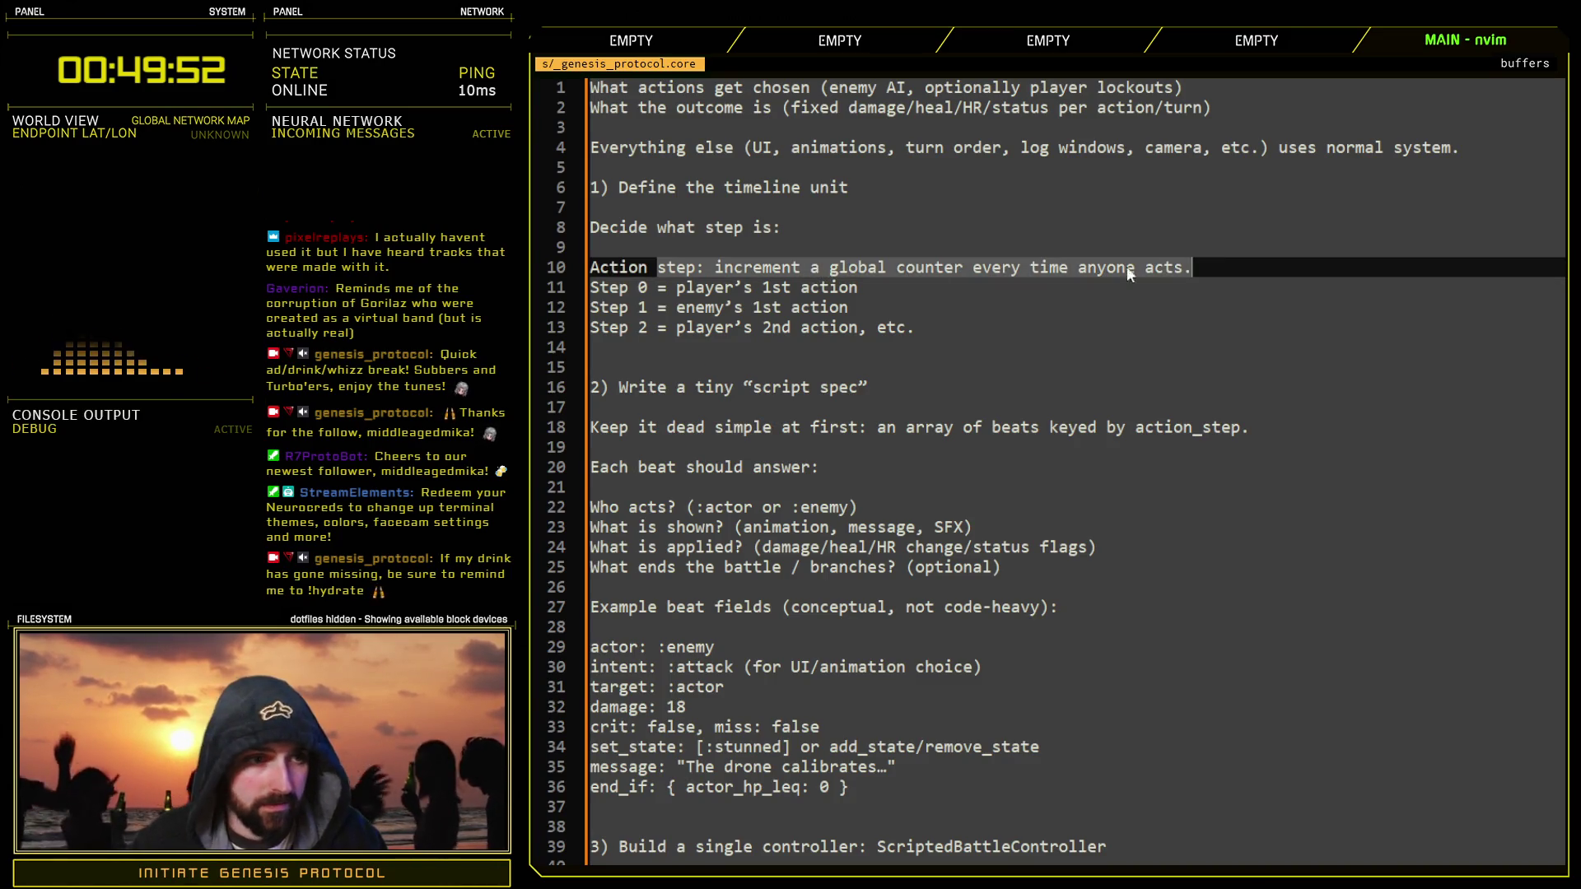
mouse_move(605, 290)
left_mouse_down()
mouse_move(876, 290)
mouse_move(857, 311)
left_mouse_up()
left_click(701, 292)
left_click_drag(701, 292, 887, 292)
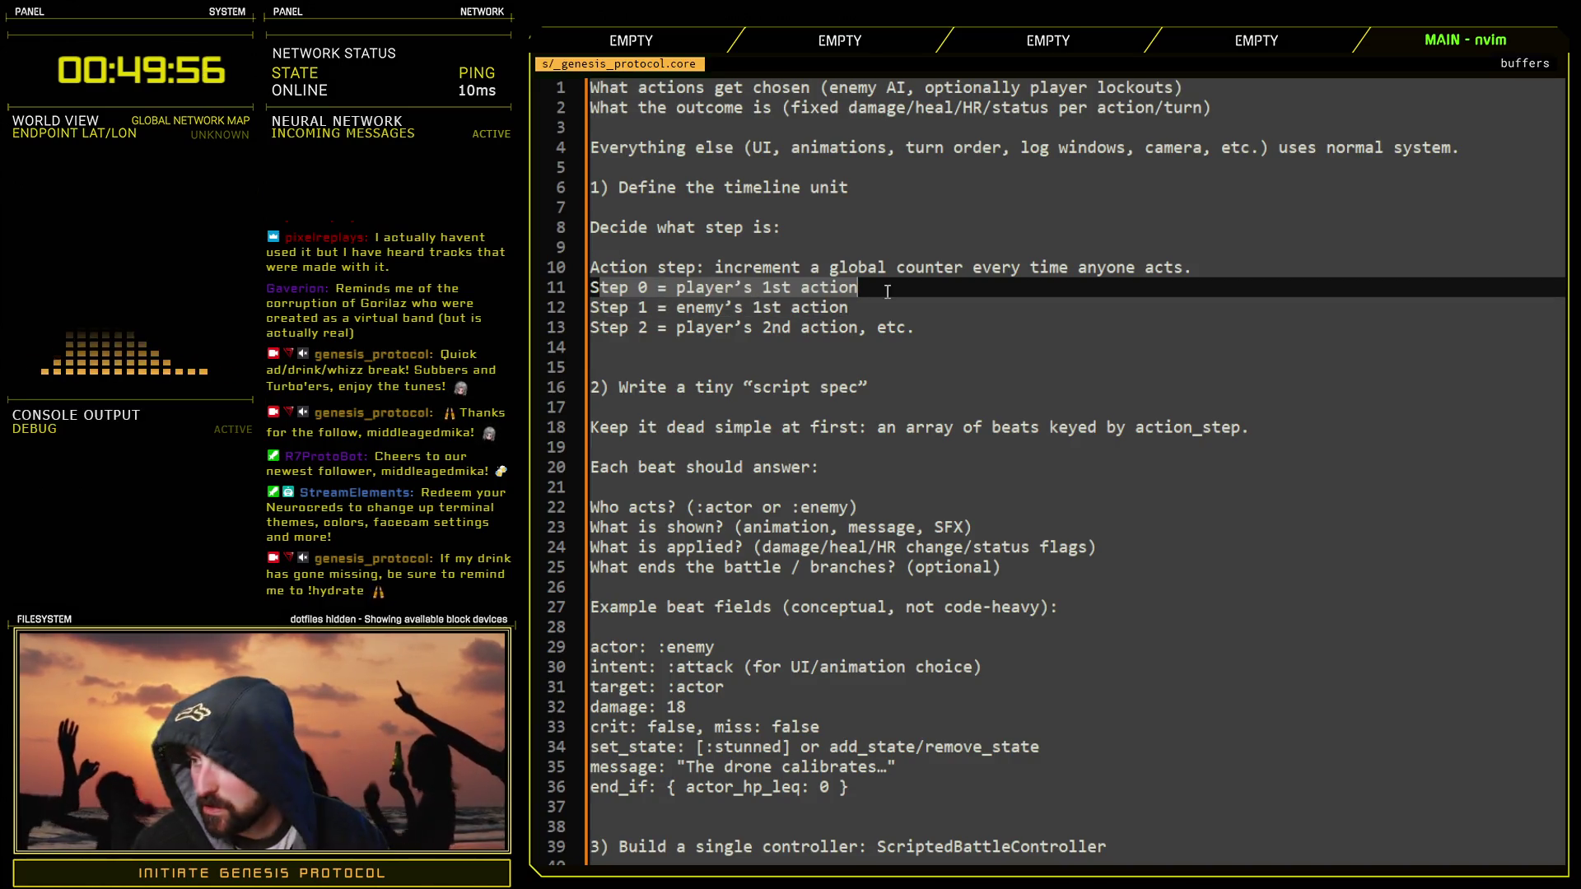
left_click_drag(616, 309, 861, 302)
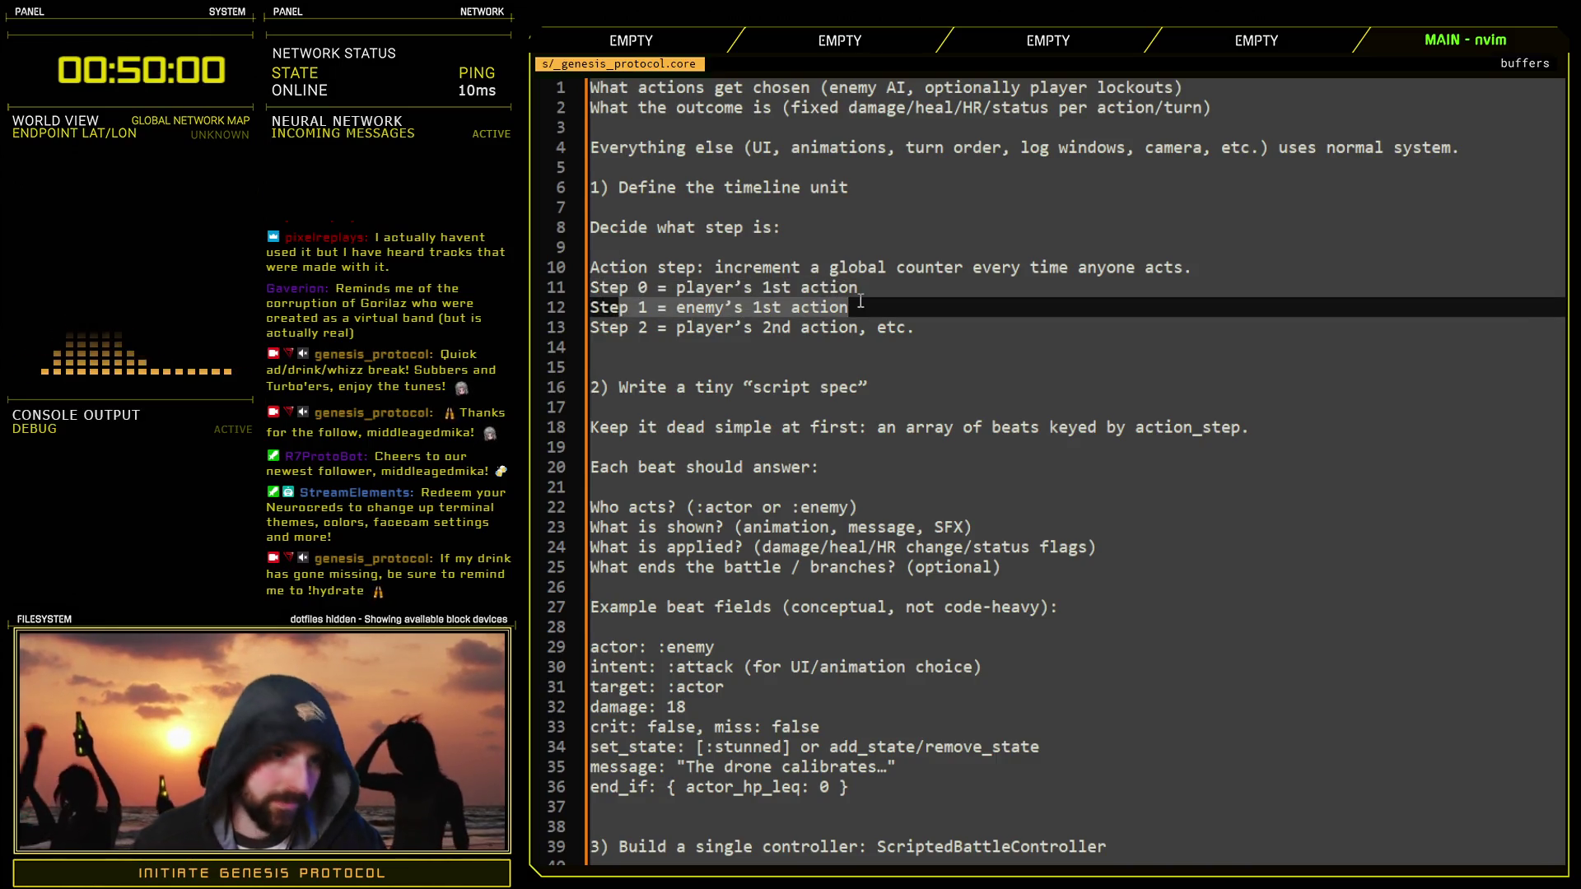
left_click_drag(639, 331, 842, 333)
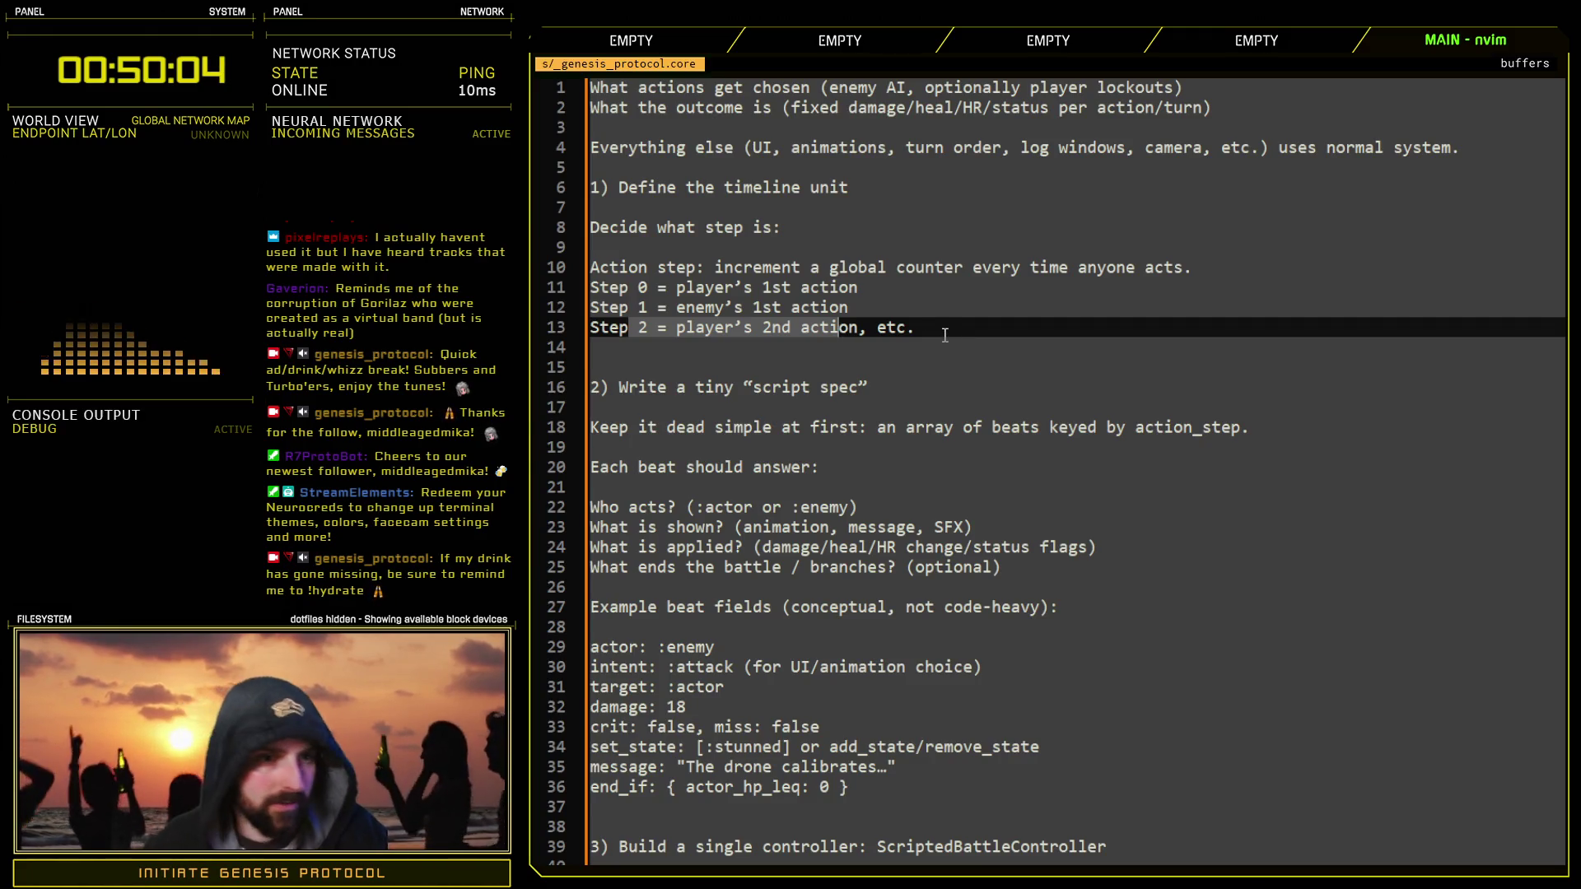
left_click_drag(646, 389, 884, 383)
Scroll to the 'array of beats' phrase and actor line 29, then return to RPG Maker XP
scroll(884, 383, "down", 2)
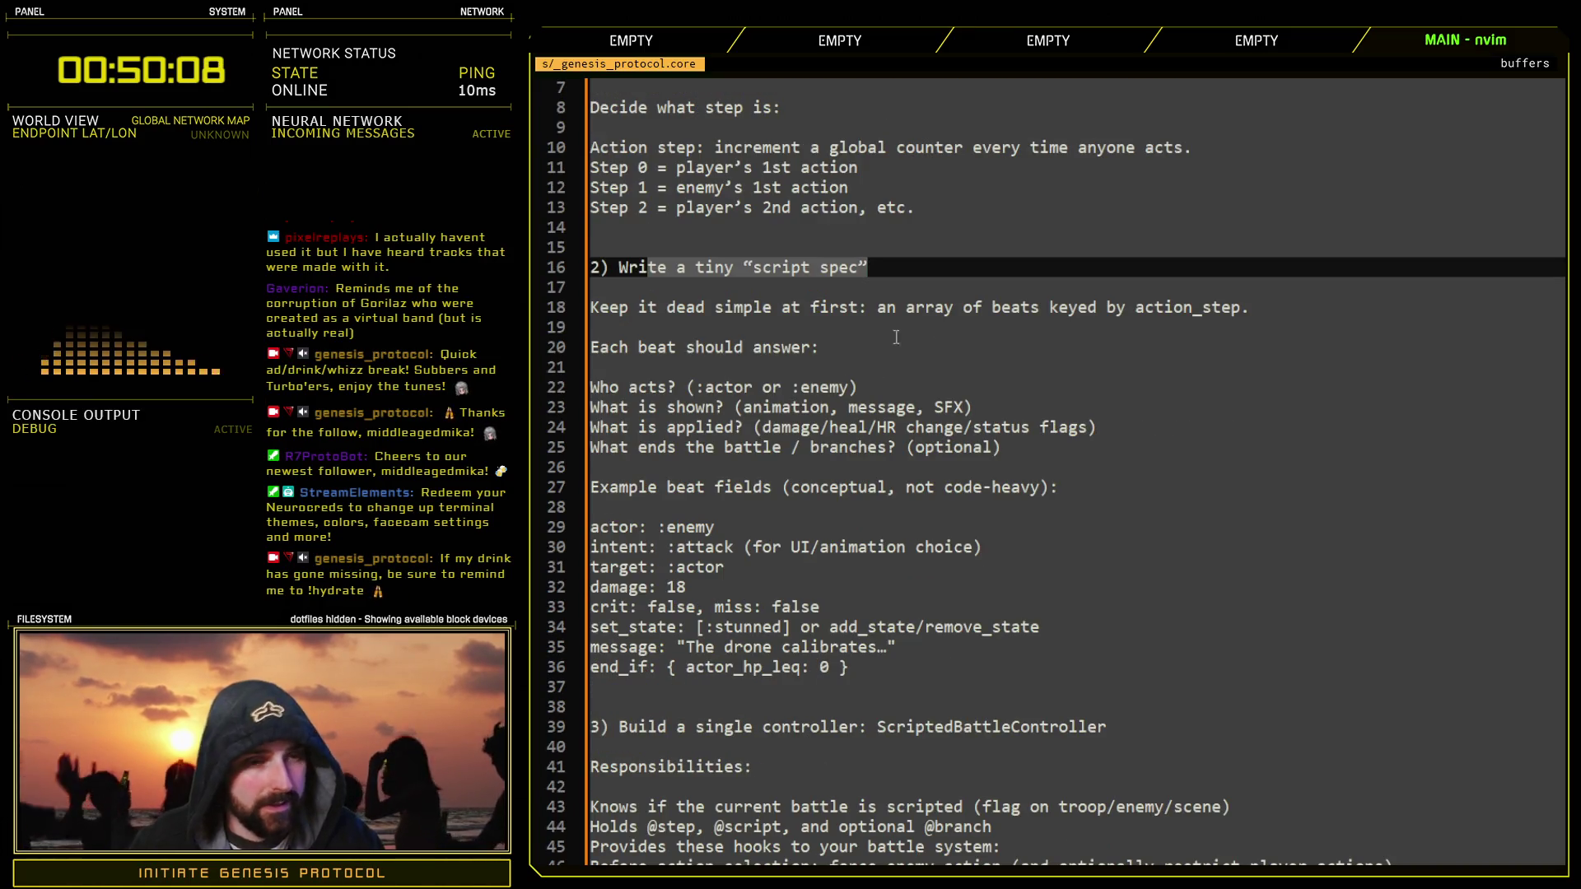
left_click_drag(957, 308, 1252, 308)
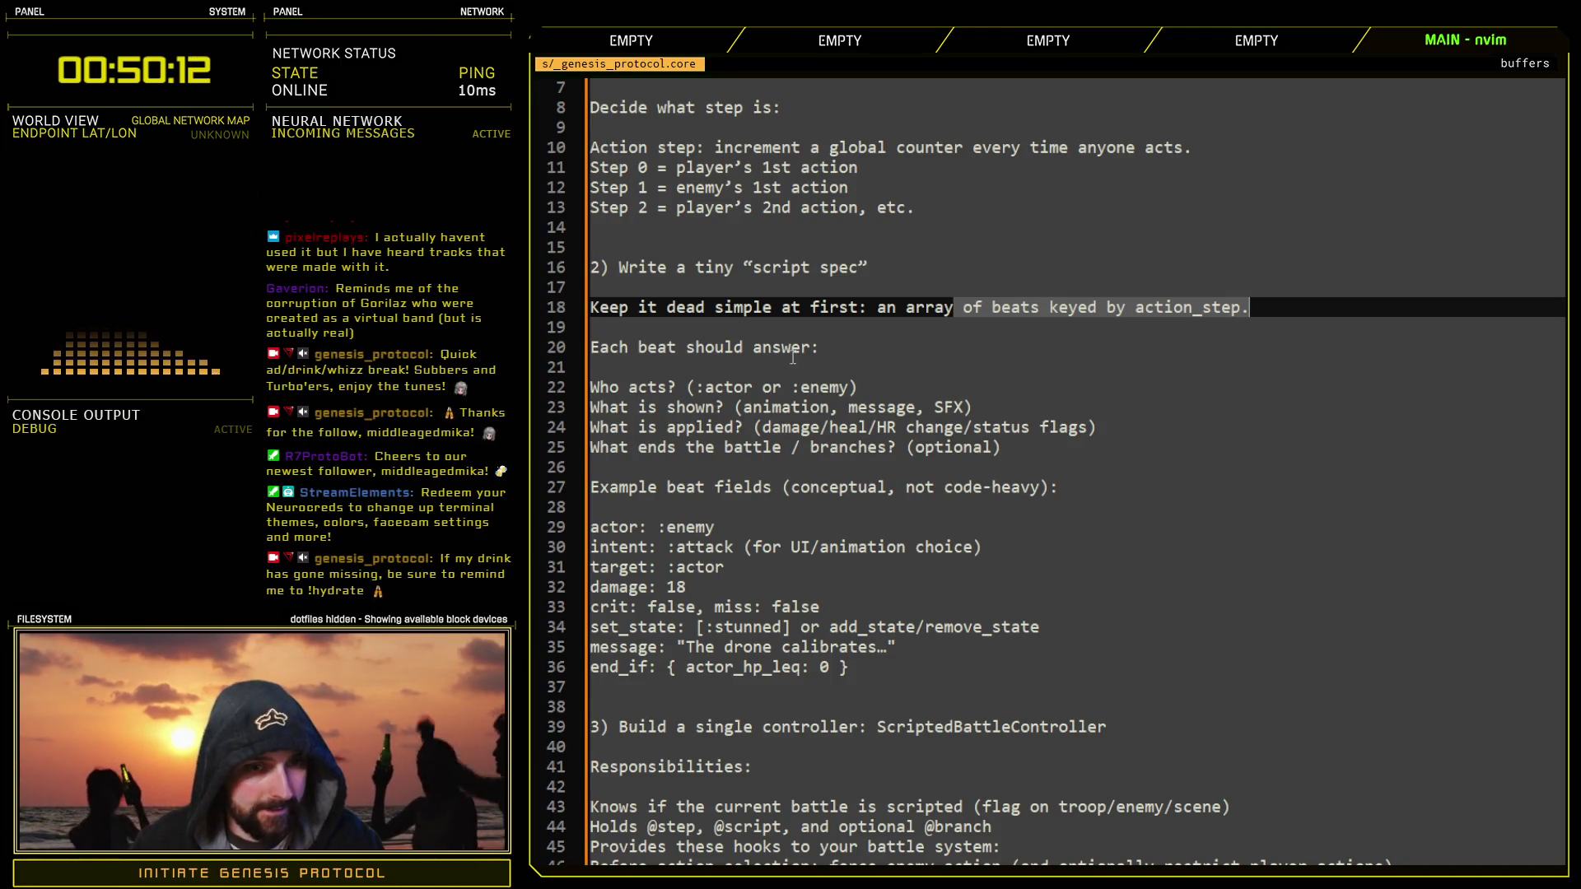
scroll(619, 409, "down", 2)
left_click(619, 409)
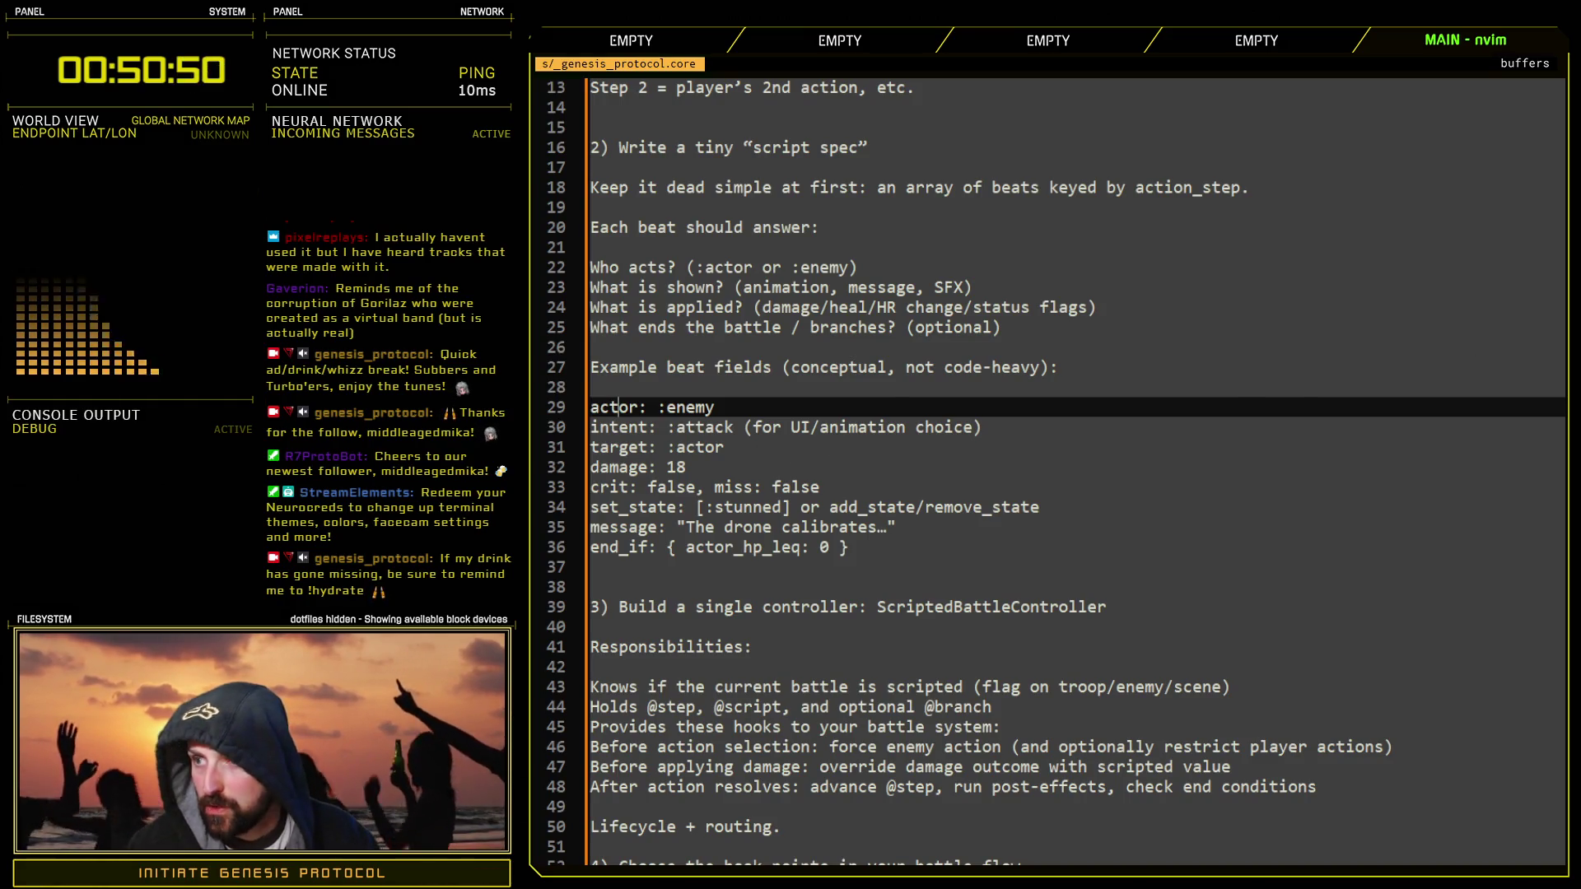
key("alt+Tab")
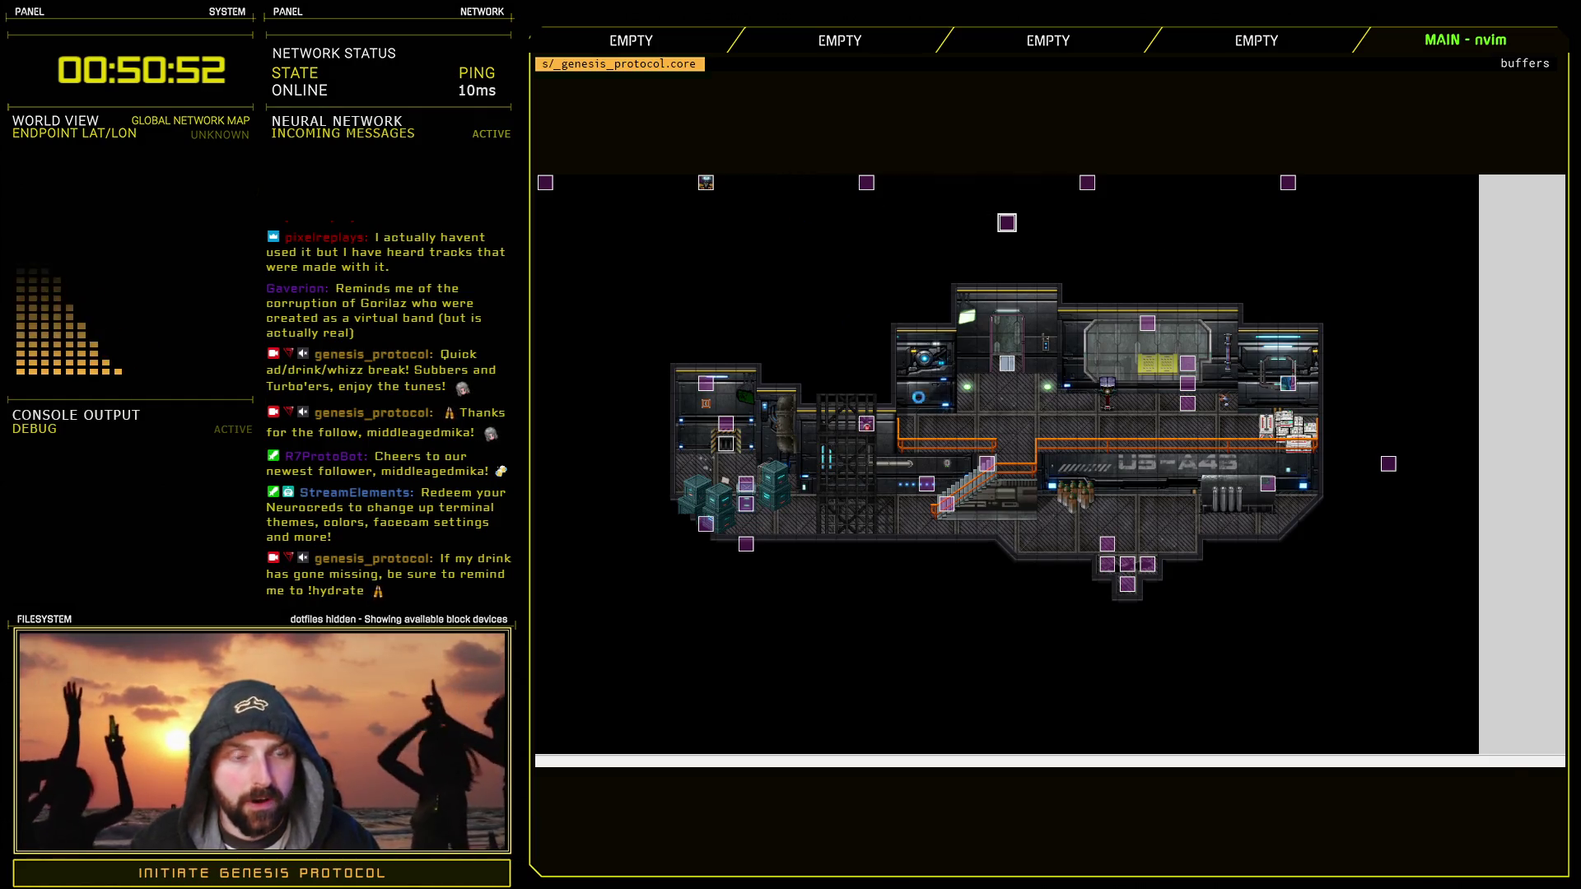
Insert a new blank script below OSE Controller in the Script Editor
key("F11")
scroll(734, 527, "up", 10)
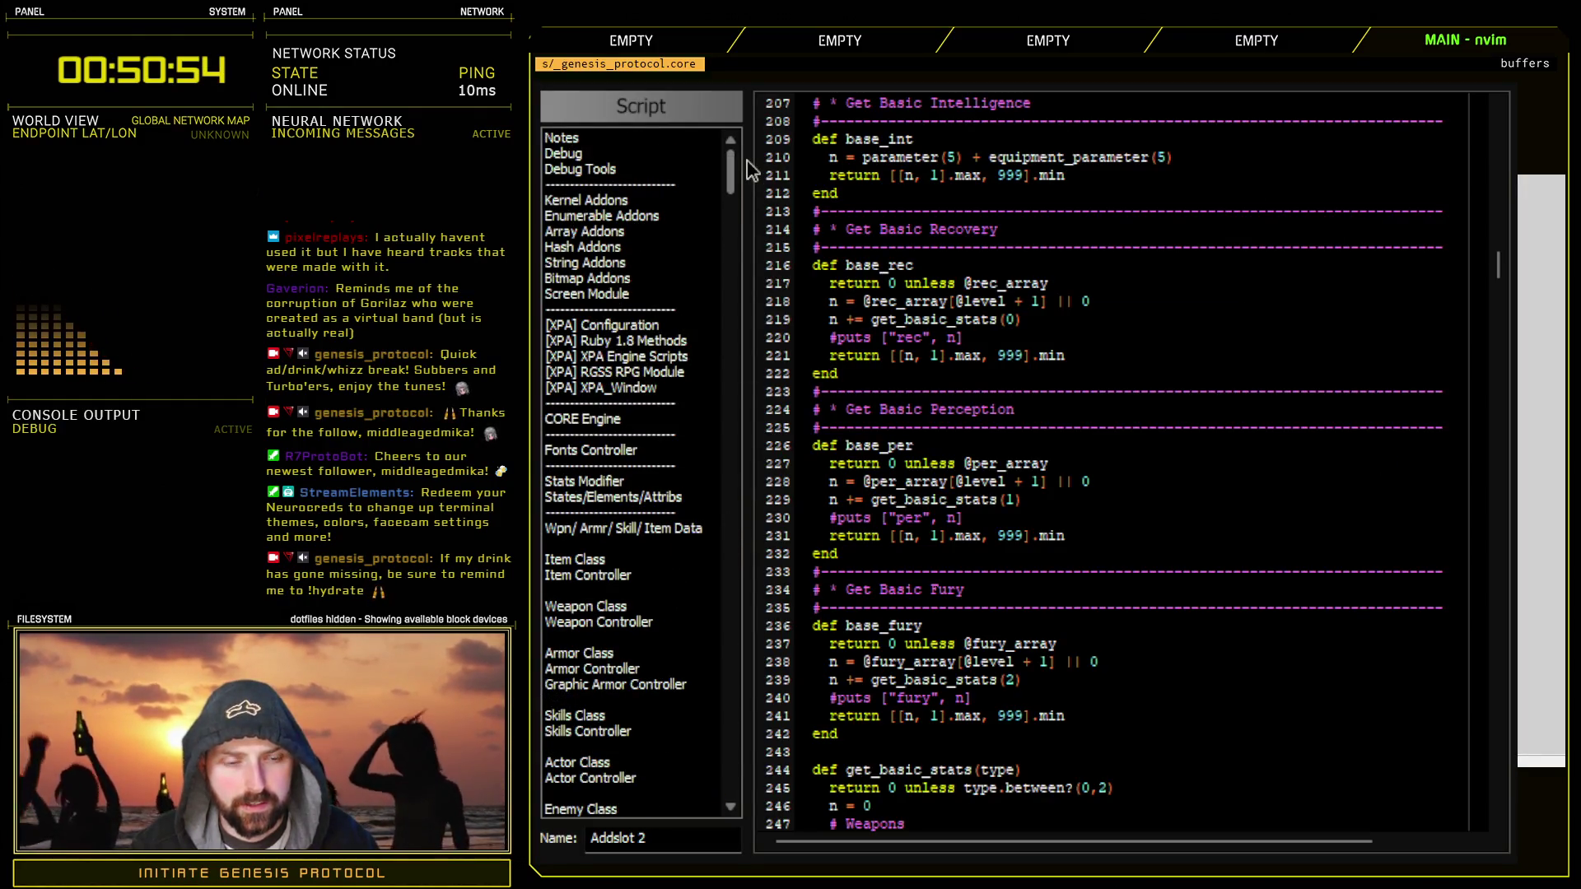
scroll(651, 527, "up", 5)
scroll(624, 509, "down", 3)
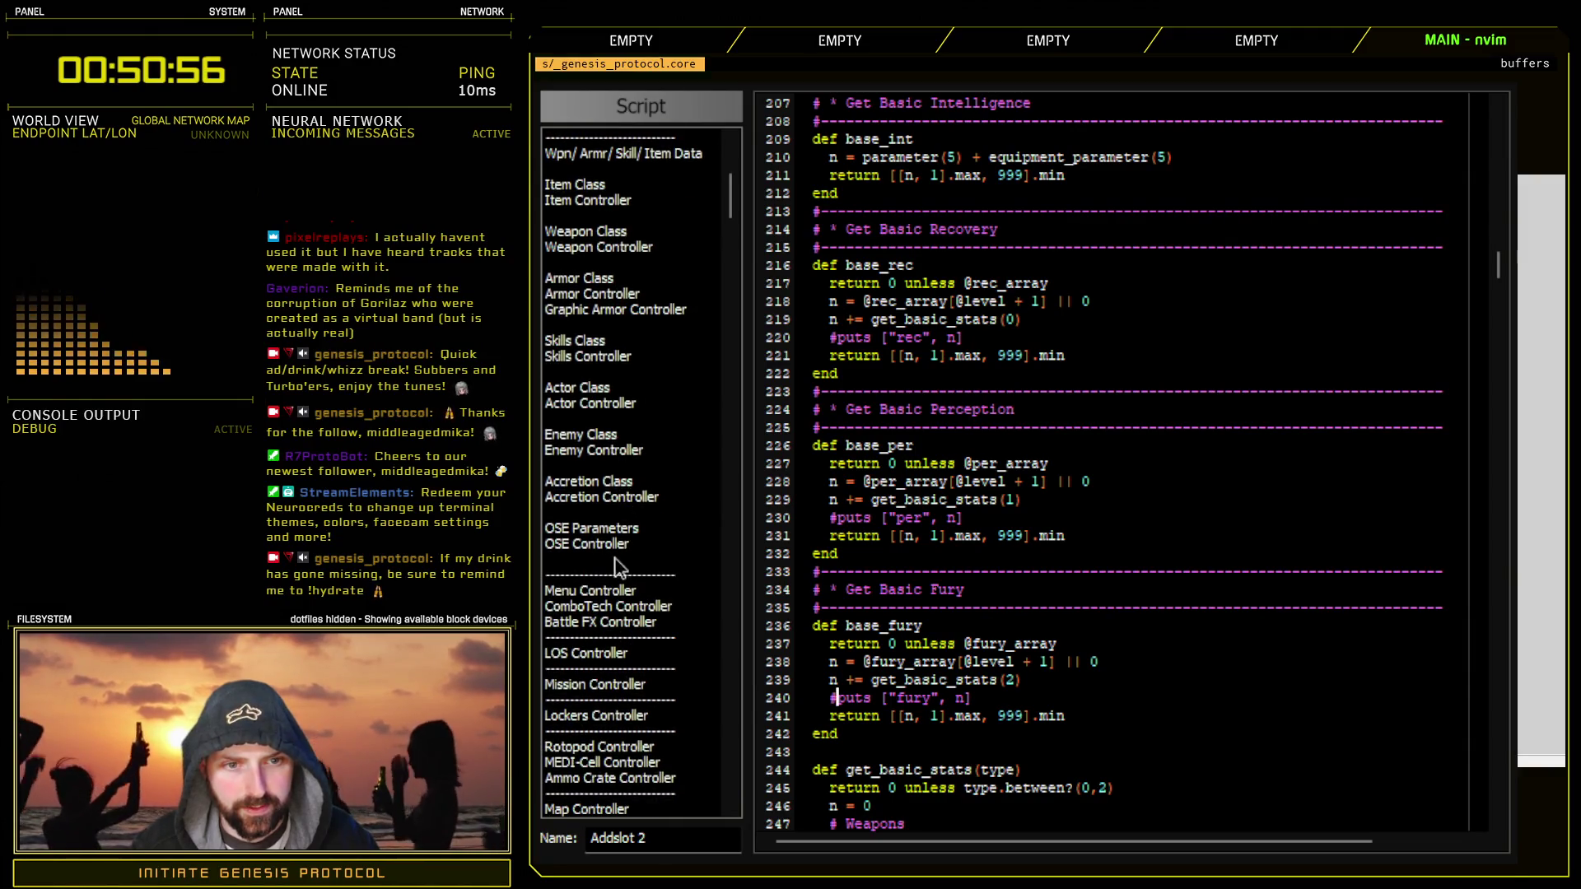
left_click(595, 559)
key("Insert")
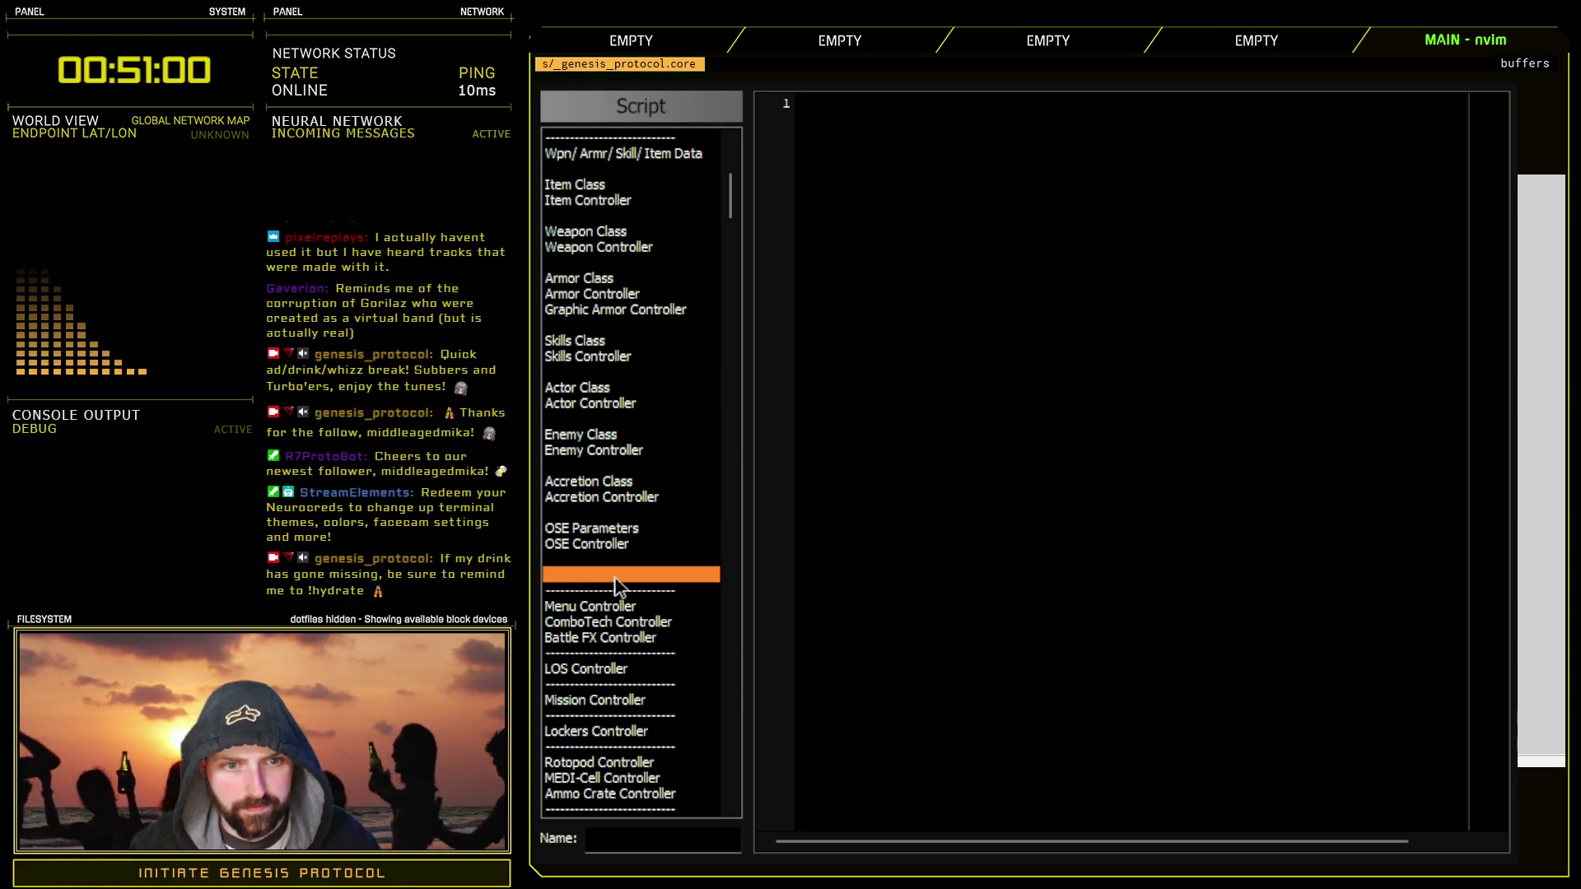
Copy OSE Controller's header into the new script, retitled Scripted Battles for scripted battles
left_click(613, 545)
left_click_drag(782, 117, 784, 185)
key("ctrl+c")
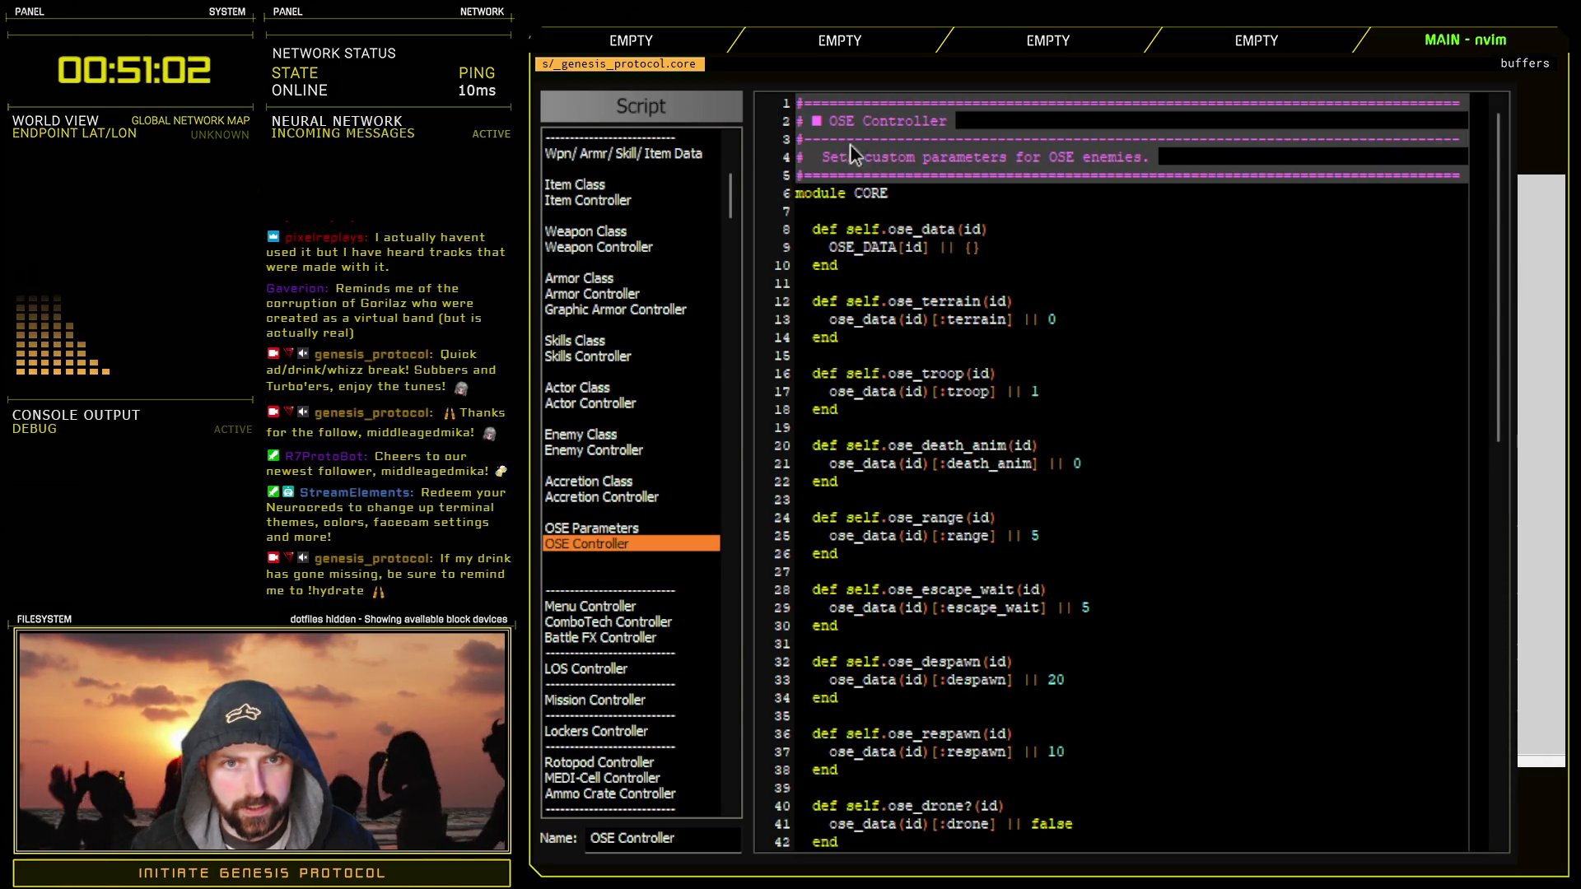
left_click(586, 572)
left_click(797, 106)
key("ctrl+v")
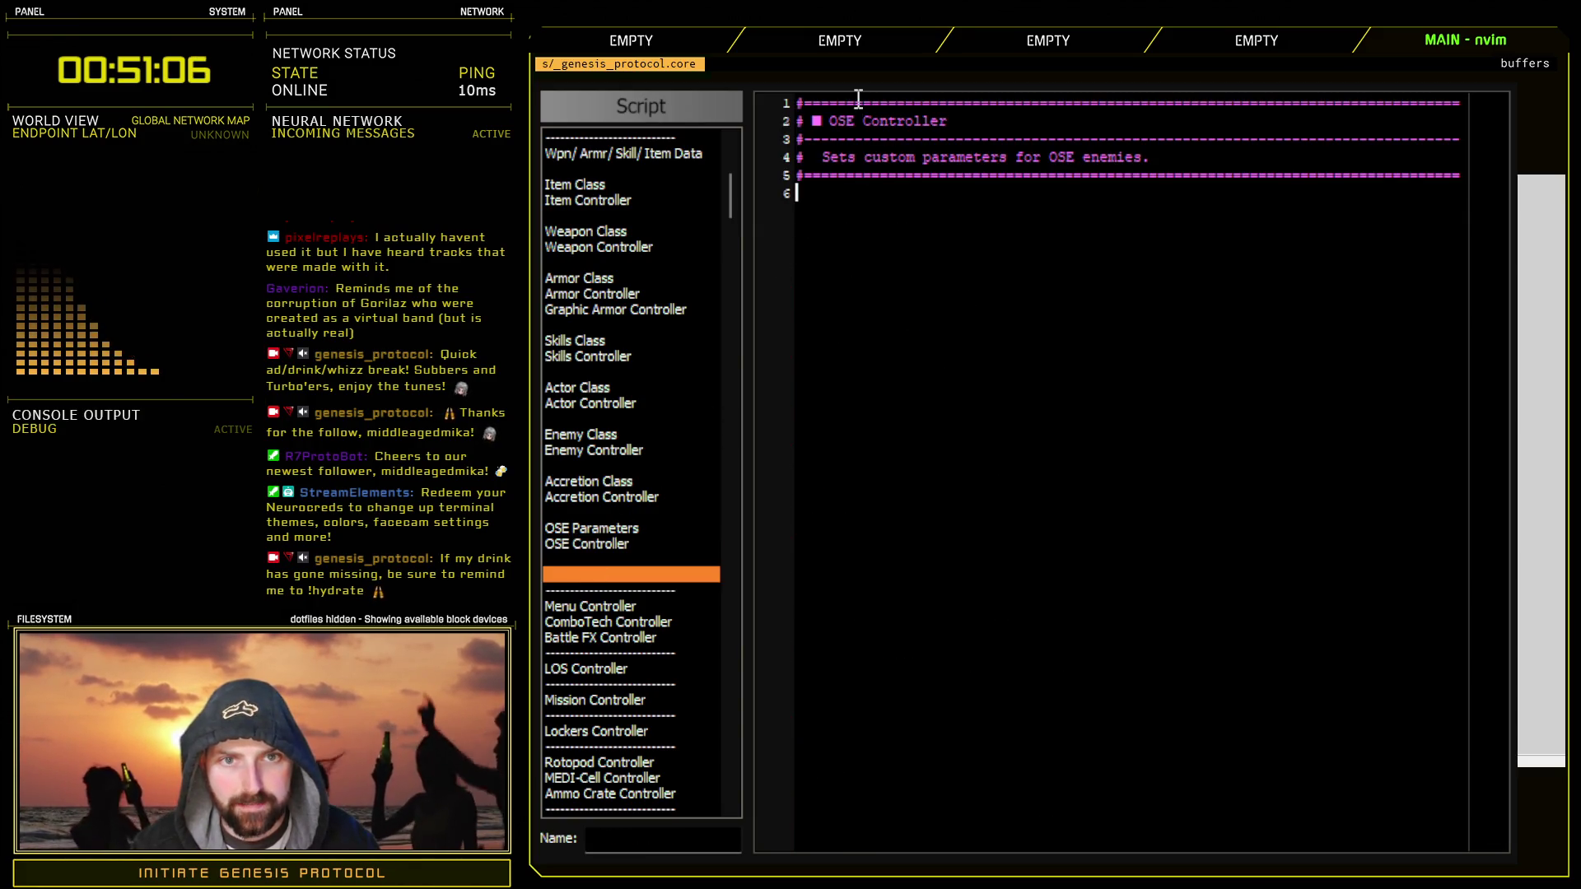
double_click(841, 121)
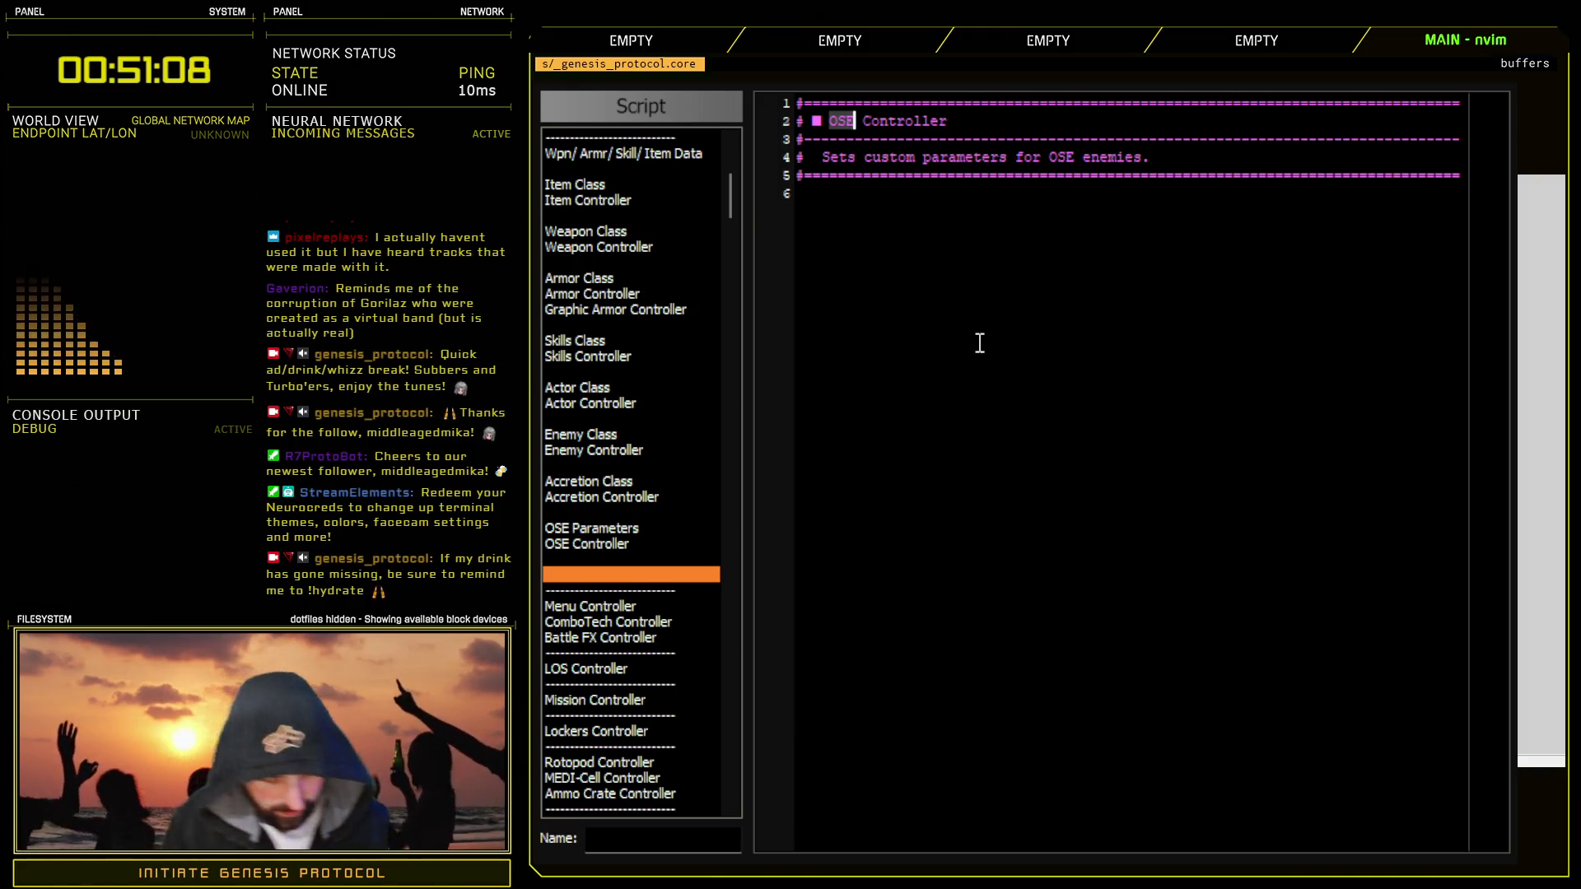
type("Scripted Bat")
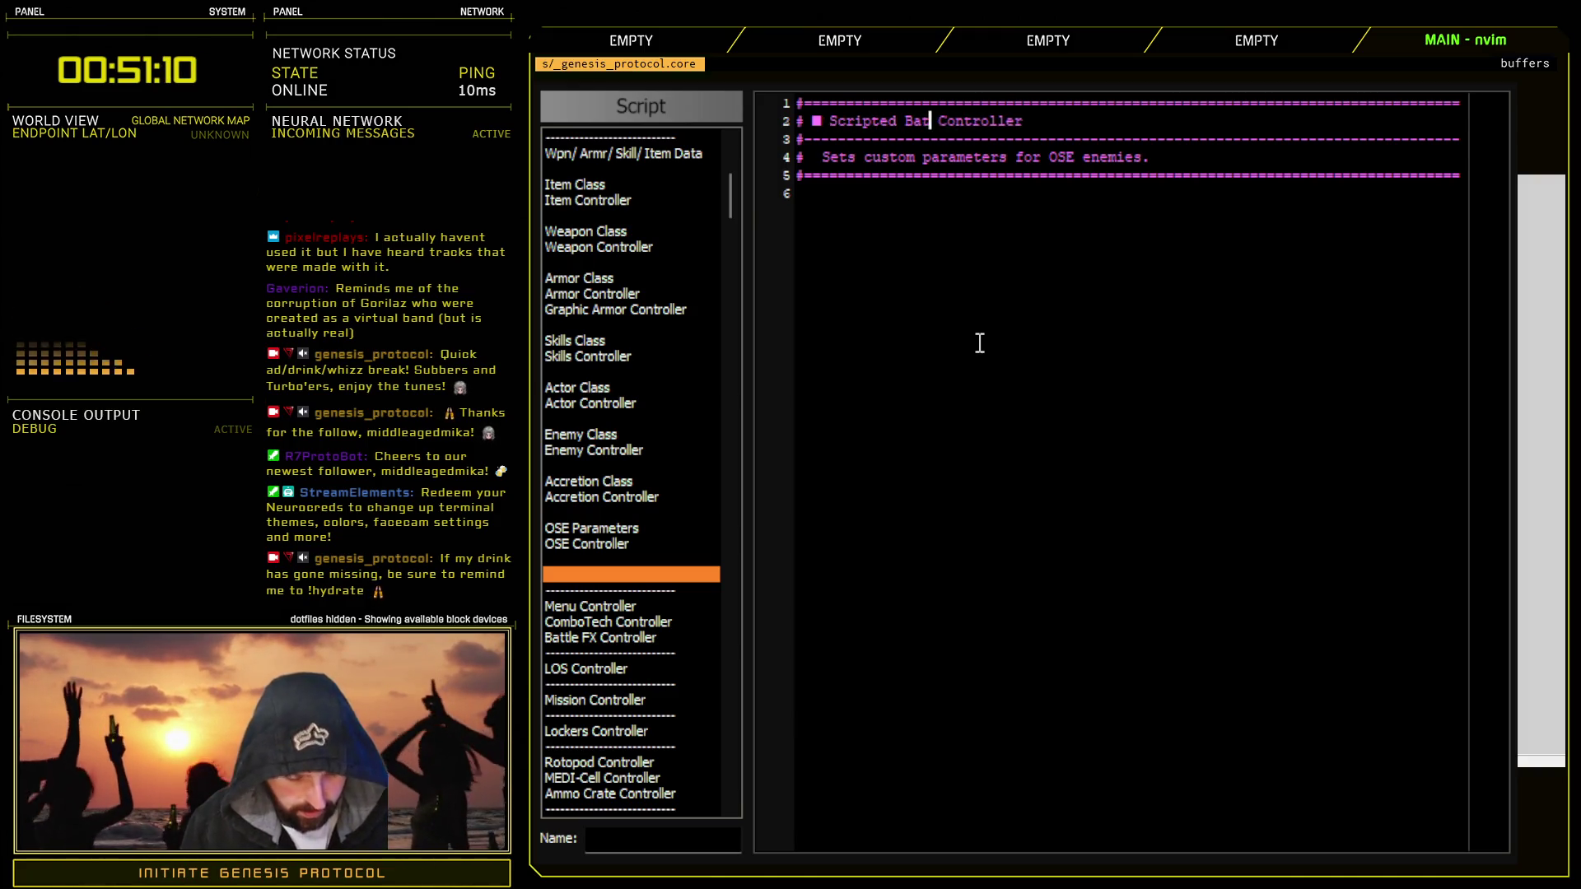
type("tles")
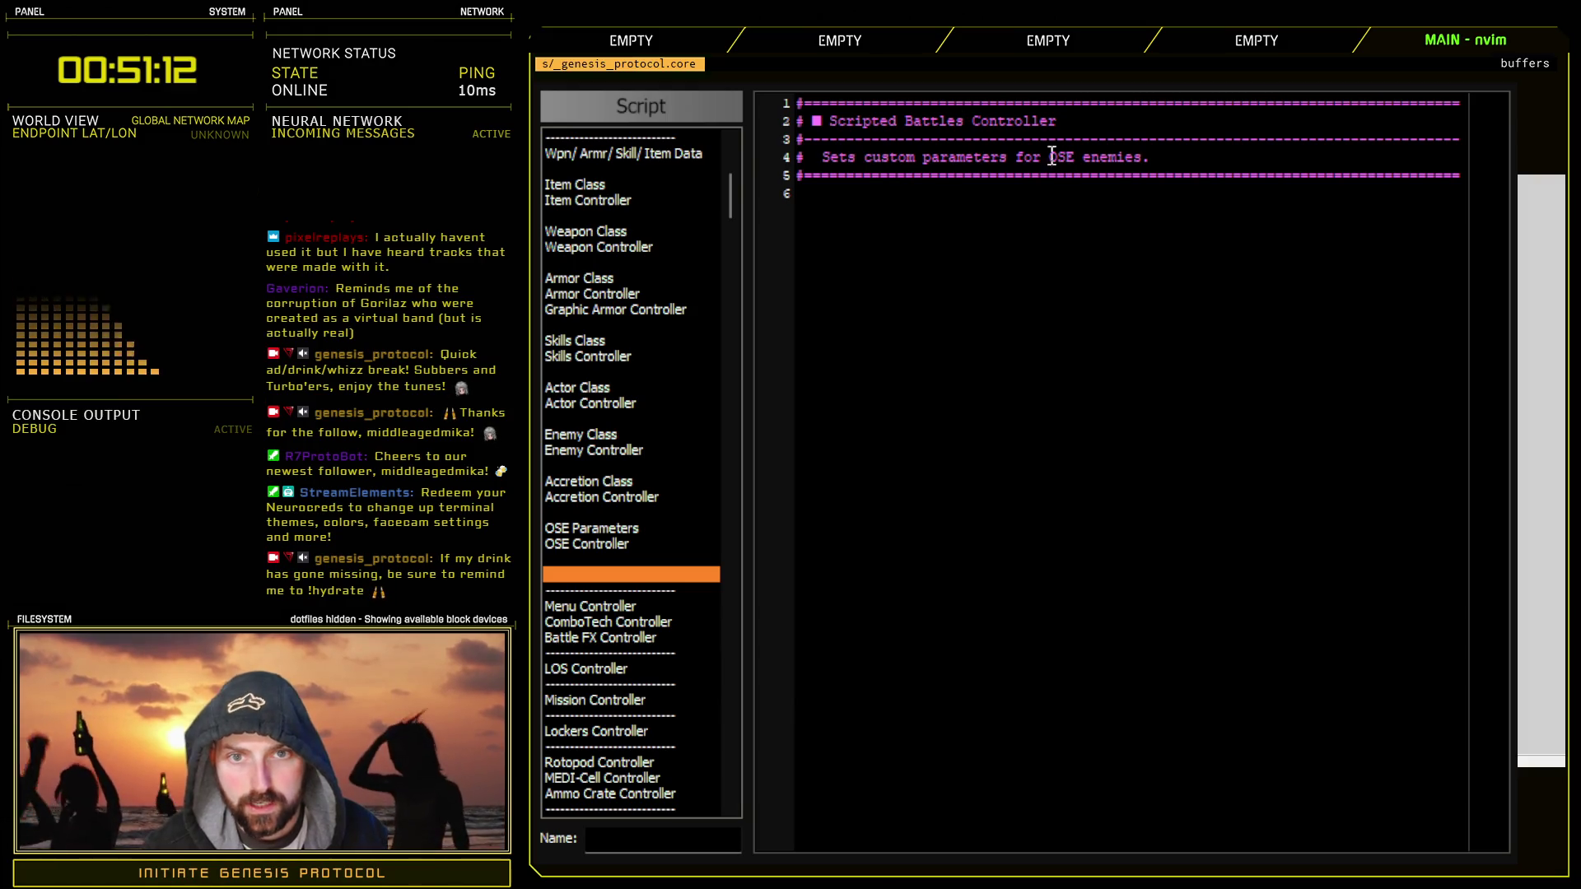
left_click_drag(1049, 157, 1142, 157)
type("scripted b")
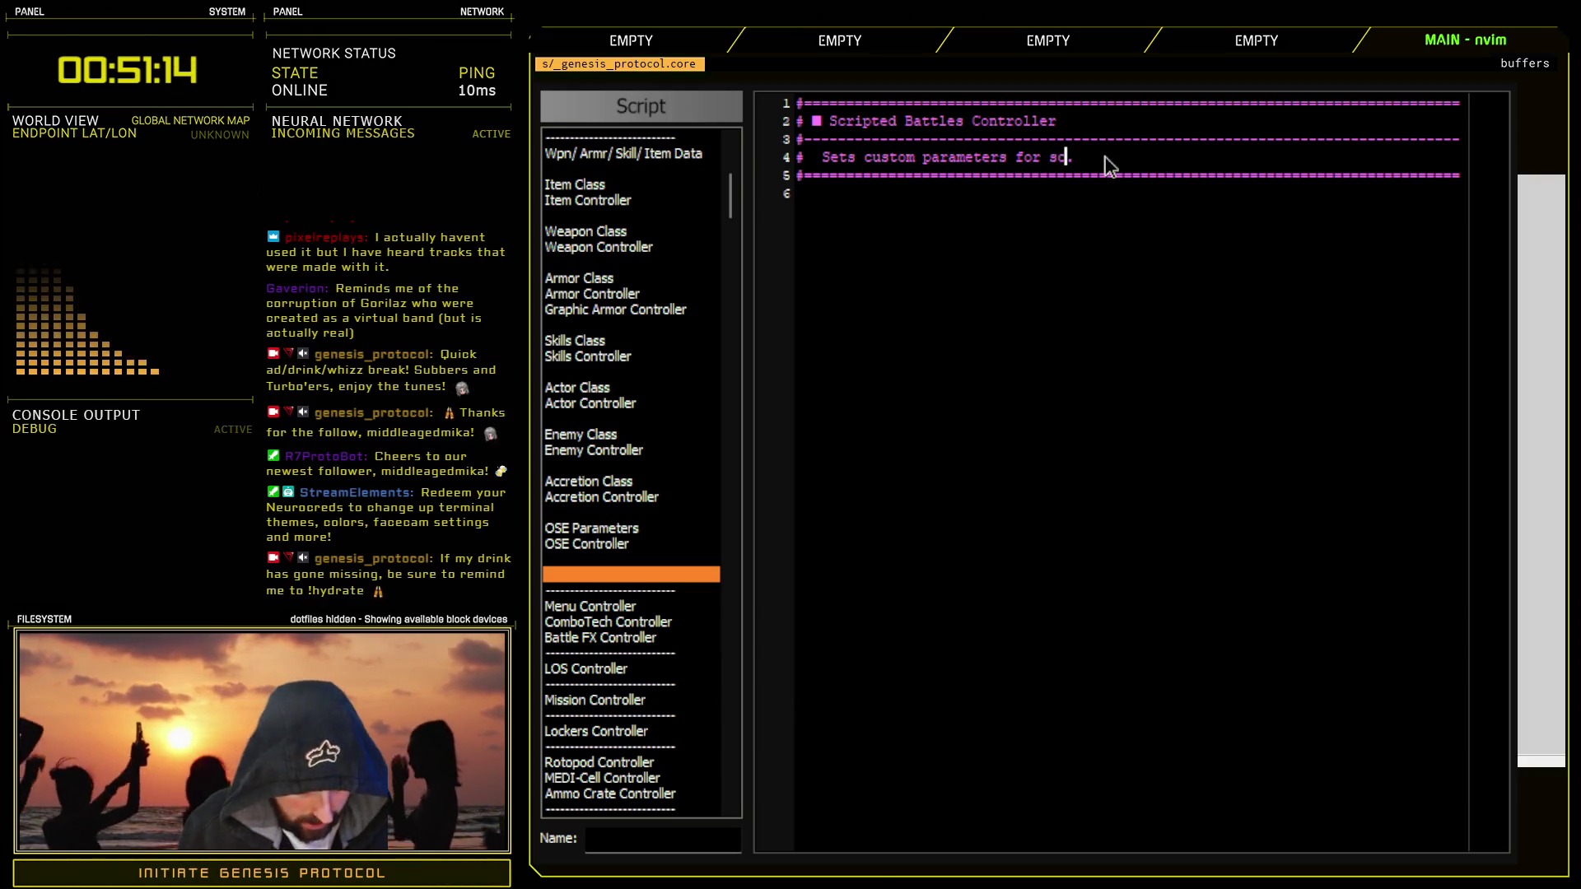
type("attles")
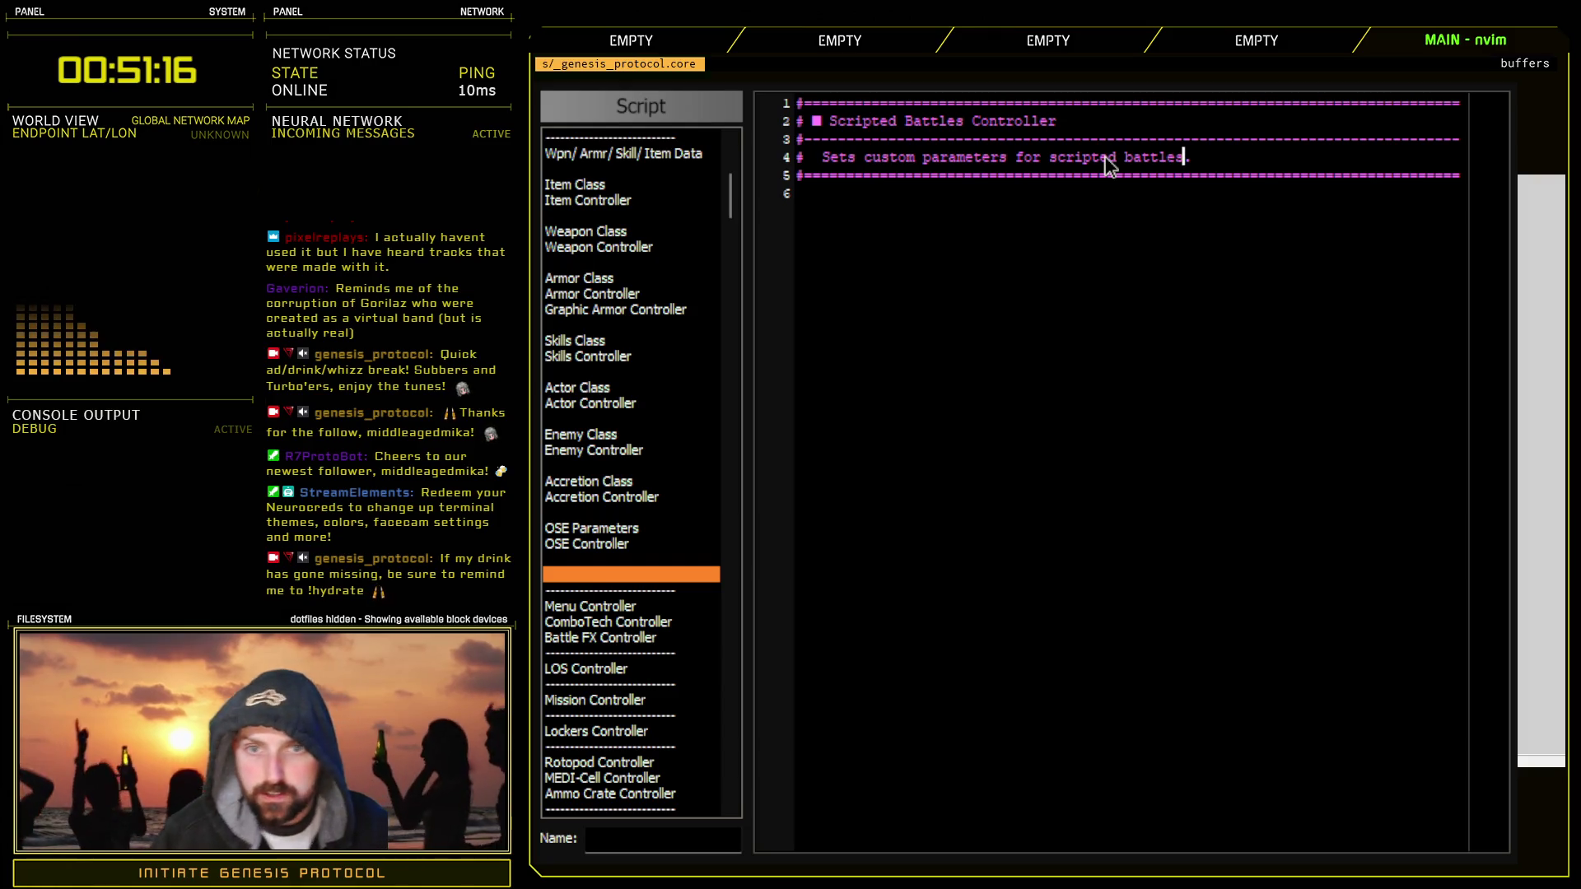
type(".")
Add an empty module CORE … end block below the header
left_click(953, 208)
type("module CORE")
key("Return")
key("Return")
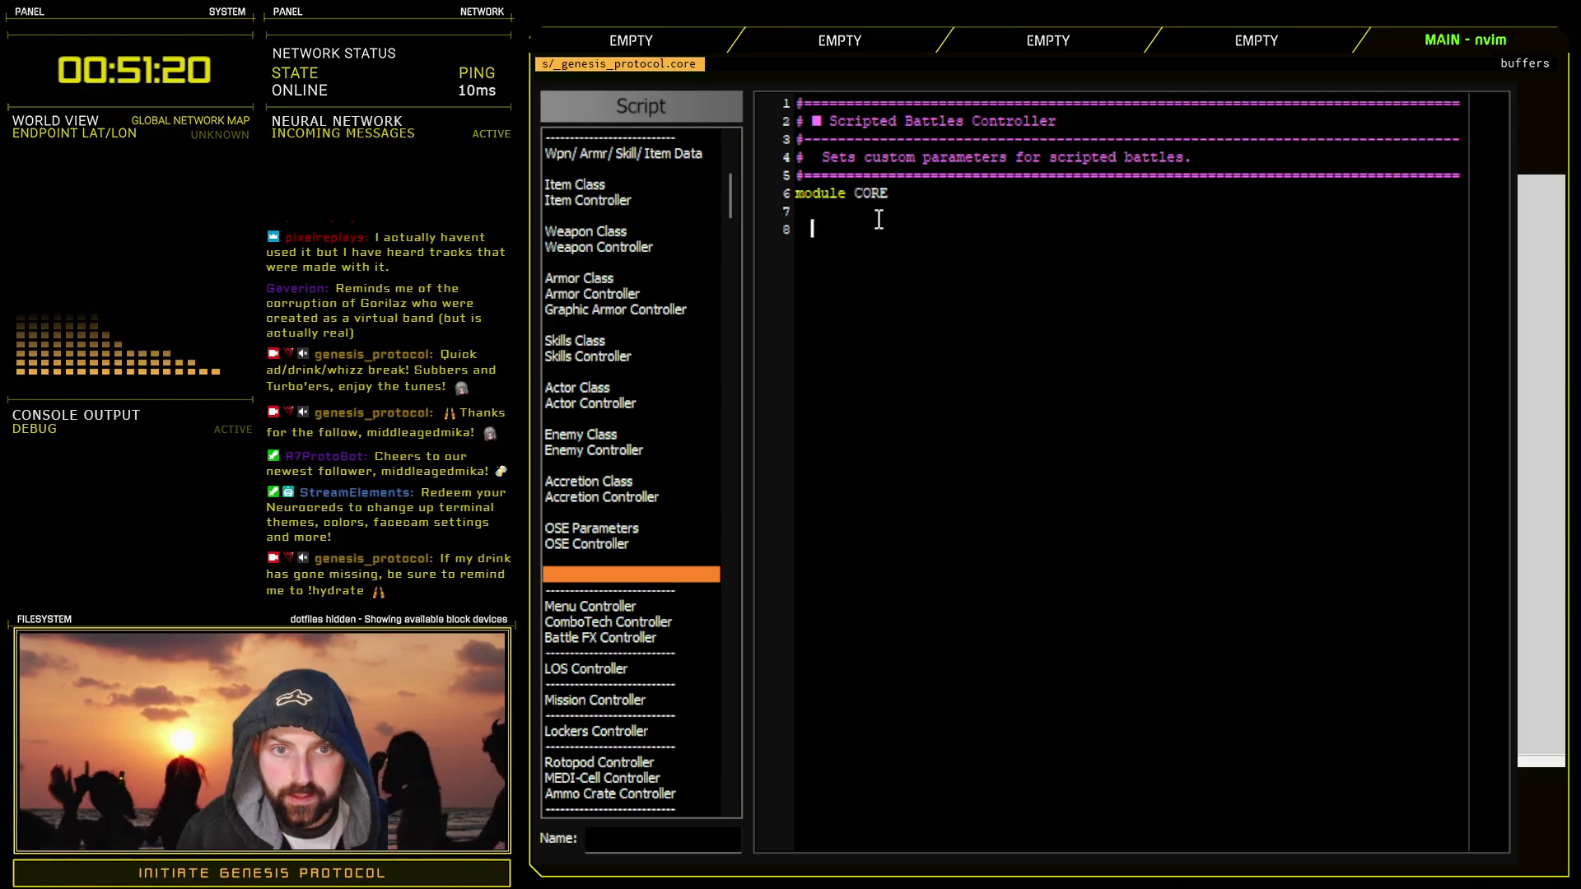
type("end")
key("BackSpace")
key("BackSpace")
key("BackSpace")
type("end")
key("Return")
key("BackSpace")
left_click(850, 213)
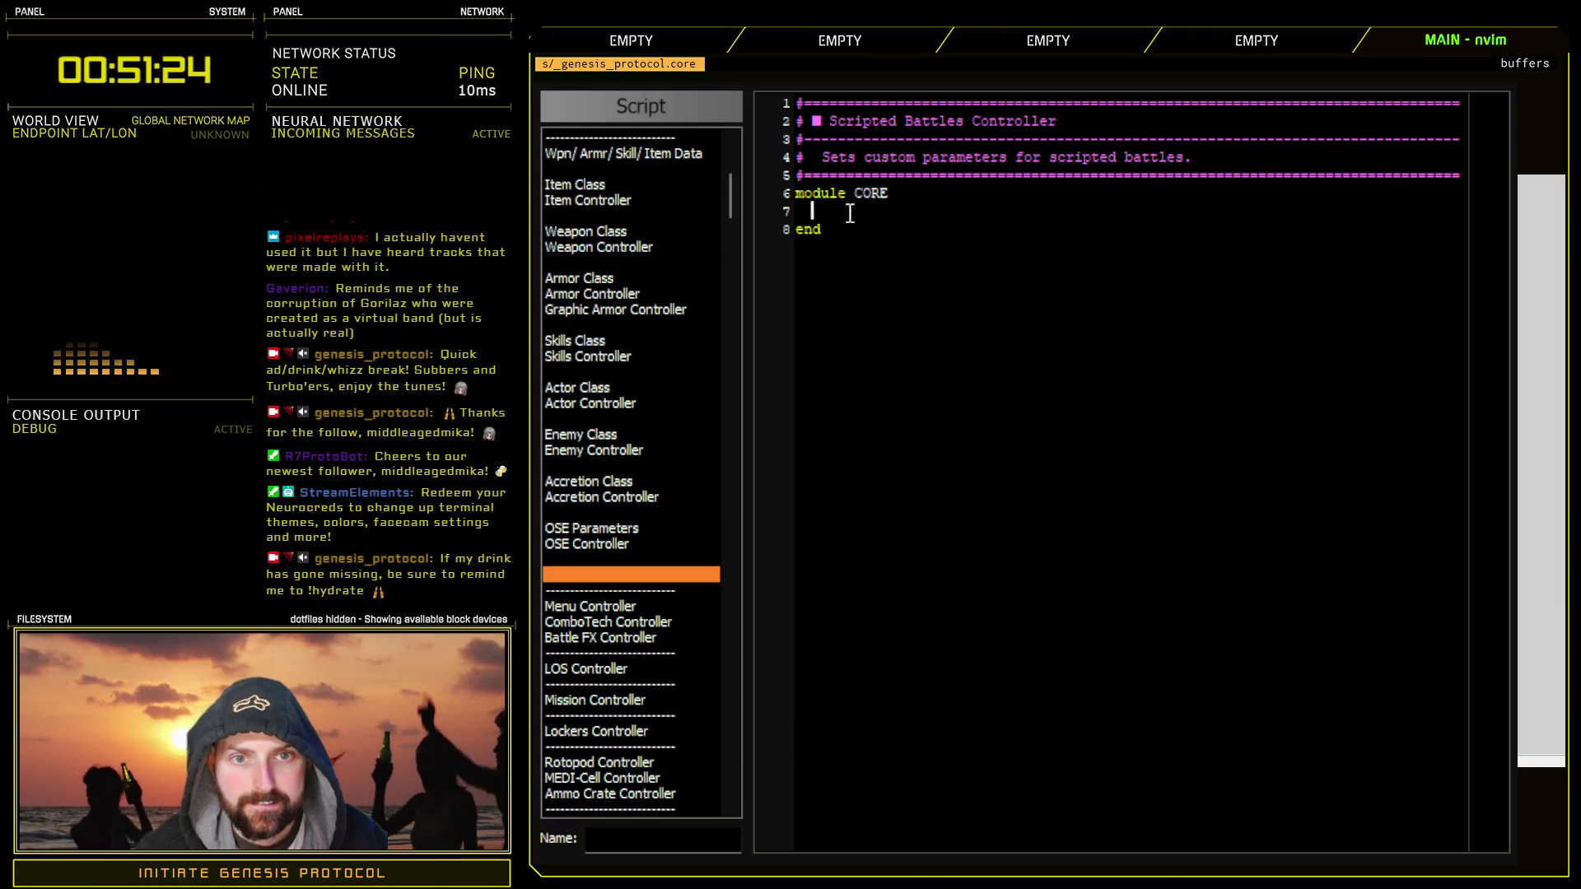
key("Return")
key("Return")
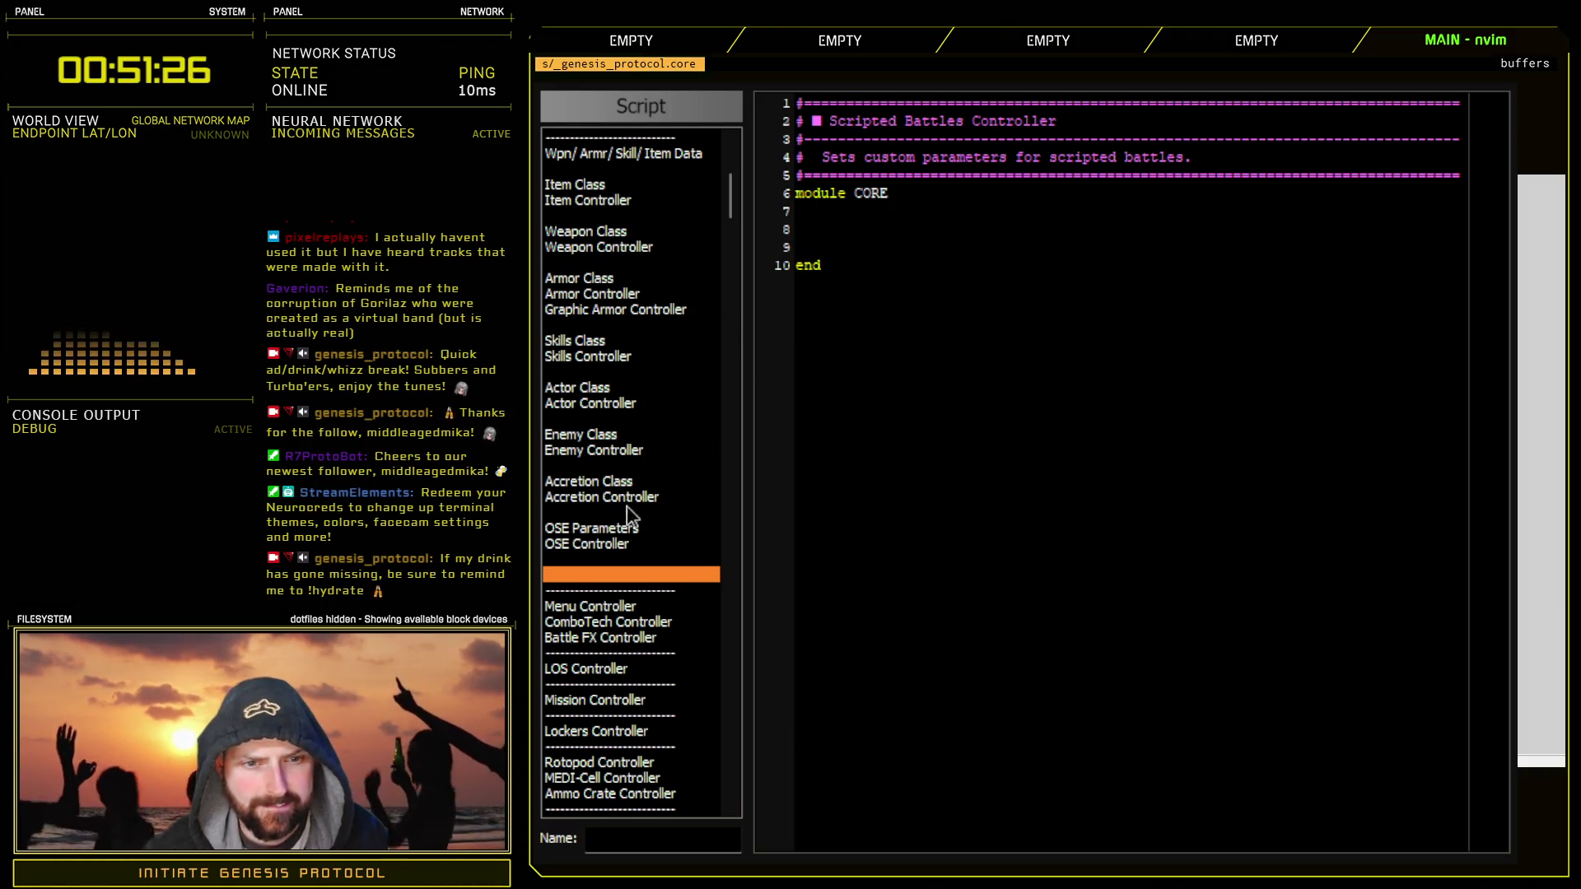
left_click(627, 530)
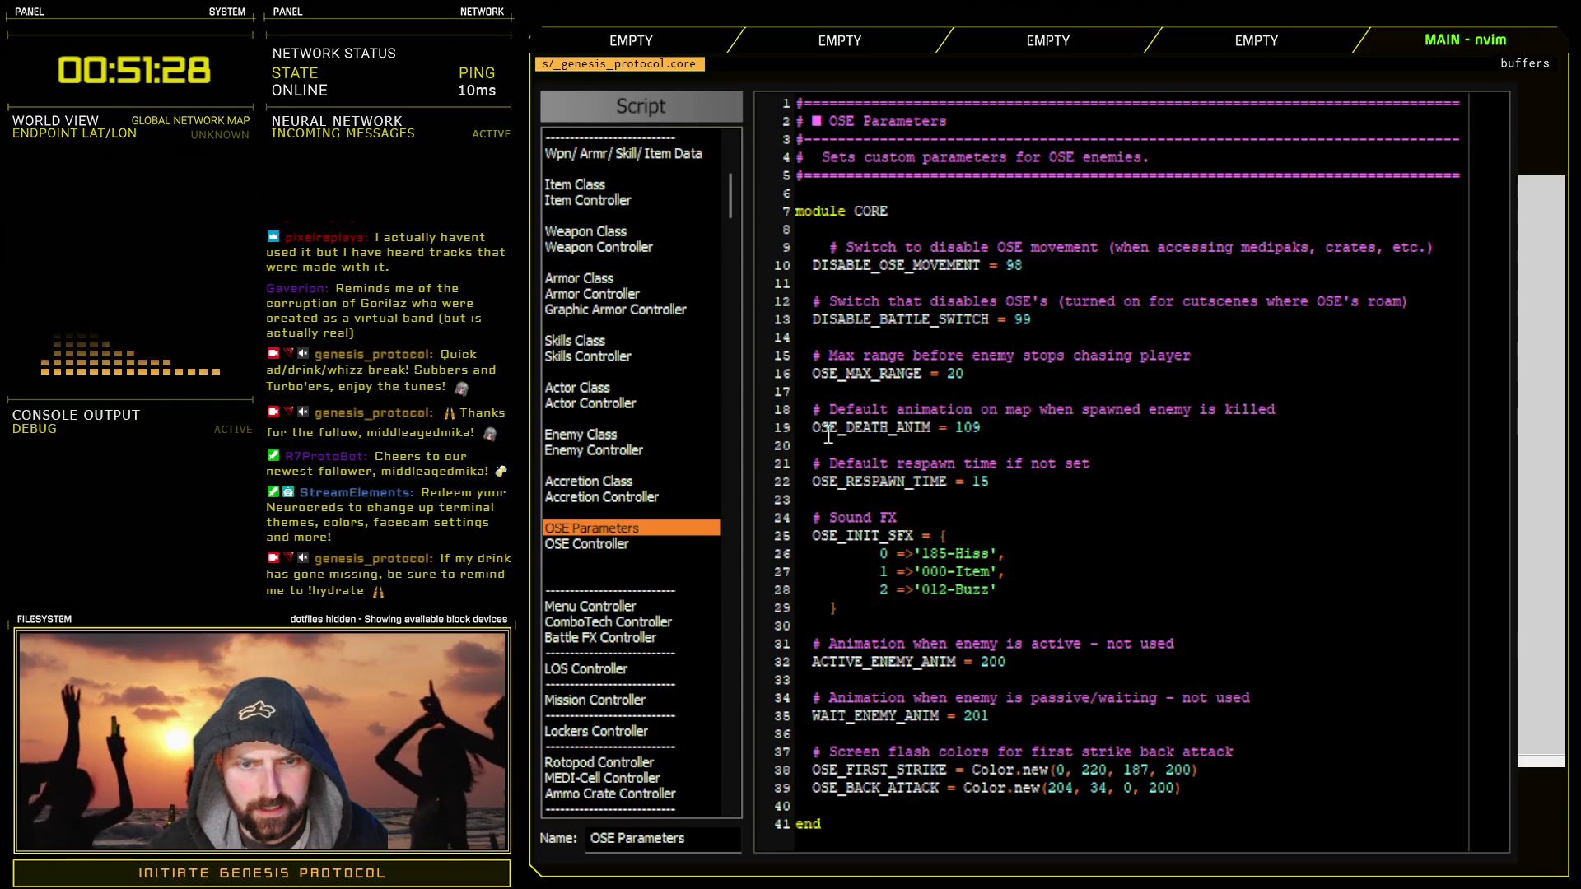
left_click(648, 483)
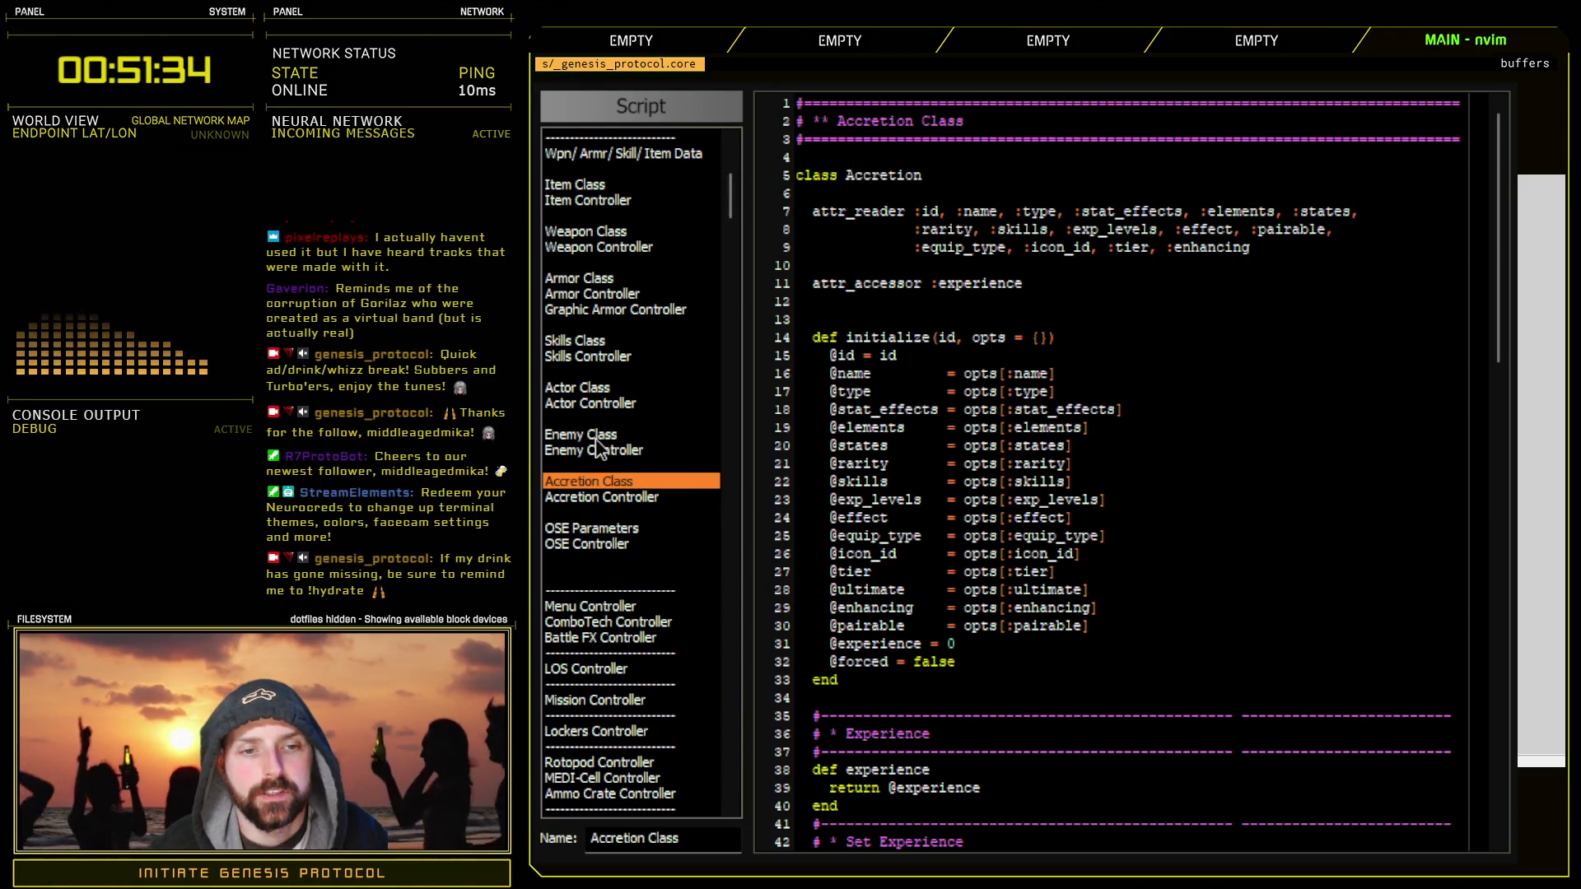
left_click(605, 496)
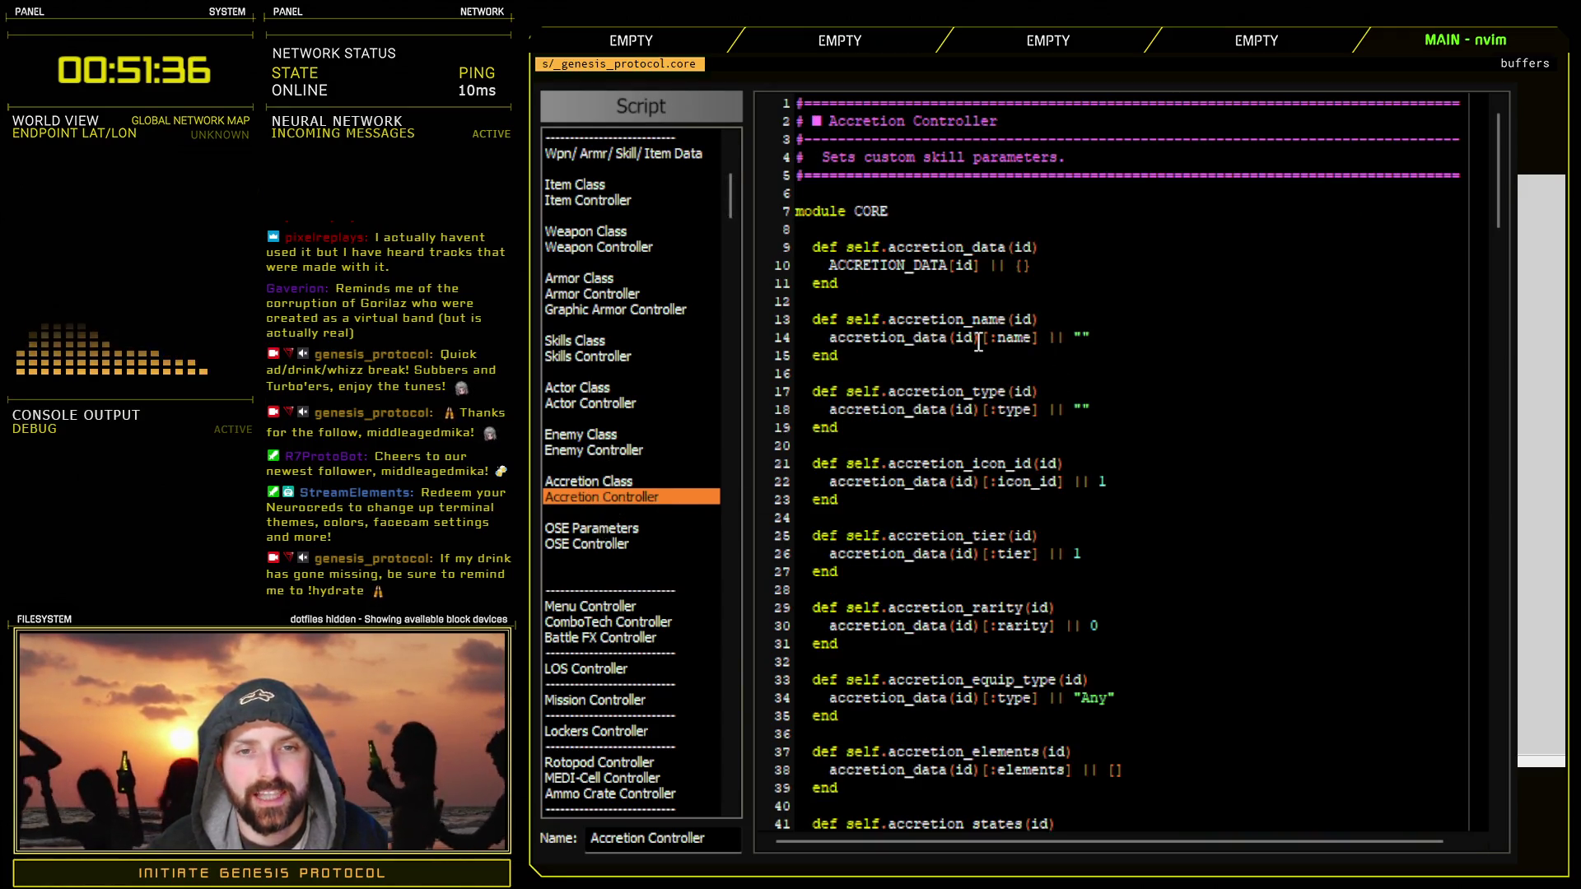
left_click_drag(770, 247, 775, 287)
key("ctrl+c")
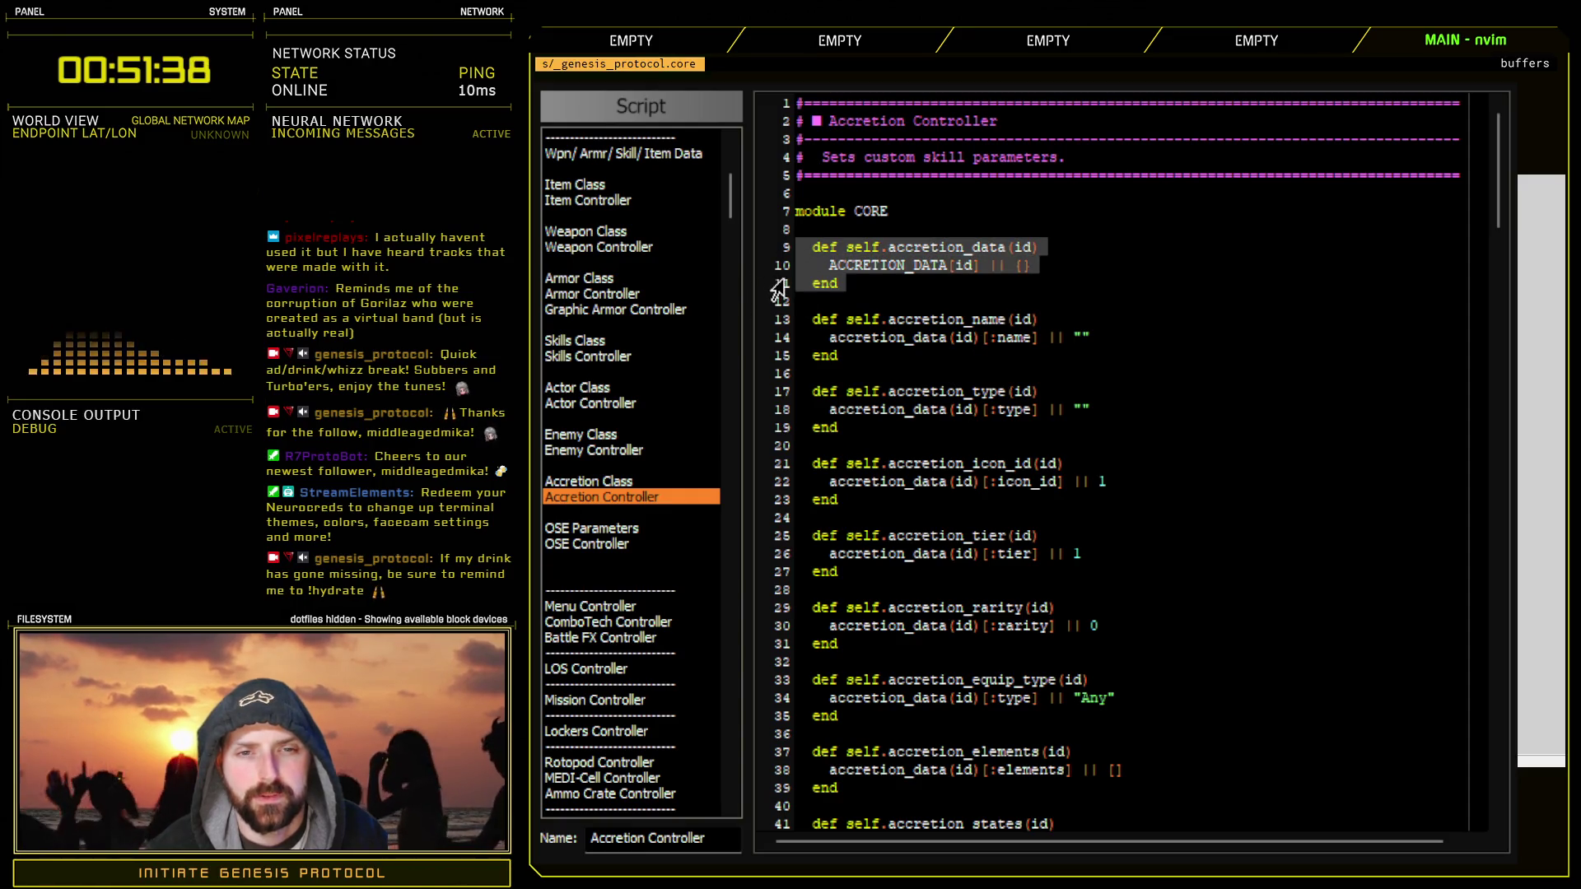
left_click(630, 574)
left_click(789, 232)
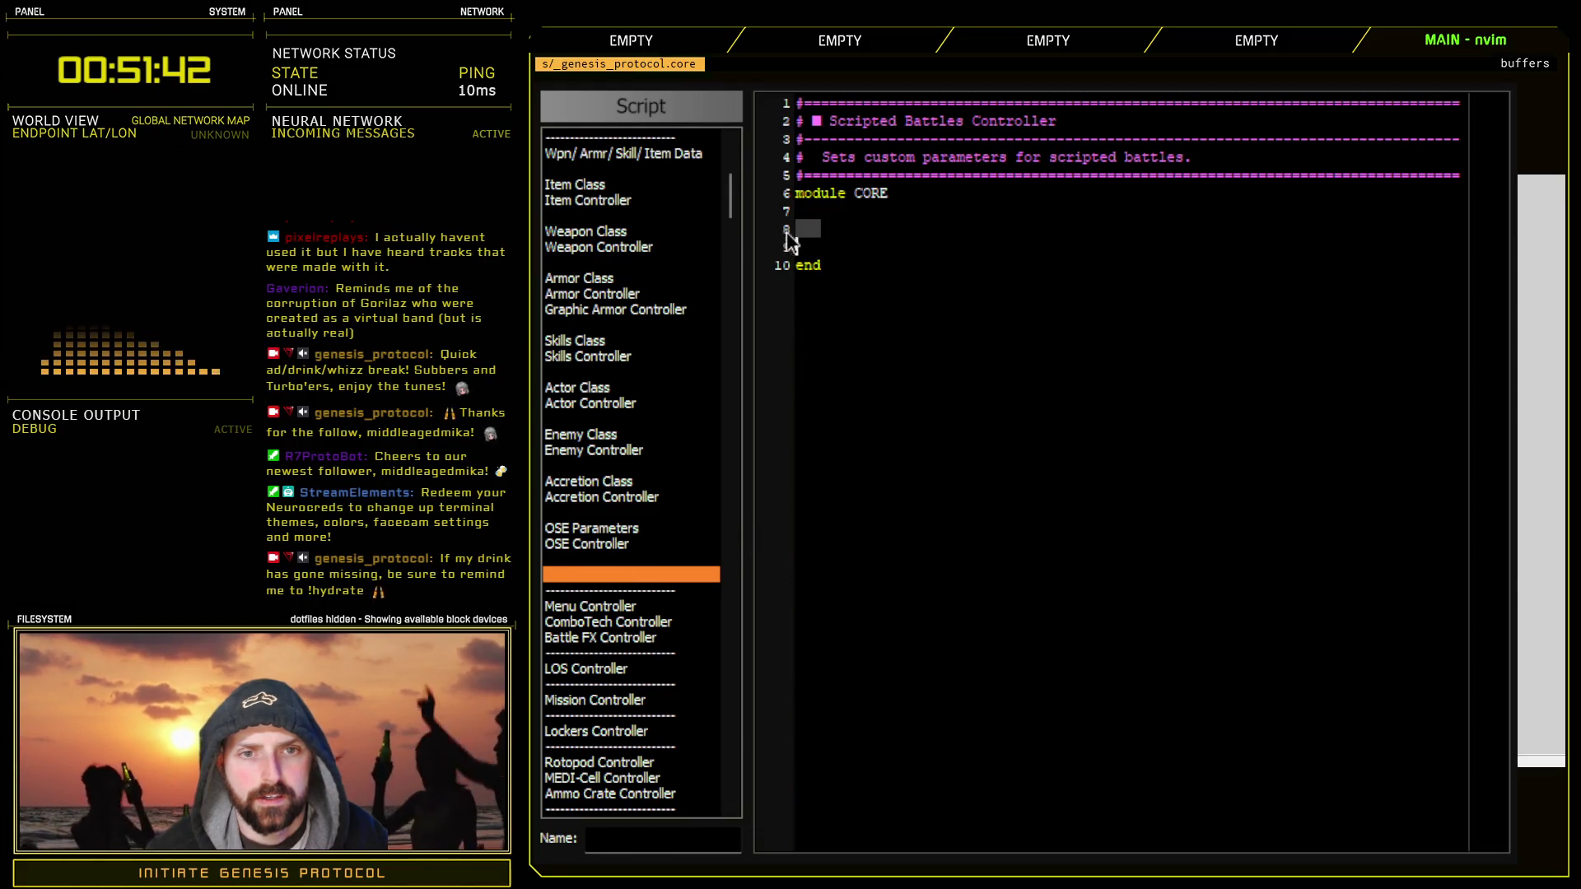
Paste the accretion_data method and rename it scripted_battle, reading SCRIPTED_BATTLE_ID
key("ctrl+shift+v")
left_click_drag(888, 230, 1006, 226)
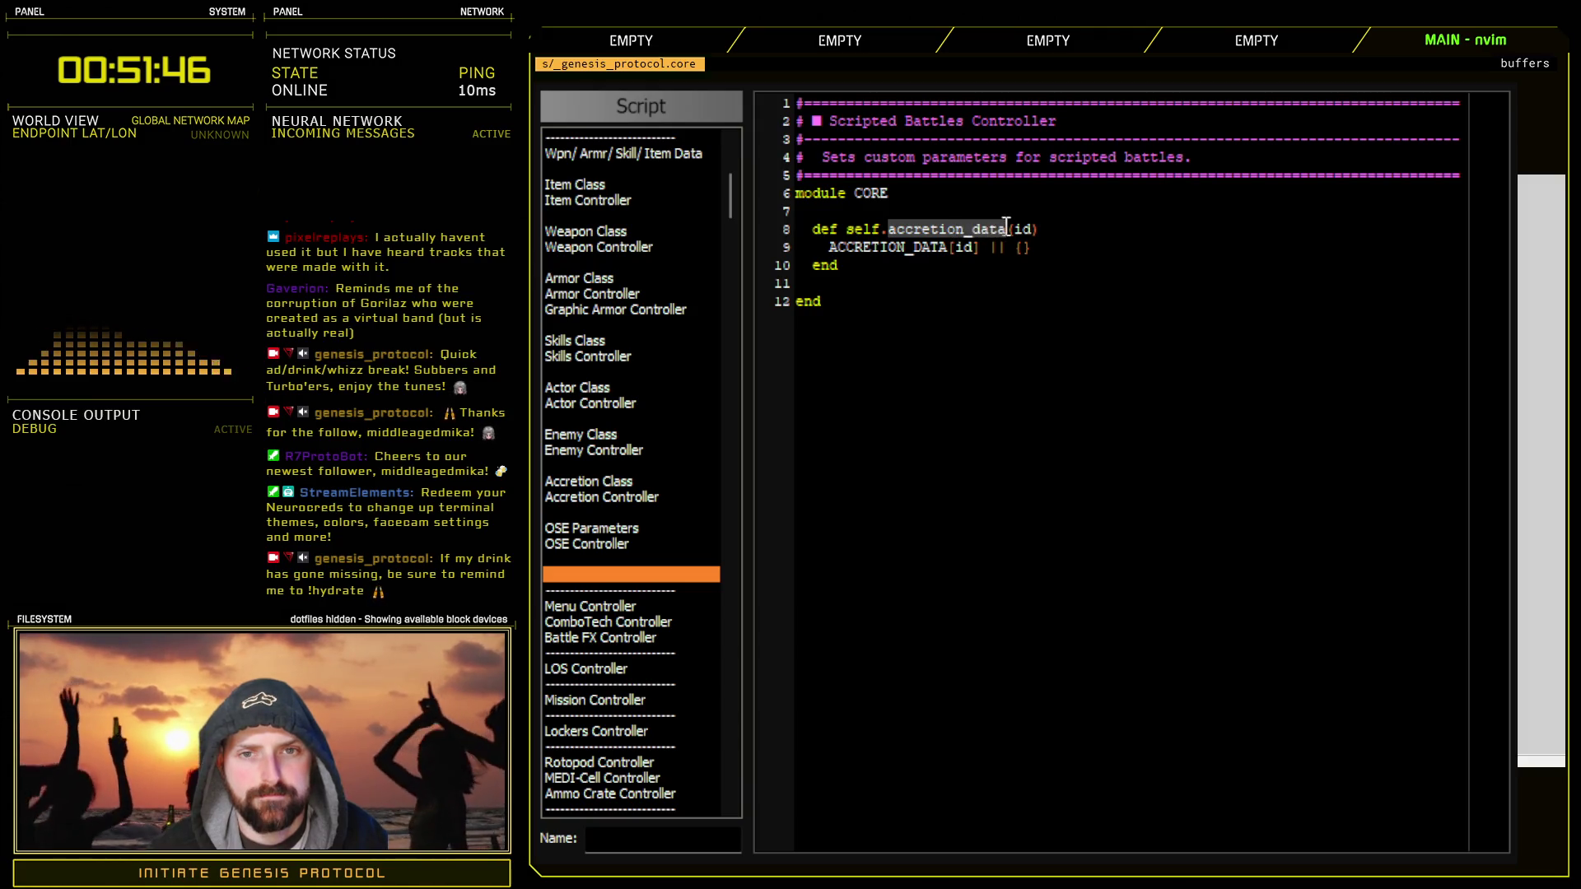
type("scripted_bat")
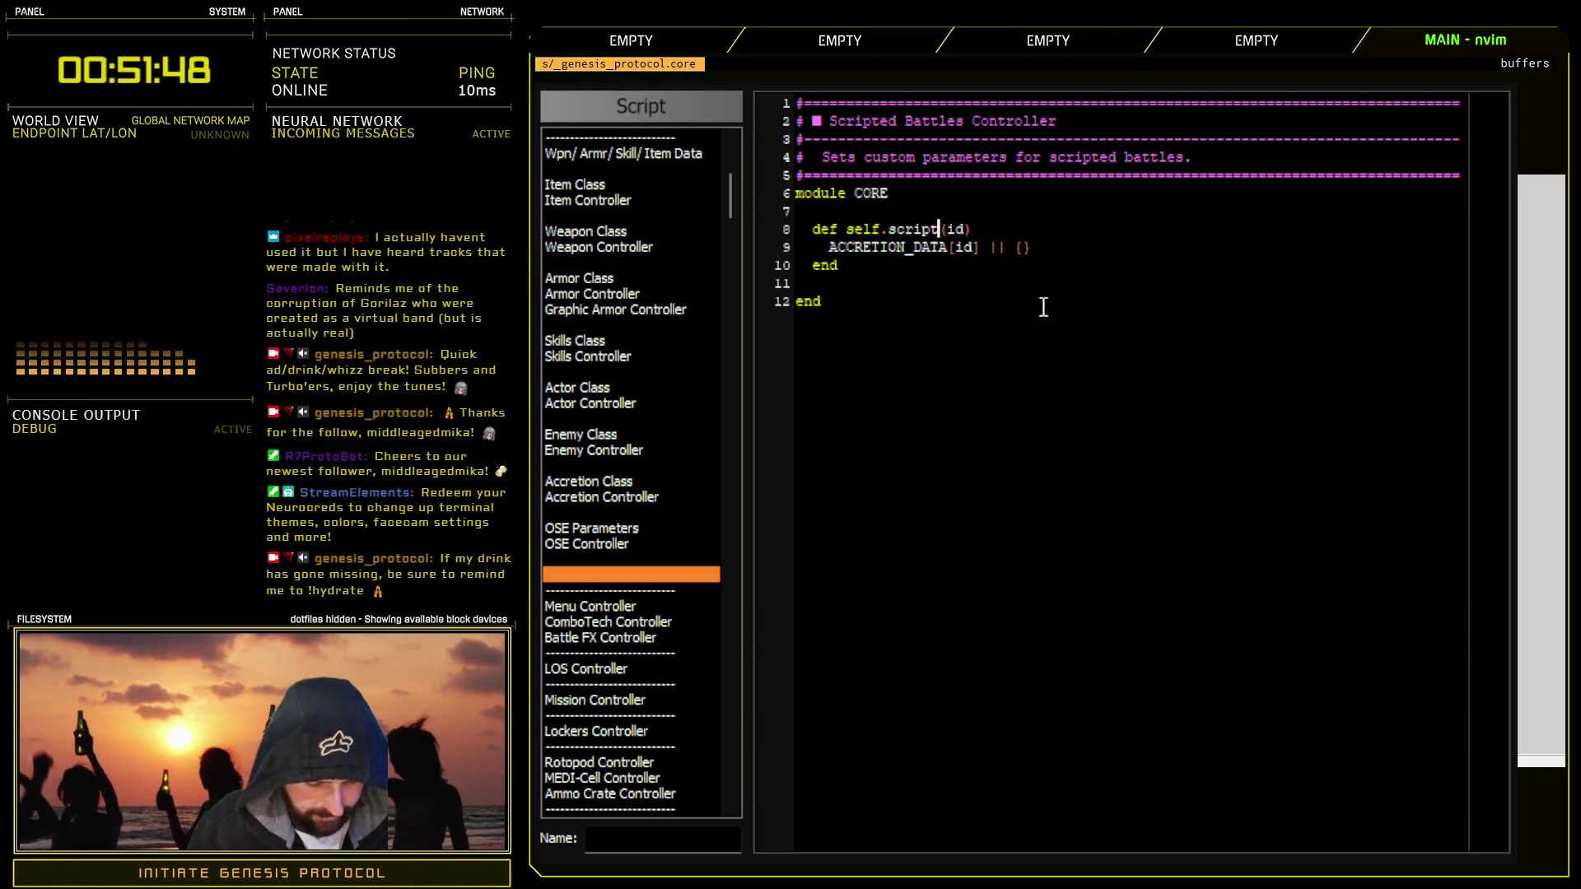
type("tle")
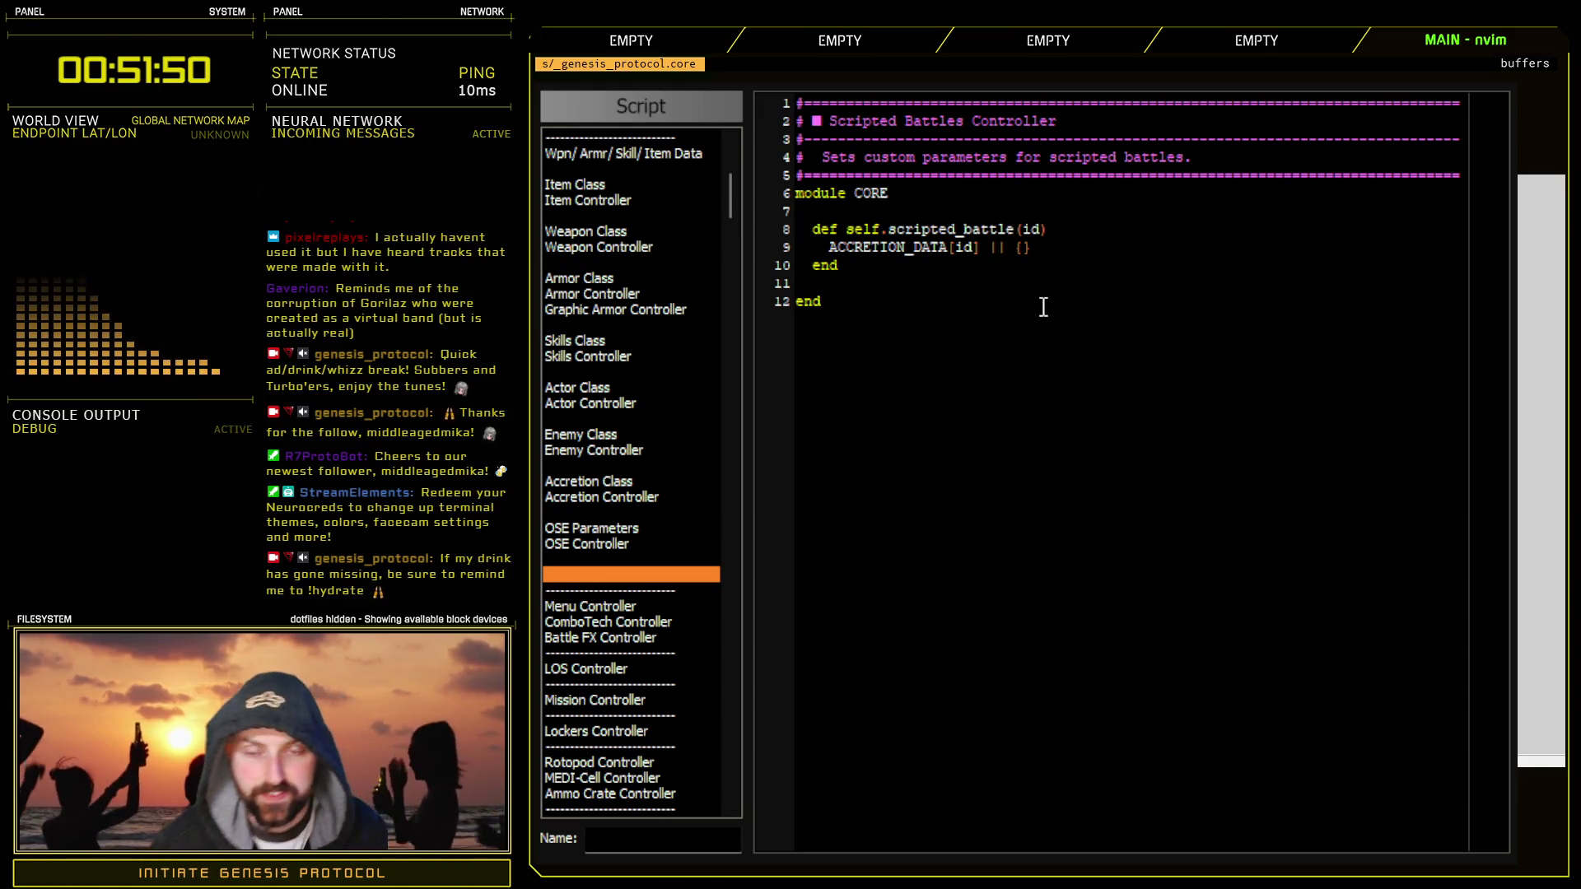
double_click(877, 249)
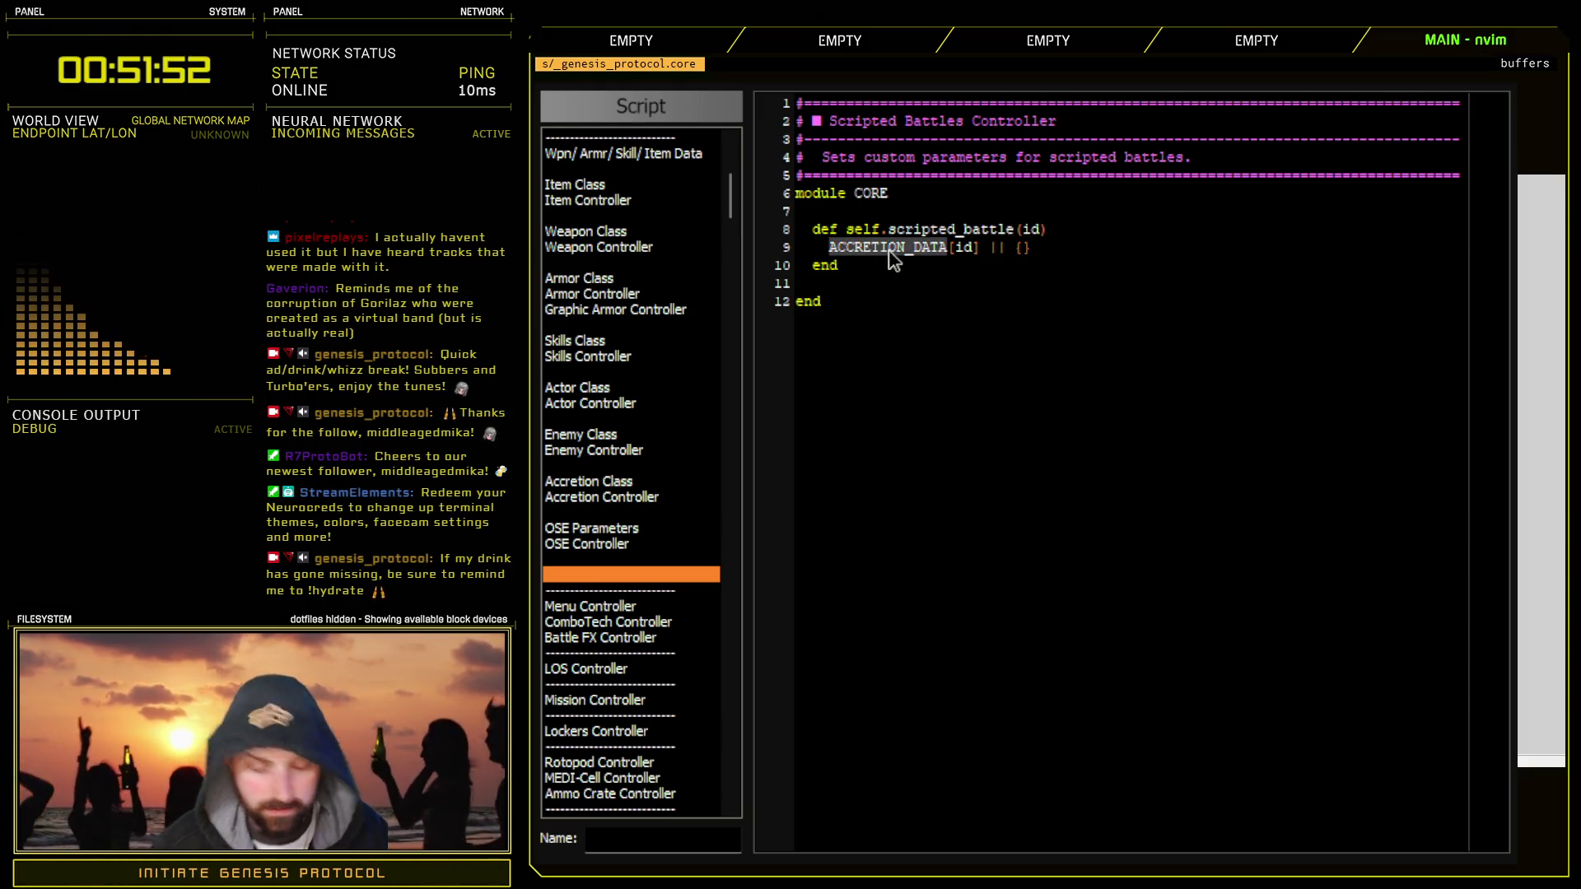
type("SCRIPTED_")
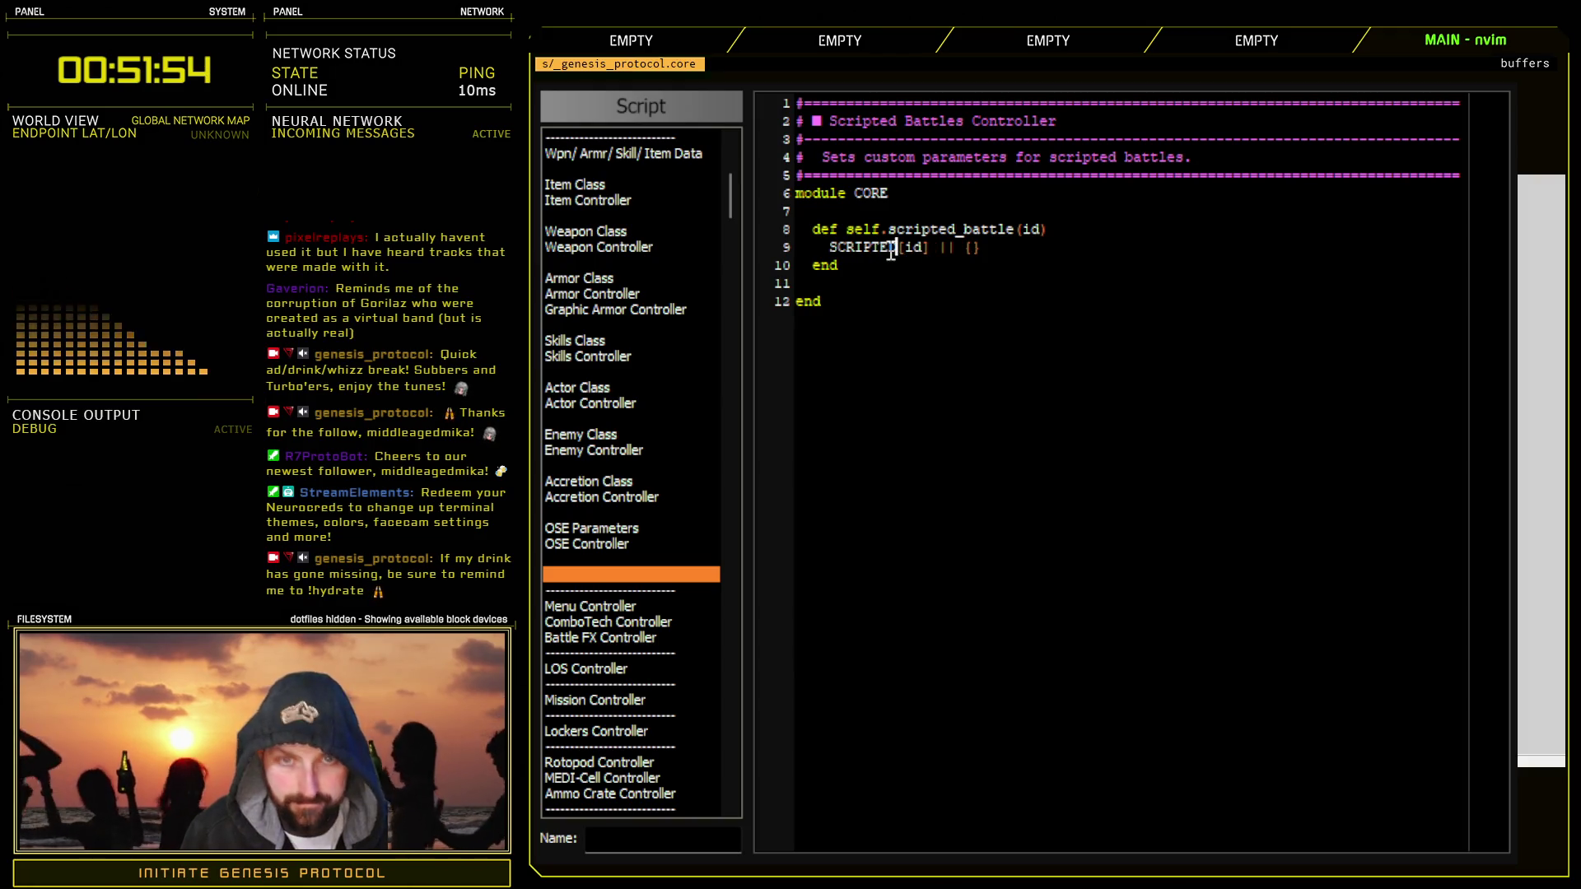
type("BATTLE_ID")
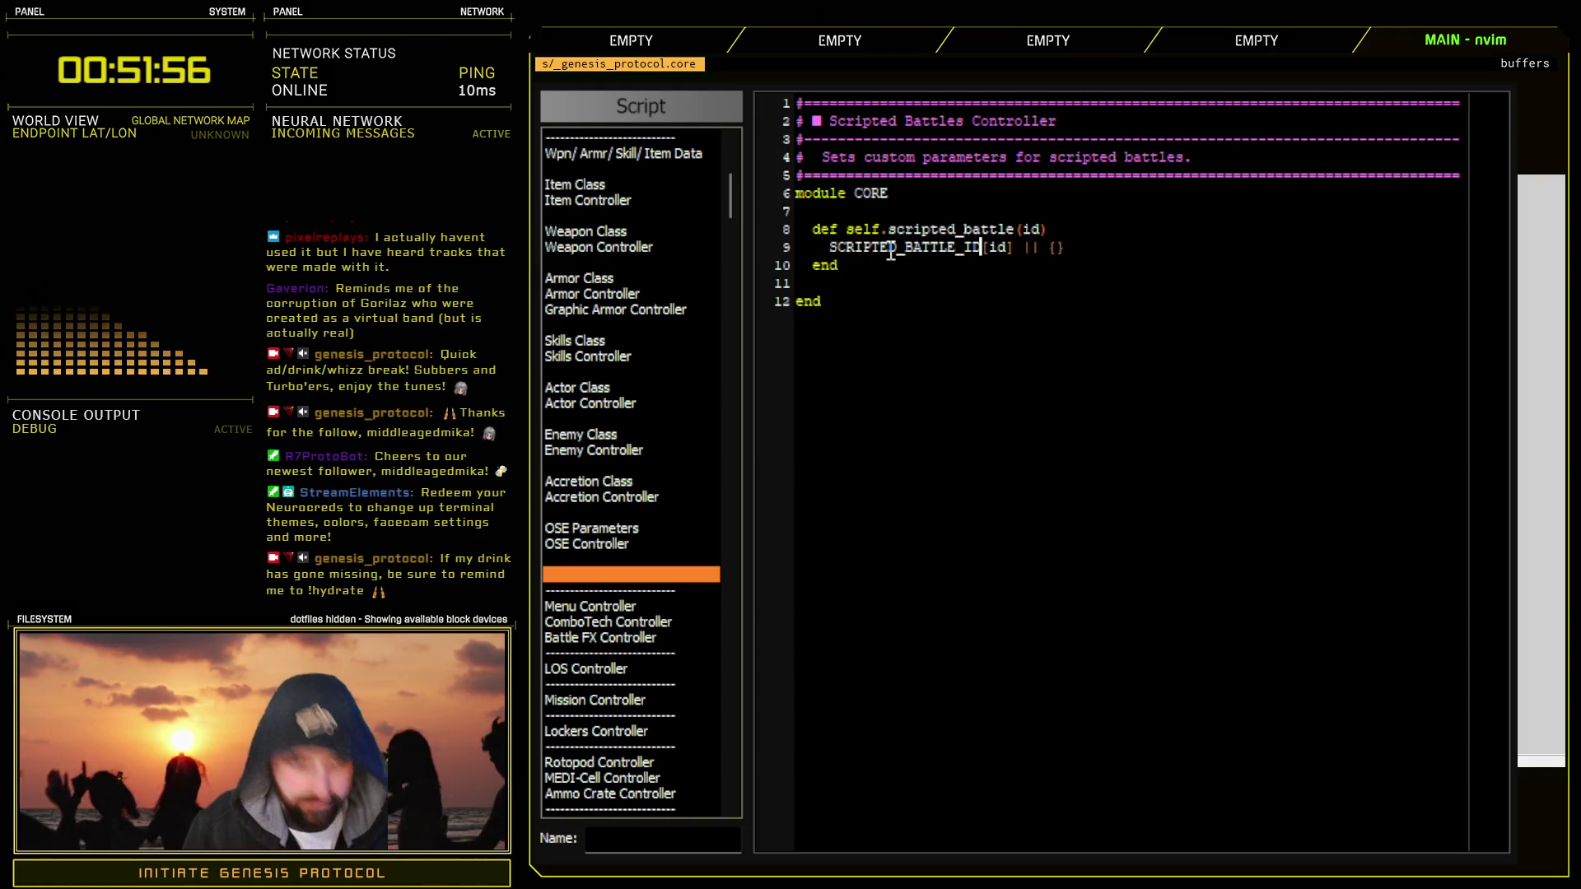
Add a SCRIPTED_BATTLE_ID = { hash closed by 'end hash', starting with a 0 => entry
left_click(881, 283)
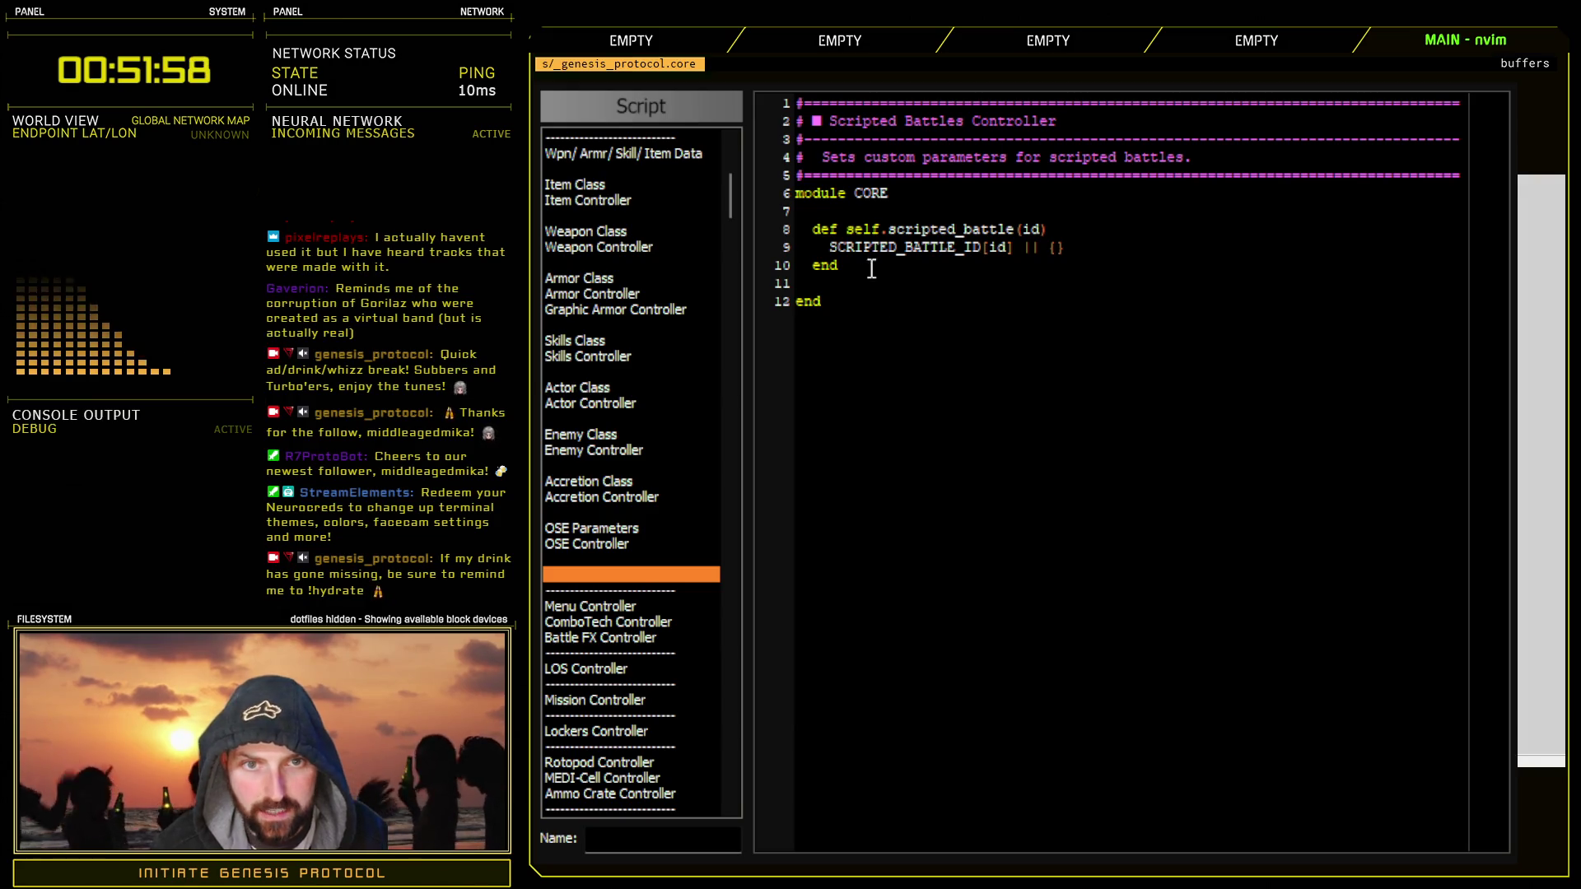
key("Return")
key("Return")
type("SCRIPTED_BA")
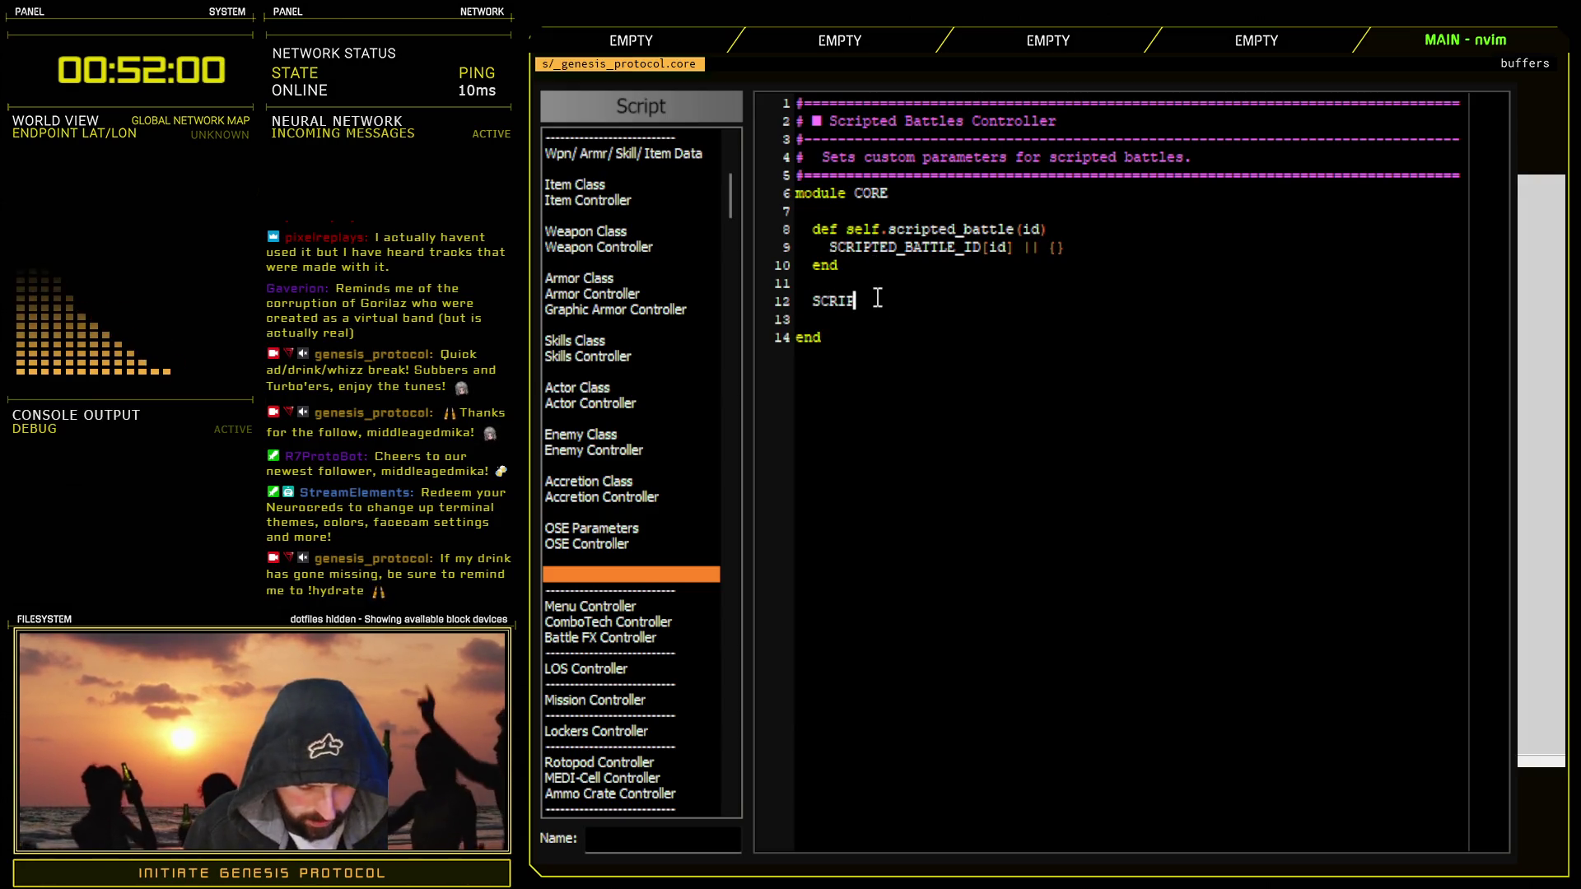
type("TTLE_id")
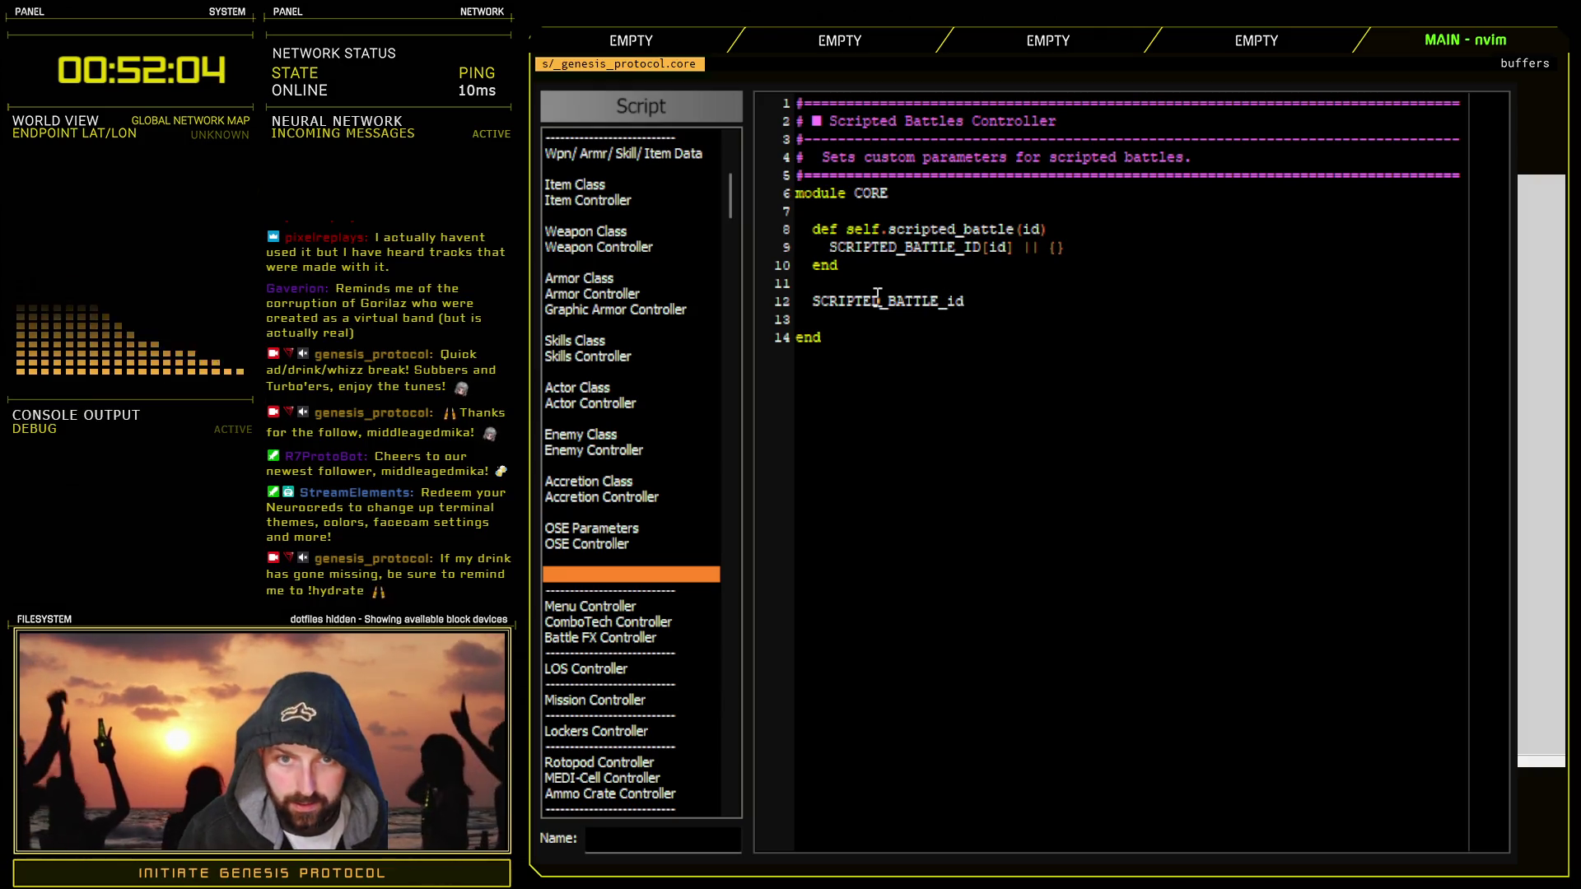
key("BackSpace")
type("ID = ")
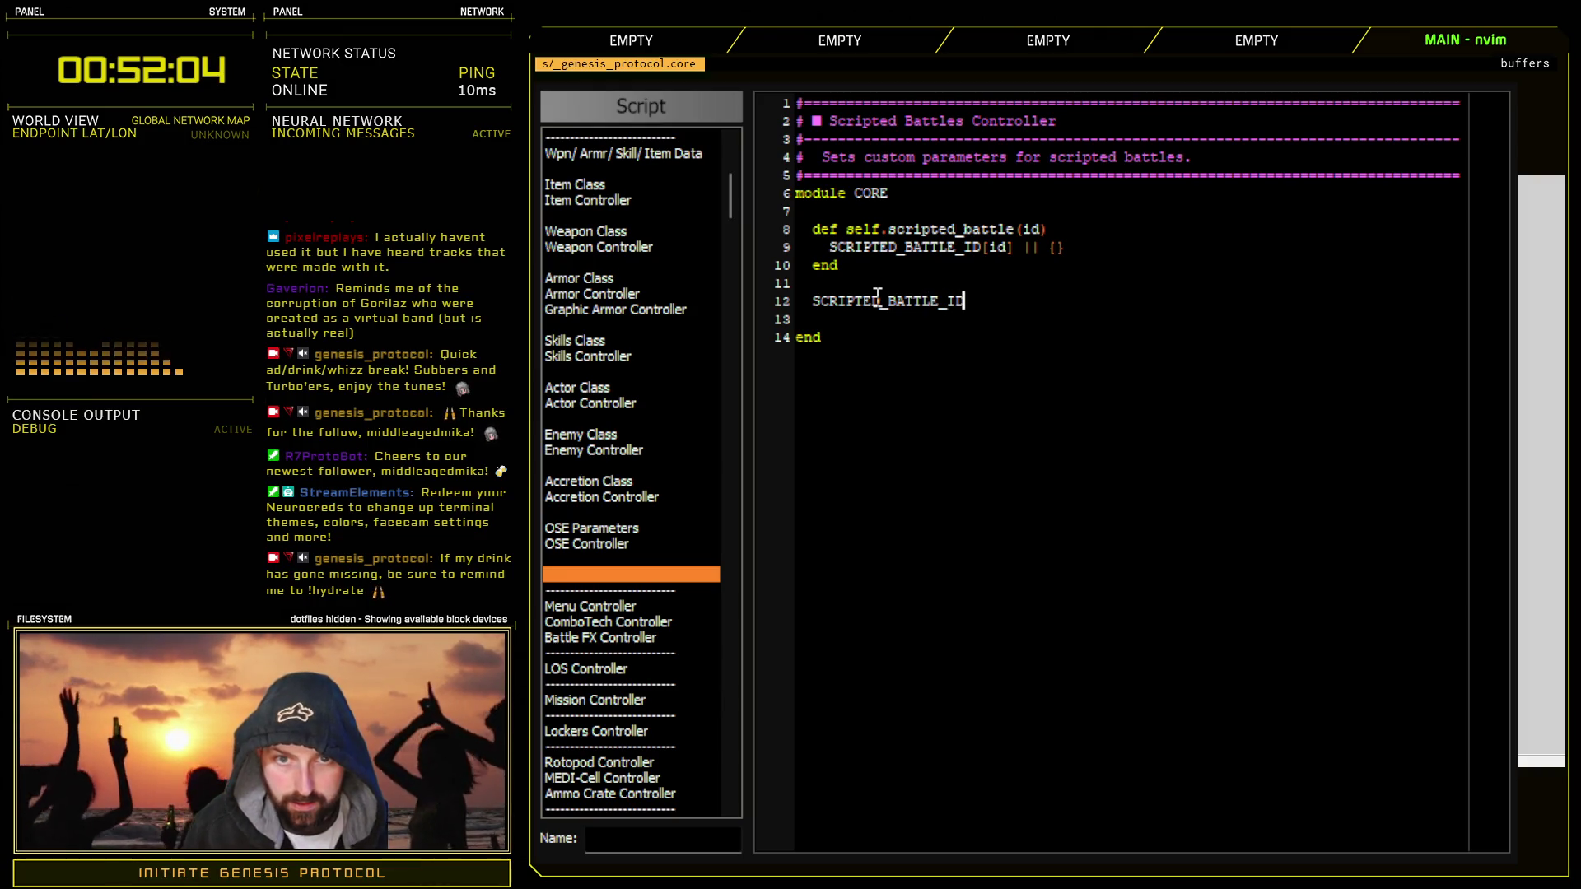
type("{")
key("Return")
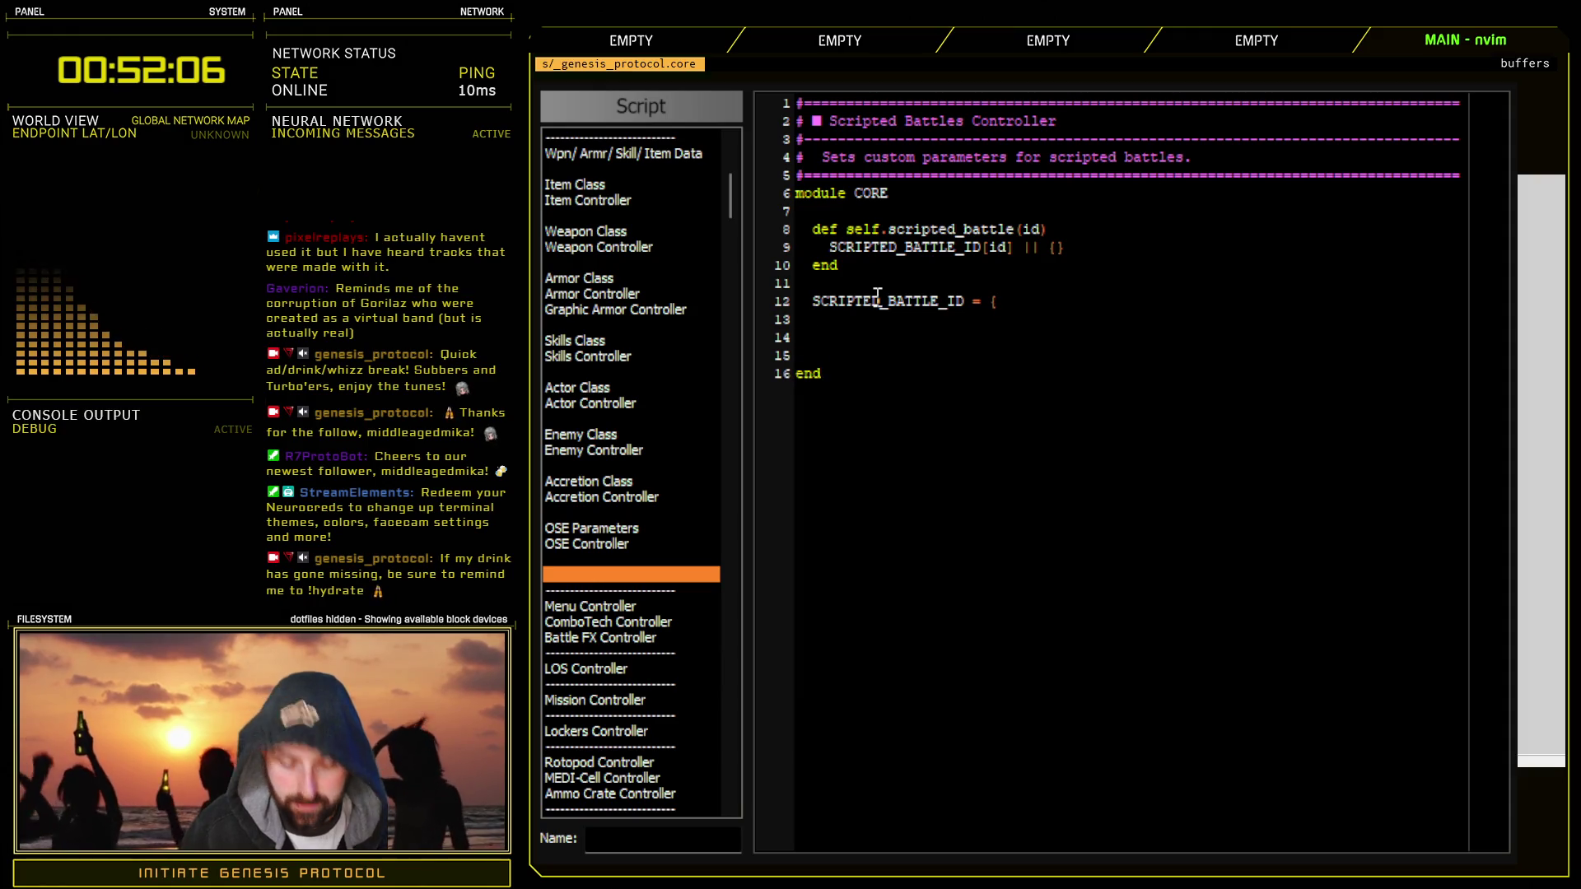
type("end hash")
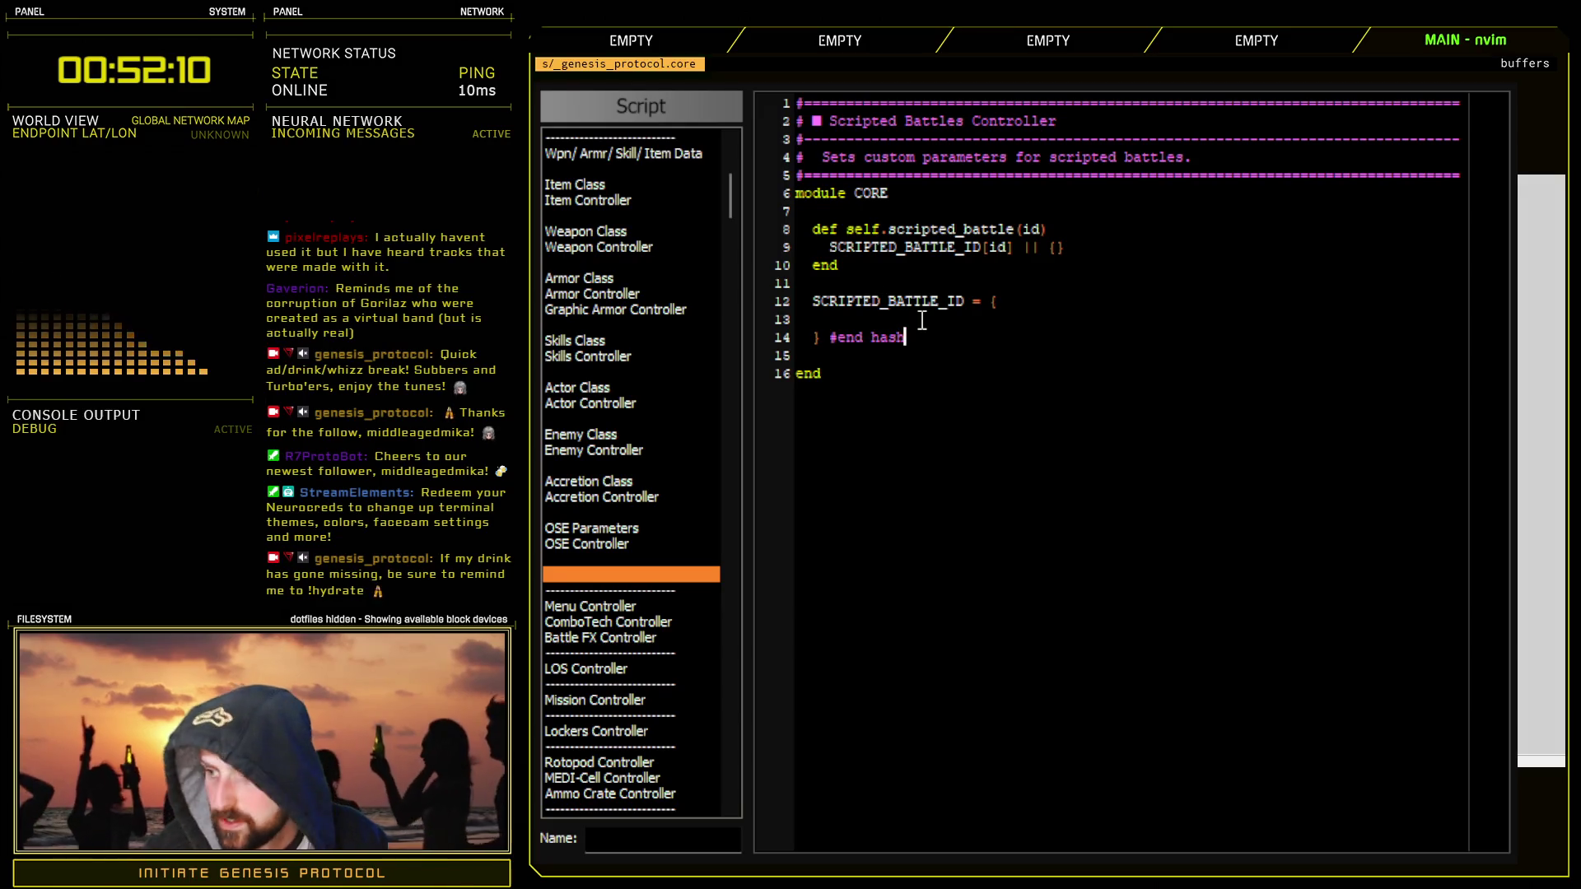
left_click(1028, 304)
key("Return")
key("Return")
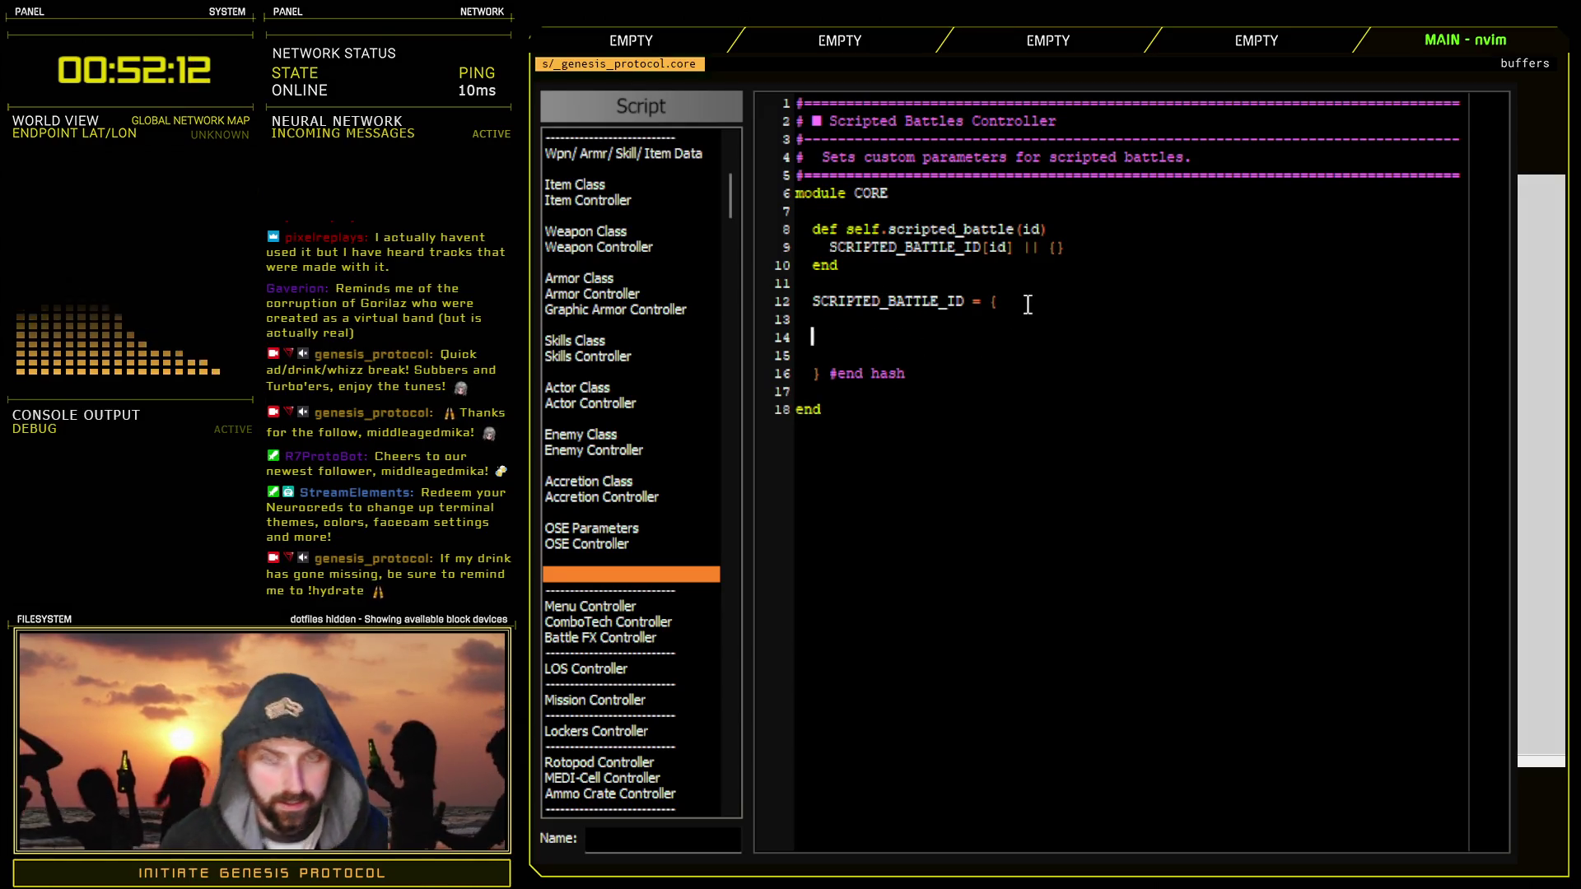
type("0 => {")
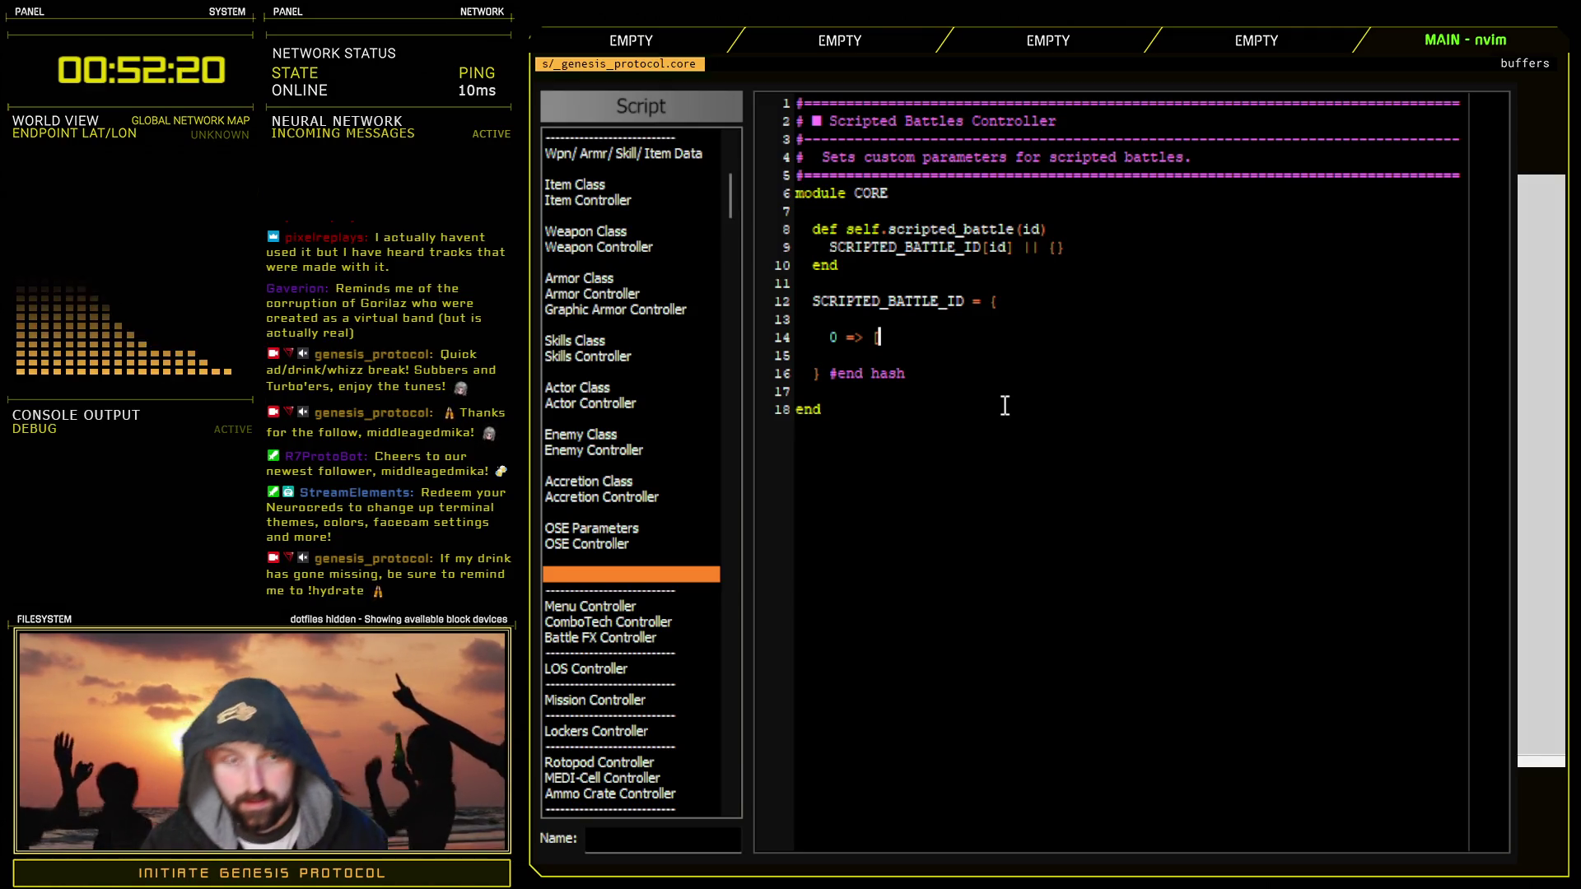
Select the example beat fields (lines 29–36) in the nvim notes and return to the Script Editor
key("alt+Tab")
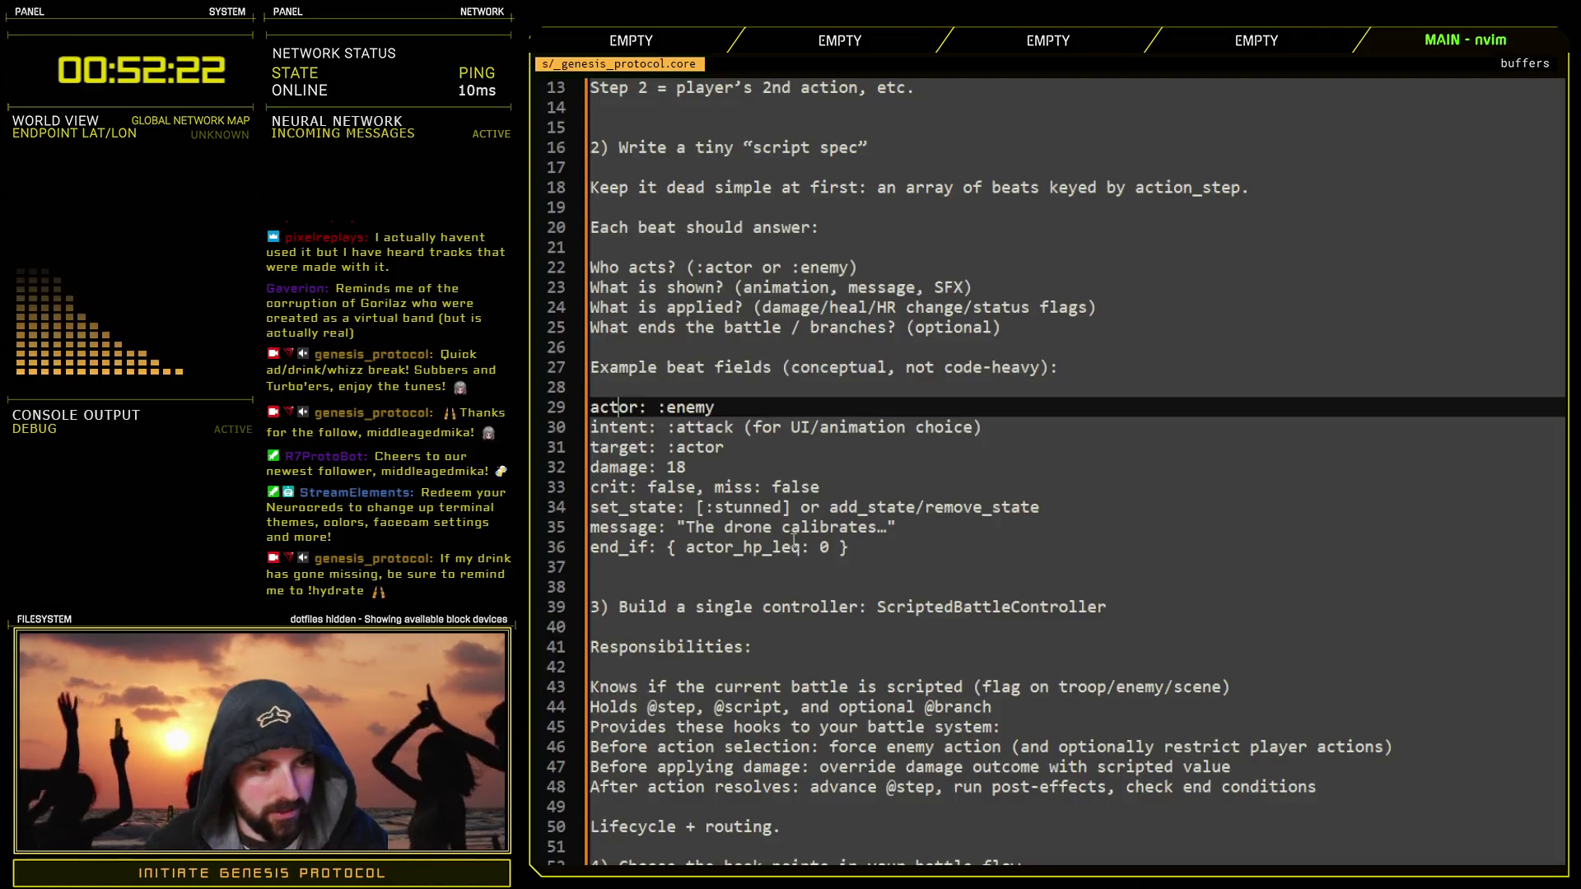
left_click_drag(850, 547, 577, 417)
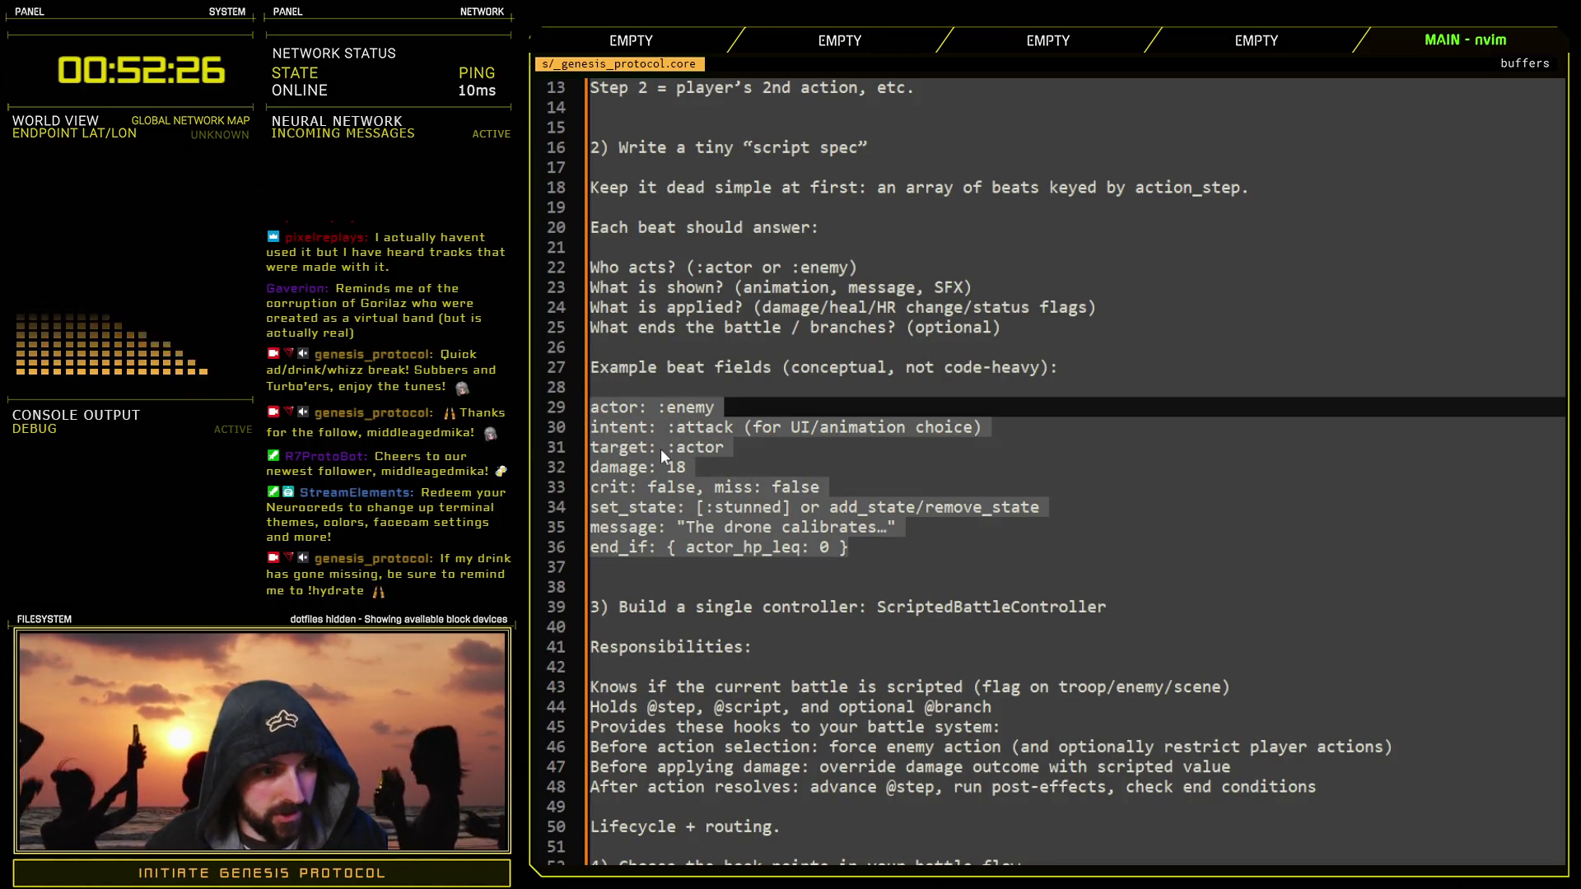
key("alt+Tab")
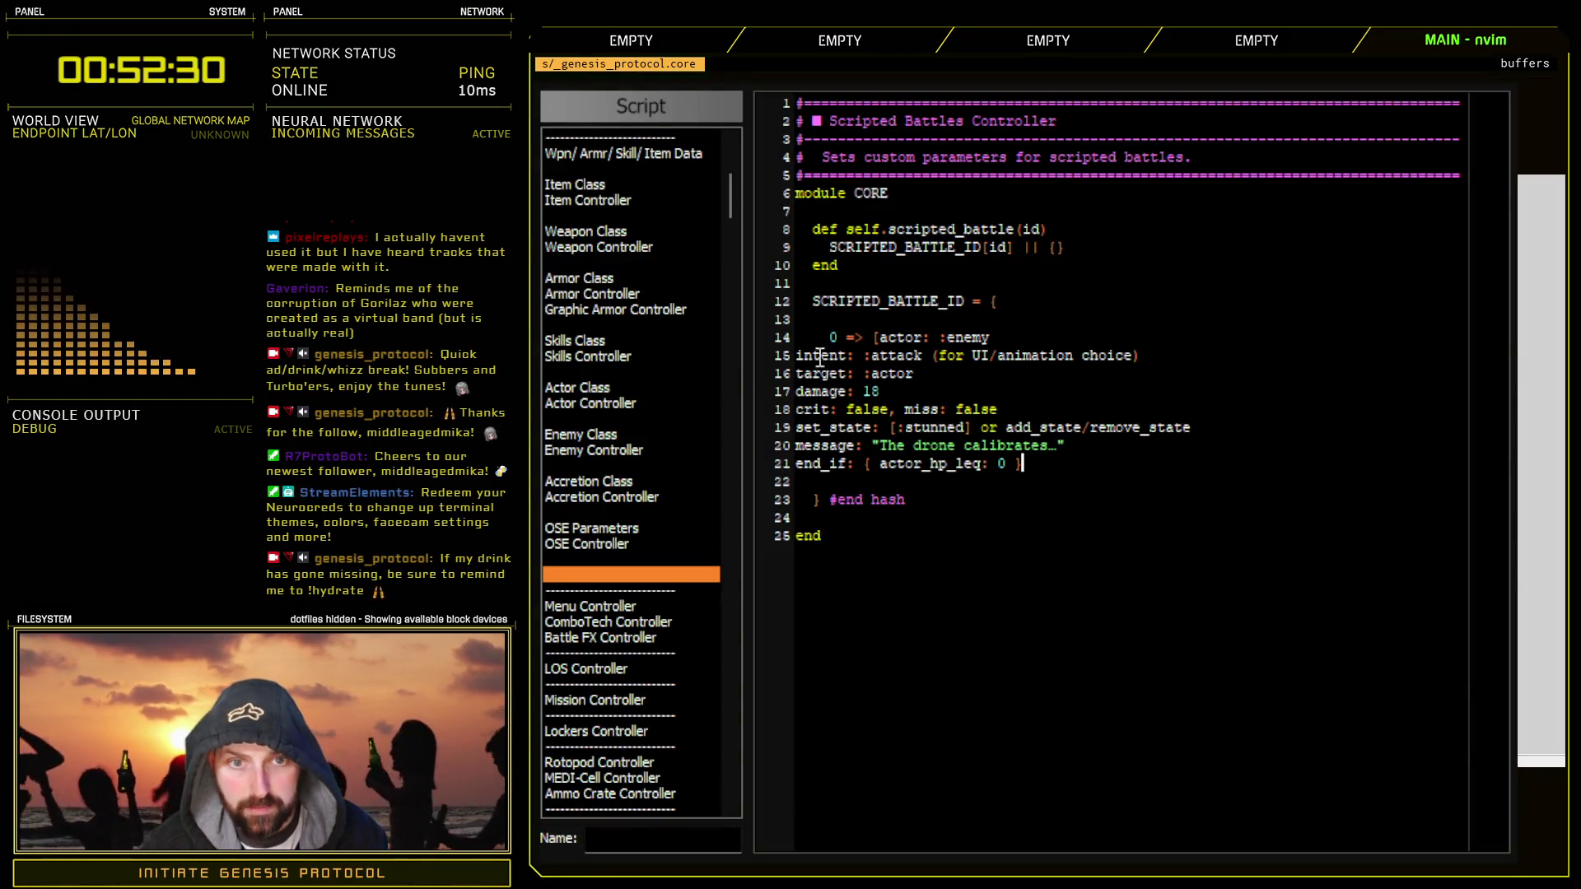
Indent the pasted beat fields and delete the message line and add_state/remove_state alternative
key("shift+v")
key("j")
key("j")
key("j")
key("greater")
key("greater")
key("greater")
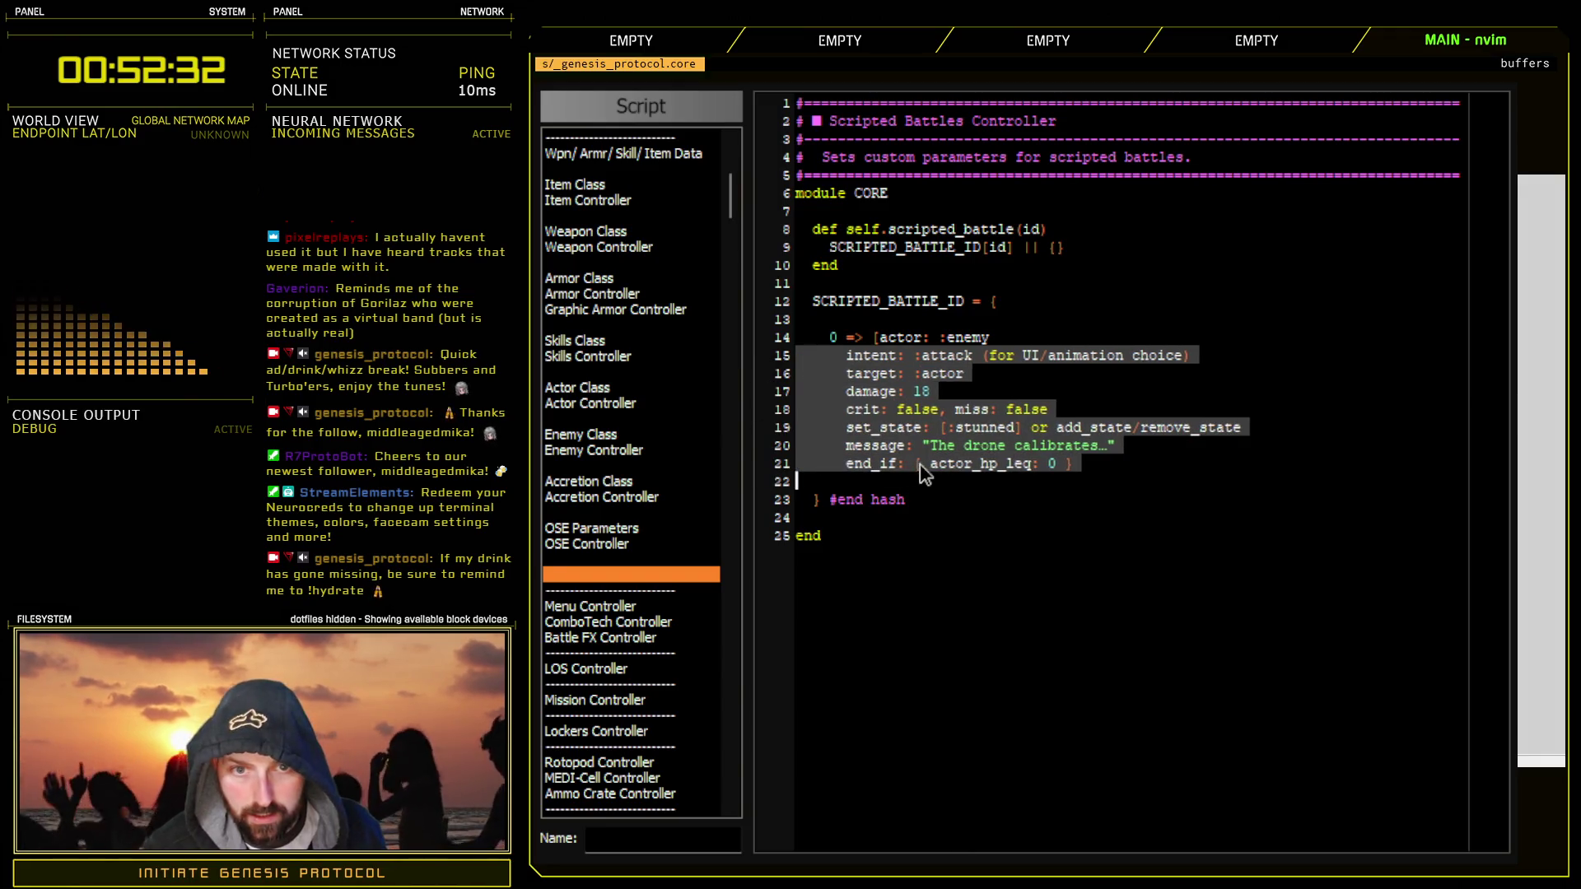
key("greater")
key("greater")
left_click(1152, 463)
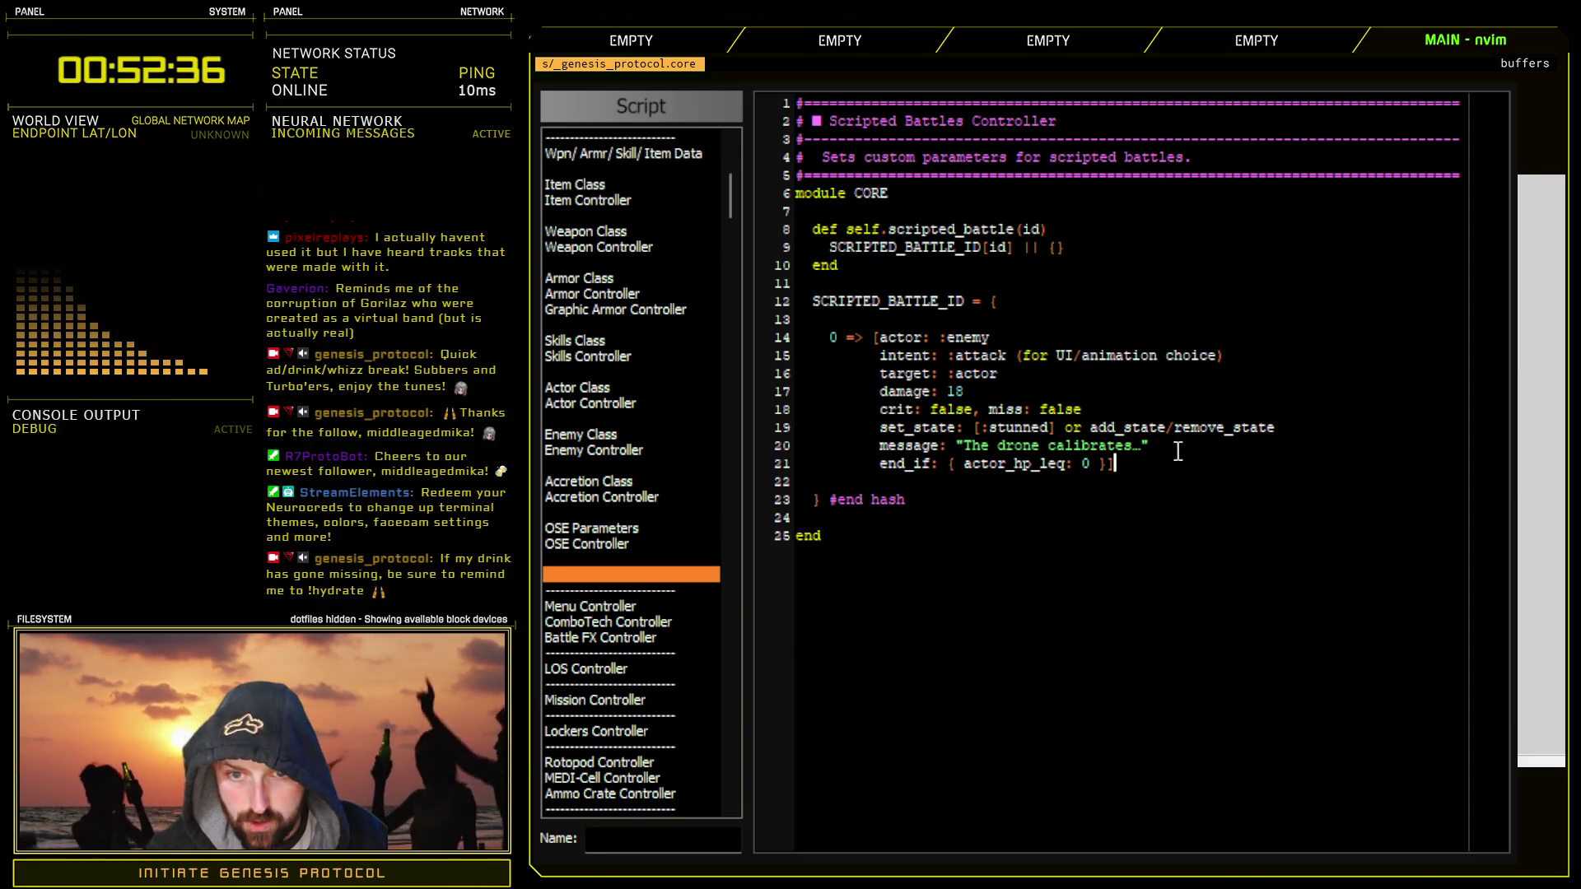
left_click(1177, 449)
key("shift+v")
key("d")
left_click(1315, 428)
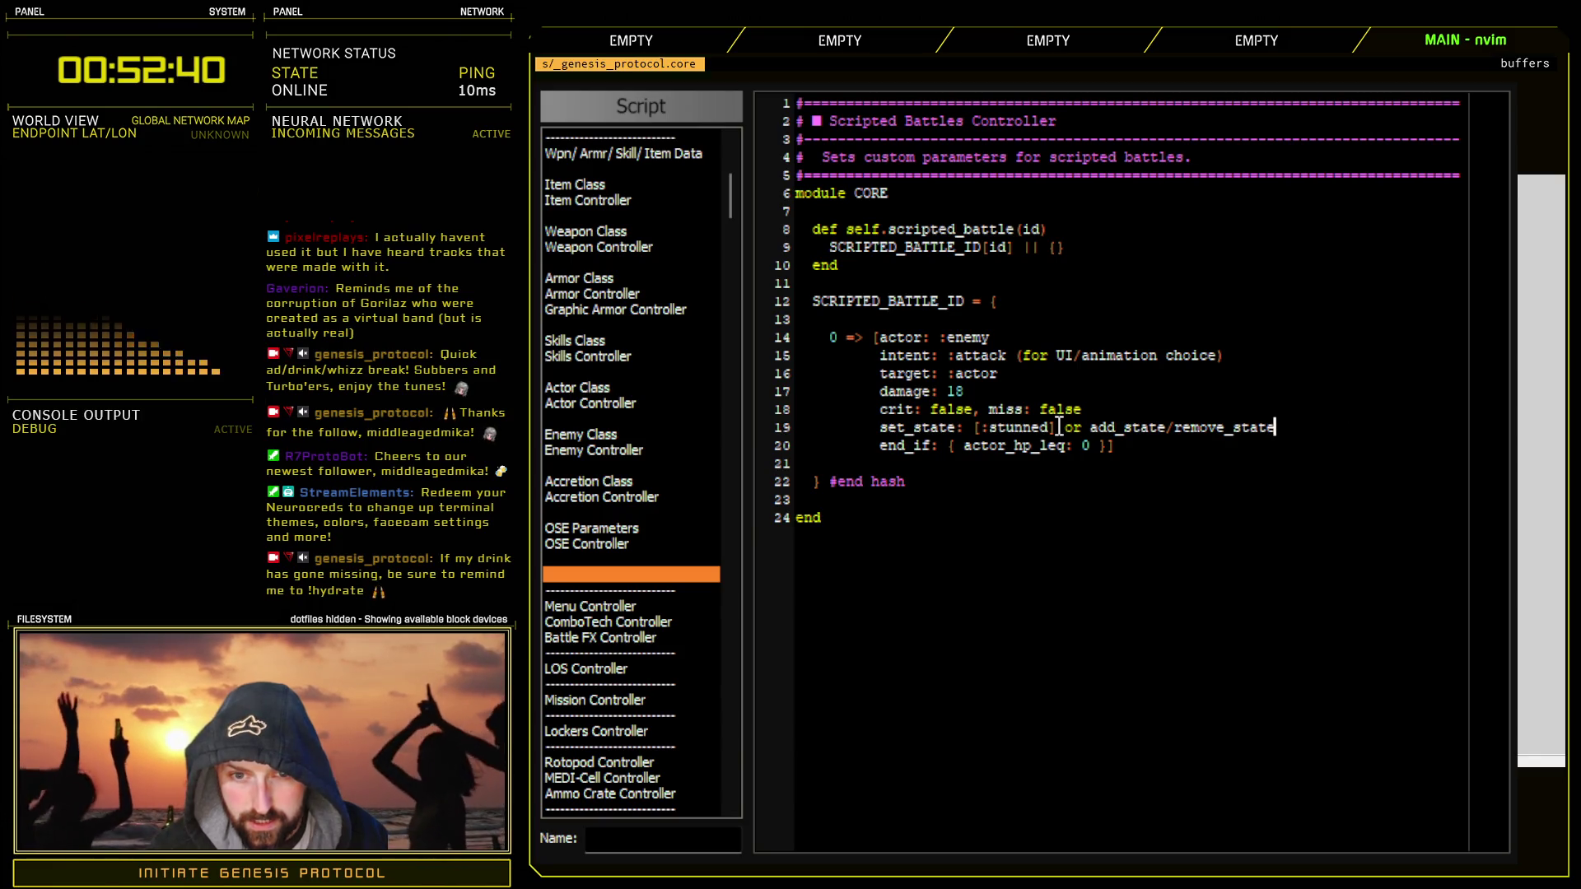
left_click_drag(1065, 428, 1279, 426)
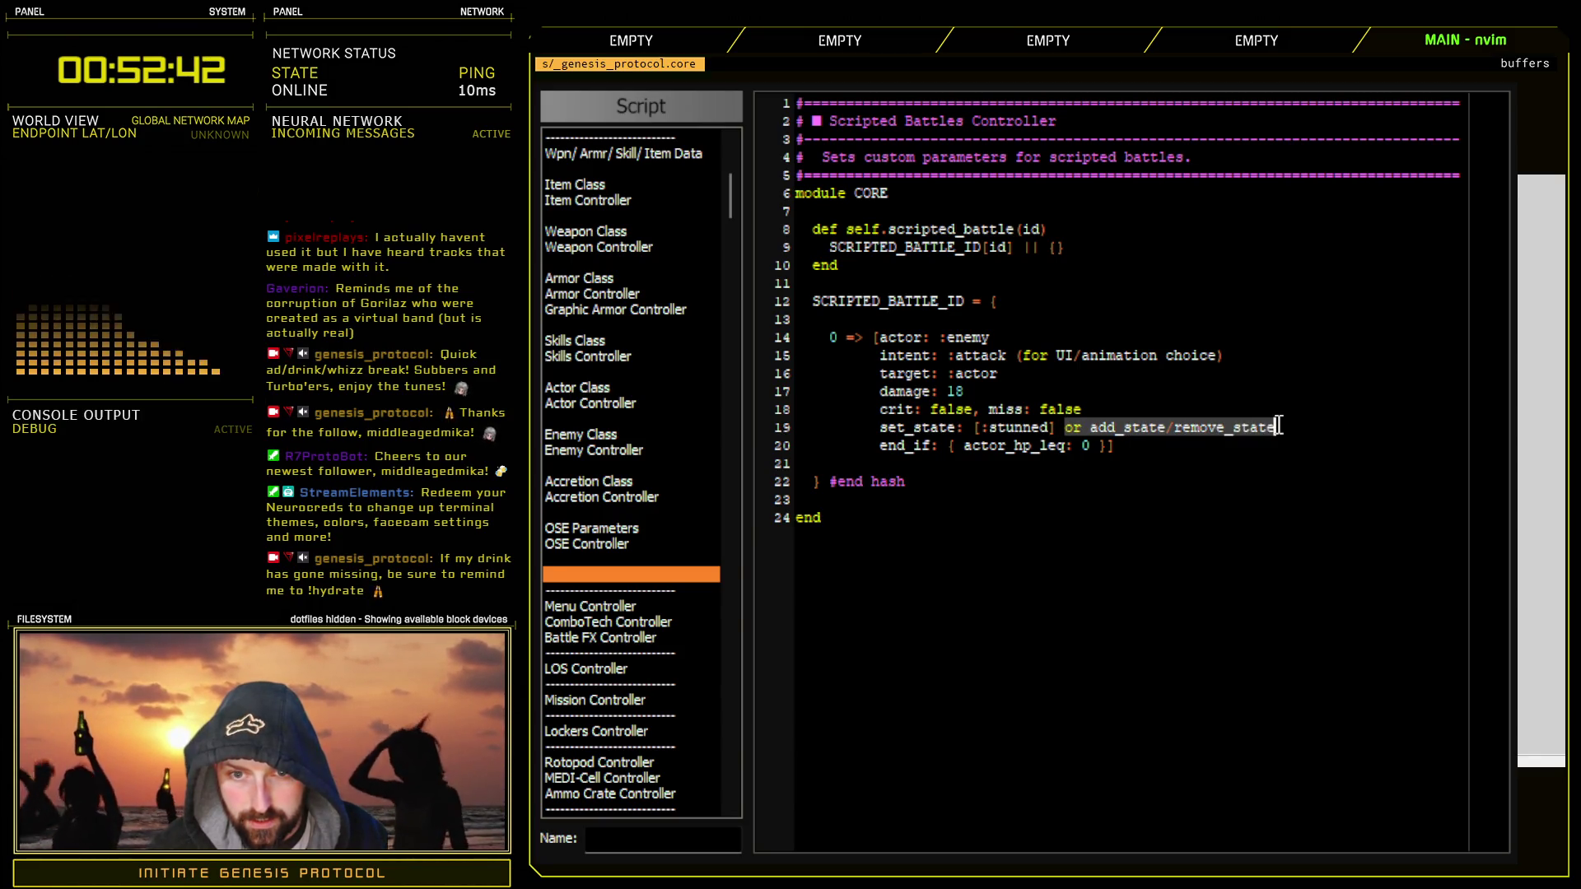
key("BackSpace")
key("BackSpace")
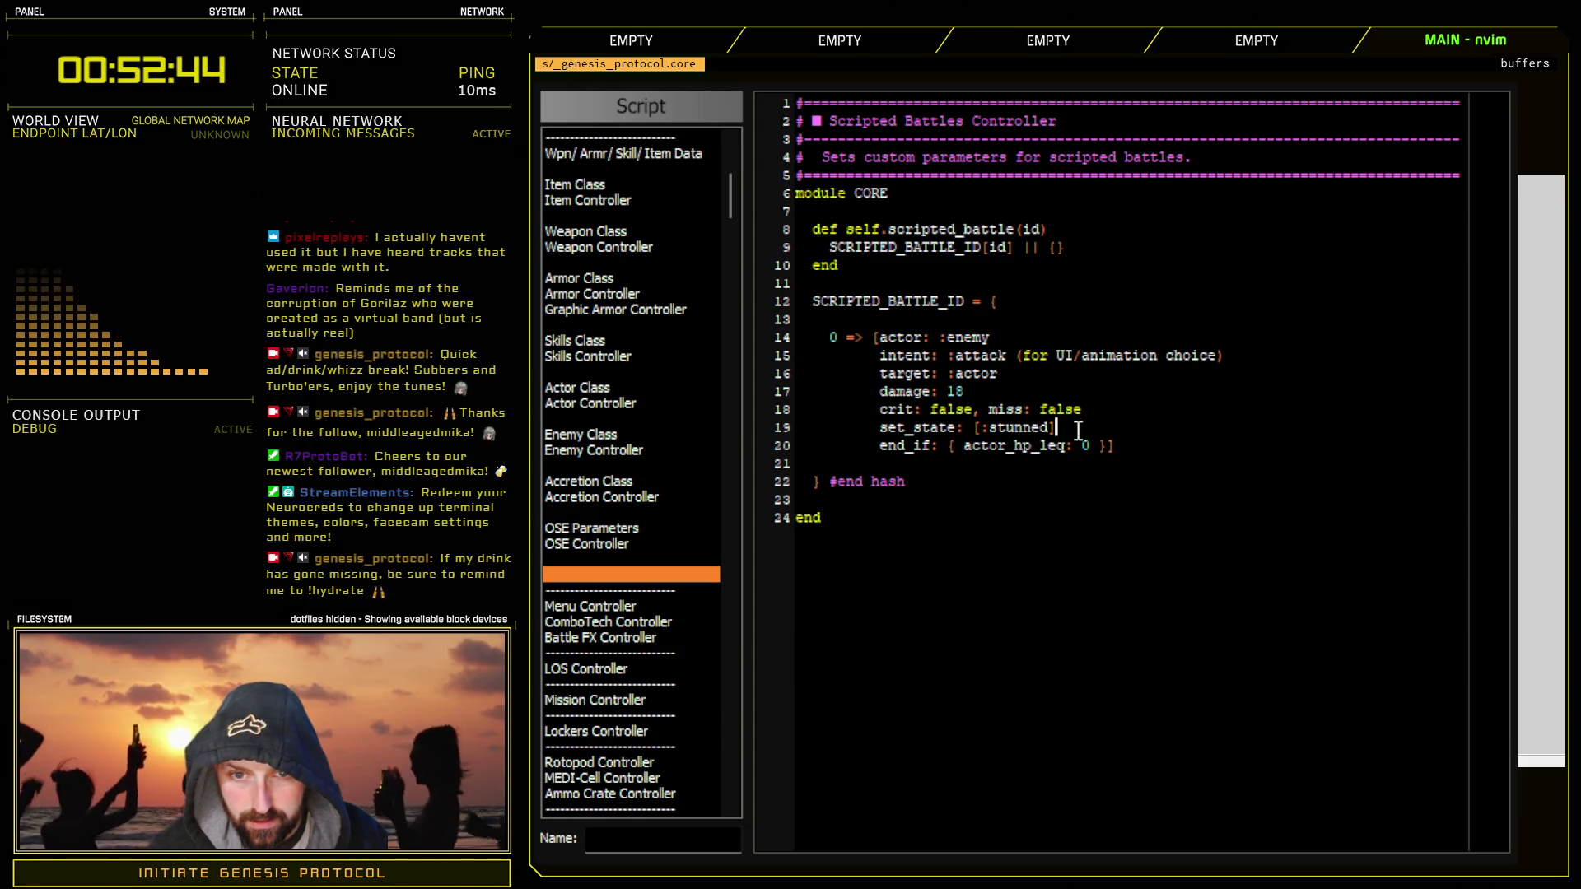
Add commas after each beat field, drop the '(for UI/animation choice)' note, and delete end_if
left_click(1105, 409)
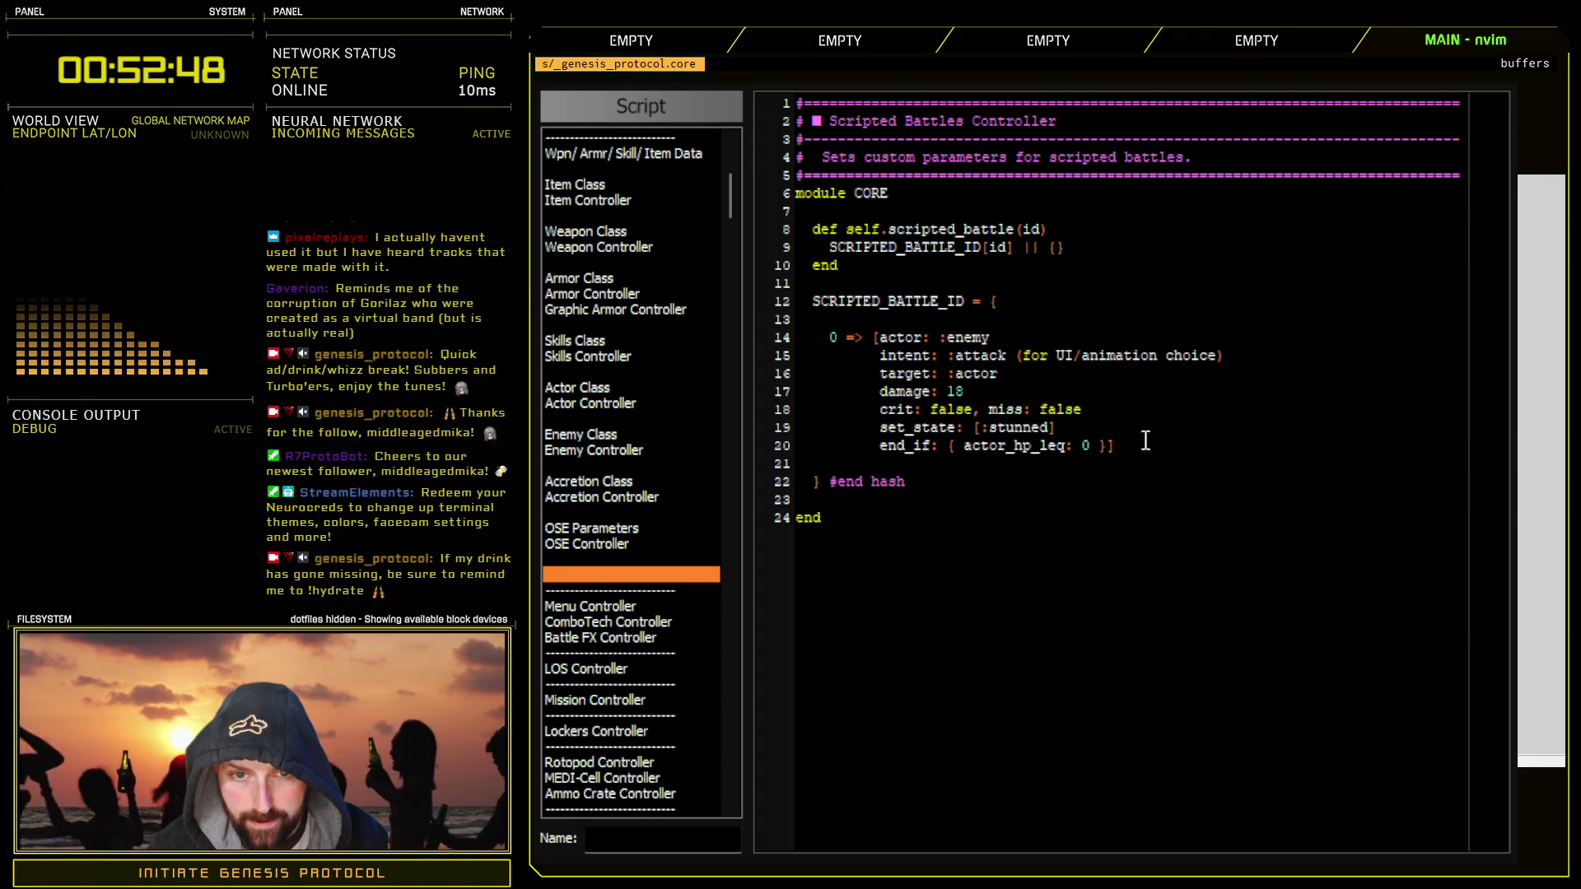
key("Up")
key("Up")
key("Up")
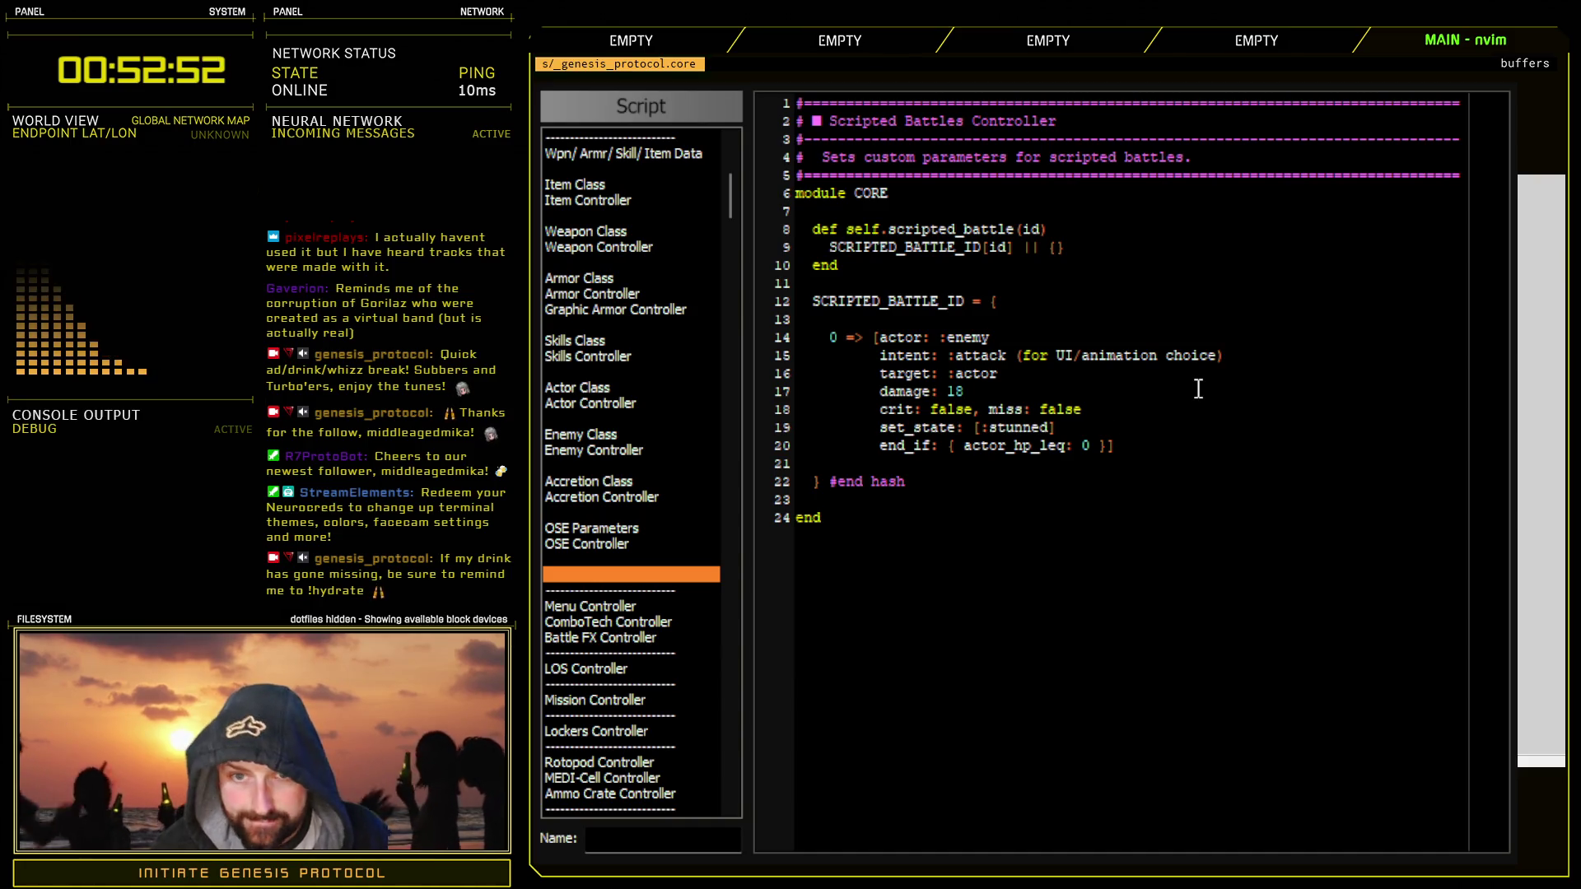
type(",")
left_click_drag(1017, 355, 1225, 354)
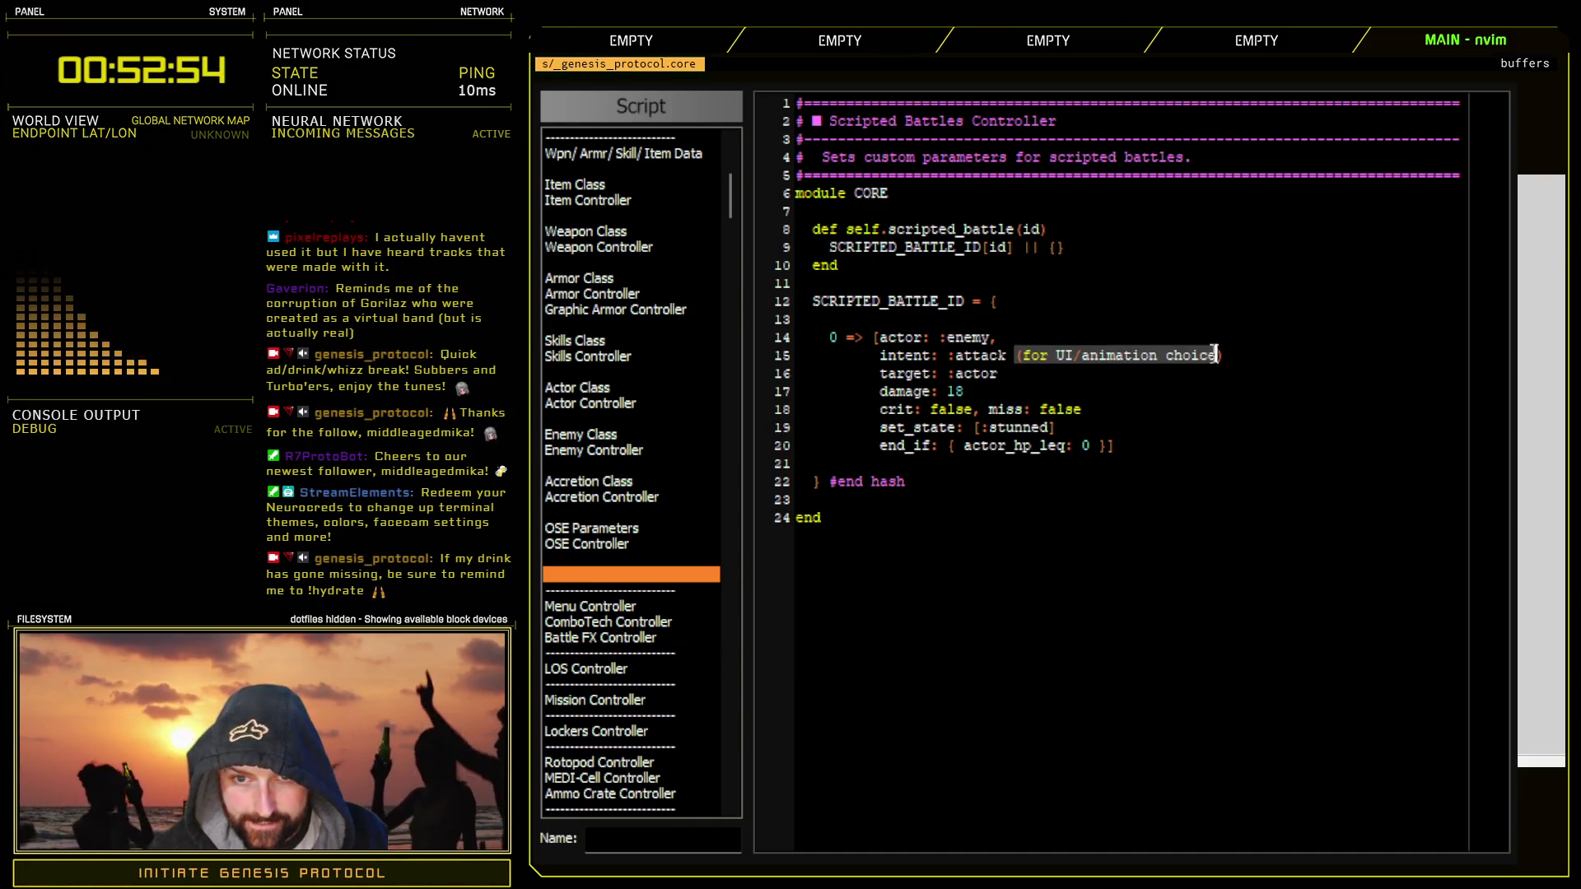
type("c,")
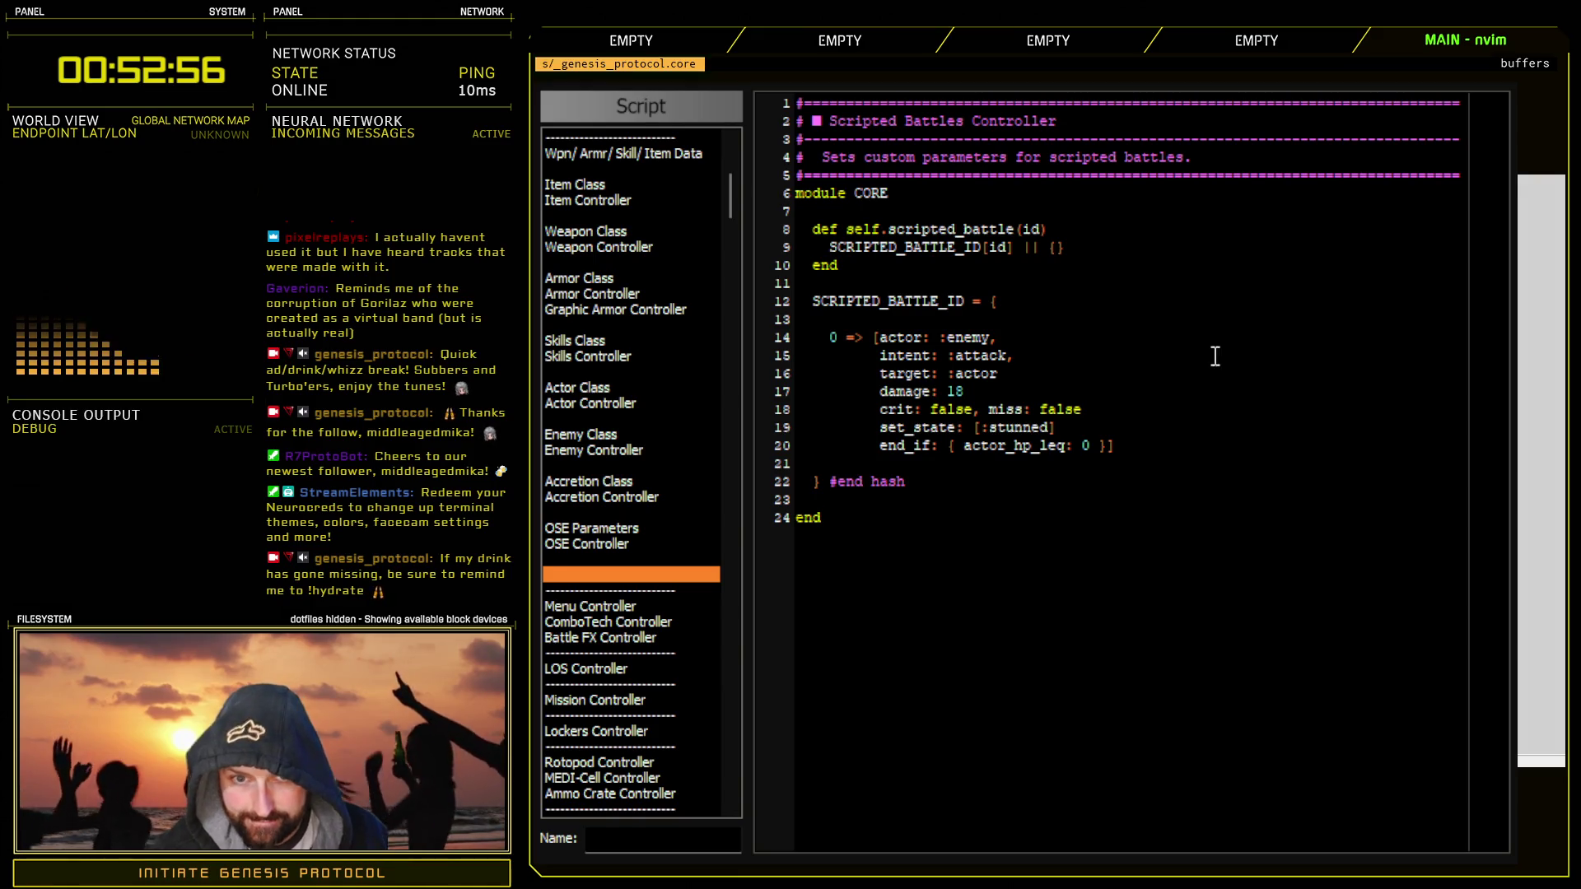
type(",")
left_click(986, 391)
type(",")
left_click(1080, 408)
type(",")
left_click(1071, 425)
type(",")
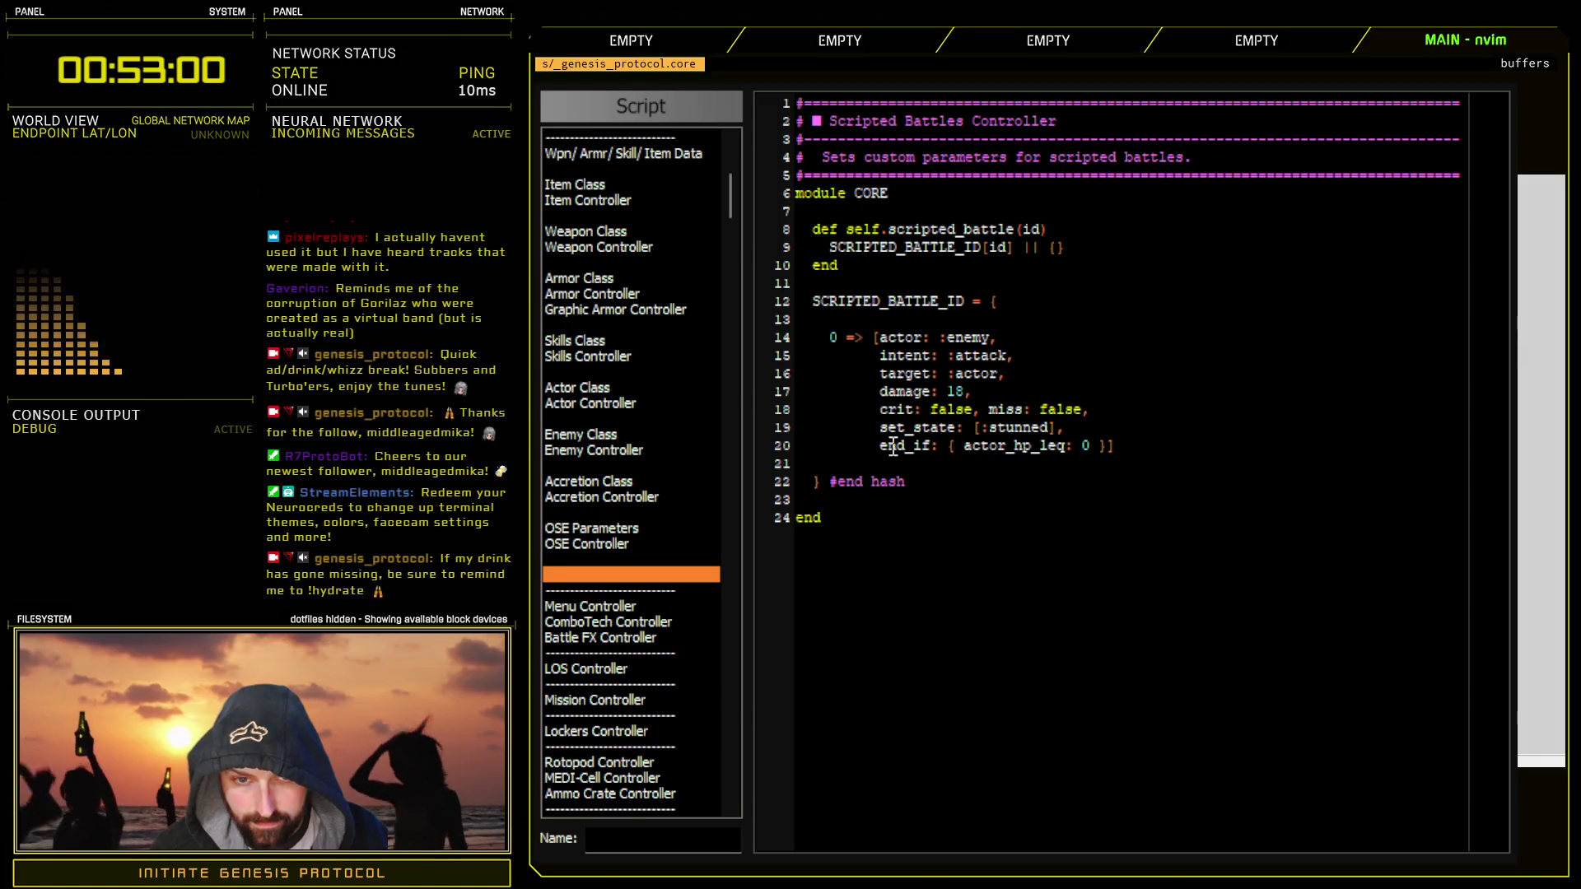
left_click_drag(1107, 445, 1078, 434)
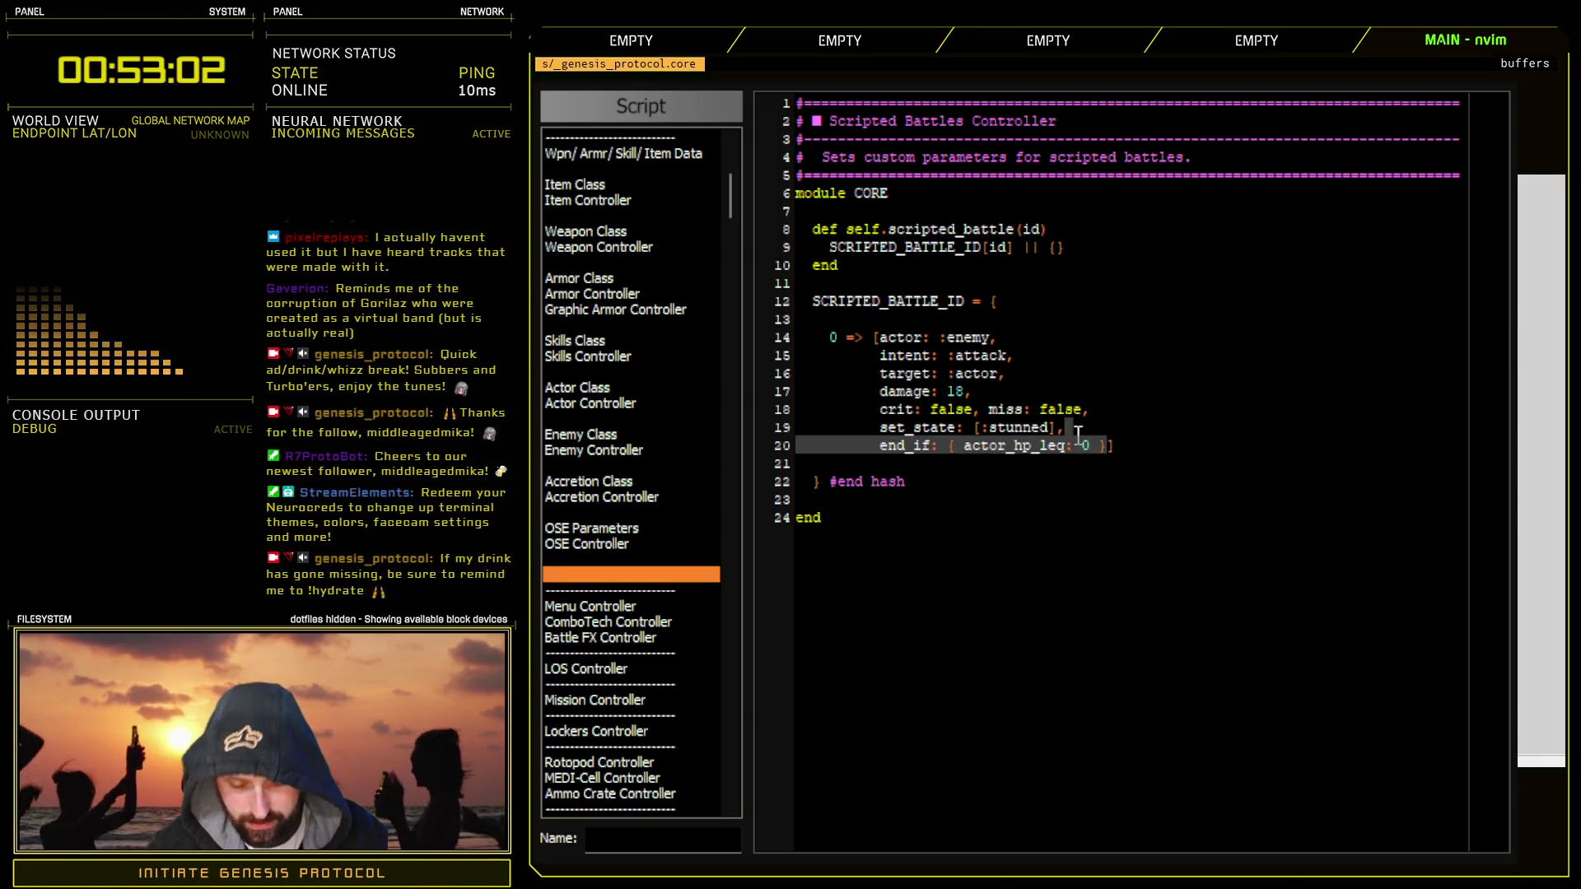
key("BackSpace")
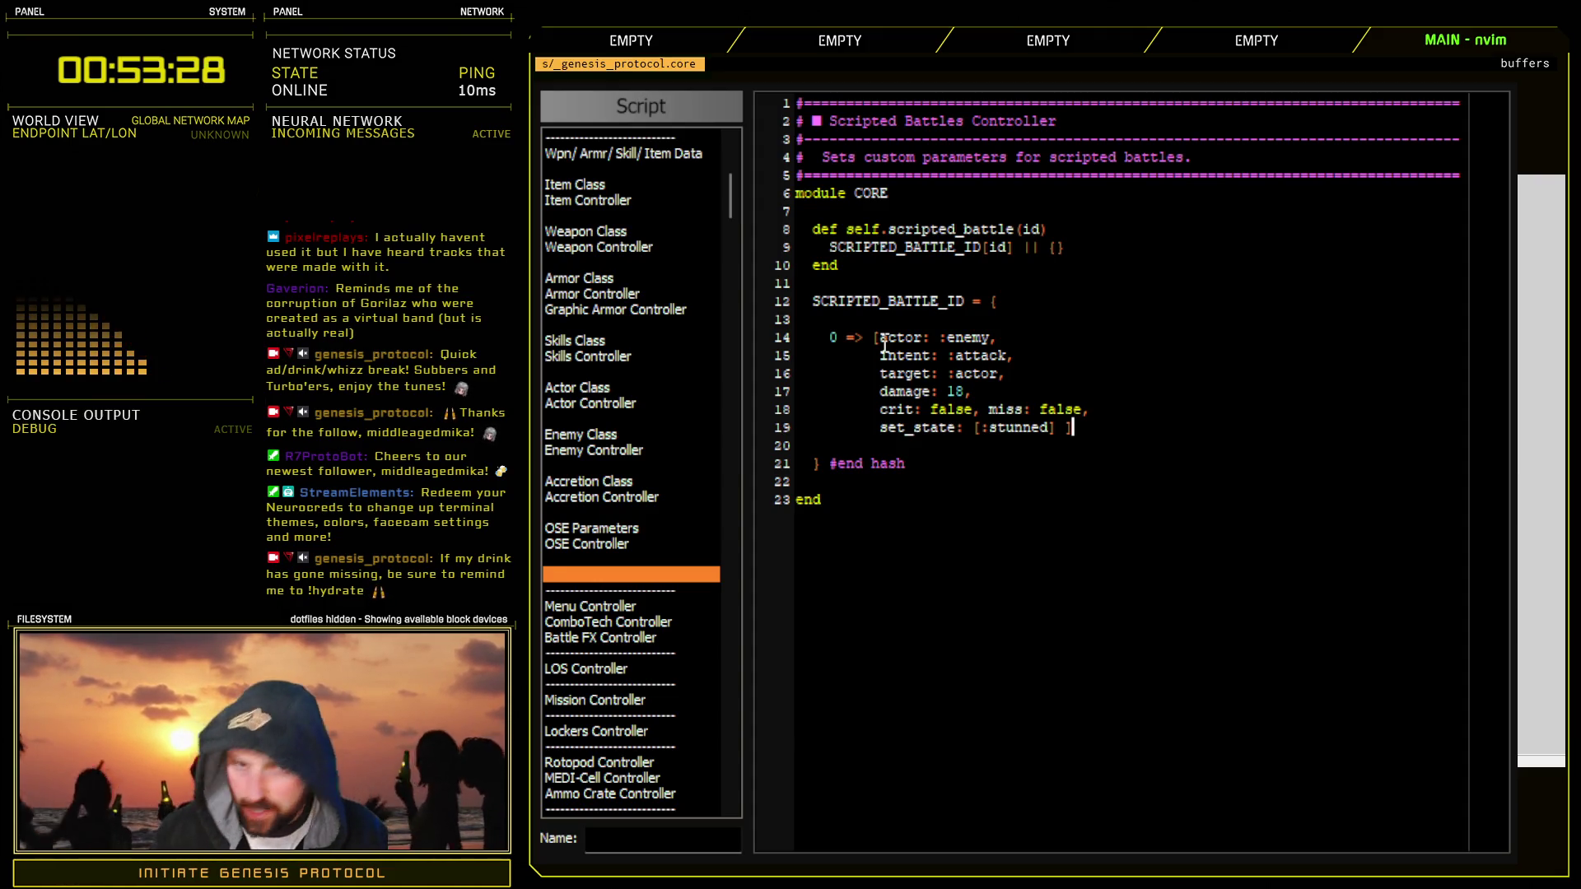
Move the beat's opening bracket onto a new line under a 0 => key and re-indent the fields
left_click(834, 336)
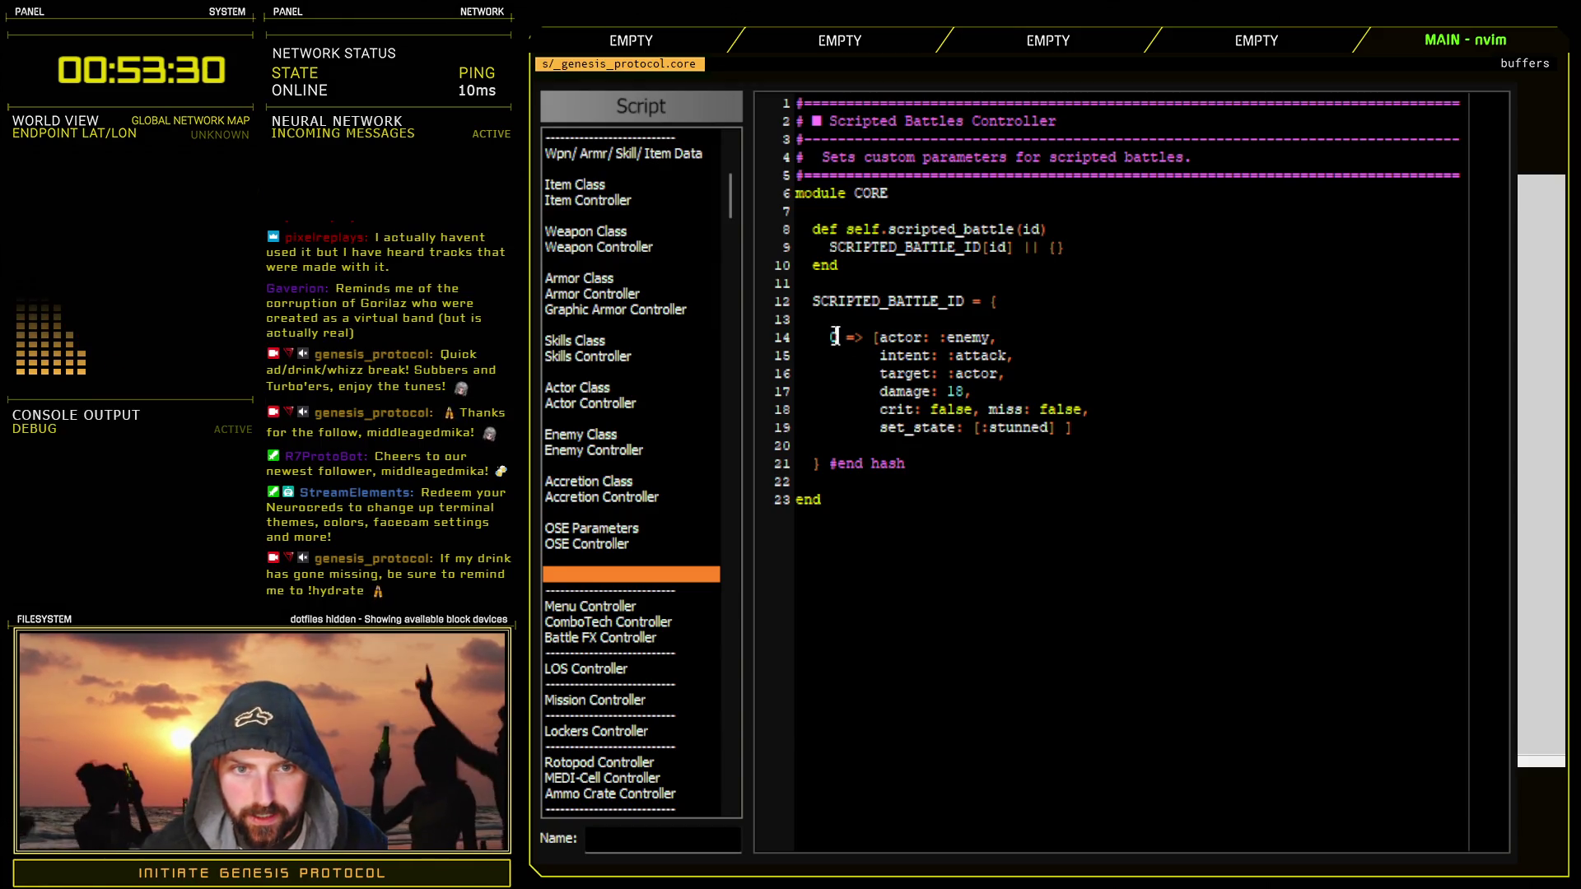
left_click(872, 336)
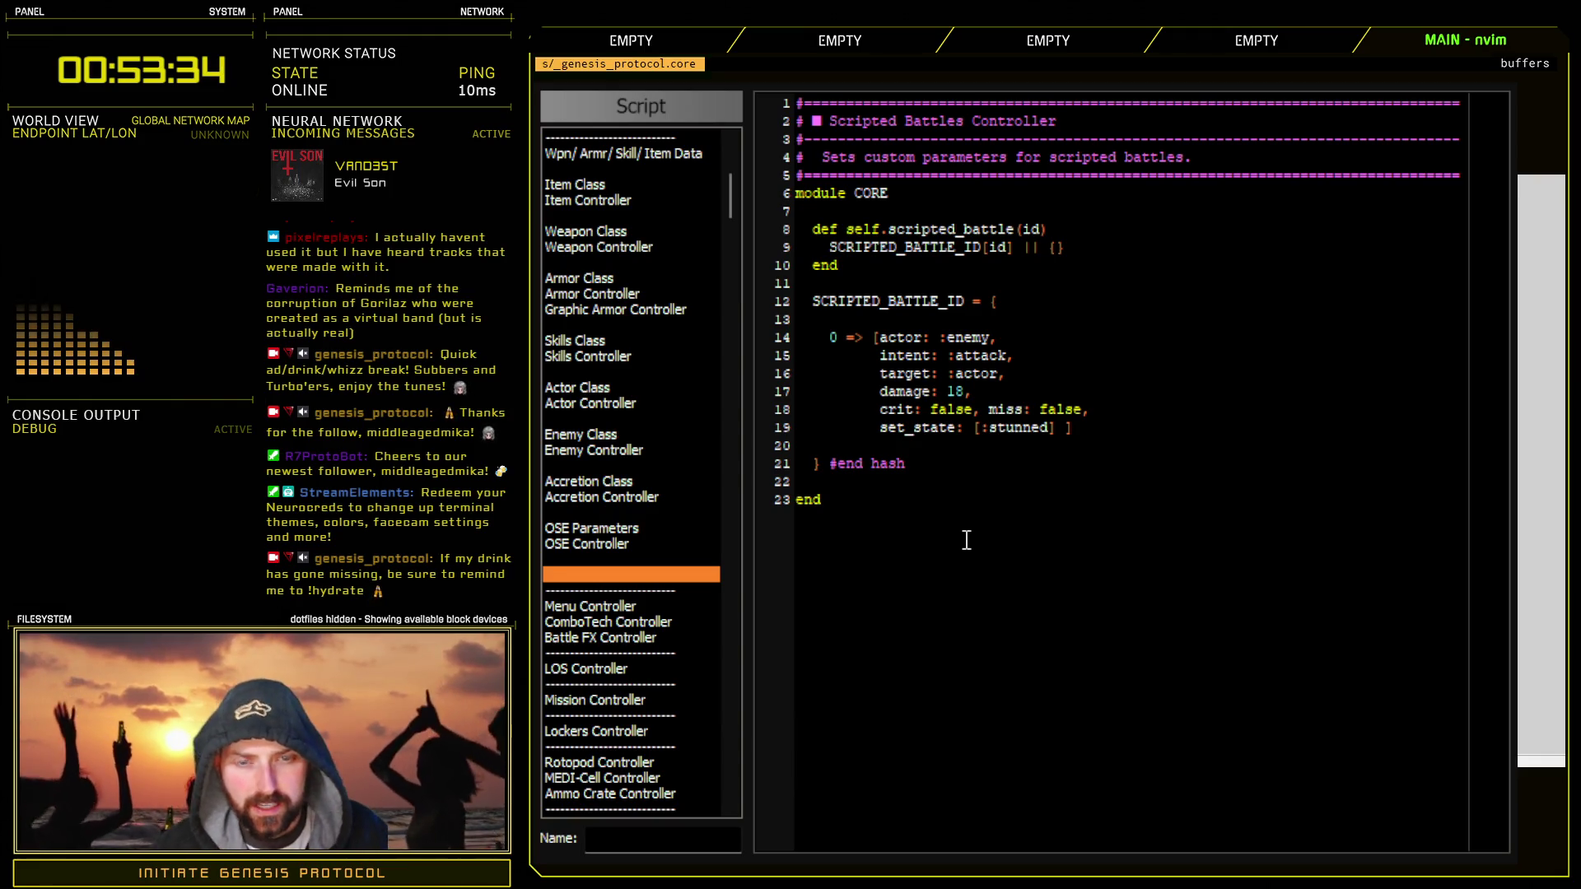
key("Return")
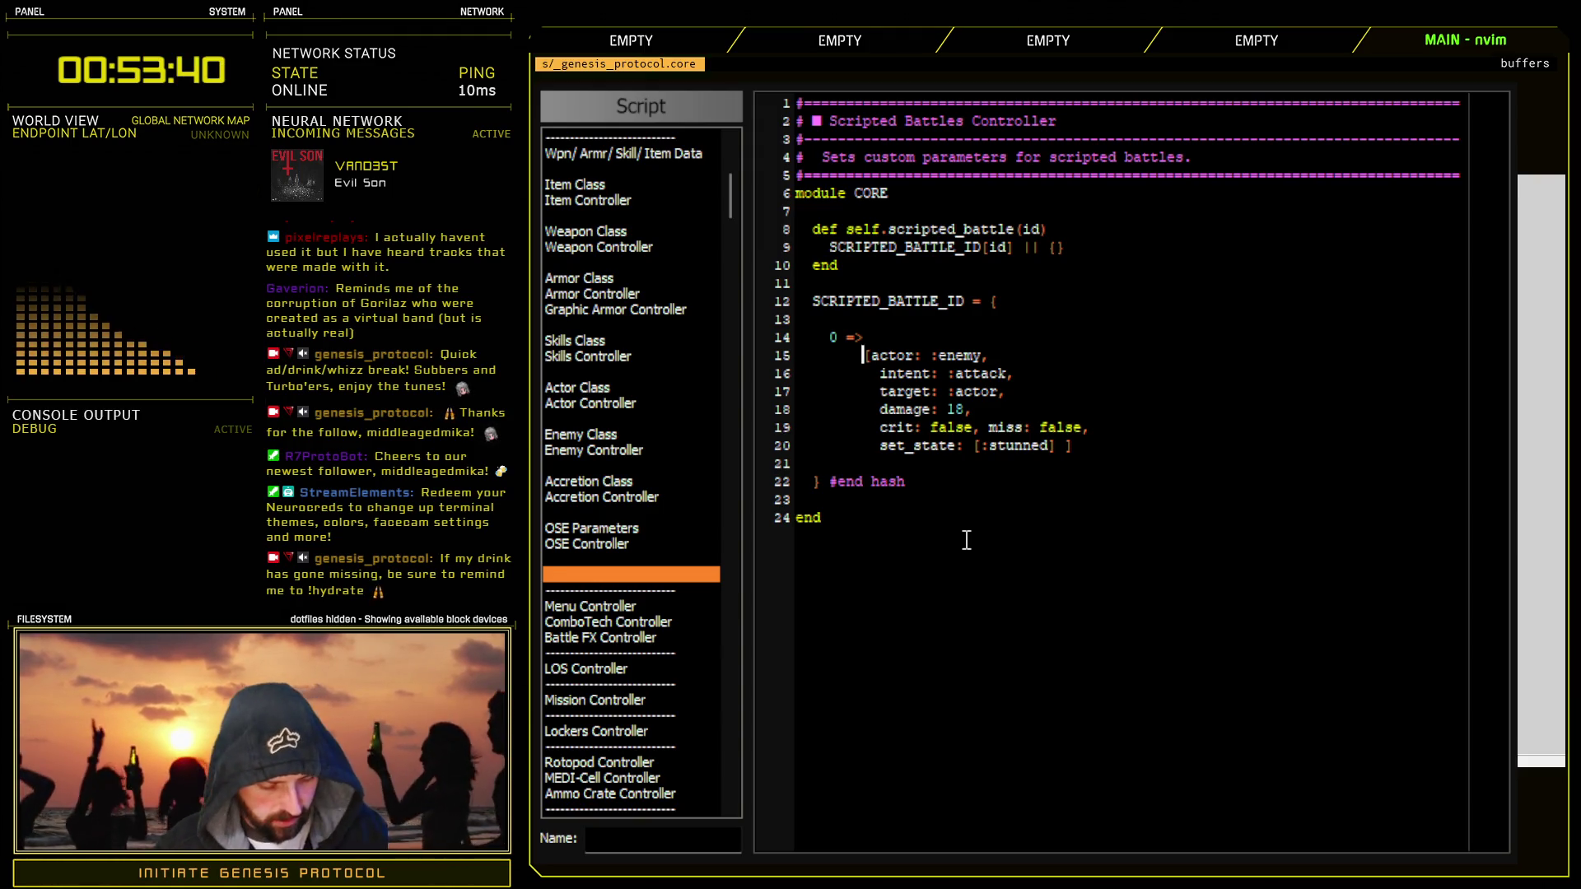
type("0 =>")
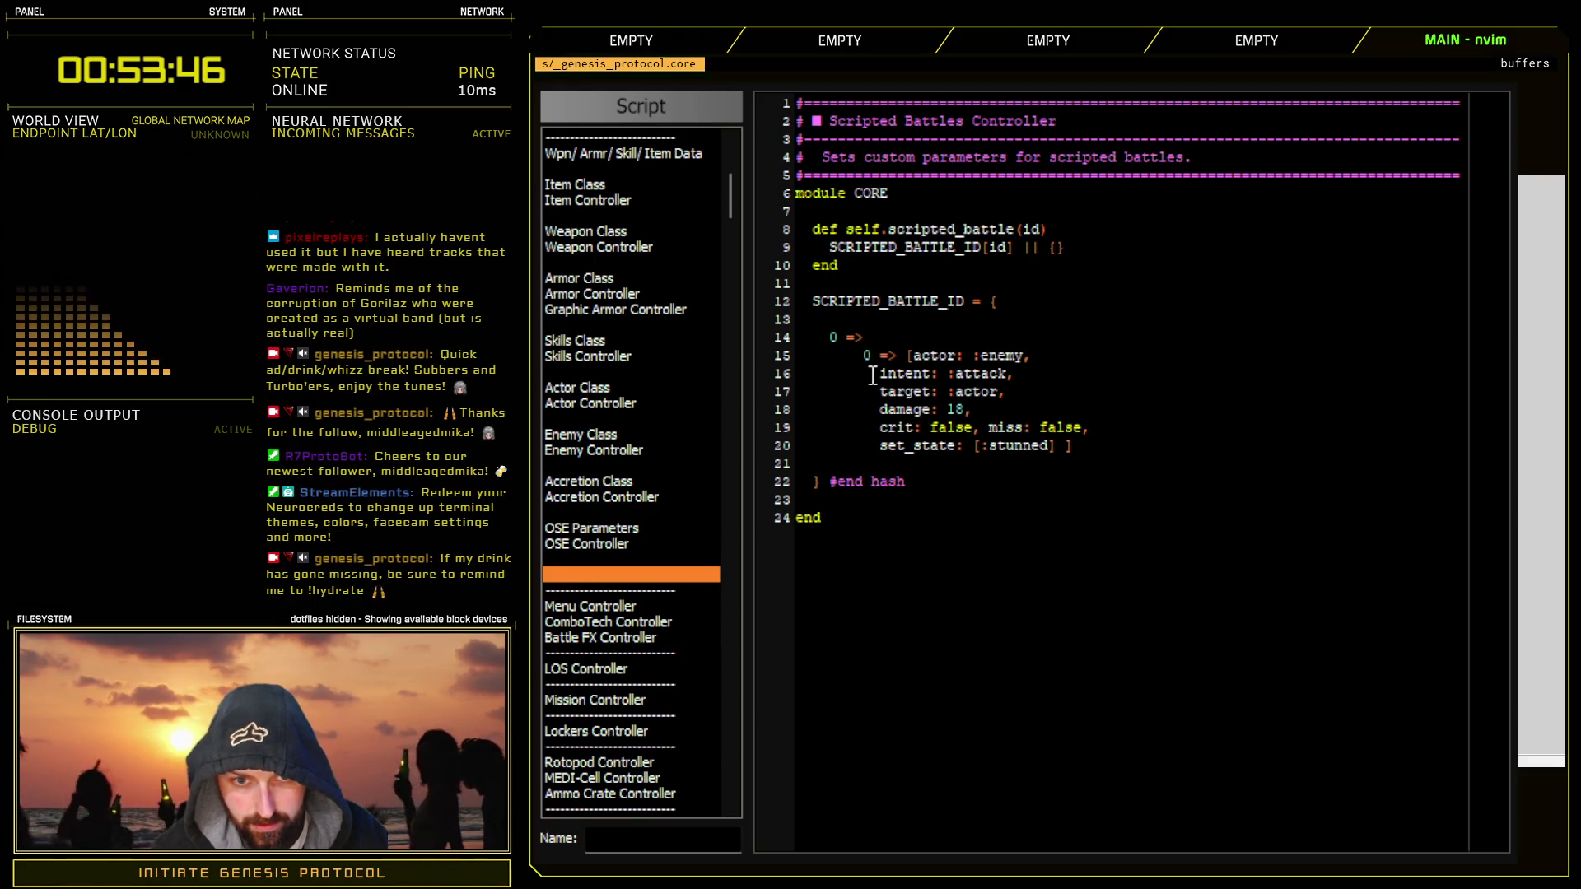
left_click_drag(782, 378, 797, 463)
key("Tab")
key("Tab")
left_click(907, 356)
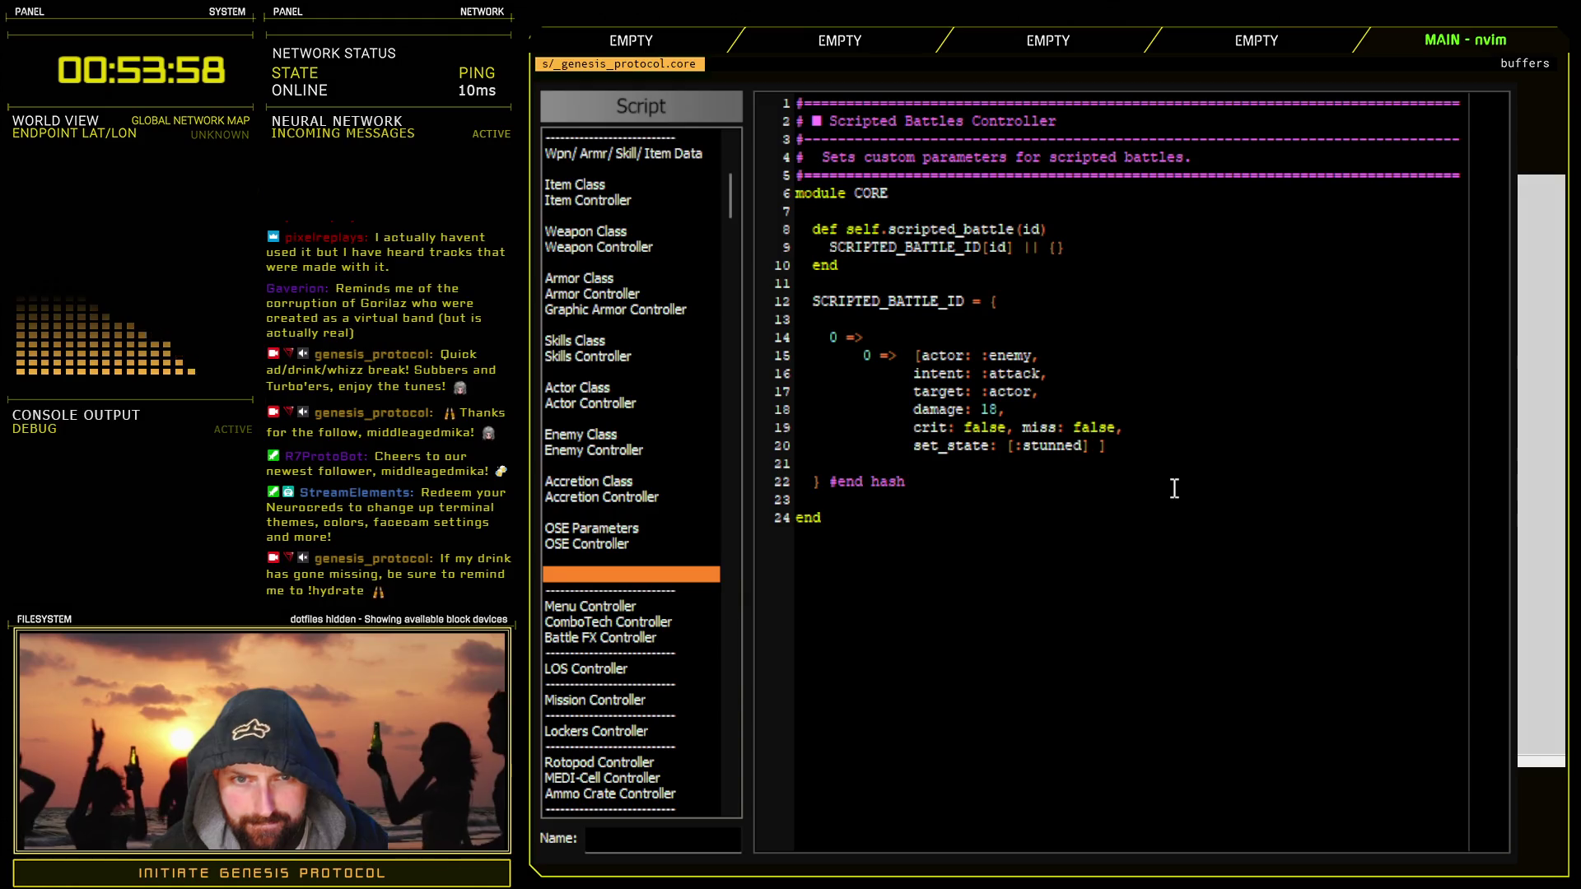
Duplicate the step 0 beat below it as a new step 1 entry
type(",")
key("Return")
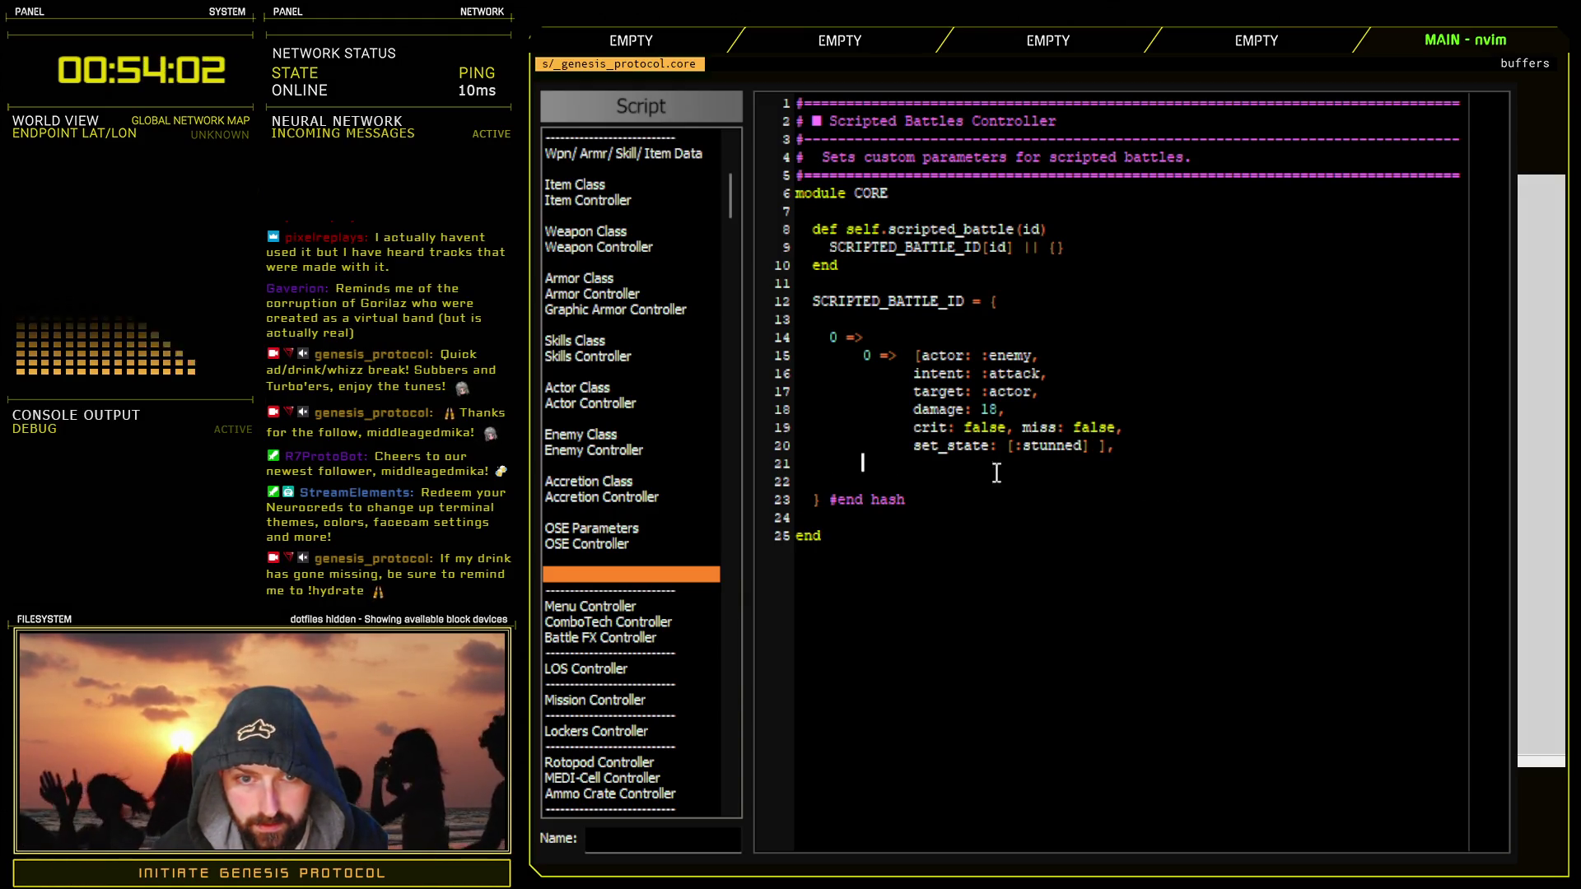
left_click_drag(778, 356, 769, 453)
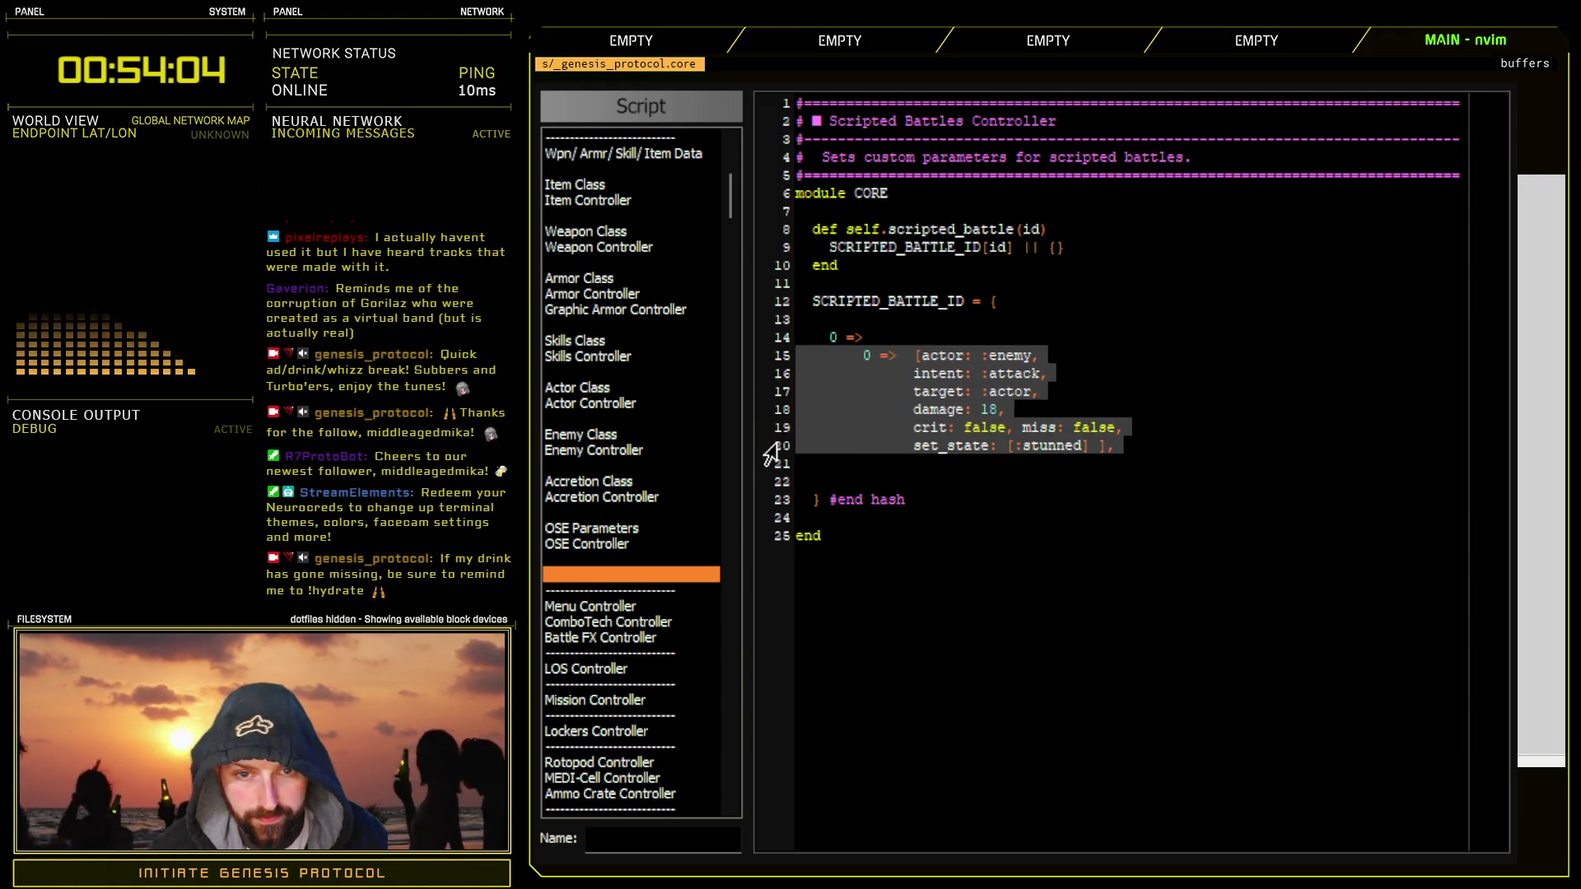
key("y")
left_click(857, 462)
key("p")
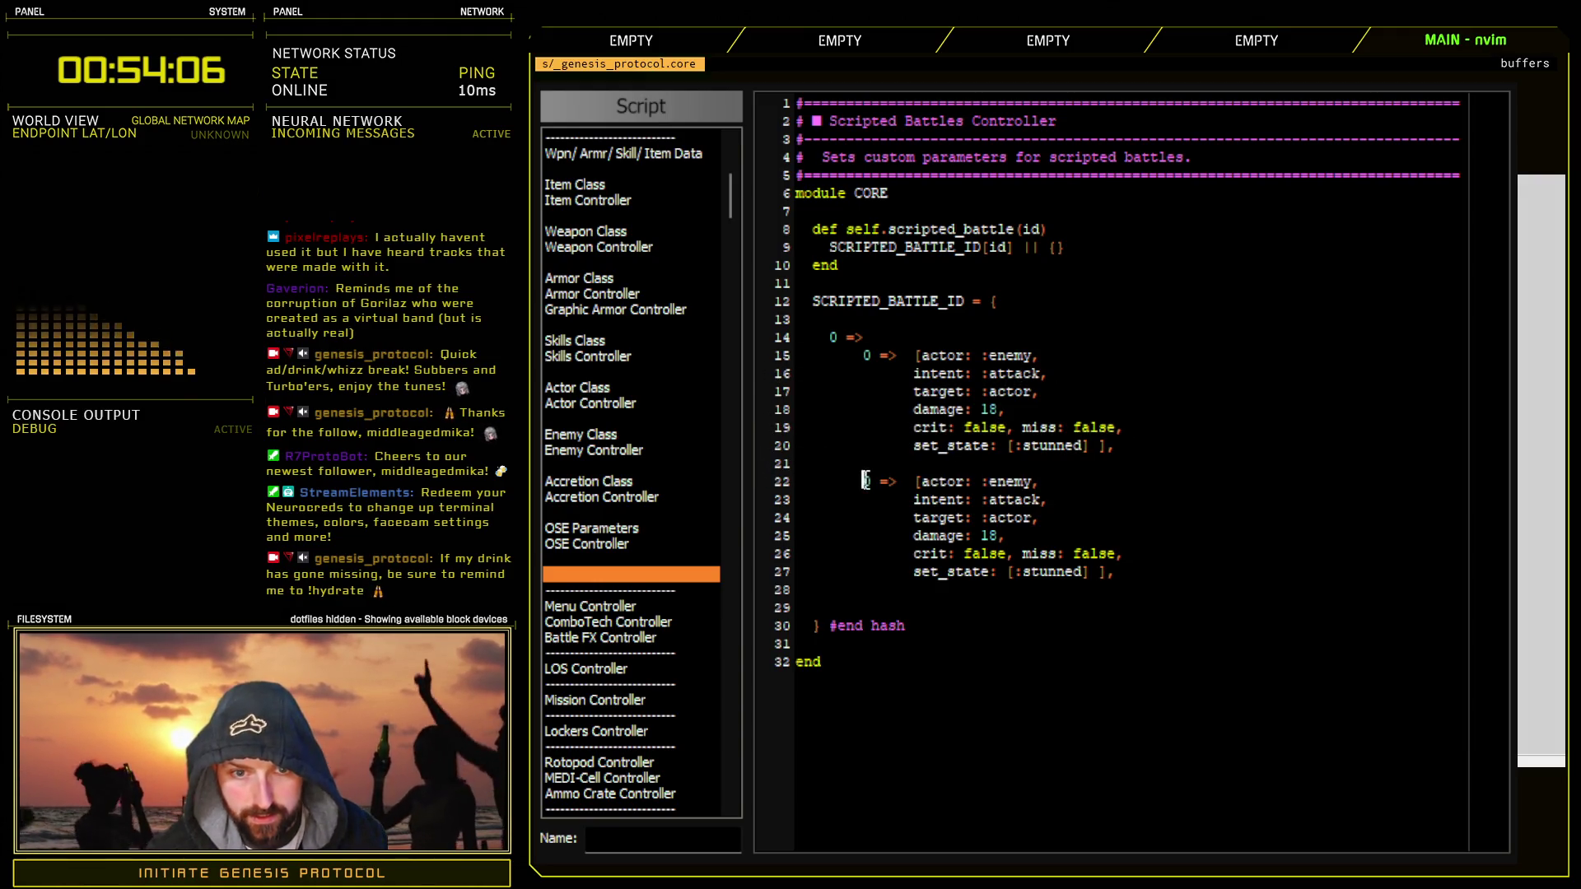
key("ctrl+a")
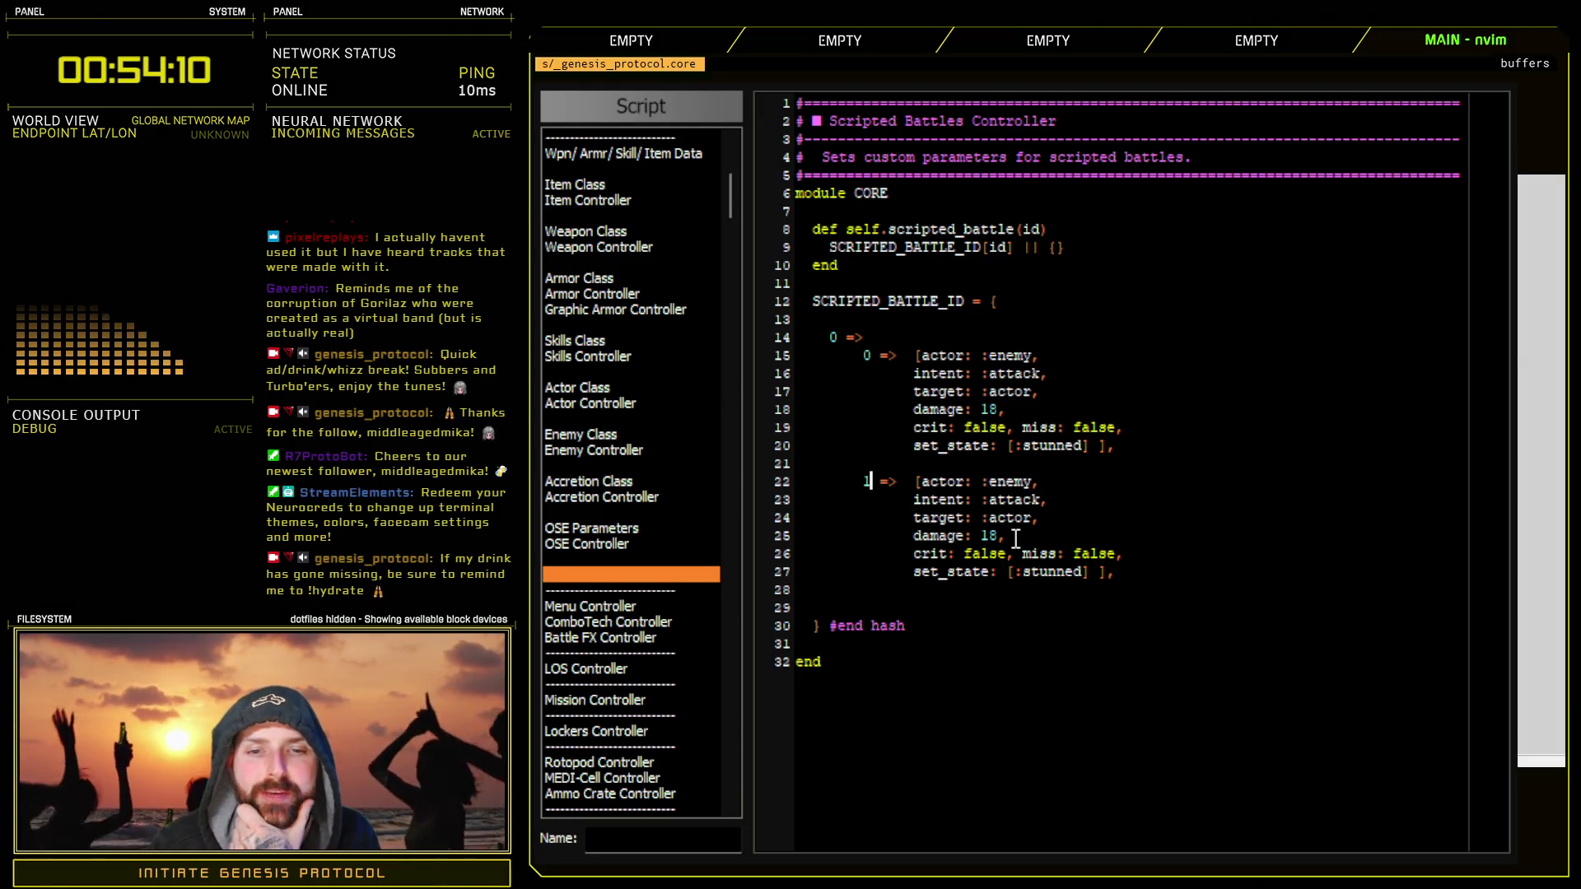
Make step 1 the player using a skill on the enemy for 100 damage, without set_state
double_click(1000, 481)
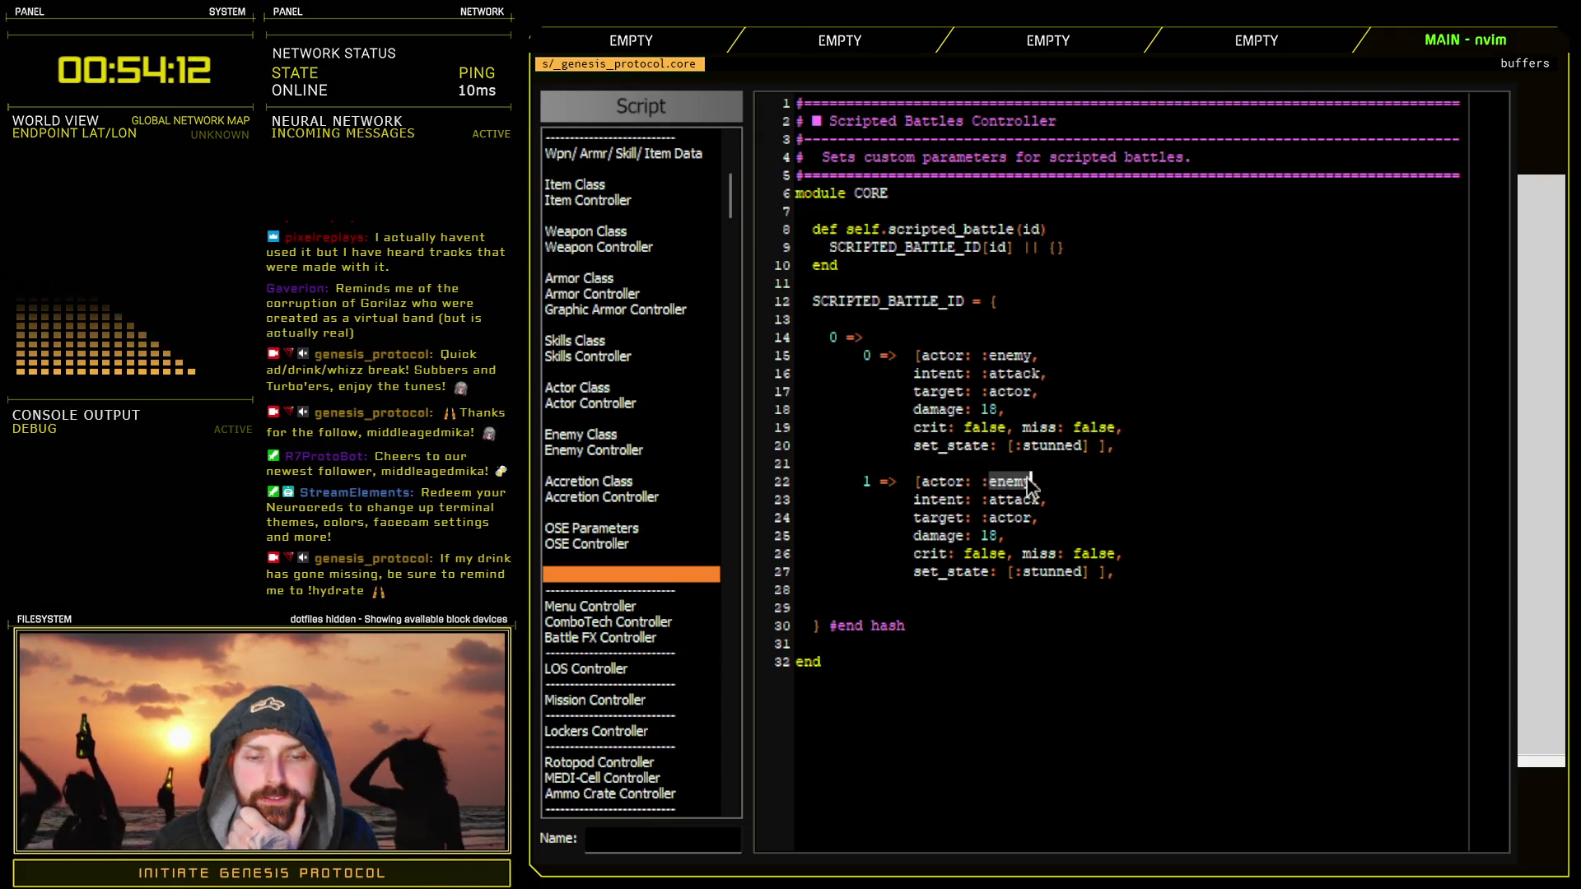
type("player")
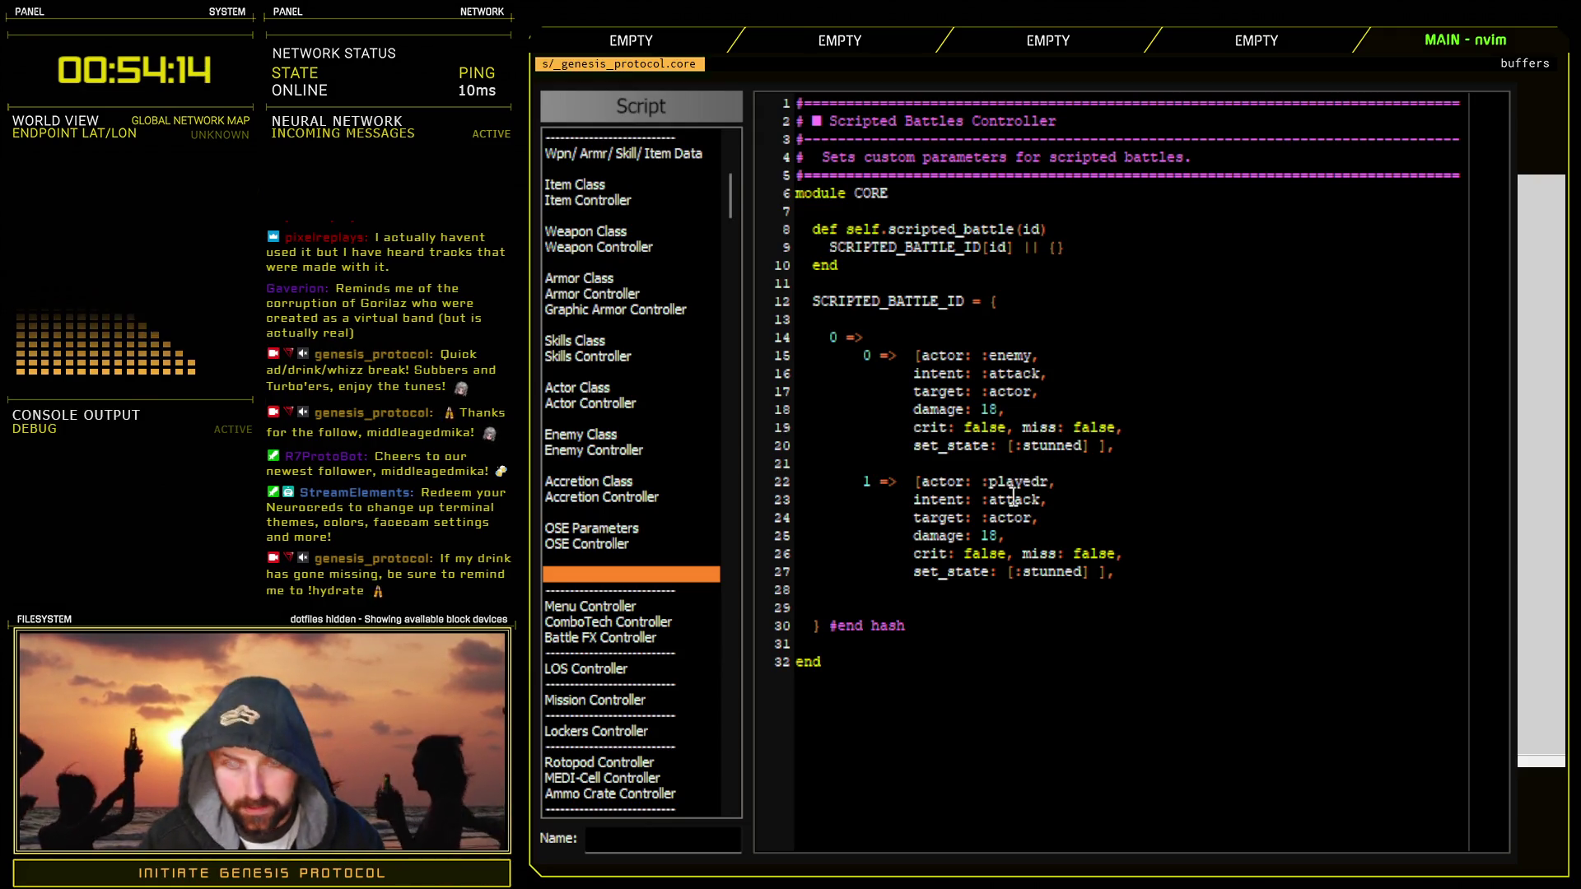
key("BackSpace")
key("BackSpace")
type("r")
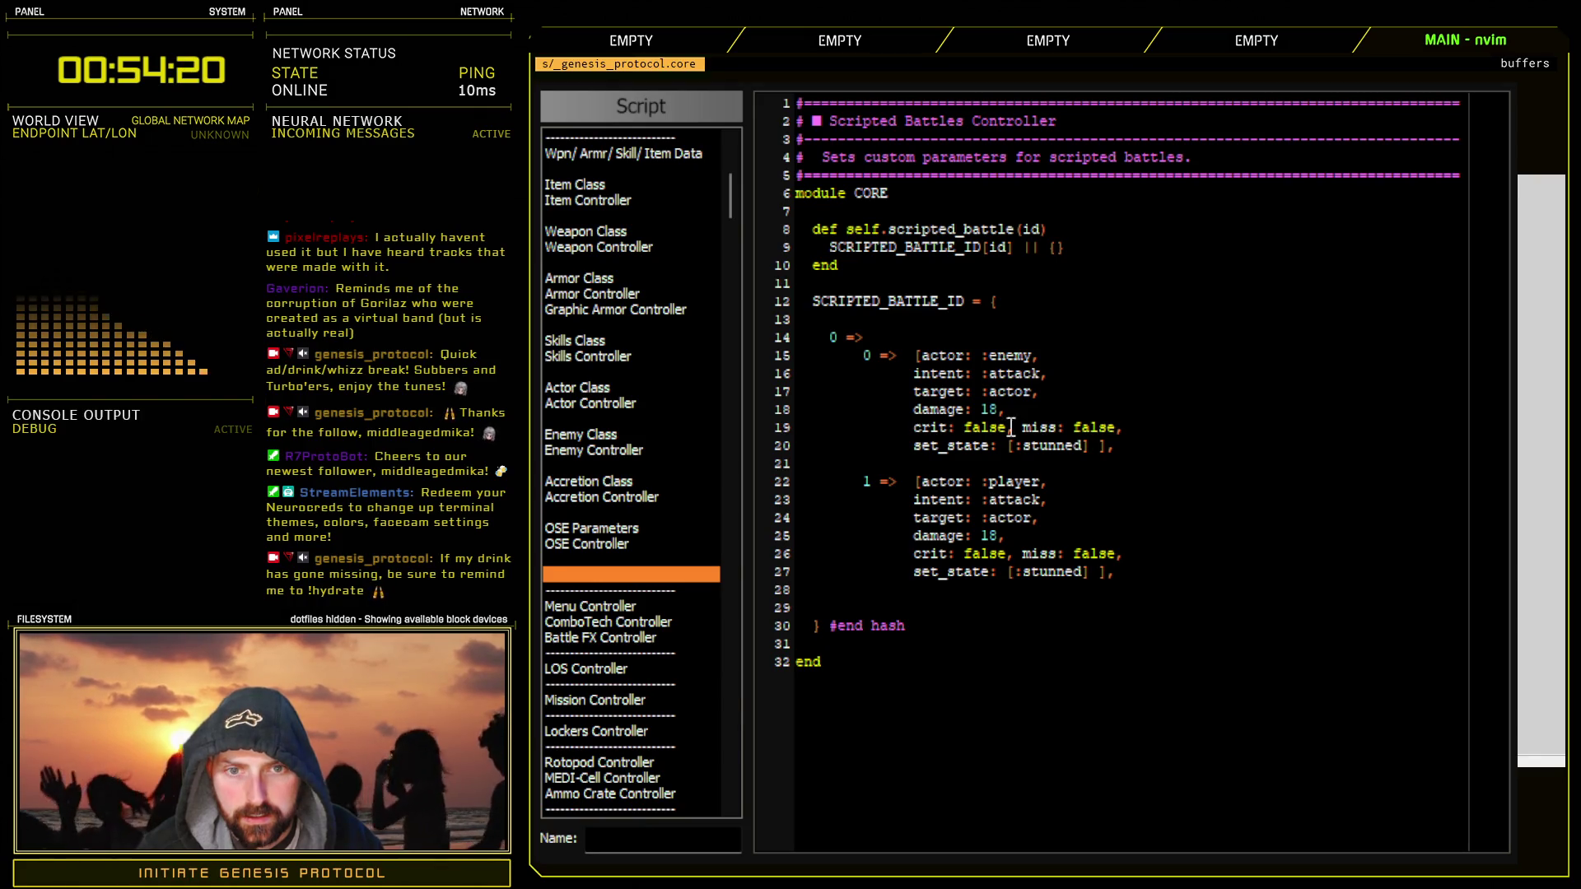
double_click(992, 497)
type("skill")
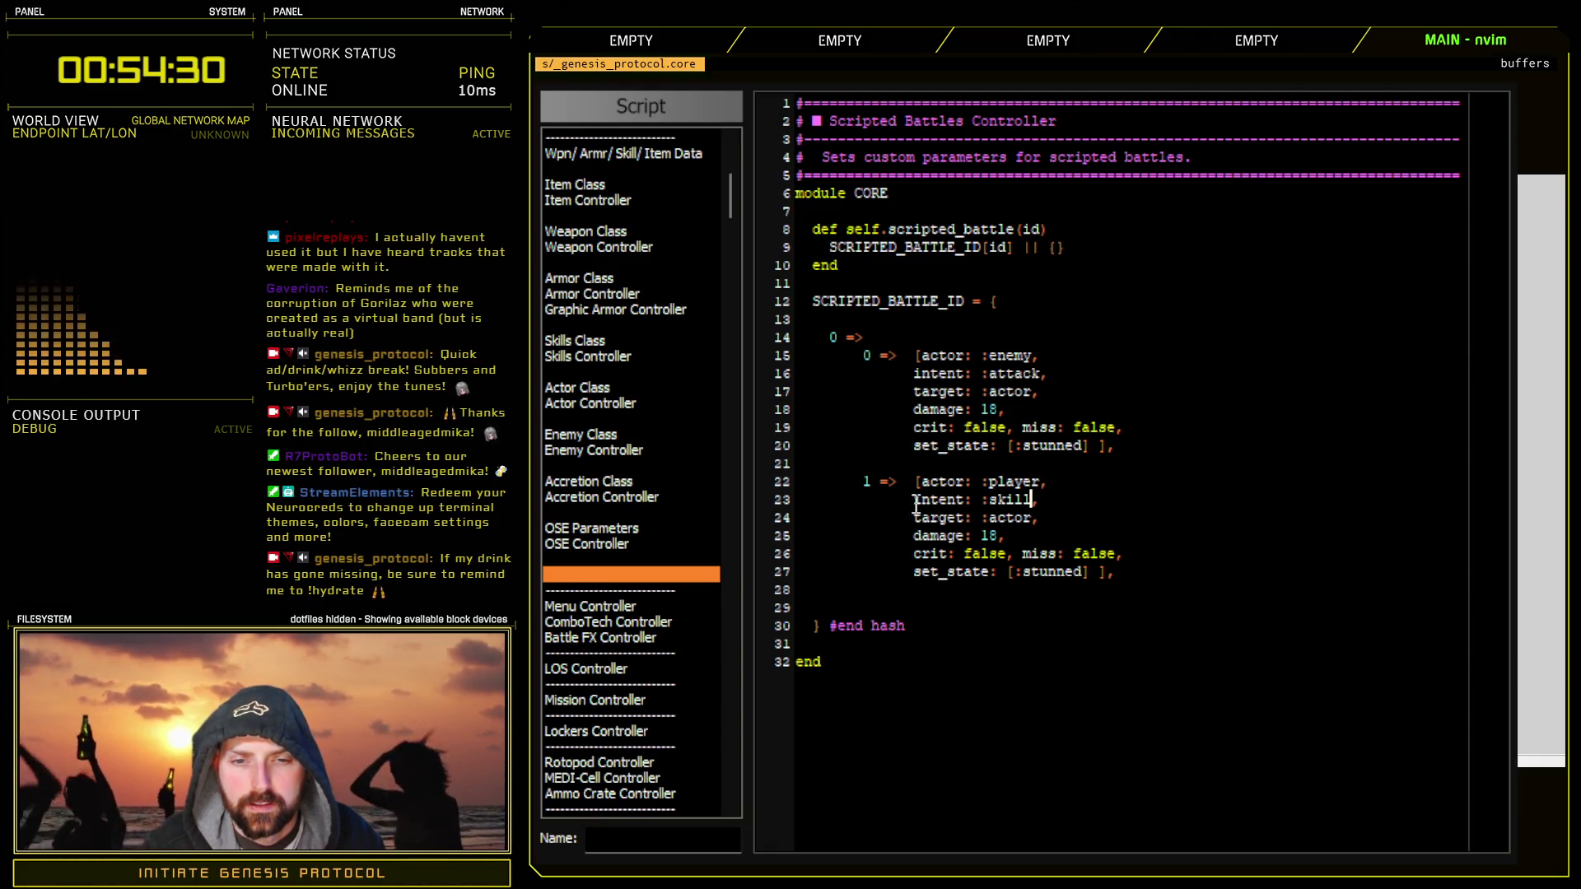
double_click(1026, 519)
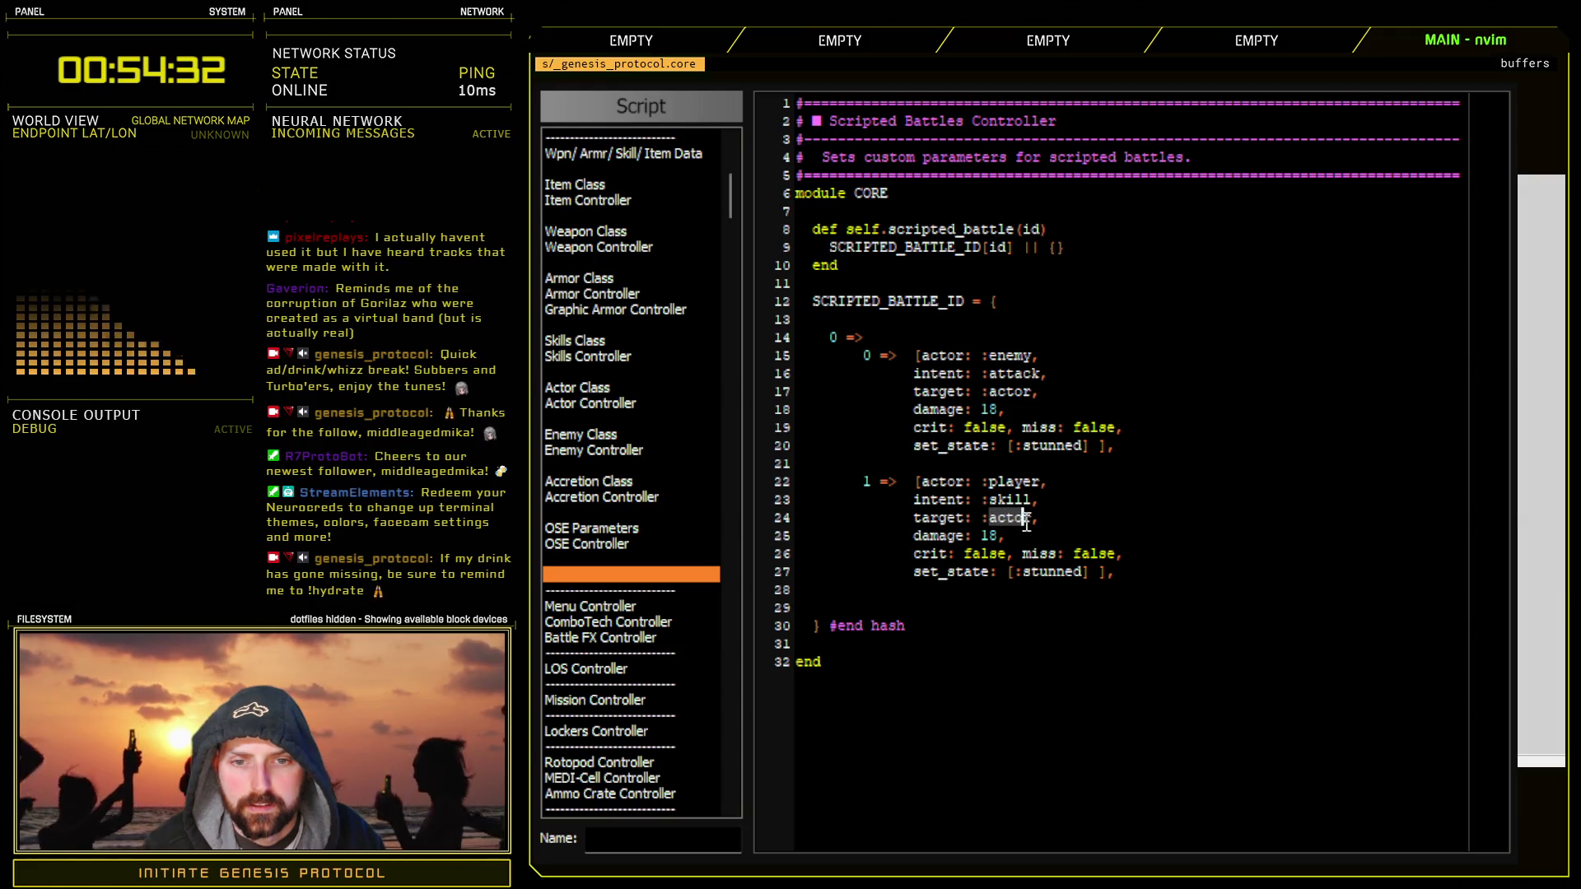
type("enemy")
double_click(988, 536)
type("100")
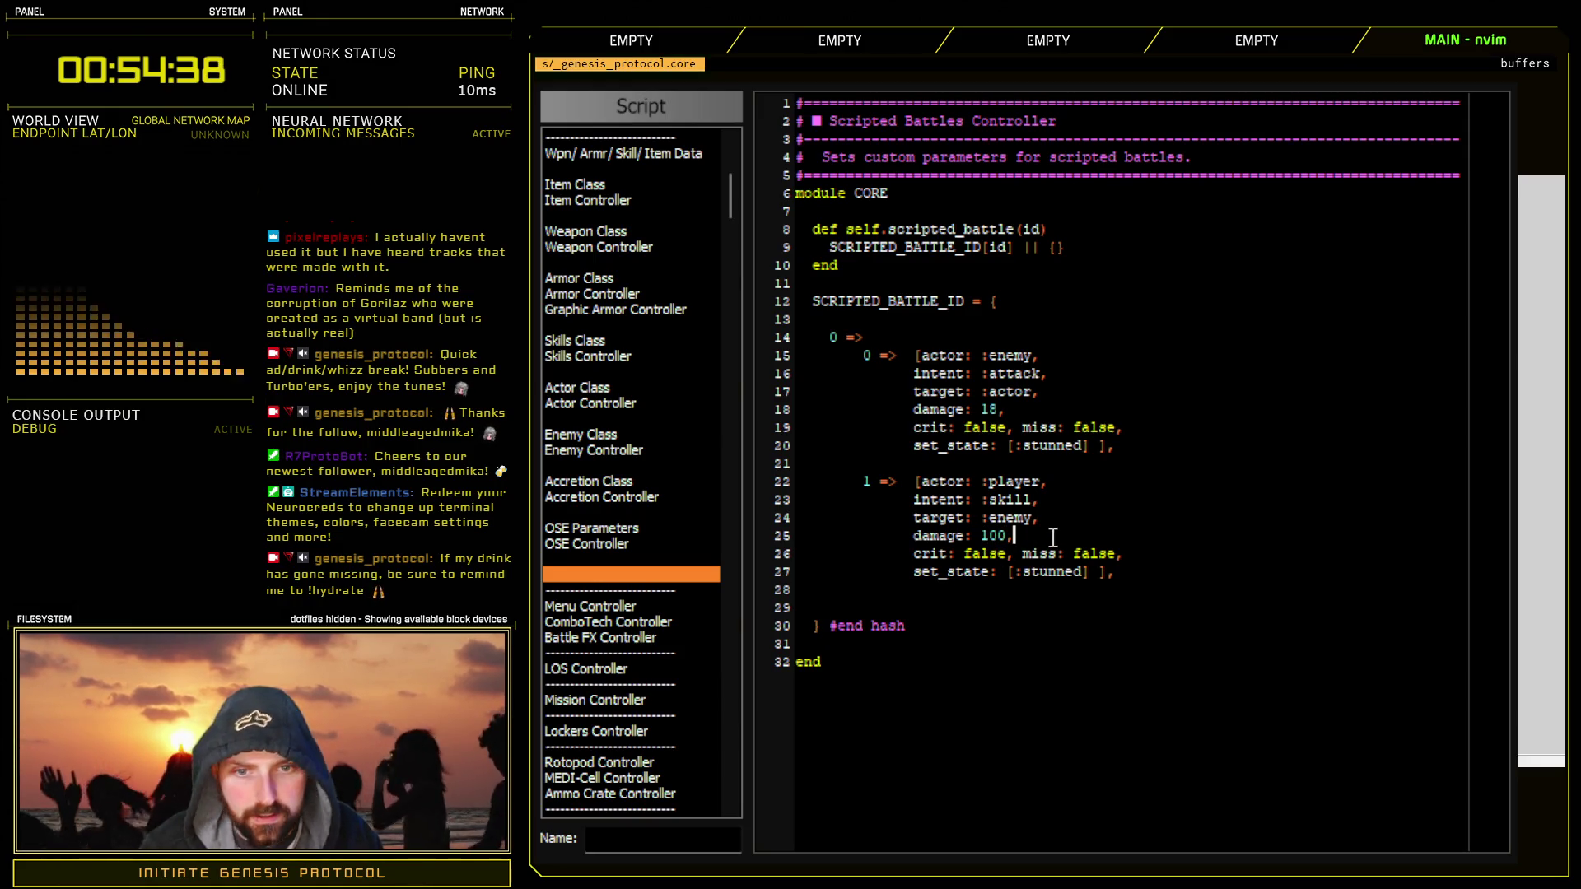
left_click(1125, 554)
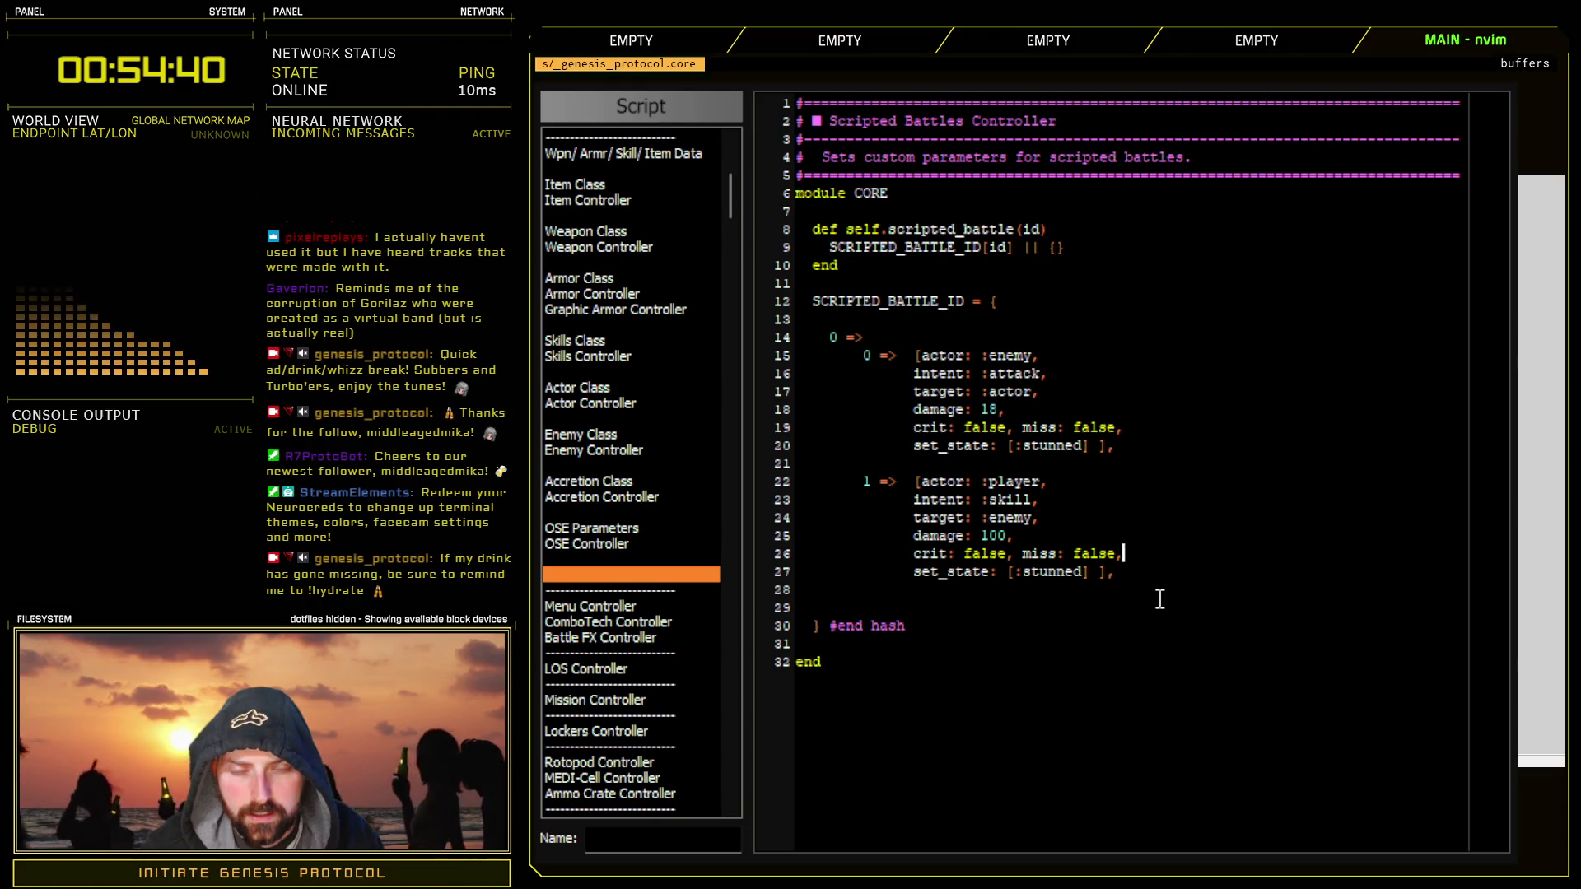
left_click_drag(1089, 572, 1118, 553)
key("d")
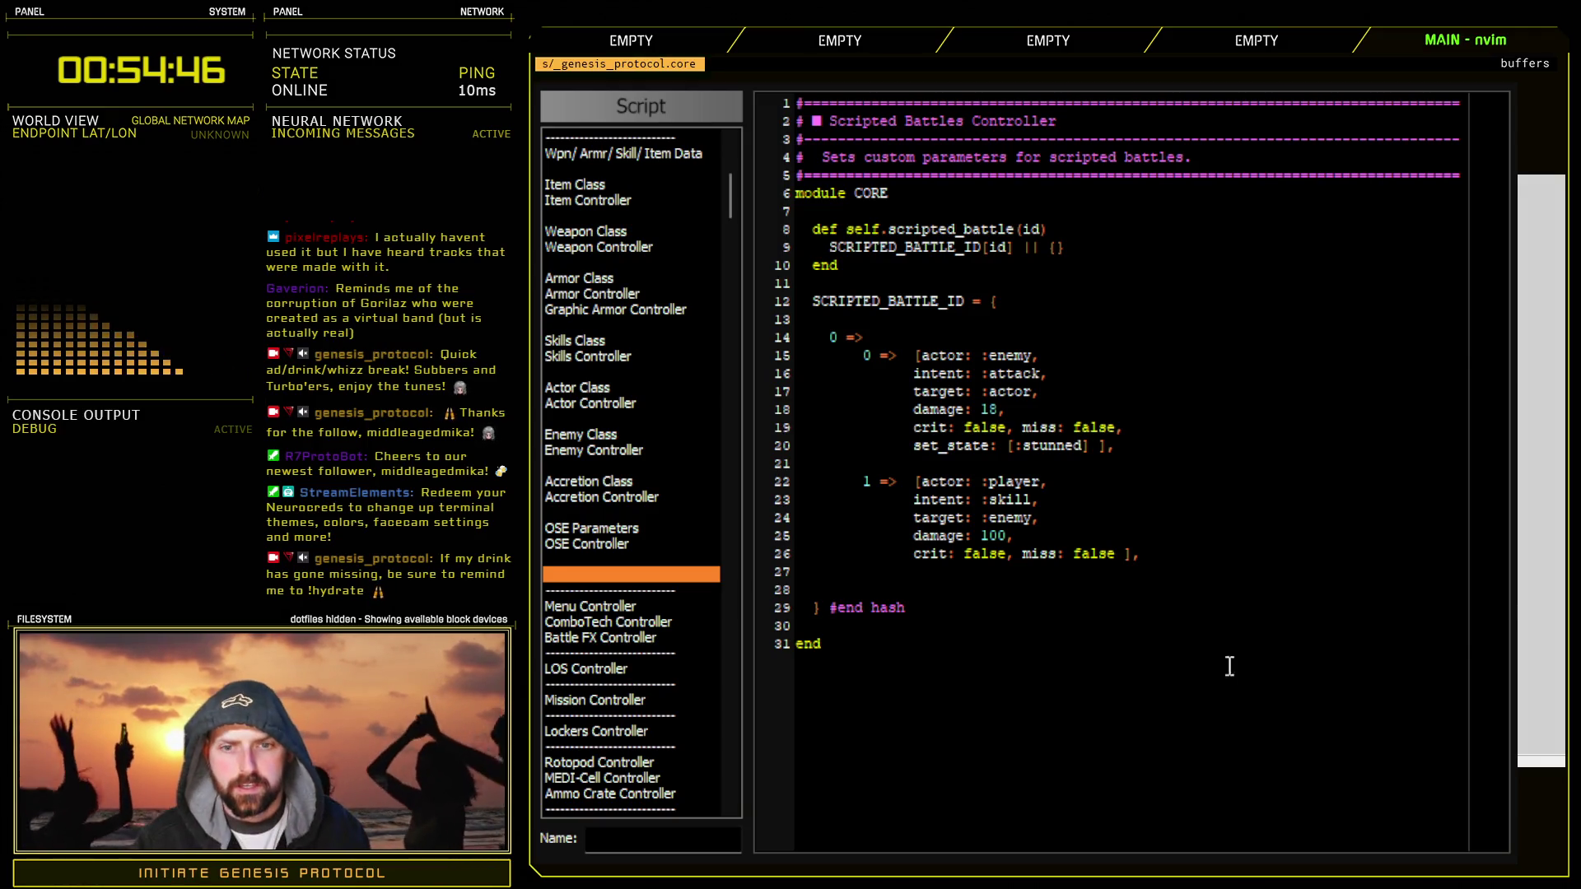
Remove the trailing comma, close battle 0's entries with '}', then open the Troops database
left_click(1165, 555)
key("x")
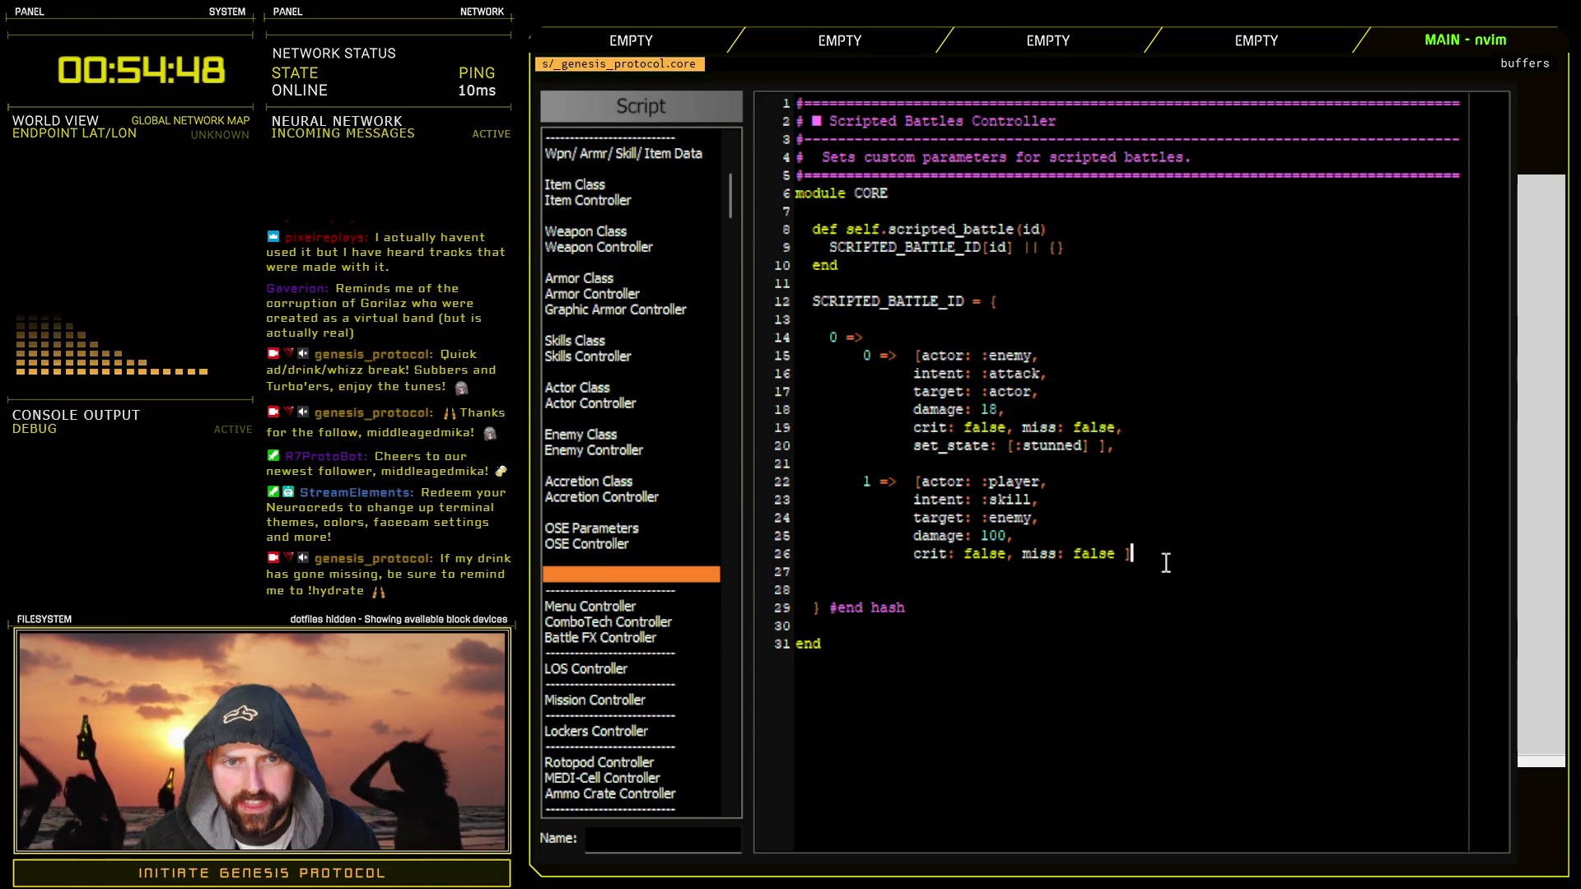
left_click(894, 339)
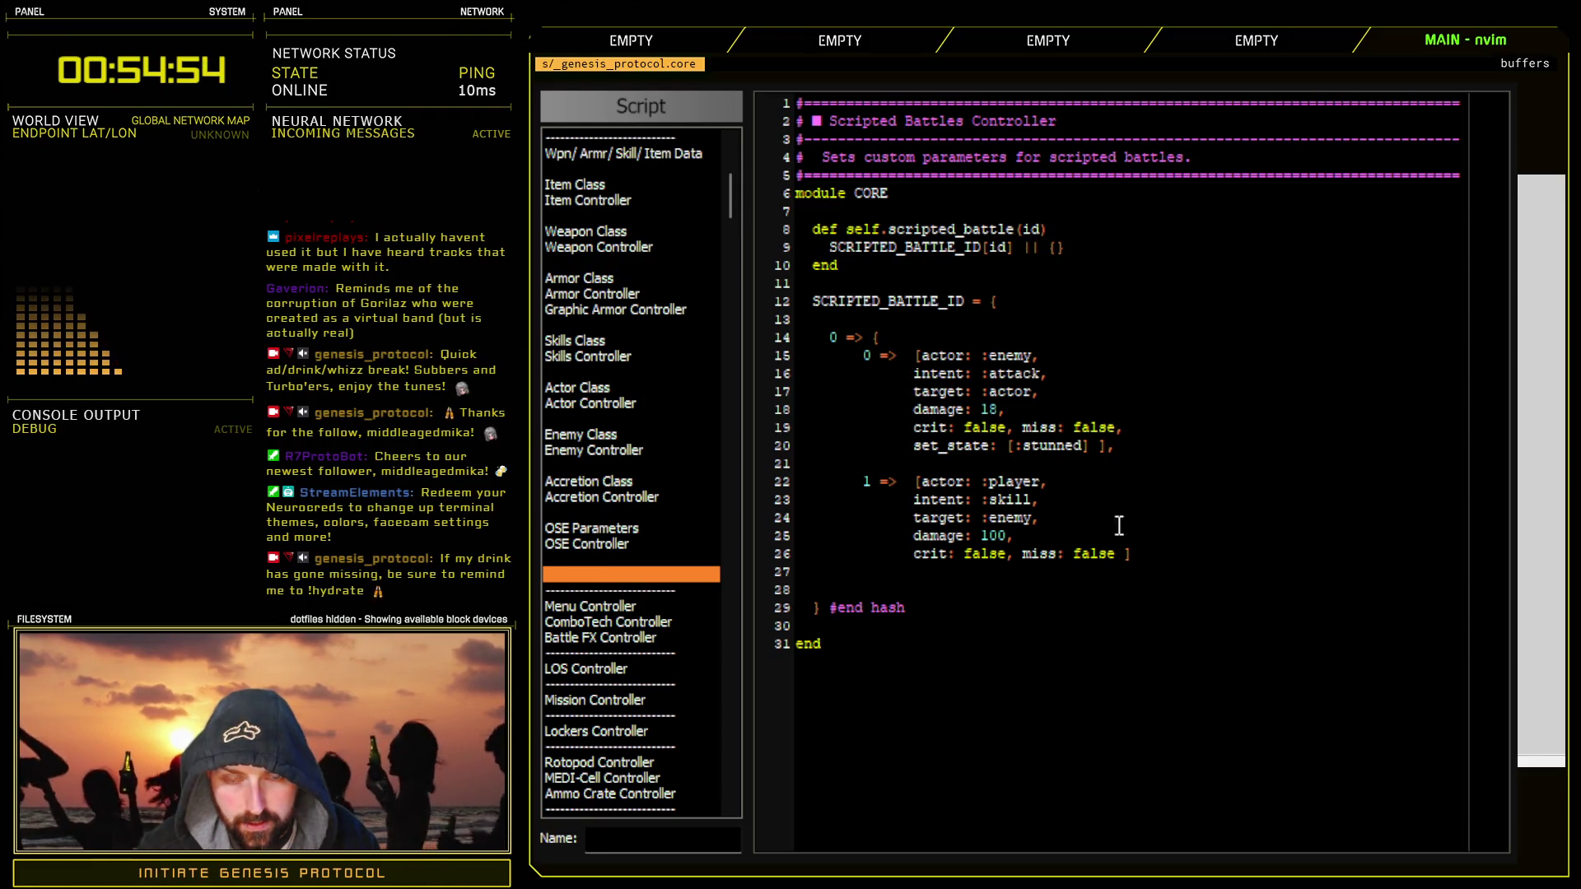
key("Return")
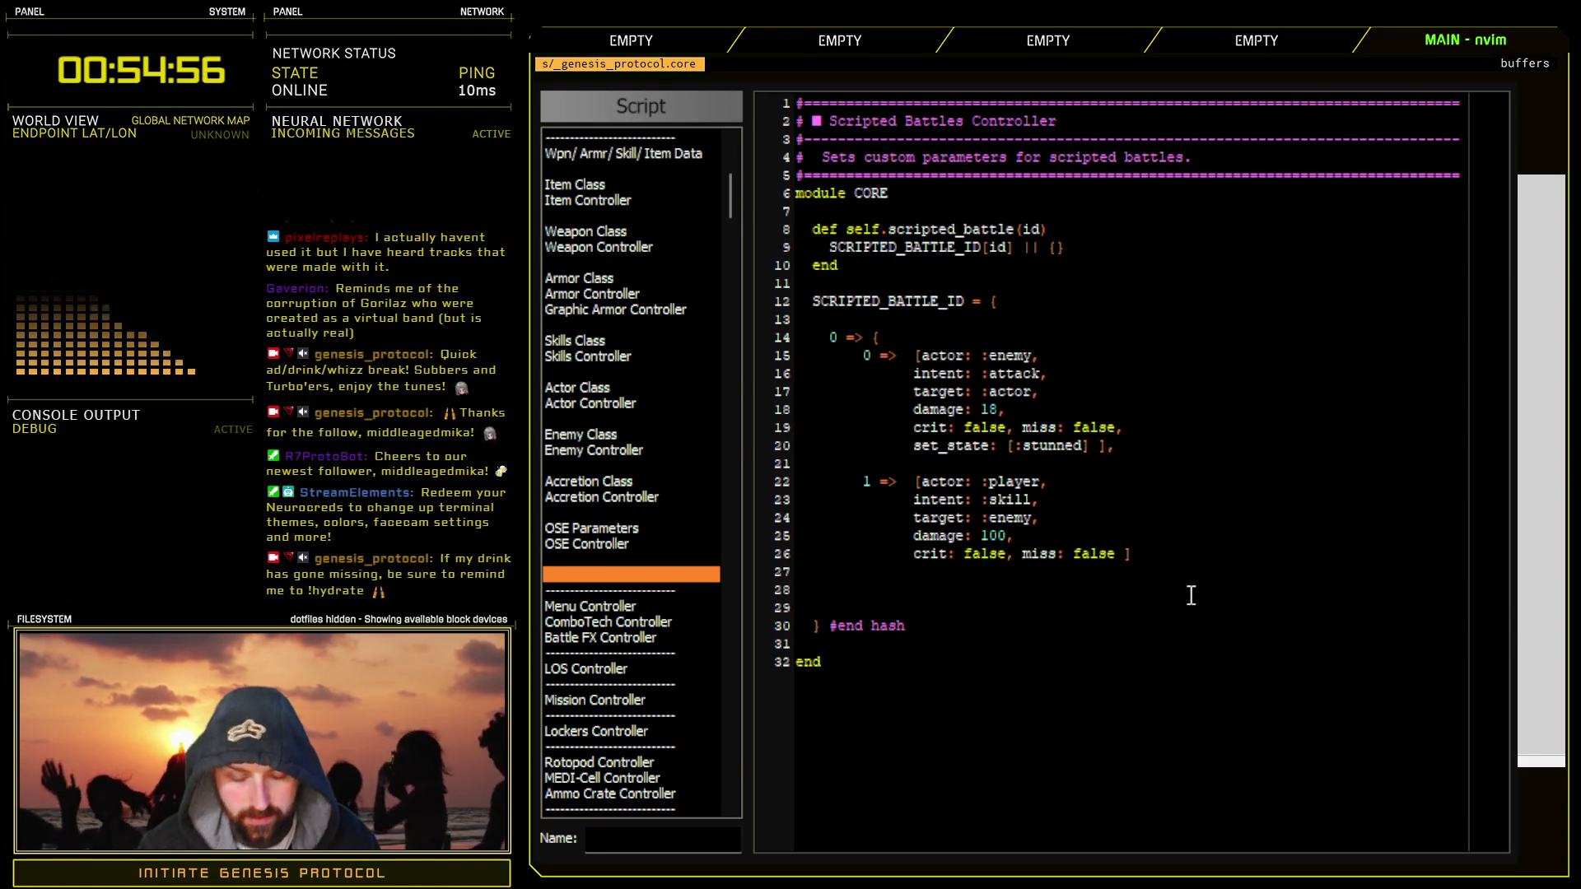
key("BackSpace")
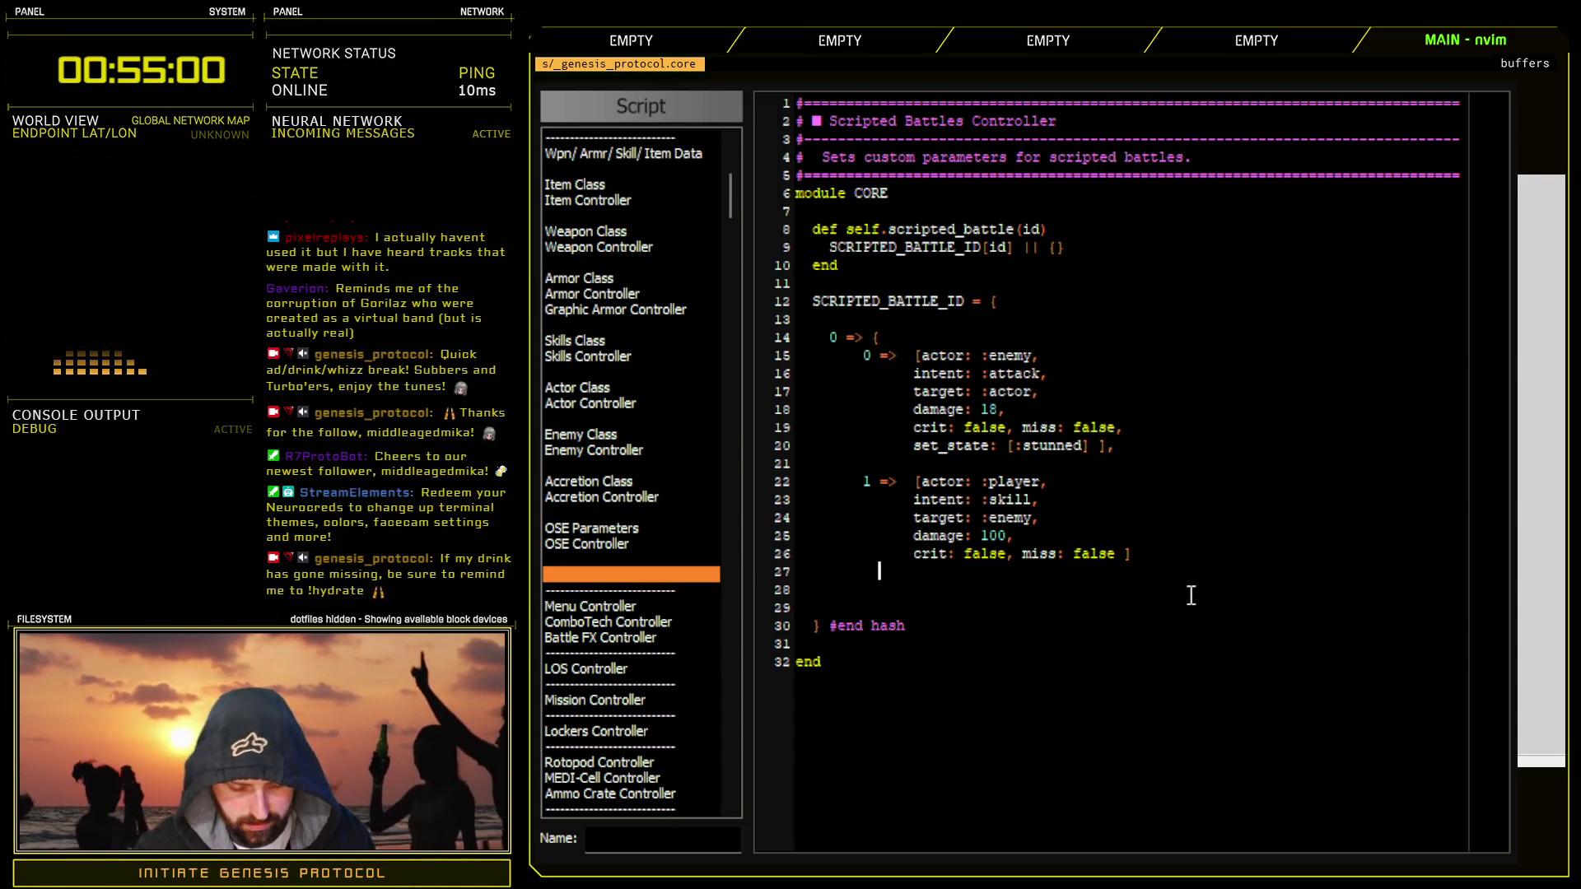
type("}")
key("Return")
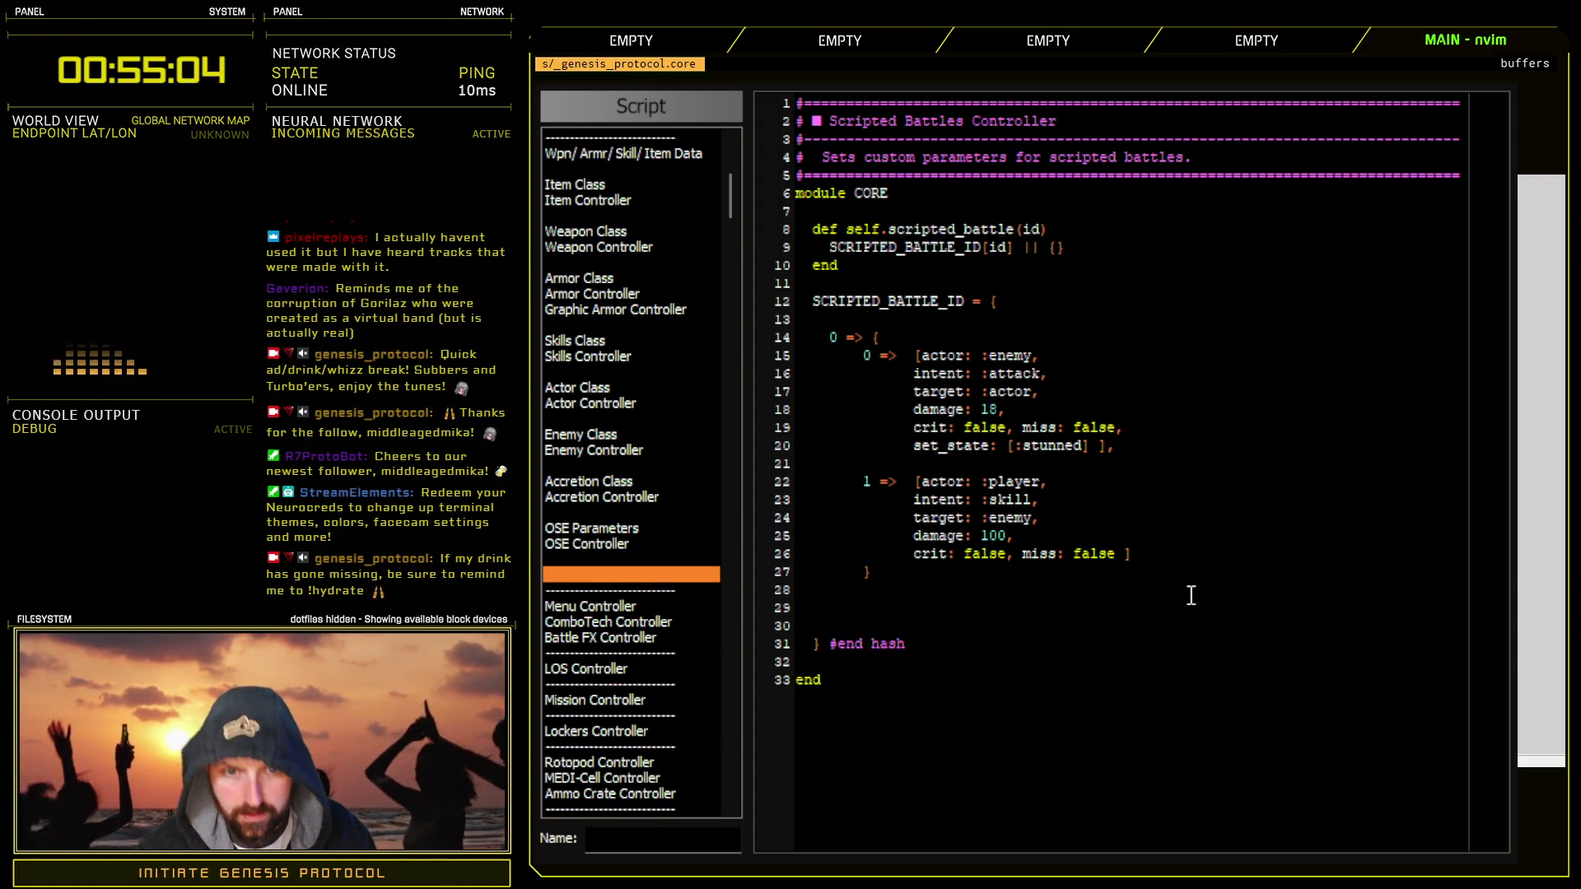
key("BackSpace")
key("BackSpace")
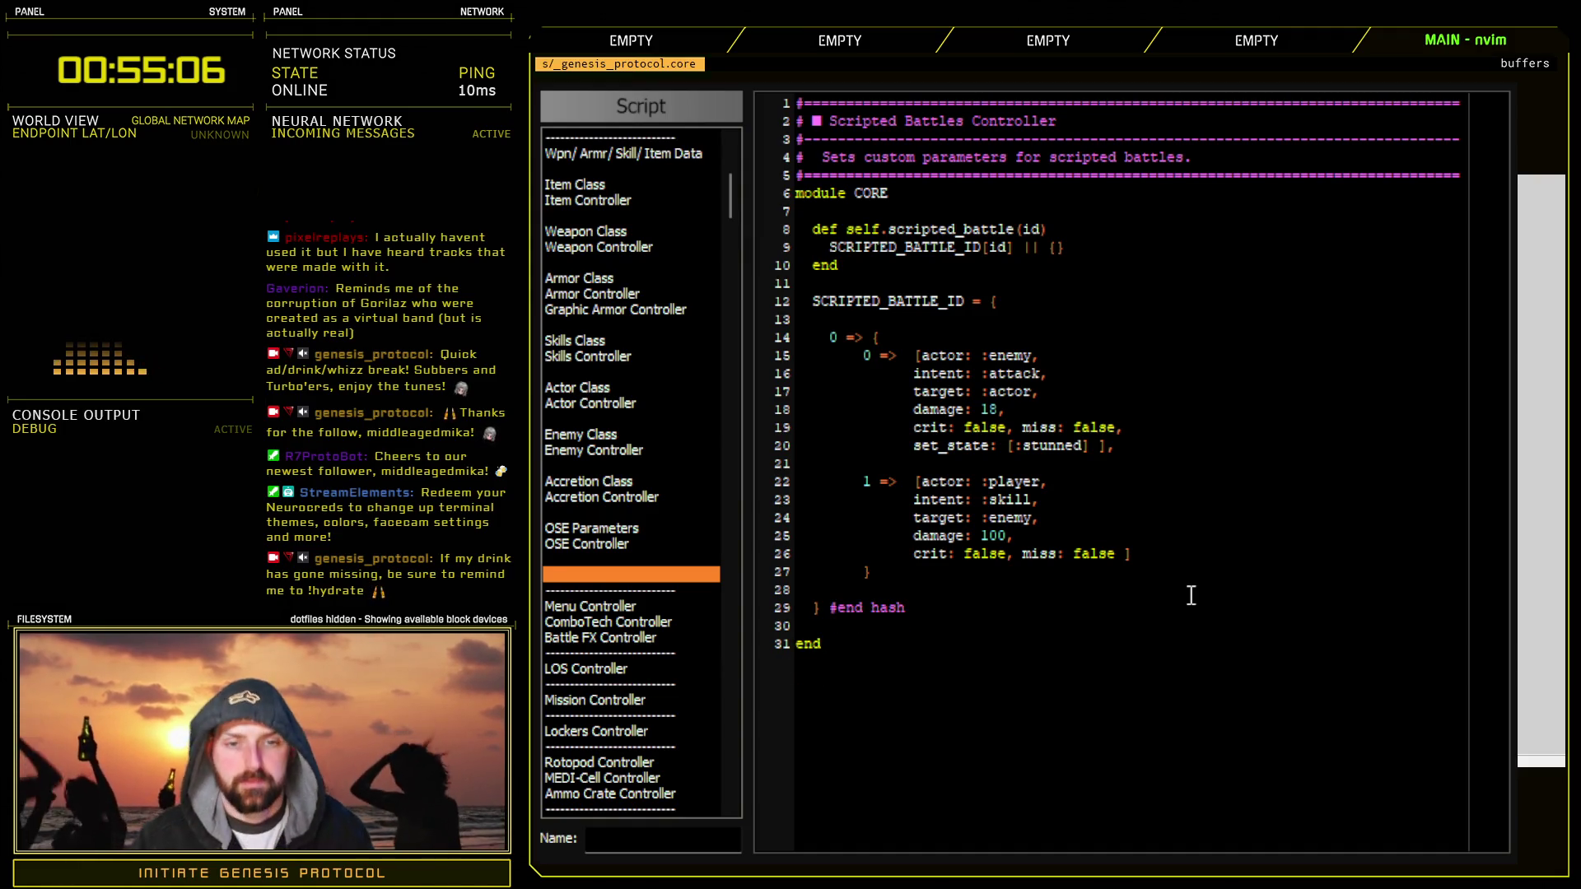
left_click(884, 277)
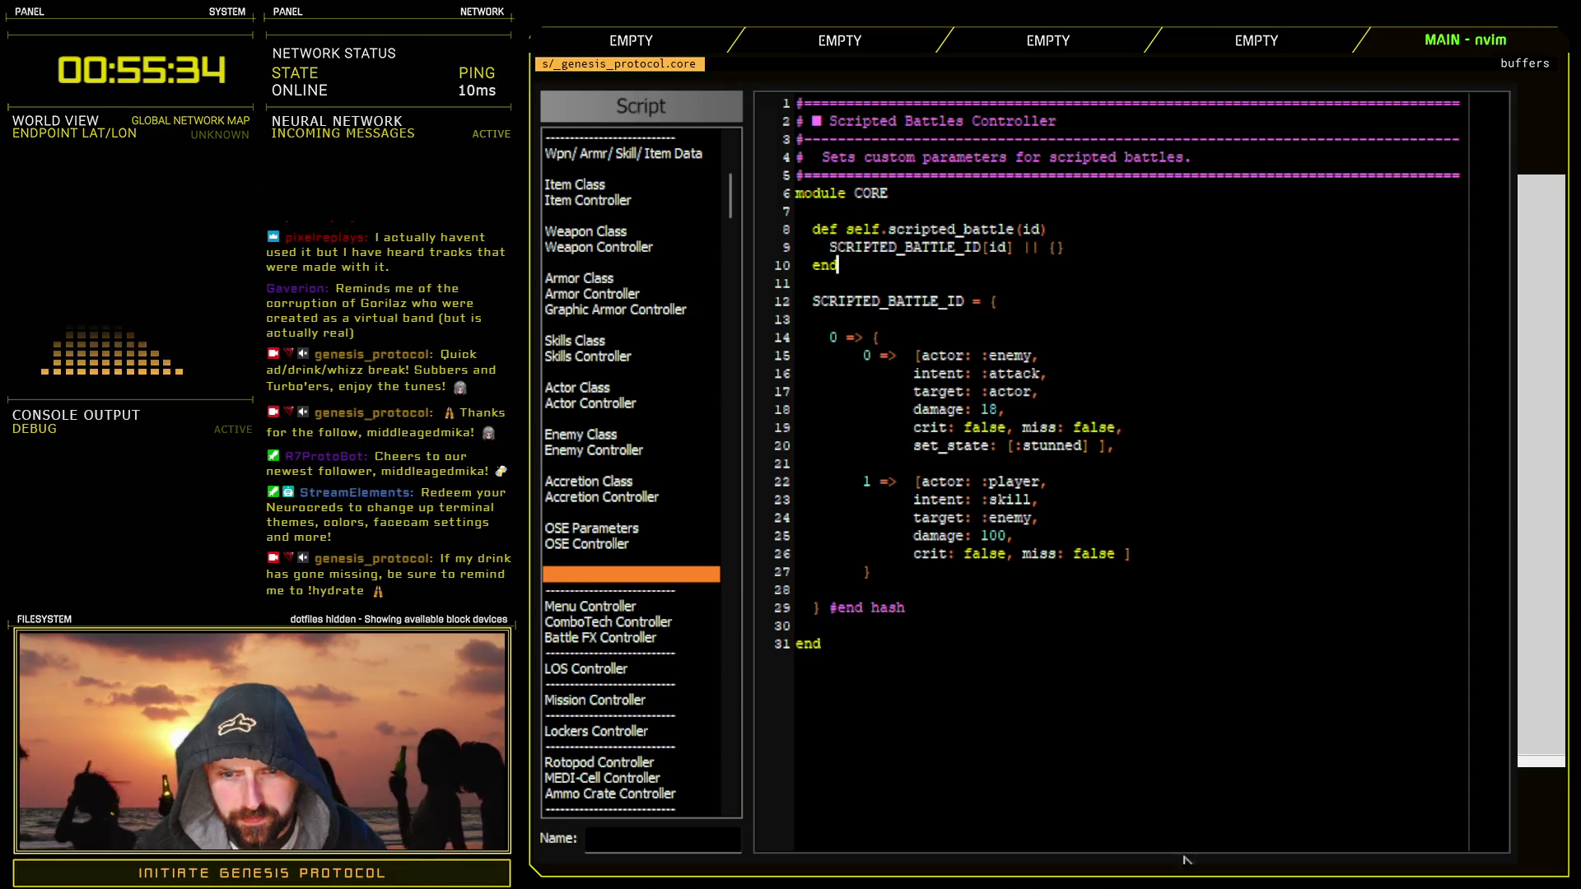
key("Escape")
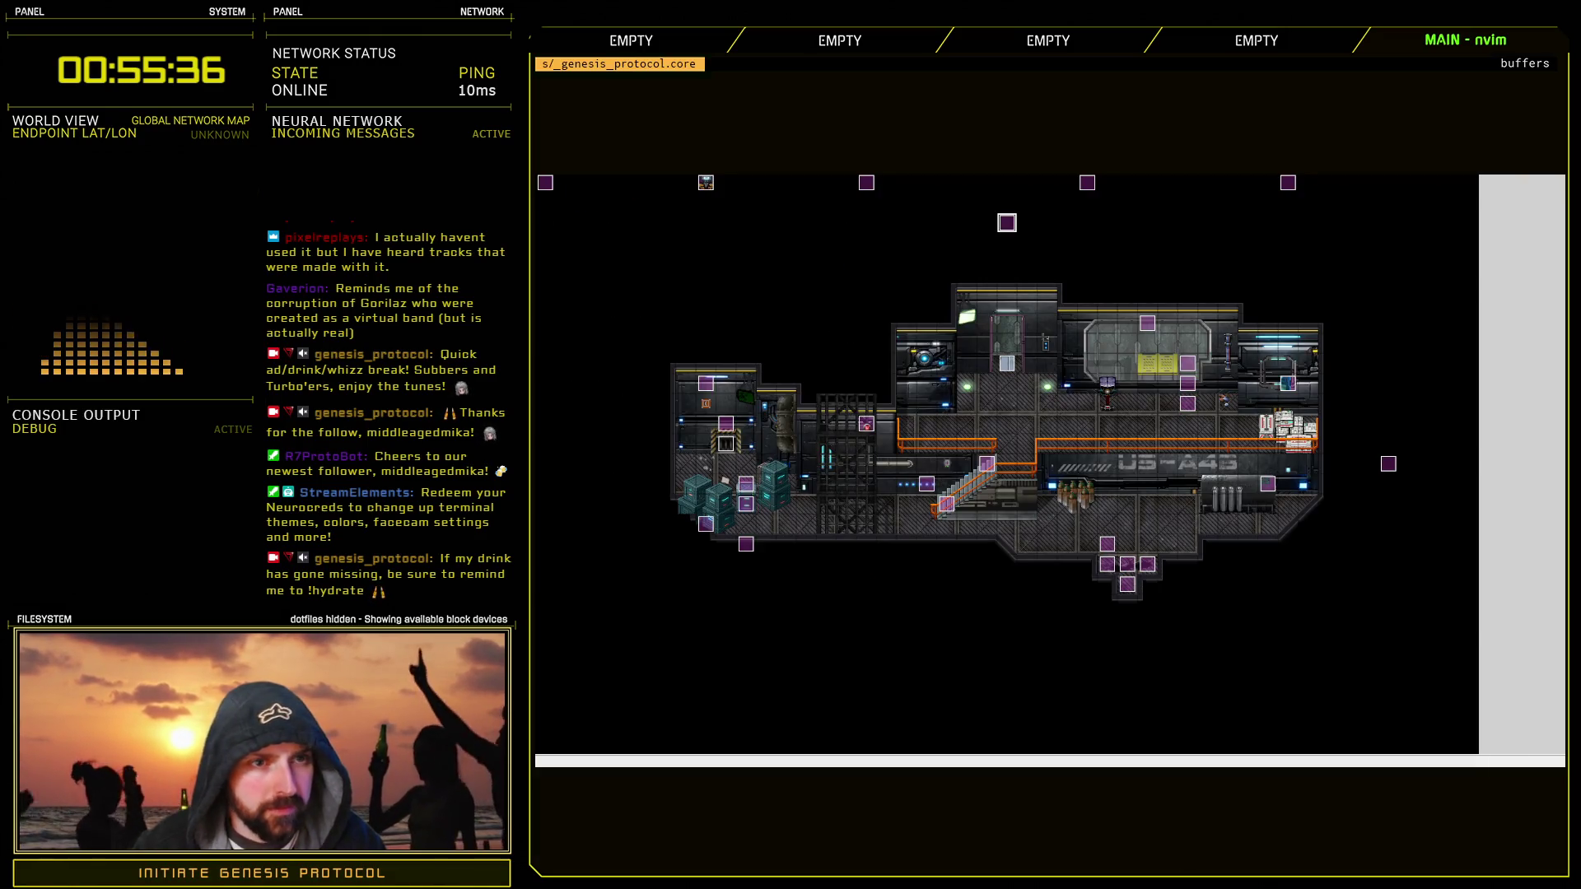
key("F9")
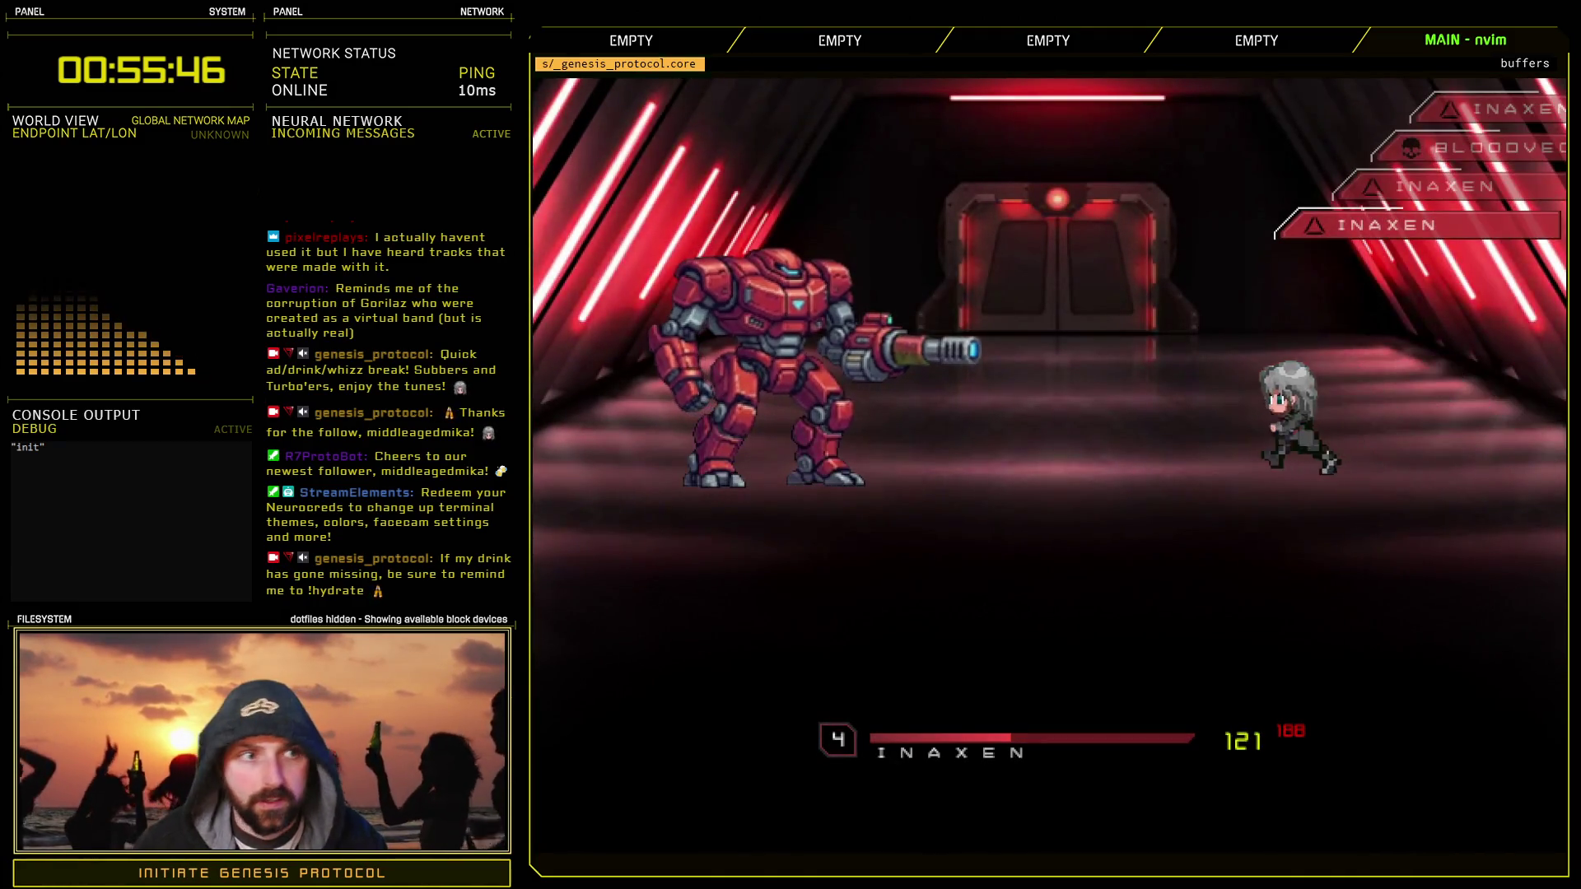
Flee the Test Battle troop test, close the Database, and reopen the Script Editor
key("Up")
key("Return")
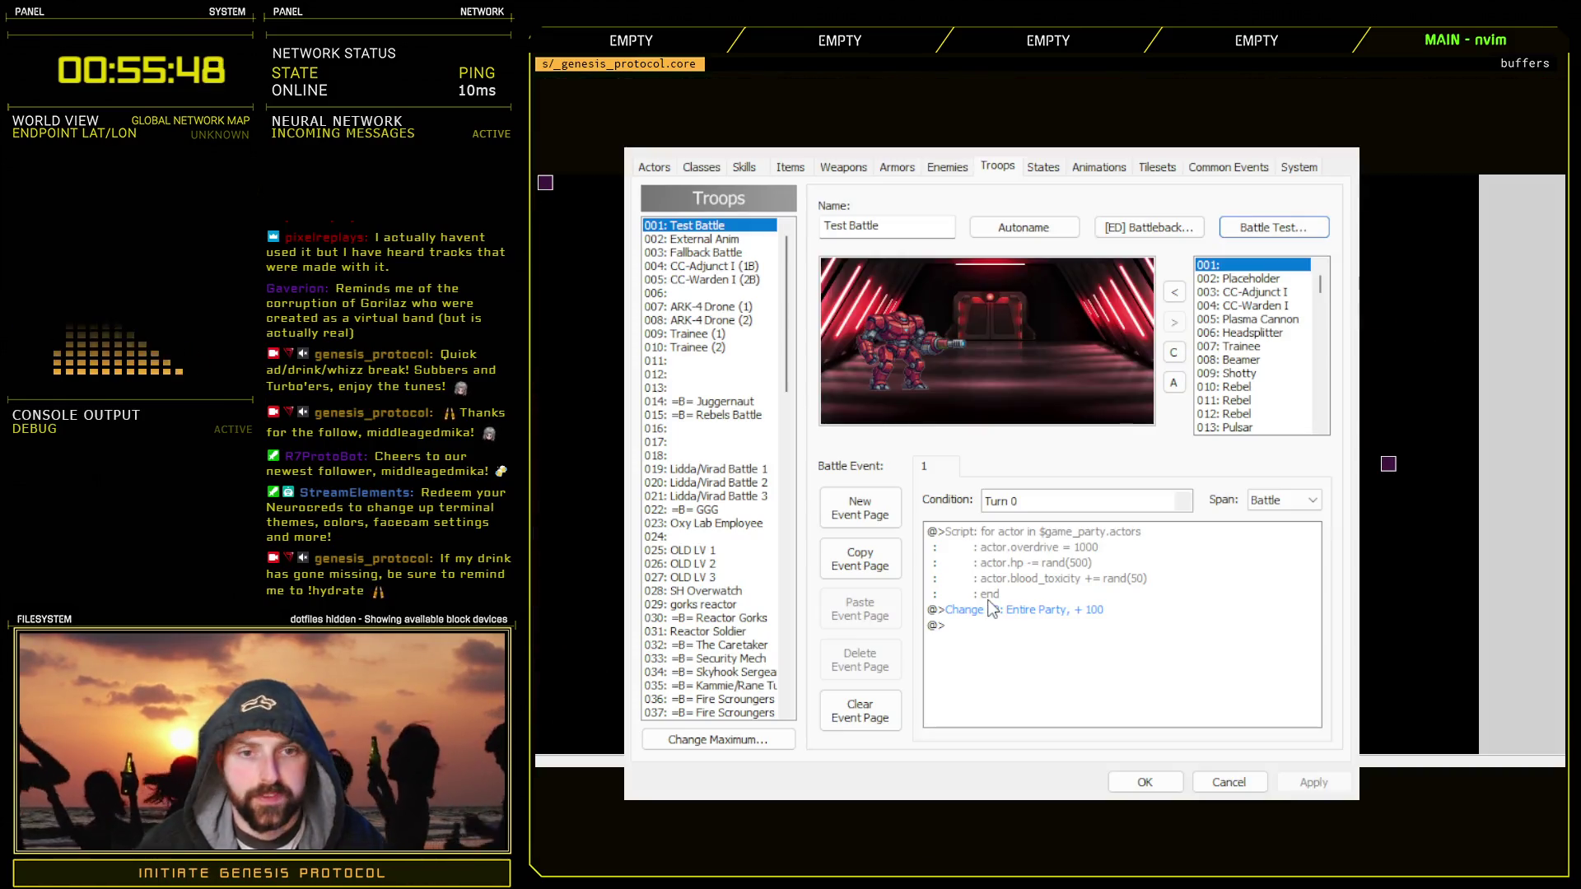
left_click(1162, 787)
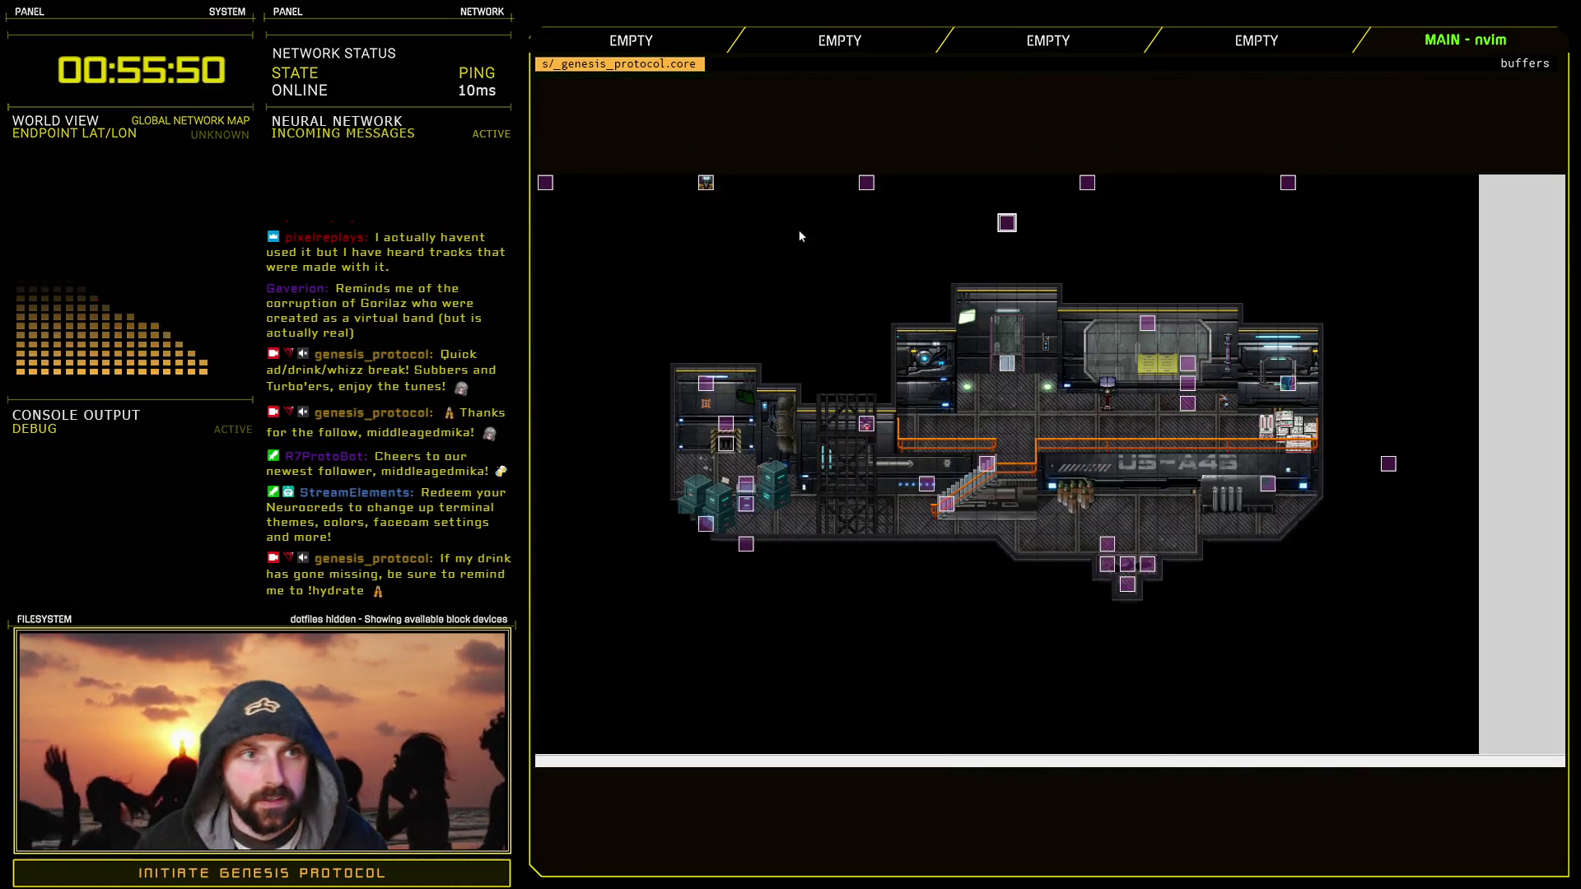
key("F11")
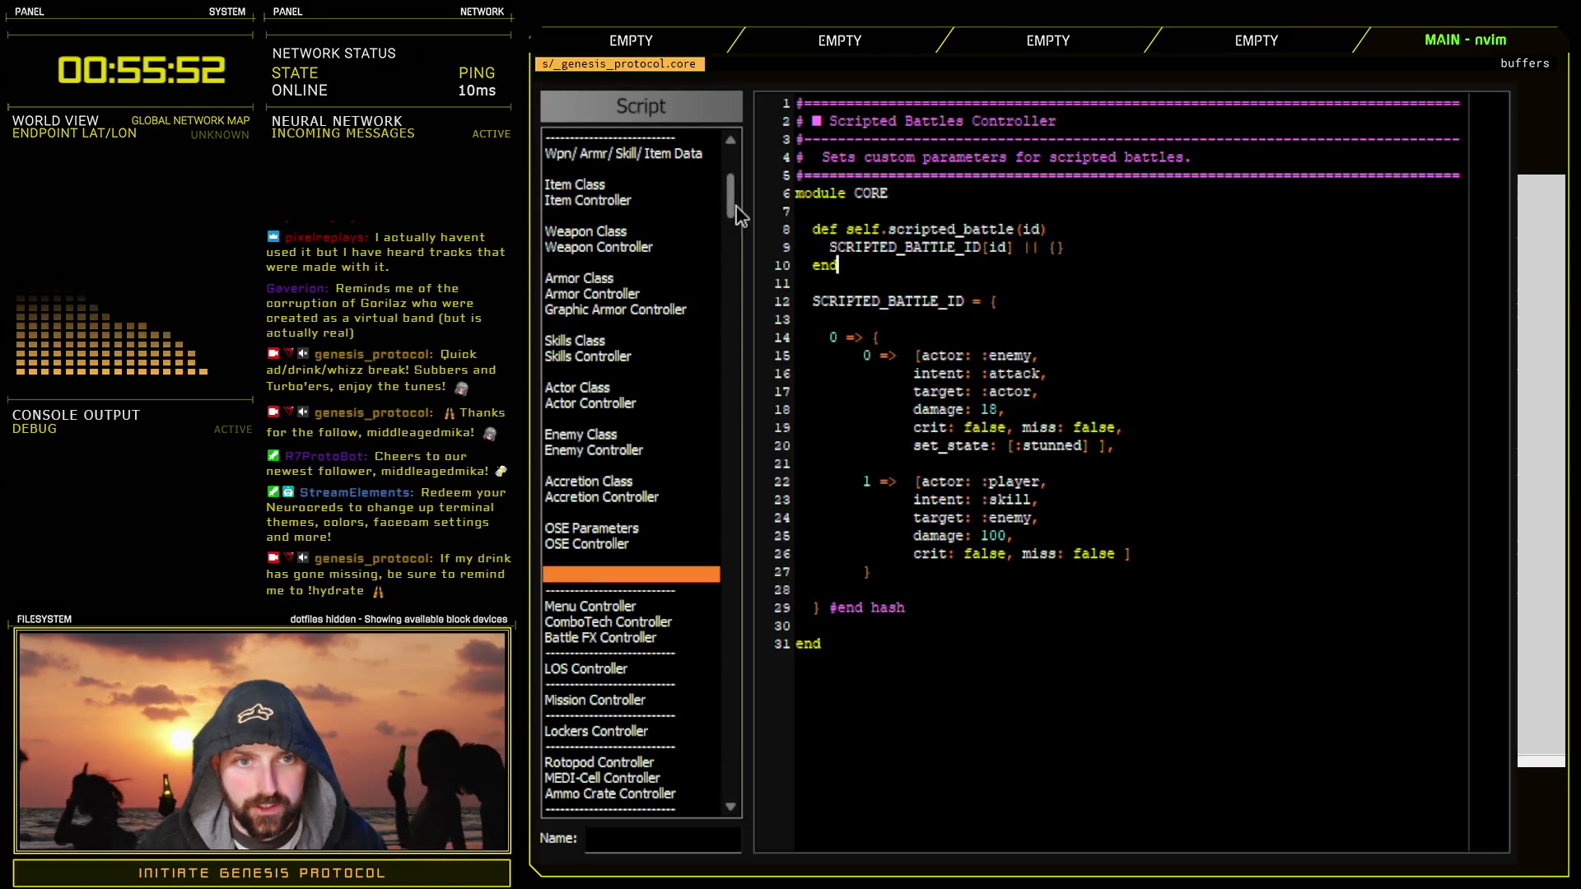
Insert blank lines after the scripted_battle method's end on line 10
left_click_drag(888, 222, 1042, 221)
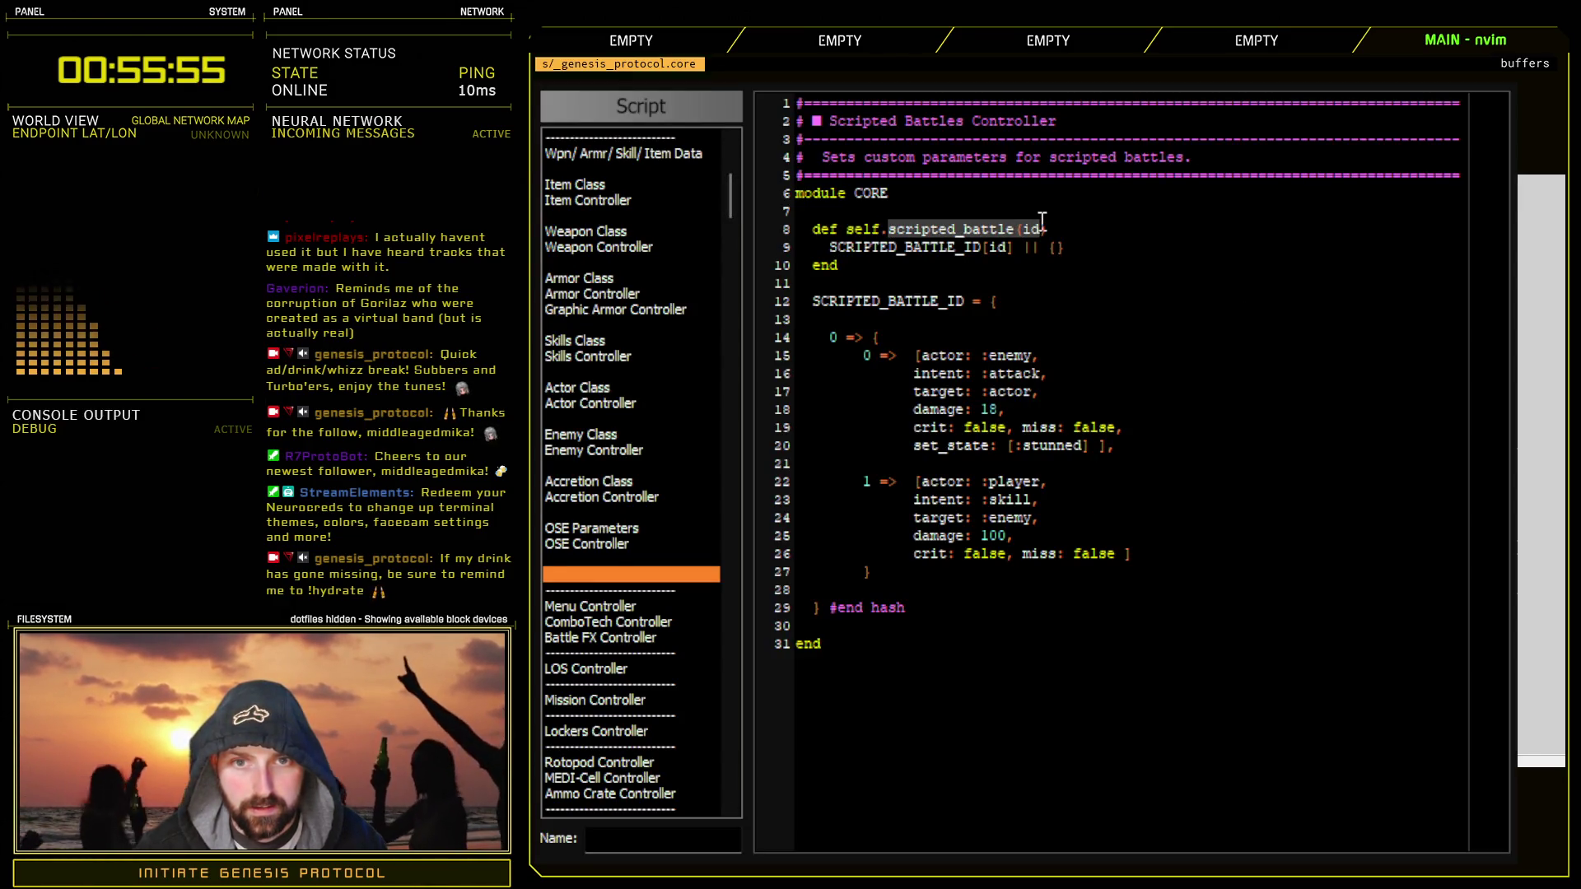
left_click(852, 264)
key("Return")
key("Return")
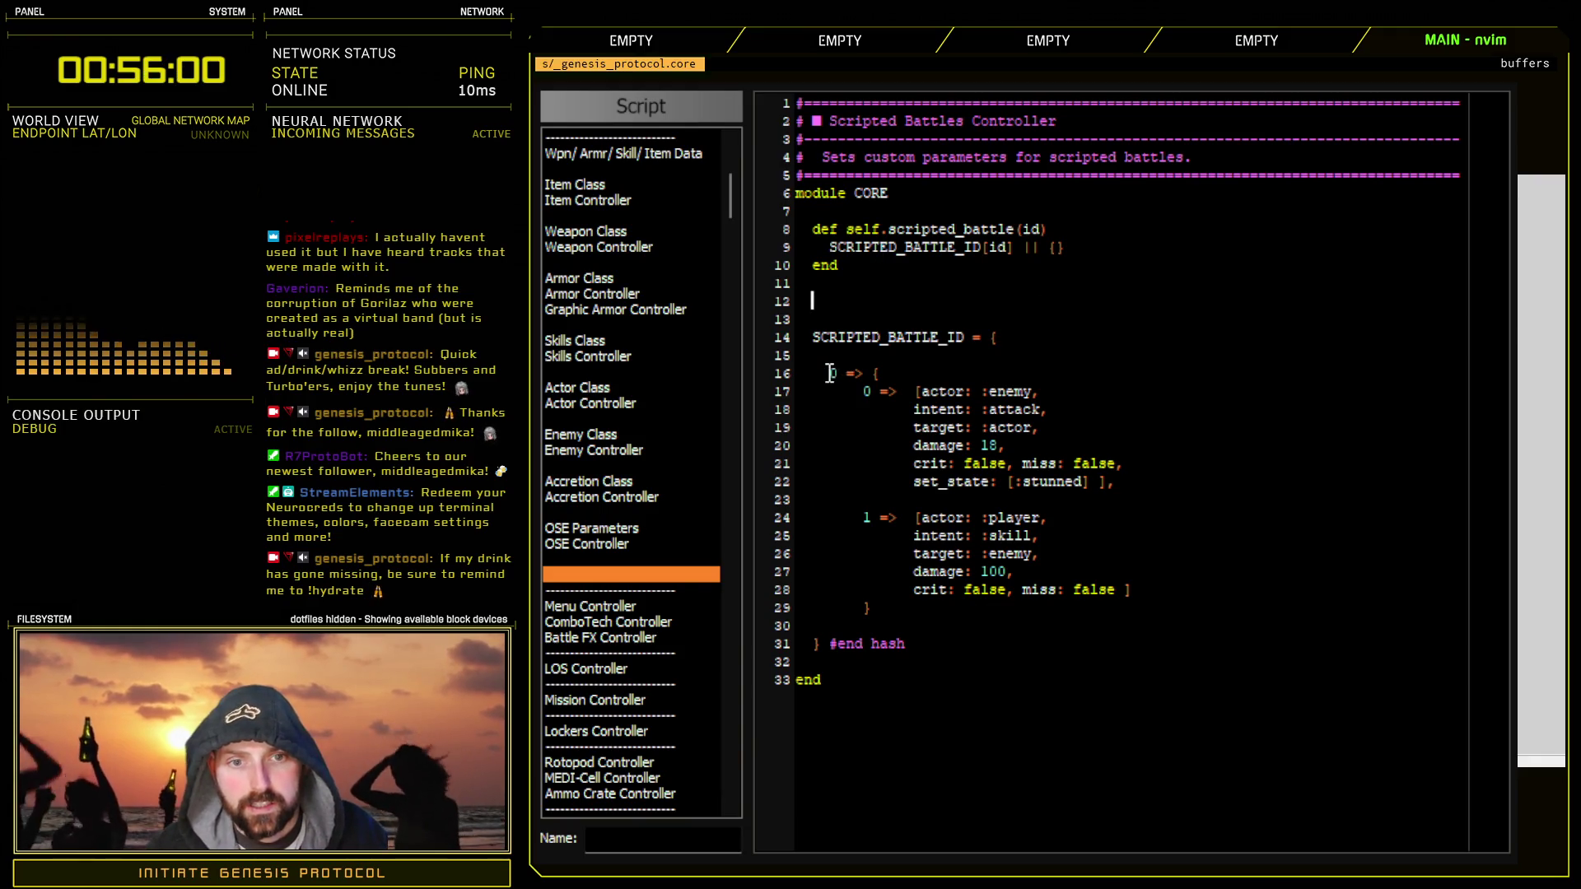
Review the battle 0 entry in the hash, then close the scripts back to the map
left_click_drag(830, 373, 902, 624)
left_click(921, 607)
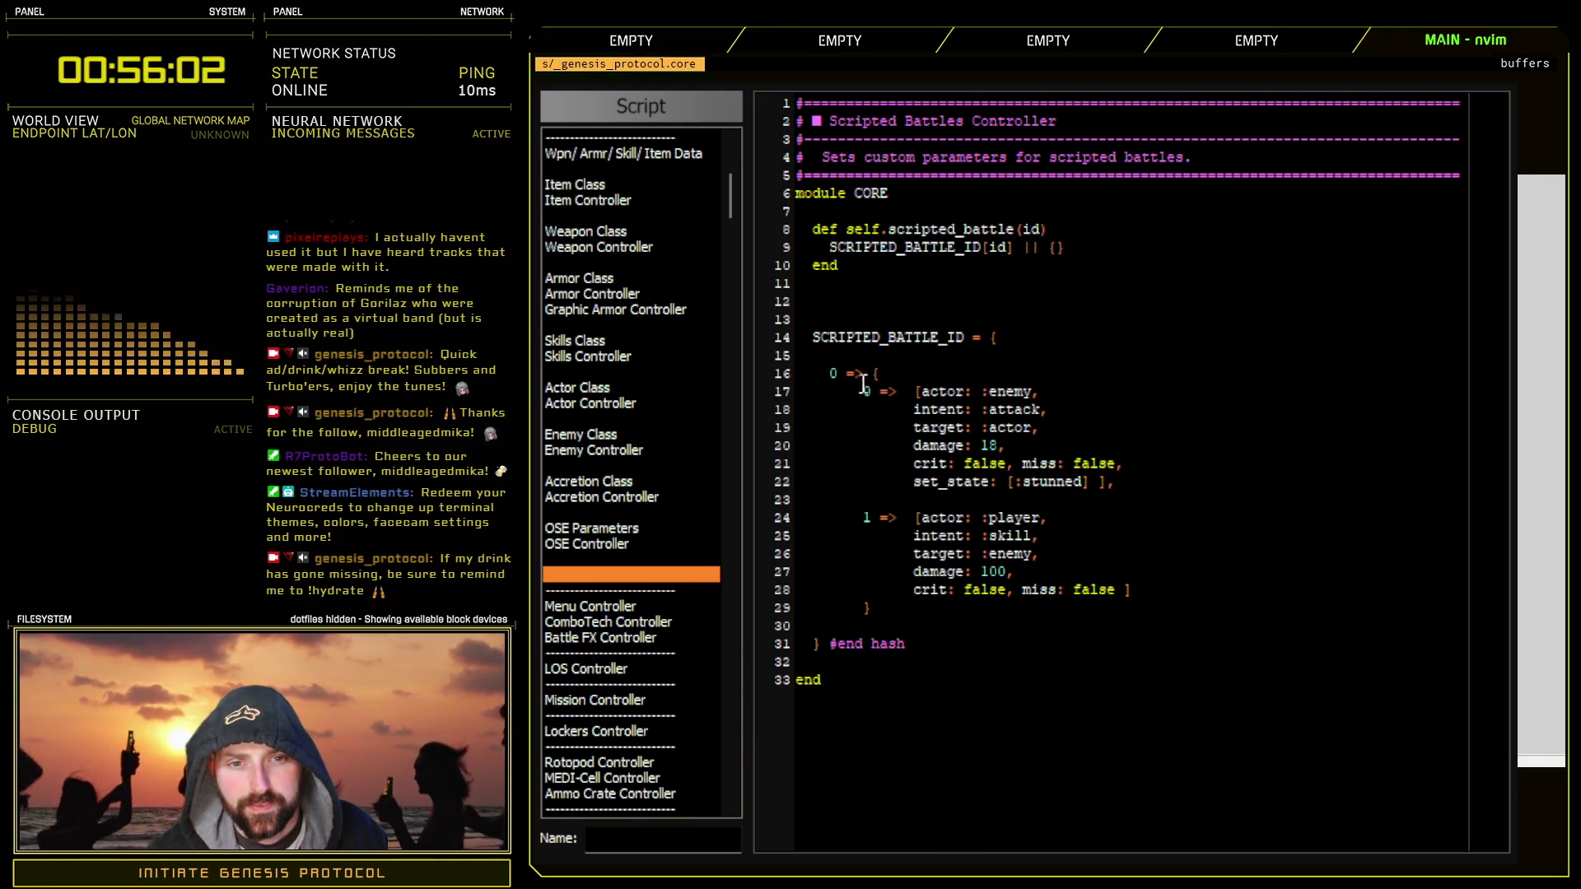
left_click(840, 375, "shift")
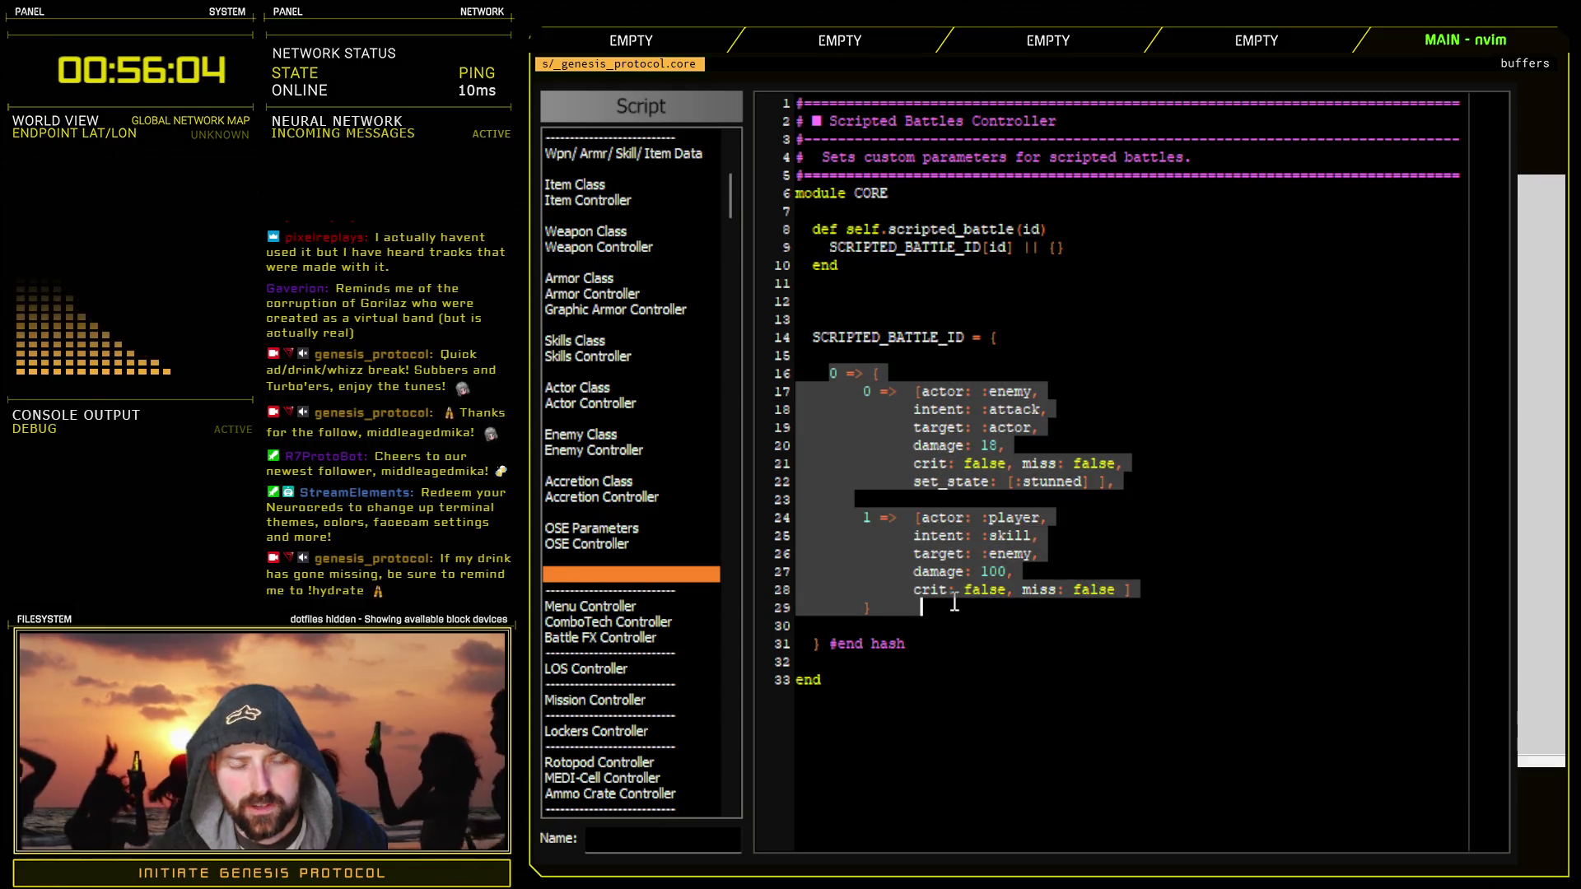
left_click(839, 375)
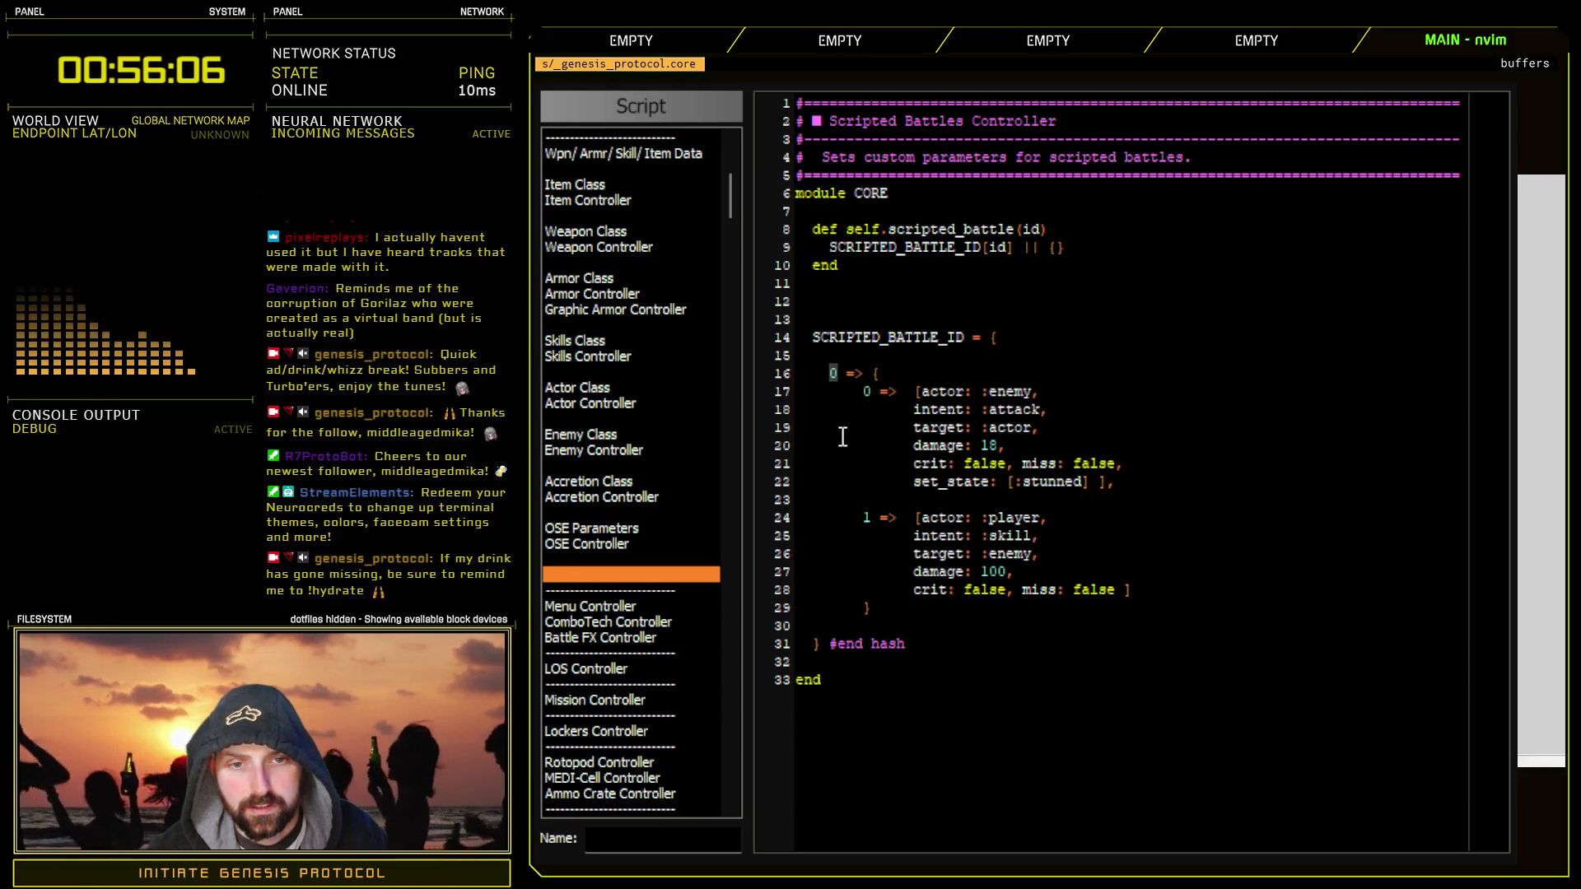
key("Escape")
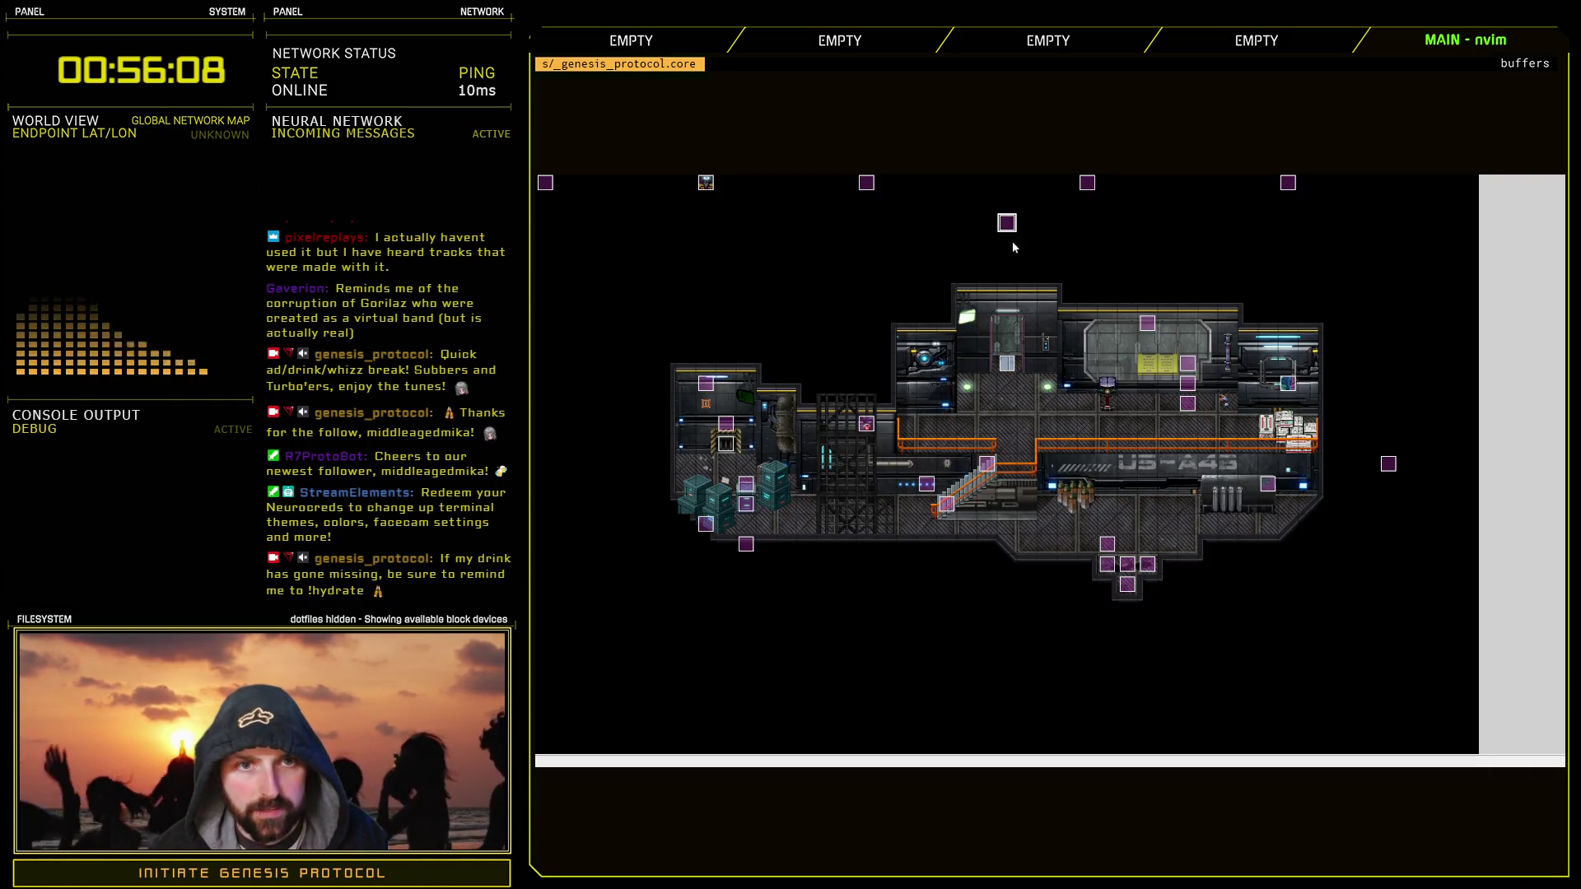
double_click(1272, 434)
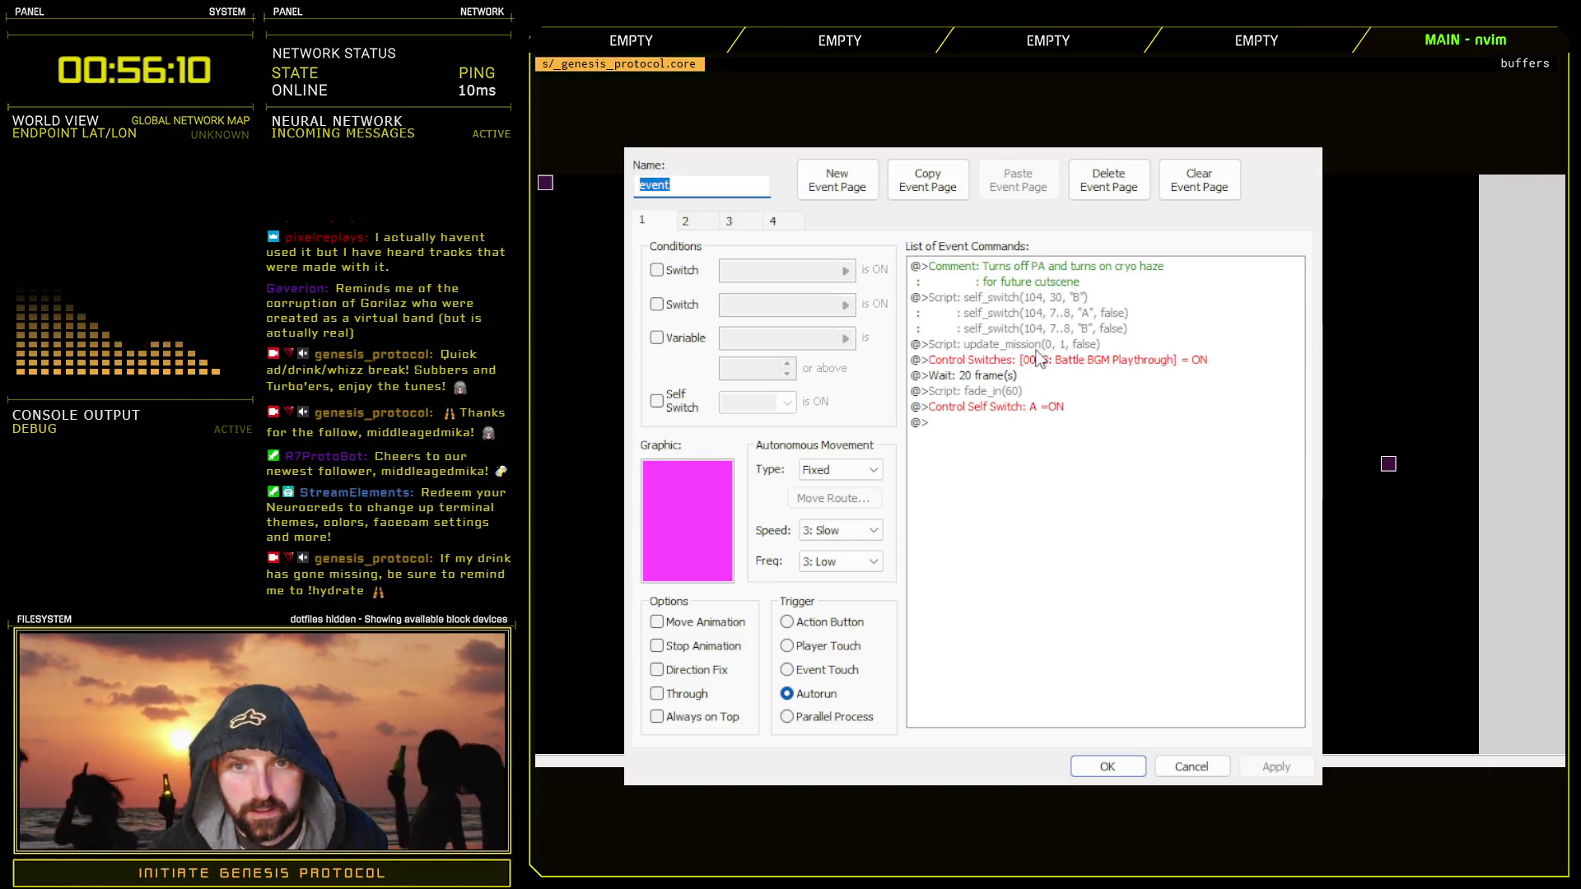
left_click(729, 222)
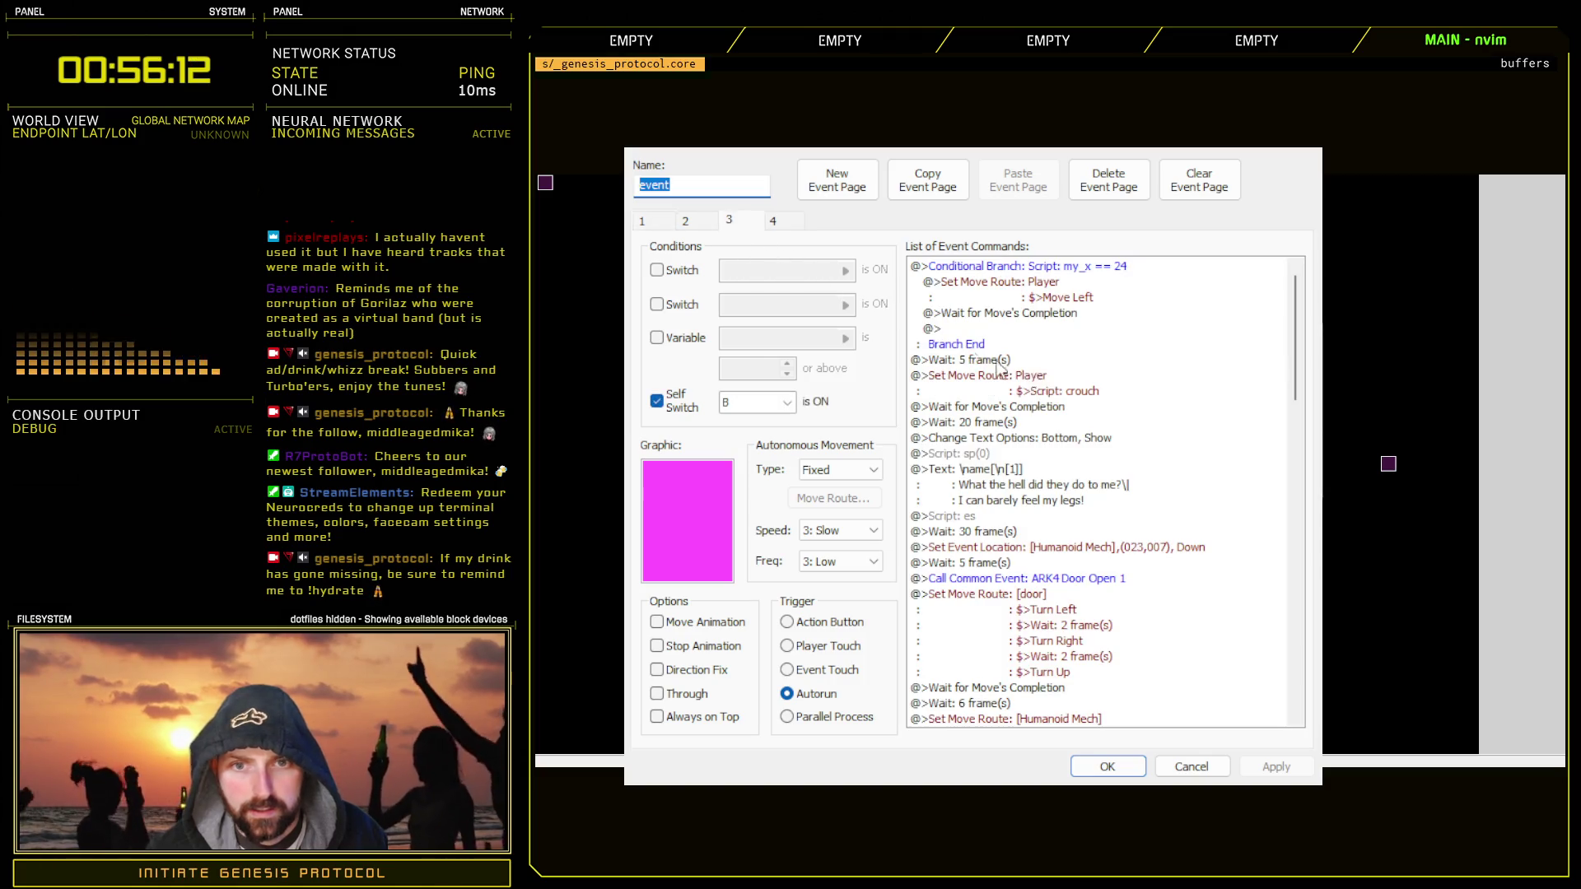
scroll(1000, 369, "down", 4)
scroll(1070, 374, "down", 4)
scroll(1088, 377, "down", 8)
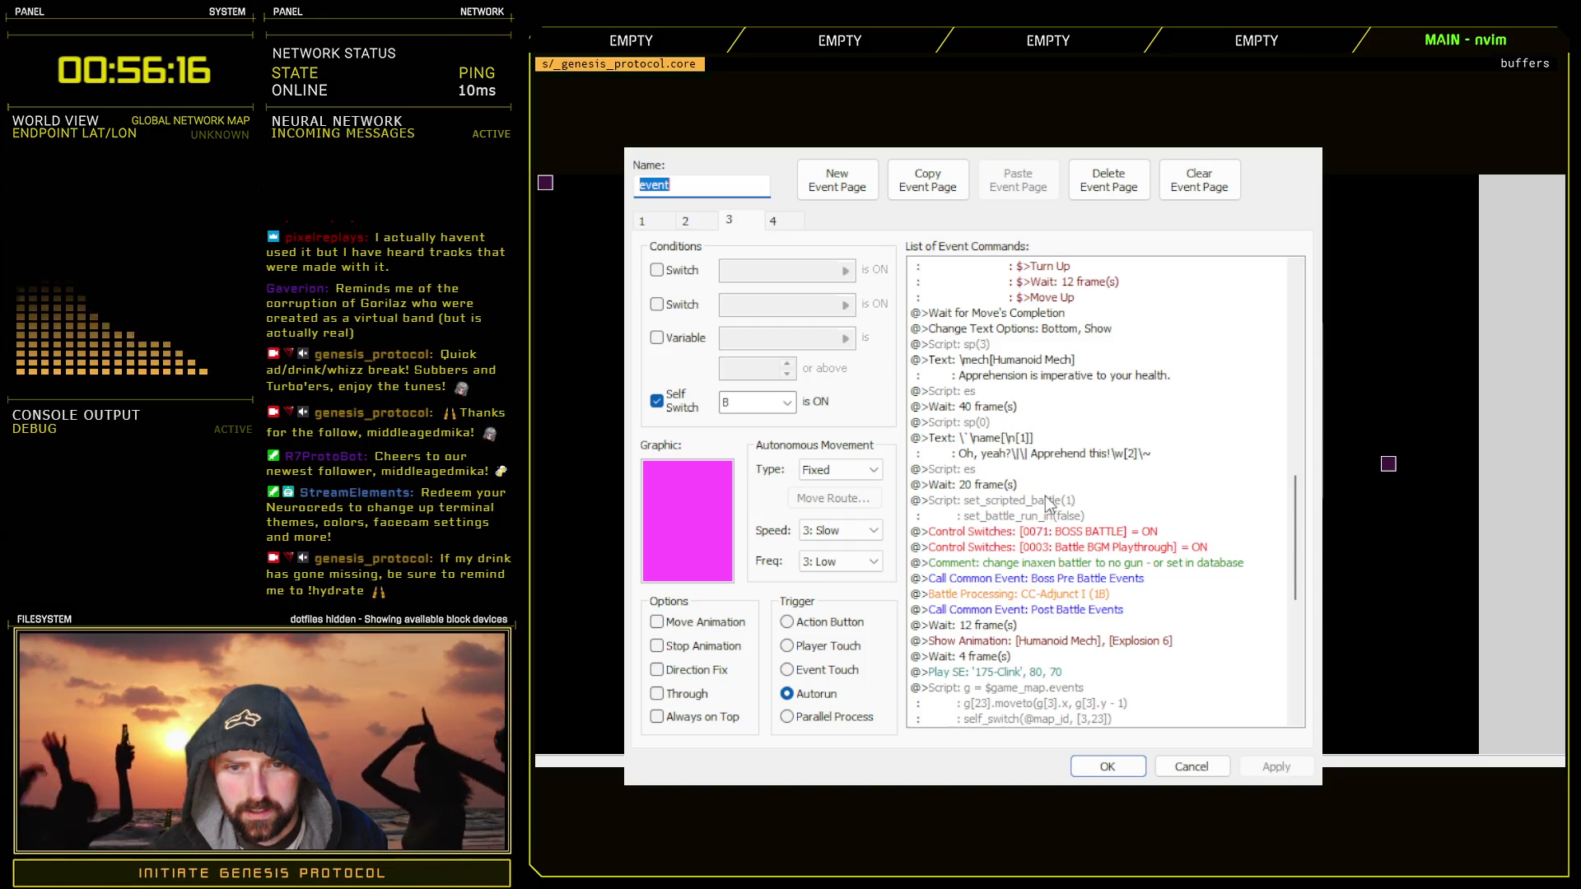
left_click(1048, 502)
double_click(1068, 512)
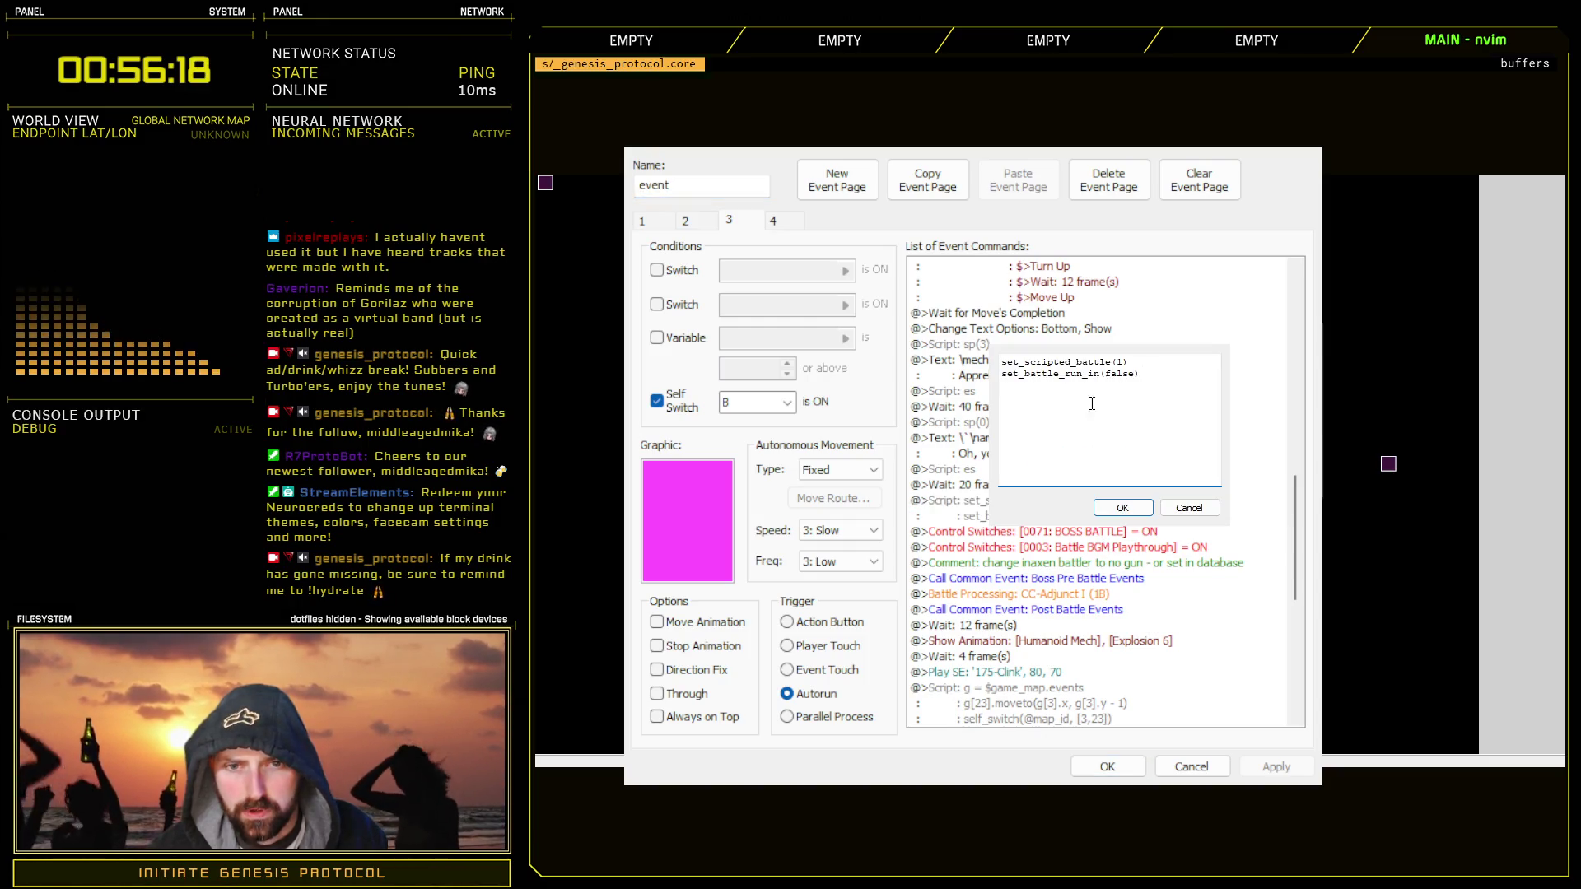
left_click(1189, 508)
left_click(1194, 765)
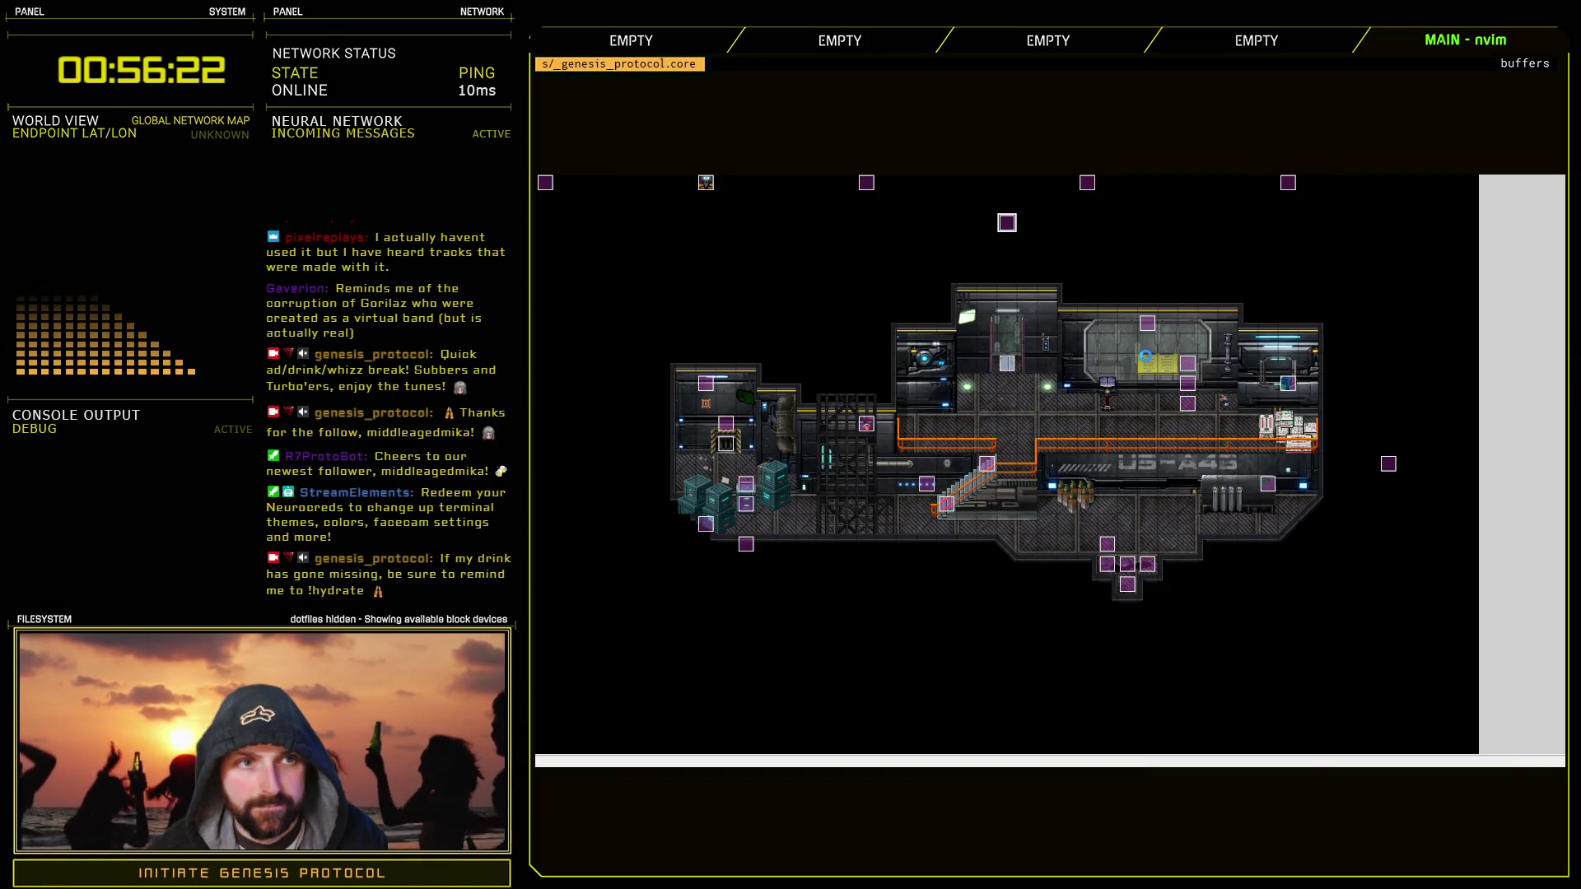
Change the first battle entry's key on line 16 from 0 to 1 and review its steps
key("F11")
left_click(831, 375)
key("BackSpace")
type("1")
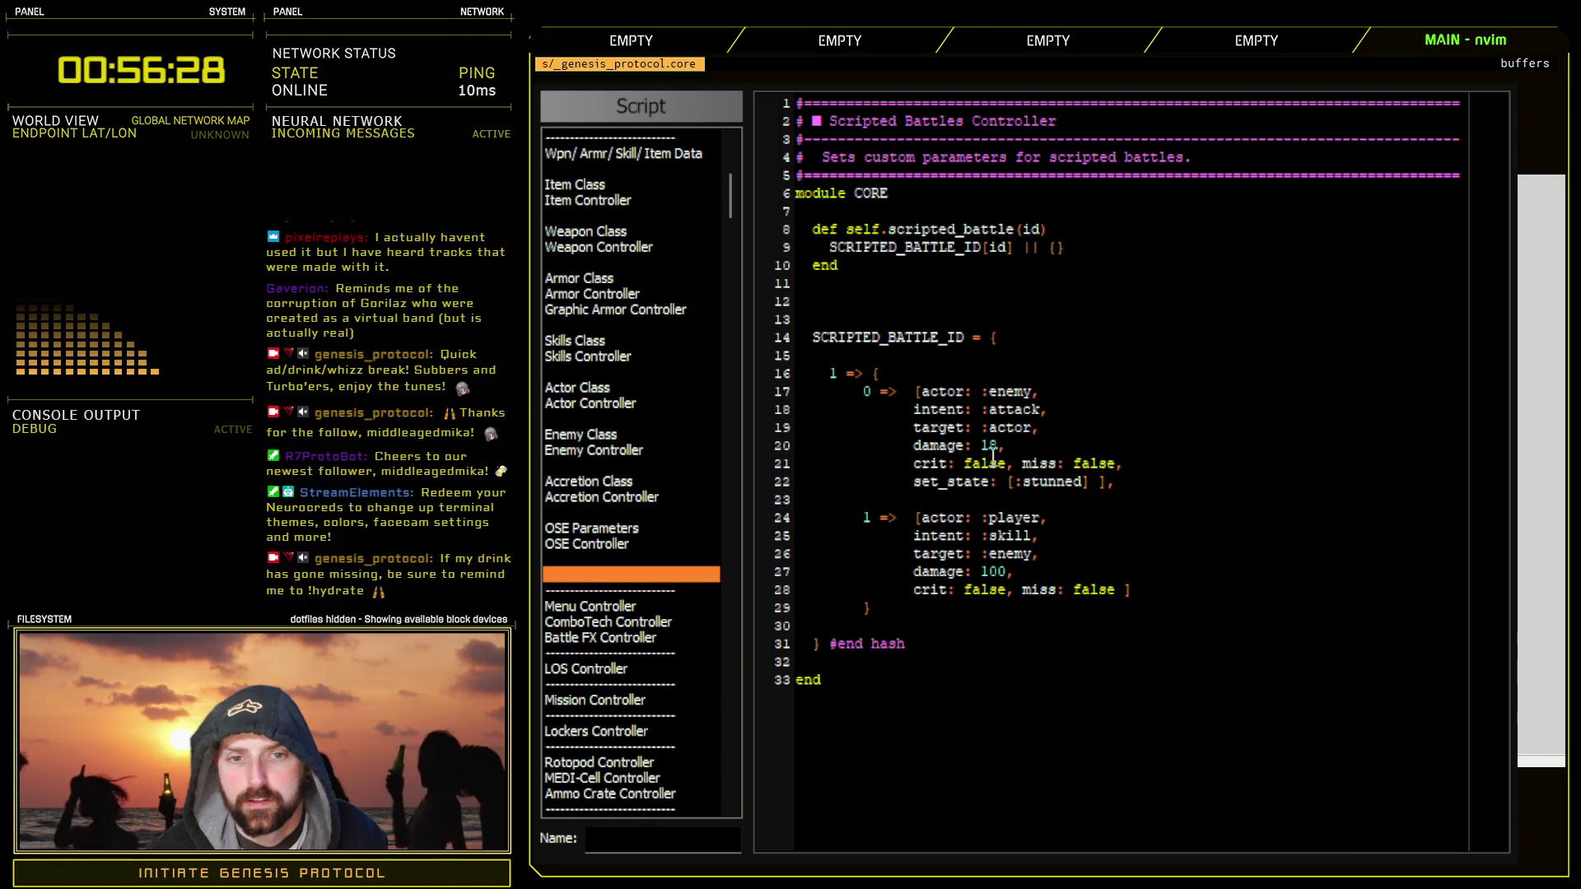
left_click(833, 373)
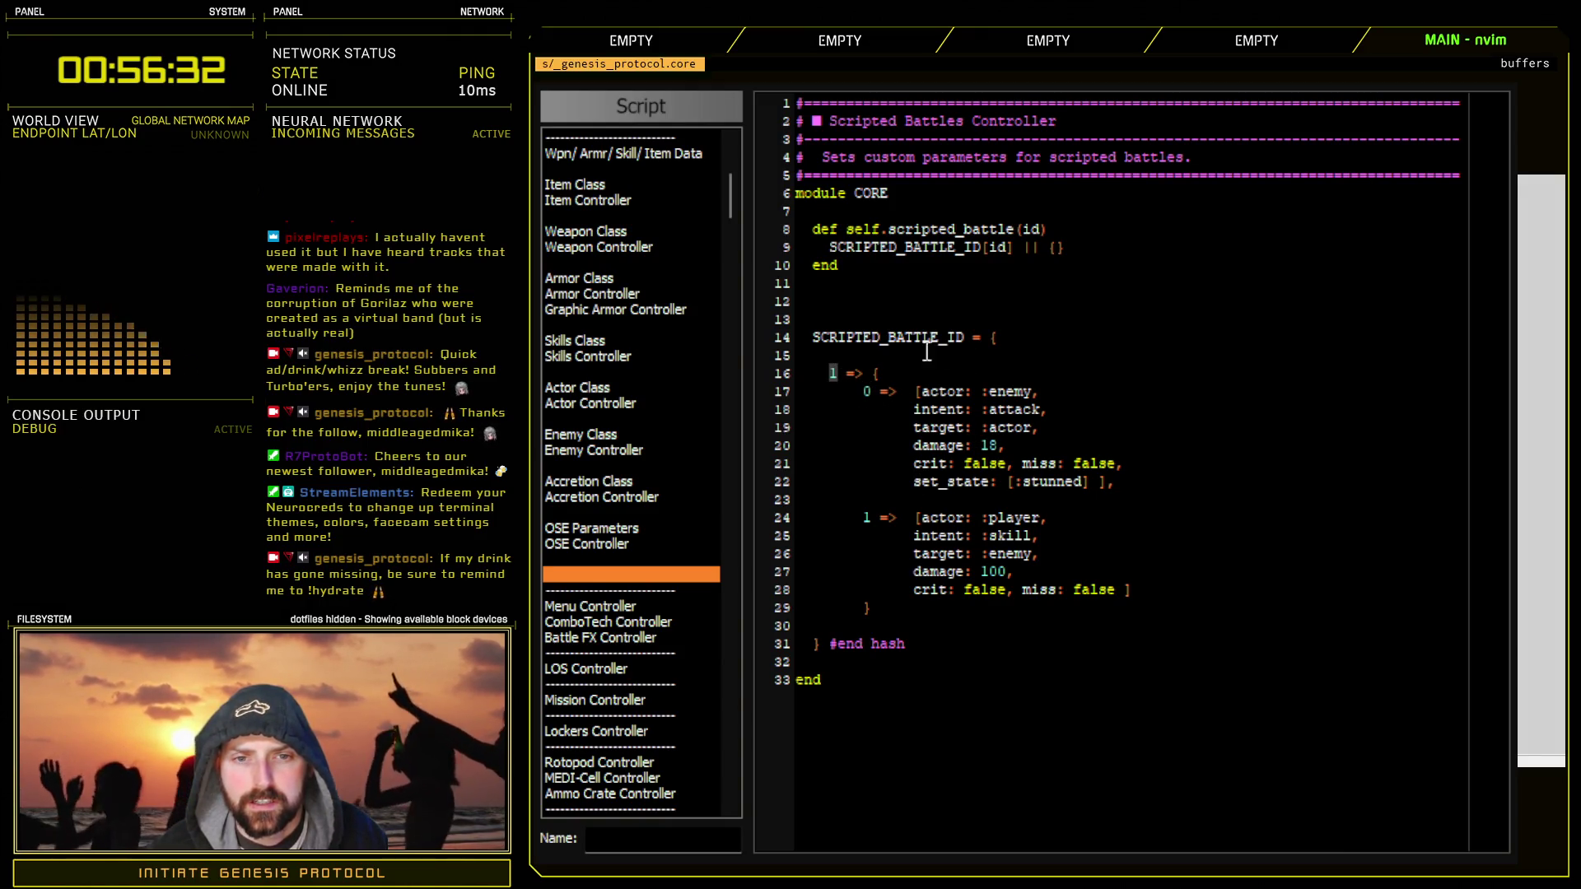
double_click(926, 344)
left_click(866, 391)
left_click(864, 519)
left_click_drag(910, 396, 1050, 488)
left_click(1132, 490)
left_click(1147, 479)
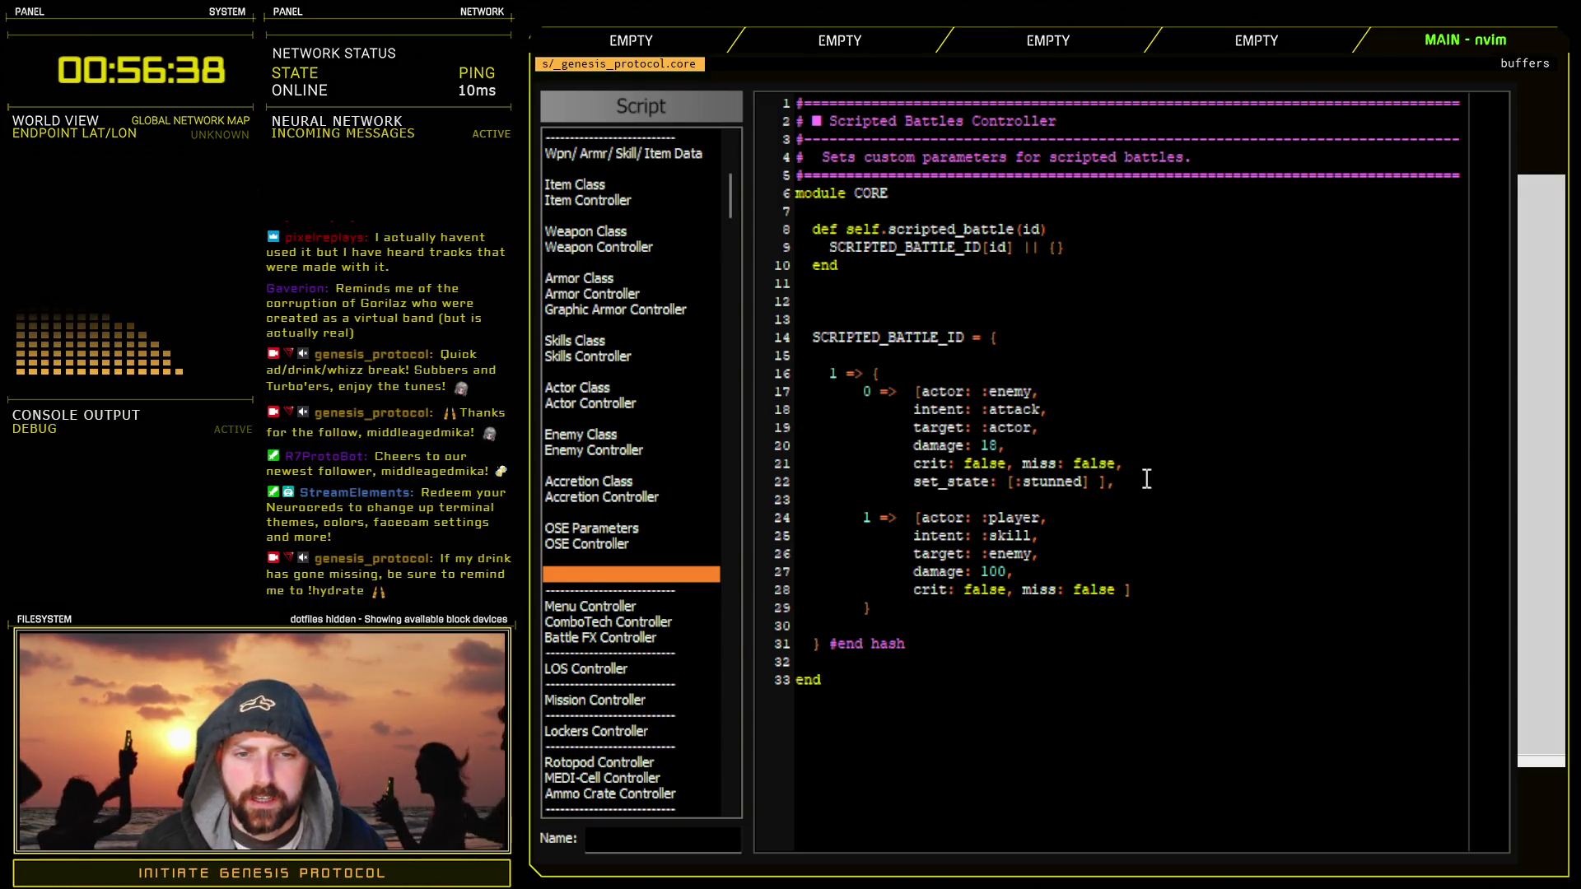
Name the new script 'Scripted Battle Controller'
left_click(643, 831)
type("Script")
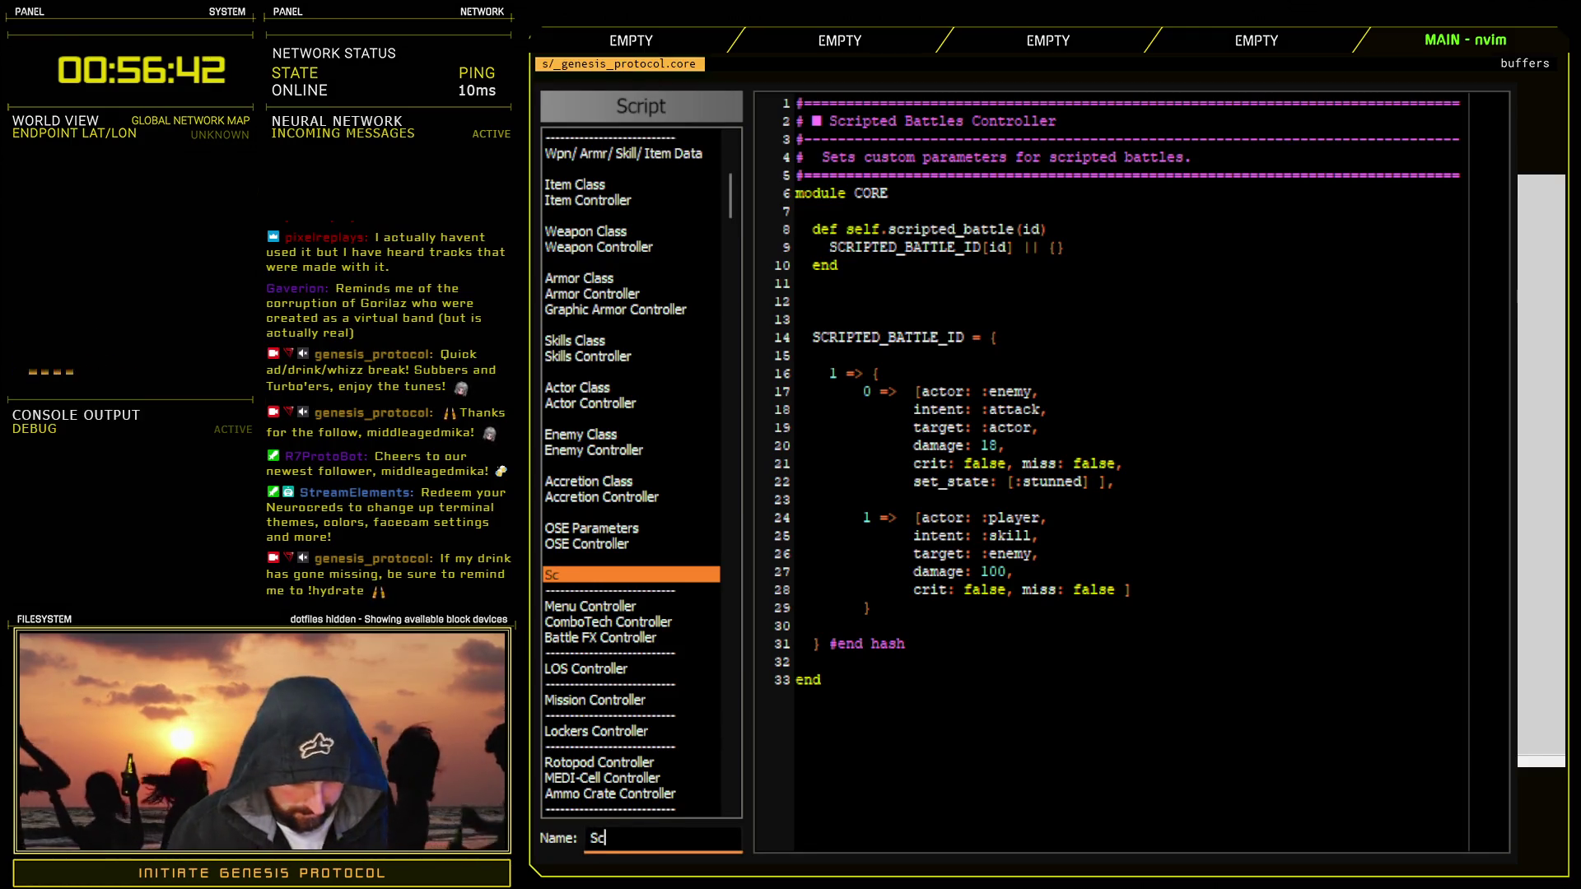
type("ed Battle Controller")
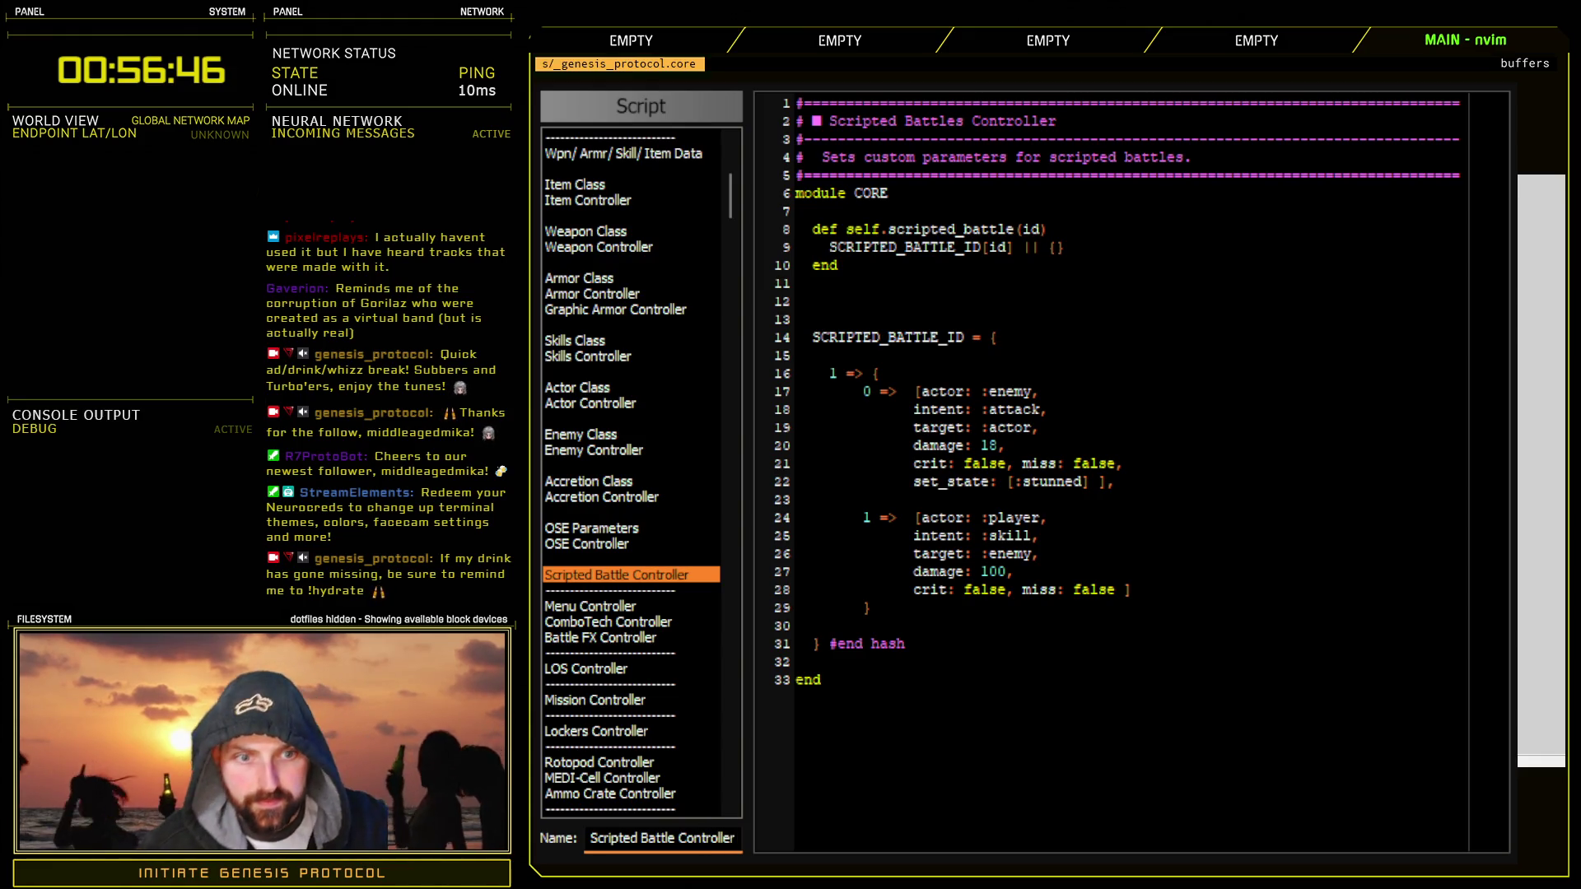
key("Tab")
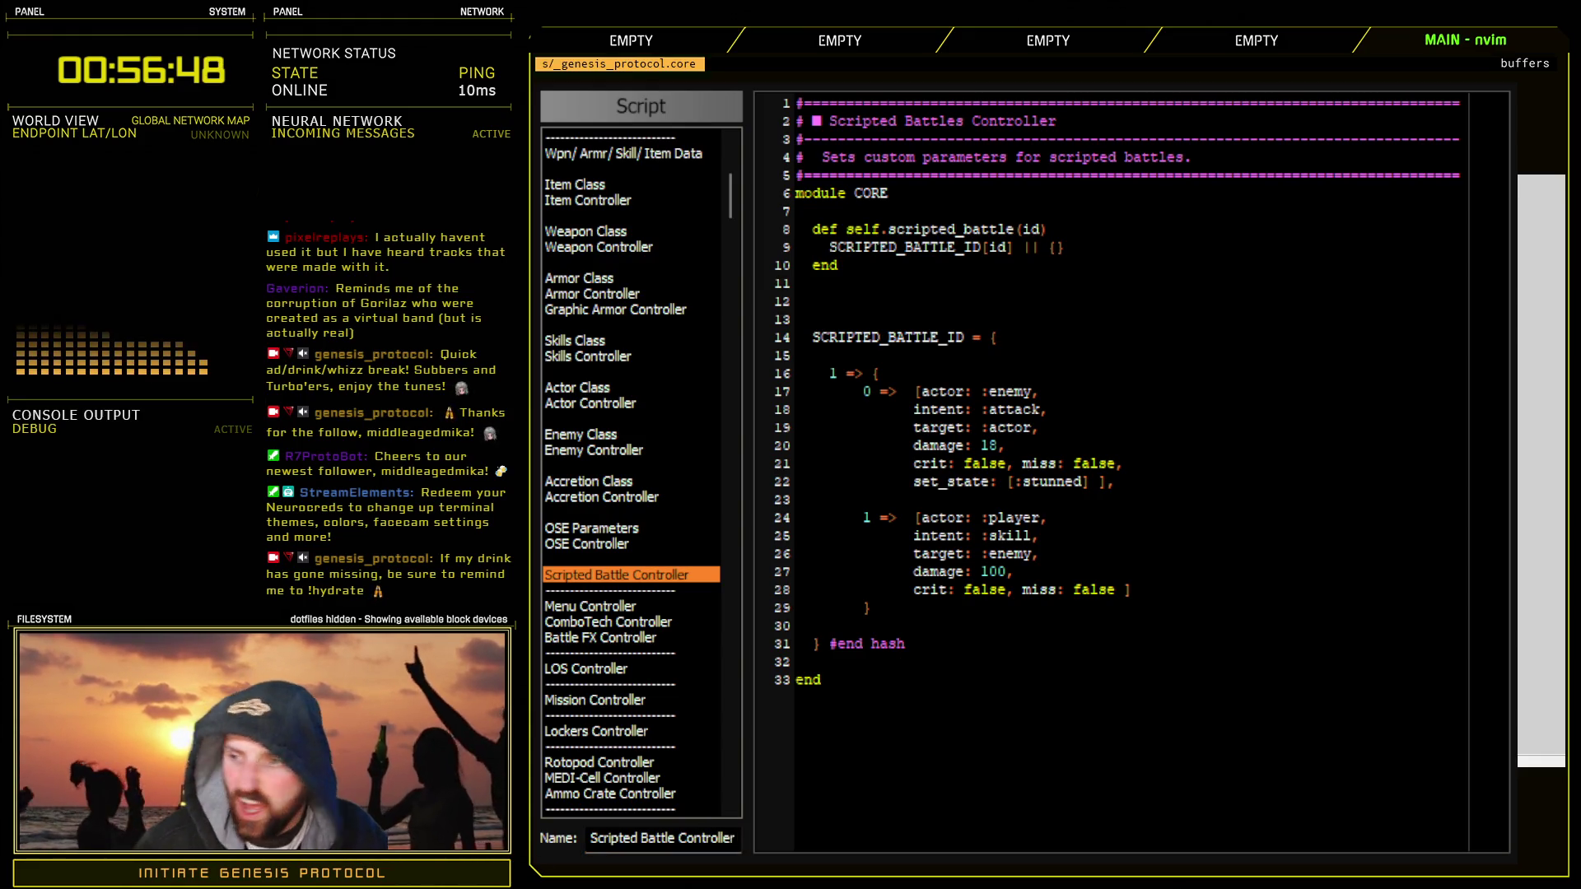
key("alt+Tab")
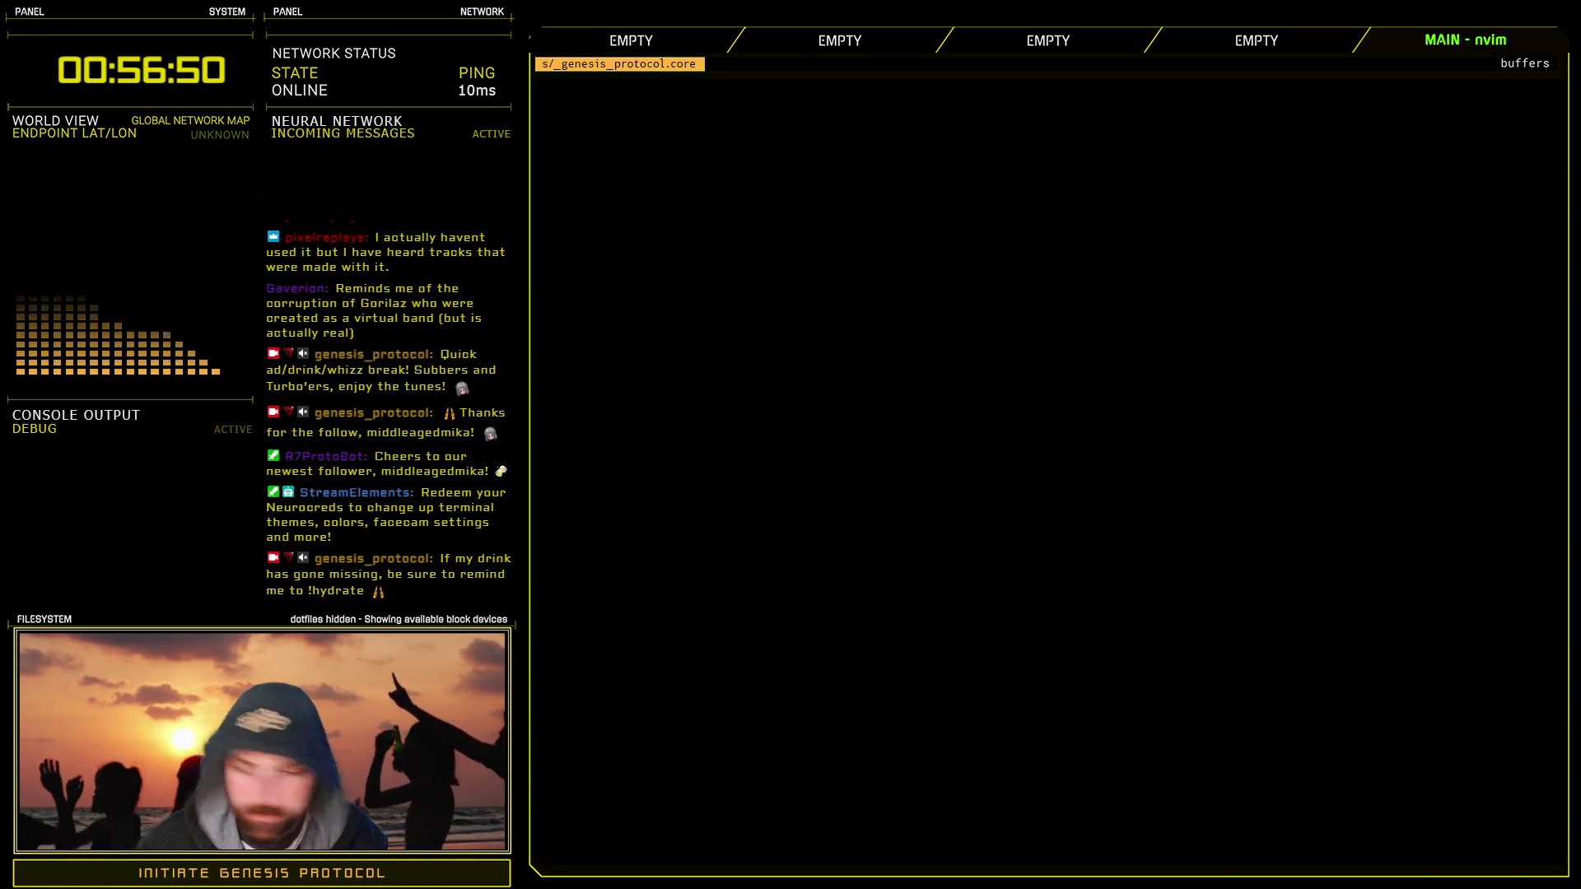
Read the ScriptedBattleController responsibilities on lines 39–44 in nvim, then return to the Script Editor
scroll(808, 545, "down", 6)
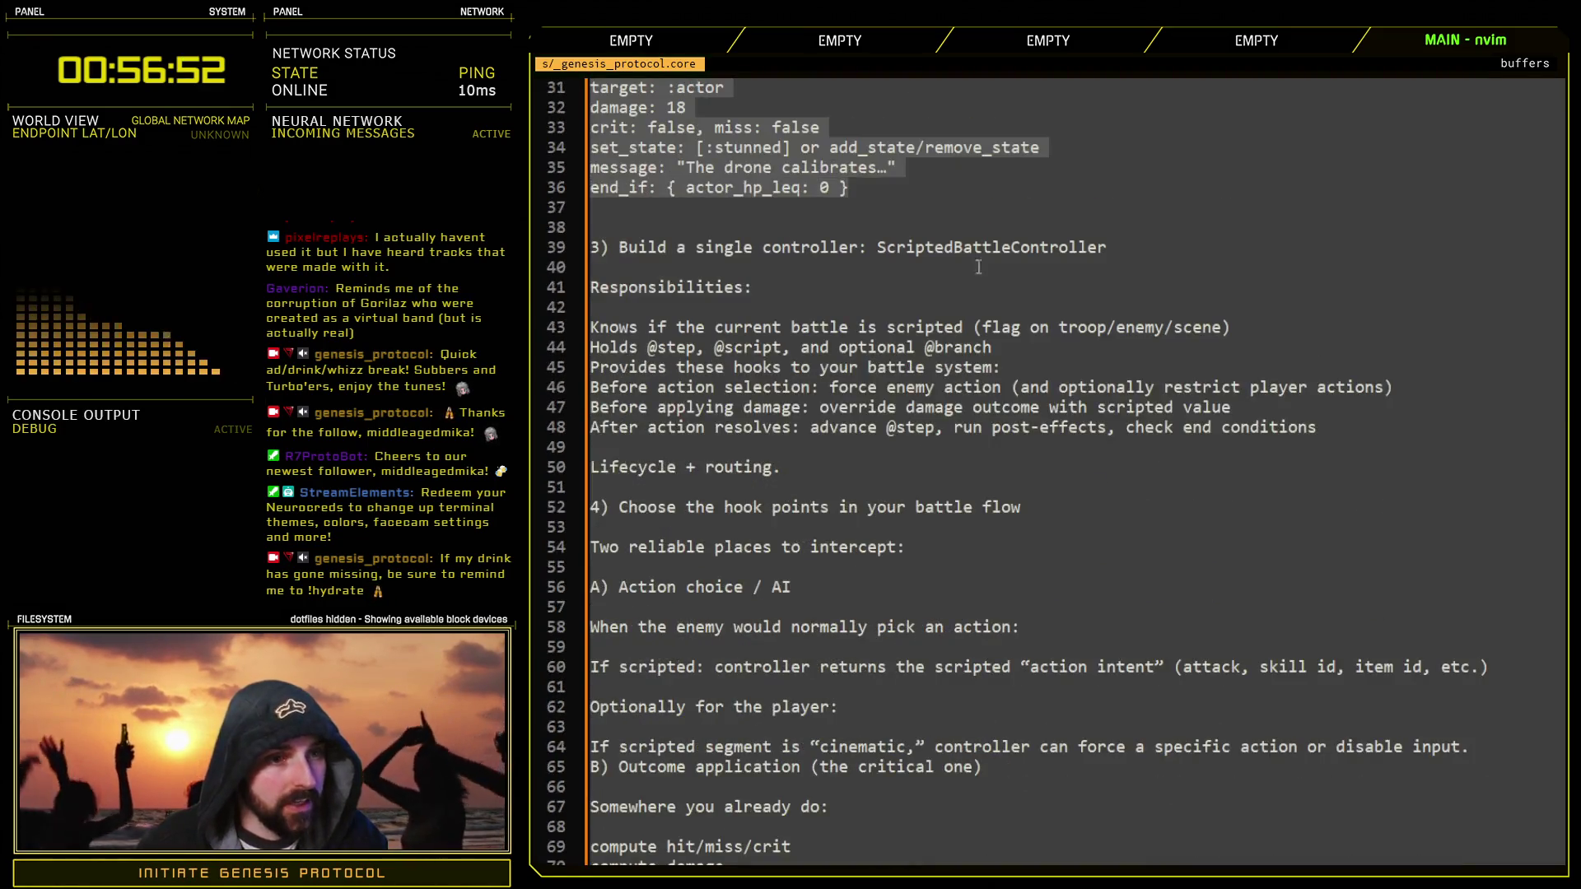
left_click(953, 247)
left_click_drag(755, 251, 1067, 247)
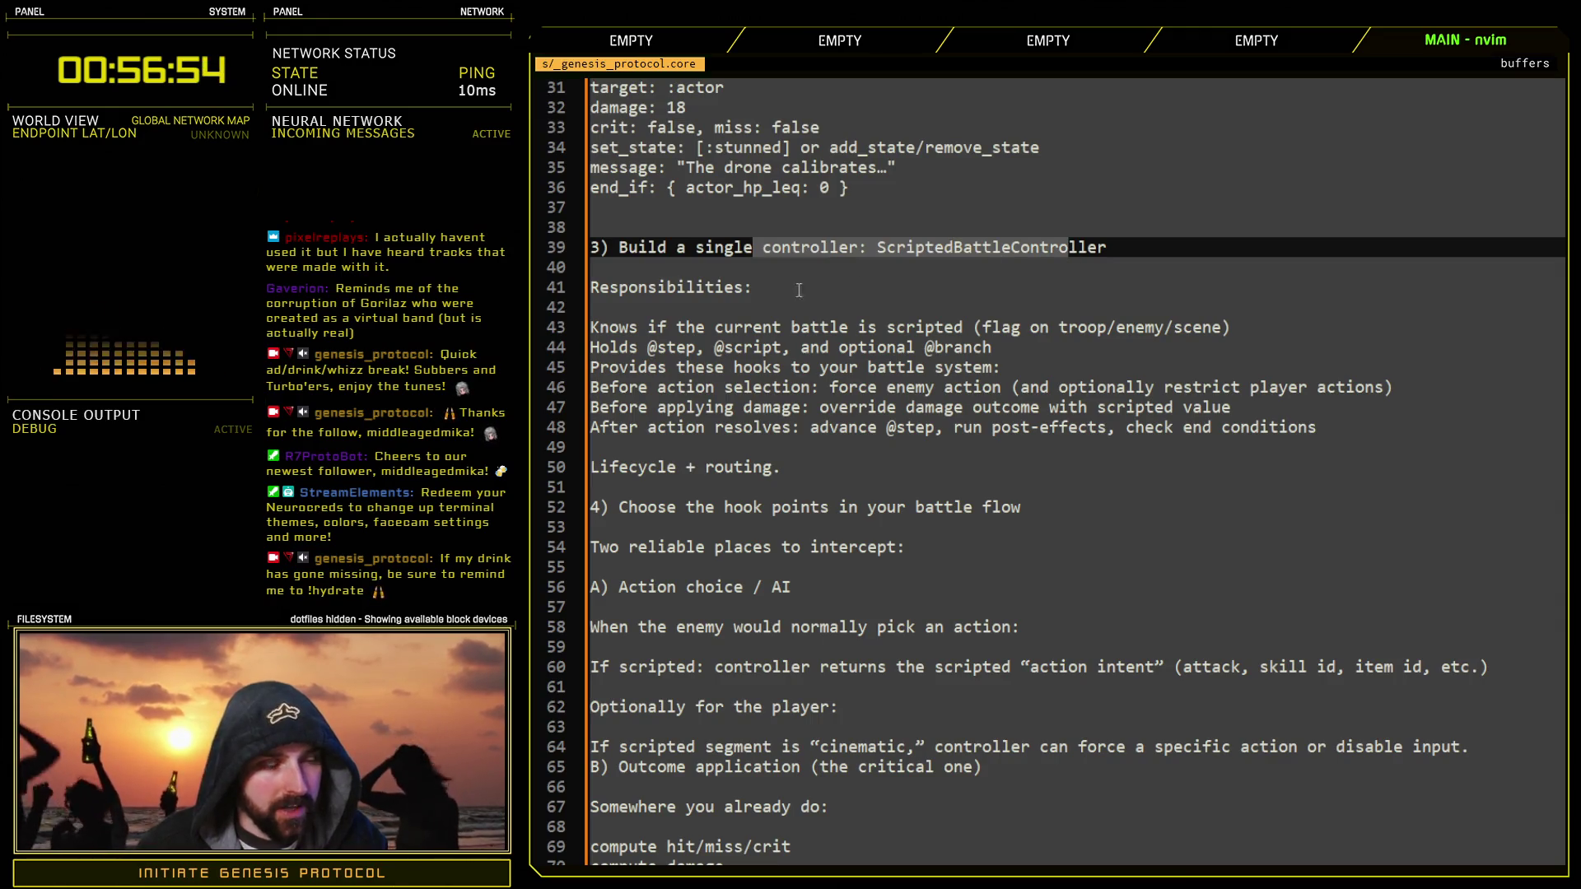
left_click(652, 328)
left_click_drag(651, 328, 1241, 324)
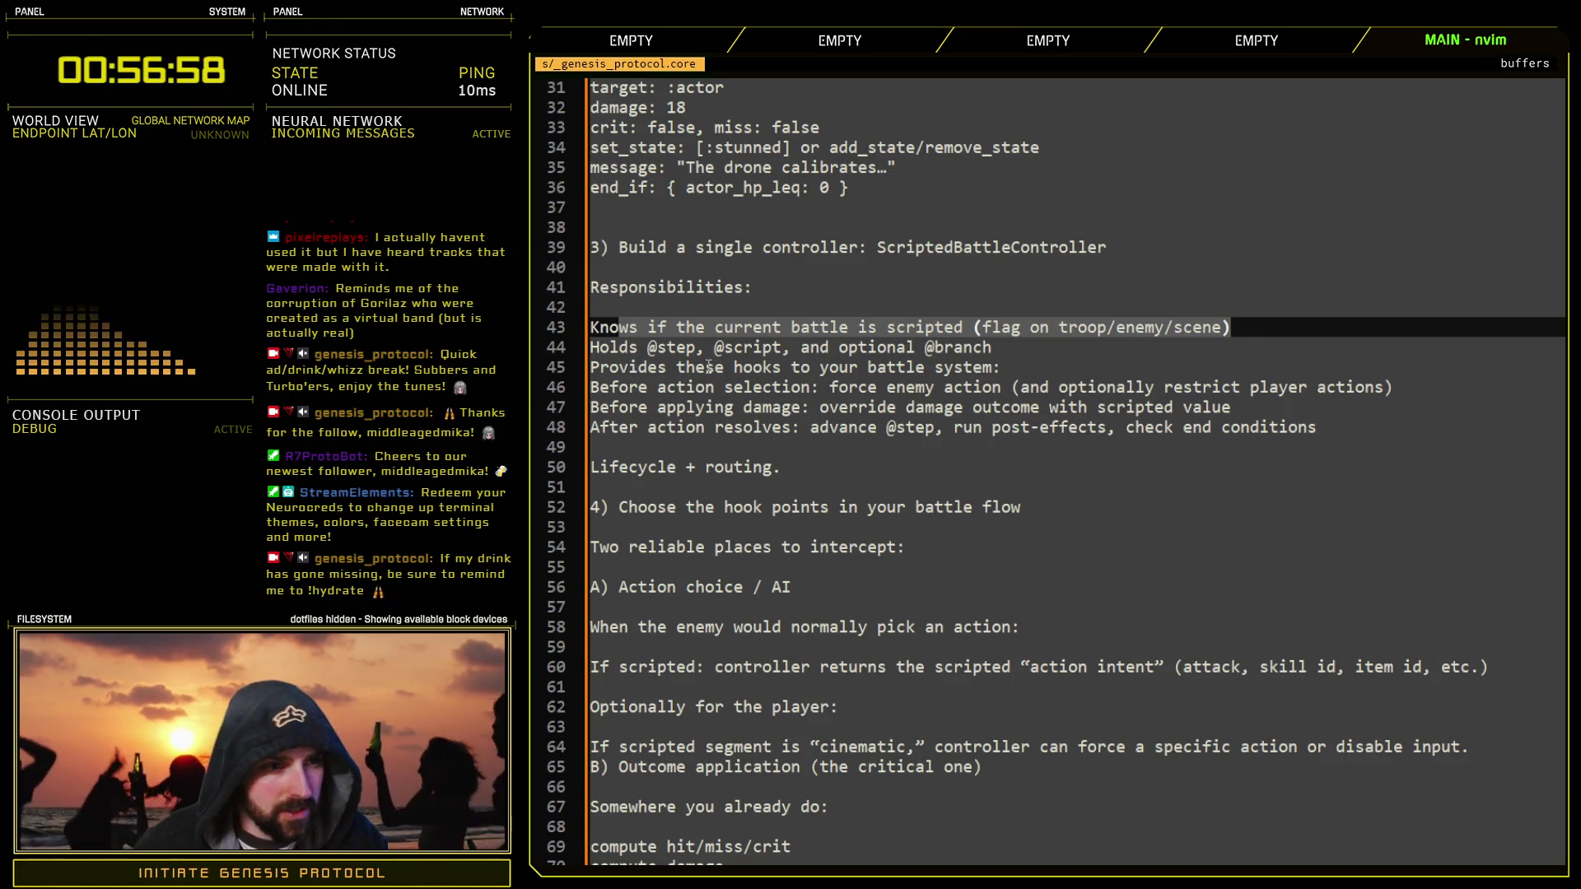
mouse_move(626, 348)
left_mouse_down()
mouse_move(994, 350)
mouse_move(669, 347)
mouse_move(799, 348)
left_mouse_up()
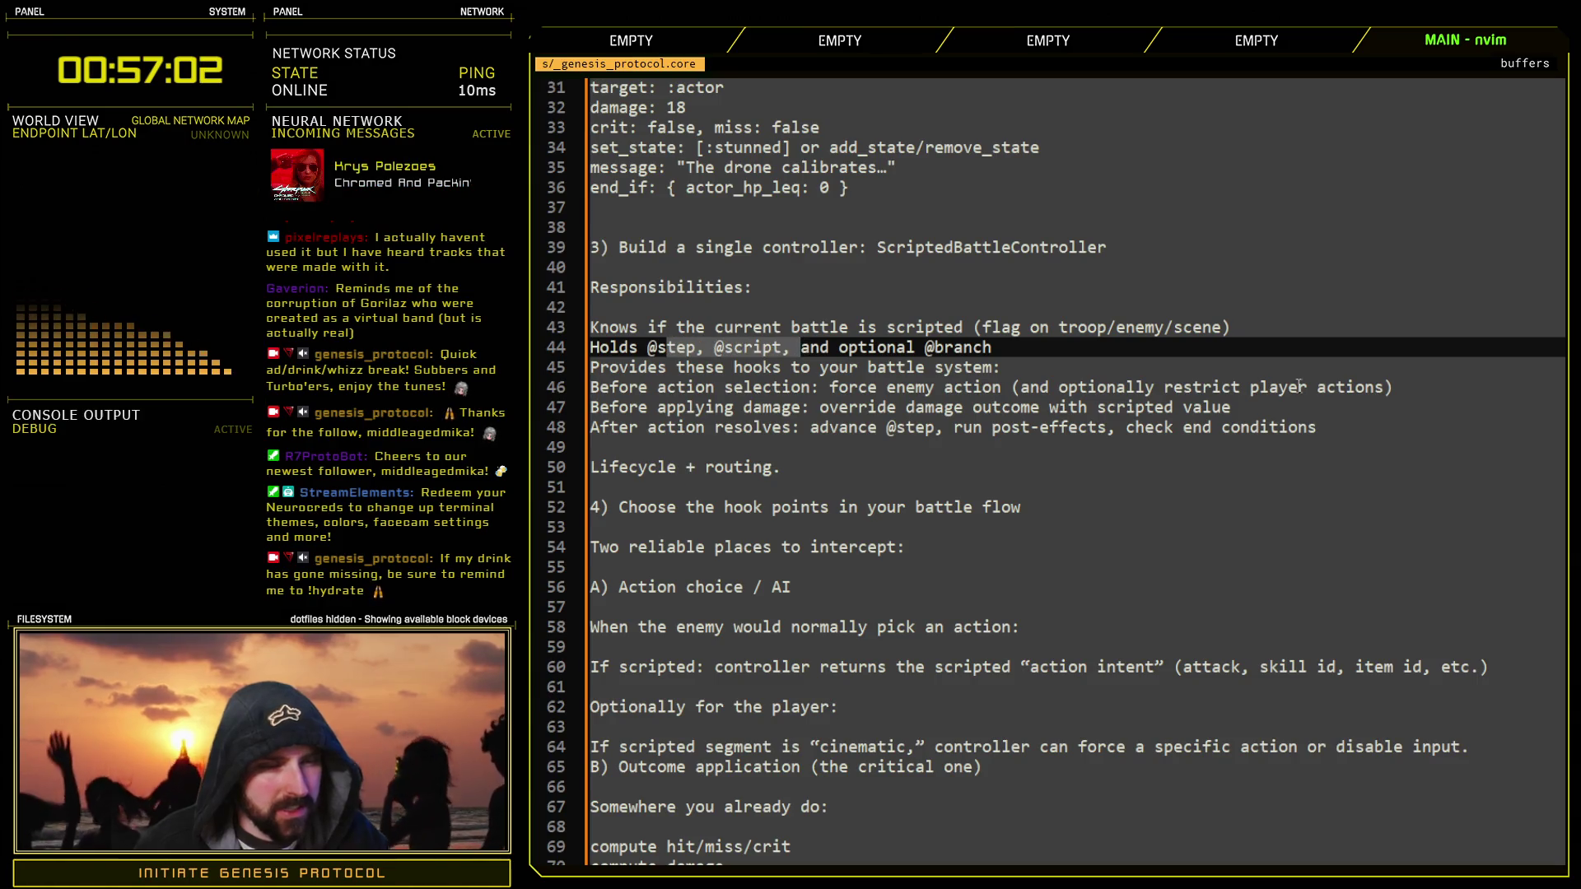
key("alt+Tab")
left_click_drag(730, 141, 734, 512)
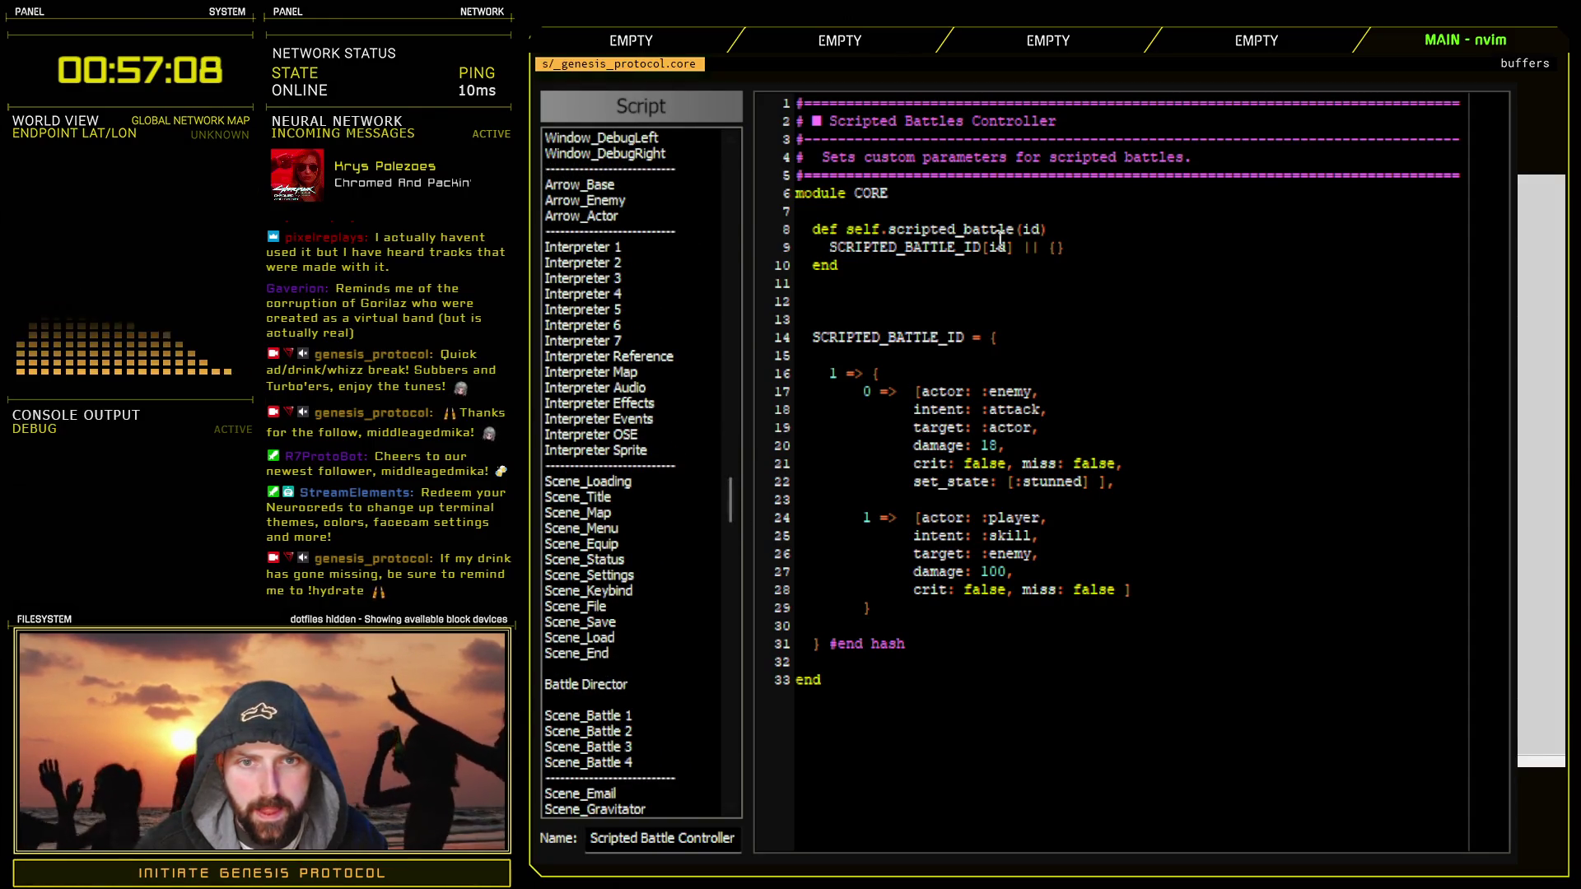
Append _id to rename the CORE method to scripted_battle_id, then view the Battle Director script
left_click_drag(857, 389, 1091, 608)
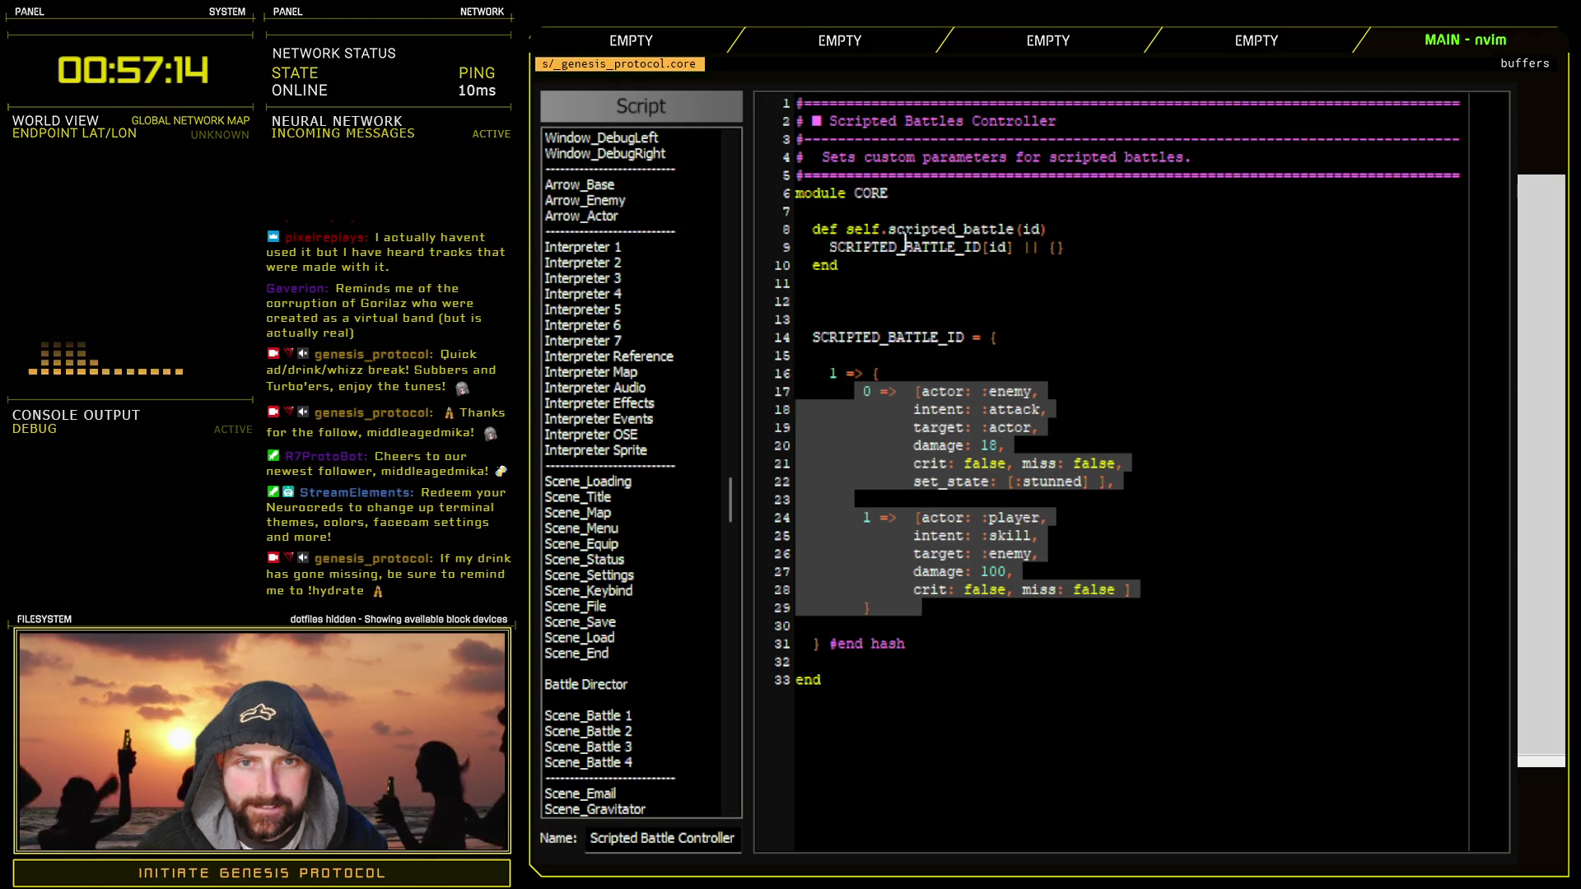
left_click(1015, 228)
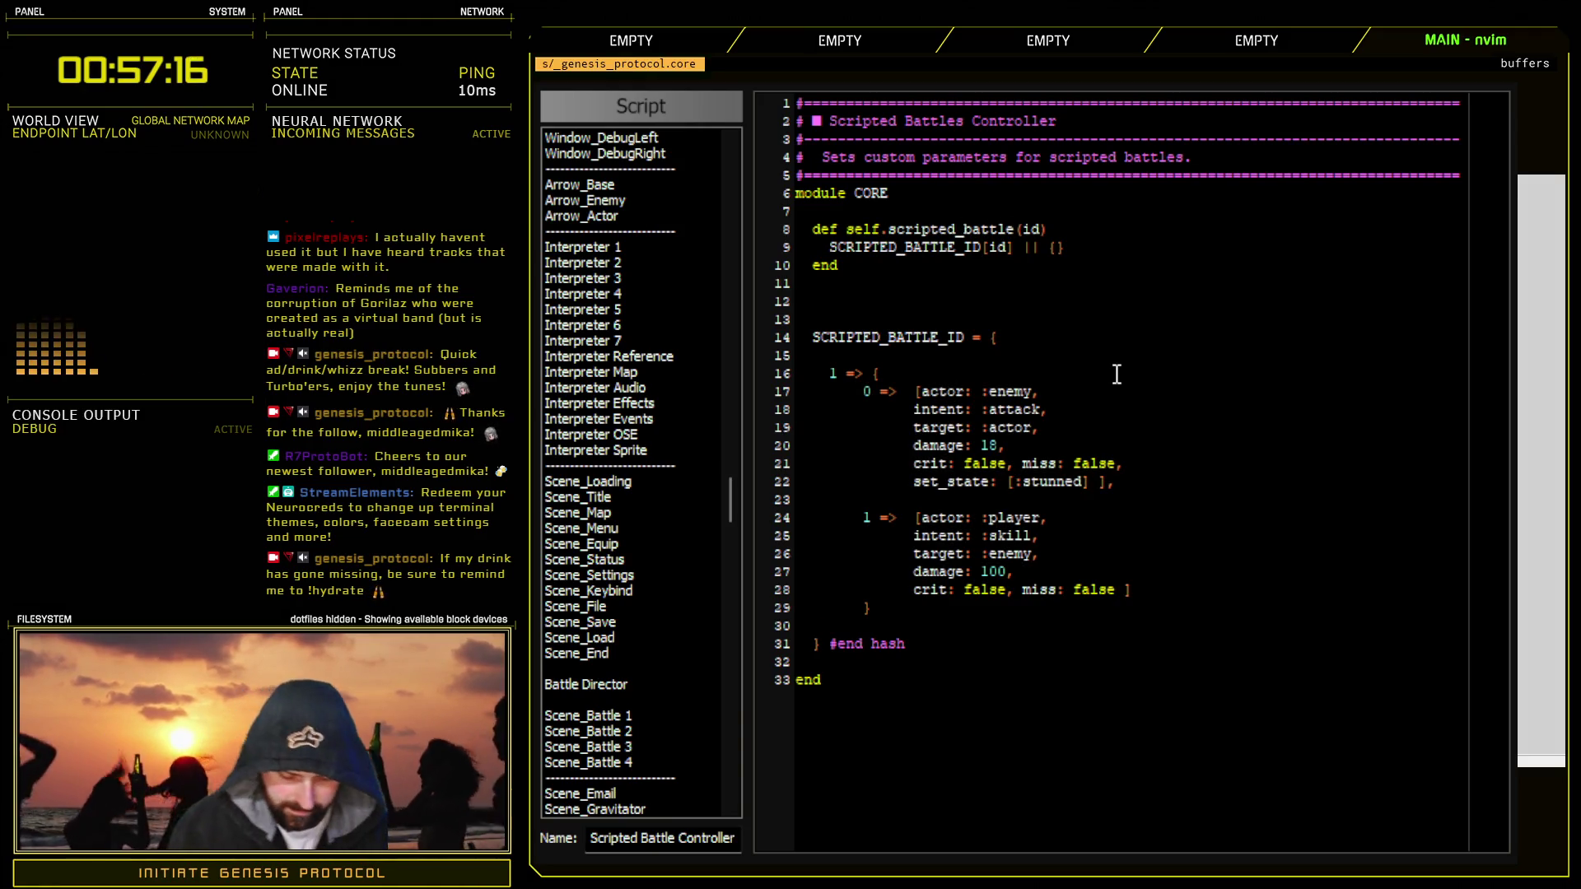
type("_id")
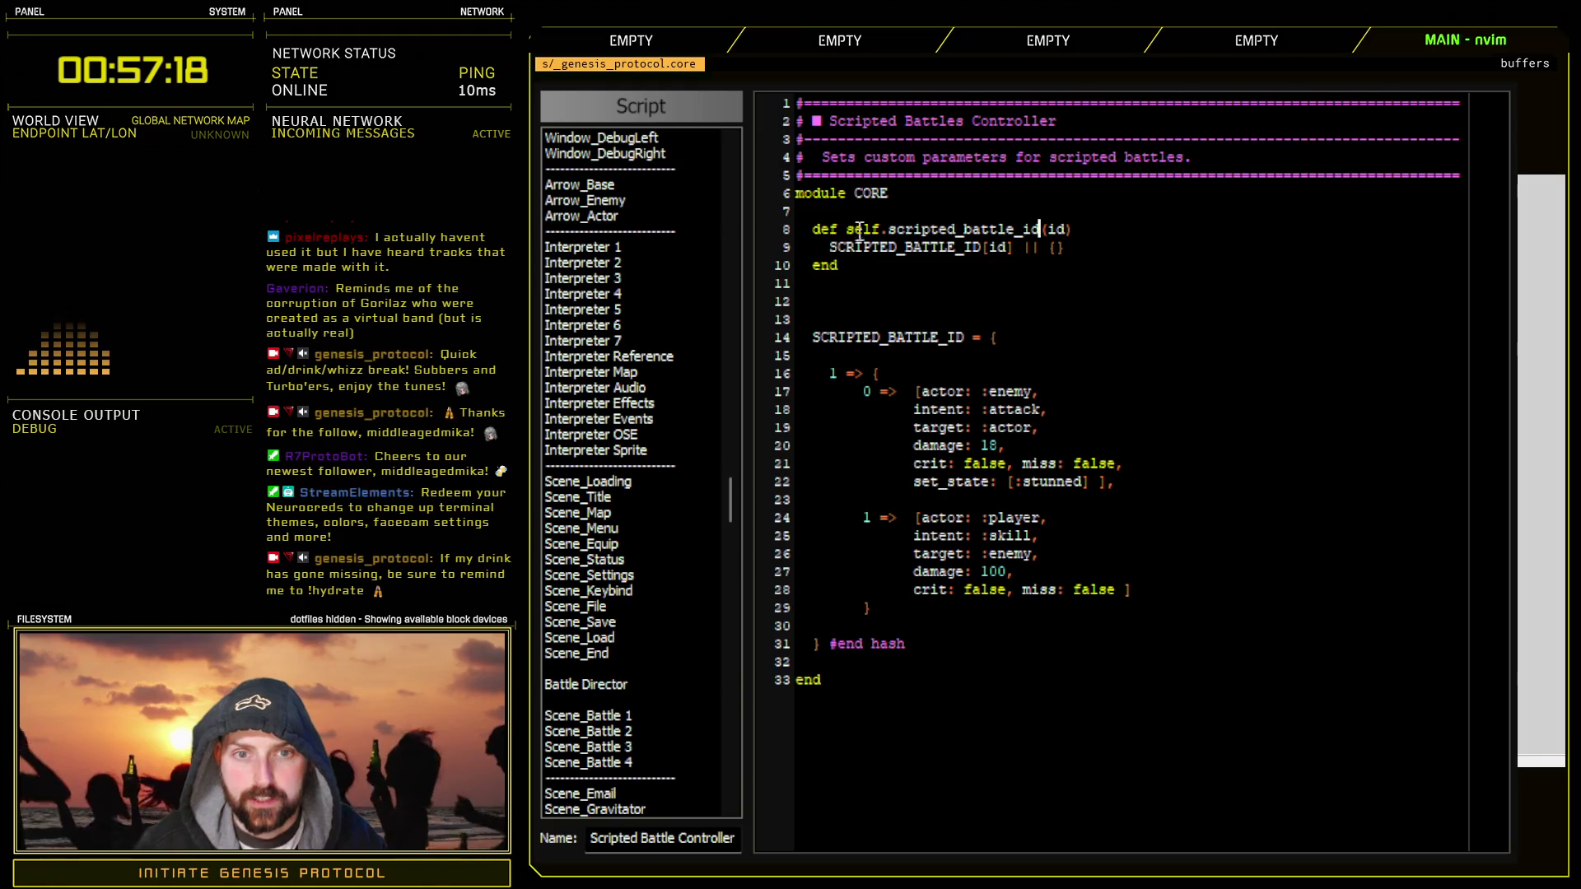
left_click_drag(888, 229, 1040, 226)
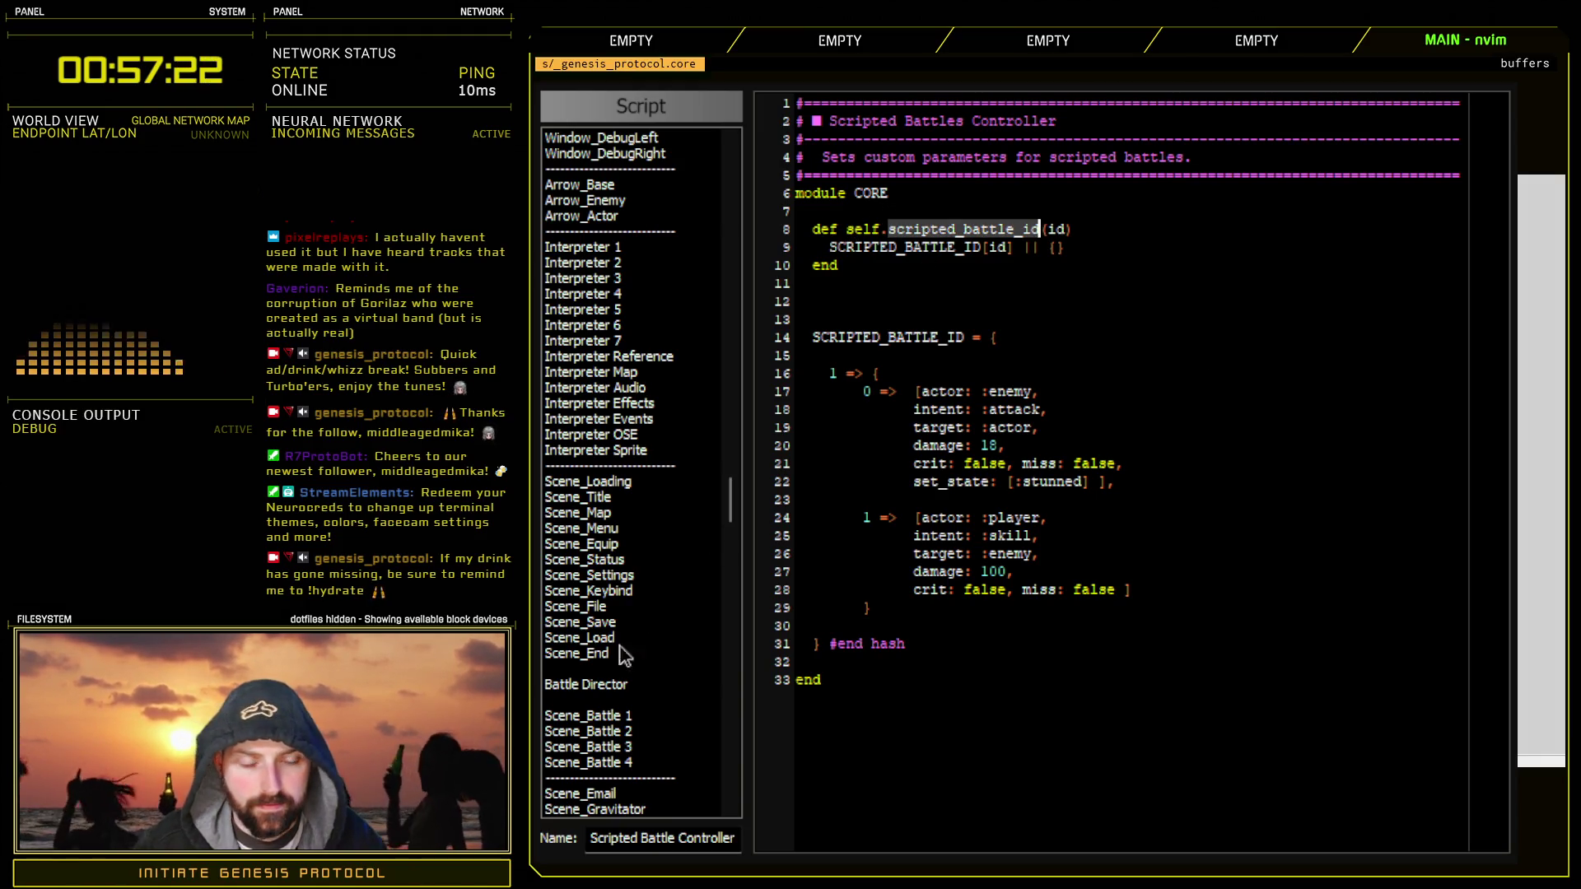
left_click(614, 684)
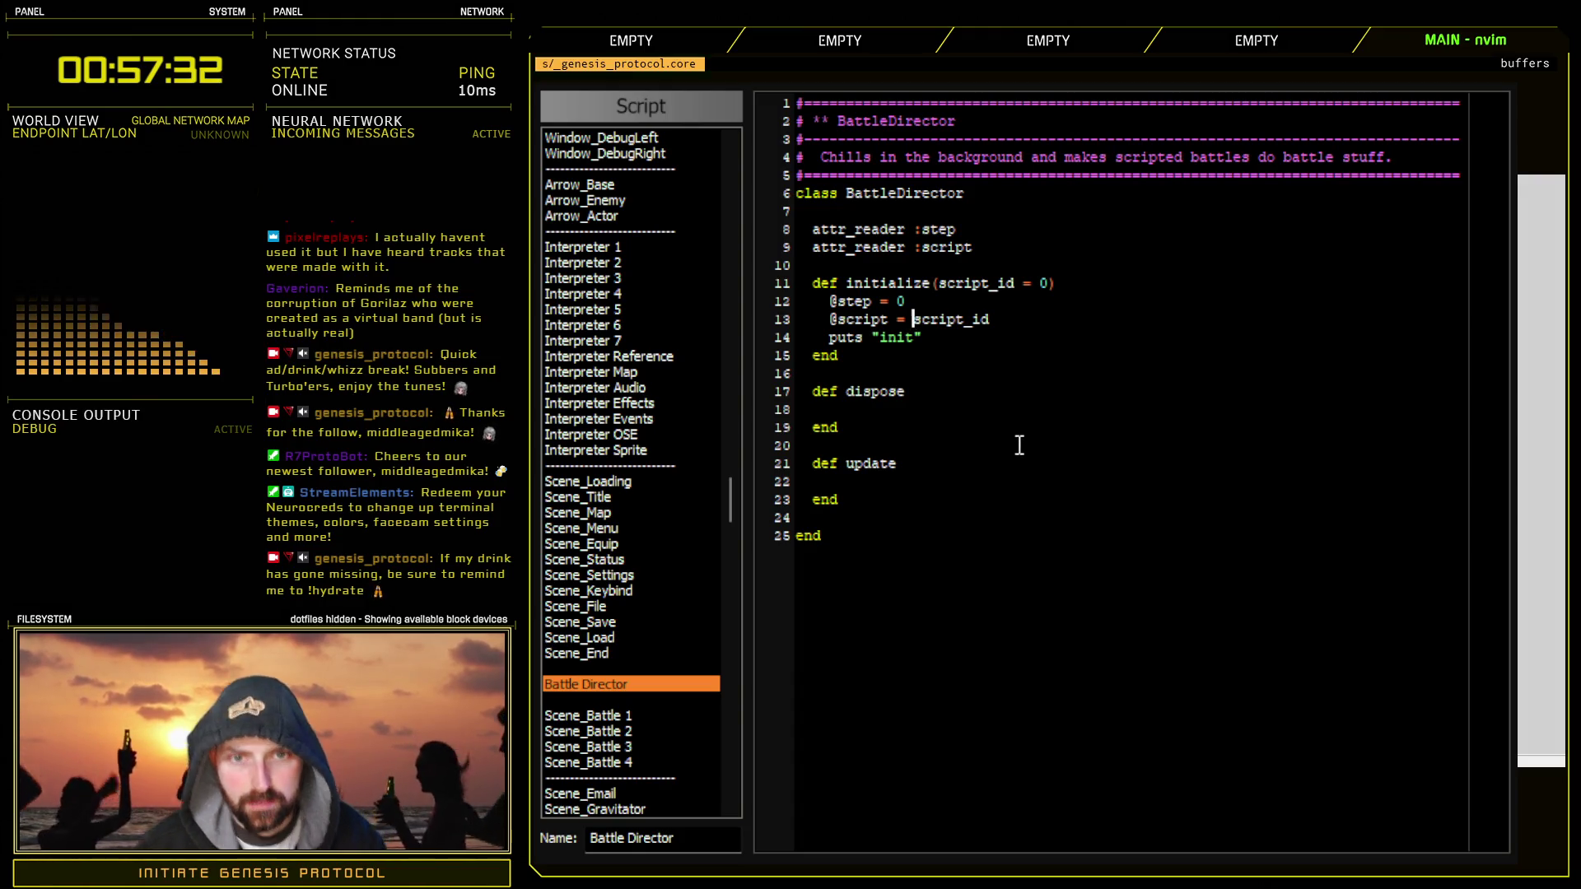
type("CORE.scripted_battle_id")
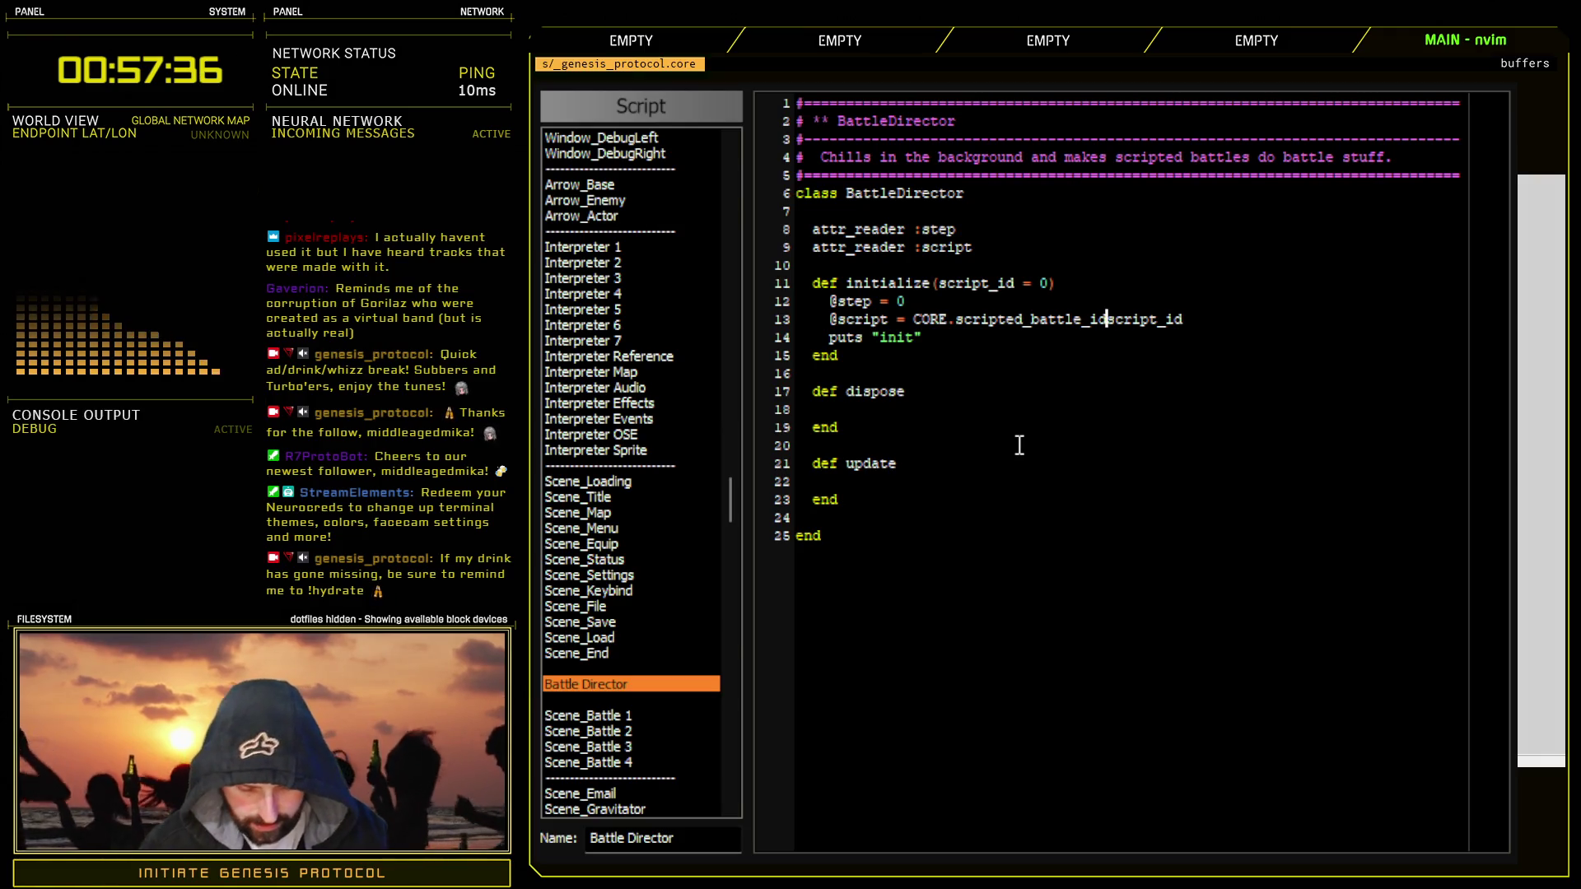
type("(")
left_click(1224, 320)
type(")")
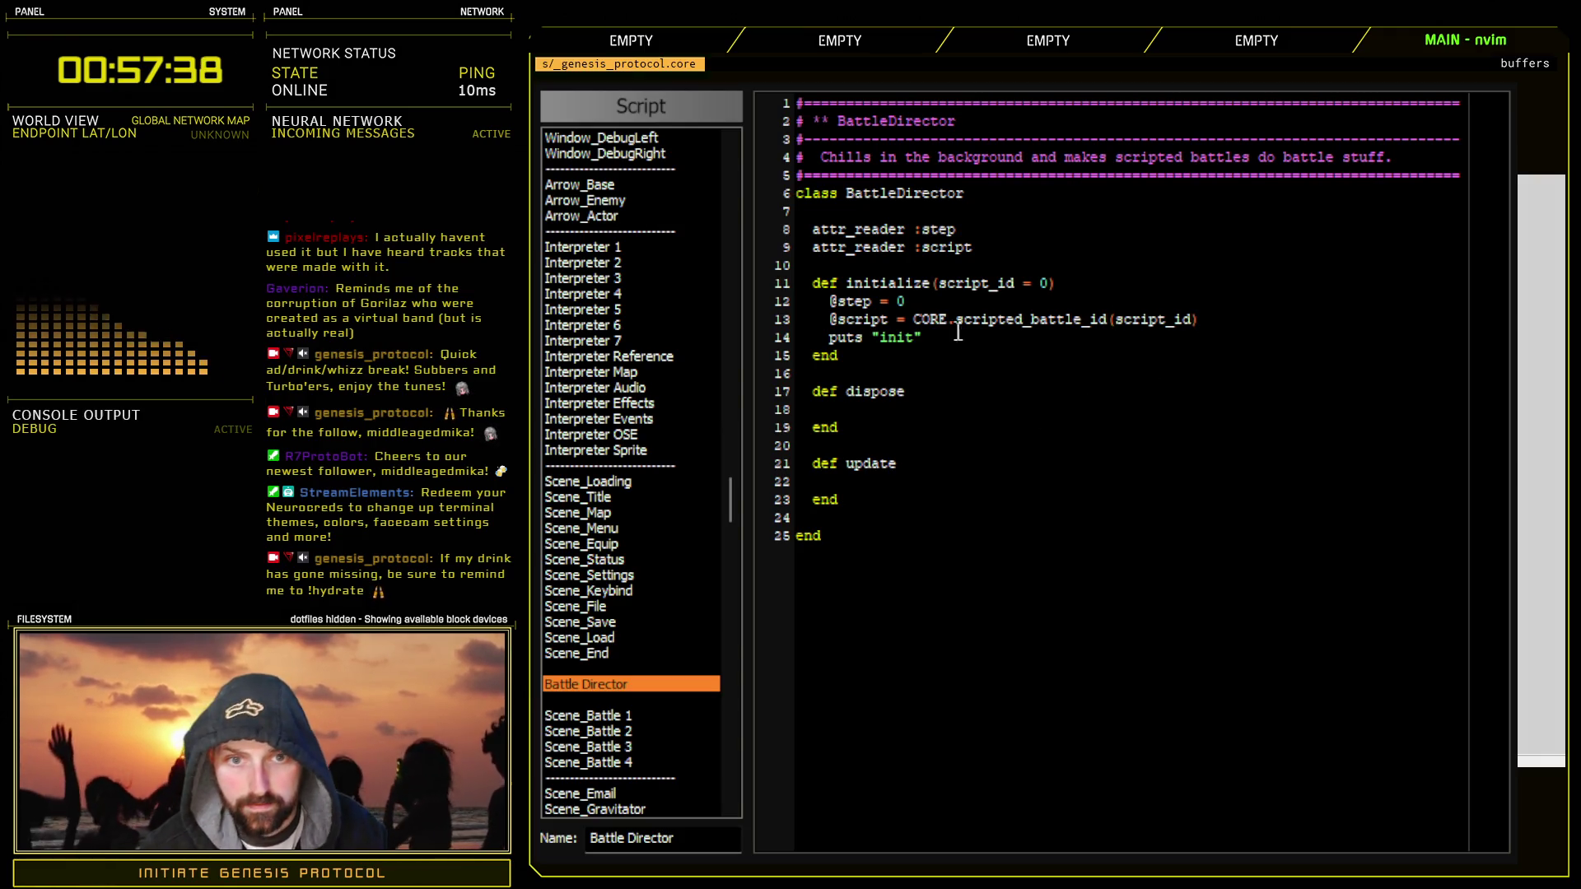
left_click_drag(923, 337, 873, 338)
type("@script")
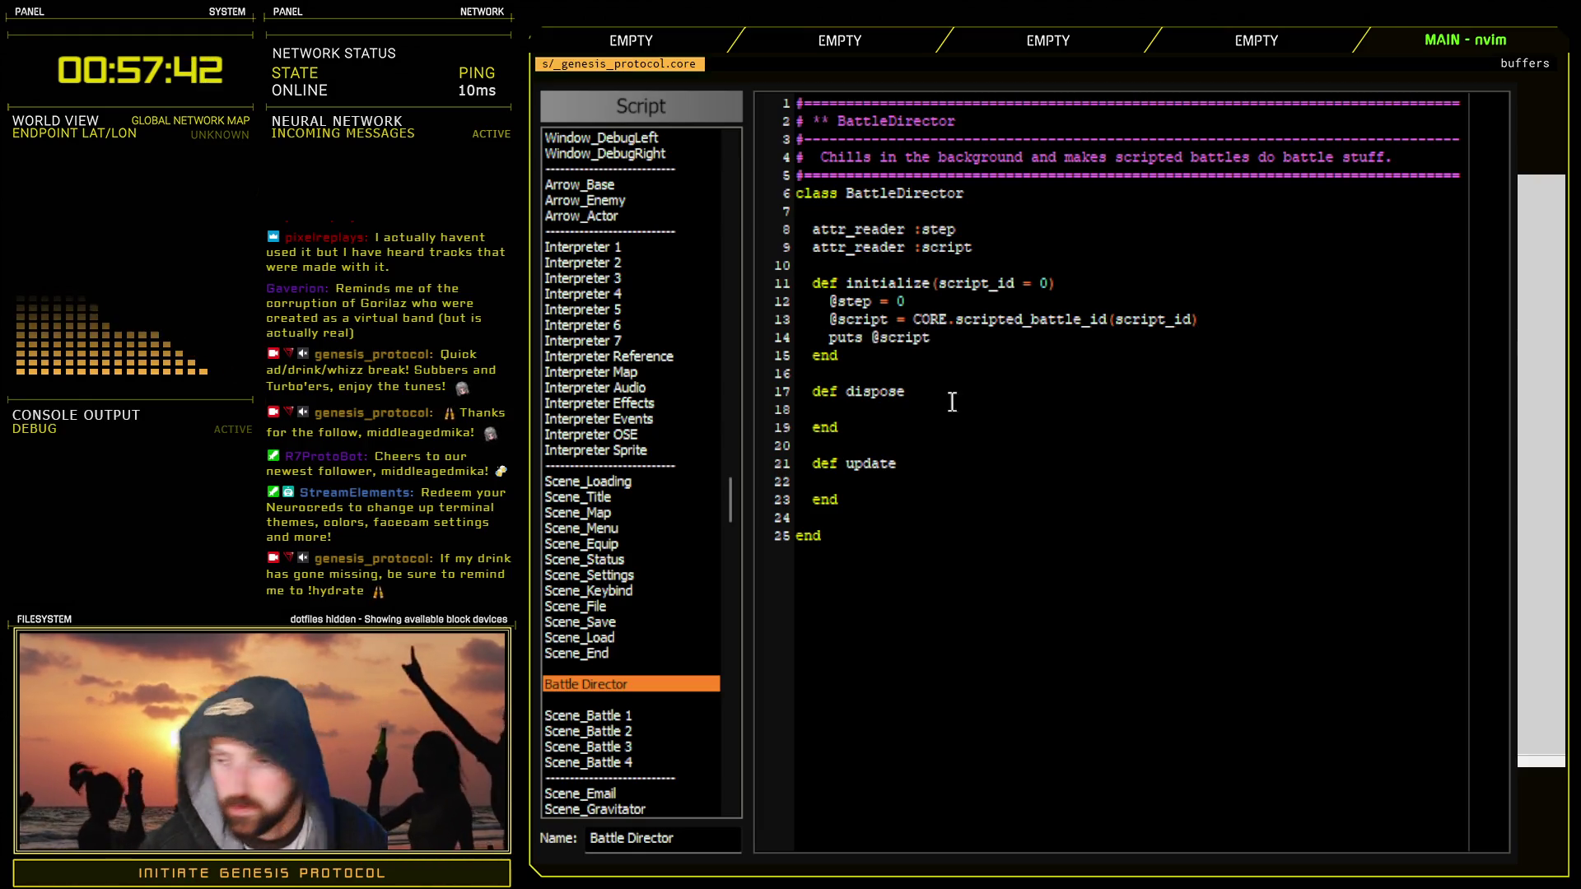
key("Escape")
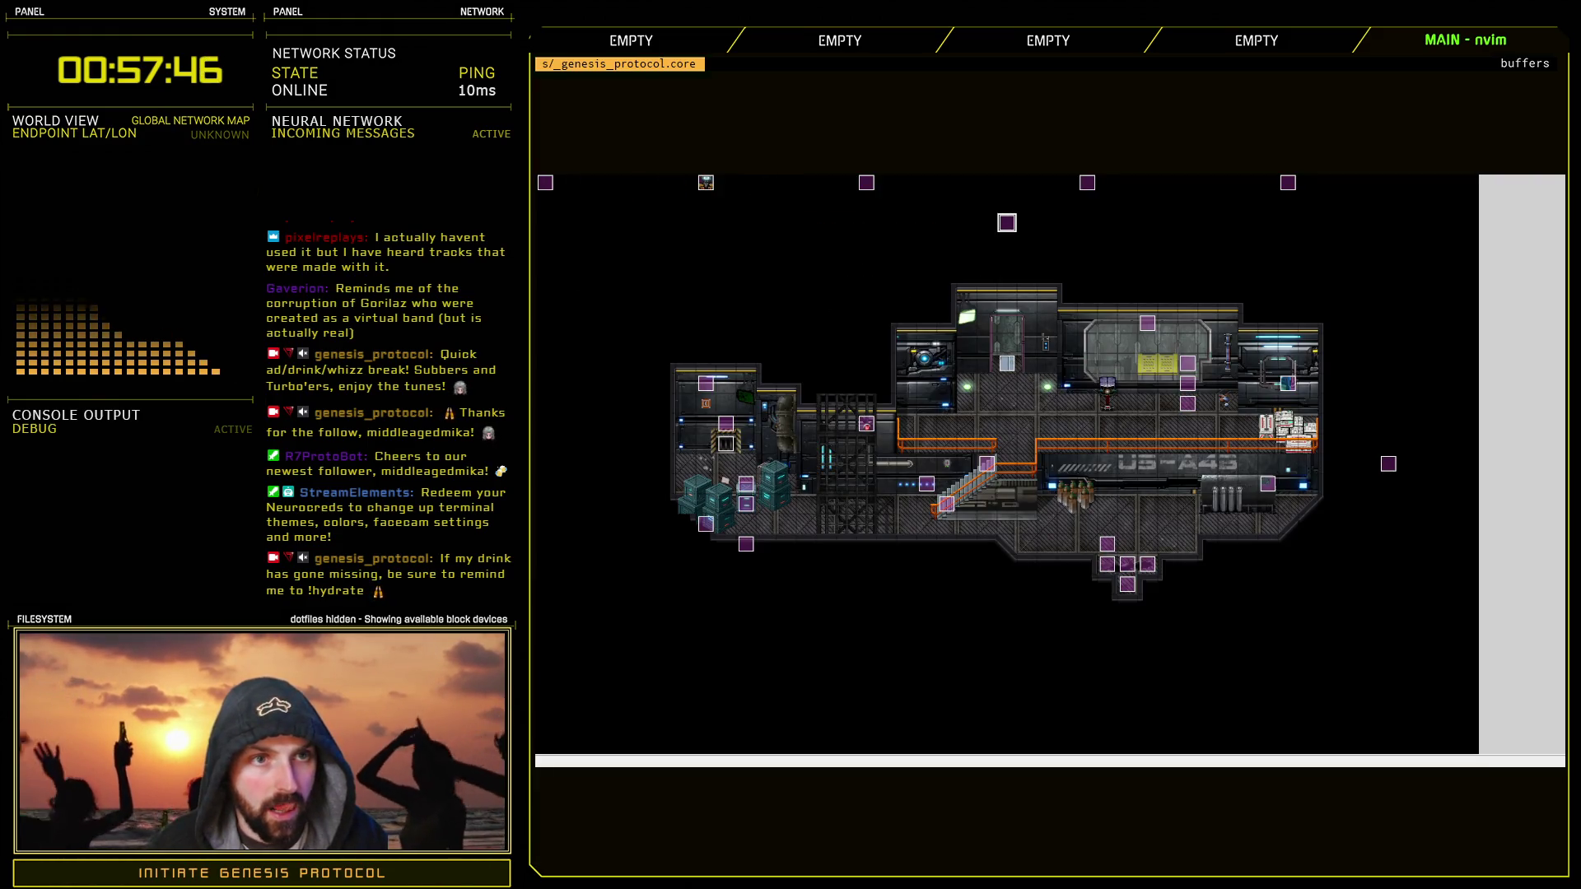
key("F9")
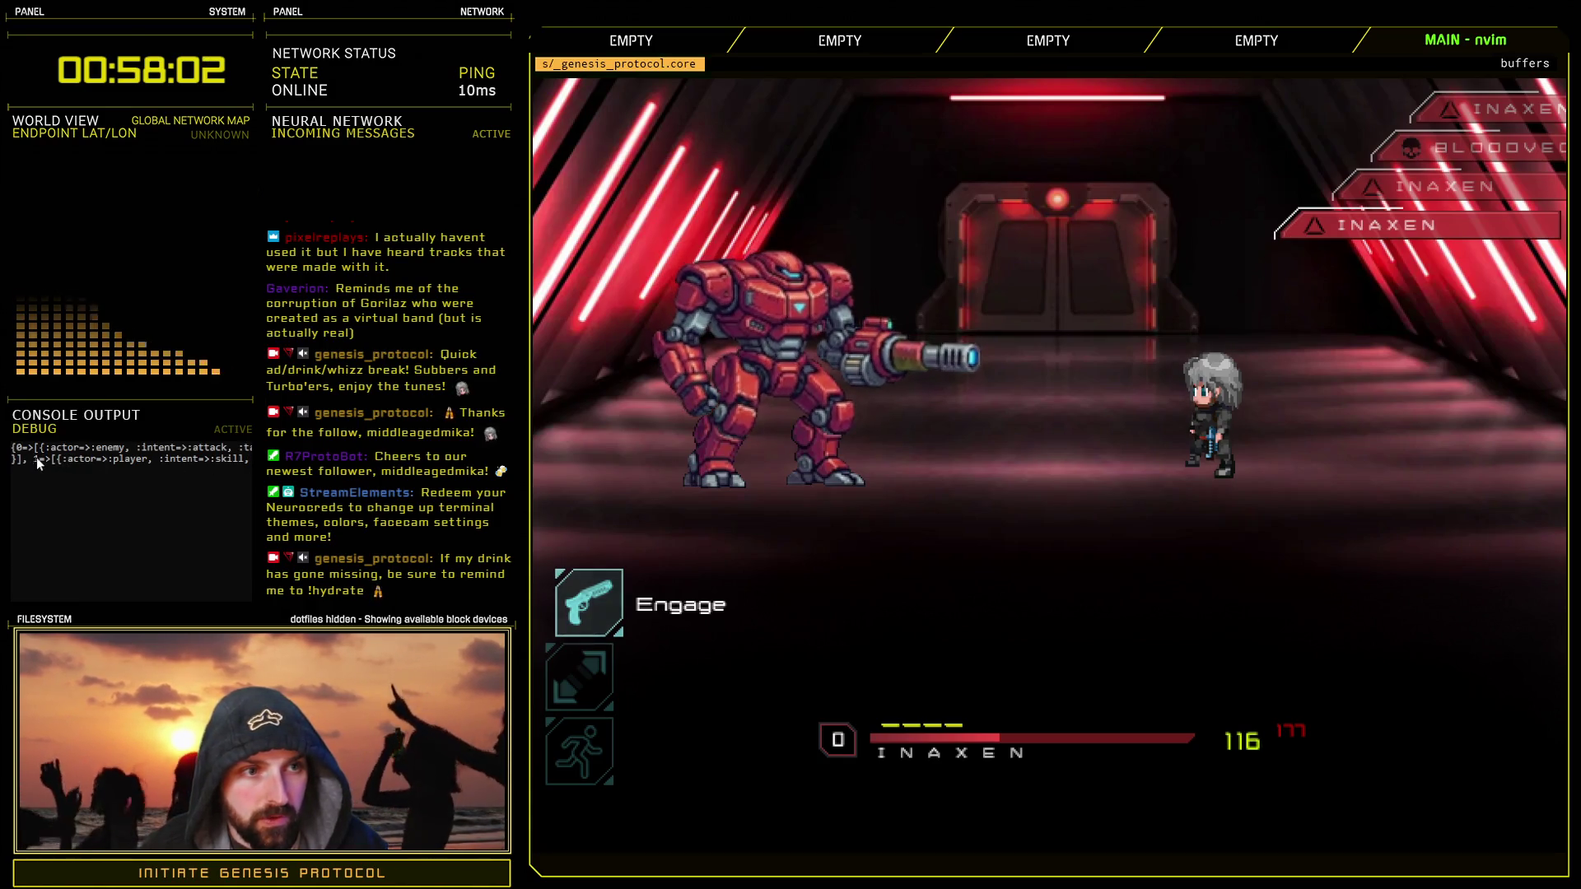
key("Up")
key("Return")
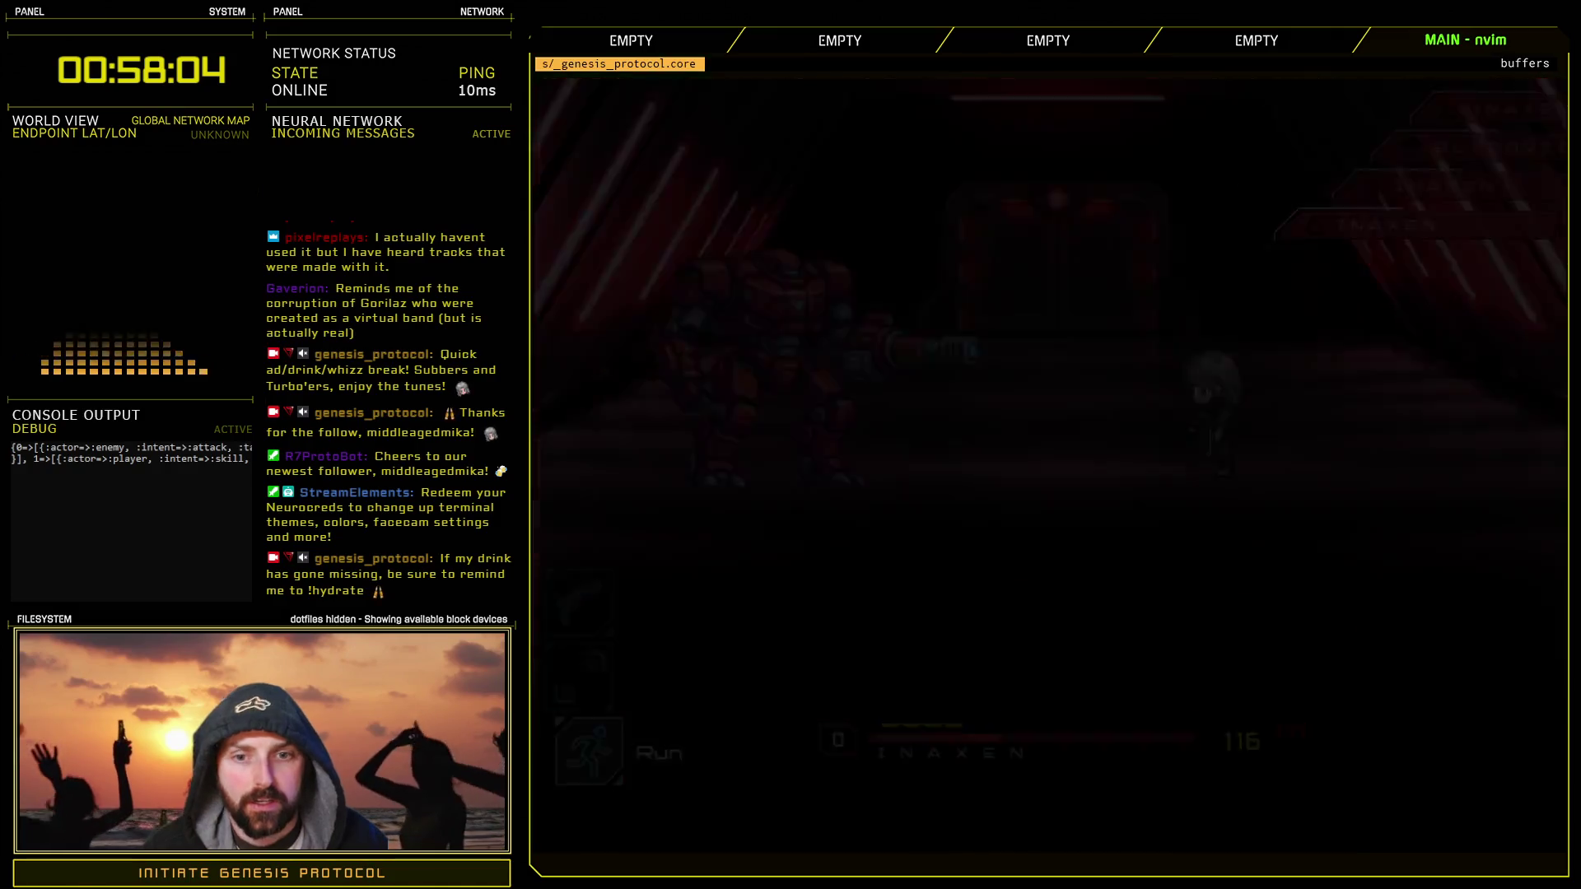
left_click(1222, 788)
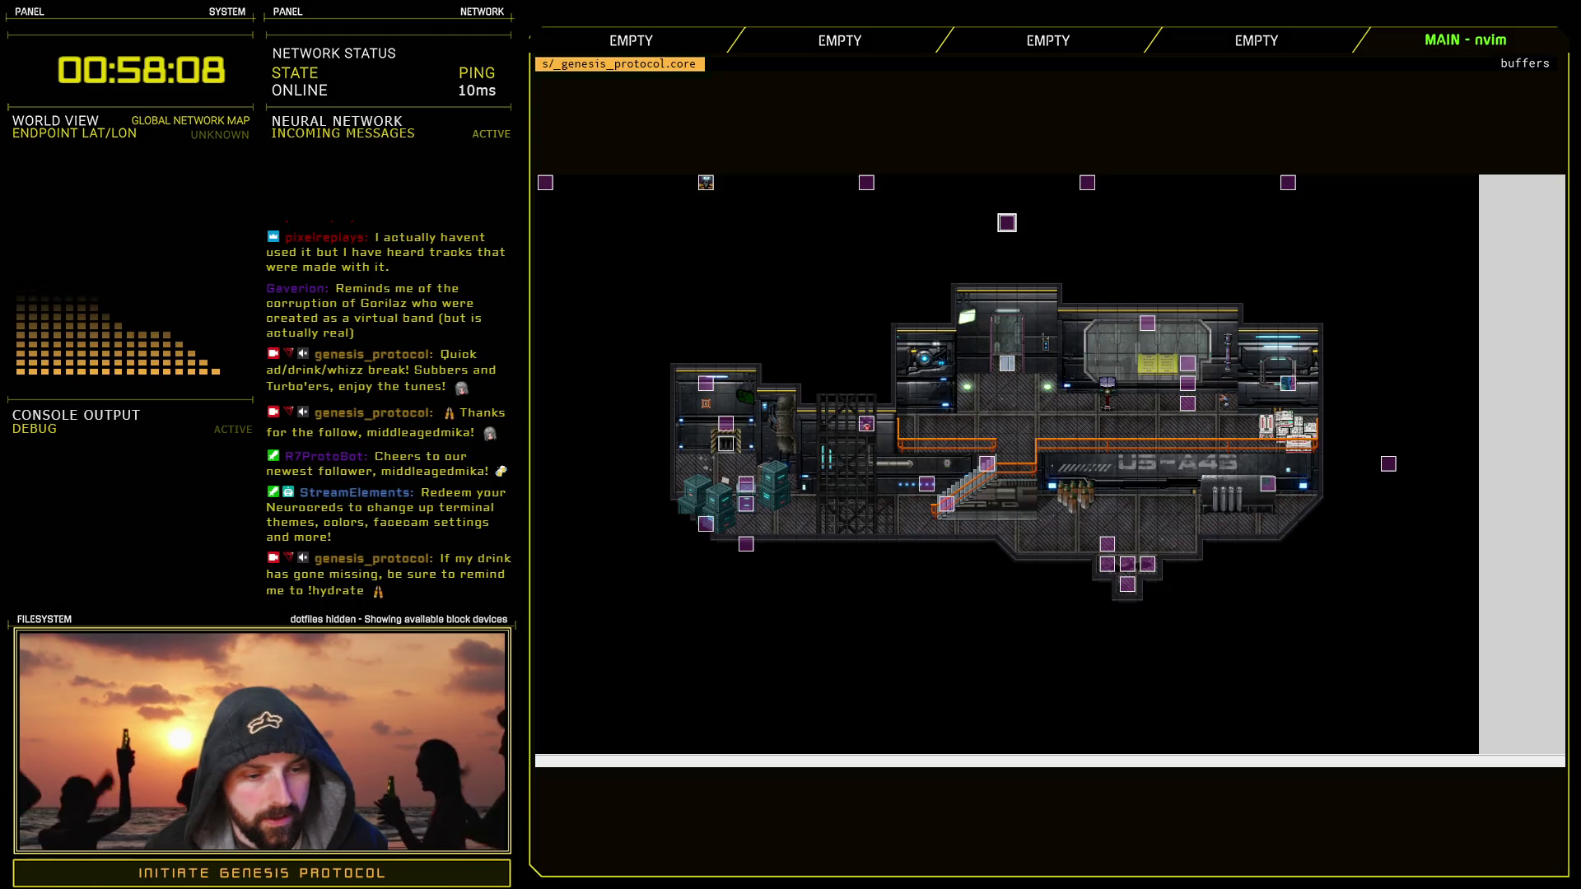
Add a blank line above the 'Provides these hooks' line in the nvim plan
key("alt+Tab")
left_click_drag(622, 368, 1001, 367)
key("Escape")
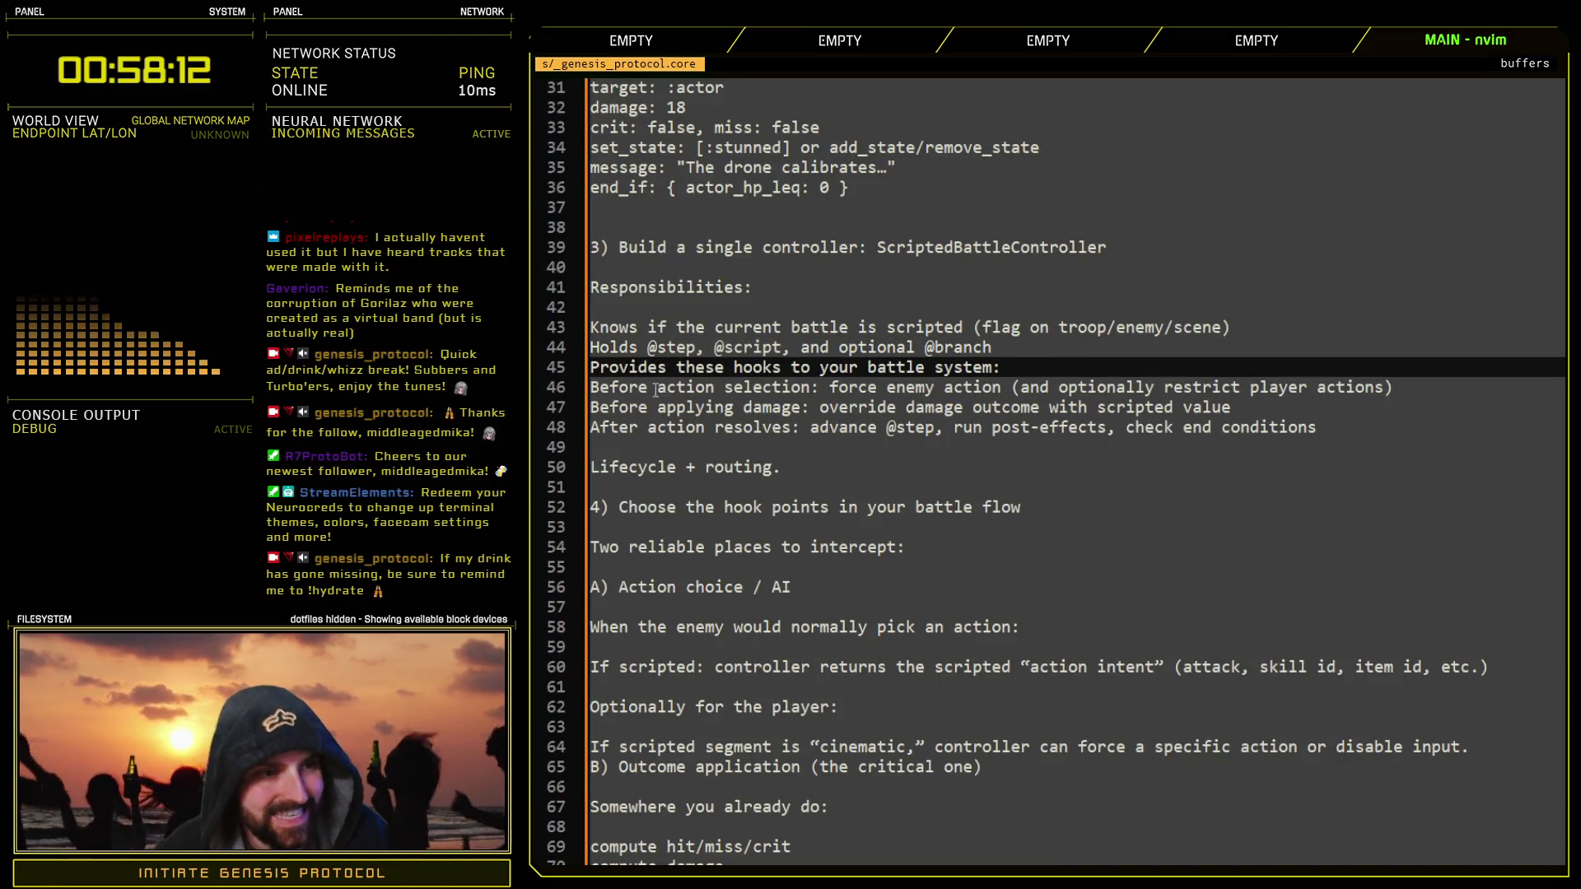
left_click(627, 389)
left_click_drag(628, 387, 767, 384)
left_click(1011, 367)
key("shift+o")
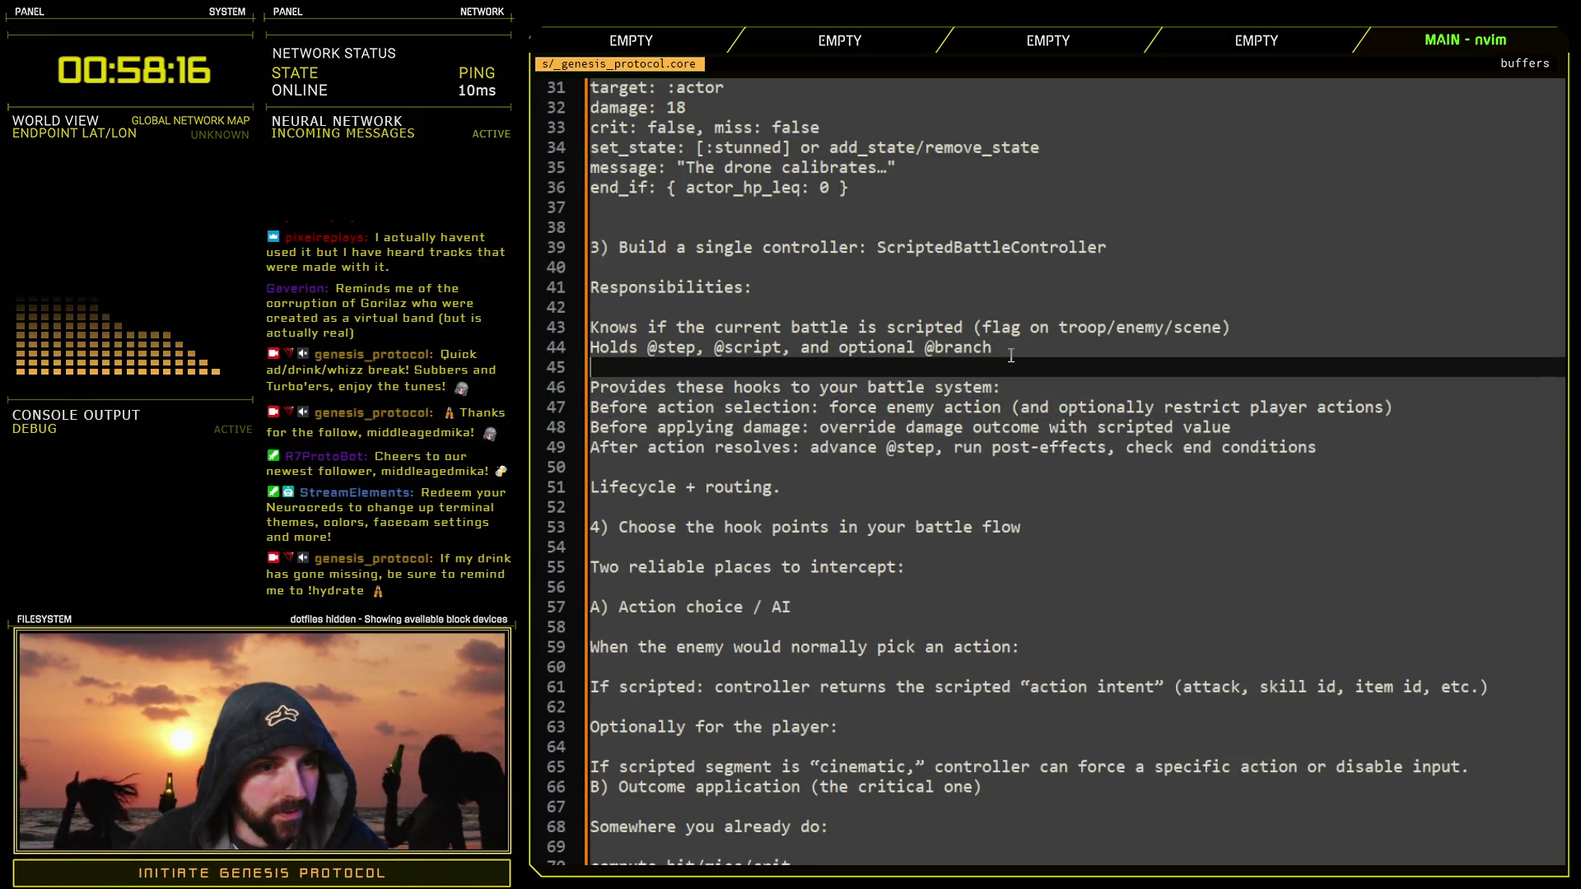
Review the force enemy action and damage override hooks, then return to RPG Maker XP
triple_click(628, 389)
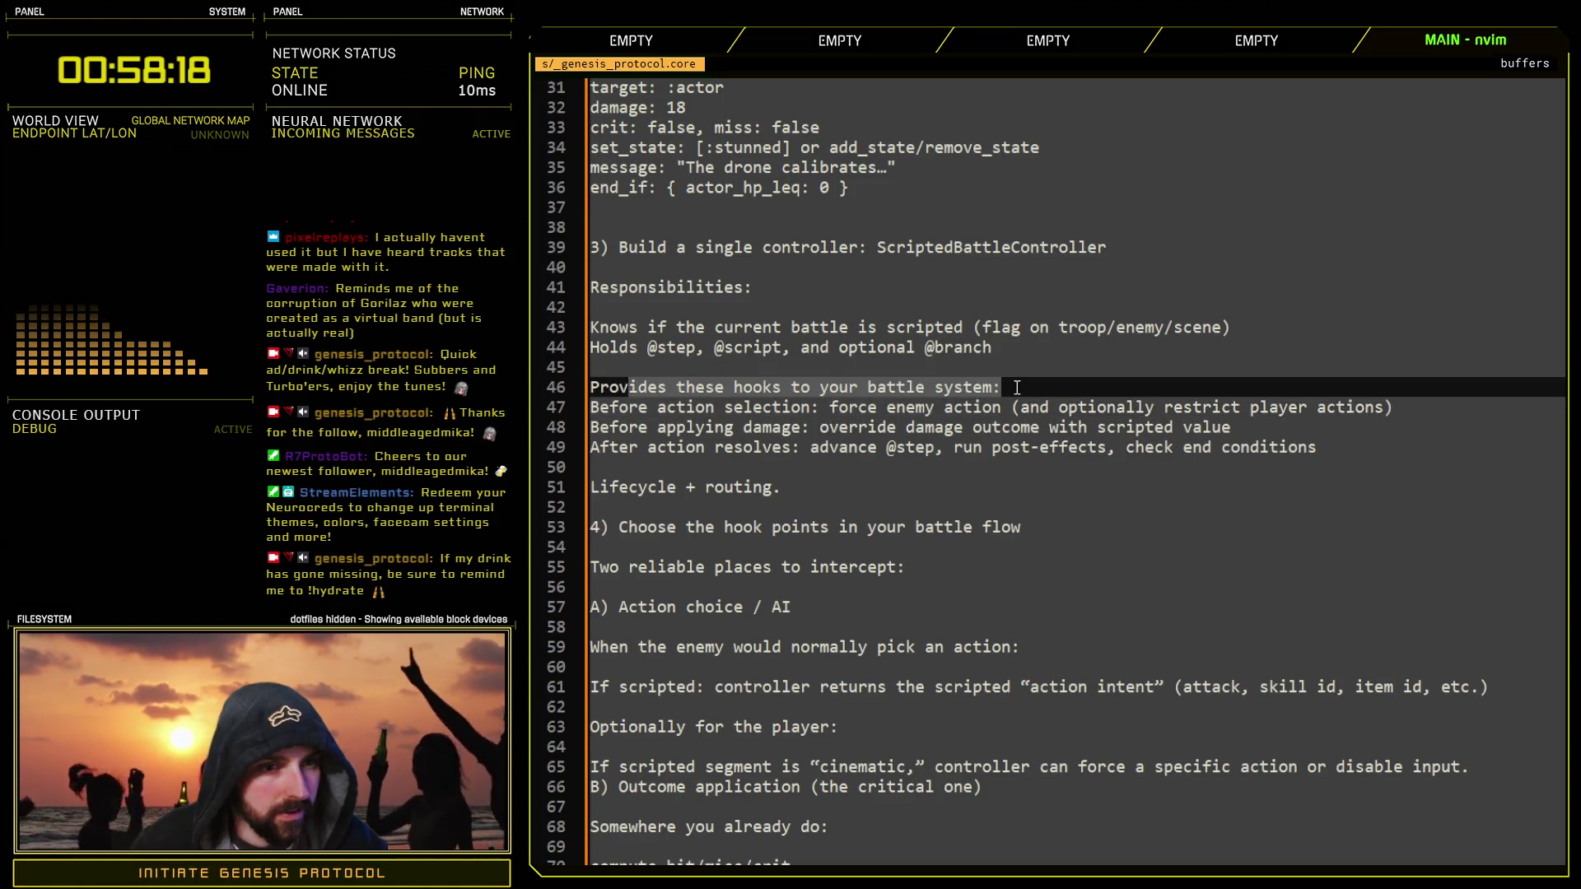
left_click(628, 409)
left_click_drag(868, 407, 1043, 404)
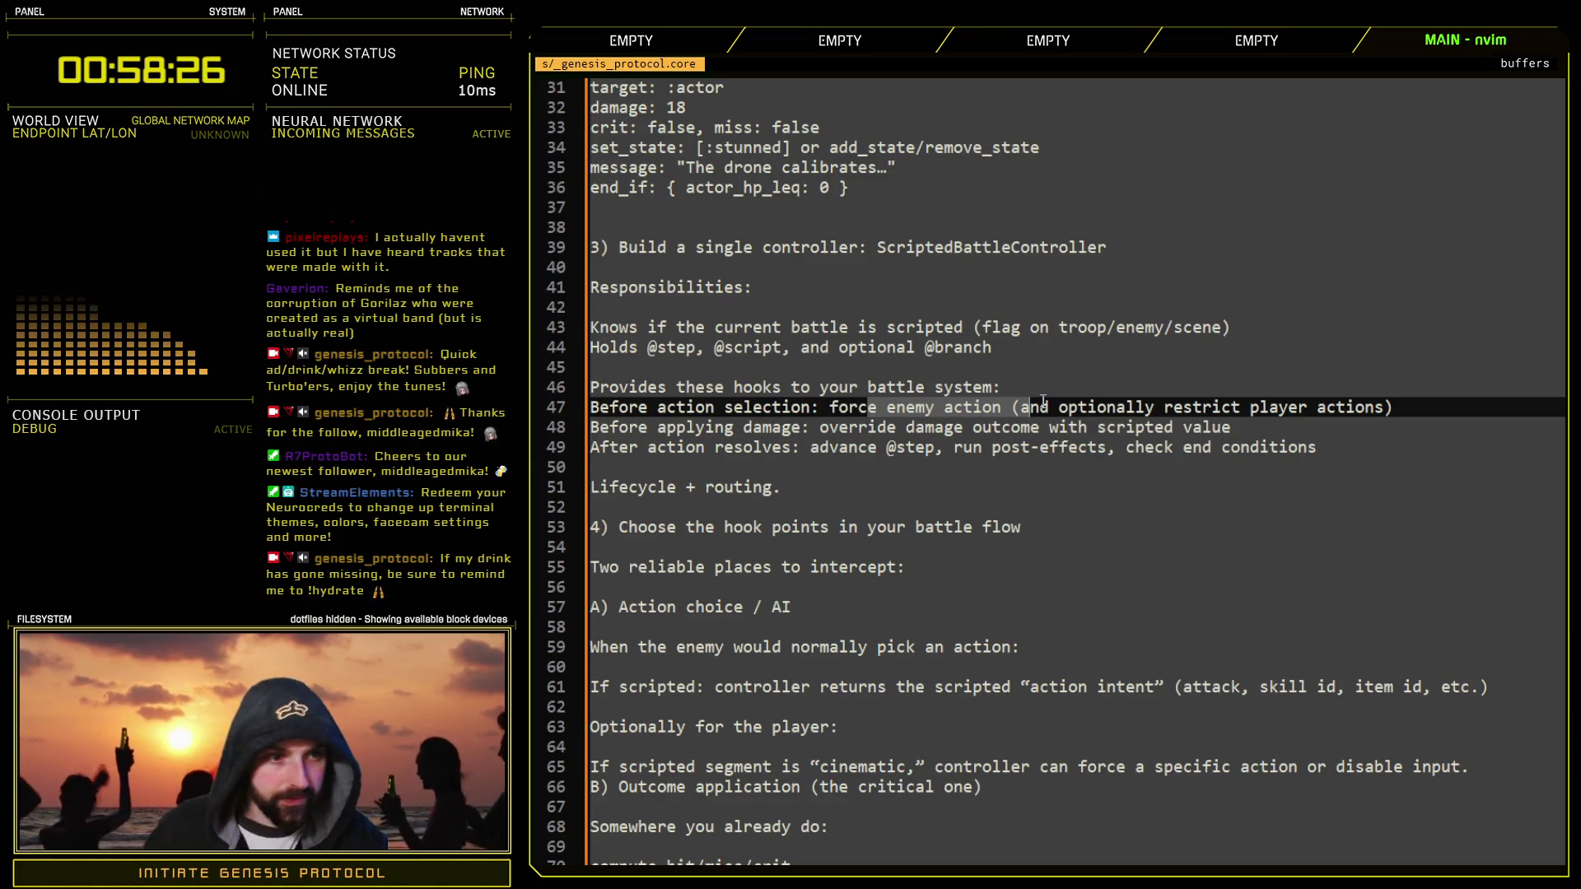
left_click_drag(1101, 427, 1327, 428)
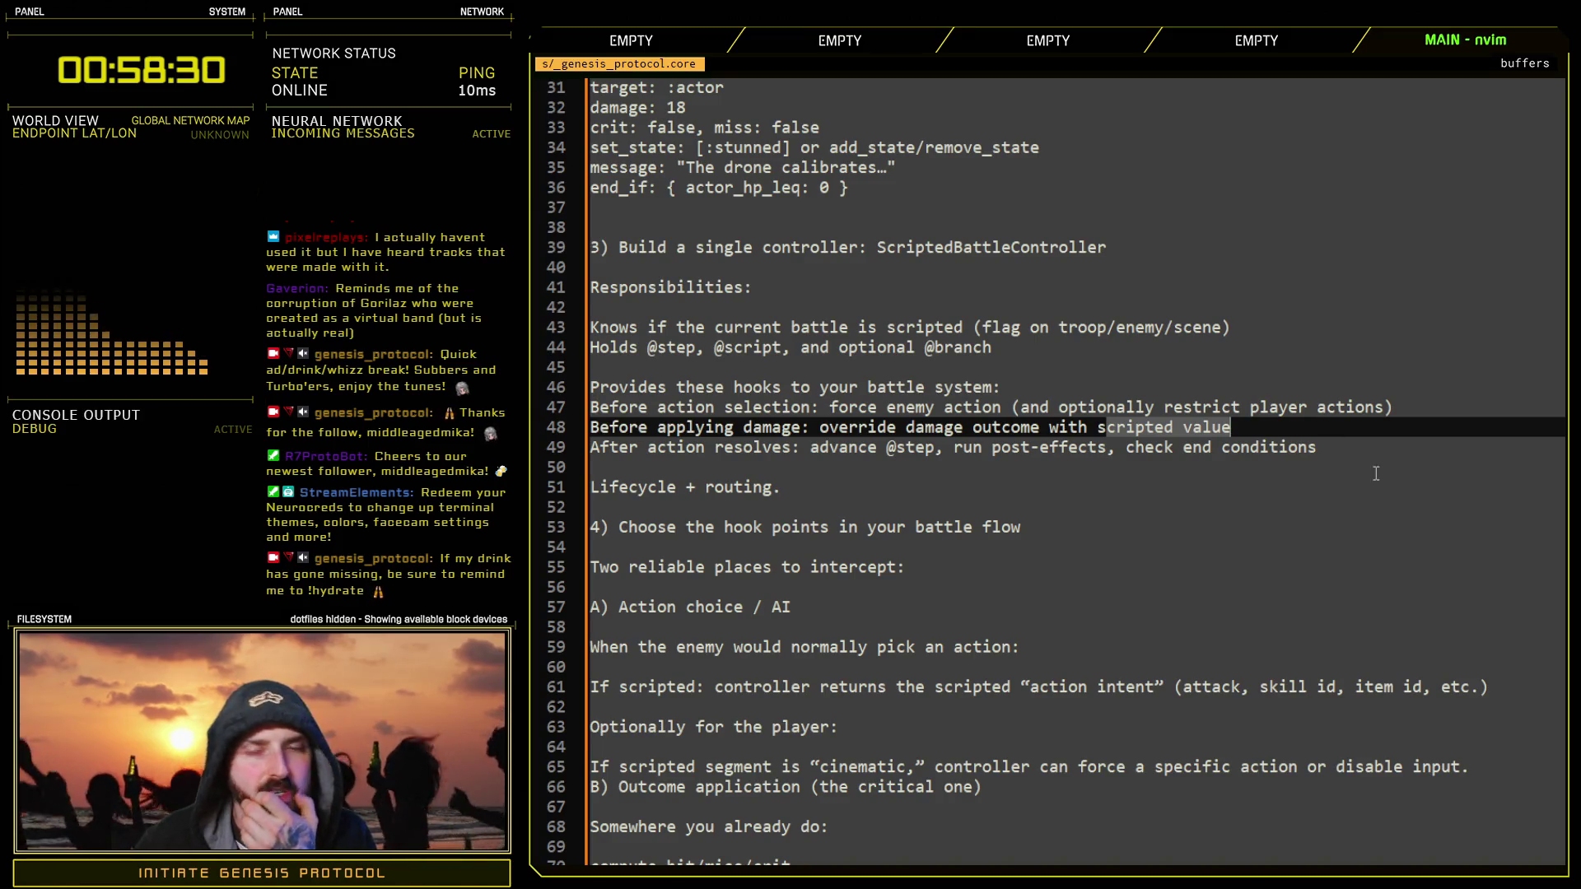
key("alt+Tab")
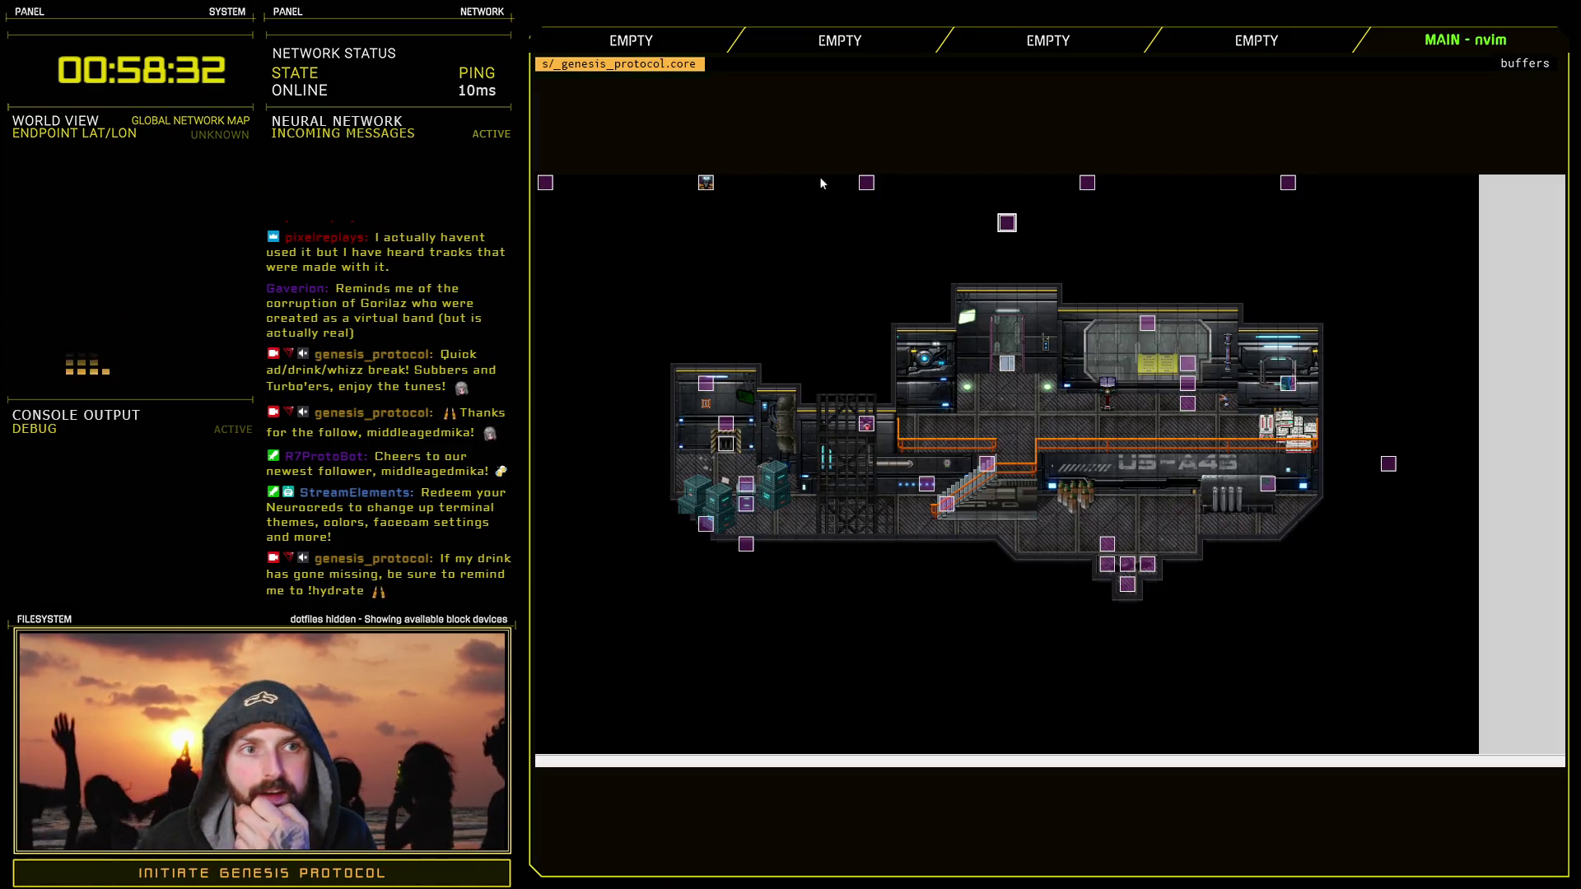
Reopen the Script Editor on Battle Director and review its attr_reader :step and :script
key("F11")
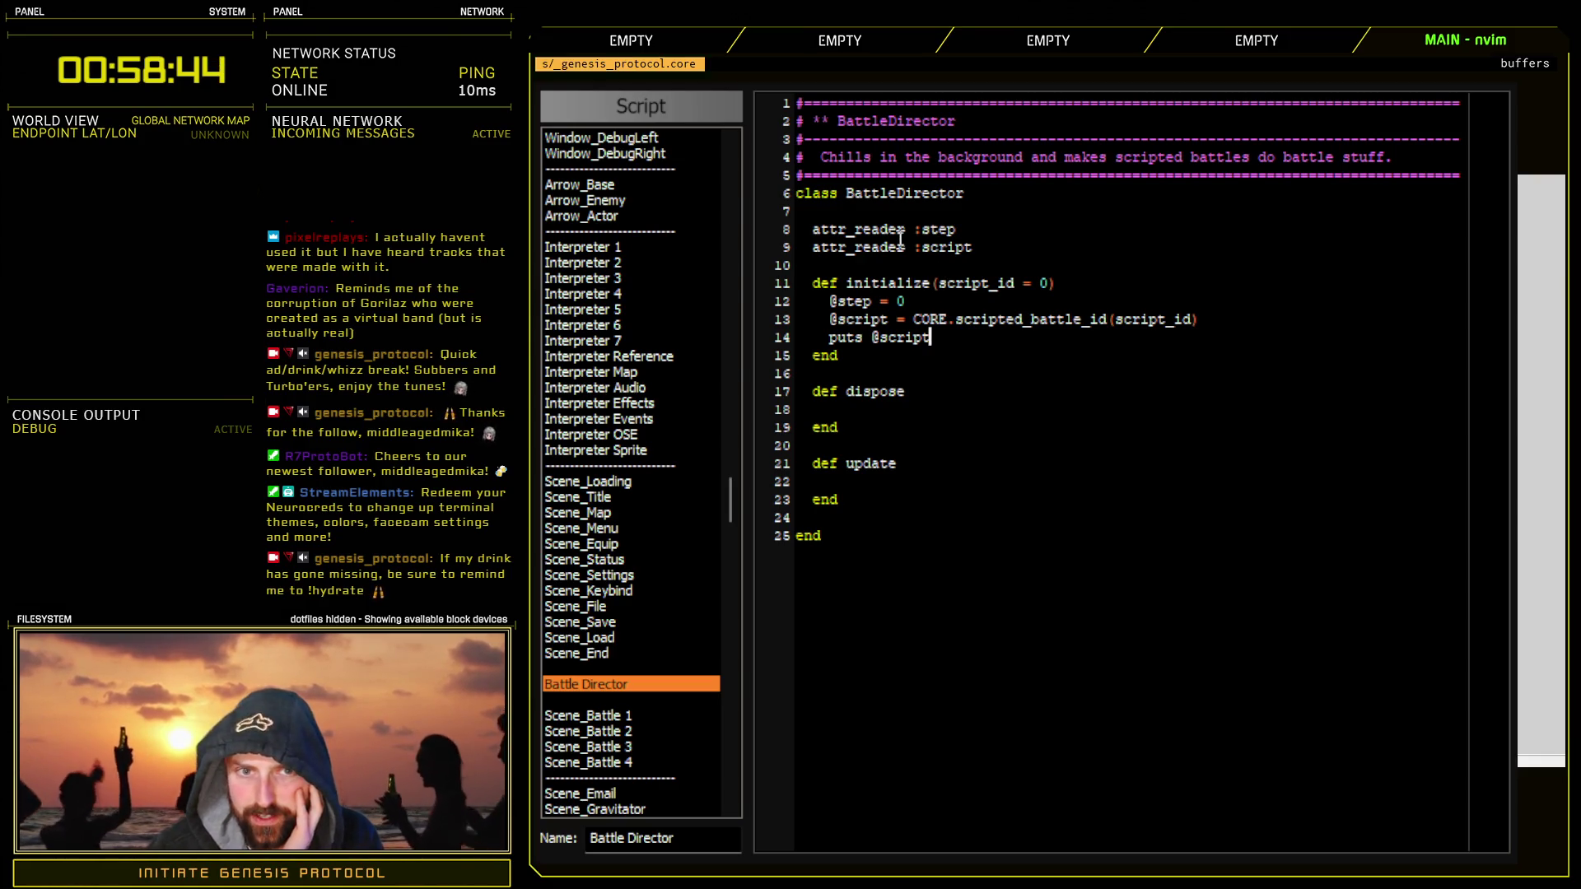
double_click(935, 230)
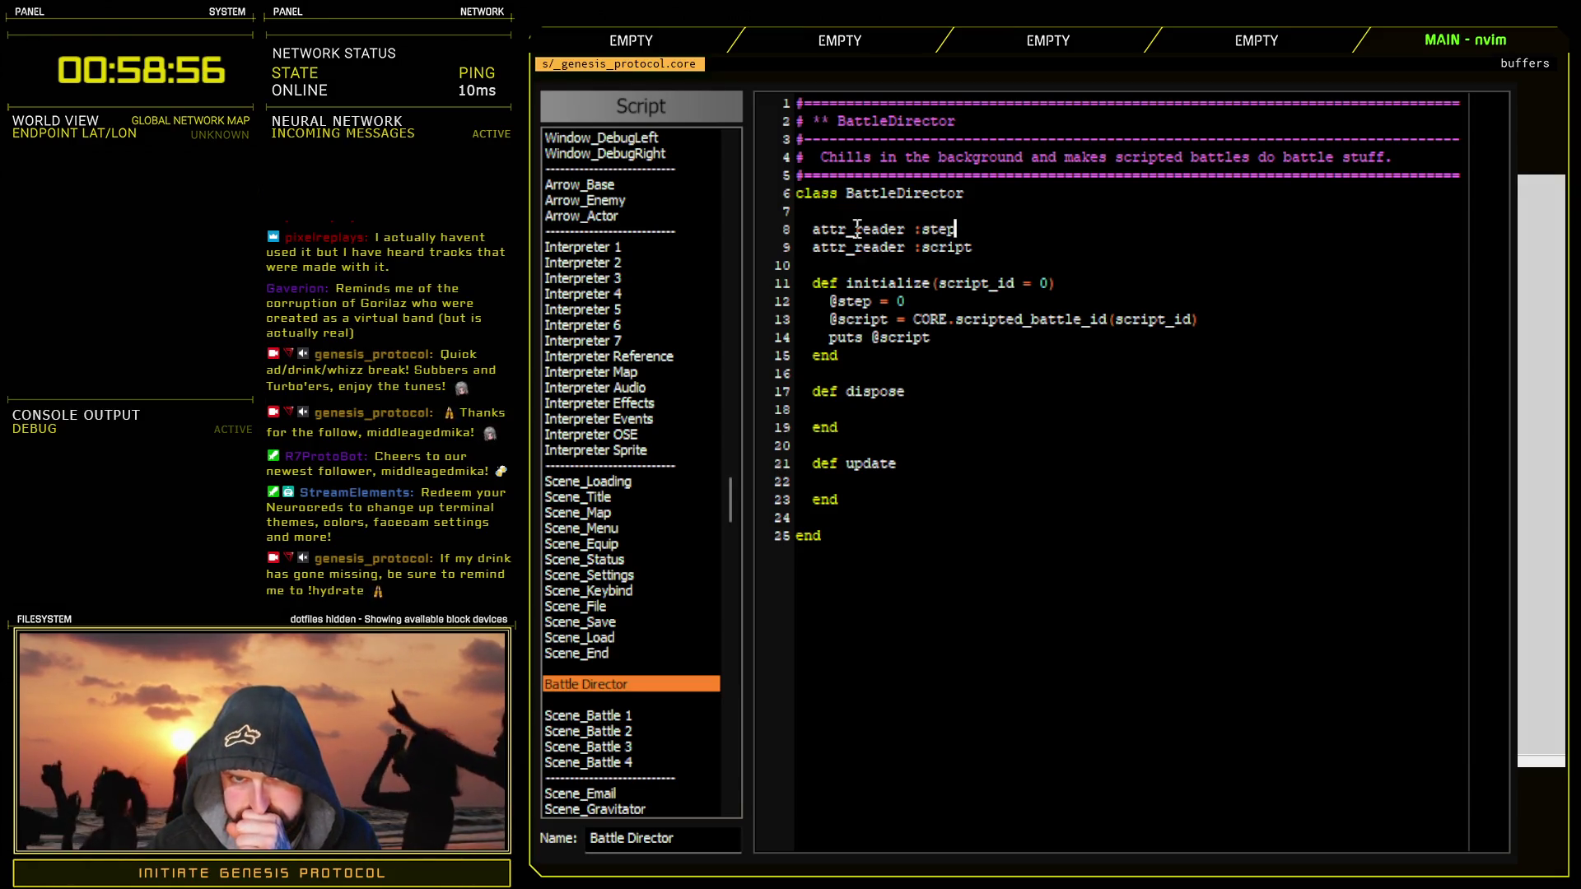
left_click_drag(857, 229, 906, 229)
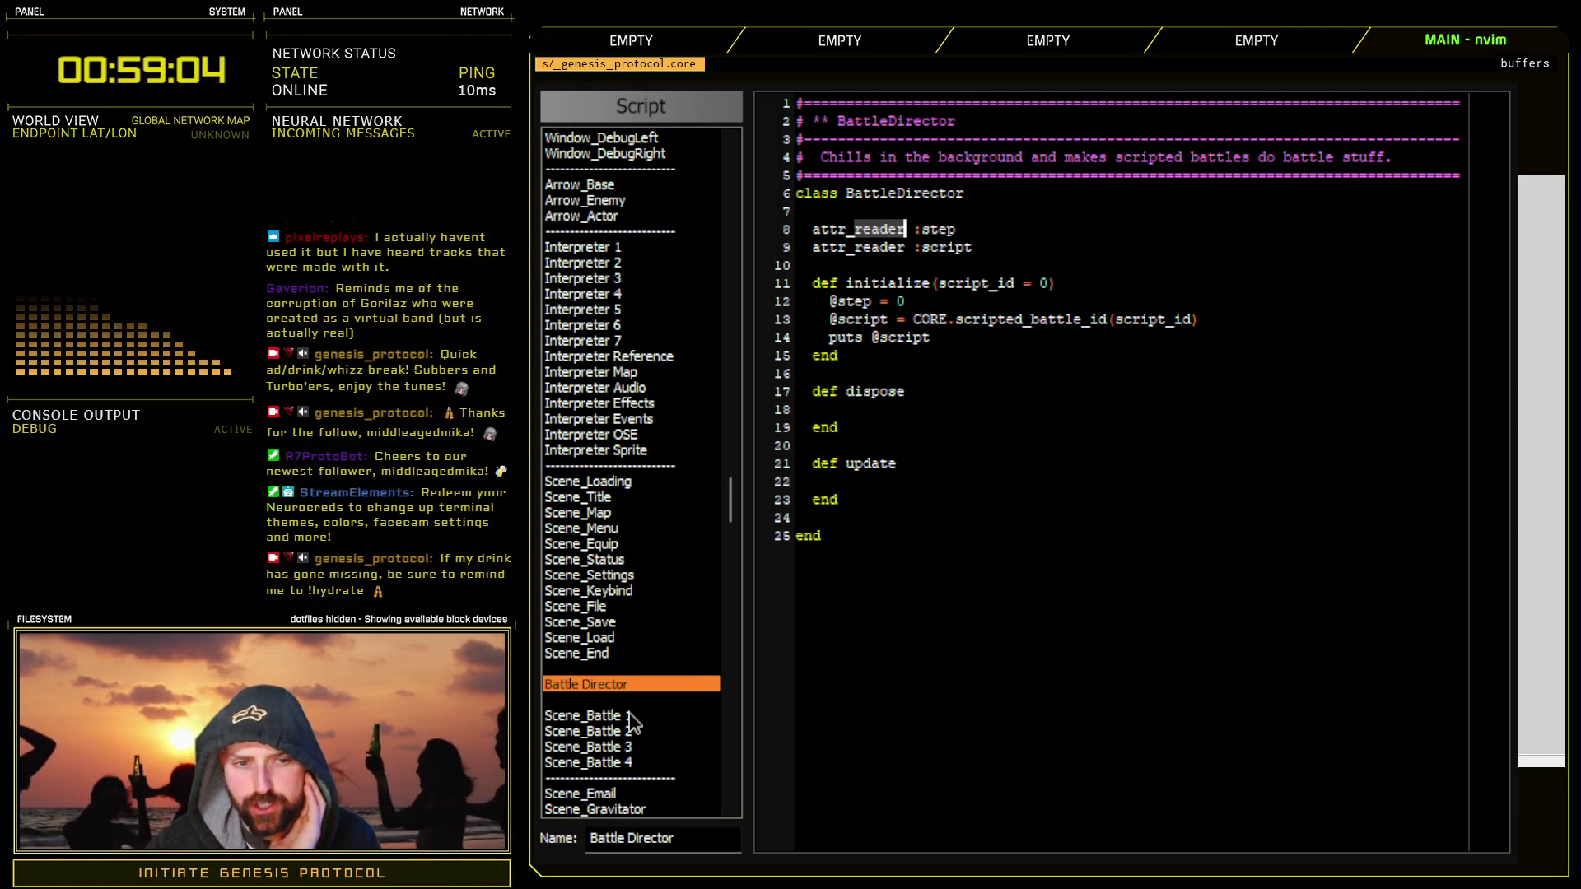
double_click(951, 196)
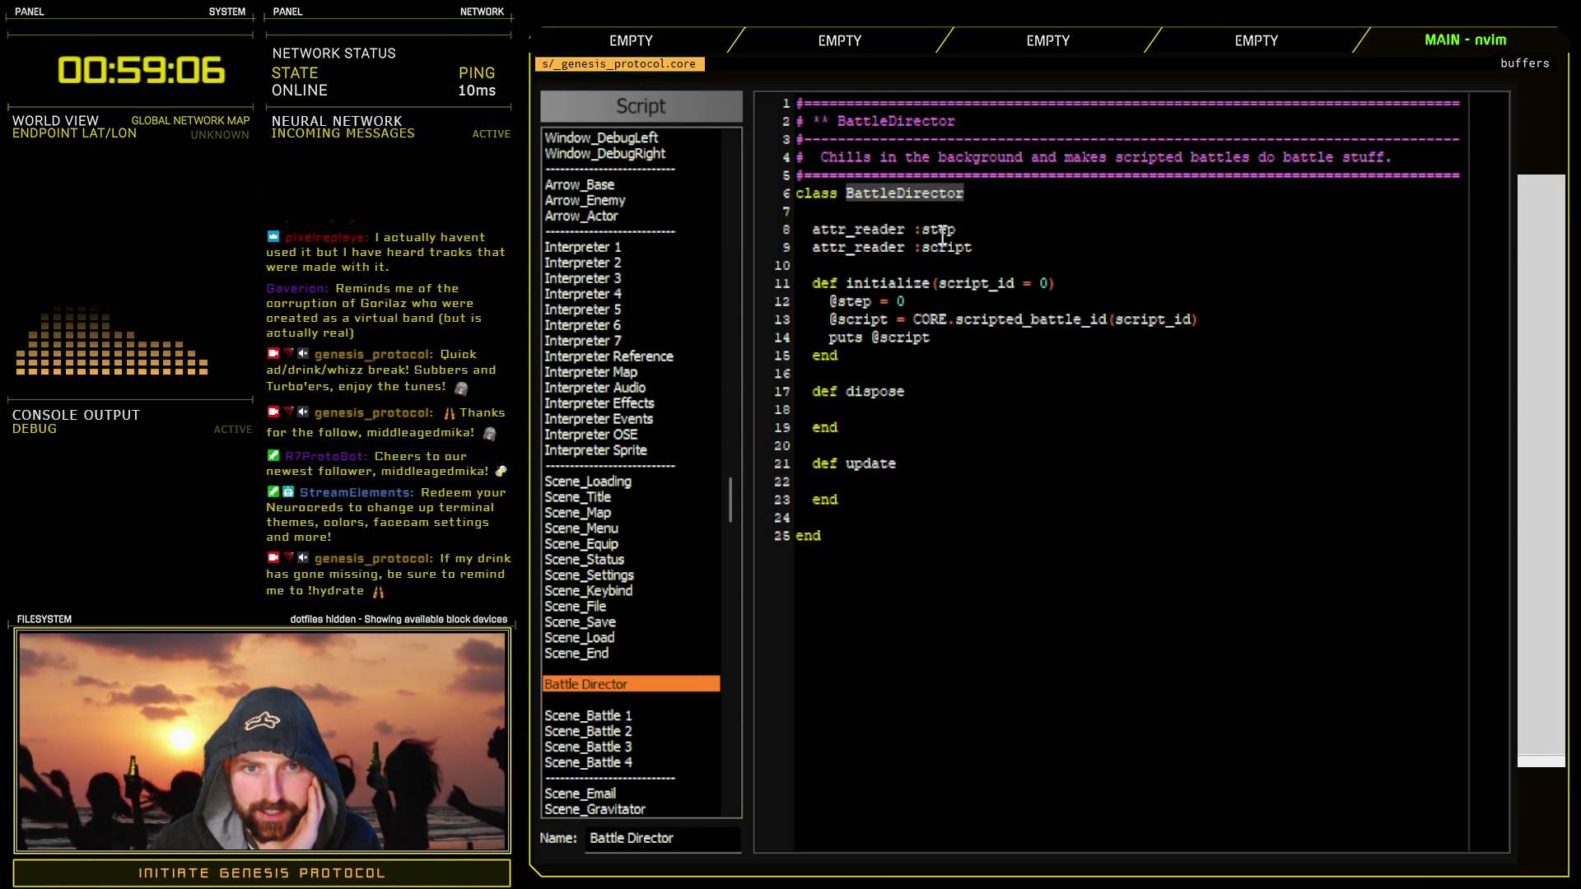
double_click(943, 231)
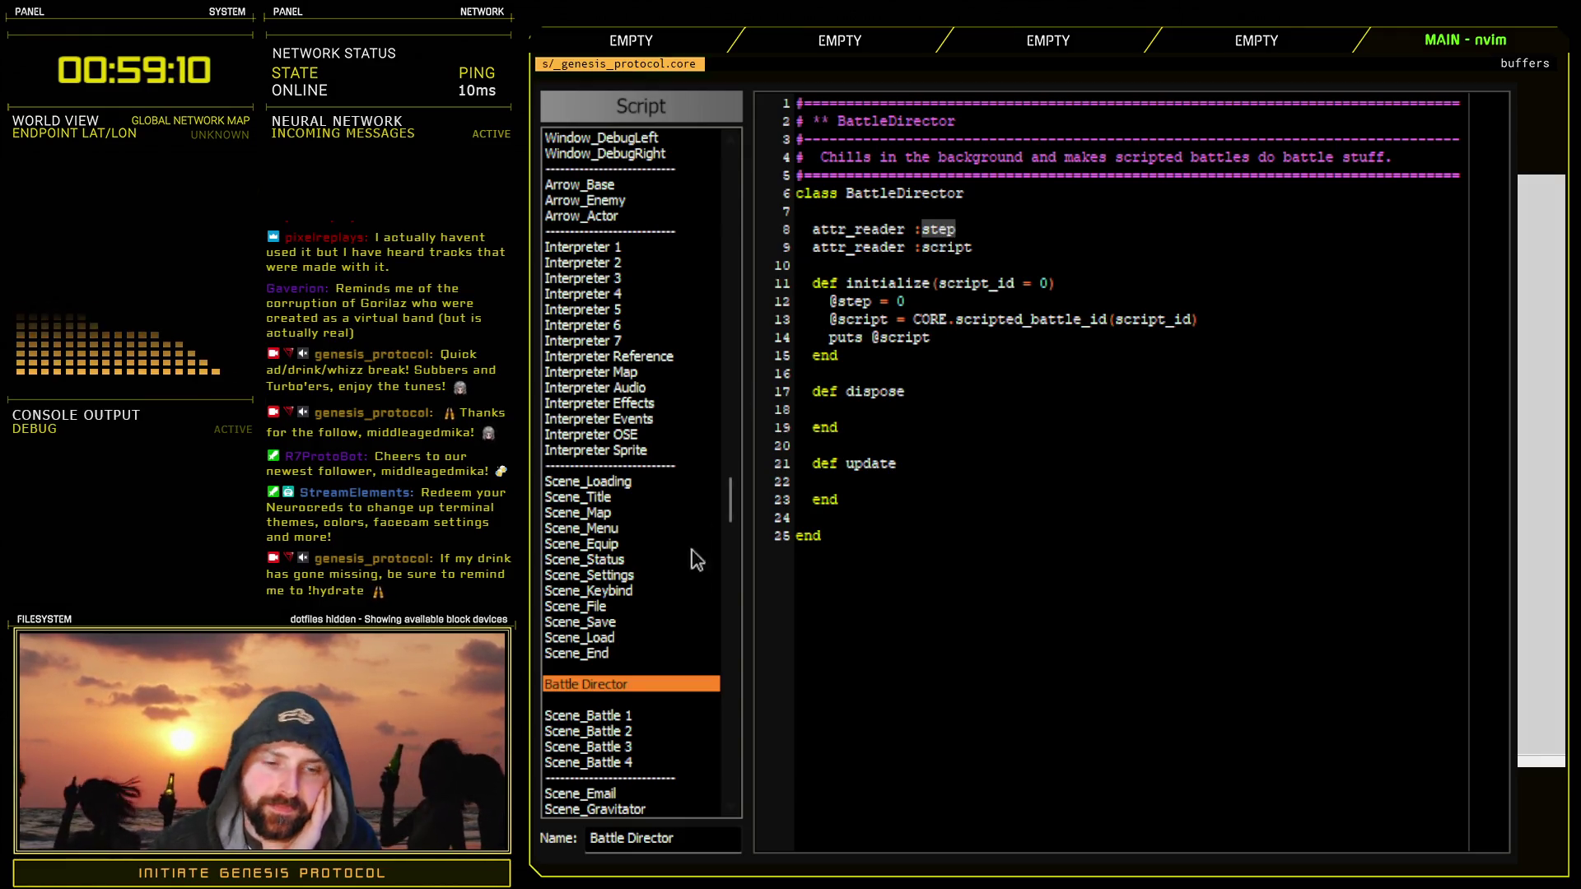
left_click(628, 718)
scroll(955, 467, "up", 6)
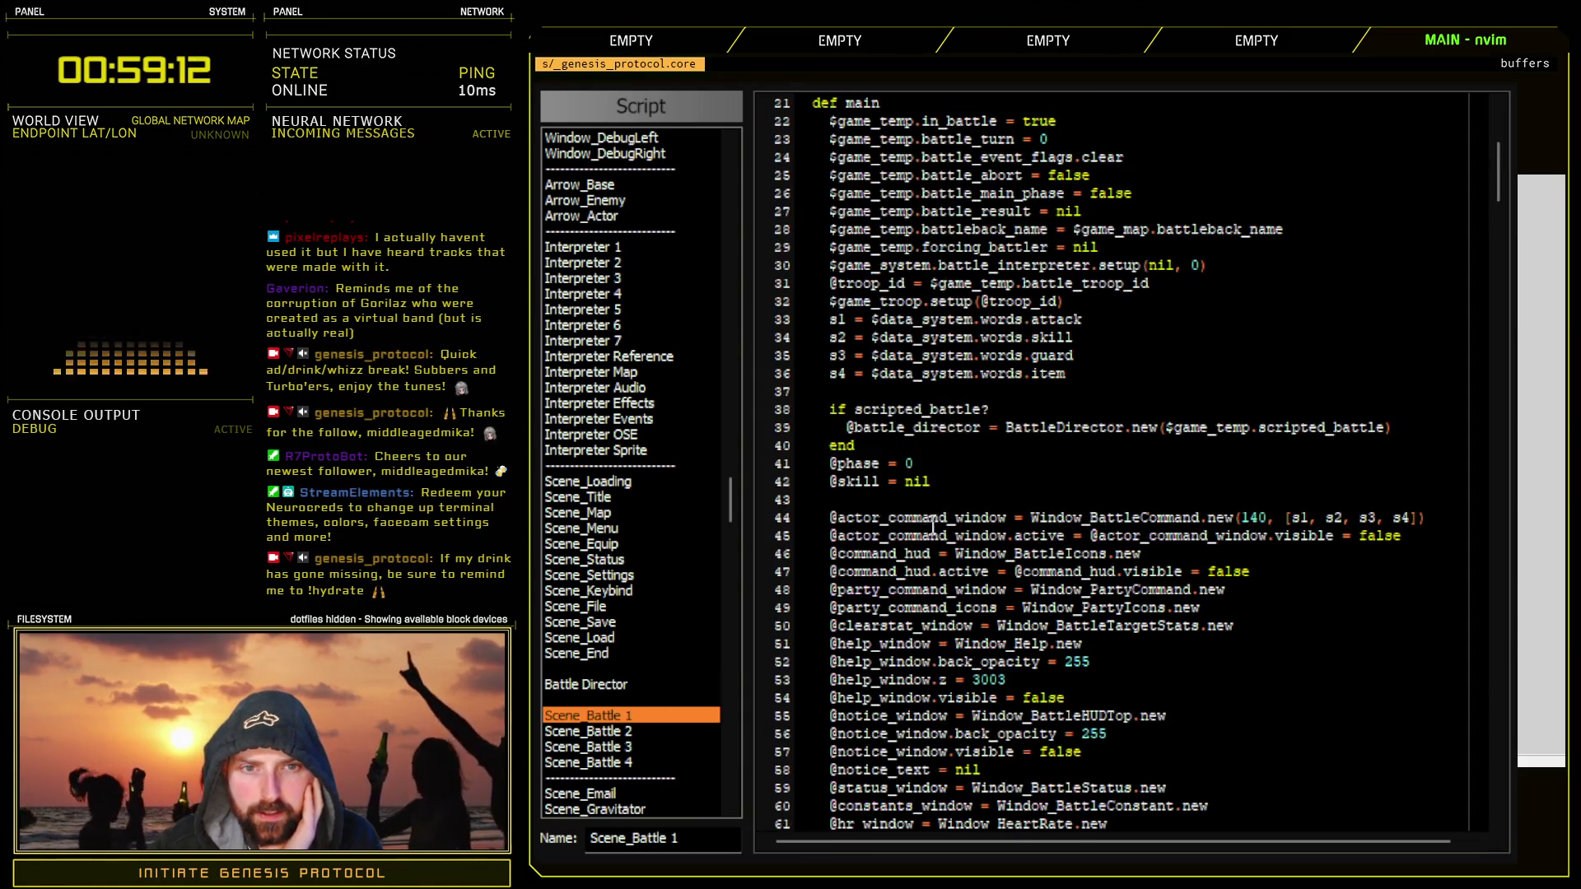
double_click(922, 428)
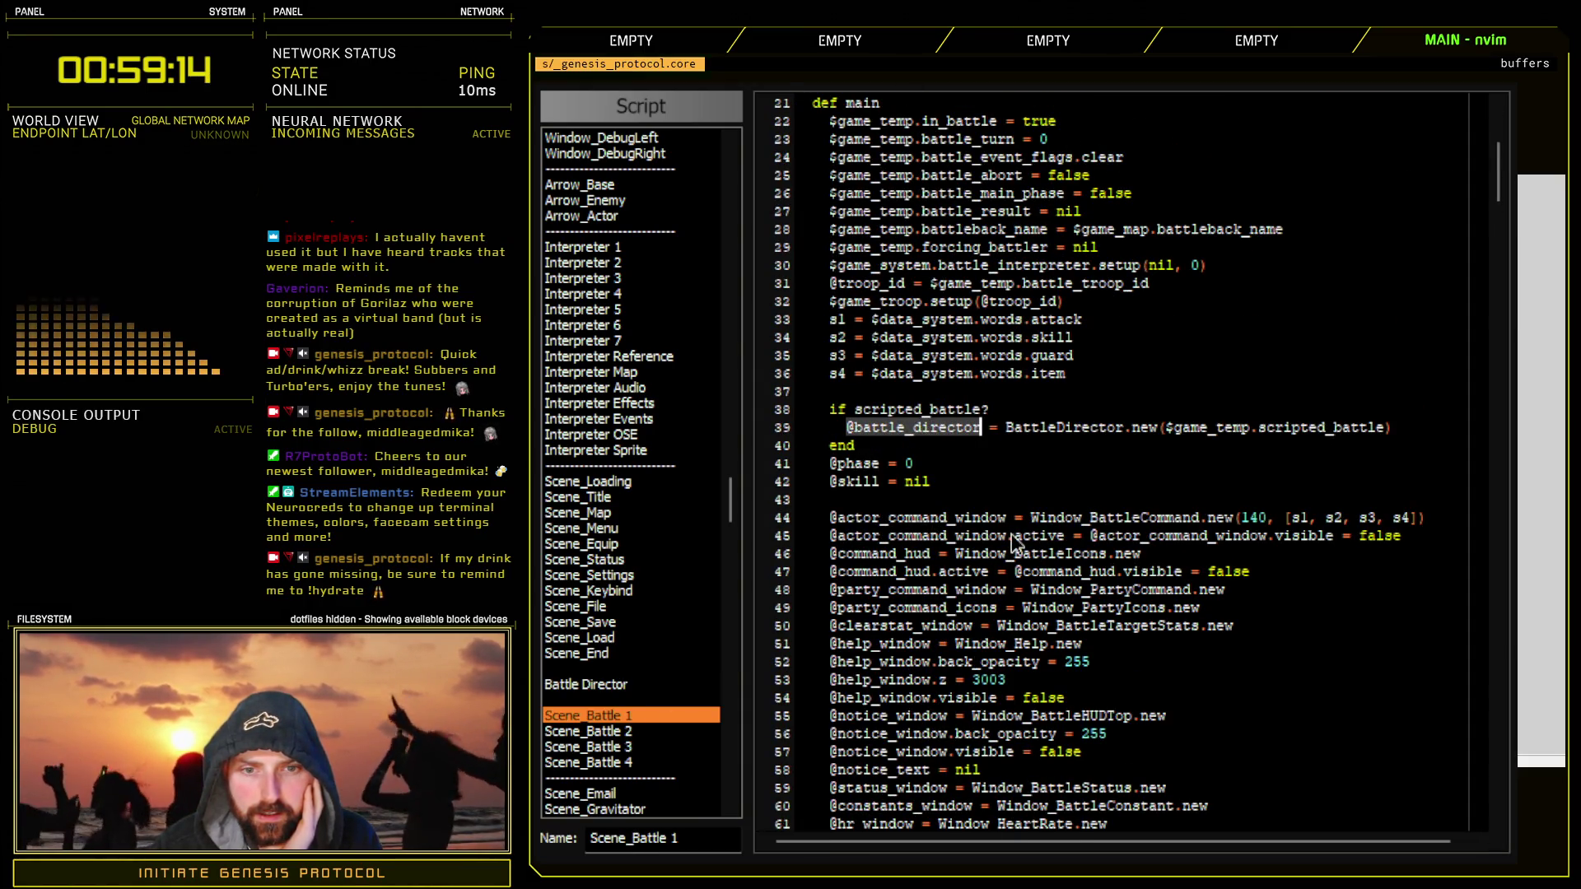
left_click(634, 732)
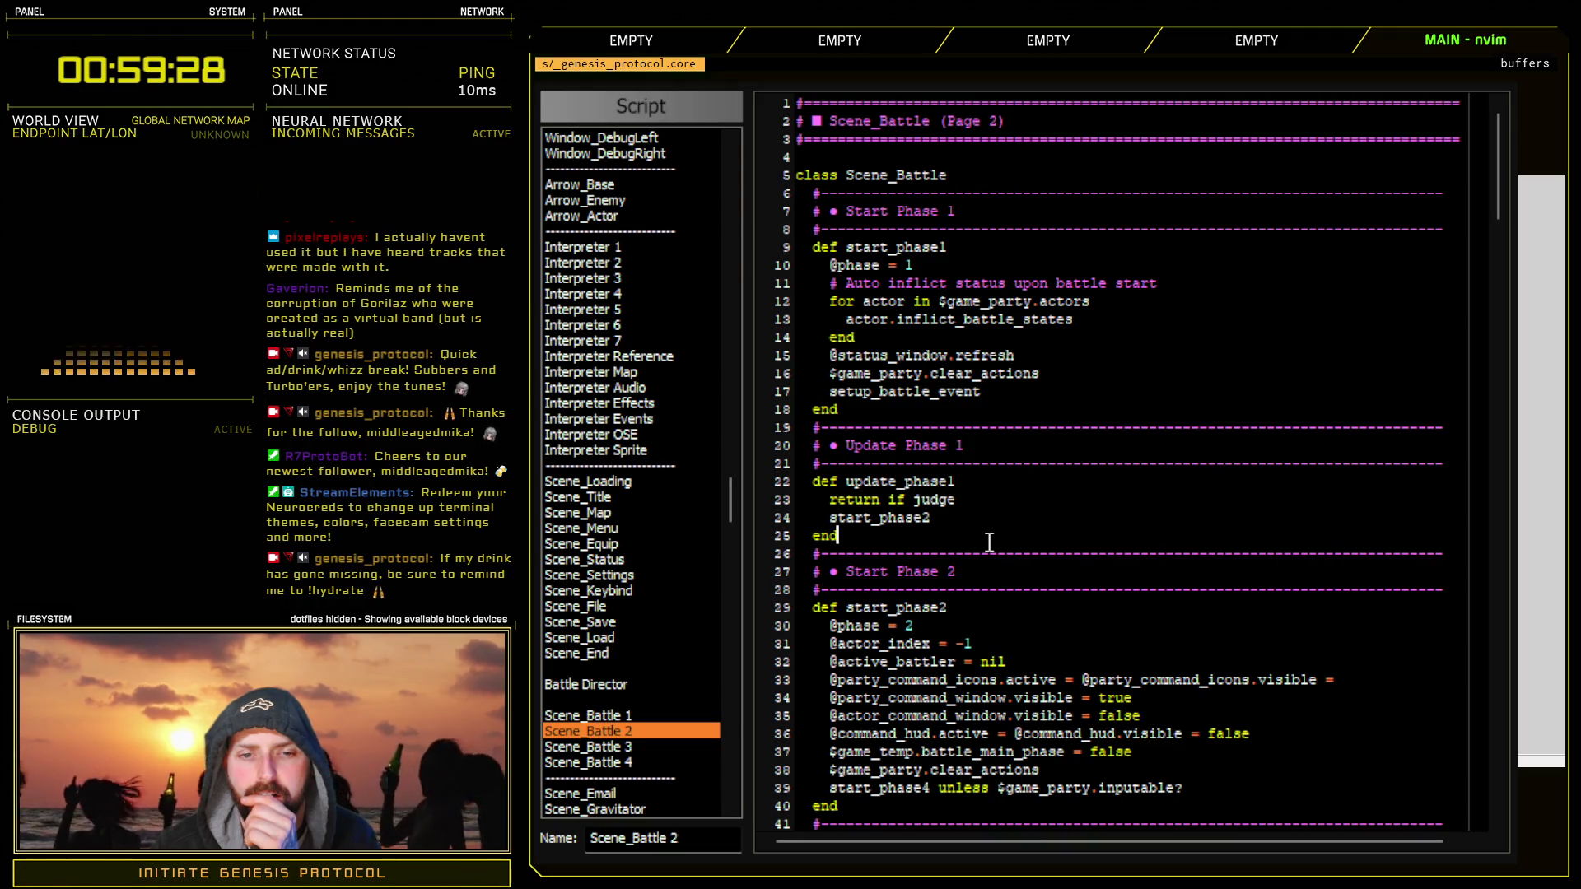
scroll(989, 542, "down", 4)
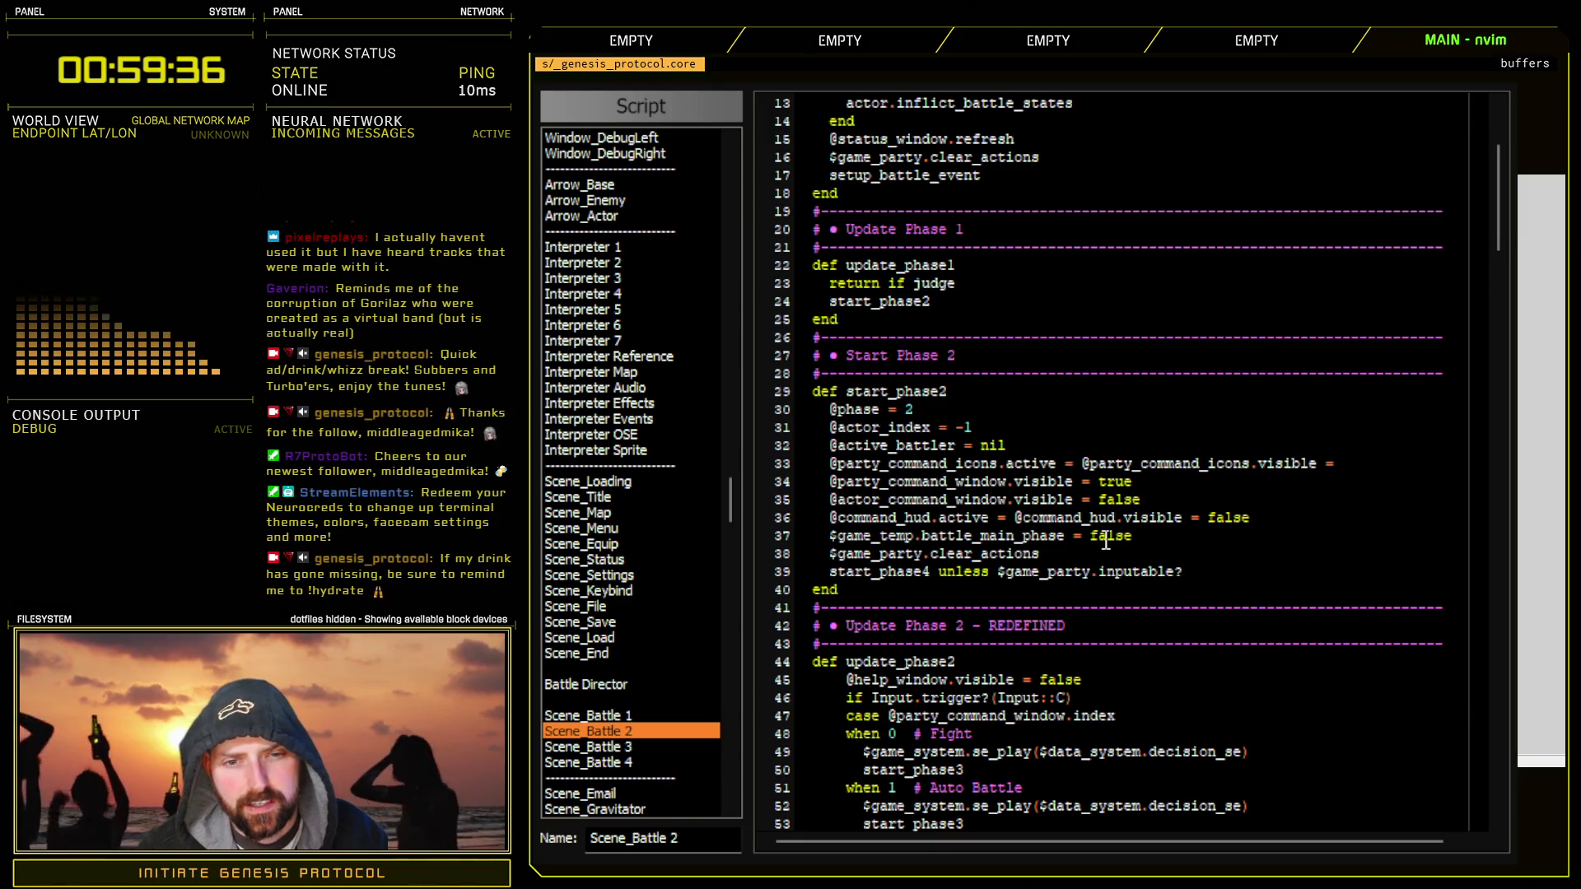
scroll(1058, 508, "down", 6)
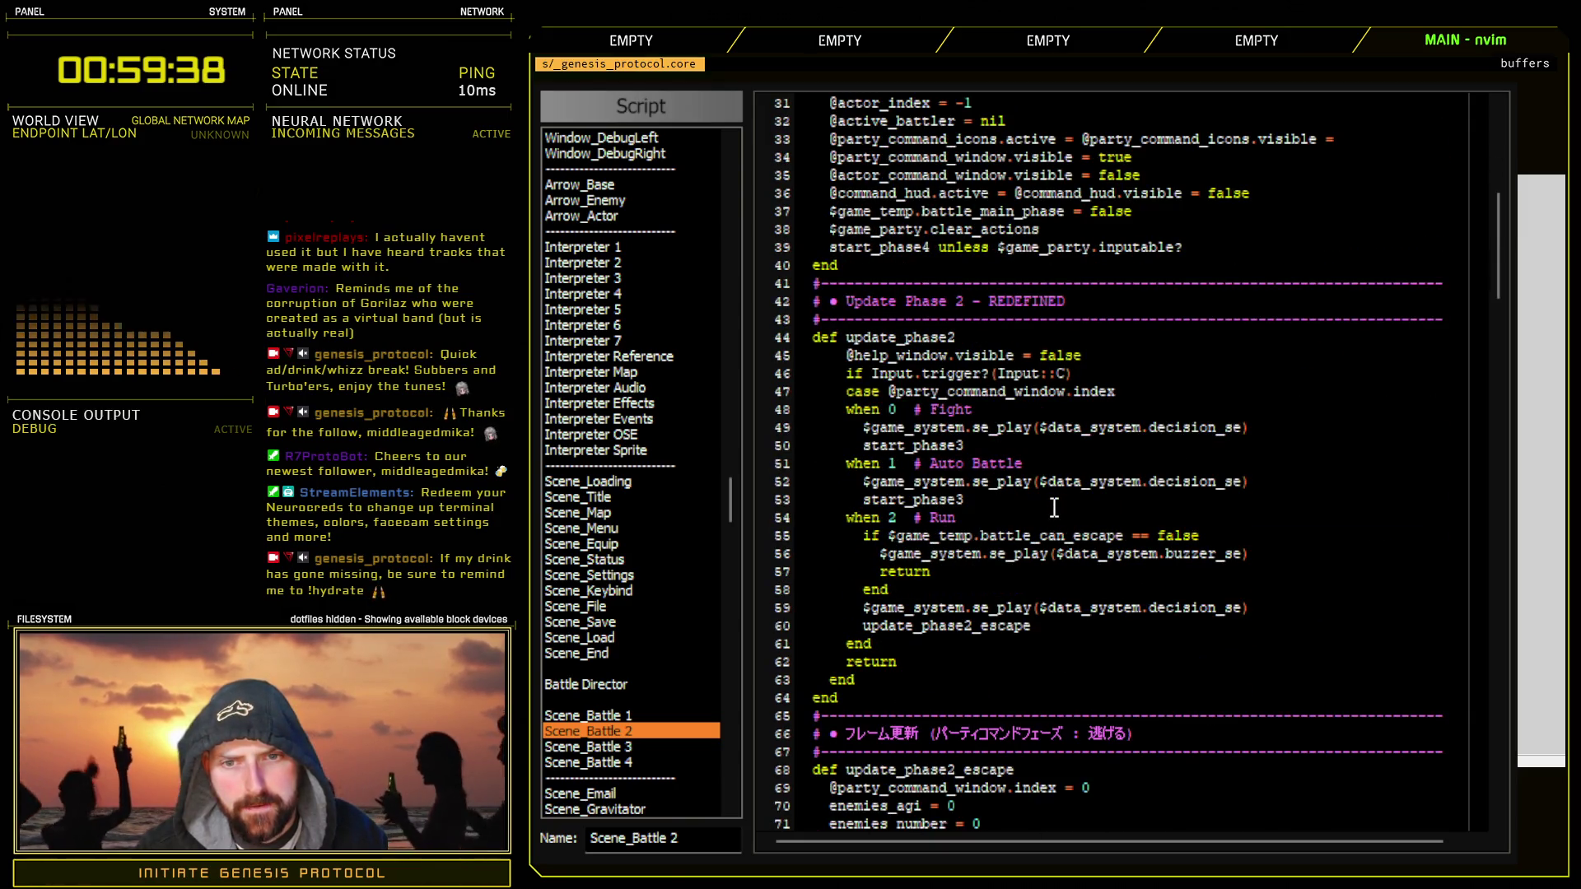
scroll(1054, 508, "down", 4)
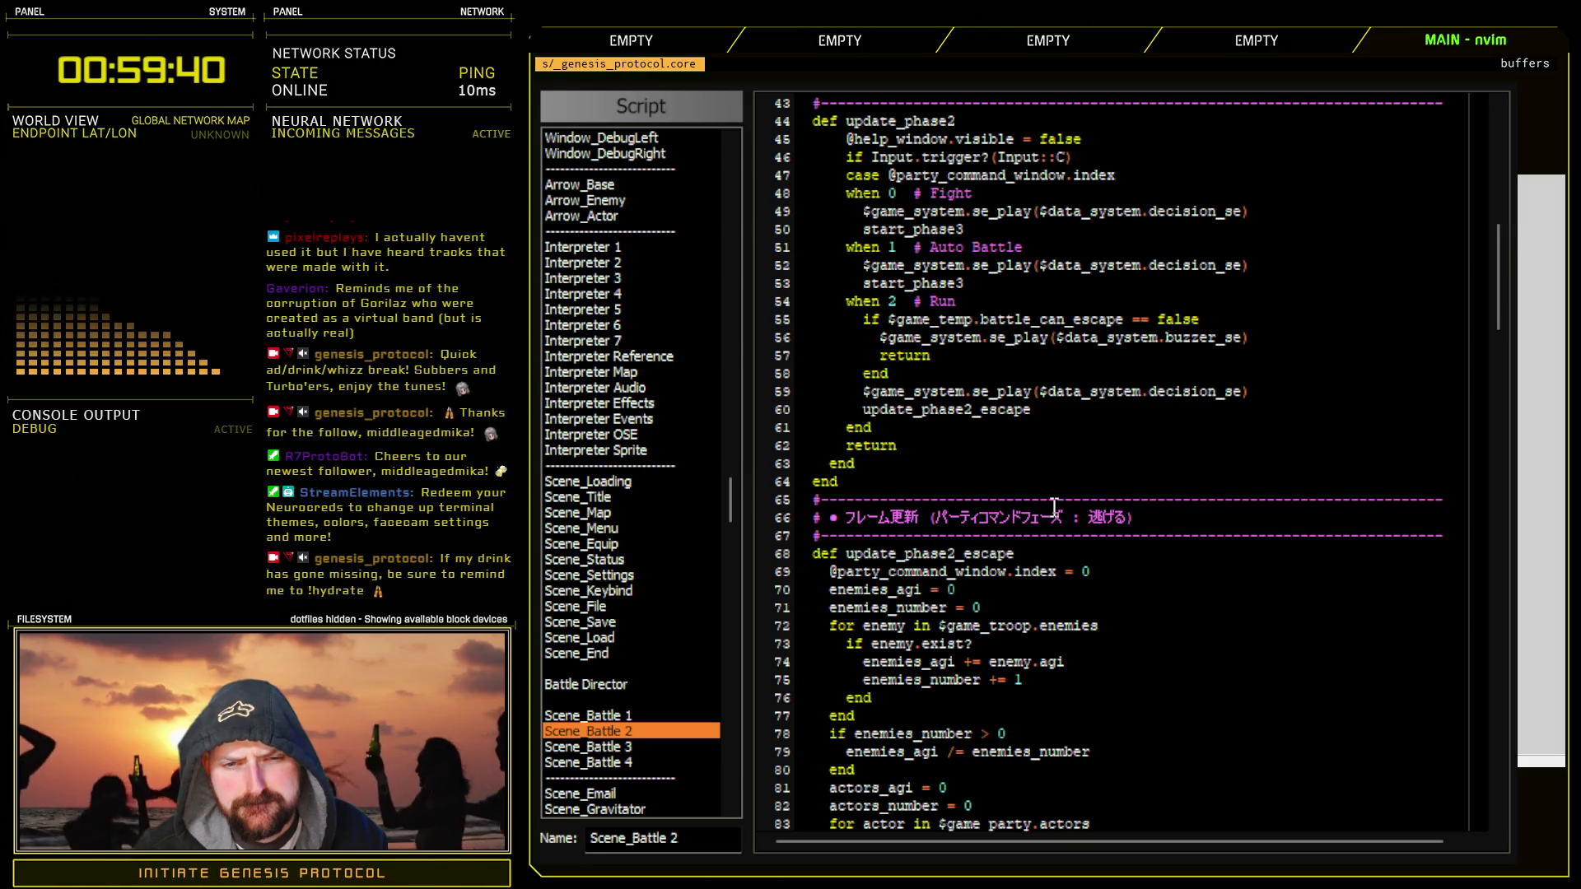
scroll(1053, 506, "down", 10)
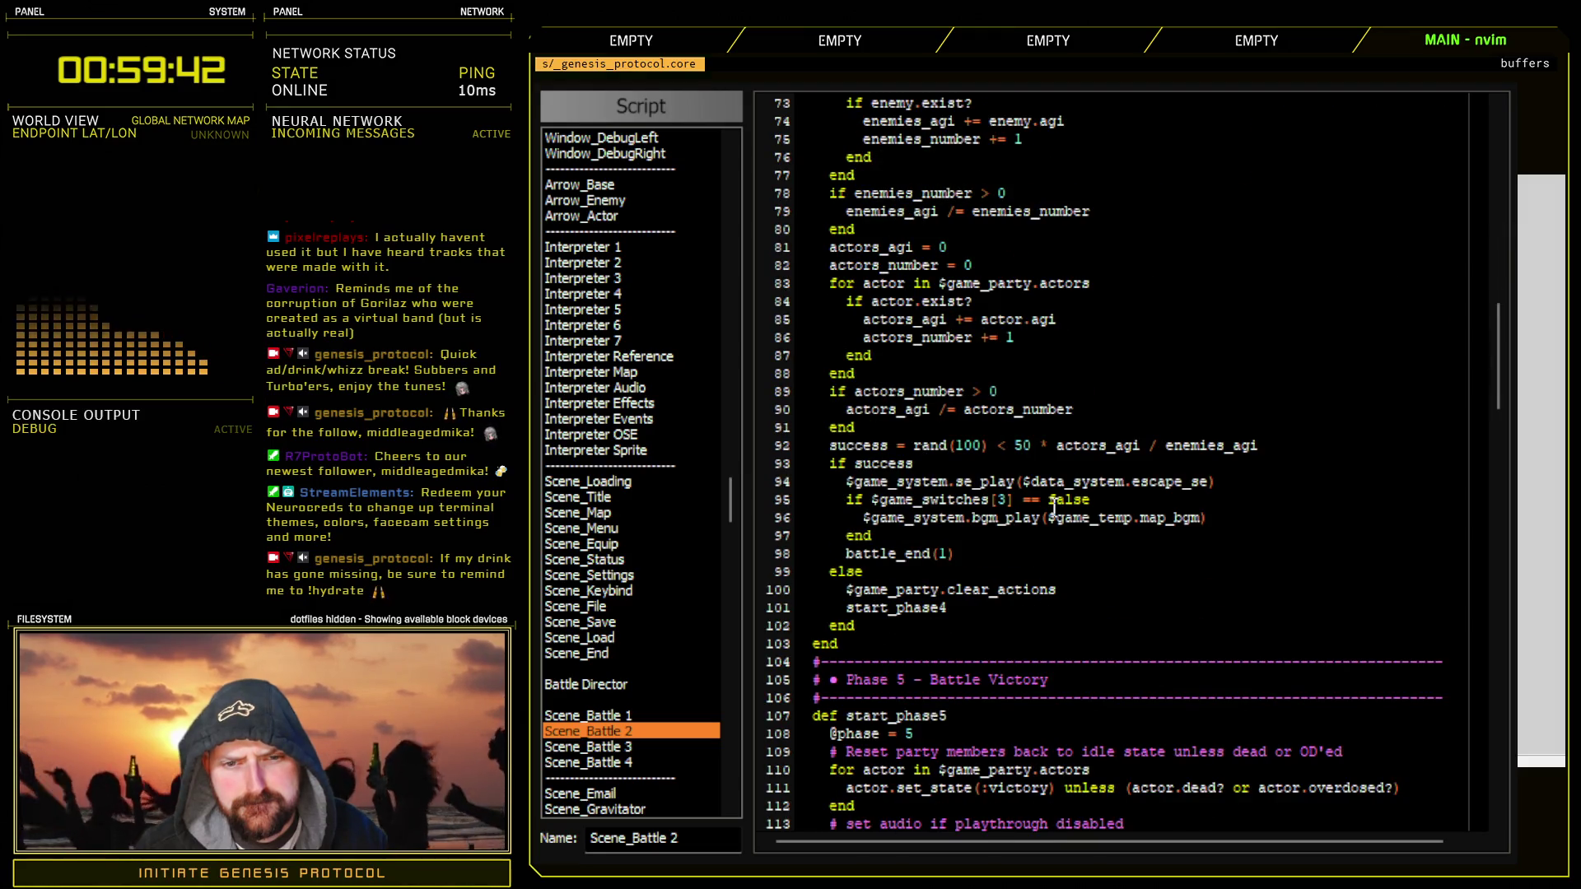
scroll(1054, 506, "down", 20)
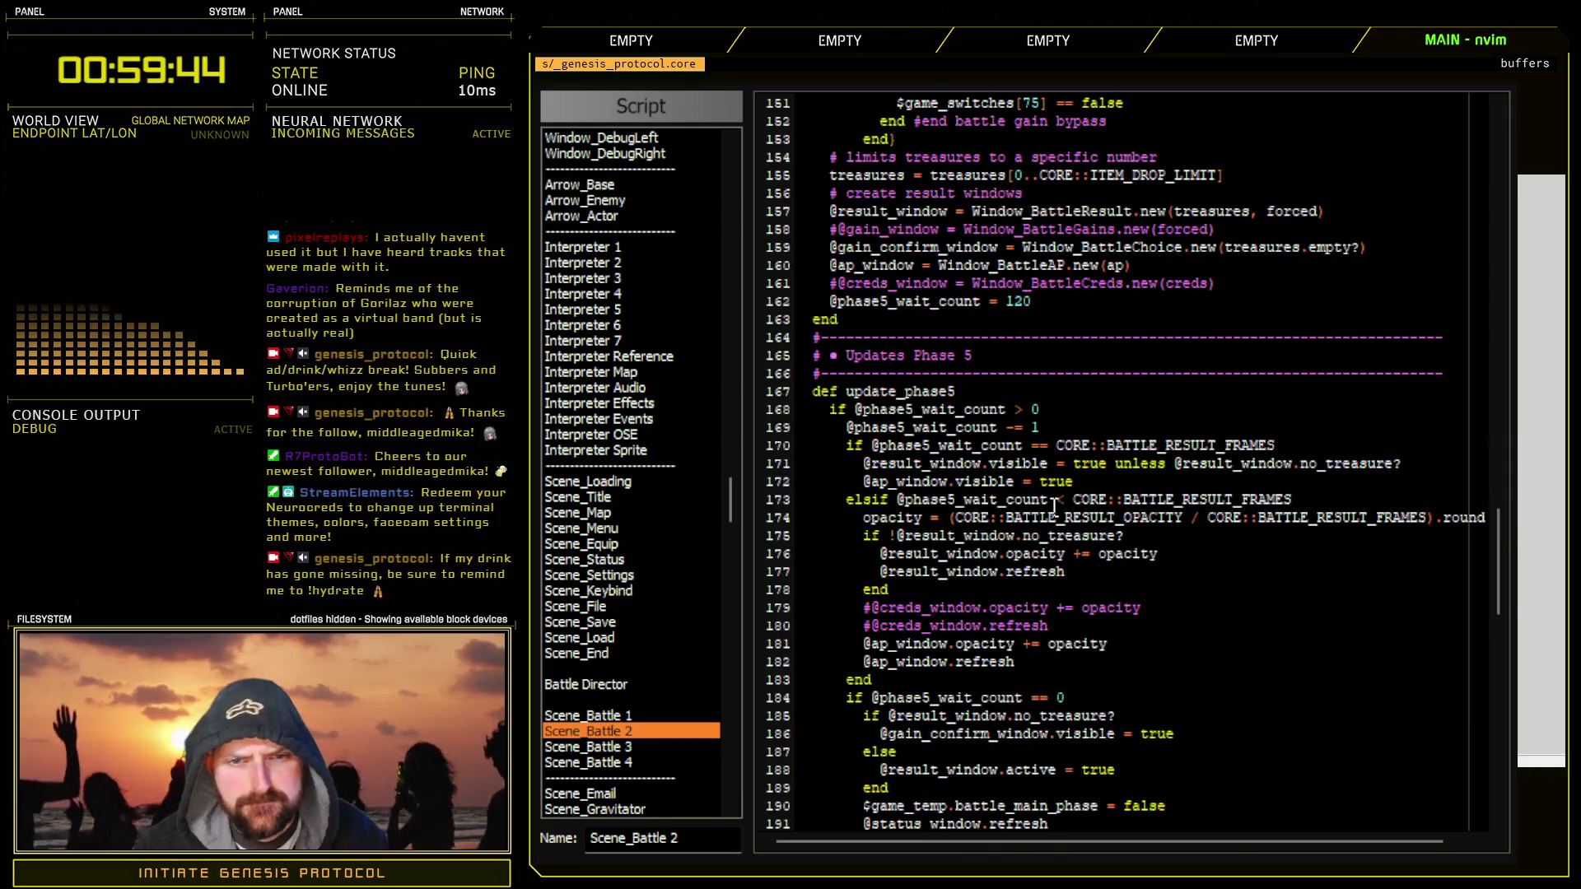
scroll(1054, 507, "down", 8)
scroll(1054, 510, "down", 17)
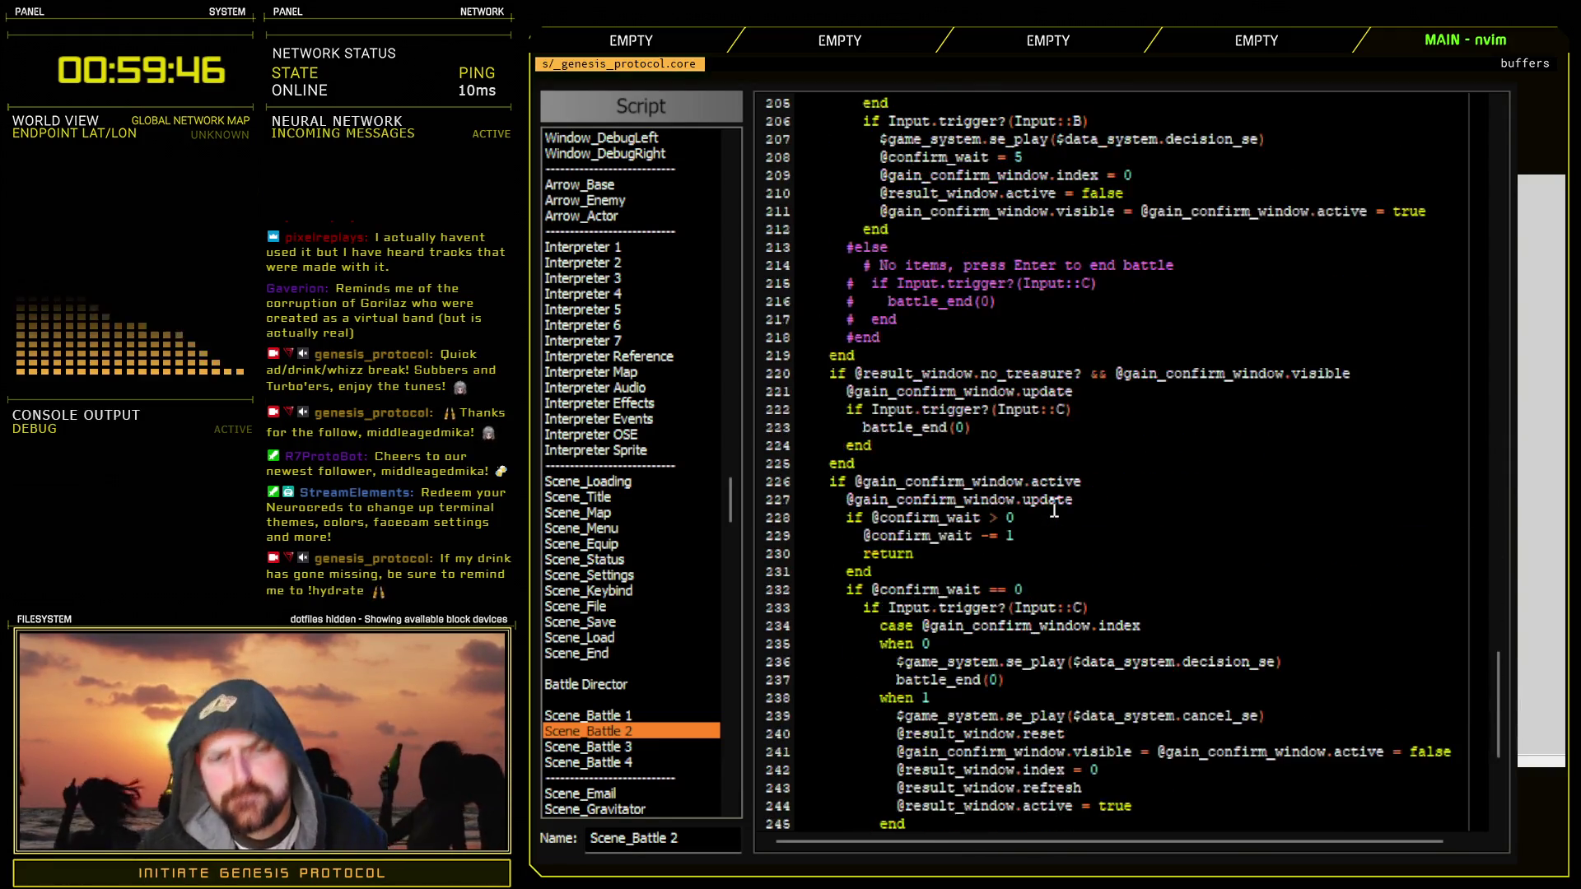
left_click(655, 747)
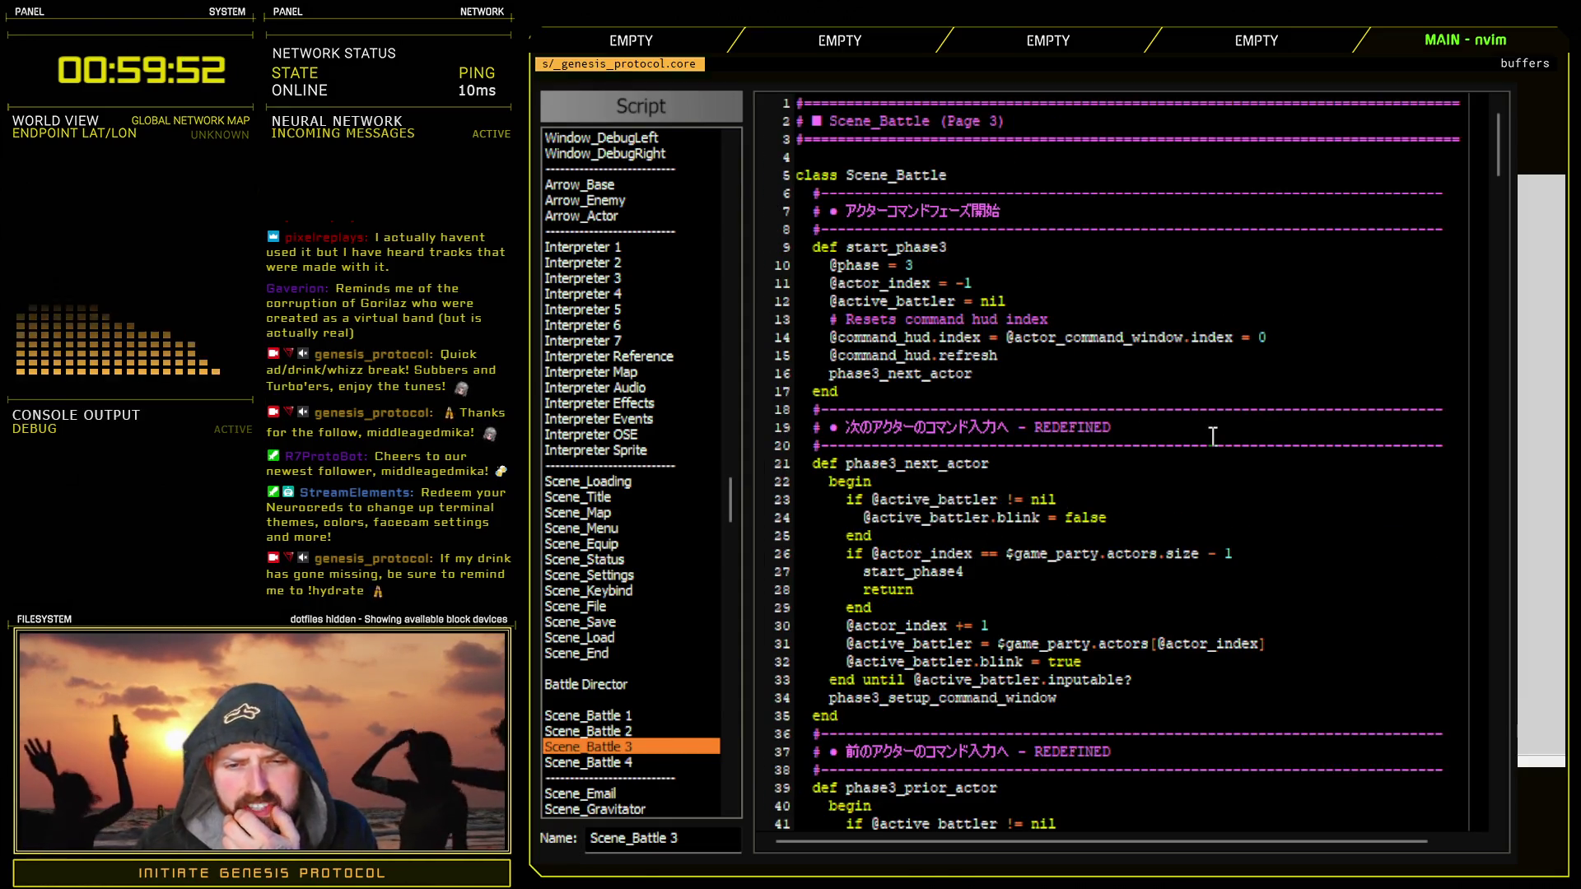
Read through Scene_Battle 3's actor command phase code to the end
scroll(1213, 437, "down", 6)
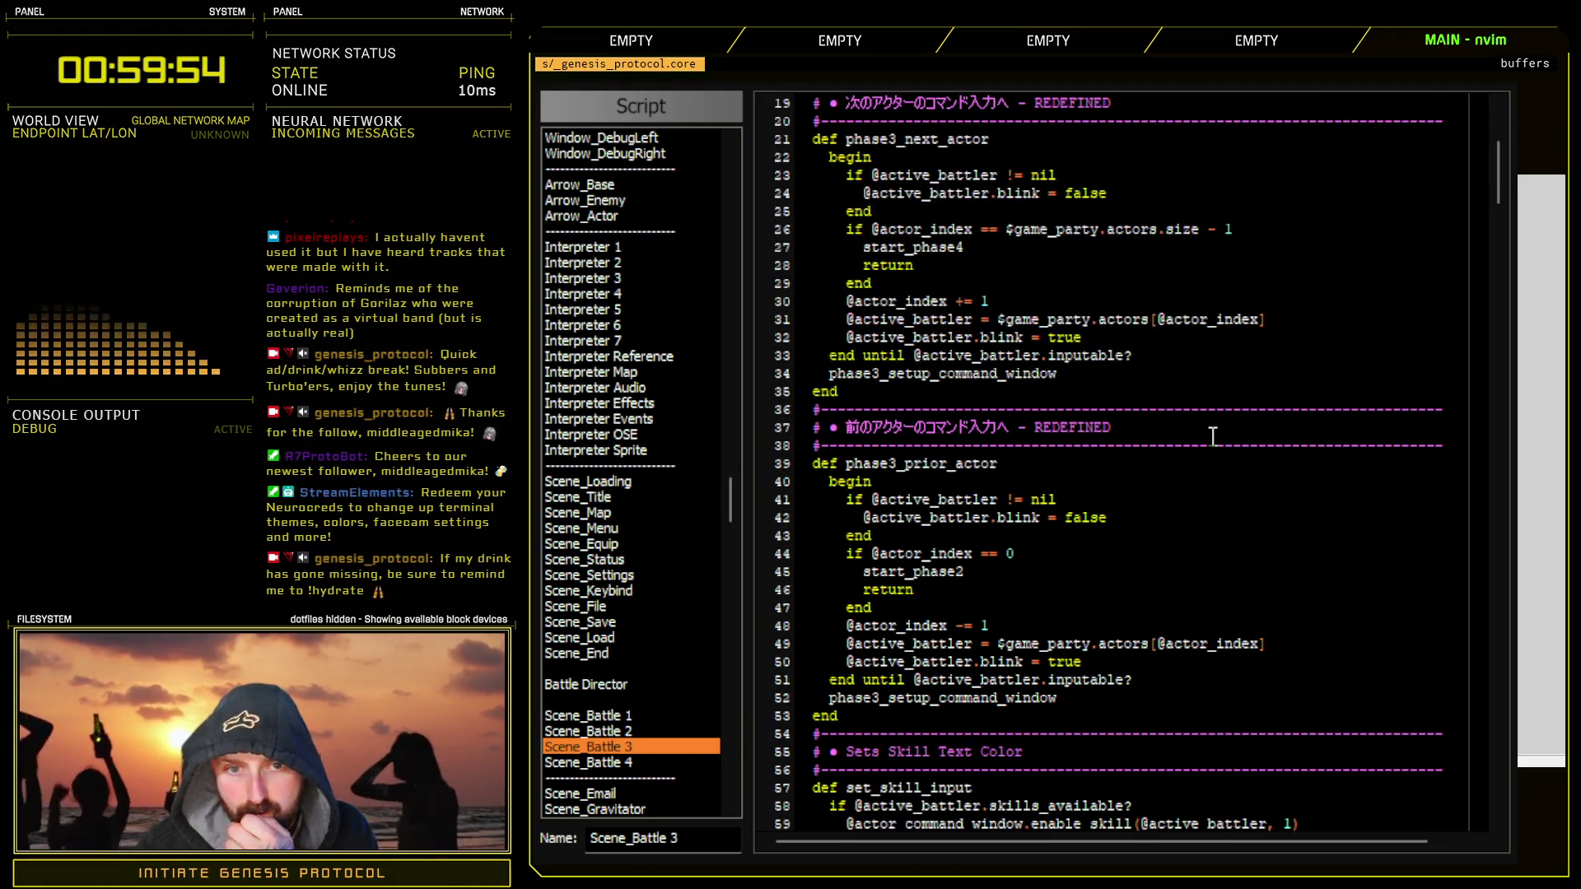
scroll(1212, 437, "down", 6)
scroll(1213, 436, "down", 10)
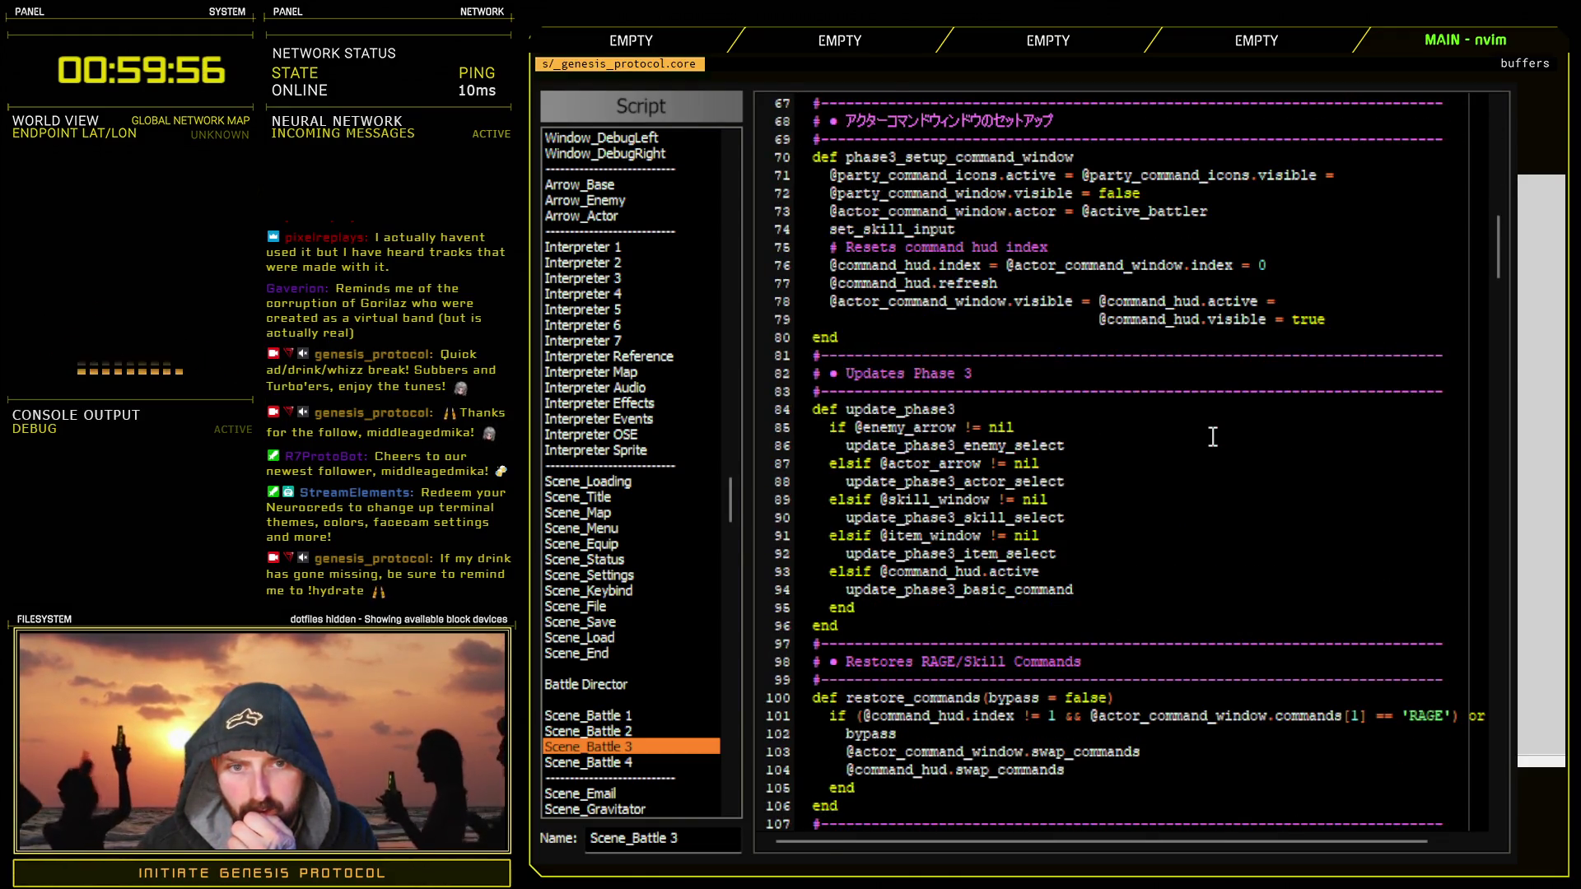
scroll(1213, 437, "down", 10)
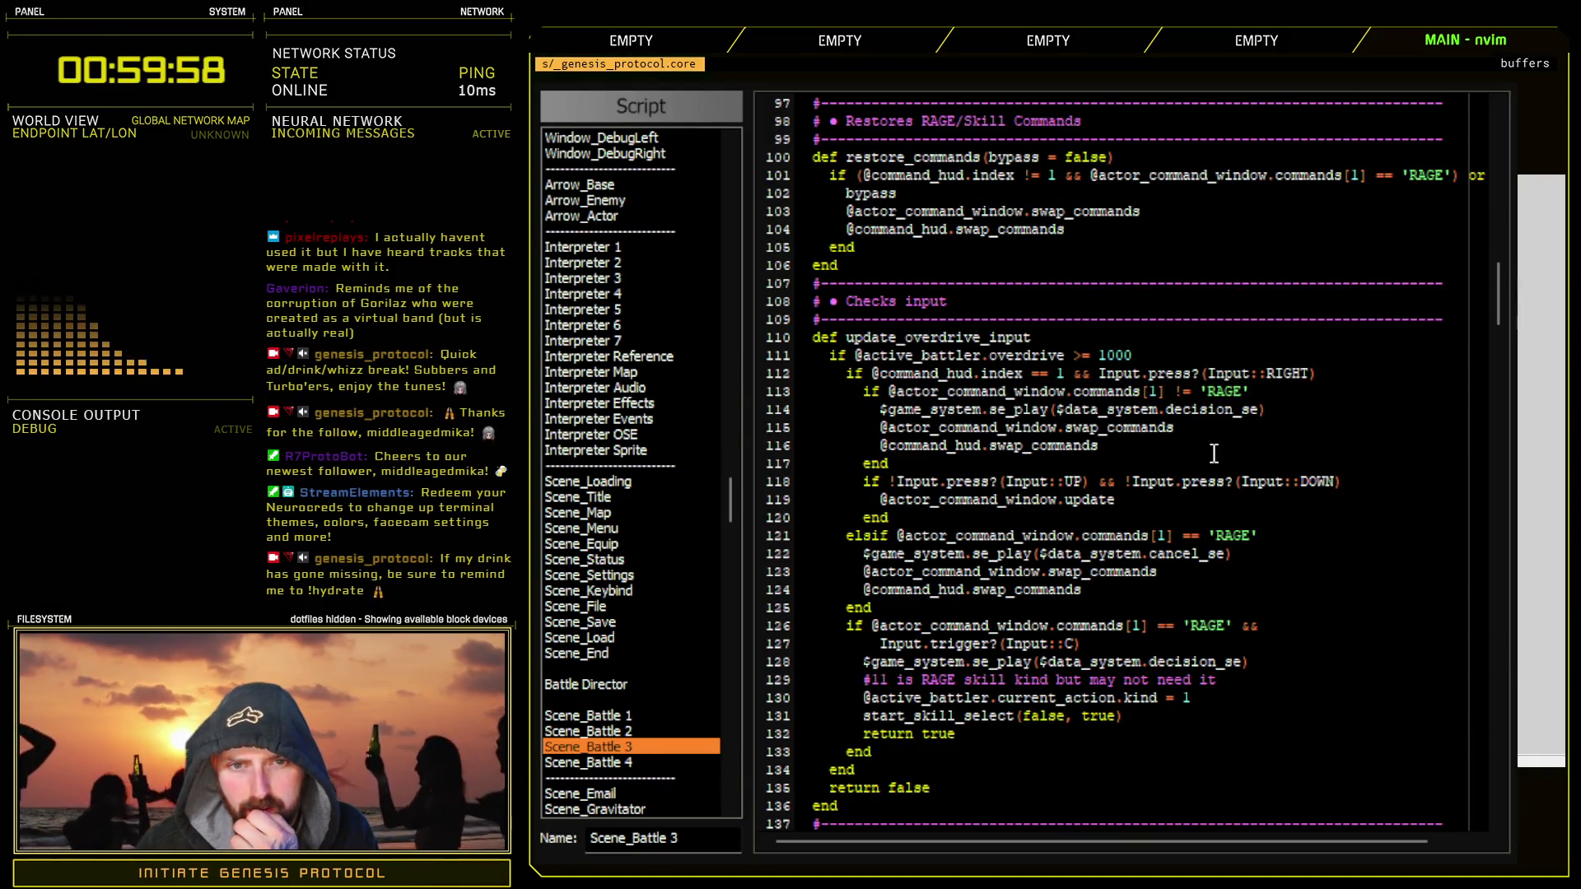
scroll(1225, 450, "down", 10)
scroll(1226, 484, "down", 10)
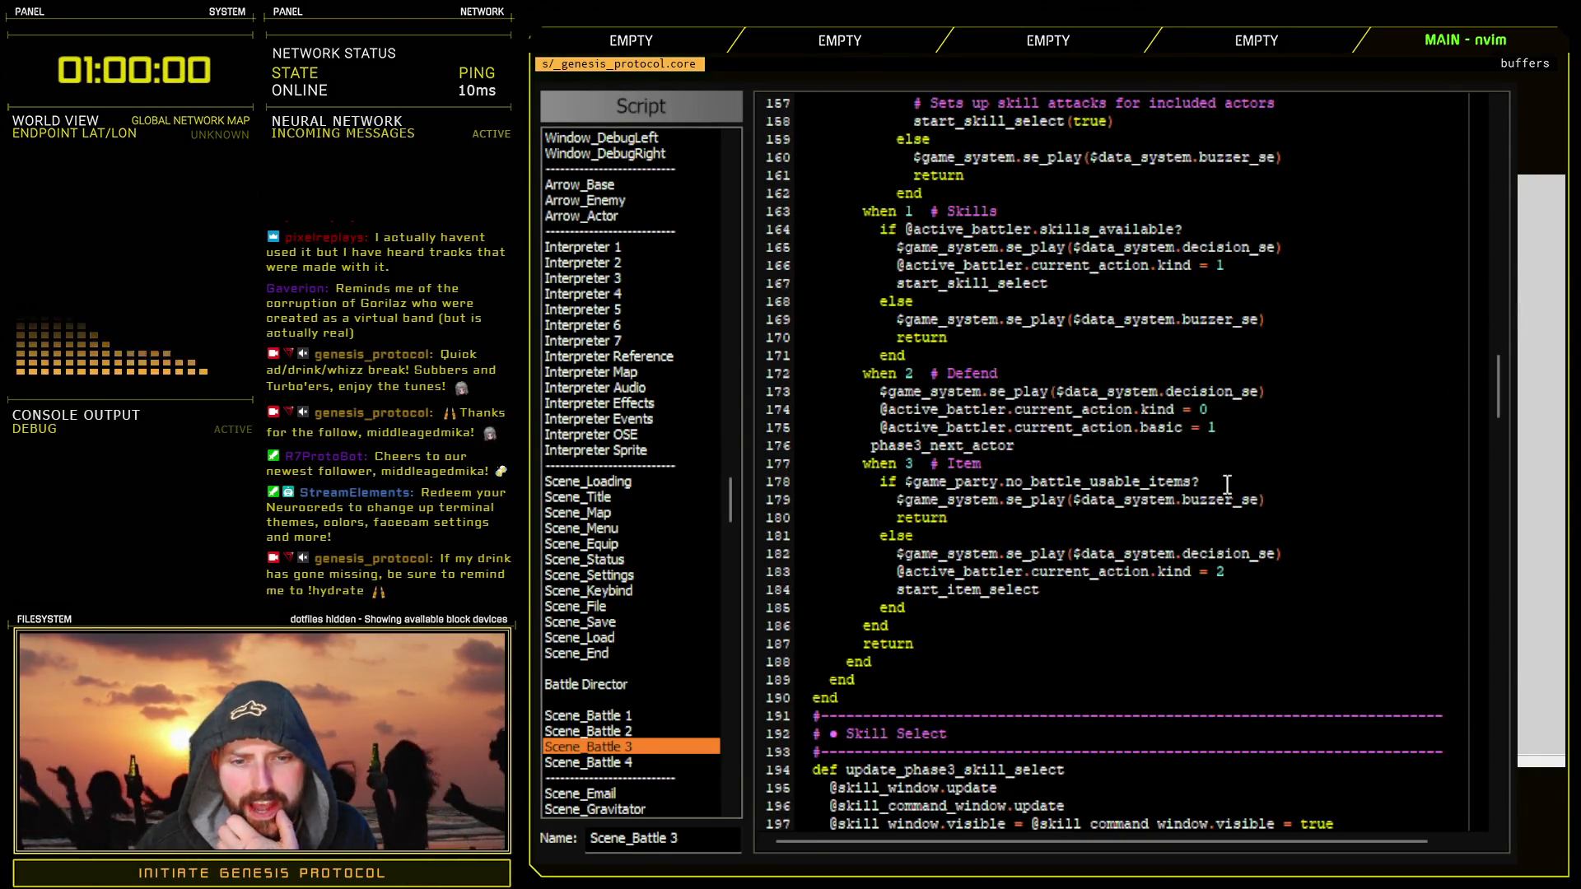
scroll(1227, 484, "down", 6)
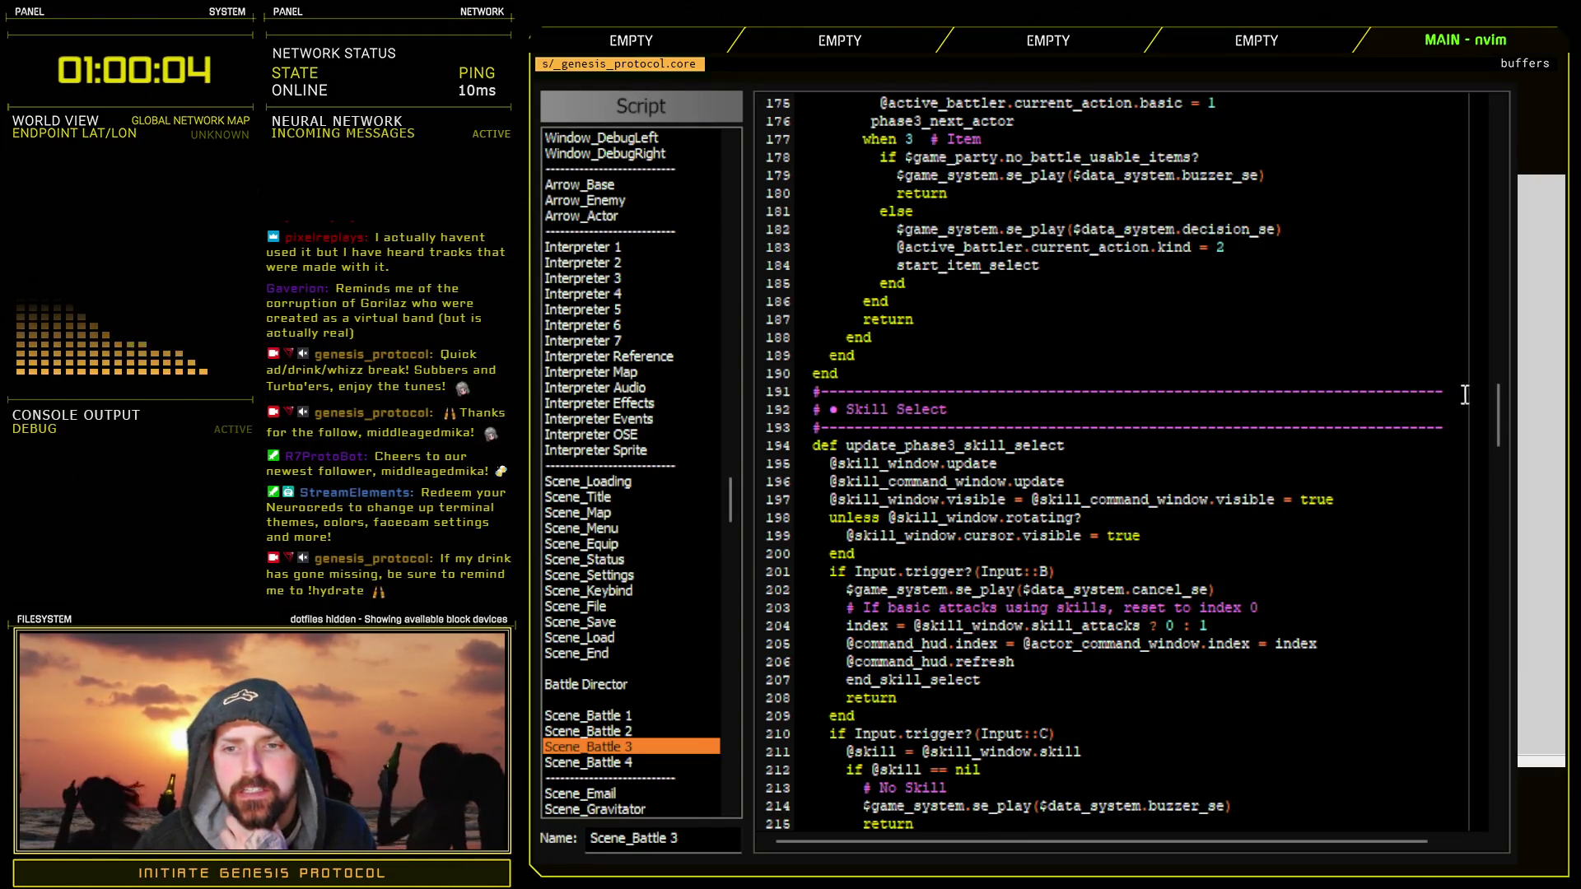
left_click_drag(1495, 412, 1501, 593)
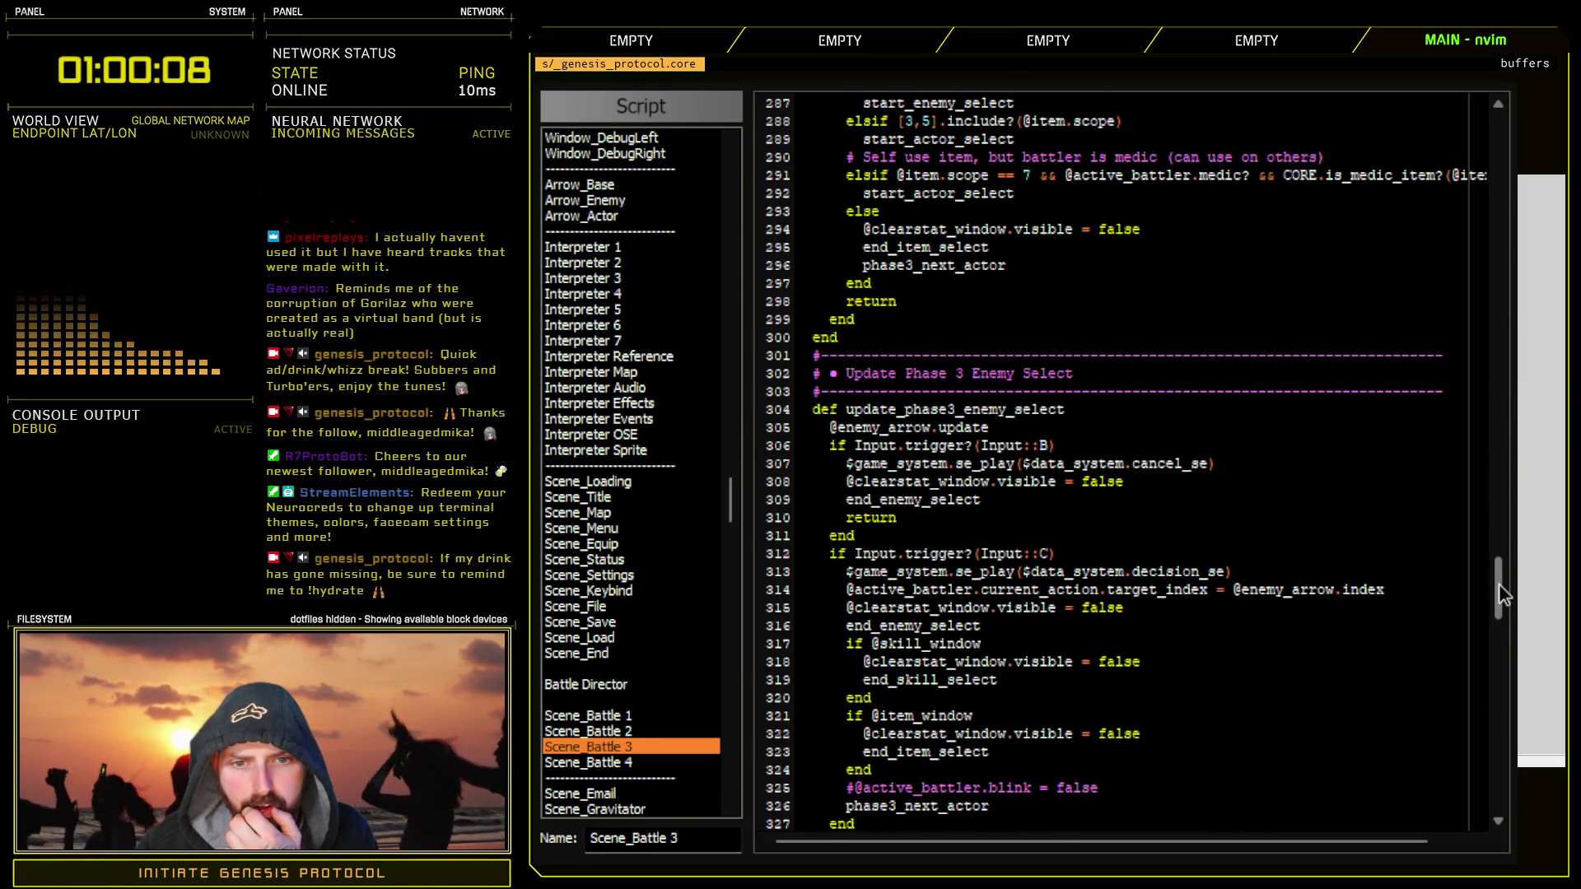
left_click_drag(1498, 587, 1498, 782)
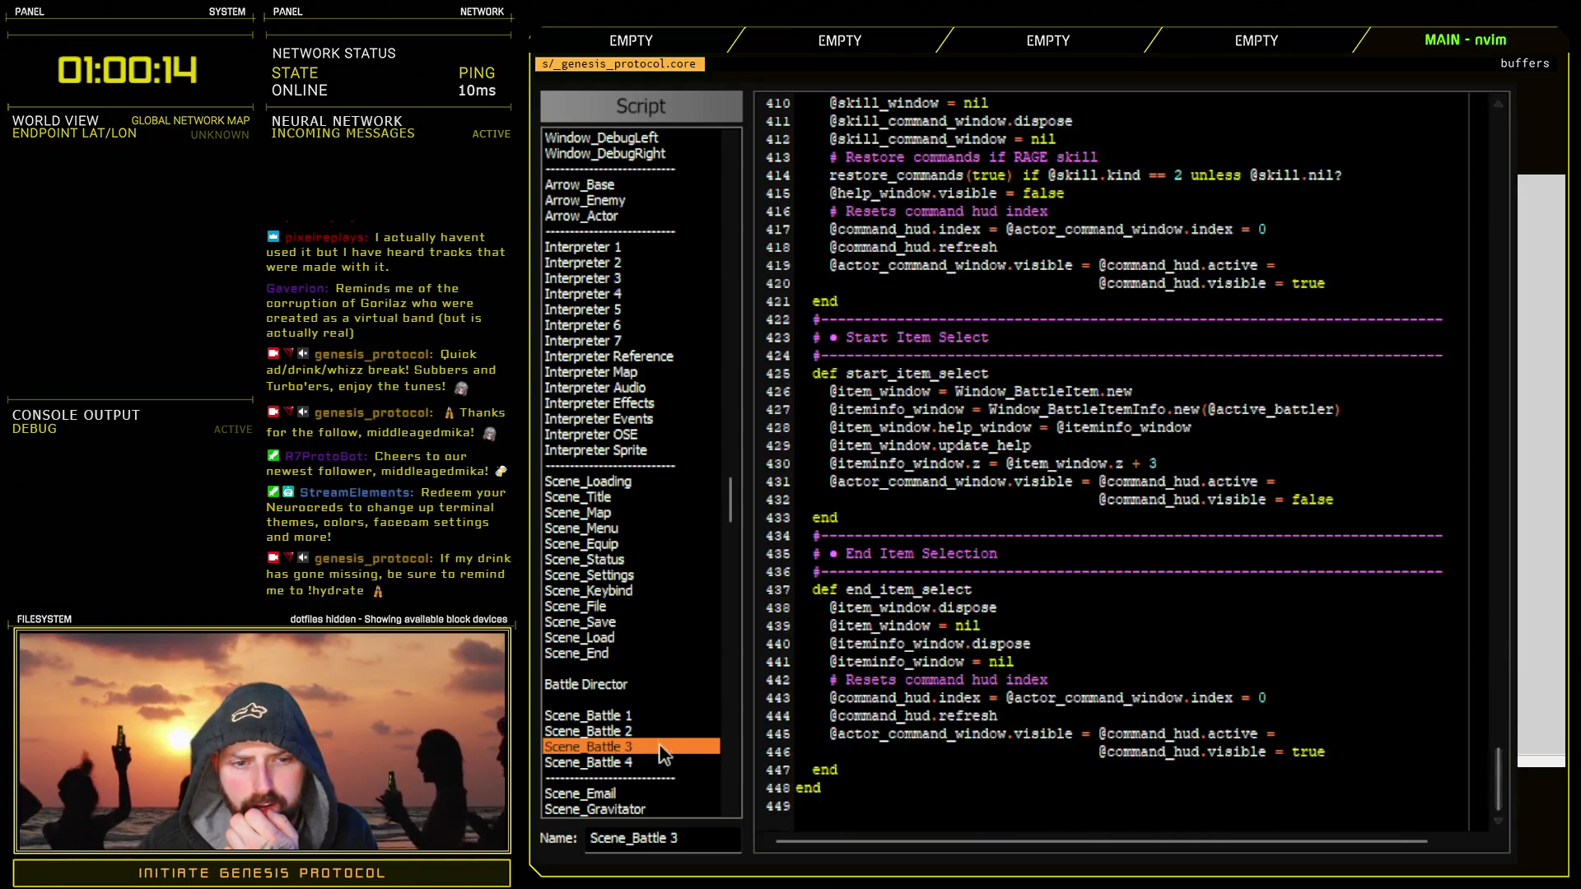
left_click(635, 764)
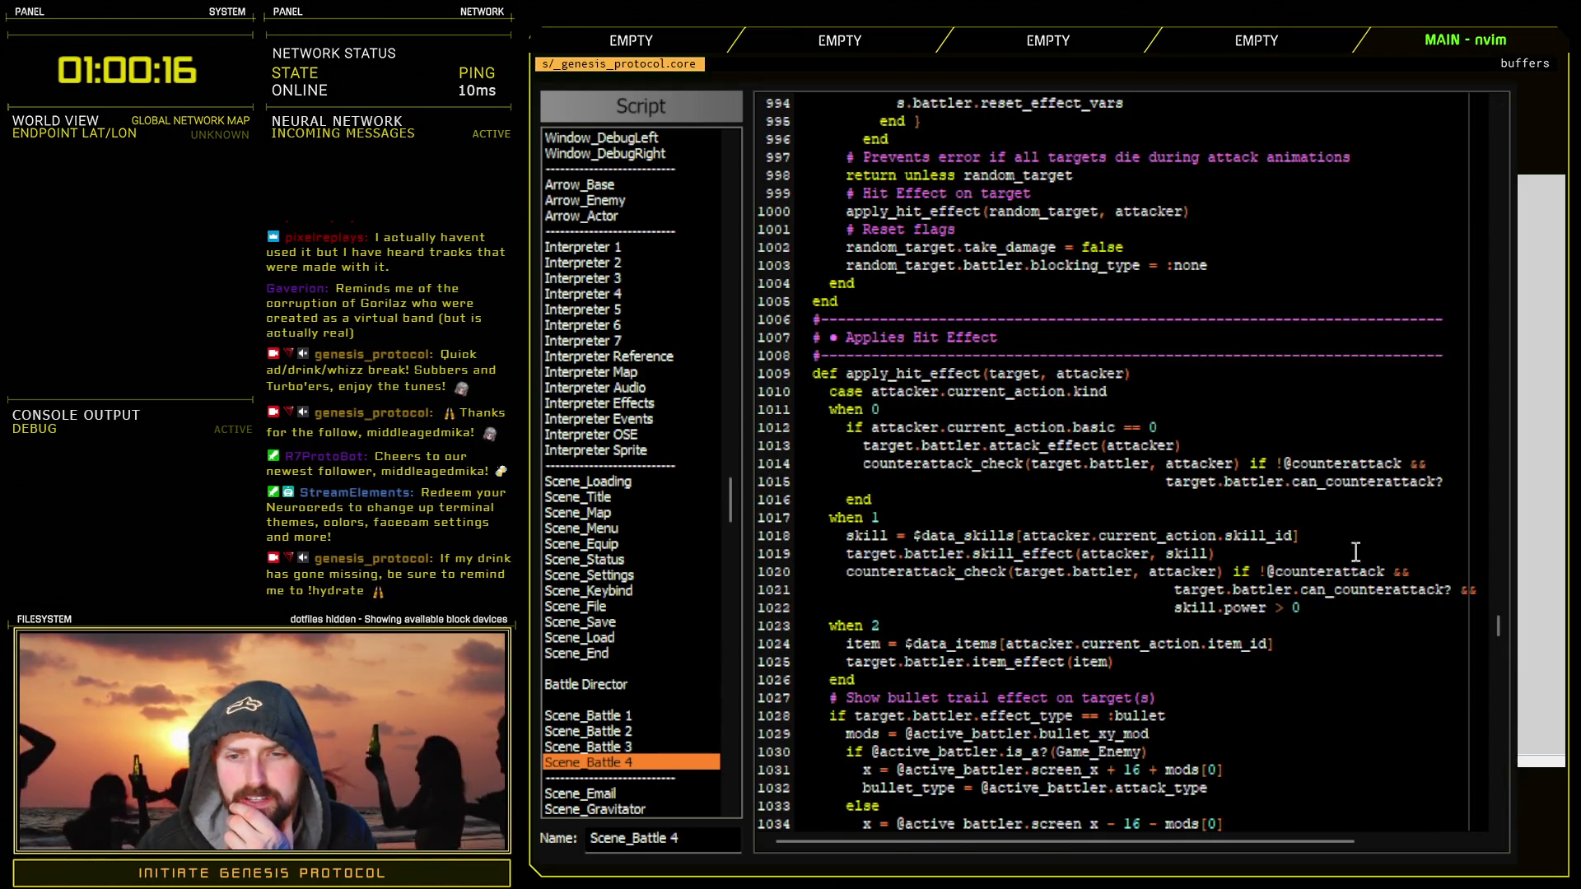
Return to the top of Scene_Battle 4 and review start_phase4
left_click_drag(1495, 619, 1511, 93)
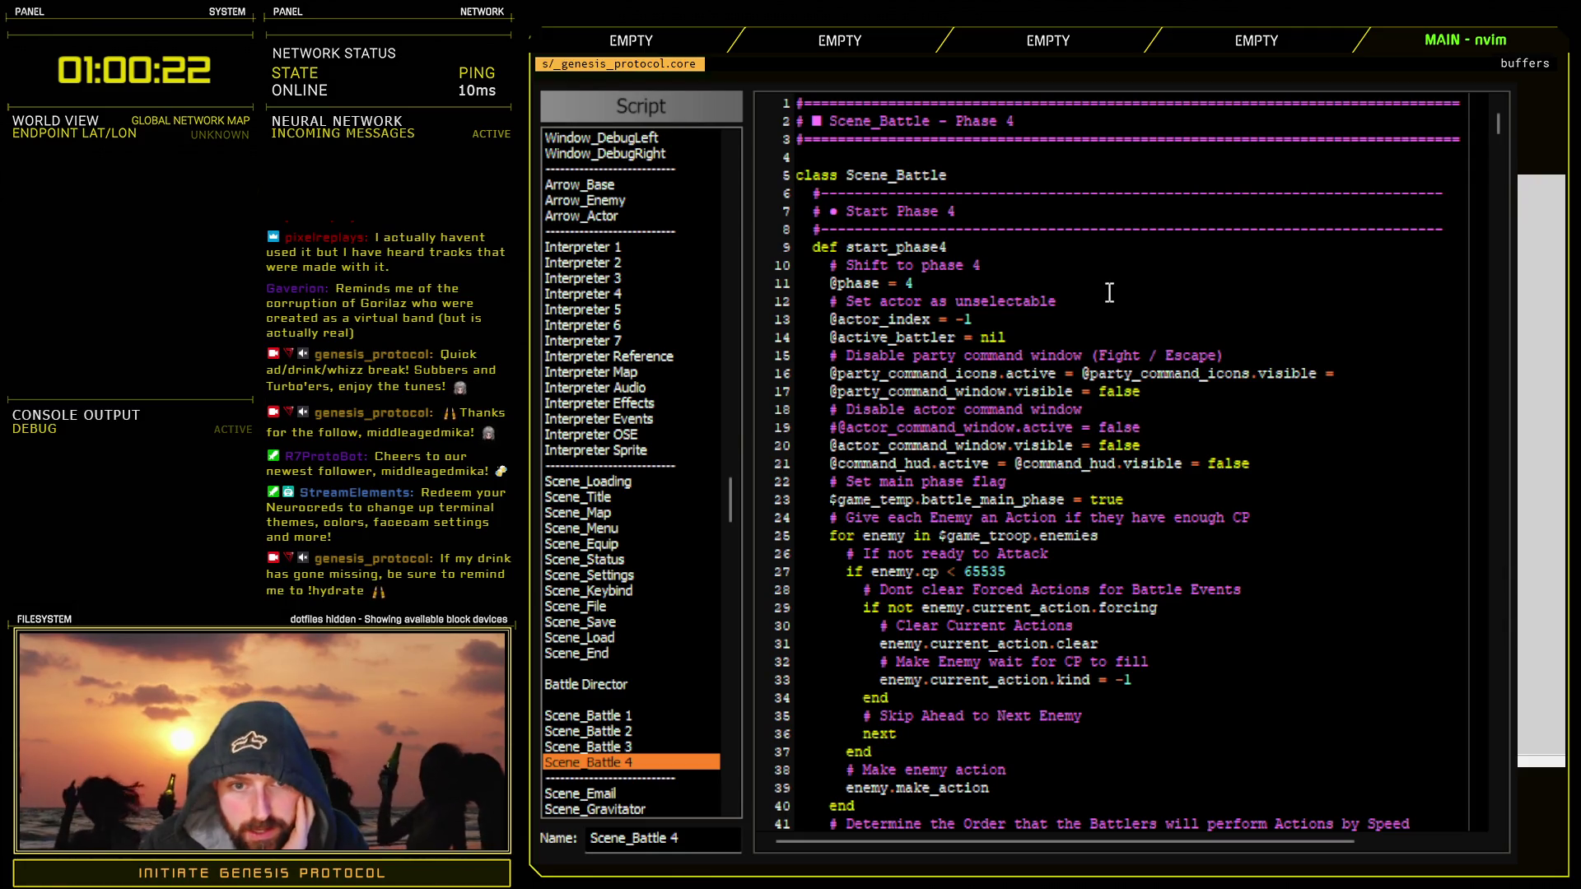
key("k")
key("k")
key("k")
key("j")
key("j")
key("j")
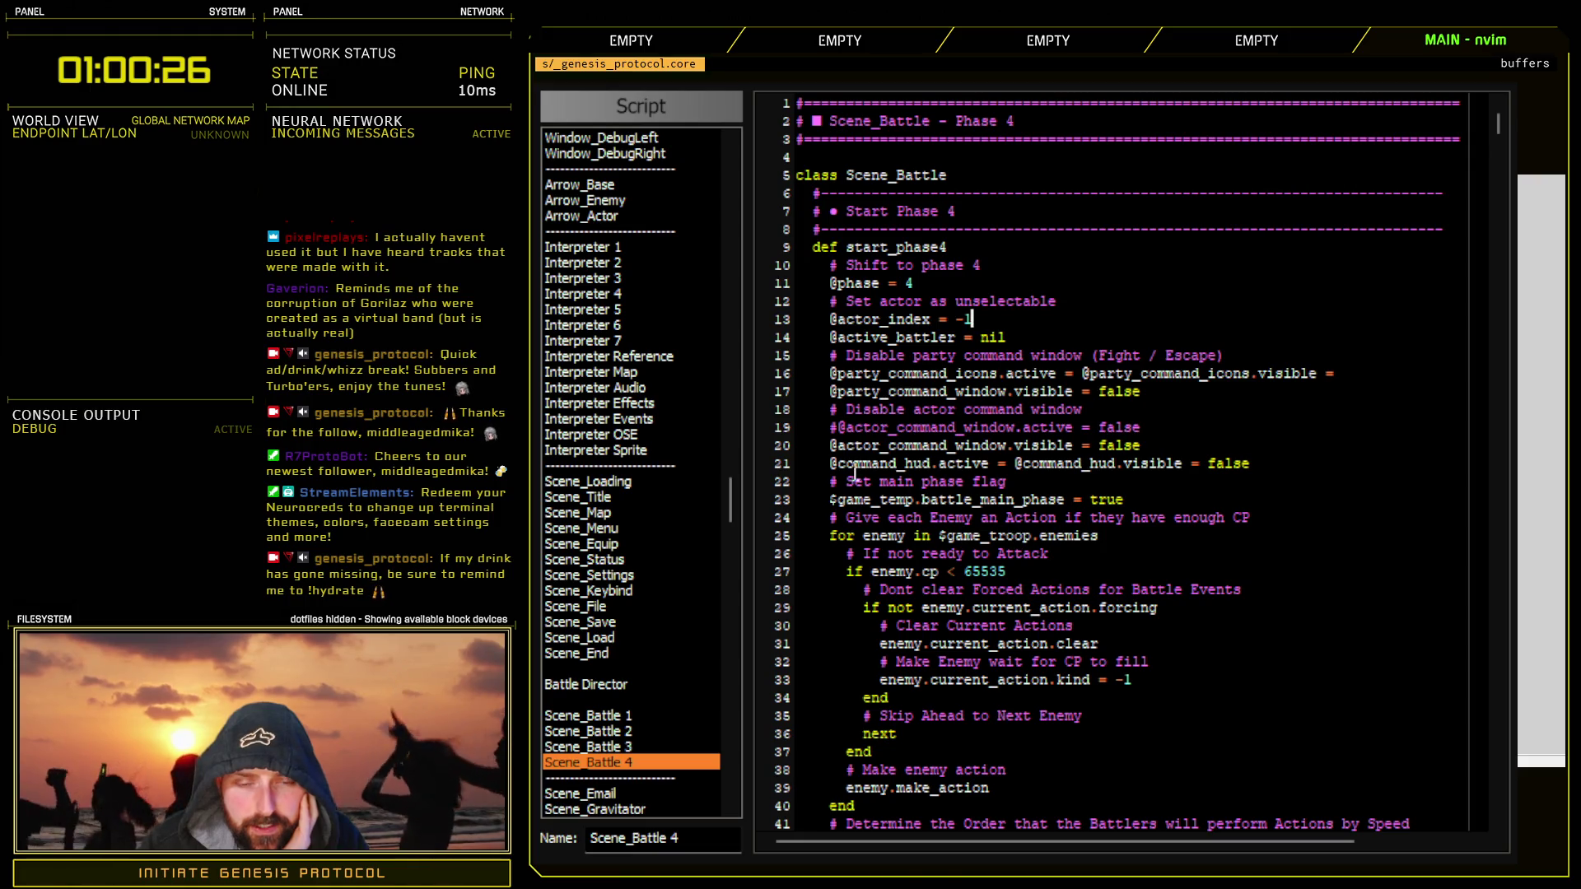
scroll(857, 471, "down", 8)
Inspect make_action_orders and search the script for turn_sprites
left_click_drag(846, 355, 1006, 363)
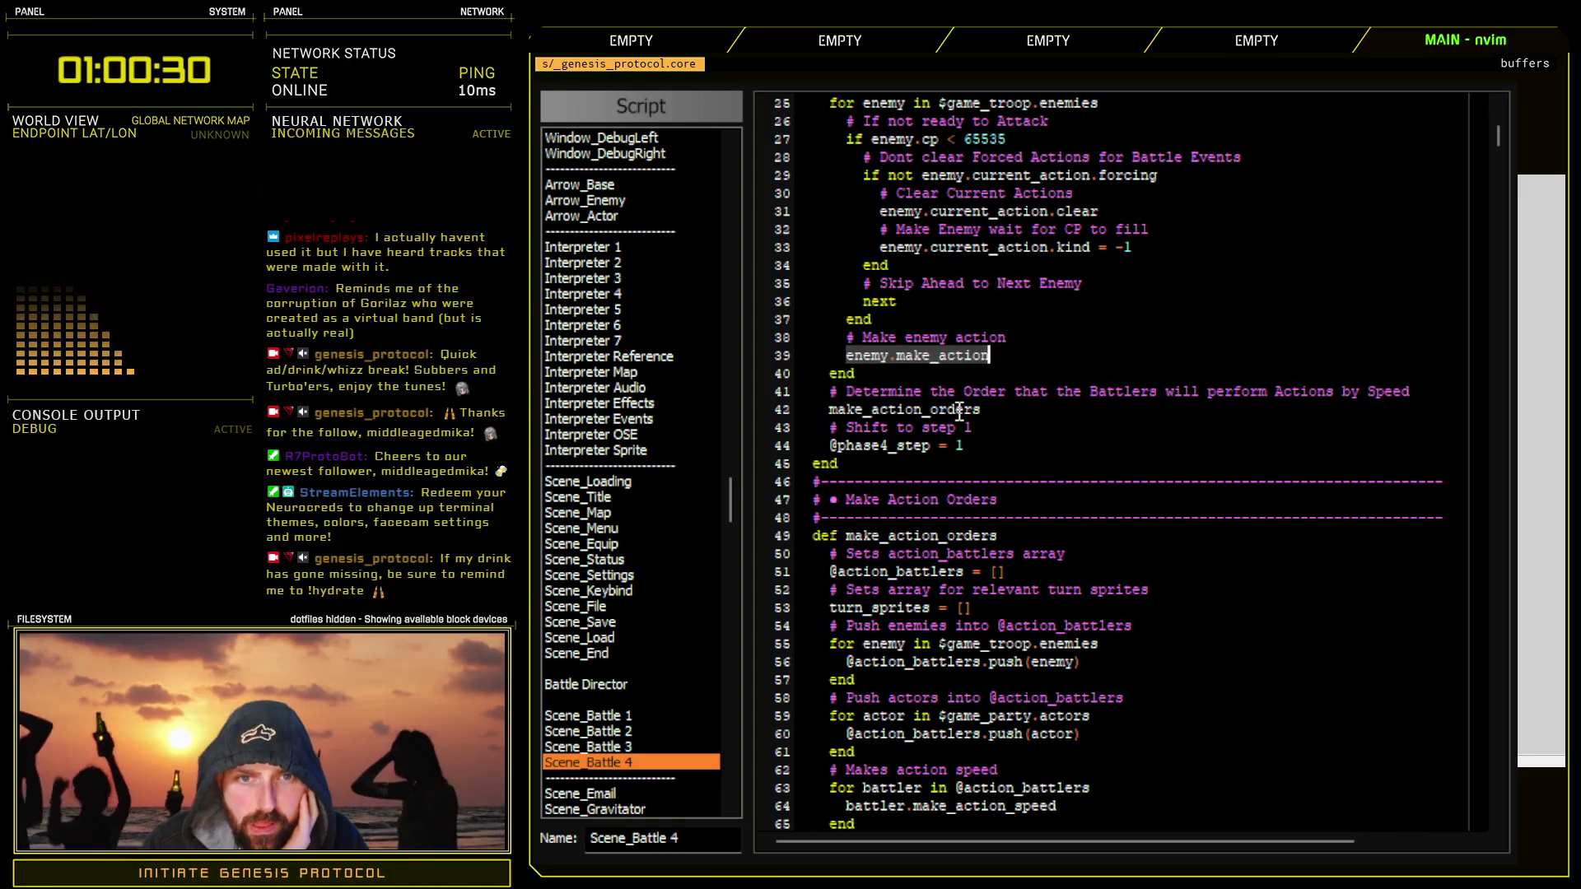
double_click(899, 410)
scroll(1101, 540, "down", 4)
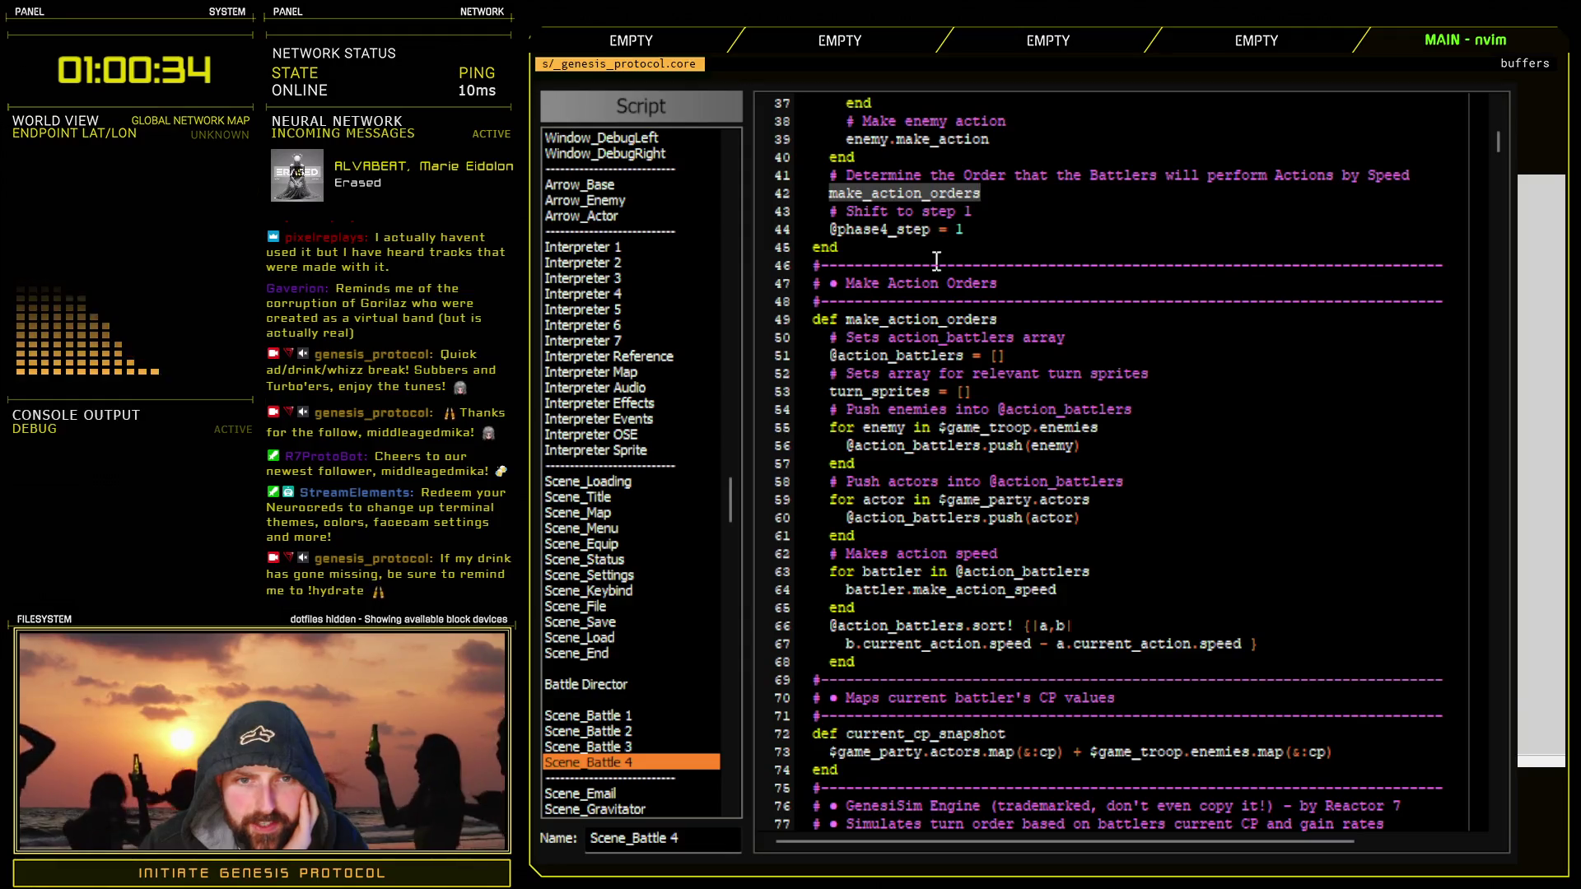
left_click_drag(887, 338, 938, 570)
left_click(1208, 462)
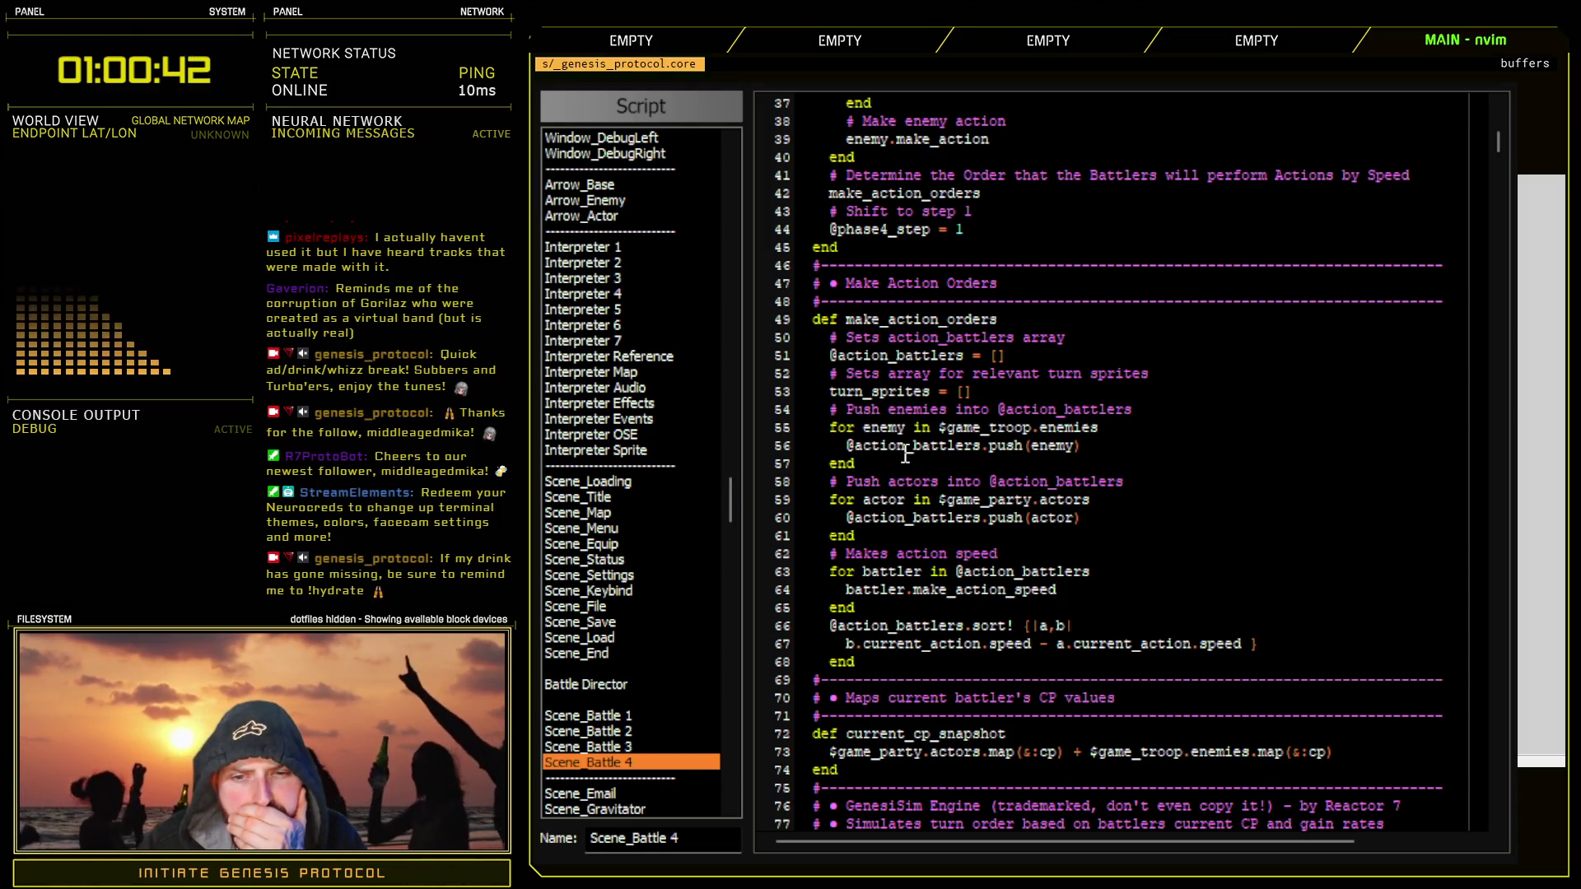
double_click(898, 393)
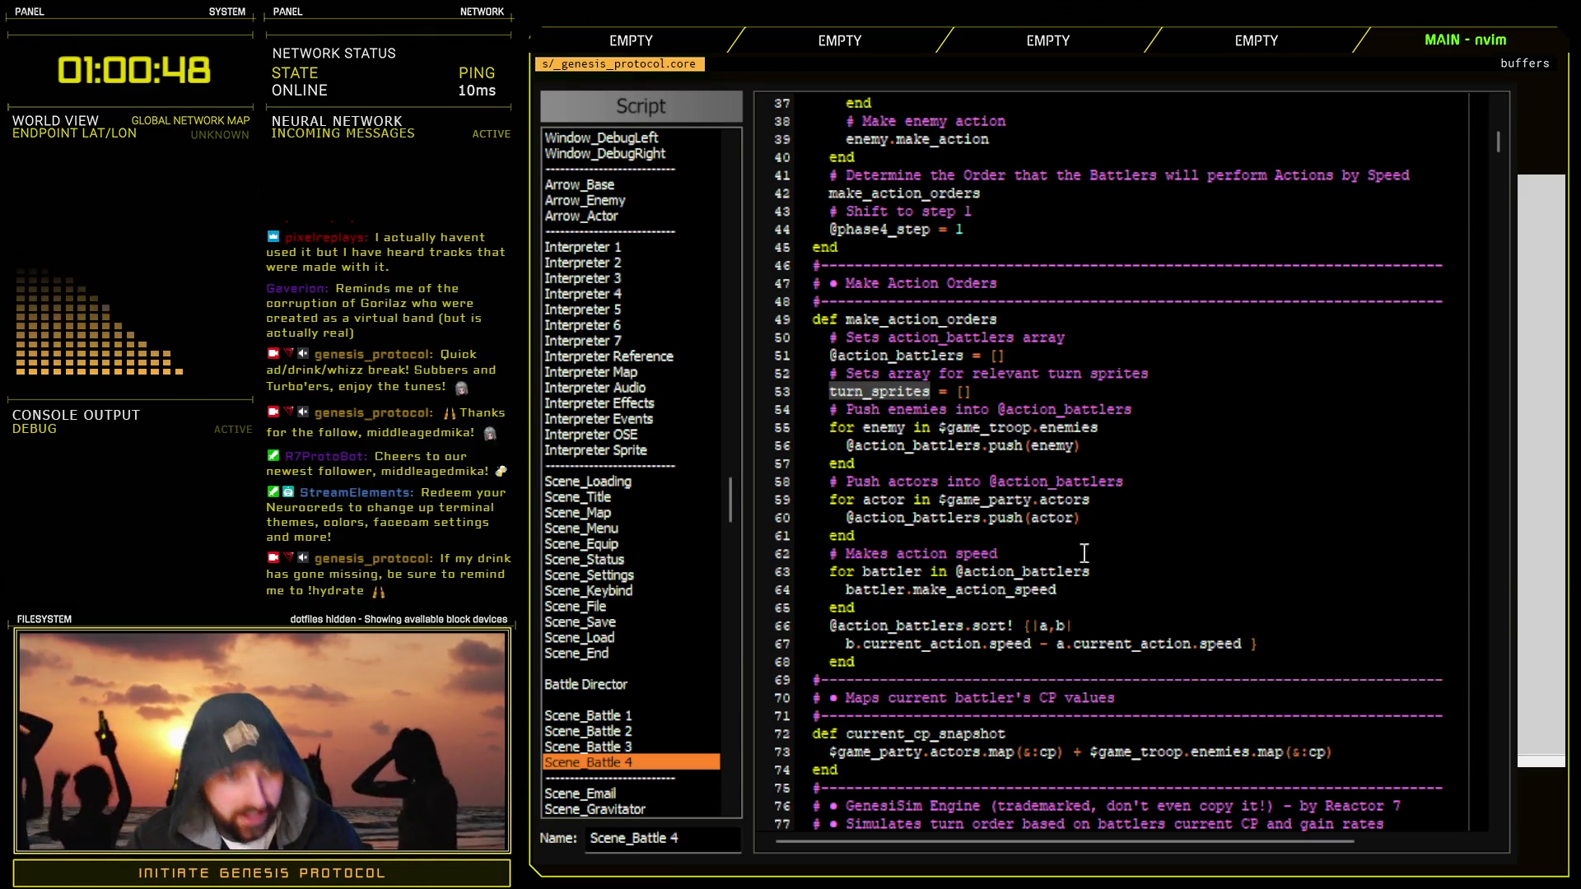
key("ctrl+f")
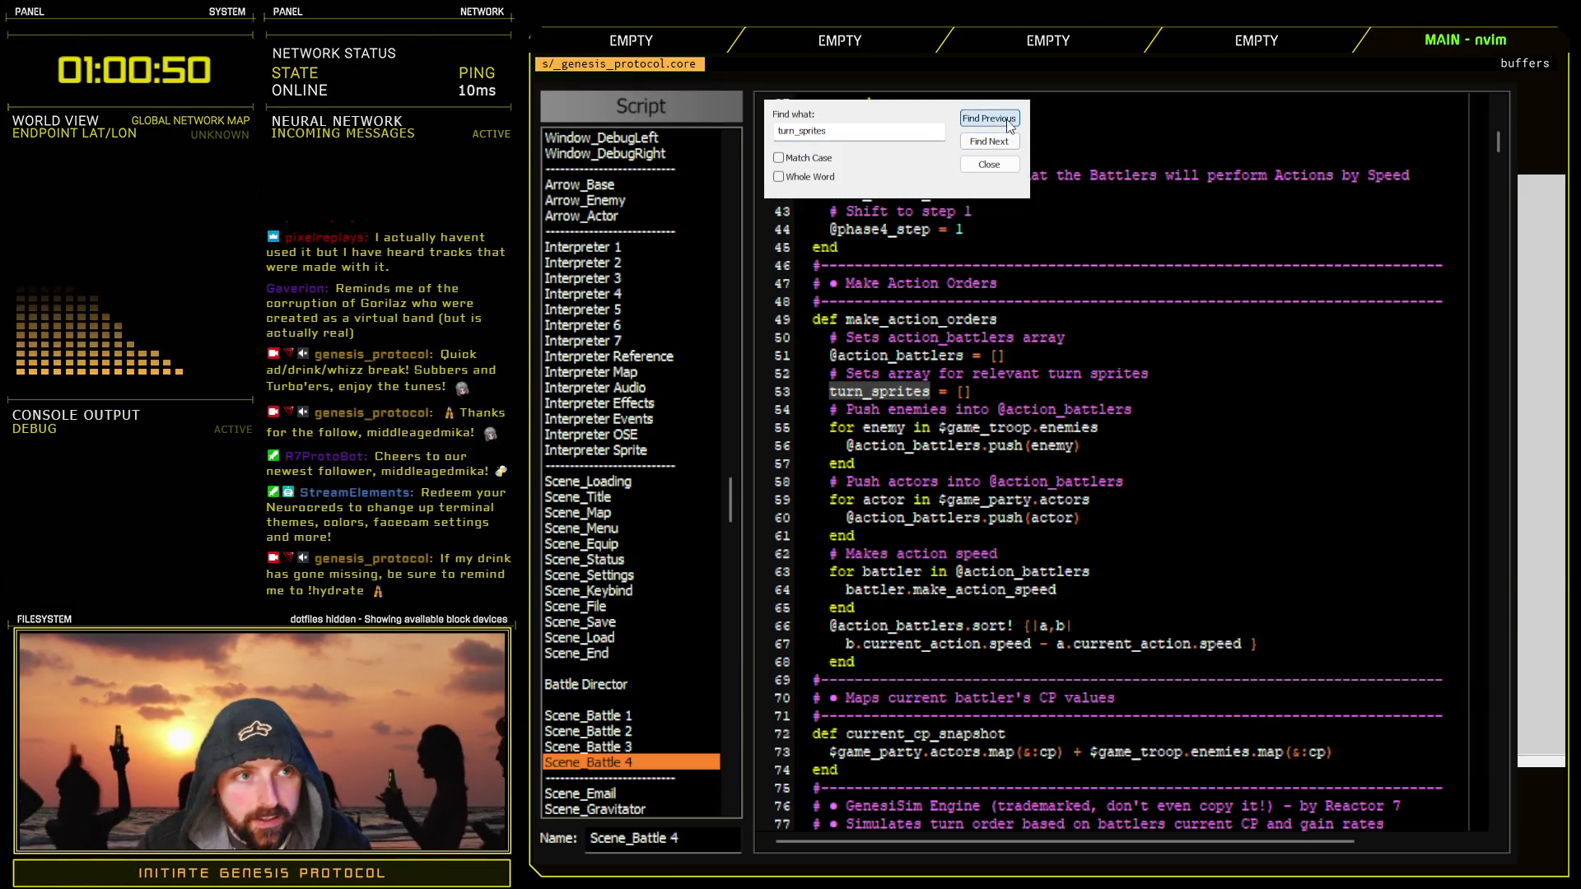
Comment out the turn_sprites = [] line 53 with a leading #
left_click(1011, 126)
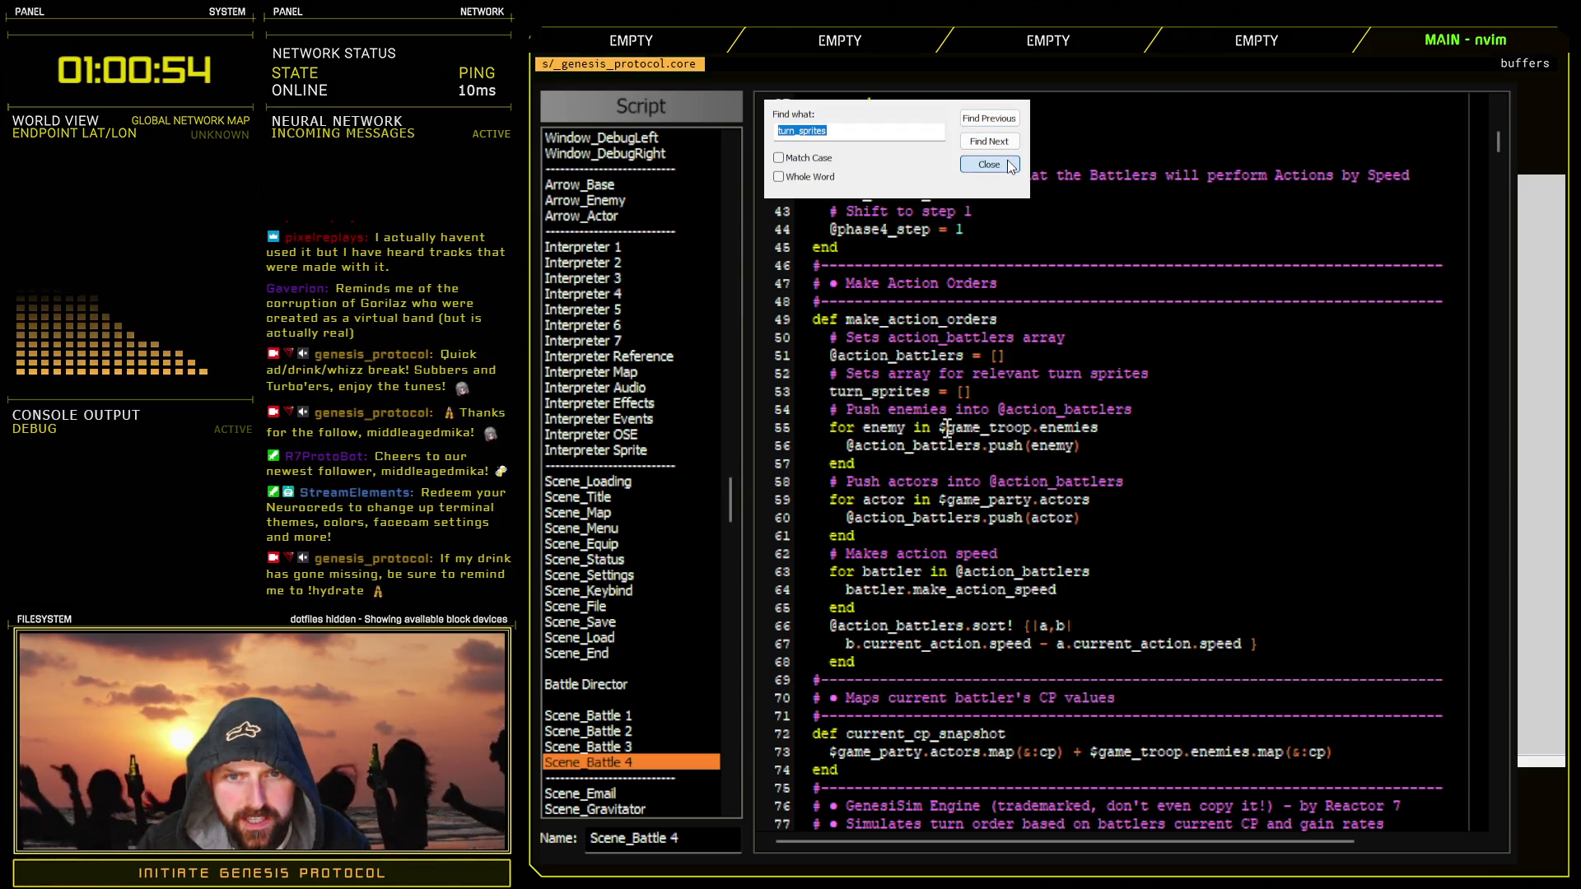
key("Home")
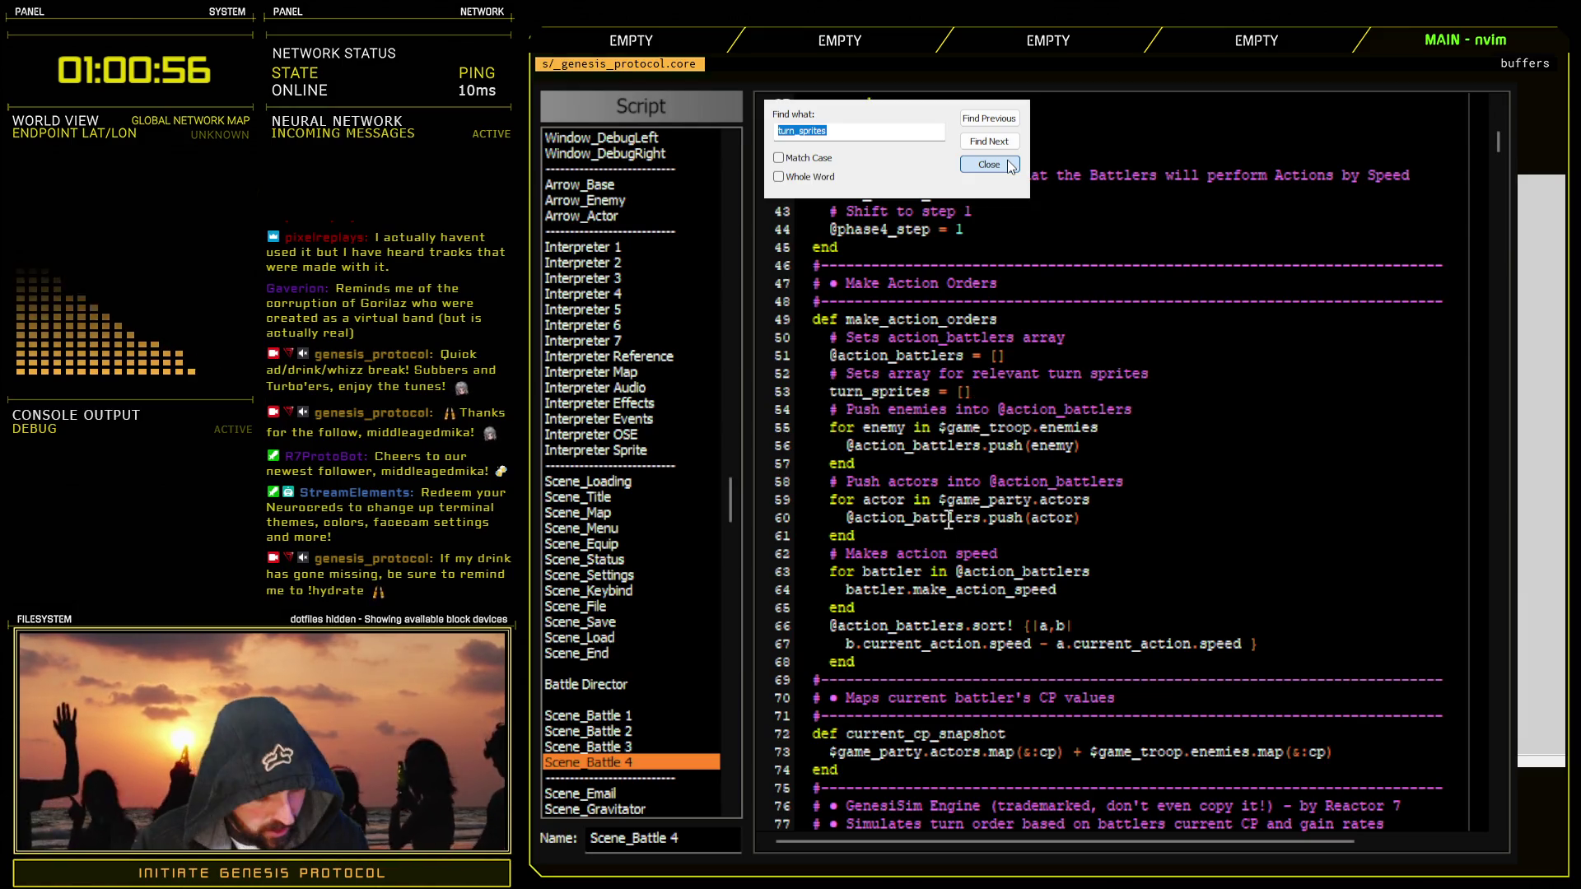
type("#")
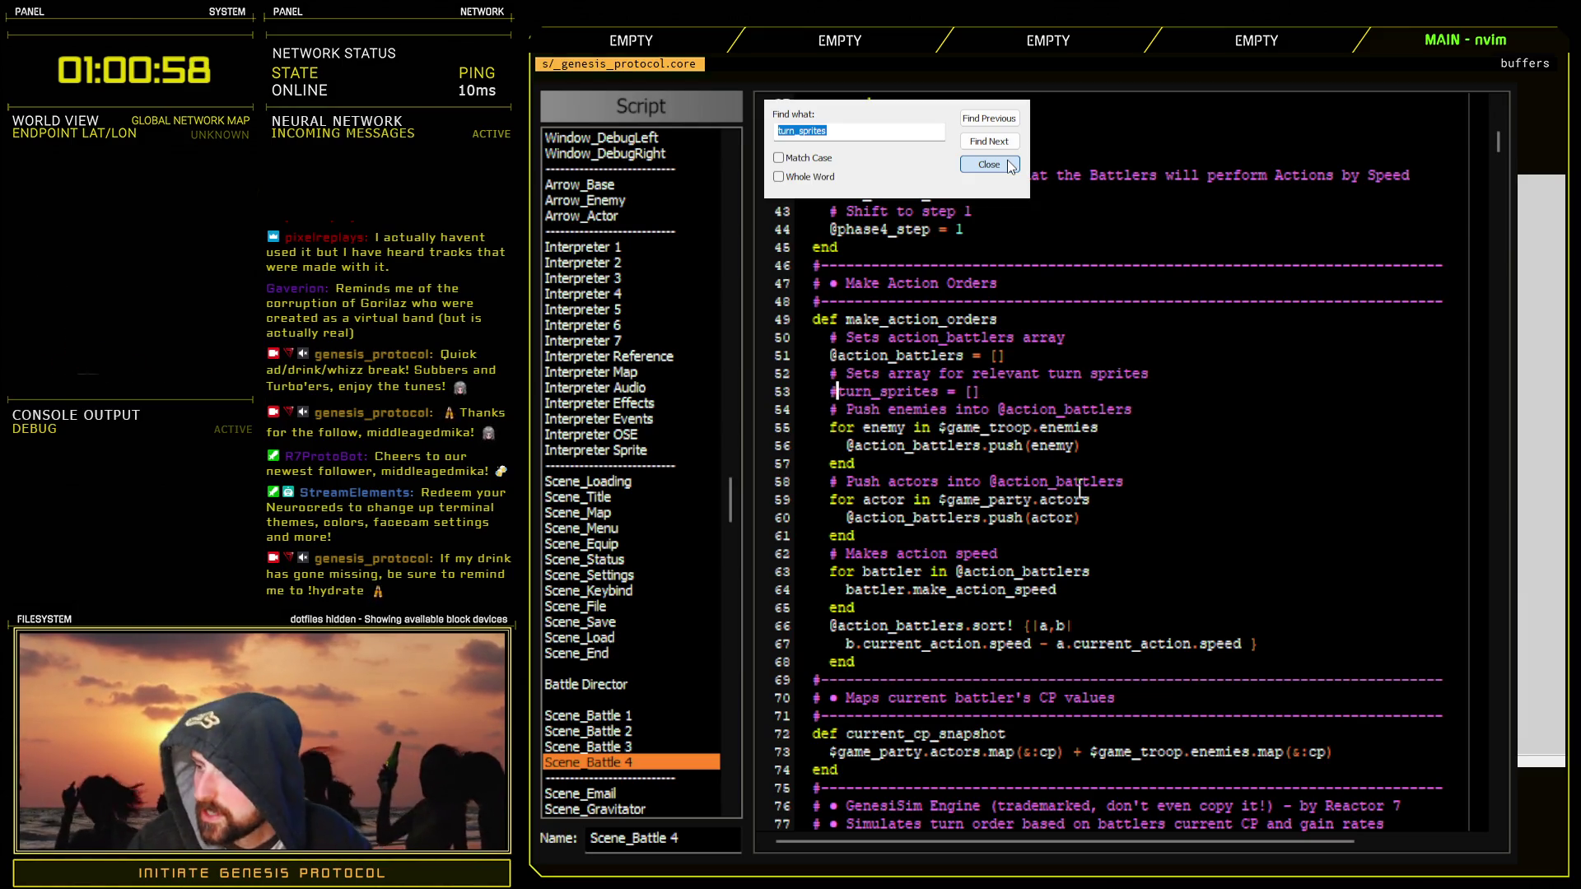
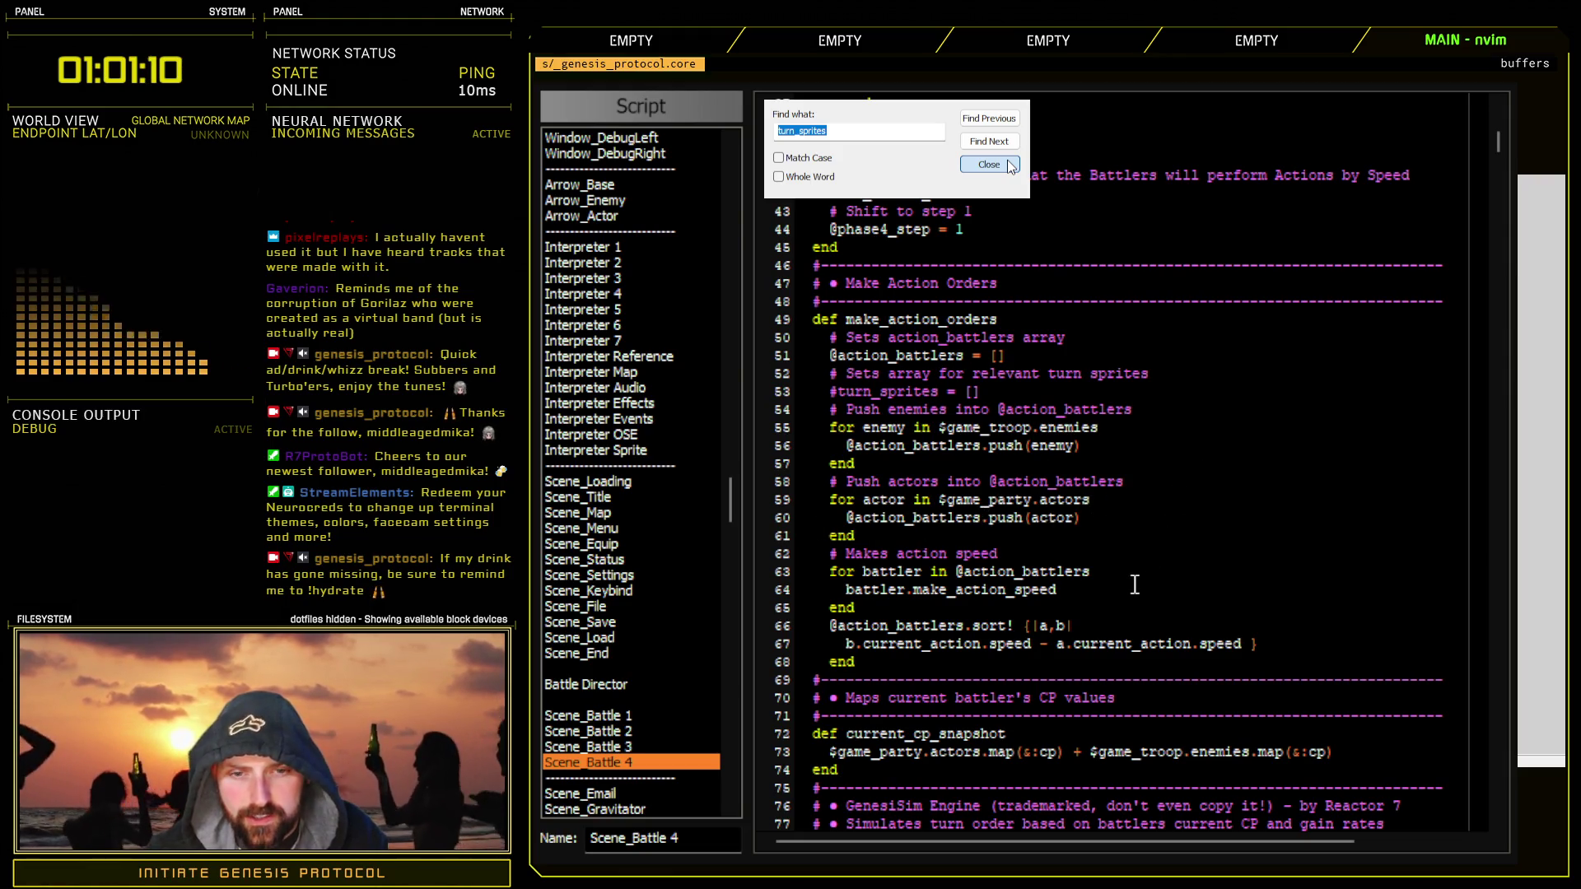
Scroll Scene_Battle 4 past the setup_battle_event call on line 181 to def update_phase4_step2 near line 226
scroll(1119, 512, "down", 2)
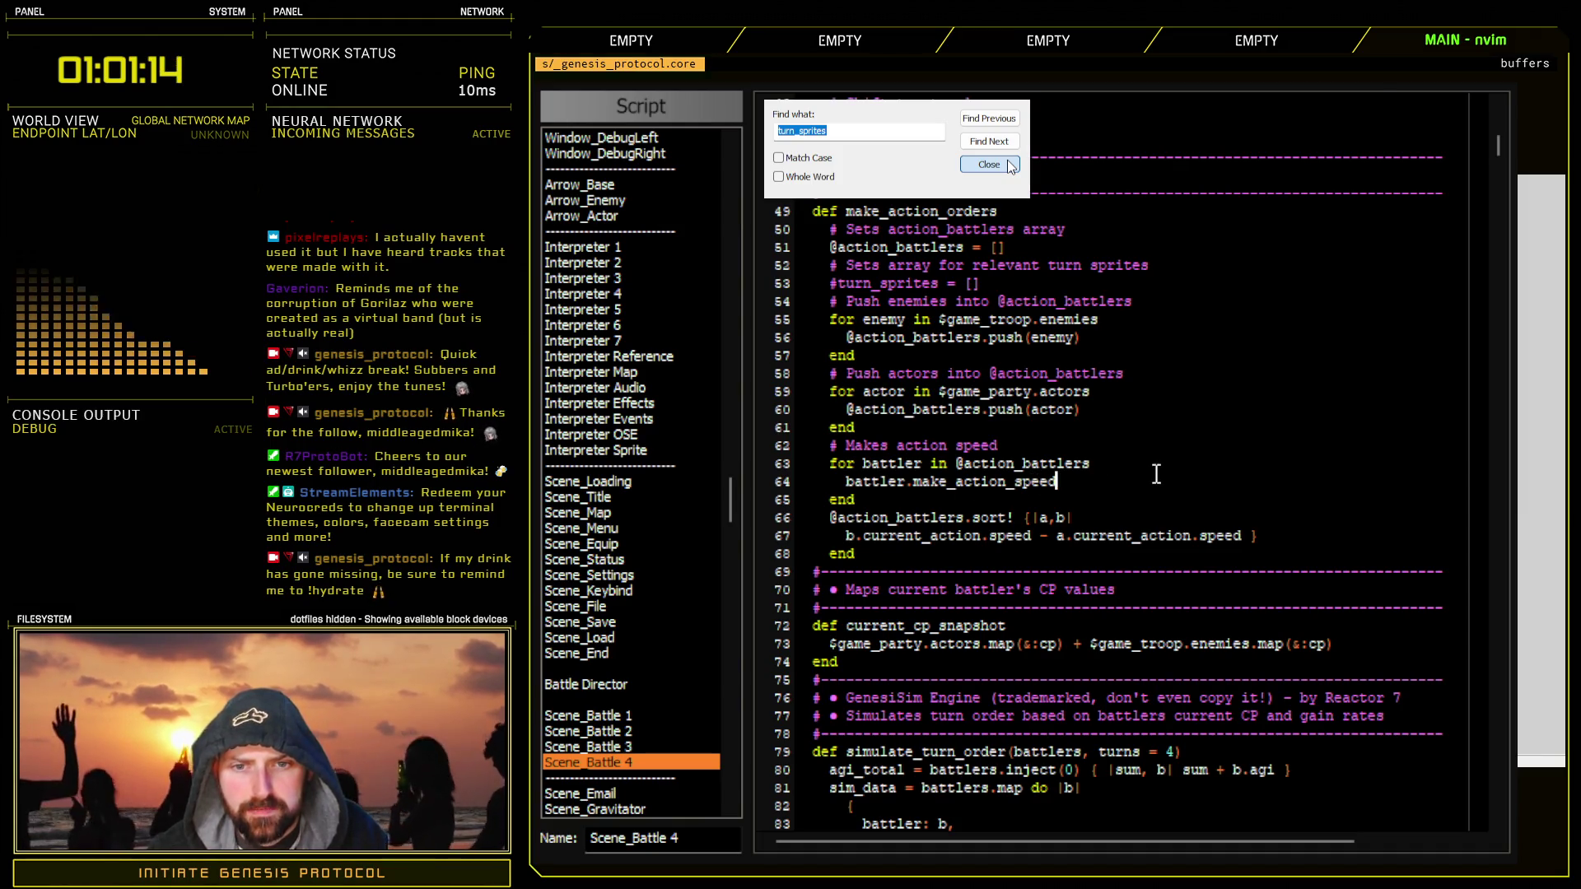
scroll(1076, 527, "down", 8)
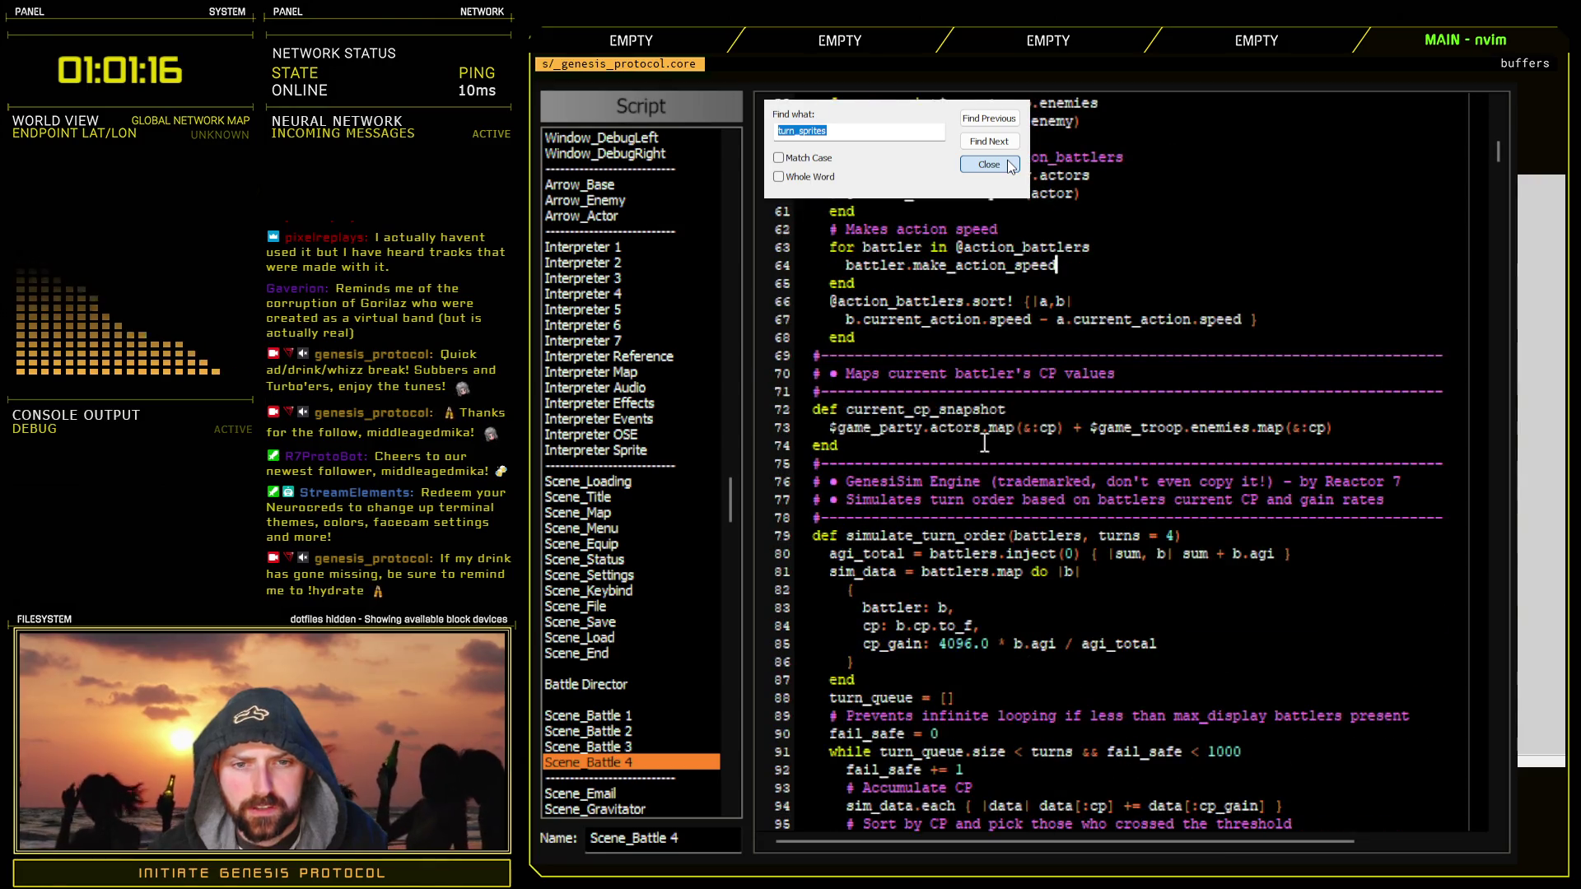
scroll(958, 378, "down", 6)
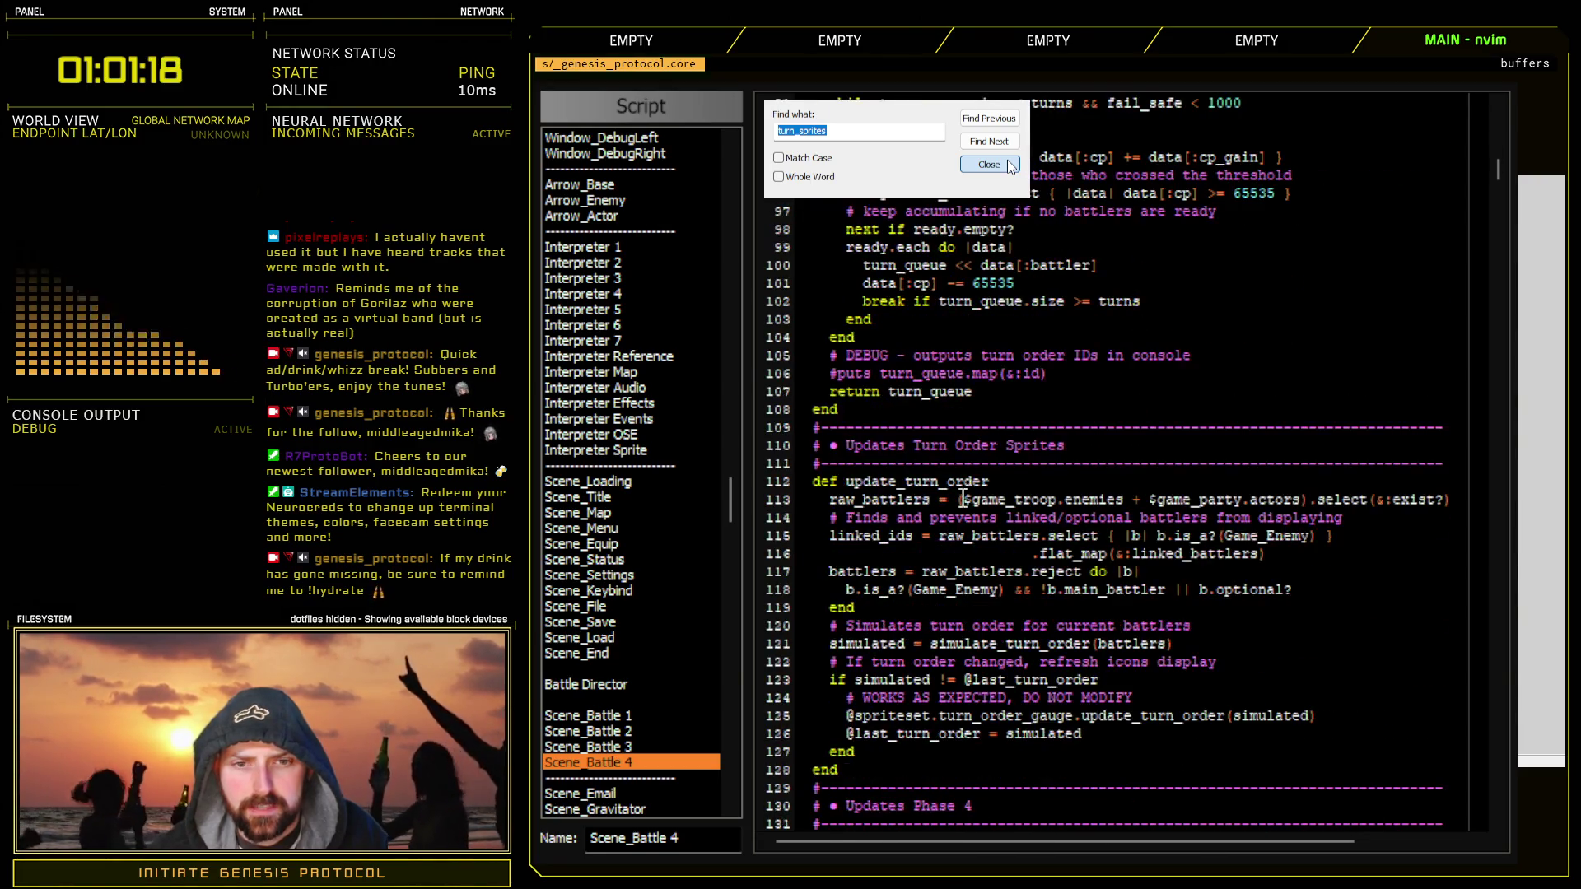
scroll(1035, 432, "up", 4)
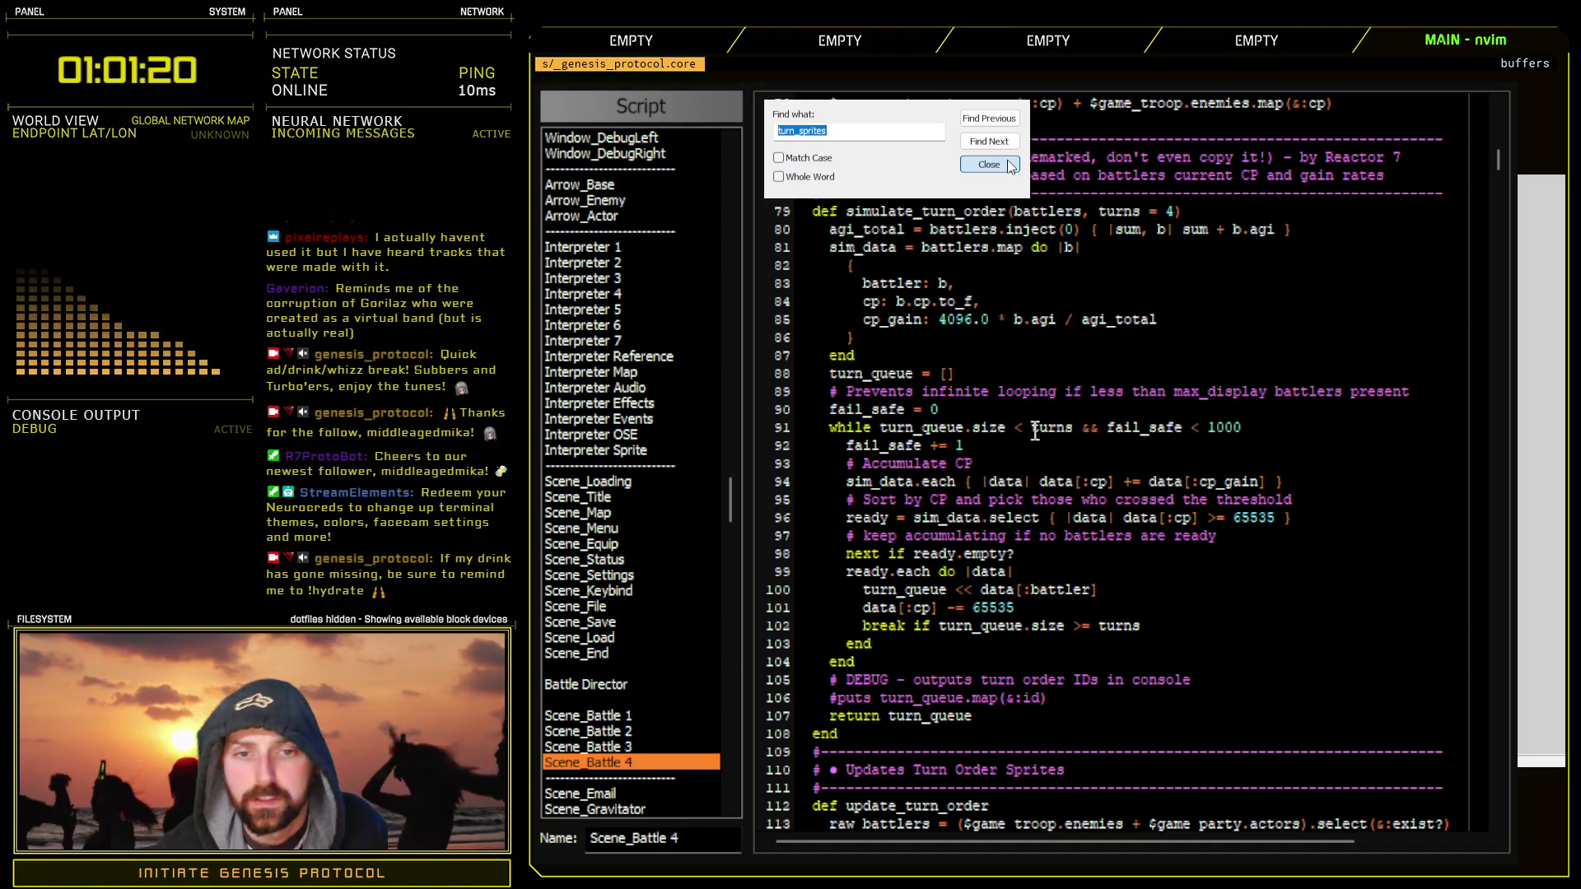
scroll(1035, 432, "down", 6)
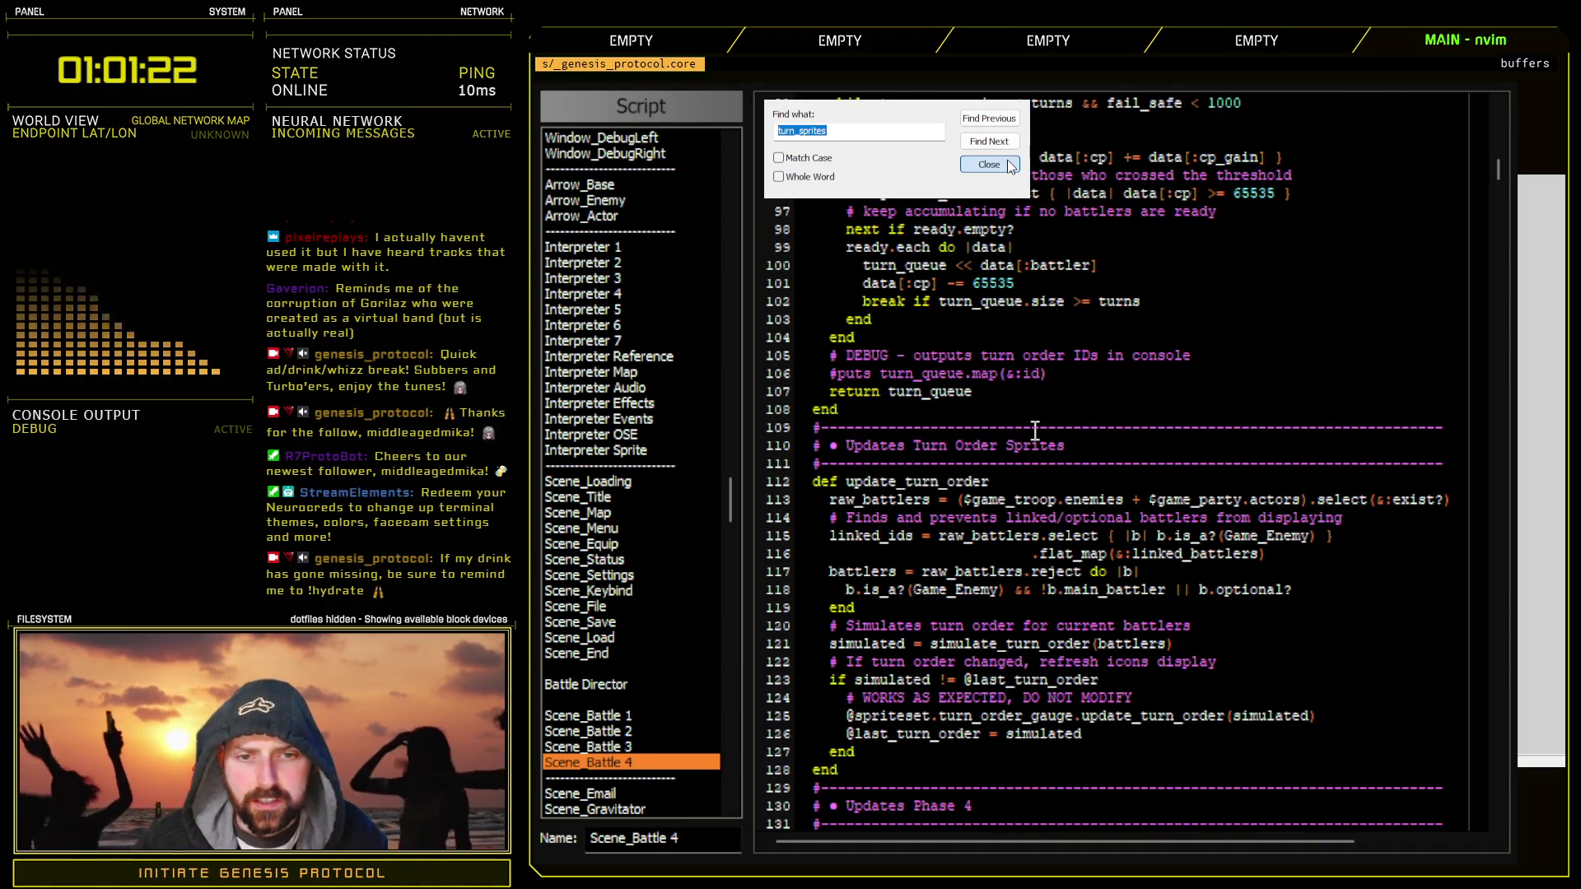
scroll(1035, 432, "down", 8)
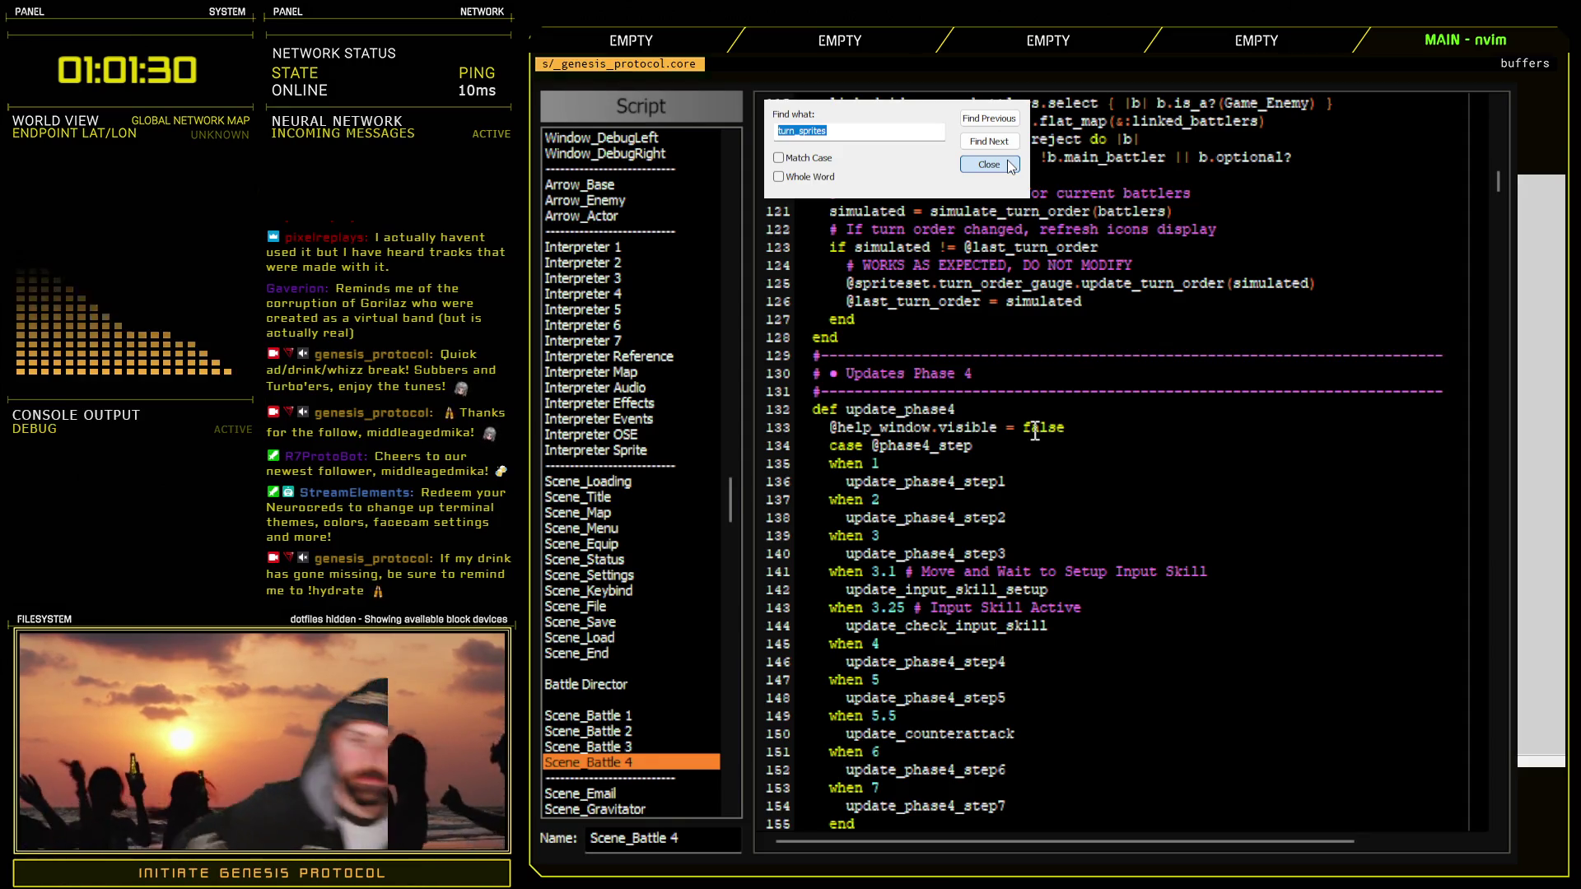
scroll(1433, 502, "down", 12)
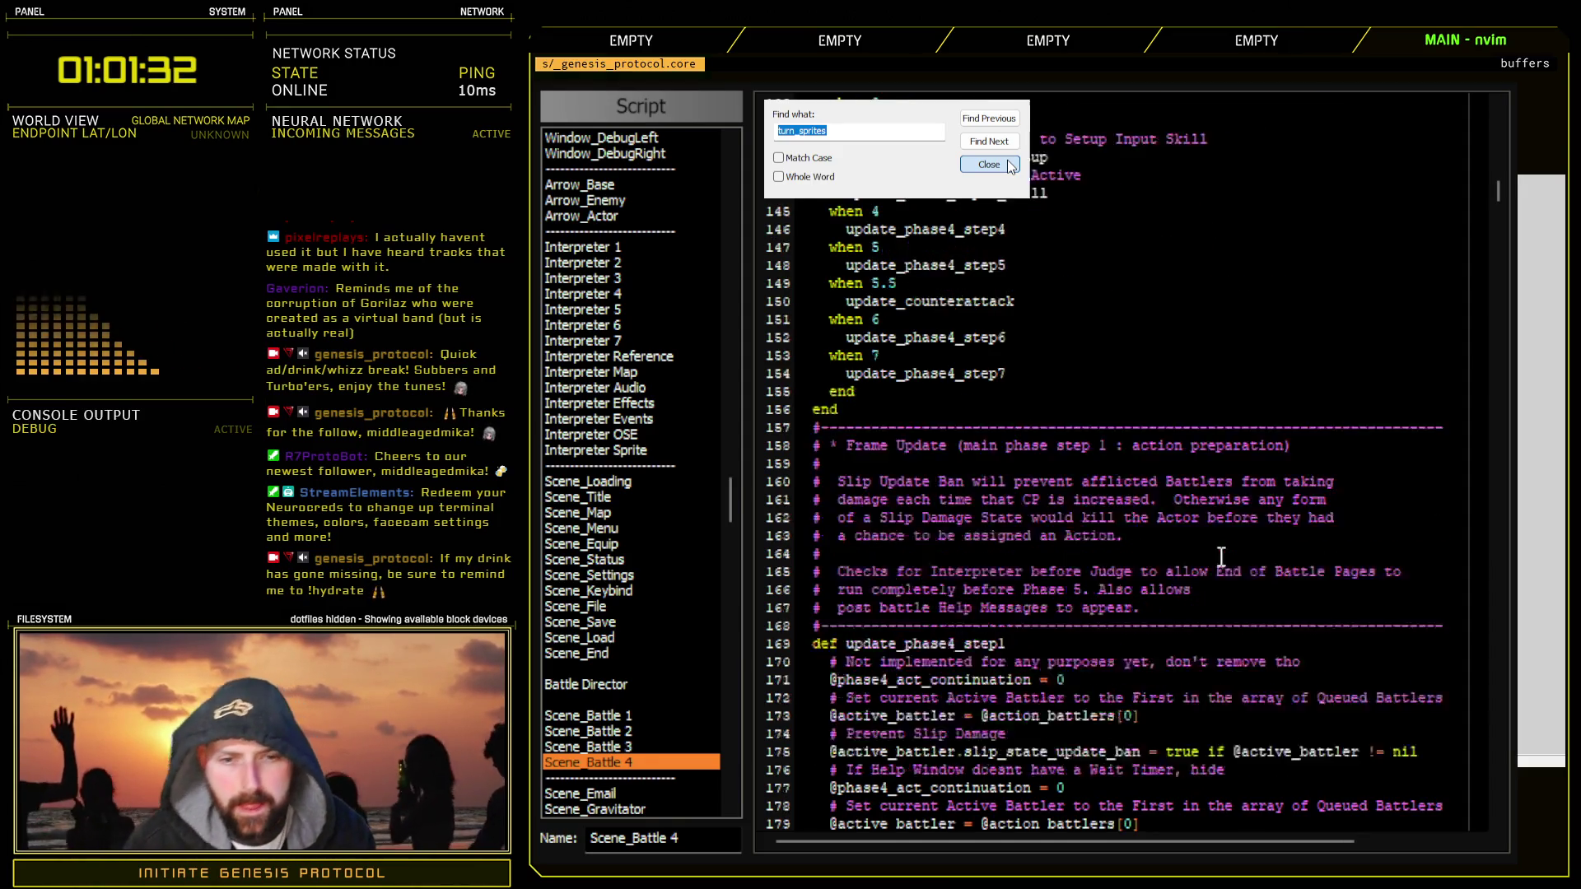
scroll(885, 470, "down", 4)
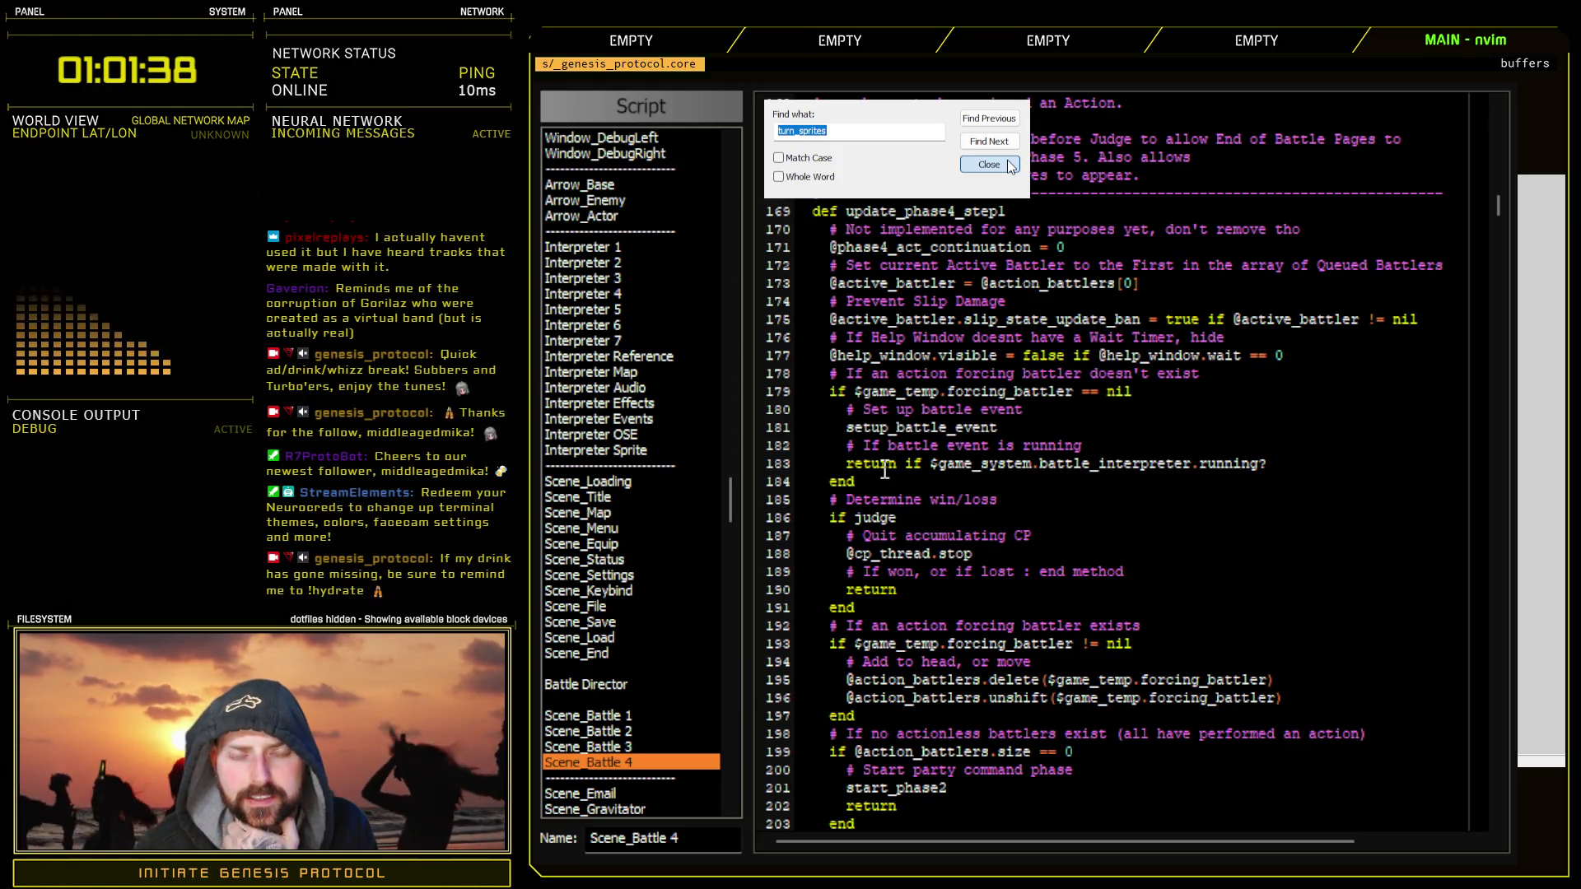
double_click(930, 427)
scroll(1158, 478, "down", 4)
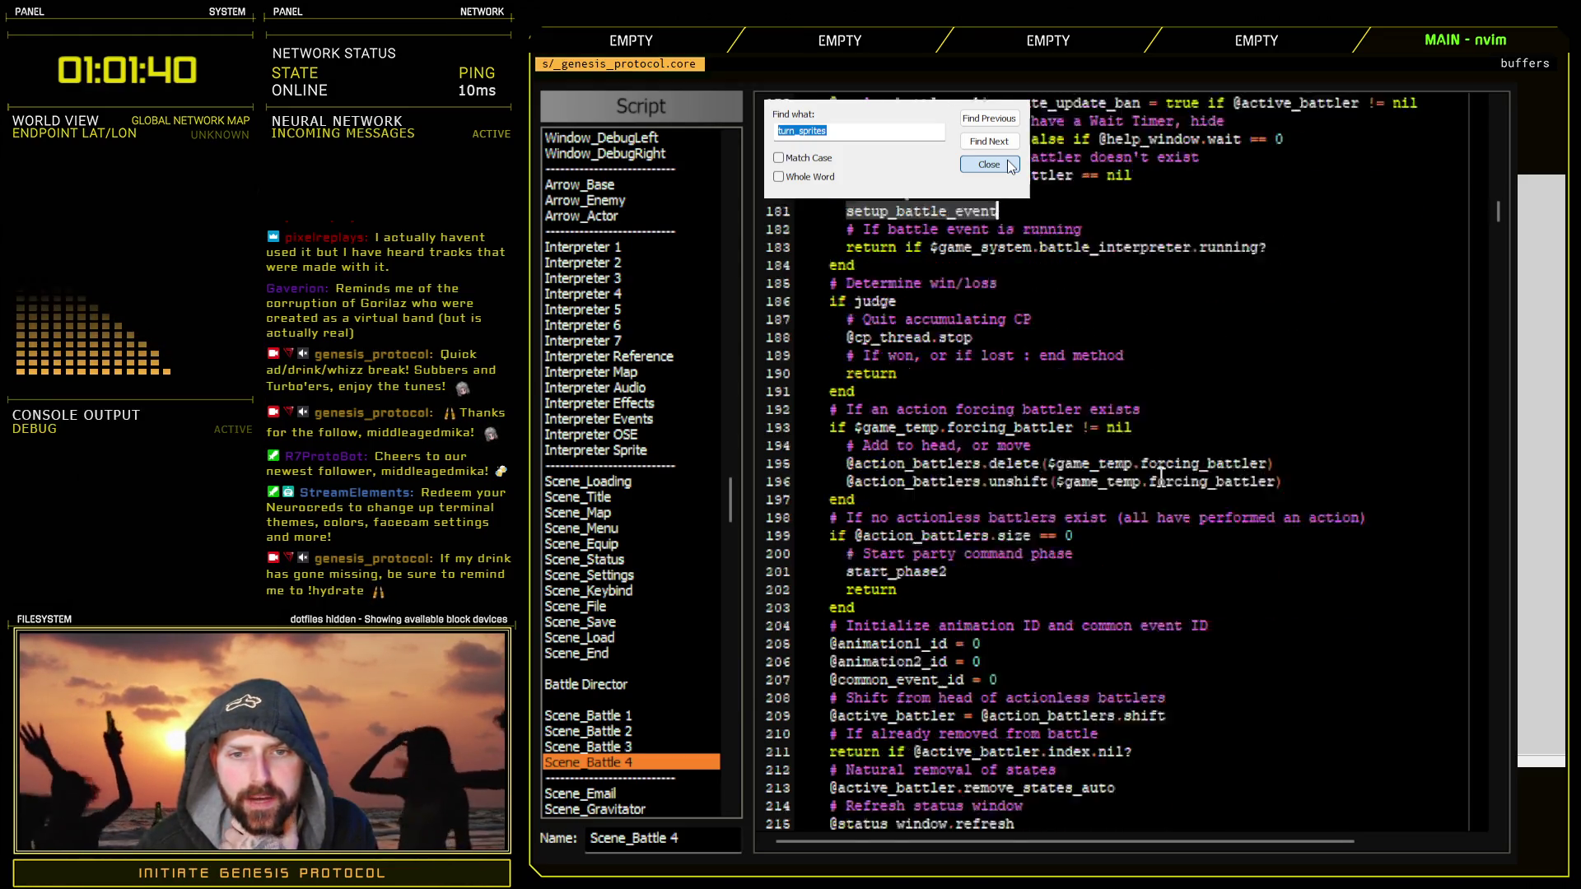
scroll(1161, 478, "down", 2)
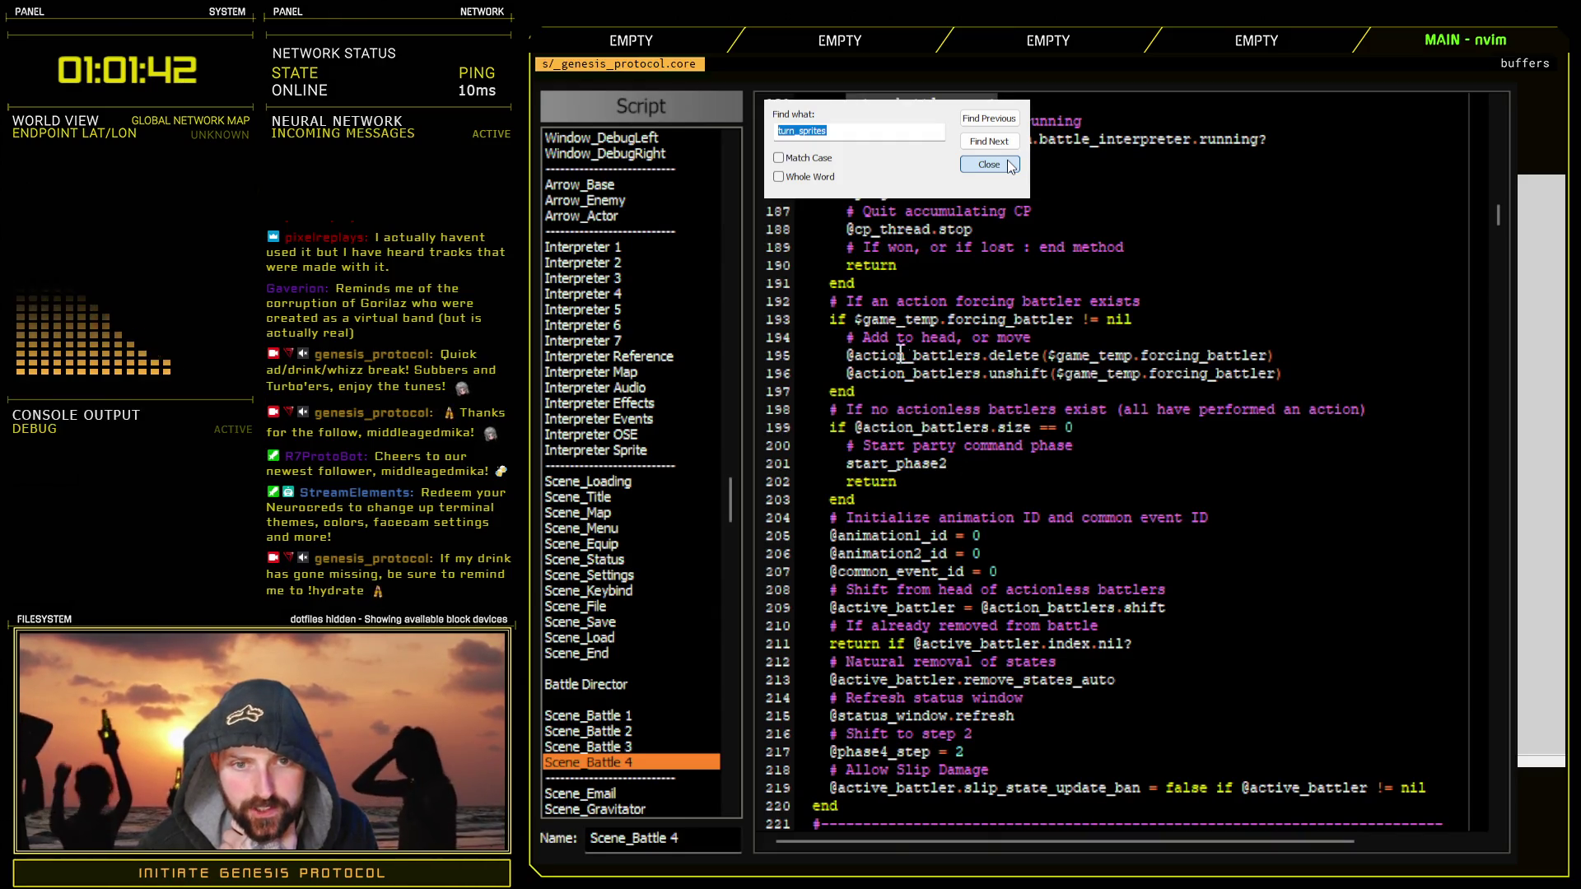
scroll(1194, 634, "down", 8)
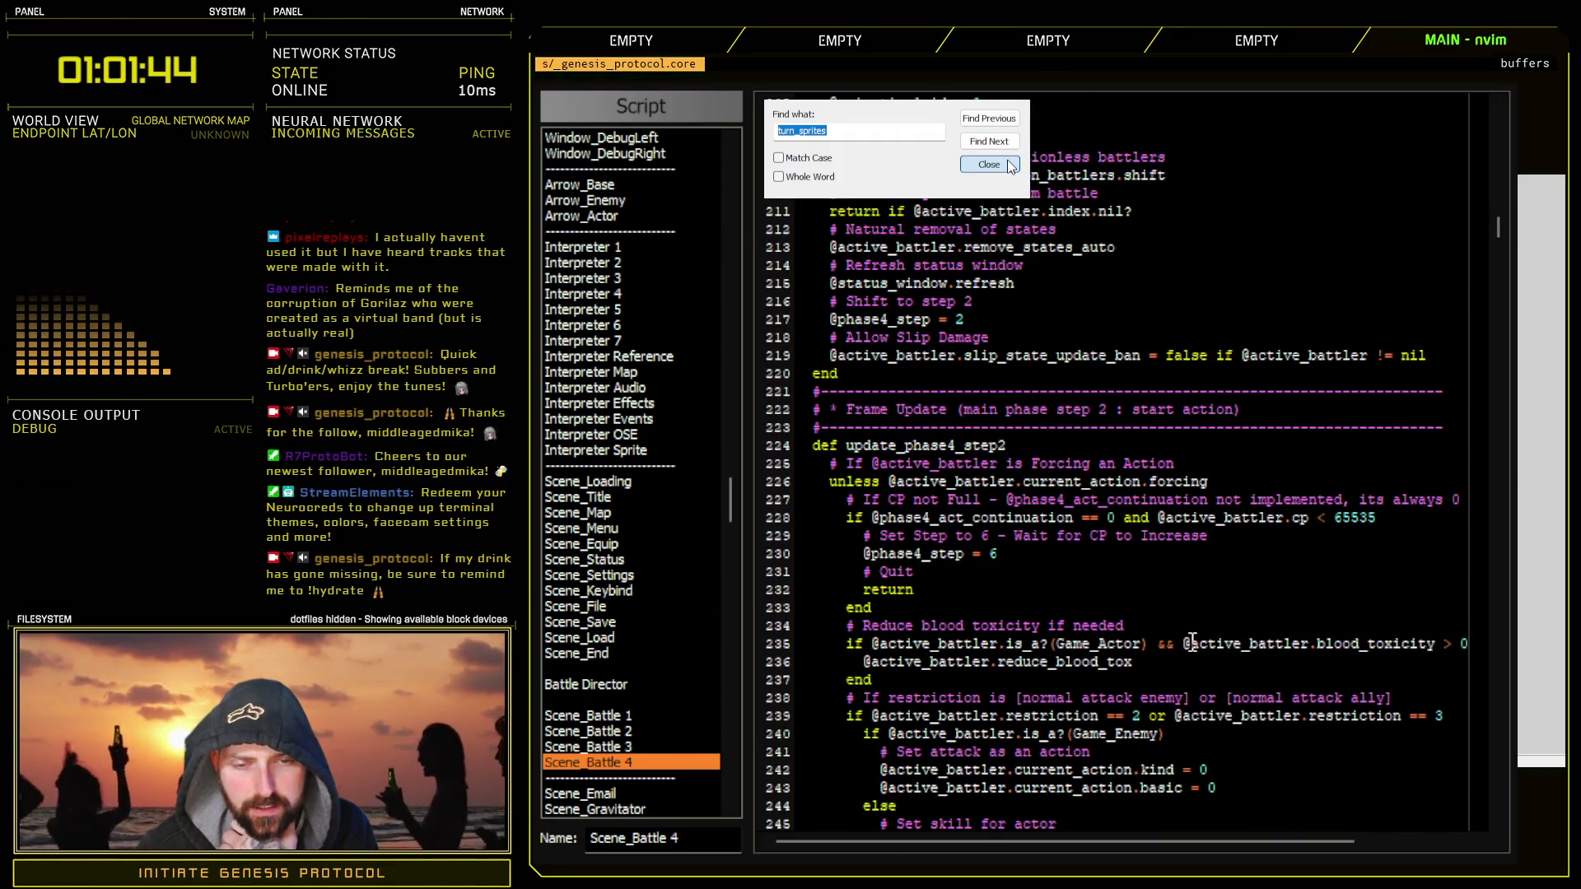
left_click(1235, 480)
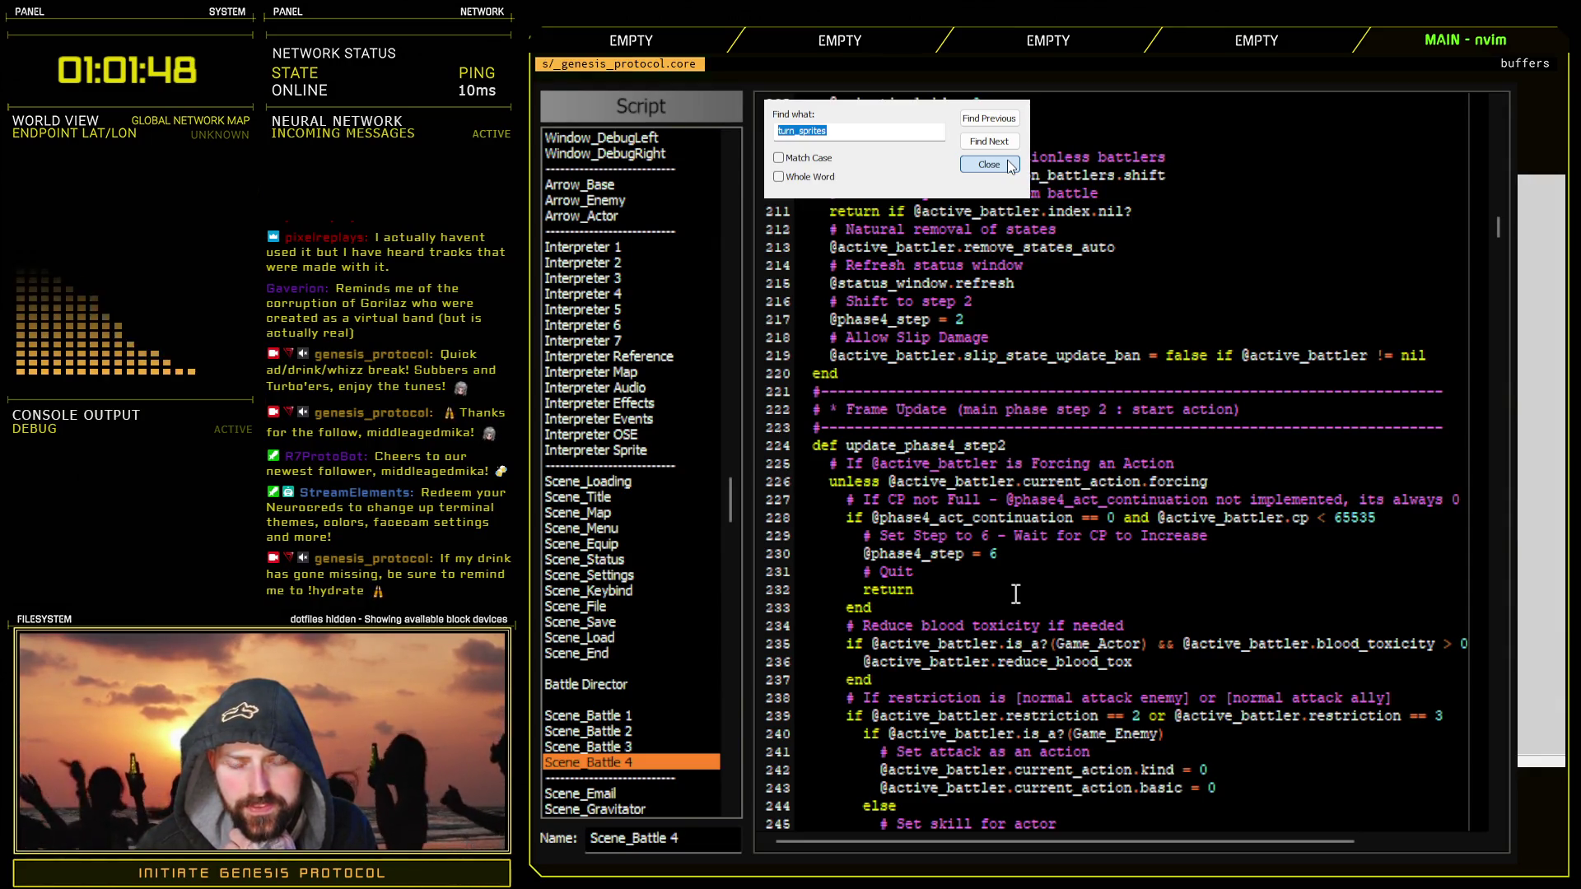
Insert puts "taking action" under def update_phase4_step2 and close the Script Editor with F12
scroll(1015, 594, "down", 4)
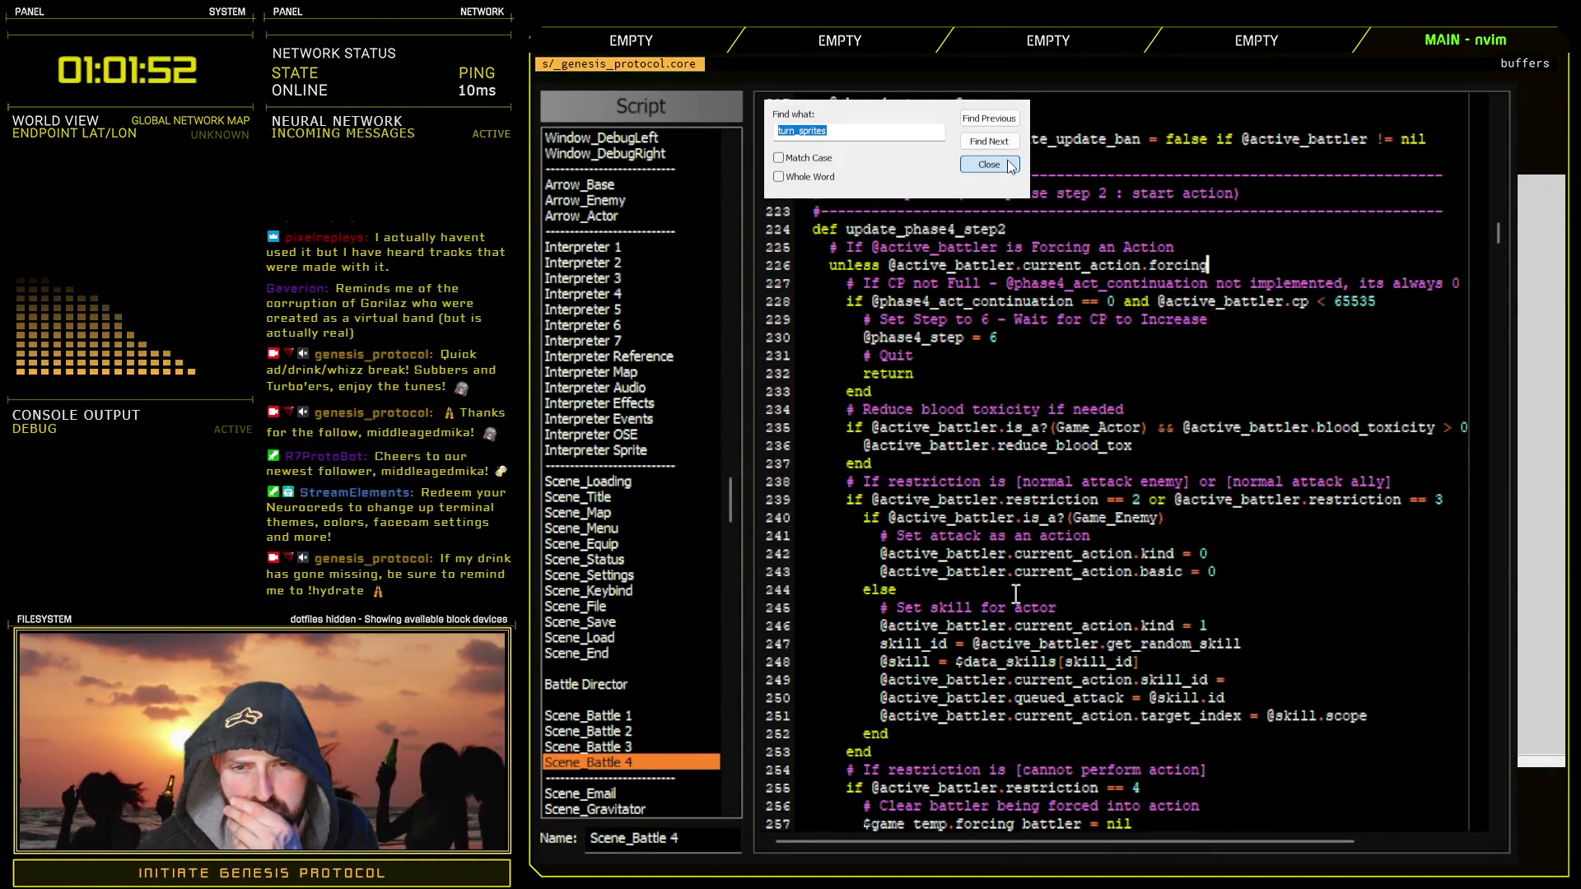
mouse_move(931, 536)
left_mouse_down()
mouse_move(1134, 586)
mouse_move(1240, 578)
left_mouse_up()
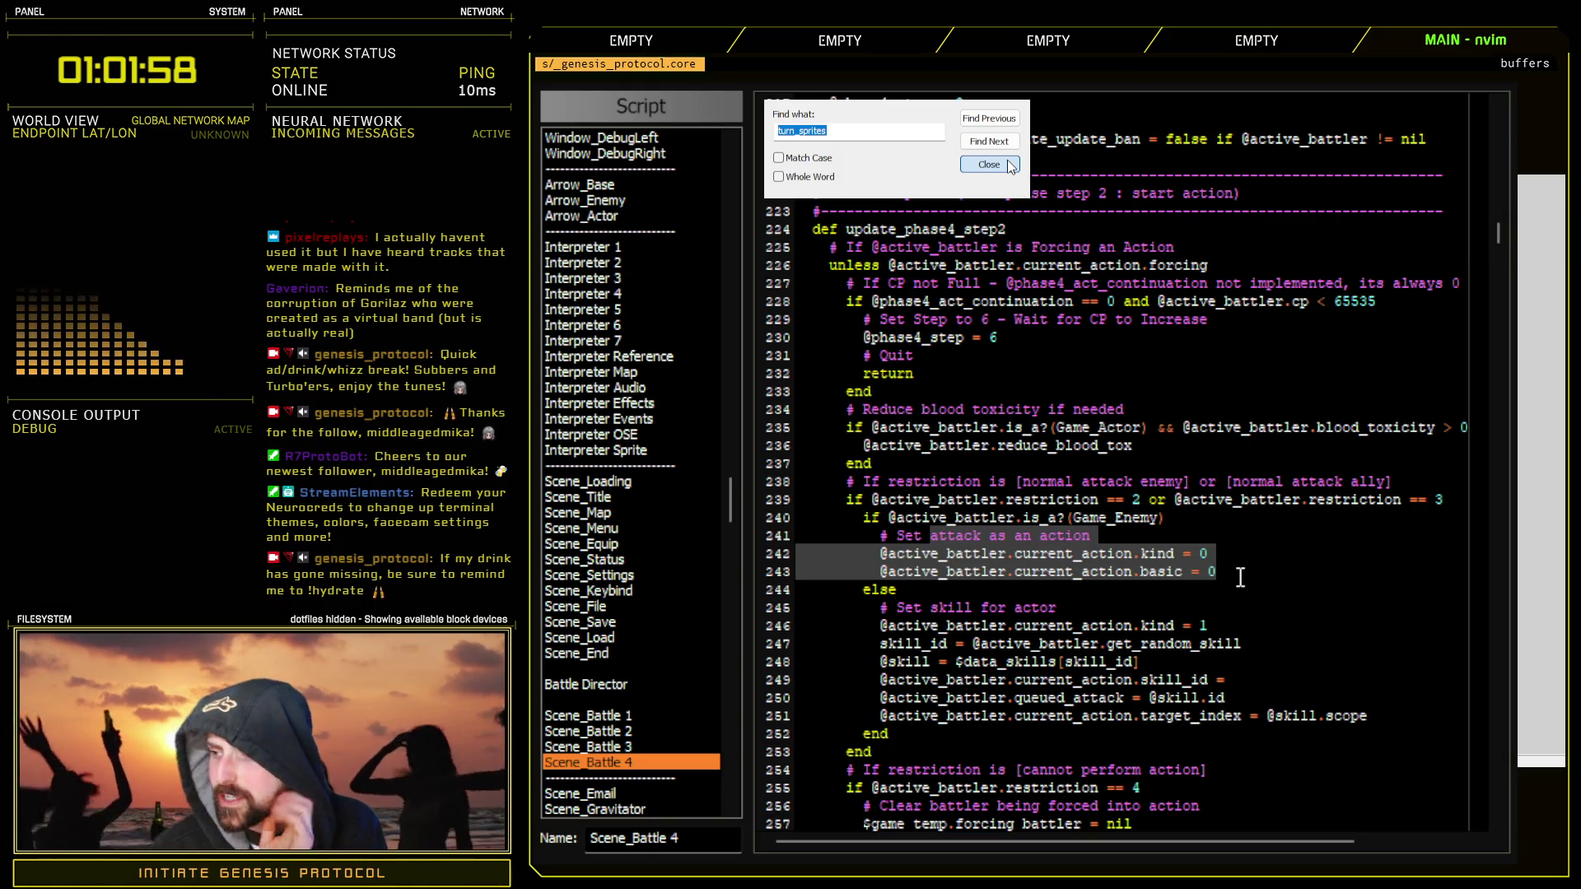
scroll(1222, 575, "down", 4)
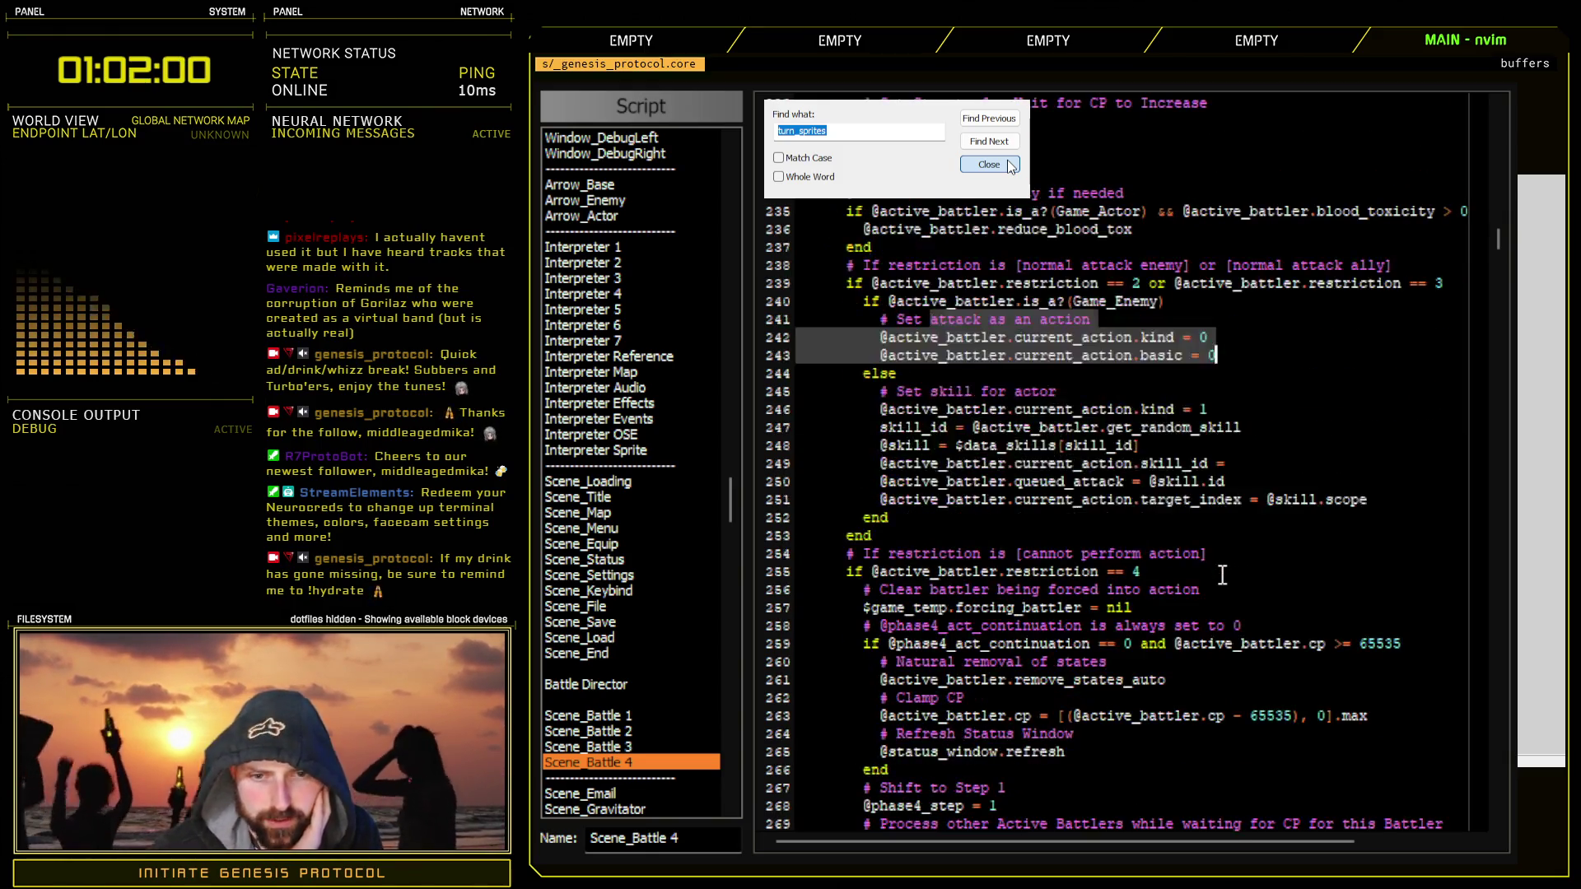
scroll(1222, 574, "down", 4)
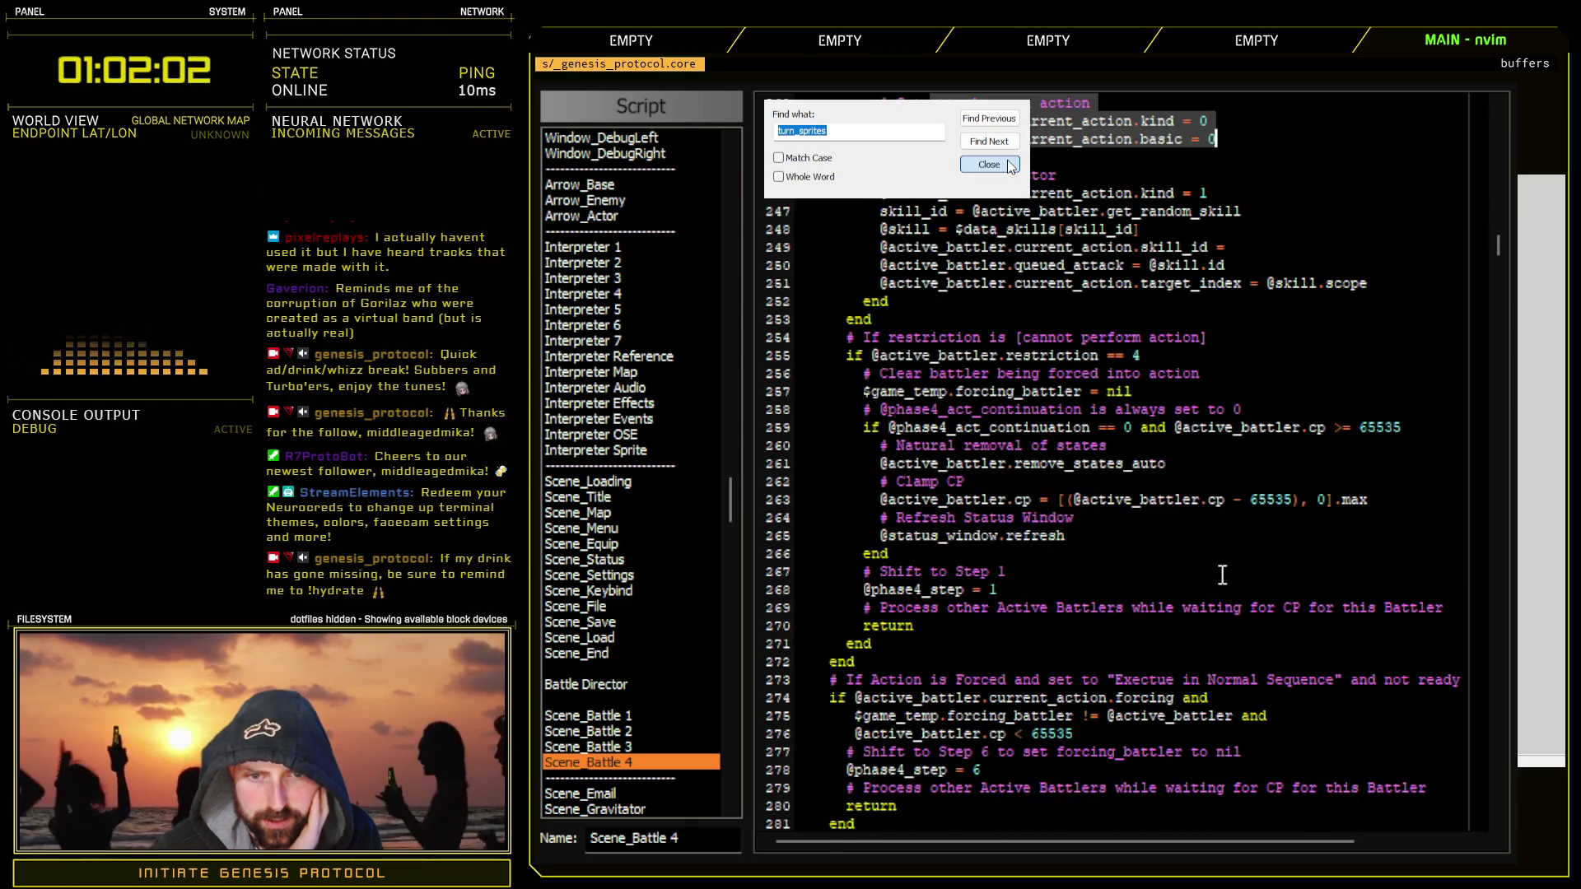
scroll(1222, 575, "up", 10)
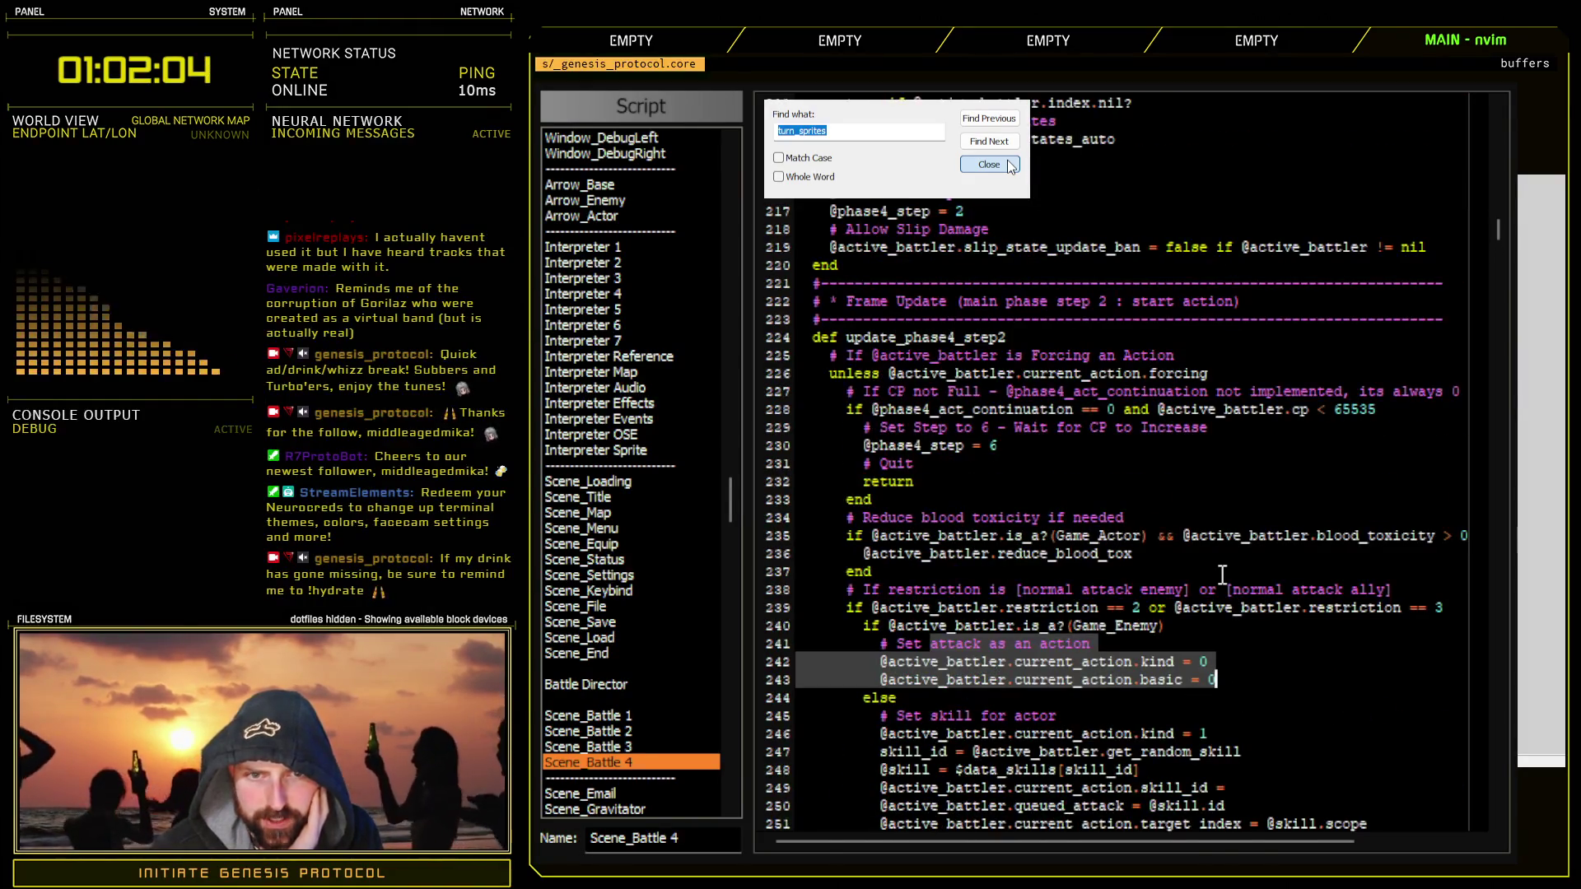
left_click(1142, 535)
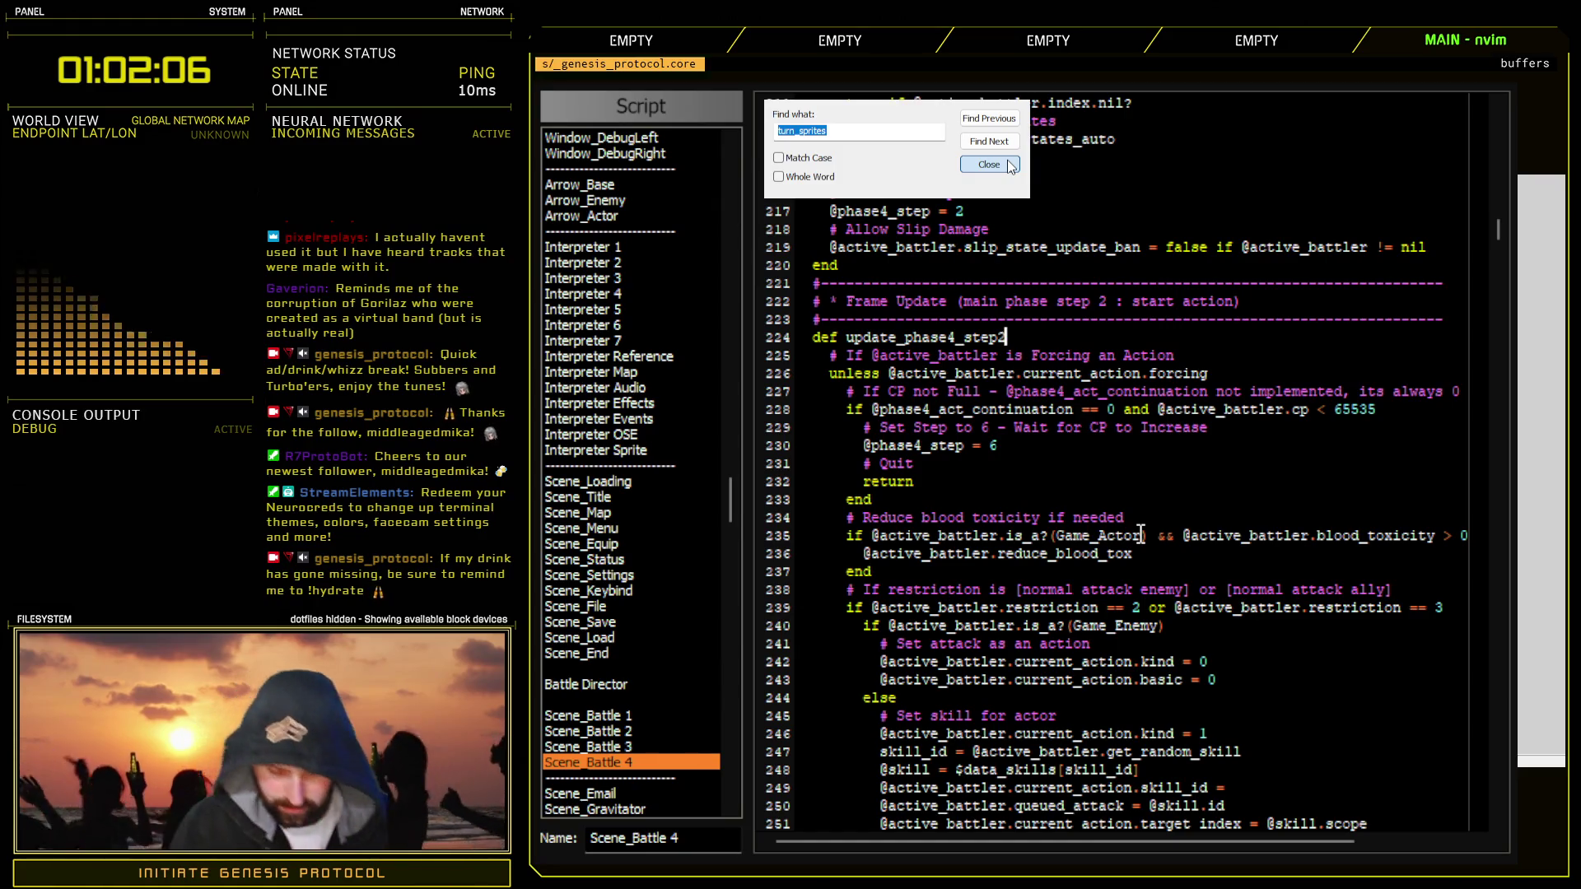
key("Return")
type("puts \"taking action\"")
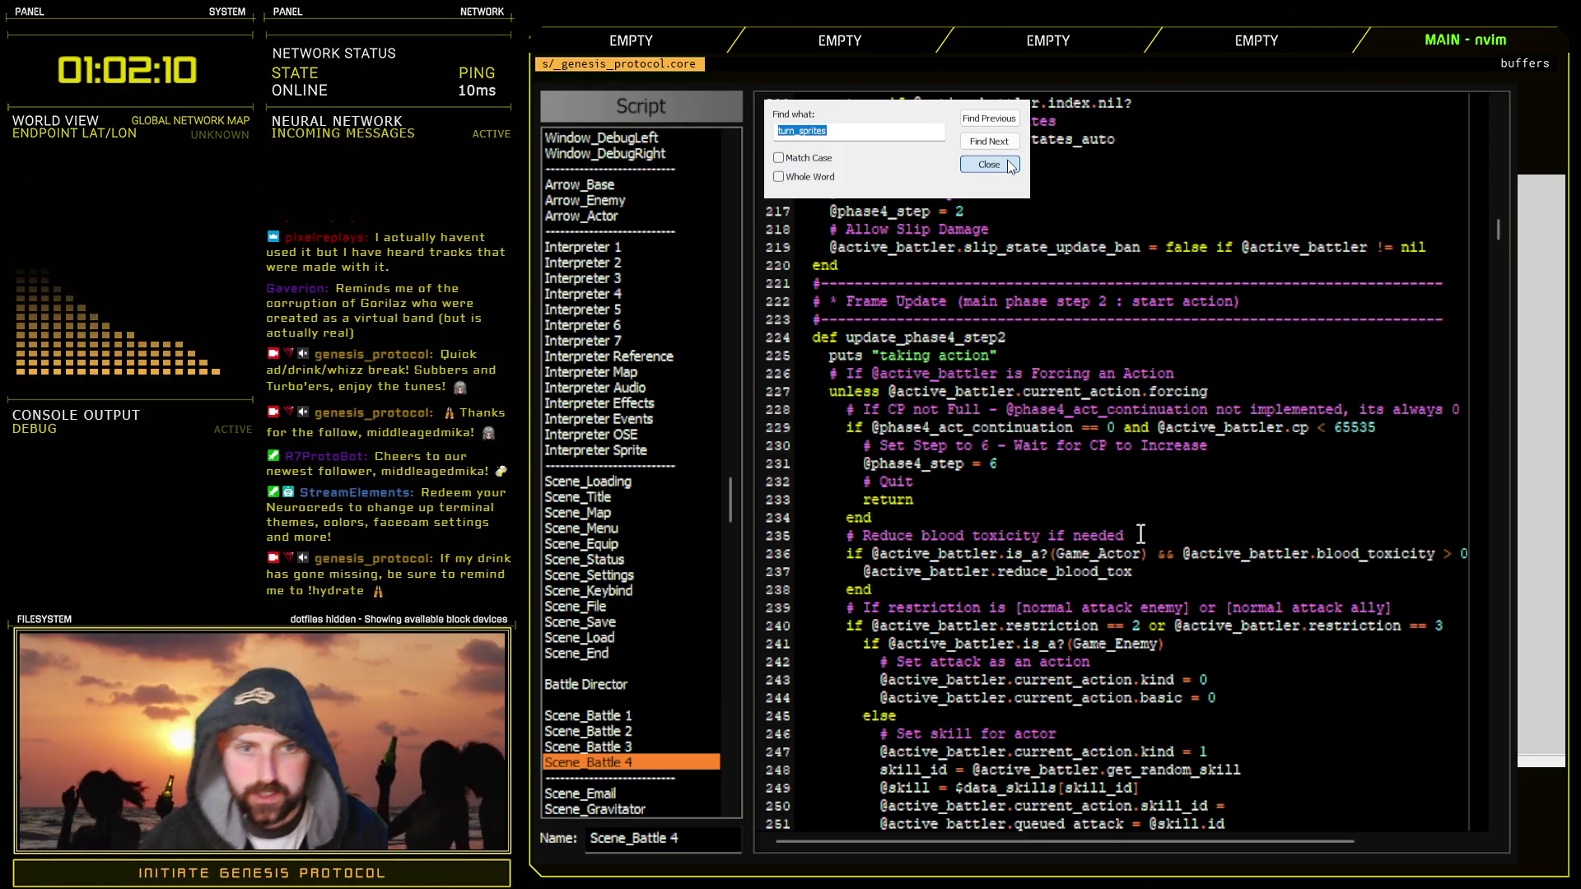
key("F12")
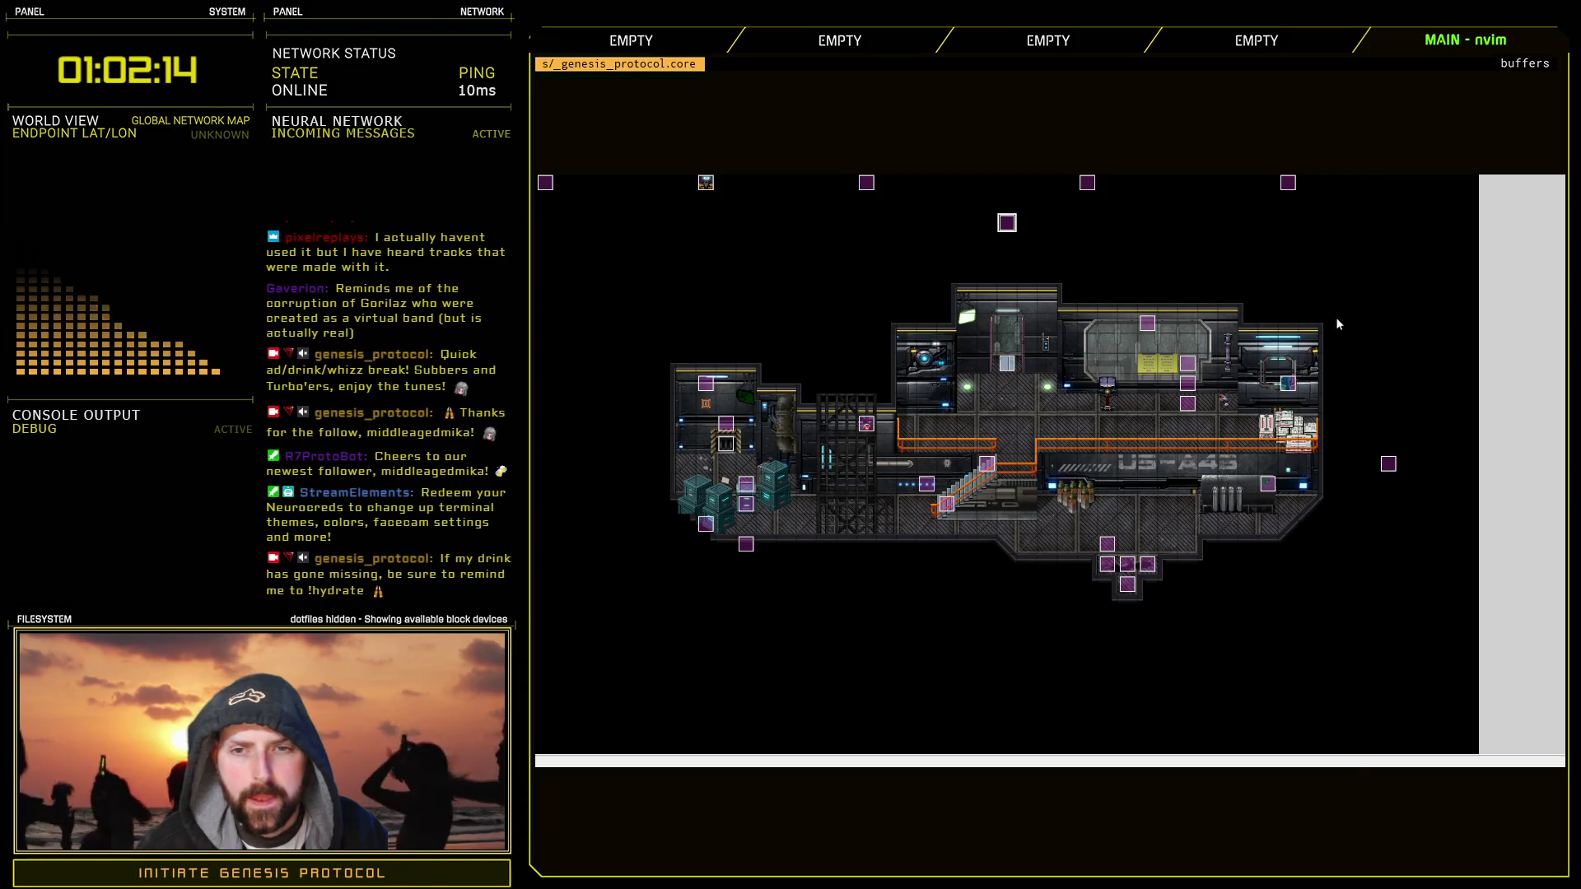
Battle-test the Test Battle troop, fire at Bloodvector, check the "taking action" console output, then end the test
key("alt+F4")
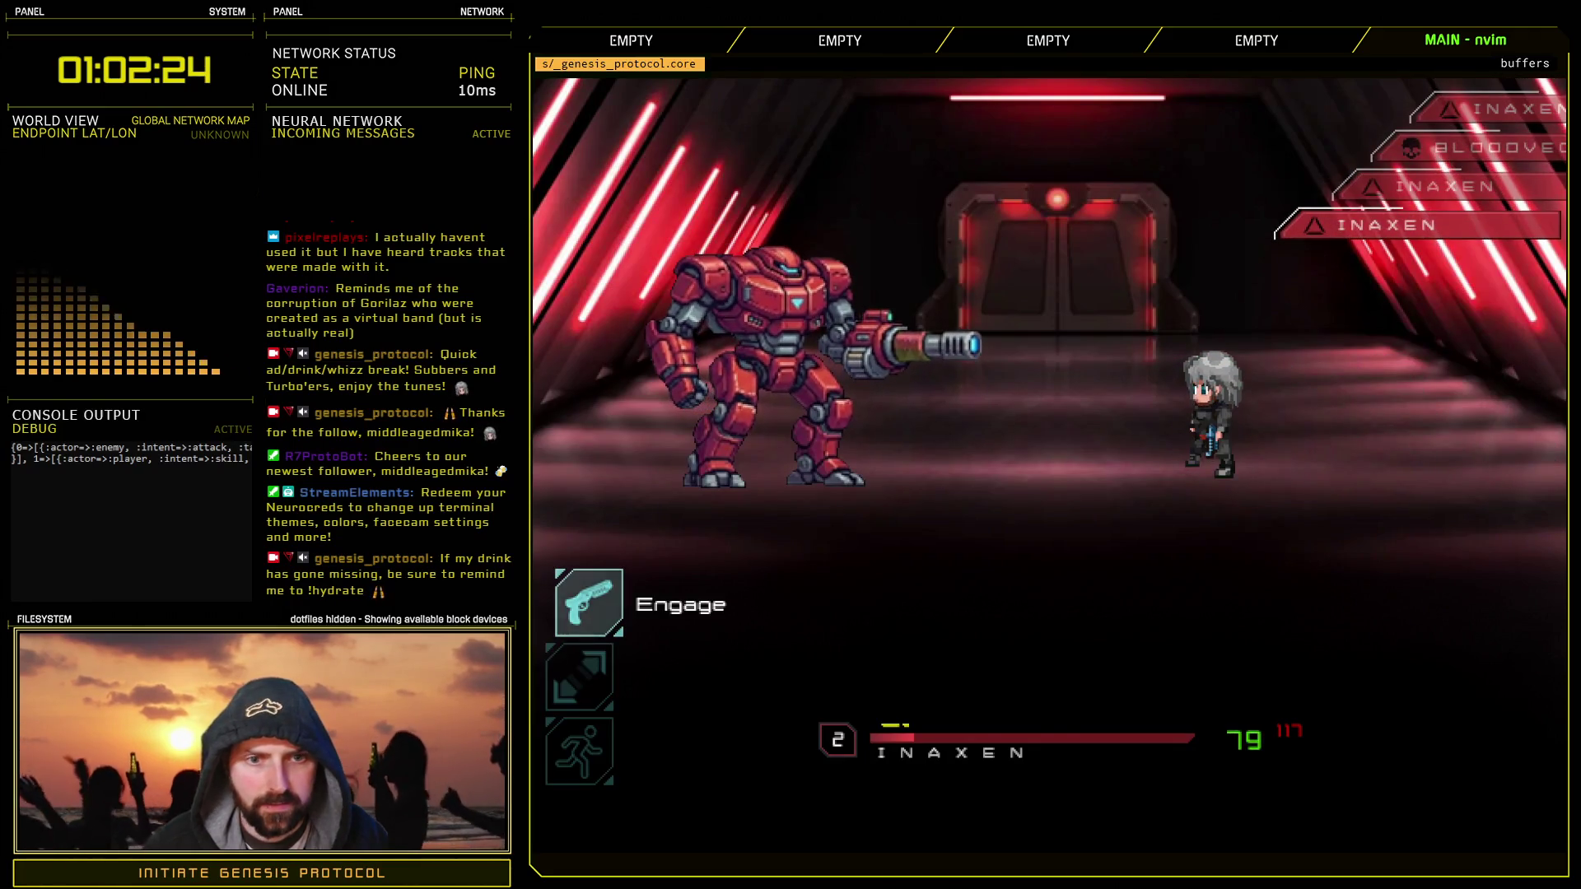
key("Return")
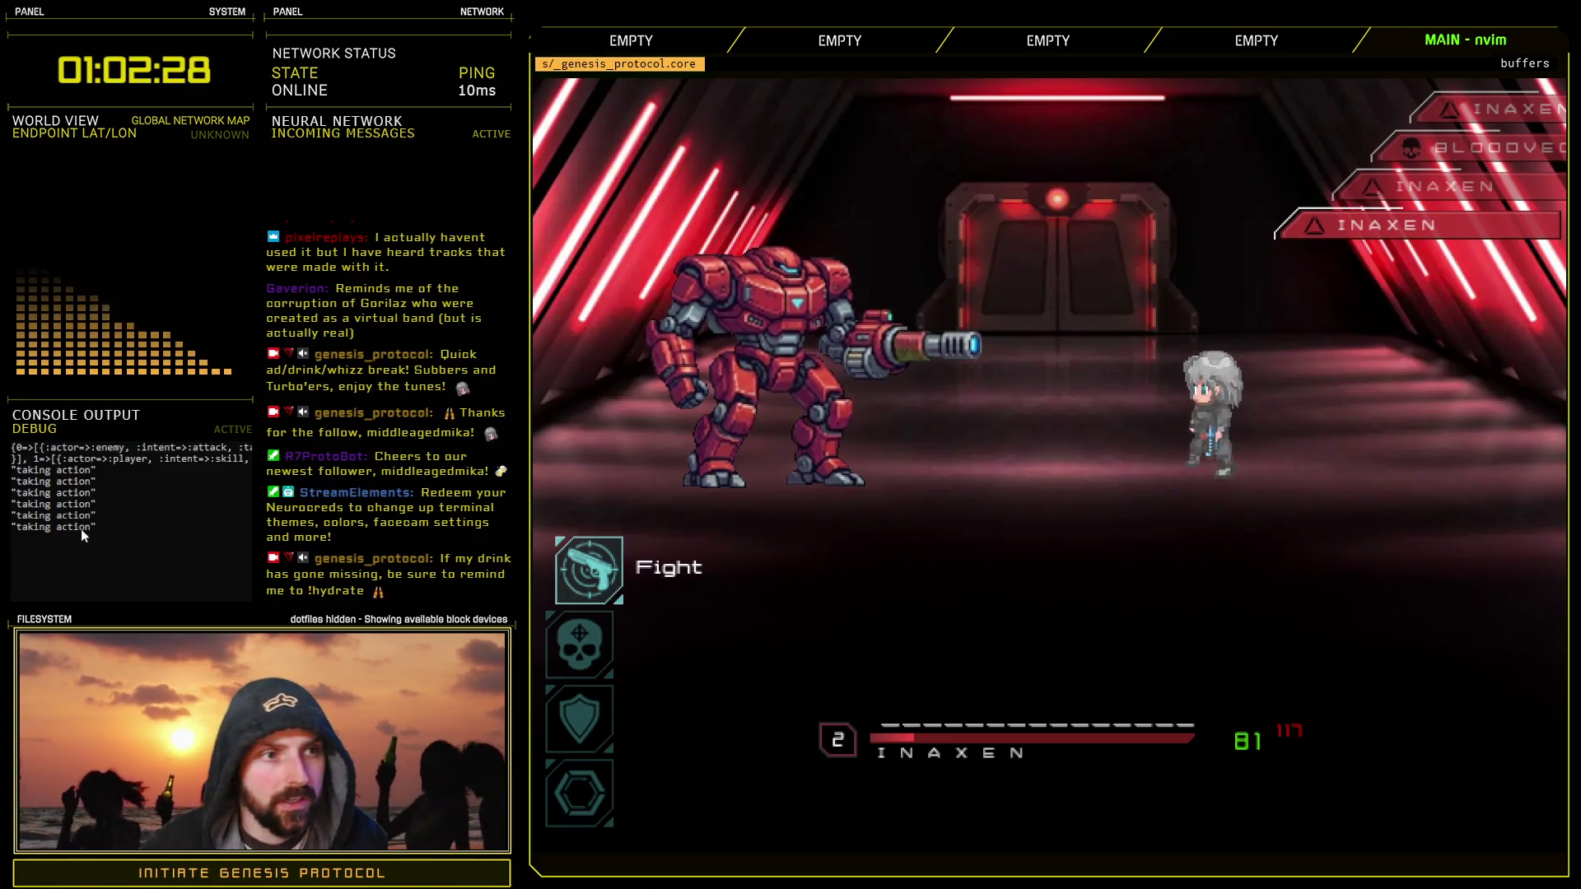
key("Return")
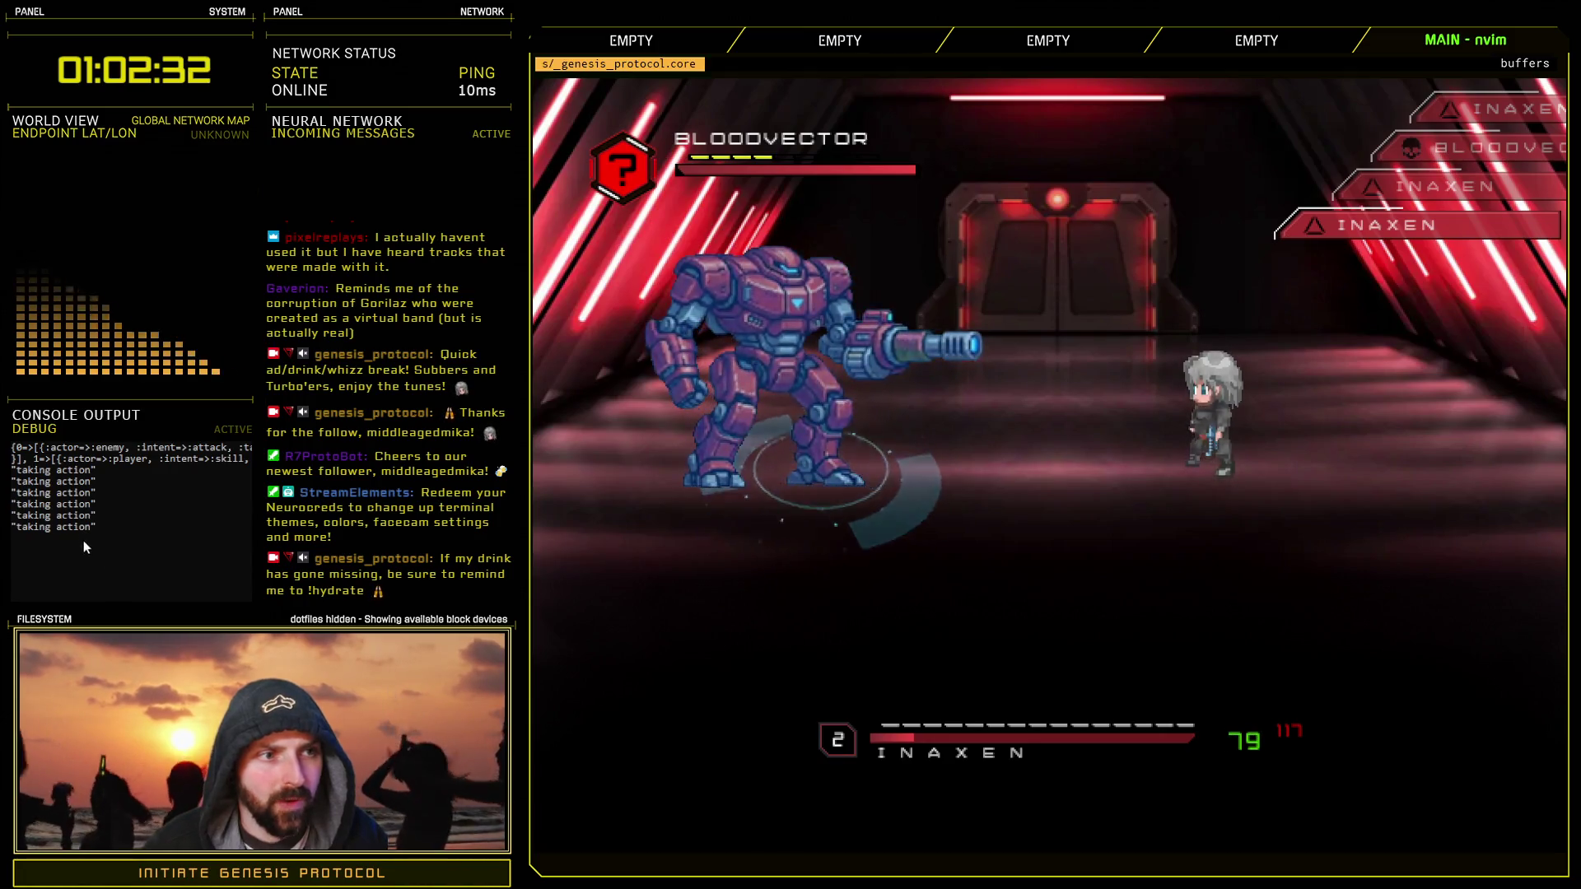
key("Return")
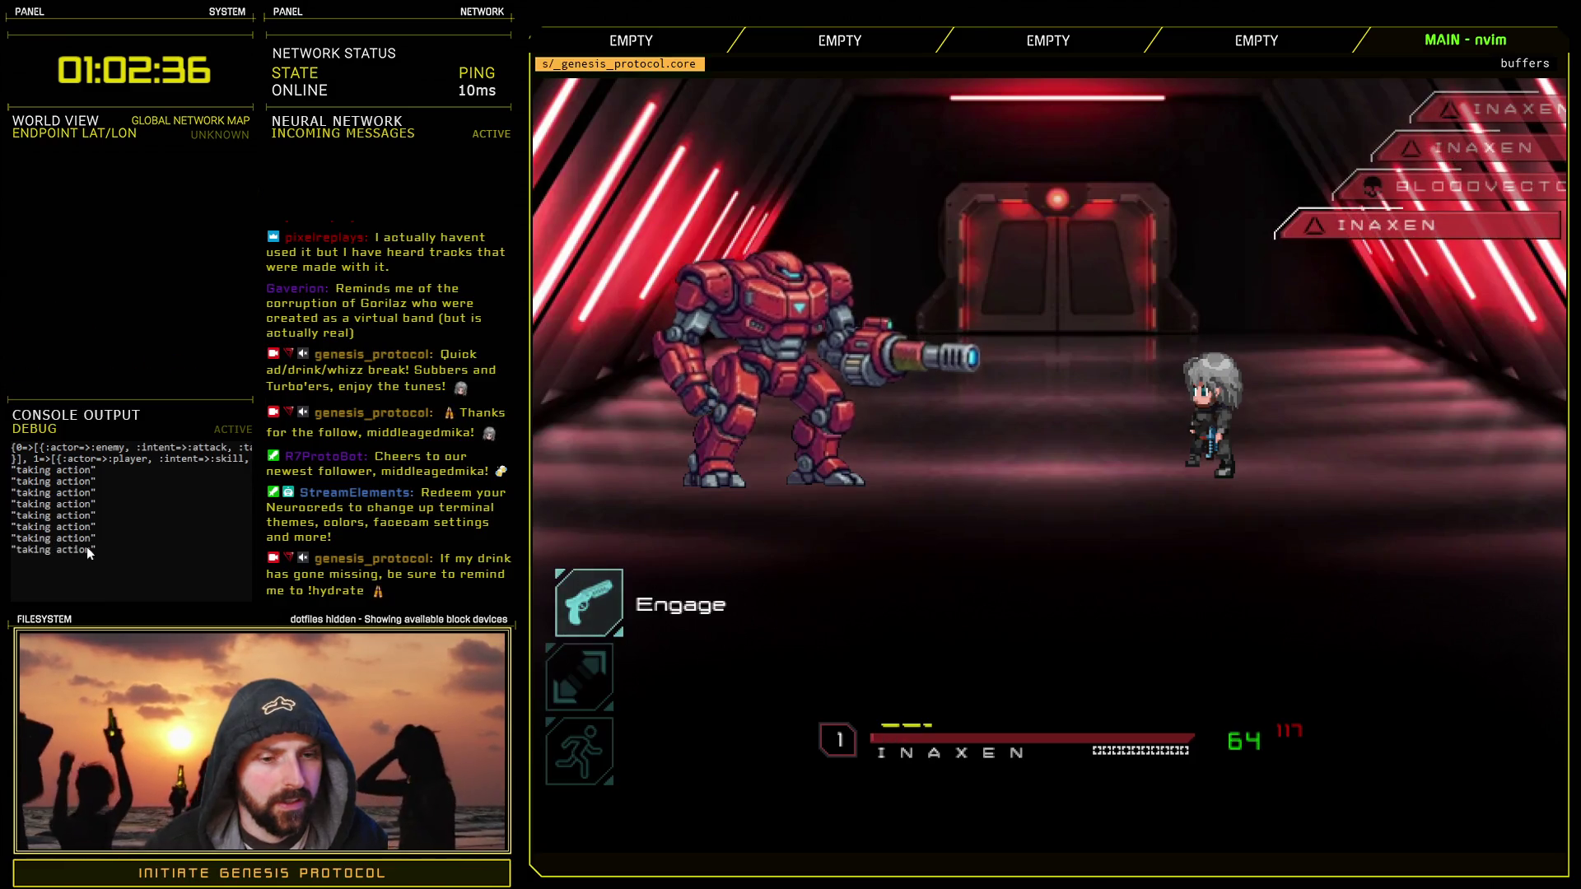
key("Return")
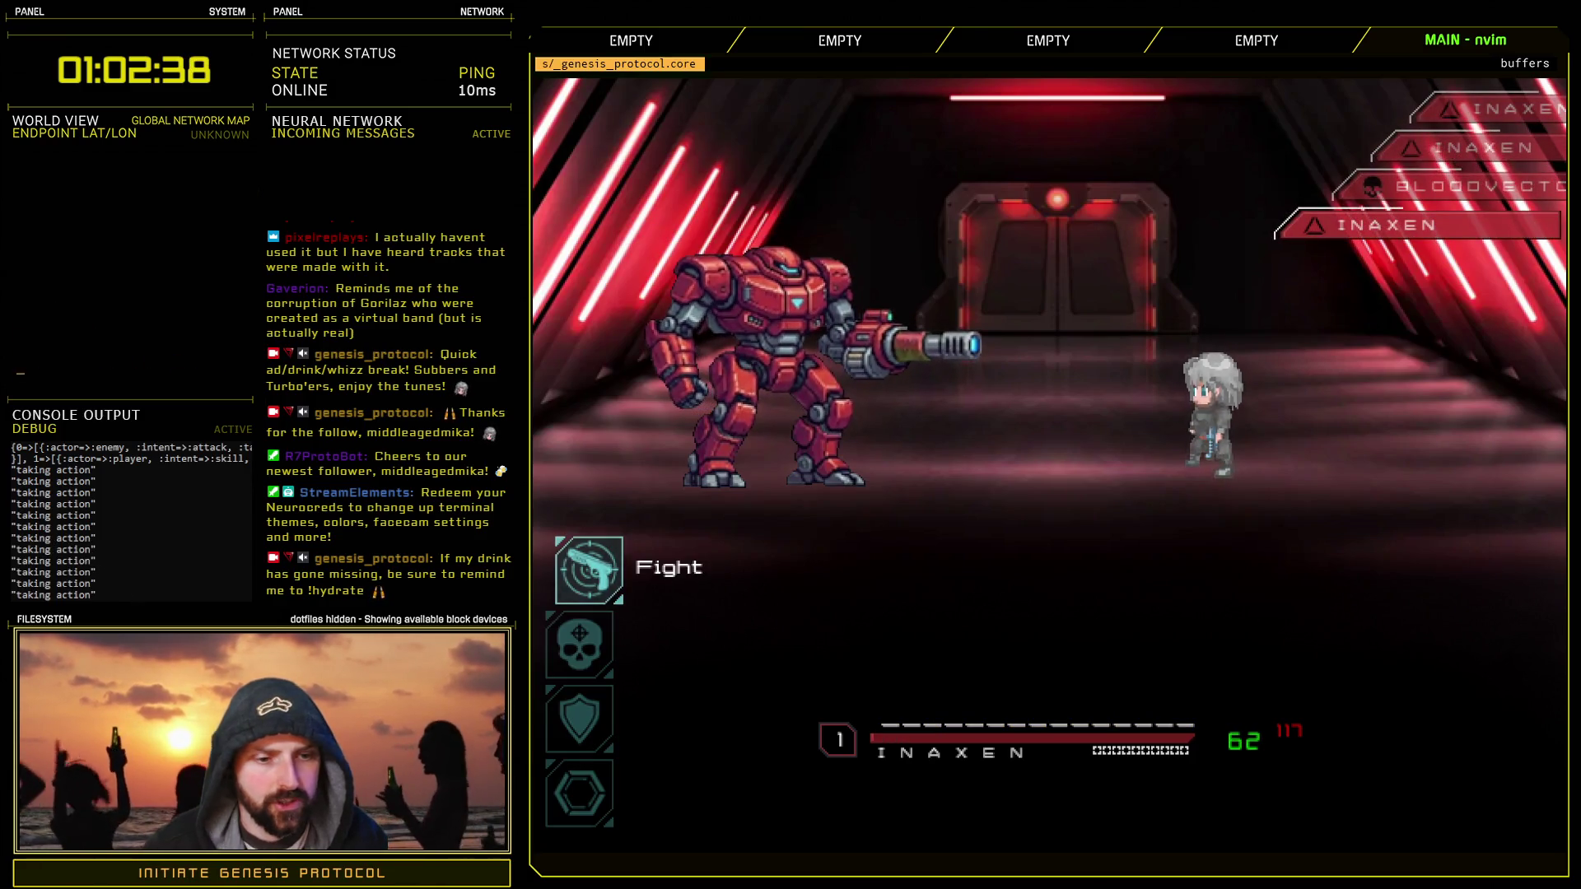
key("Down")
key("Down")
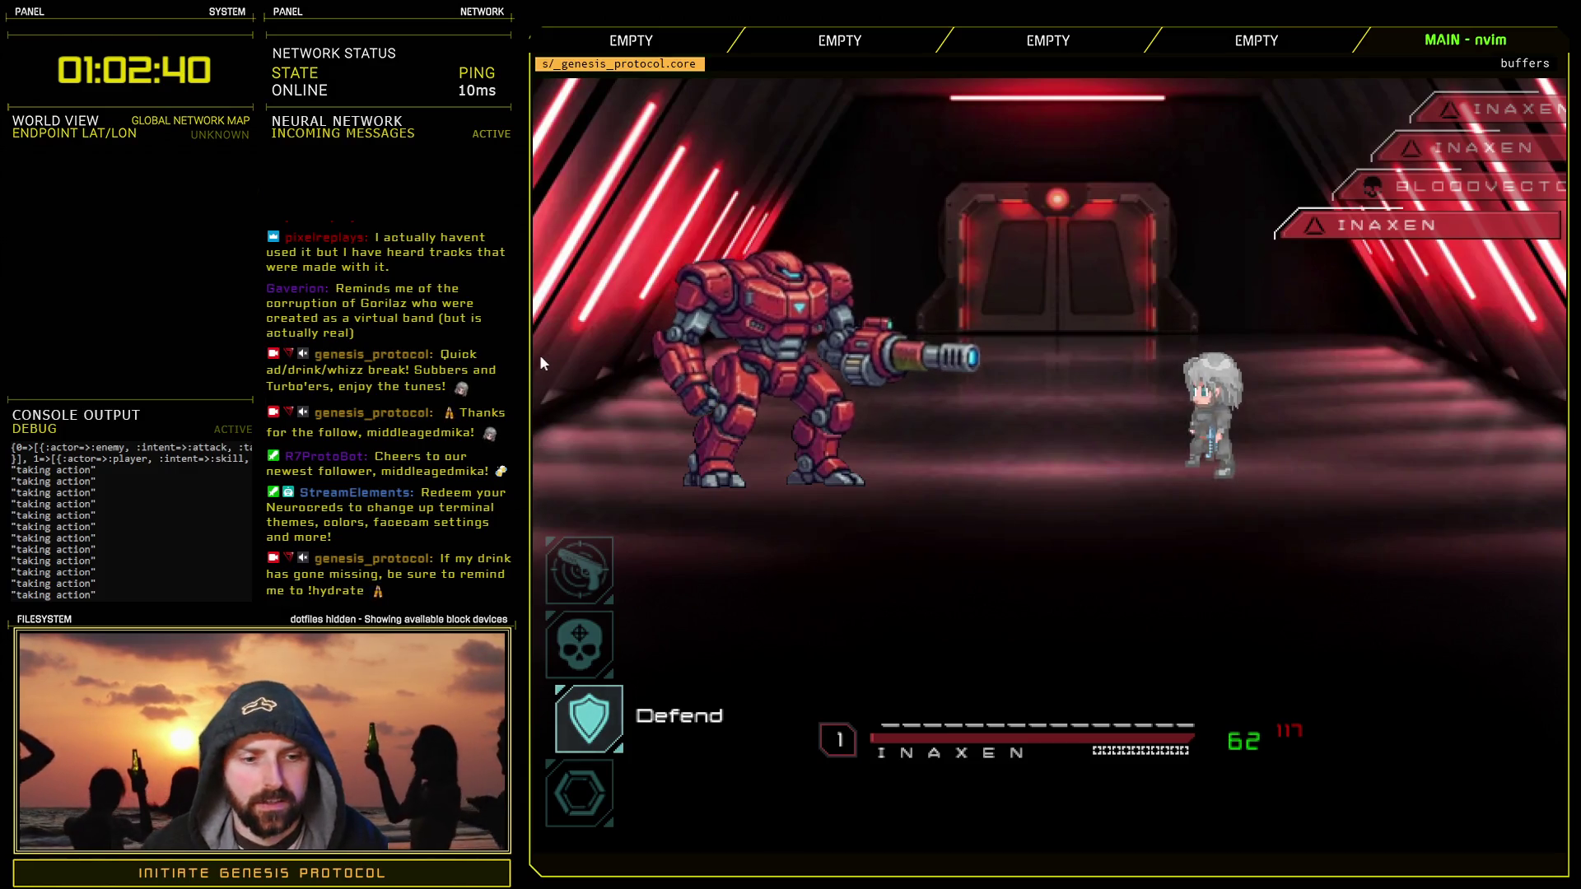
key("alt+F4")
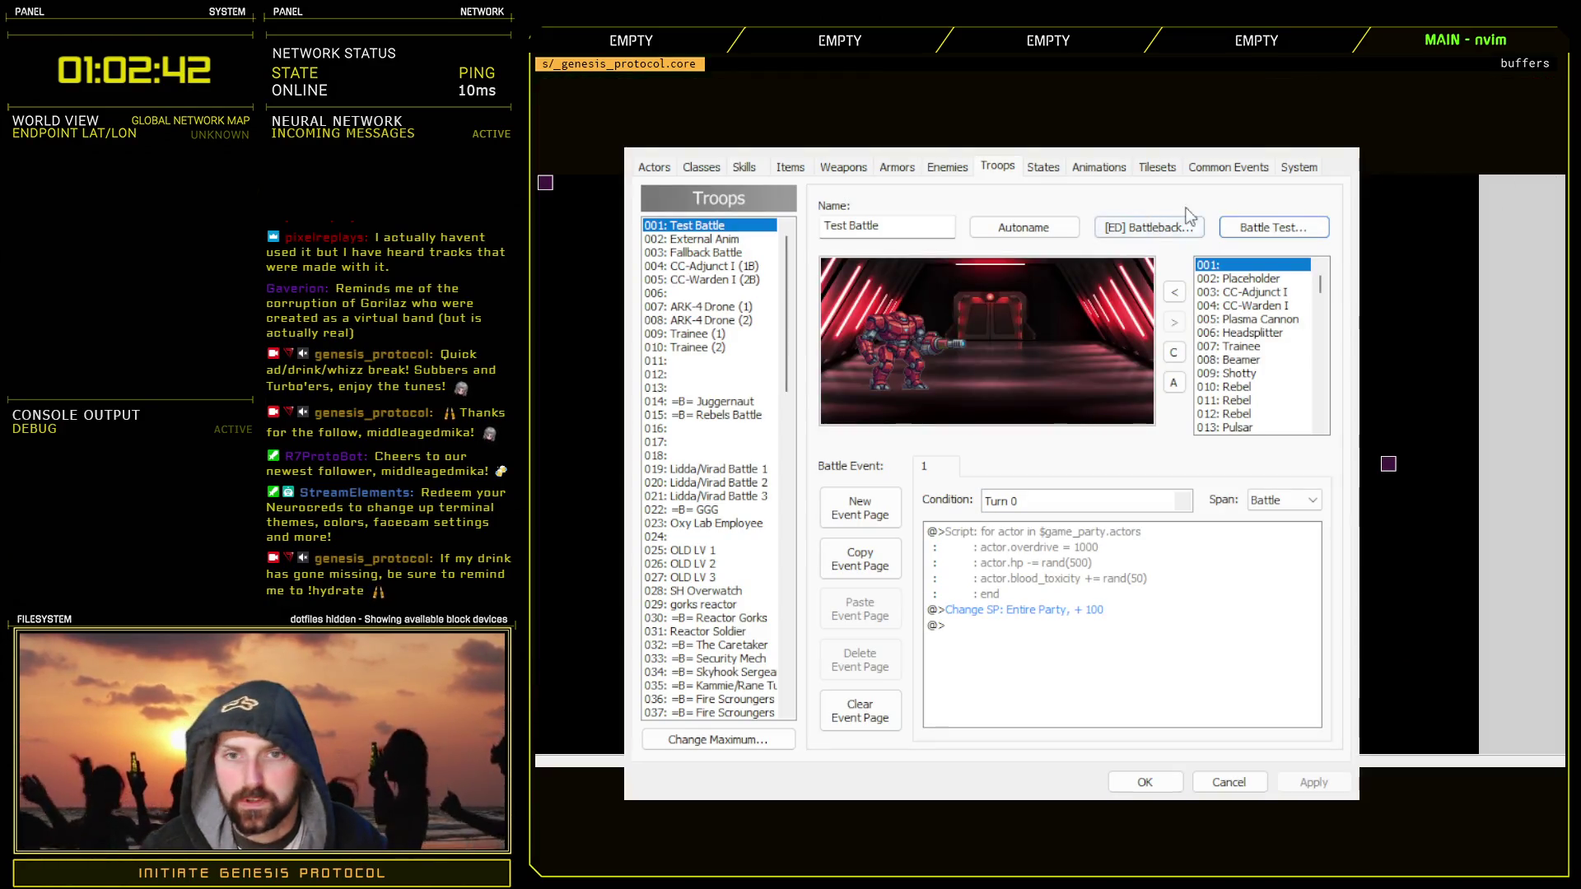
Close the database, reopen Scene_Battle 4, and delete the puts "taking action" debug line
key("Escape")
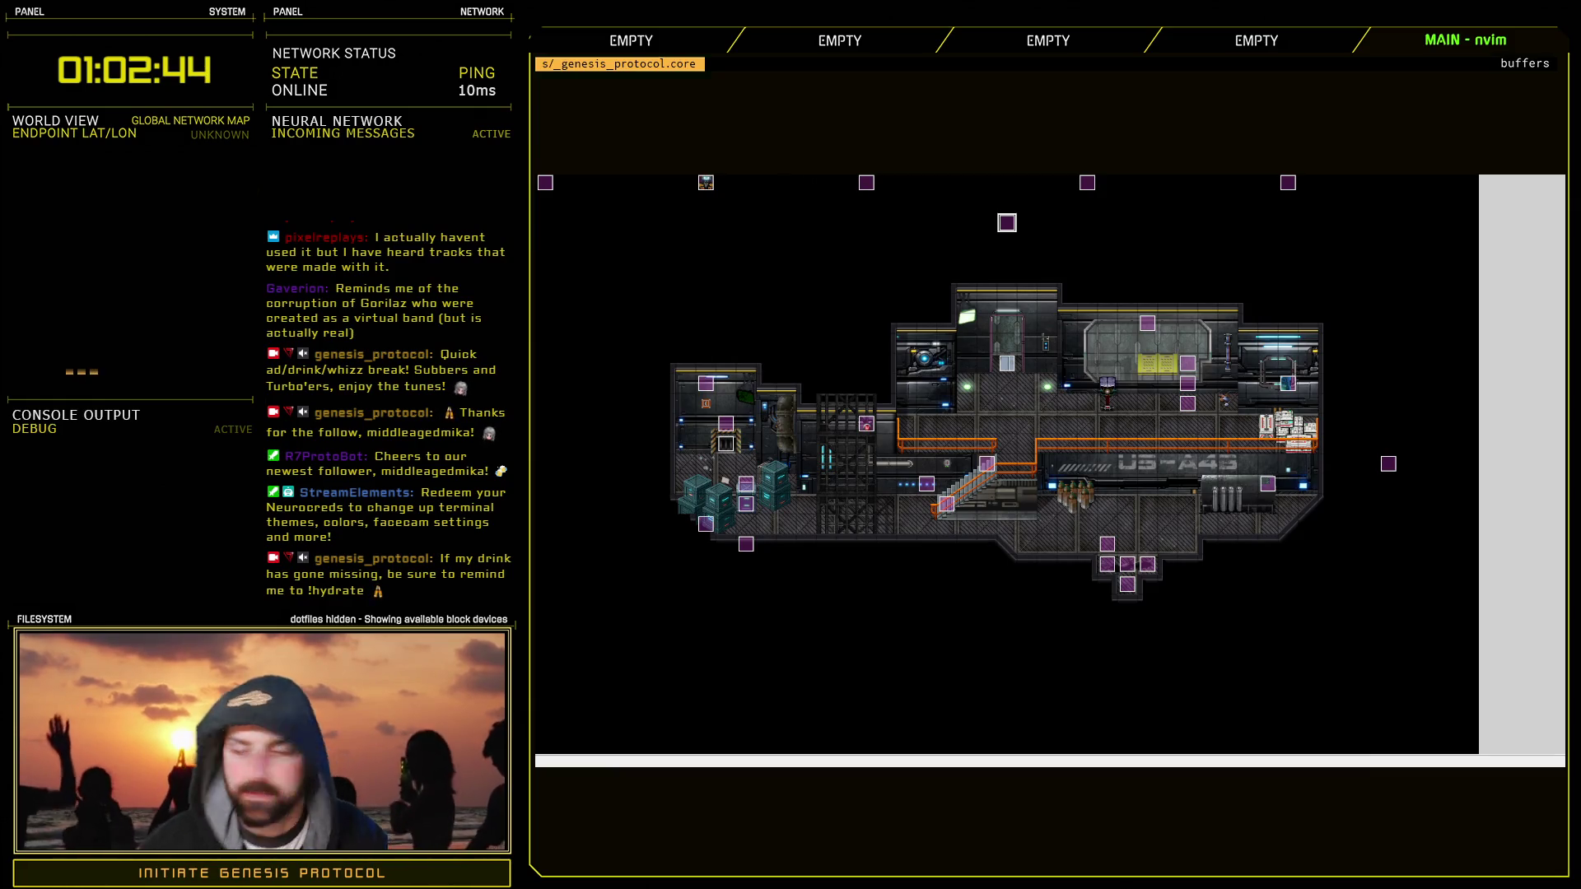
key("F11")
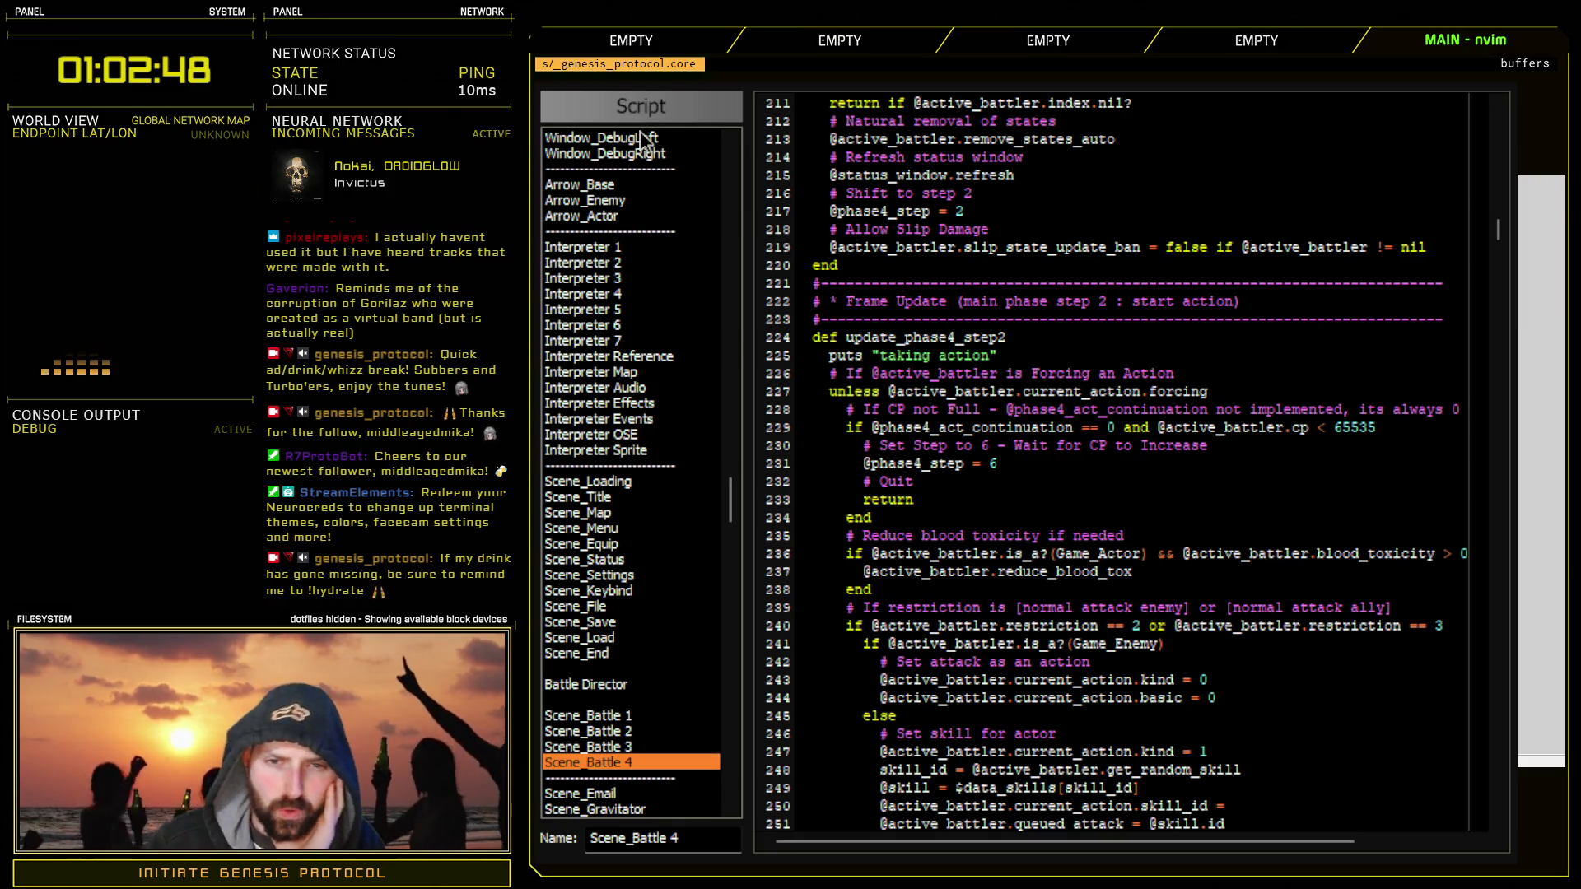
left_click_drag(1004, 355, 776, 353)
key("BackSpace")
key("BackSpace")
Locate the forced-action check block around lines 281–283 in Scene_Battle 4
scroll(906, 407, "down", 6)
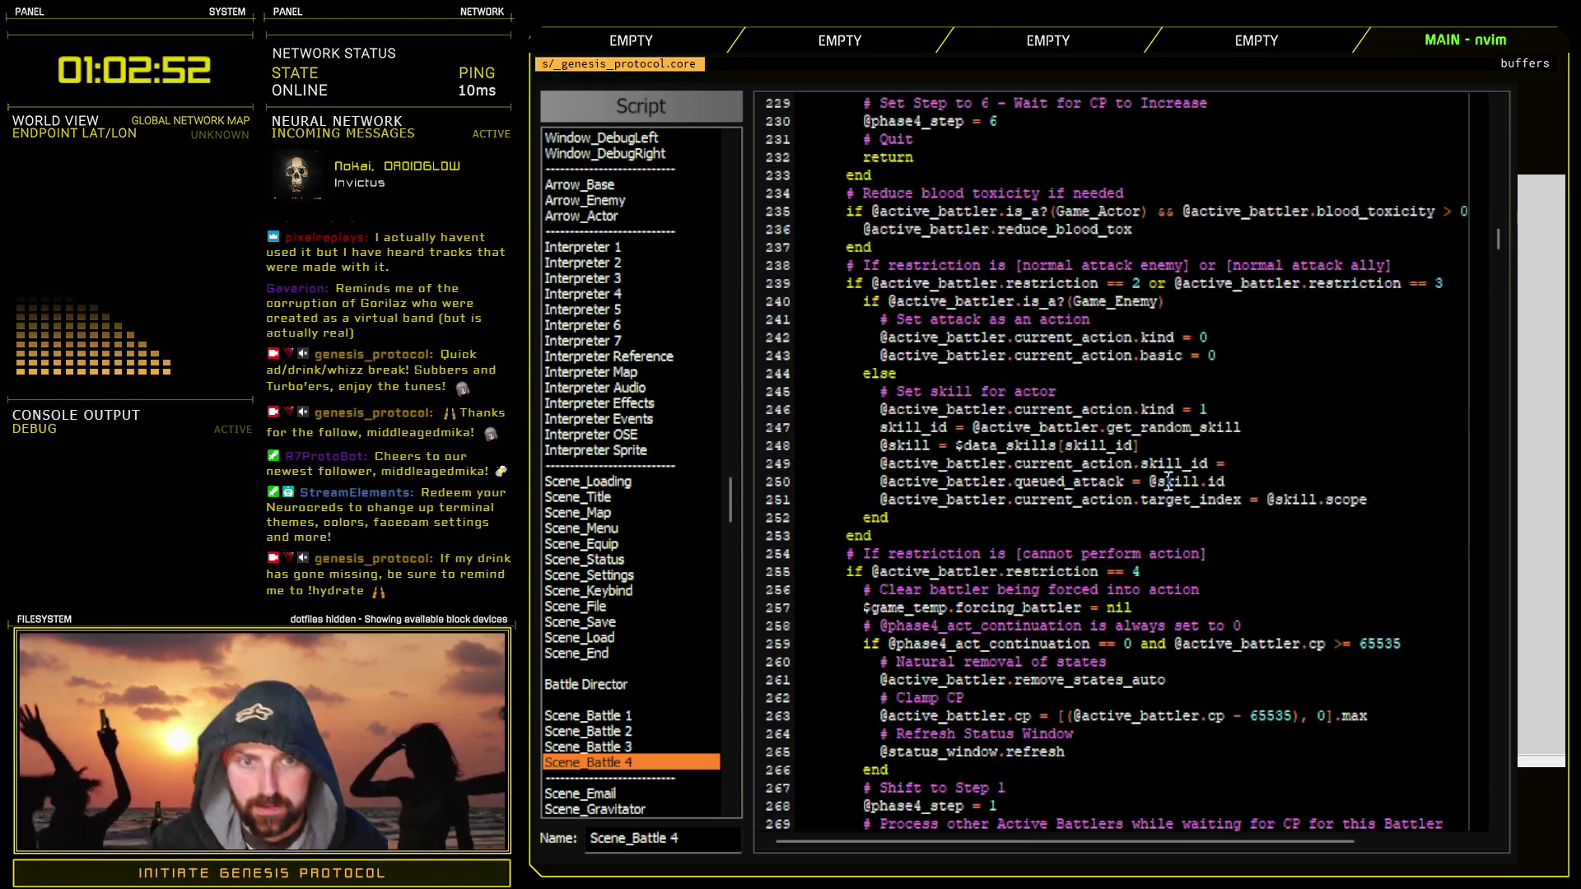
scroll(1123, 494, "down", 6)
scroll(1103, 483, "down", 4)
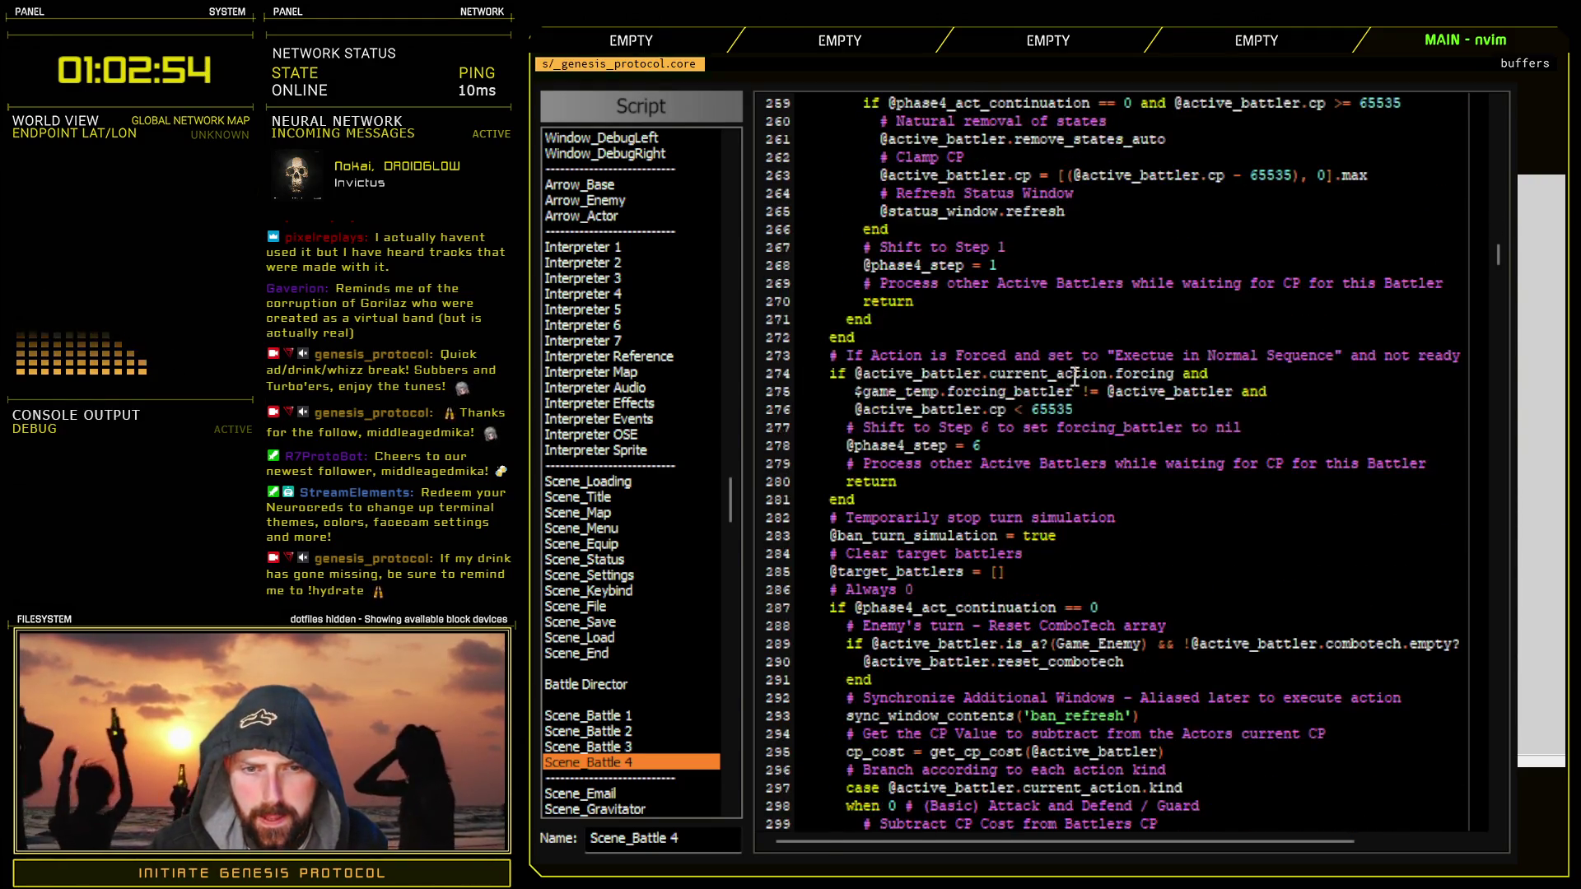
left_click(1057, 568)
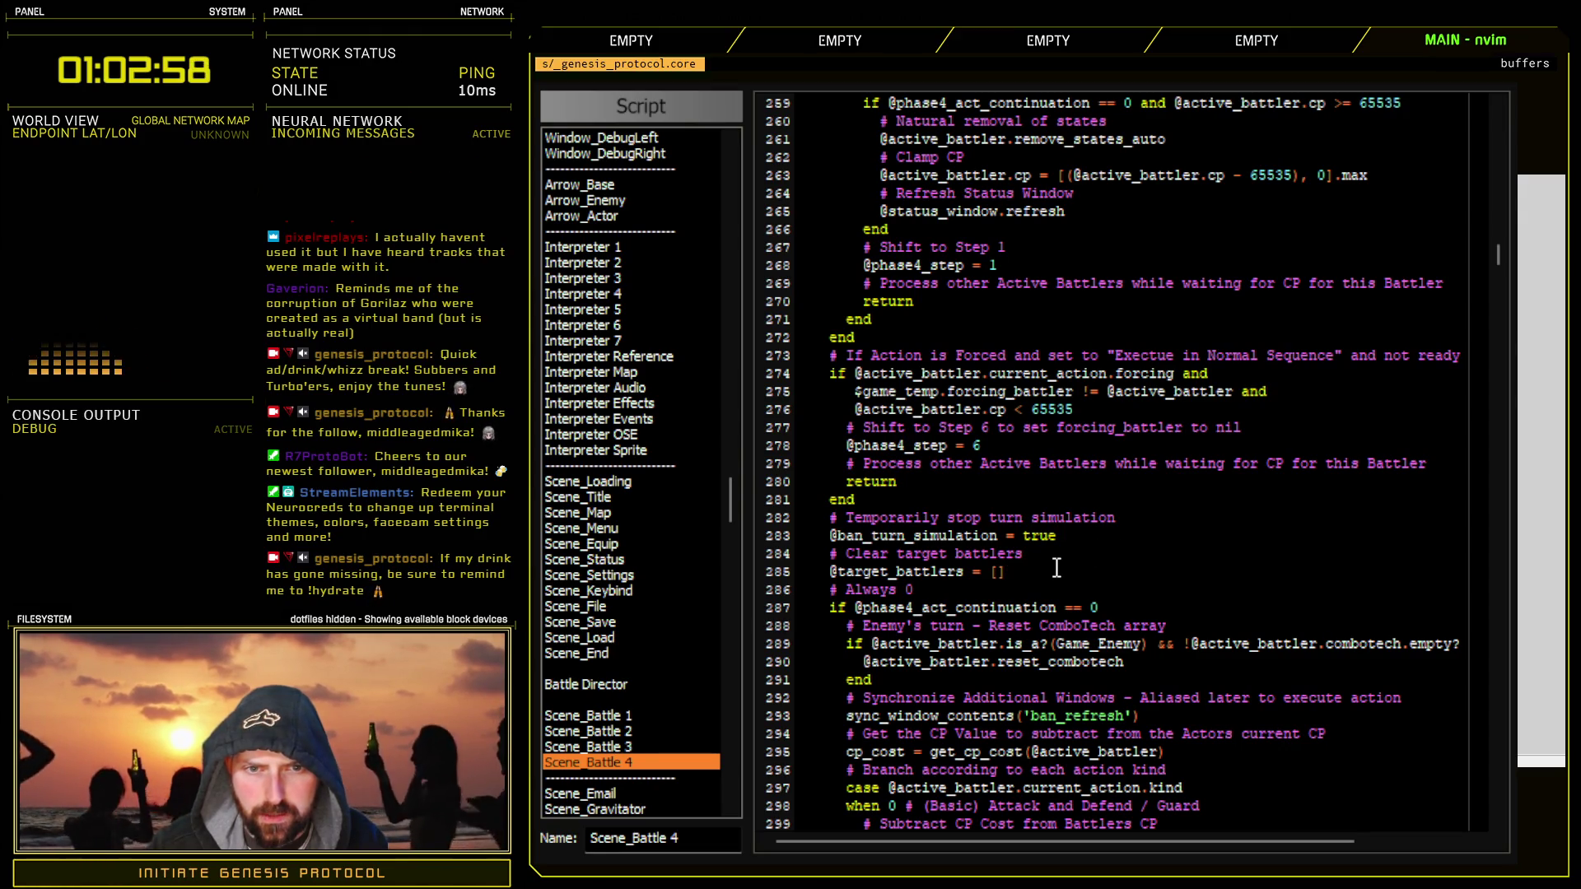
scroll(945, 434, "up", 6)
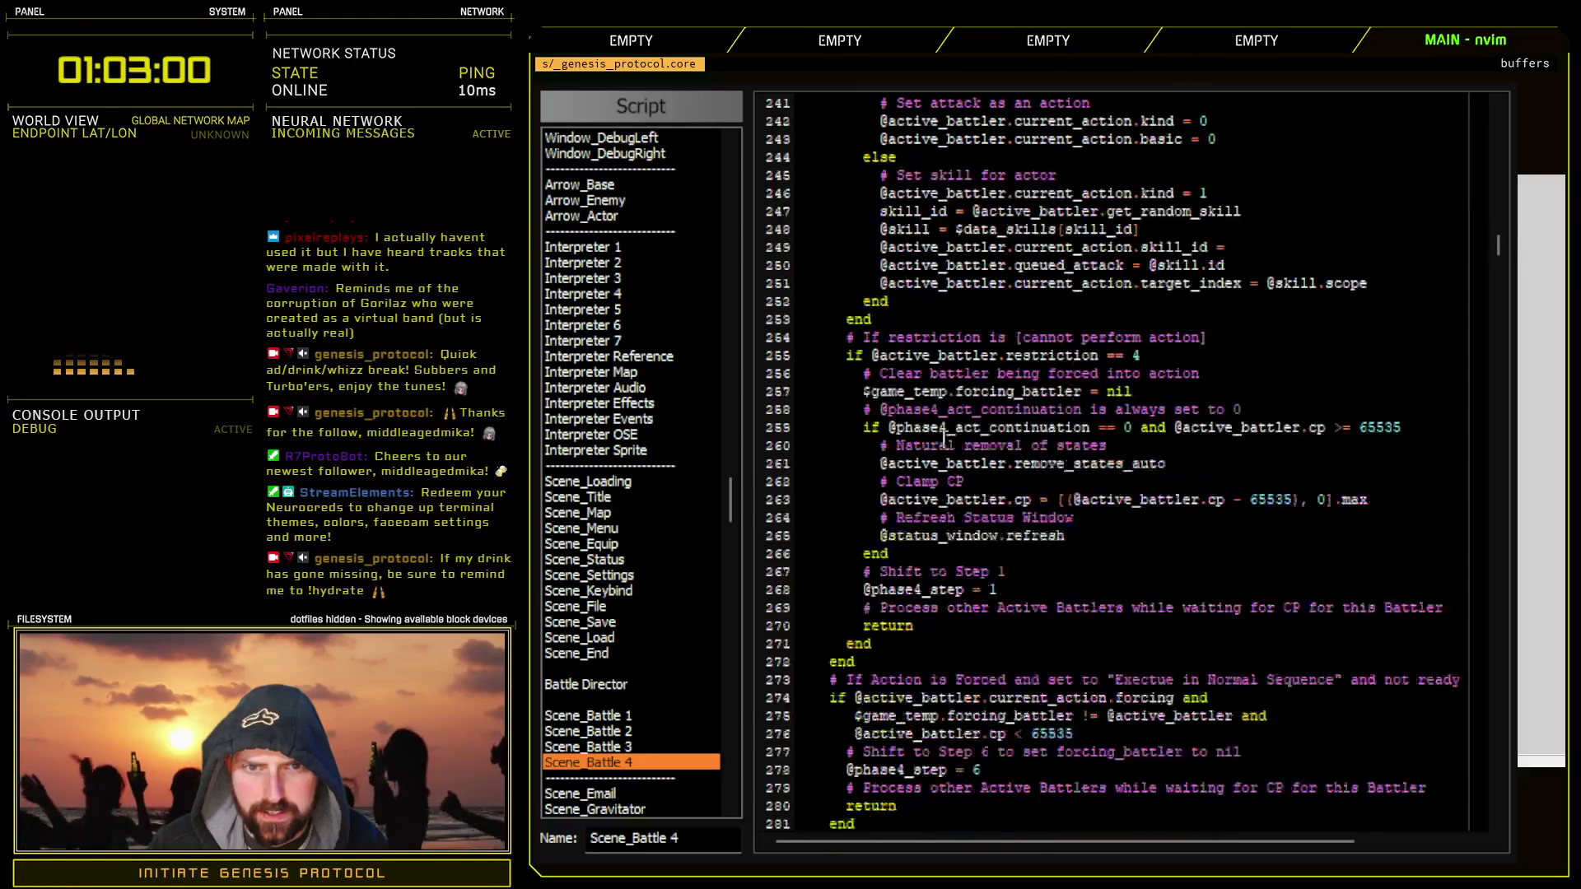
scroll(945, 434, "down", 2)
scroll(946, 452, "down", 6)
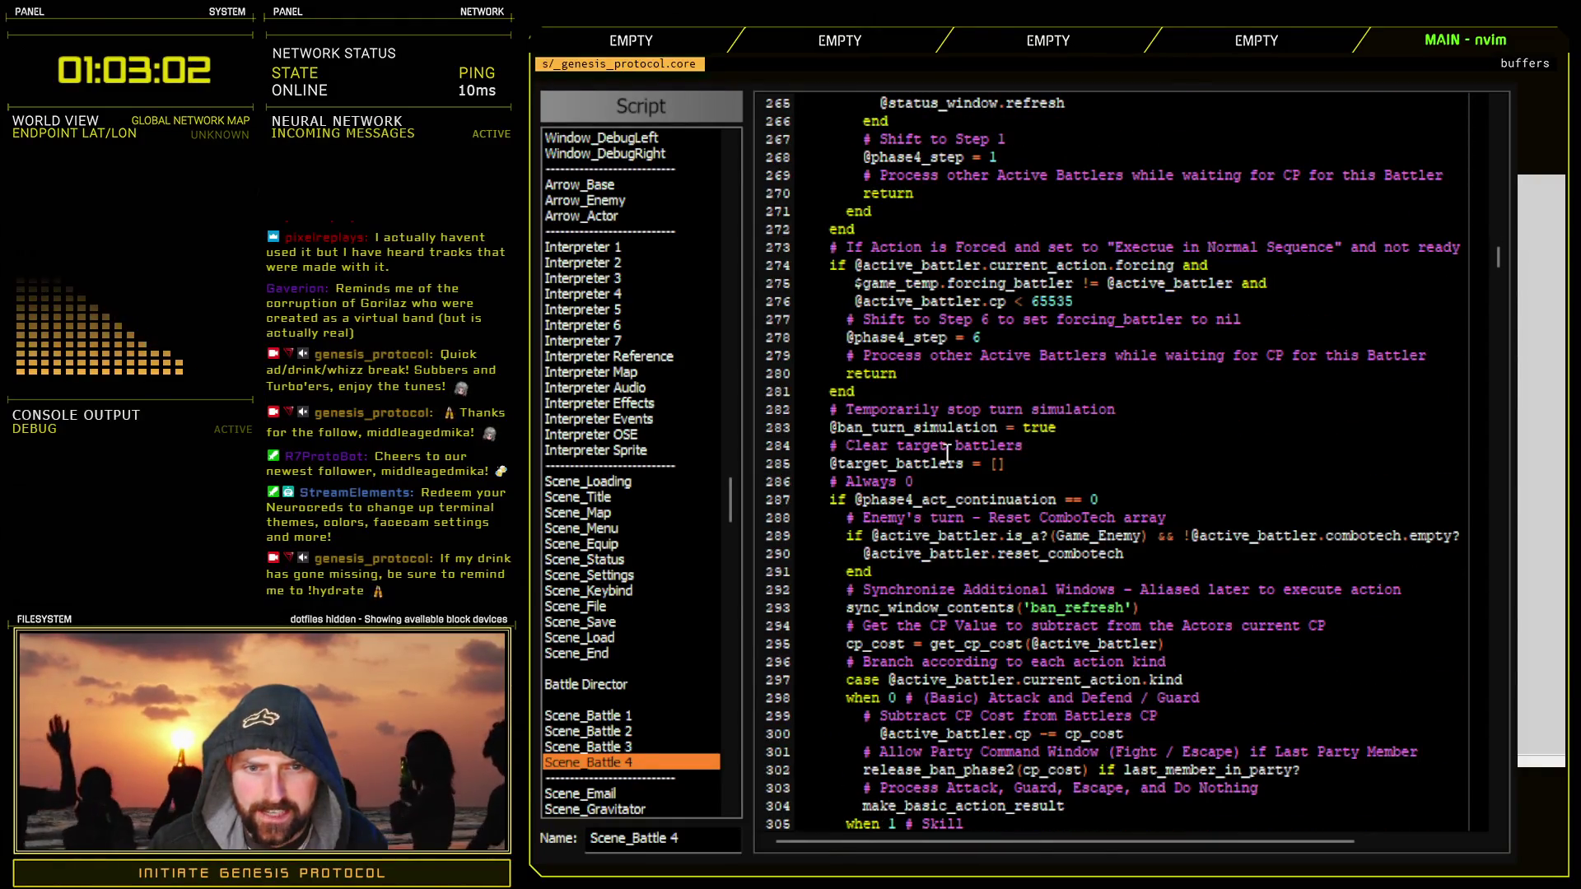
left_click(1112, 424)
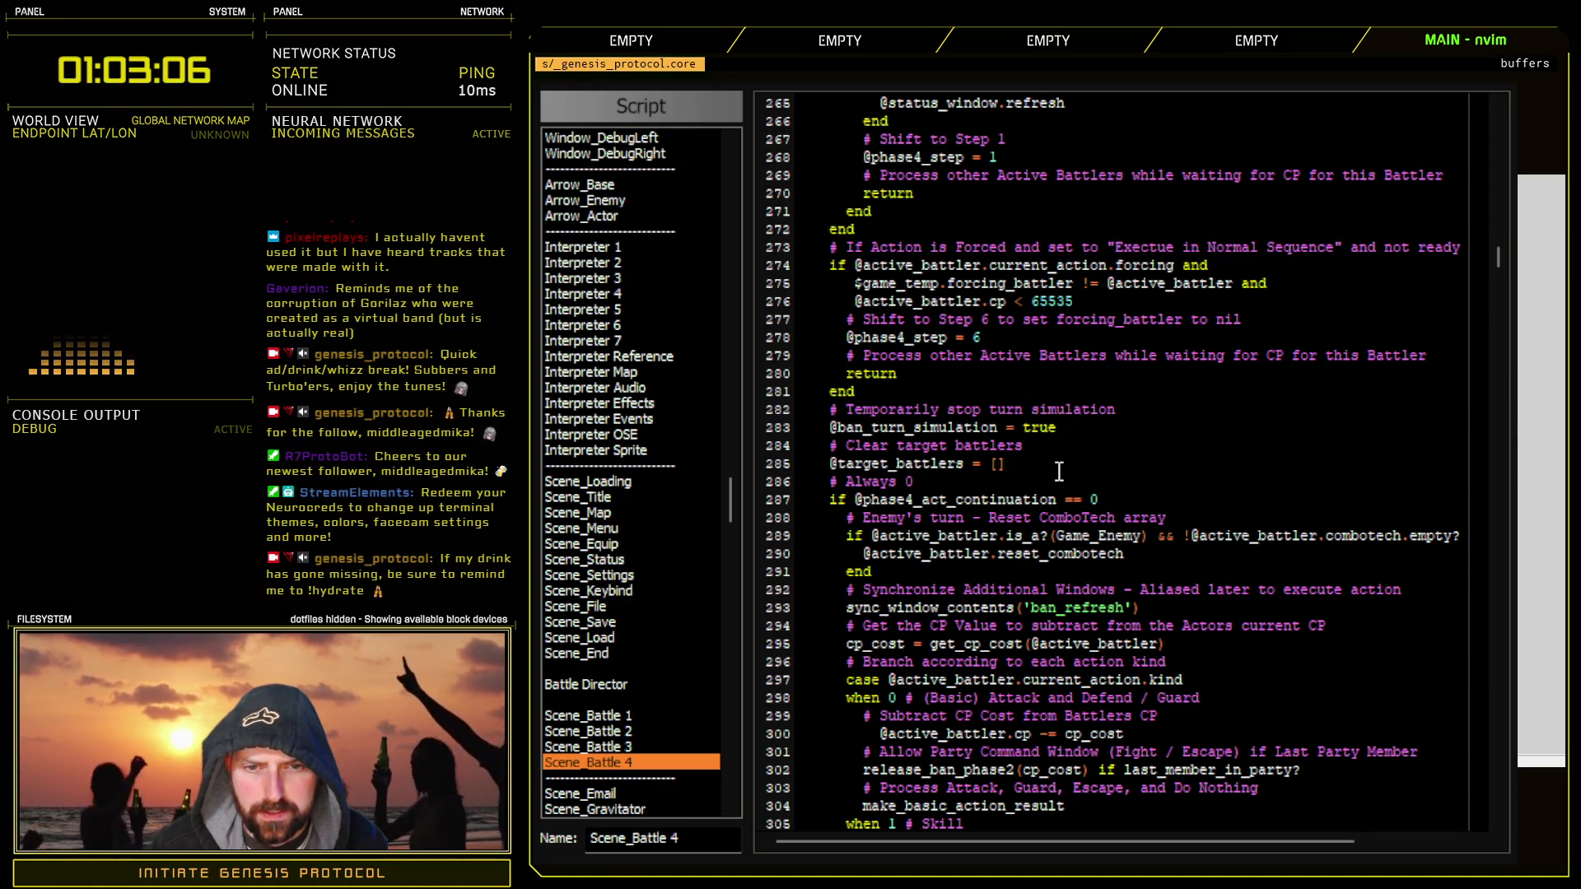
scroll(1059, 471, "down", 2)
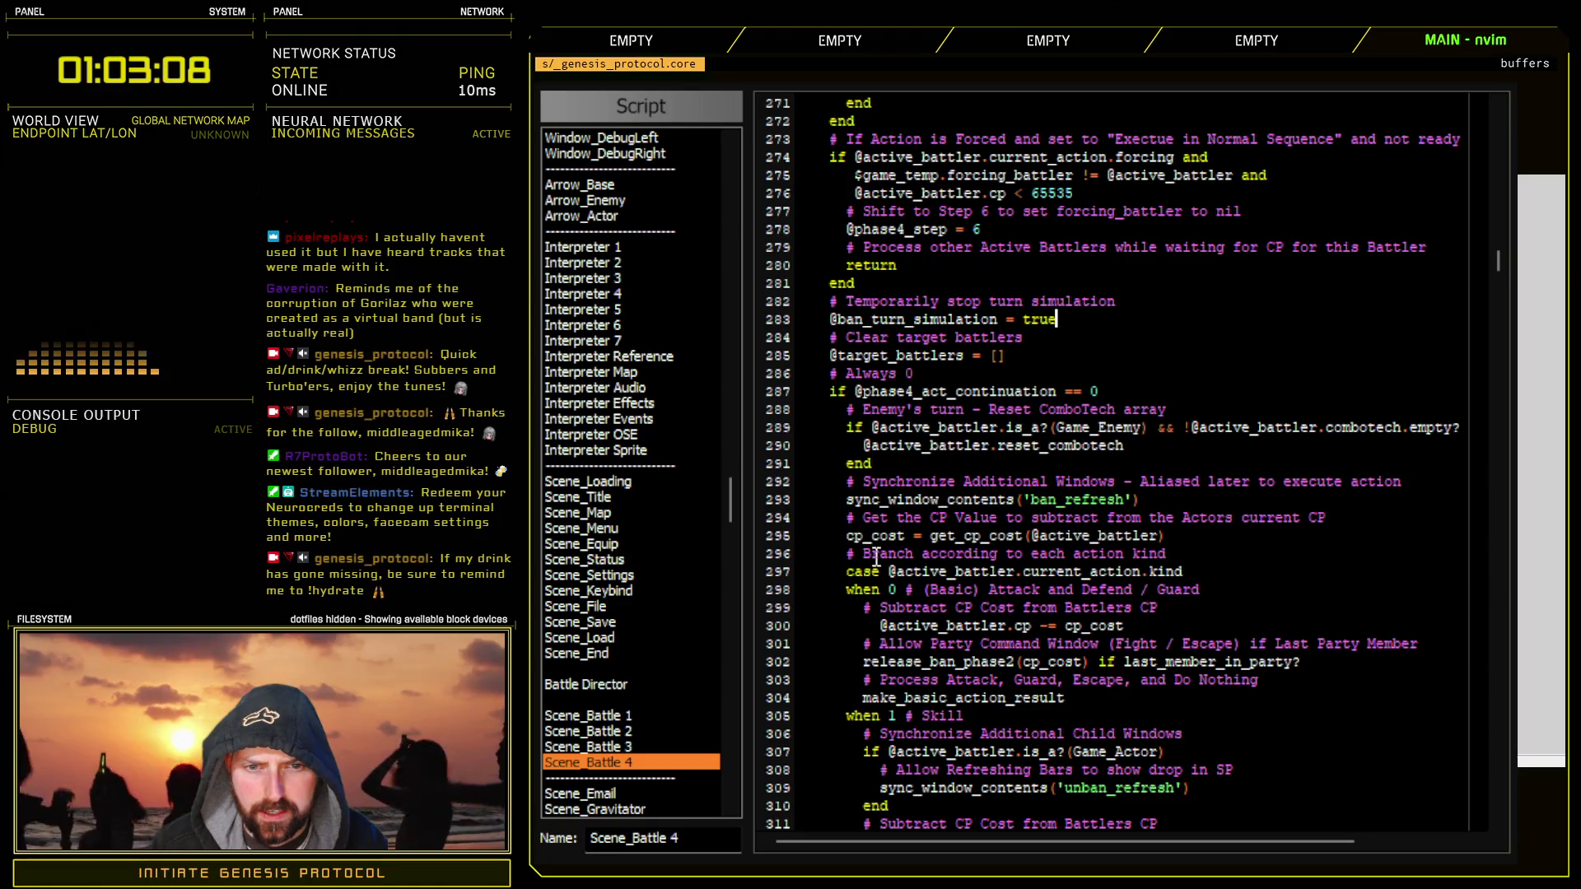
scroll(980, 585, "down", 6)
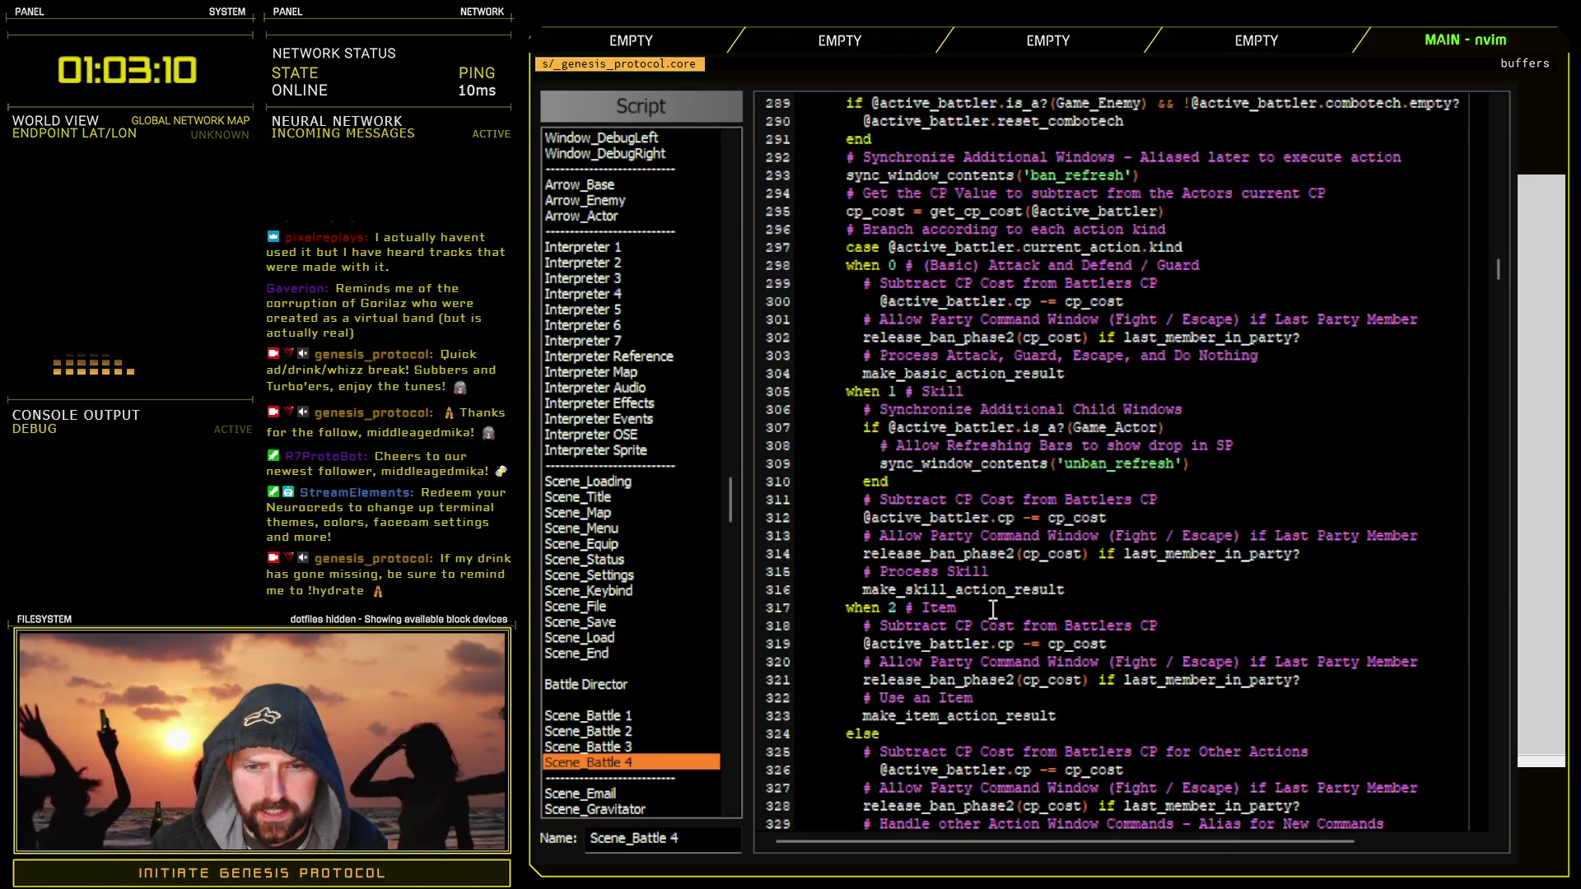
scroll(993, 610, "up", 8)
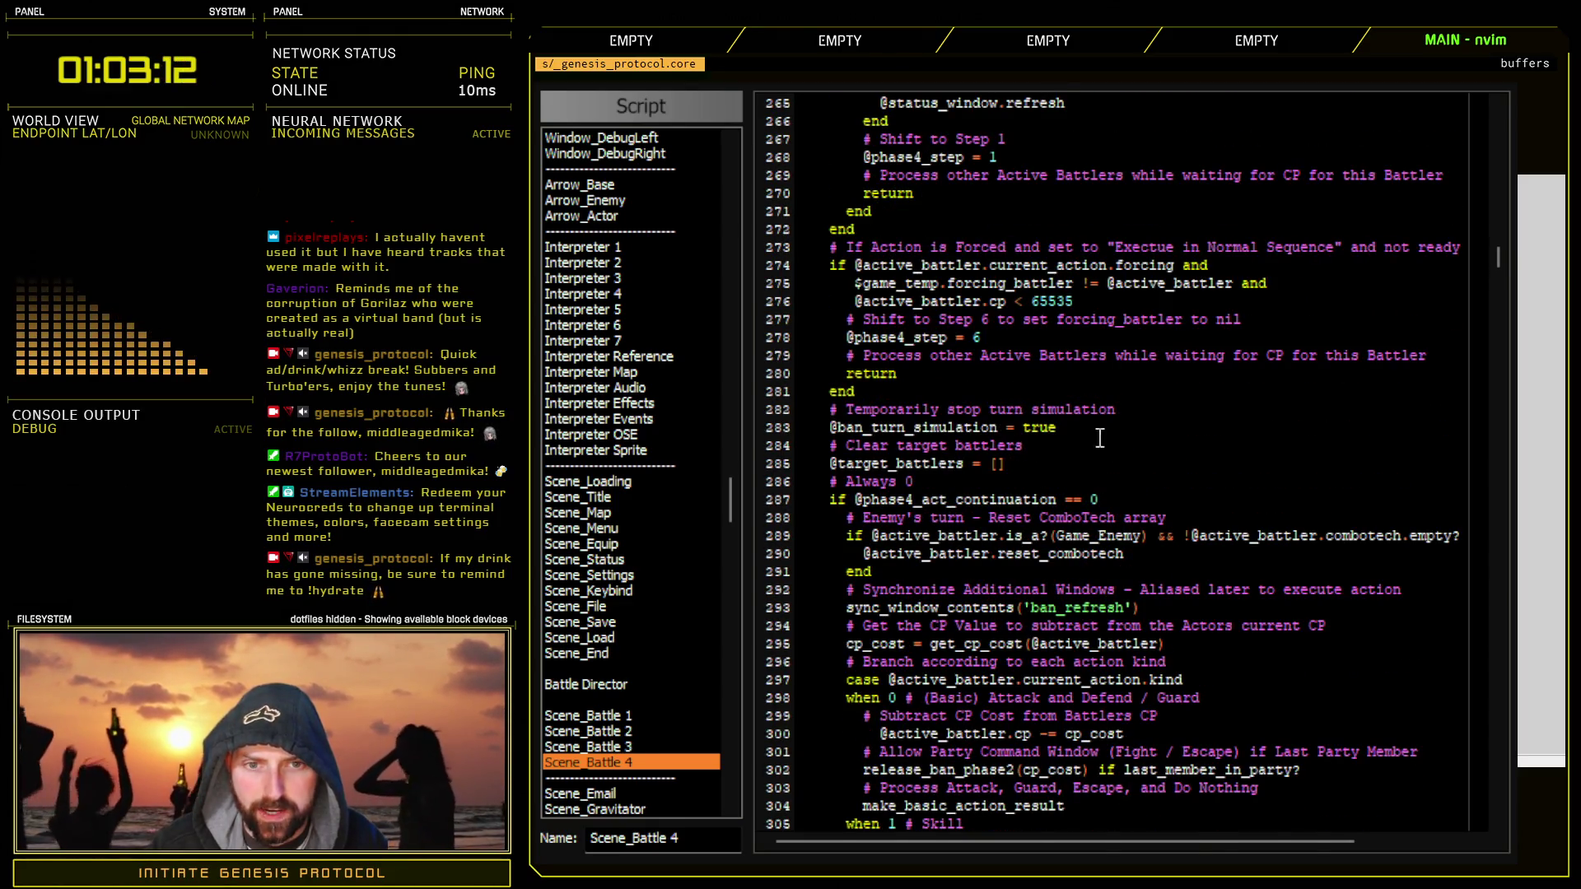
Add puts "take action" on a new line after line 281 and close the Script Editor
left_click(990, 401)
key("Return")
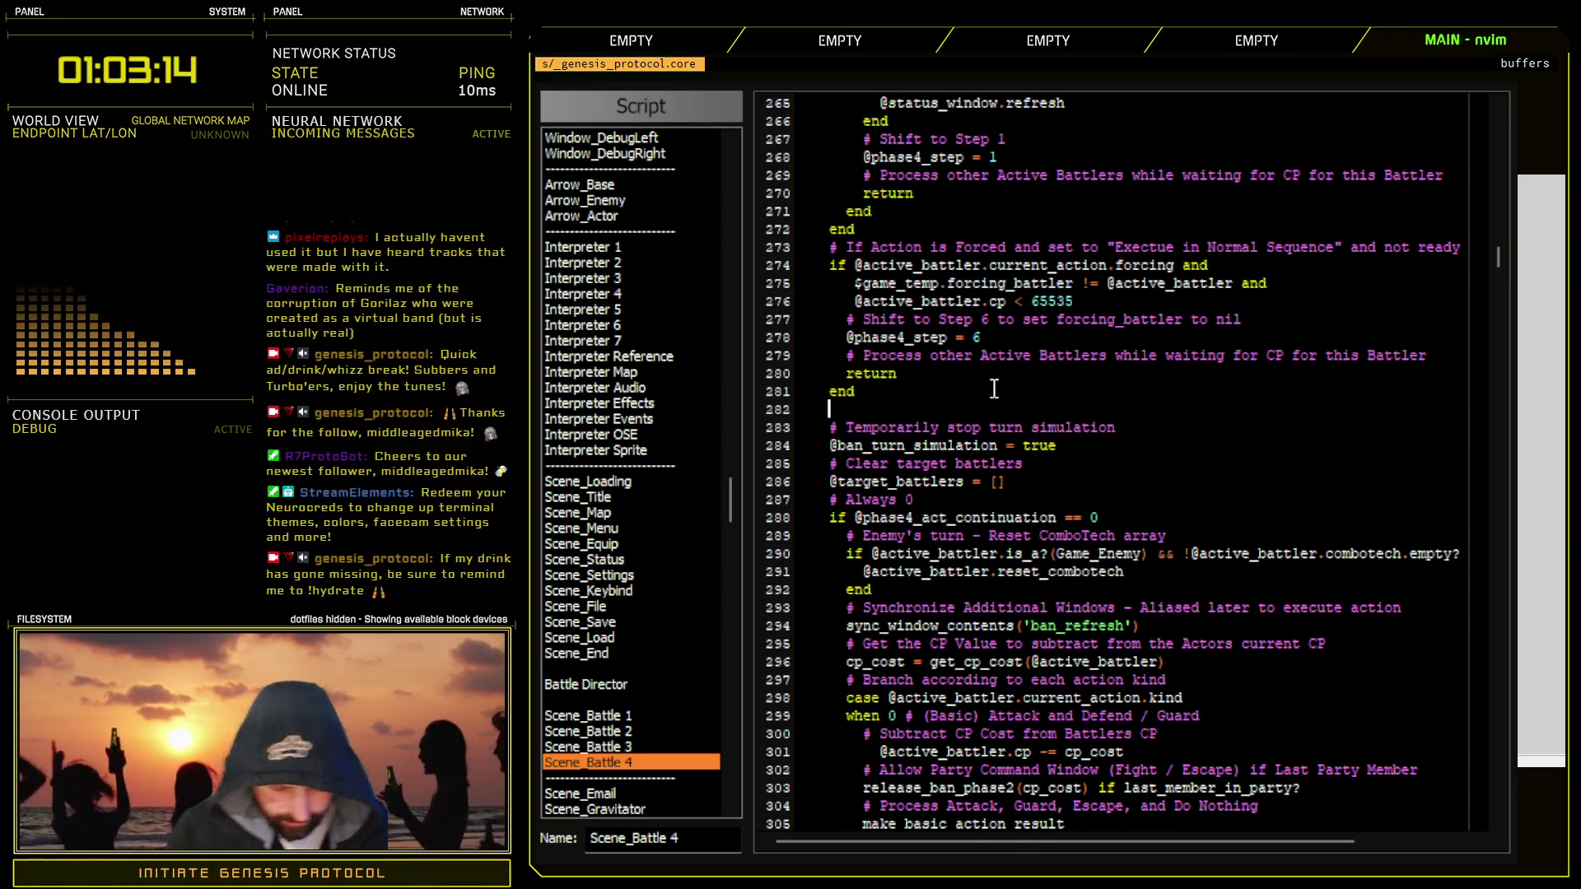
type("puts \"take acti")
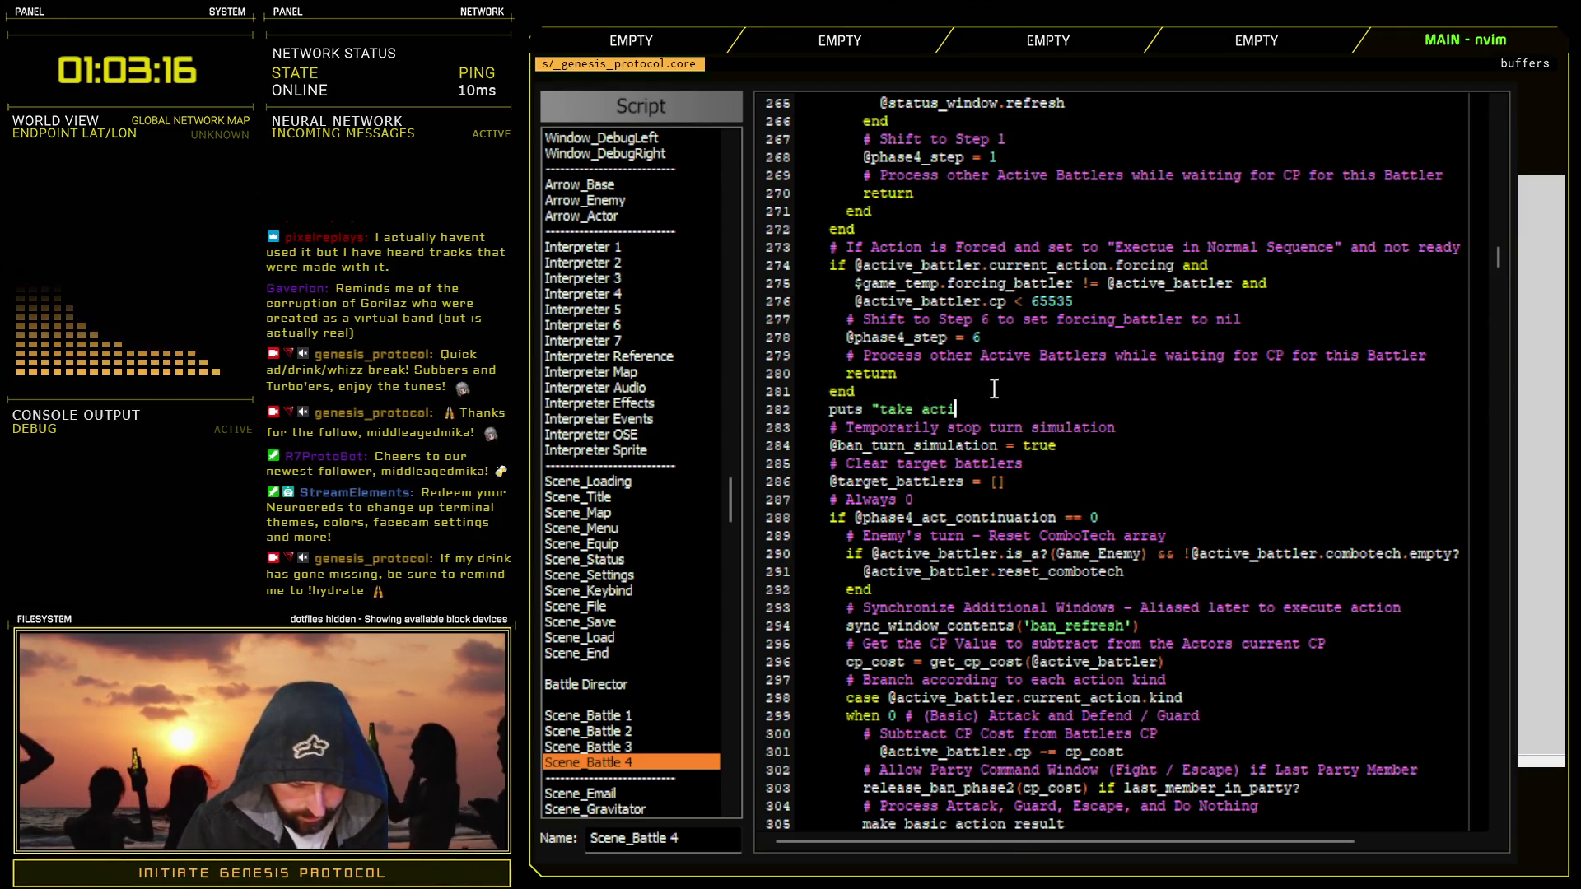
type("on\"")
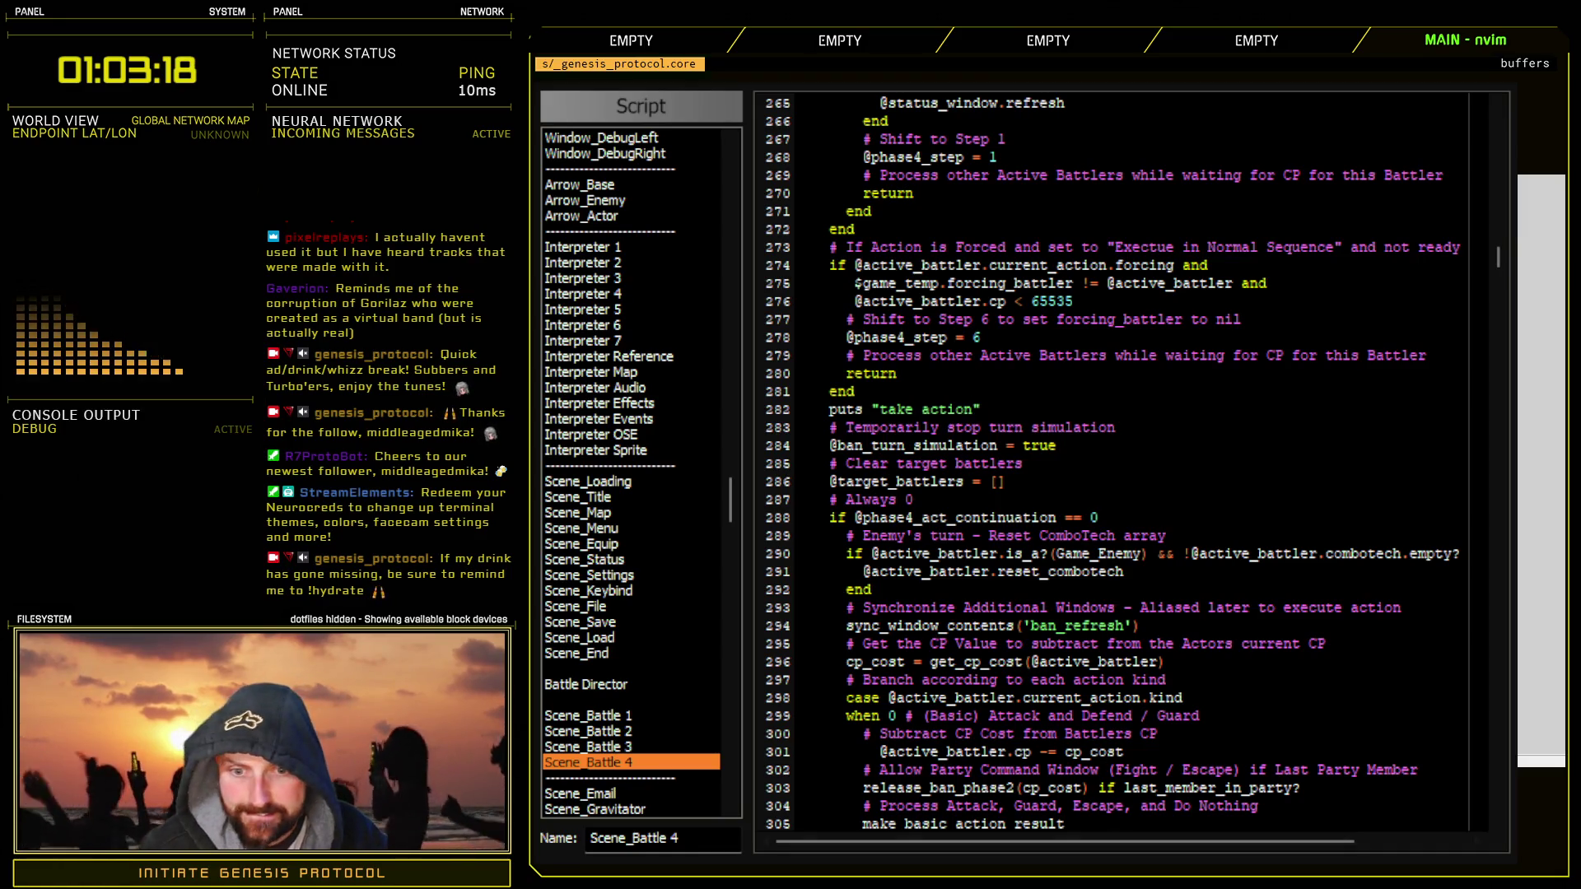
key("Escape")
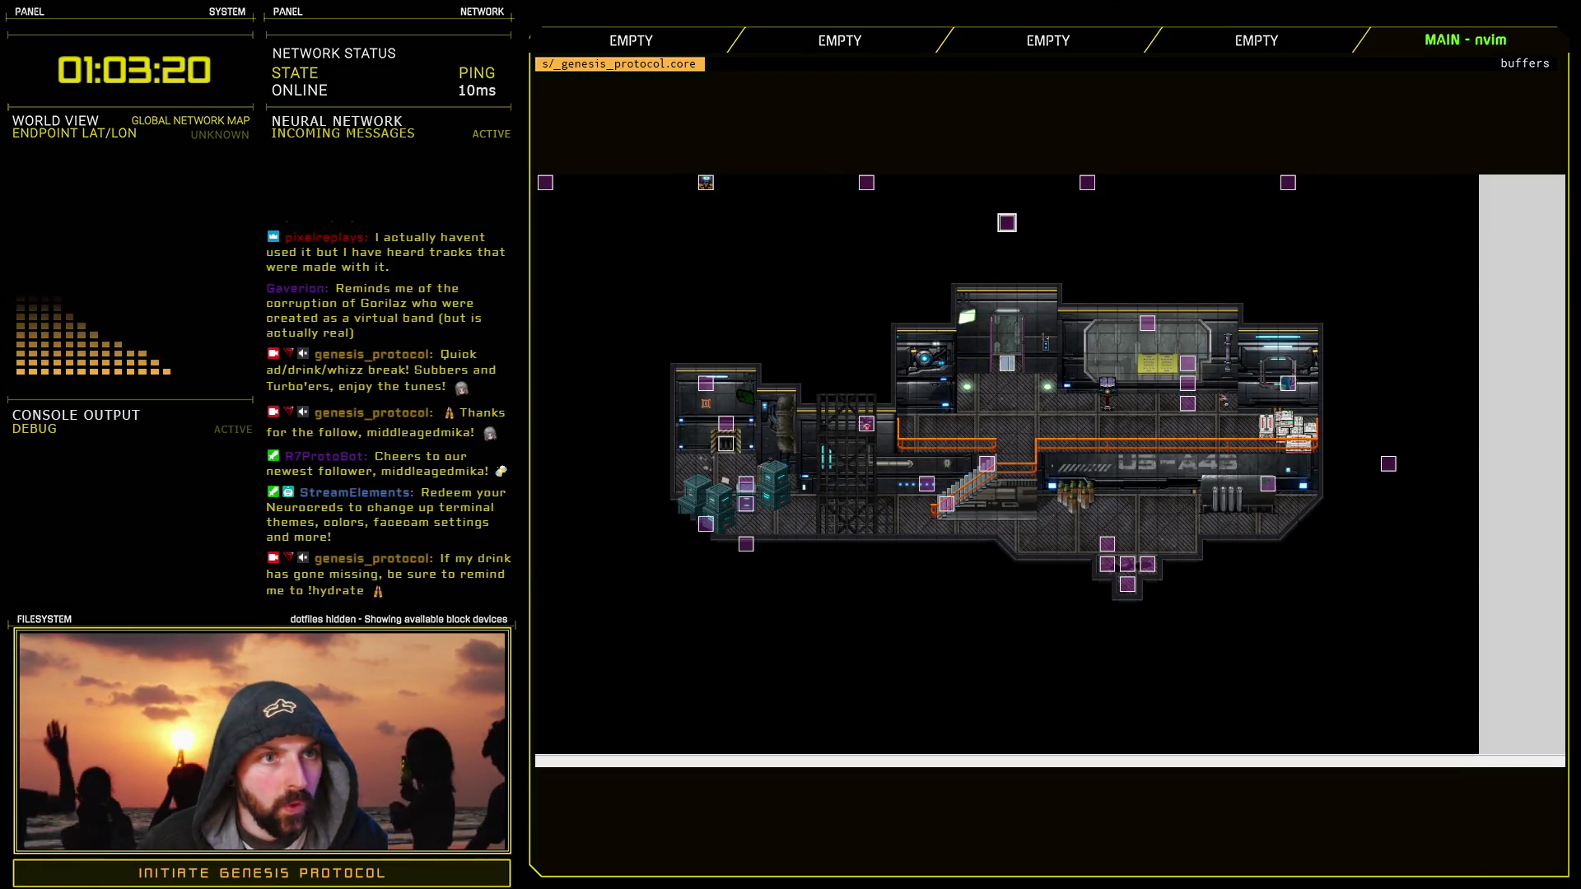
Battle-test 001 Test Battle, Fast Blast Bloodvector twice, flee with Run, and close the Troops database
key("F9")
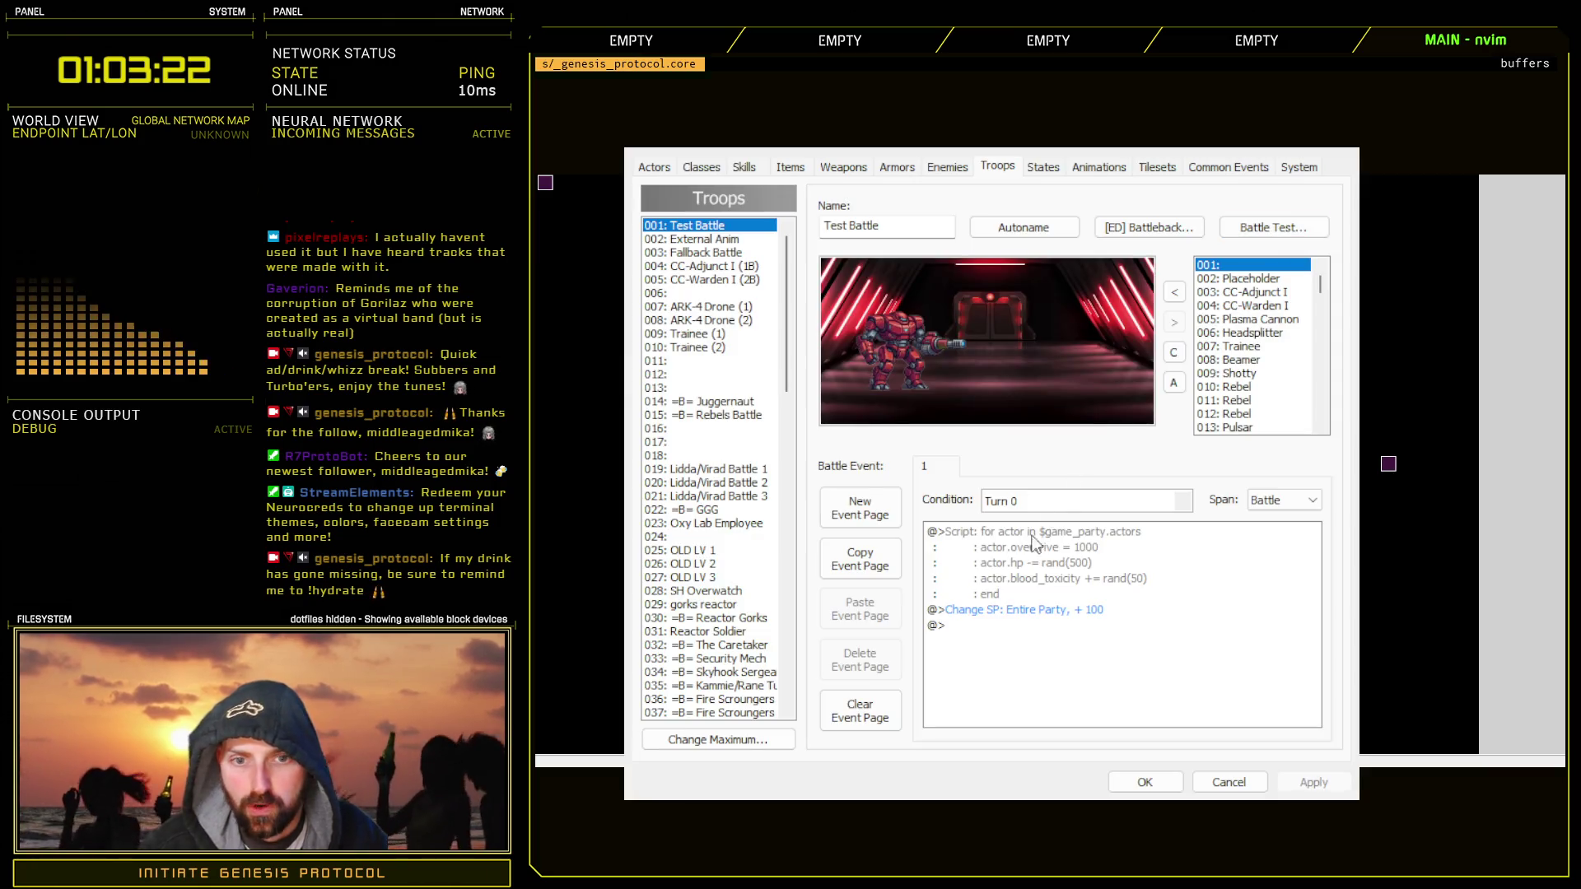
double_click(1024, 624)
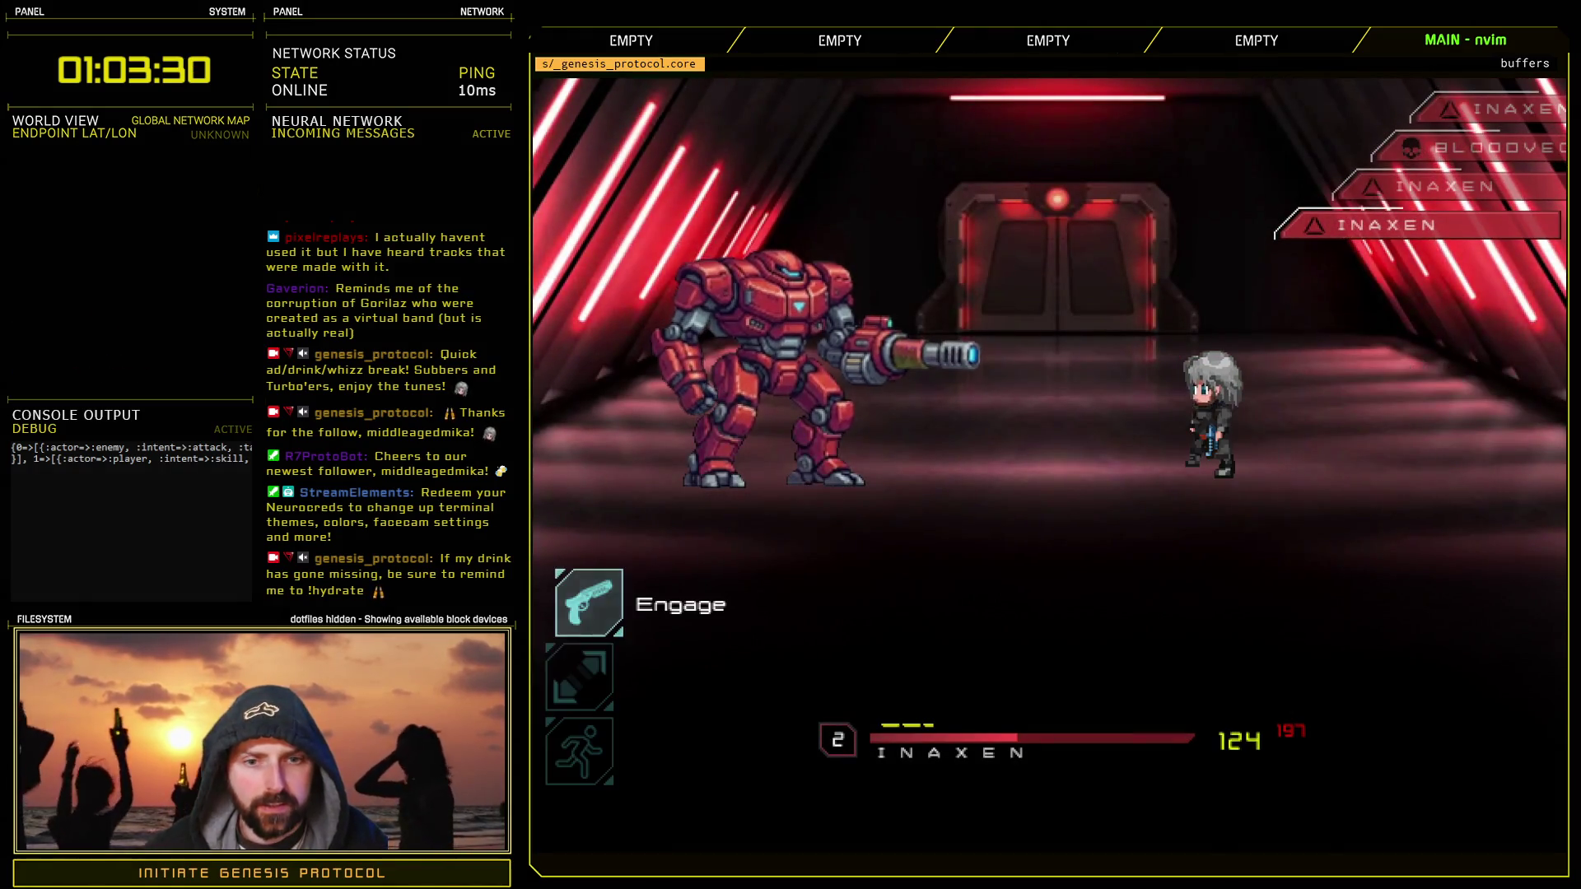
key("Return")
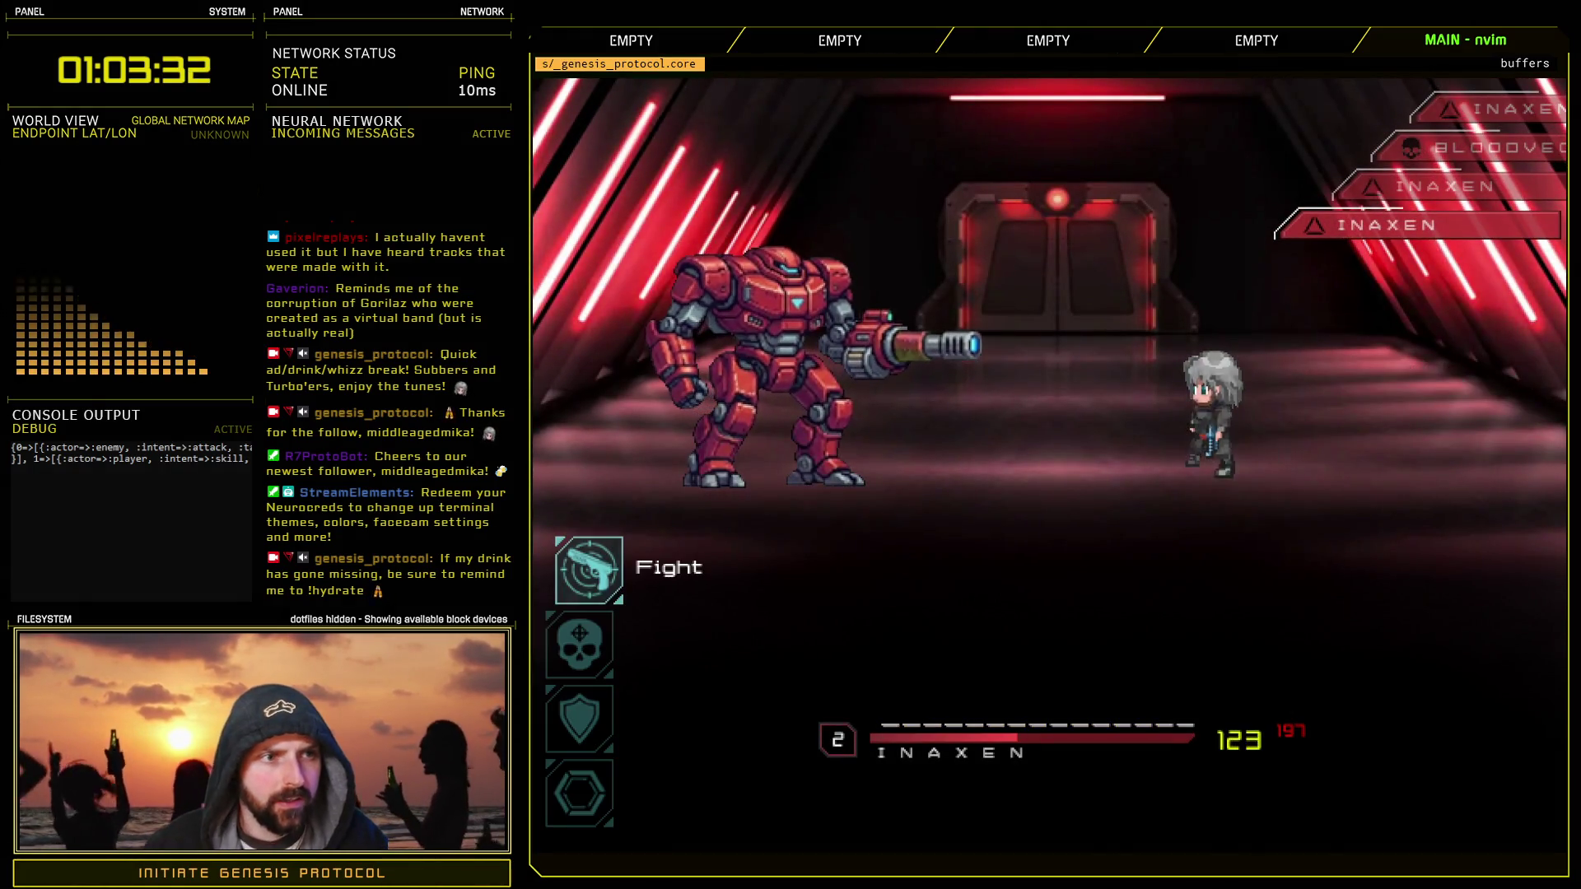
key("Return")
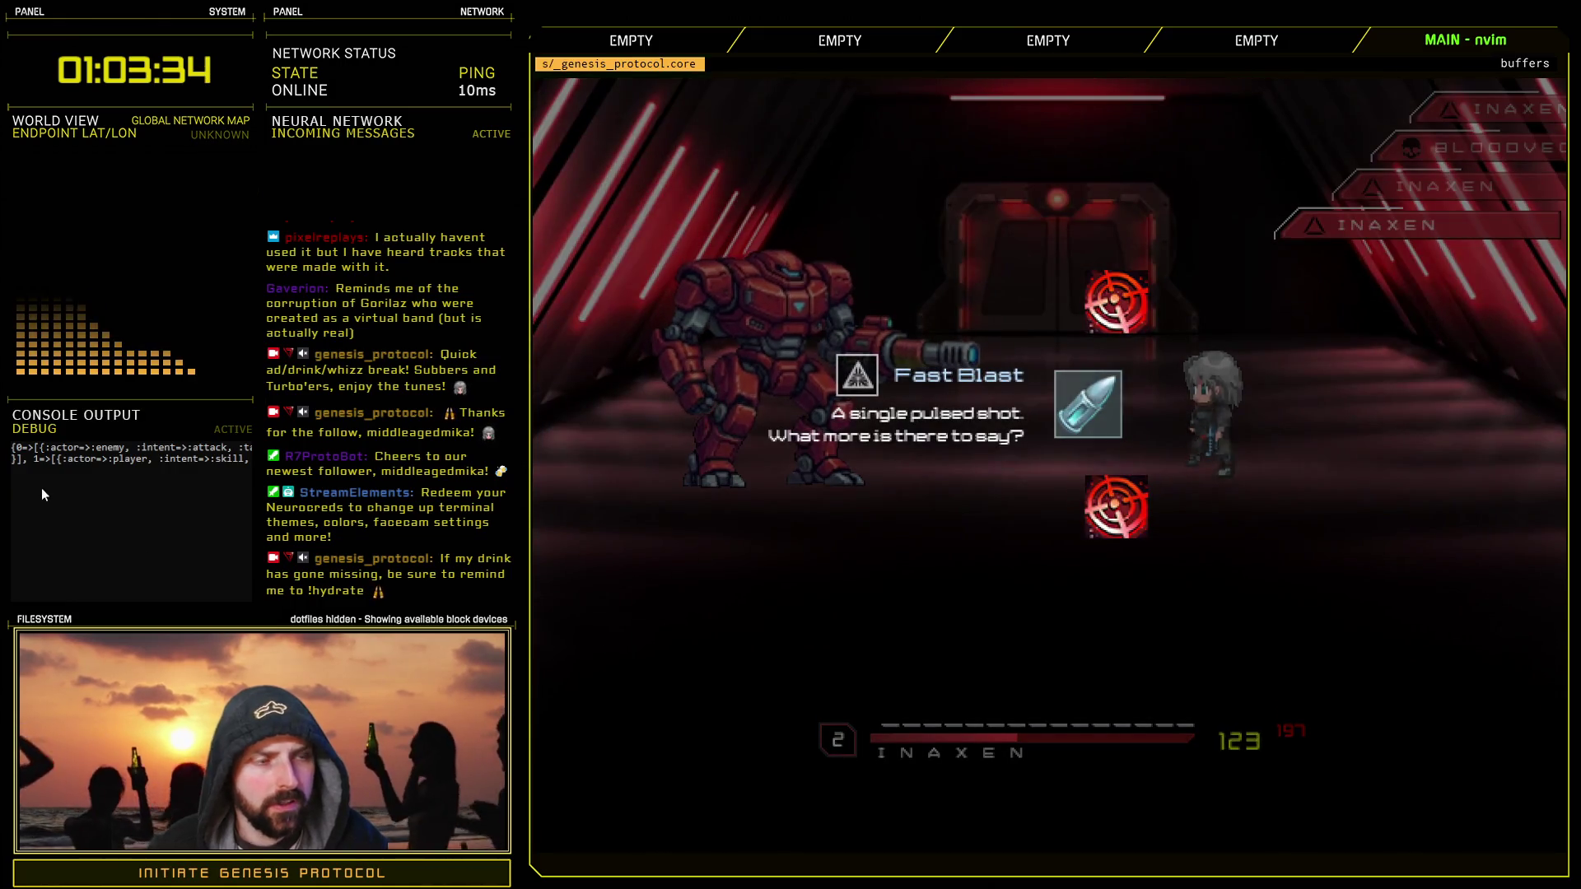
key("Return")
key("Return")
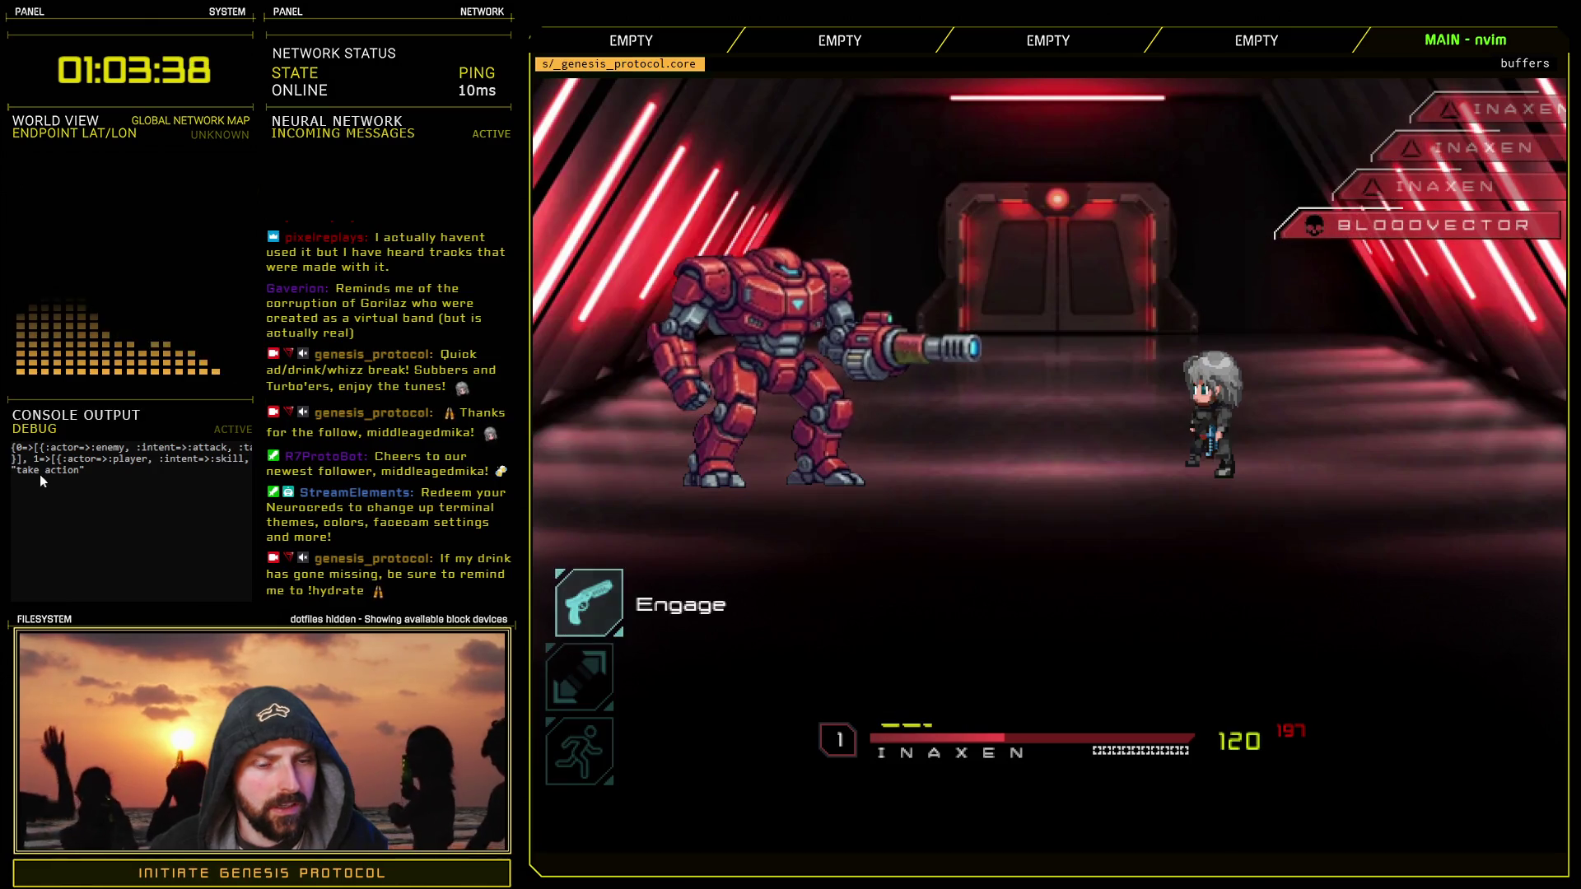
key("Return")
key("Return")
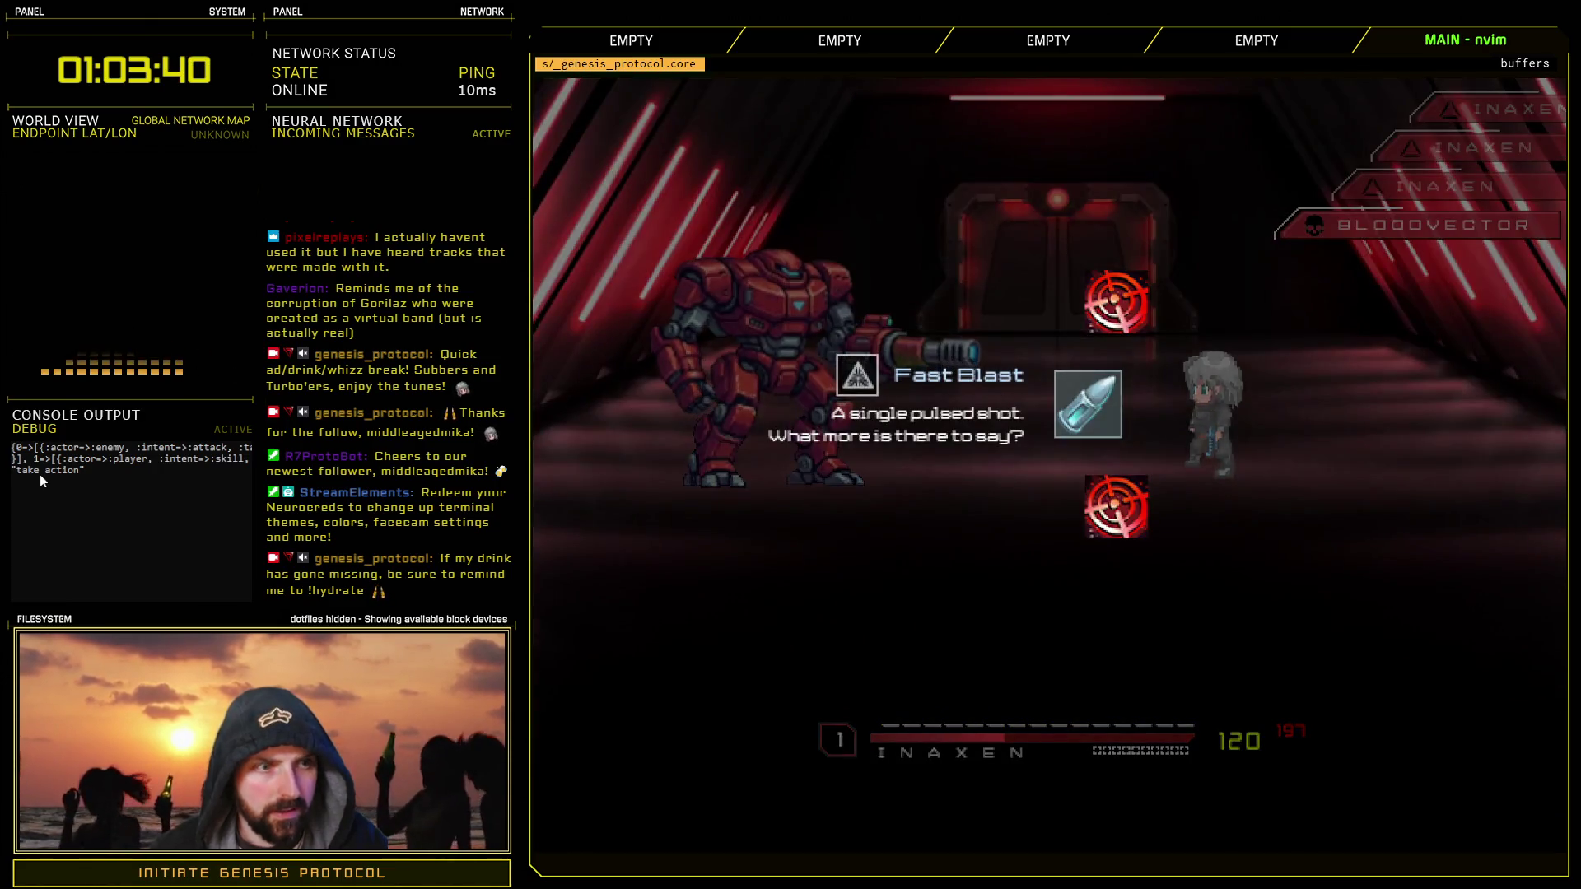
key("Return")
key("Return")
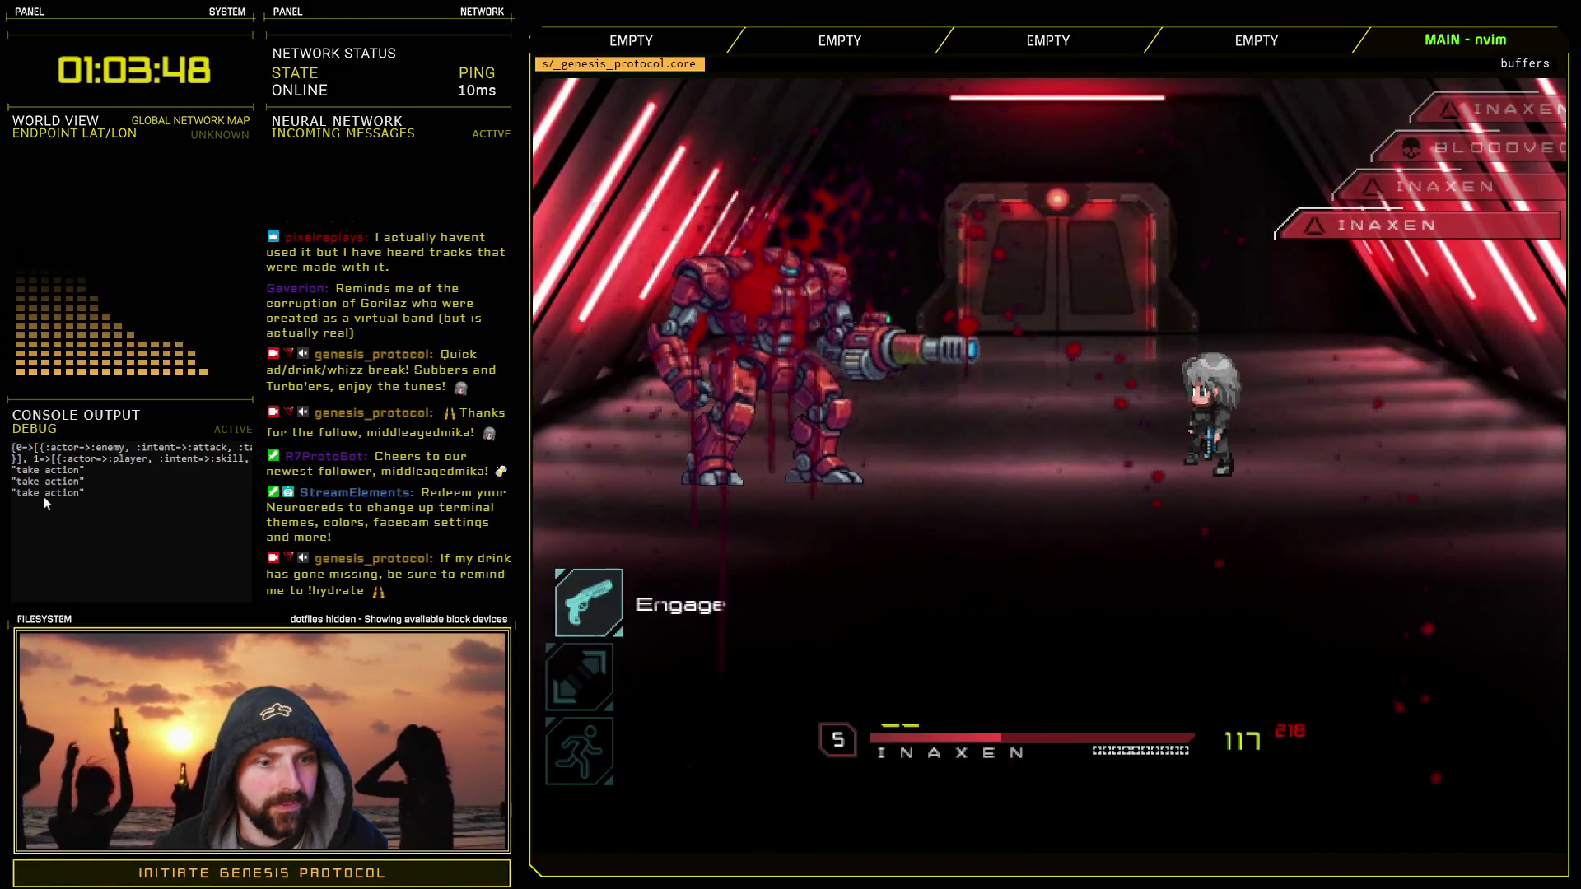
key("Down")
key("Down")
key("Return")
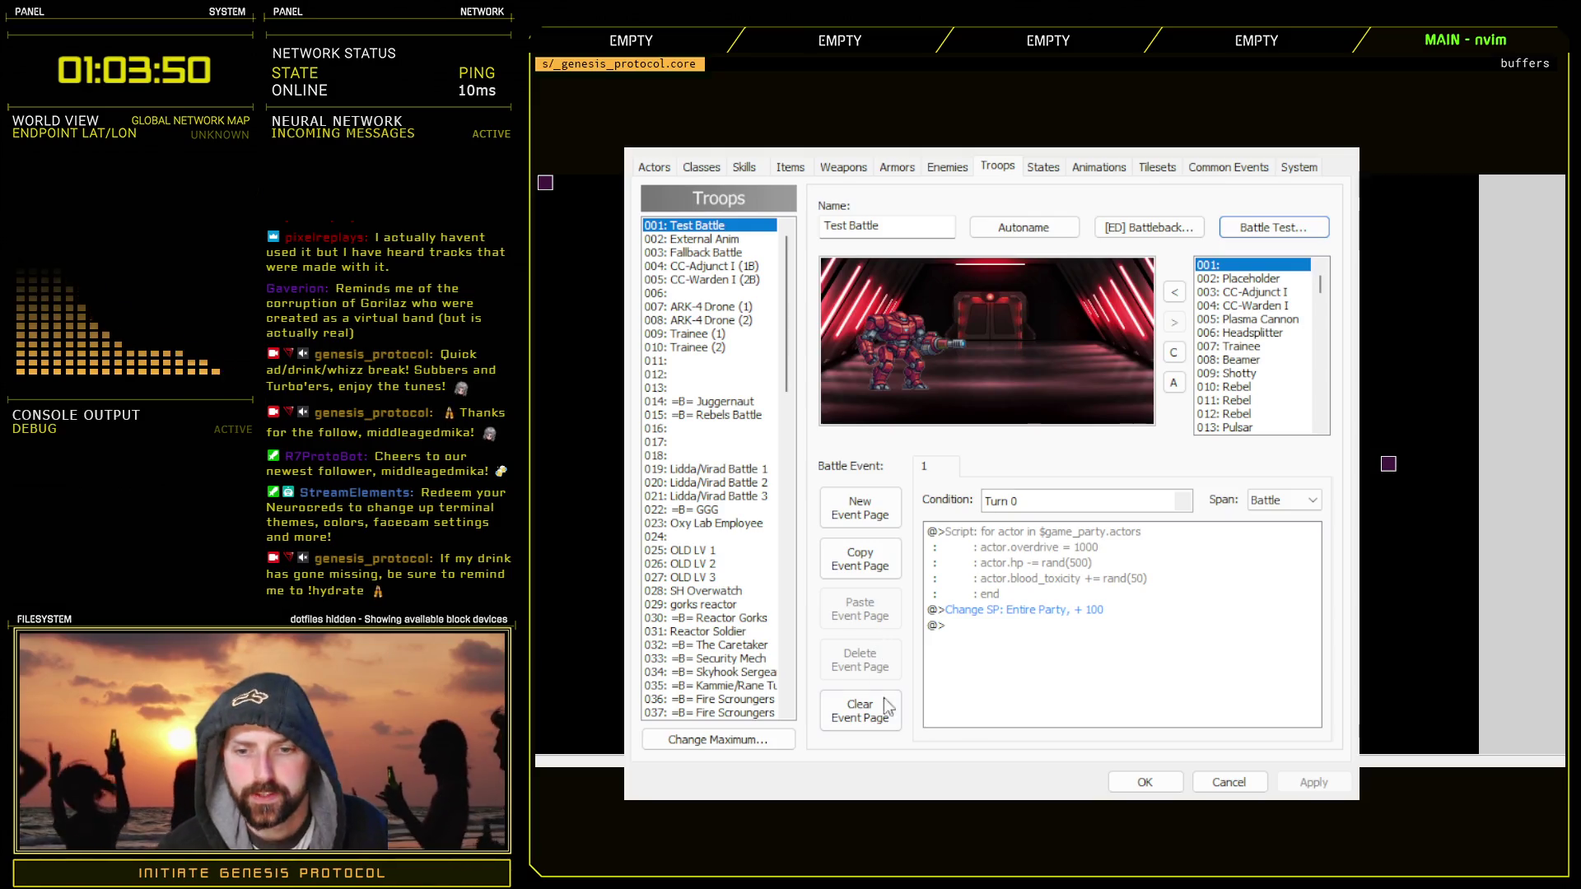
left_click(1227, 783)
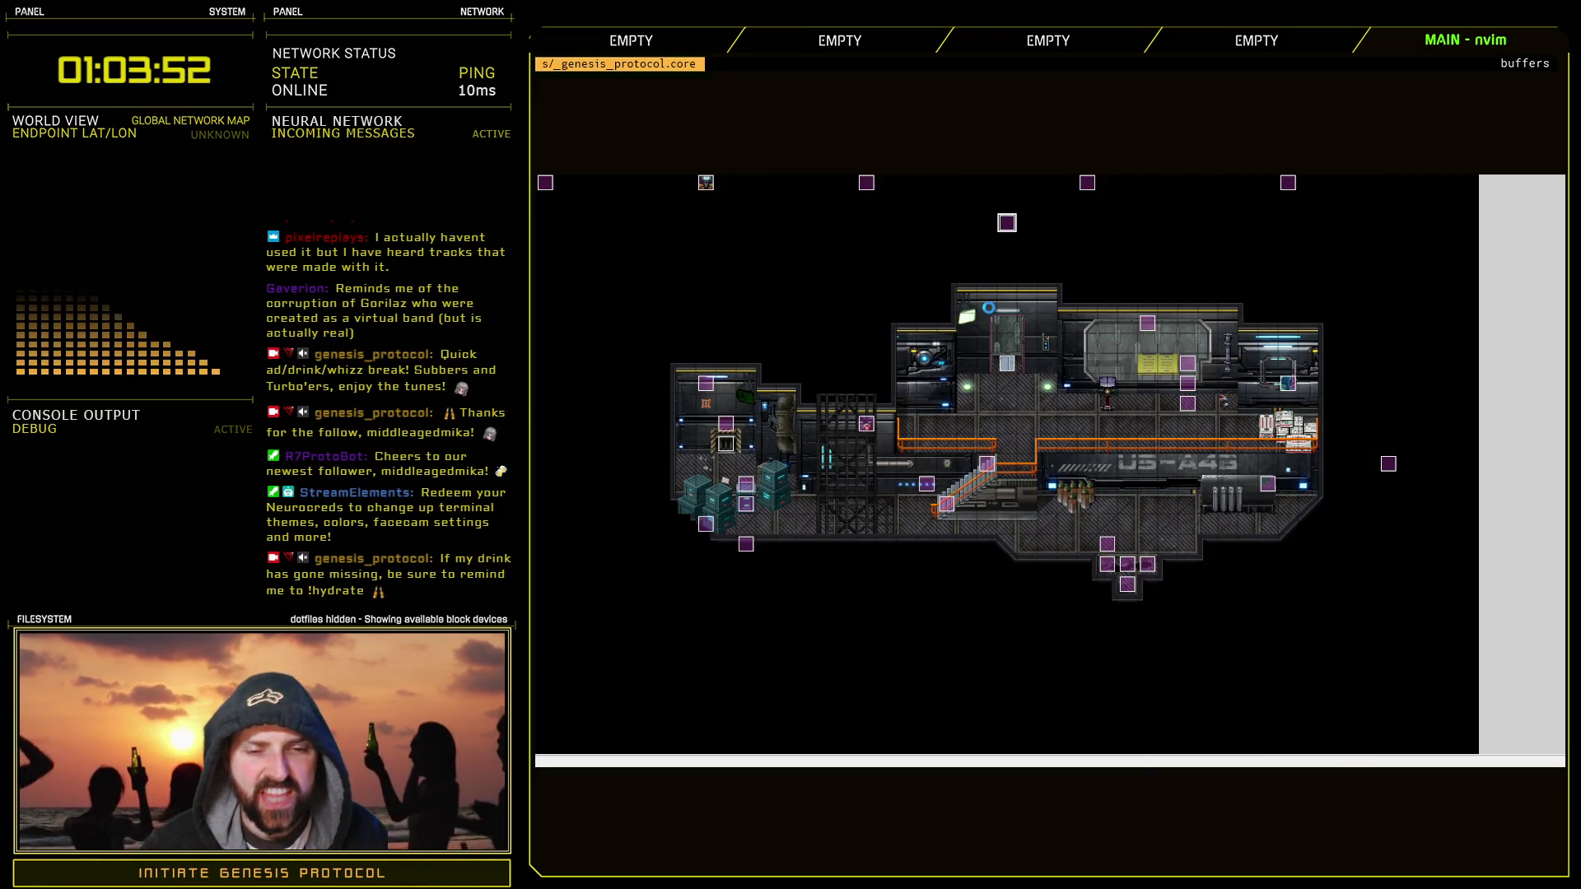
key("F11")
left_click_drag(982, 409, 832, 416)
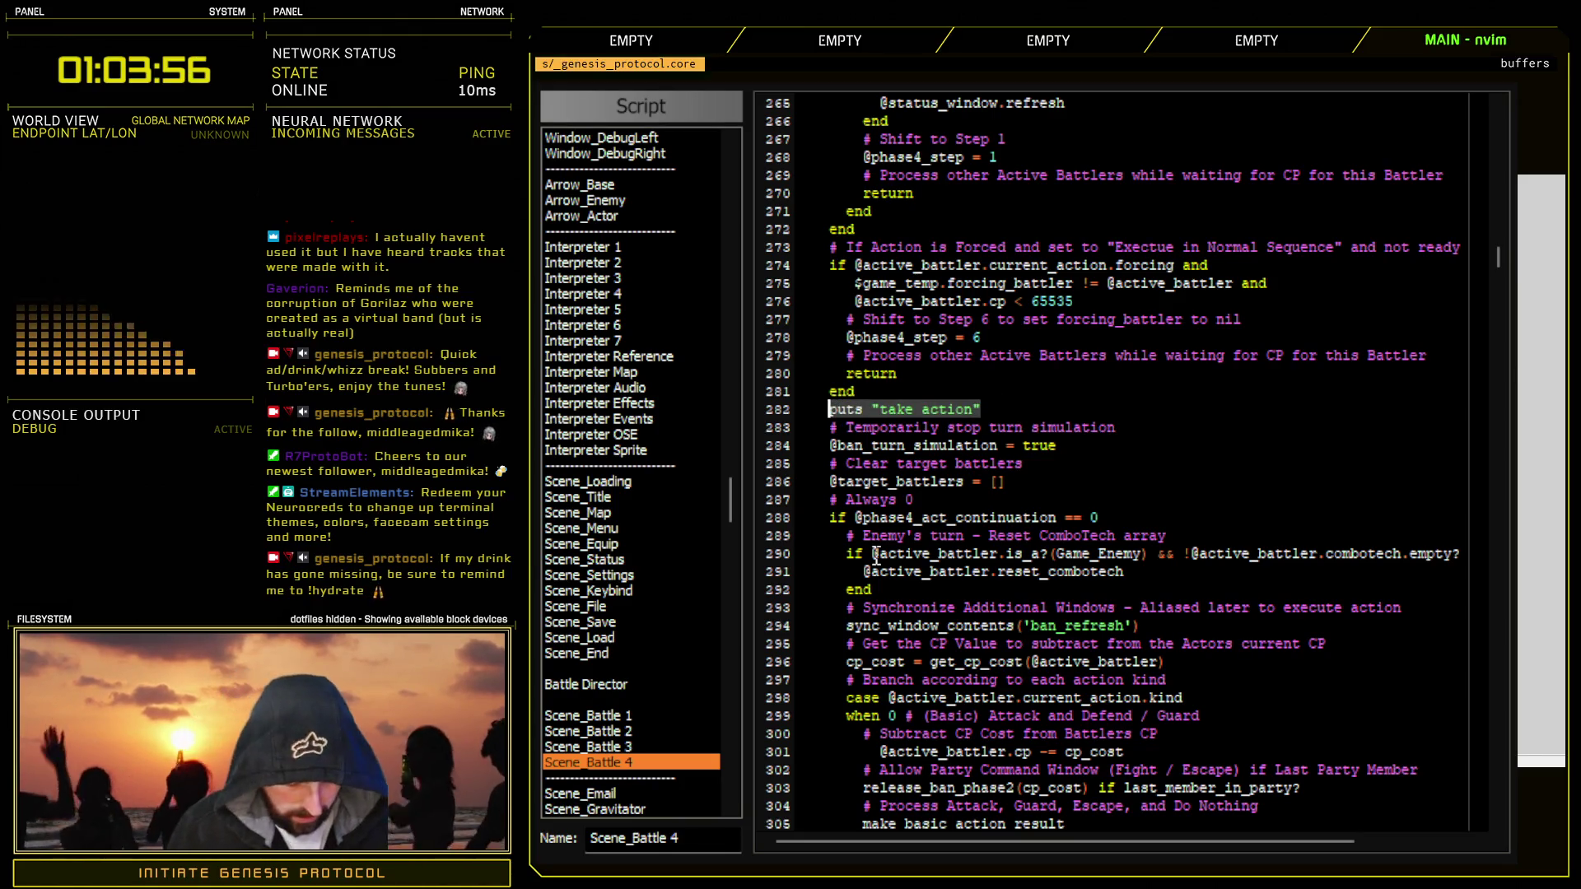
type("# Increment ")
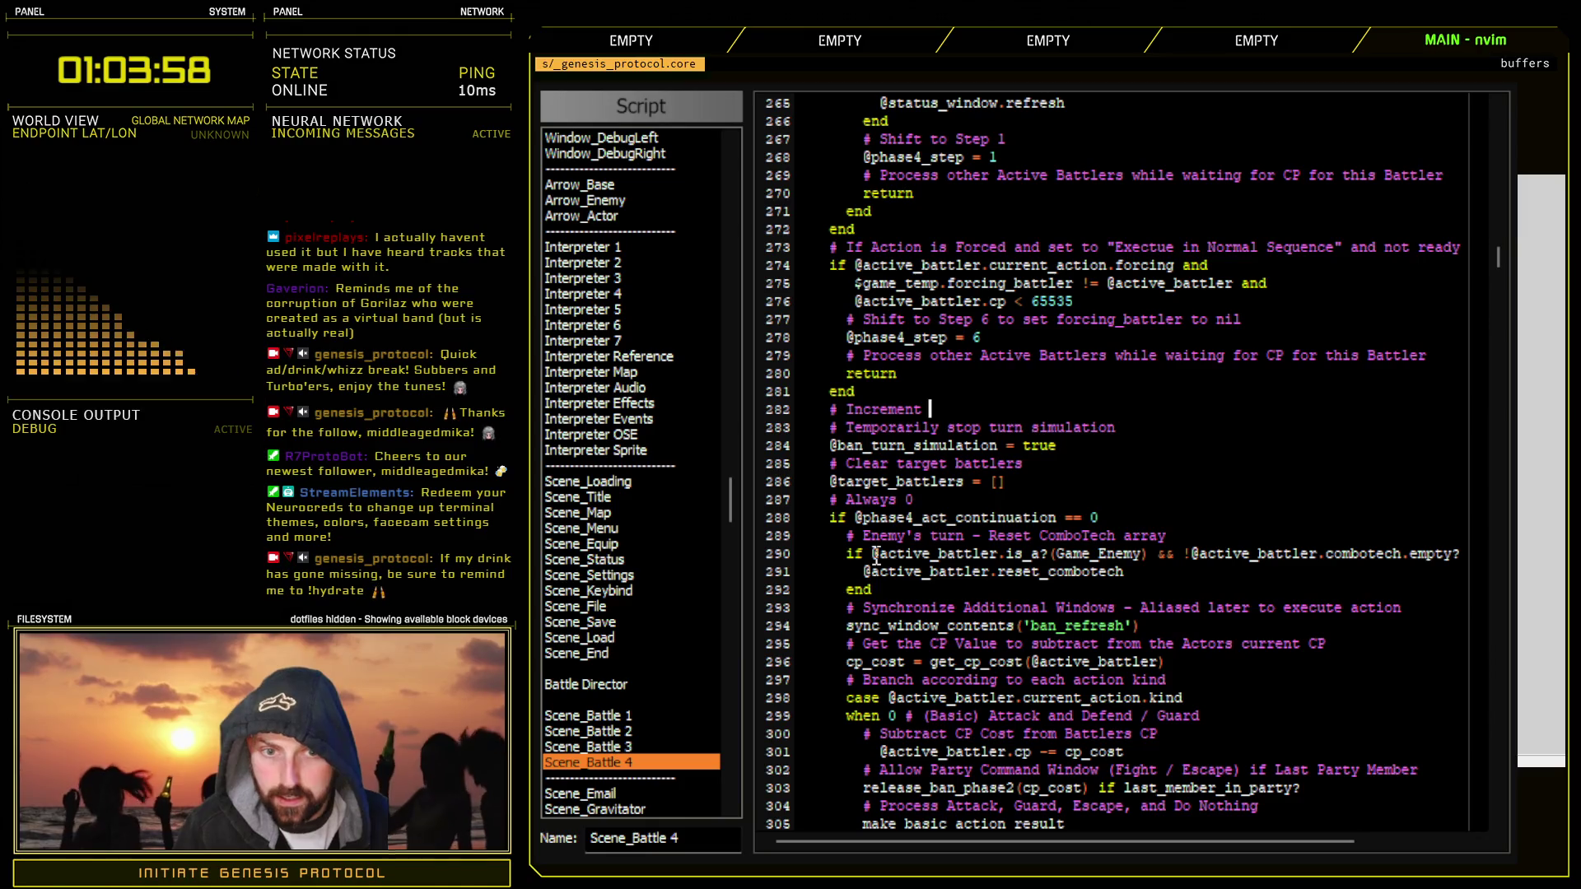
type("scripted battler ")
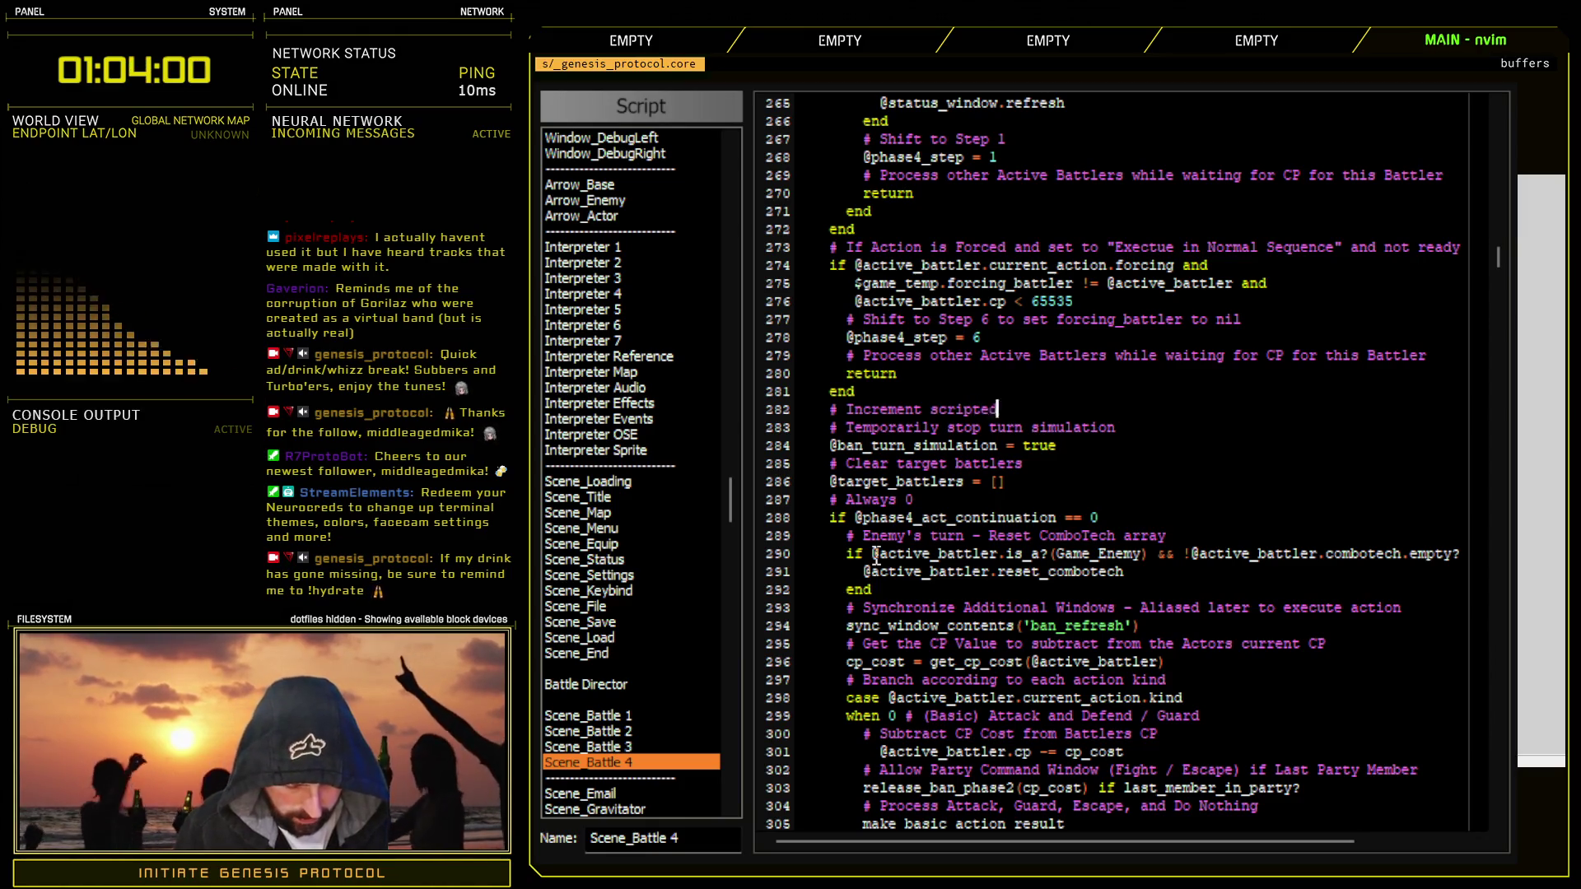
type("step")
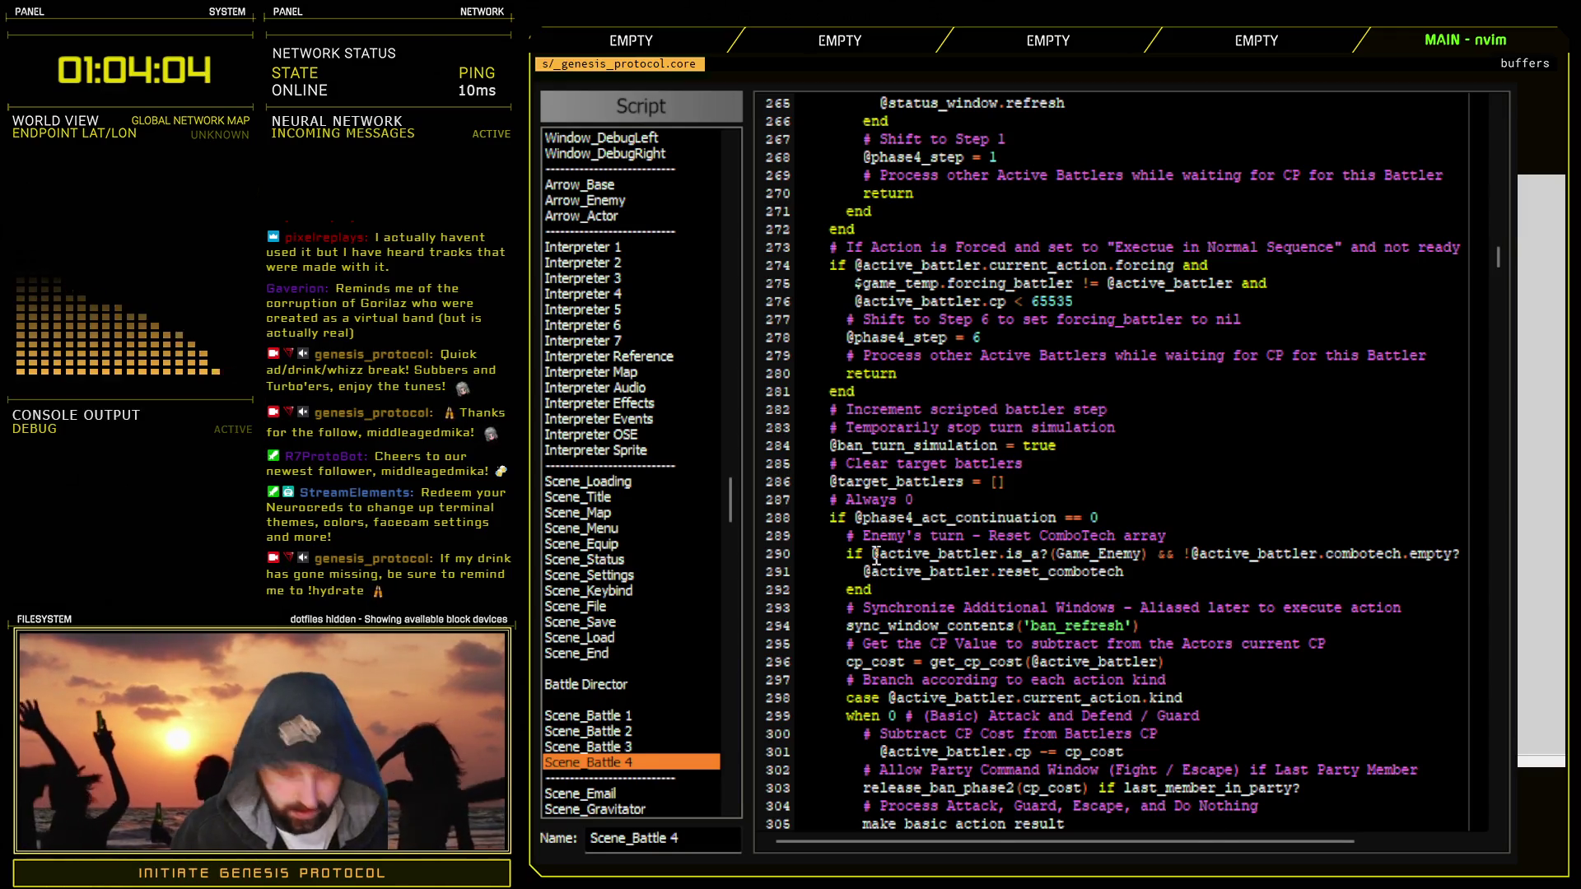
key("Return")
type("@battle_director.s")
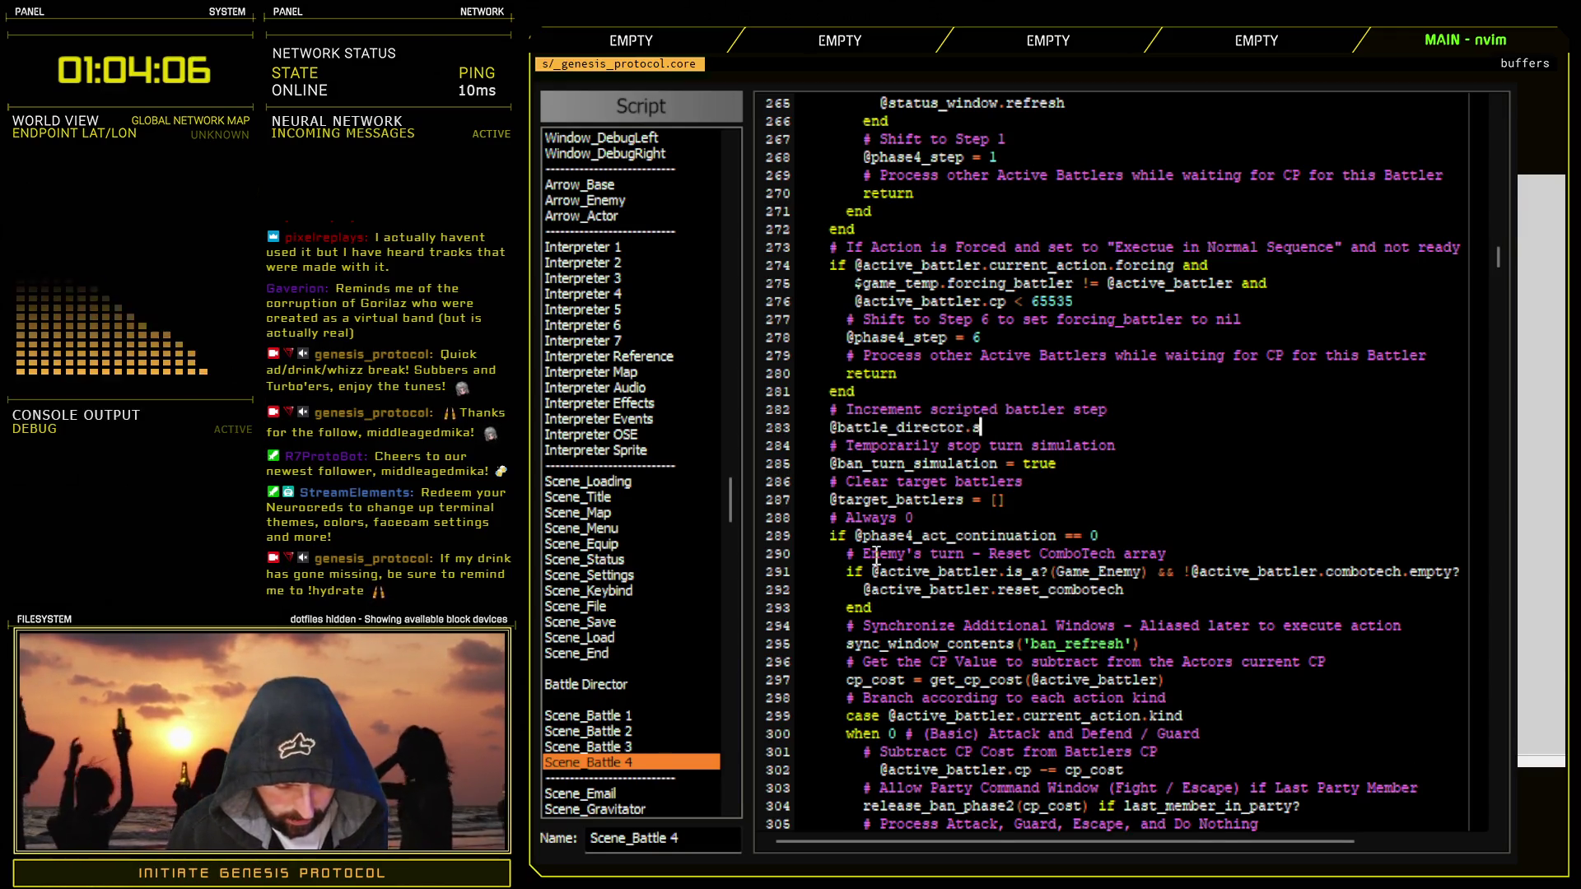
type("tep += 1")
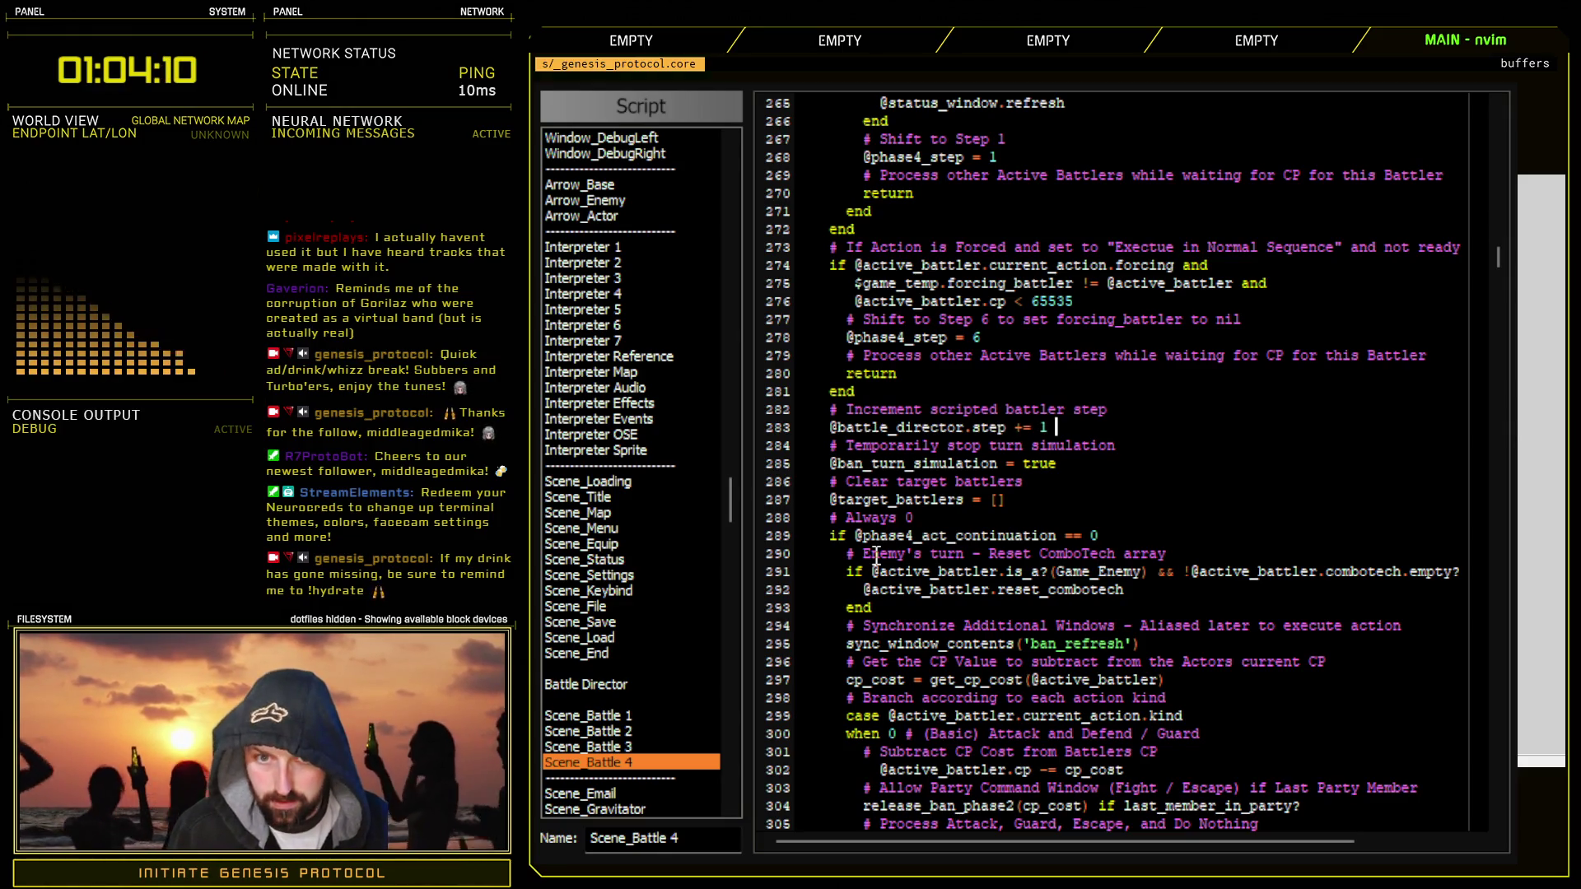
type(" if @battle_director")
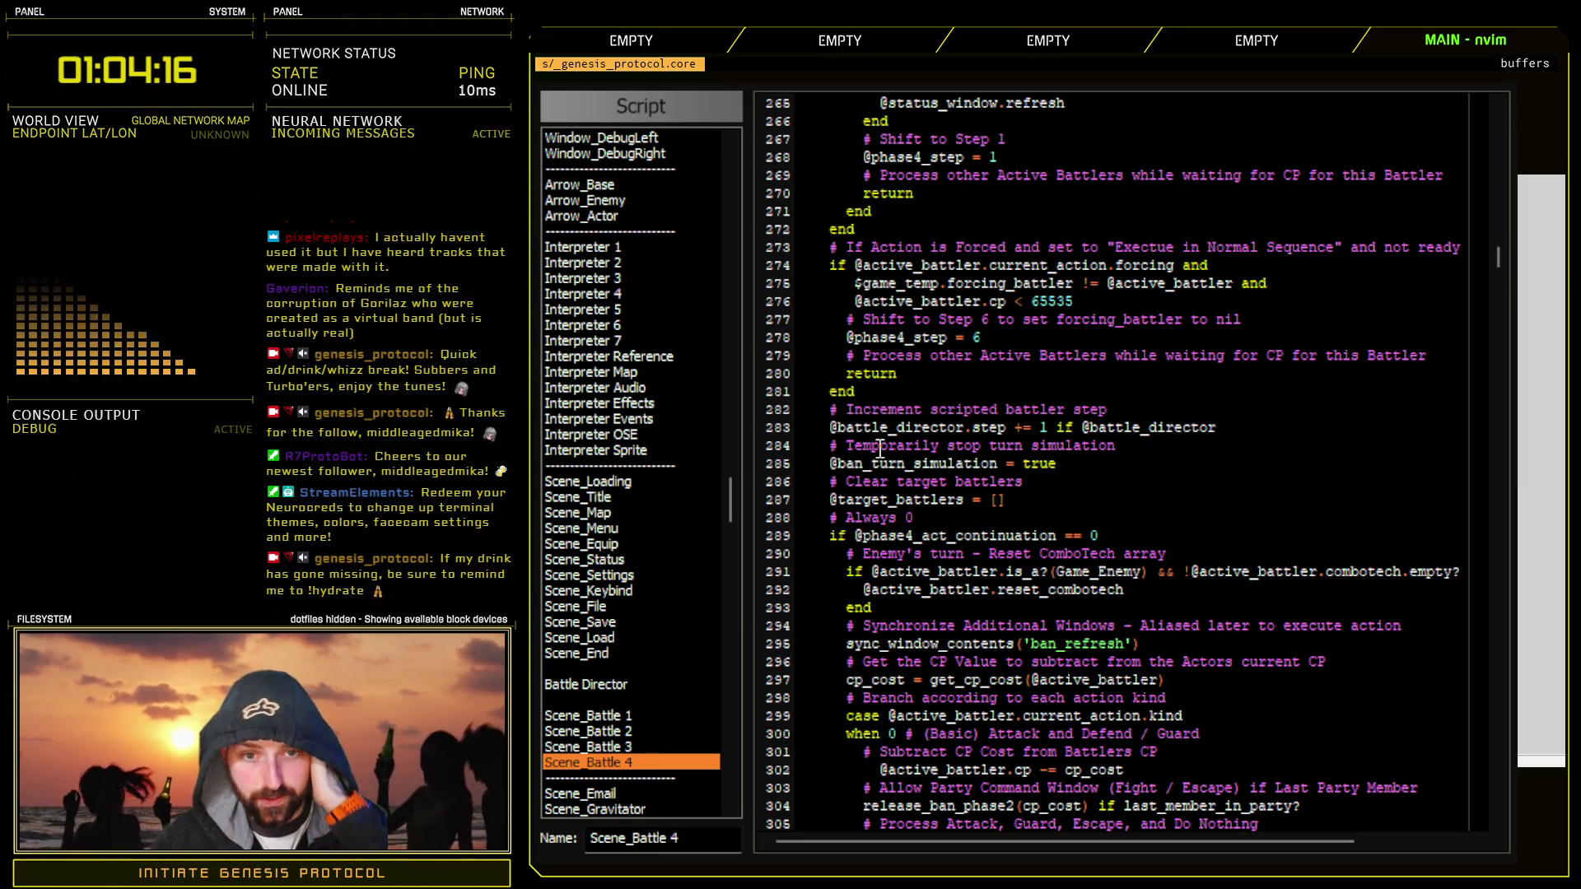
Review the Attack and Skill branches of the action kind case, then view the Battle Director script
left_click(929, 499)
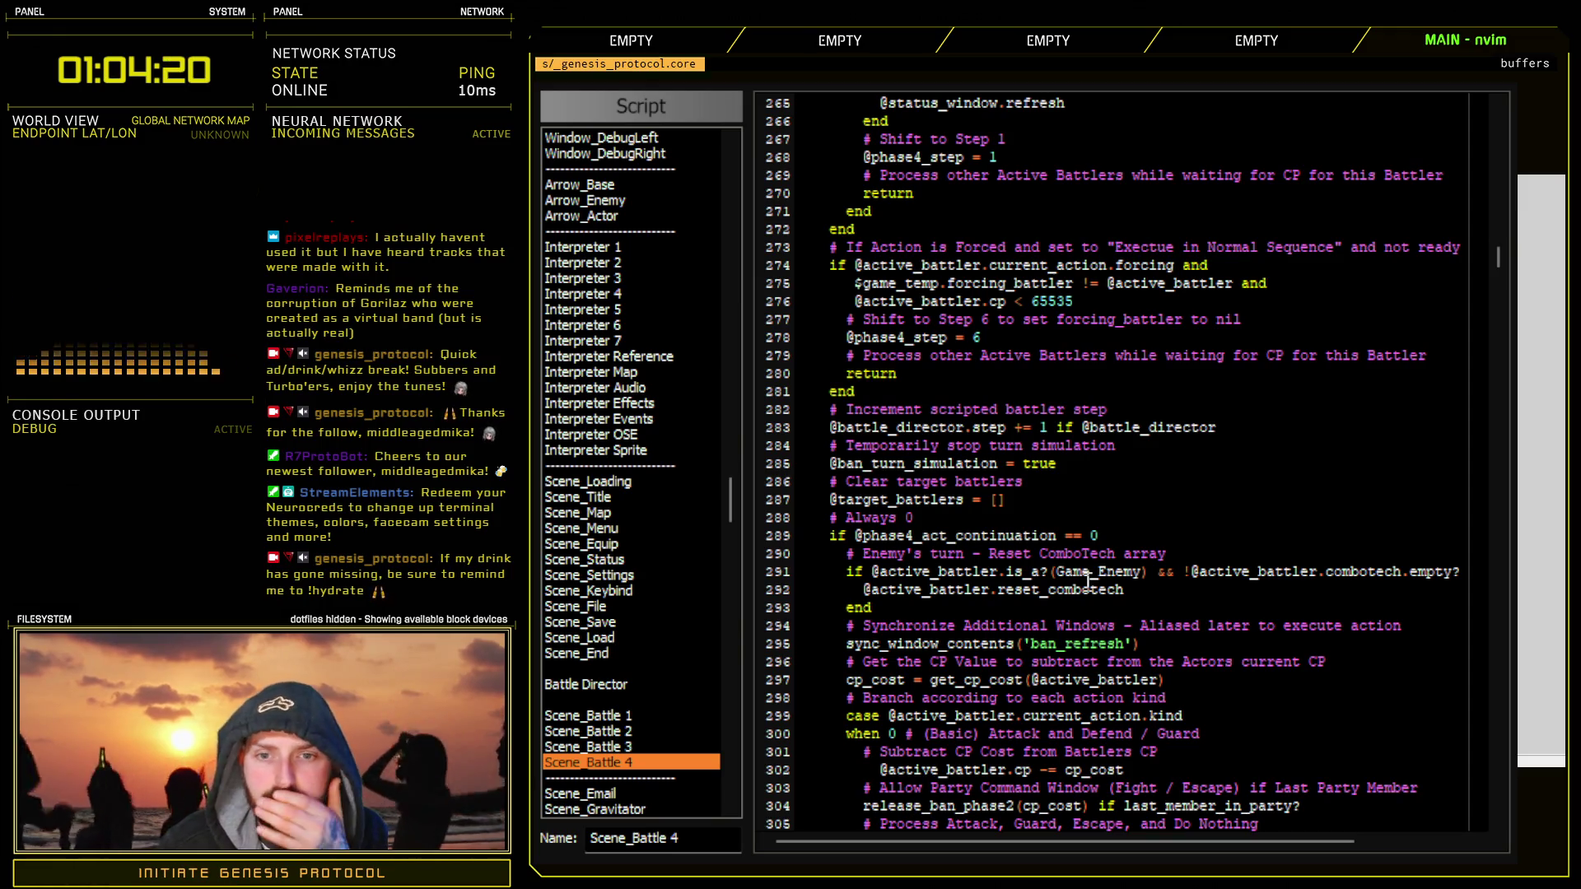
left_click(1230, 426)
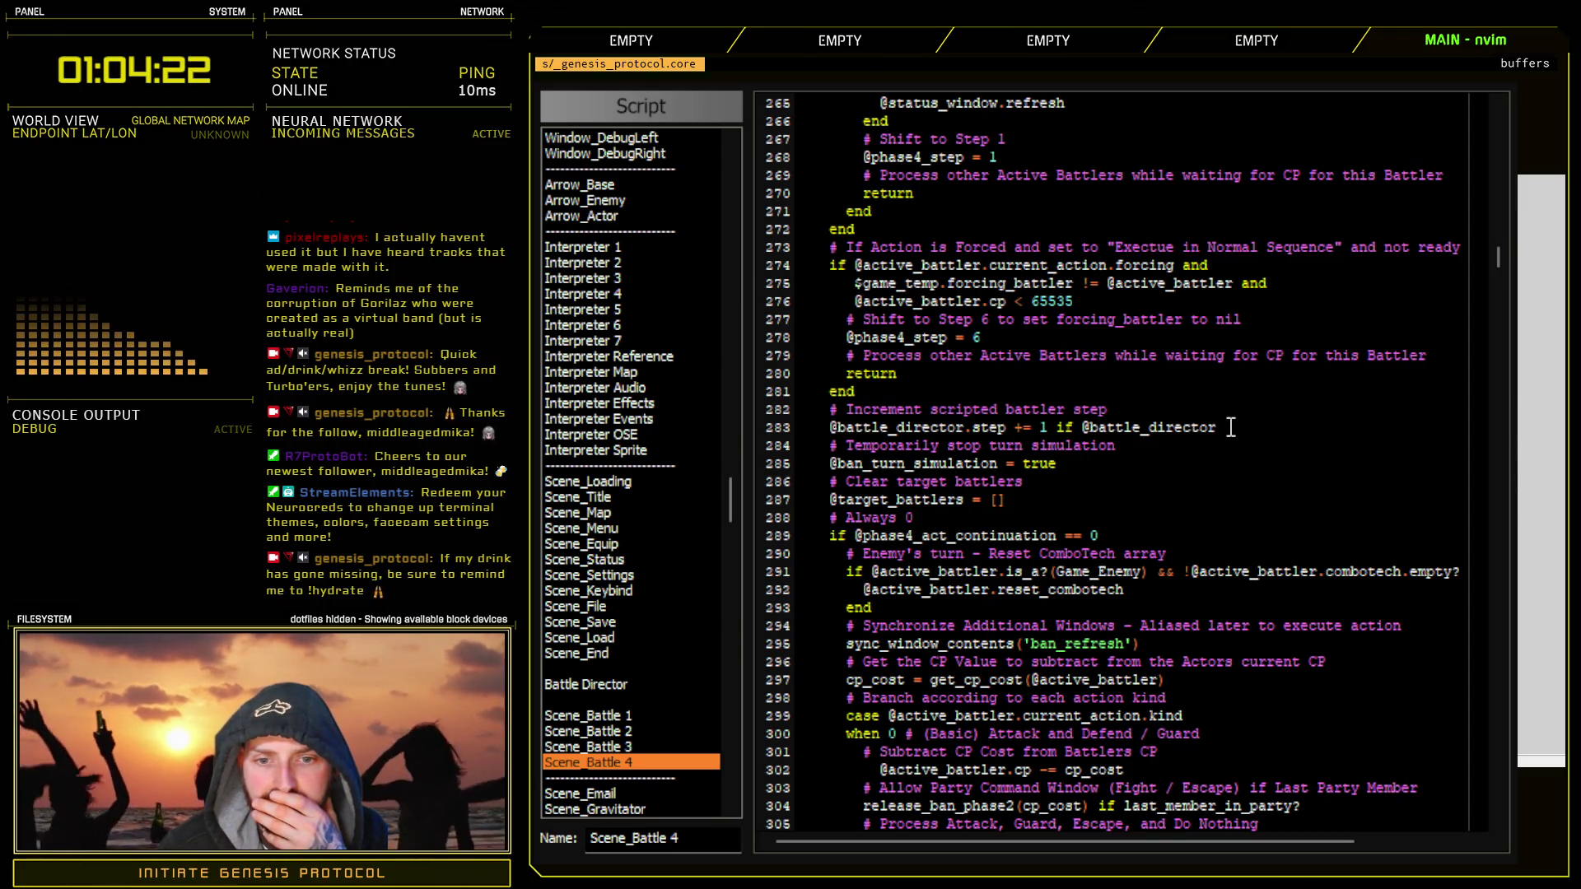
key("z")
key("t")
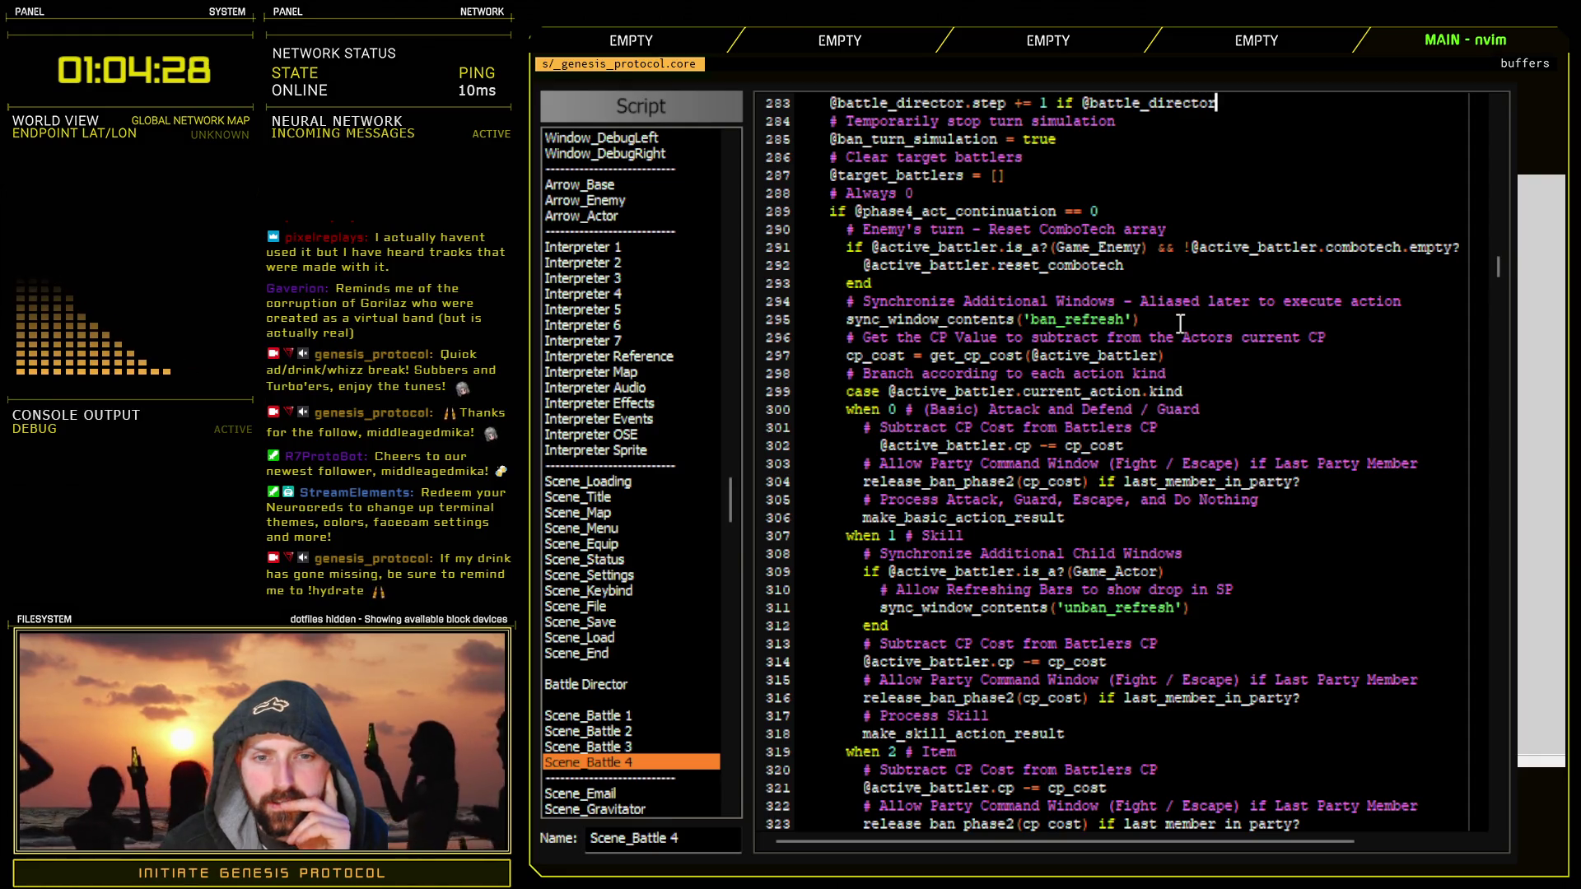
left_click(1201, 388)
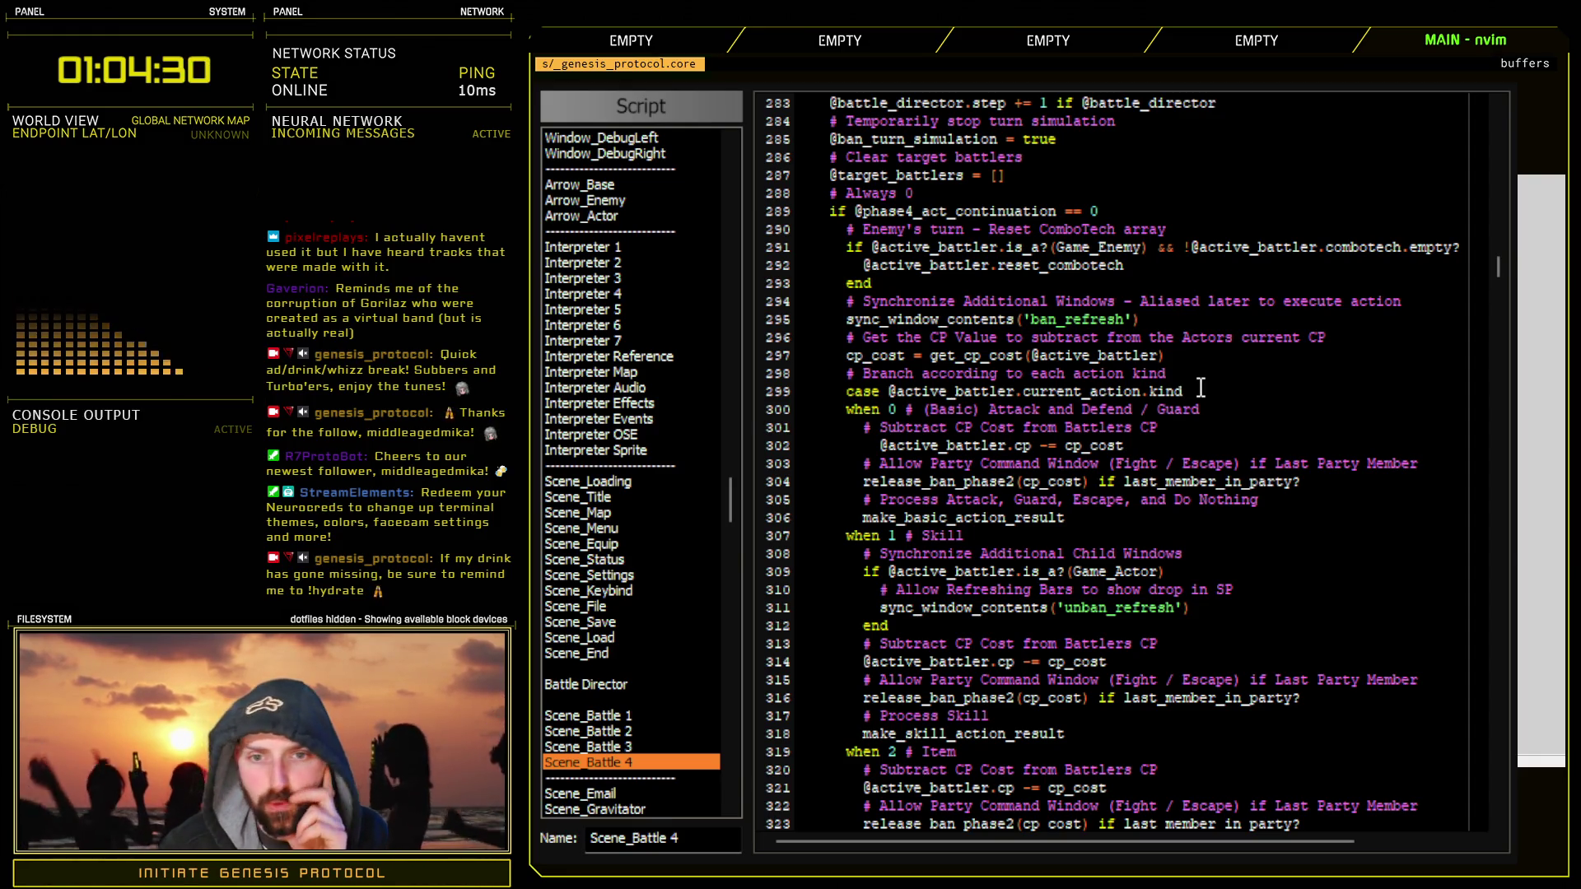
mouse_move(852, 392)
left_mouse_down()
mouse_move(1110, 486)
mouse_move(1156, 734)
left_mouse_up()
left_click_drag(889, 392, 1184, 392)
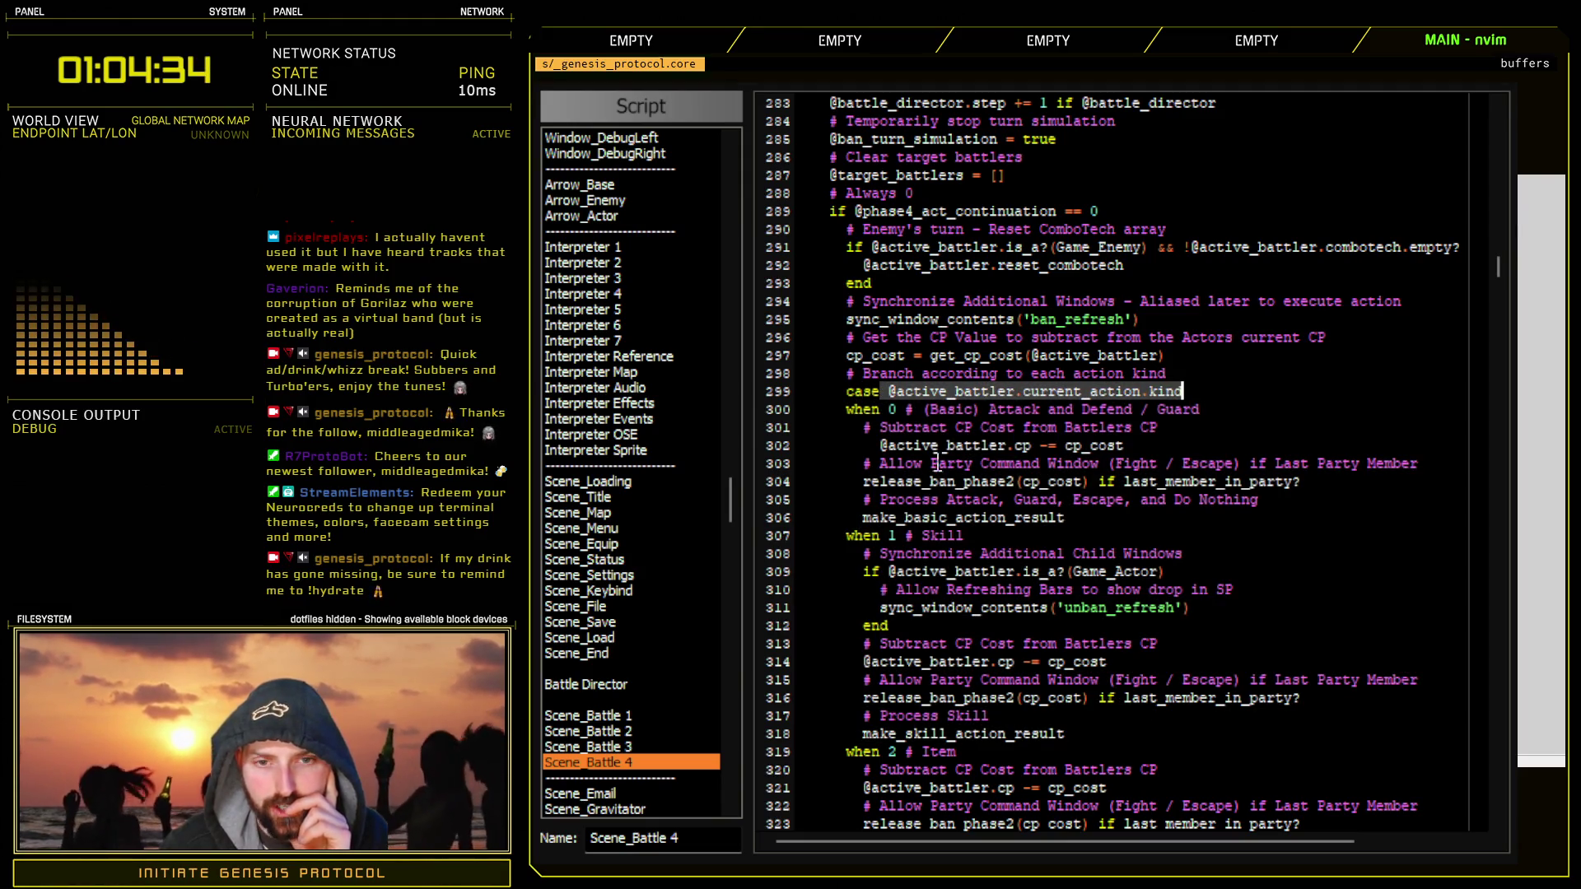
mouse_move(853, 394)
left_mouse_down()
mouse_move(1062, 576)
mouse_move(1060, 737)
left_mouse_up()
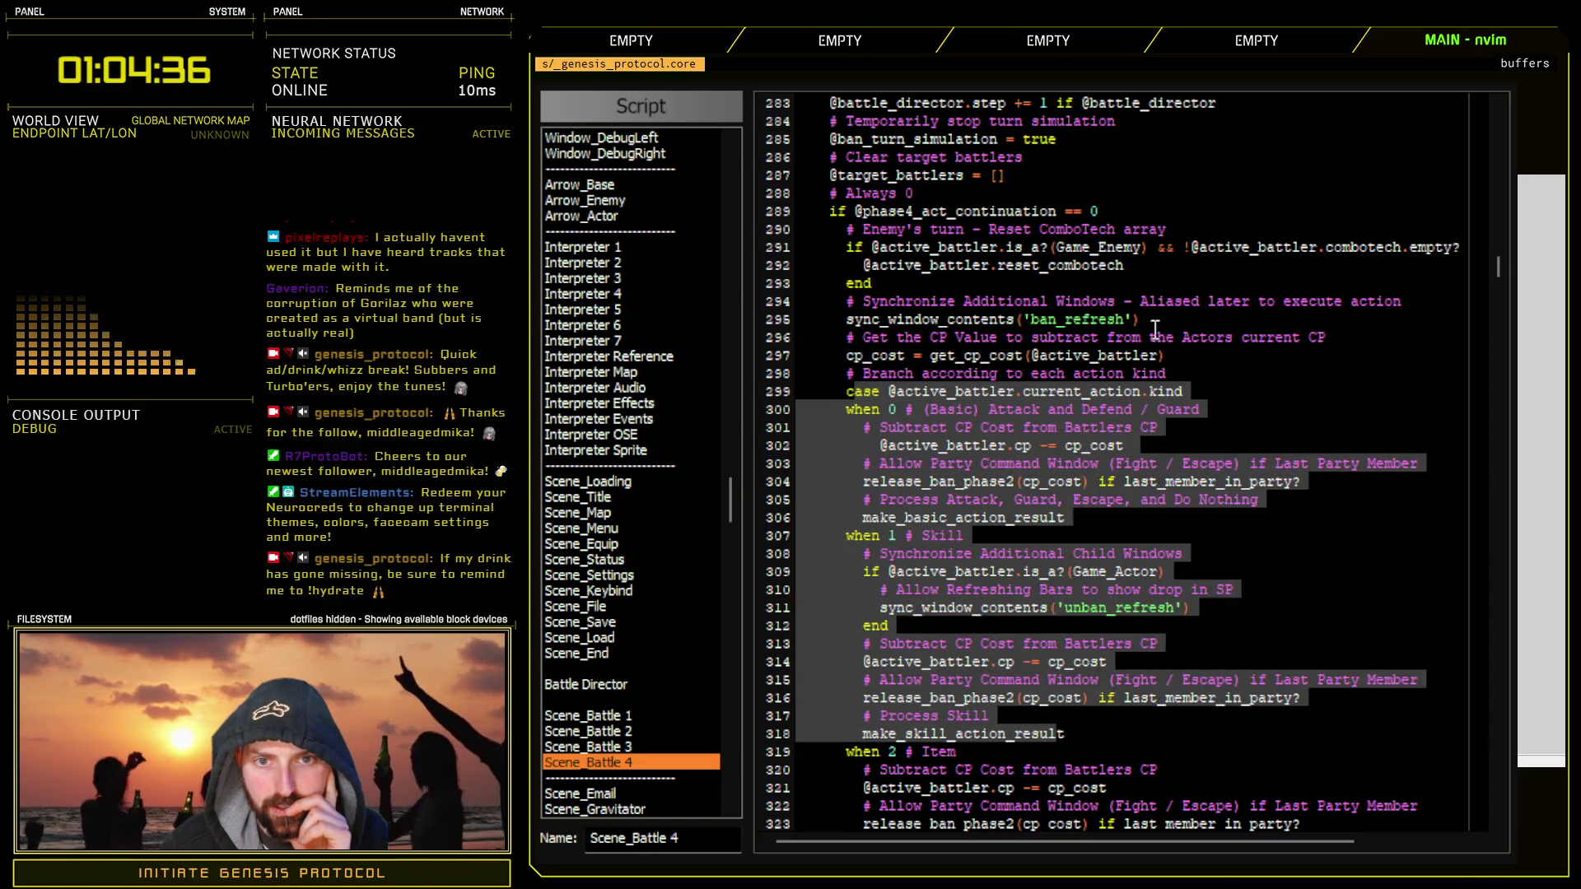
left_click(1149, 153)
scroll(1040, 287, "up", 2)
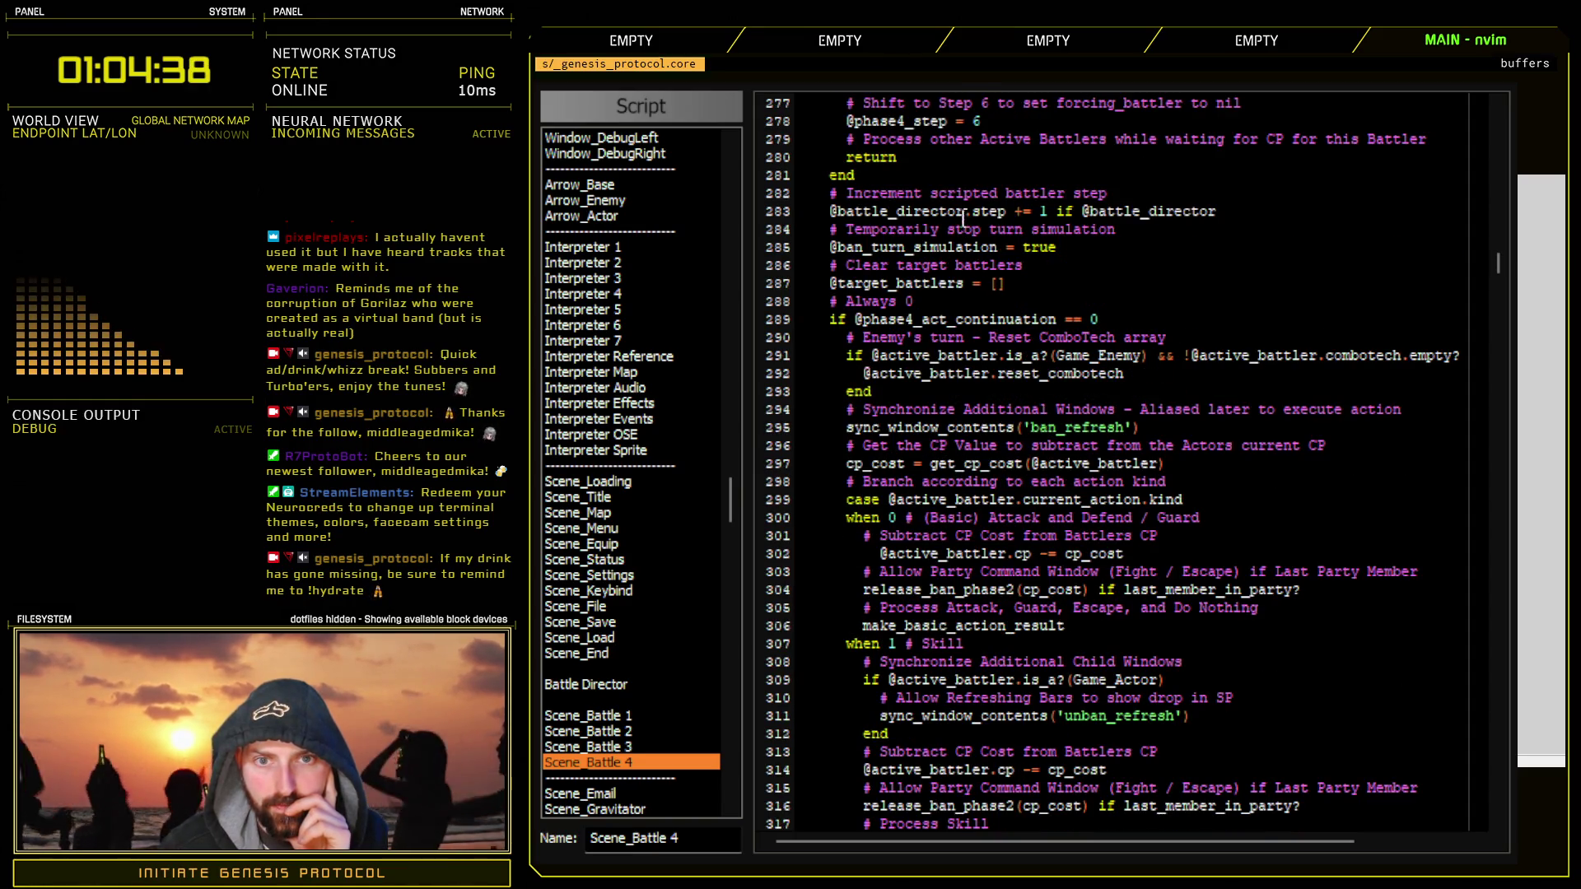
left_click_drag(963, 214, 1047, 213)
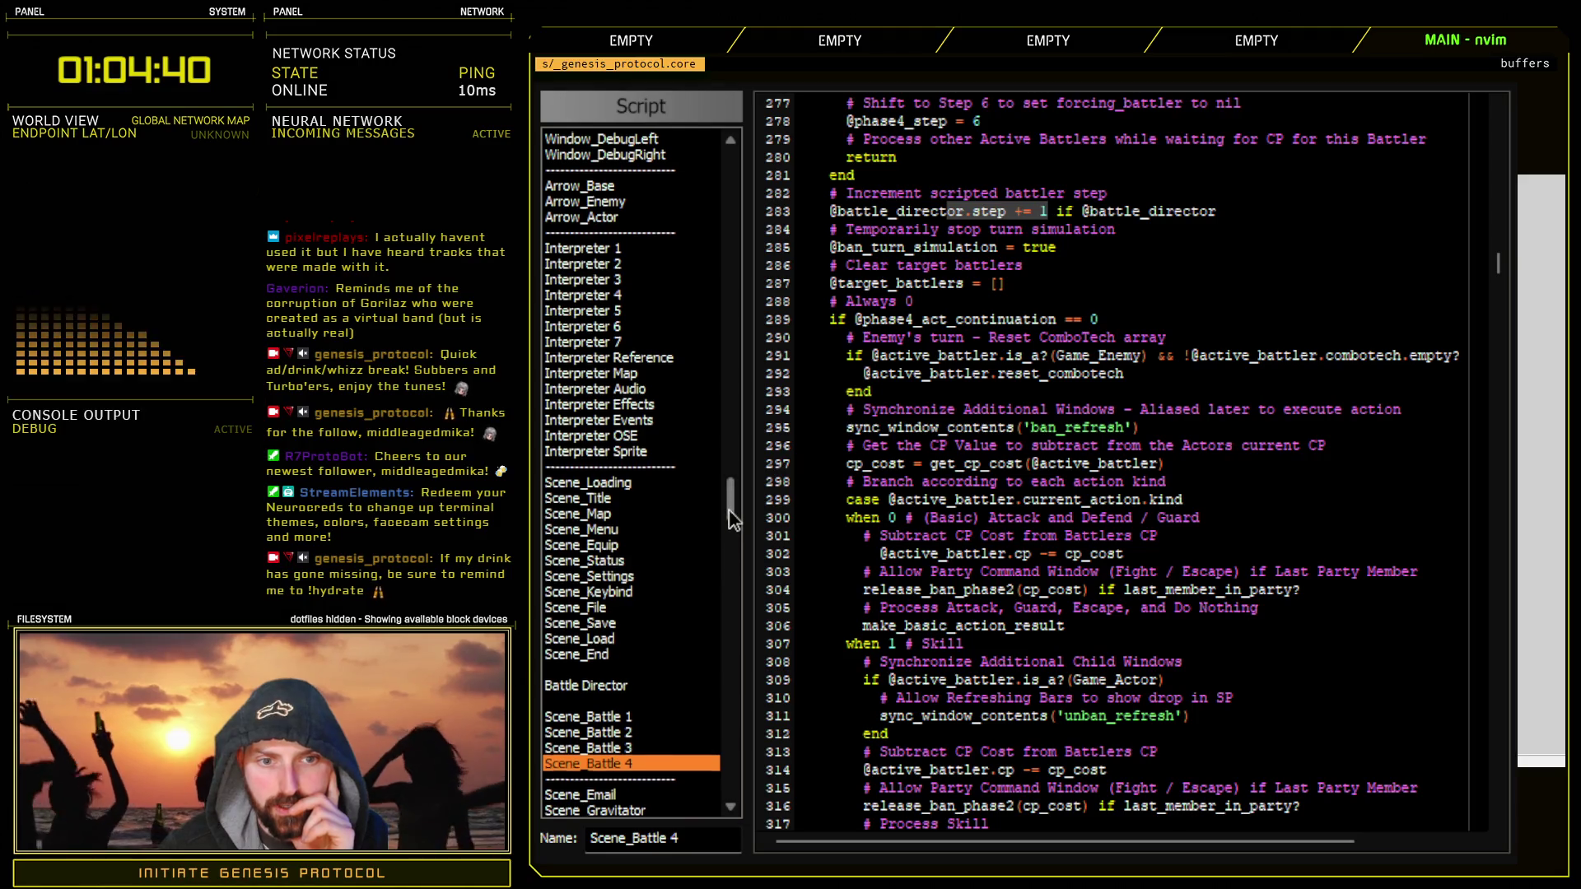
scroll(732, 519, "down", 3)
left_click(659, 528)
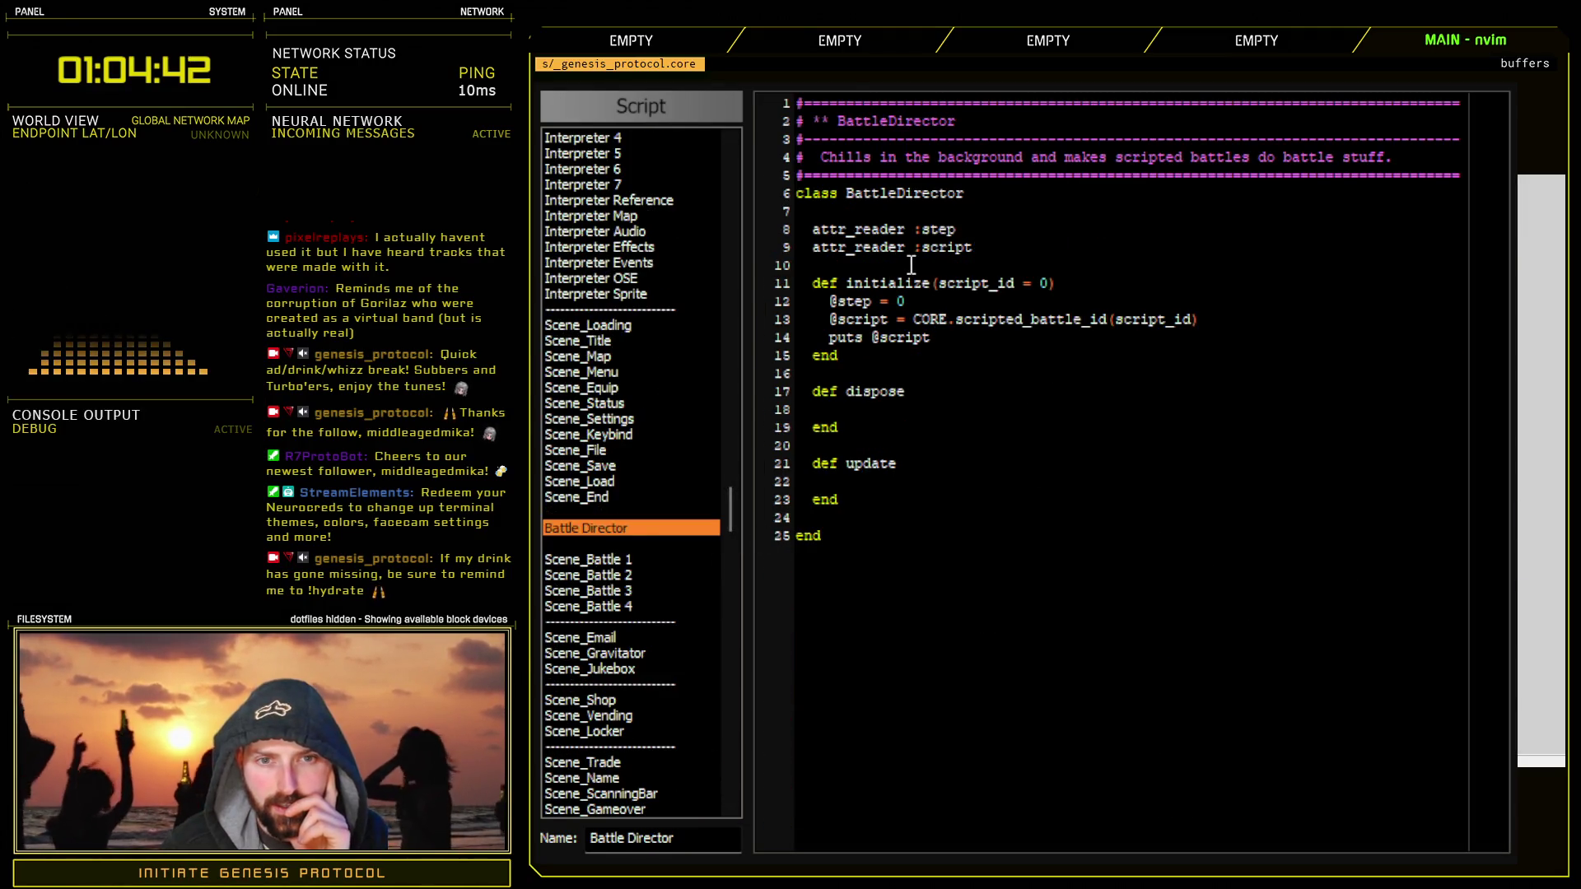
left_click_drag(860, 232, 890, 229)
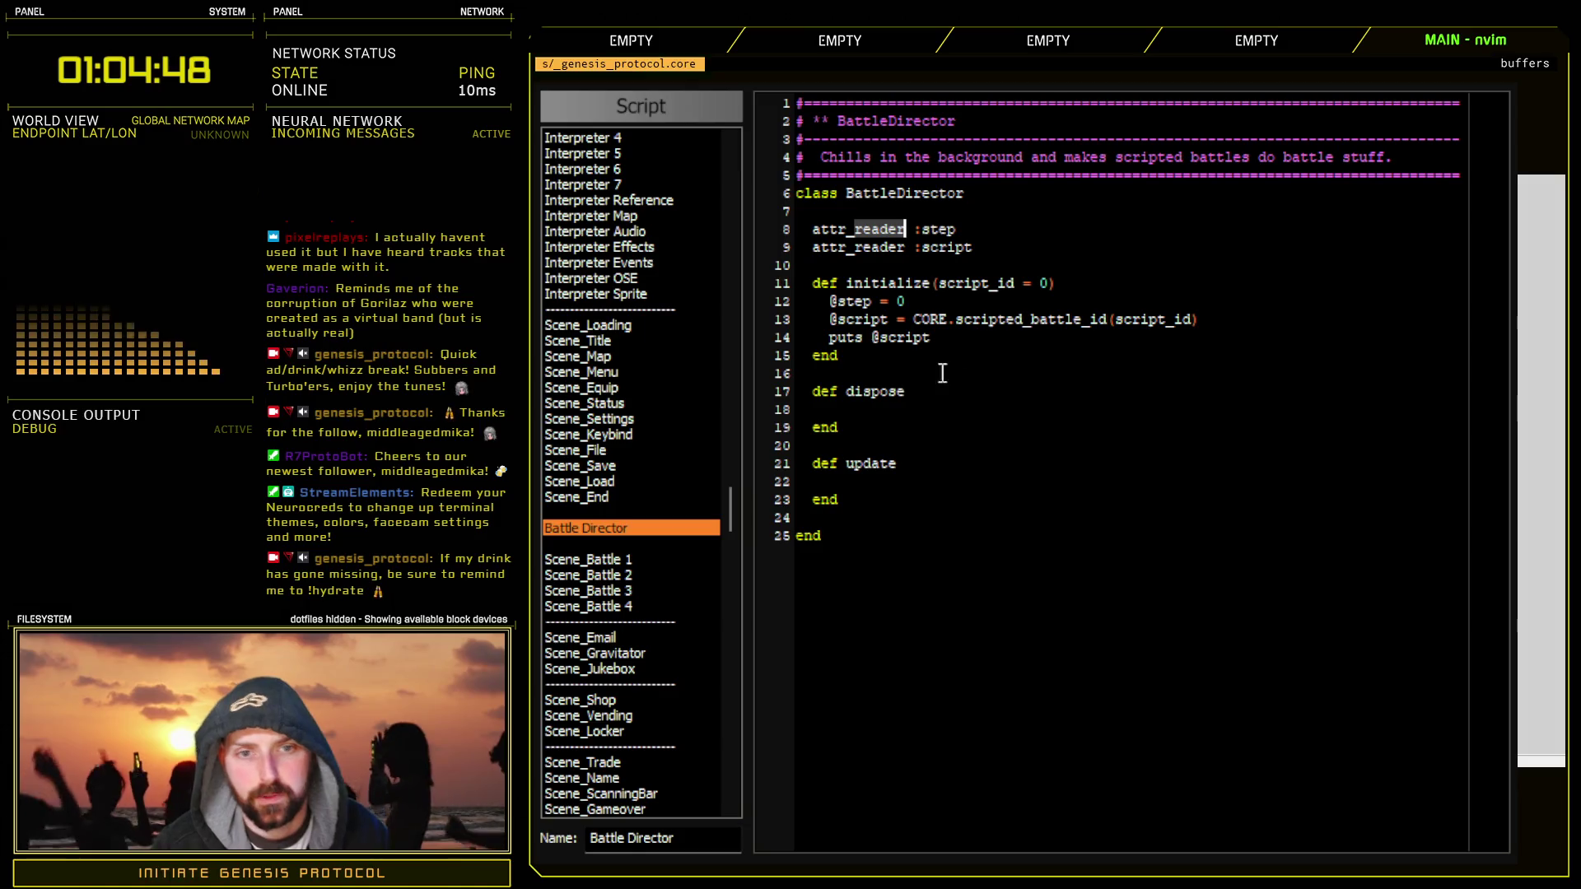
left_click(857, 359)
key("Return")
key("Return")
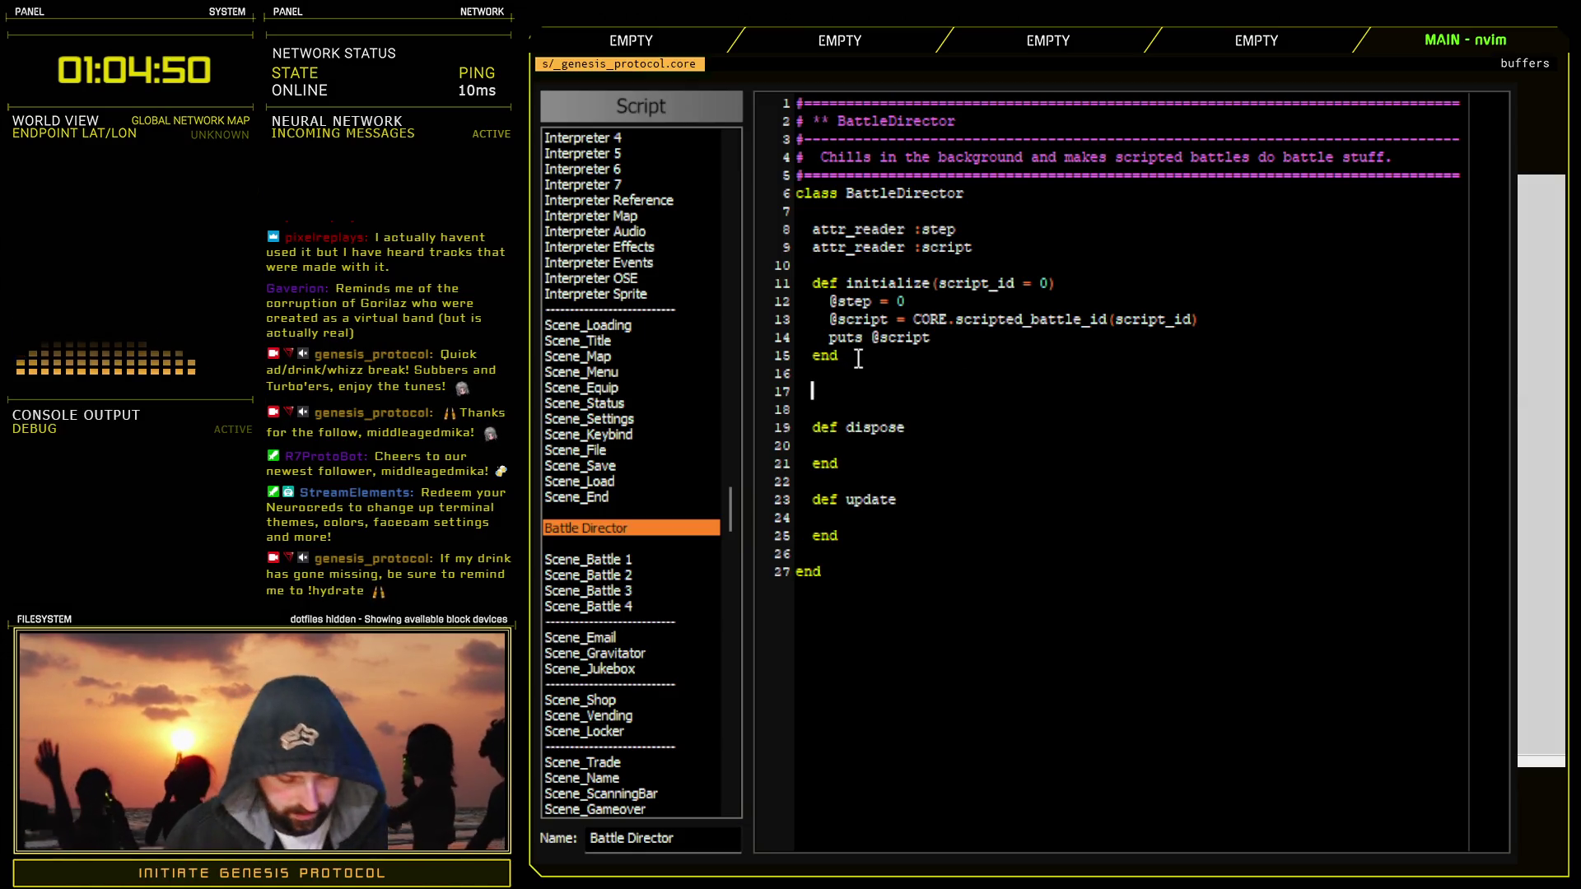
type("def increase_step")
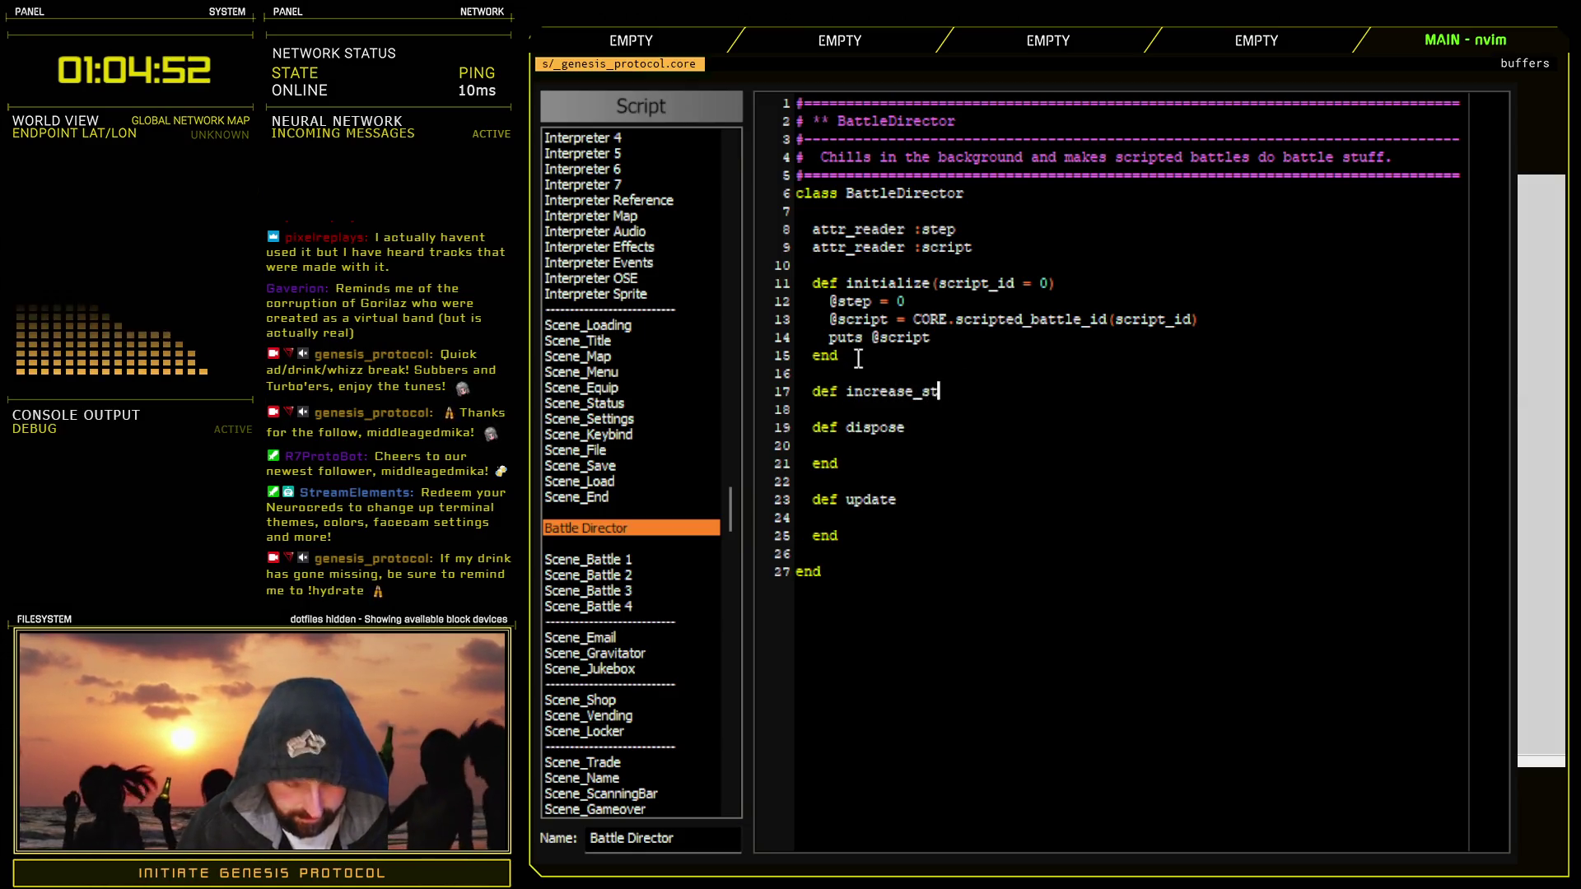
key("Return")
type("@step += 1")
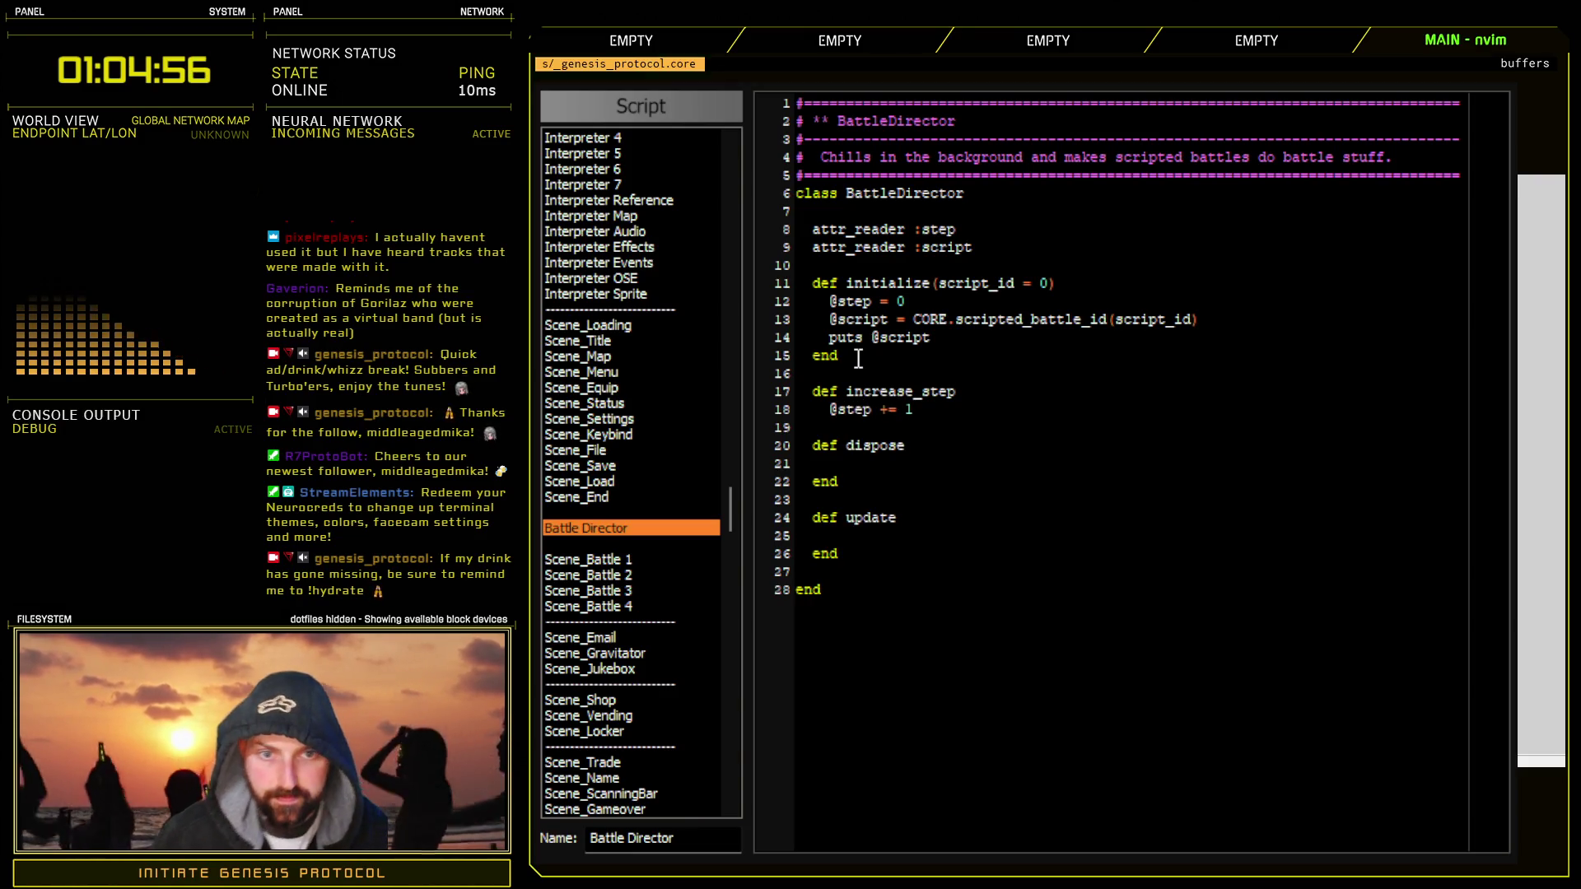
key("Return")
type("end")
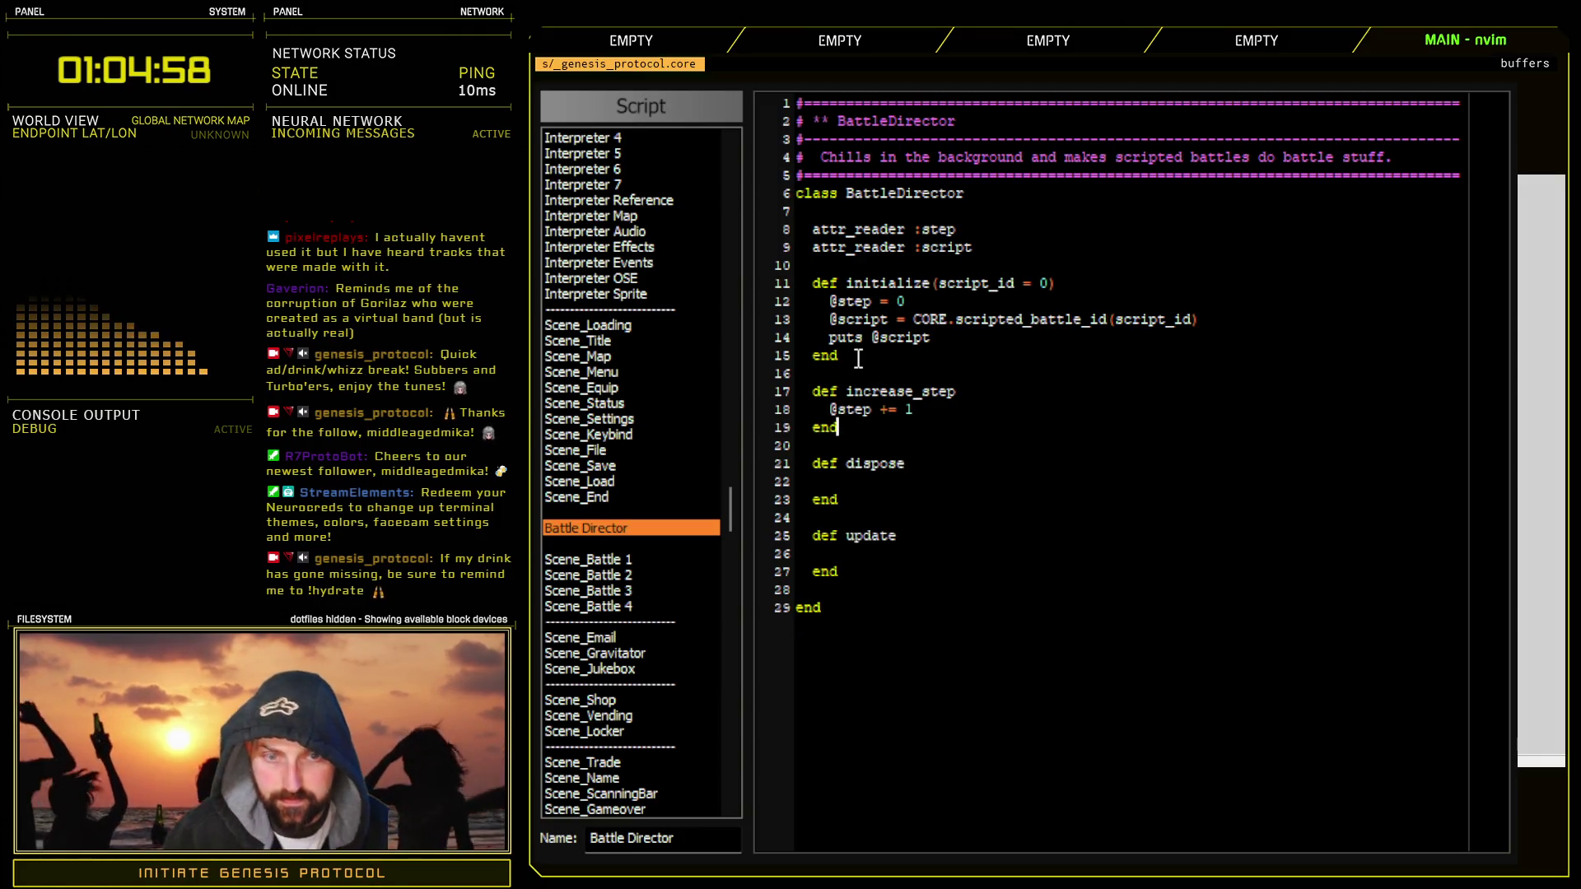
left_click(959, 229)
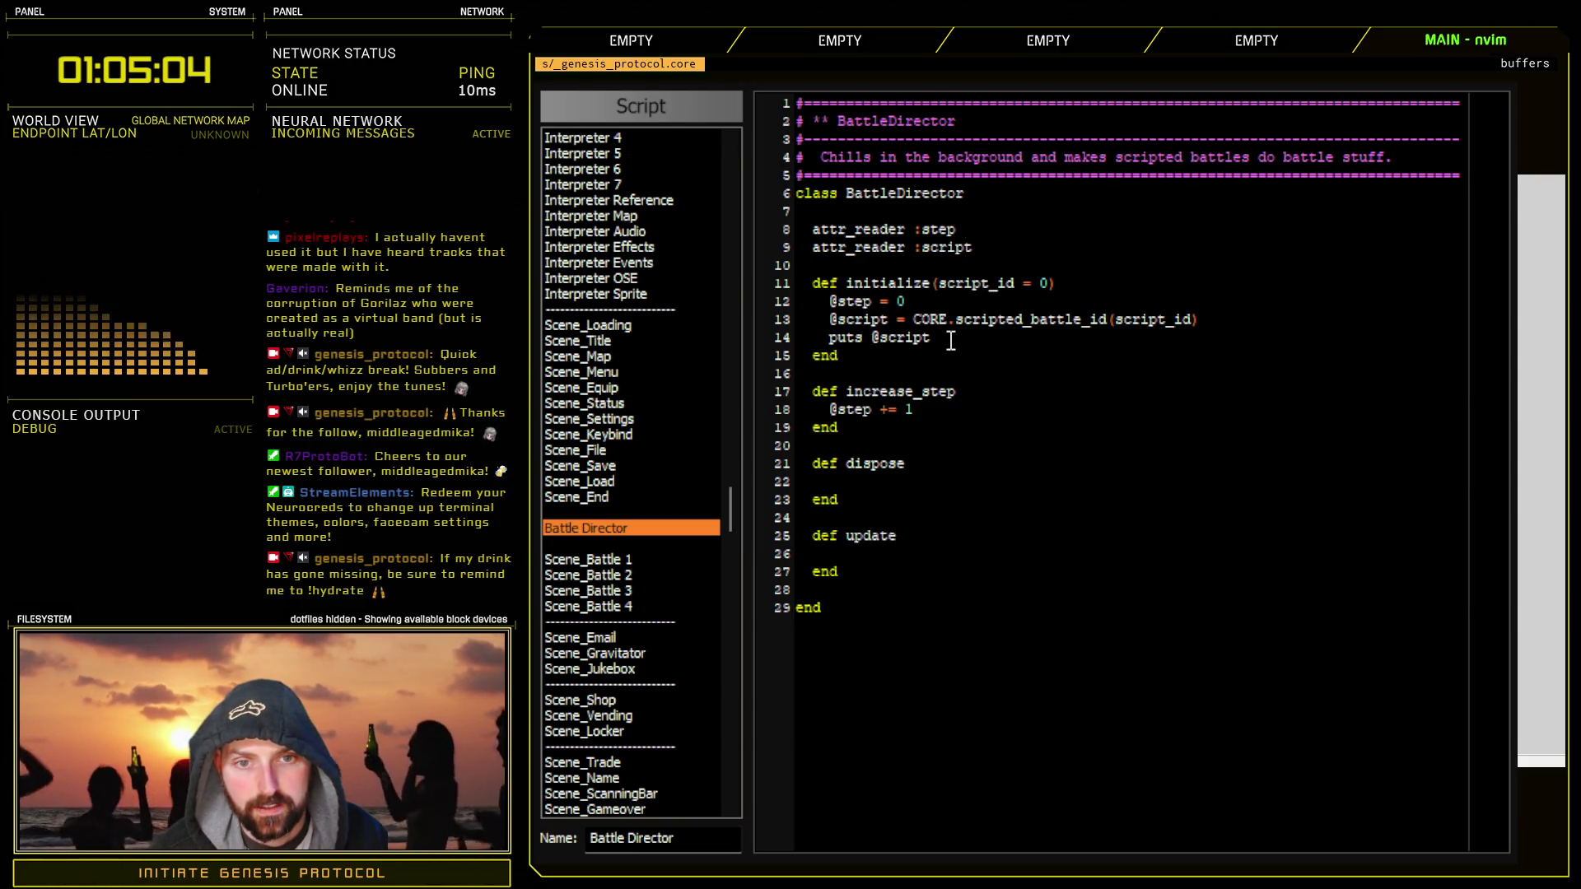
left_click_drag(951, 341, 798, 339)
key("d")
left_click(943, 408)
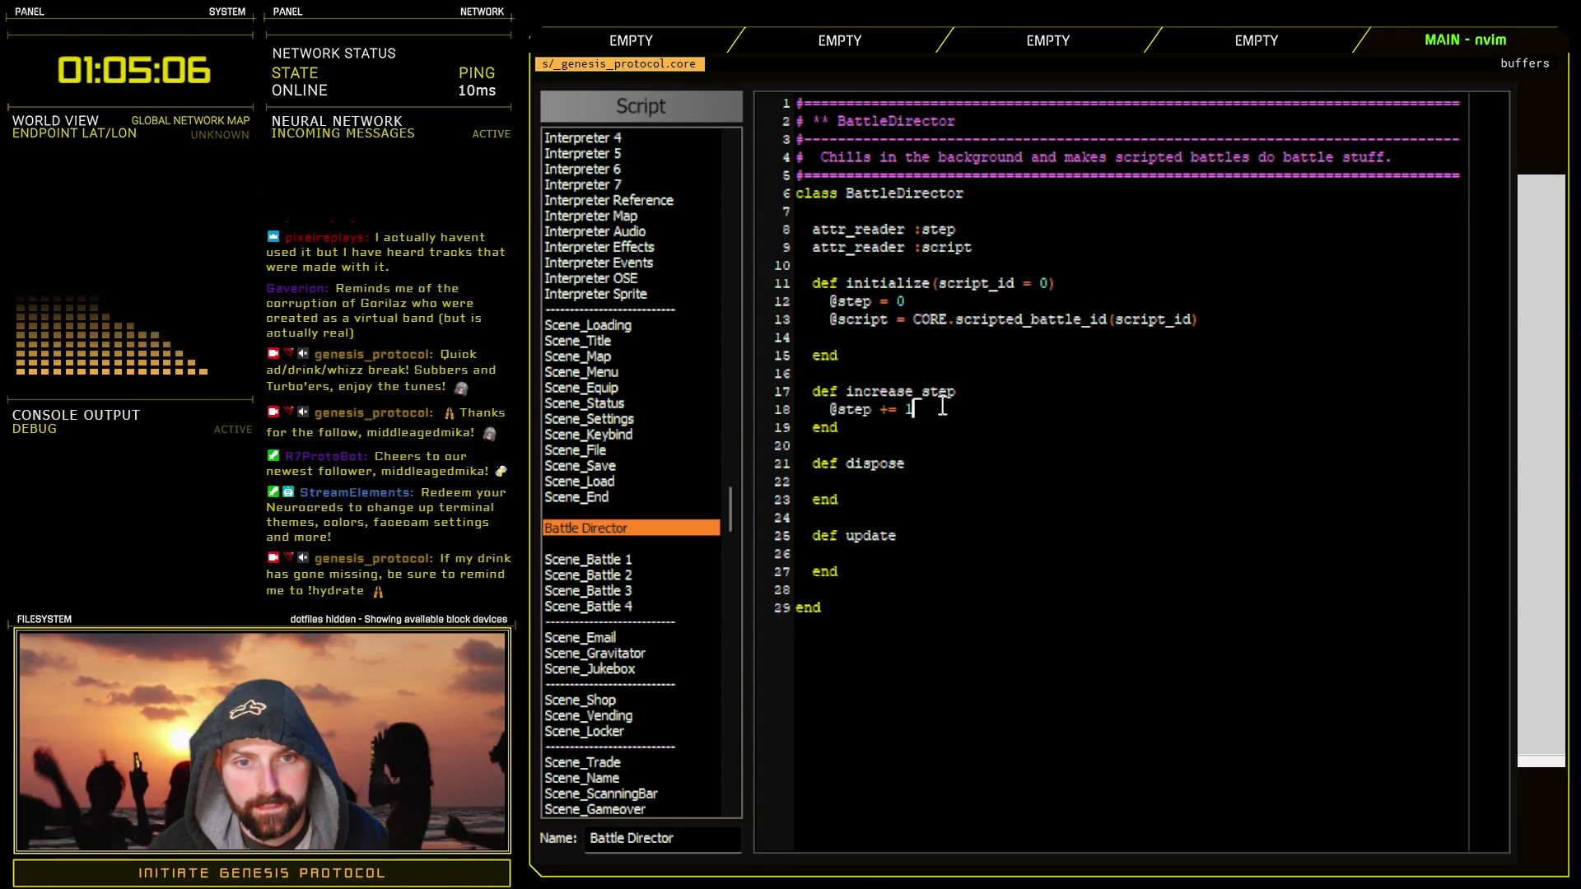
left_click(860, 337)
key("BackSpace")
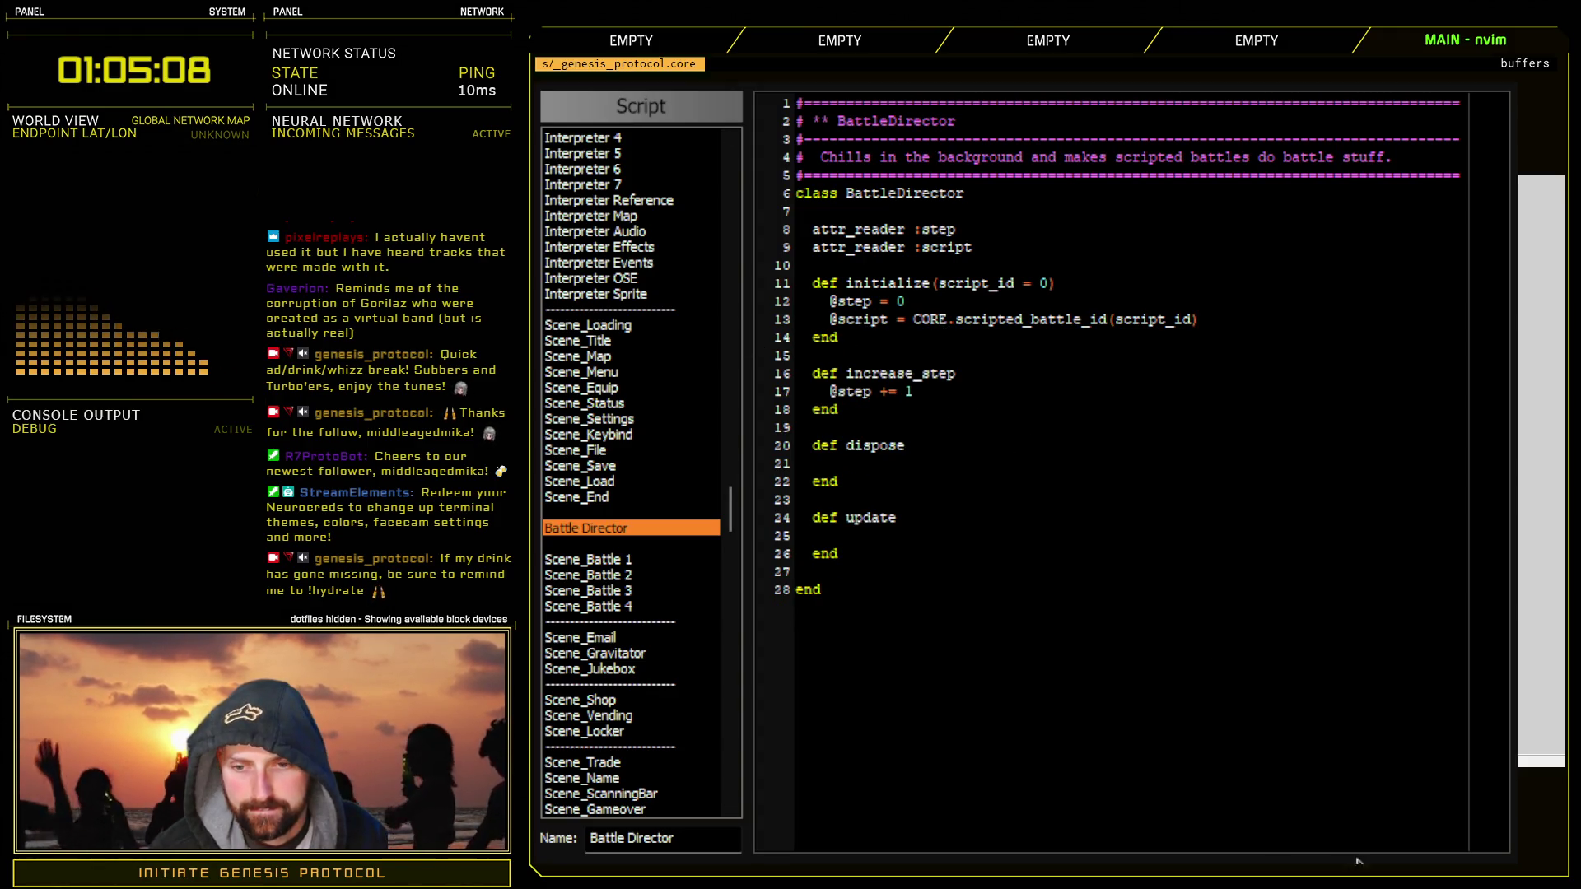
left_click(630, 607)
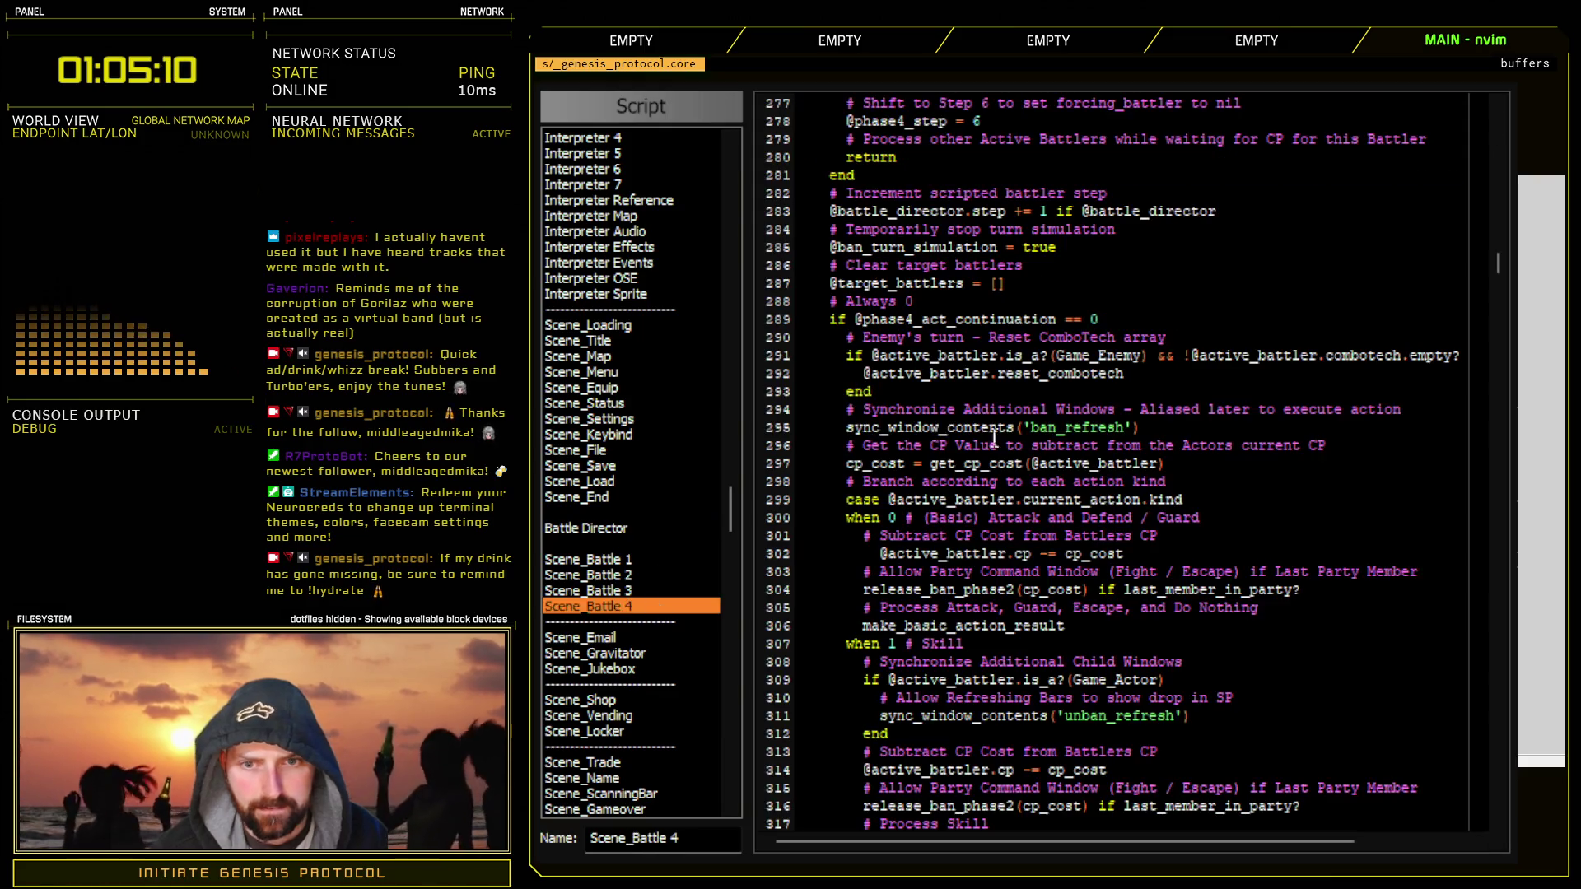
scroll(1046, 247, "up", 2)
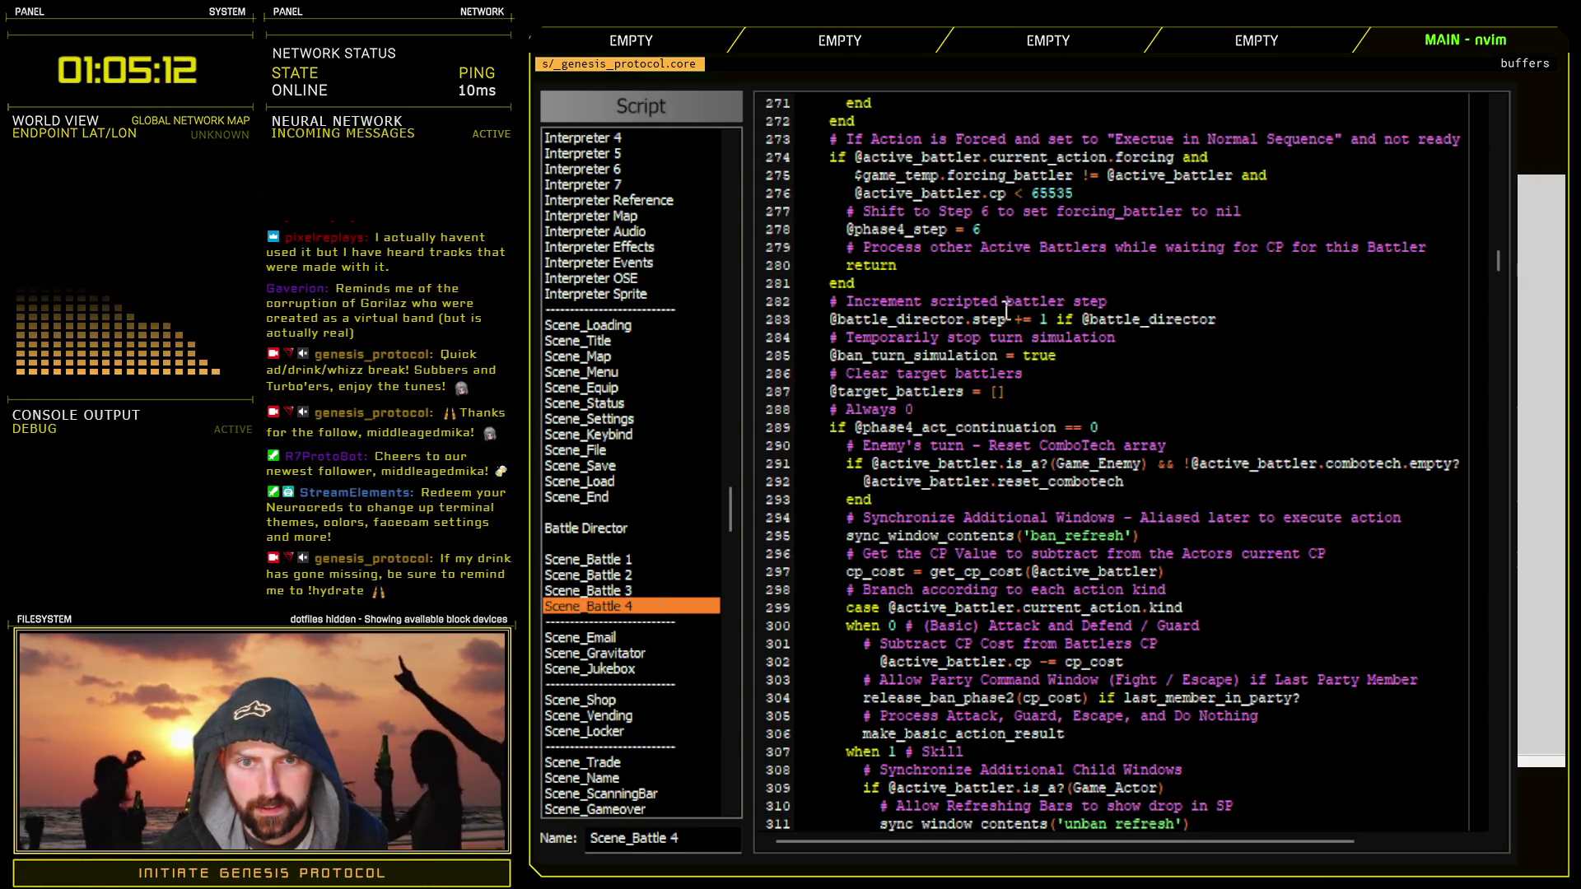
left_click(1050, 319)
key("BackSpace")
key("BackSpace")
key("BackSpace")
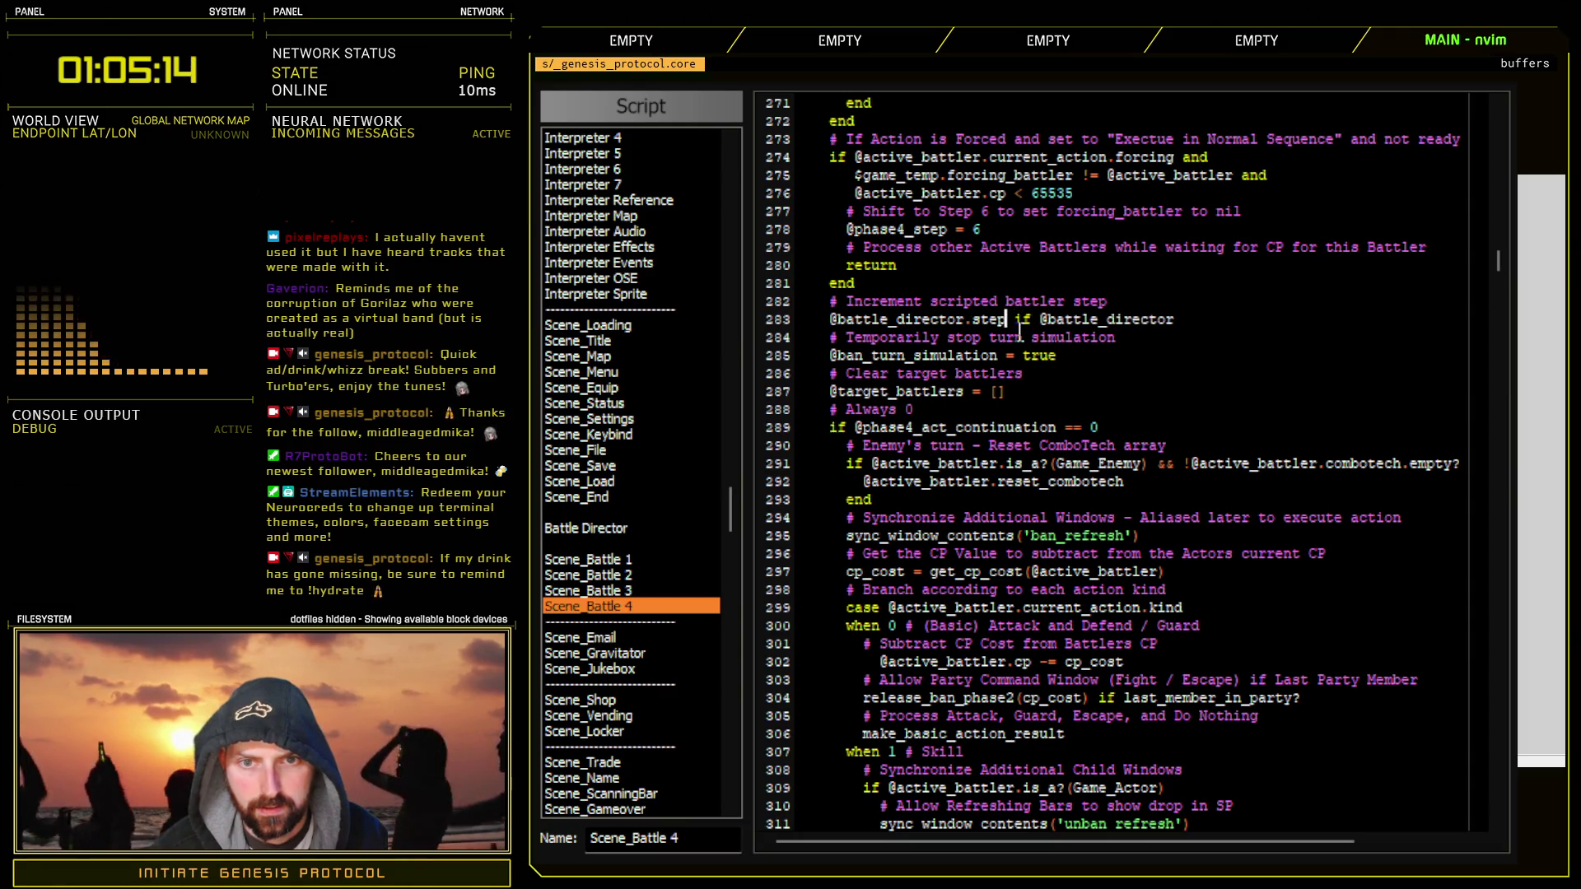
type("increase_")
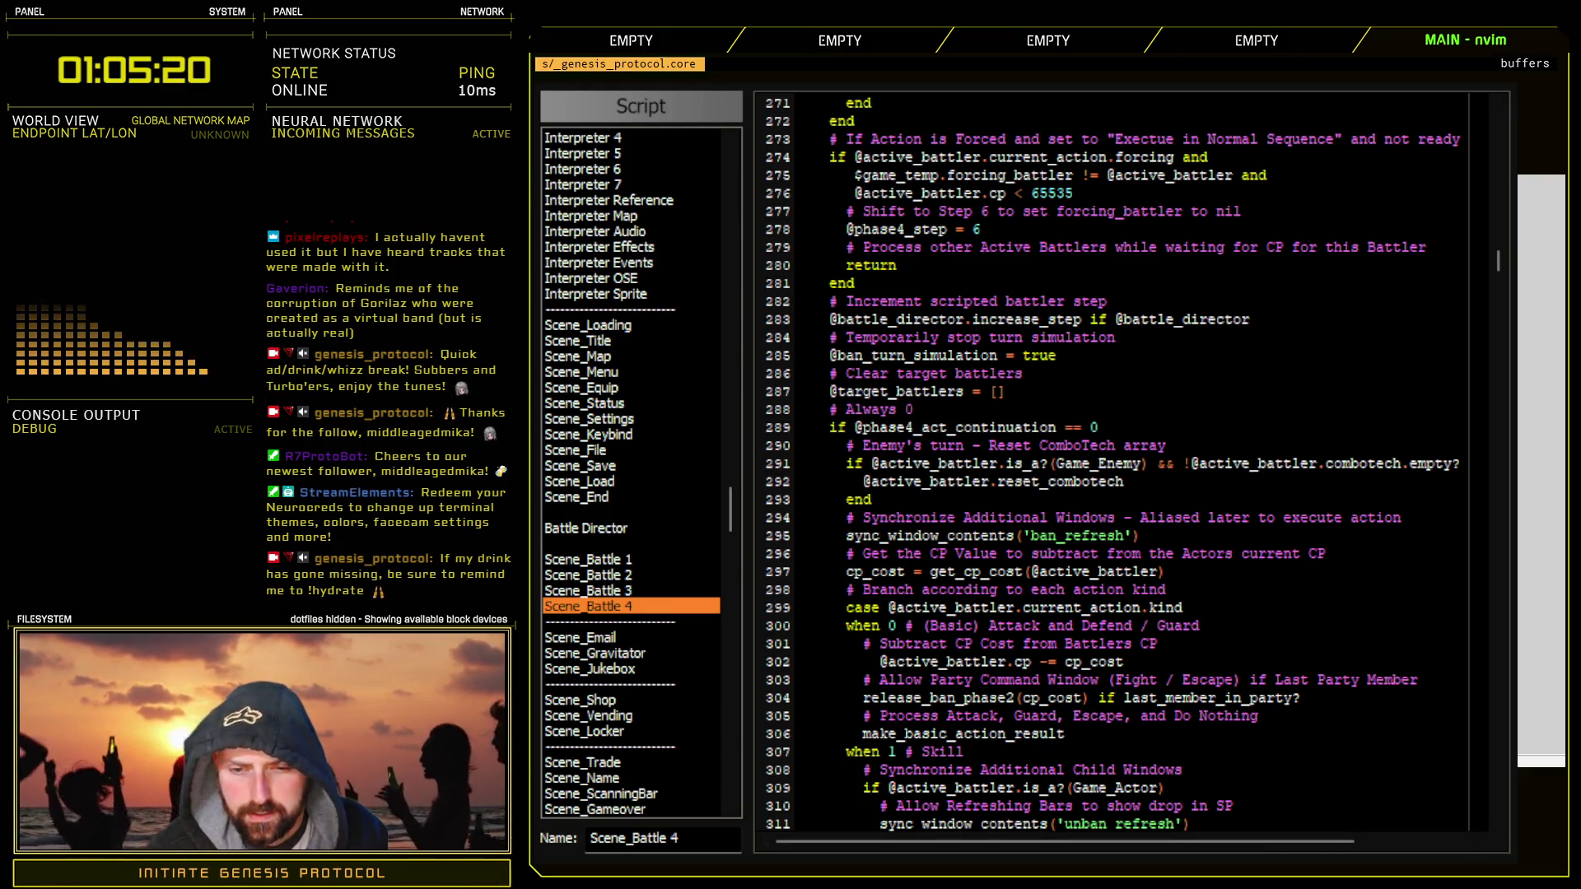
key("F12")
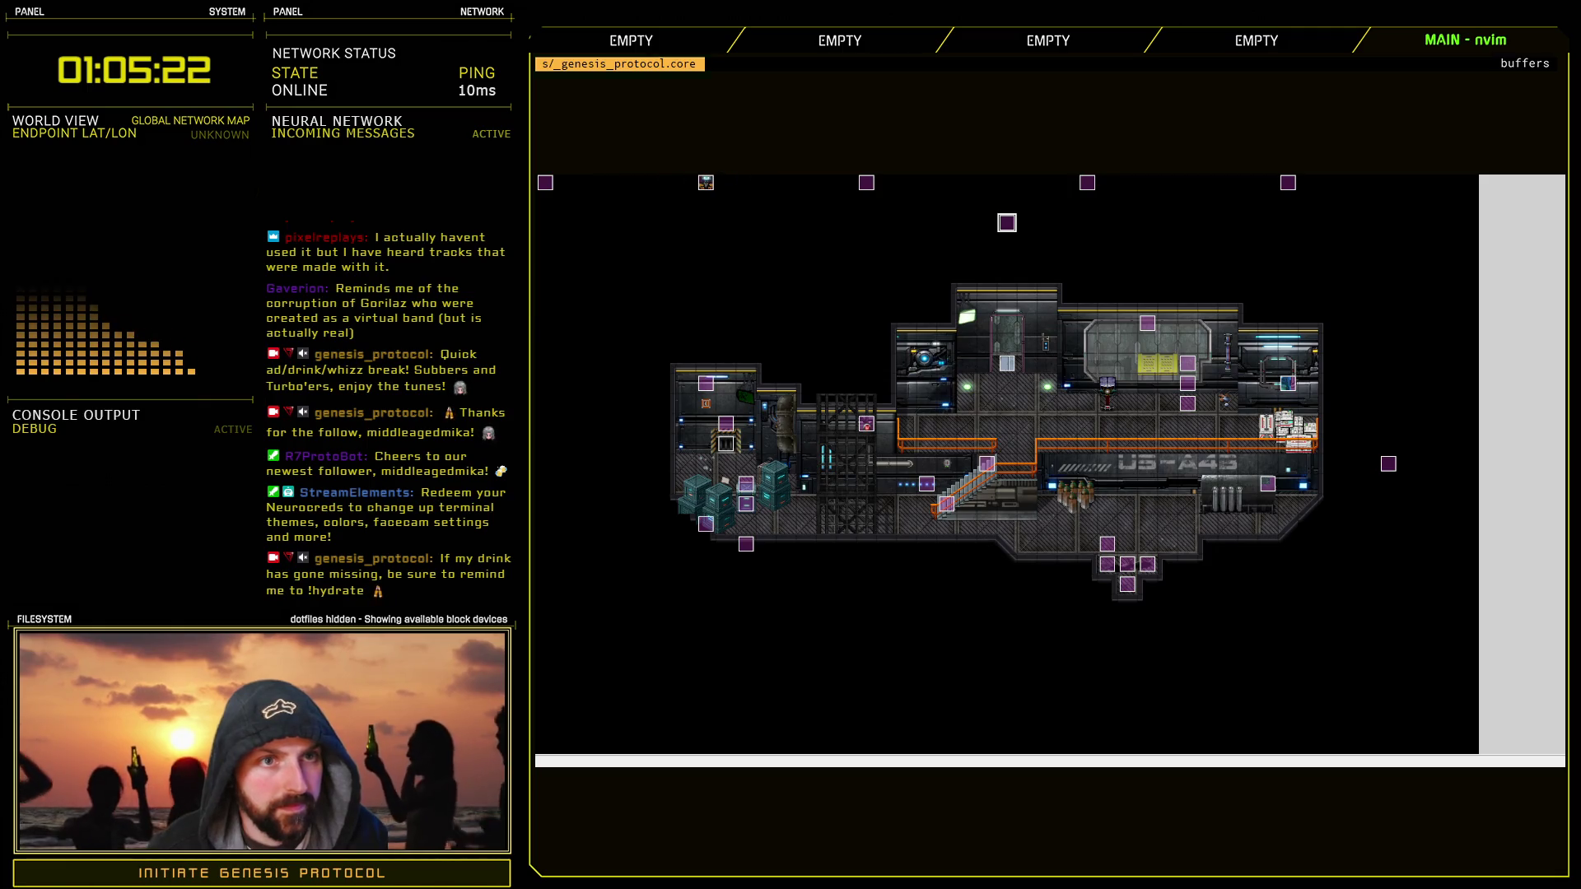
Reopen Scene_Battle 4, review the following lines, and open blank lines below the get_cp_cost line
key("F11")
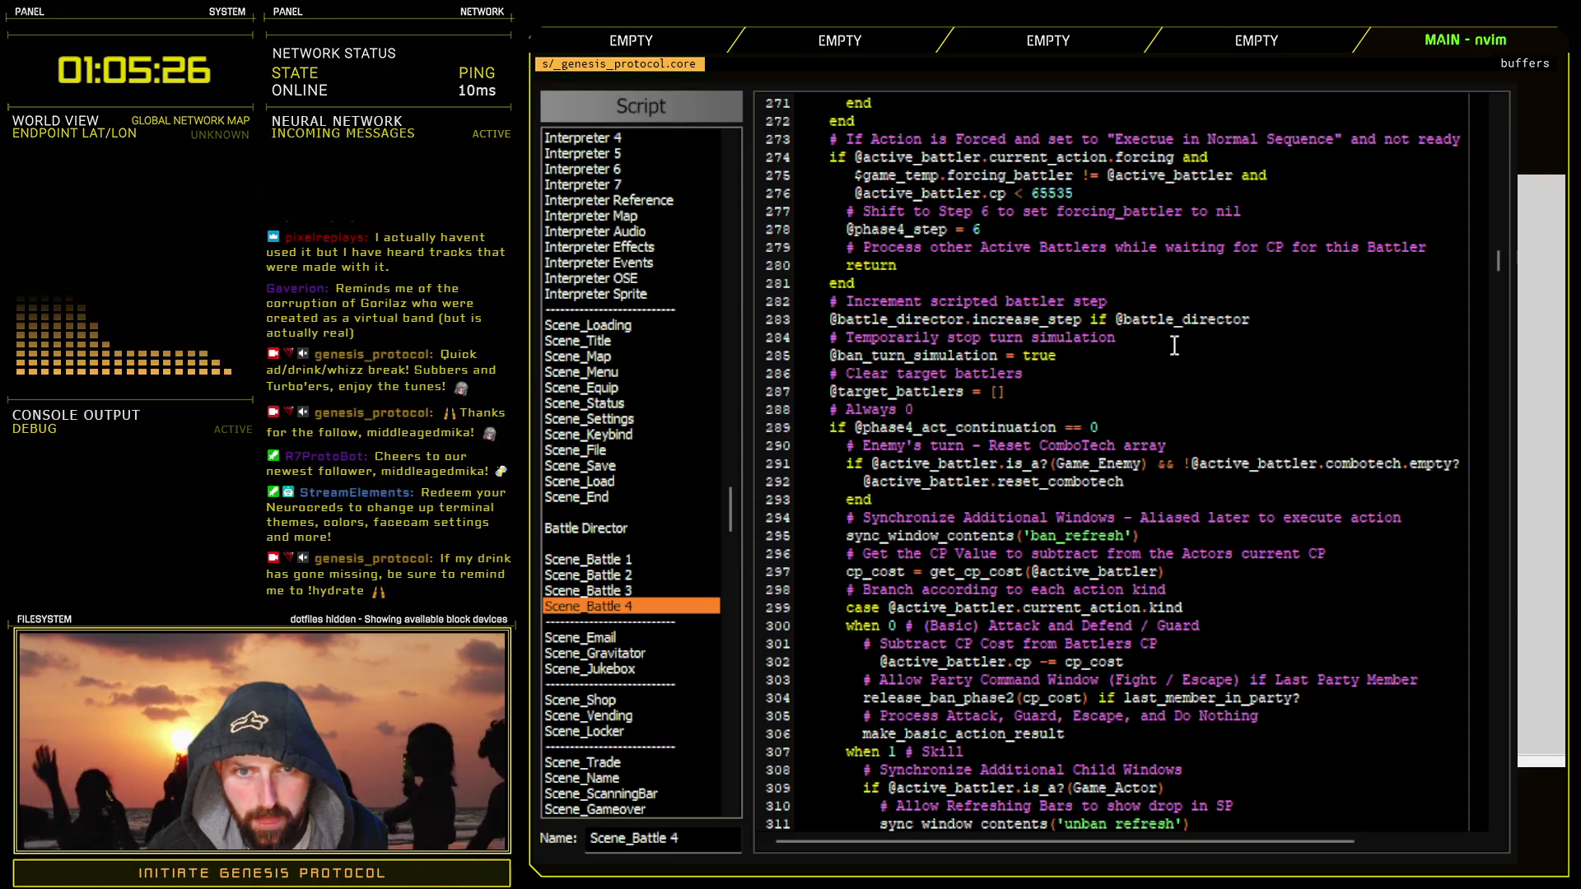
left_click(1101, 362)
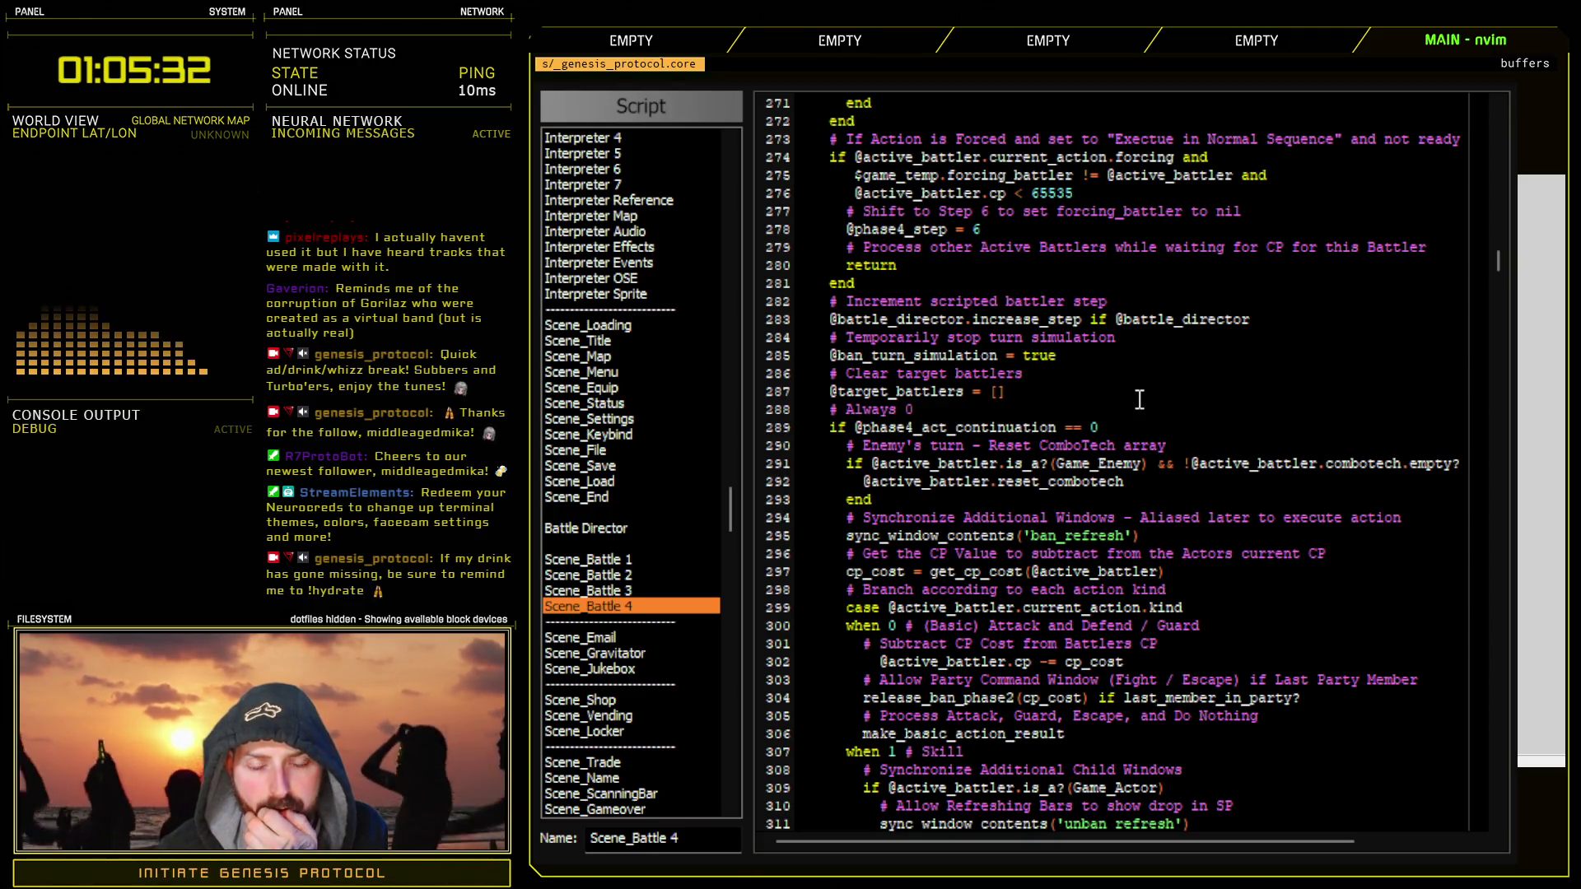
left_click(1070, 394)
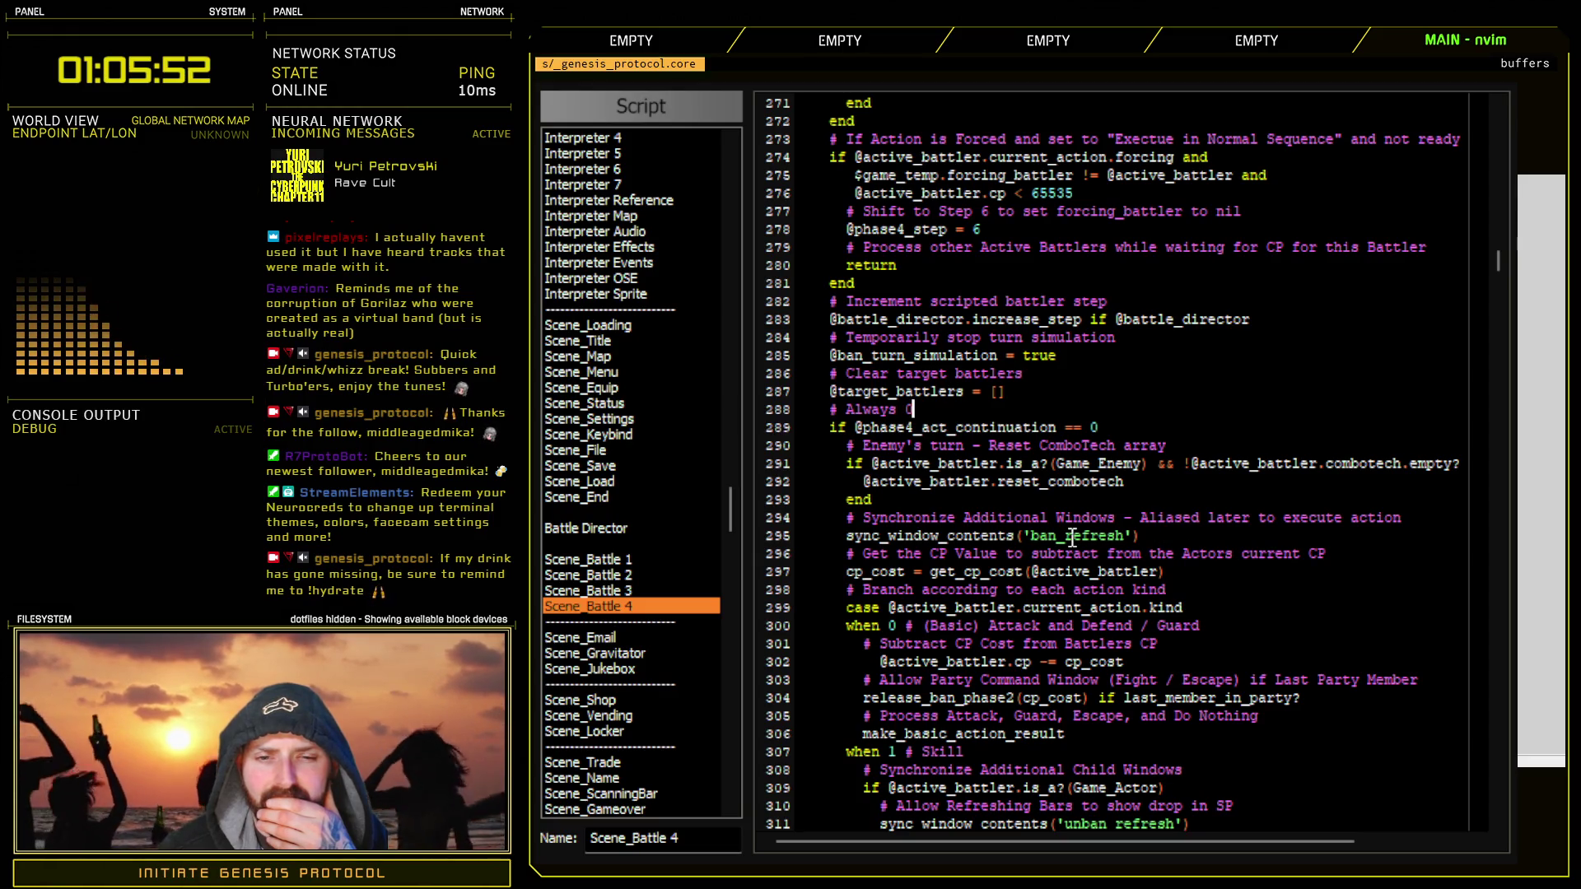
left_click(1153, 536)
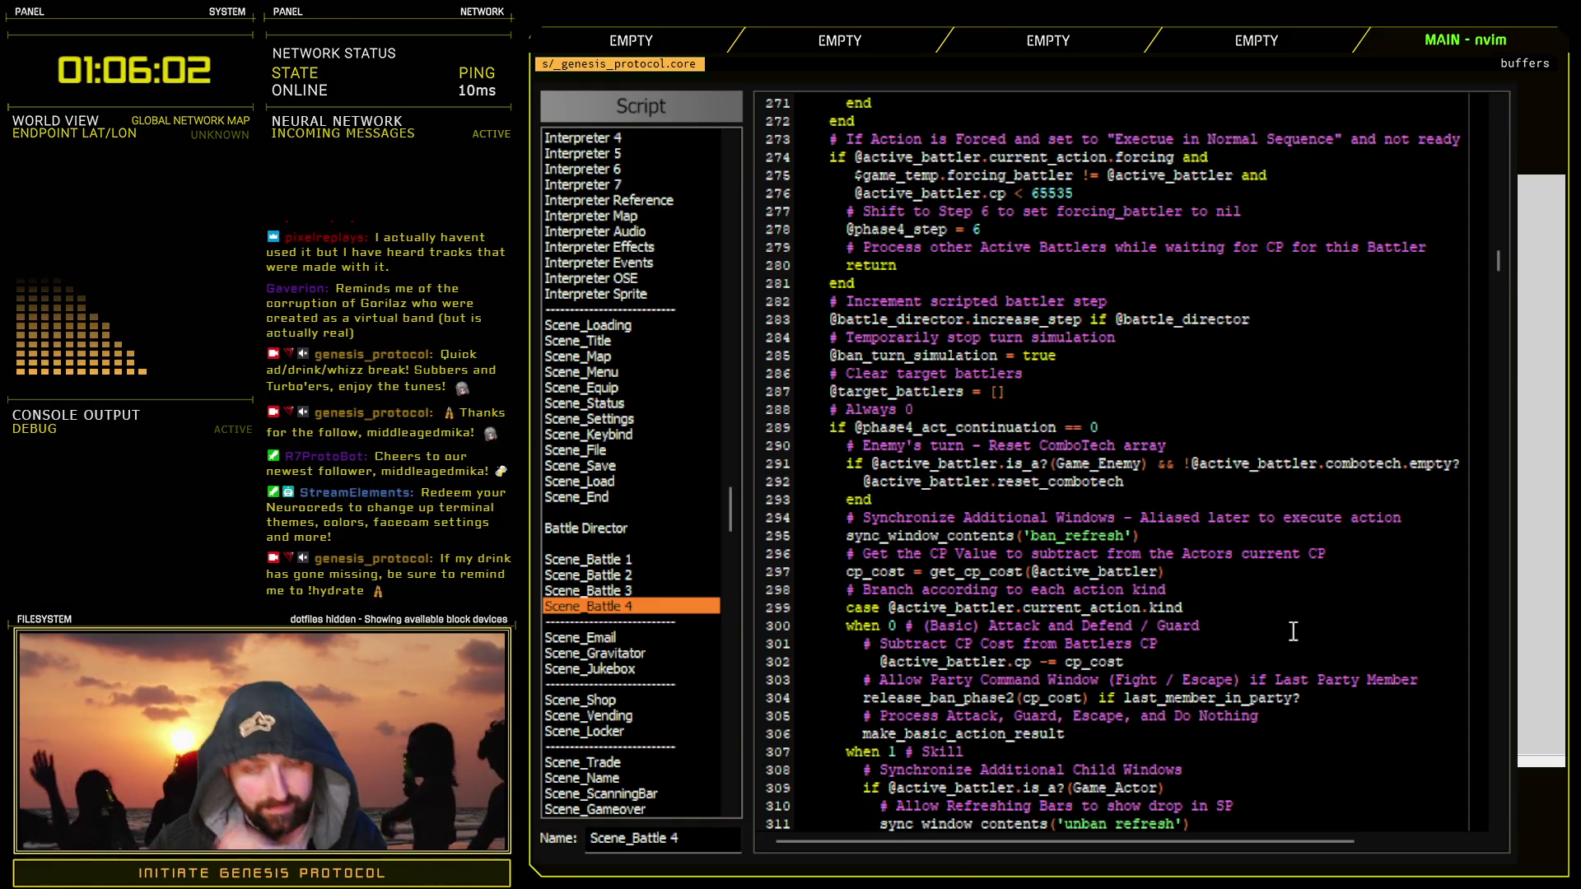
left_click(1180, 570)
key("Return")
key("Return")
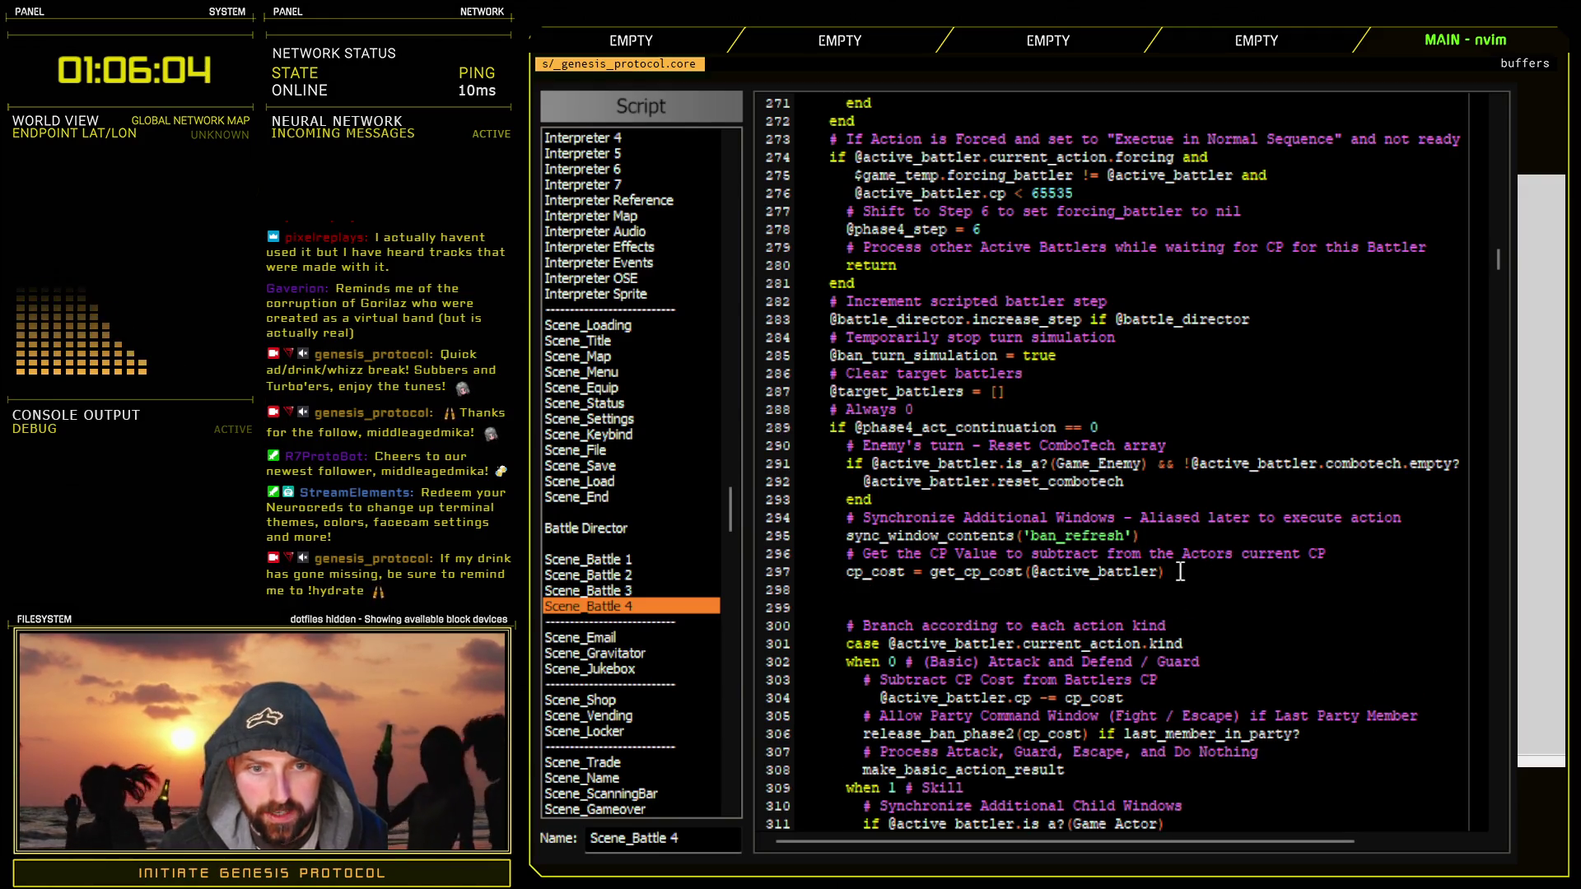
key("Up")
type("# Exec")
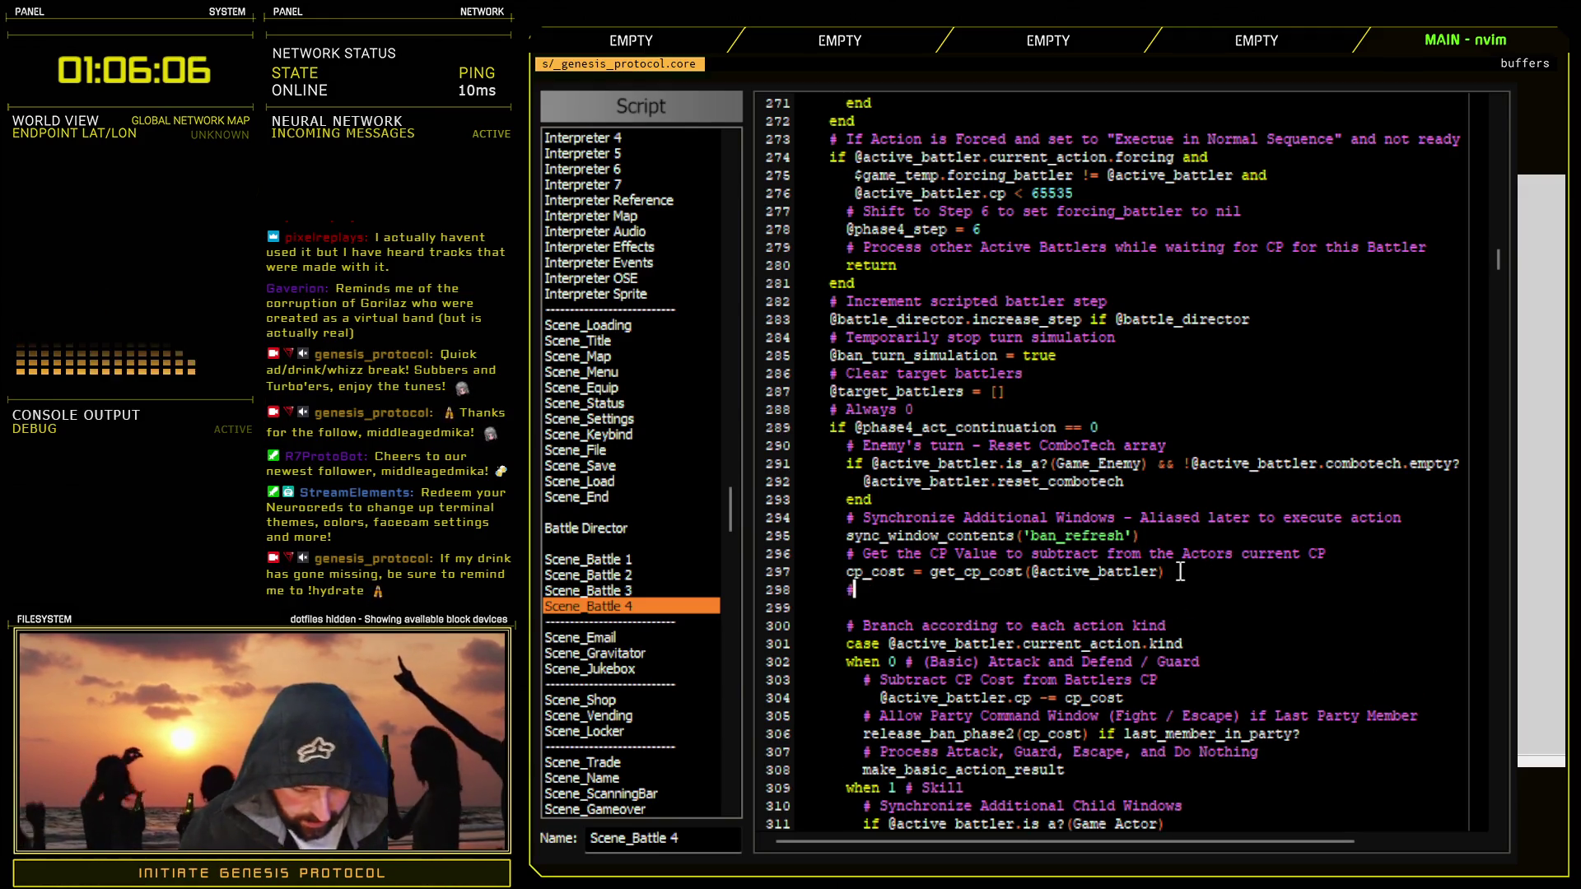
type("ute scr")
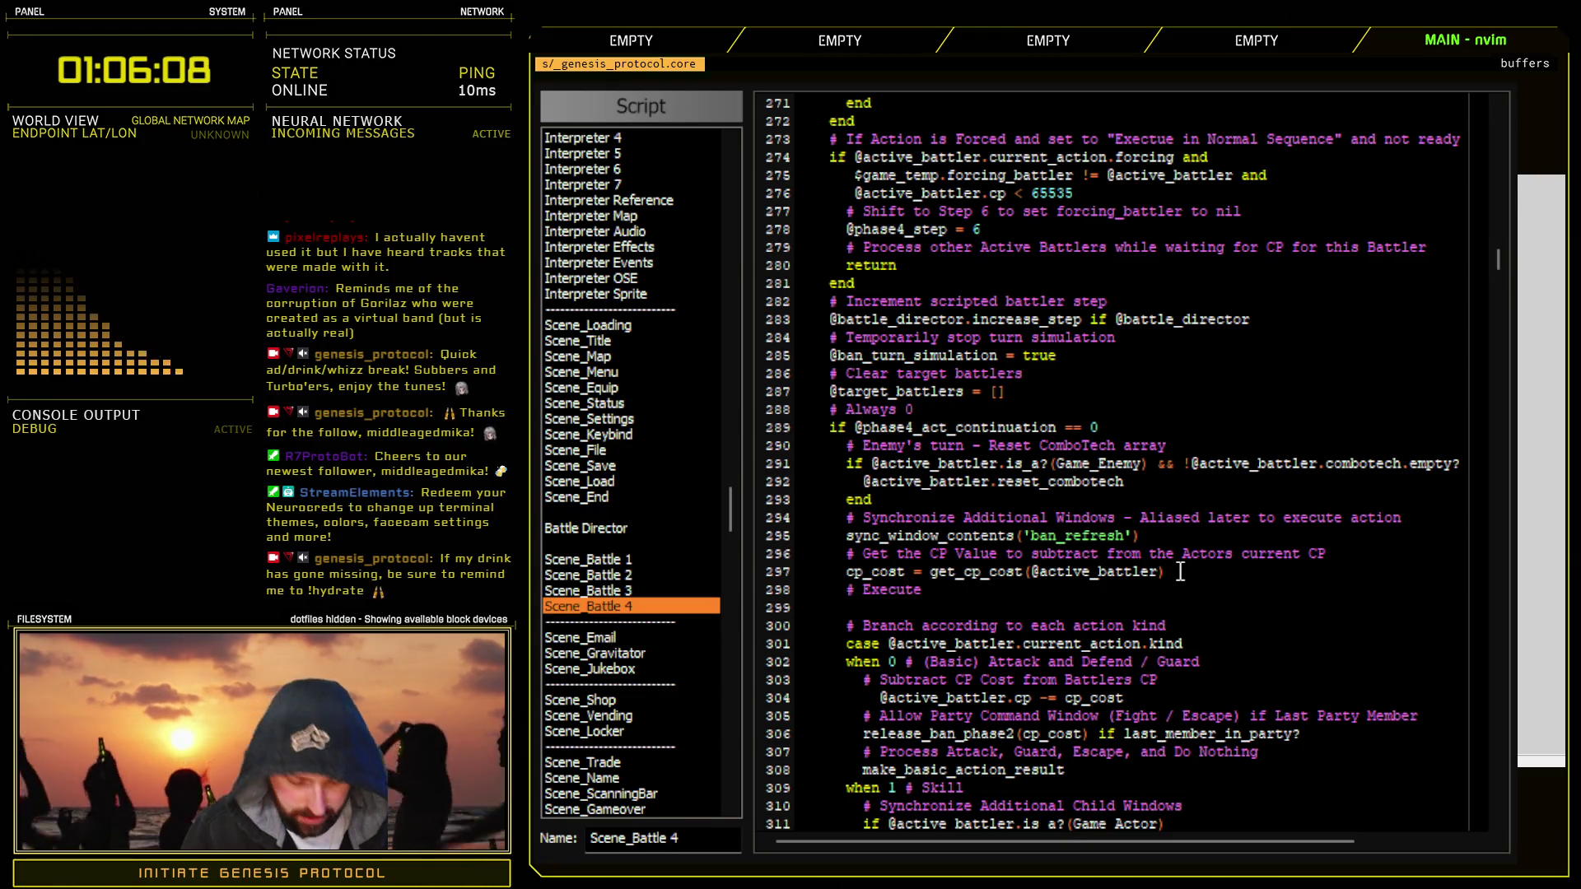
type("ipted battle s")
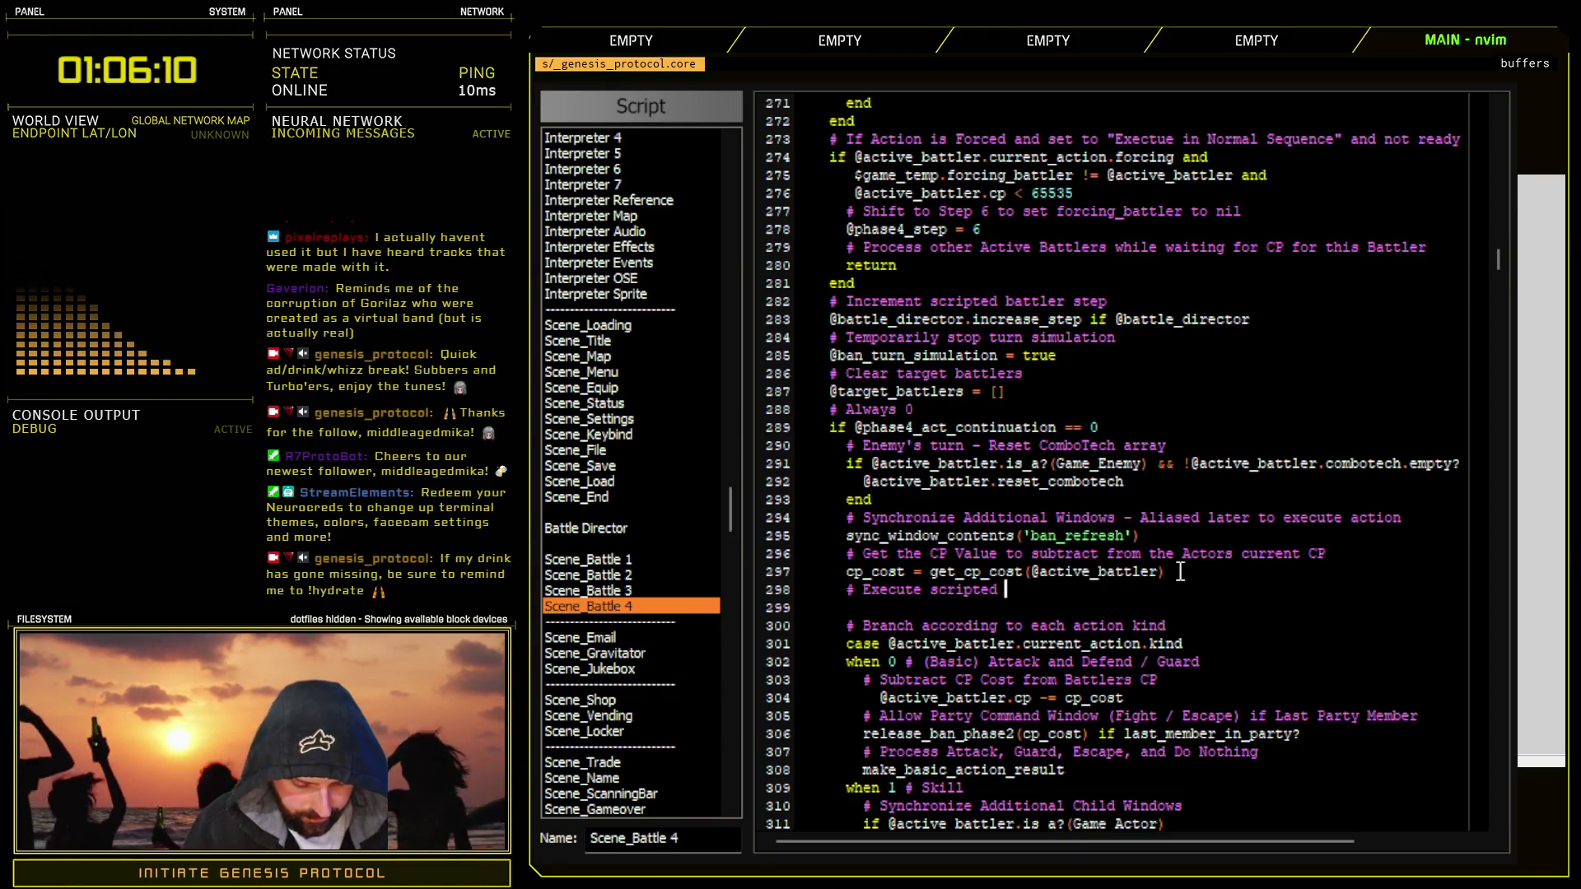
type("tep")
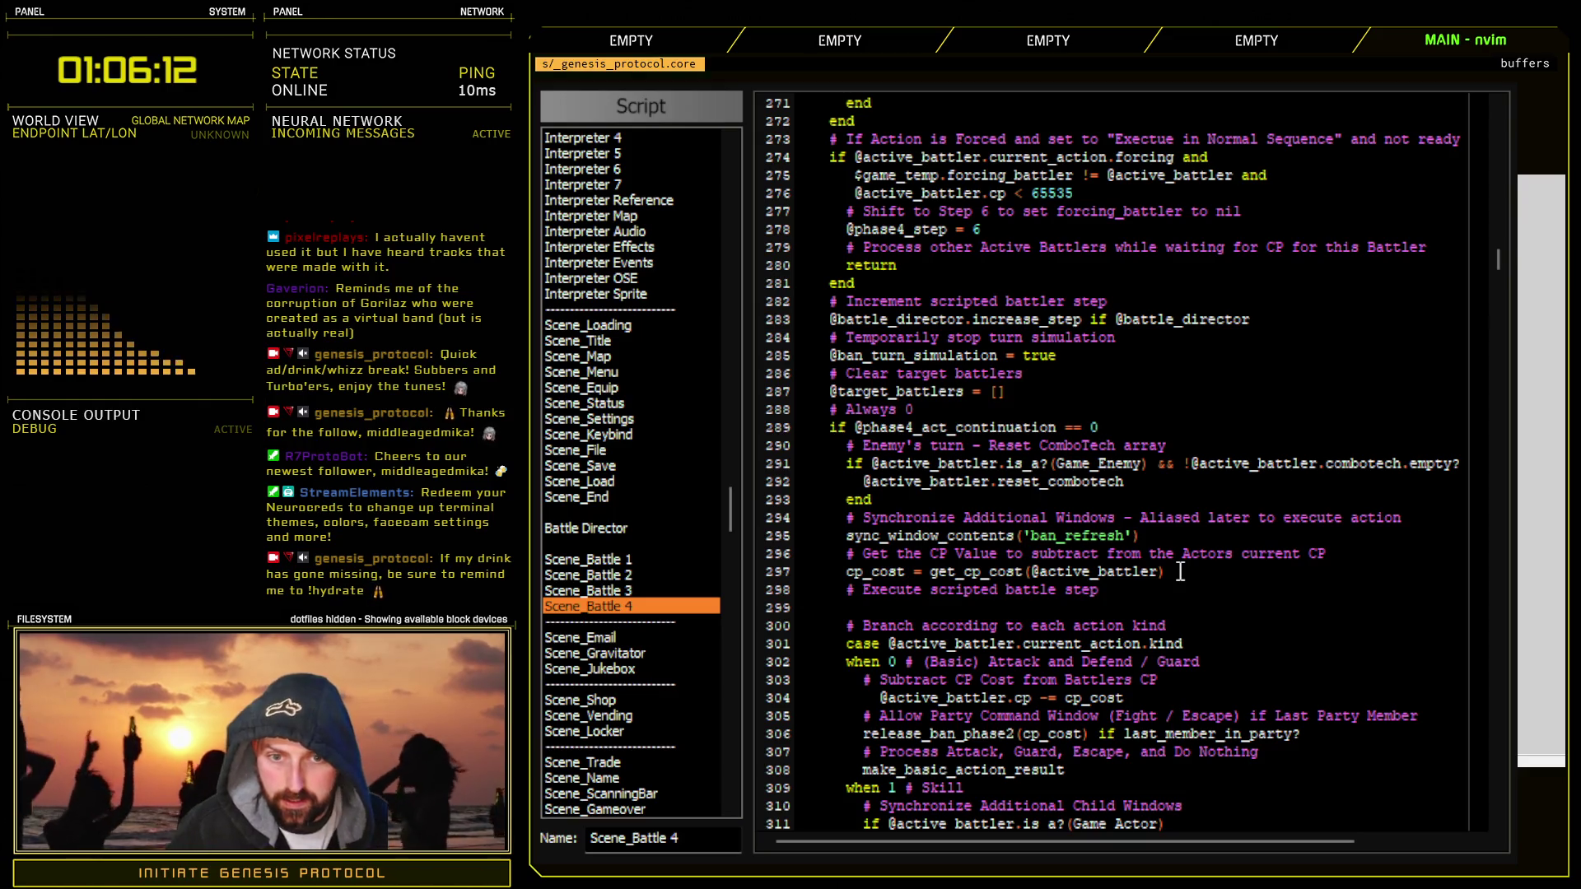
key("Return")
key("BackSpace")
key("BackSpace")
key("BackSpace")
key("Down")
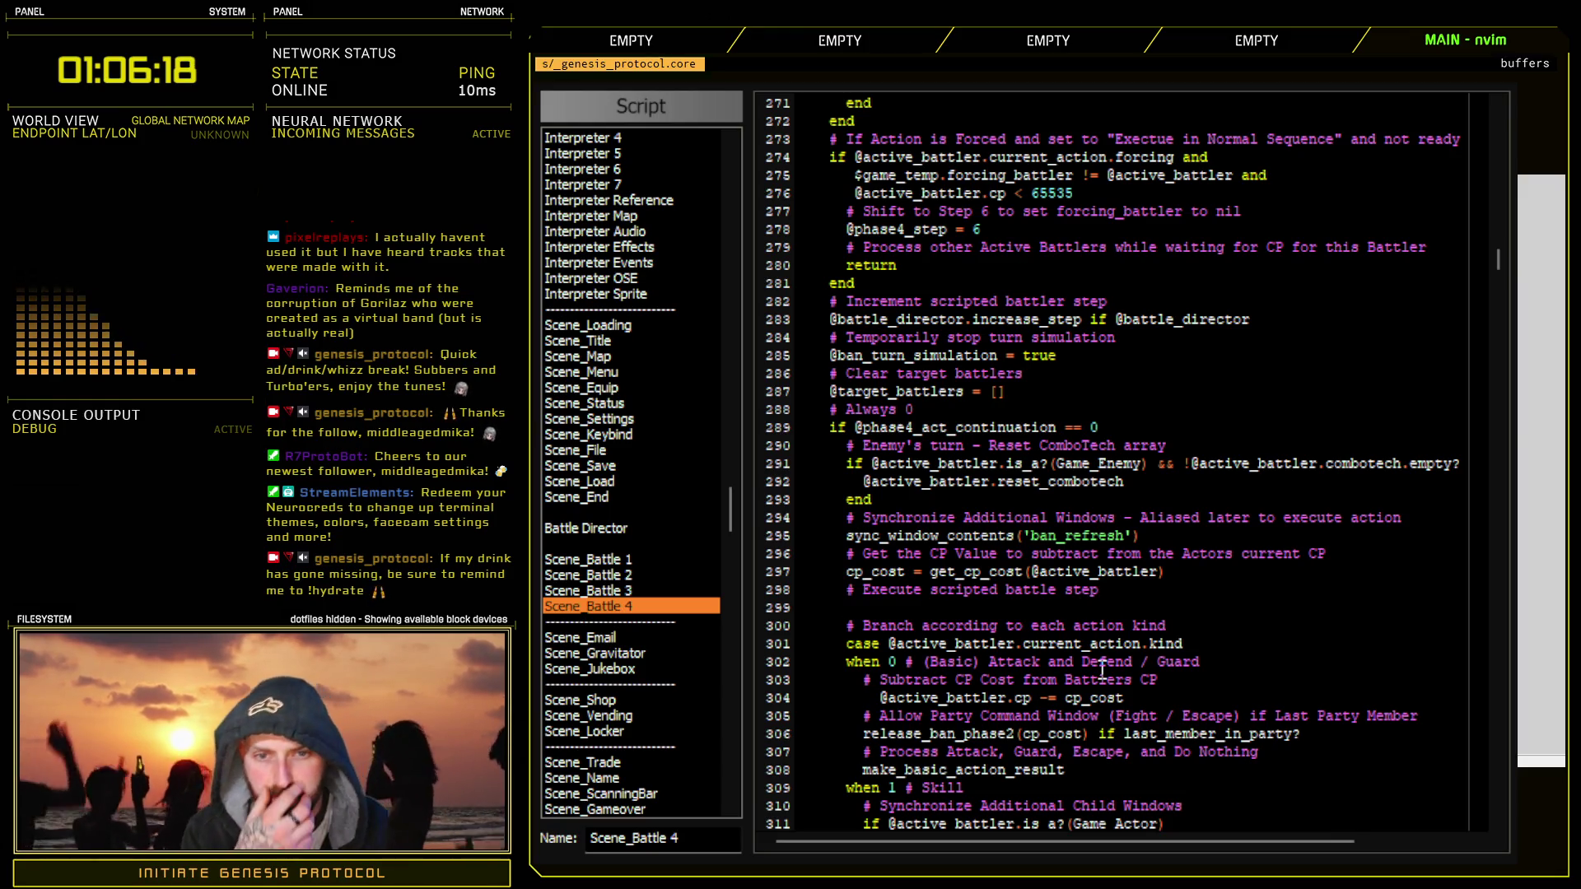